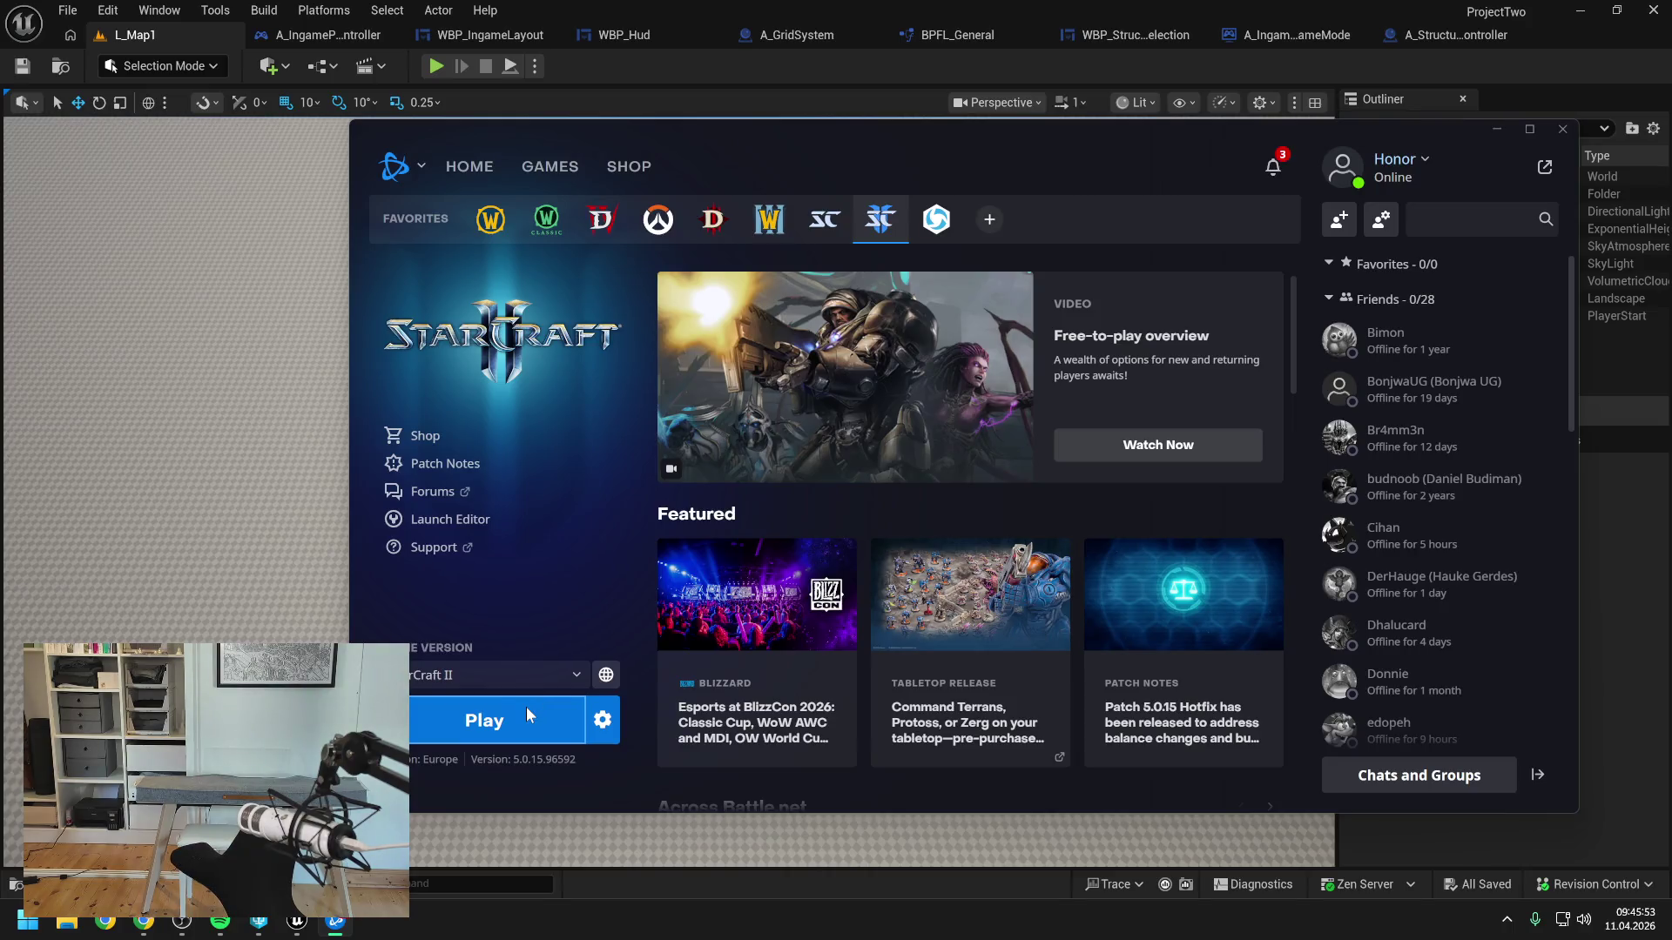
Press Play in the Battle.net launcher to start StarCraft II
click(526, 707)
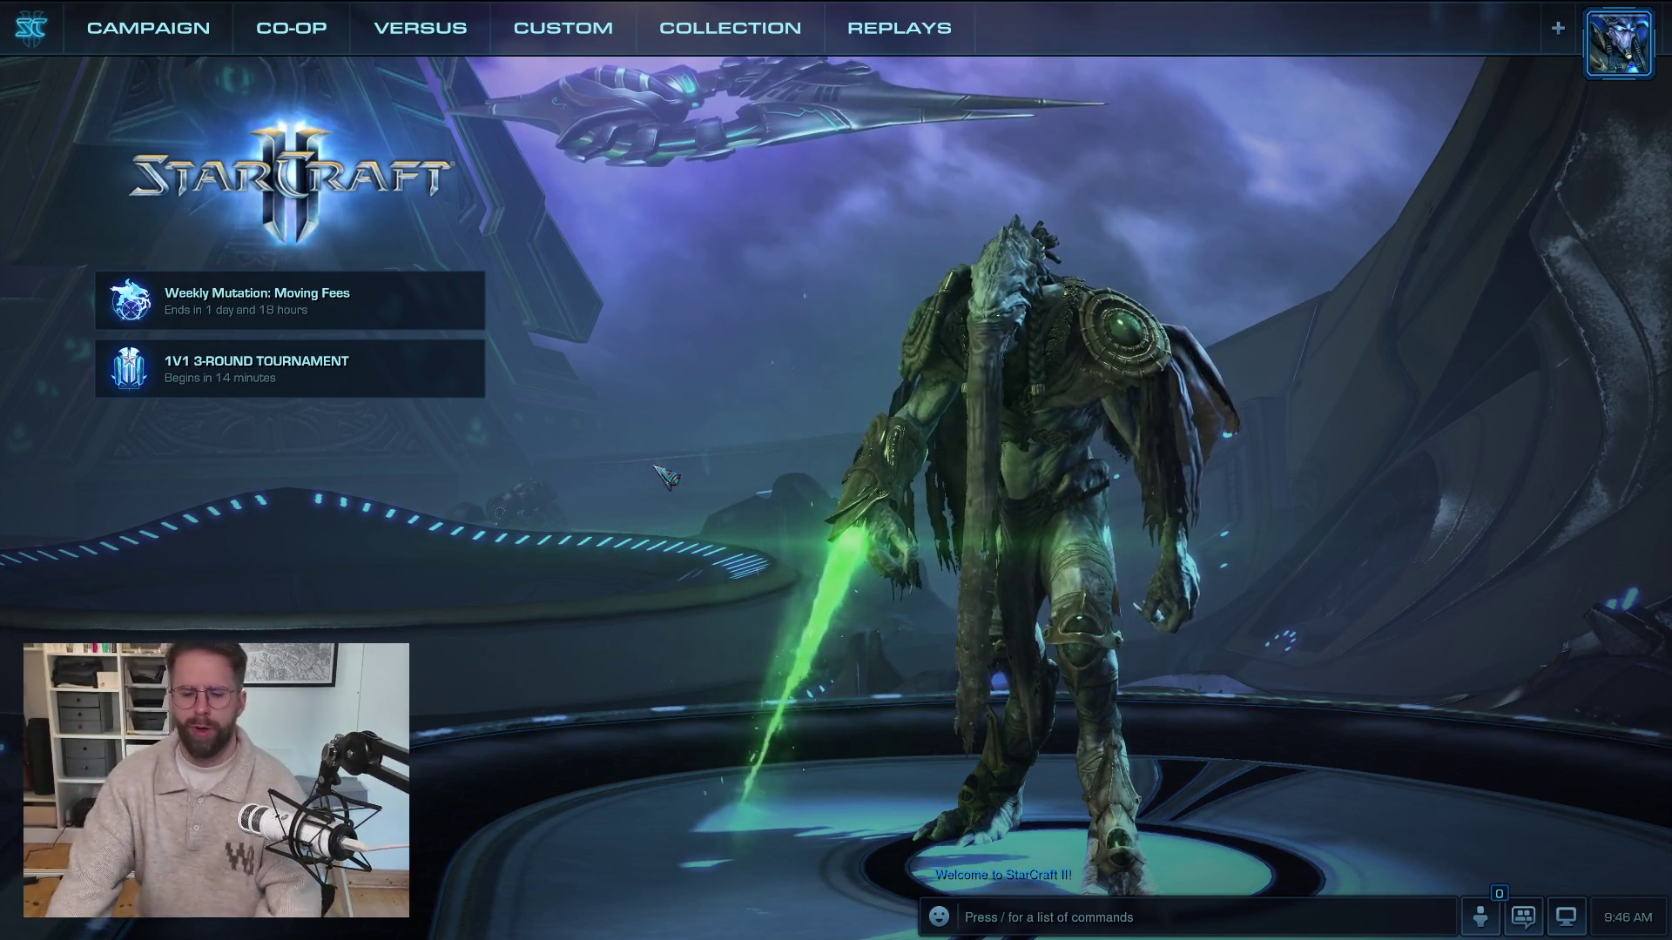
Look over the game's Sound options, then leave them without changes
key(Escape)
click(854, 309)
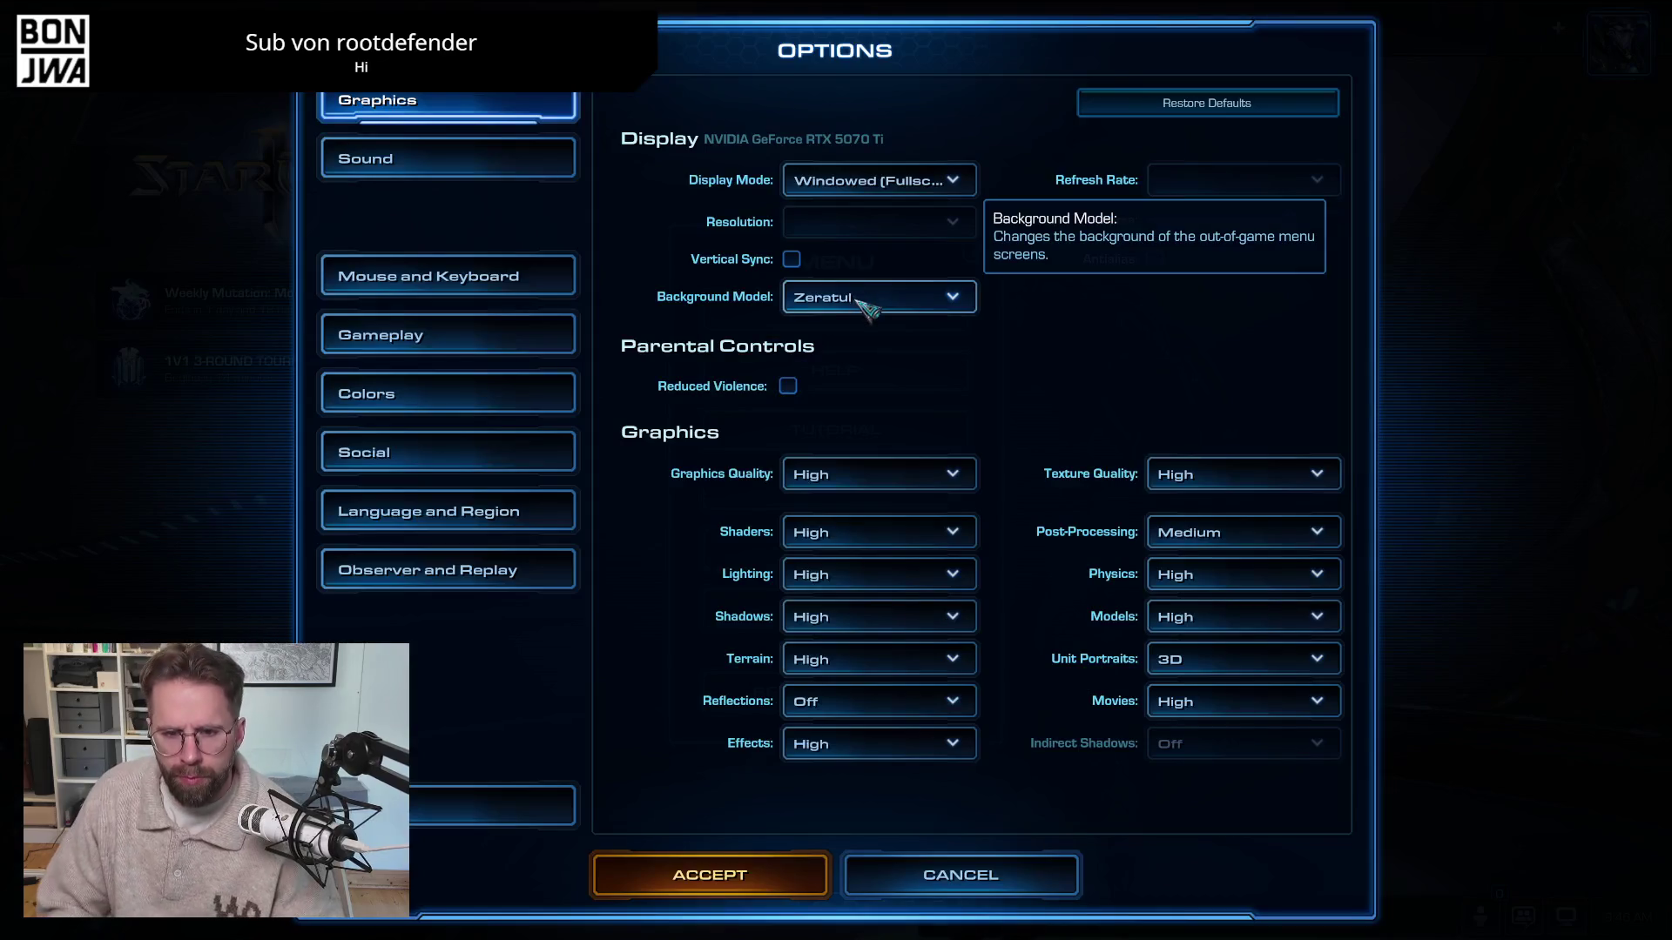
click(409, 155)
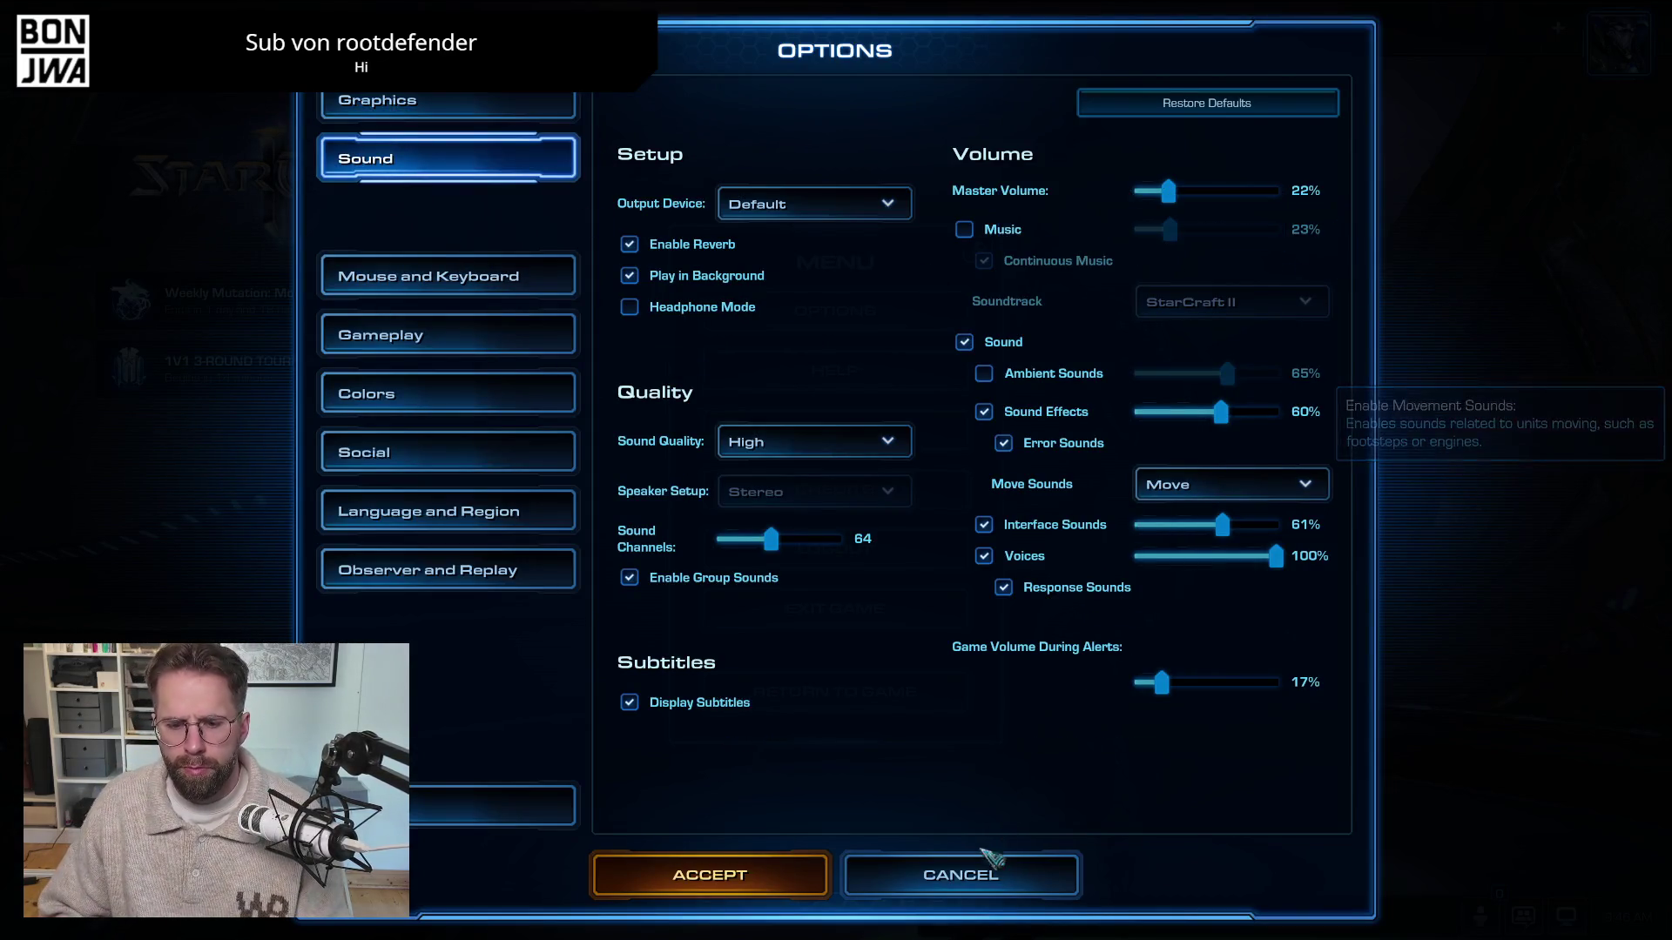
click(958, 874)
key(Escape)
Browse custom lobbies and team matchmaking, then create a melee lobby on 10000 Feet LE
click(564, 28)
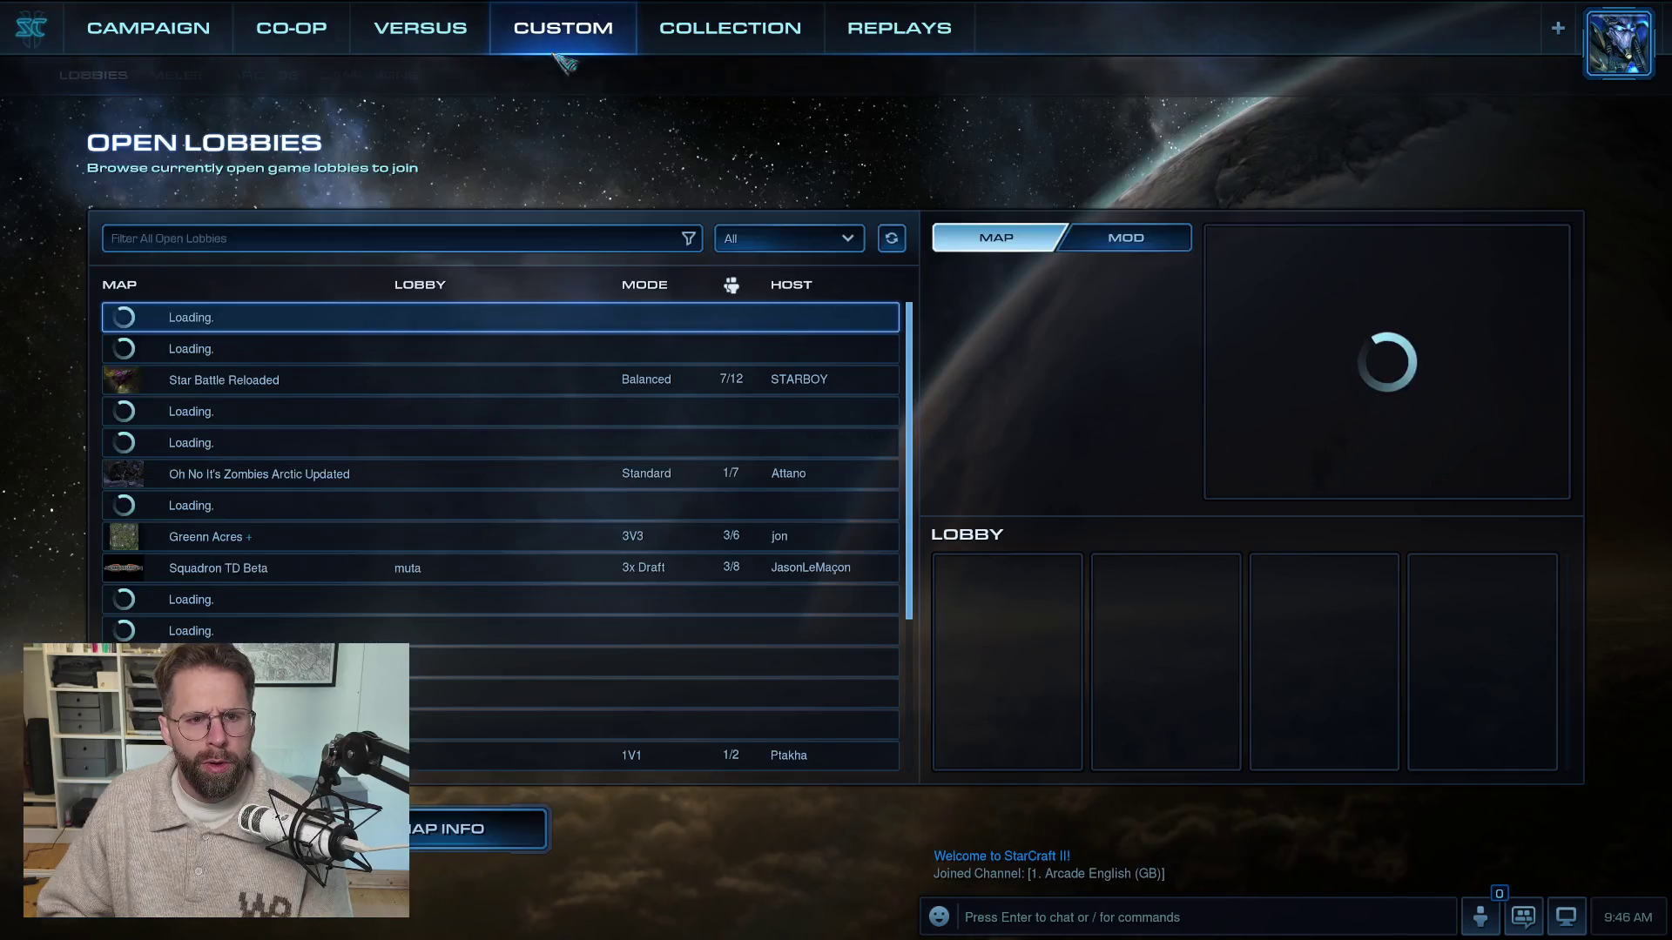
click(420, 28)
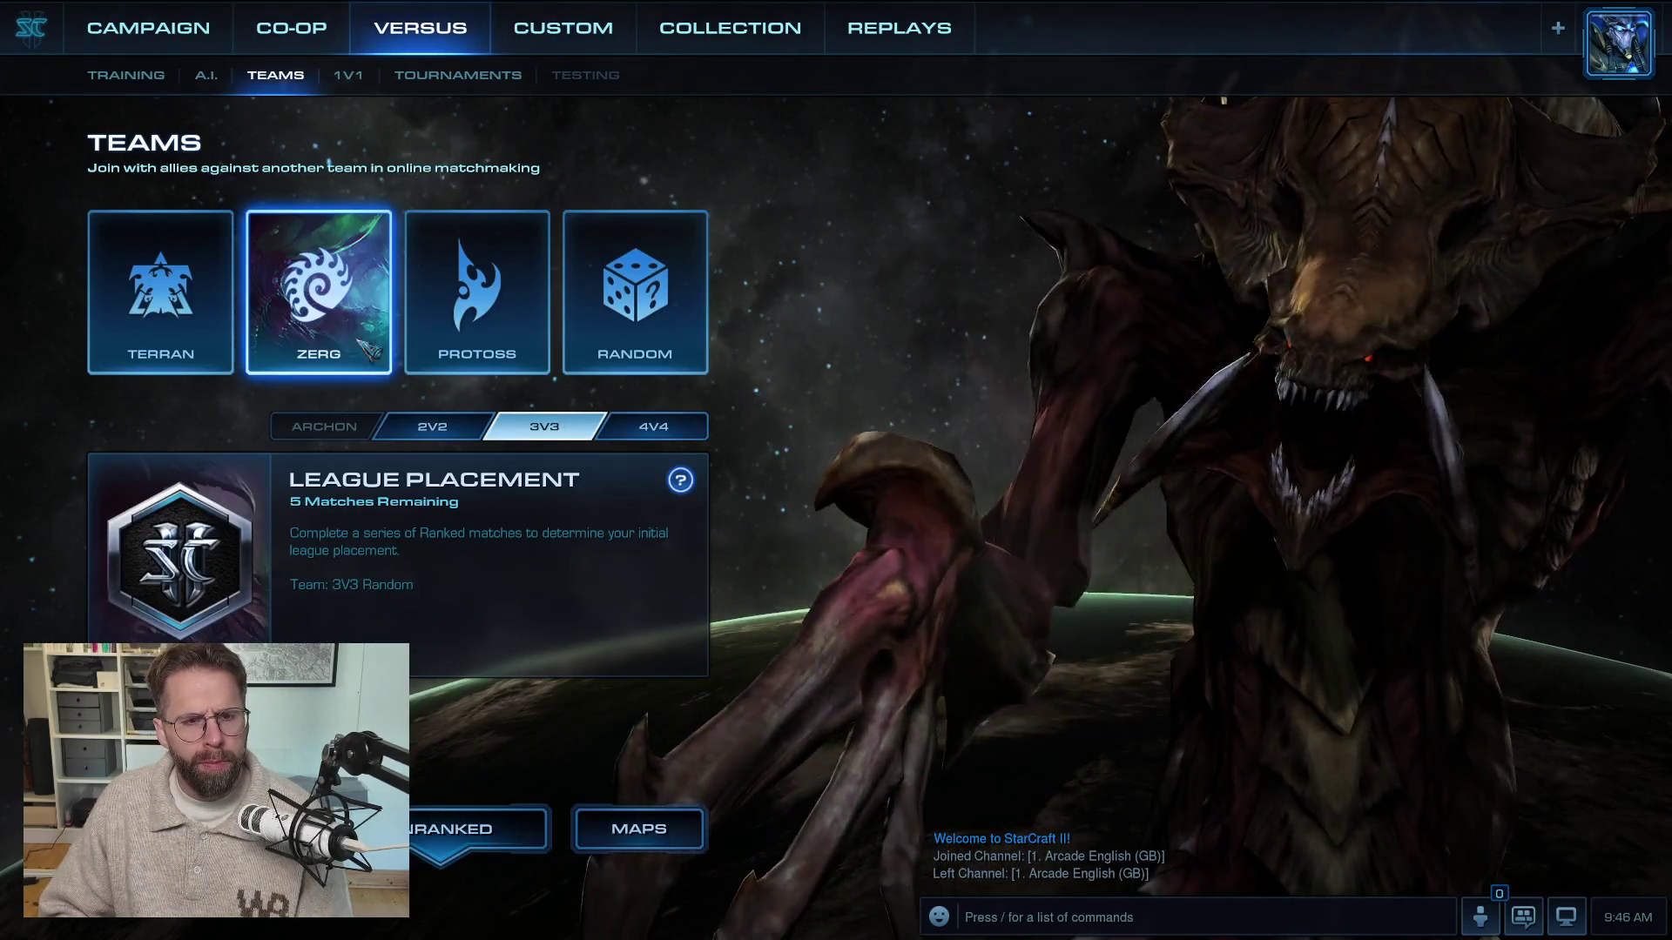
click(561, 28)
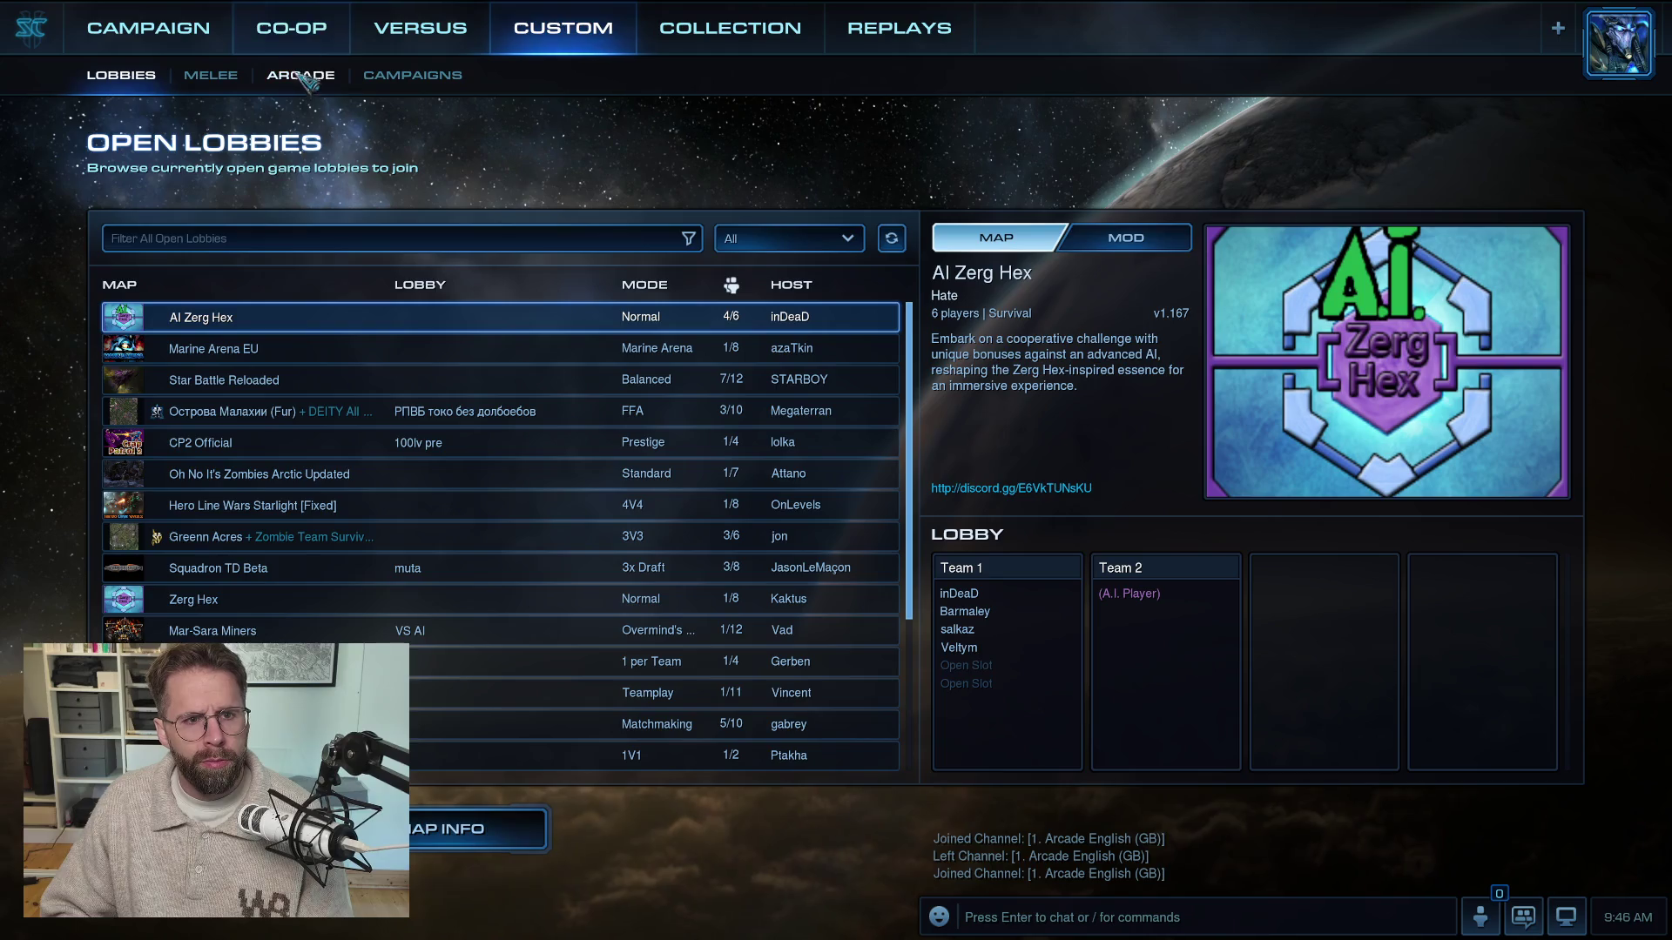
click(210, 75)
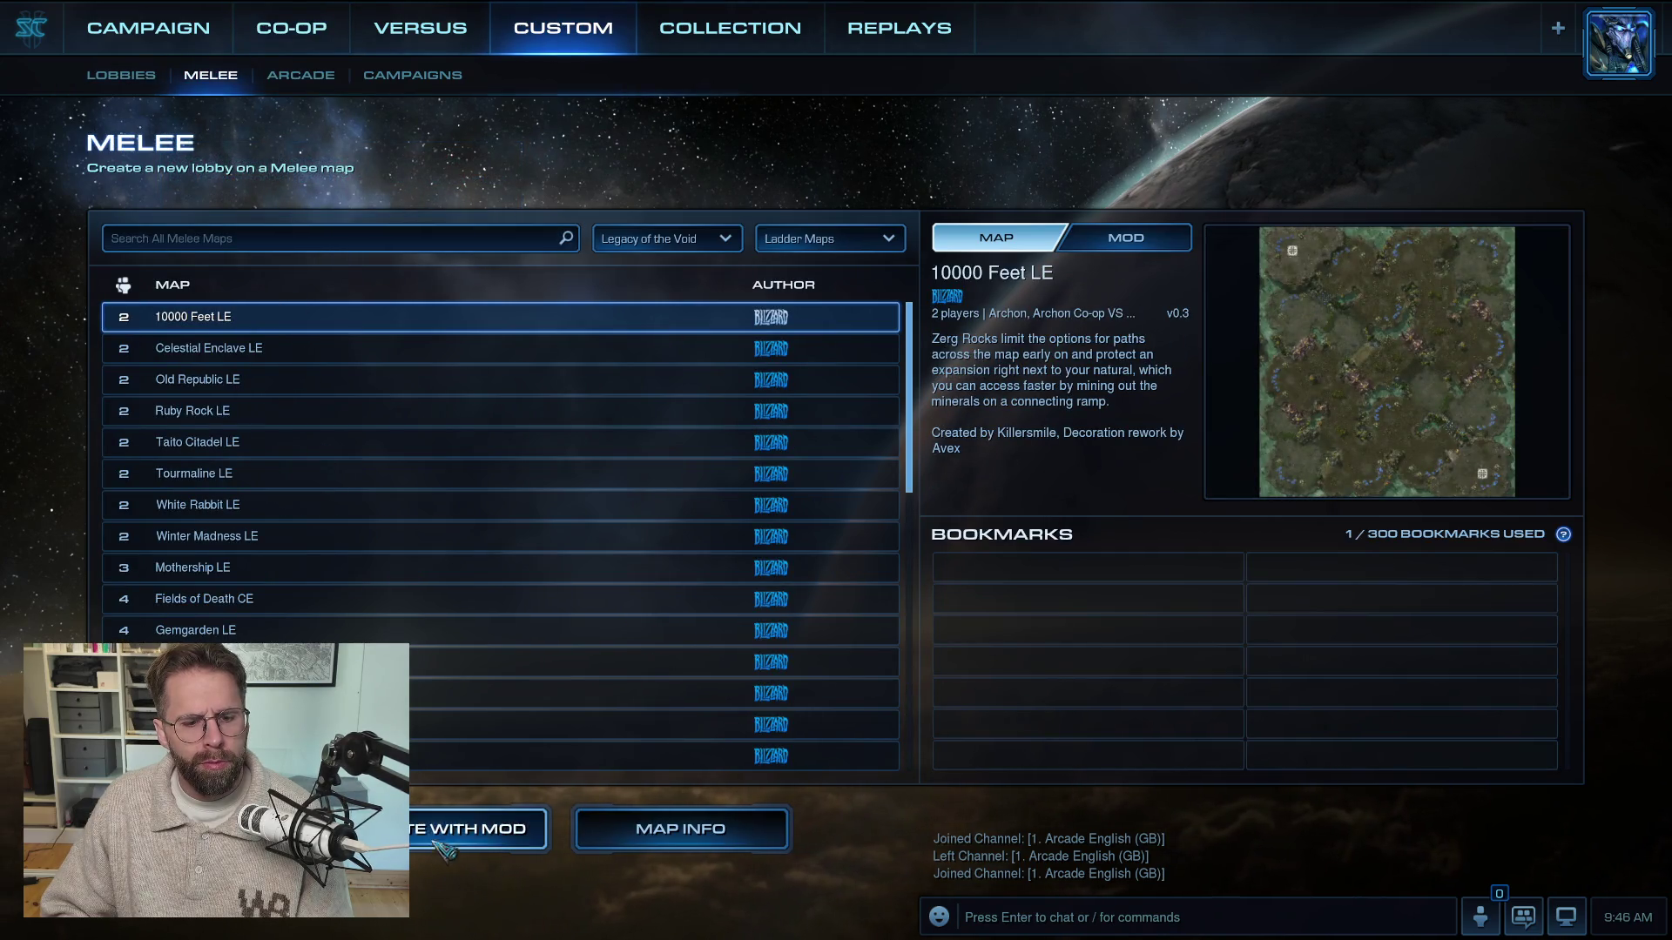
key(Return)
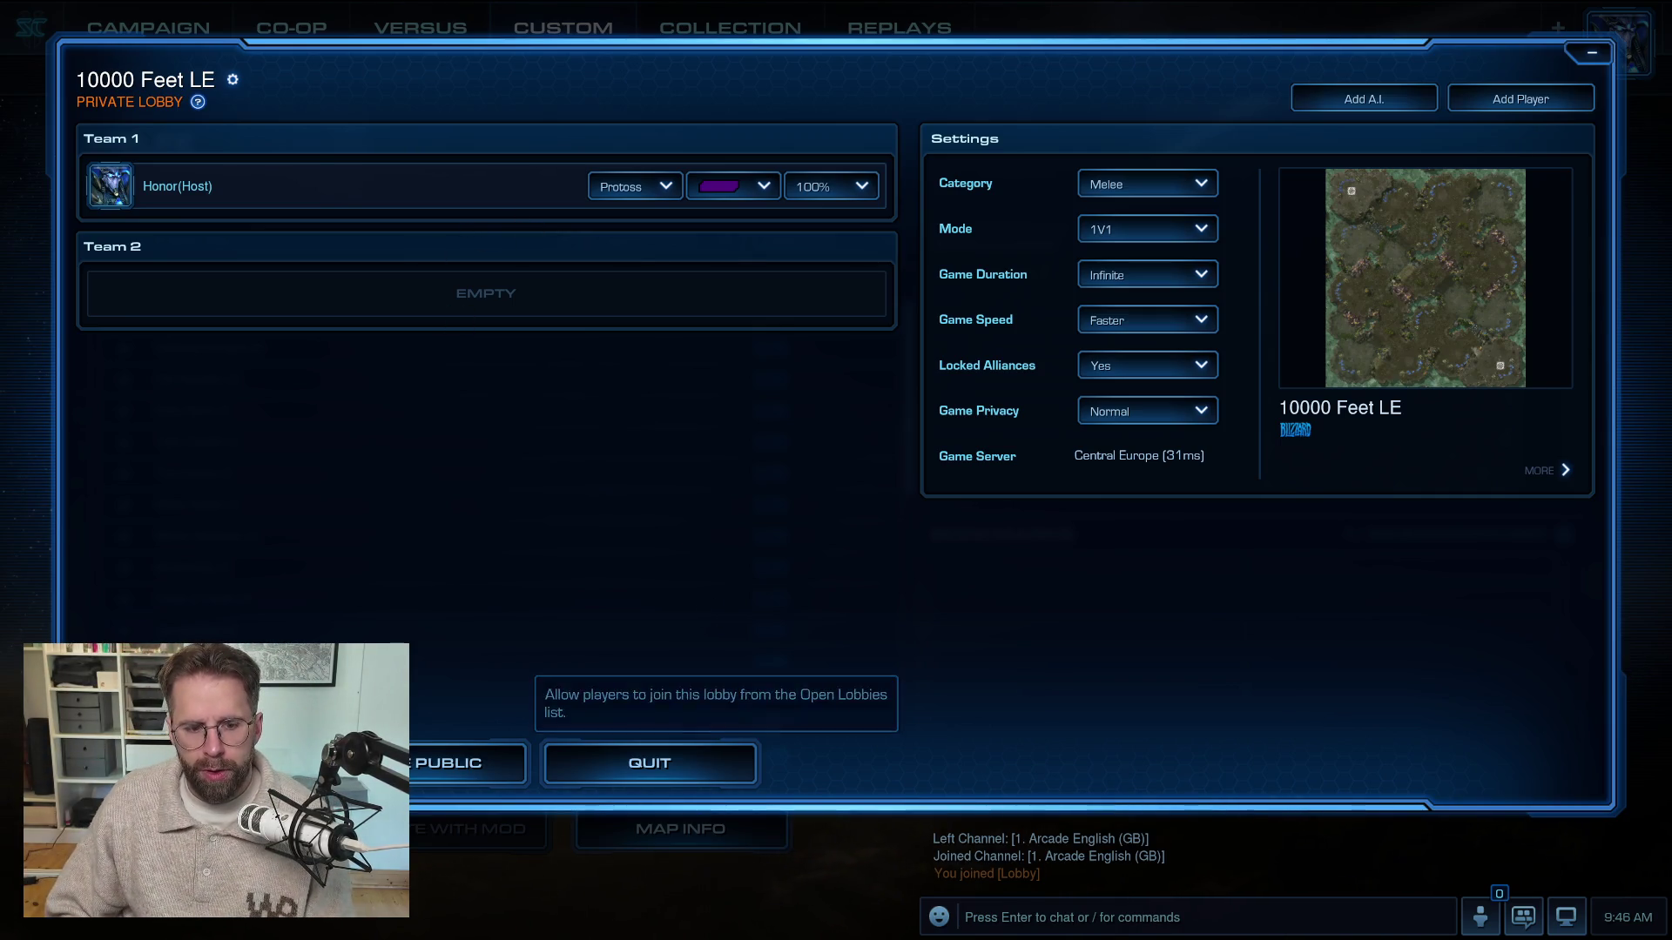
Start the 10000 Feet LE match with no opponent, landing on the Victory screen
click(470, 763)
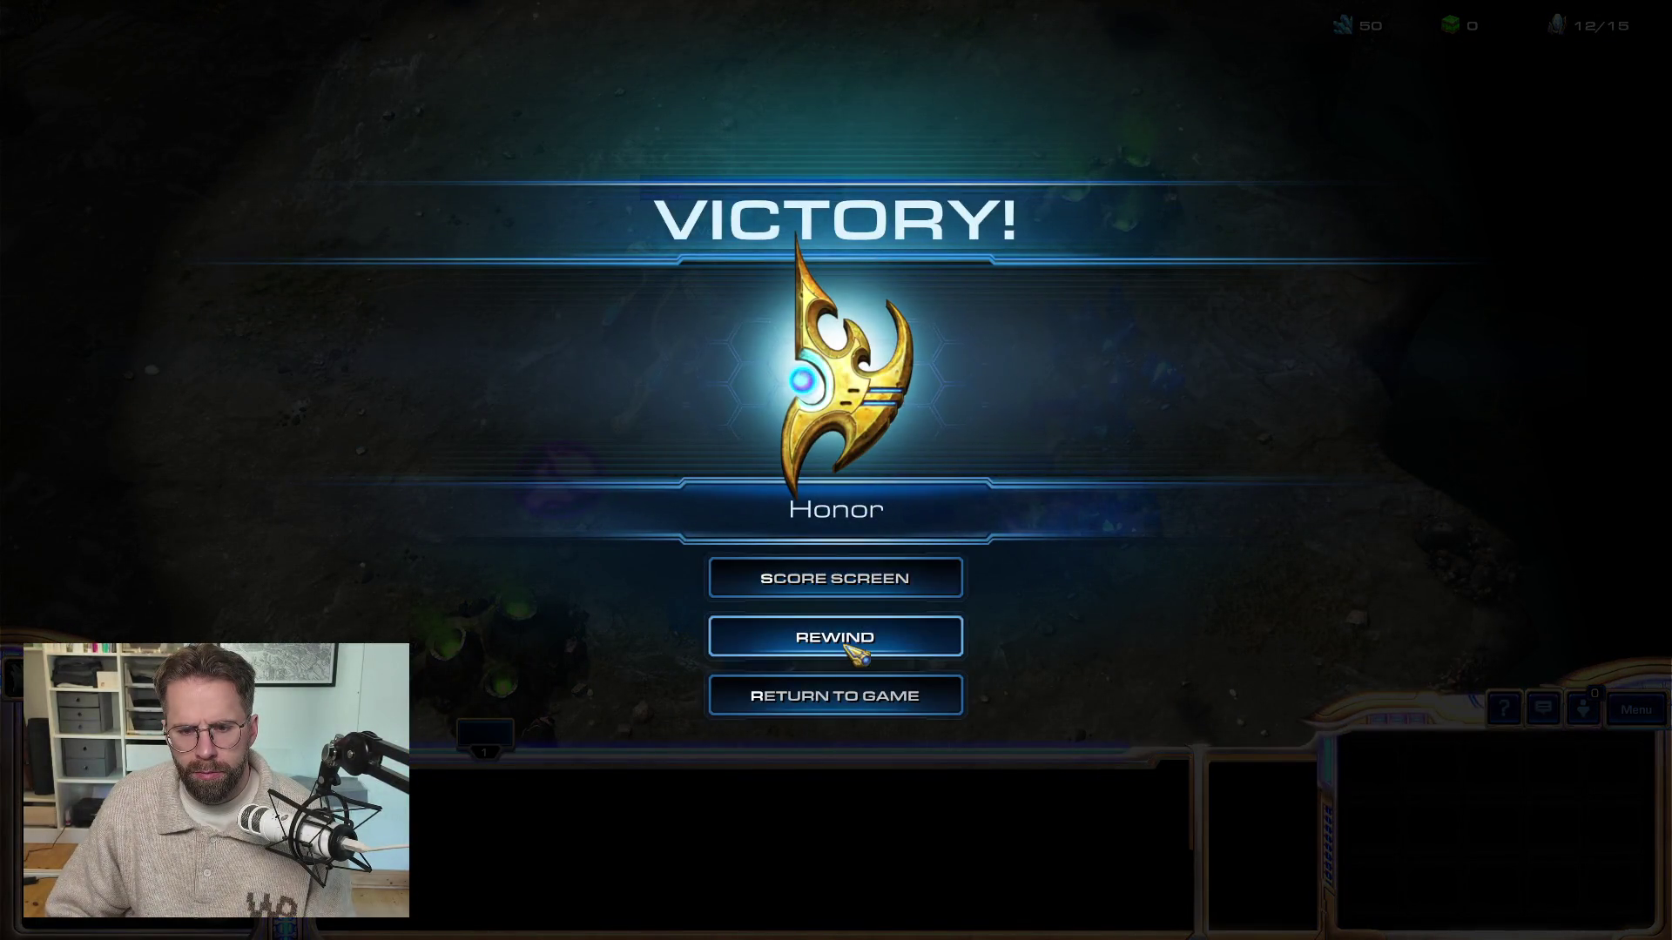
Return to the game, send a Probe to mine, and queue a Probe at the Nexus
click(842, 691)
click(718, 536)
right_click(406, 341)
key(b)
key(e)
right_click(384, 284)
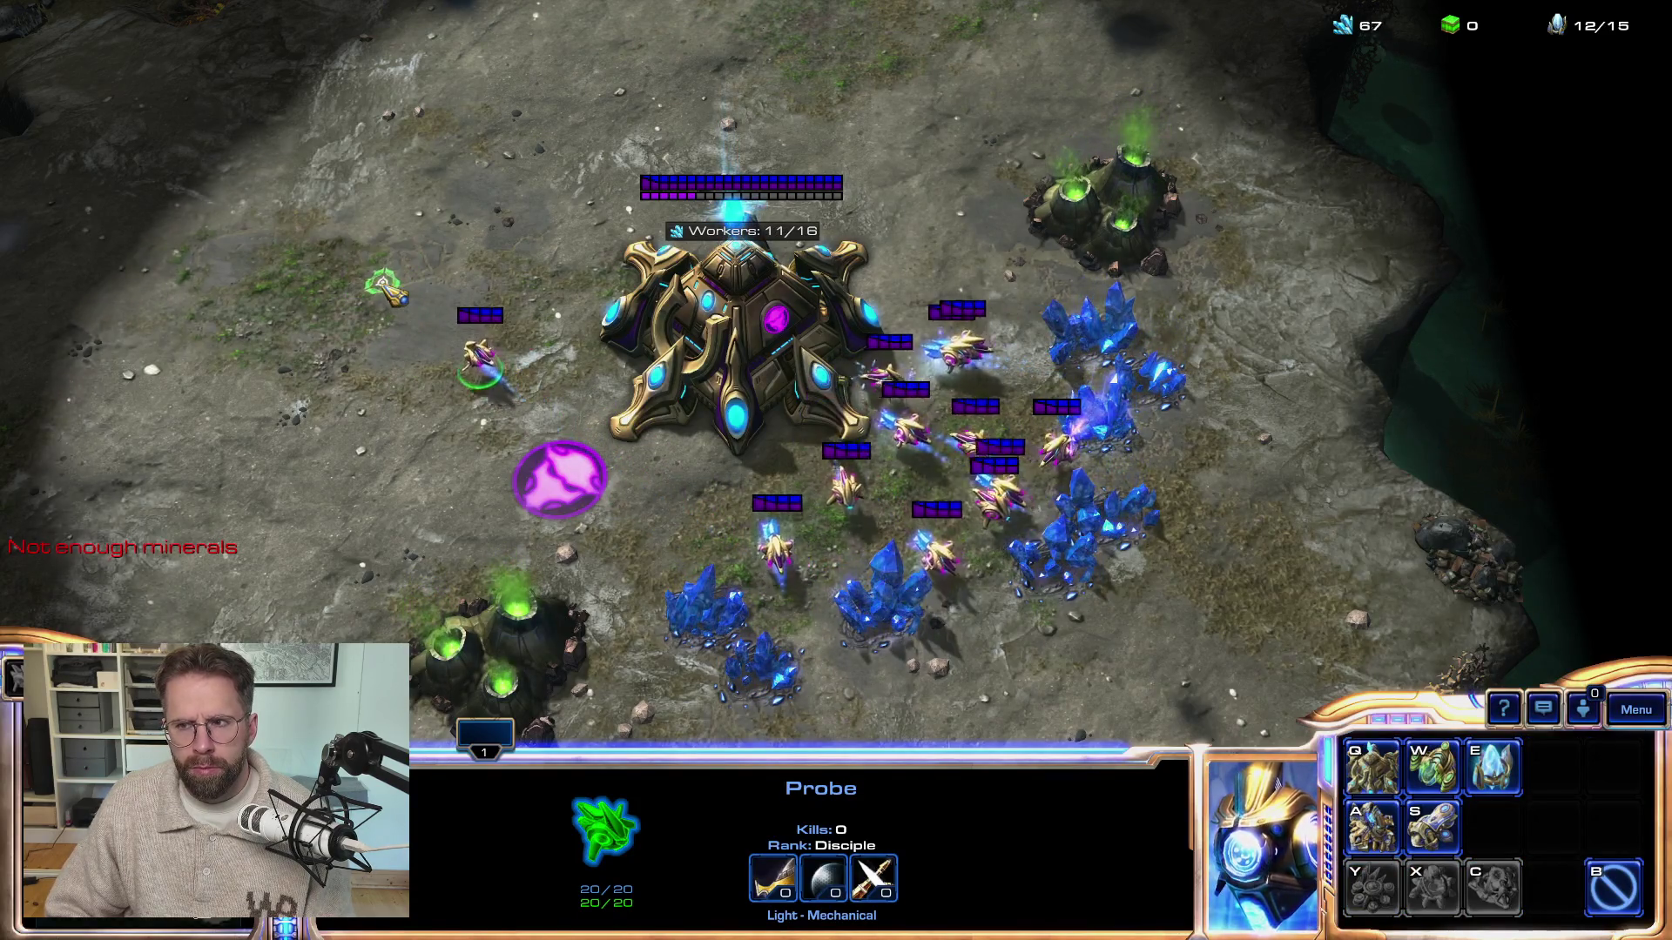
right_click(713, 585)
key(1)
key(q)
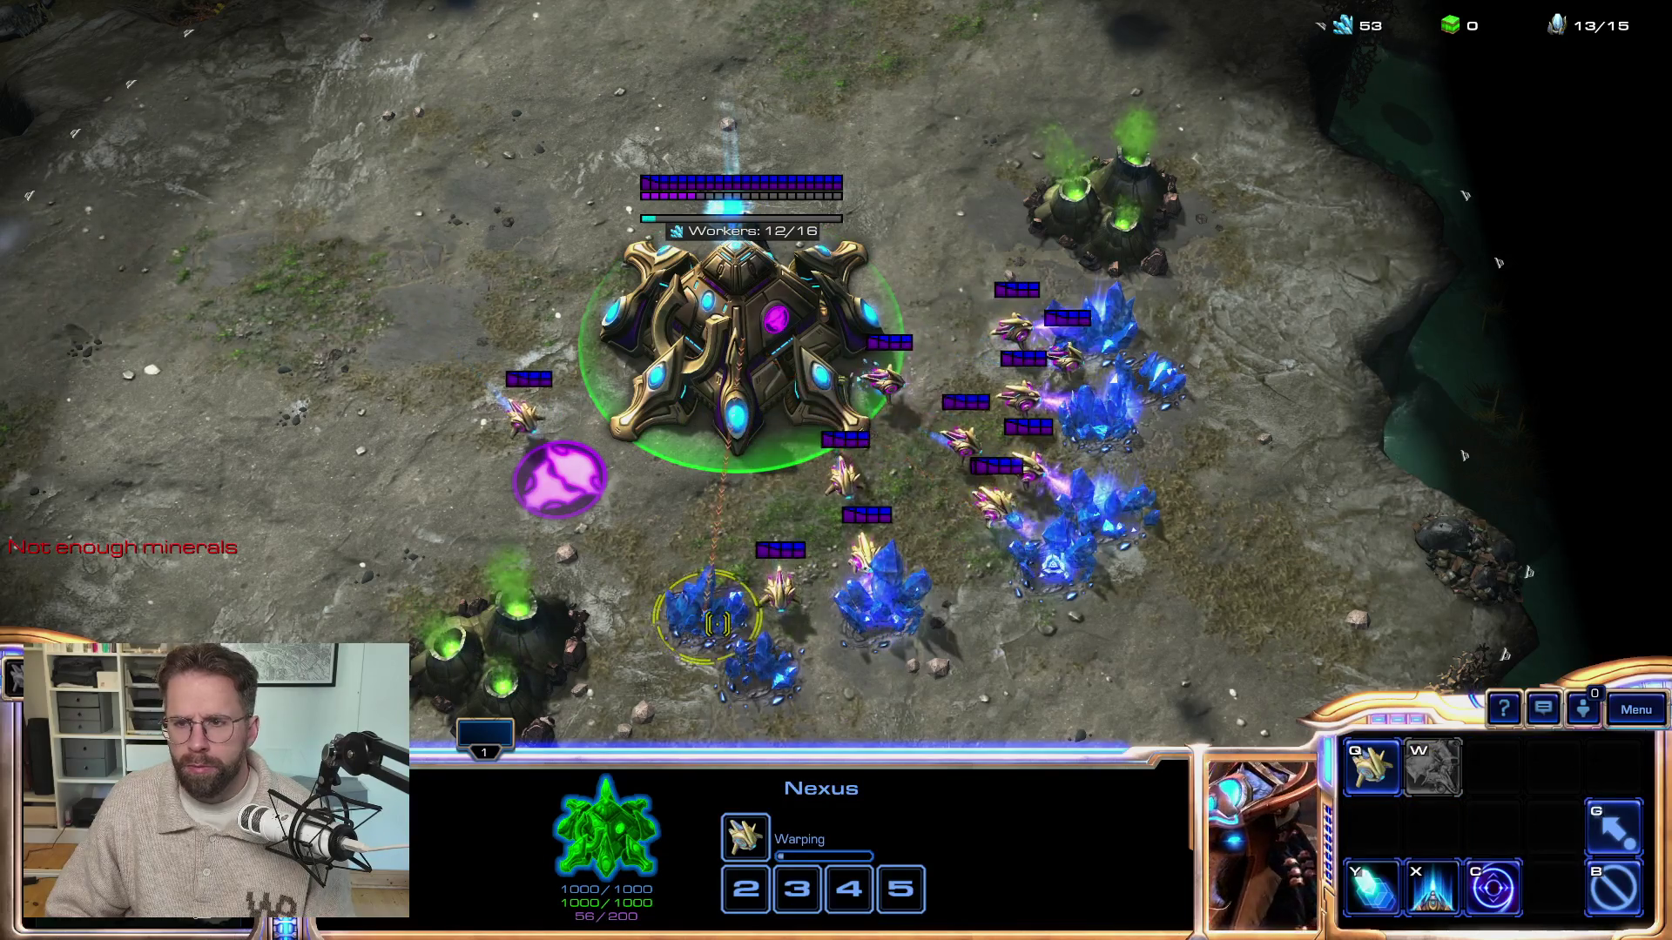
Warp in a Pylon west of the Nexus and send the Probe back to mining
click(655, 568)
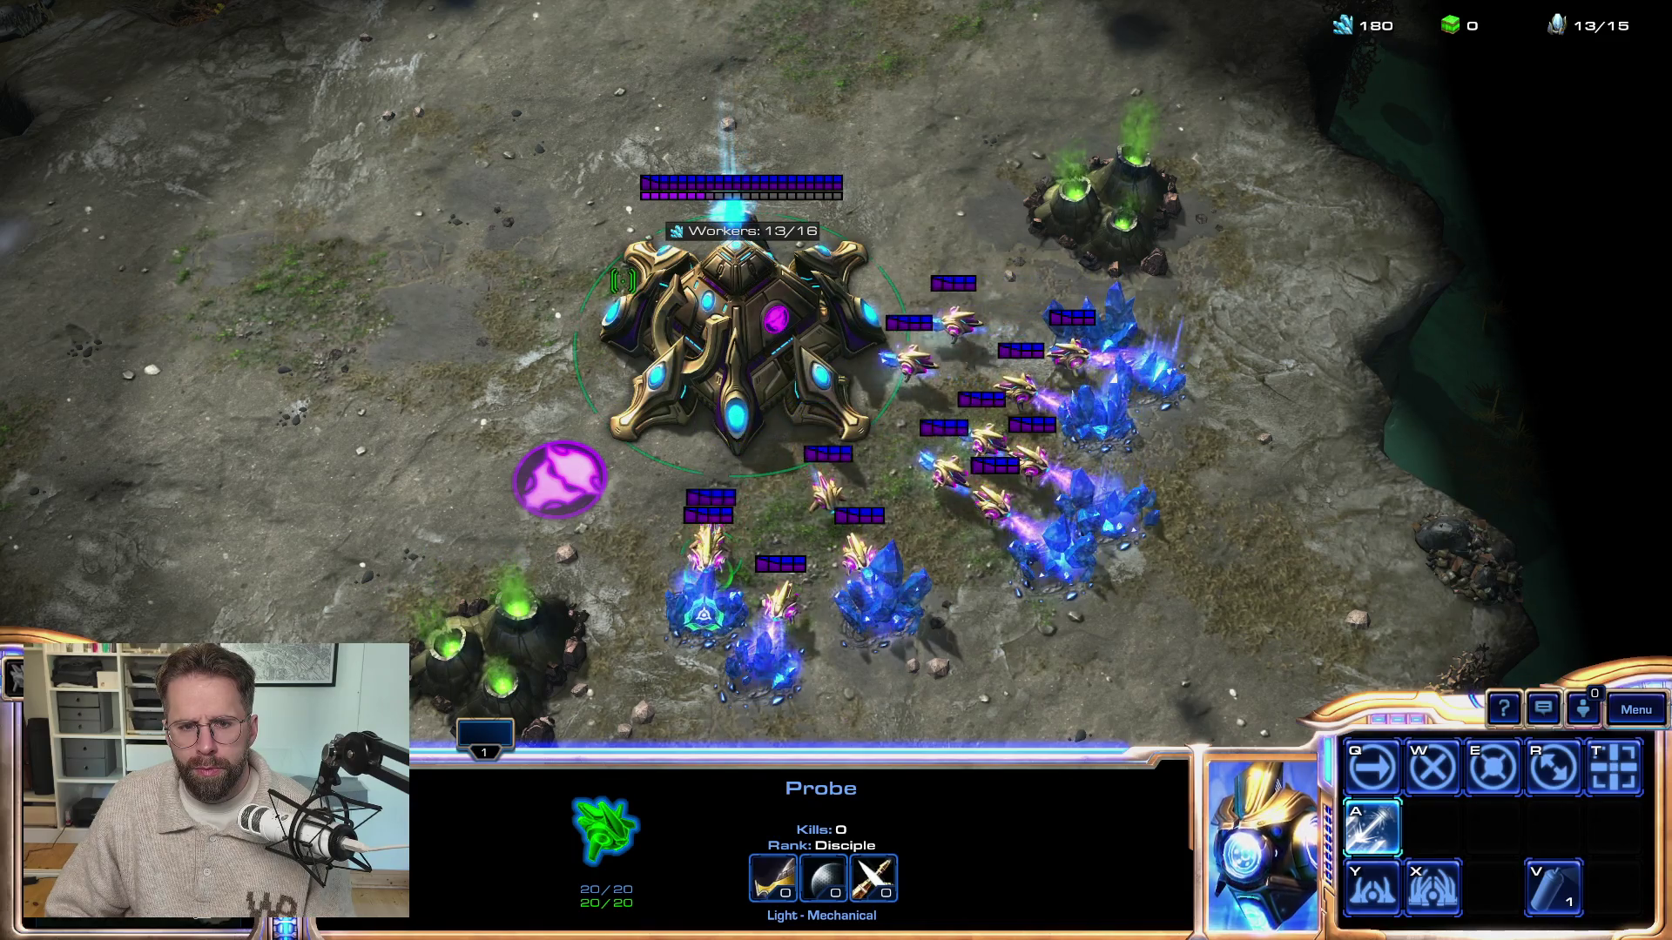
right_click(703, 615)
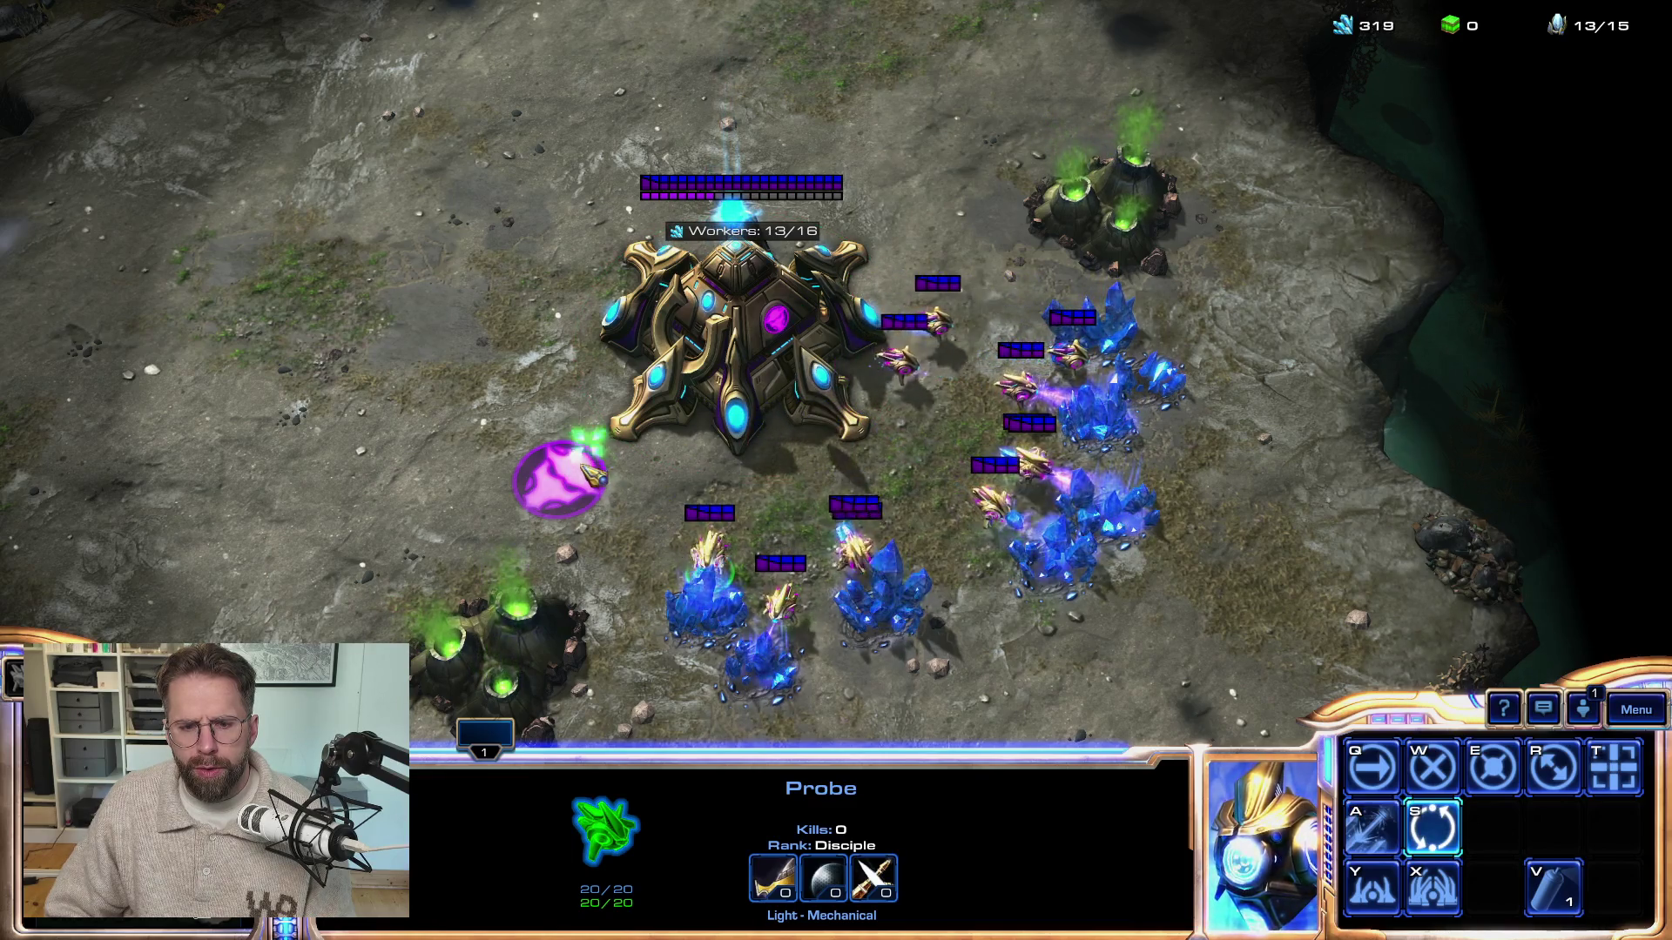
right_click(542, 424)
key(y)
key(e)
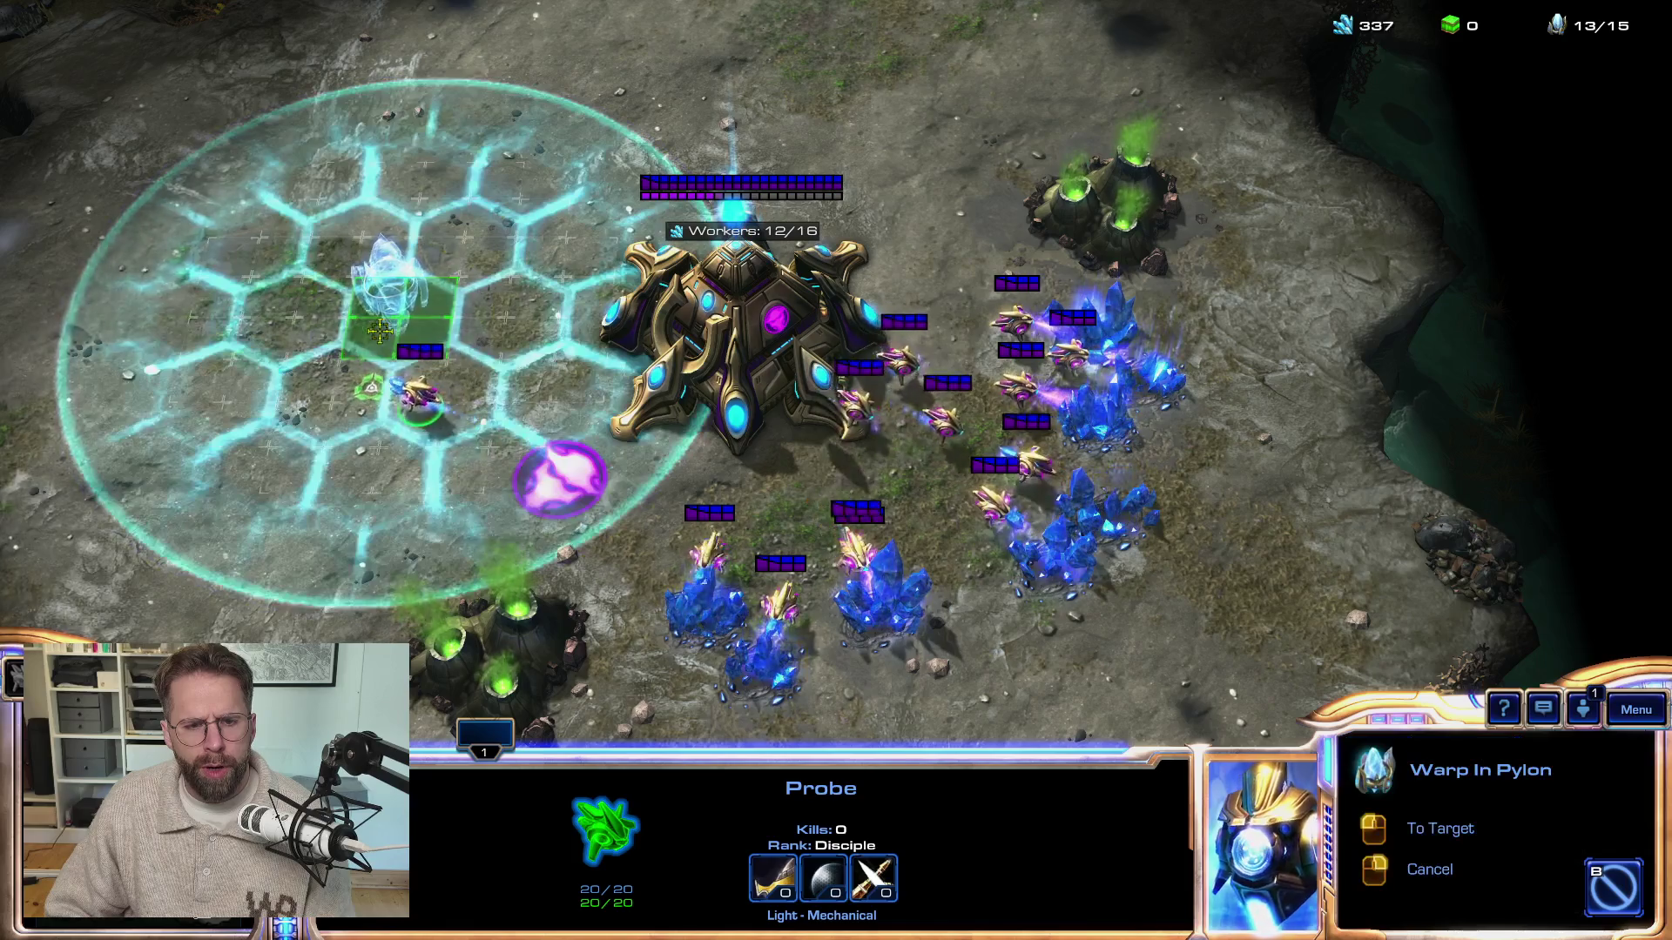
click(389, 271)
right_click(723, 592)
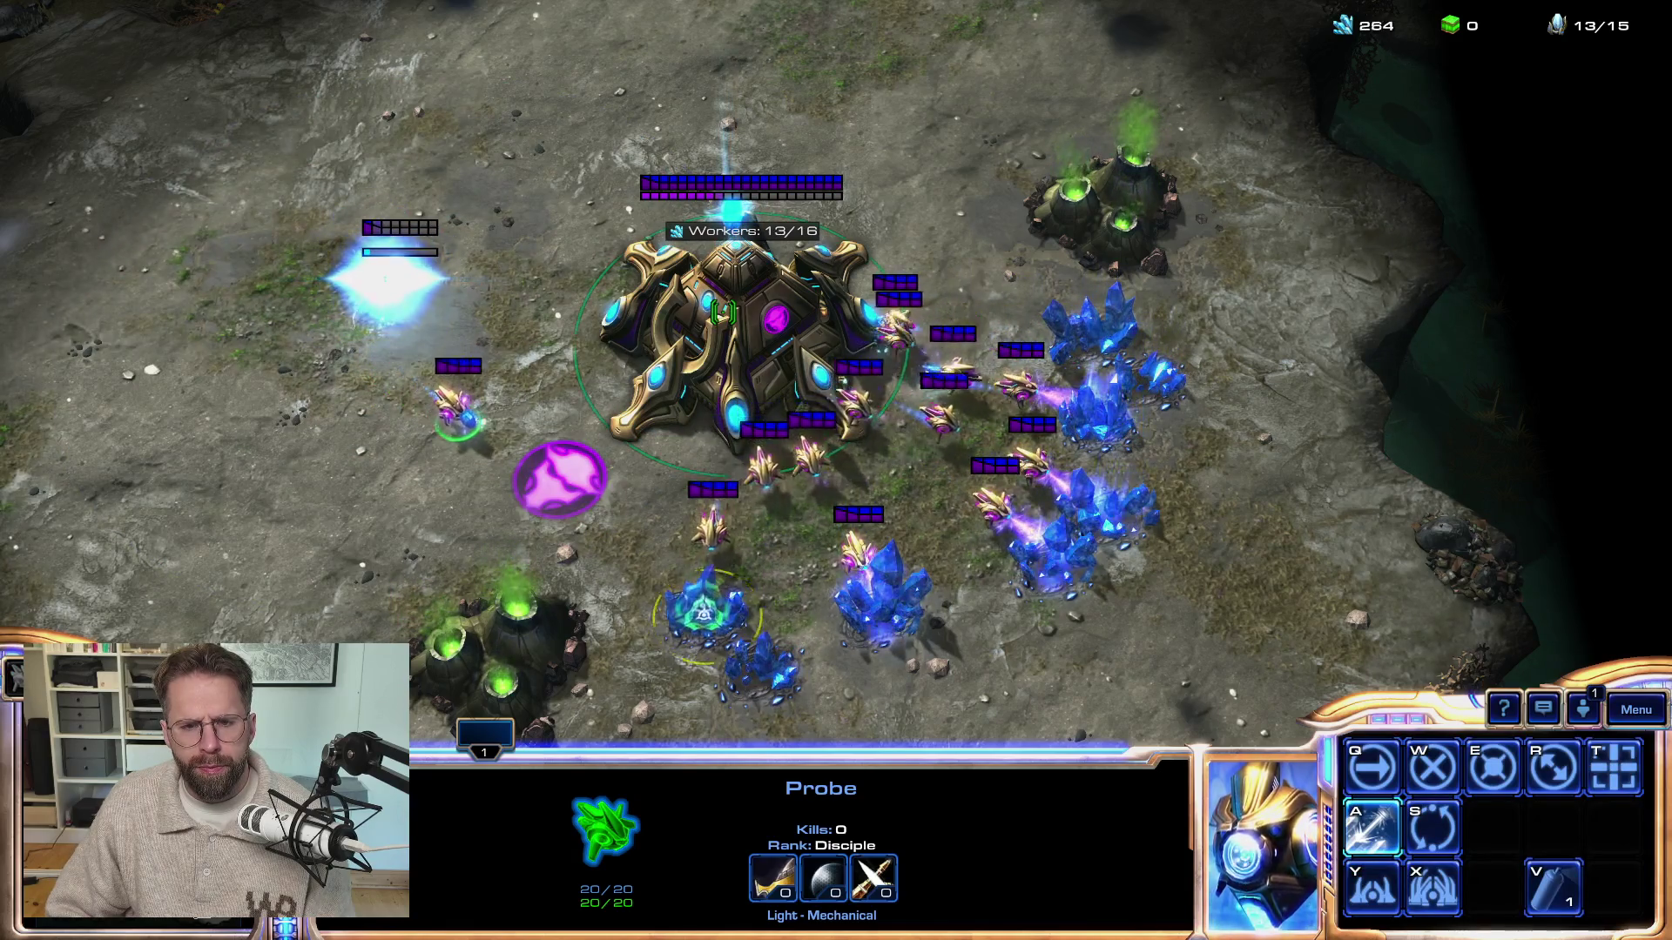
Train another Probe from the Nexus and rally new Probes onto the minerals
click(659, 401)
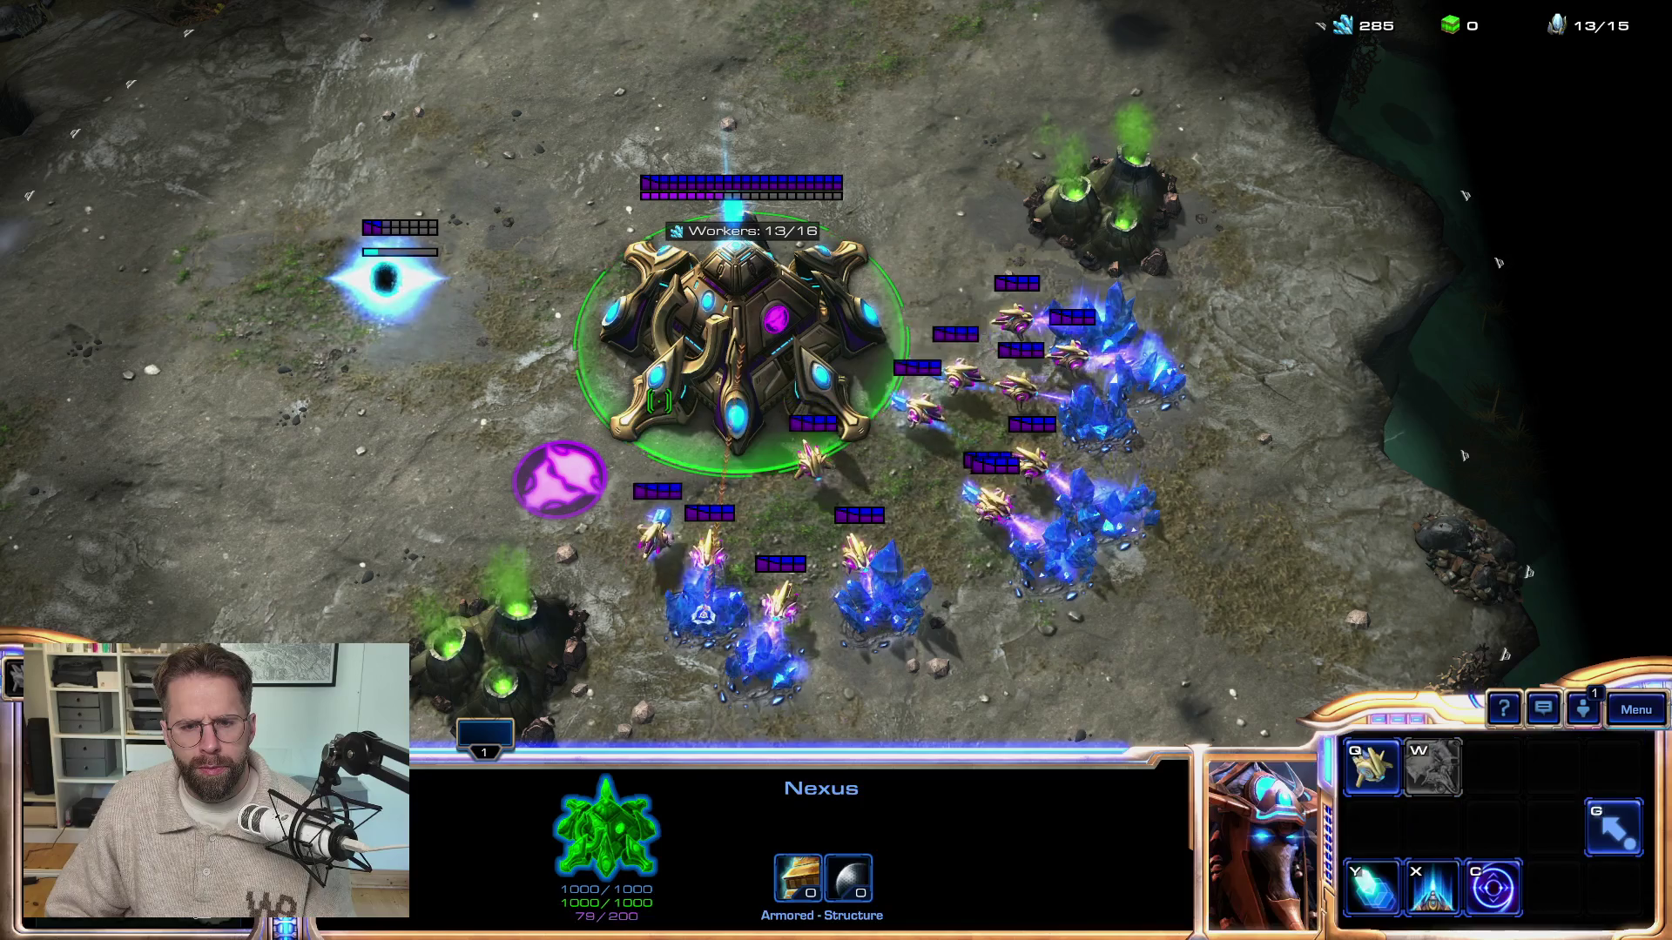
click(697, 509)
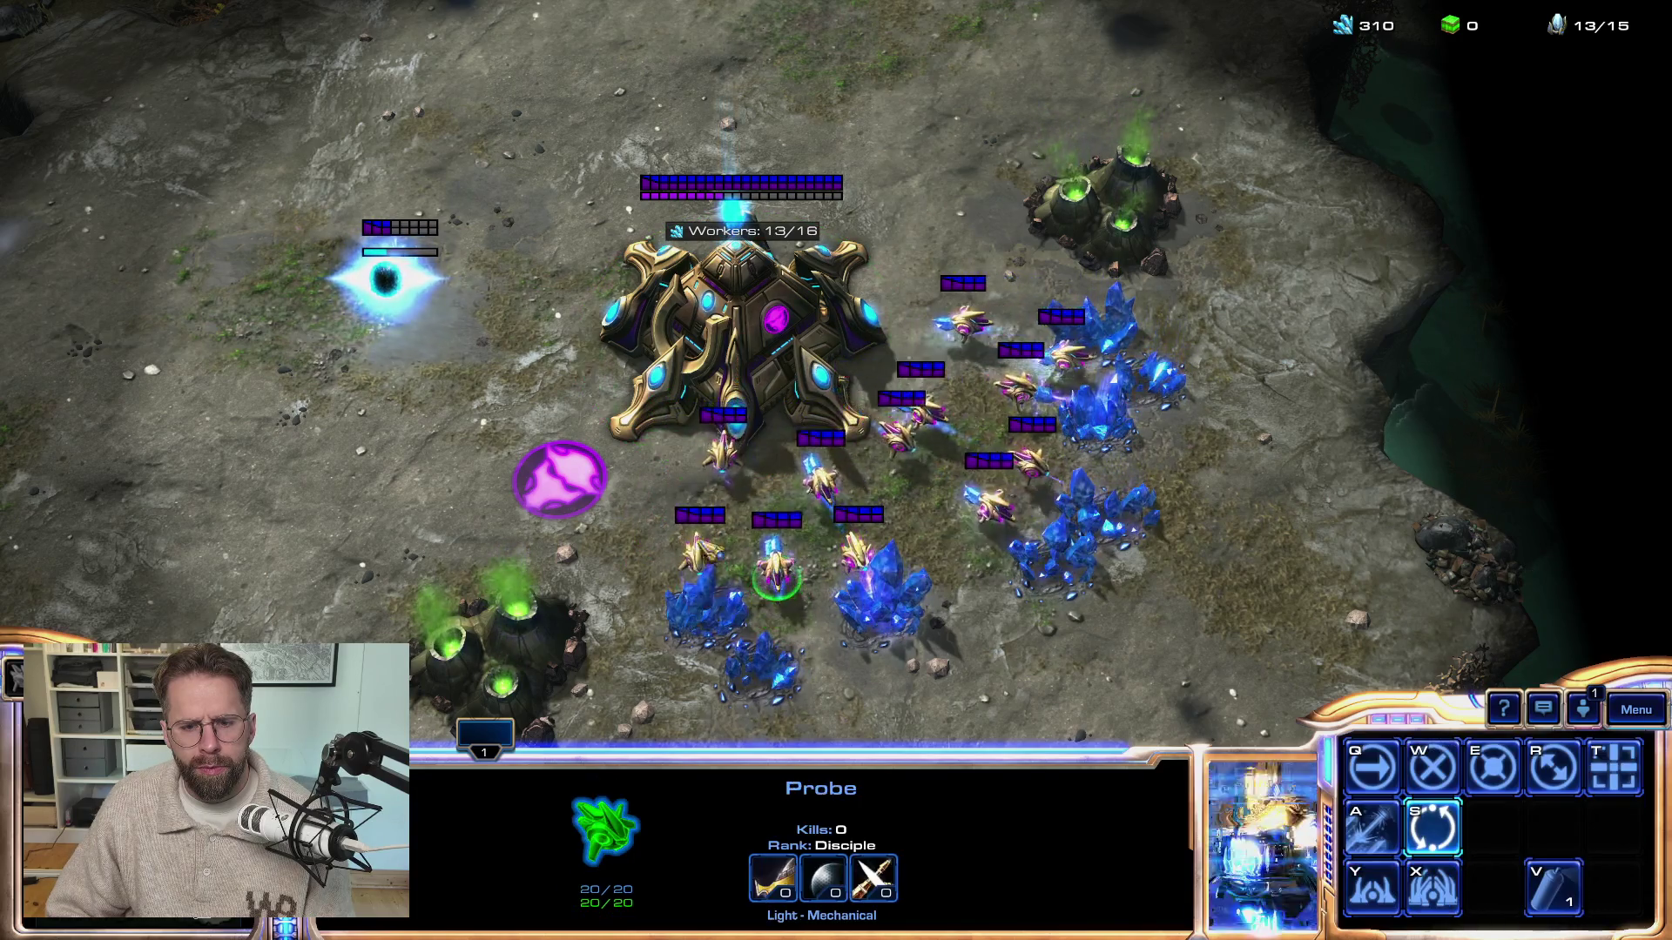
click(659, 400)
key(q)
right_click(1077, 566)
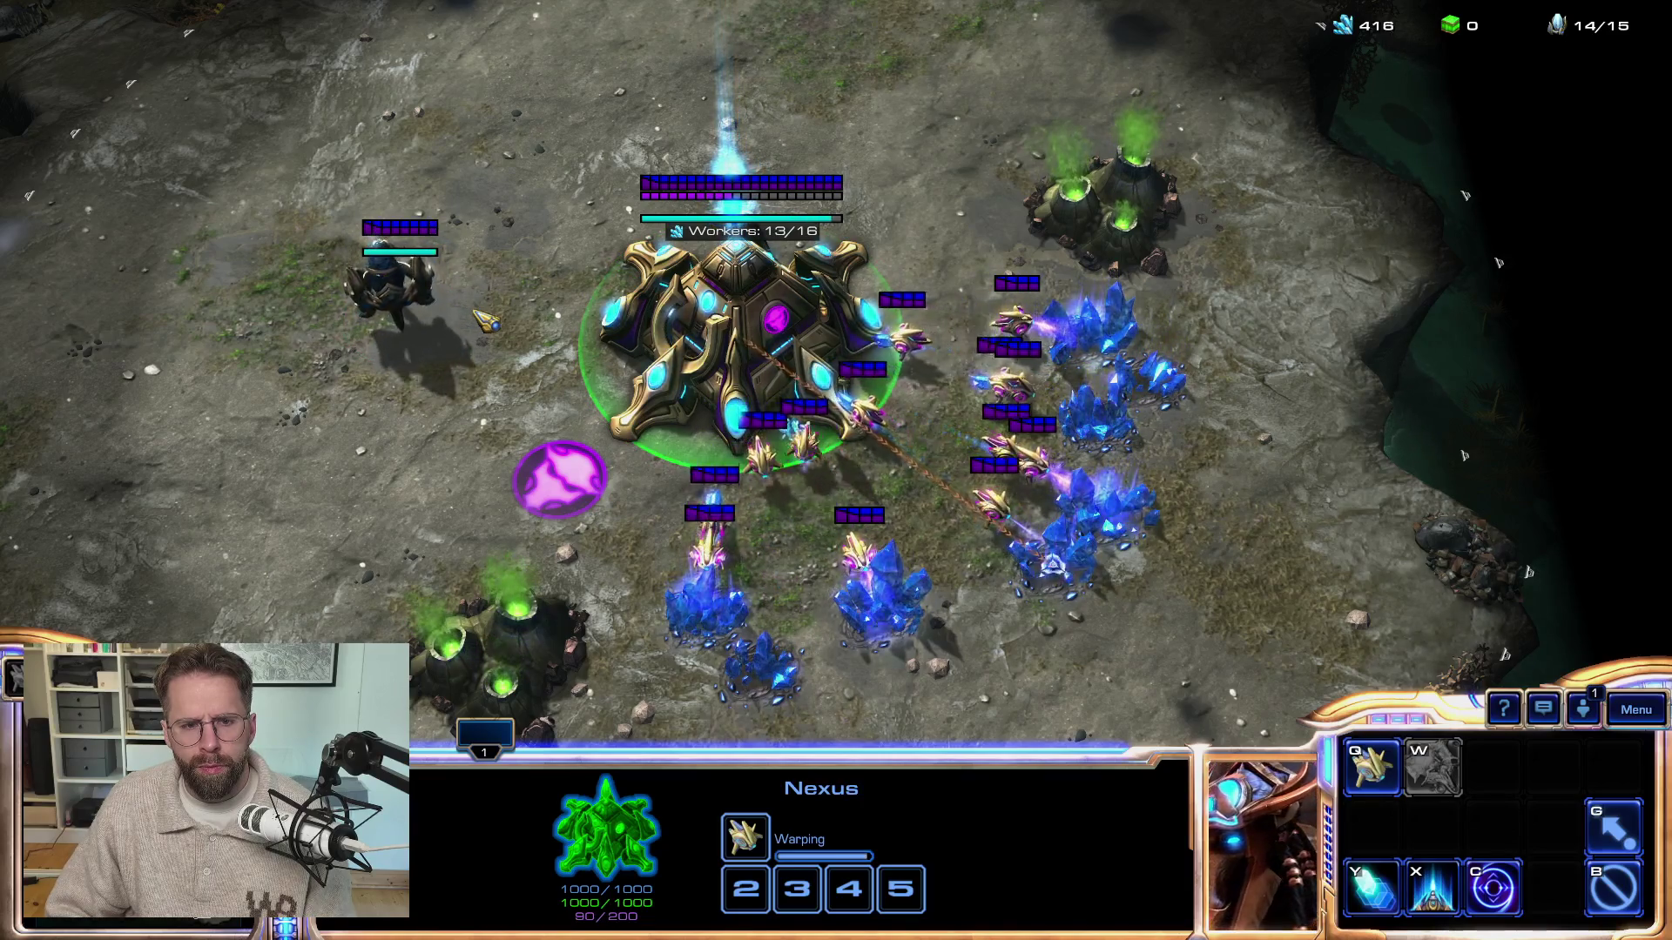
Cancel a Nexus placement, bring up the F10 game menu, and switch to Unreal
click(710, 536)
key(y)
key(q)
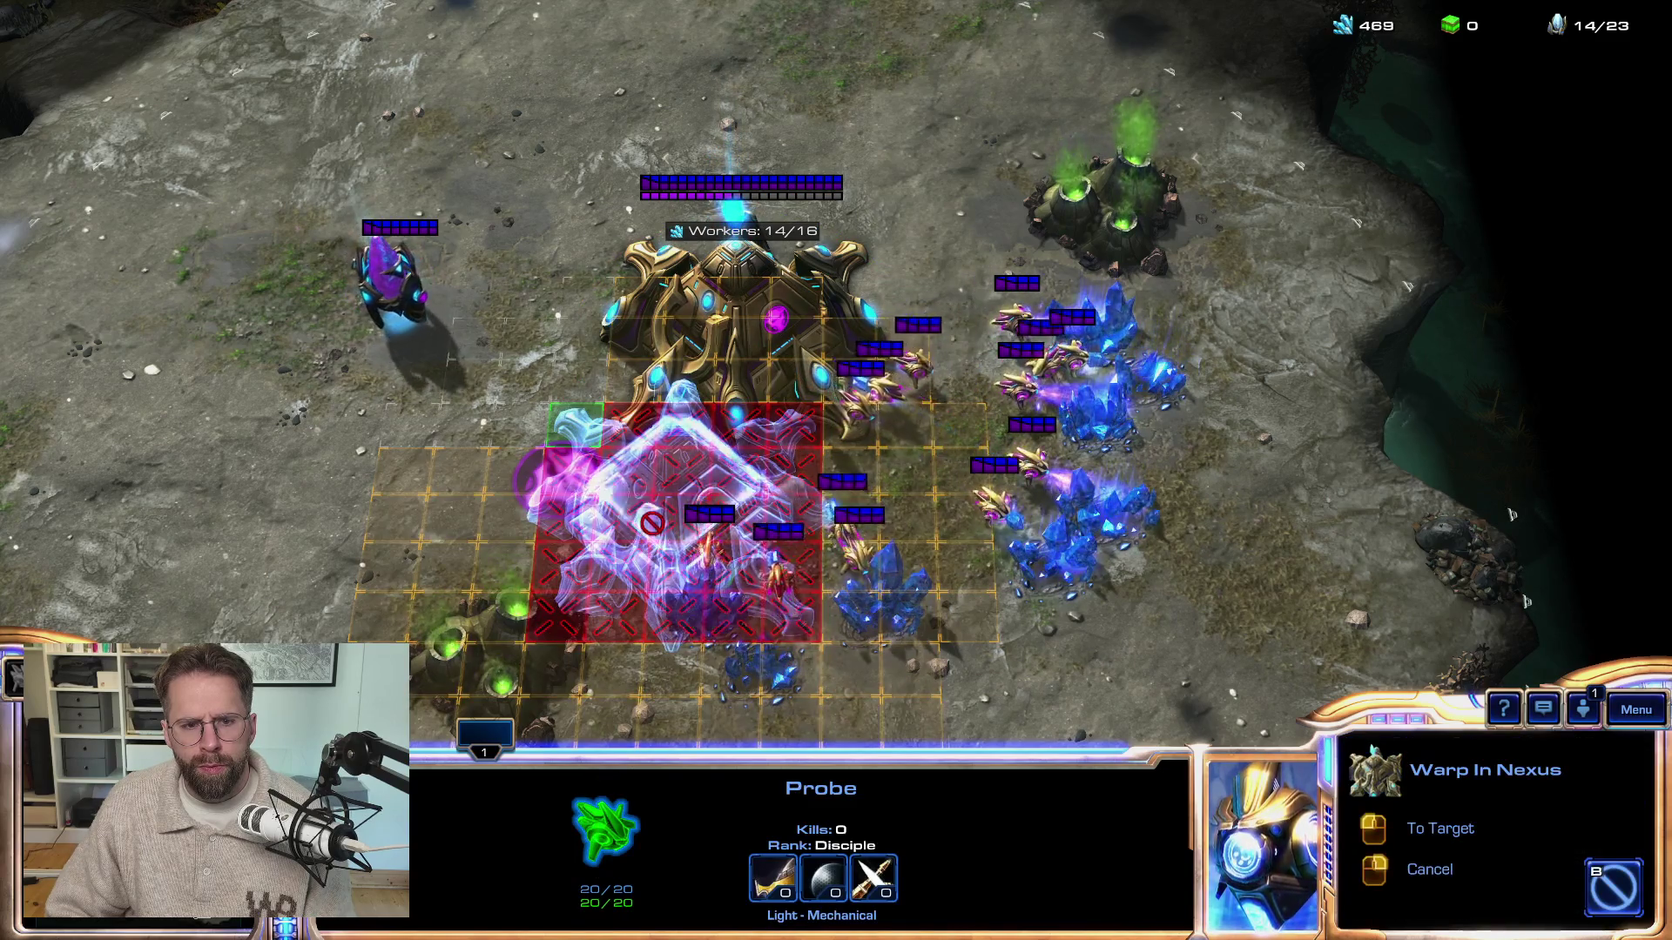
key(Escape)
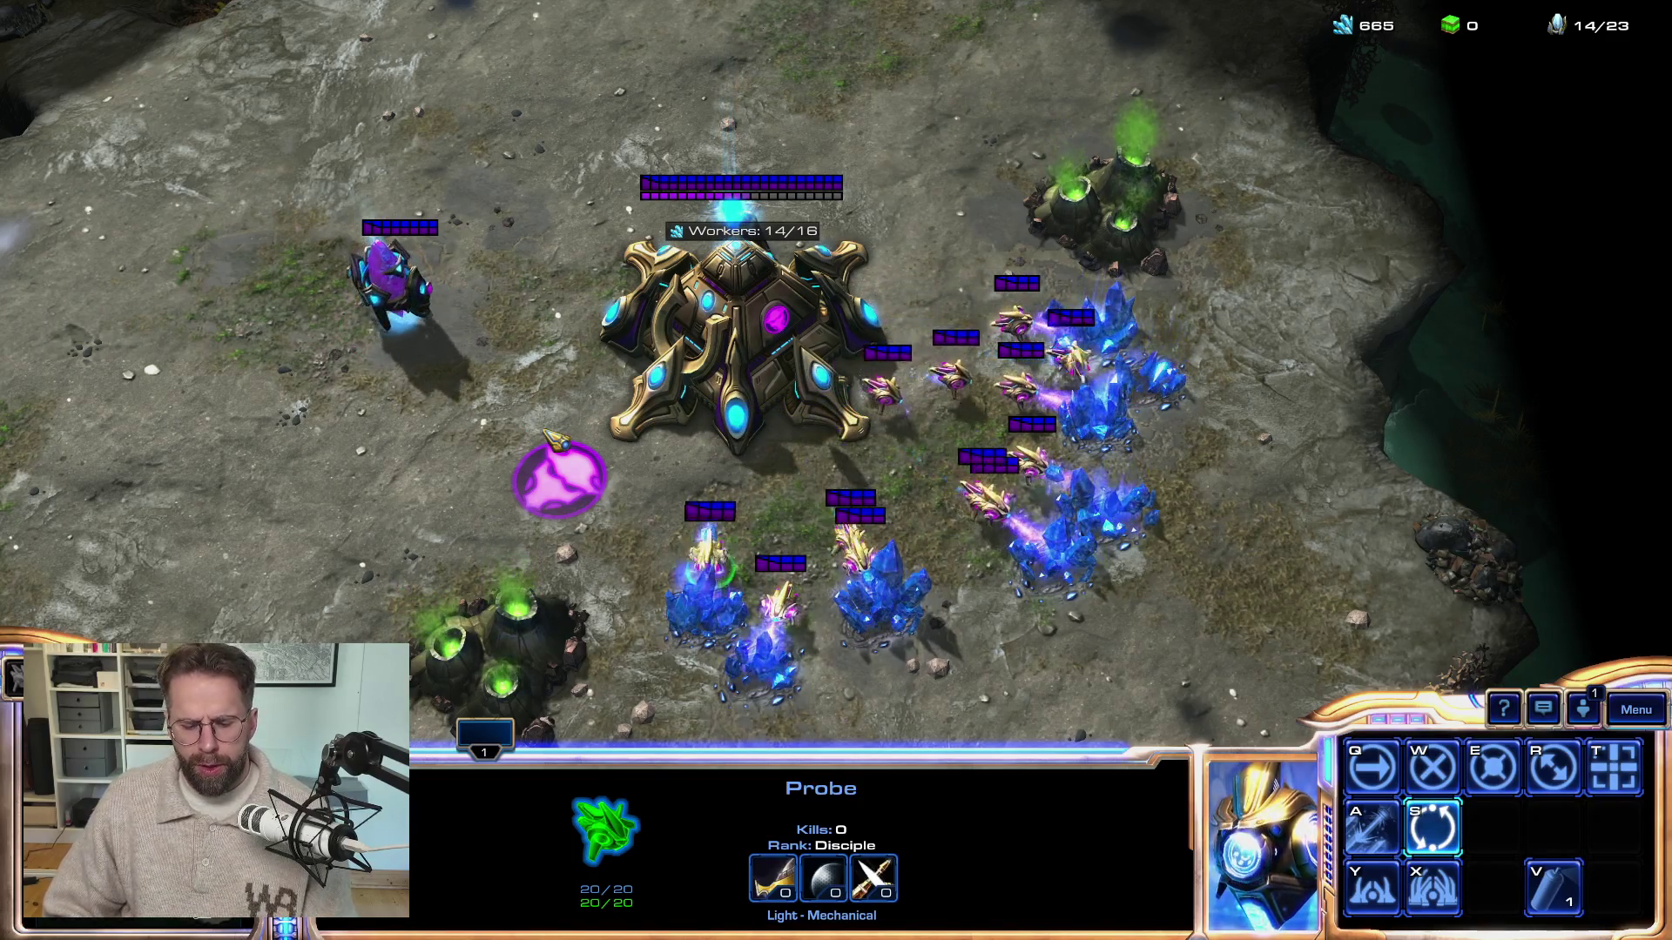
key(F10)
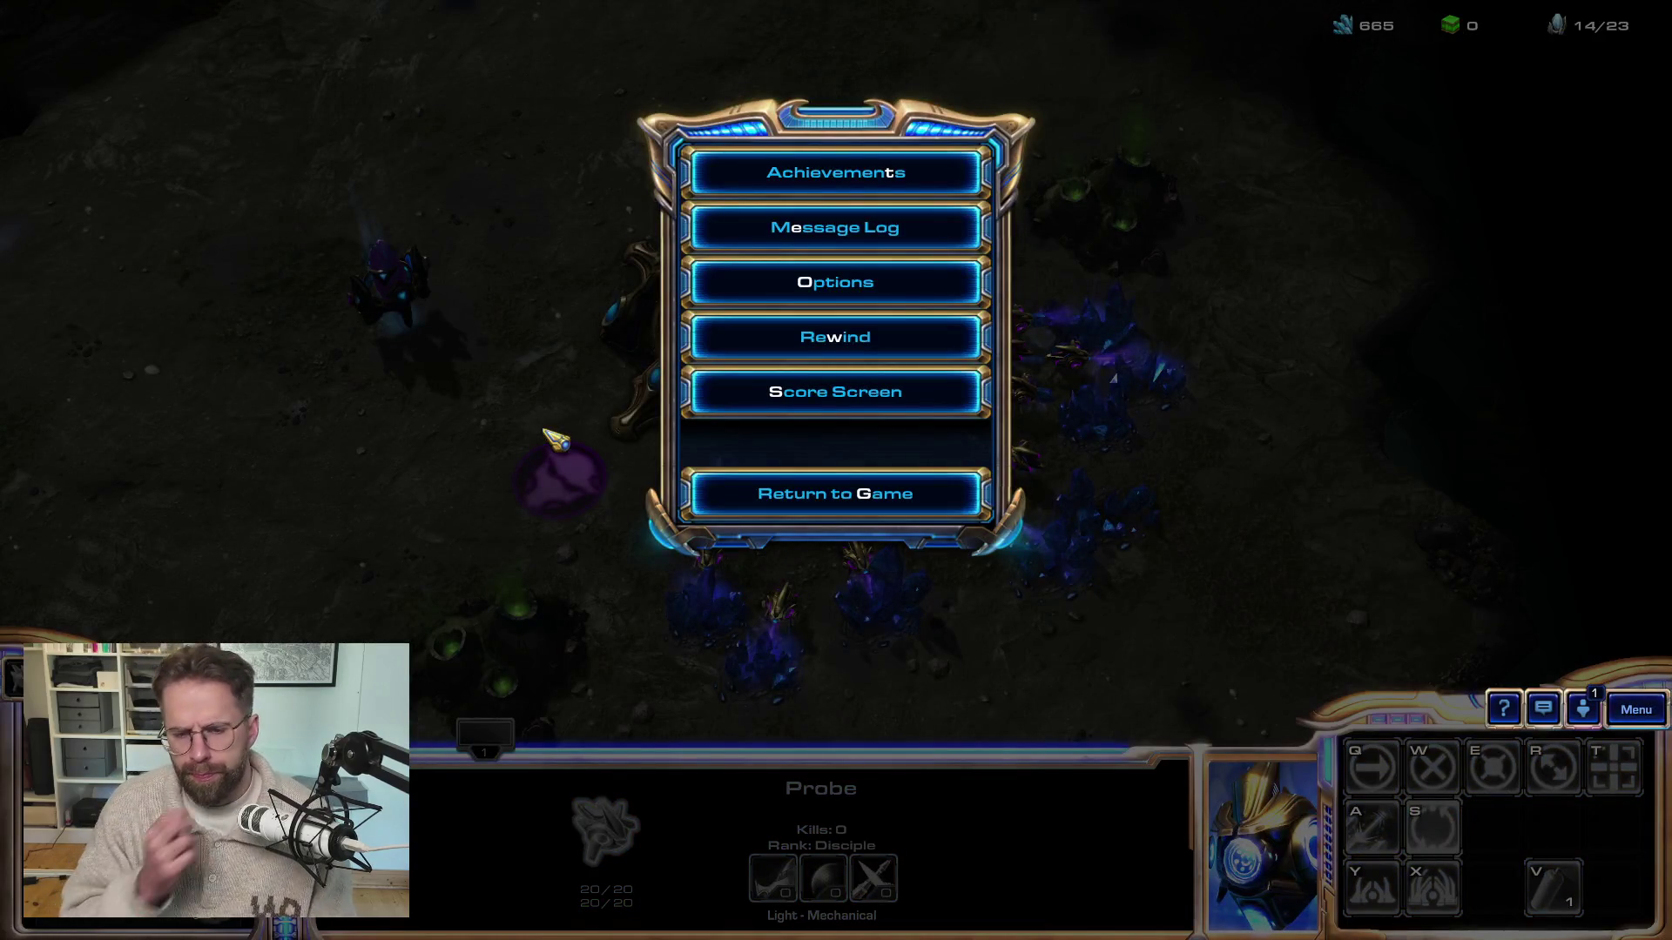
key(alt+Tab)
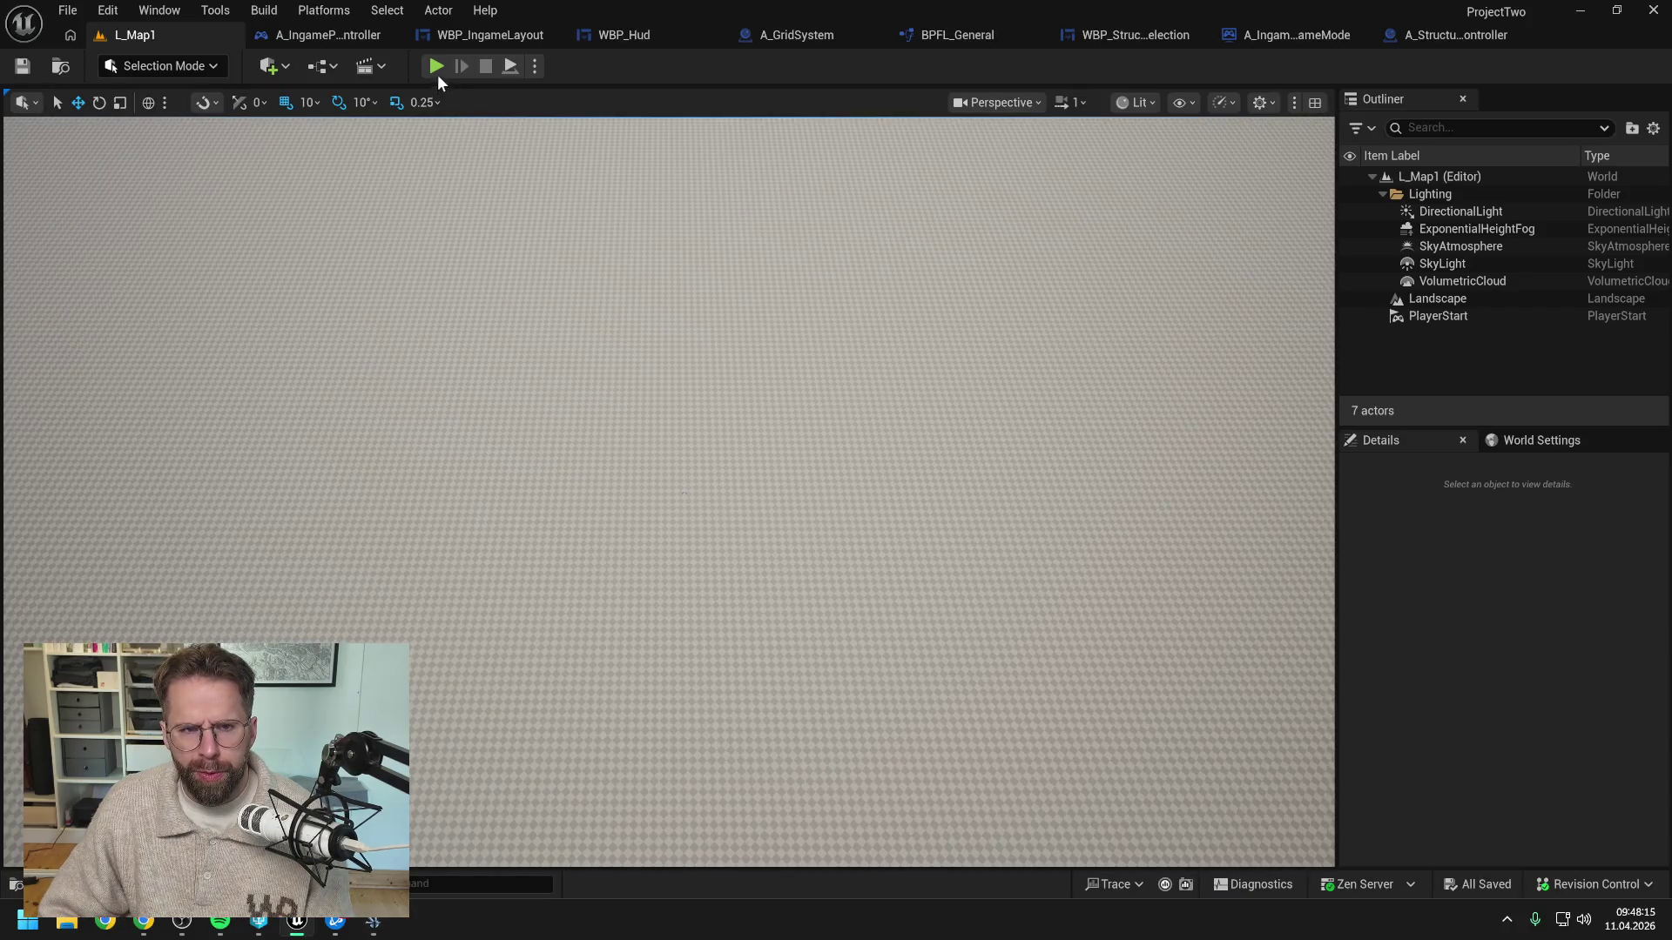
Play L_Map1 in editor, click the box and empty tiles to check the selection HUD, then stop
key(alt+p)
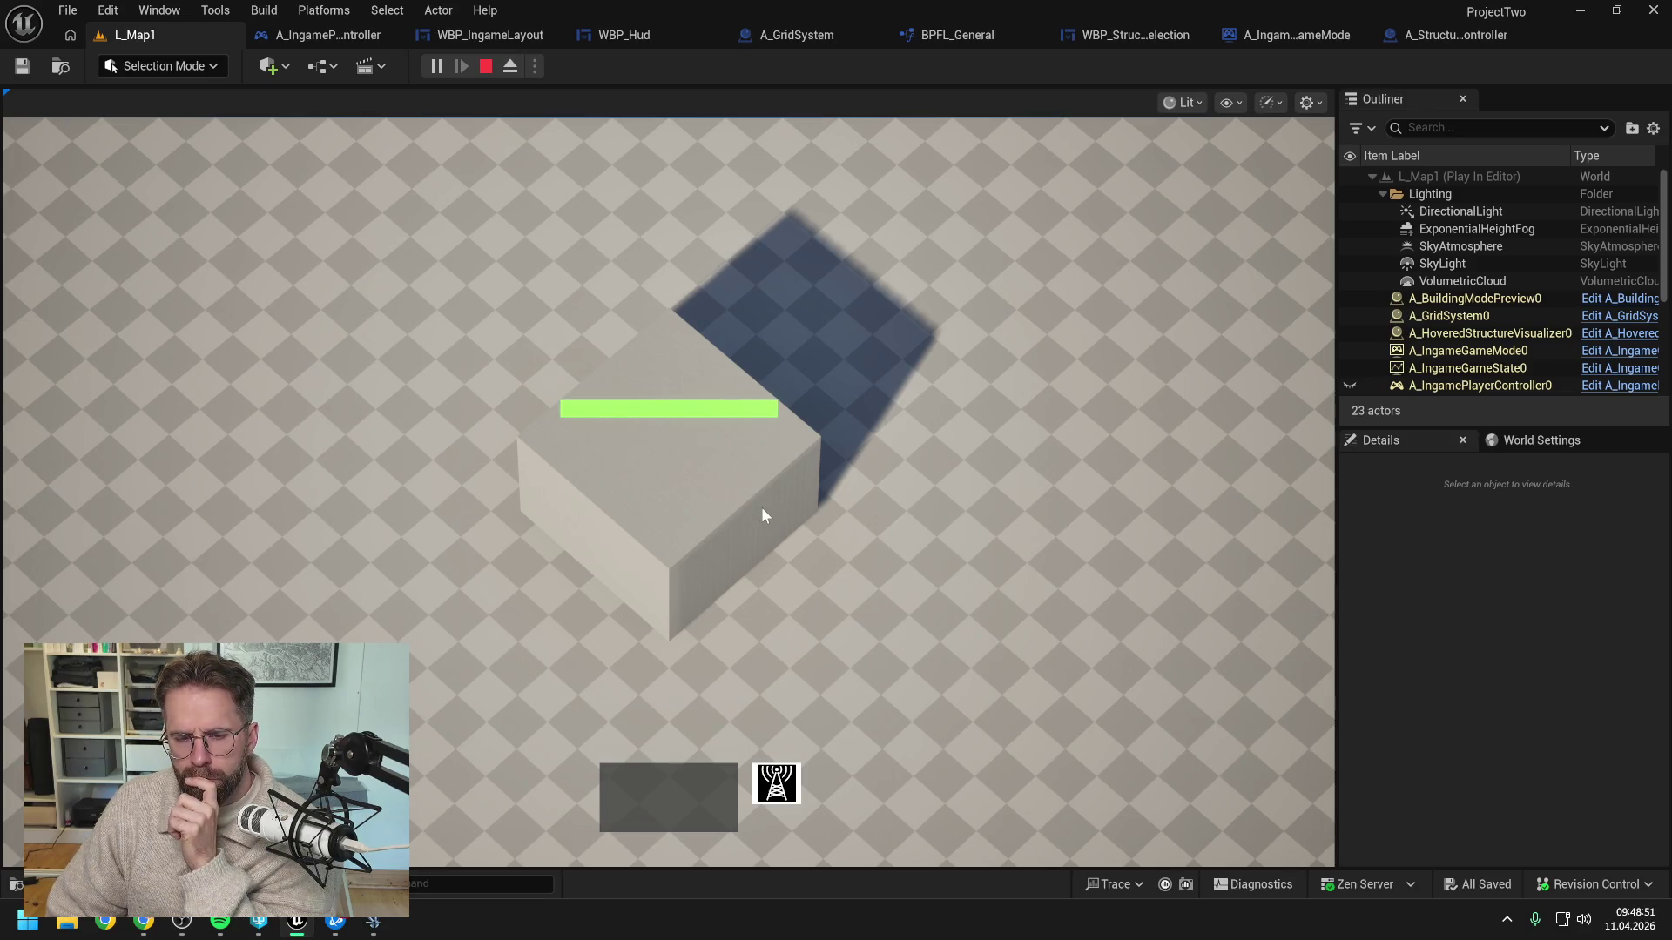
click(660, 472)
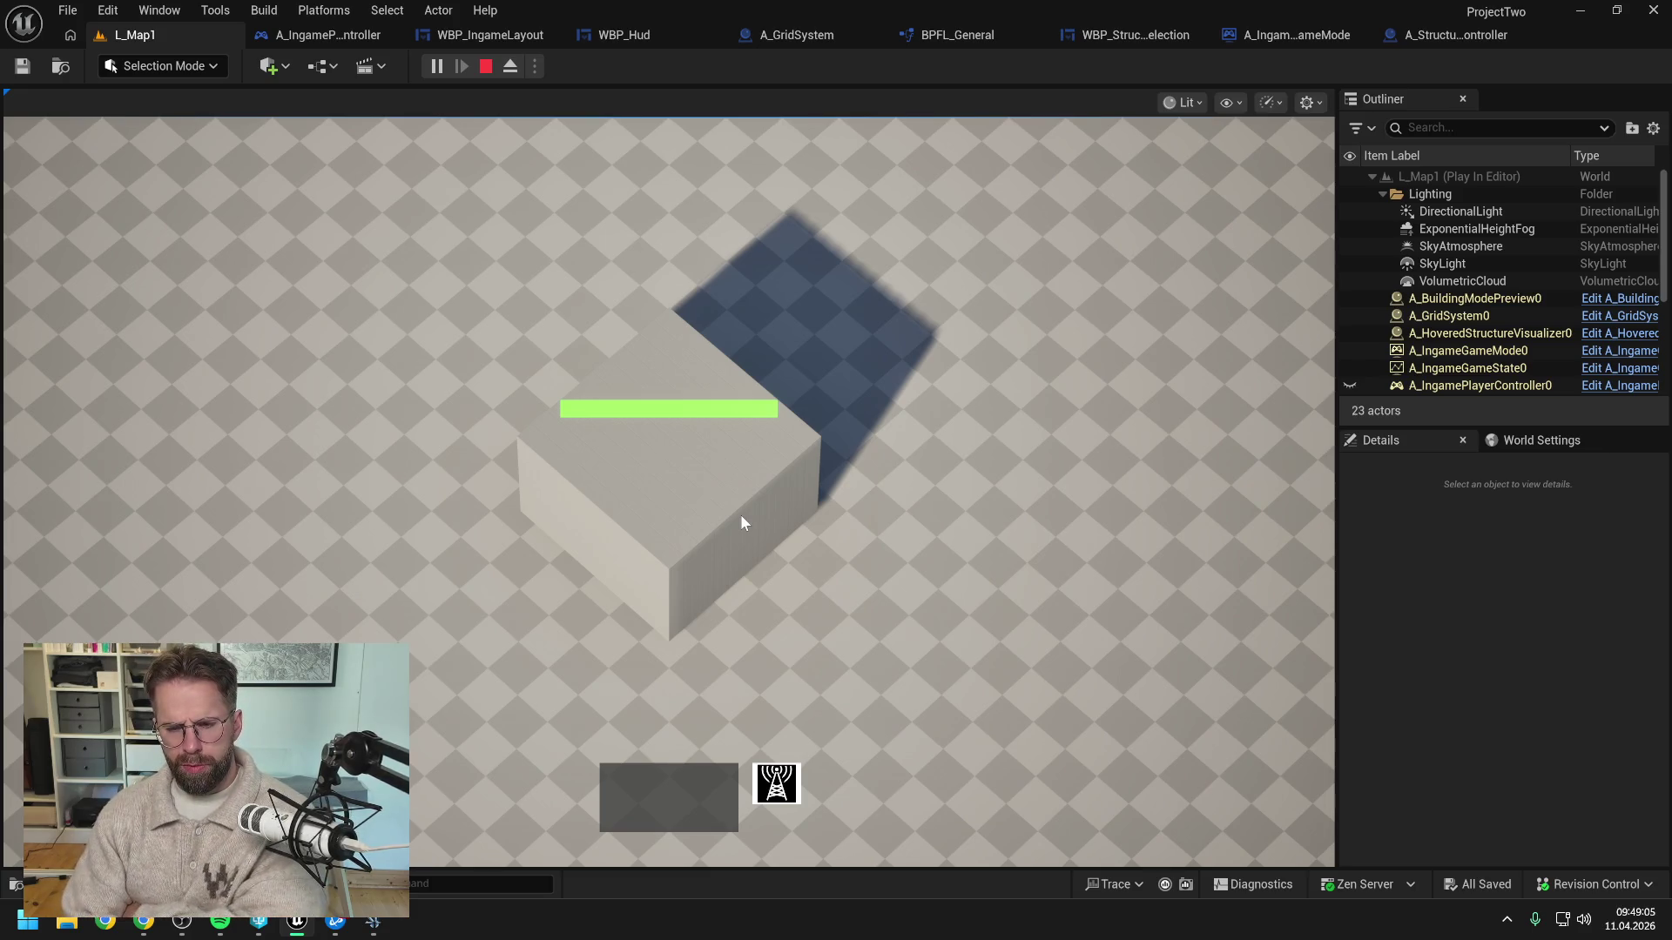
click(670, 472)
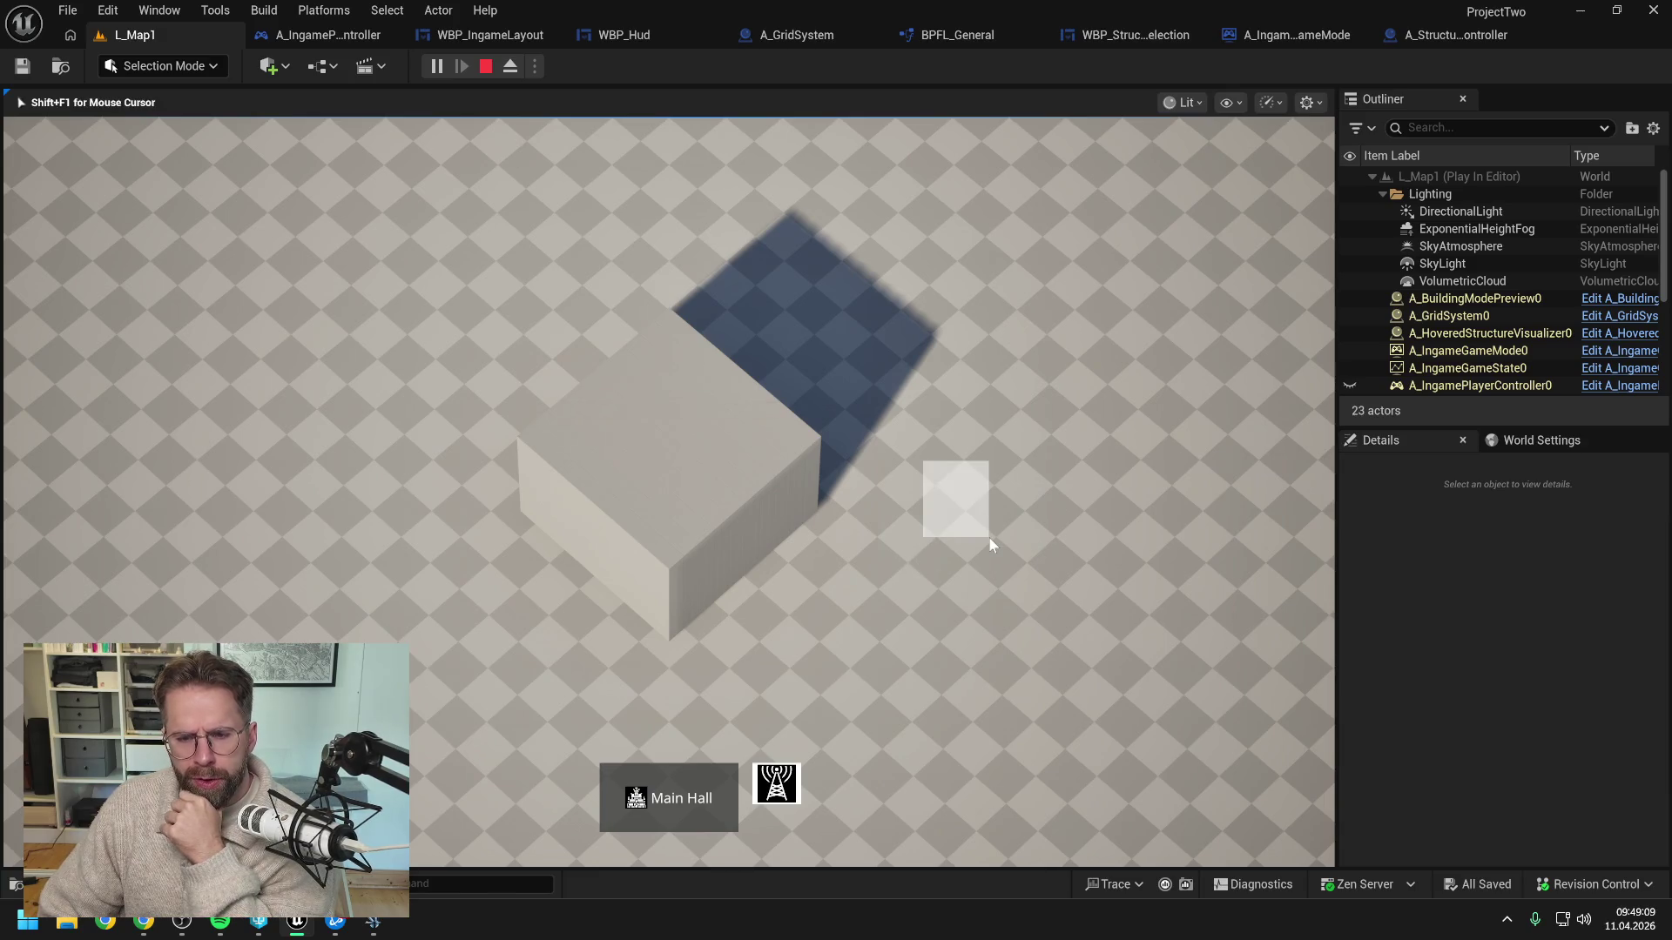
click(940, 484)
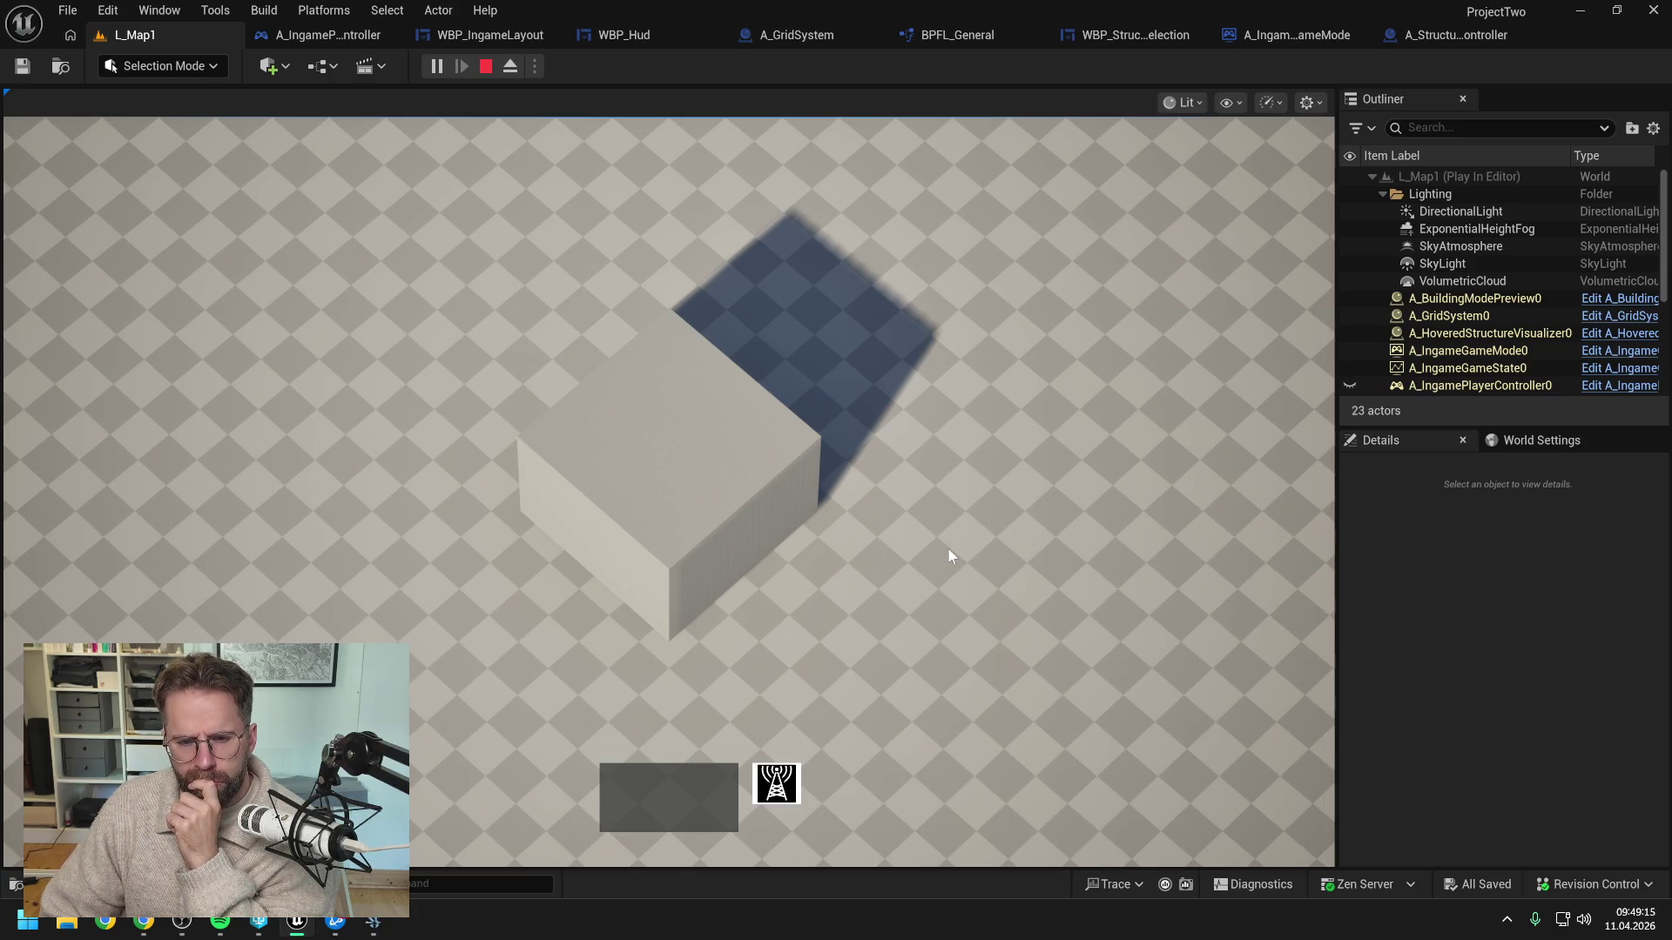
click(379, 530)
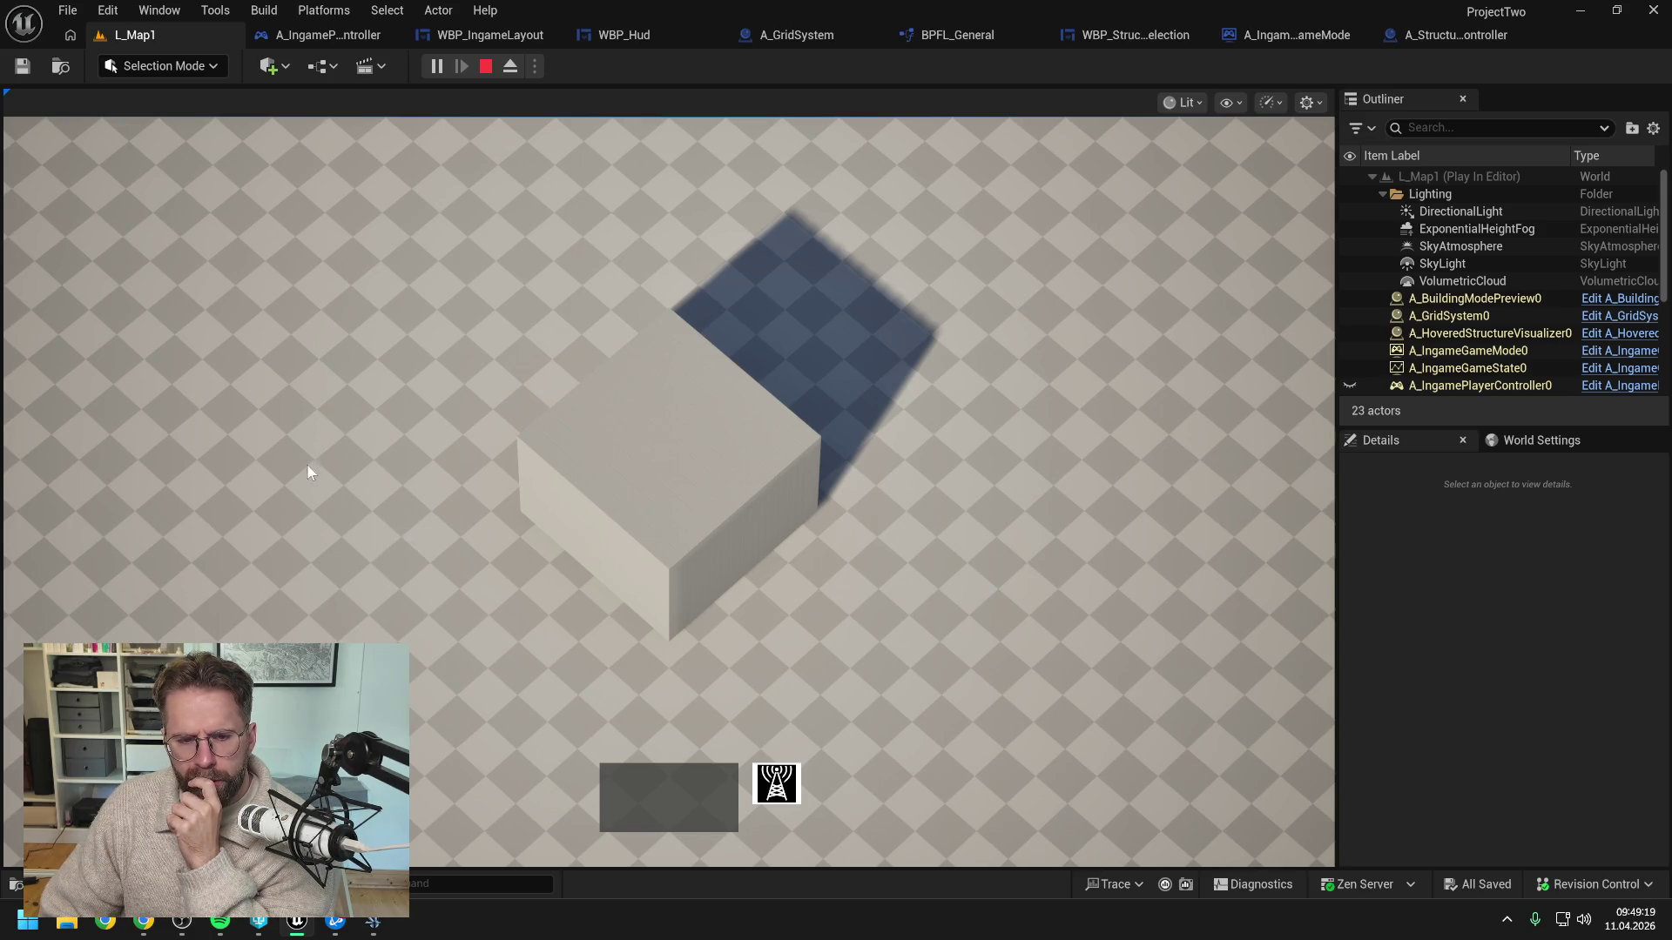
click(662, 470)
click(668, 460)
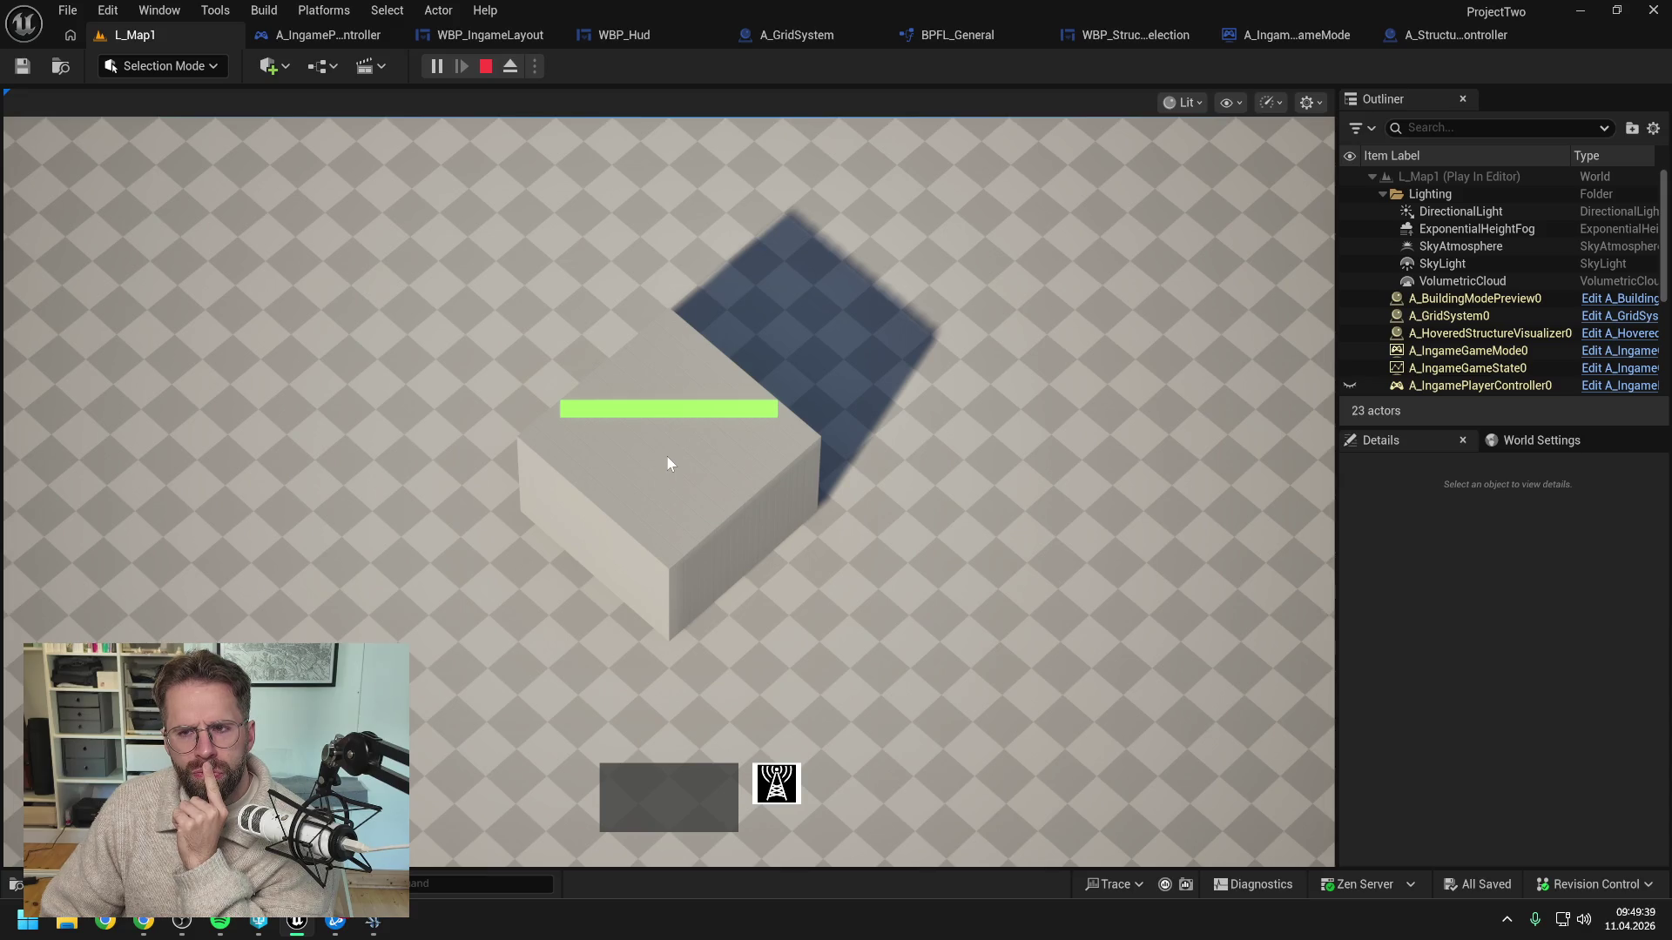
key(Escape)
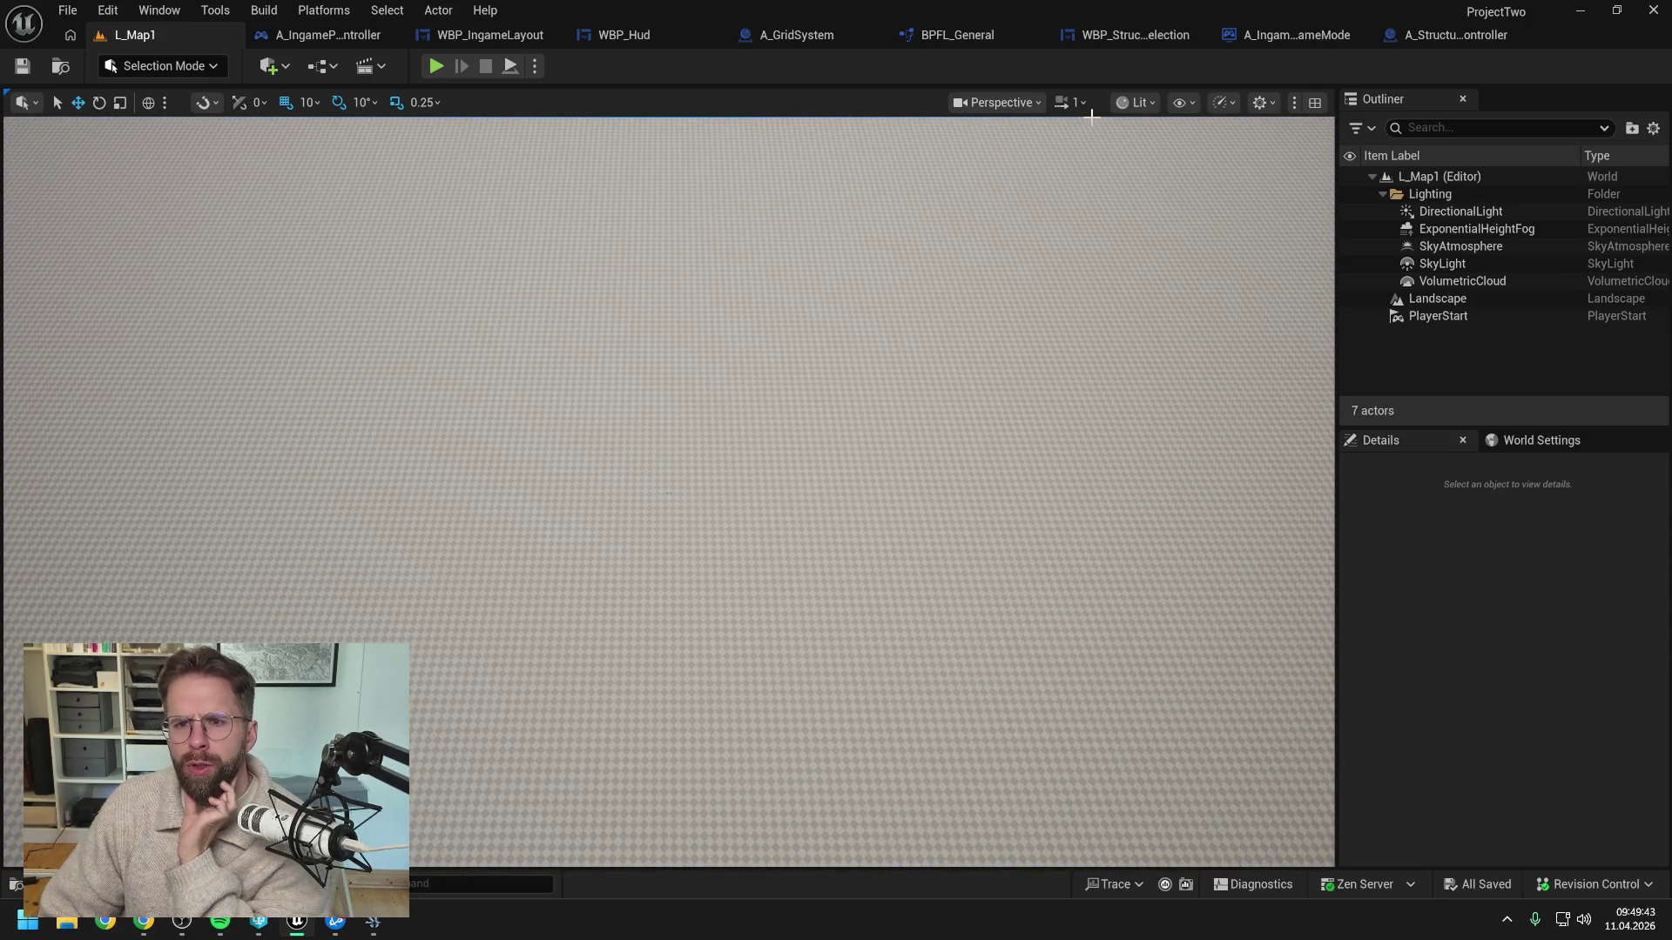
Close A_IngameGameMode's GetStructureData graph and then the A_IngameGameMode blueprint
click(1175, 40)
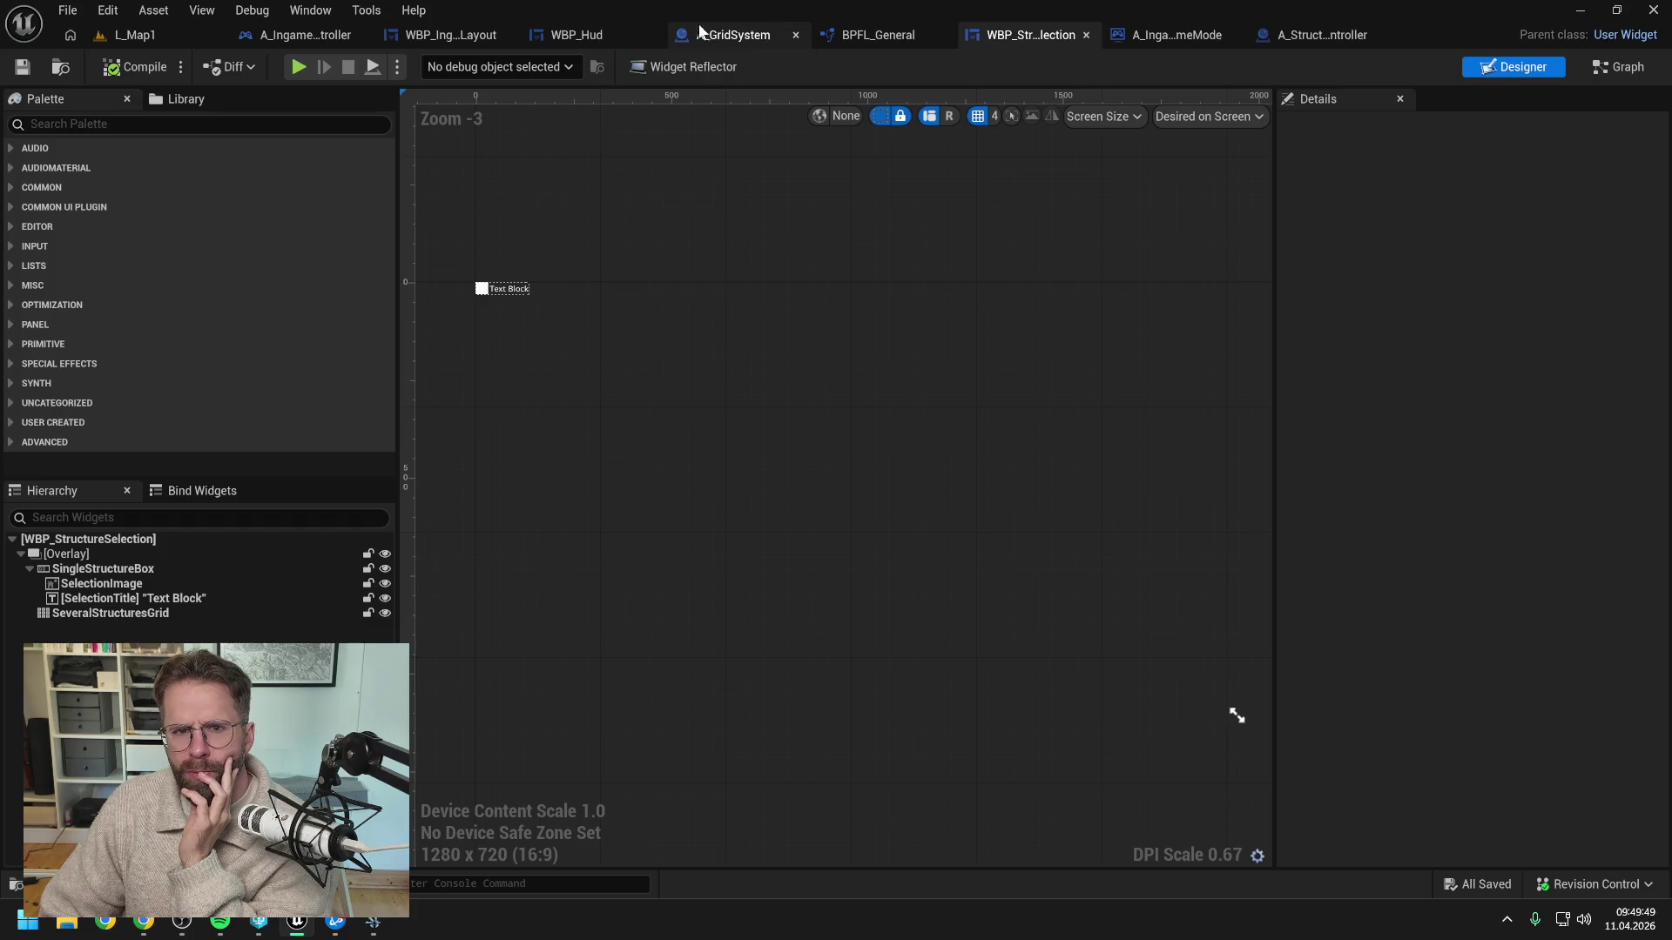
click(579, 35)
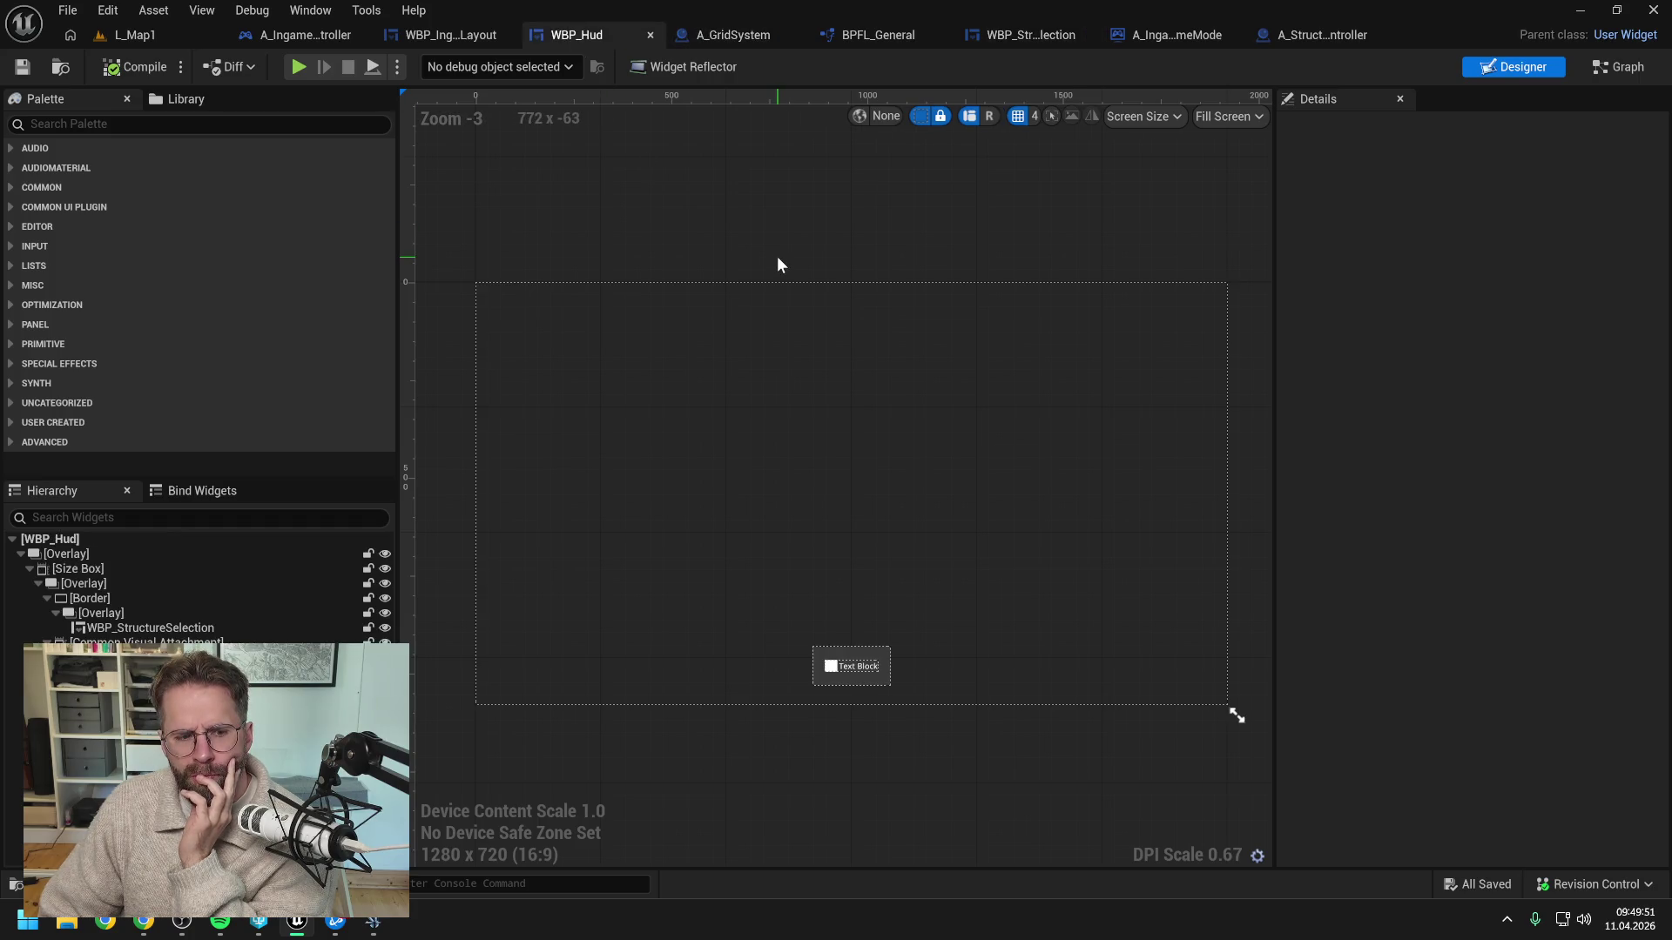
click(1169, 35)
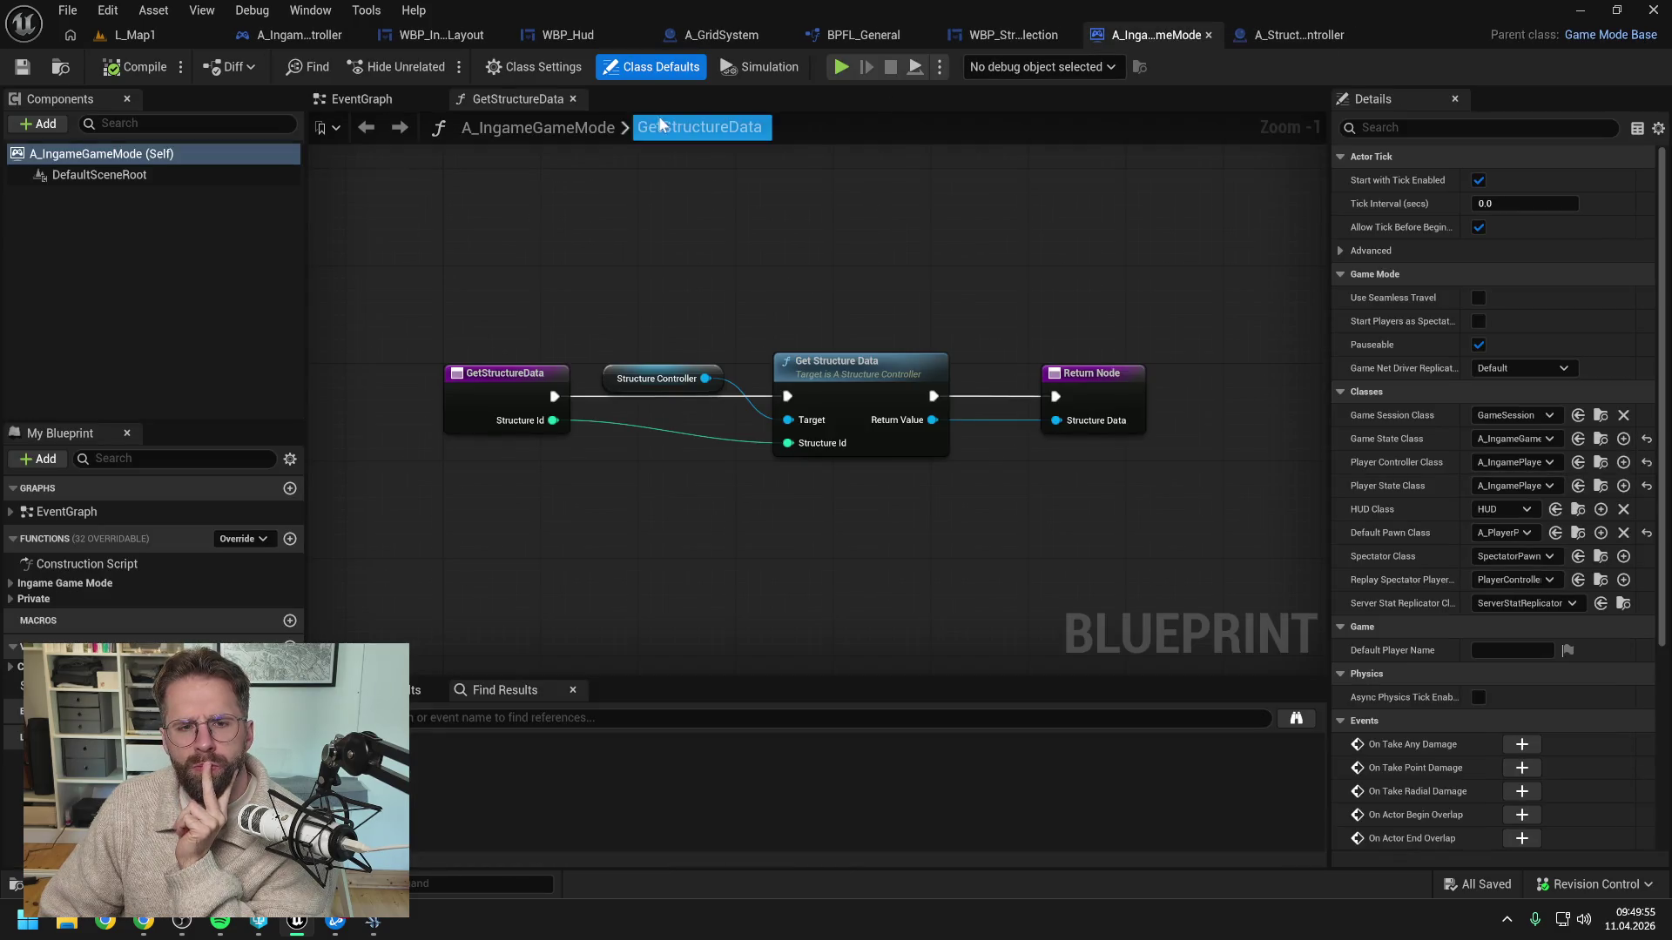
click(573, 99)
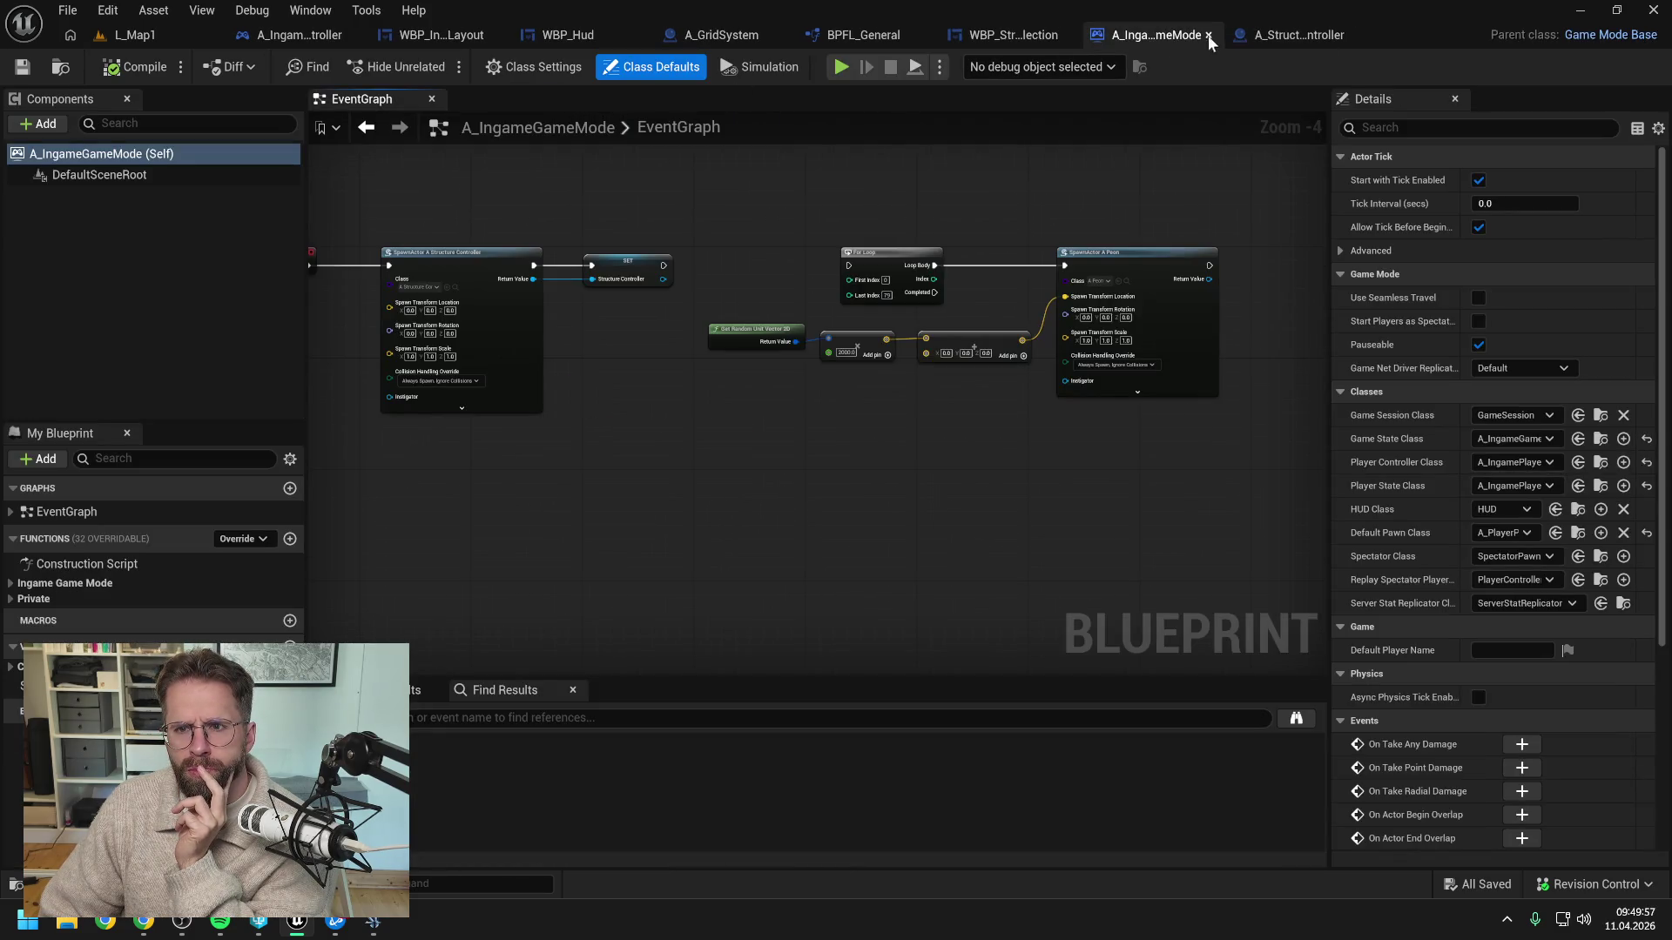
click(1208, 35)
Close A_StructureController's graphs and blueprint, then return to WBP_StructureSelection
right_click(799, 101)
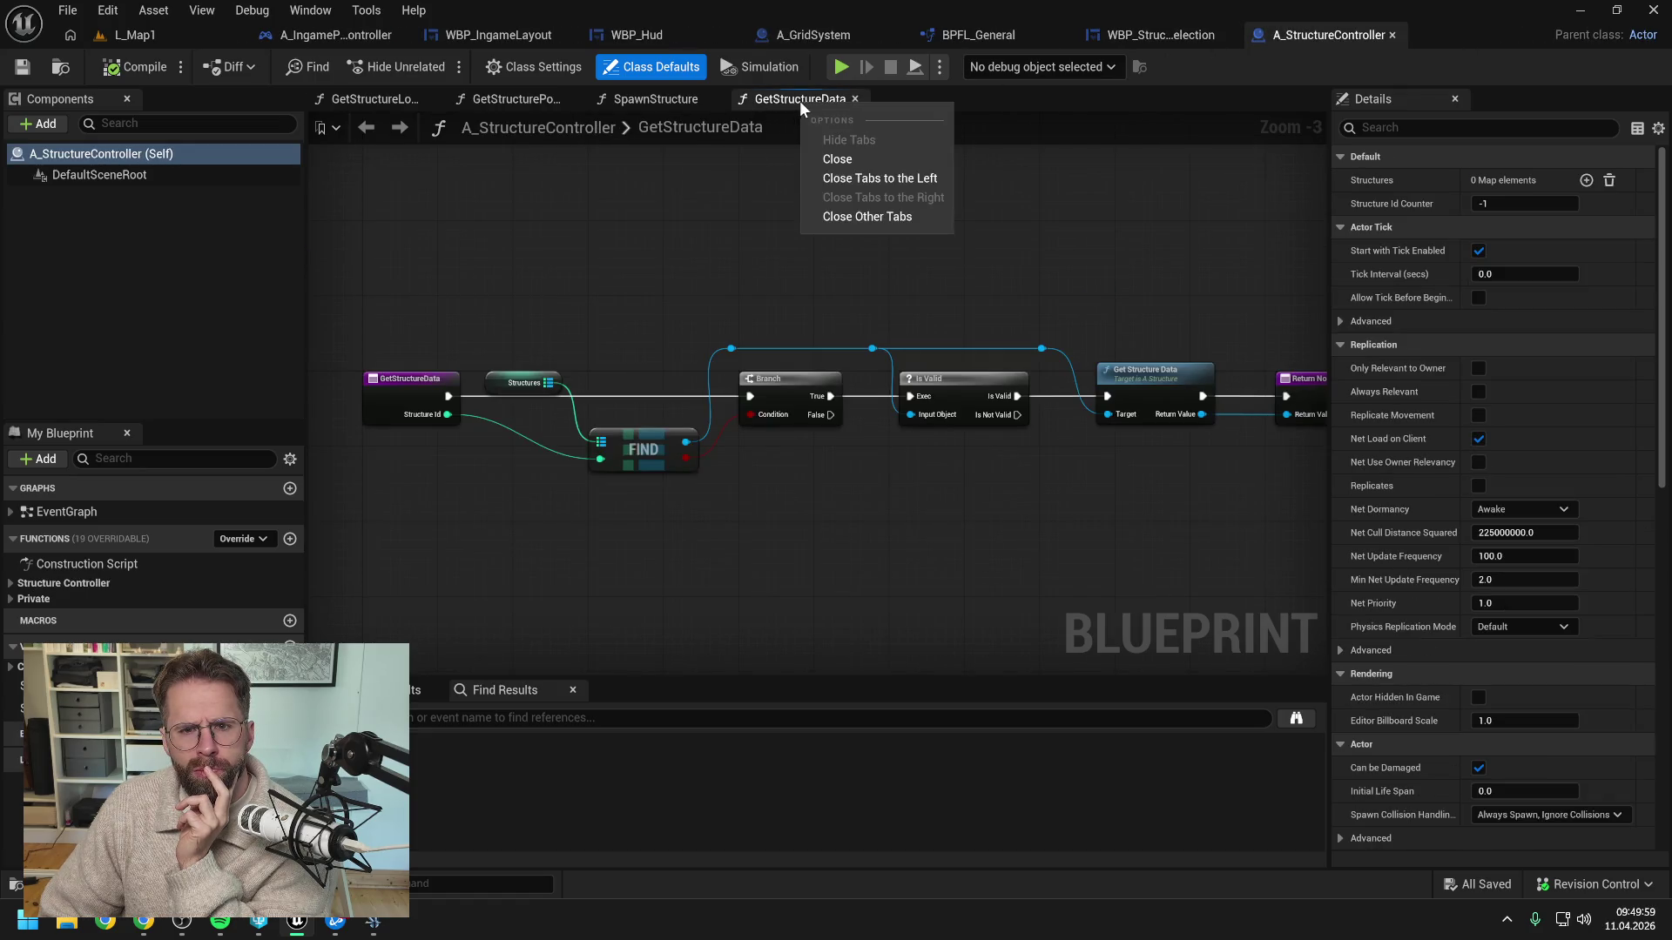
click(853, 213)
click(432, 98)
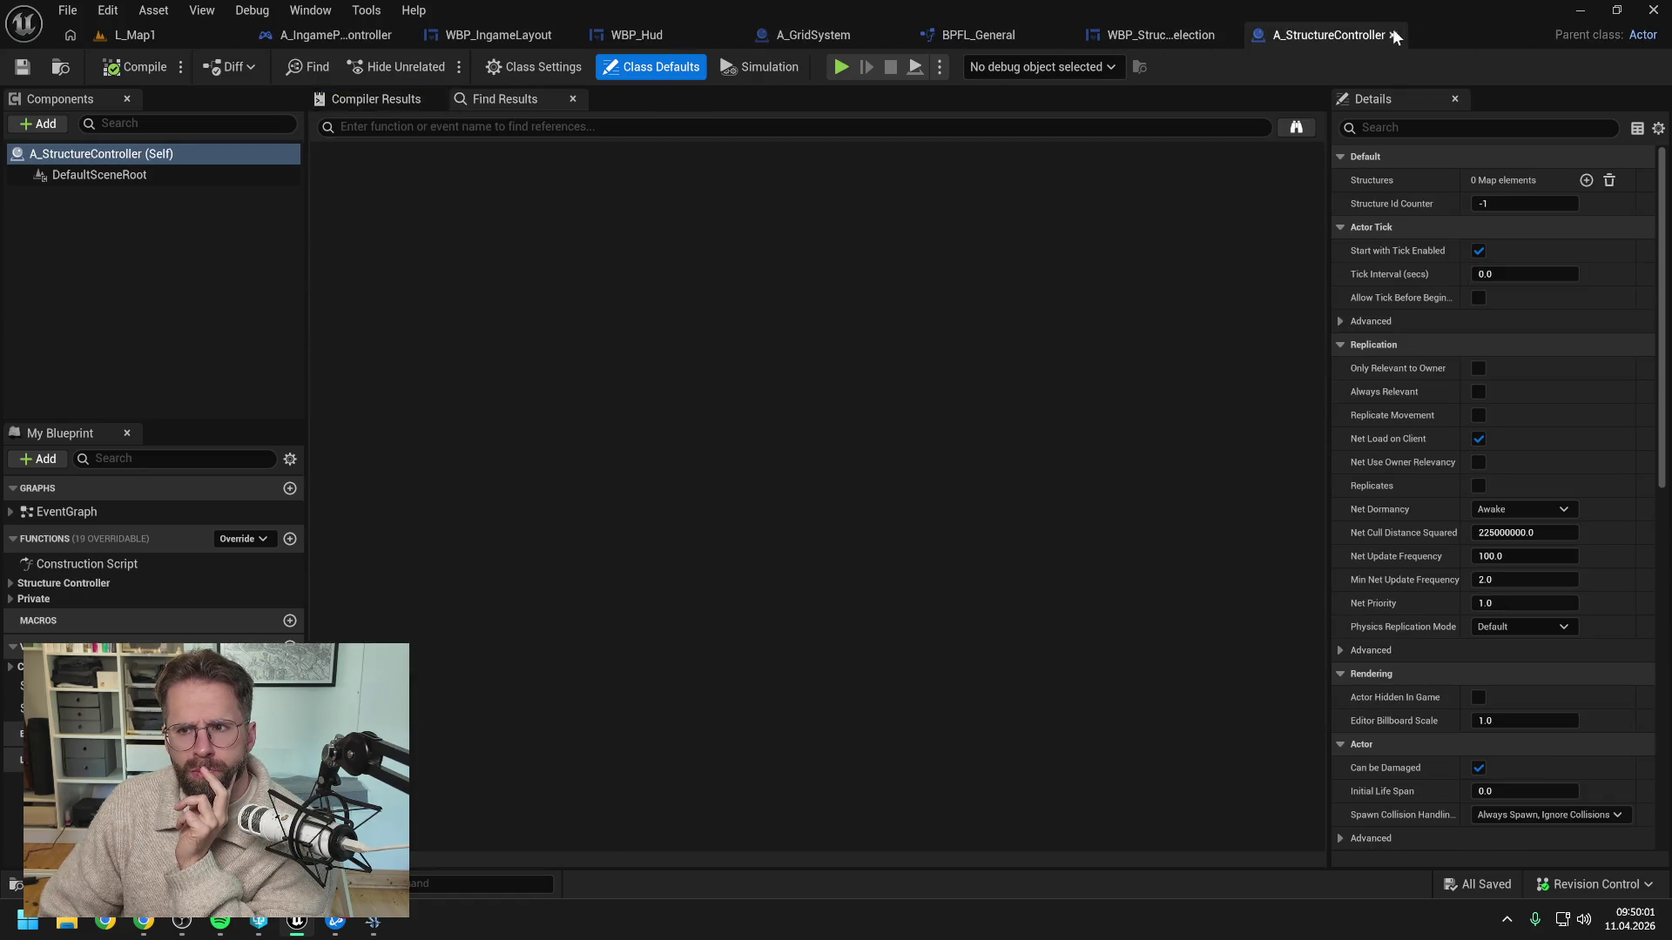
click(1391, 34)
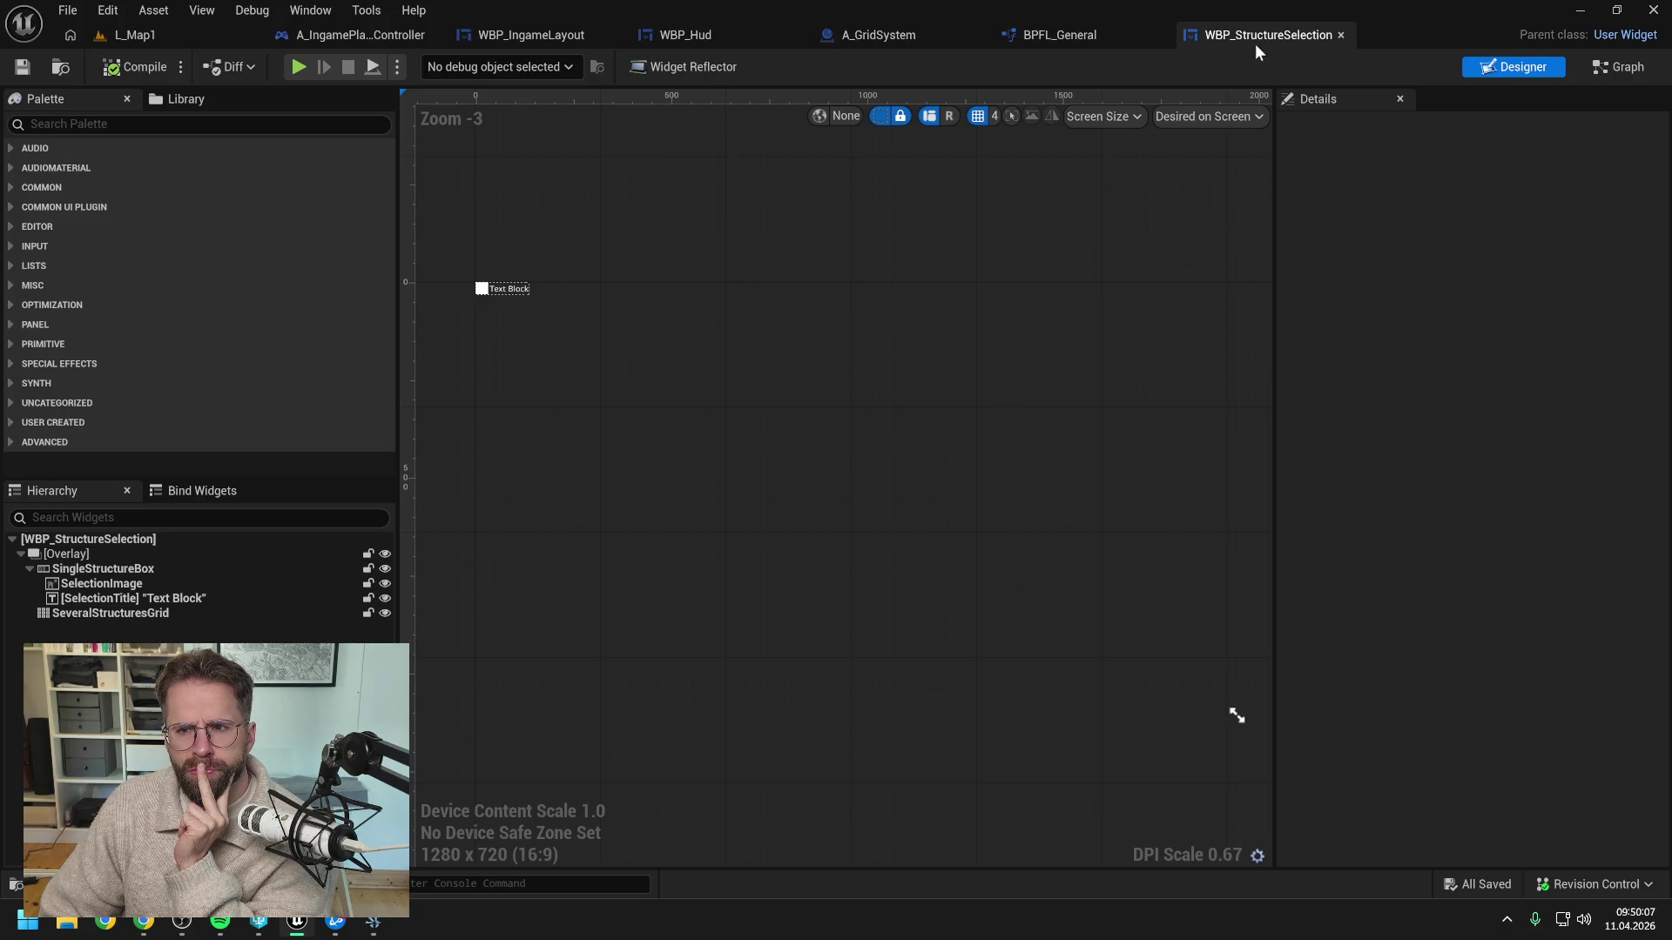
click(1078, 35)
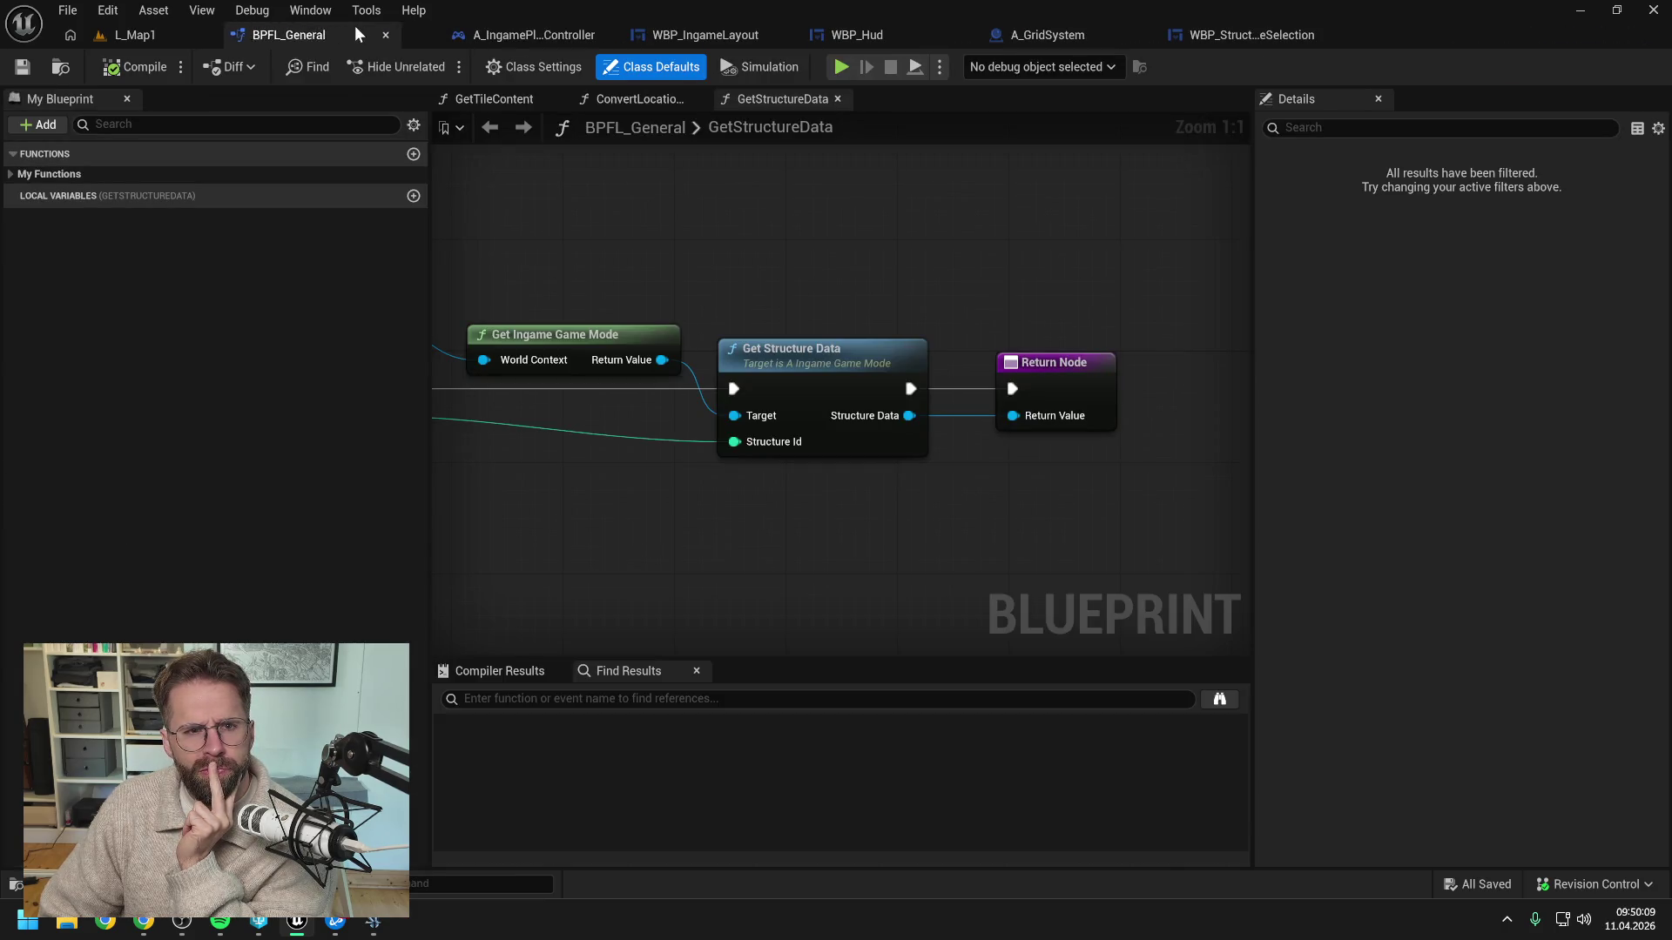
click(1180, 35)
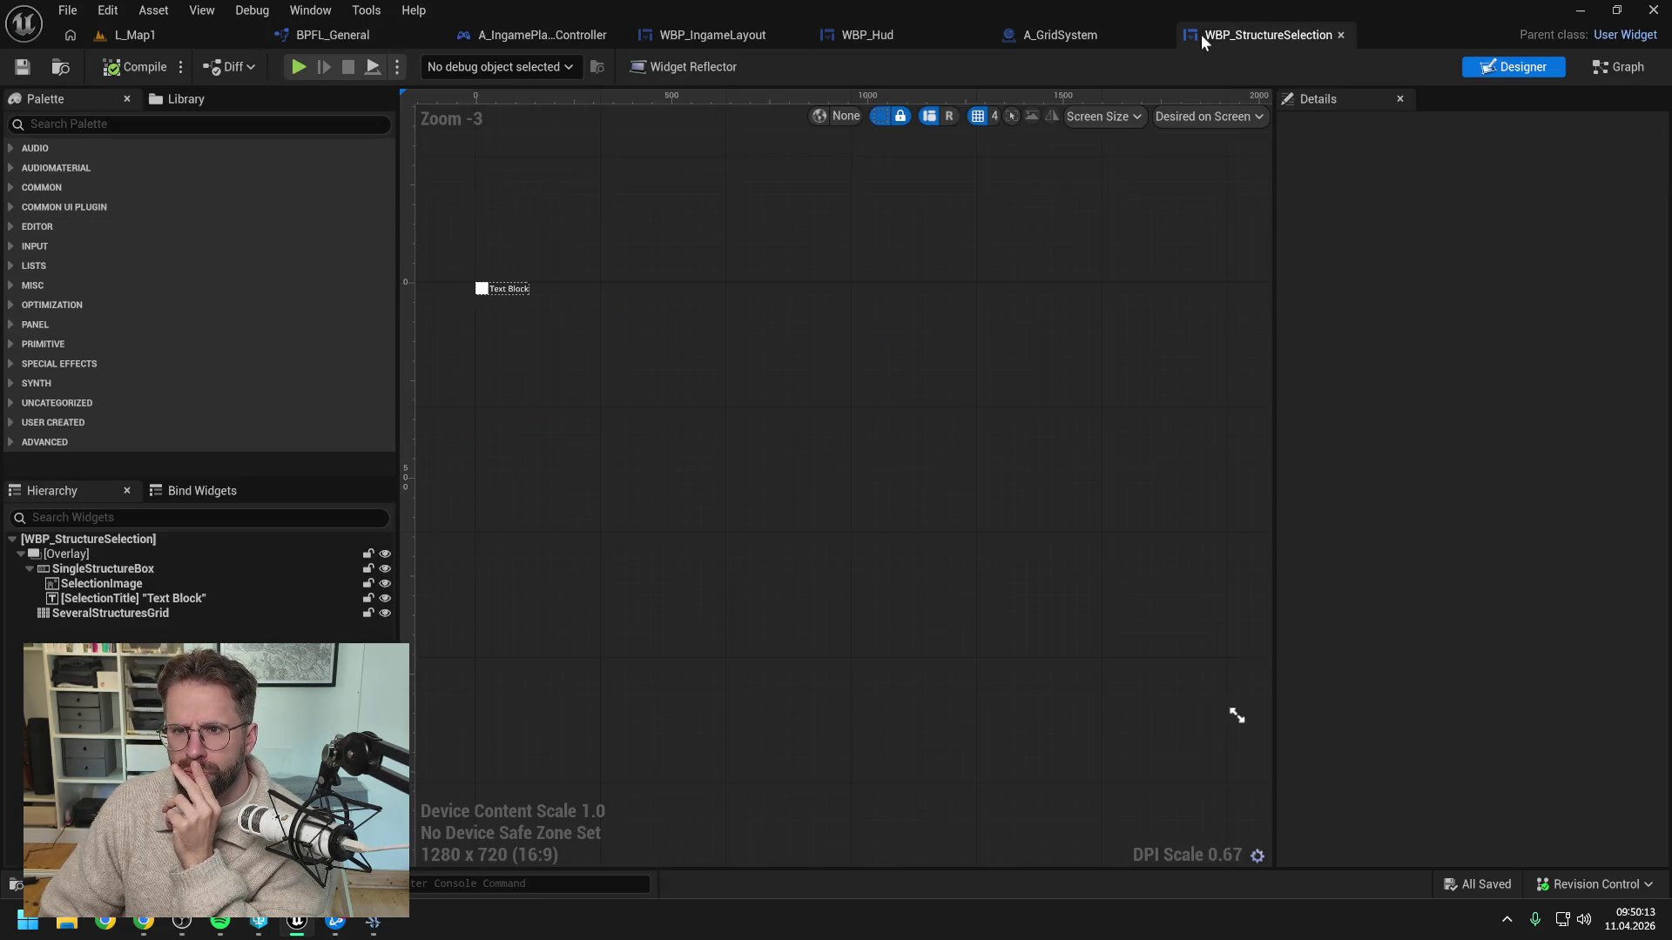
Back in WBP_StructureSelection, pan SelectStructures to the loop and brush-setting nodes
click(1079, 35)
click(1255, 38)
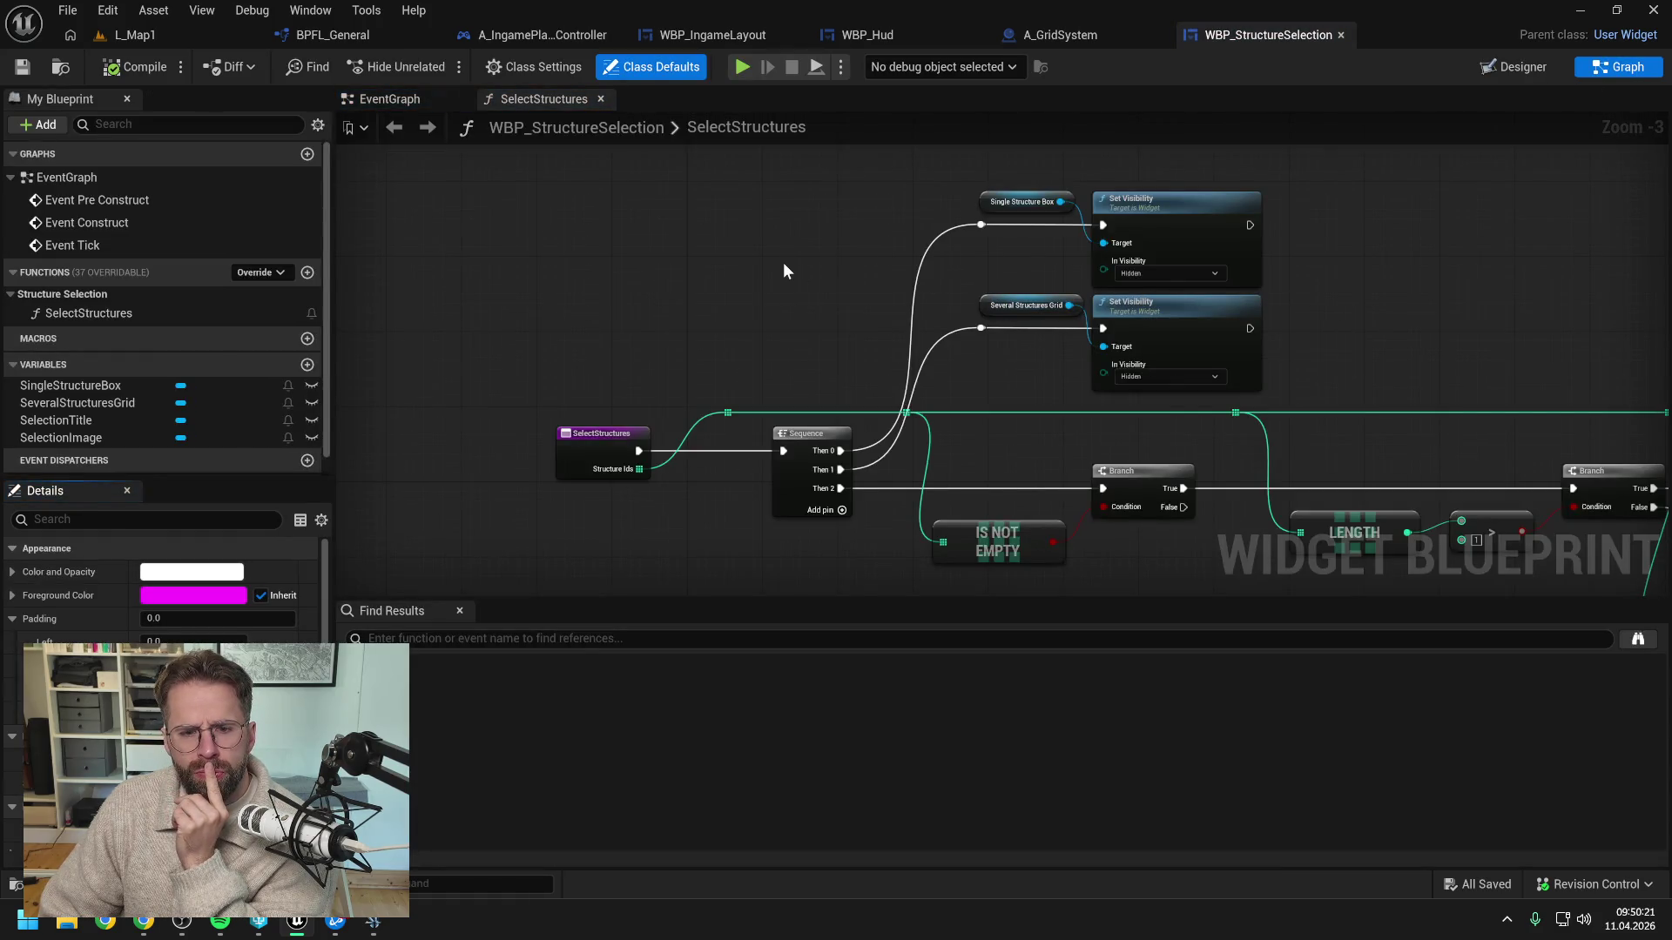
drag(1313, 347, 968, 209)
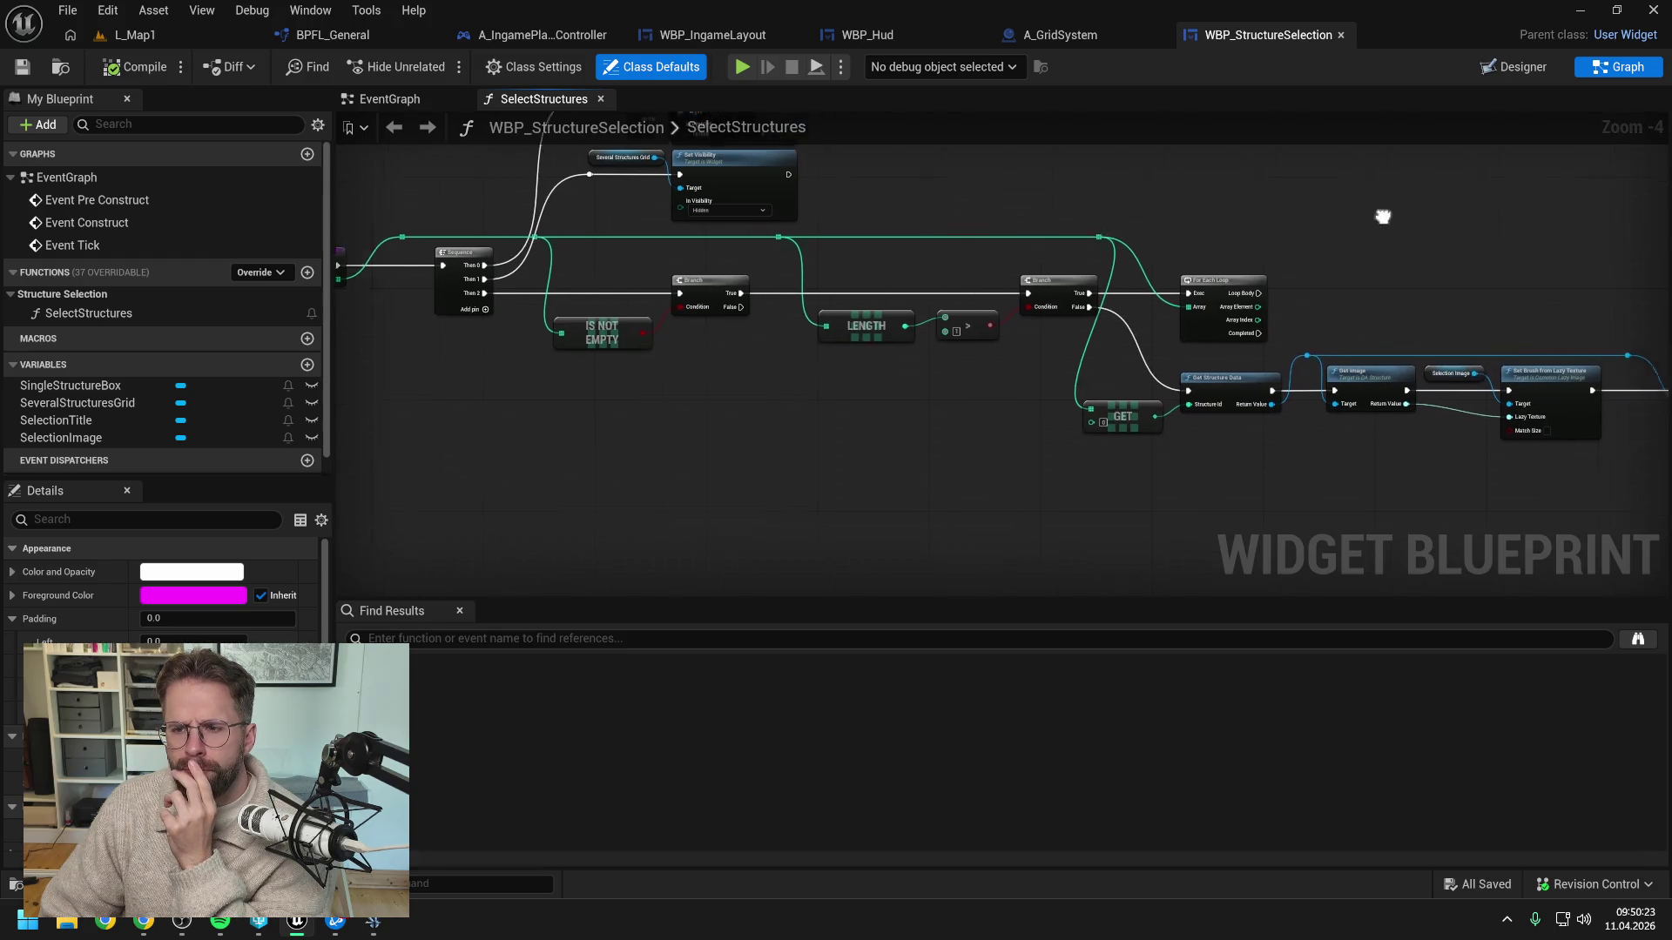
drag(1381, 216, 1001, 222)
mouse_move(1132, 248)
mouse_down()
mouse_move(875, 227)
mouse_move(1210, 260)
mouse_up()
drag(1054, 258, 1082, 260)
drag(638, 242, 714, 248)
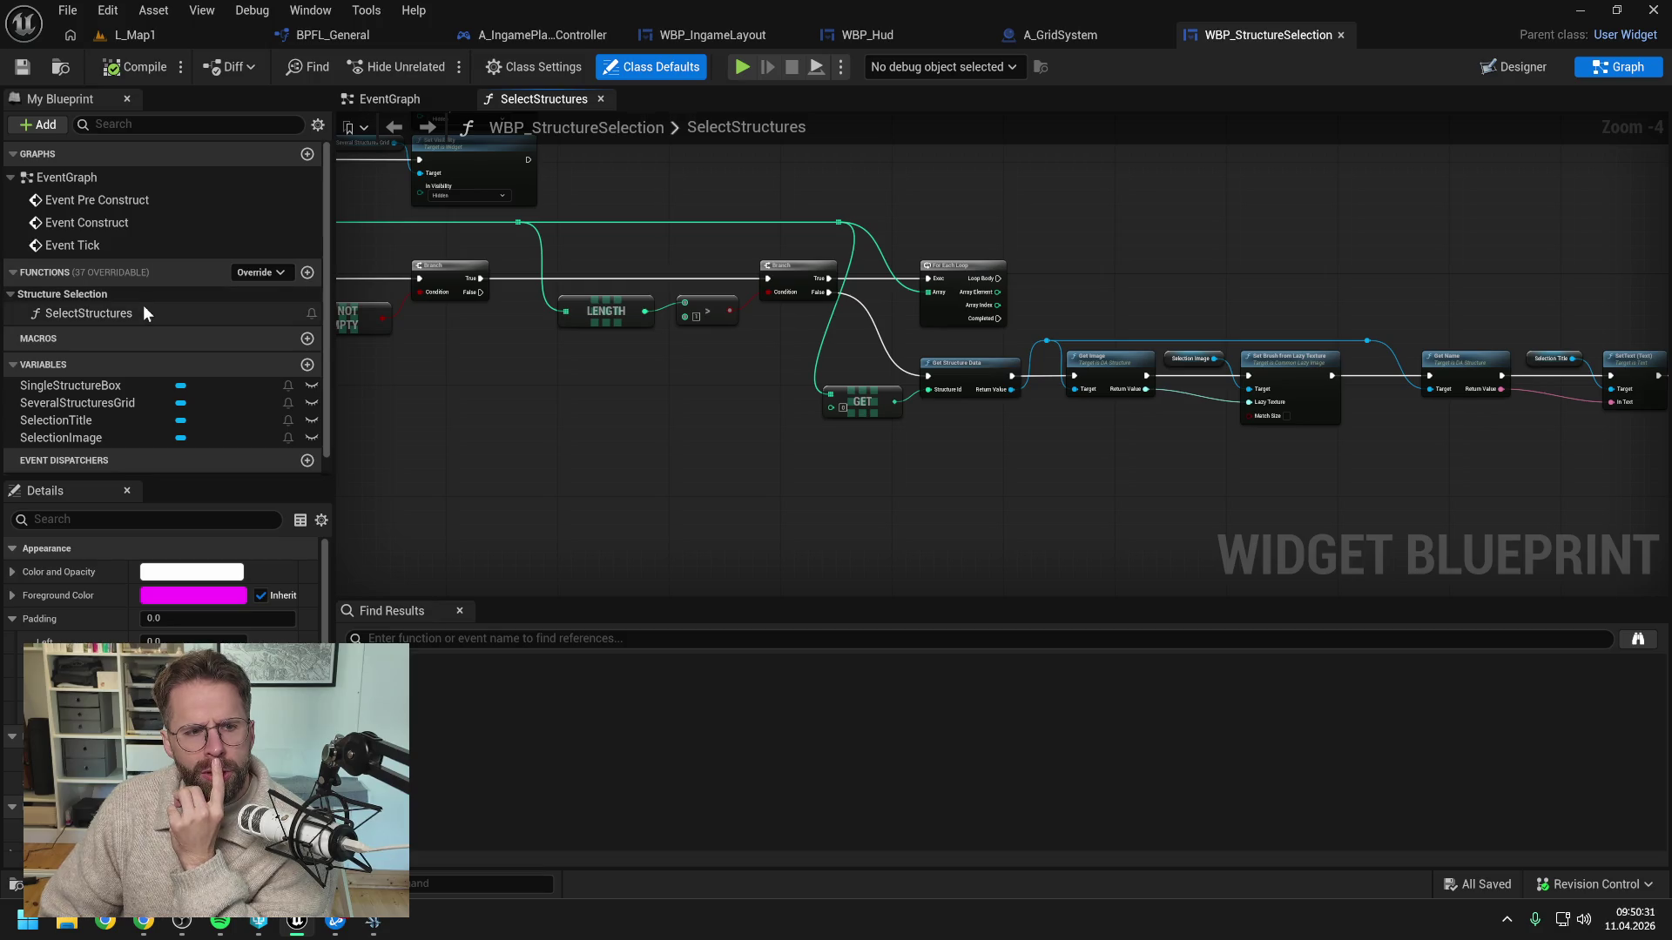
Inspect the Sequence and Set Visibility nodes, then center on the For Each Loop's Loop Body
drag(1178, 290, 999, 269)
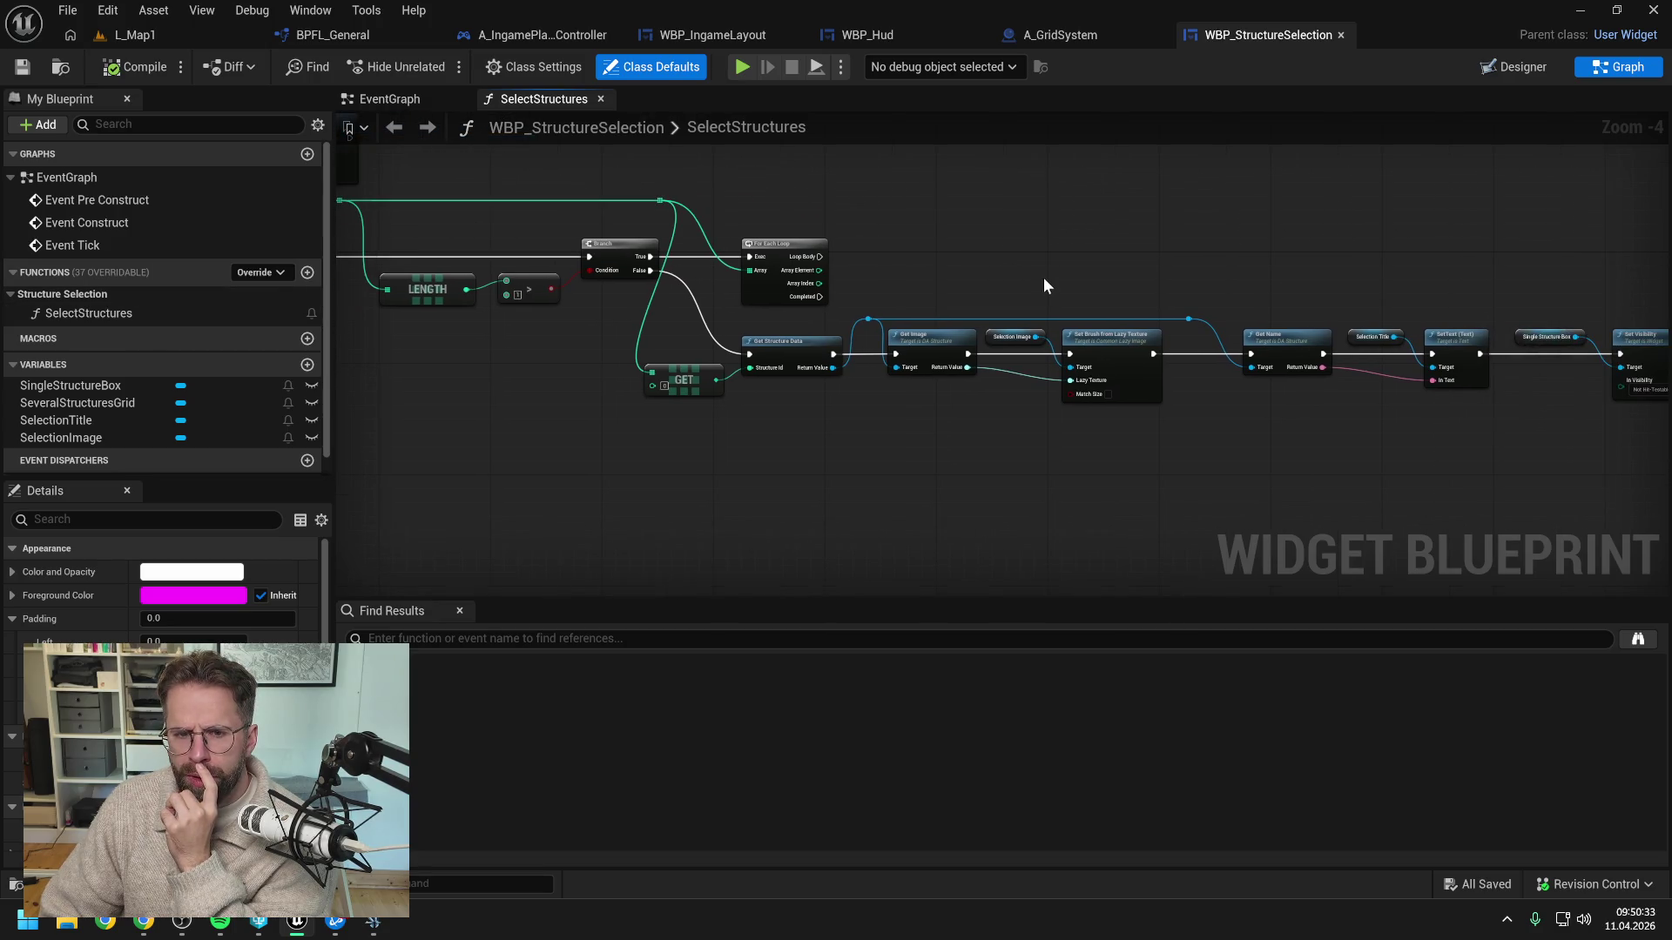
mouse_move(807, 205)
mouse_down()
mouse_move(1241, 254)
mouse_move(1303, 311)
mouse_up()
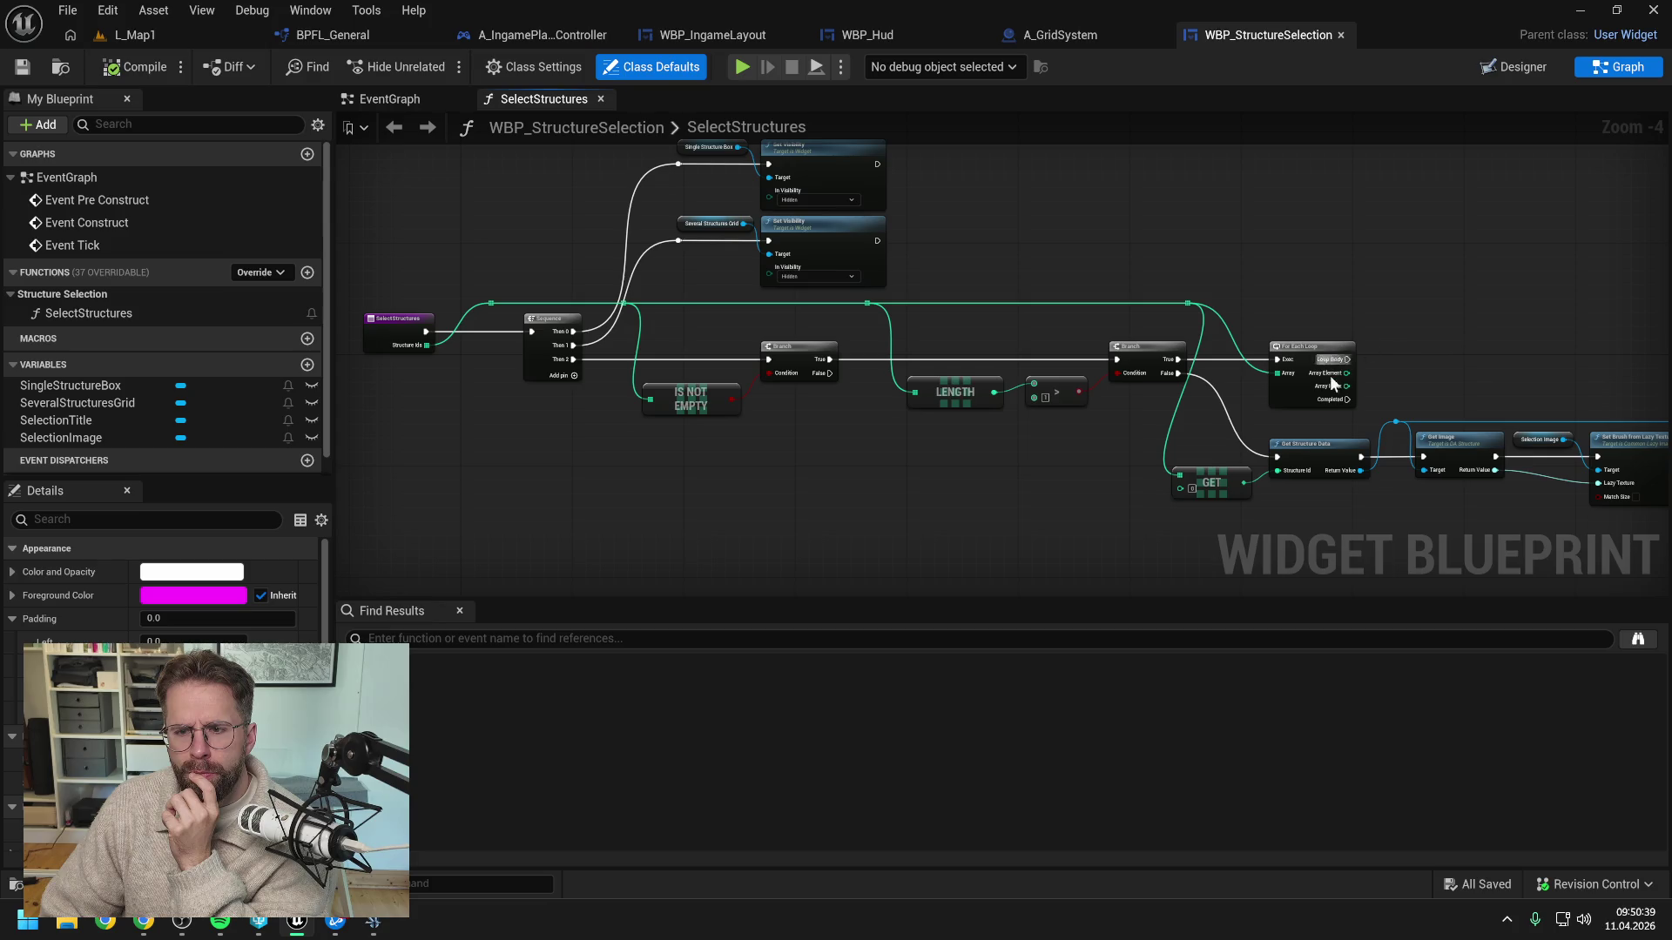
mouse_move(1434, 336)
mouse_down()
mouse_move(1280, 327)
mouse_move(1327, 306)
mouse_move(1130, 259)
mouse_move(1320, 254)
mouse_move(1207, 304)
mouse_move(984, 301)
mouse_up()
click(1272, 286)
drag(1143, 376, 1250, 349)
drag(1137, 290, 1200, 279)
right_click(1327, 339)
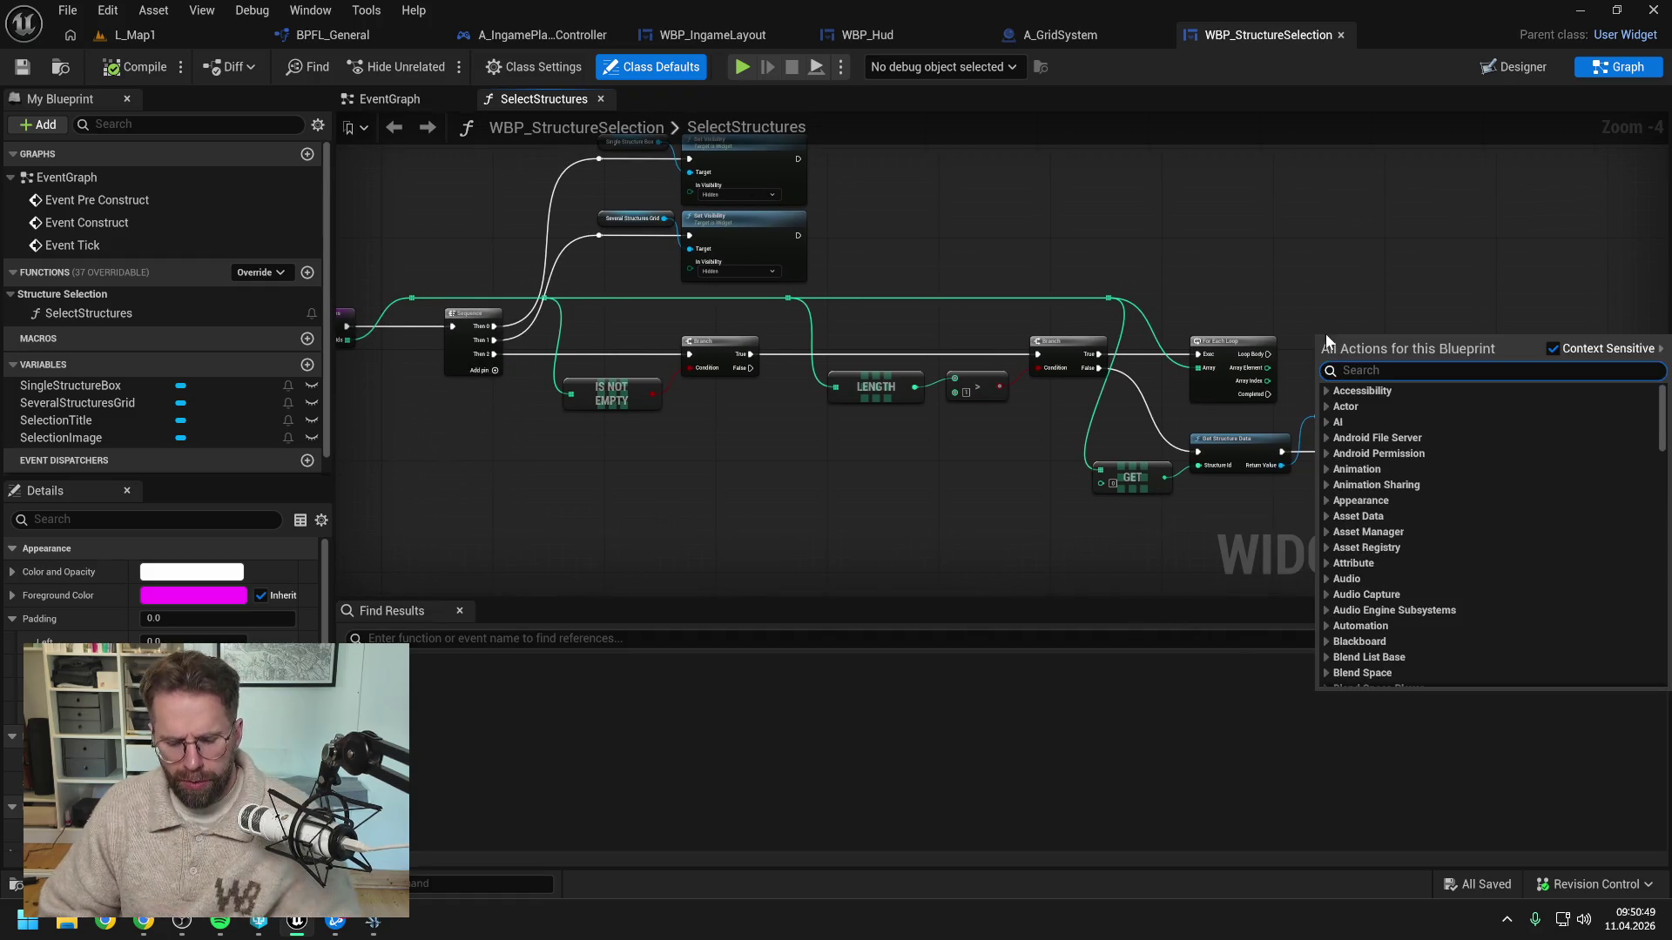
Add a Print String wired from the For Each Loop's Loop Body and compile
text(print)
key(Return)
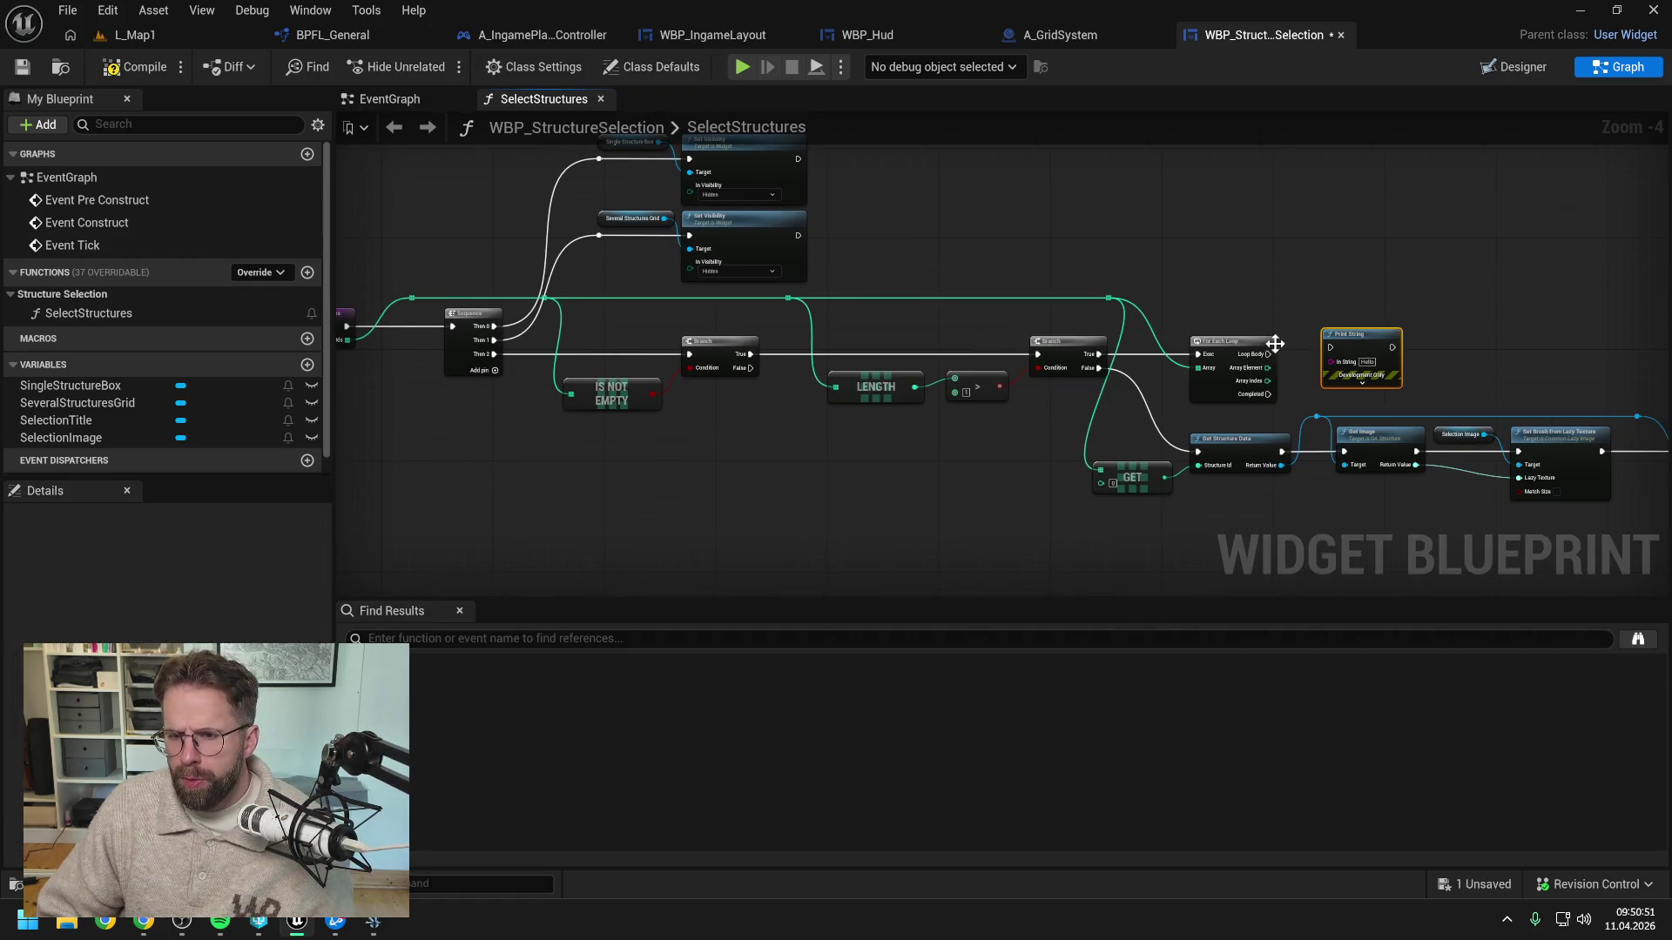
drag(1271, 352, 1330, 348)
click(1273, 291)
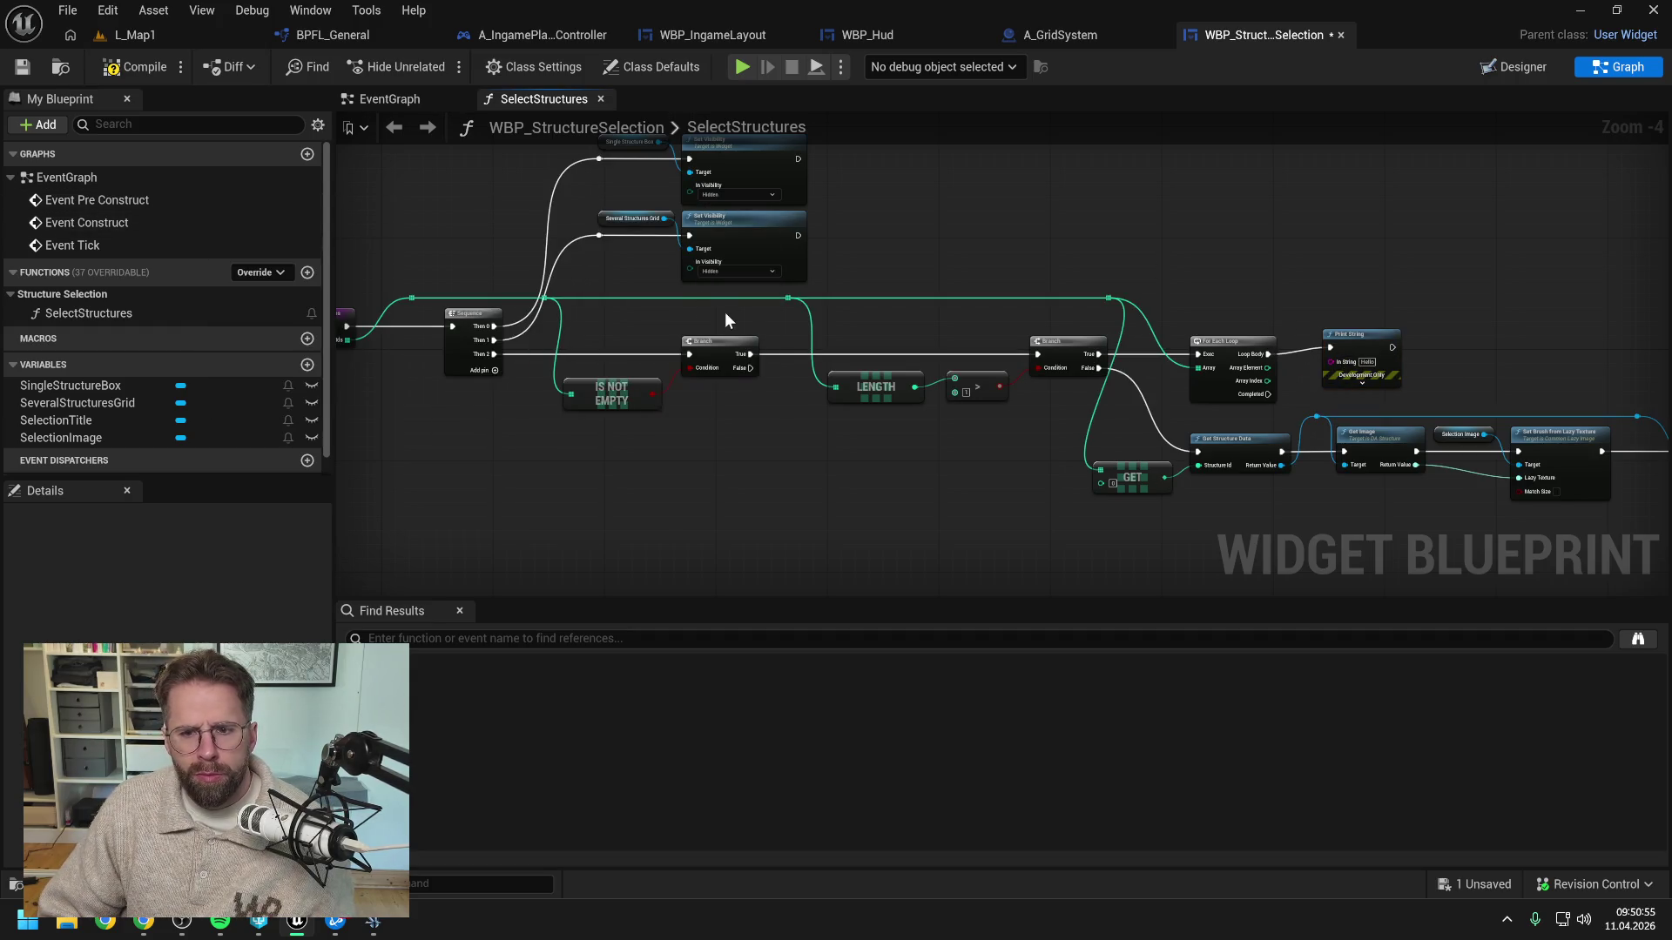
click(132, 67)
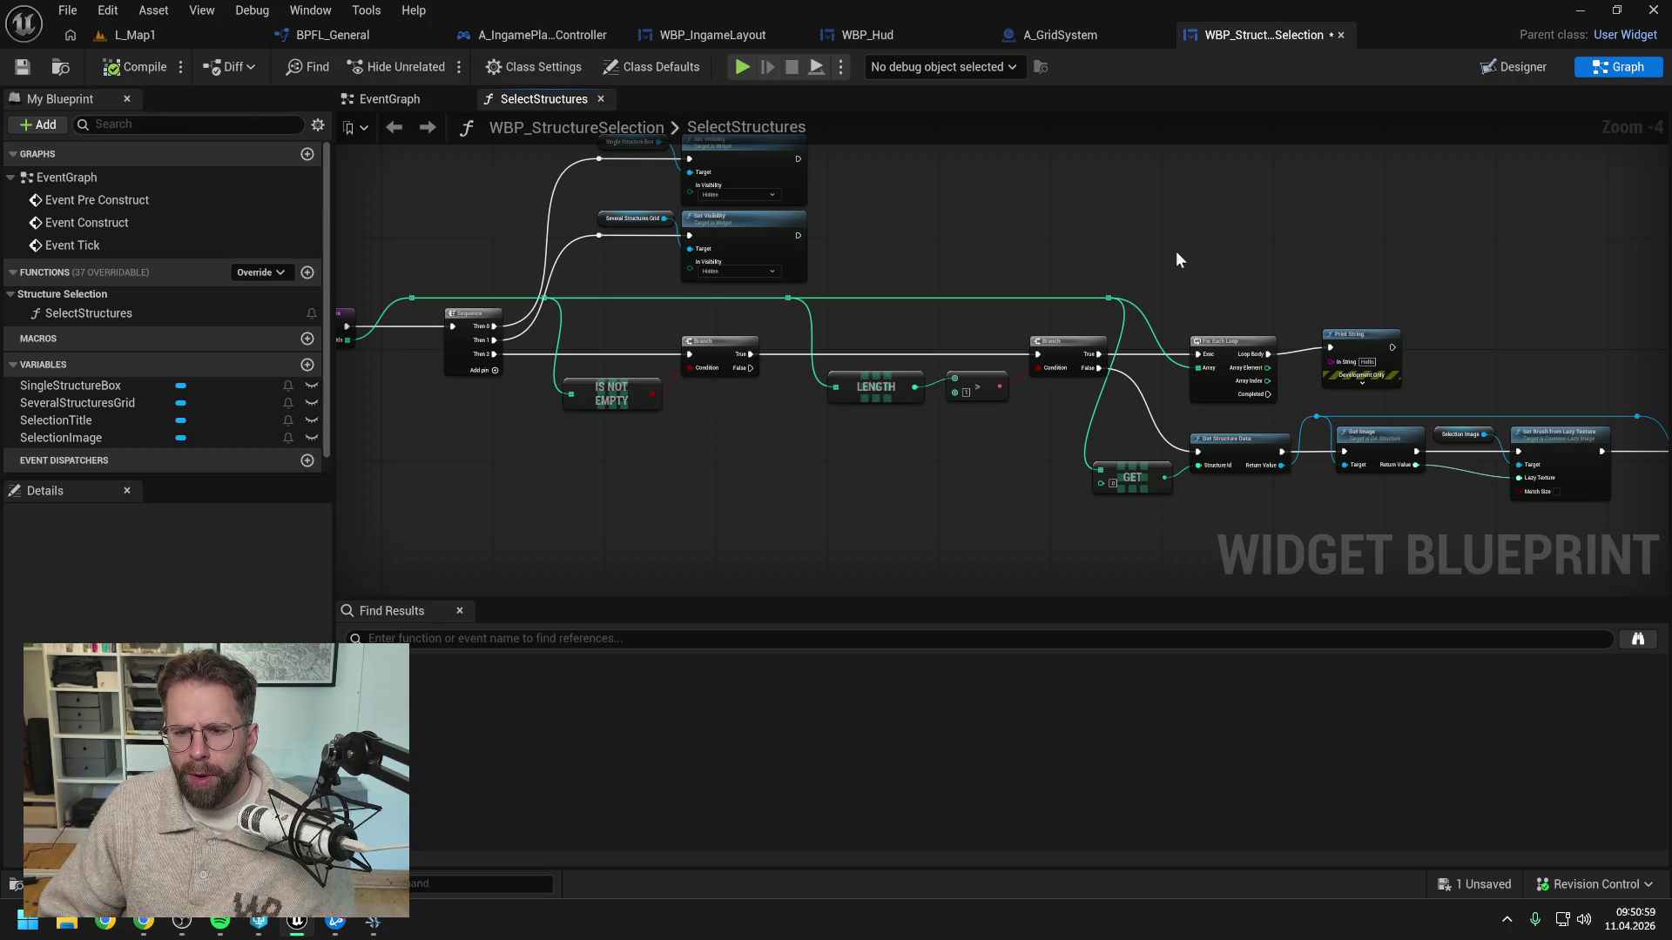
Delete the Print String node and go back to the EventGraph
drag(1100, 244, 1214, 343)
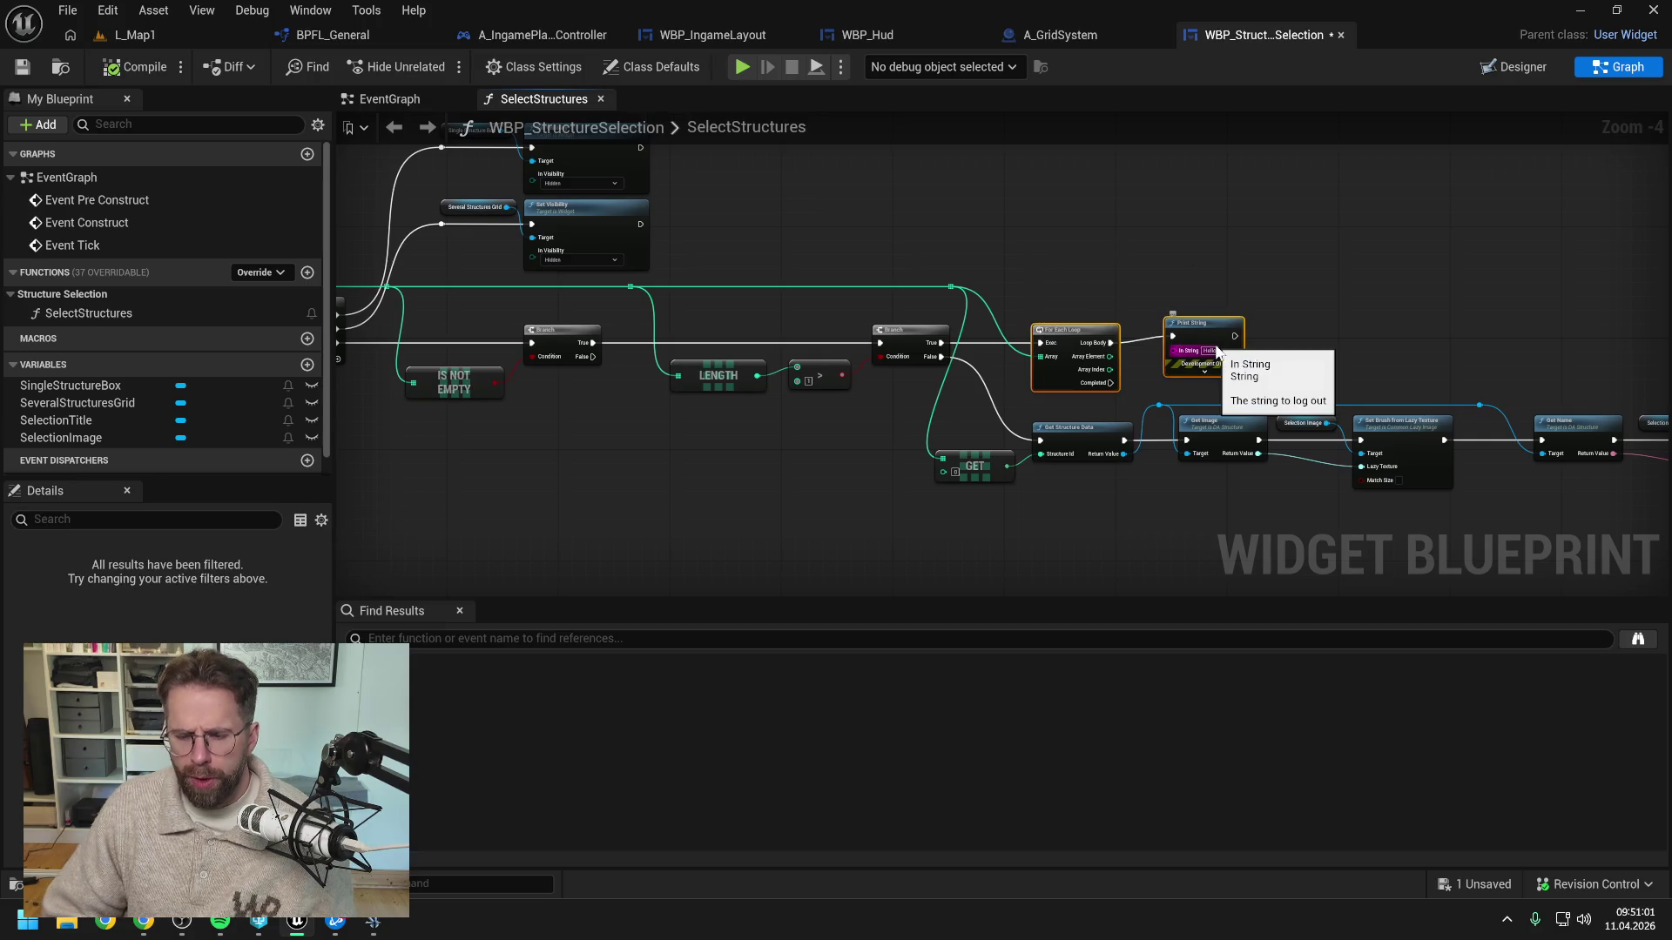
click(1209, 329)
key(Delete)
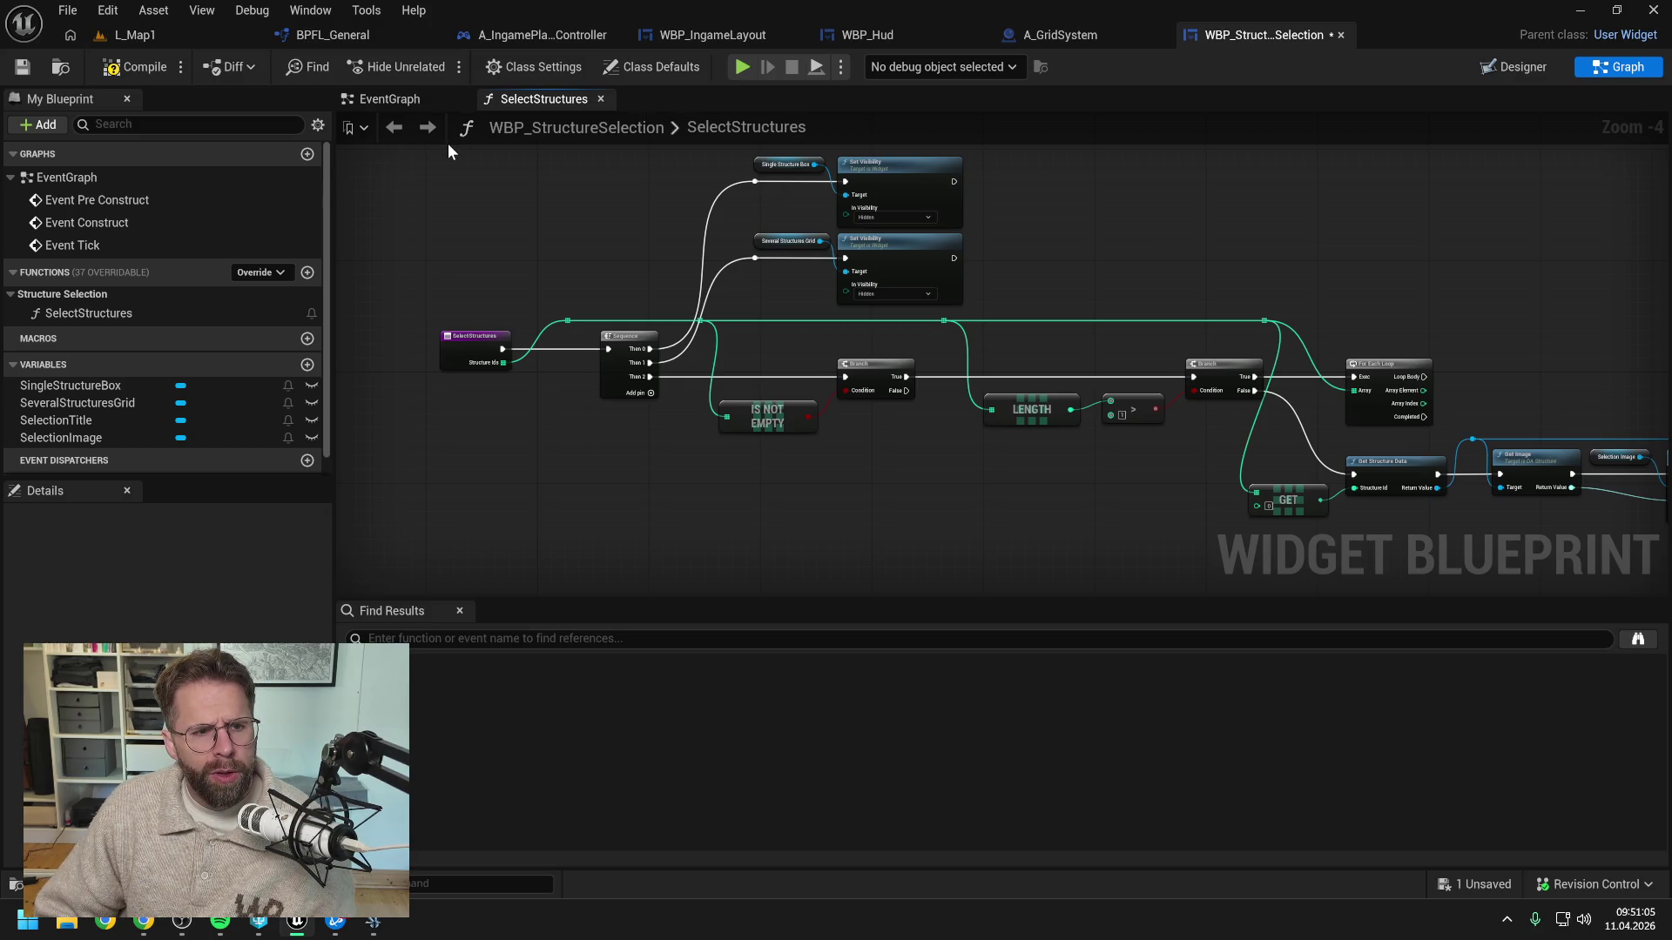
key(alt+Left)
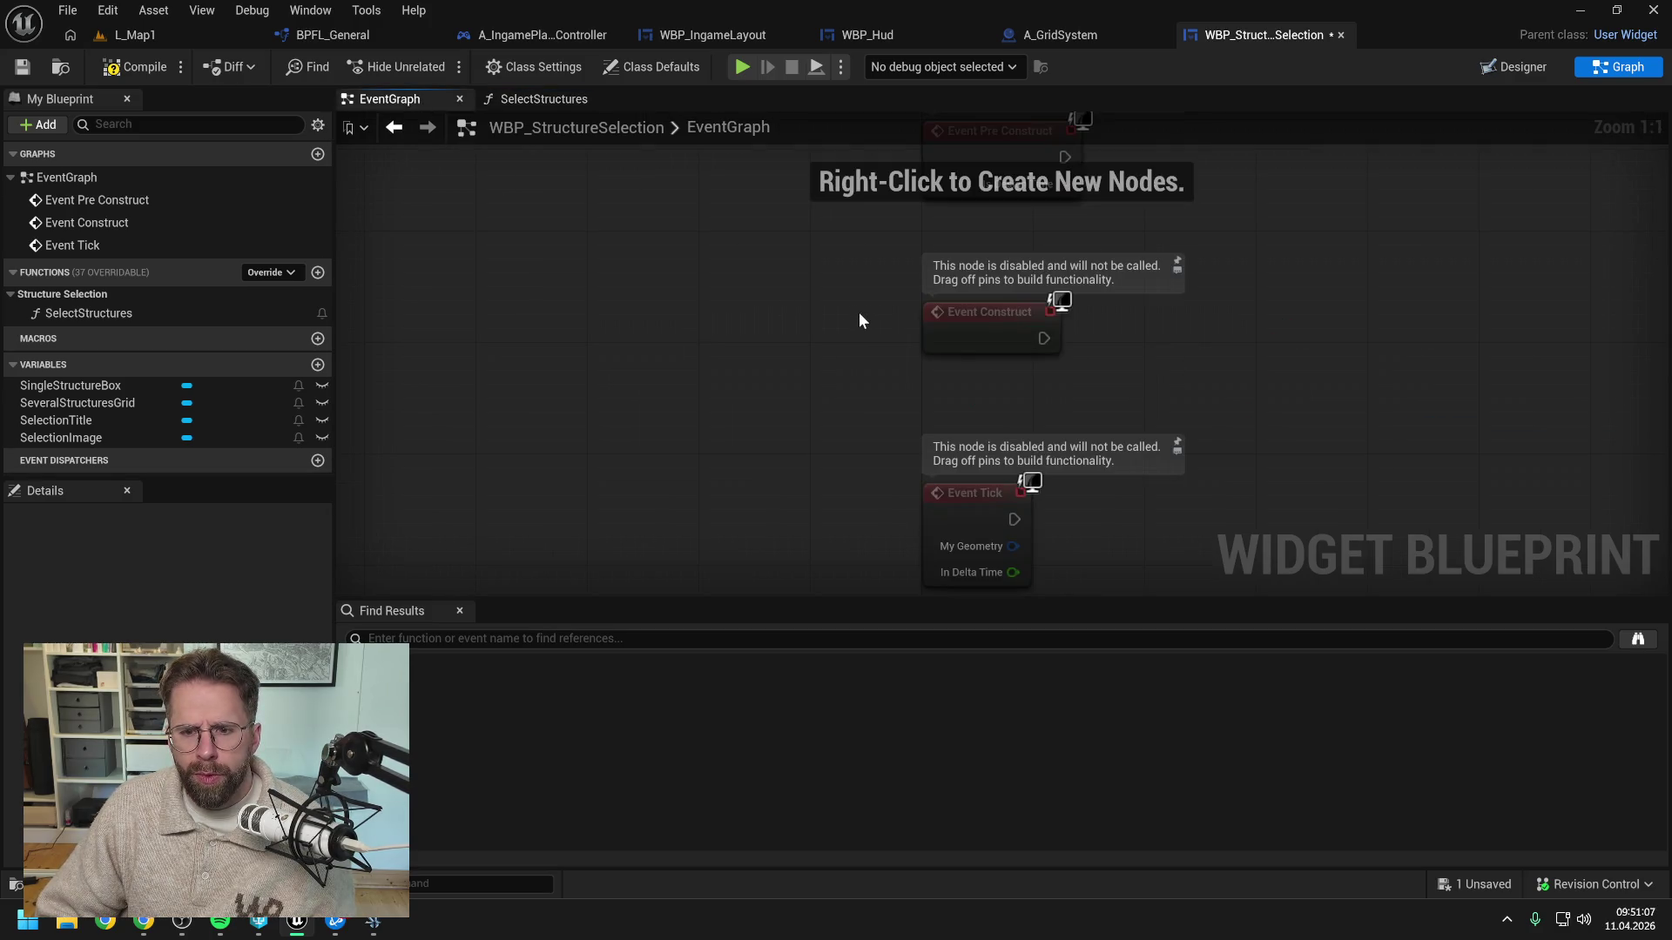
Delete the disabled Event Pre Construct, Event Construct and Event Tick nodes
scroll(858, 321, down, 2)
drag(801, 165, 1137, 537)
key(Delete)
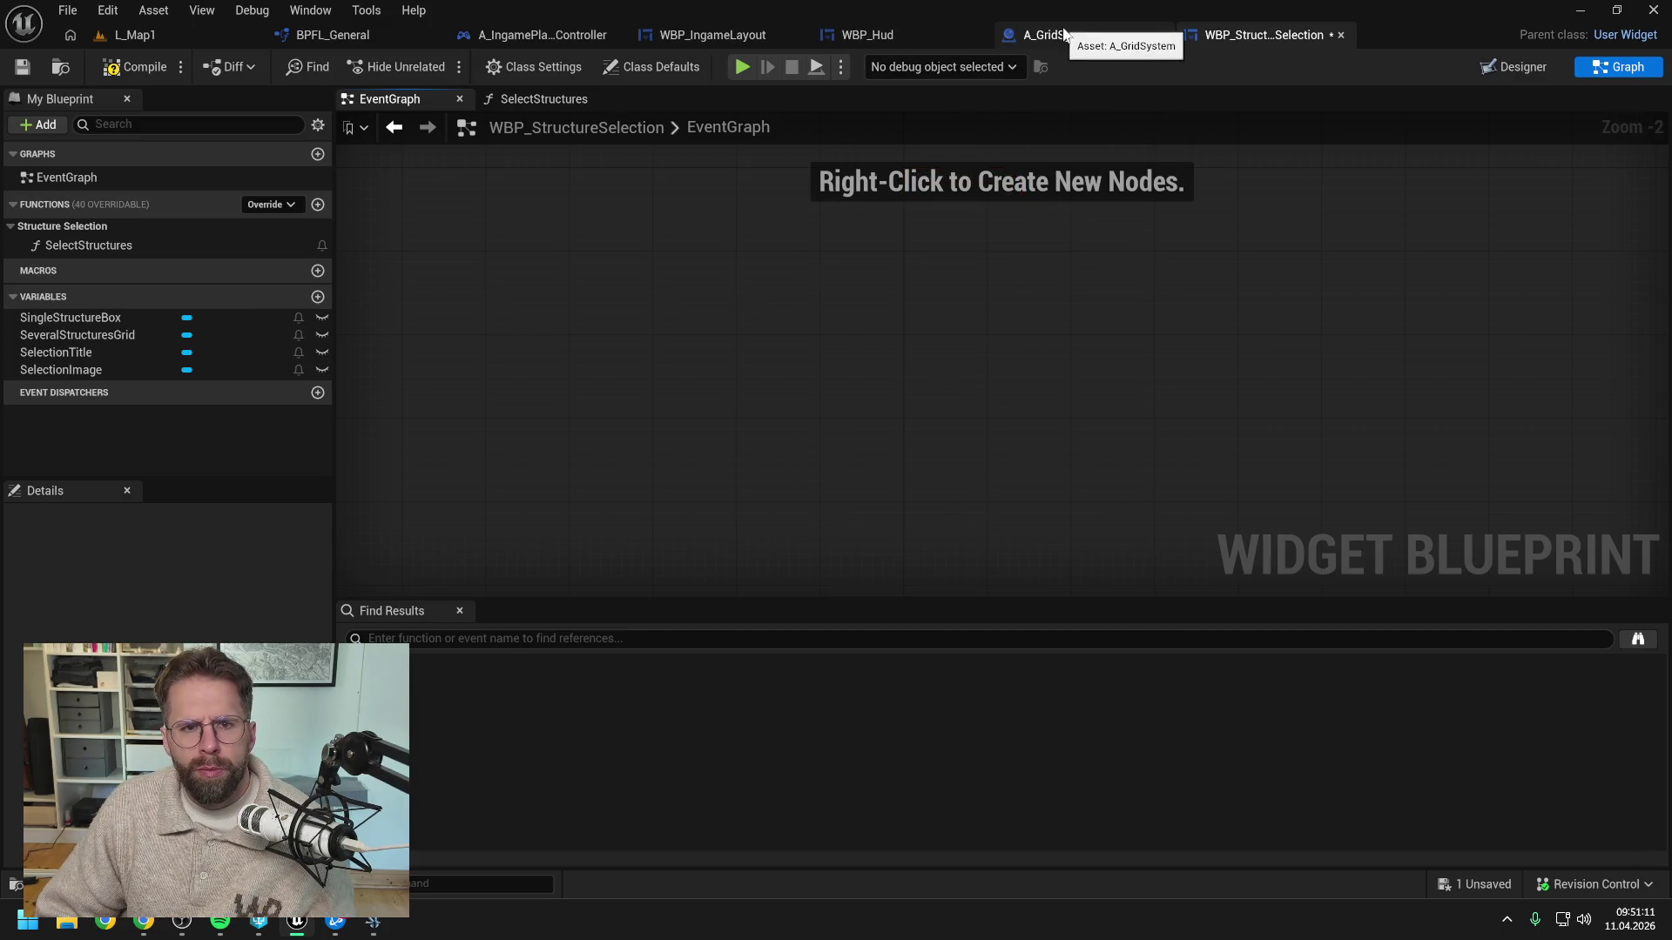
Switch to WBP_Hud and open its EndDrawingSelectionRectangle function graph
drag(1074, 39, 750, 33)
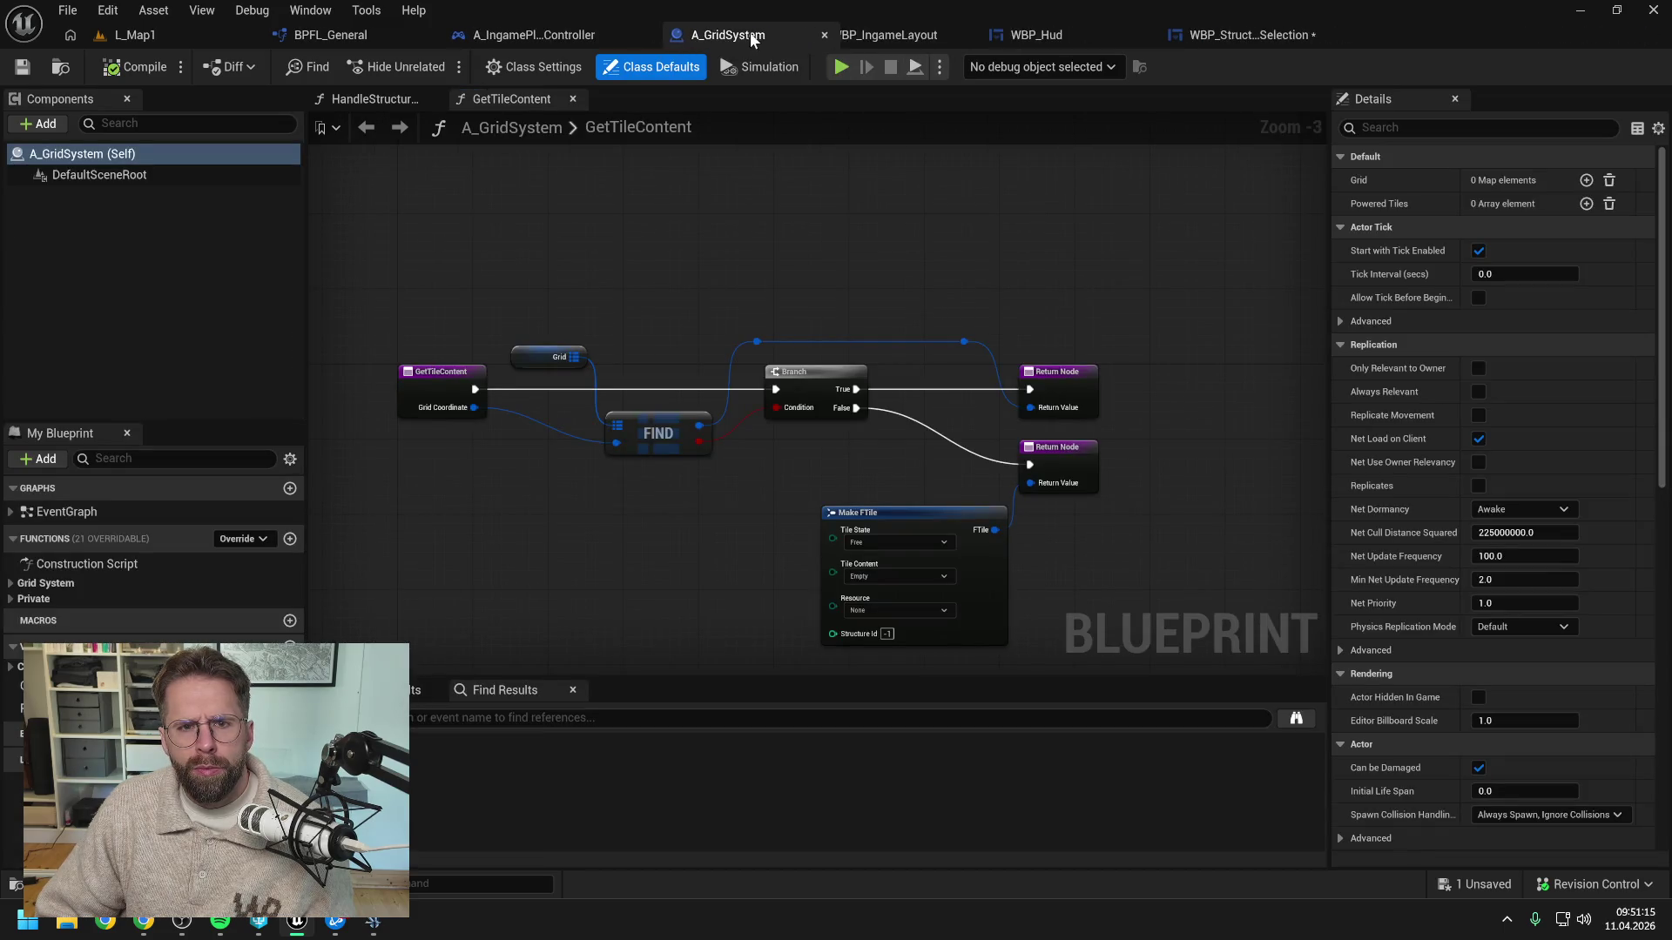
click(1055, 33)
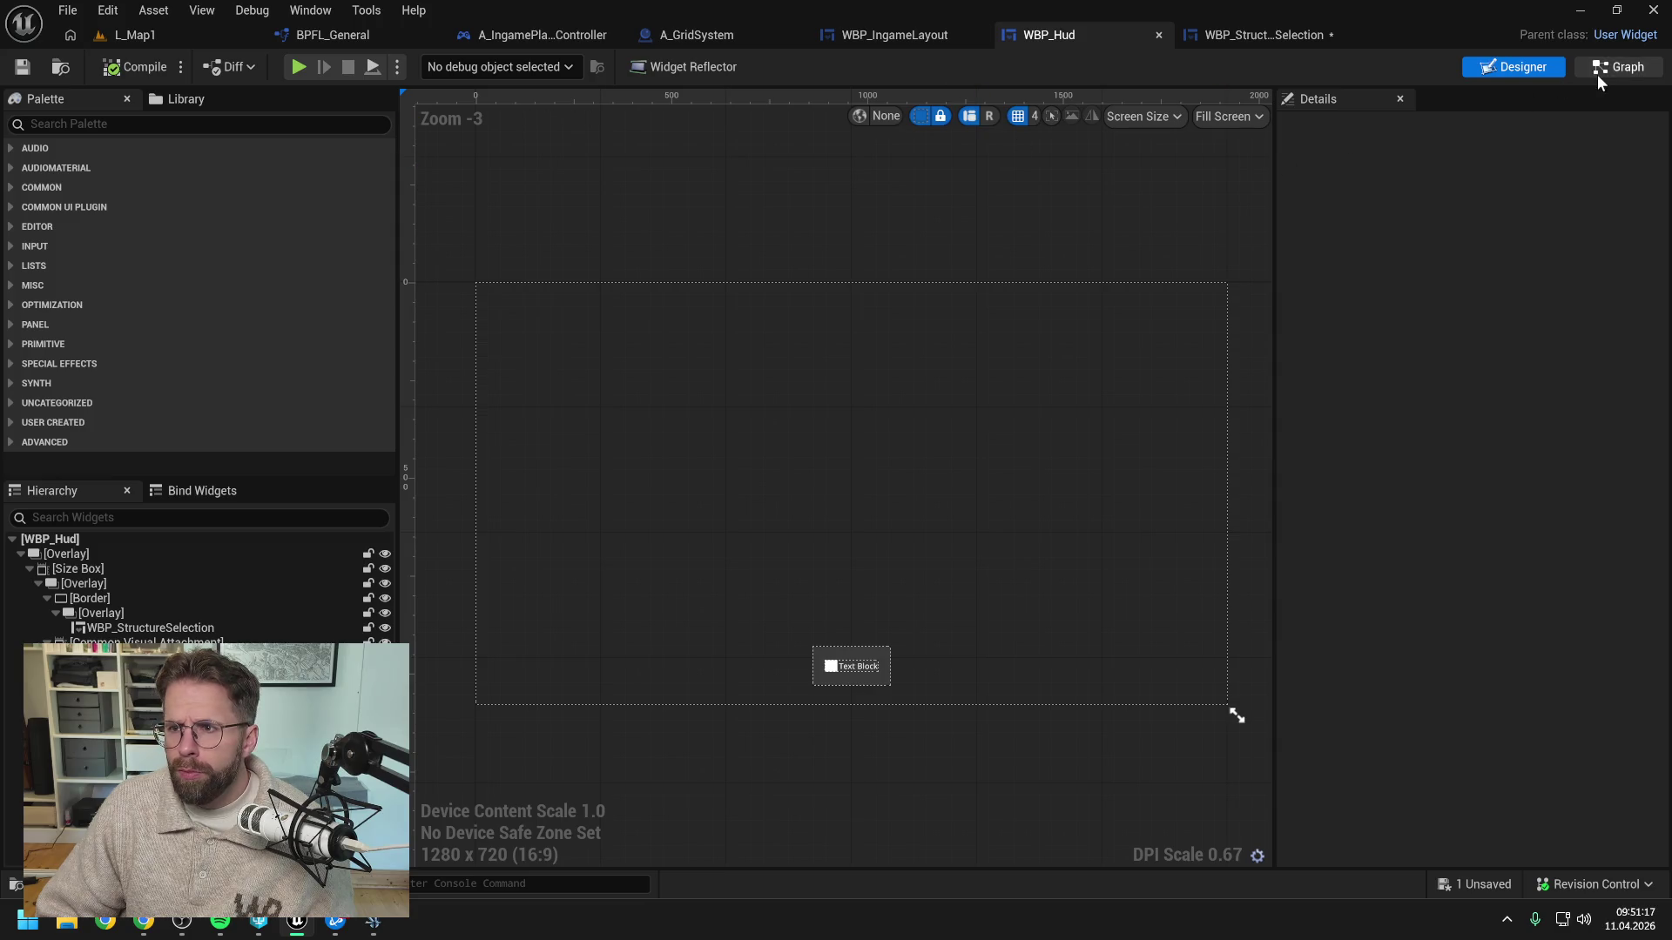
click(1597, 70)
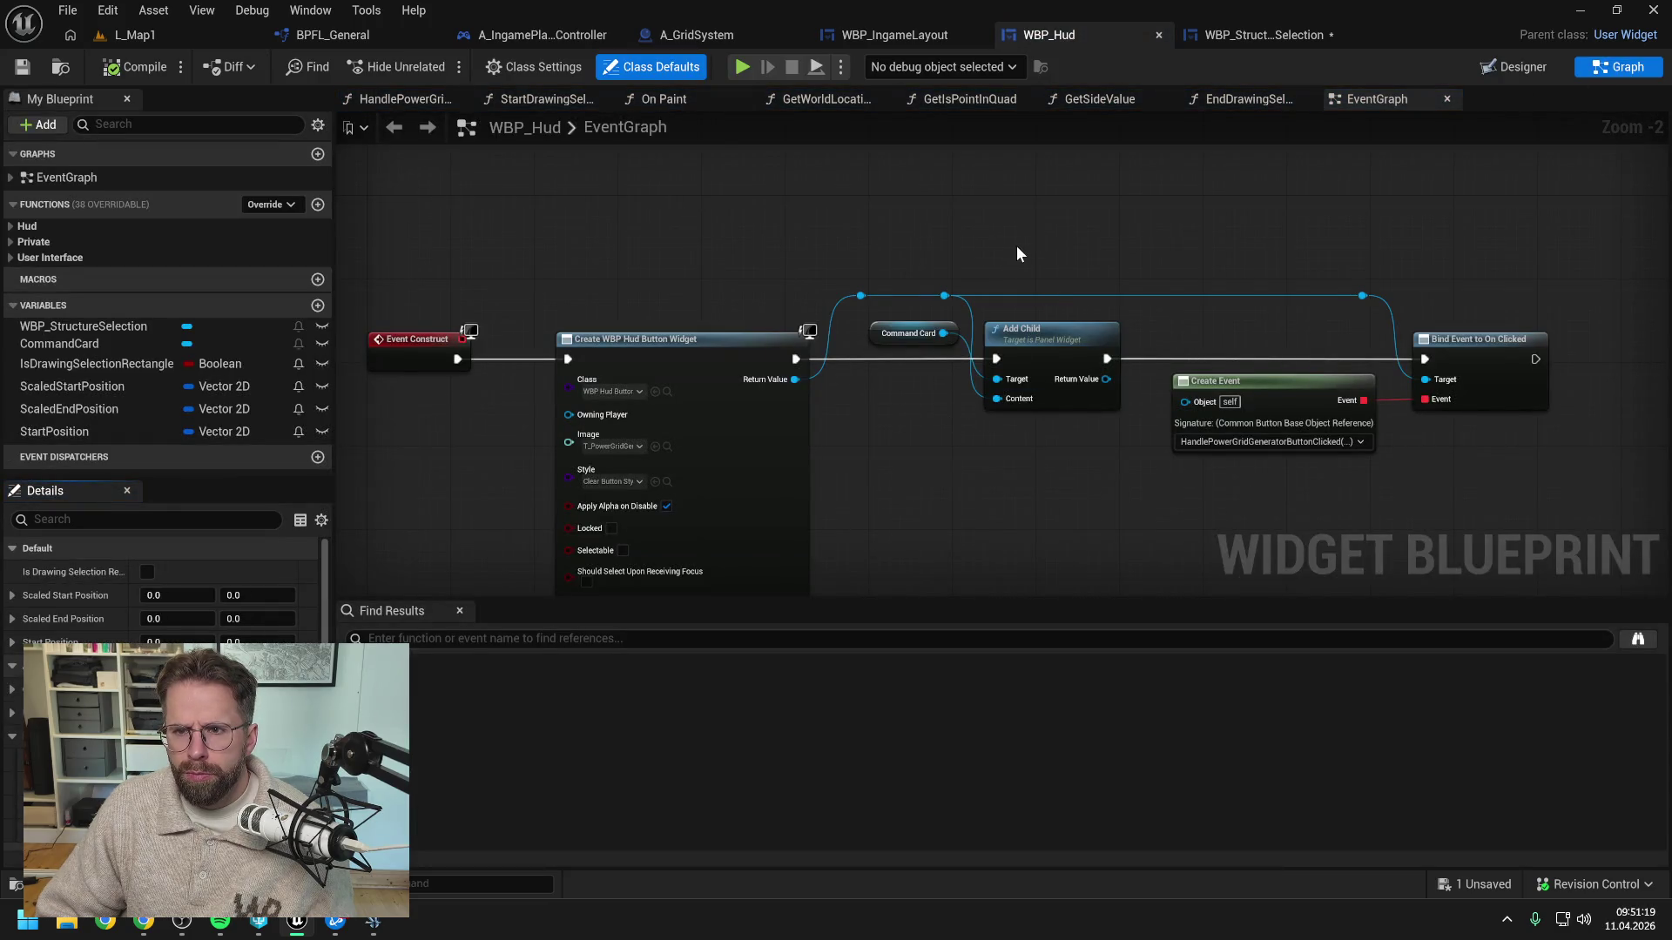
click(1235, 98)
Close other graphs and pan EndDrawingSelectionRectangle across the SET, Branch and ADDUNIQUE nodes
scroll(1141, 213, down, 1)
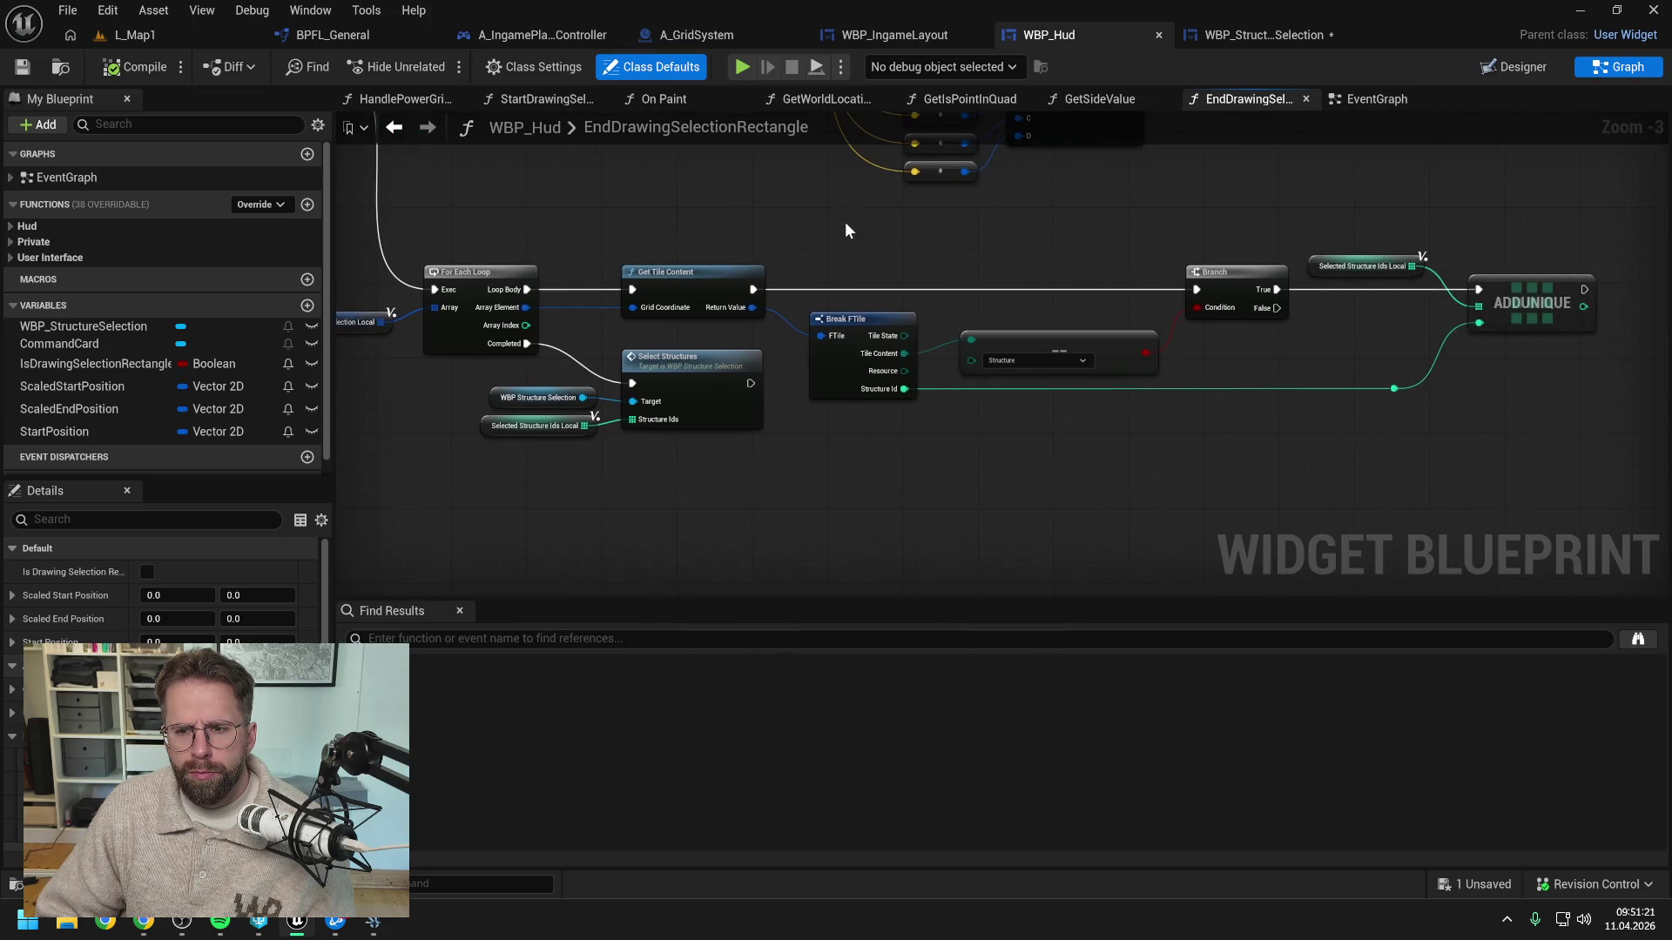
drag(845, 230, 1063, 373)
scroll(870, 325, down, 1)
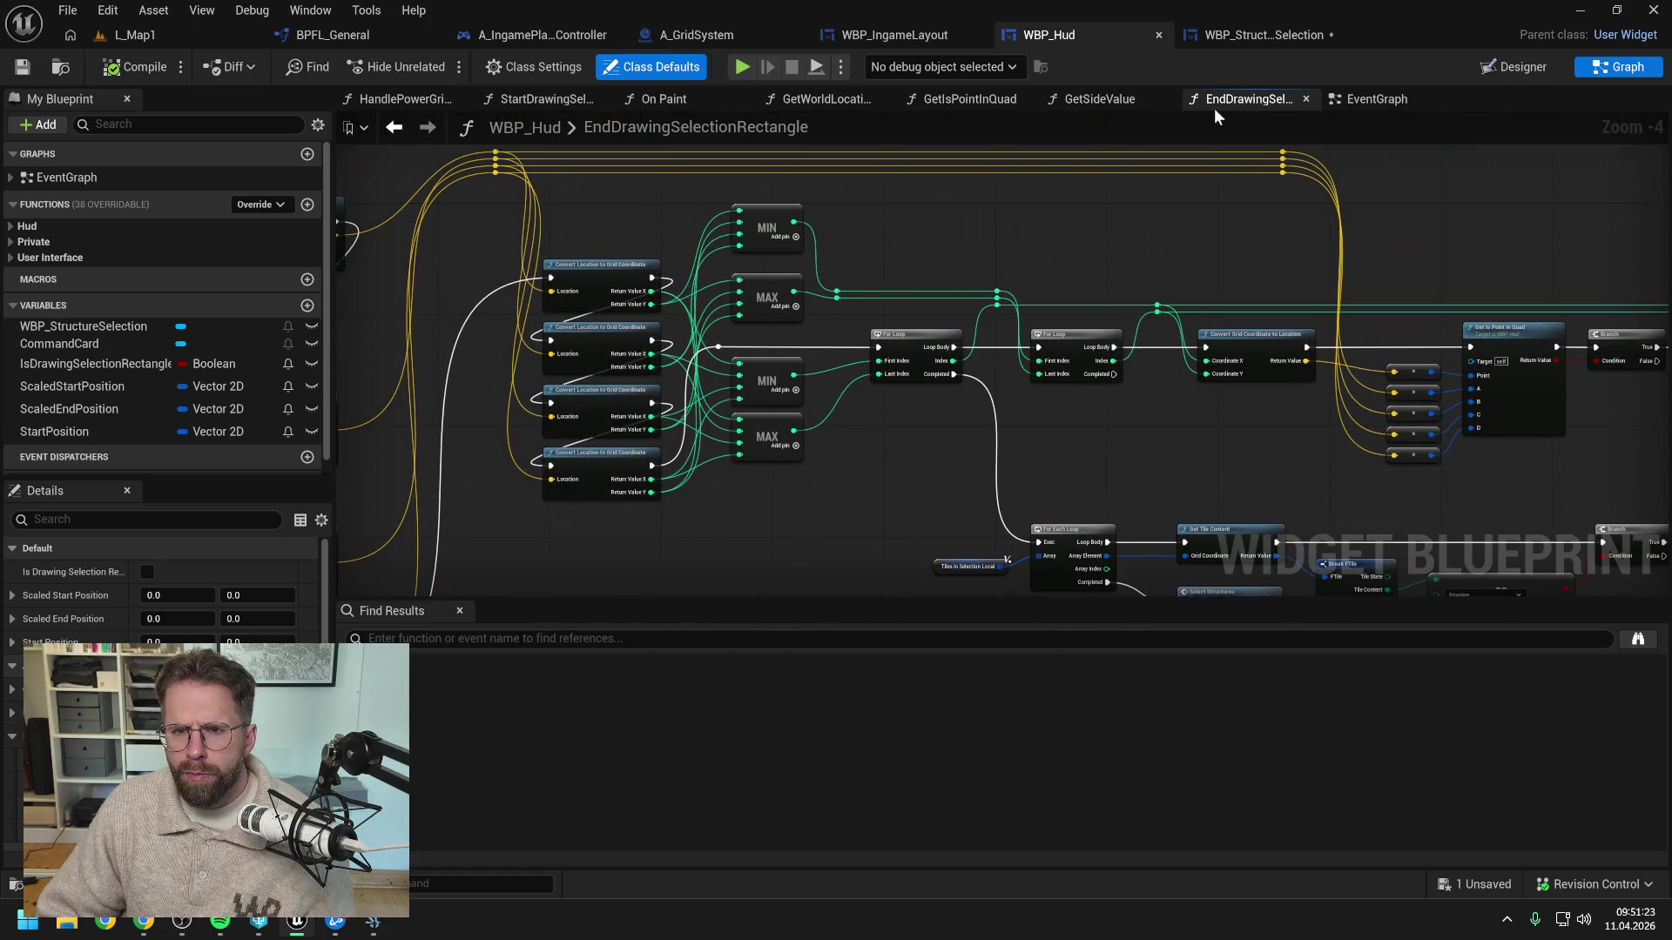
right_click(1267, 103)
click(1254, 209)
drag(1055, 238, 1474, 189)
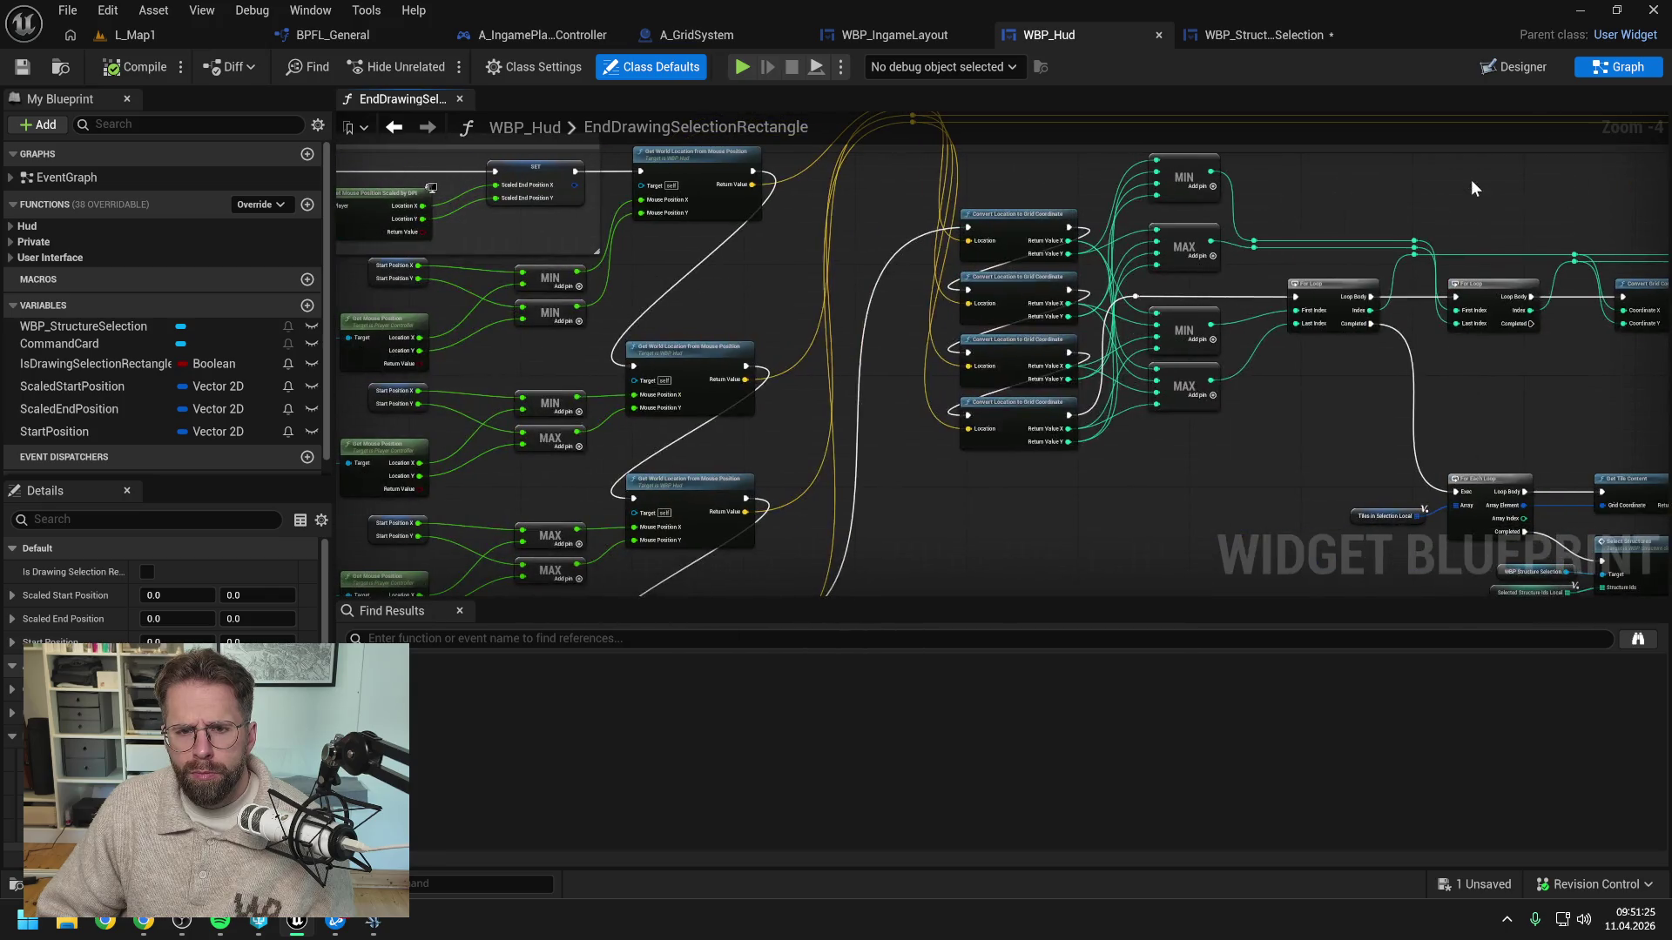
mouse_move(902, 233)
mouse_down()
mouse_move(1245, 225)
mouse_move(1187, 237)
mouse_move(1053, 178)
mouse_move(1068, 193)
mouse_up()
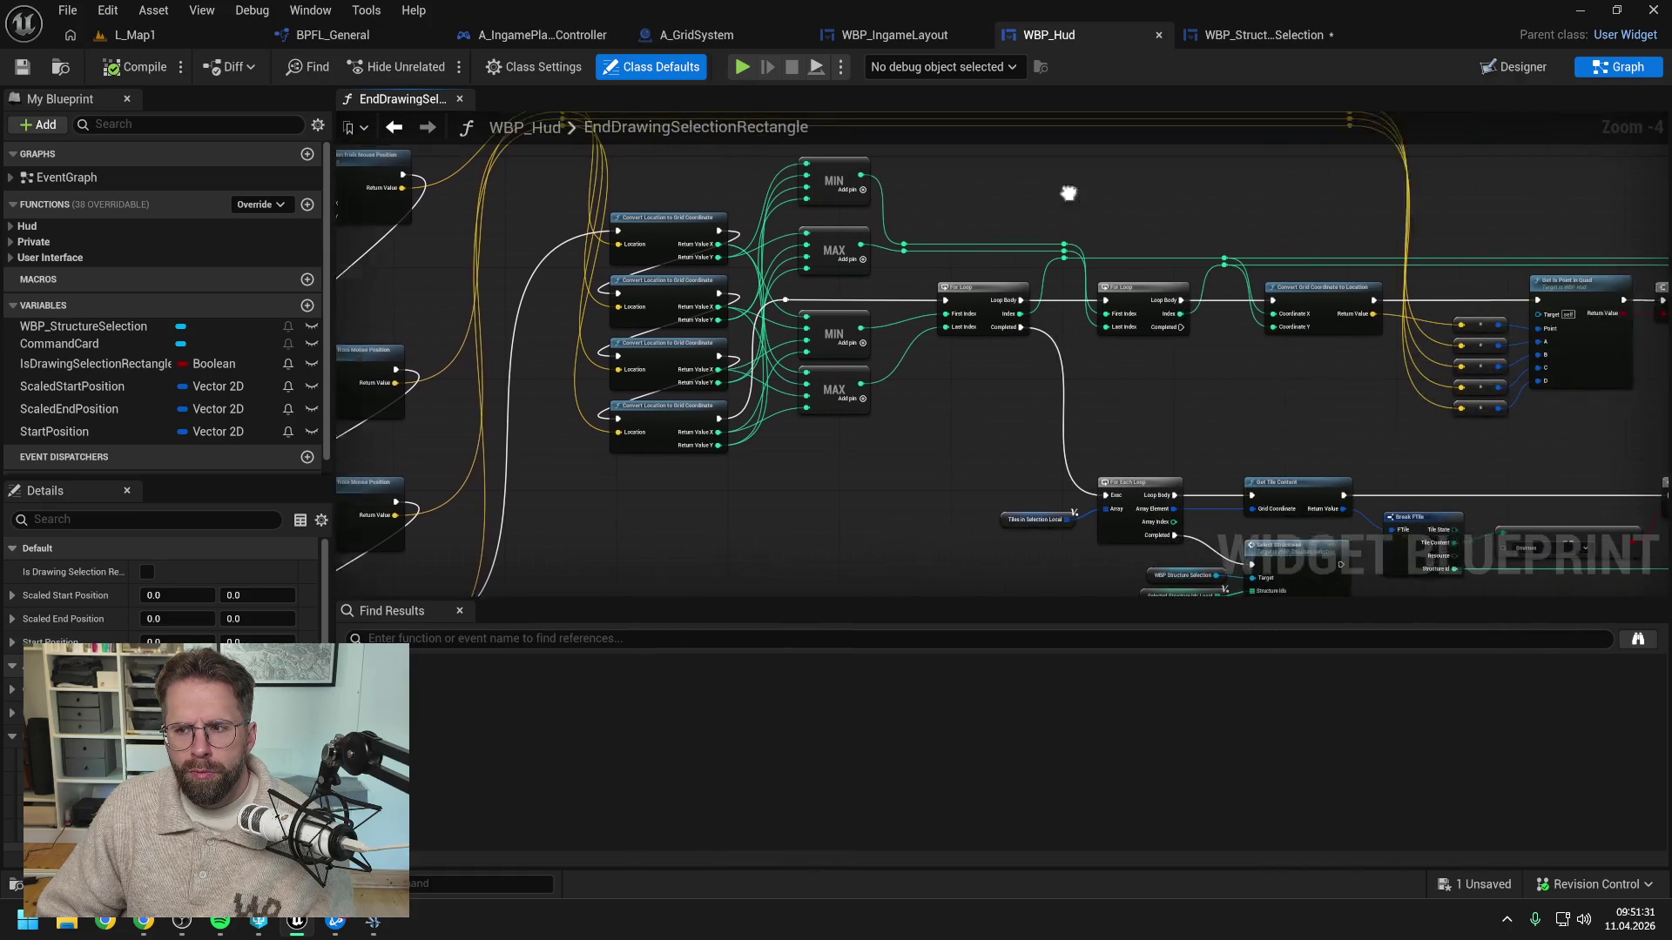
mouse_move(1233, 218)
mouse_down()
mouse_move(996, 212)
mouse_move(1069, 189)
mouse_up()
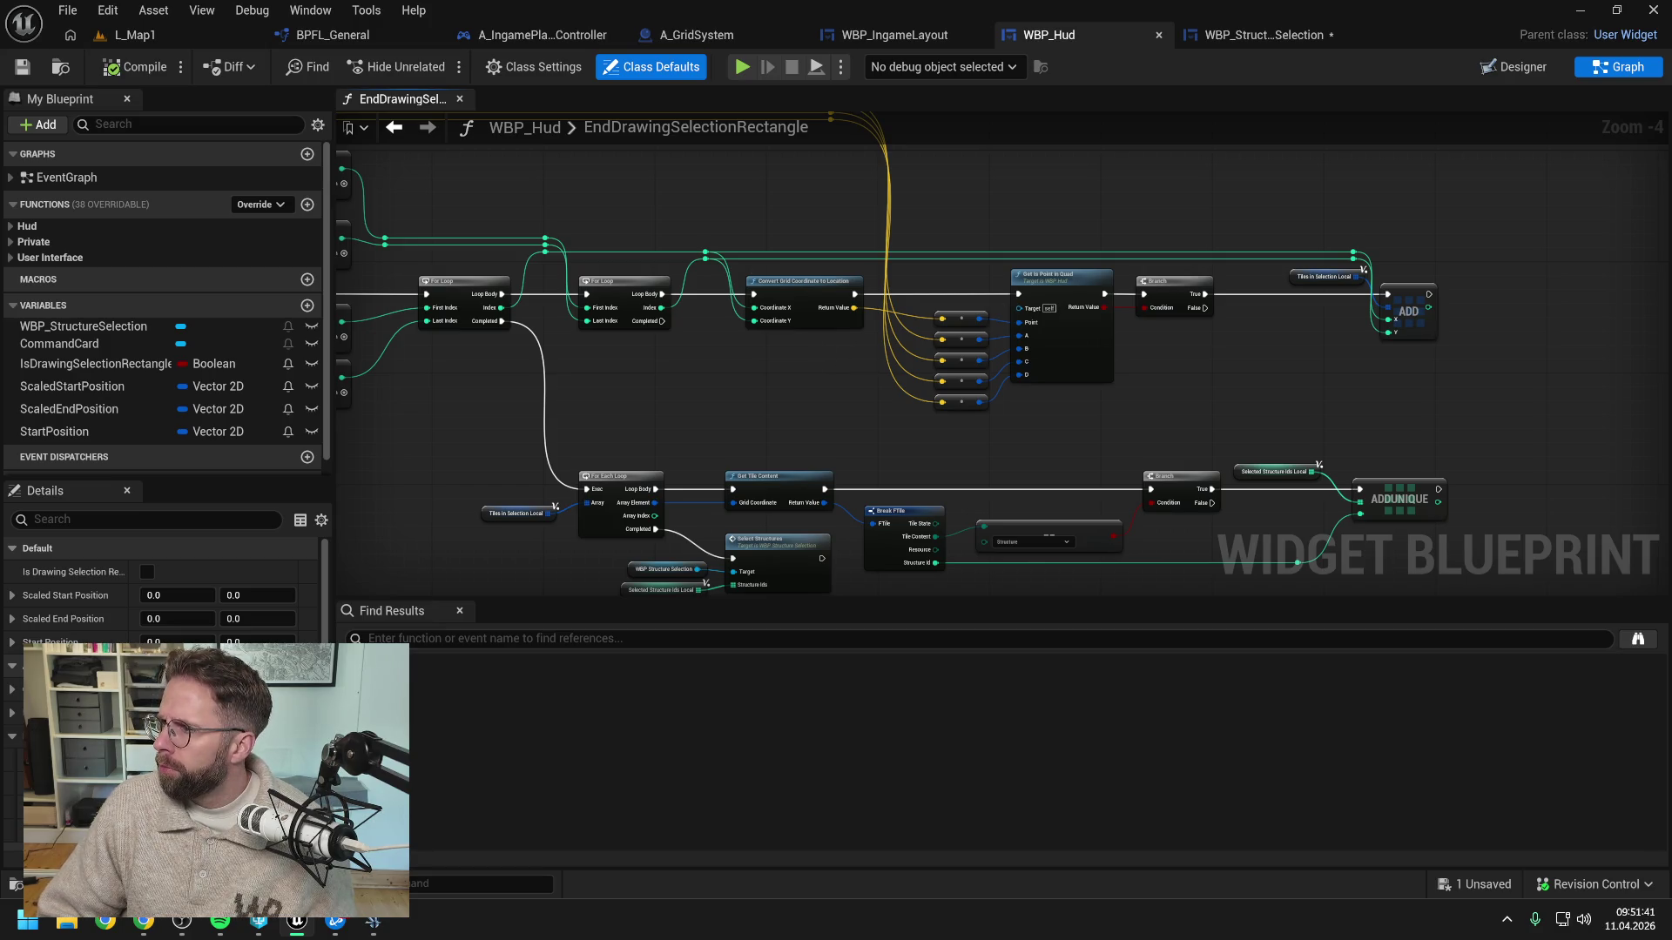
Glance at Chrome, zoom in on the MIN/MAX and point-in-quad nodes, then switch to Claude
key(alt+Tab)
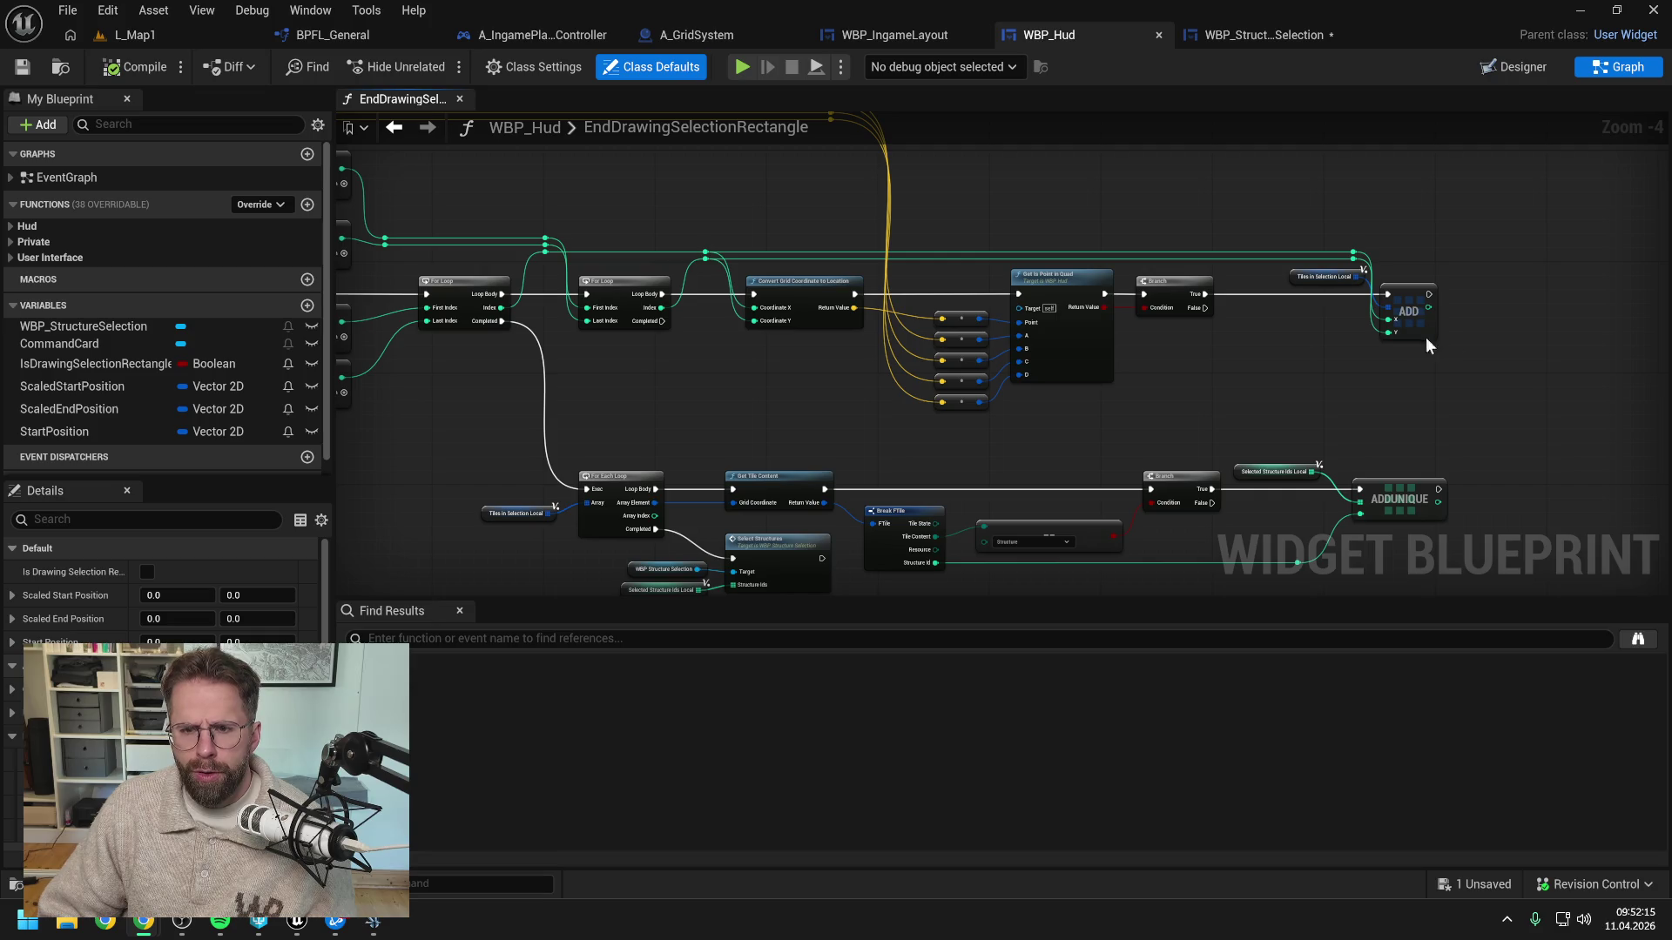
drag(1230, 386, 1313, 384)
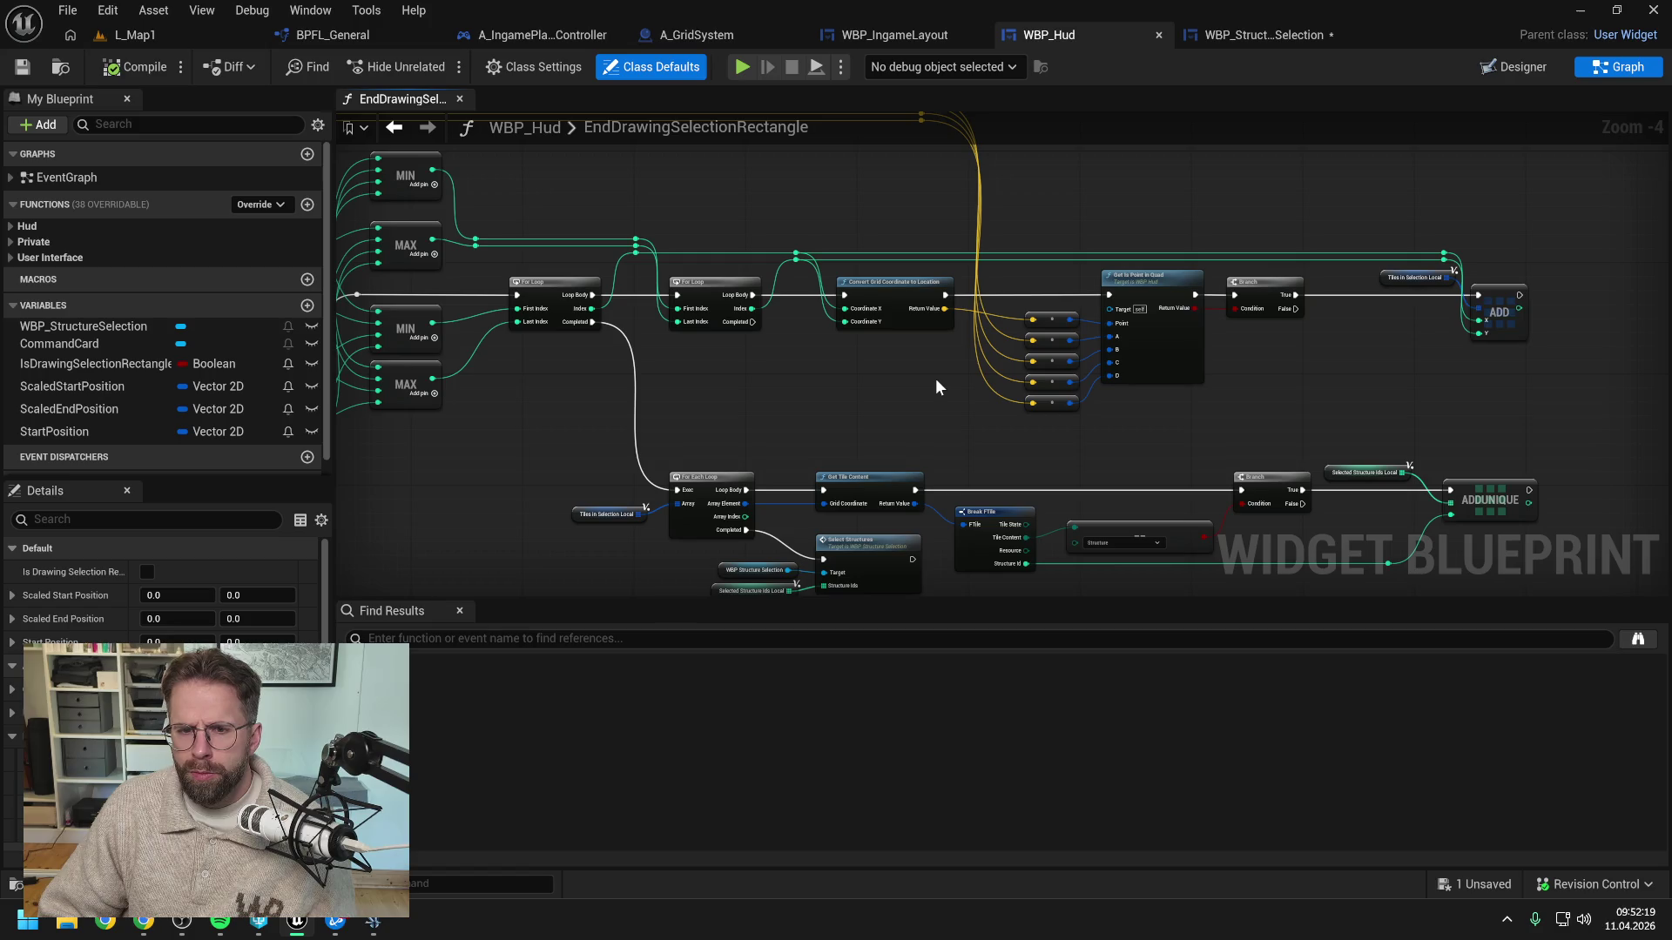
scroll(936, 380, up, 1)
mouse_move(937, 381)
mouse_down()
mouse_move(1045, 467)
mouse_move(1106, 473)
mouse_move(1074, 467)
mouse_up()
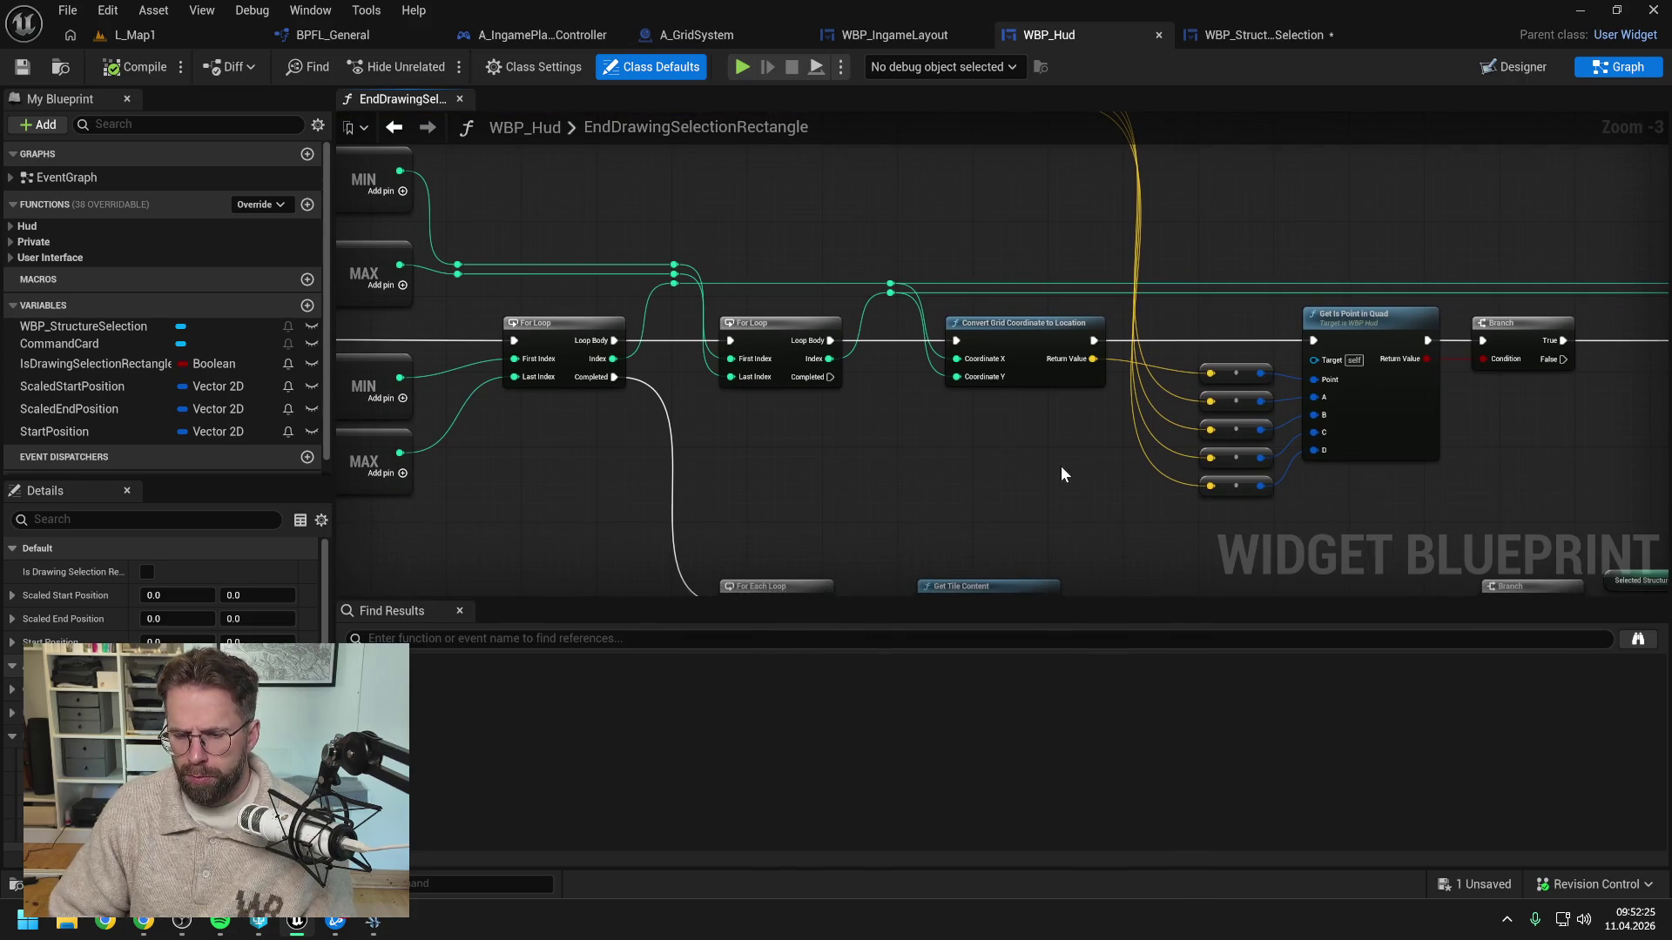
key(alt+Tab)
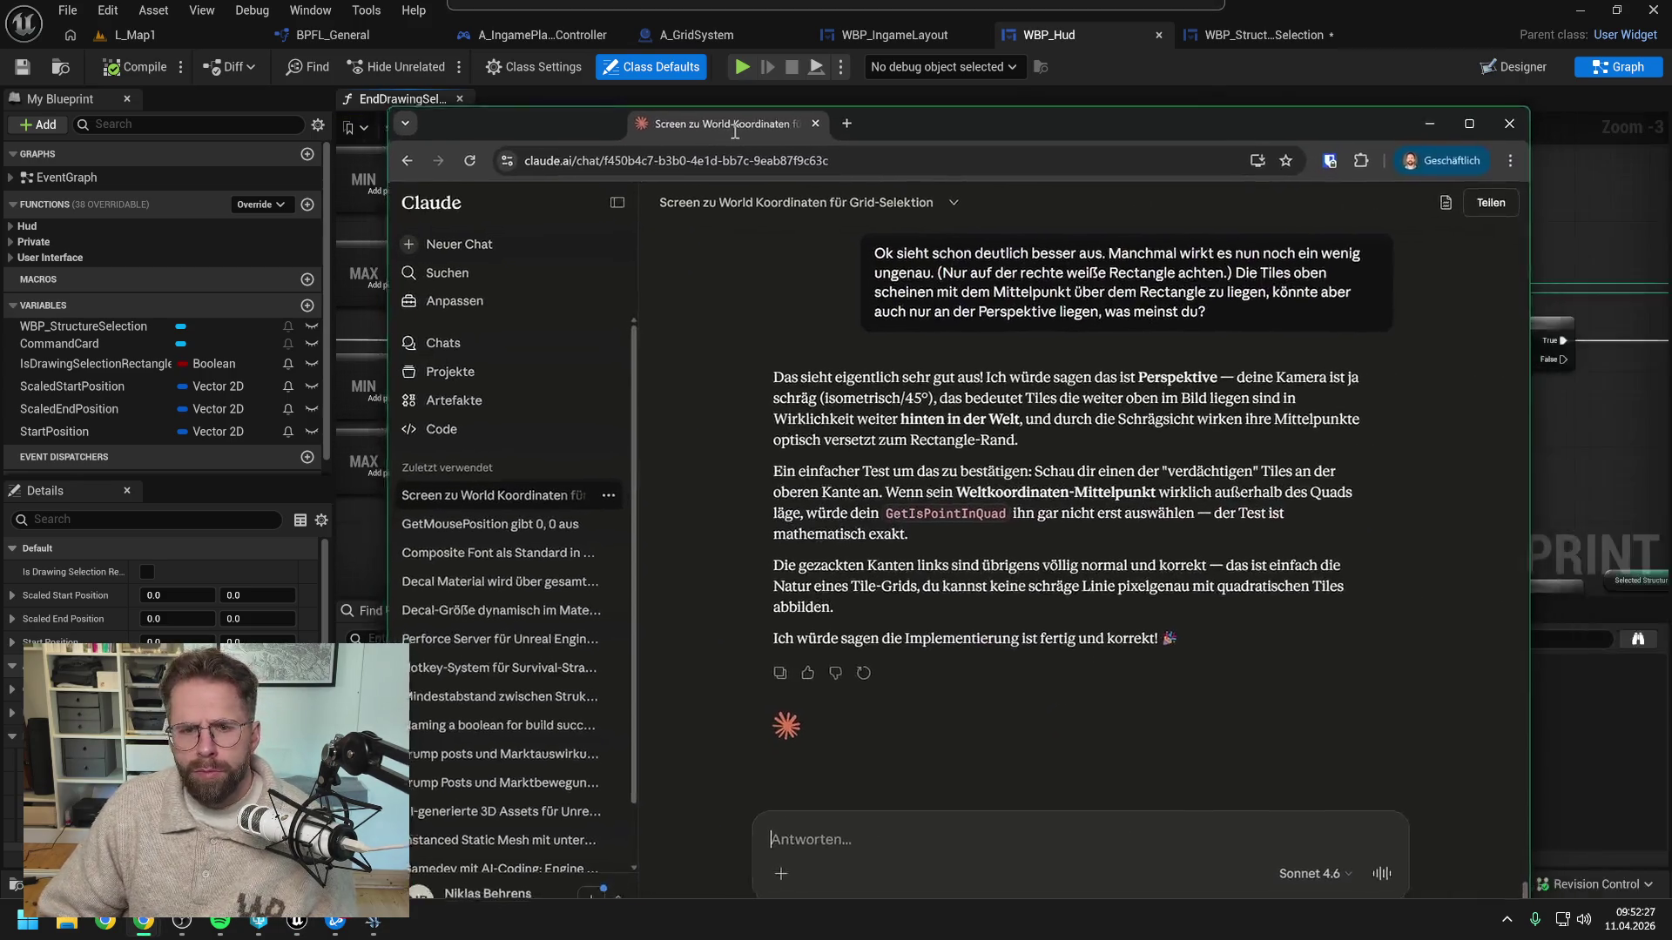
Draft a Claude message: midpoint-only GridTile checks miss buildings under tiny selection rectangles; attach a screenshot
text(aktuell)
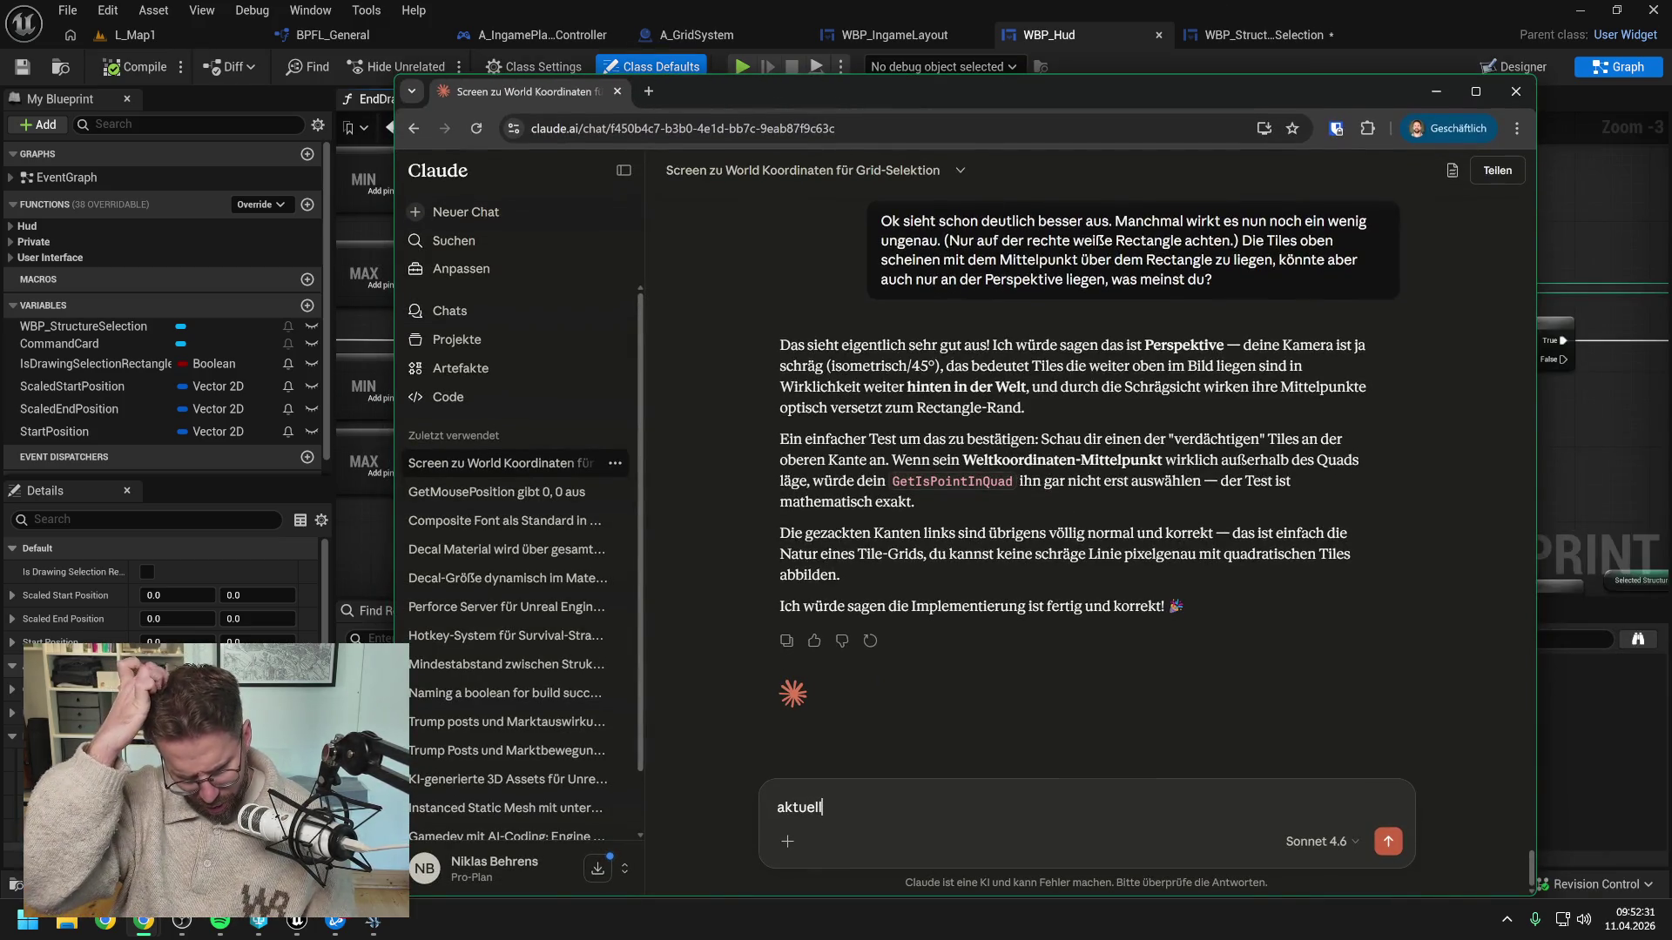
drag(965, 91, 1671, 92)
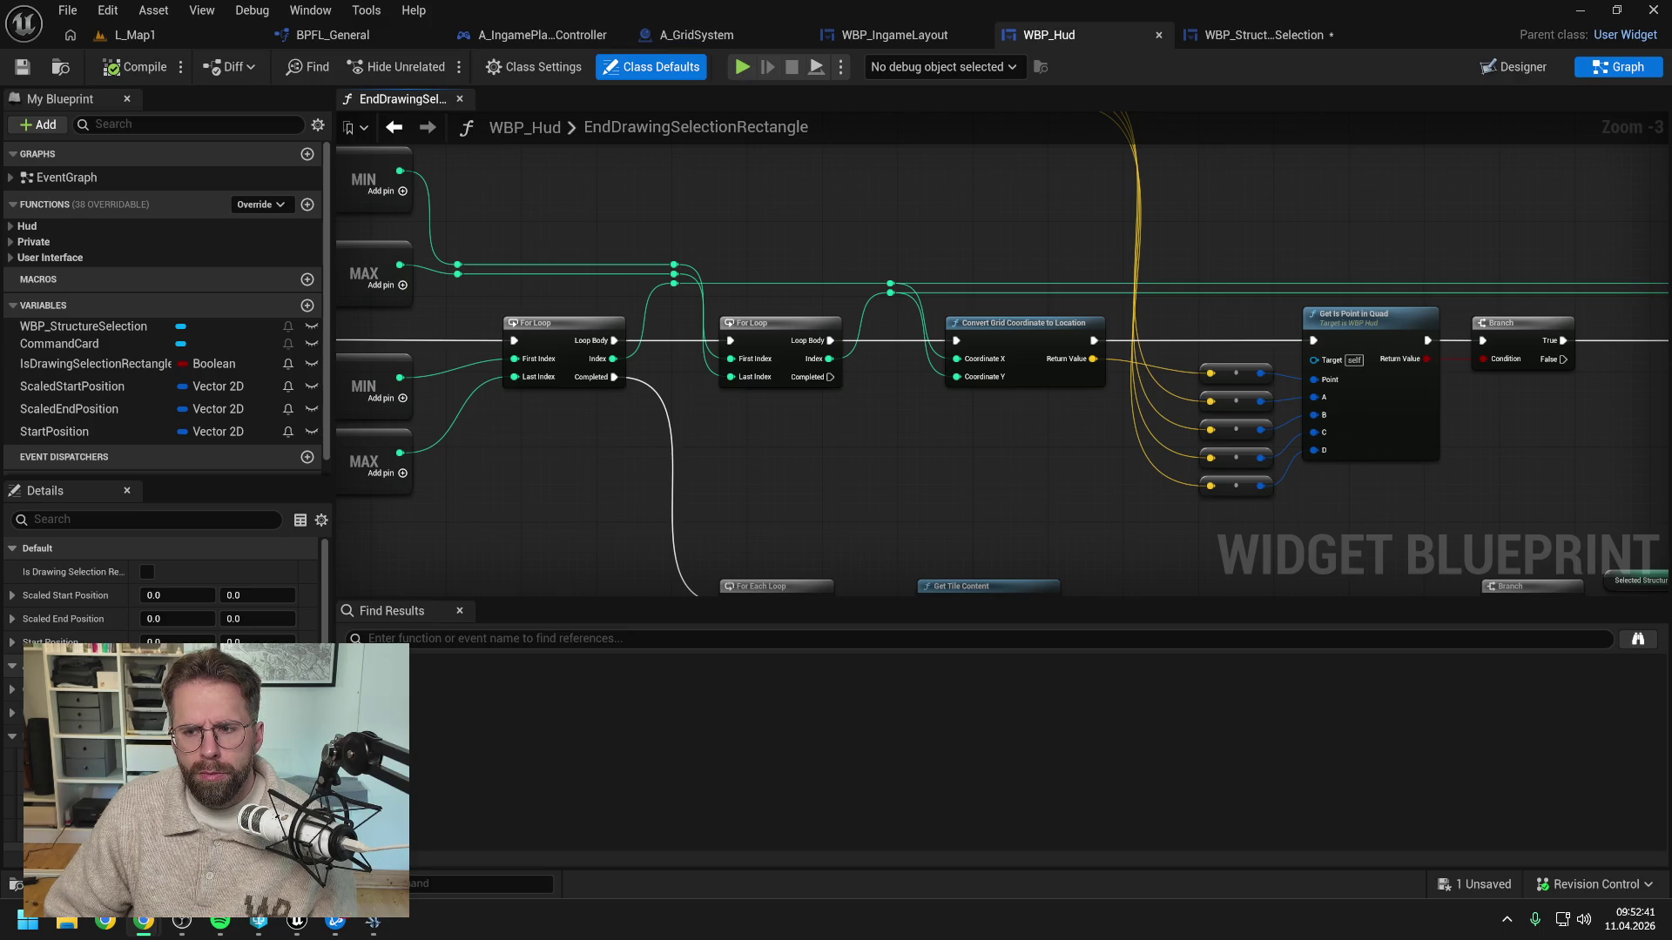
drag(1668, 39, 958, 39)
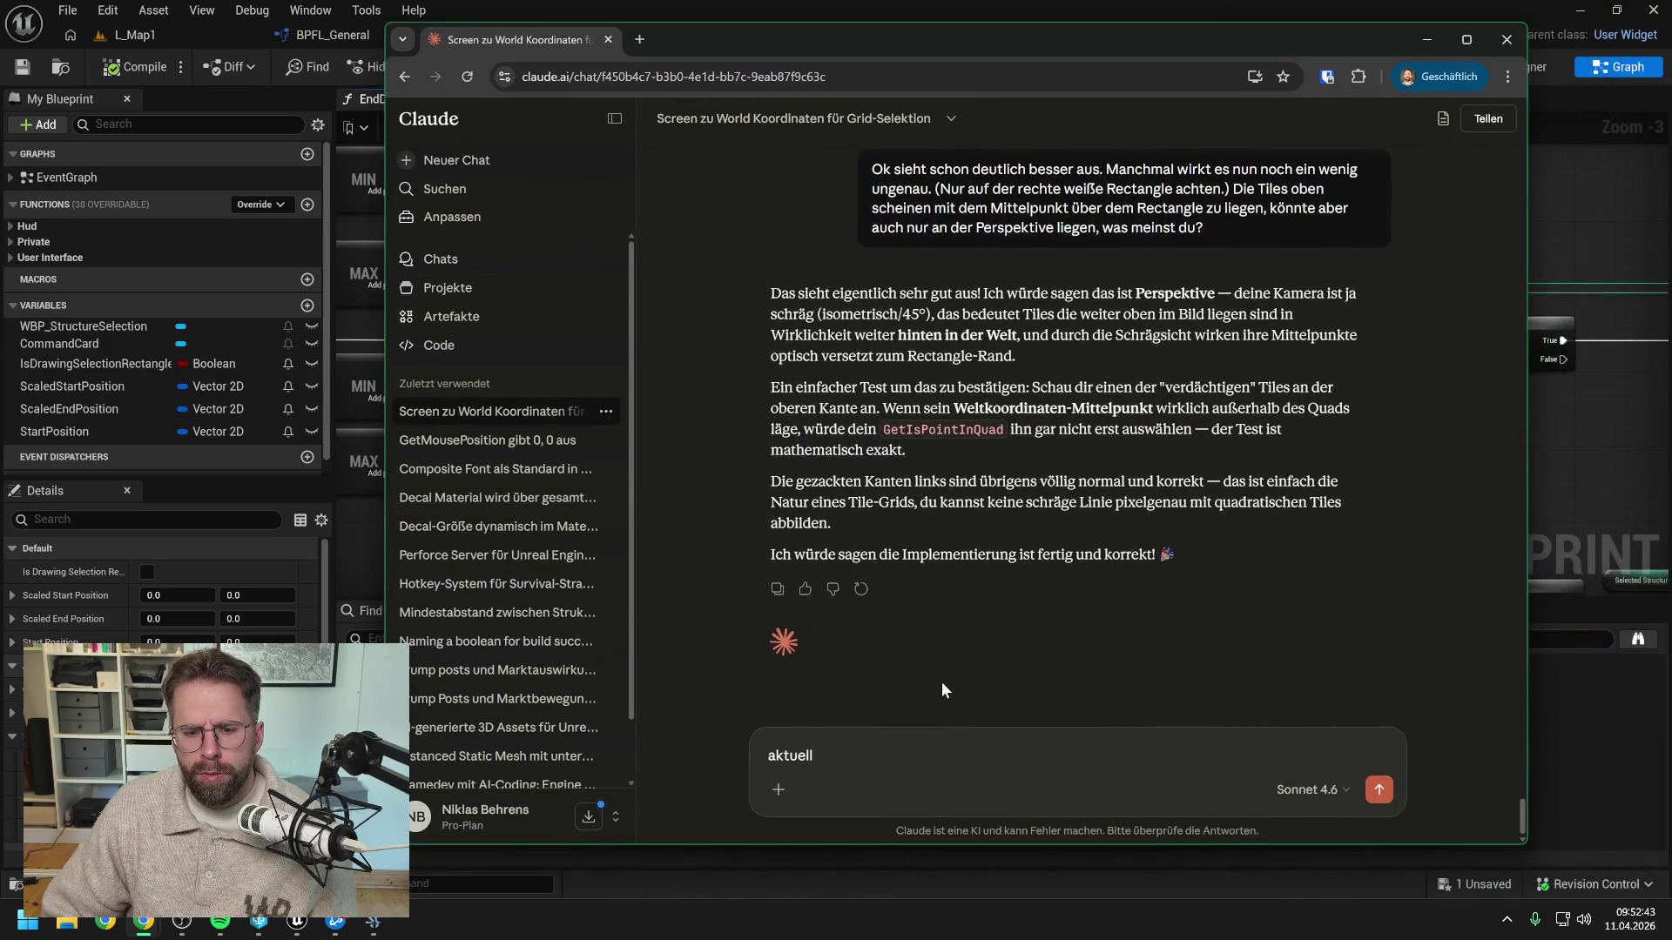
text( checken wir)
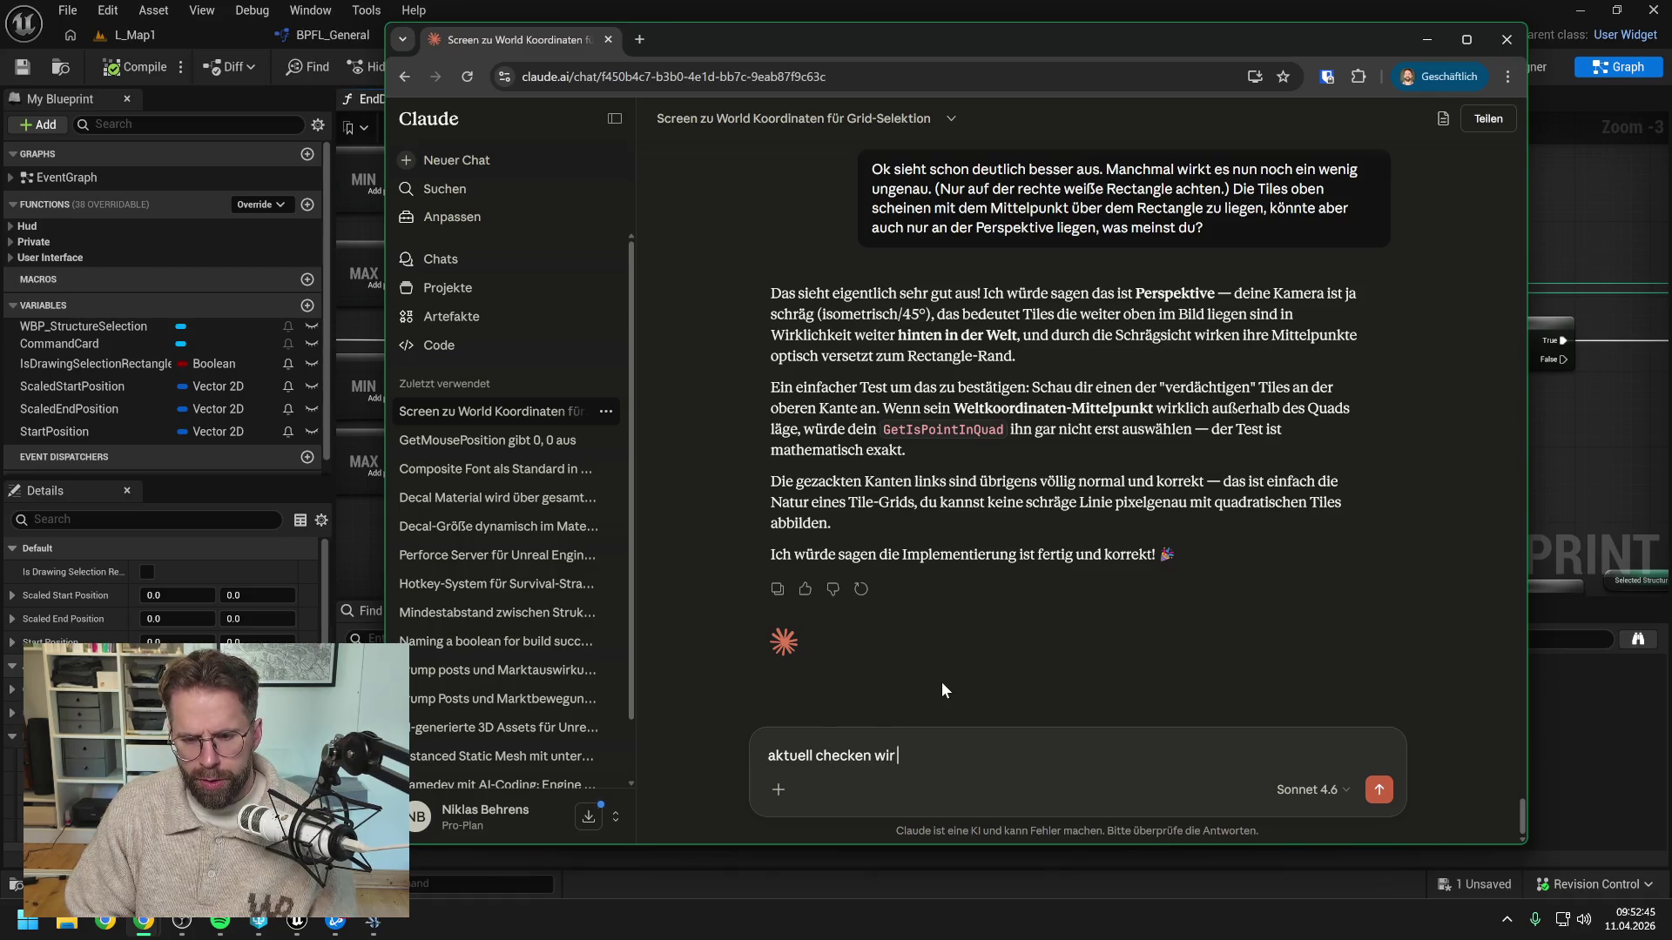
text( ja lediglich o)
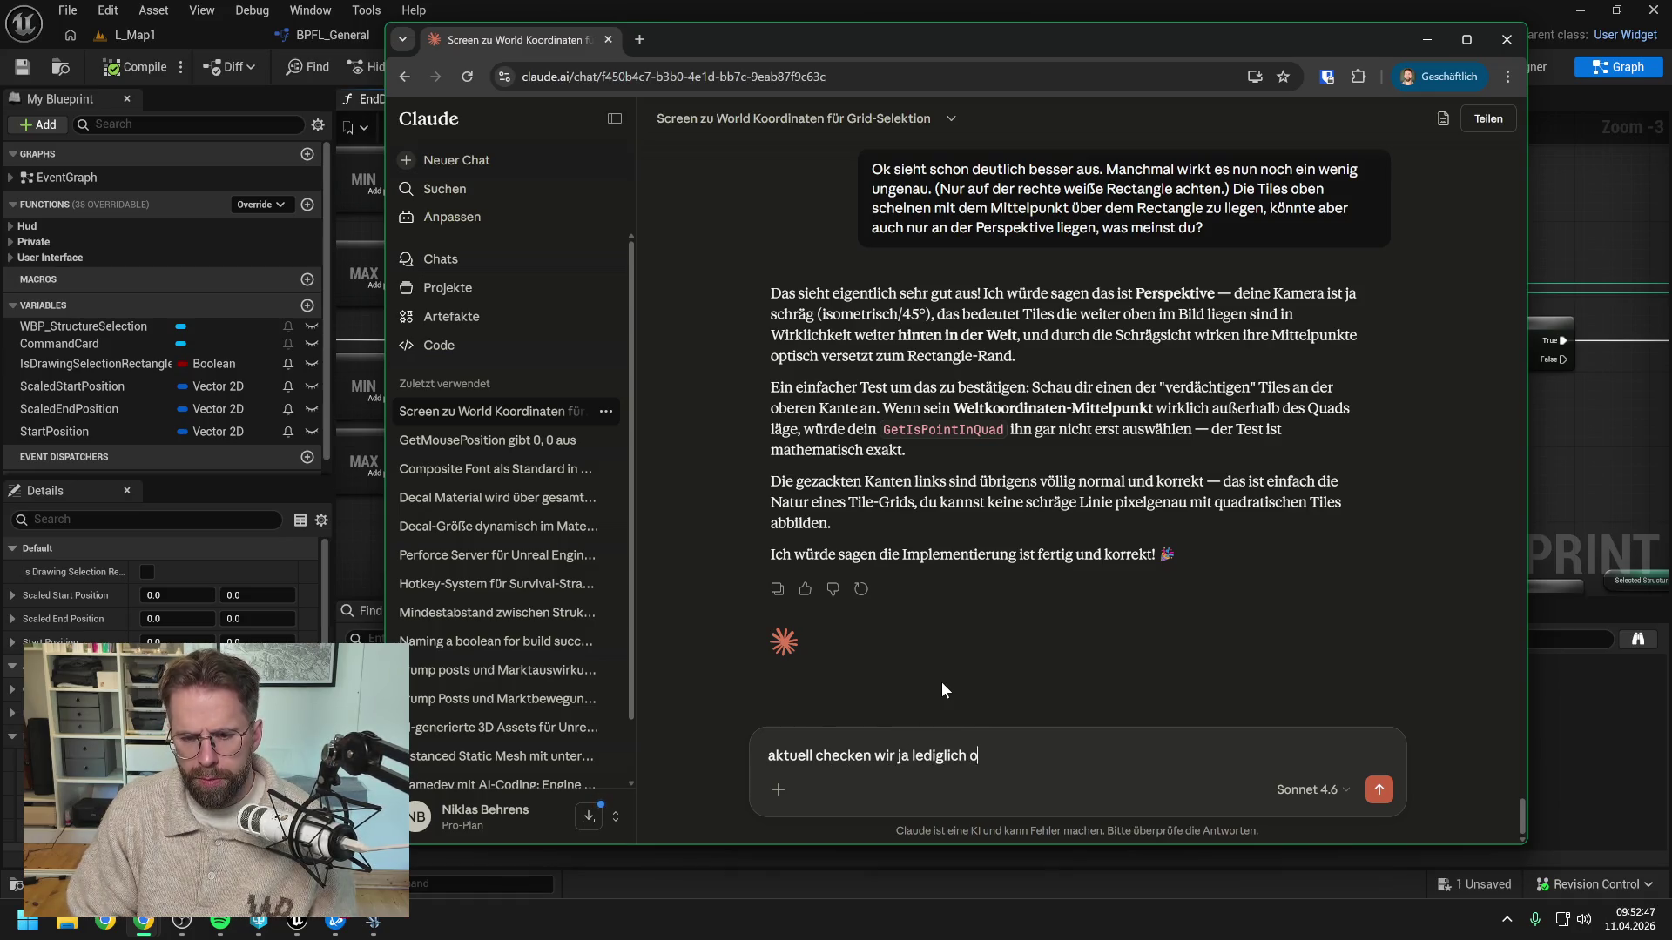
text(b der Mitt)
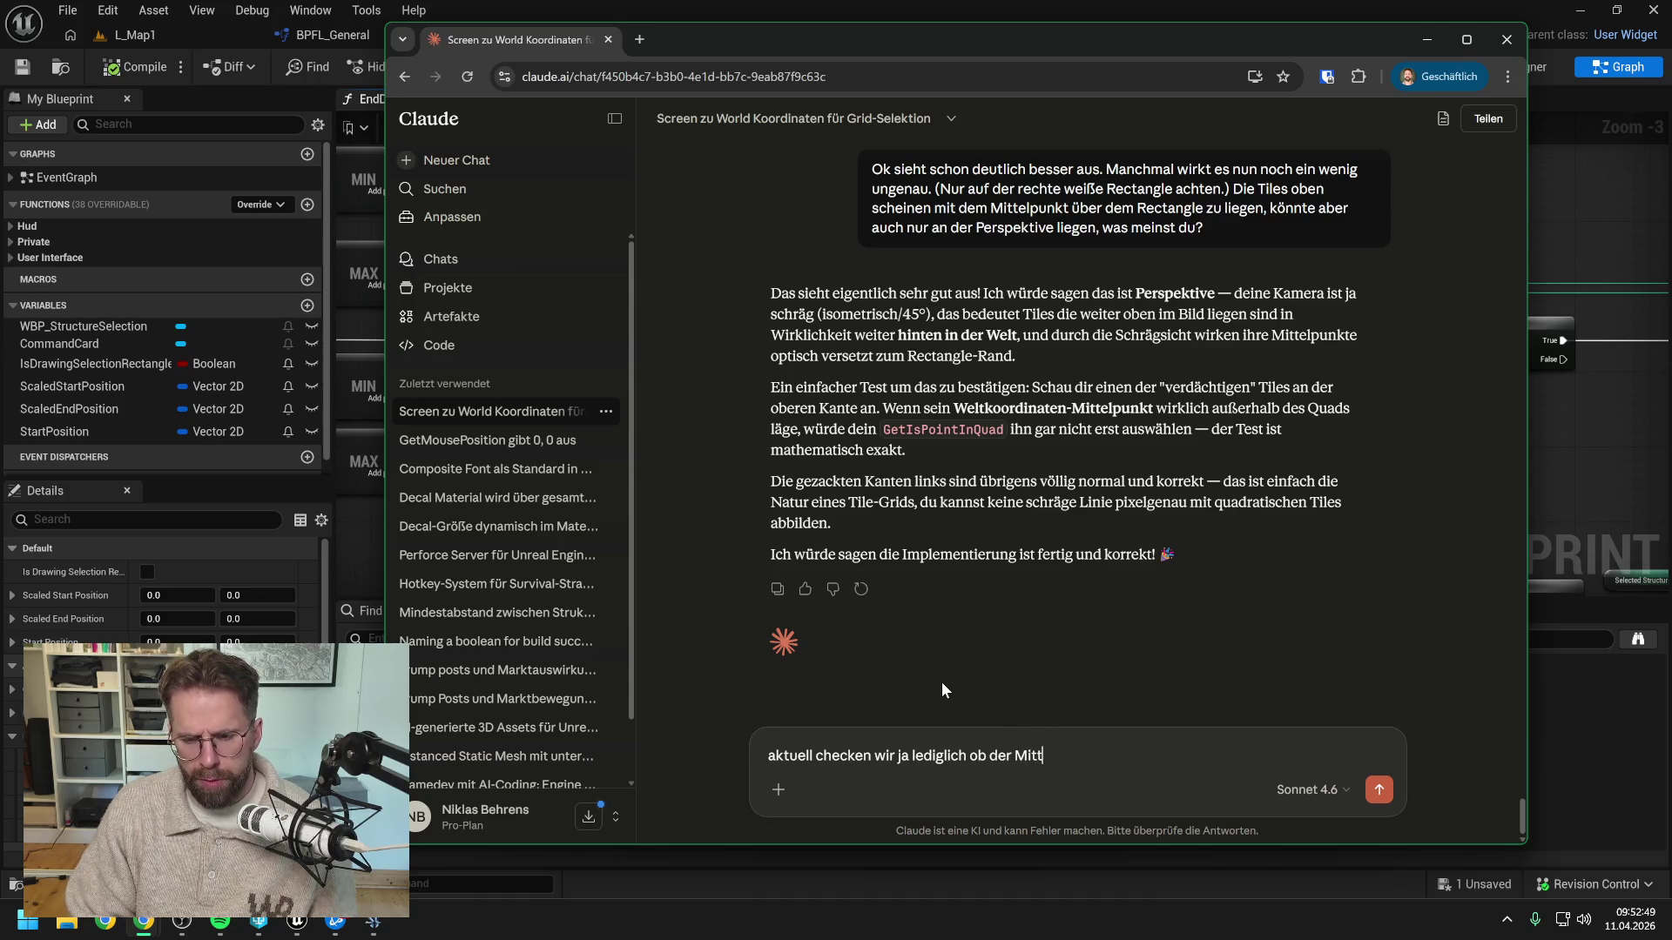
text(elpunkt eines GridTiles)
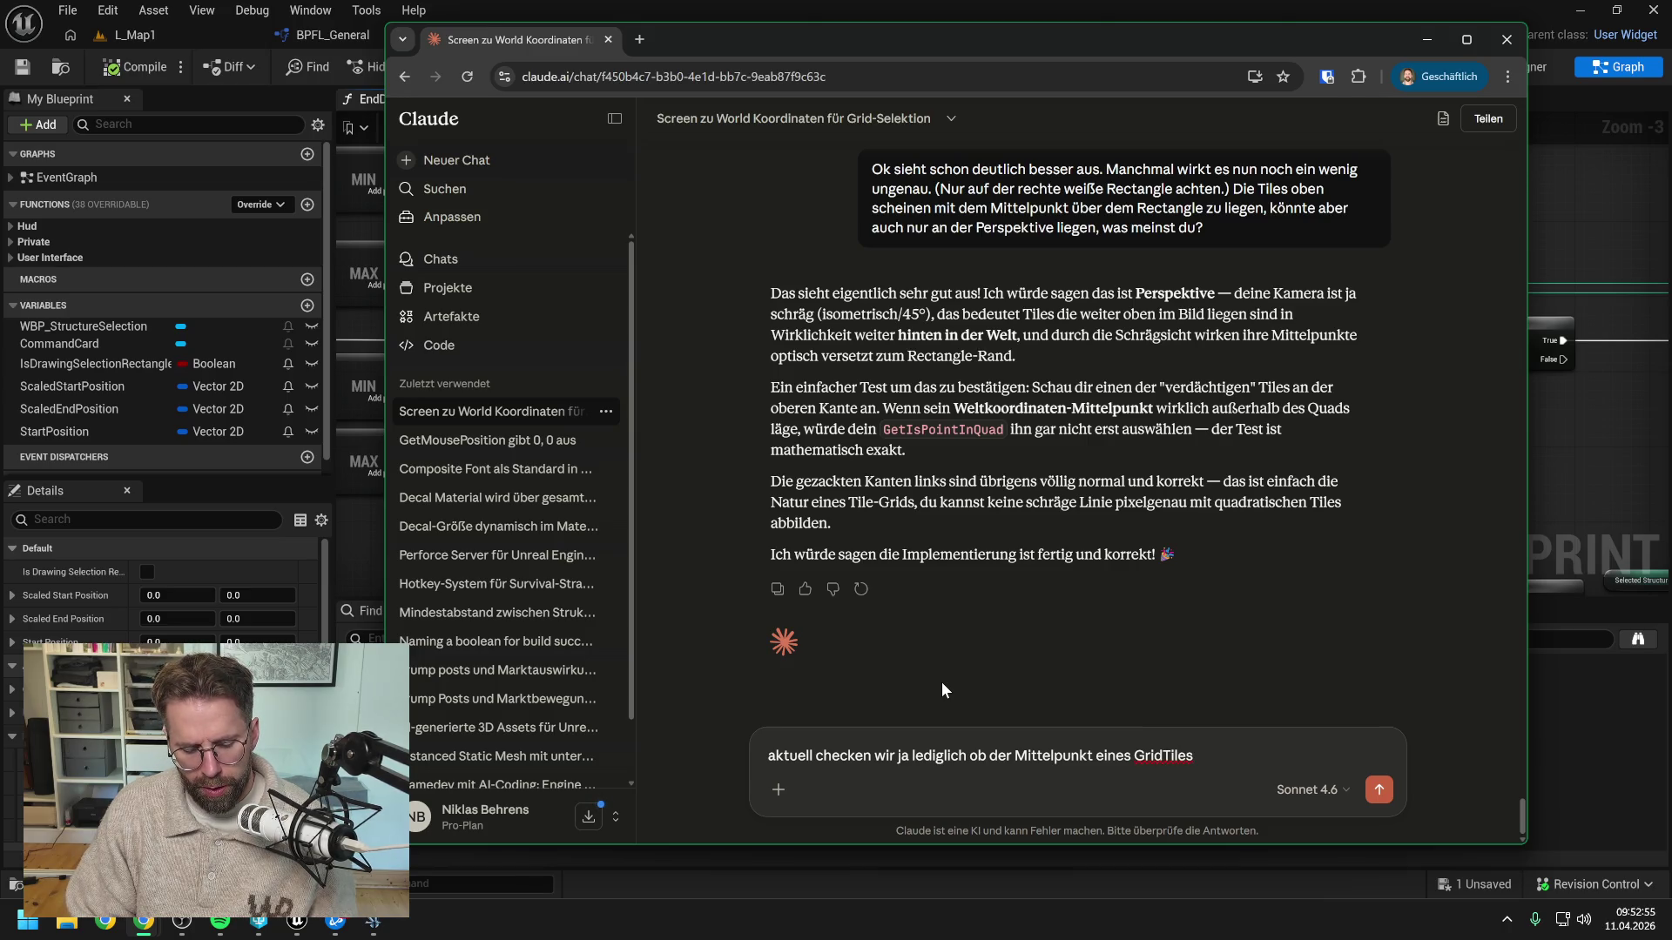
text( im Quad lied)
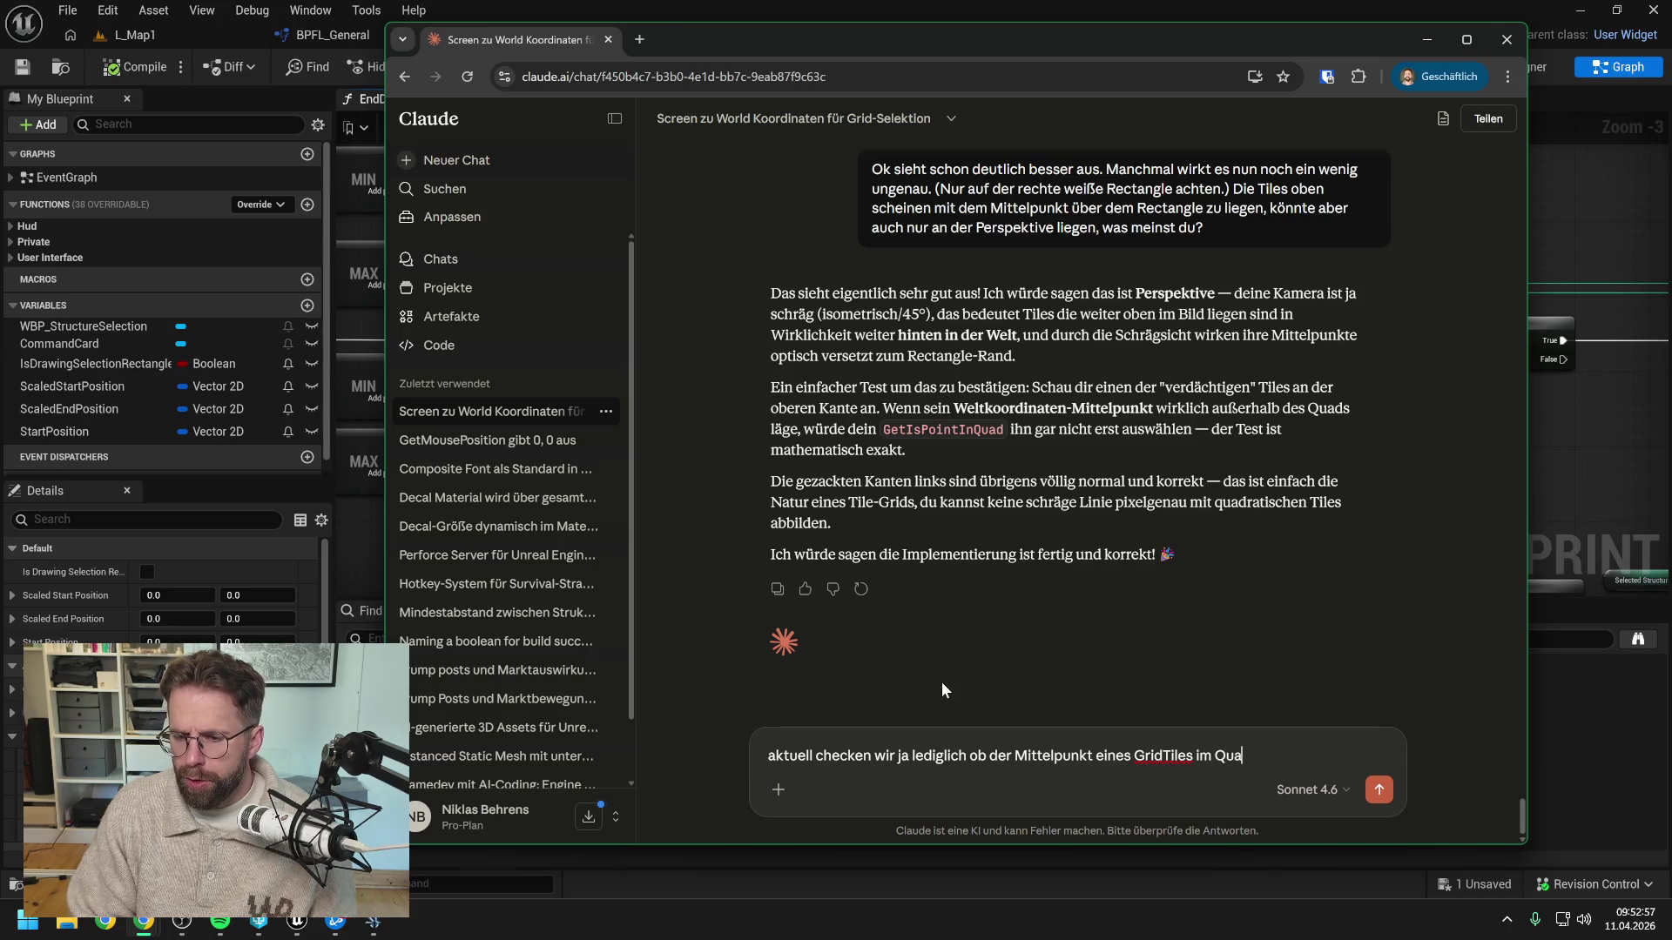
key(BackSpace)
text(gt)
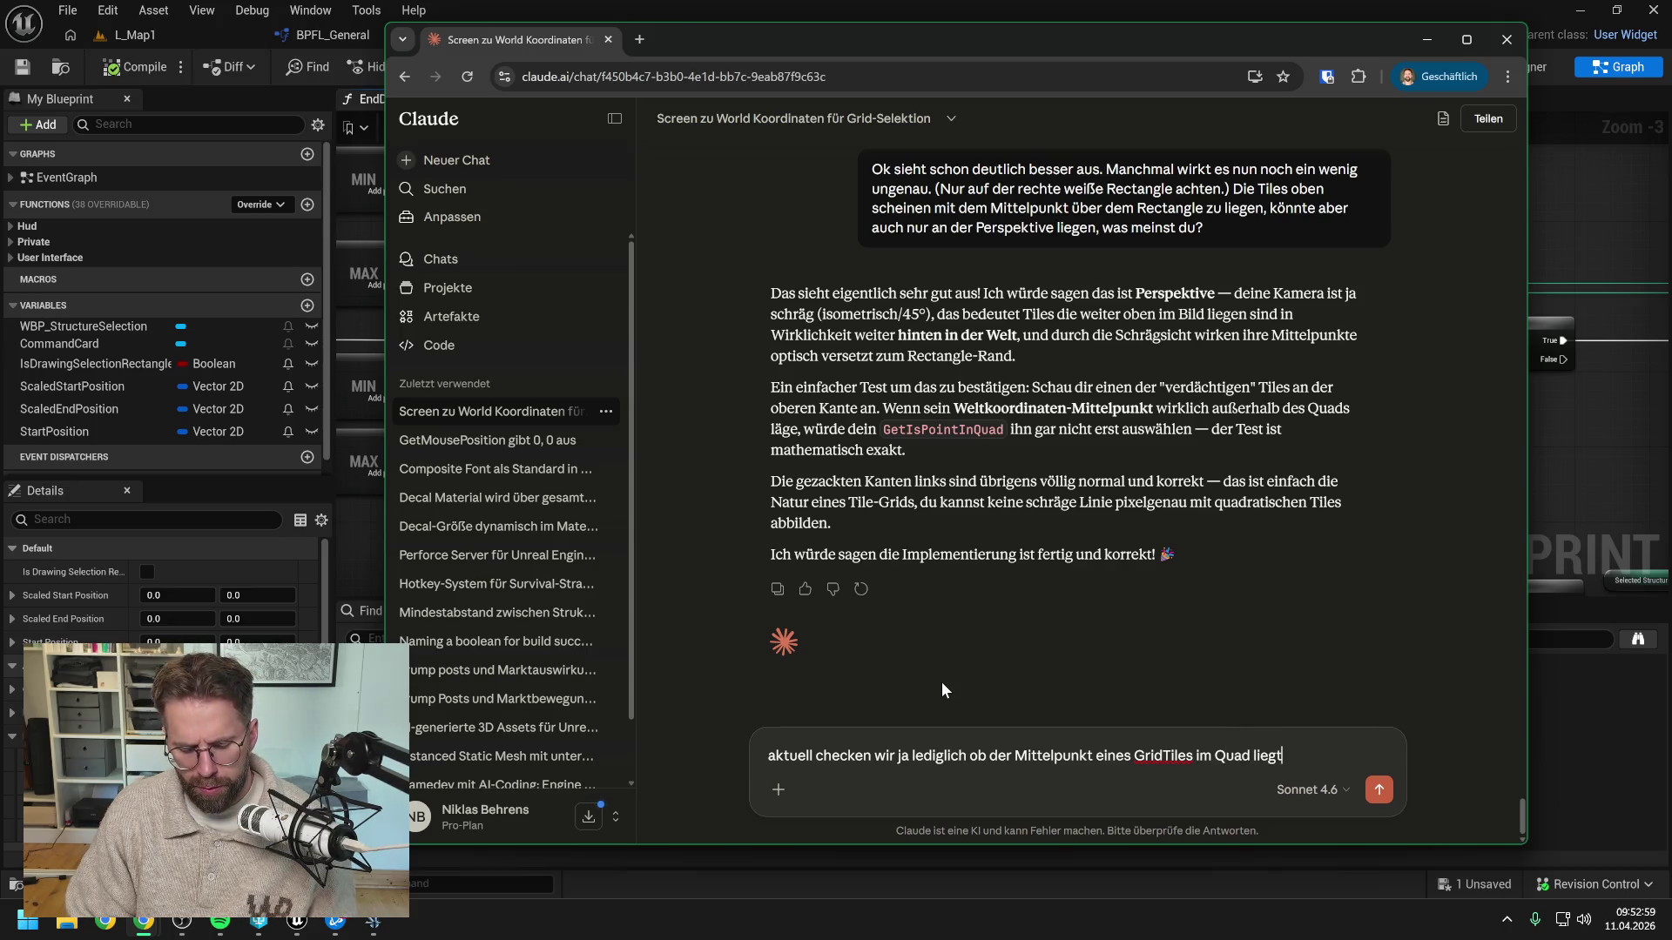
text(. Da)
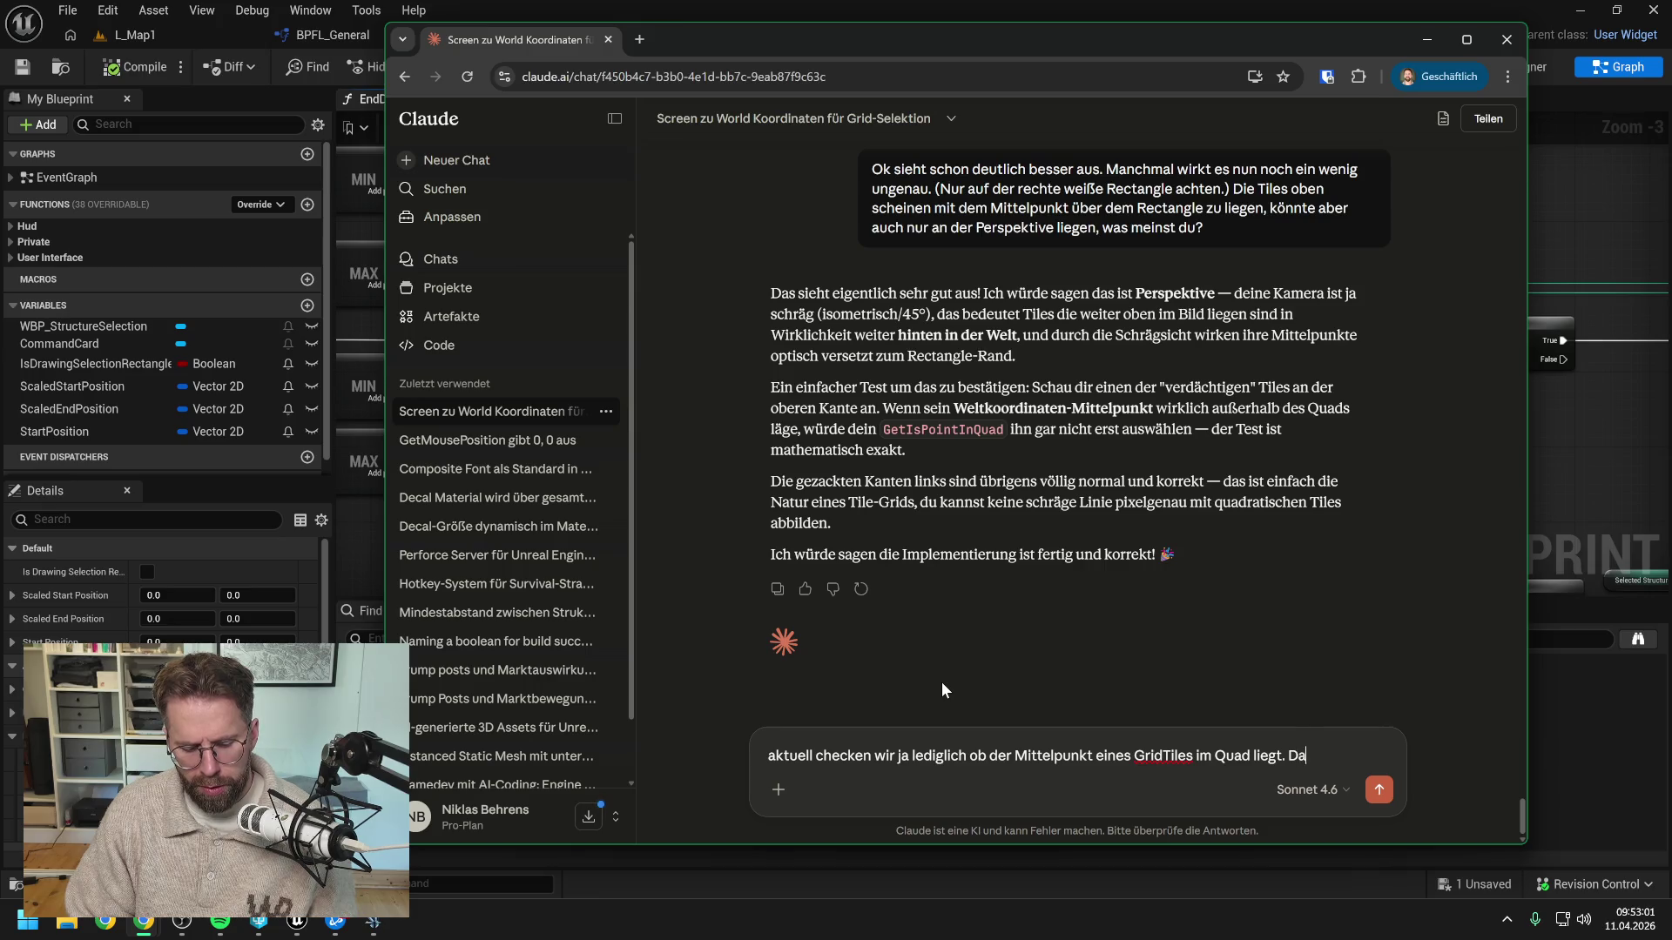
text(s ist aber jedoch )
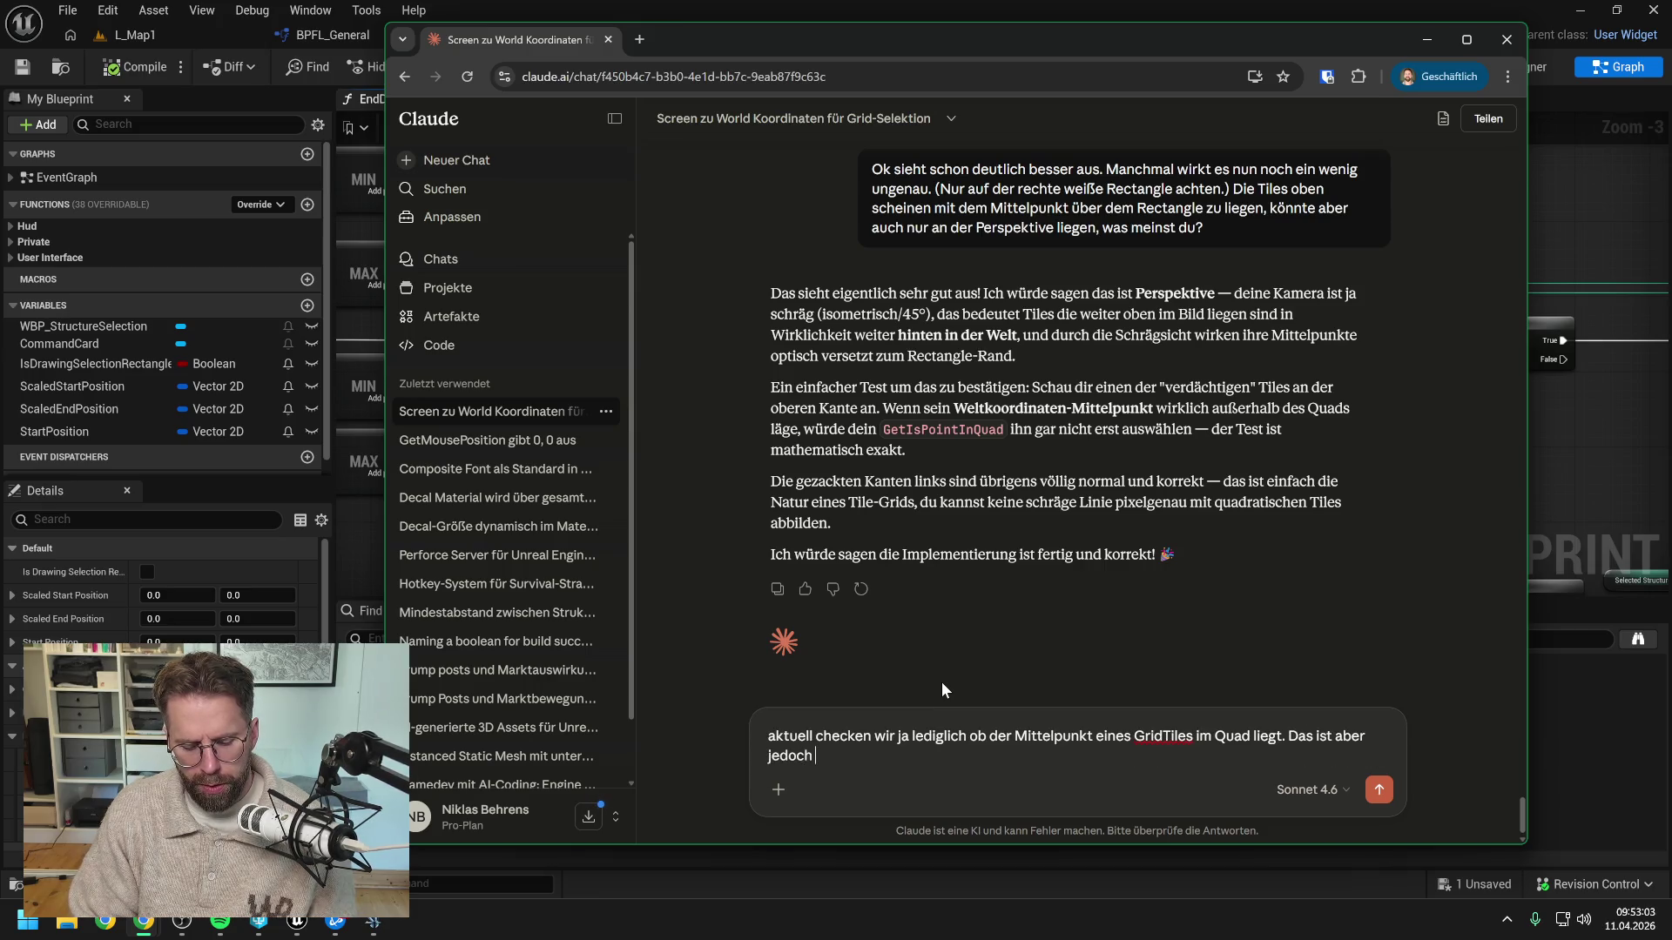
text(sehr ungenau, w)
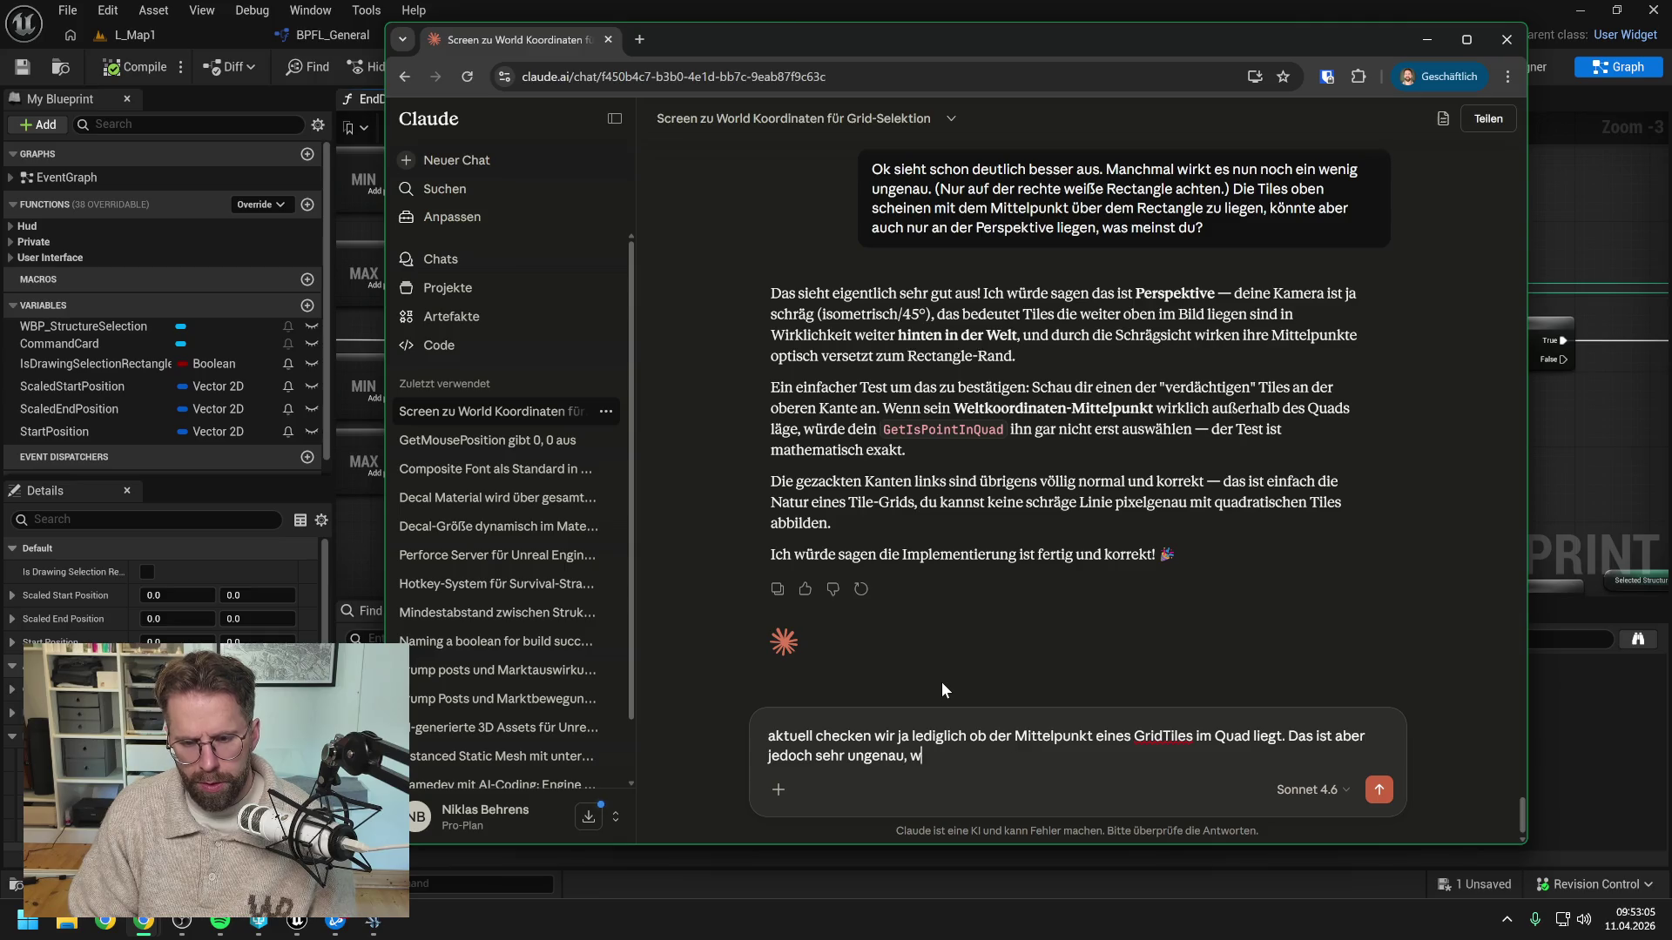
text(enn wir nur einen sehr kleinen Ra)
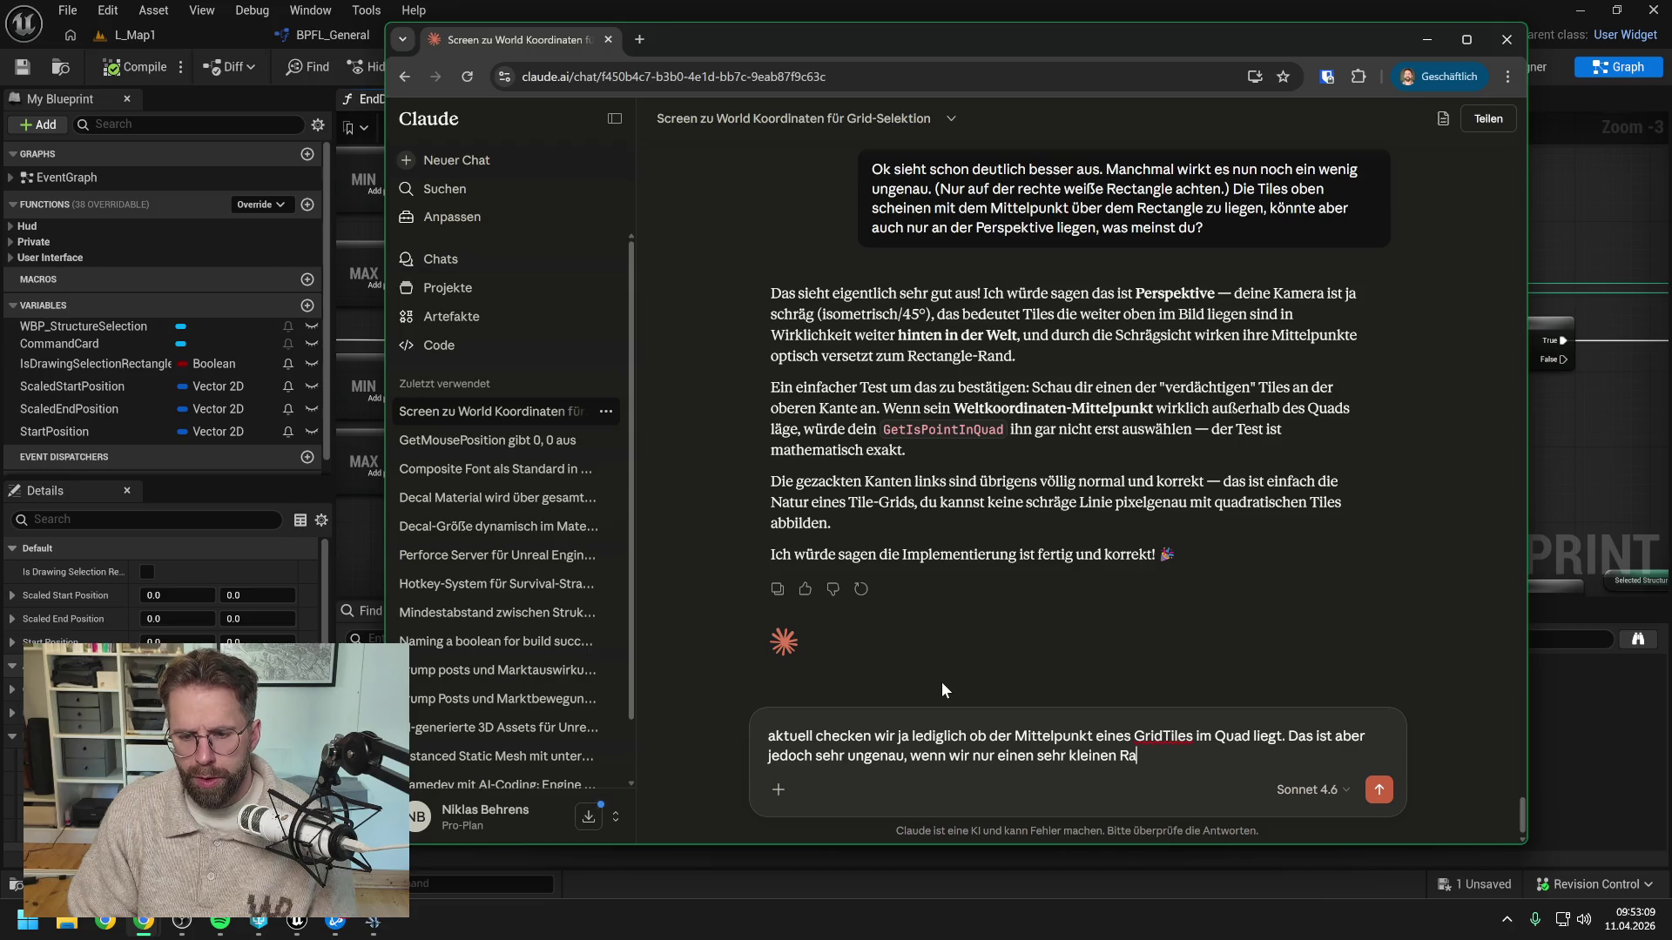
key(BackSpace)
key(BackSpace)
key(BackSpace)
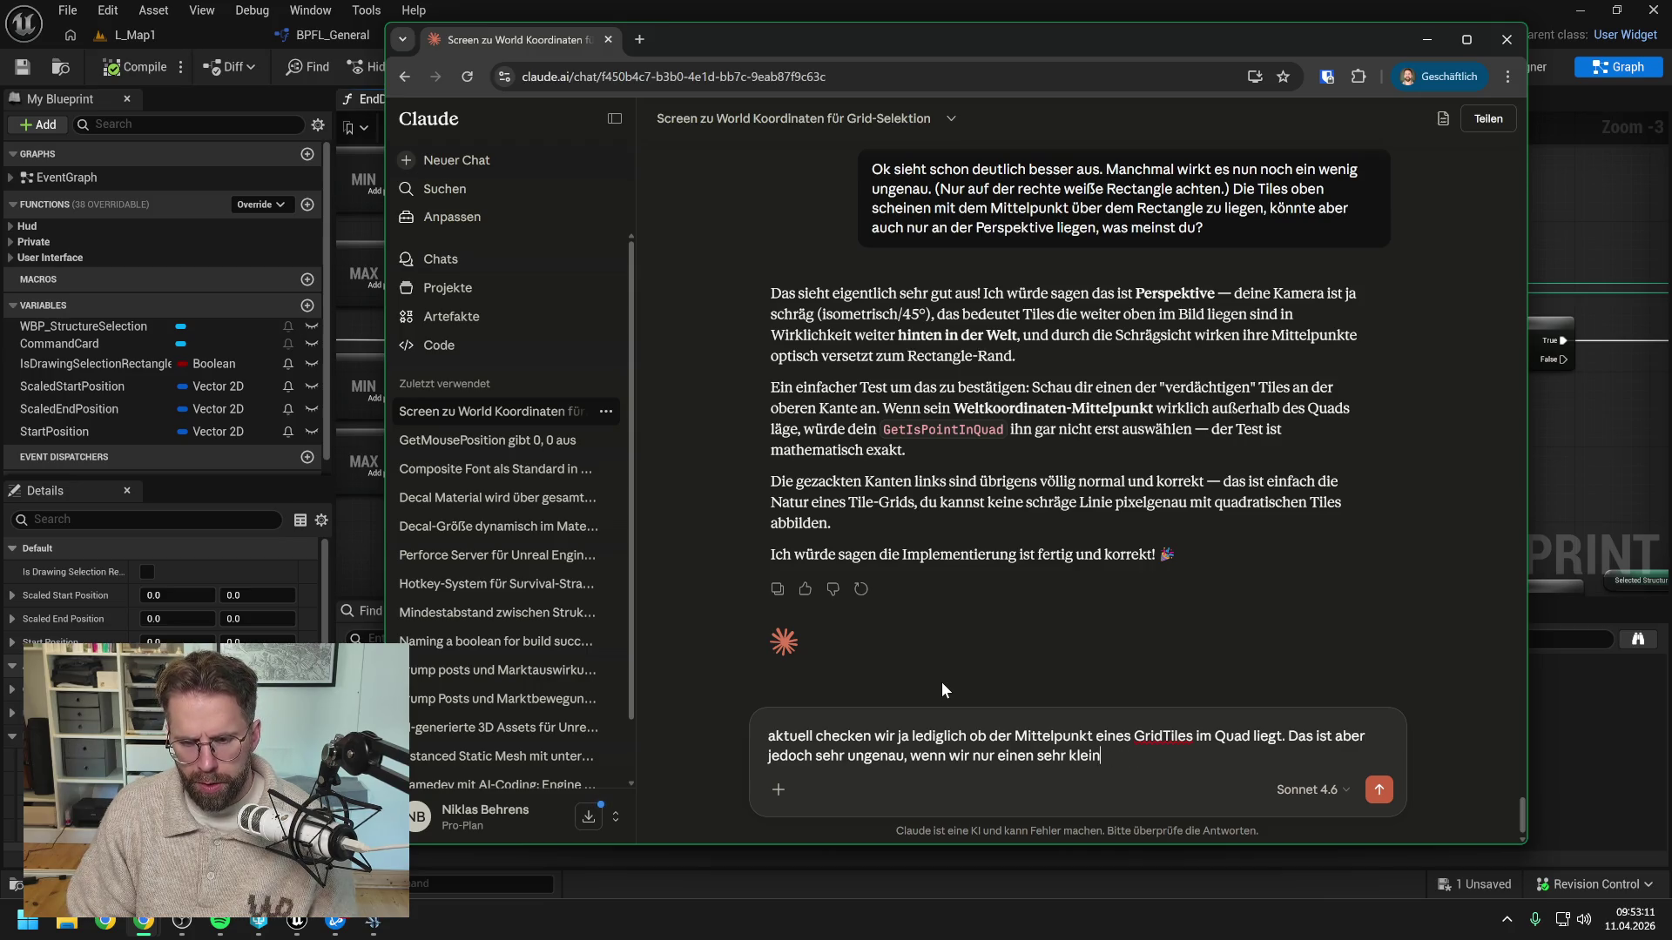
text(es SelectionRectangl)
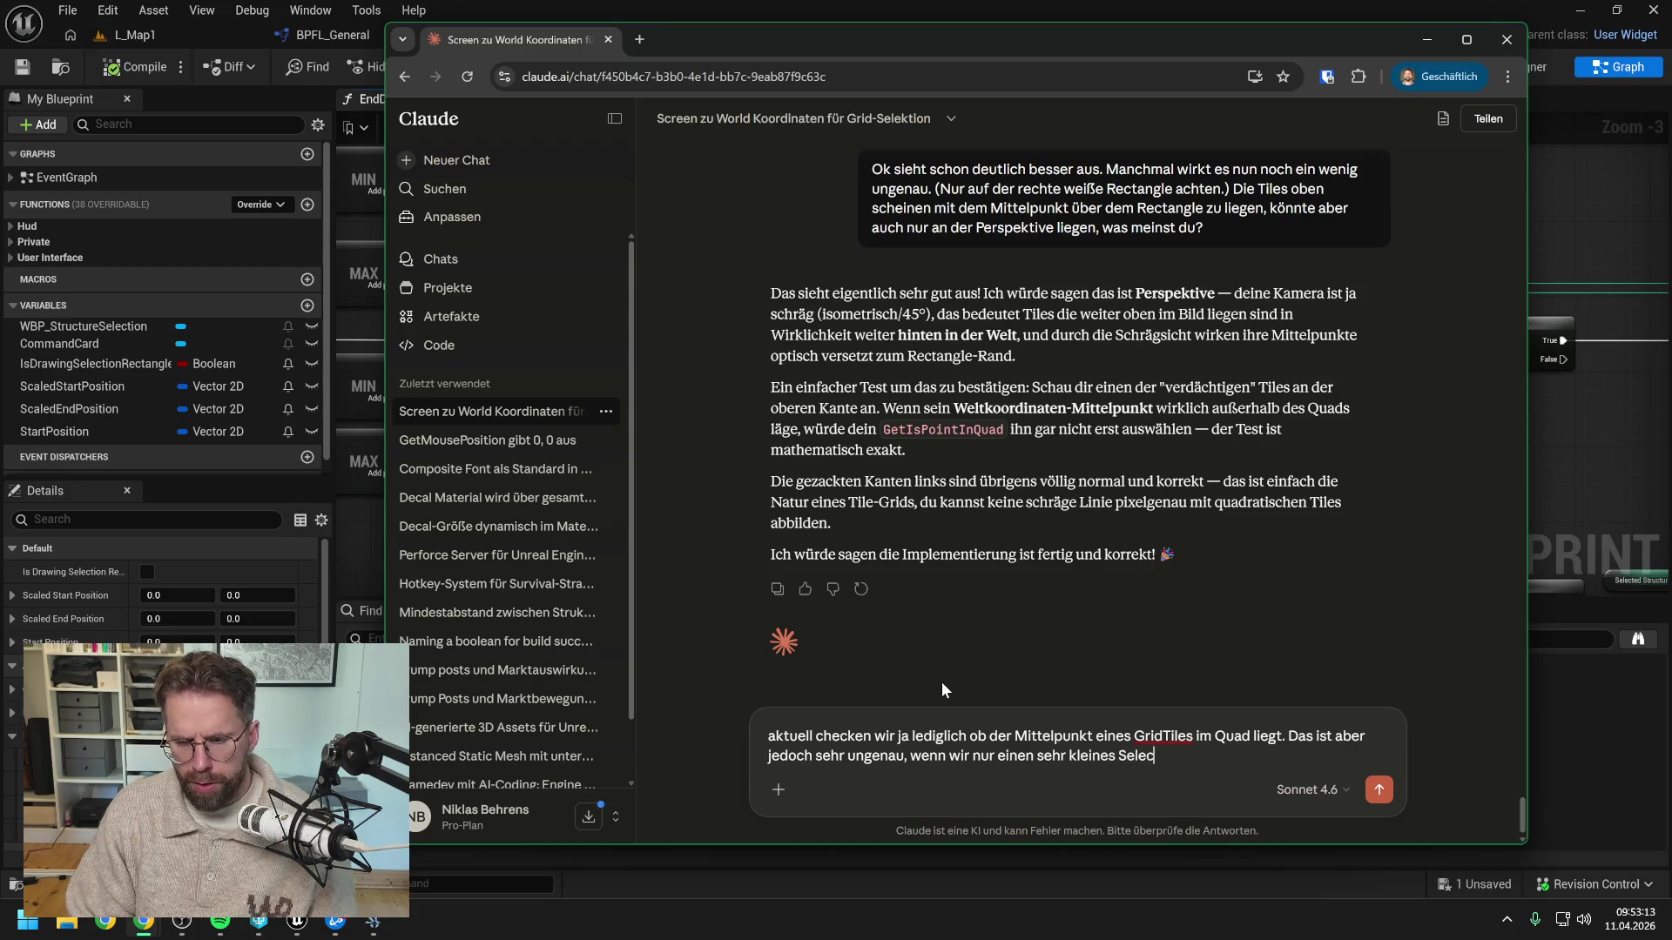
text(e aufziehen)
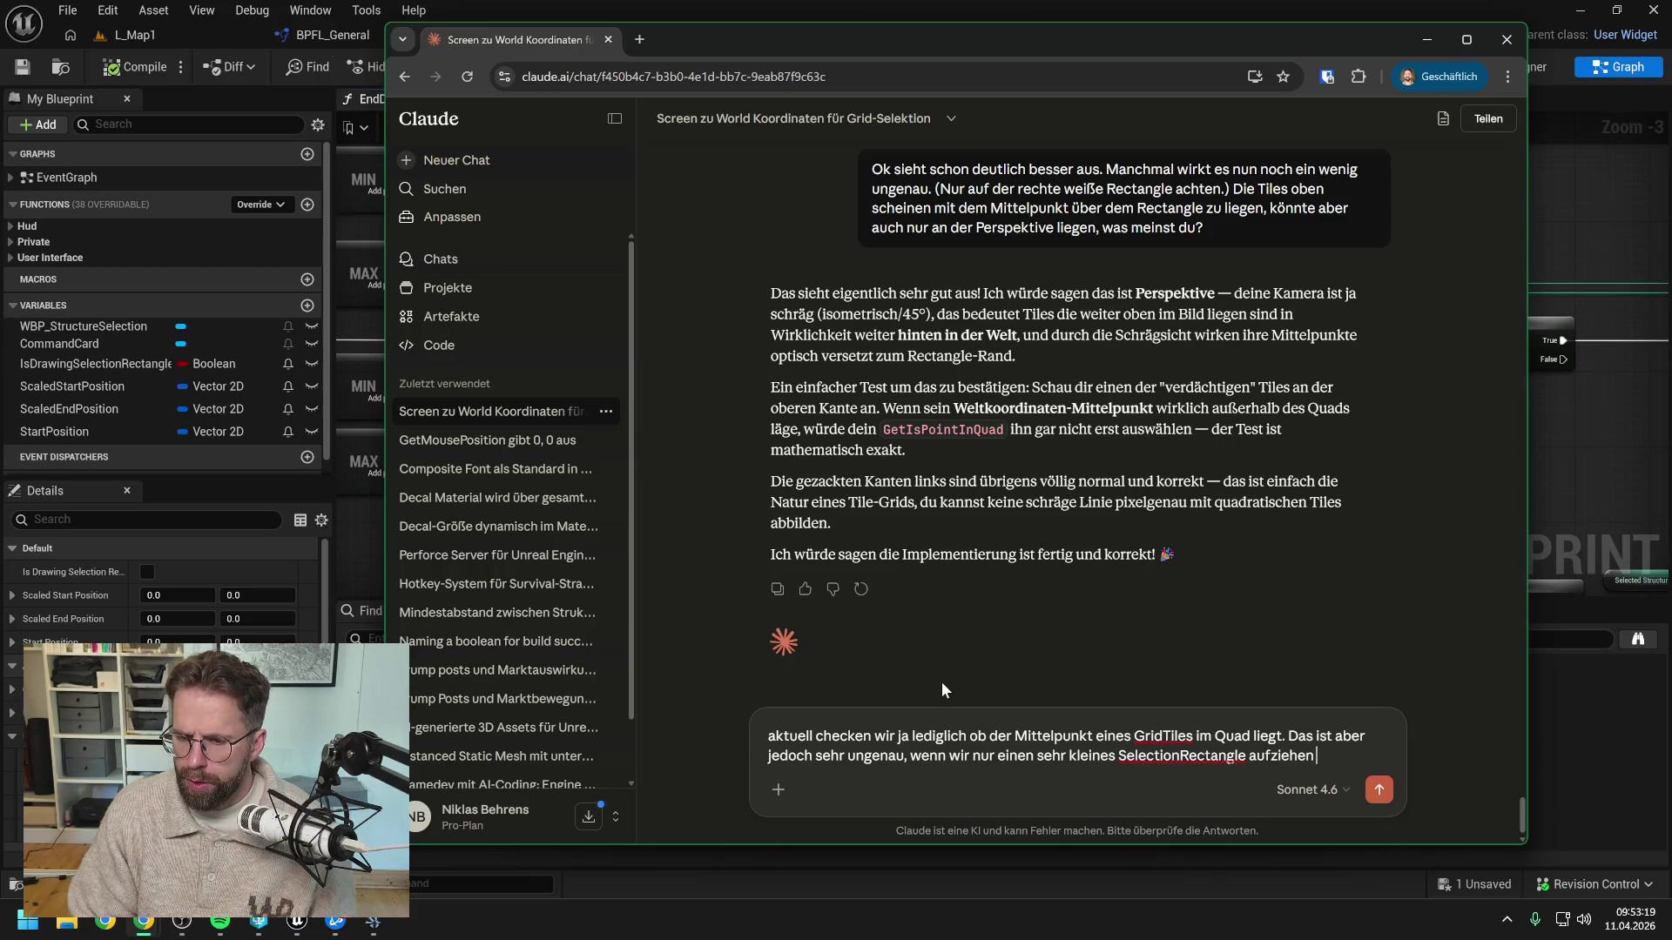
text( un)
key(BackSpace)
key(BackSpace)
key(BackSpace)
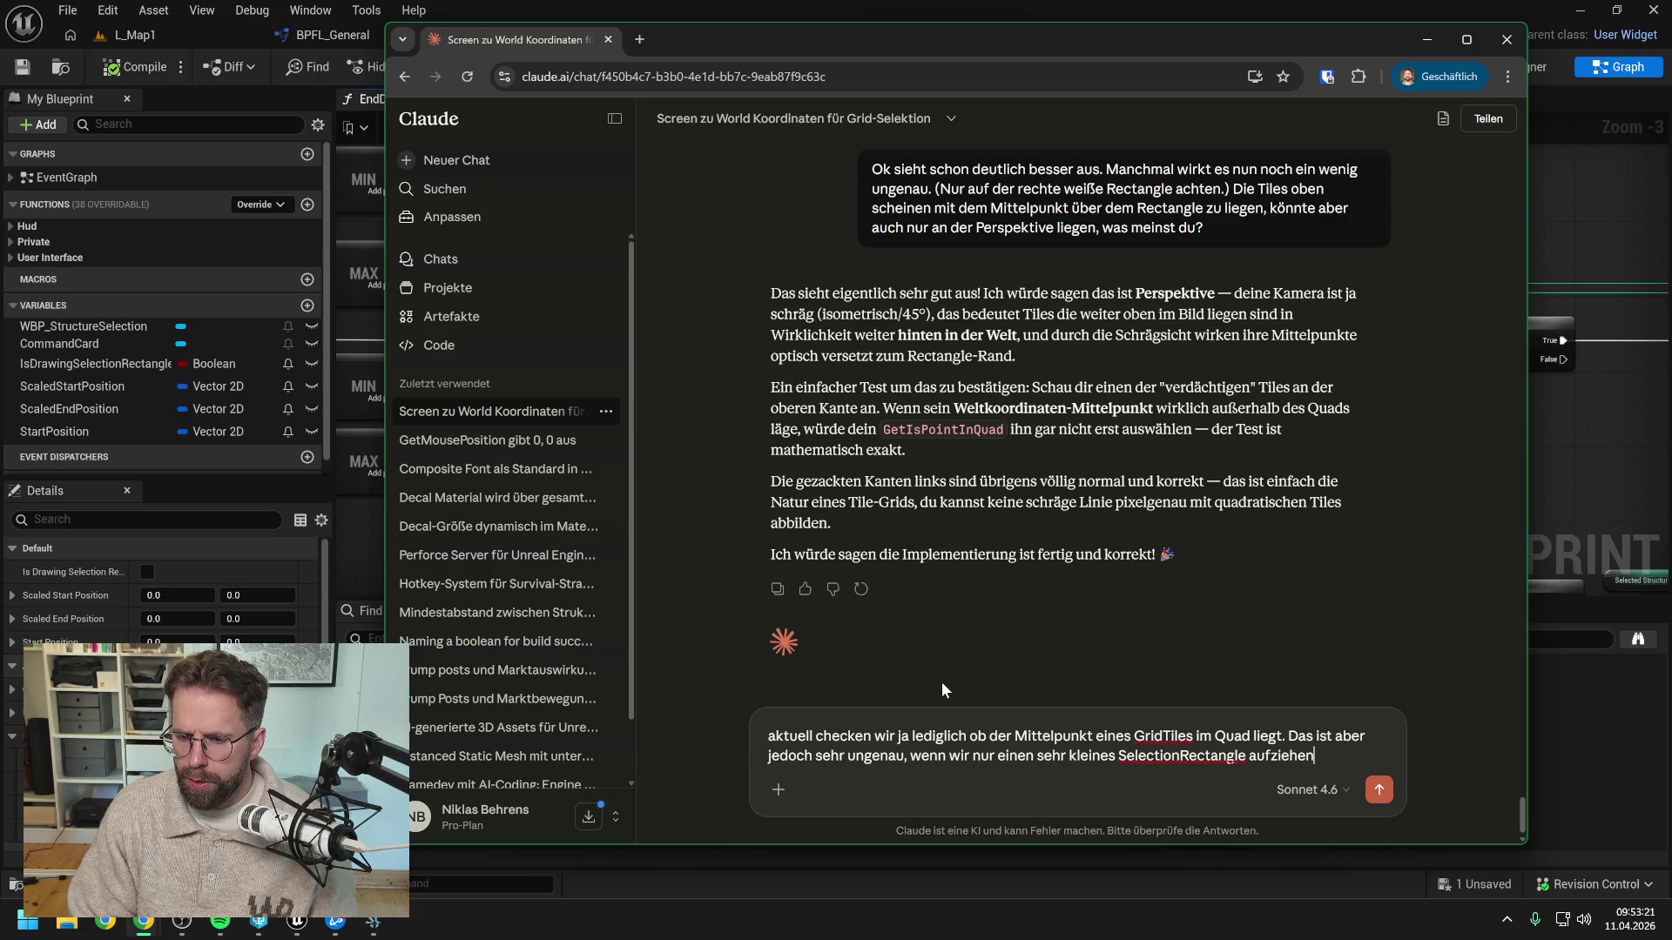
text(. W)
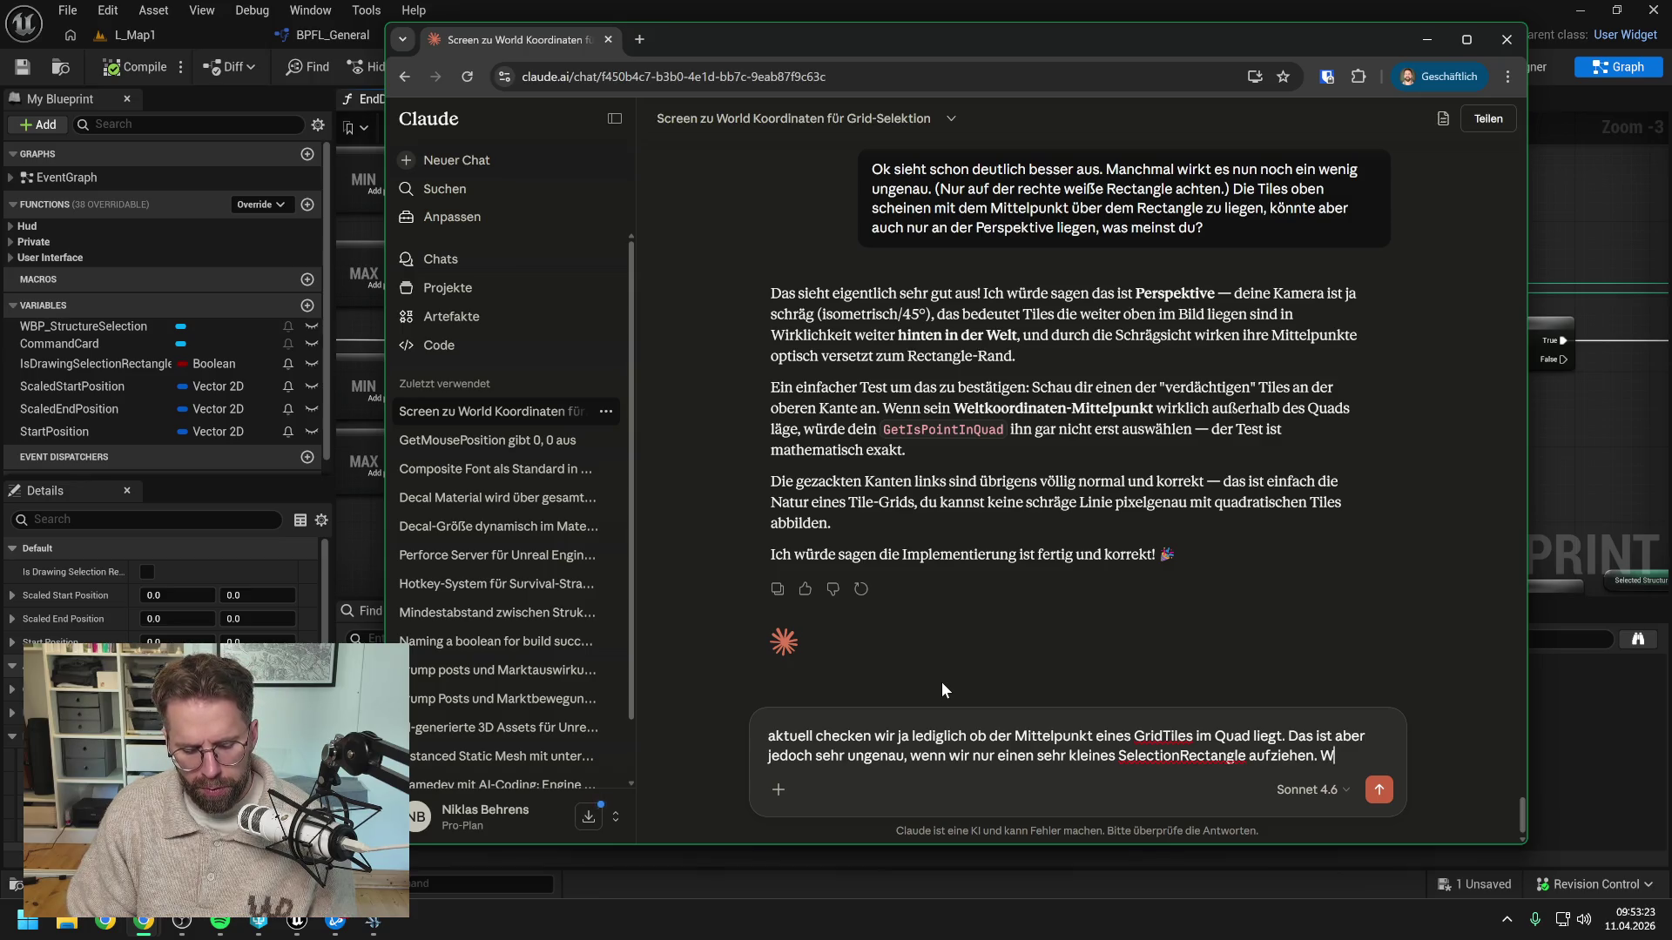
text(ir also keinen)
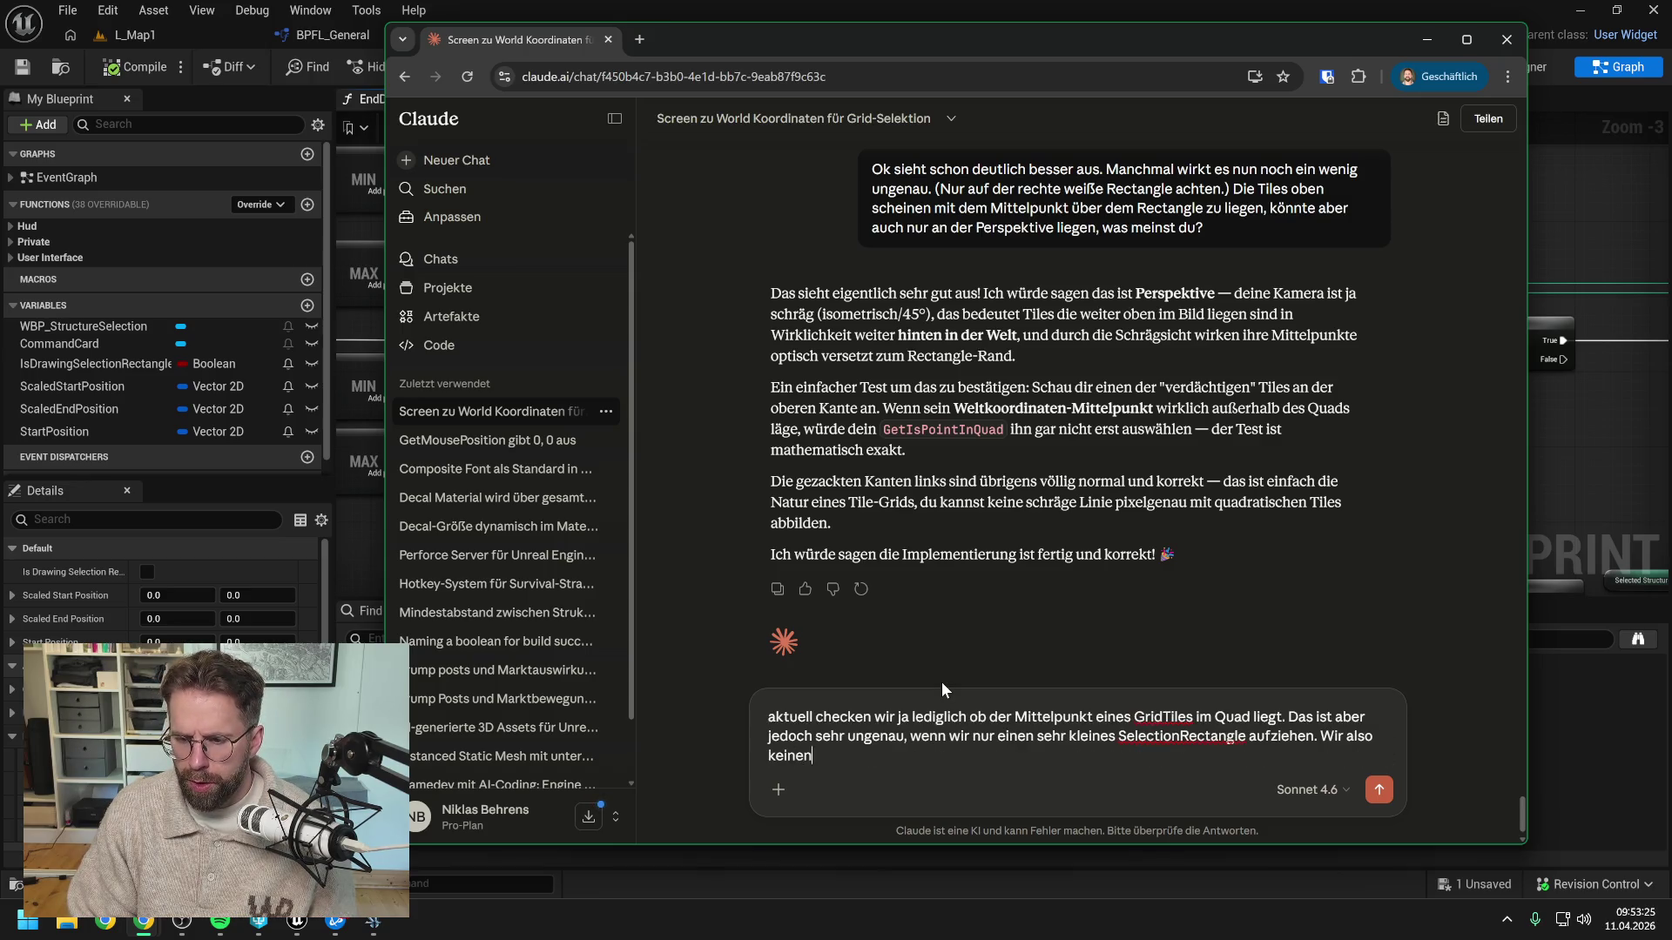
text( Mittelpunkt)
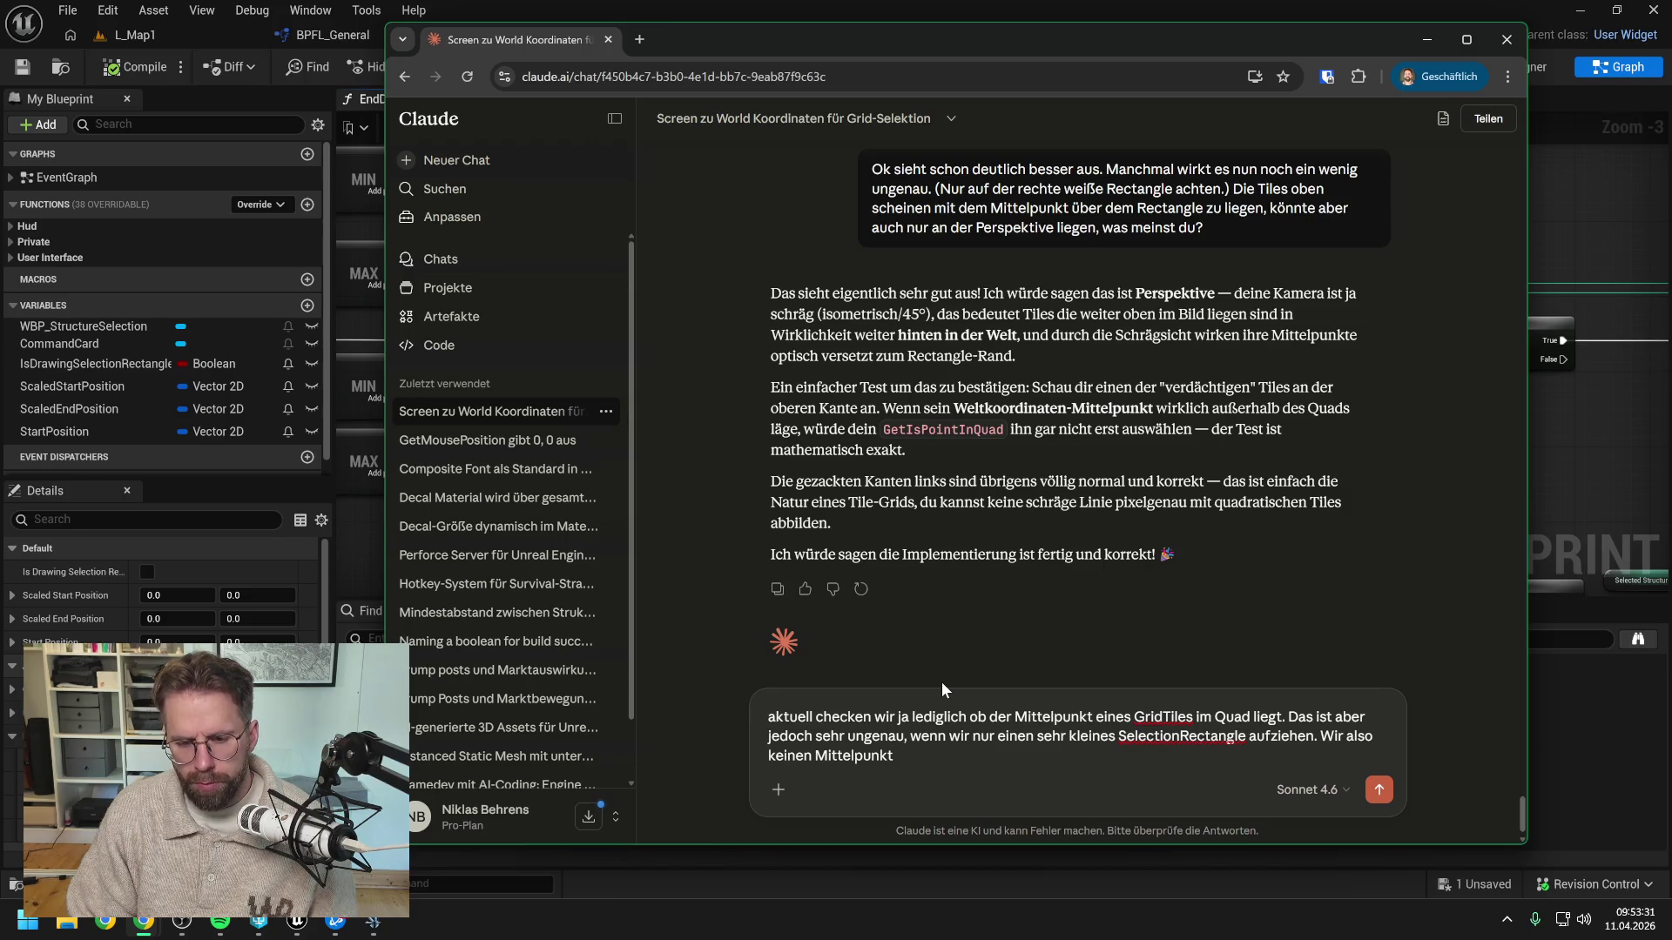
text( v)
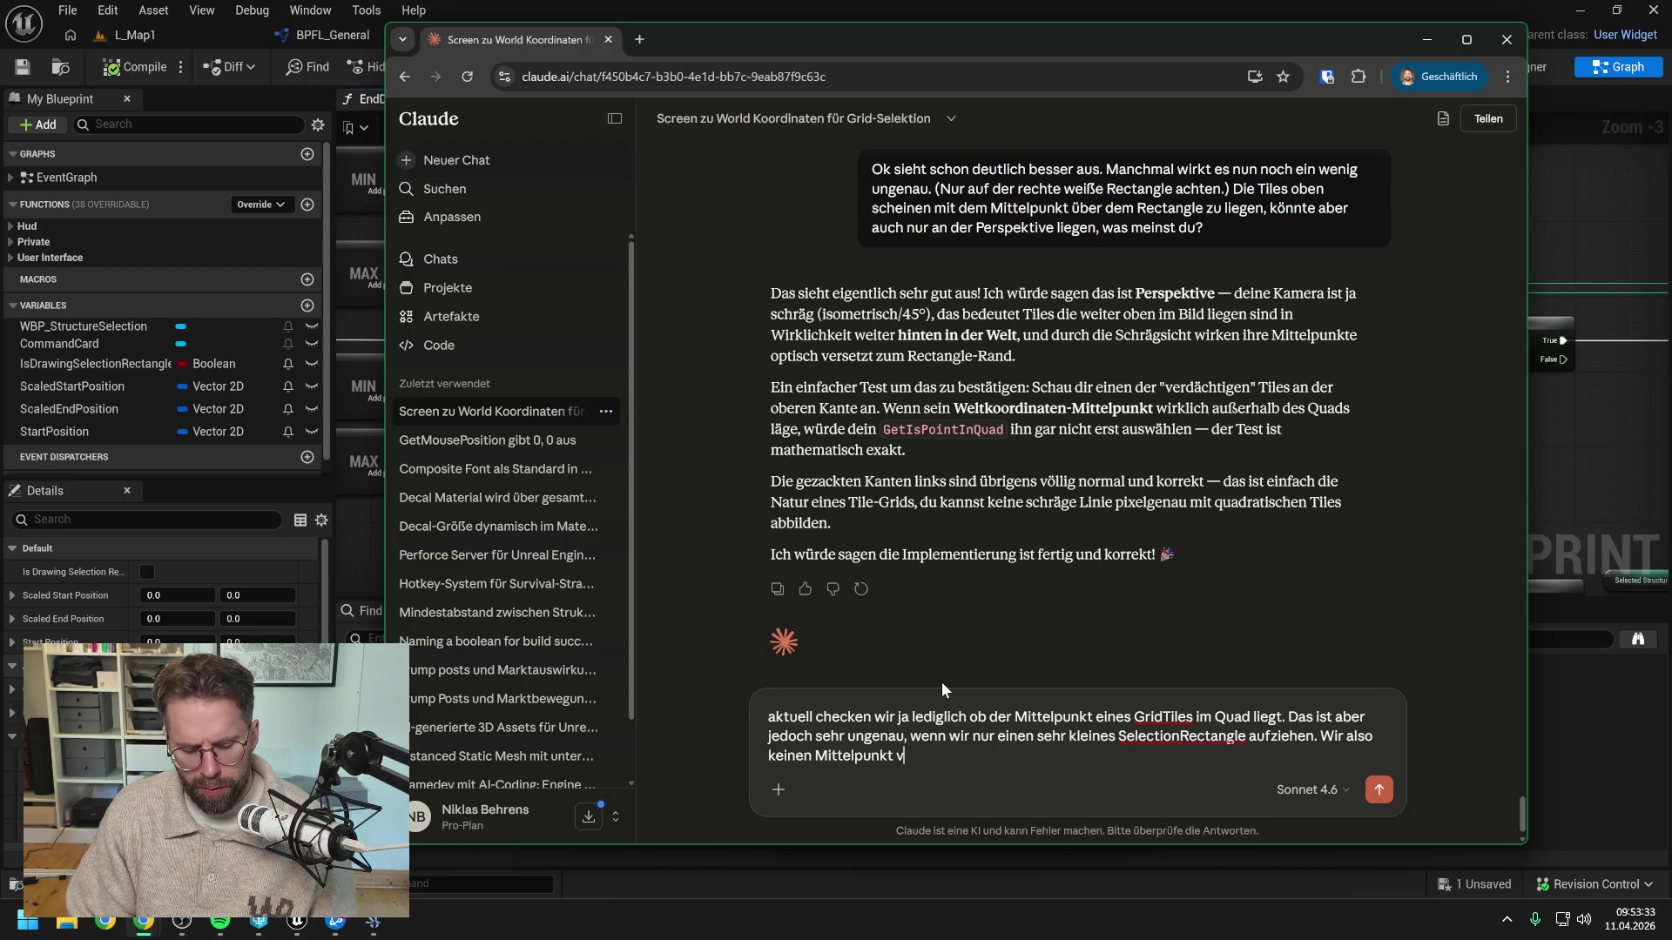
text(on einem Tile di)
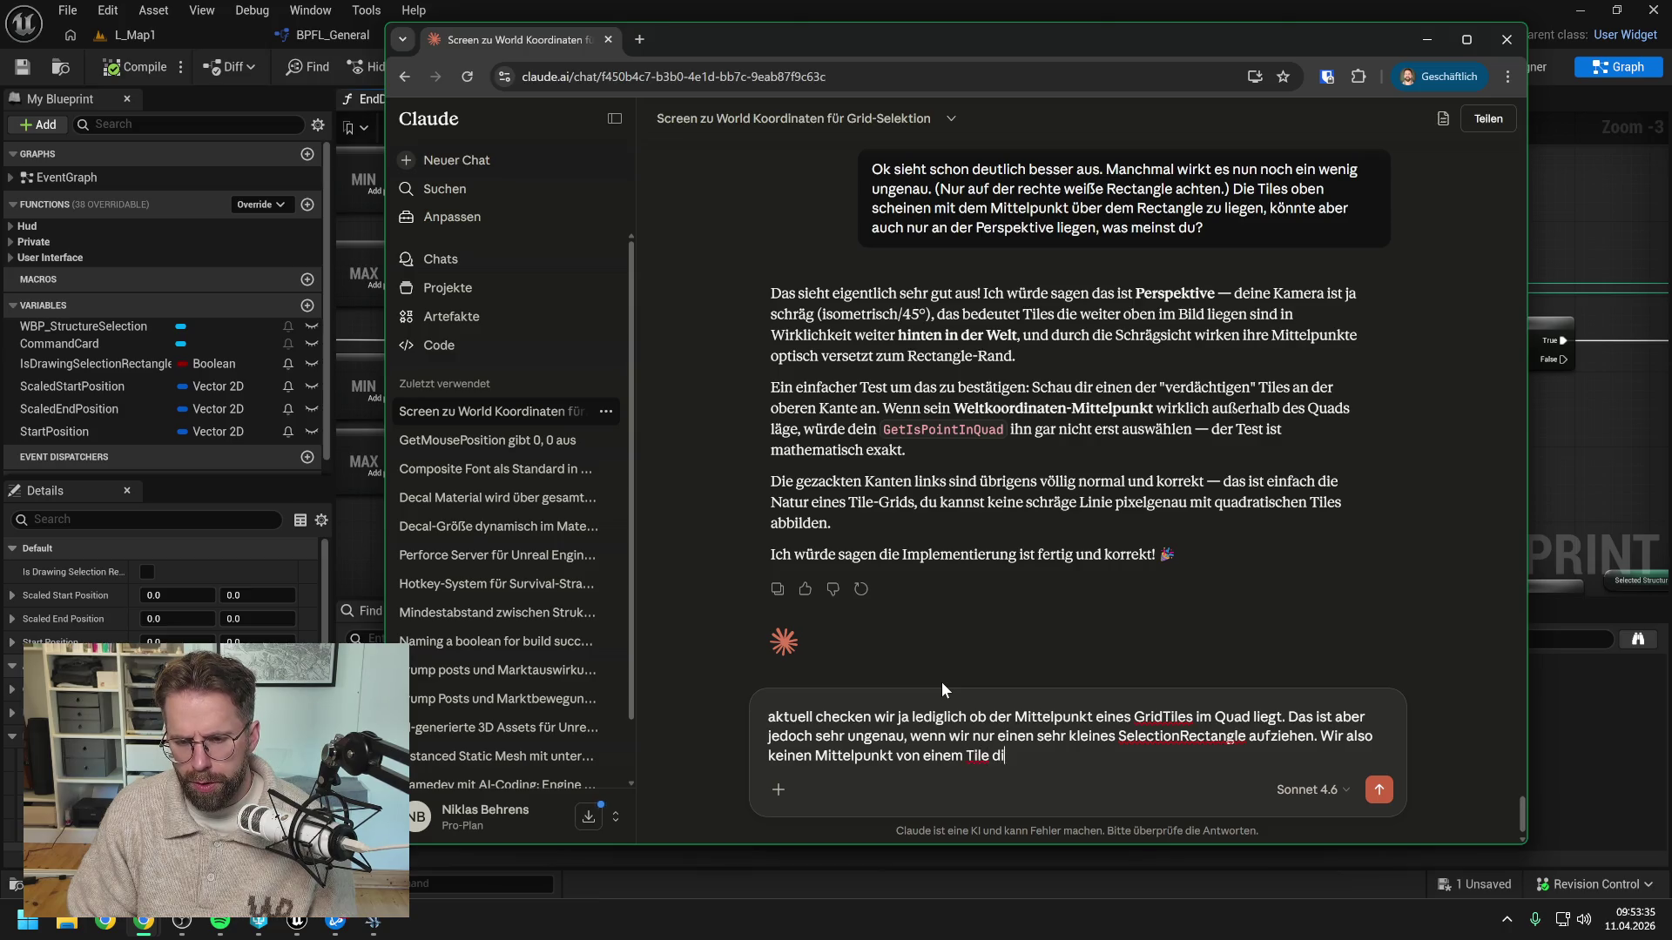
text(rekt tref)
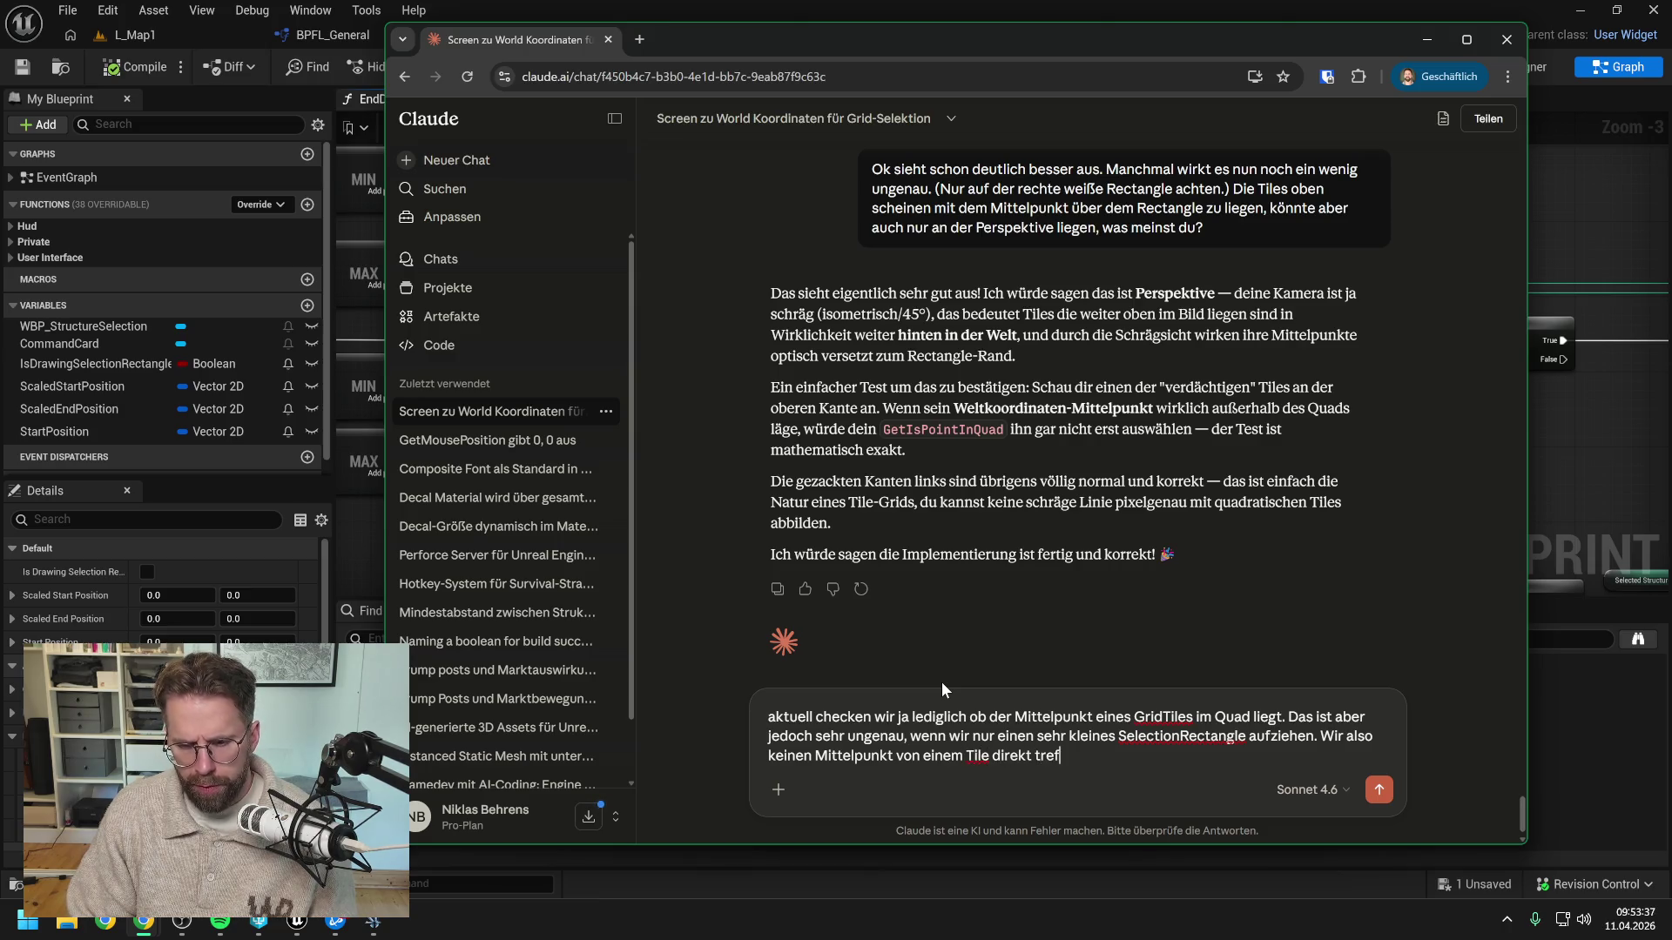
text(fen und wir nichts selecte)
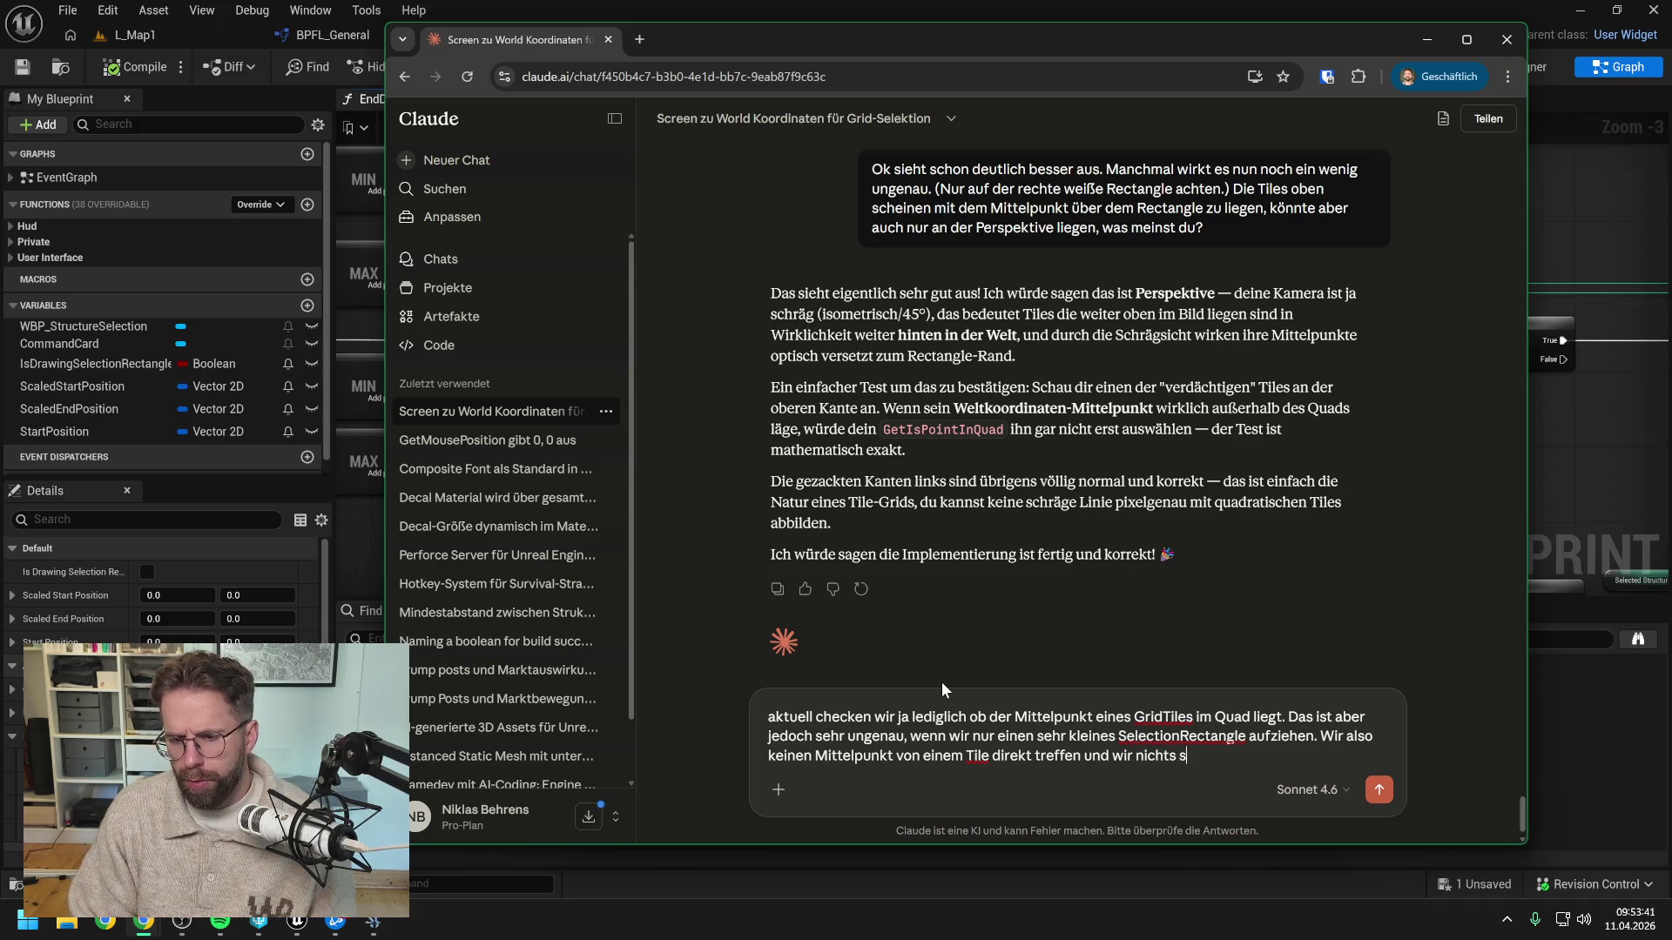
text(n,)
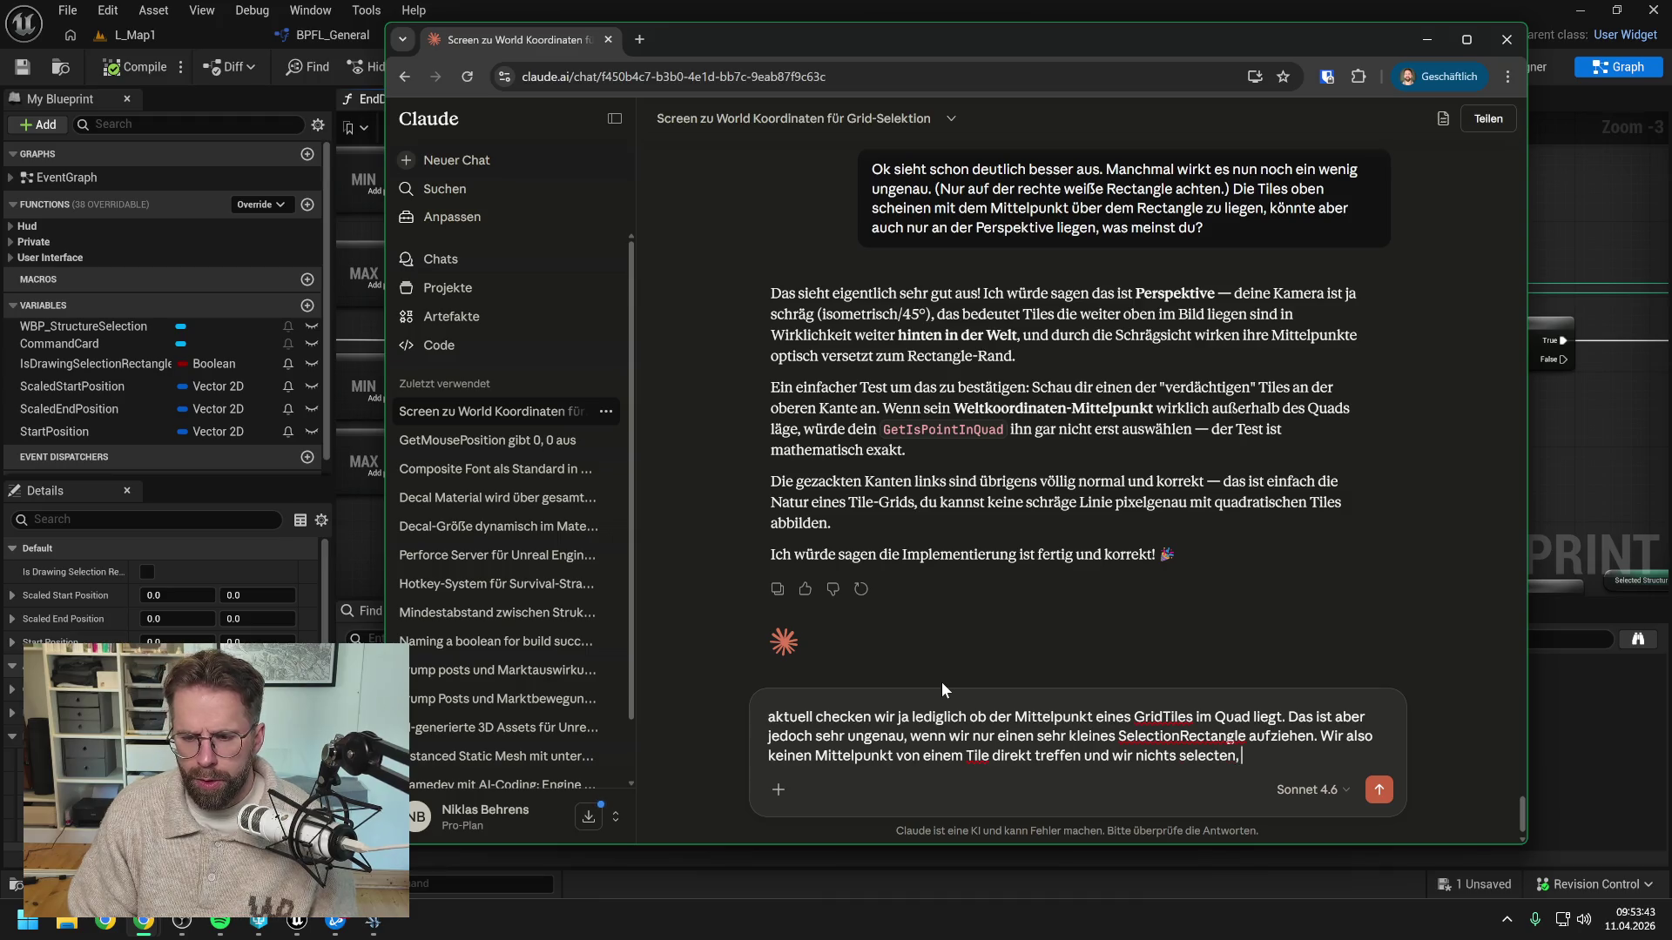
text( obwohl wir mit )
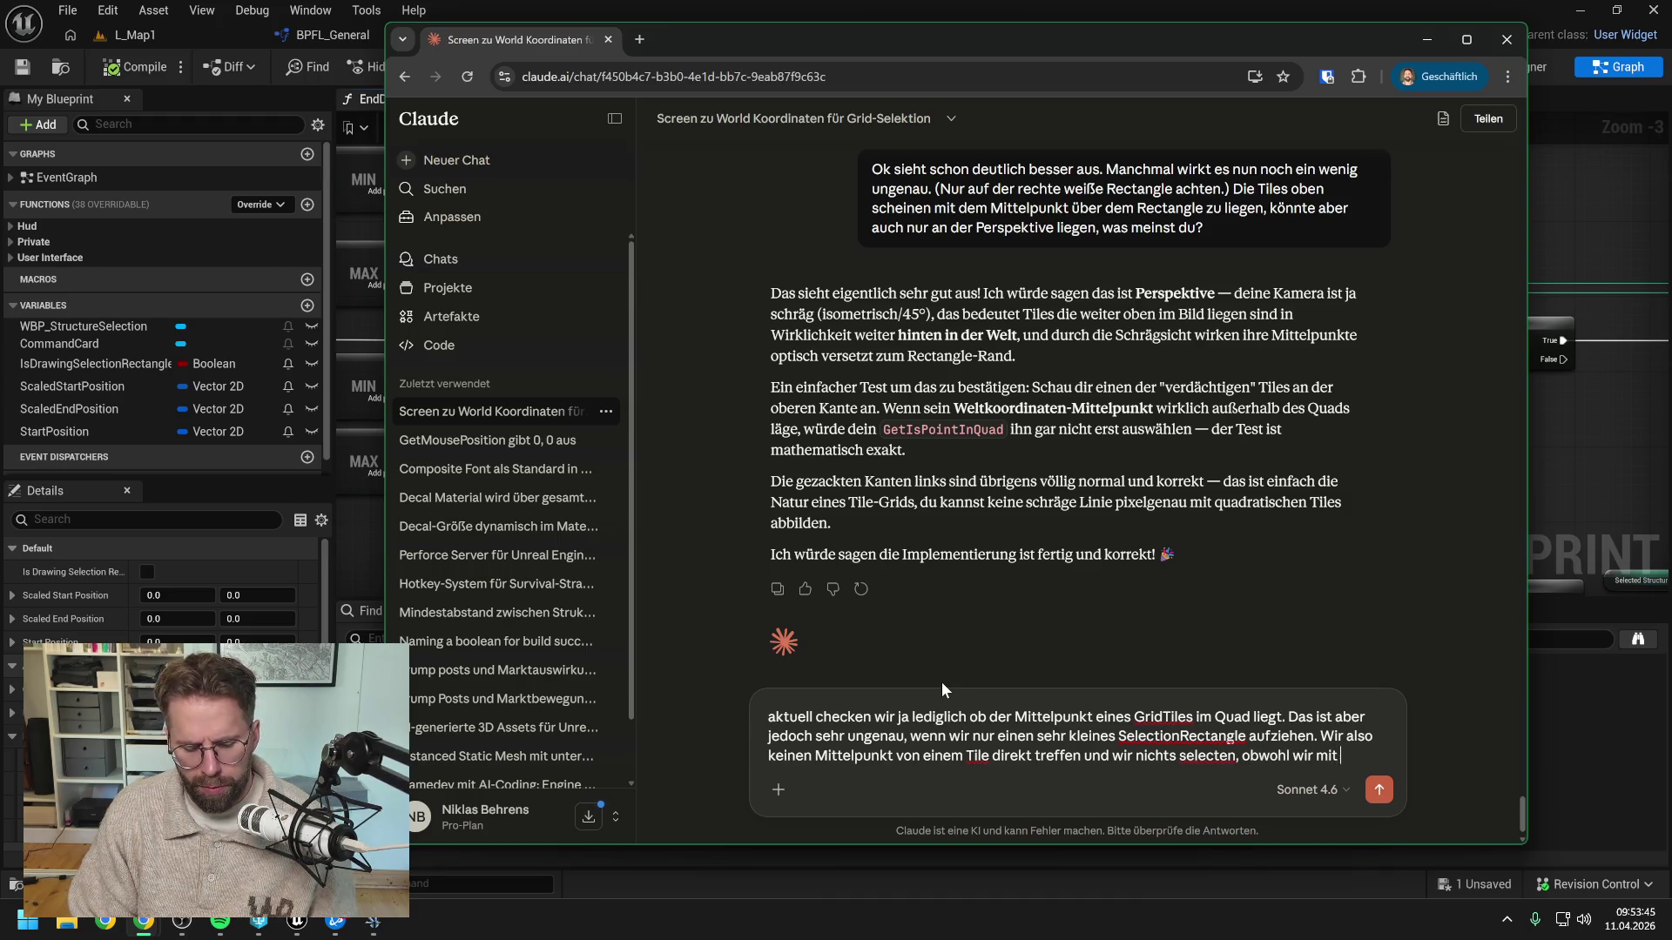
text(dem Mauszeiger g)
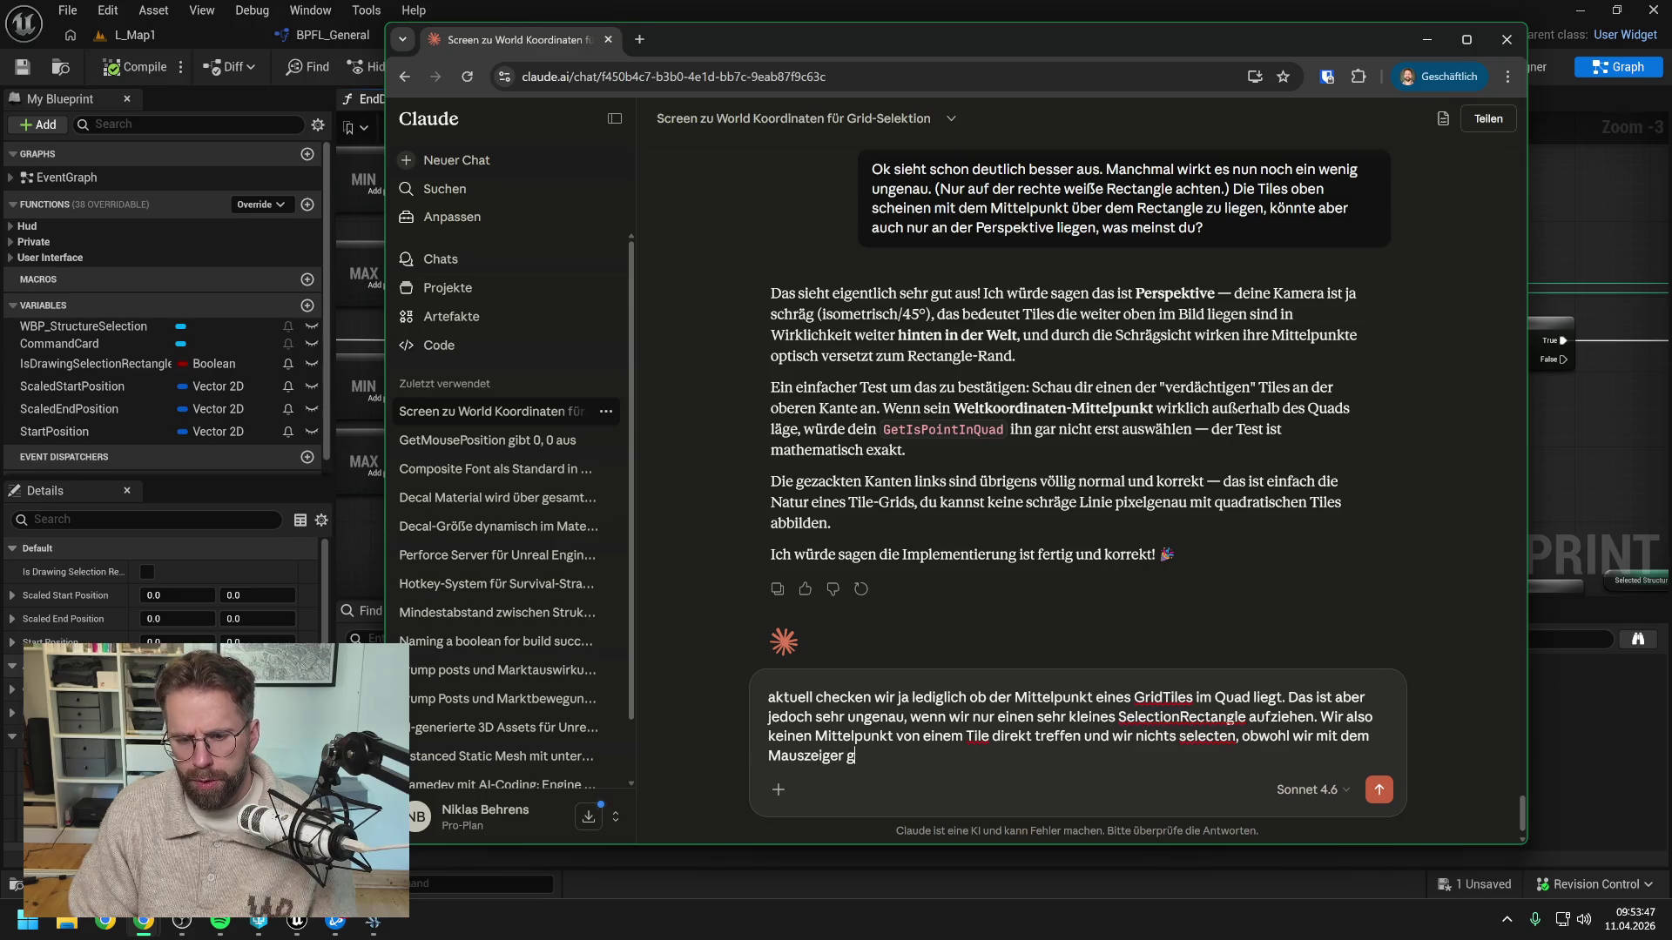
text(enau über eine)
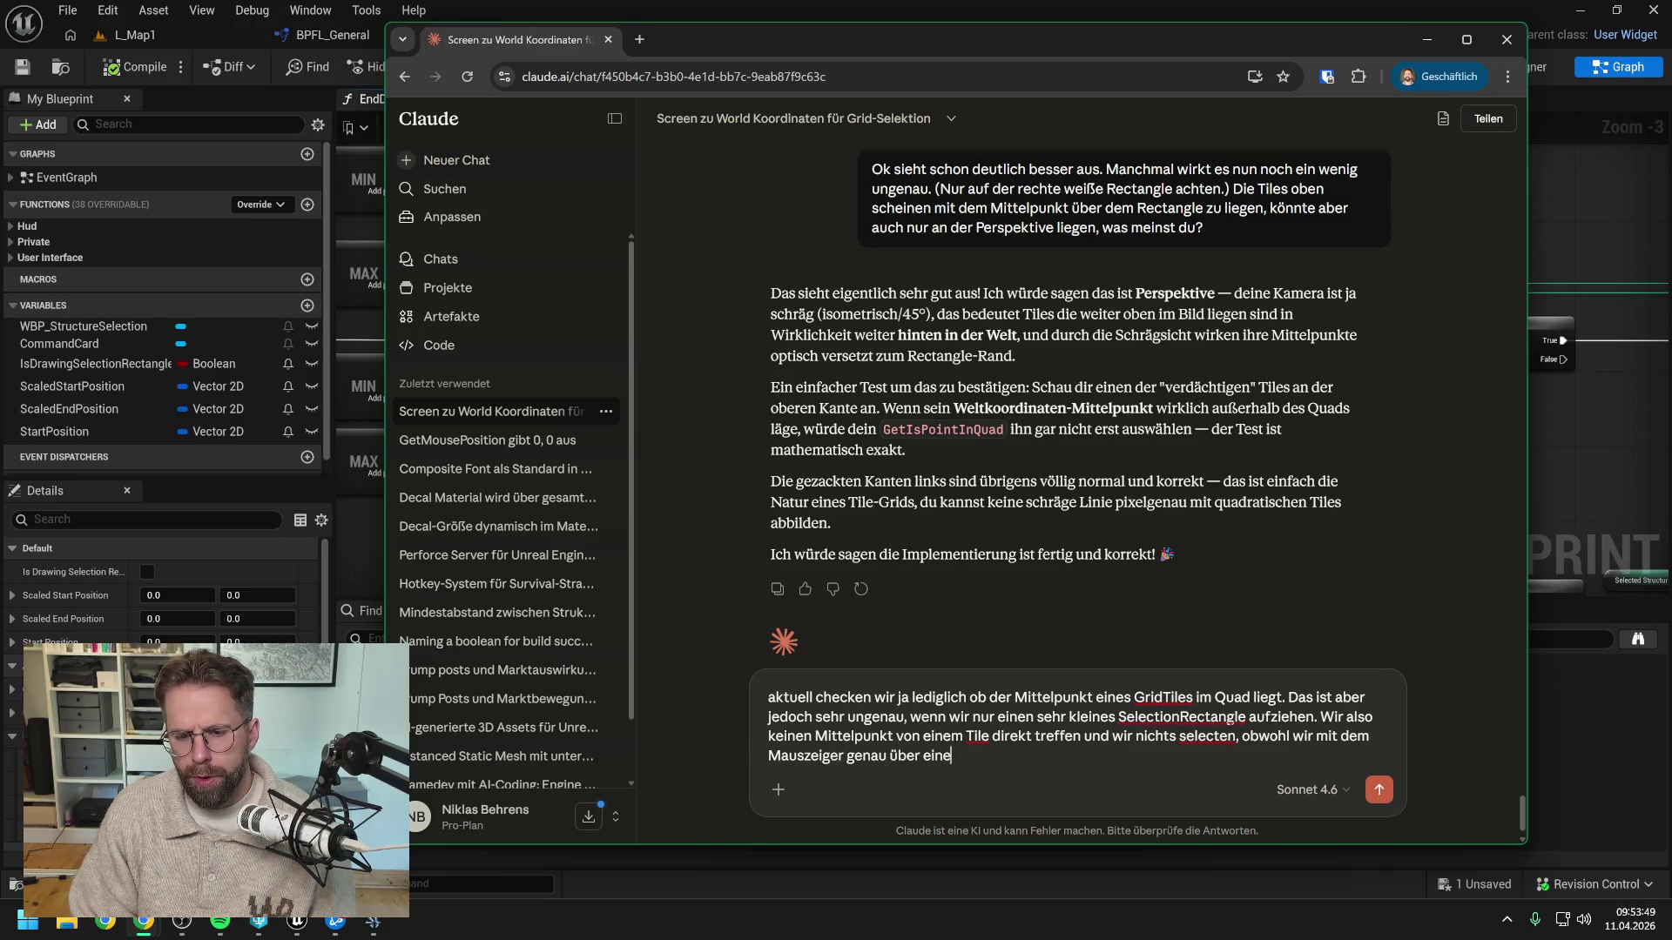
text(m Gebäude sind)
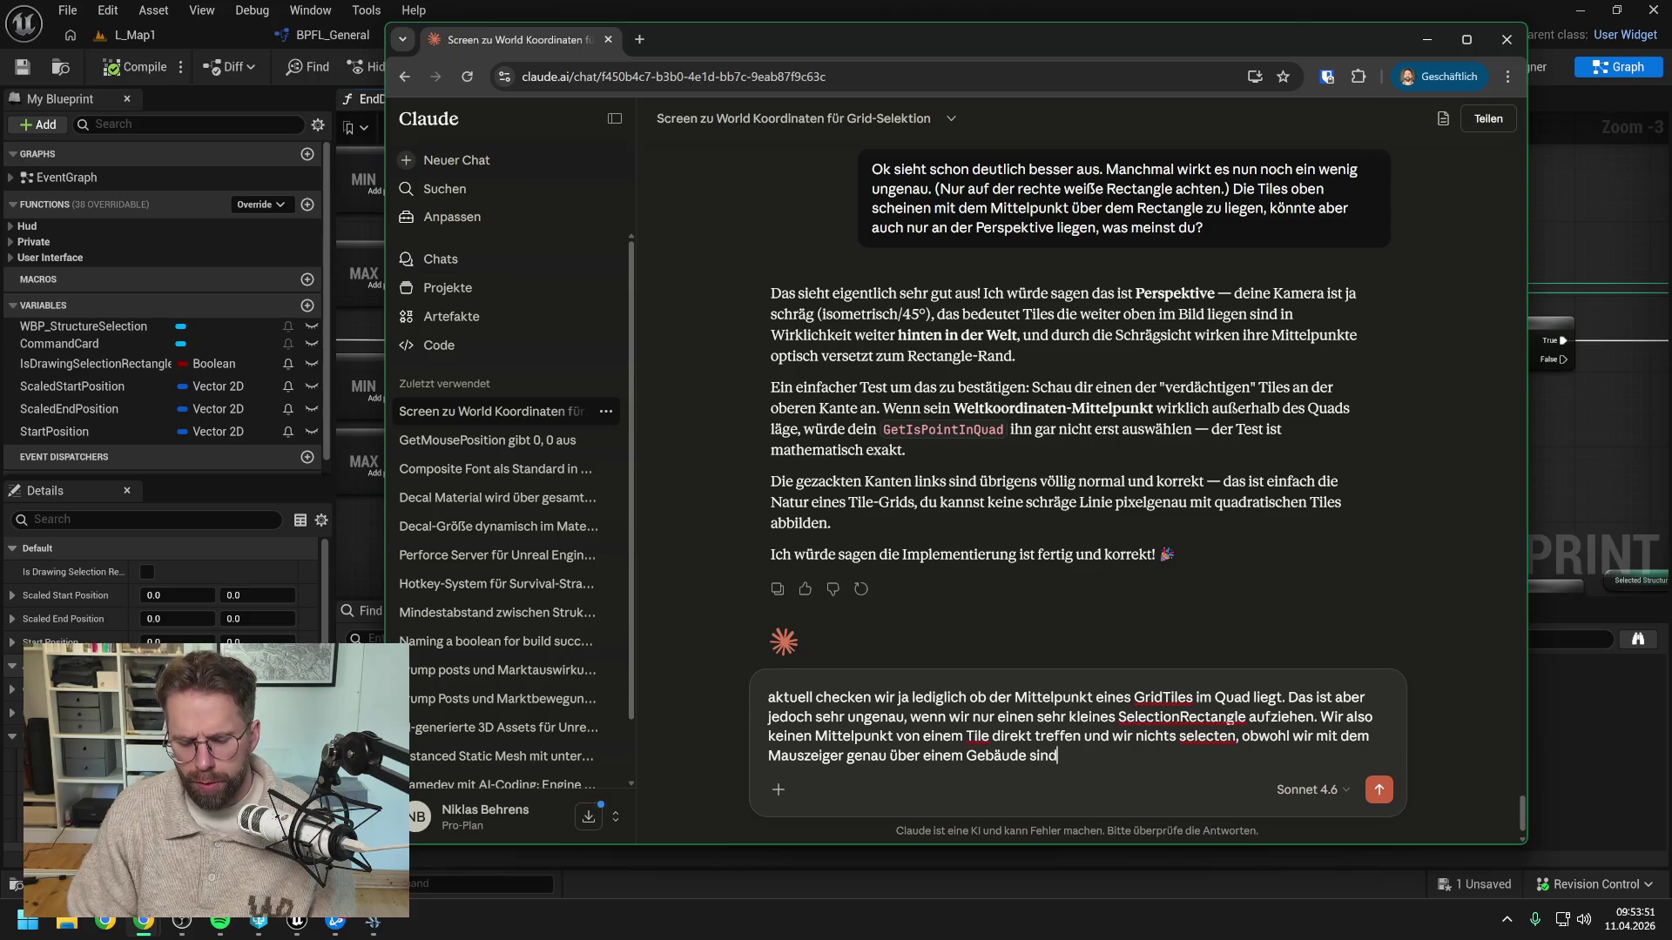
text(.)
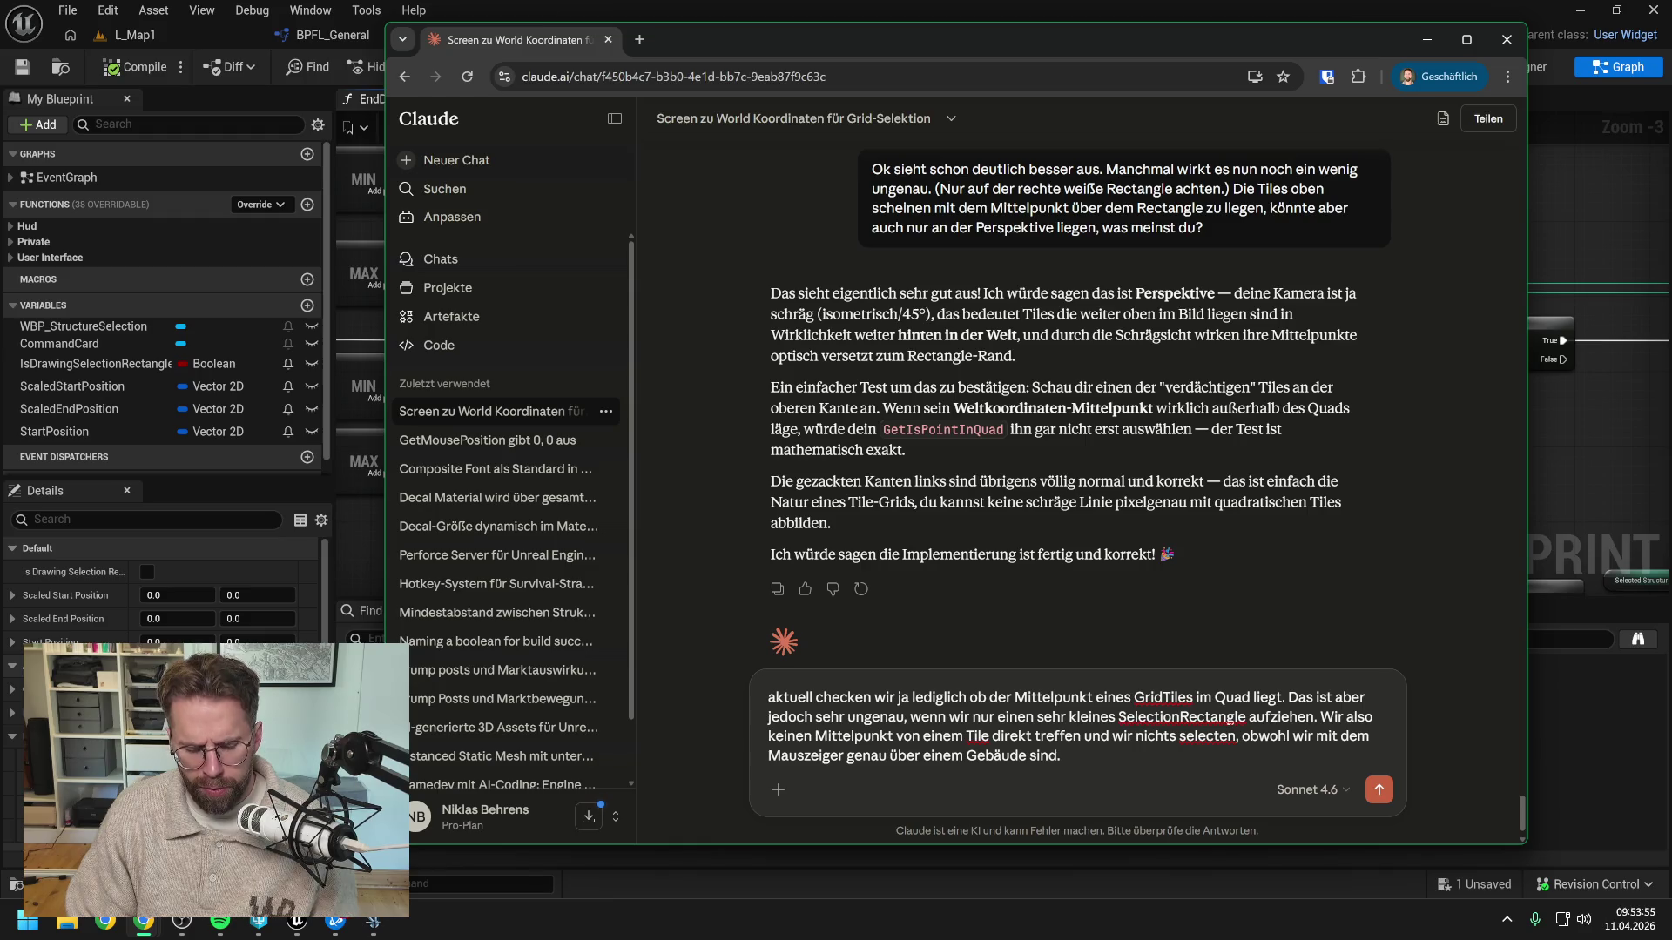
key(ctrl+v)
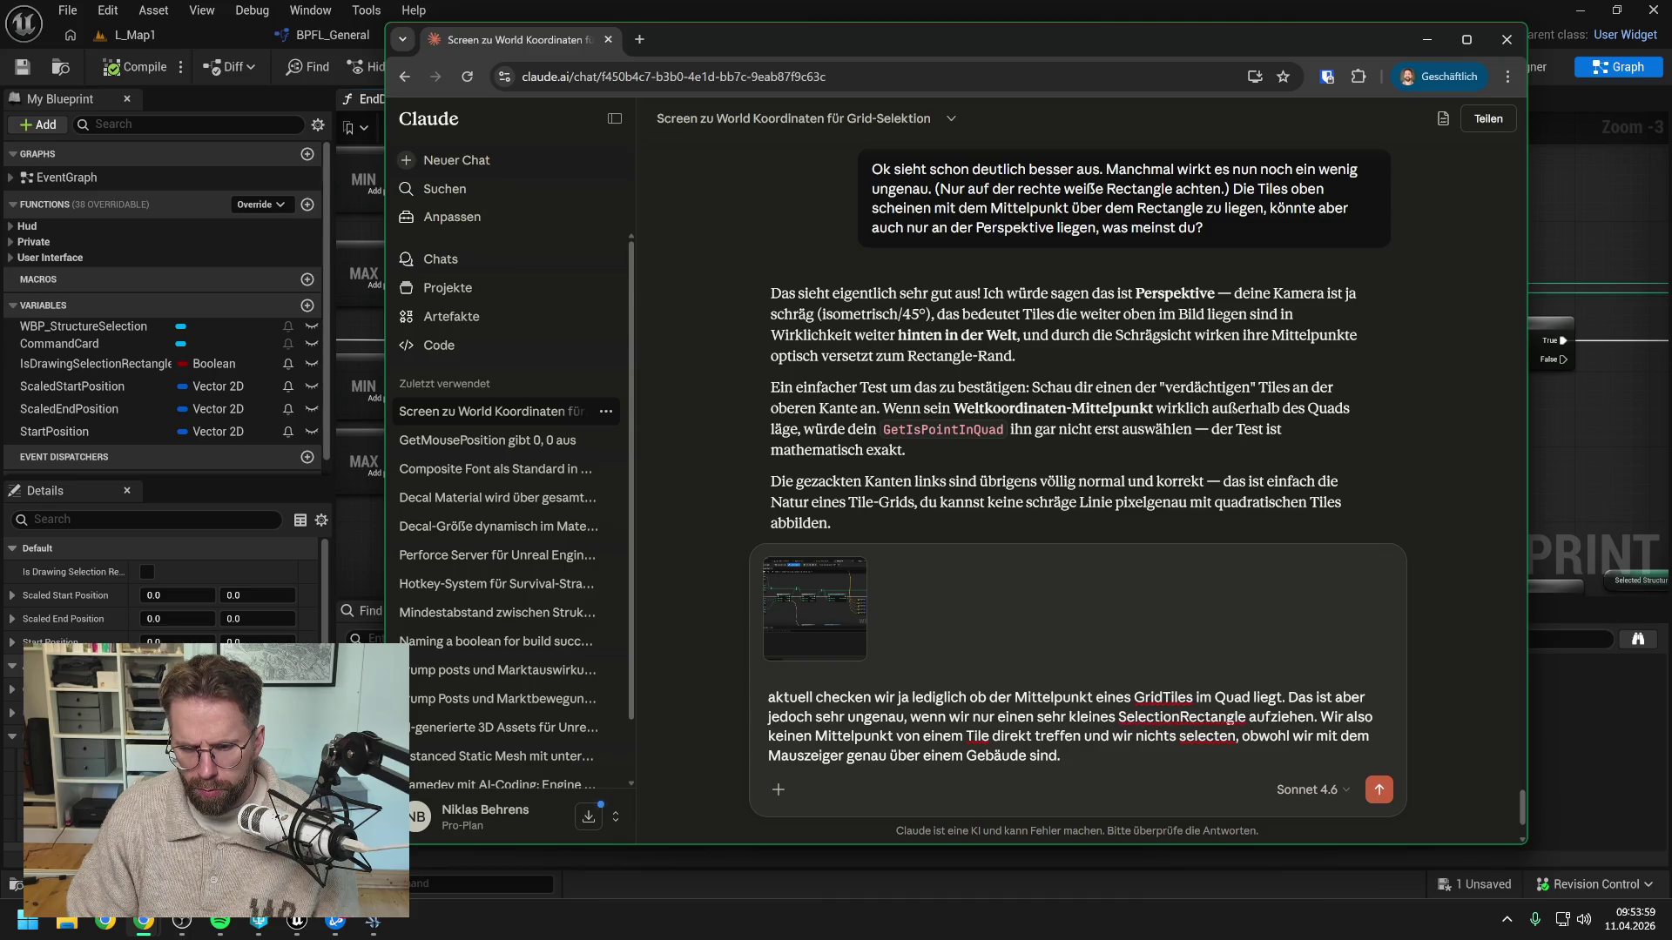
Add that a single click should instantly select the hovered building, ask 'Was ist dein Ansatz?', and send
key(shift+Return)
key(shift+Return)
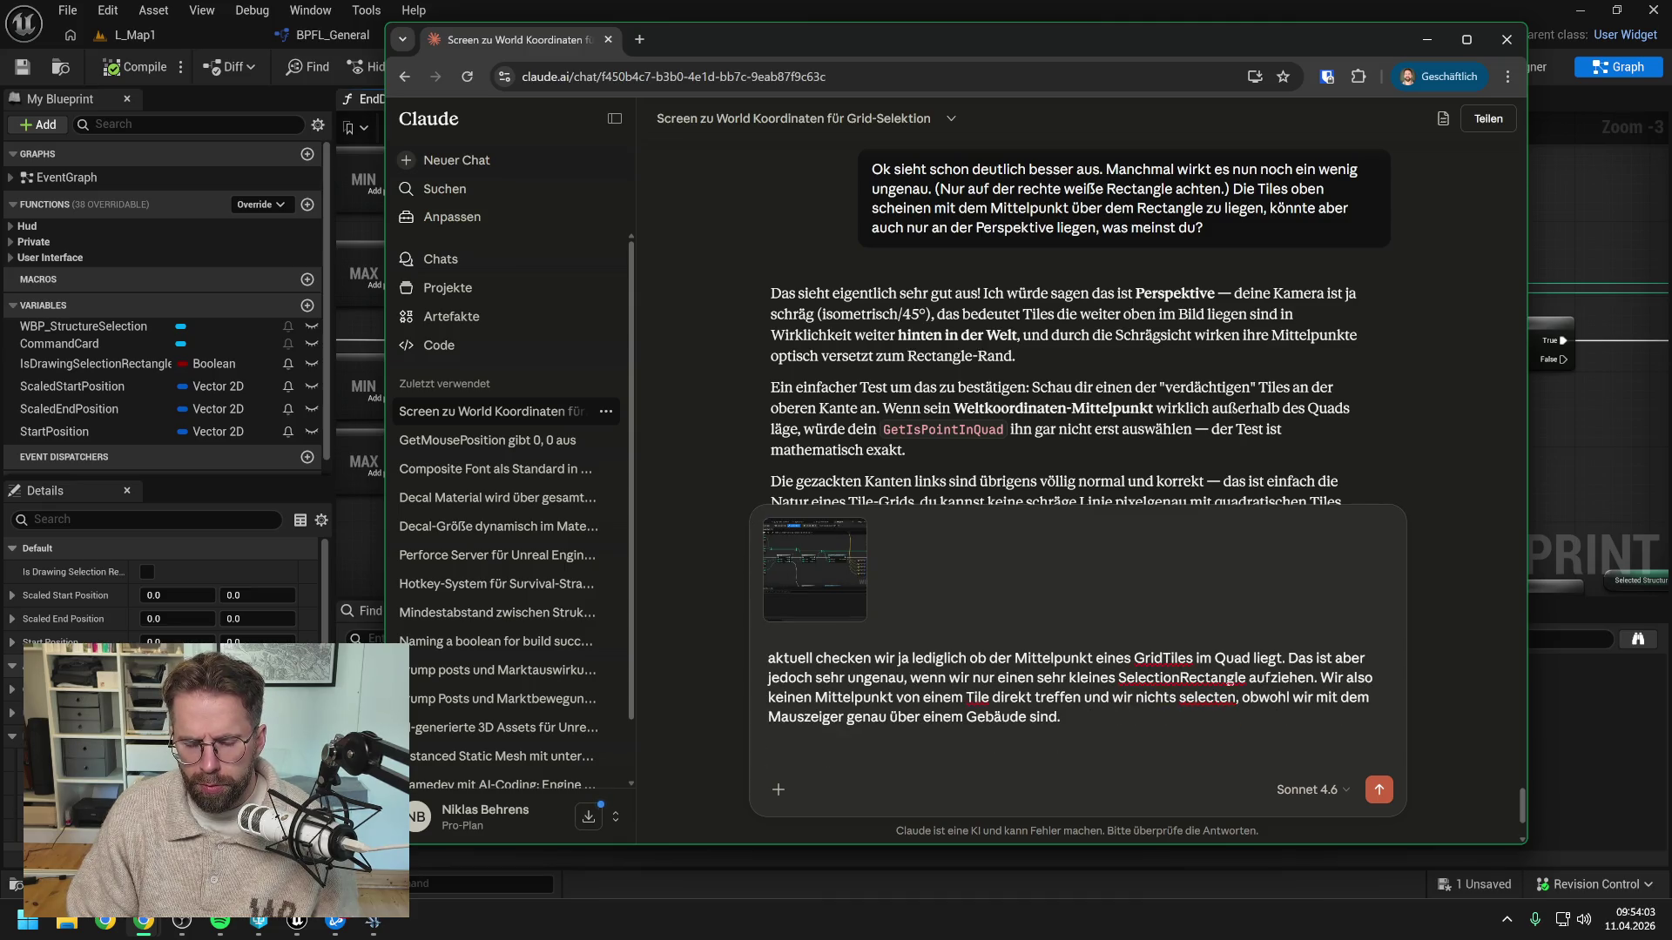
text(W)
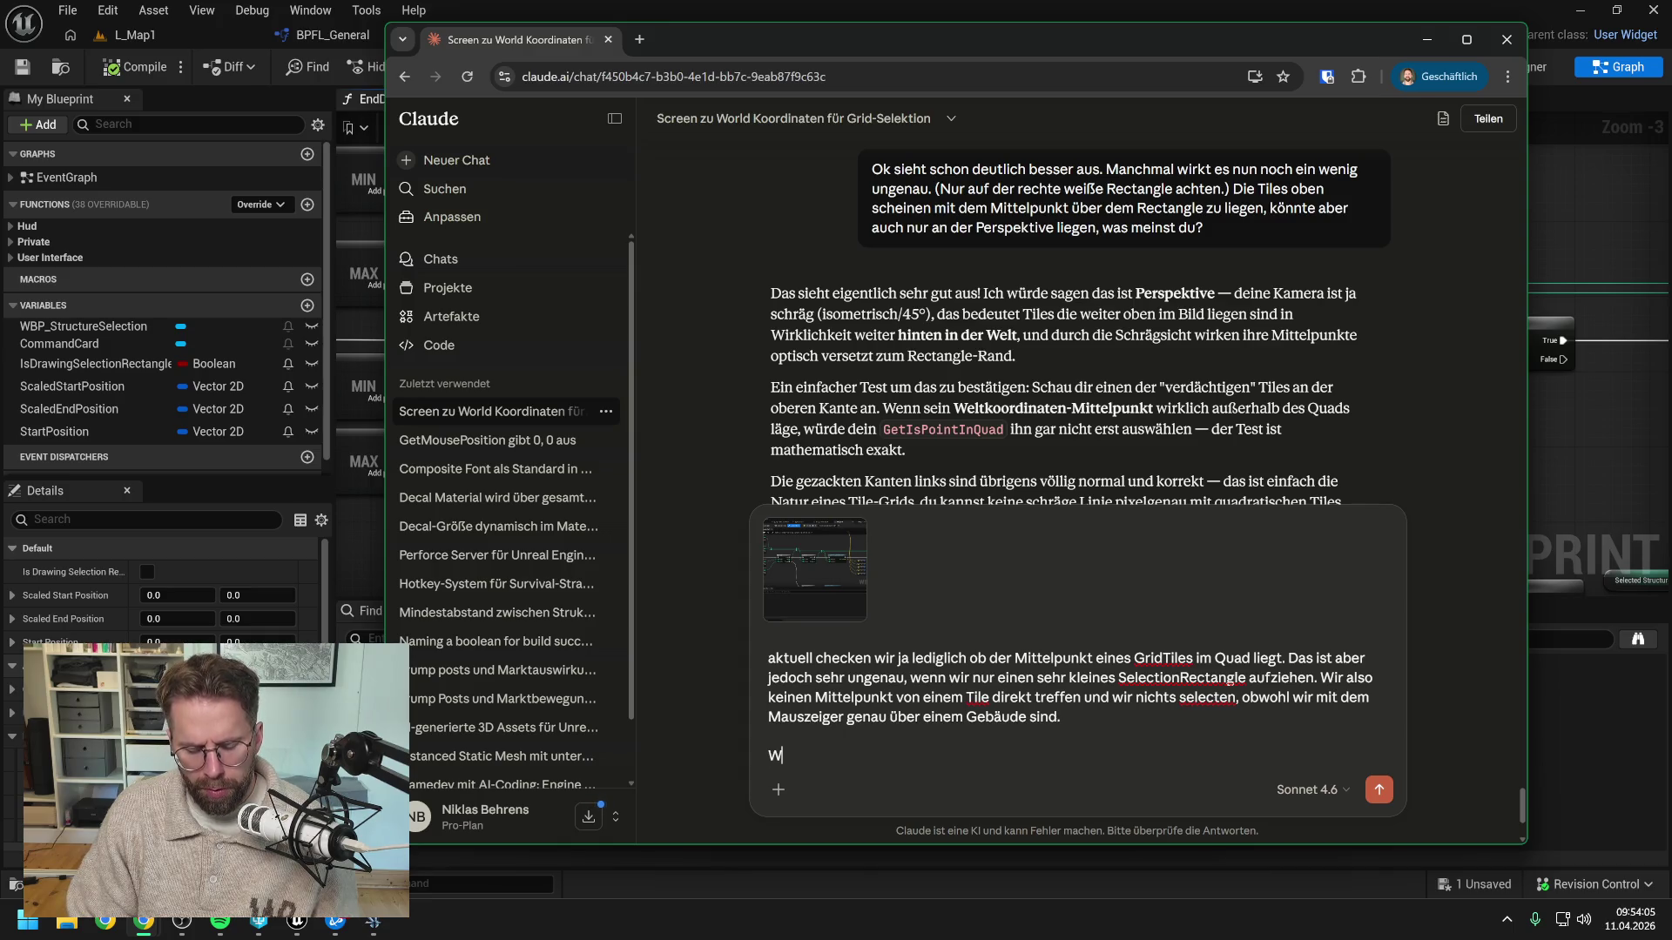
text(ir wollen)
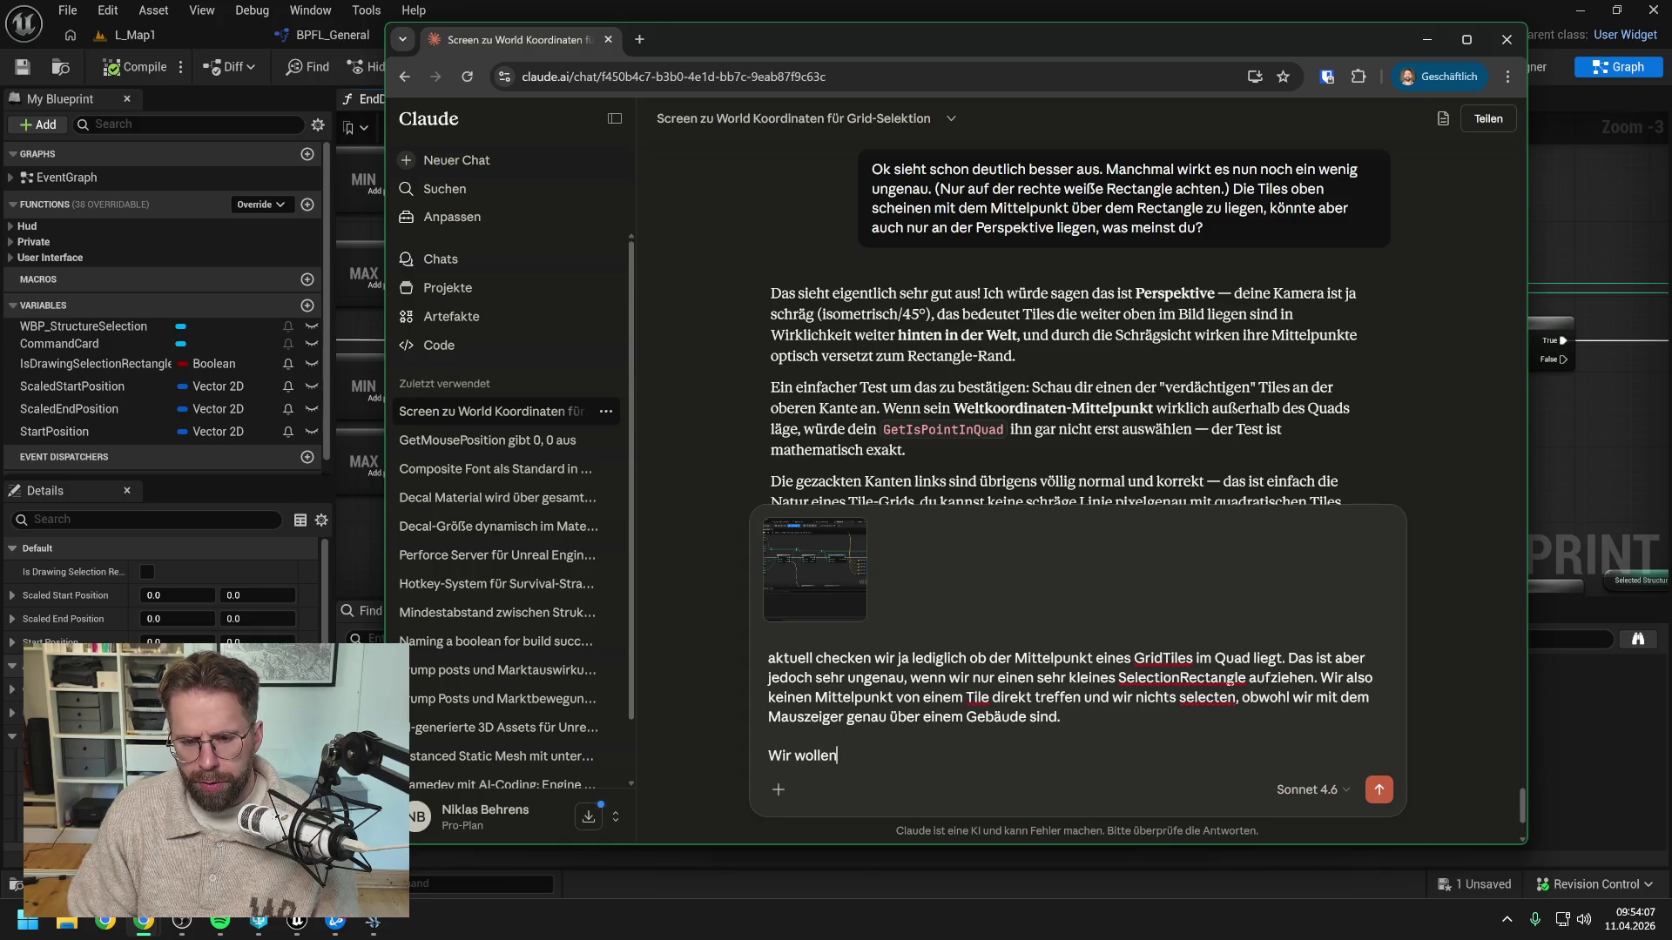
text( ja vorl al)
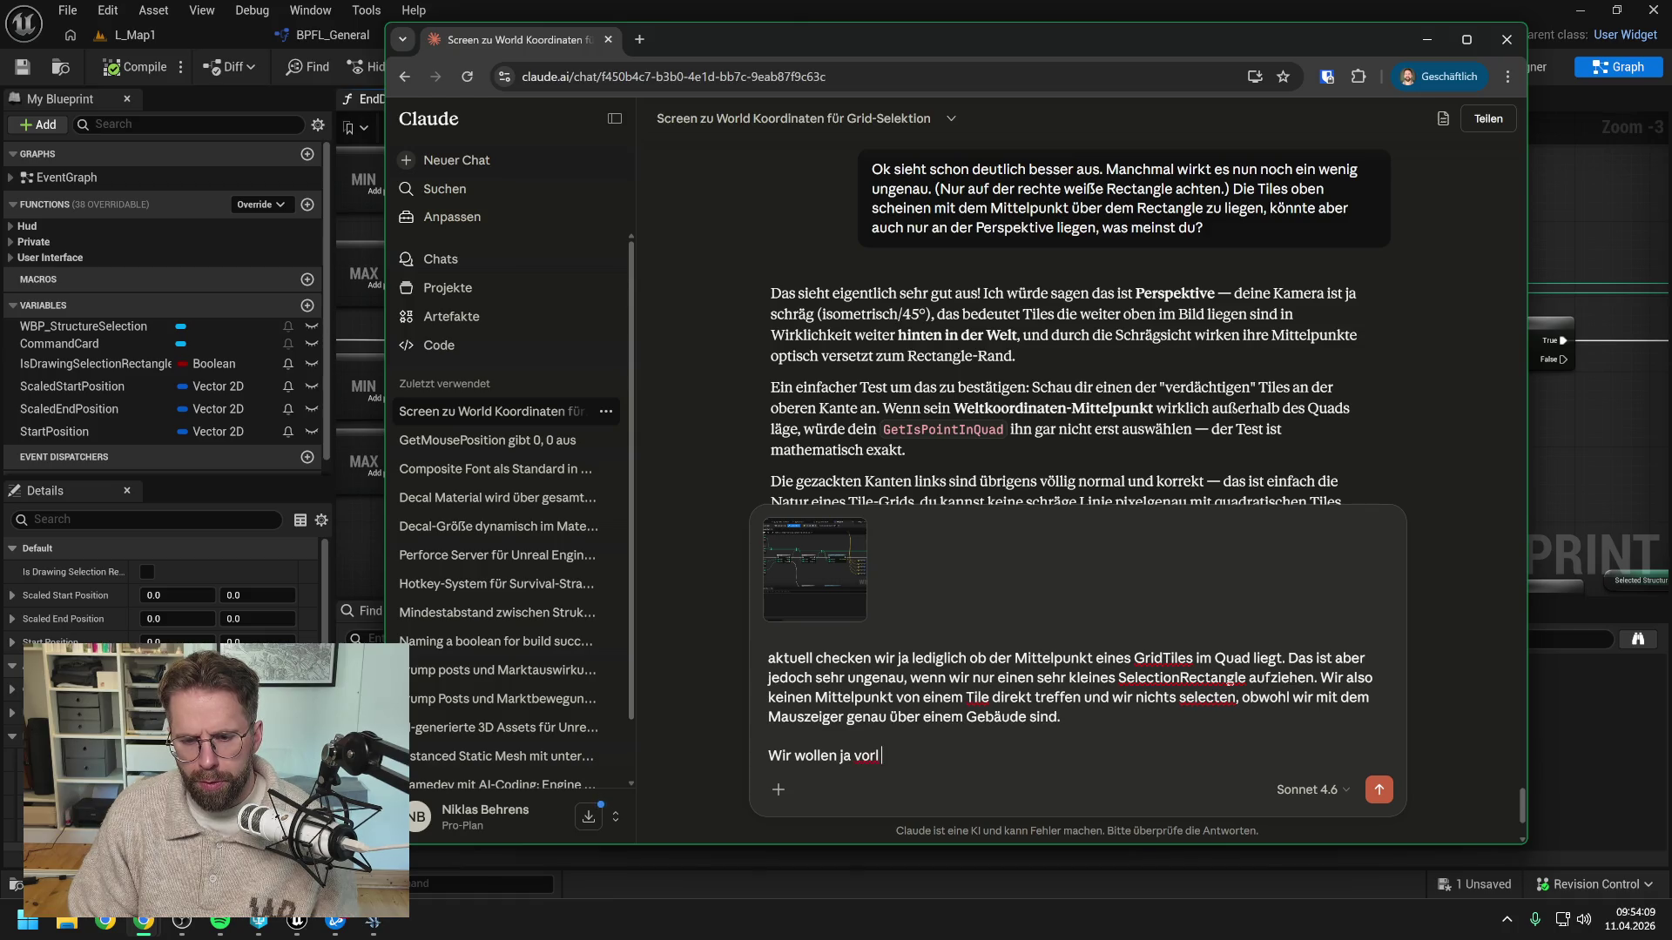
key(BackSpace)
key(BackSpace)
key(BackSpace)
text(allem )
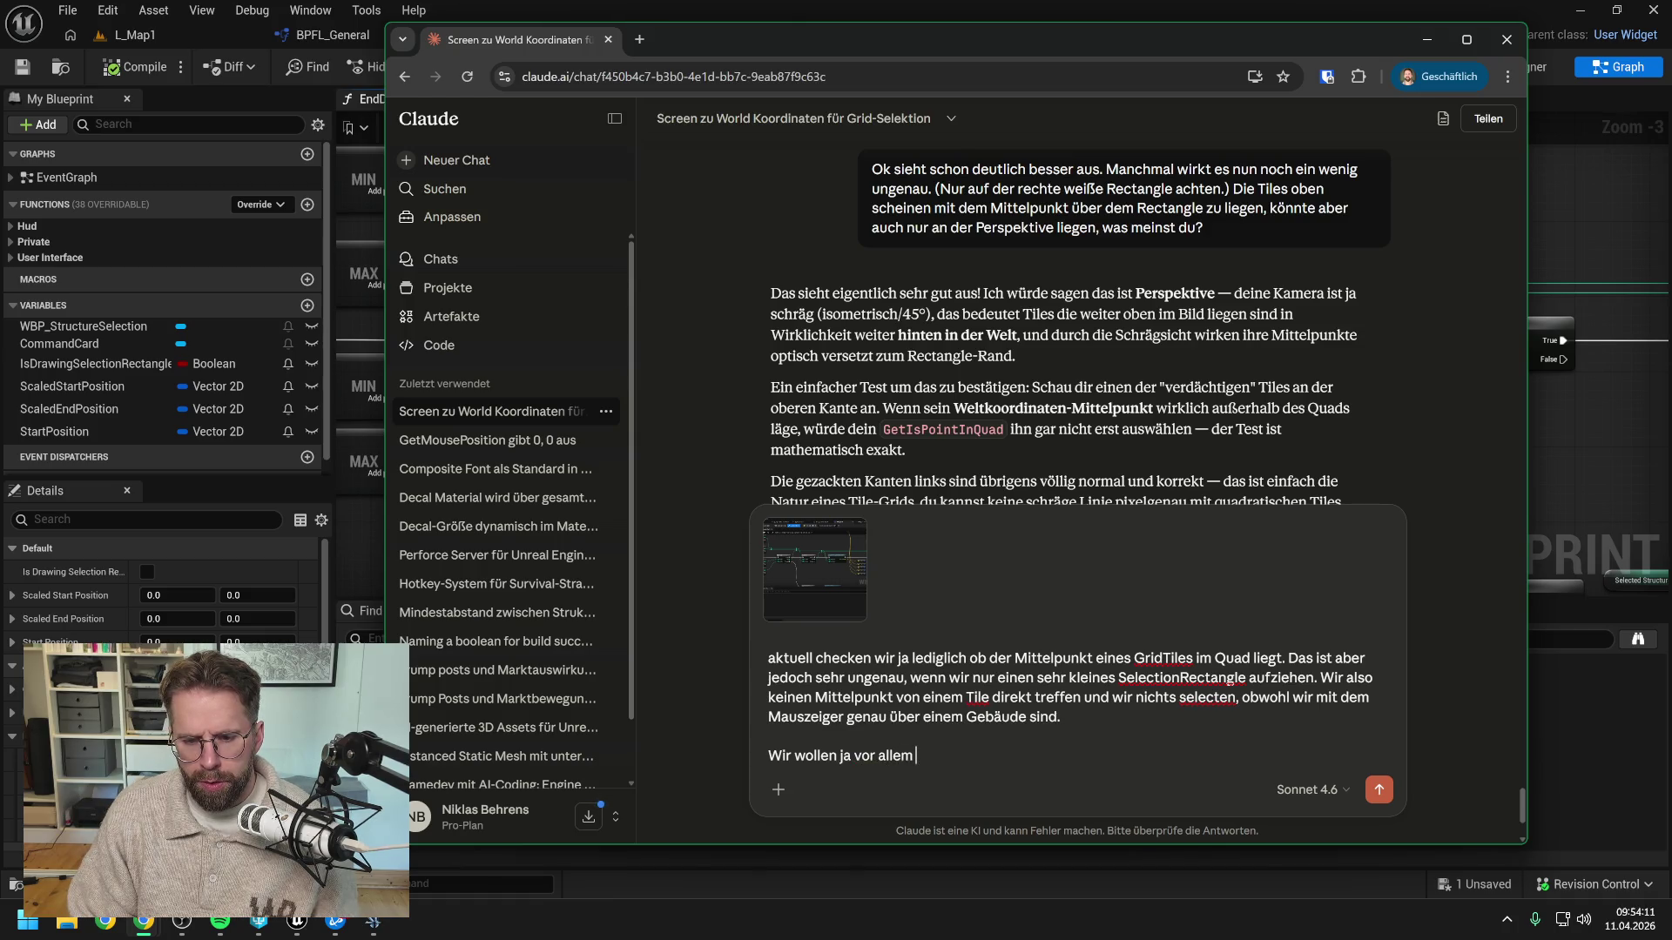
text(mit einem Singl)
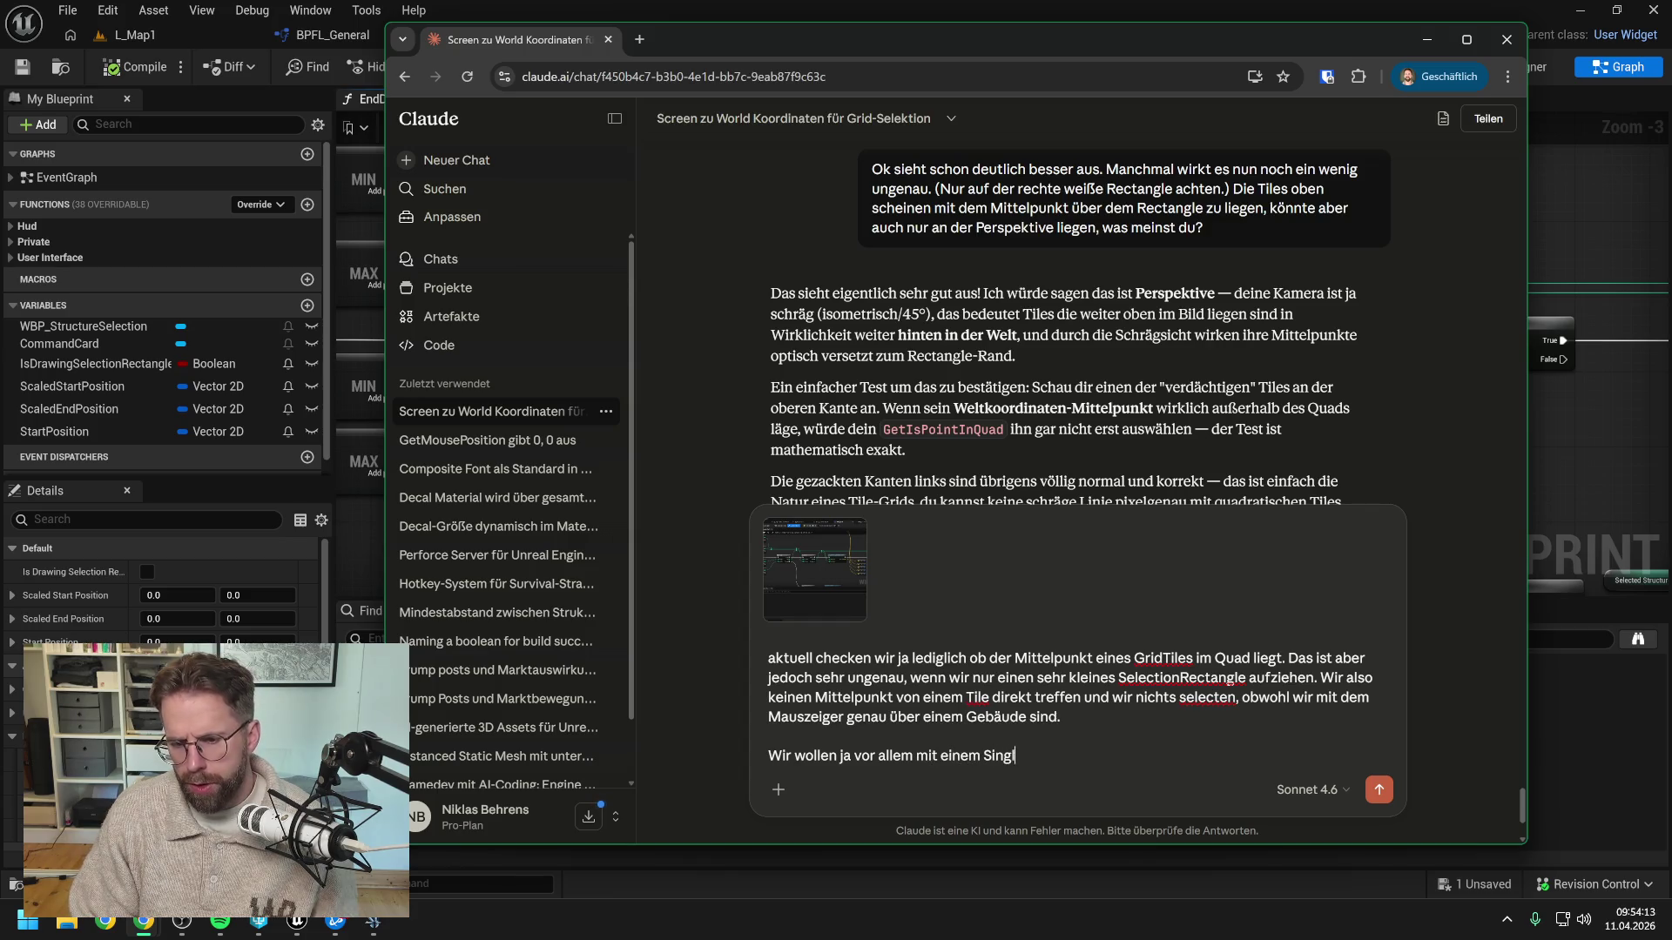
text(e Click)
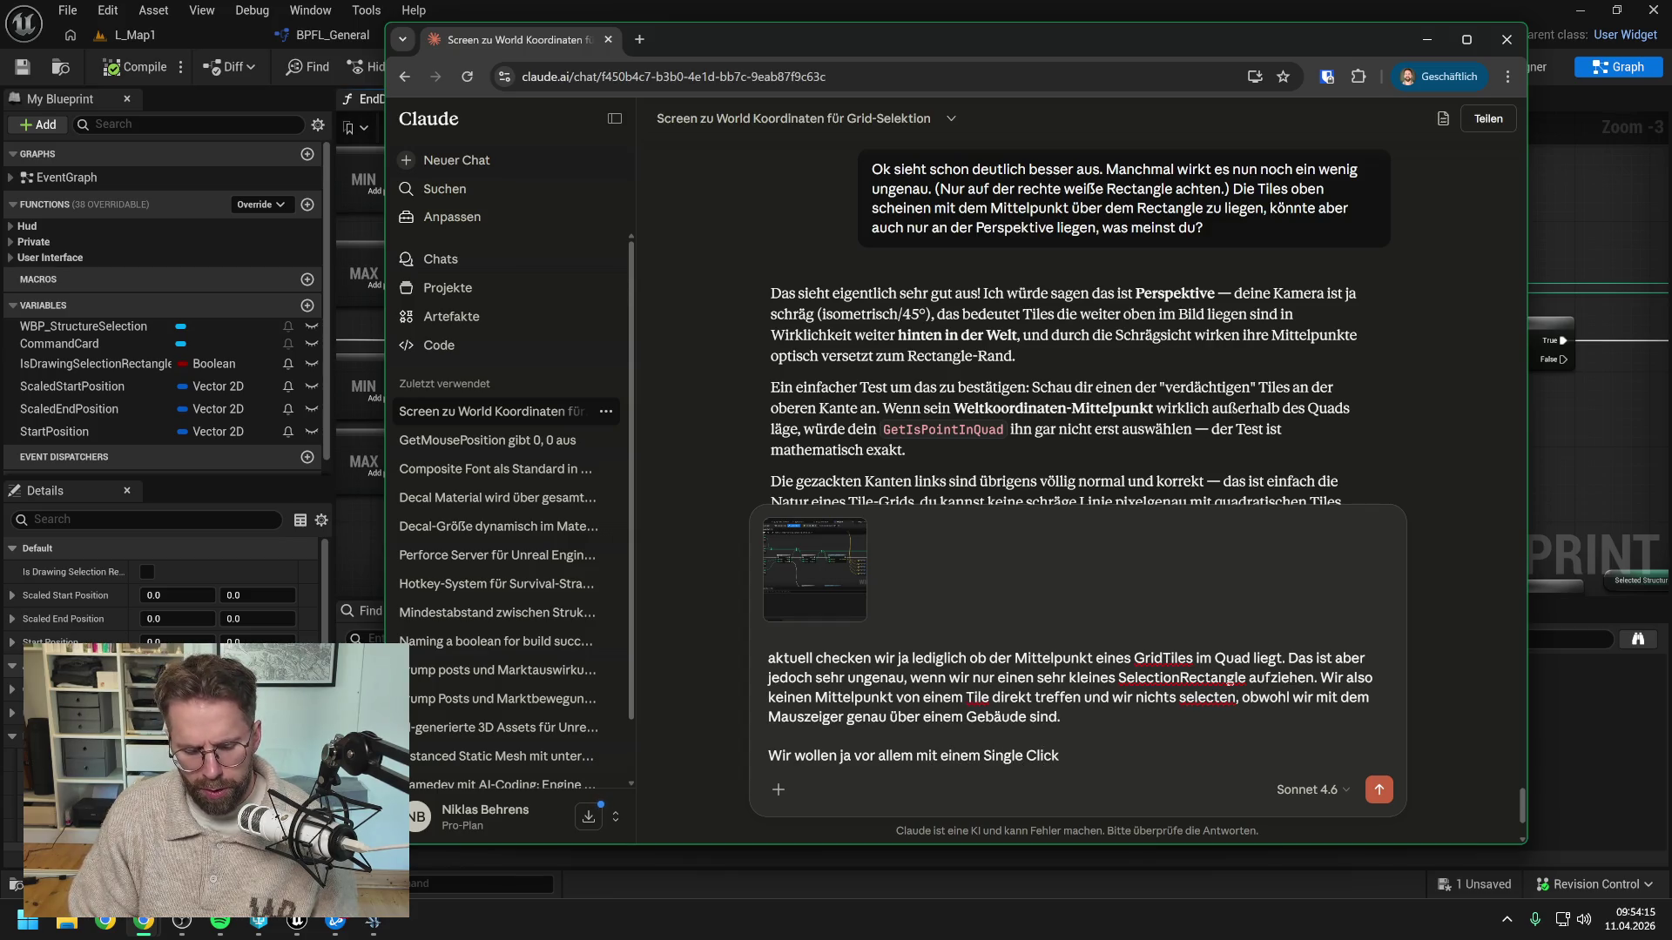
text( so)
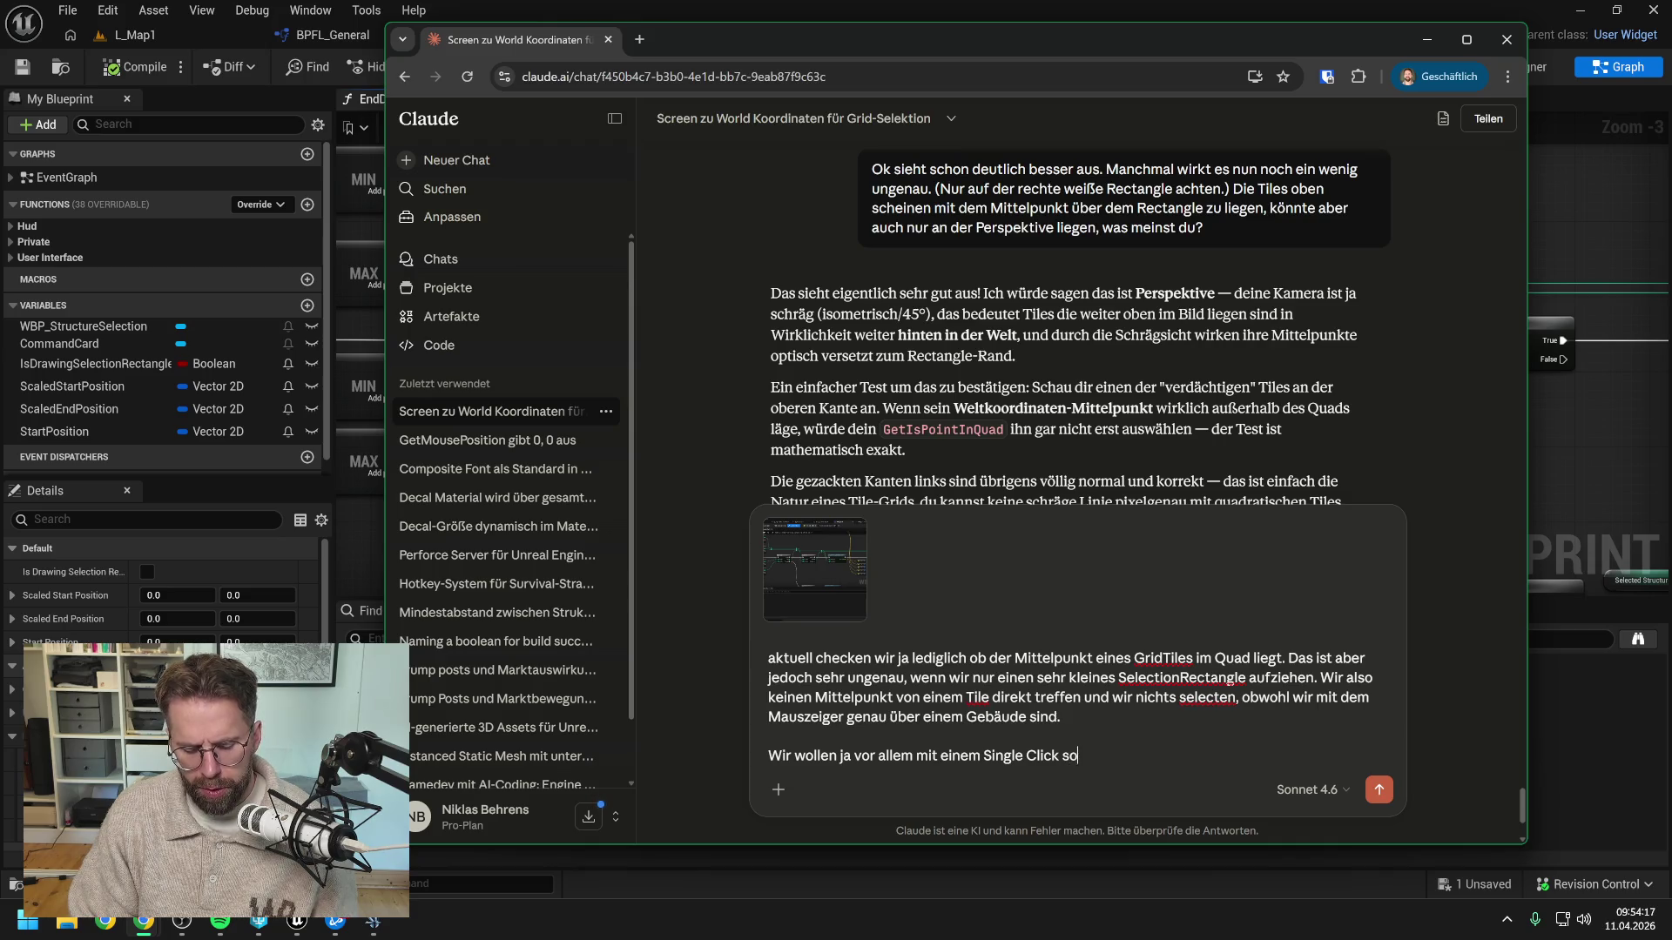
text(fort Ge)
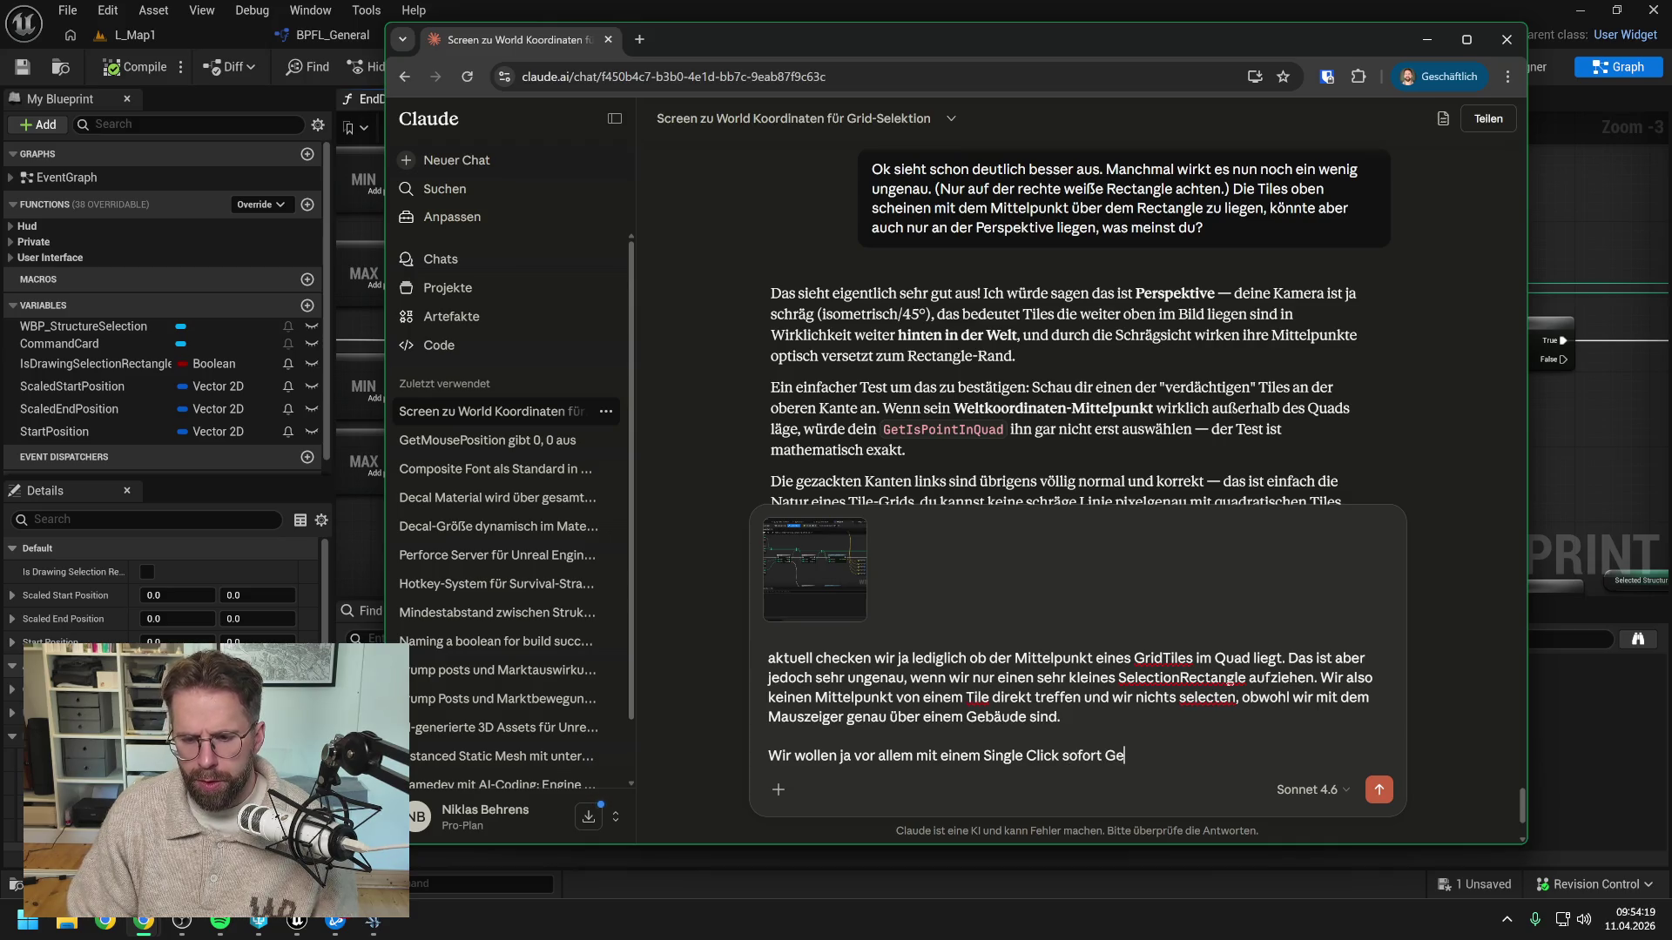
text(bäude auswählen)
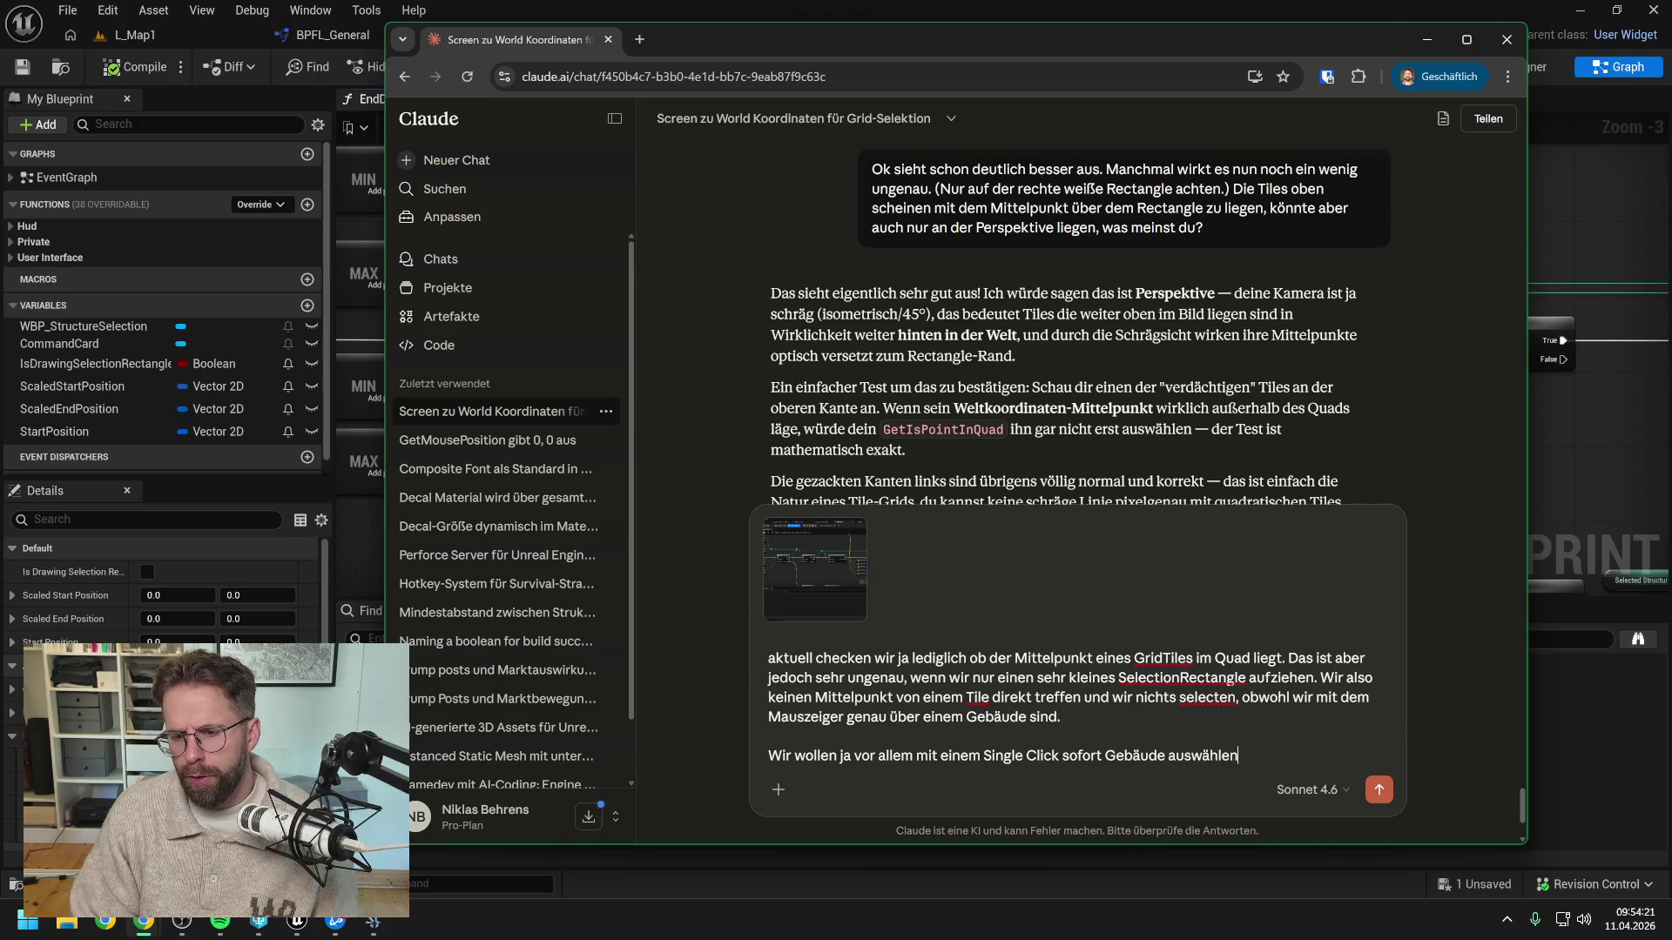
text(, die wir hov)
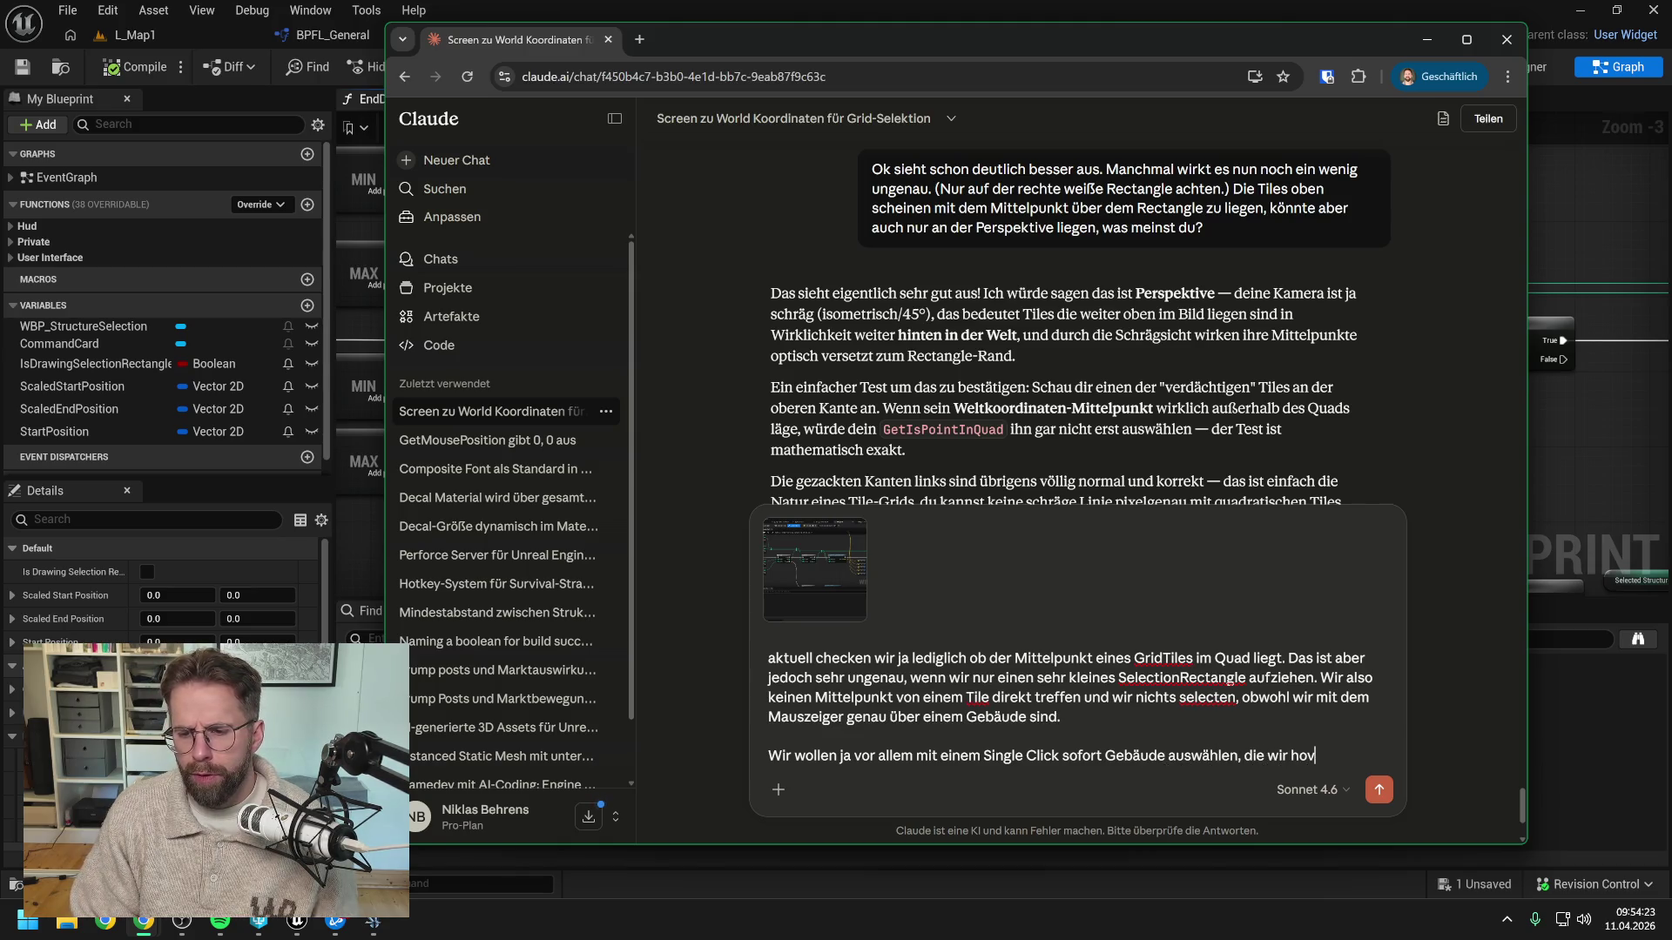
text(ern.)
key(shift+Return)
key(shift+Return)
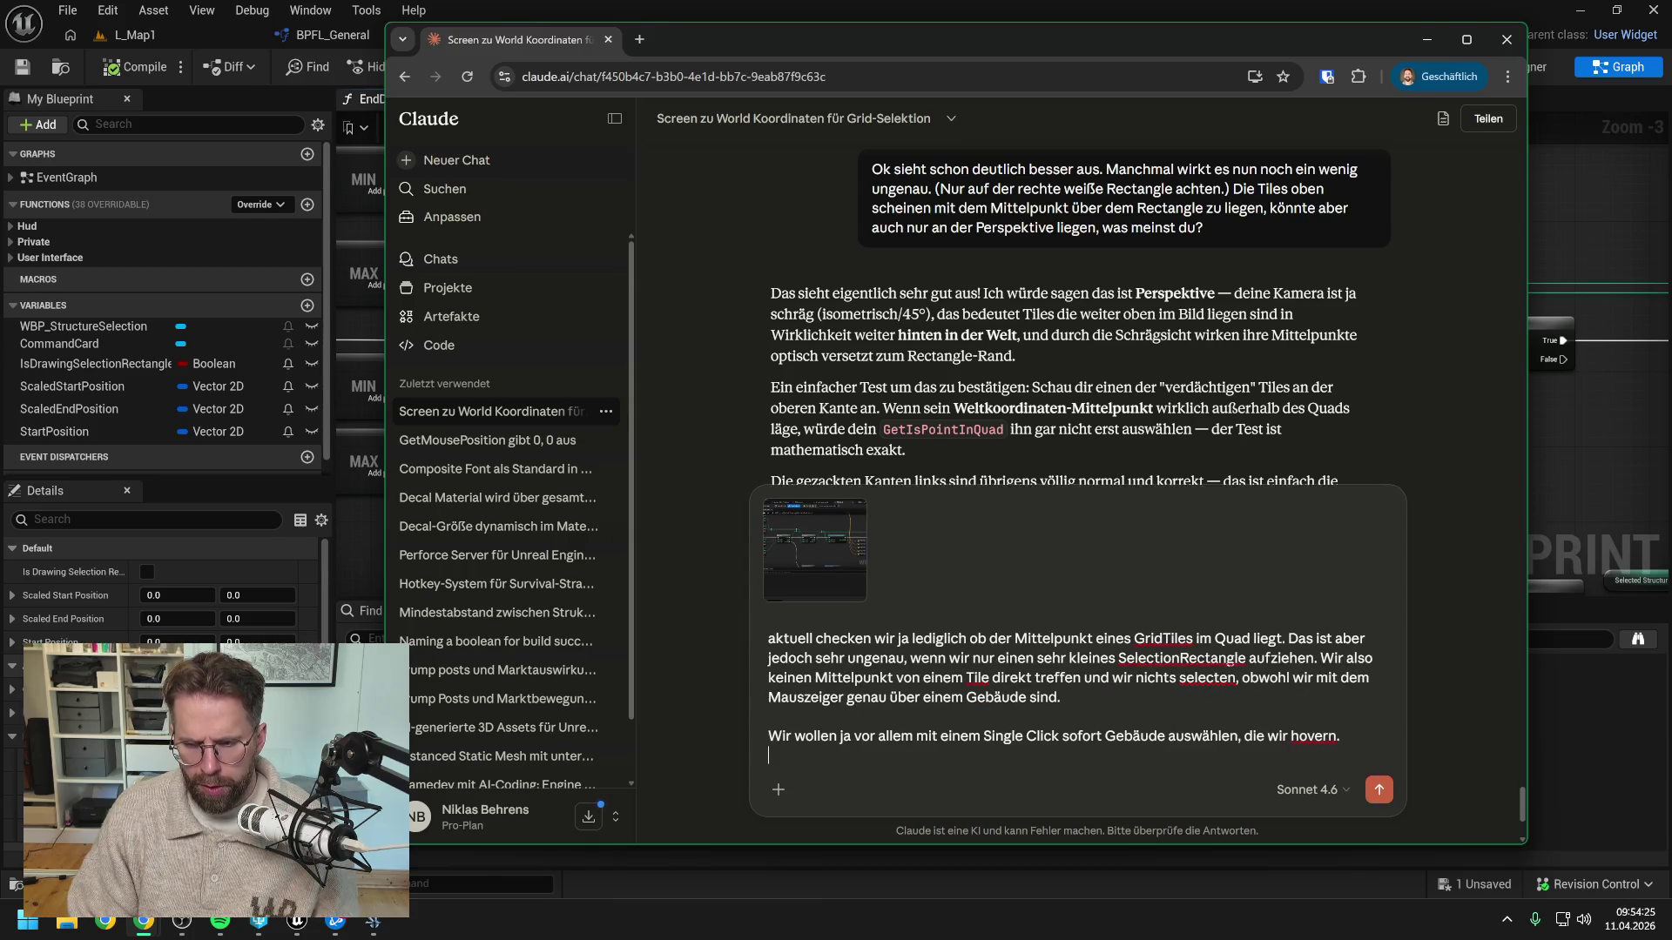
text(Was ist )
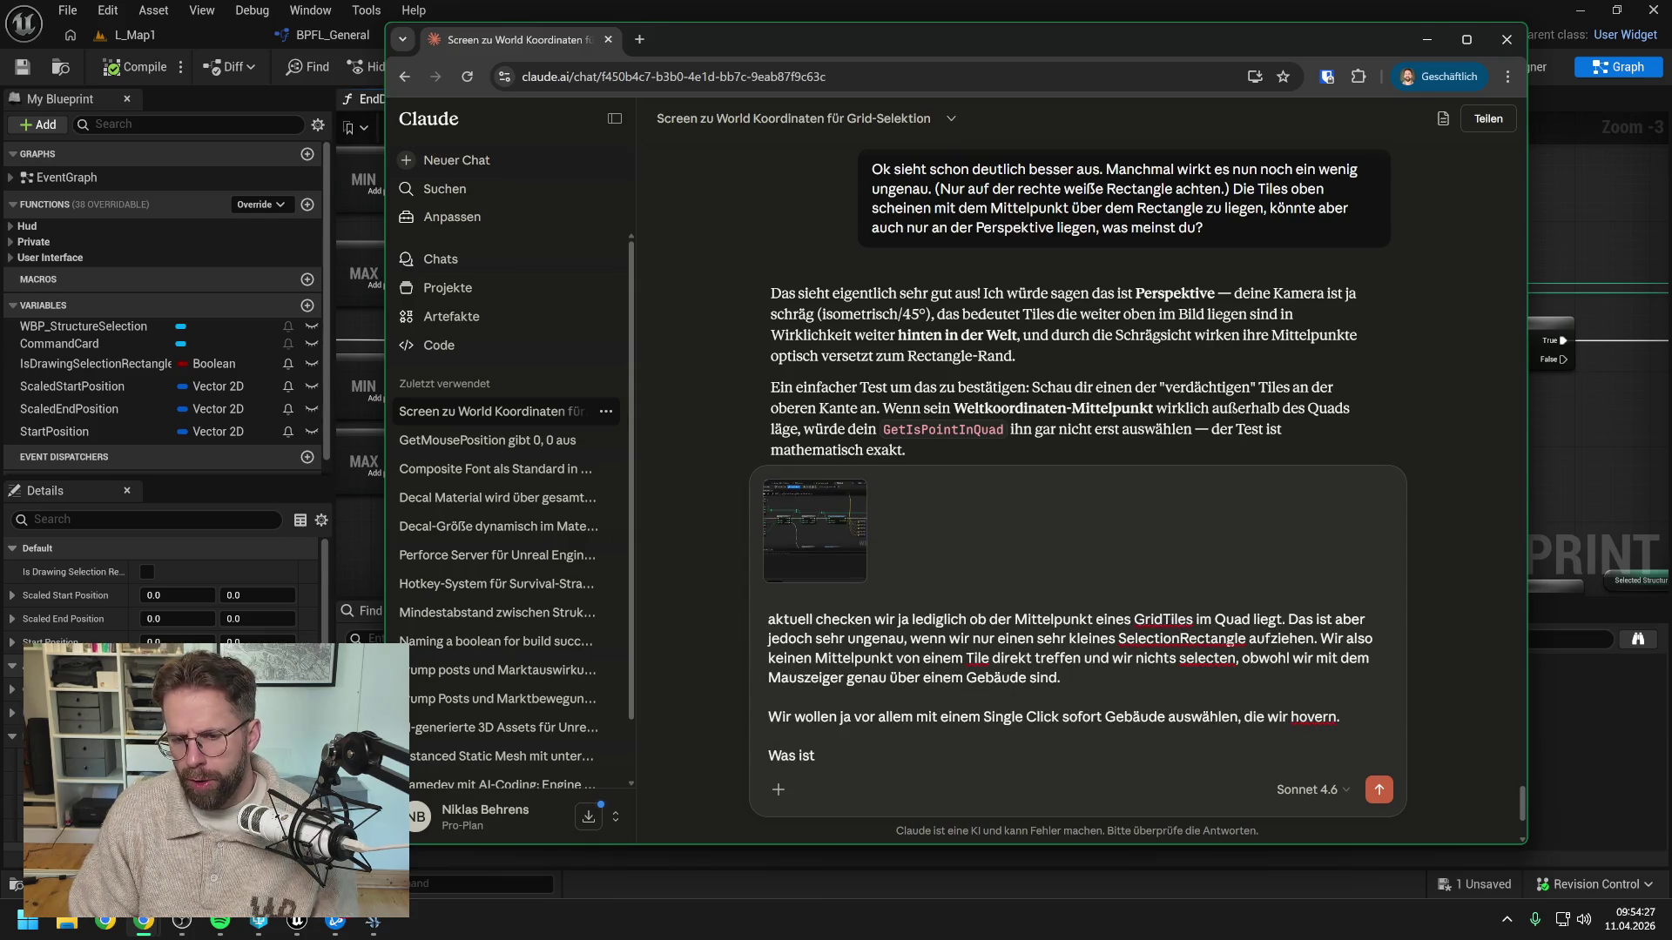
text(dein Ansatz?)
key(Return)
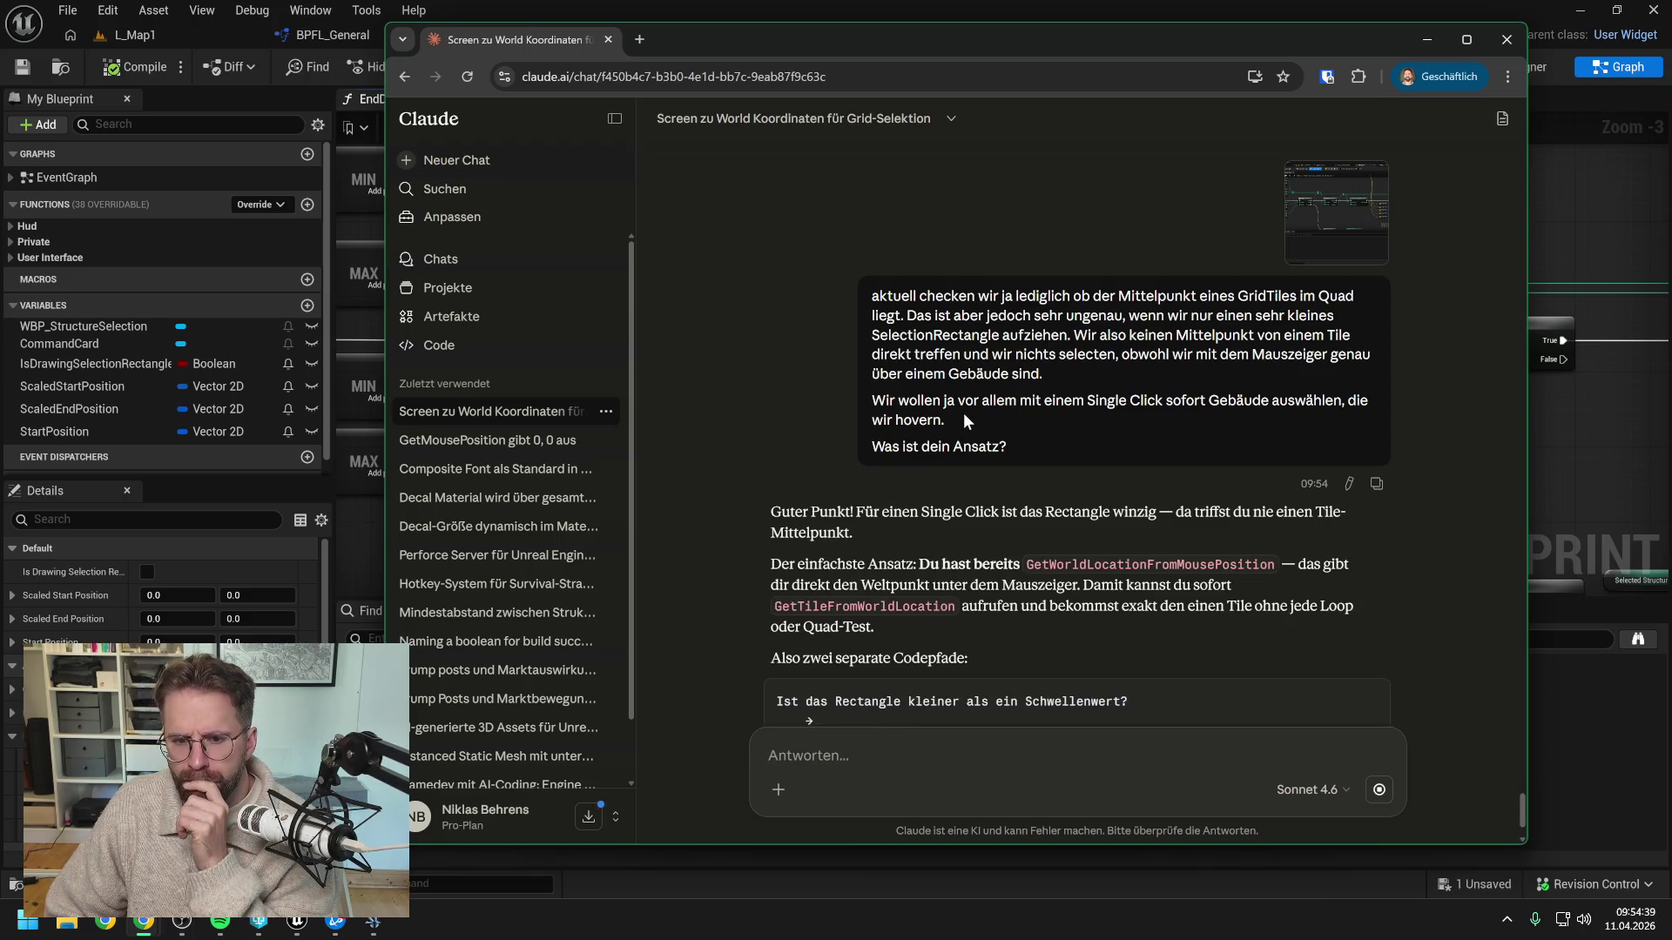
Read Claude's reply proposing a separate single-click path with a width/height-under-10 threshold
scroll(963, 413, down, 2)
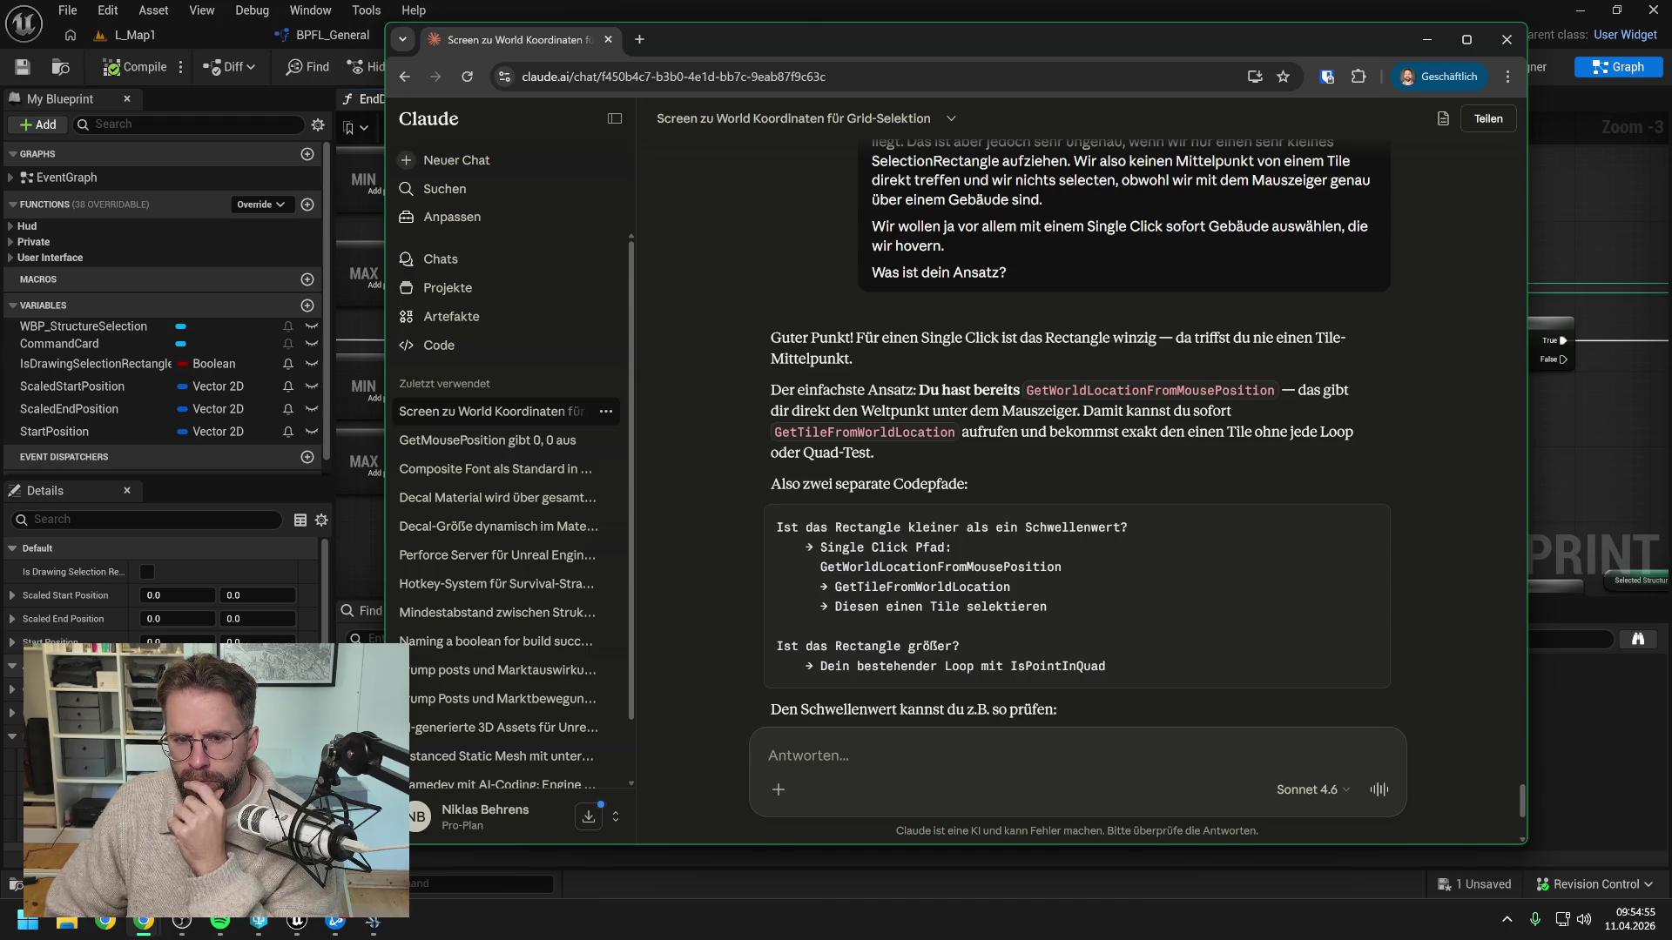
scroll(1080, 436, down, 1)
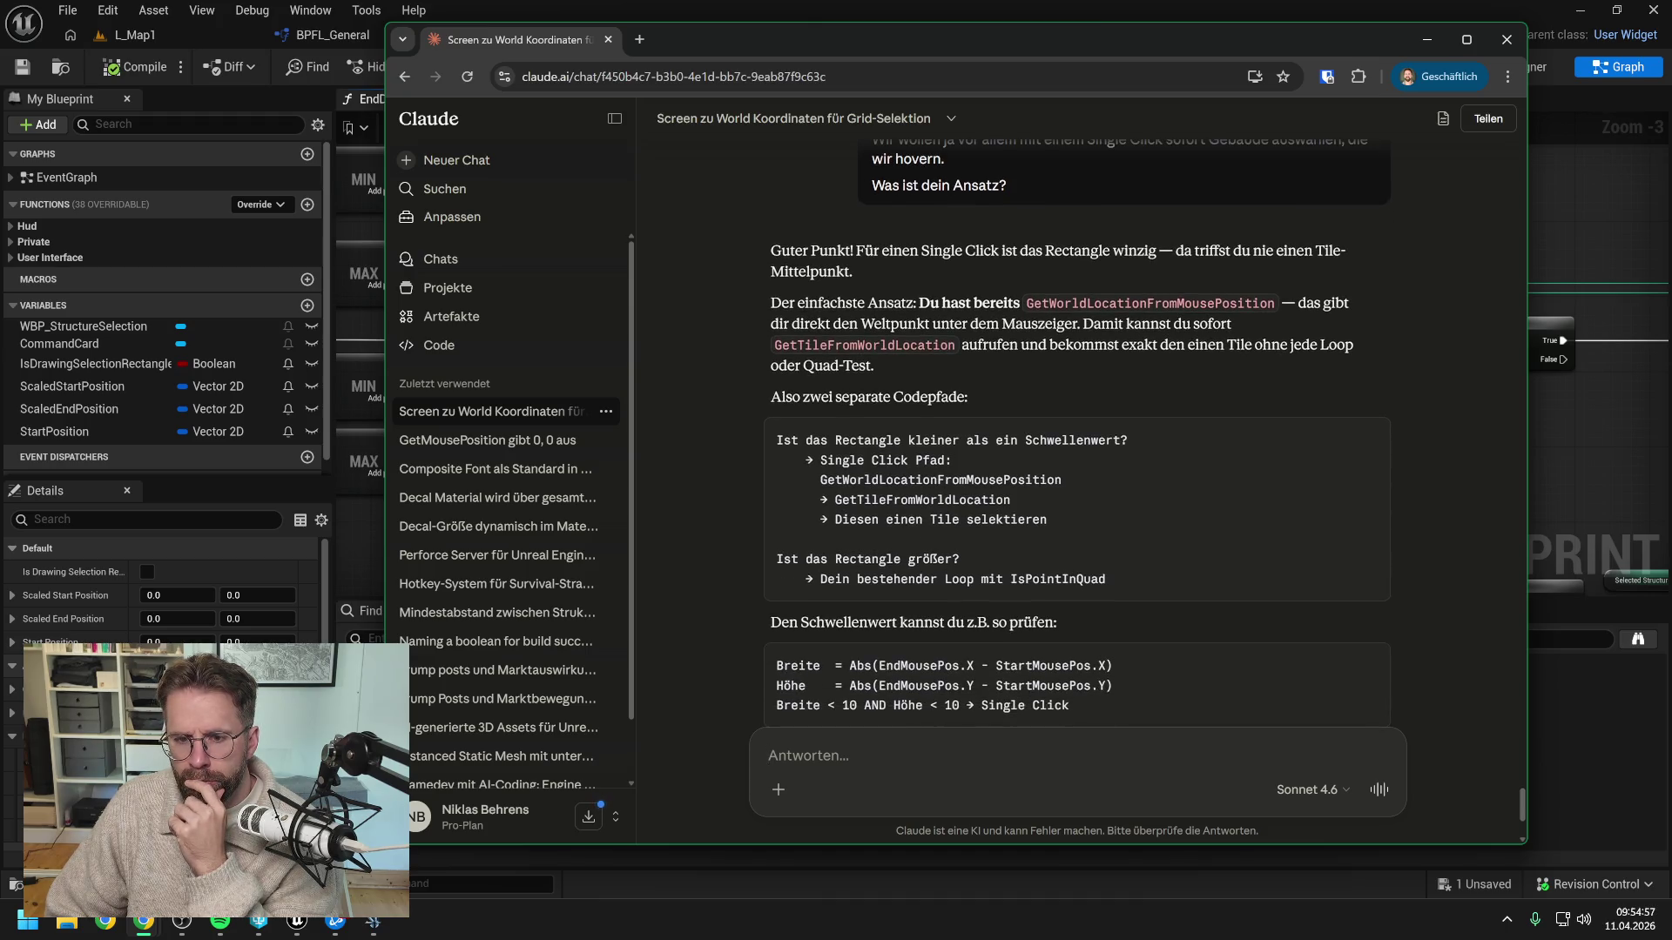
scroll(1028, 411, down, 1)
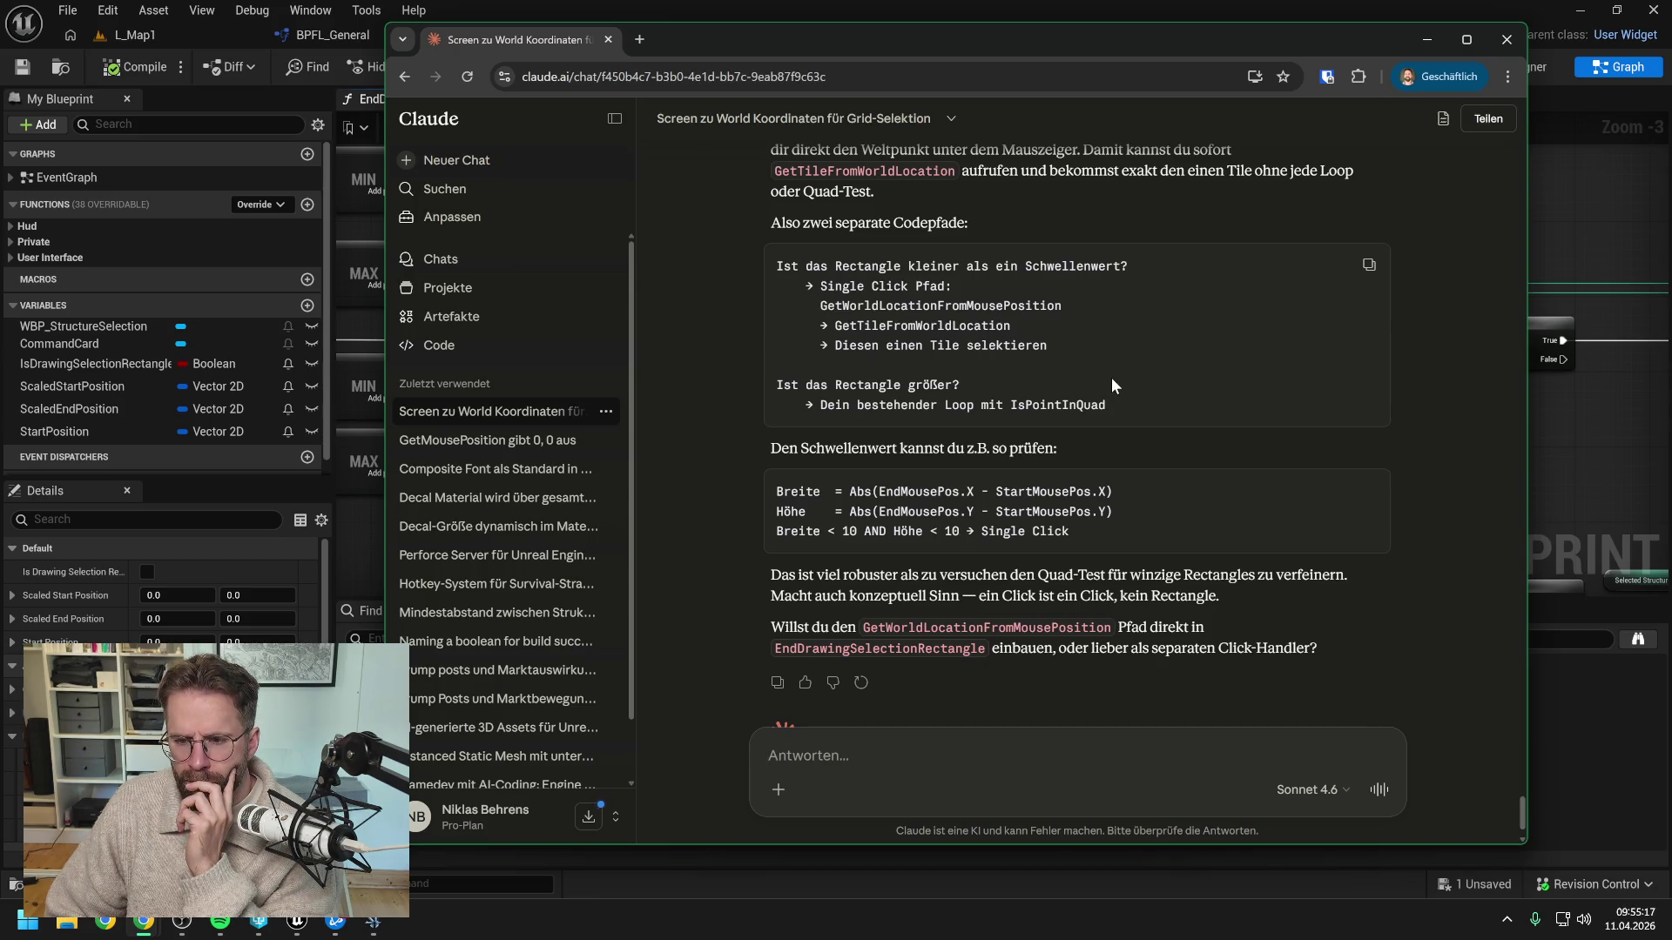
scroll(1115, 385, down, 1)
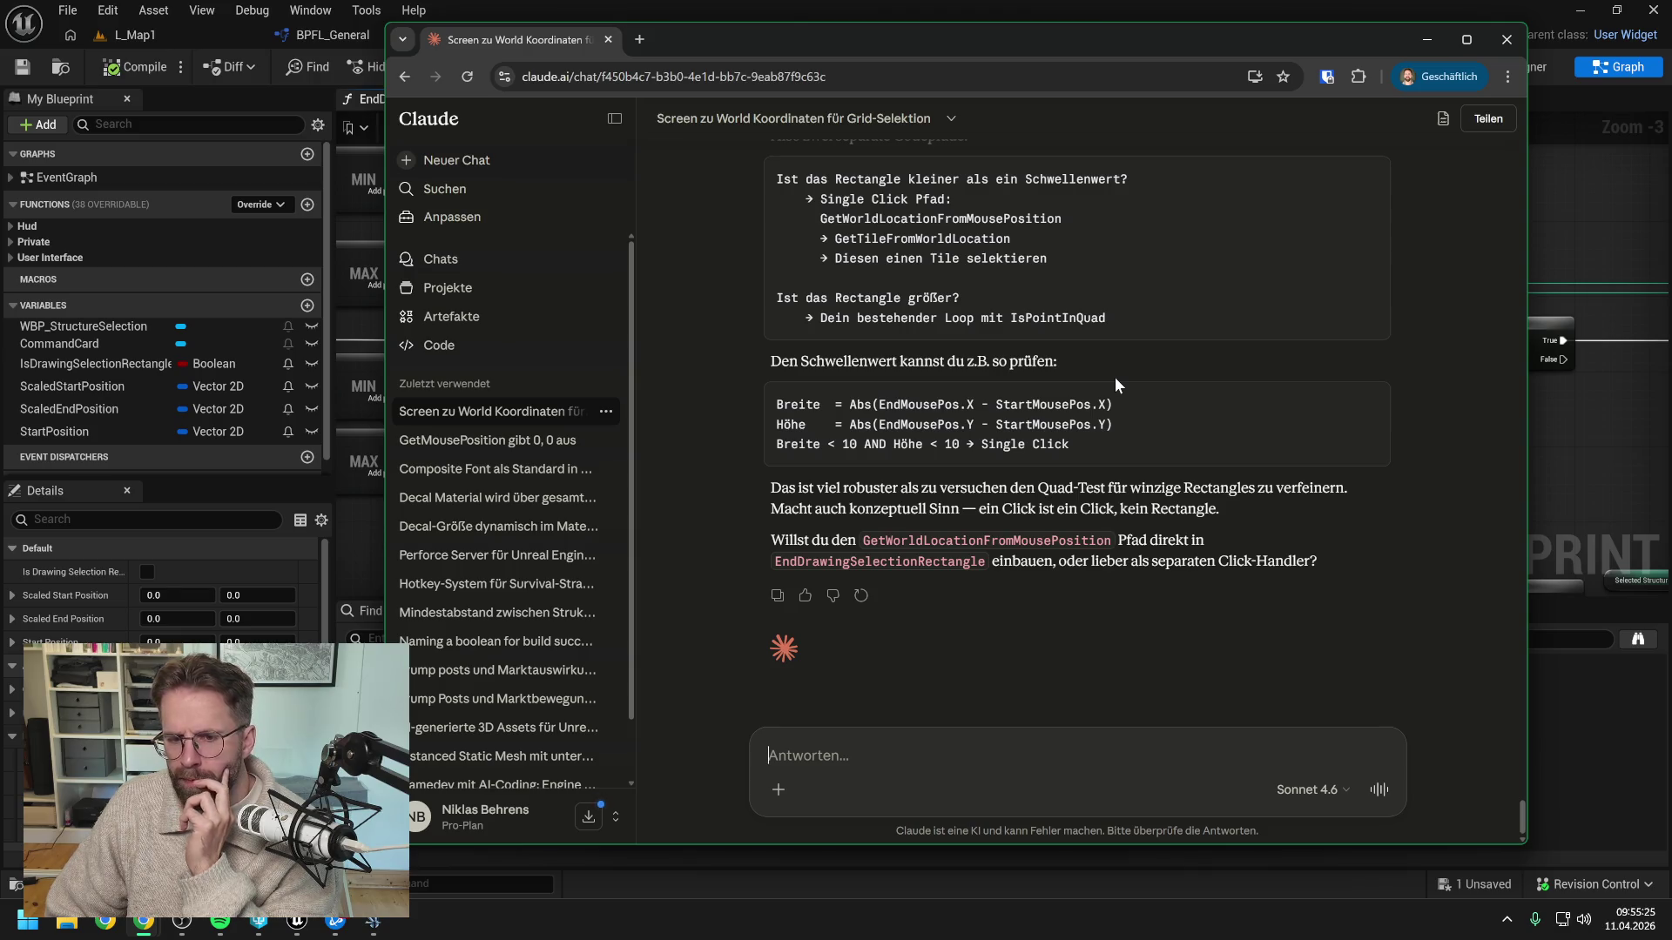
Survey WBP_Hud's EndDrawingSelectionRectangle graph from the entry node and Debug group to the MIN/MAX nodes
drag(965, 47, 1670, 47)
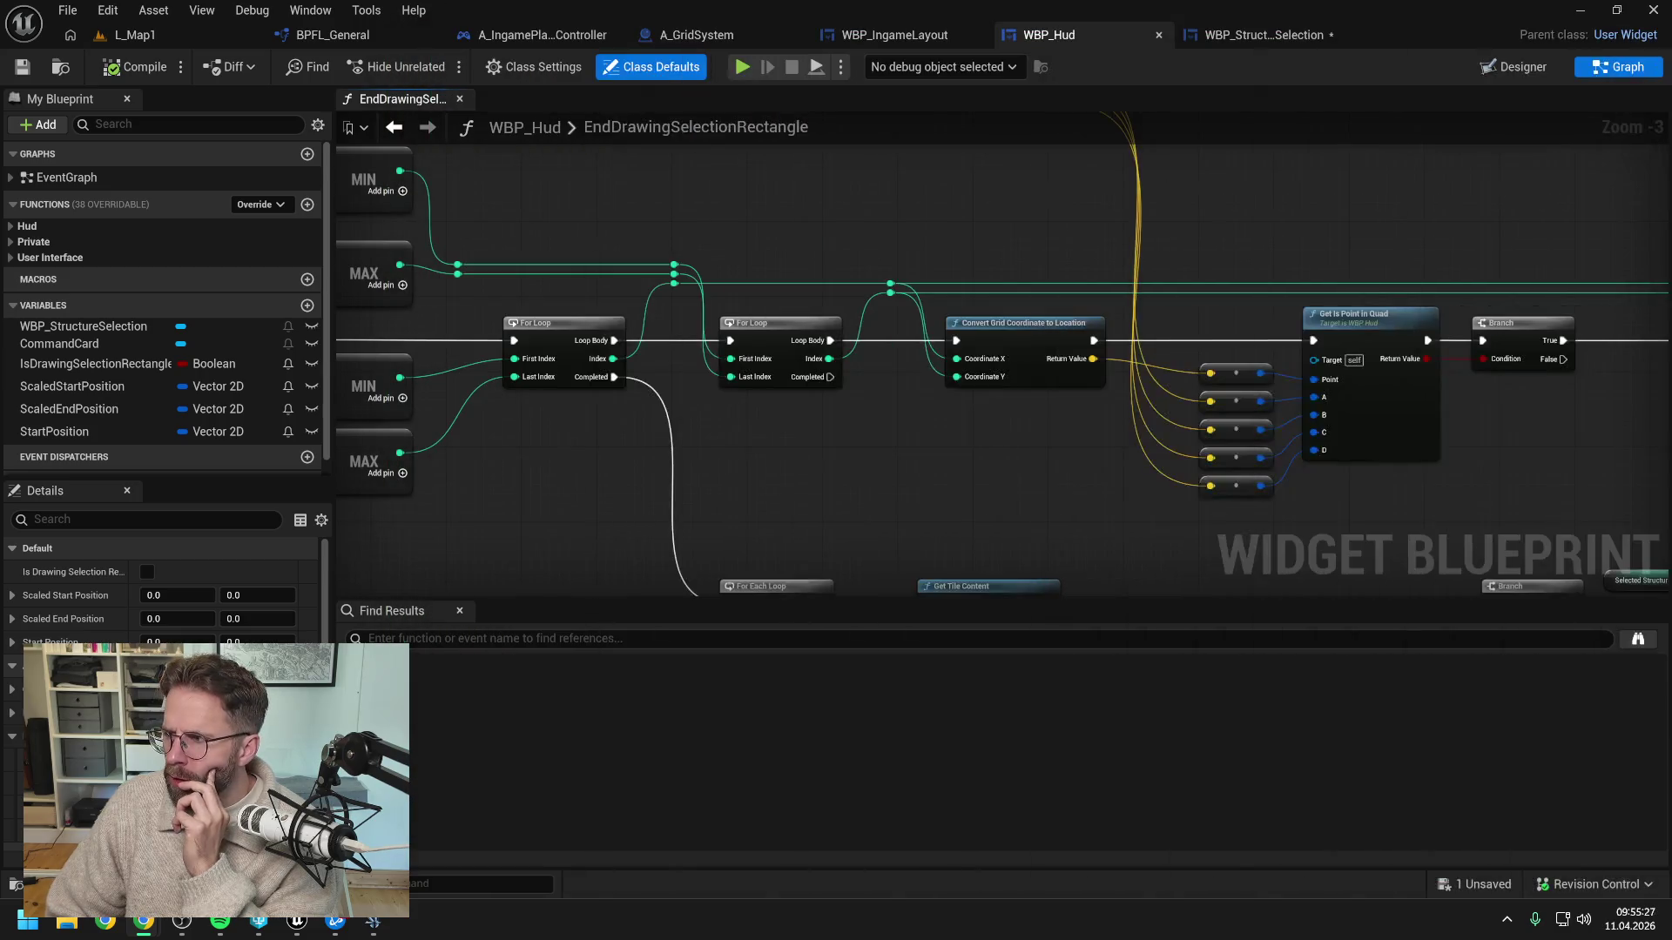
click(917, 514)
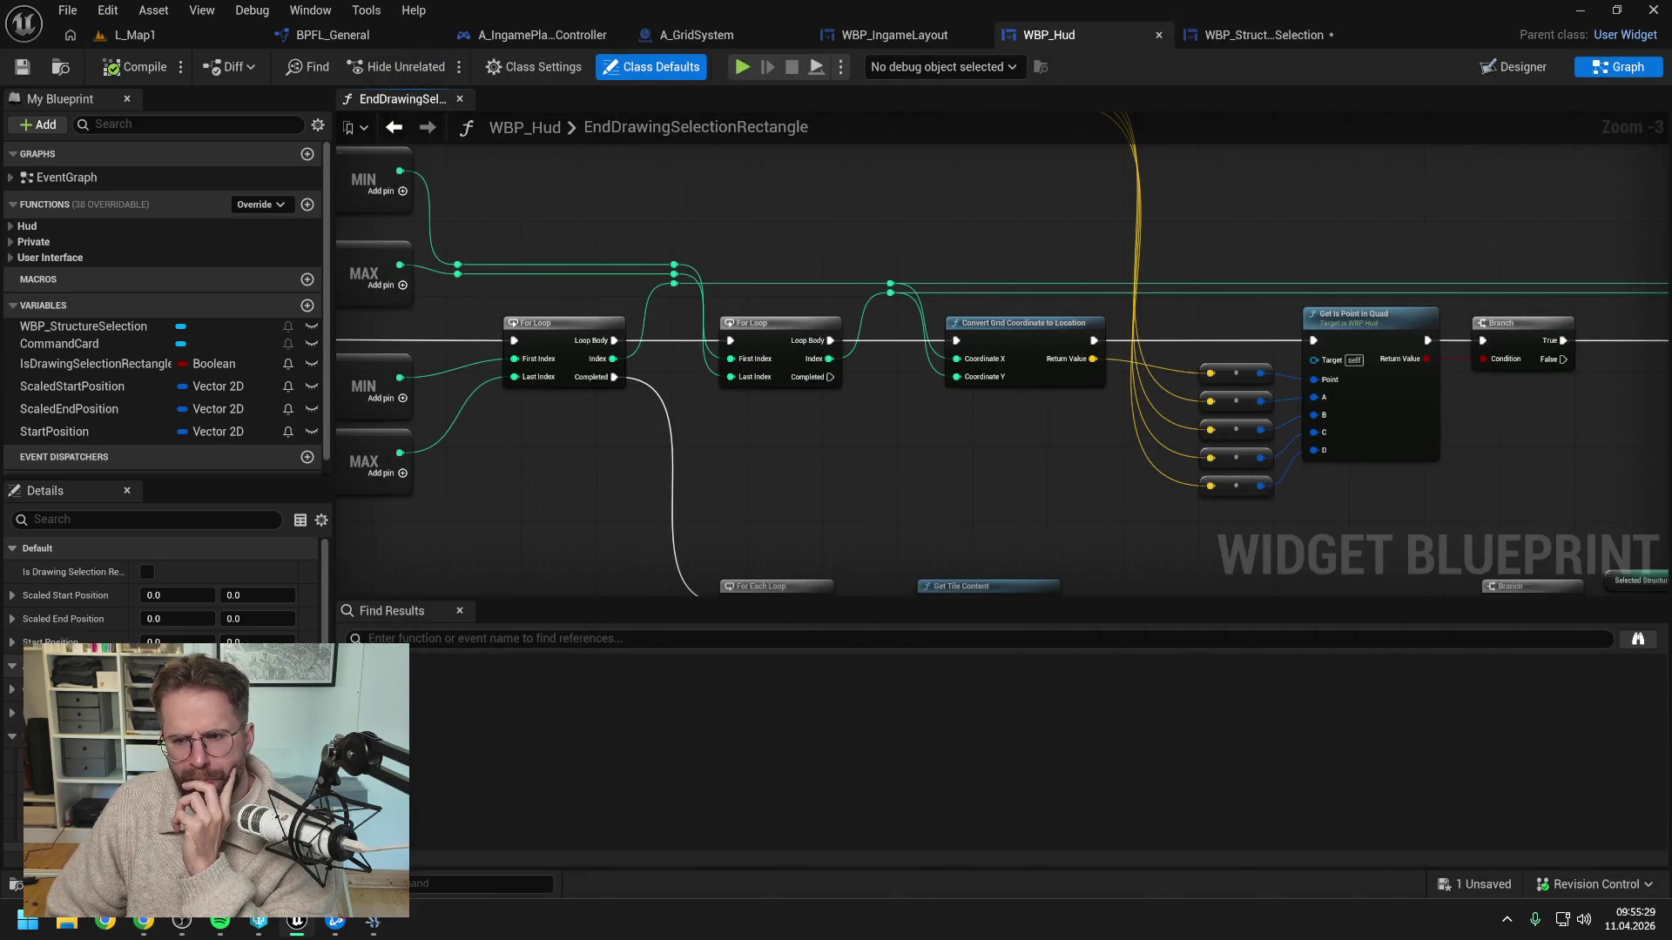
scroll(1099, 488, down, 2)
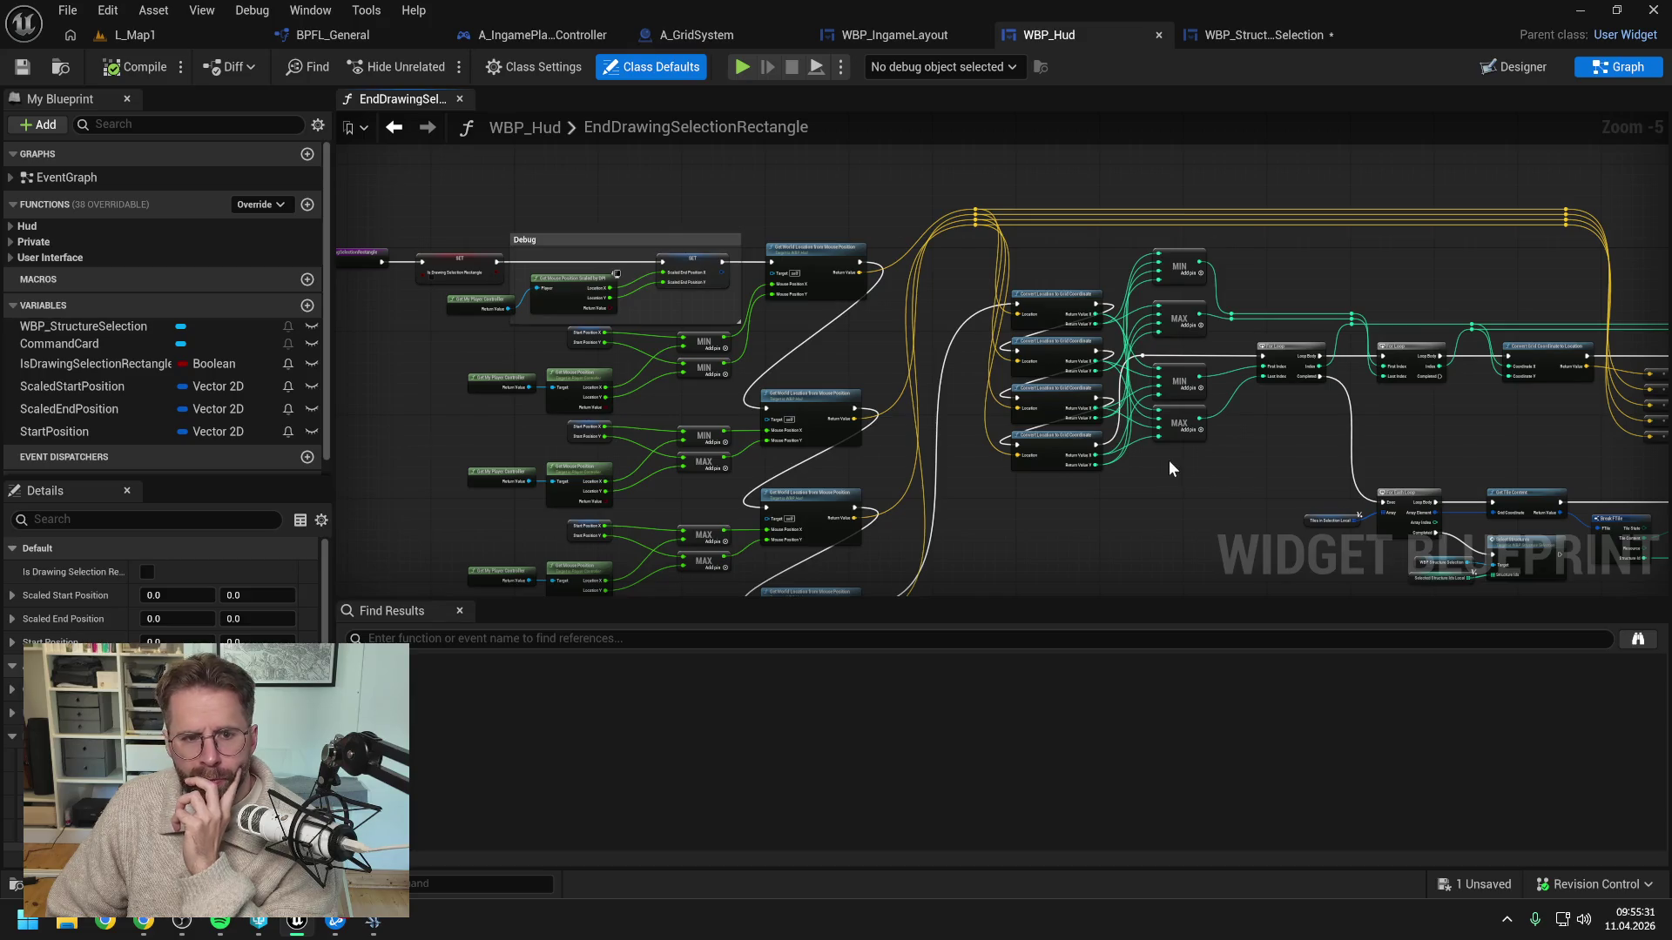
drag(866, 363, 1140, 339)
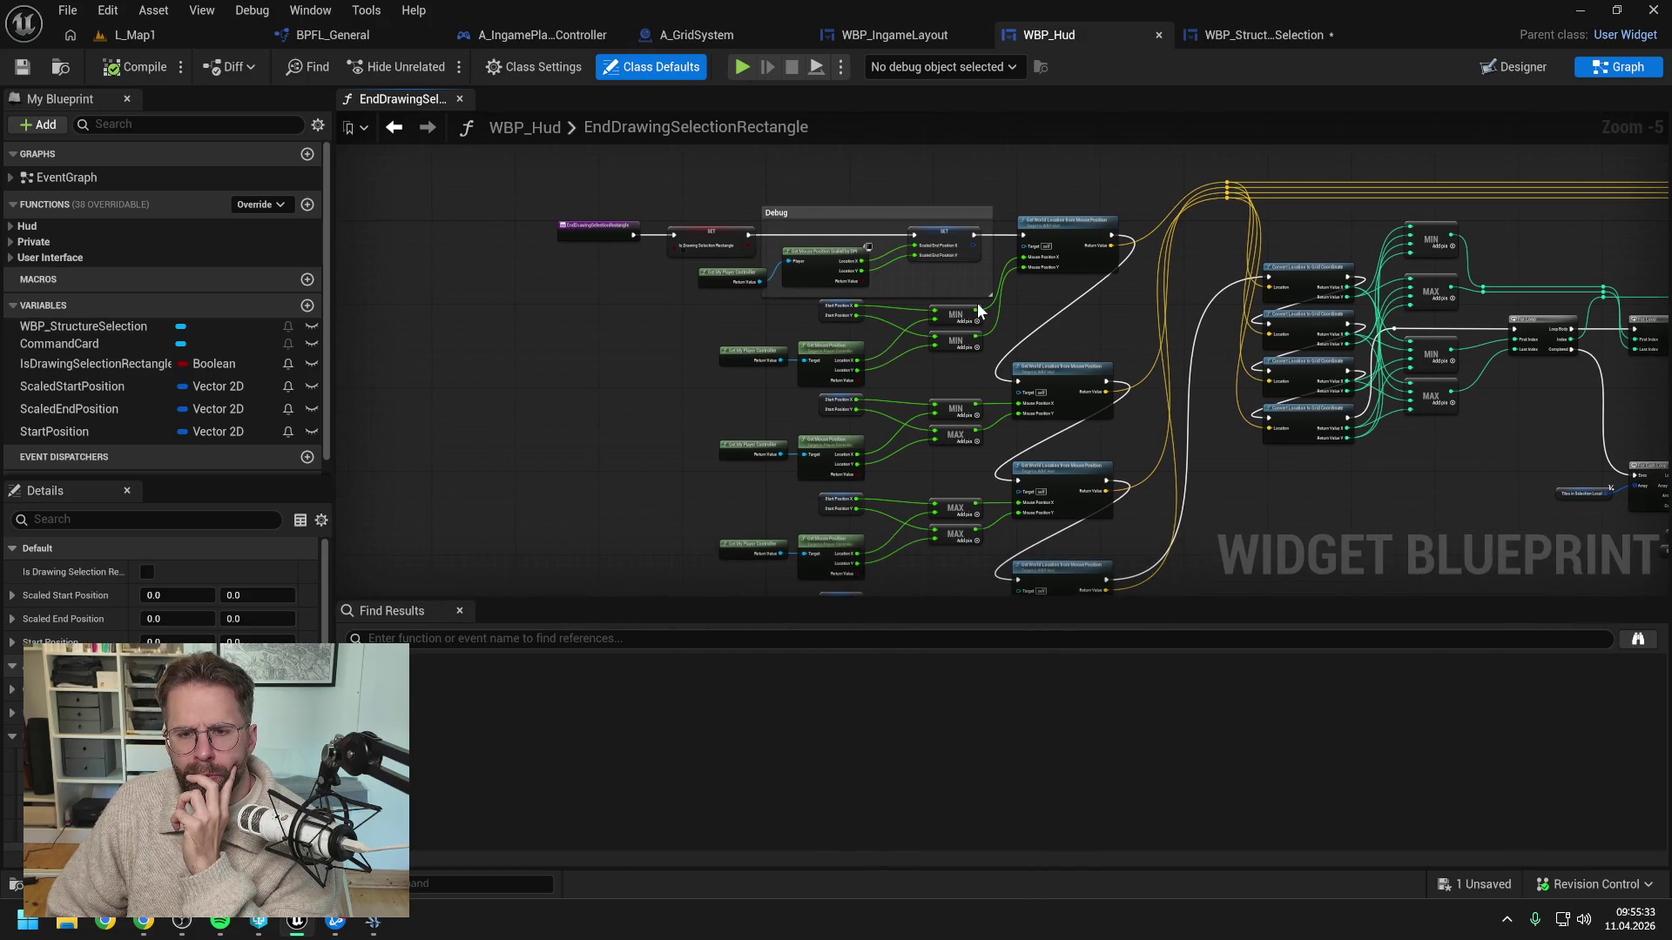
scroll(980, 311, up, 1)
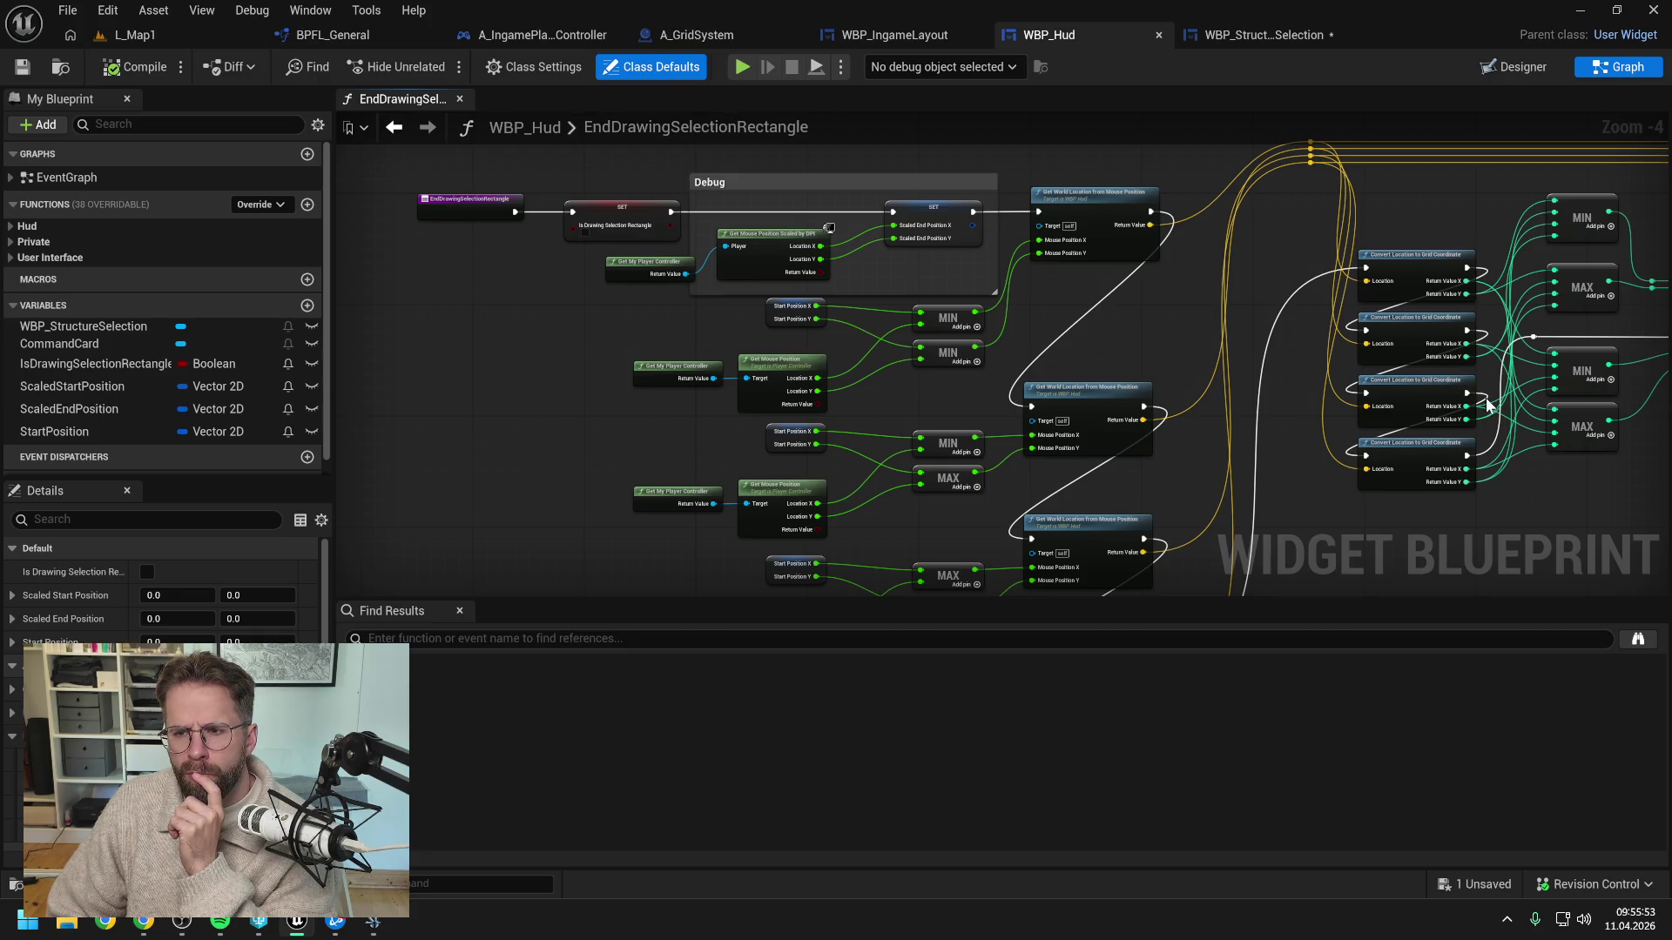
scroll(1401, 372, down, 1)
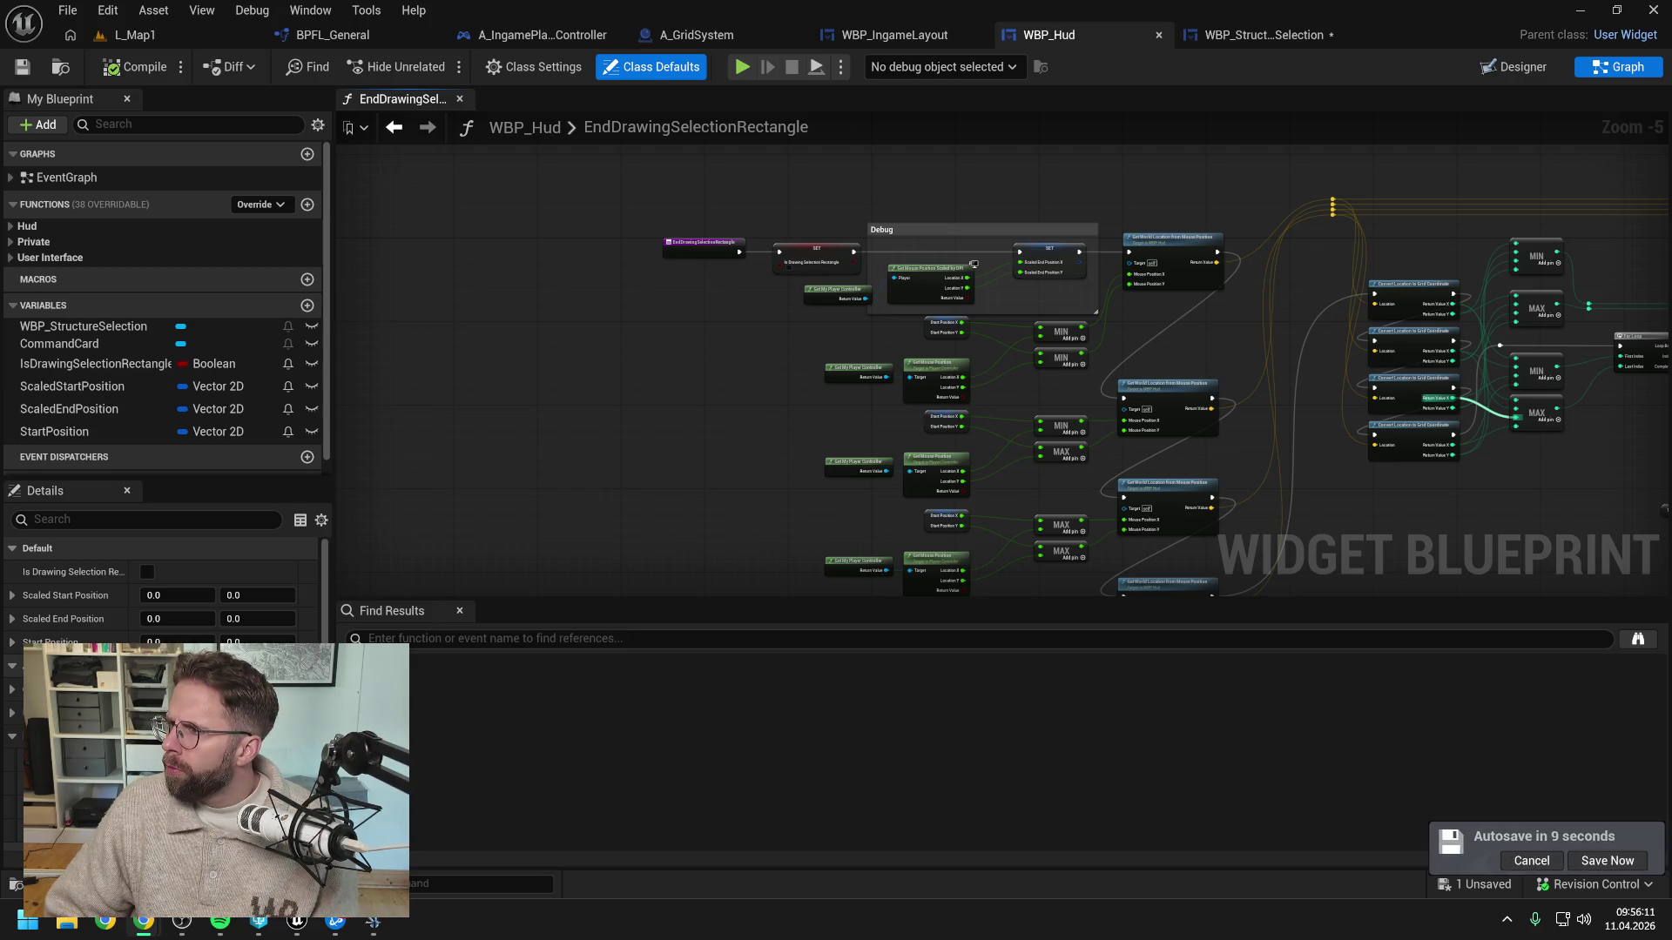
key(alt+Tab)
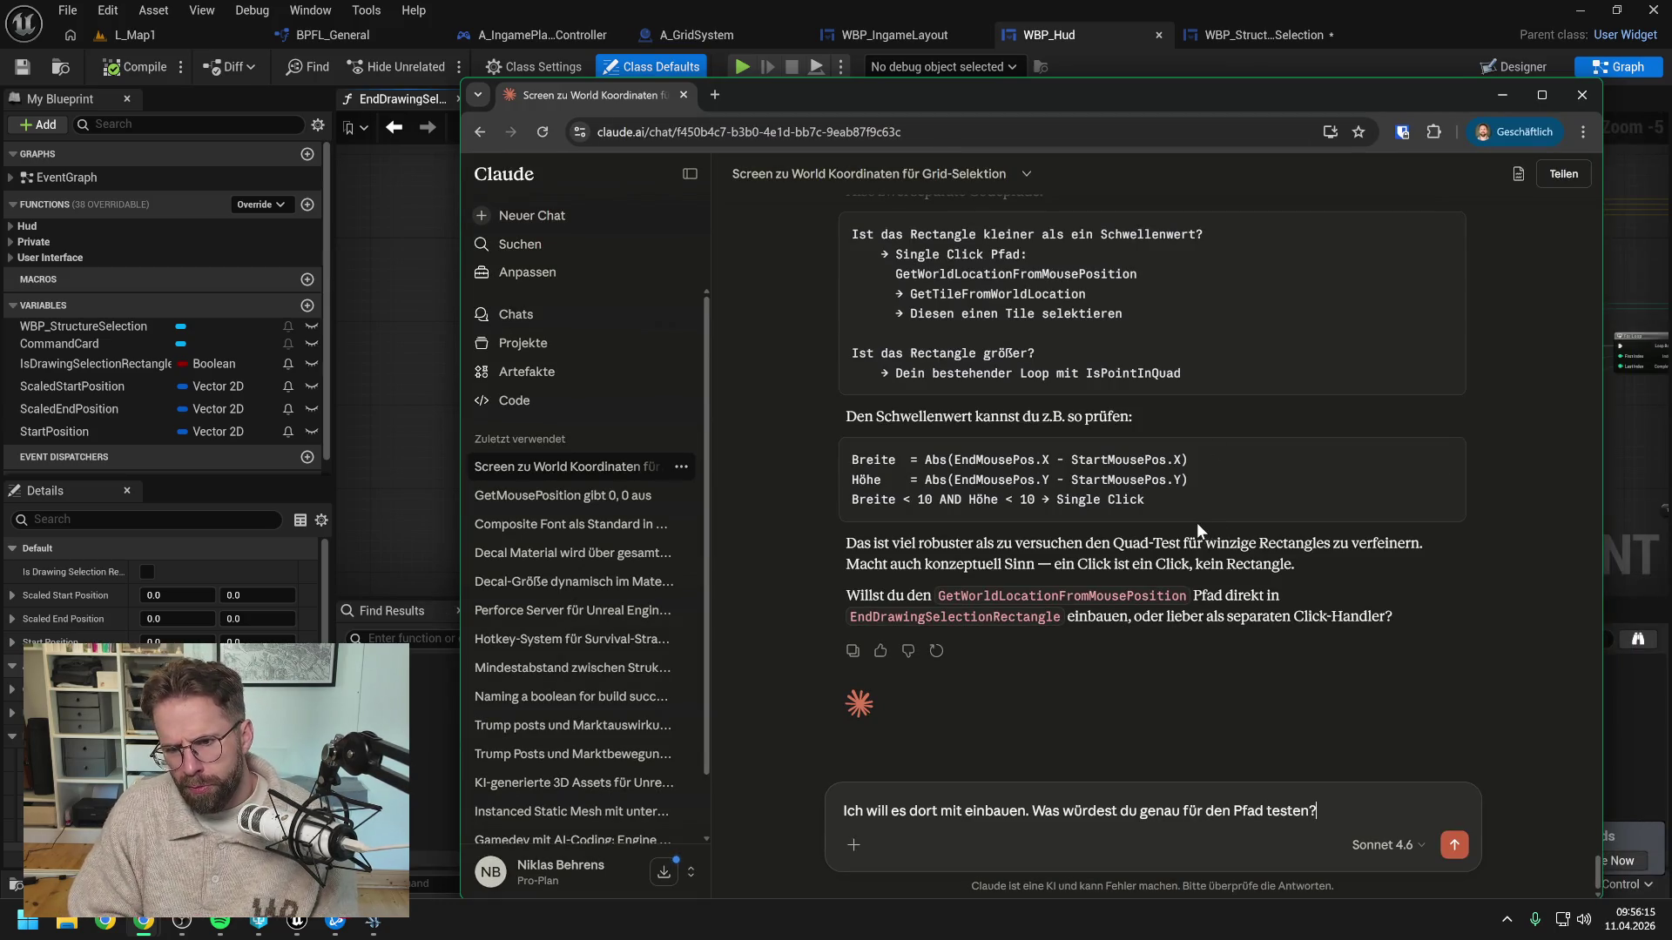
Tell Claude GetTileSize is available everywhere as a pure function, then return to A_GridSystem's GetTileContent graph
text( Wir haben )
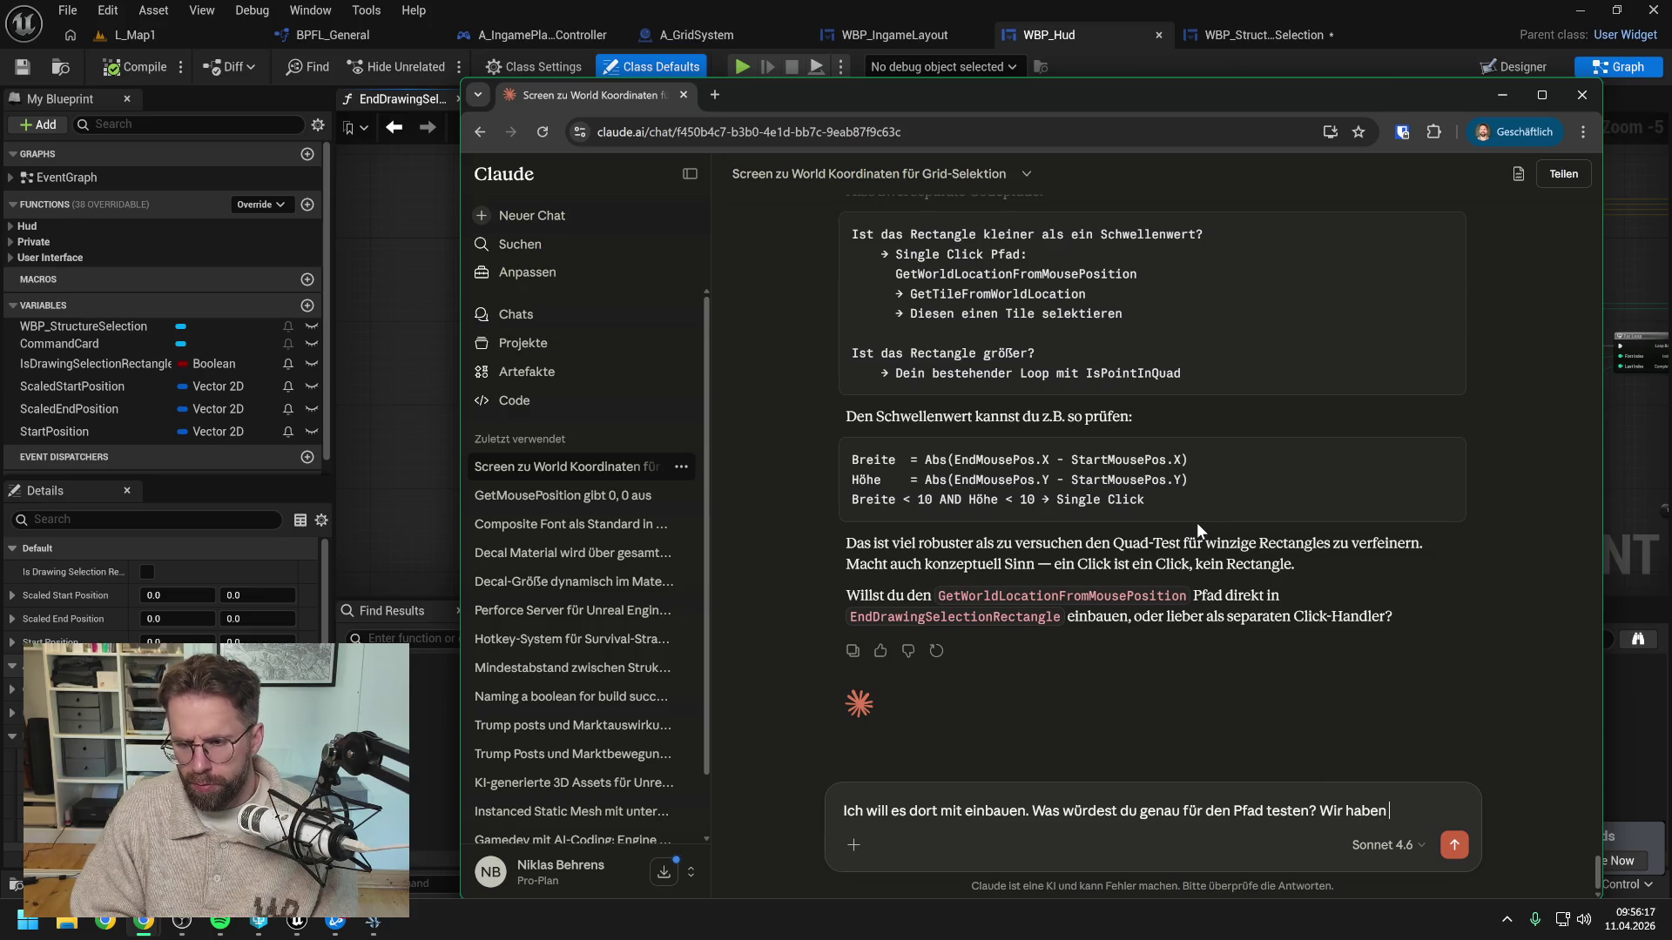
text(von überall G)
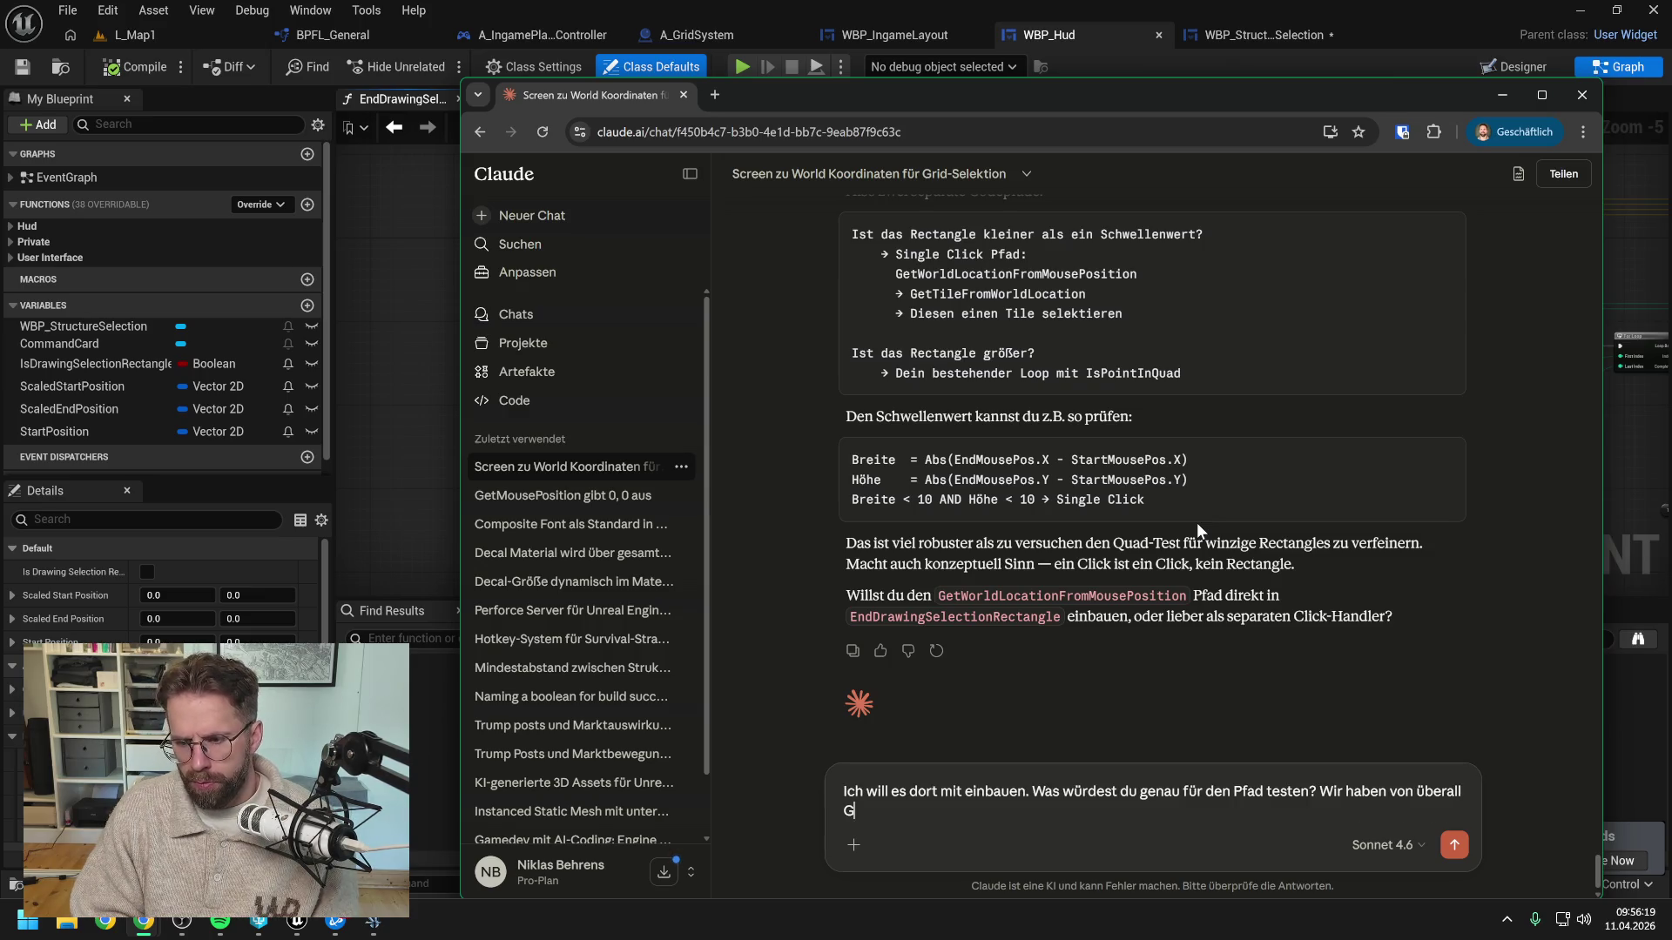
text(etTileSize al)
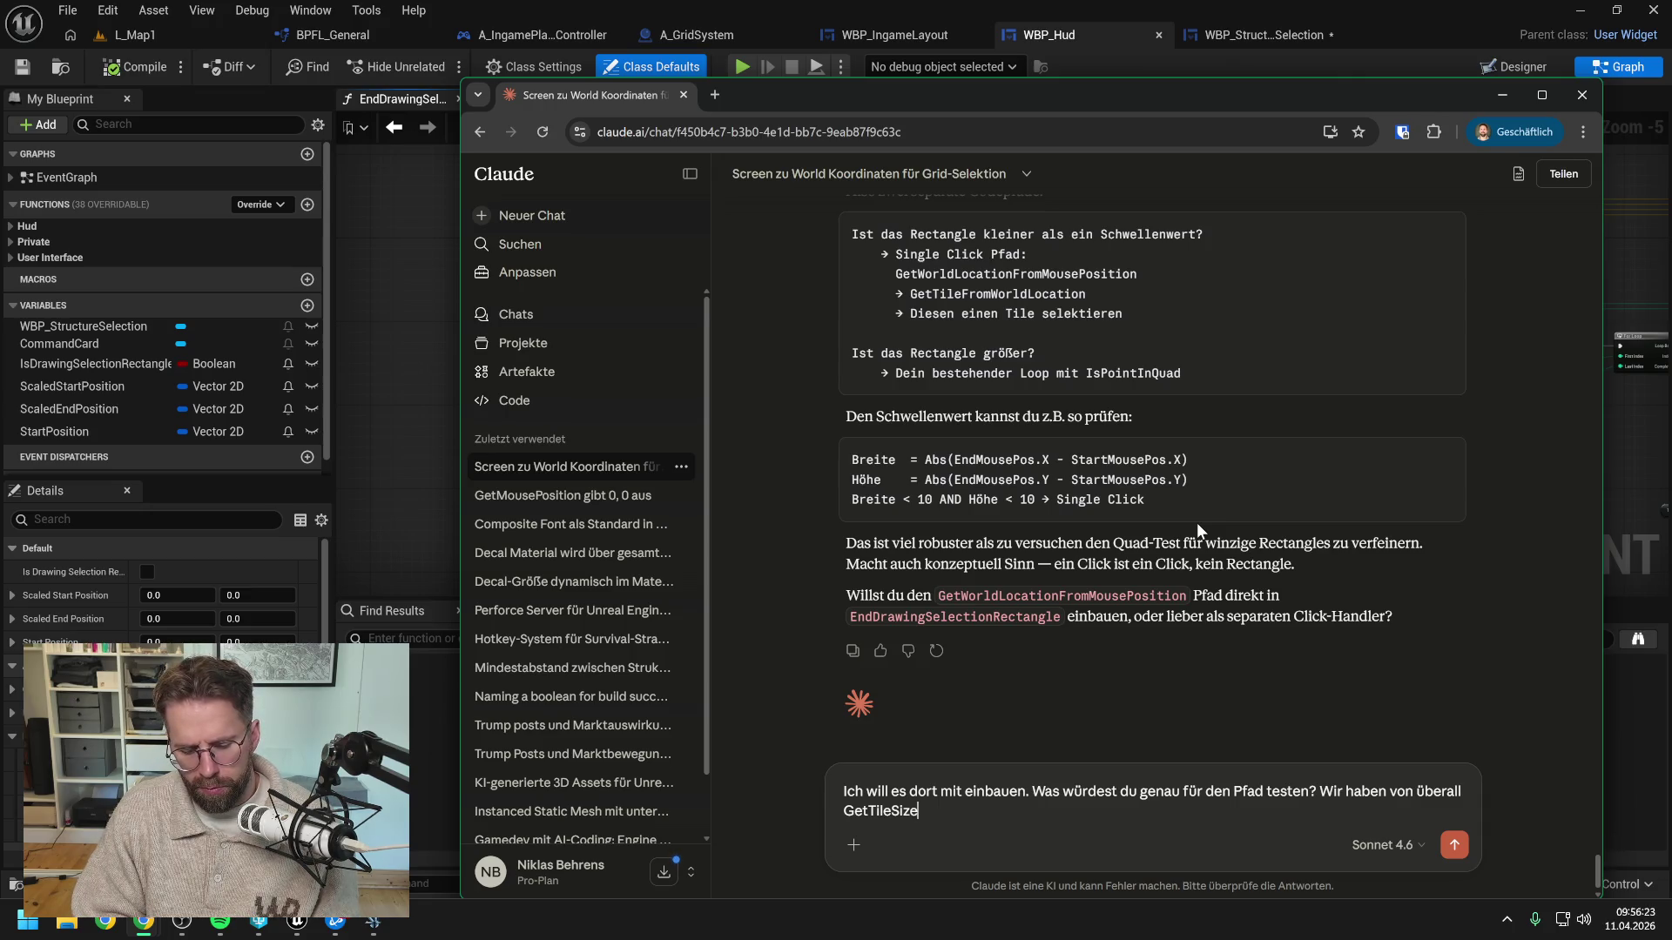
text(s pur)
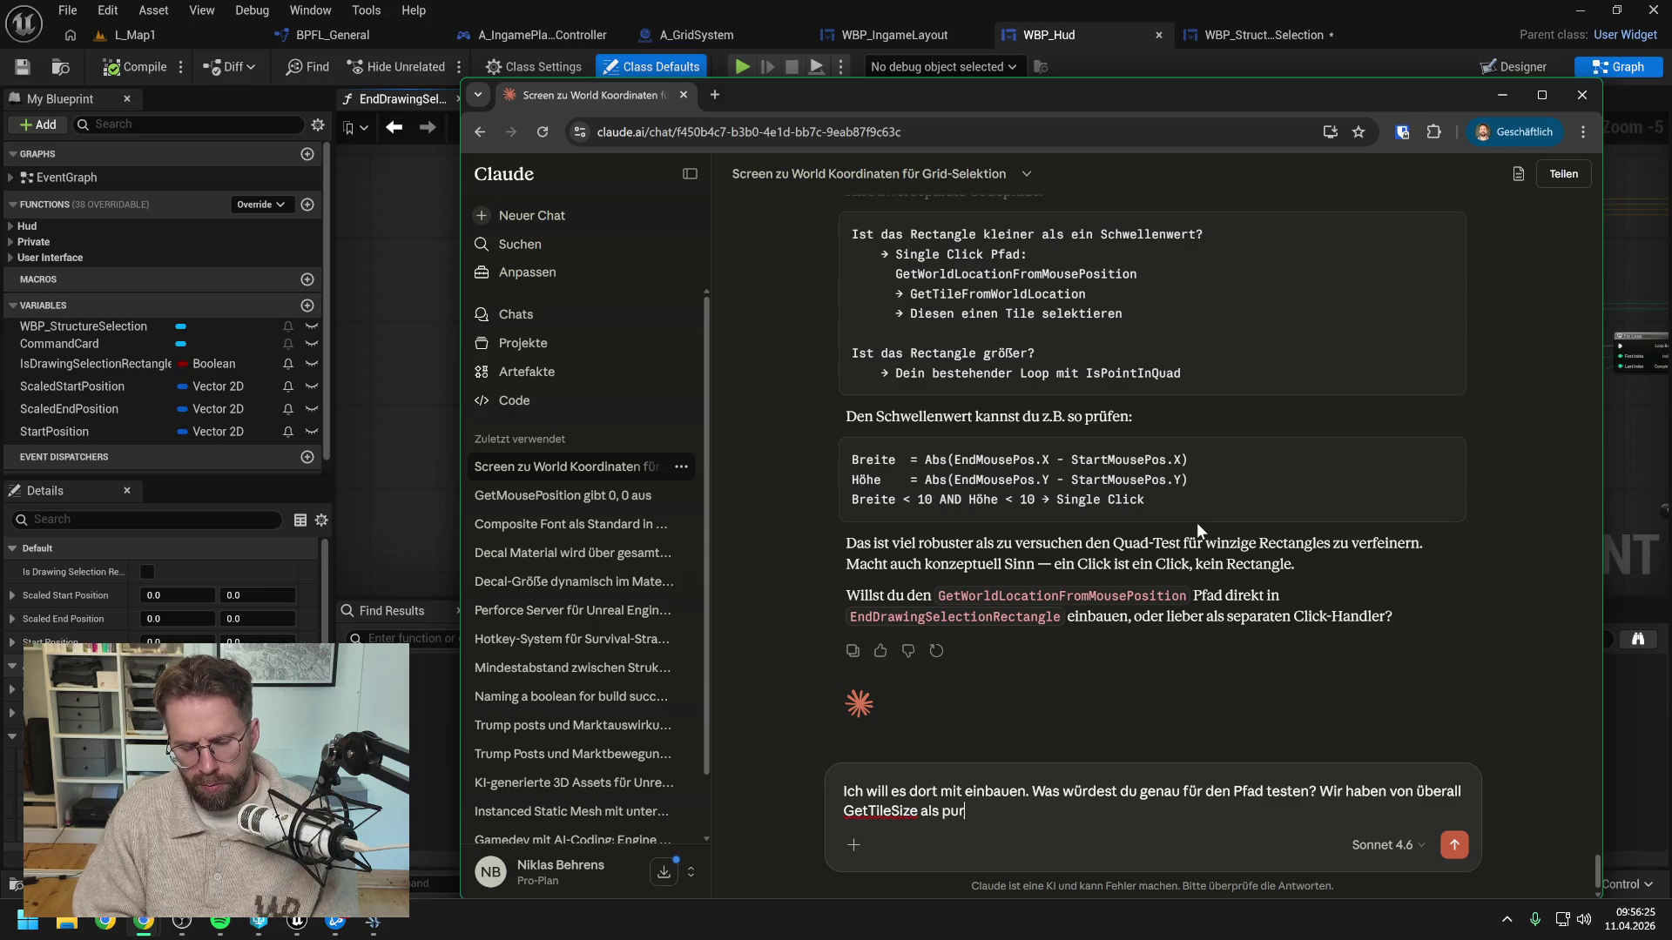
text(e function)
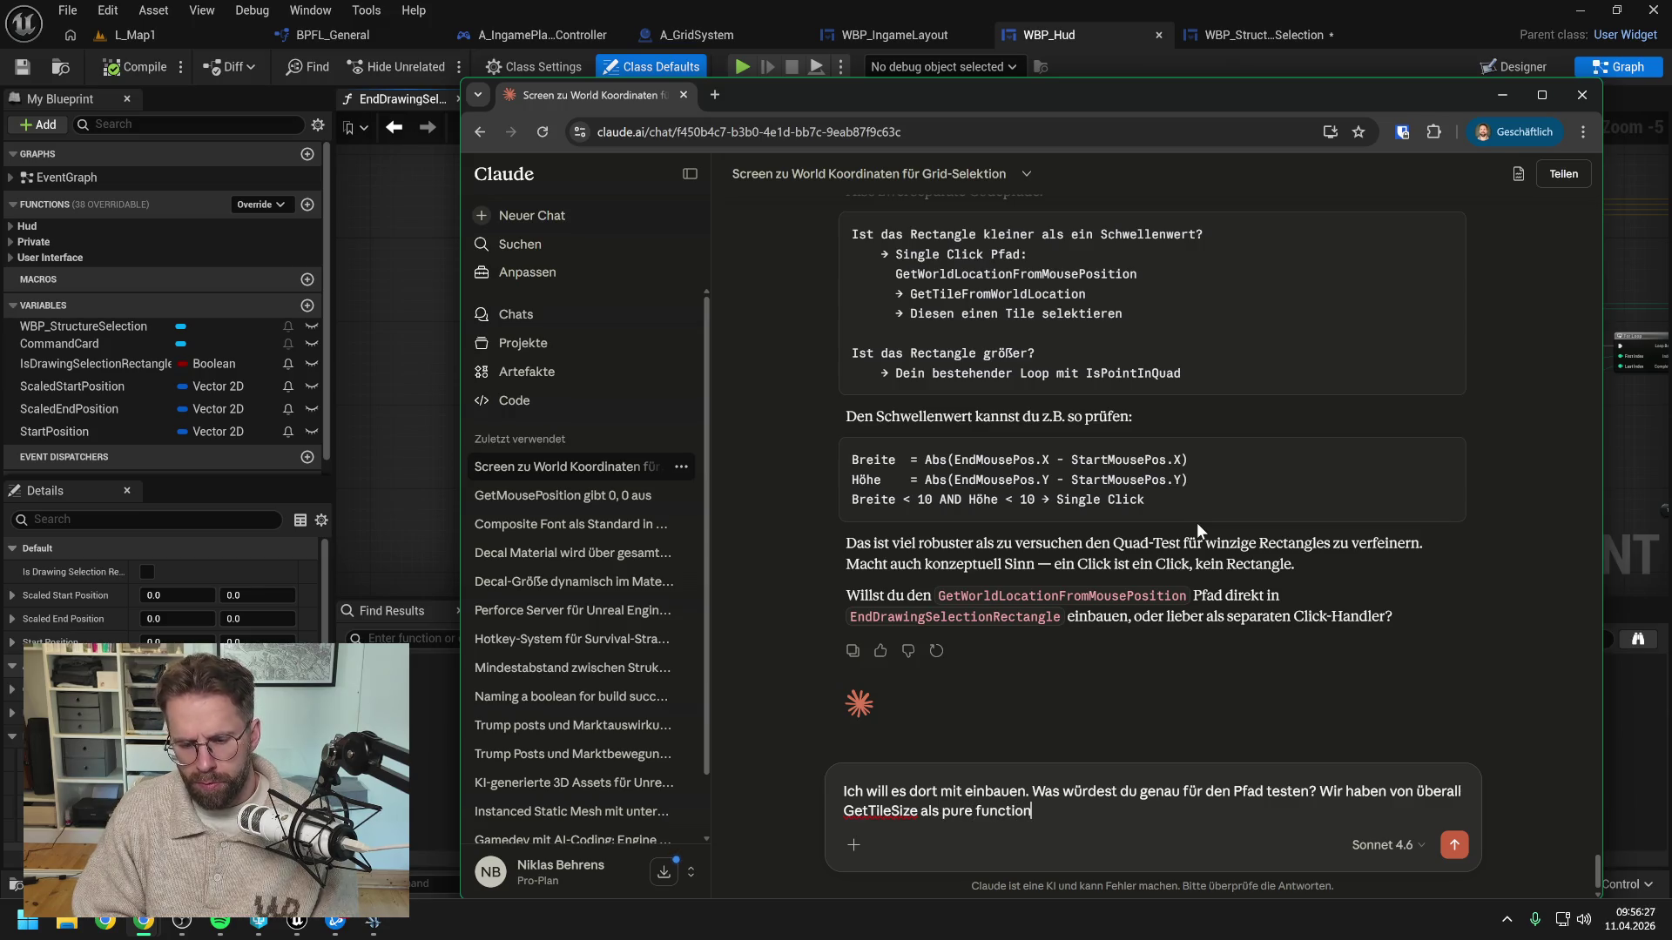
text( zugänglich)
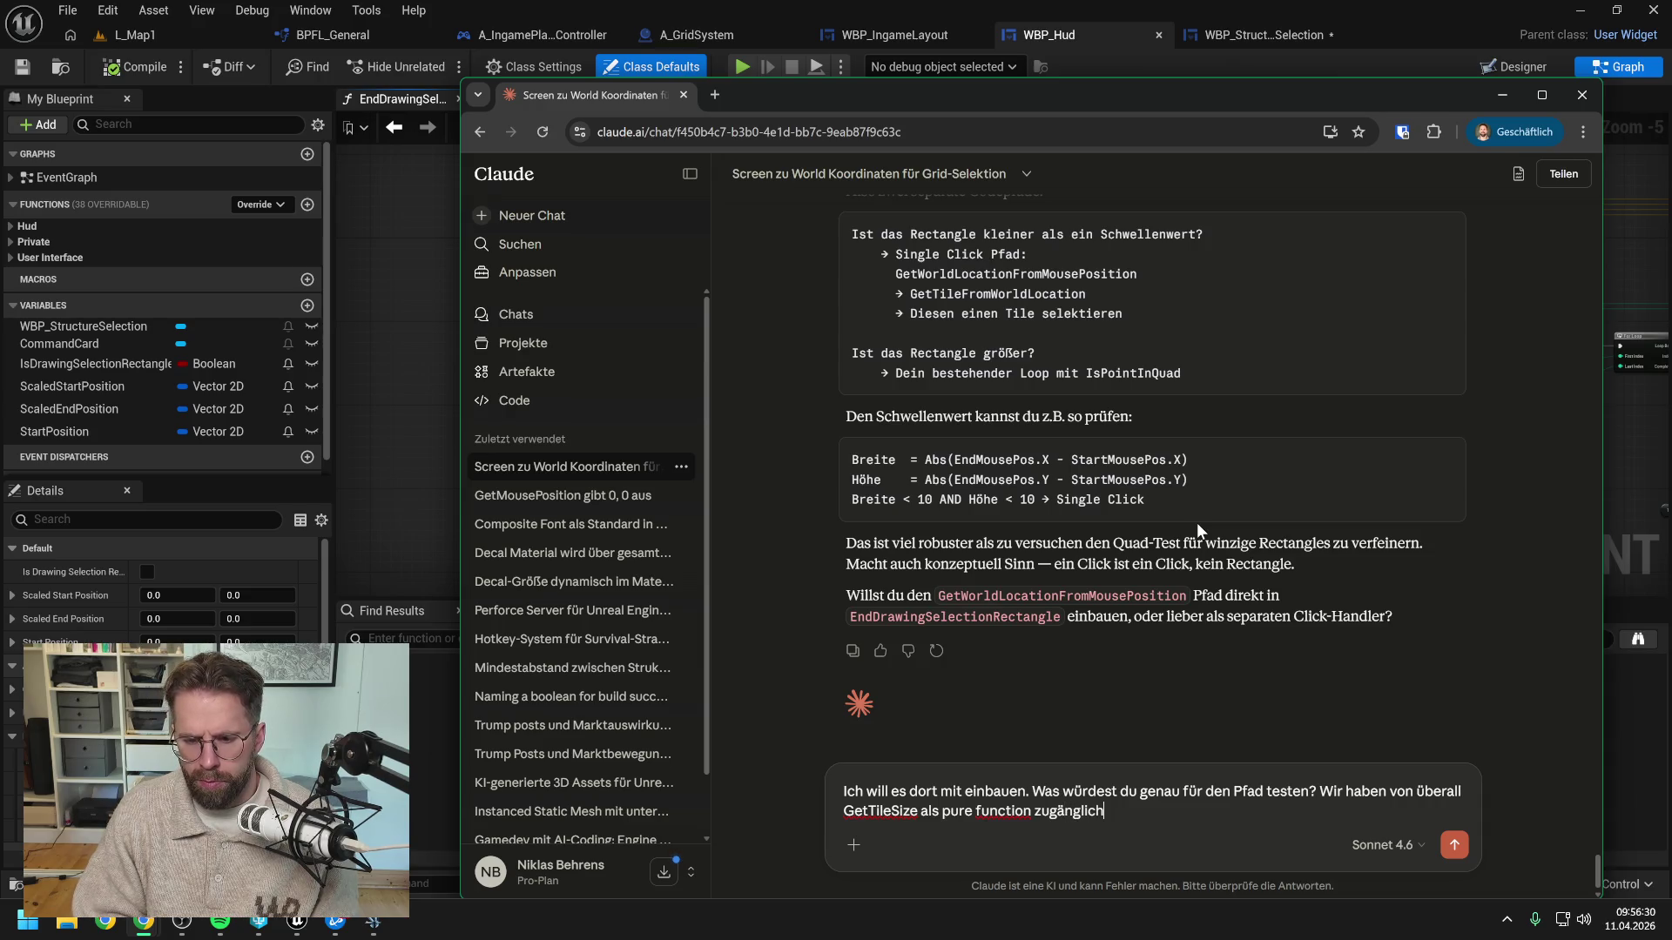
key(Return)
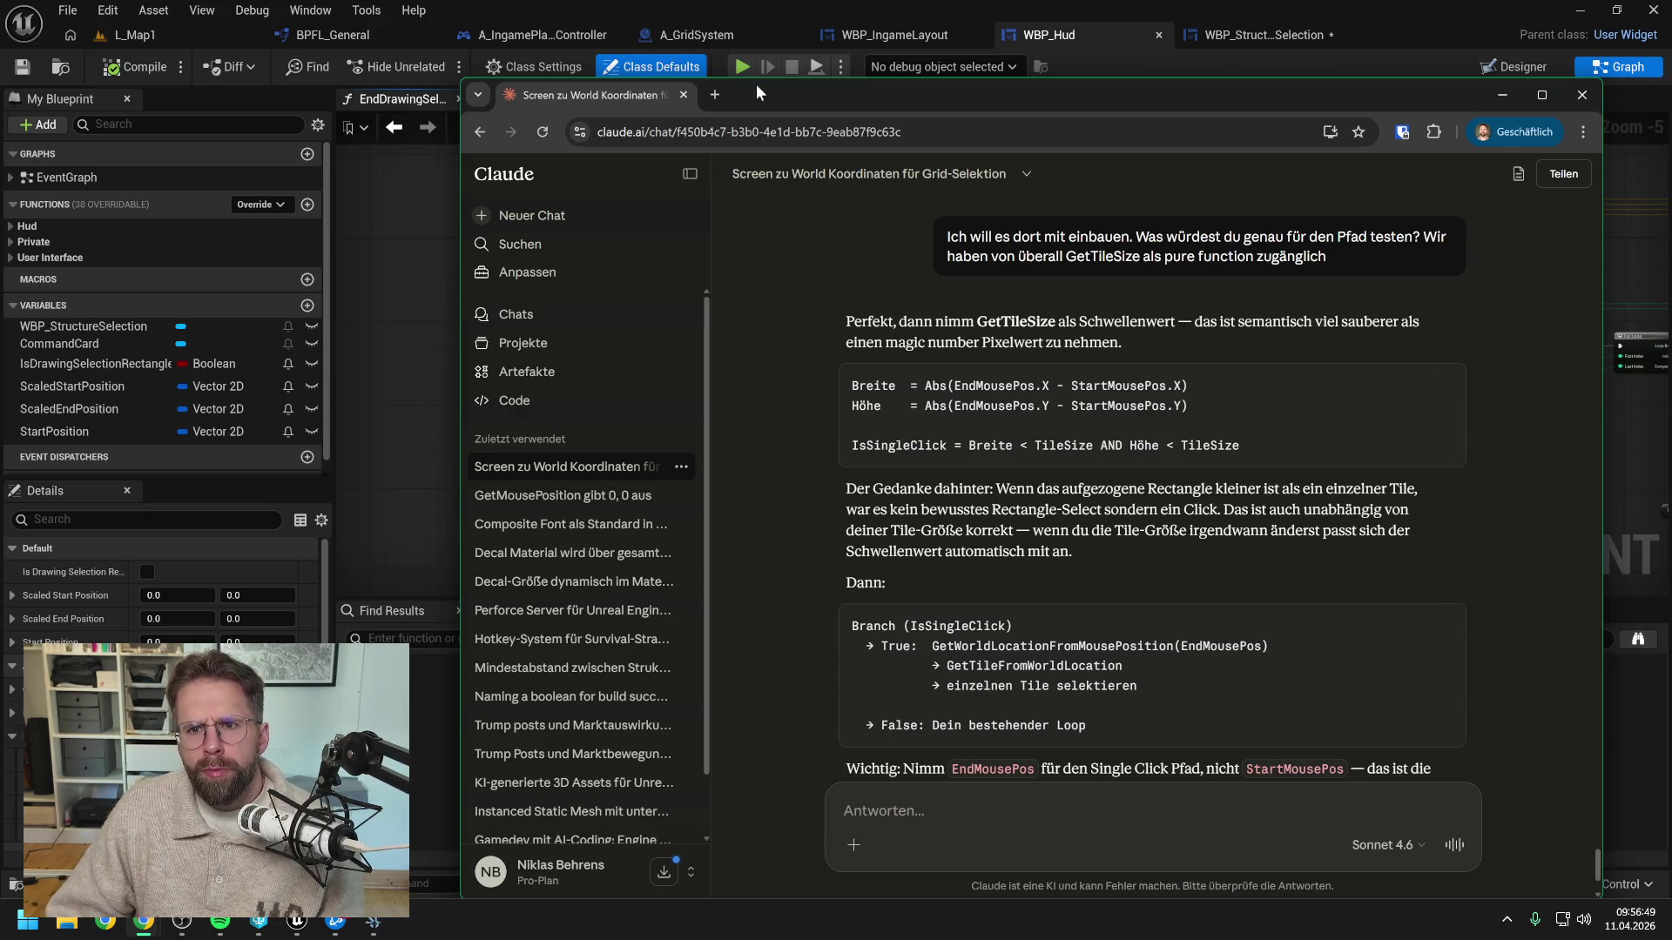
click(717, 34)
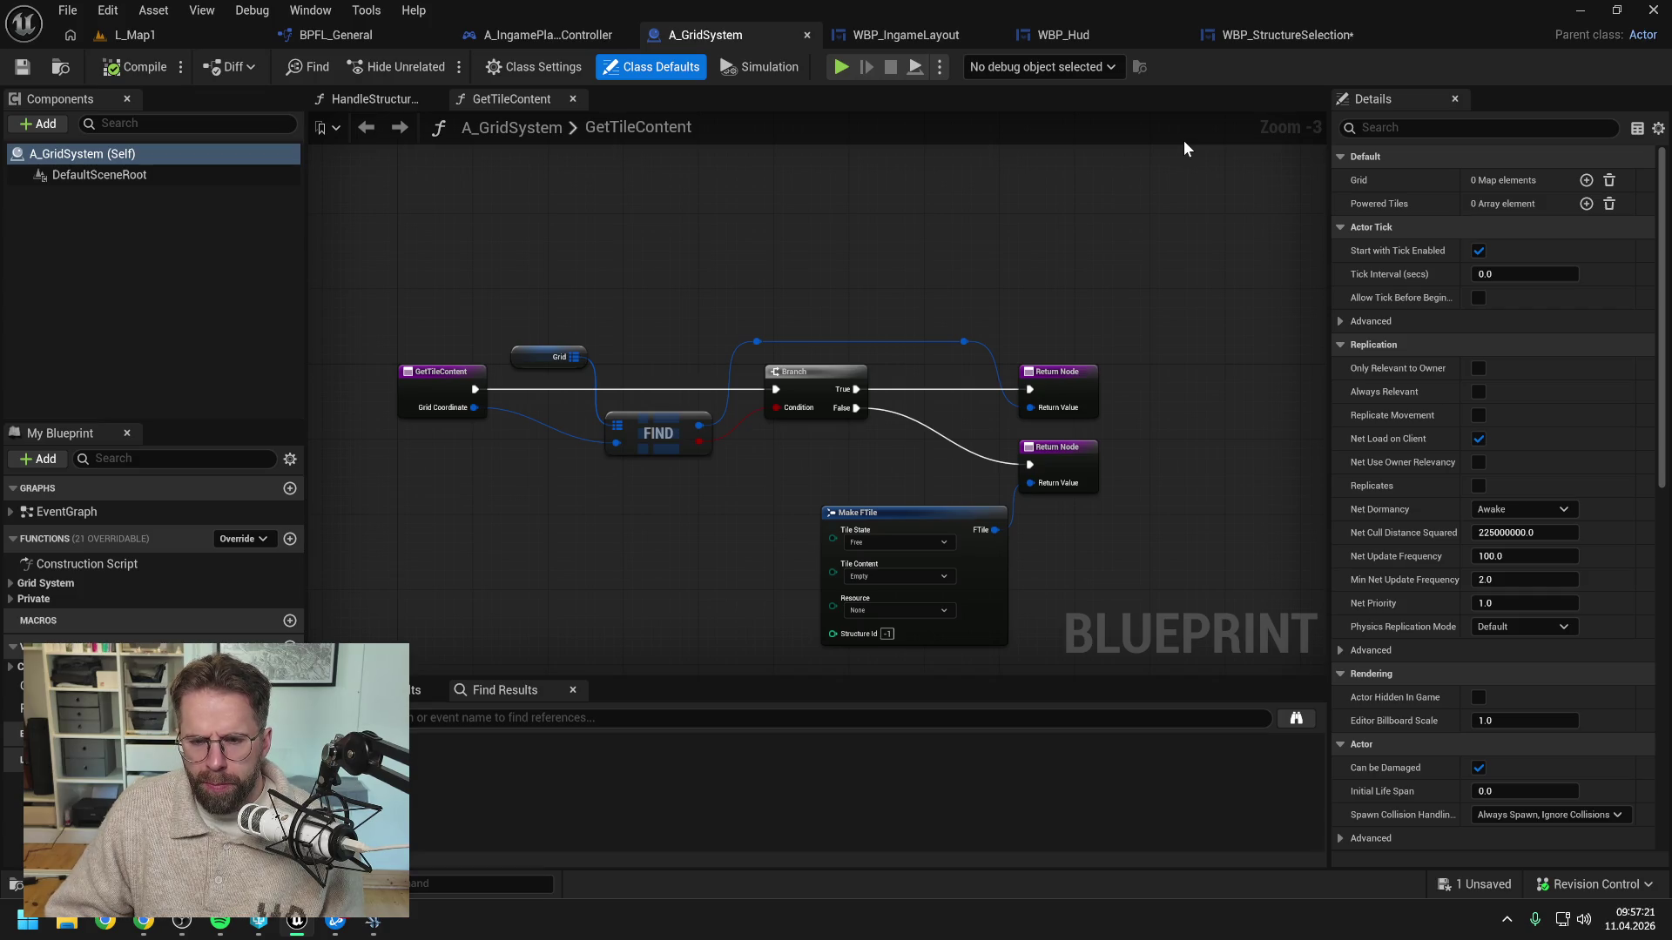
Inspect SelectStructures in WBP_StructureSelection, then switch back to WBP_Hud's EndDrawingSelectionRectangle graph
click(1273, 35)
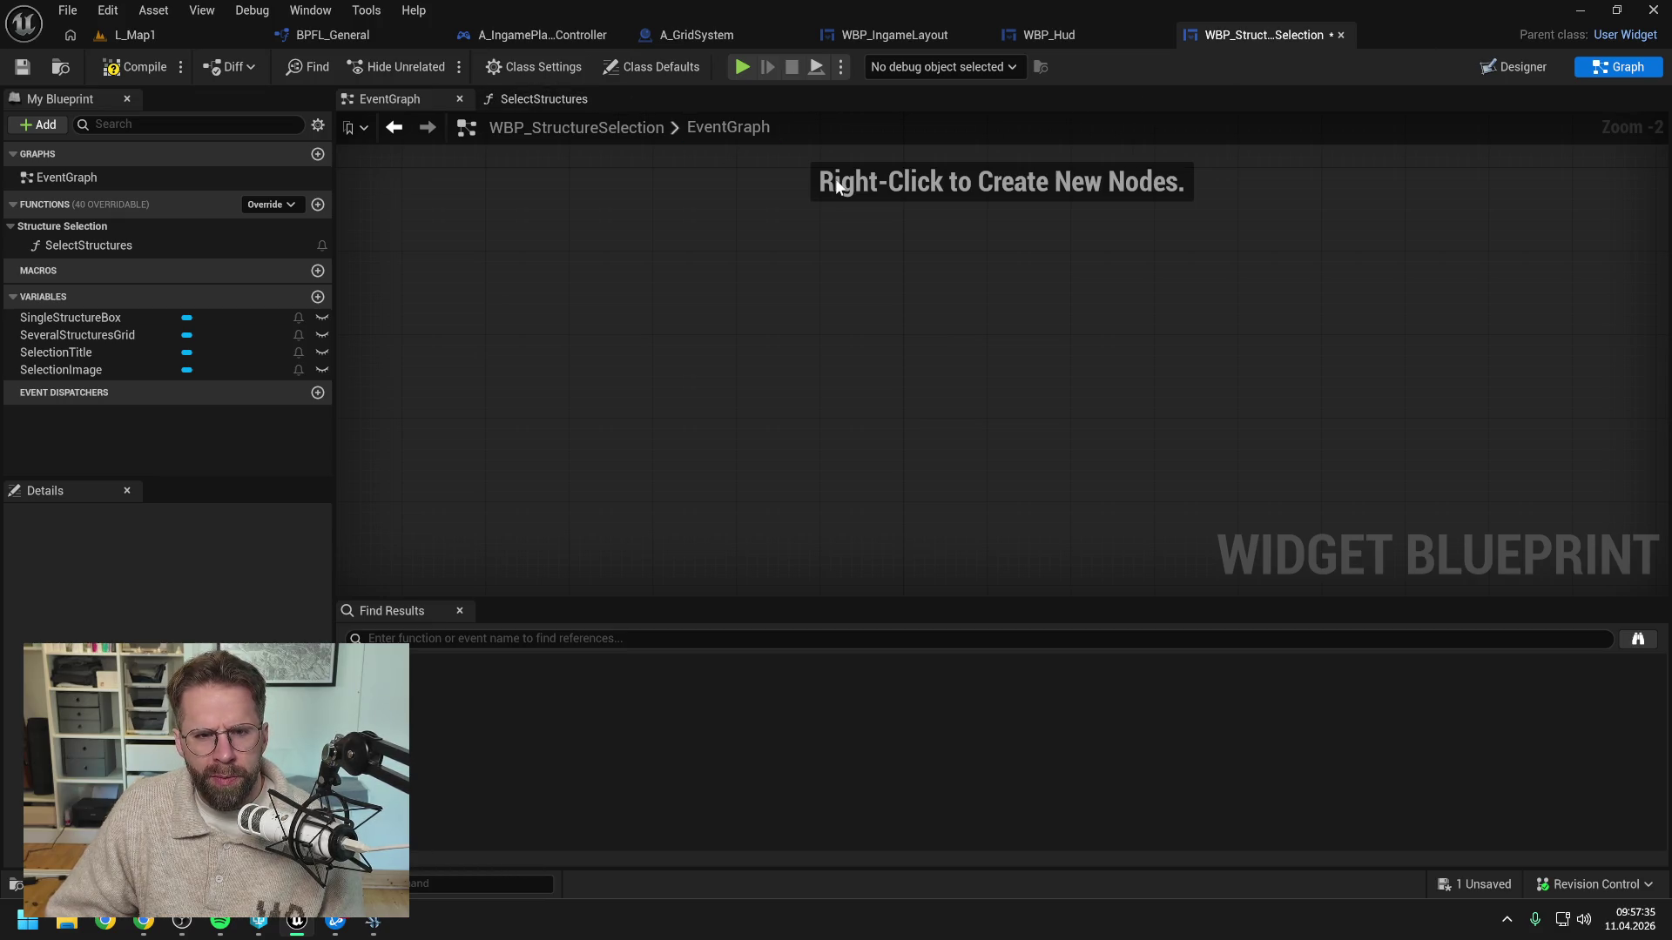
click(541, 101)
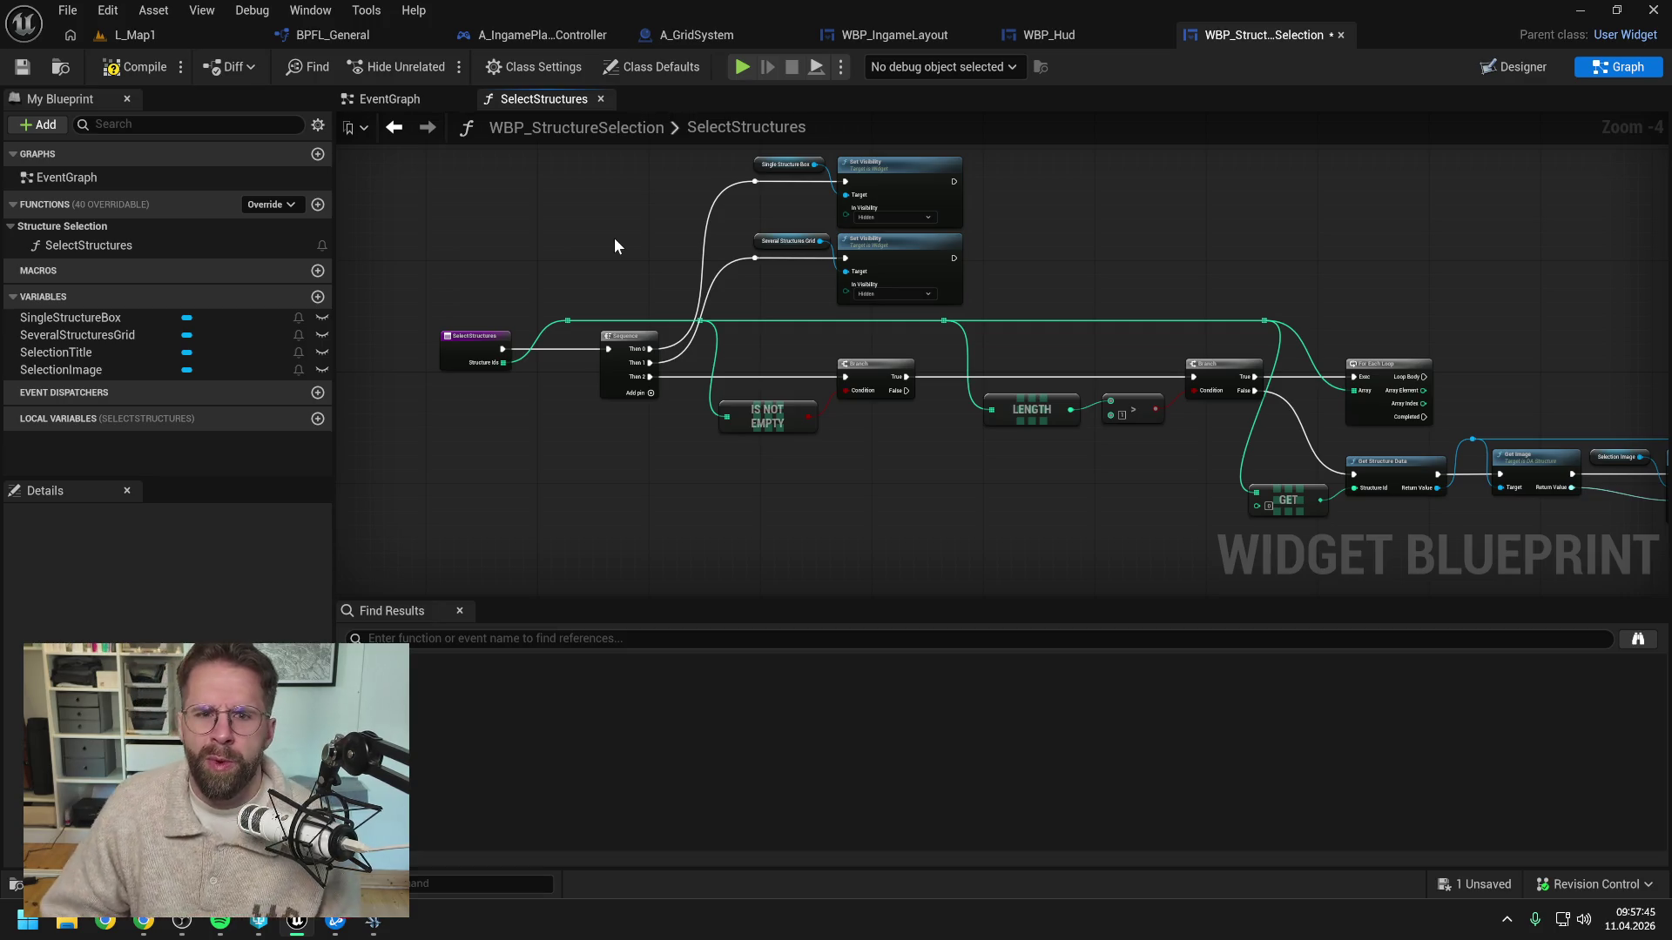
click(1048, 33)
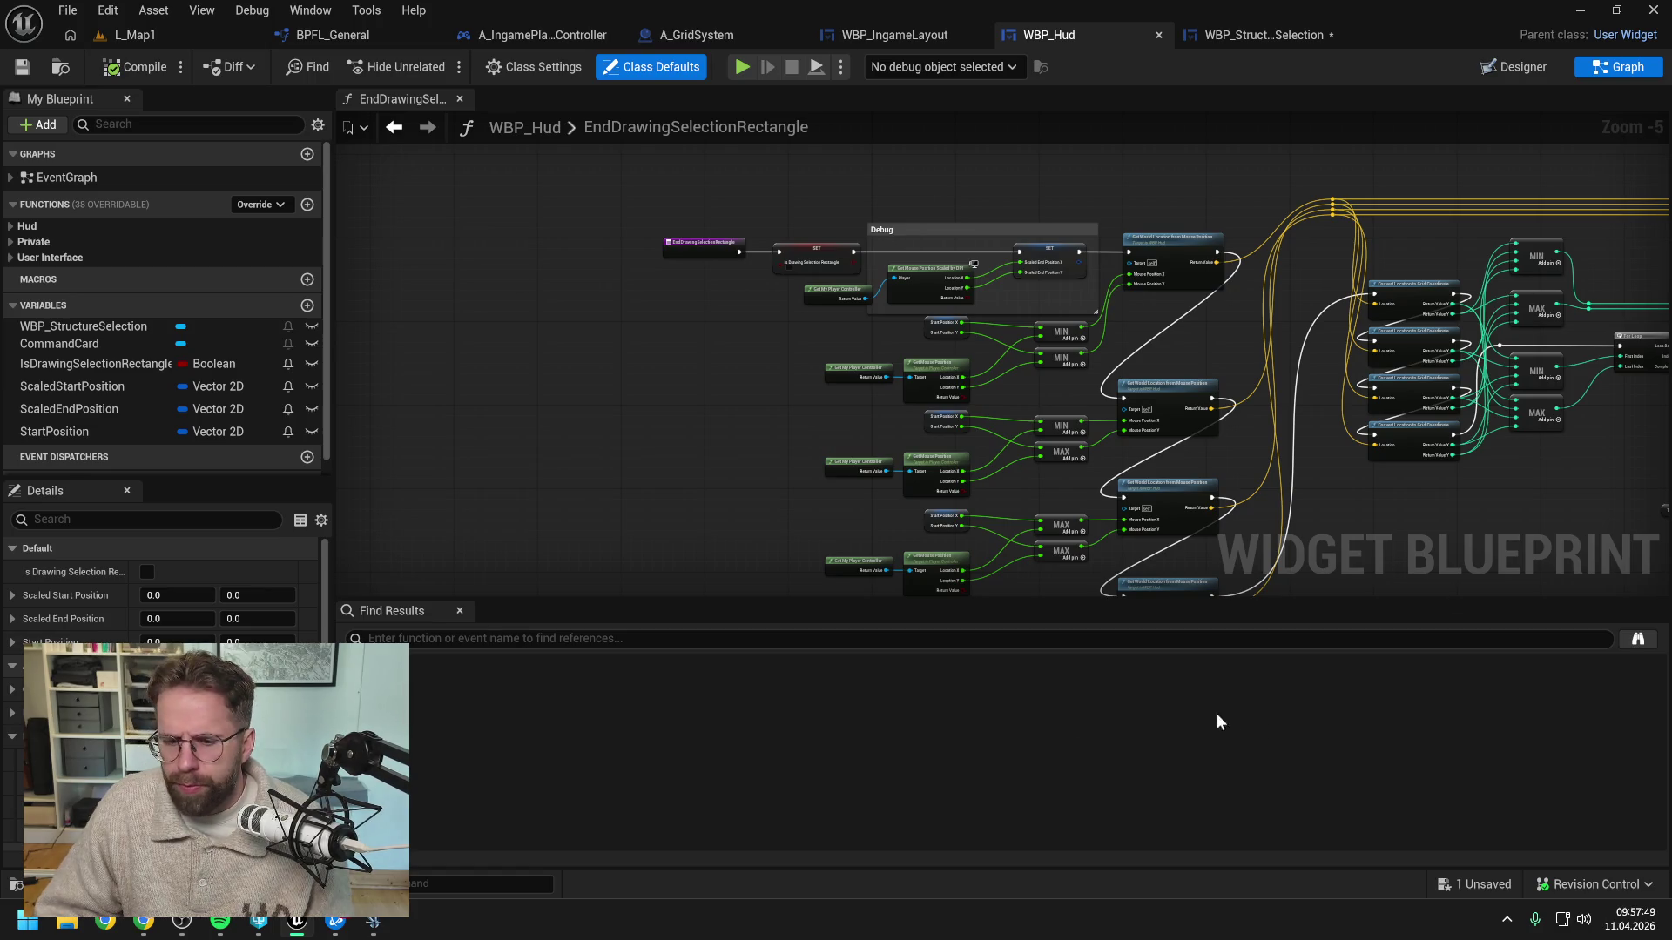
Shift the EndDrawingSelectionRectangle entry node left to free space before the first SET node
click(144, 920)
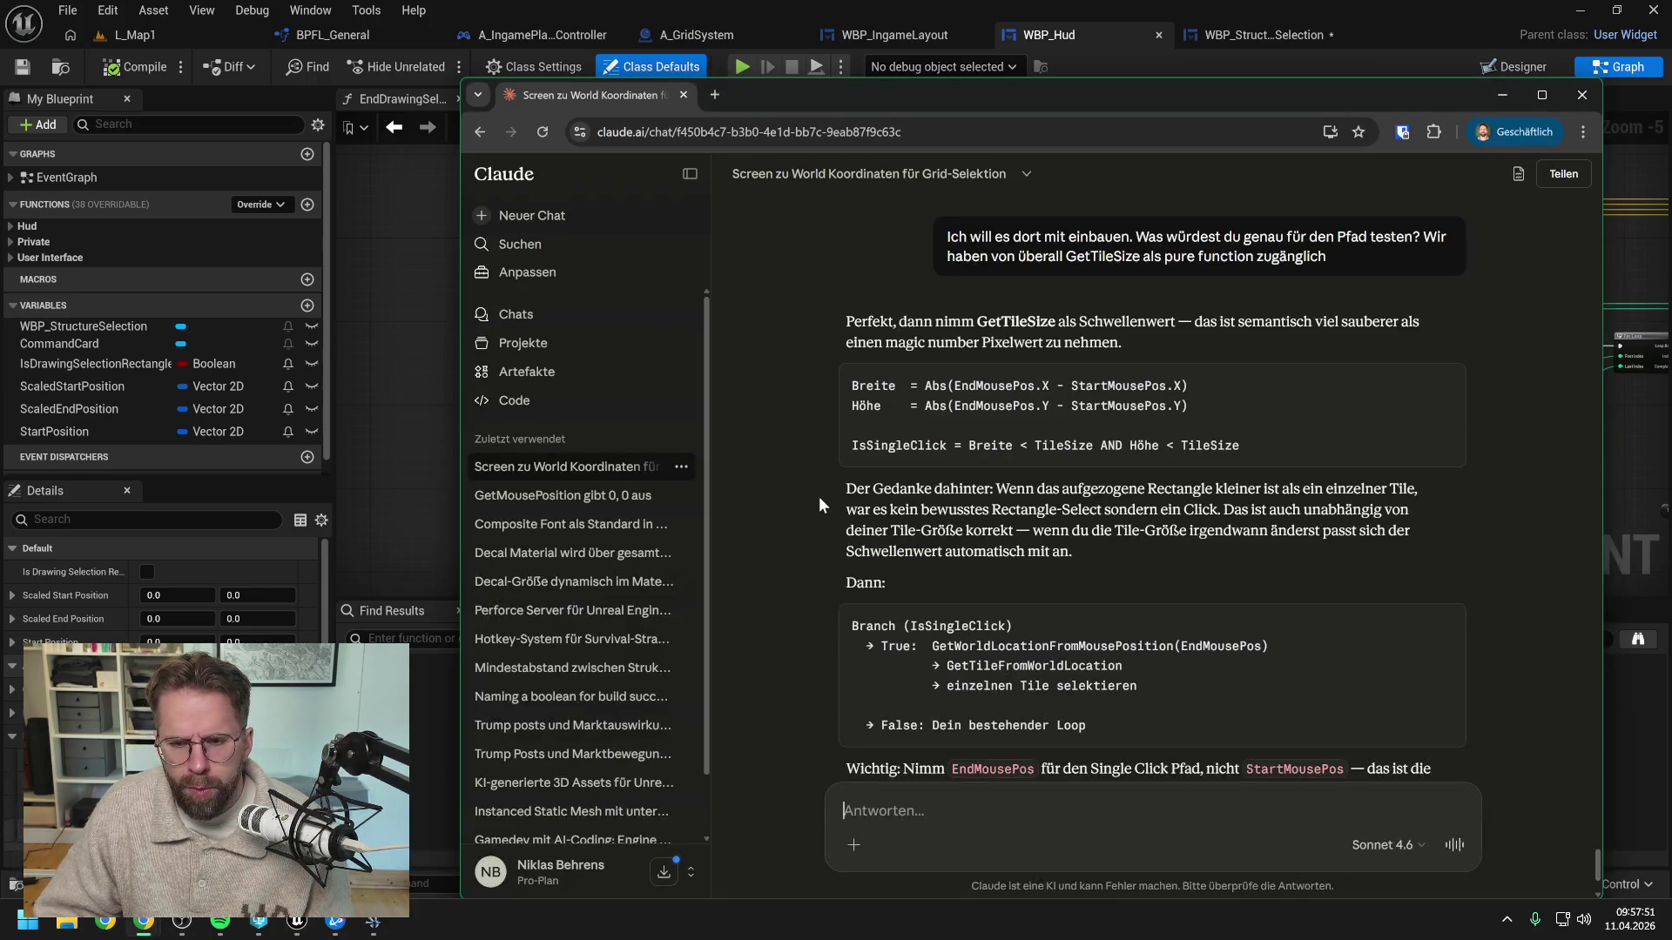
key(alt+Tab)
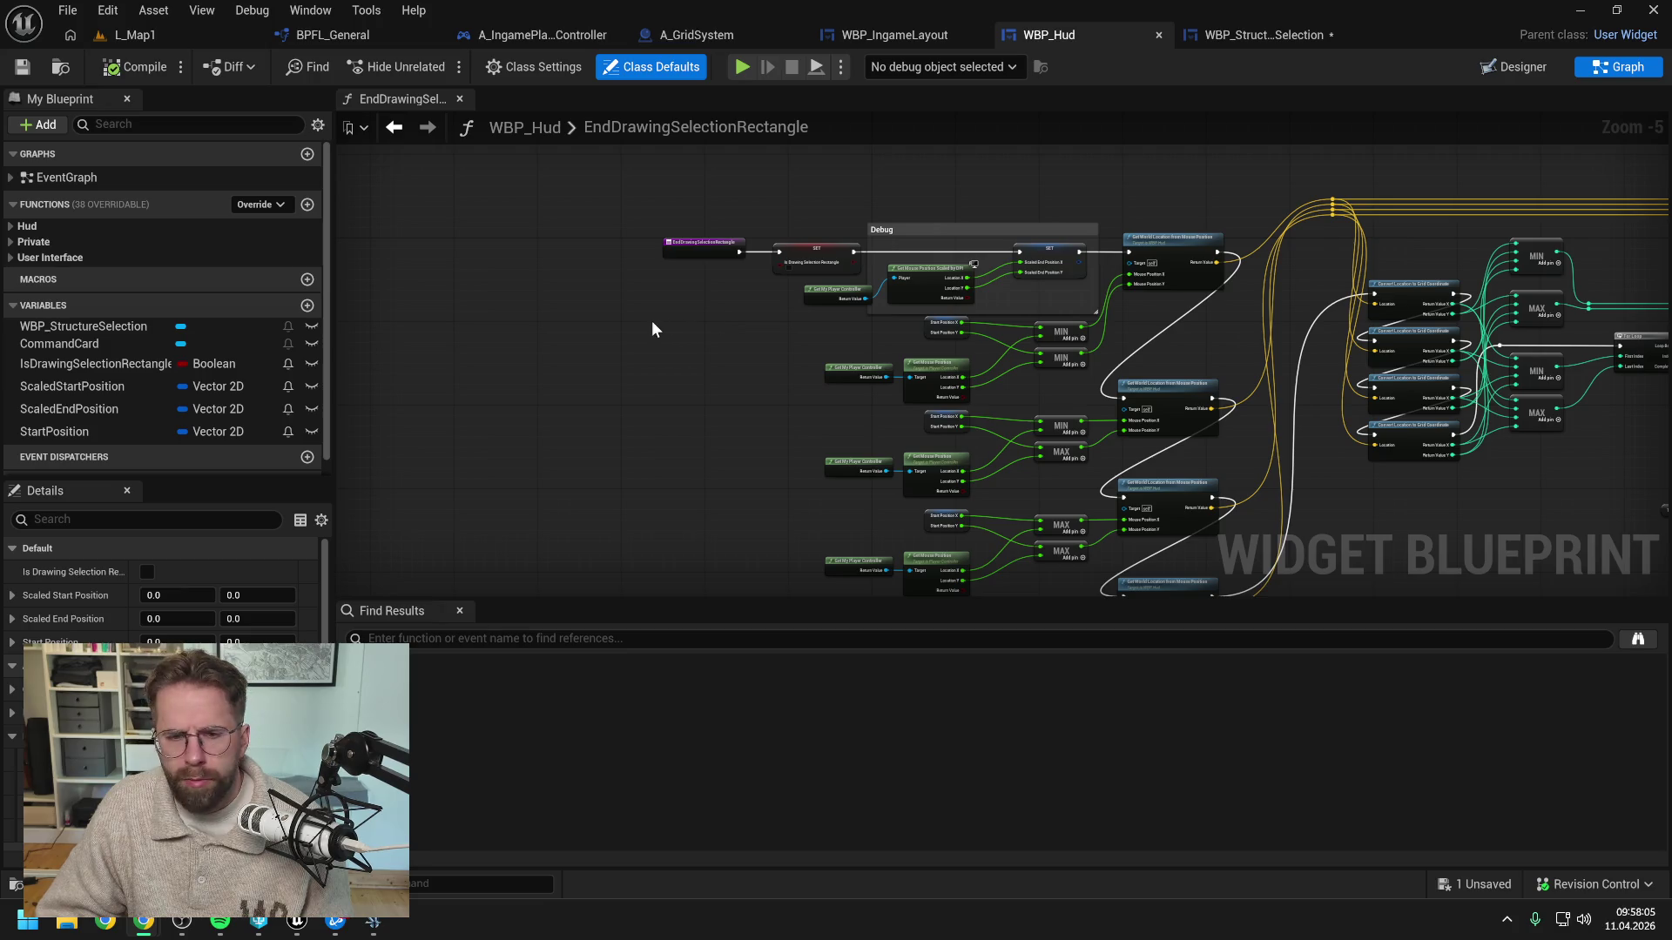
scroll(730, 315, up, 2)
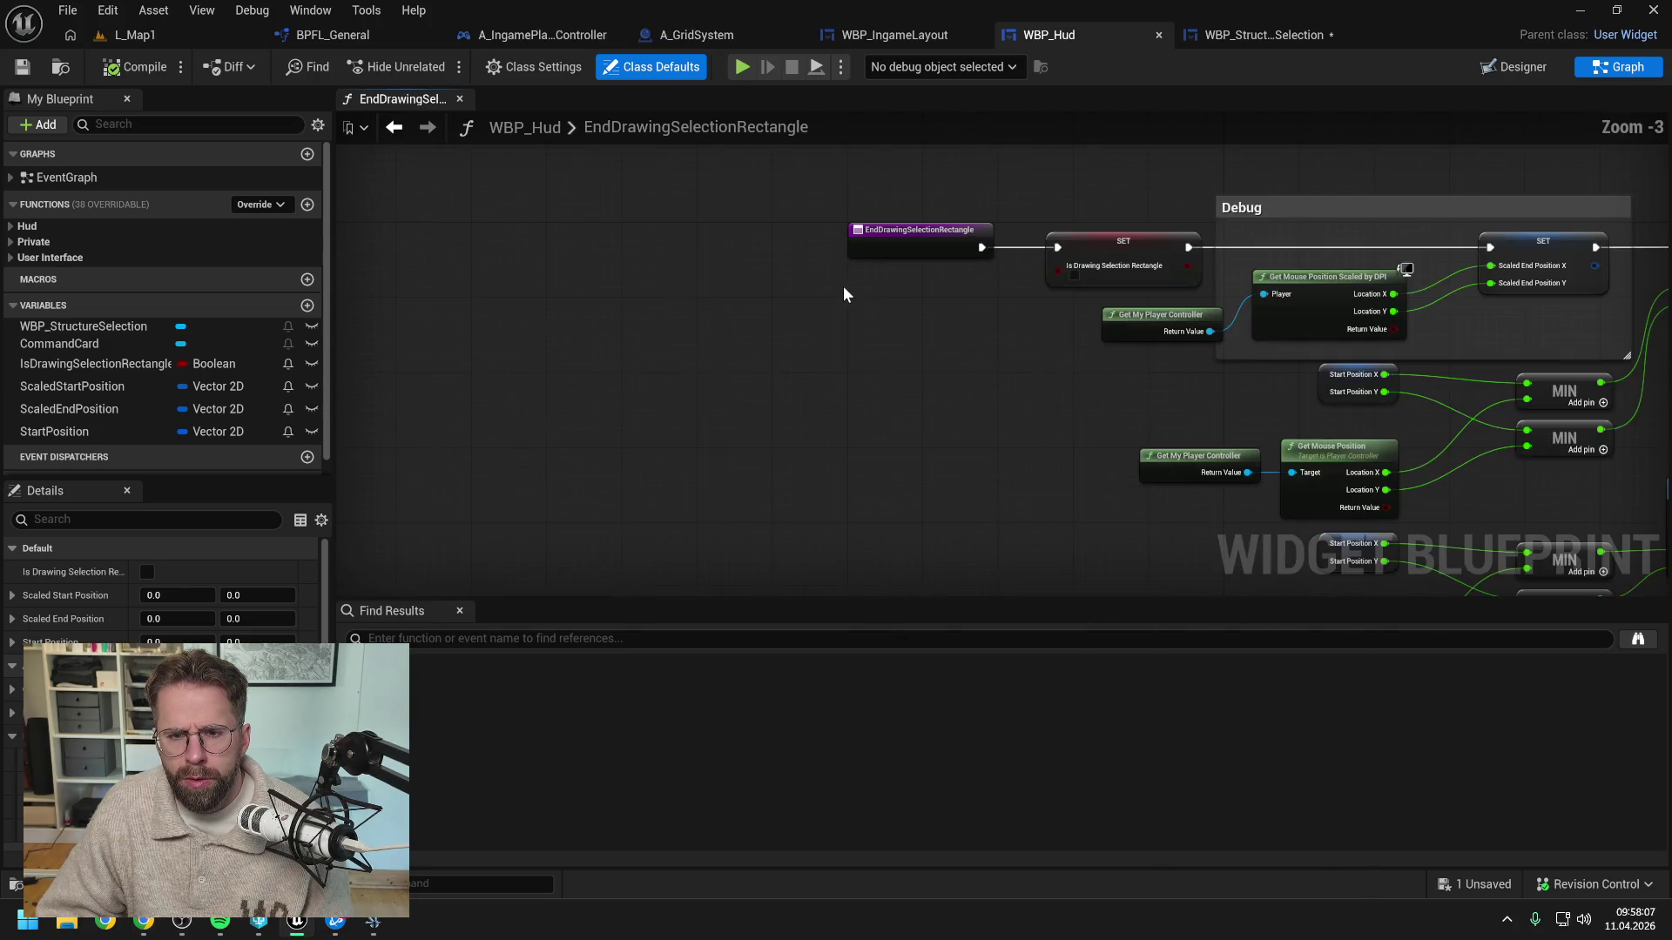
scroll(844, 294, down, 1)
drag(896, 253, 614, 255)
click(764, 331)
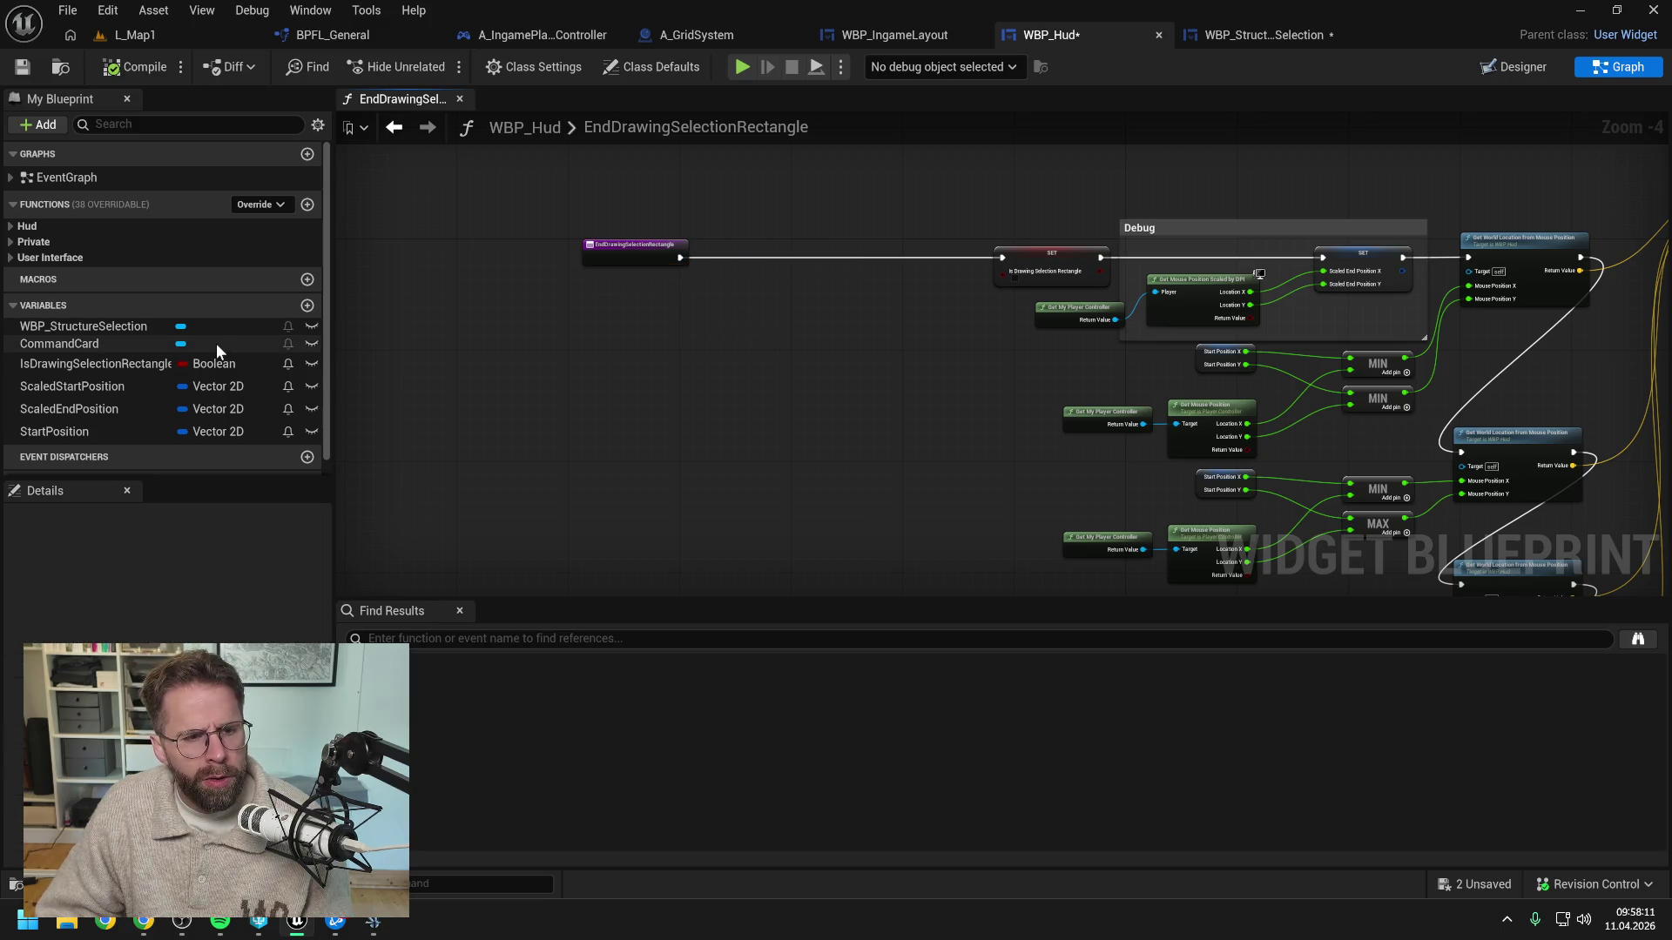
Create a GetIsSingleClick function, save both blueprints, and file it under the Private category
click(307, 204)
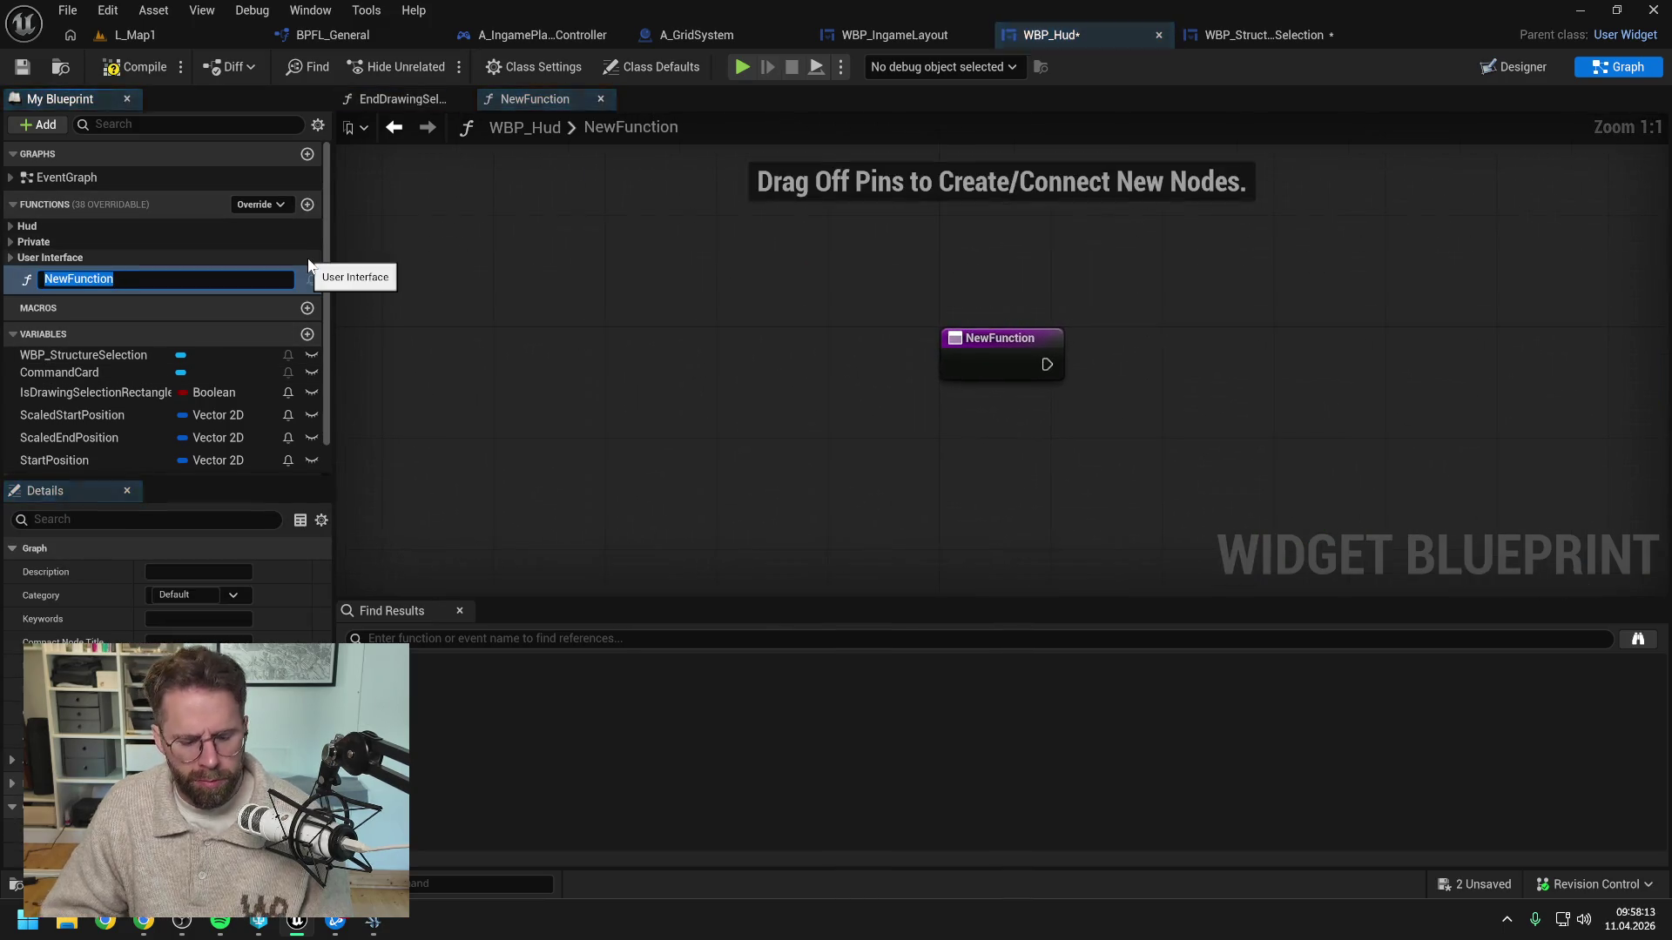
text(GetISSingleClick)
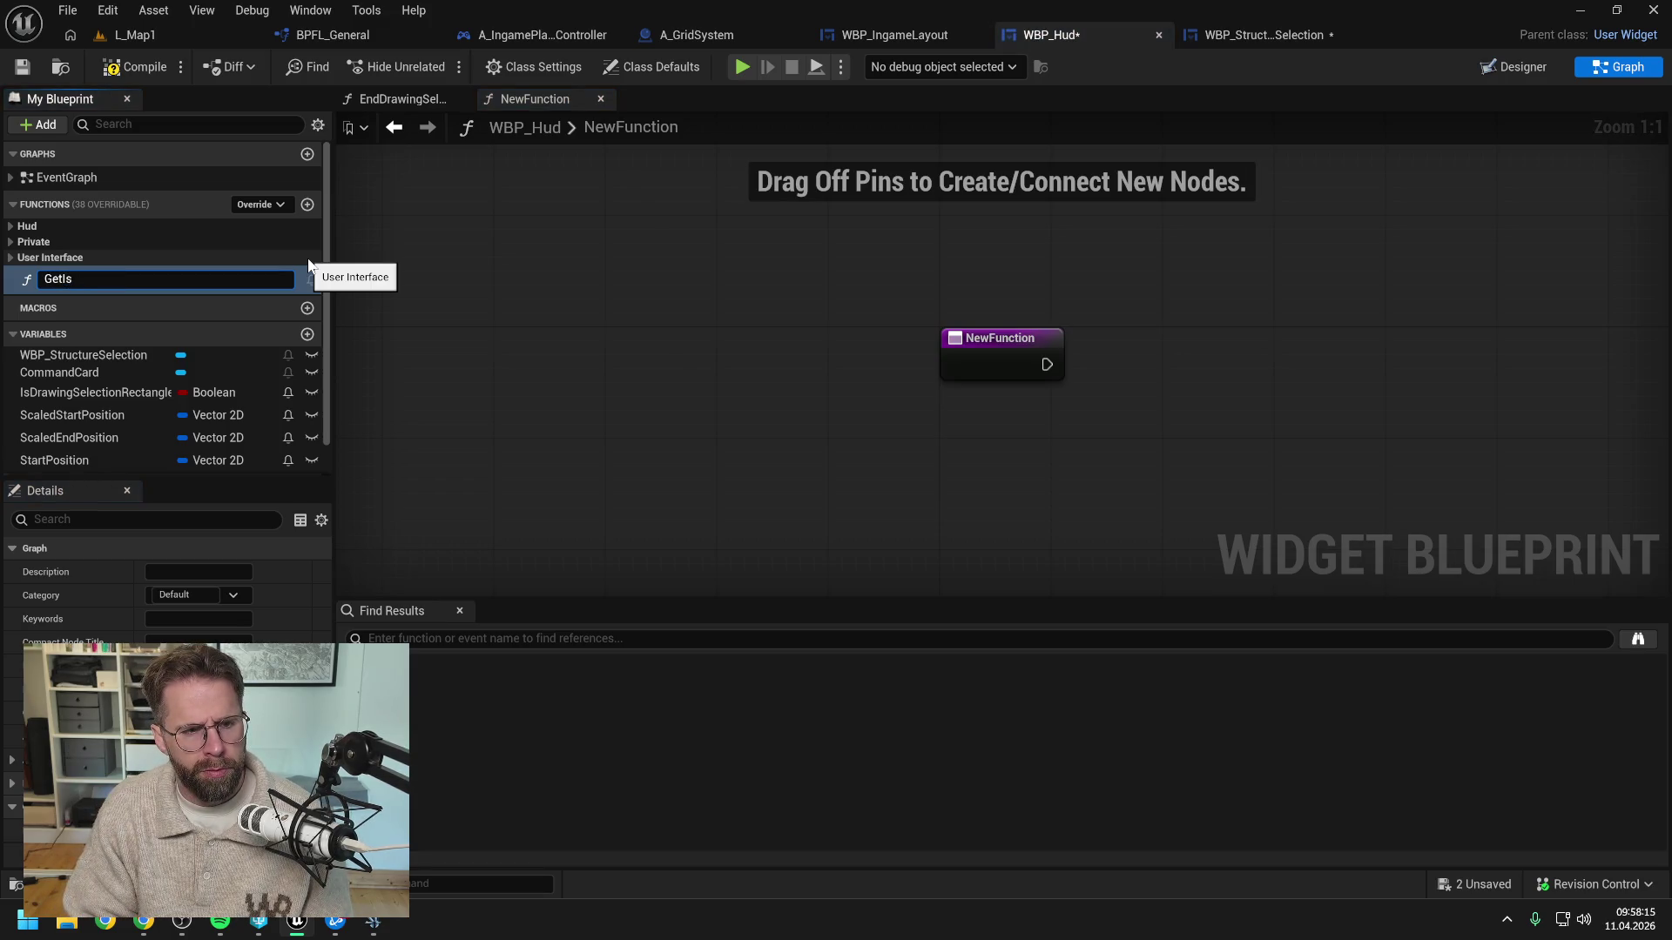
key(Return)
key(ctrl+shift+s)
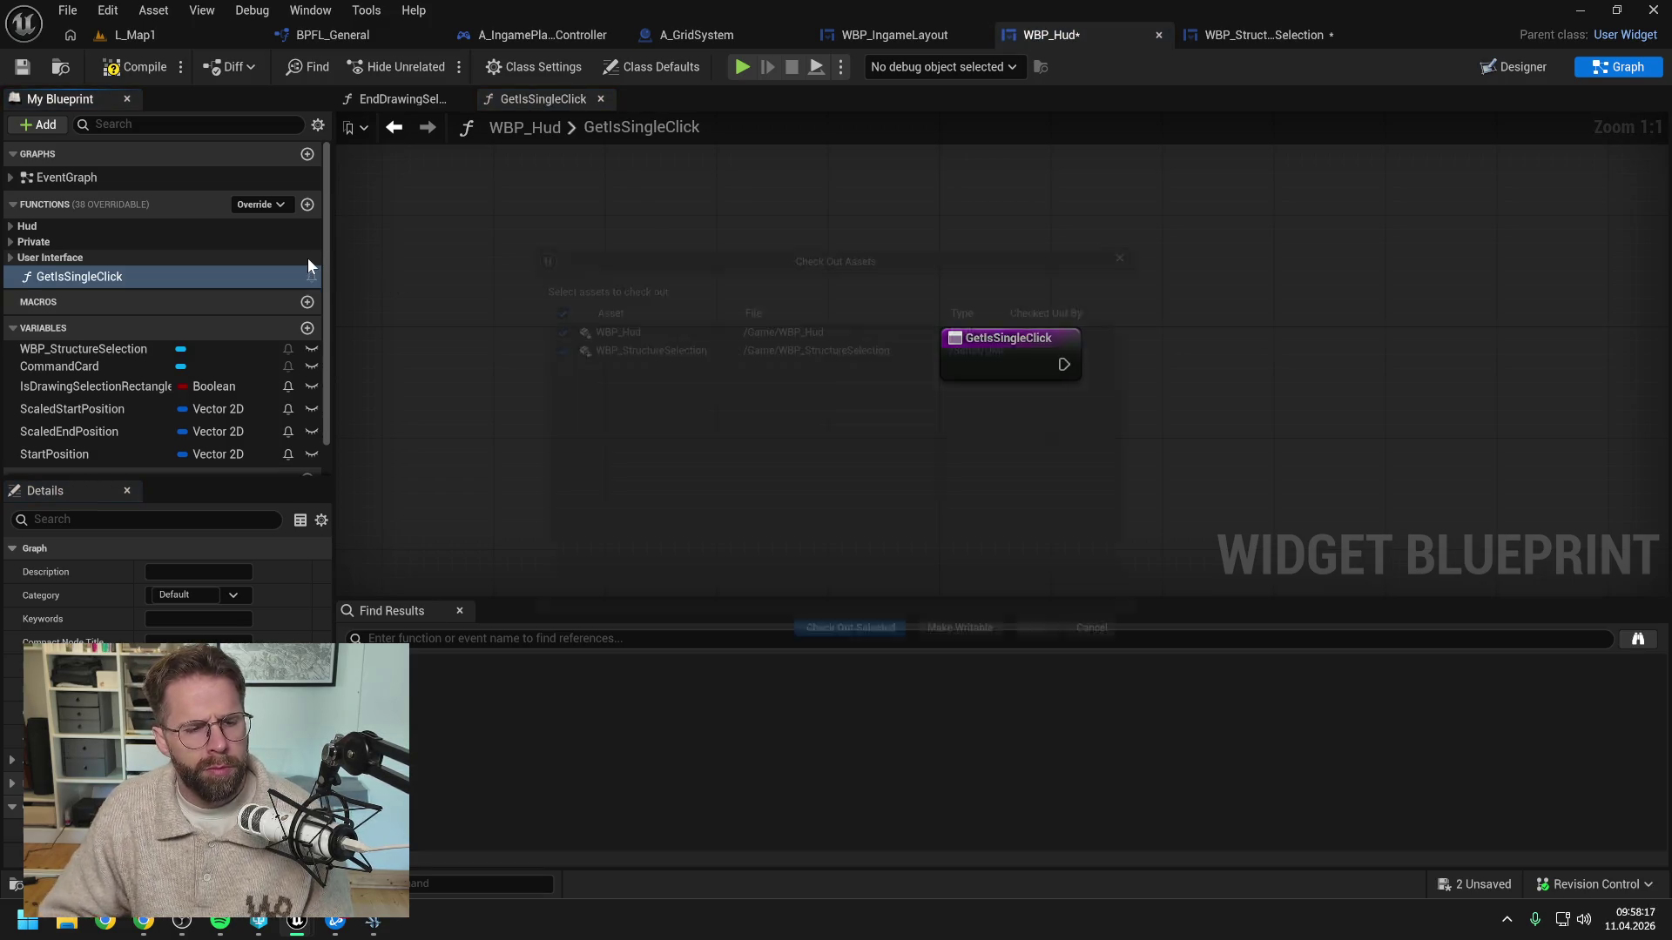
click(810, 655)
drag(70, 279, 56, 244)
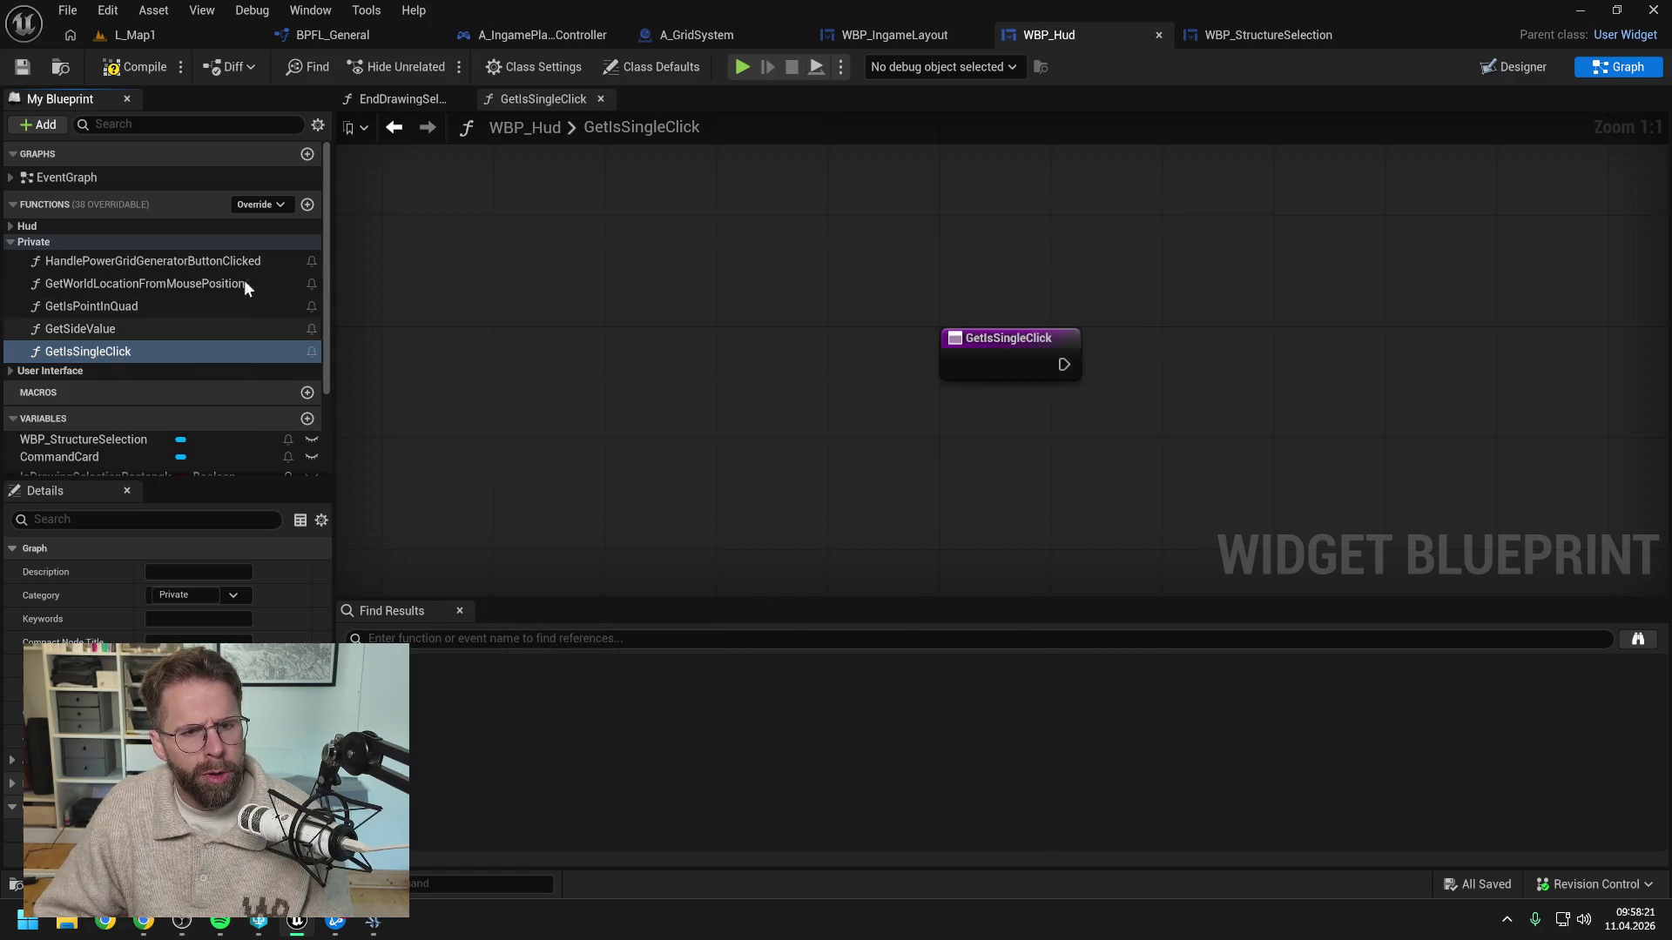
Place a GetIsSingleClick call beside the entry node, give it a Return Value output, and save
click(409, 98)
drag(155, 343, 731, 263)
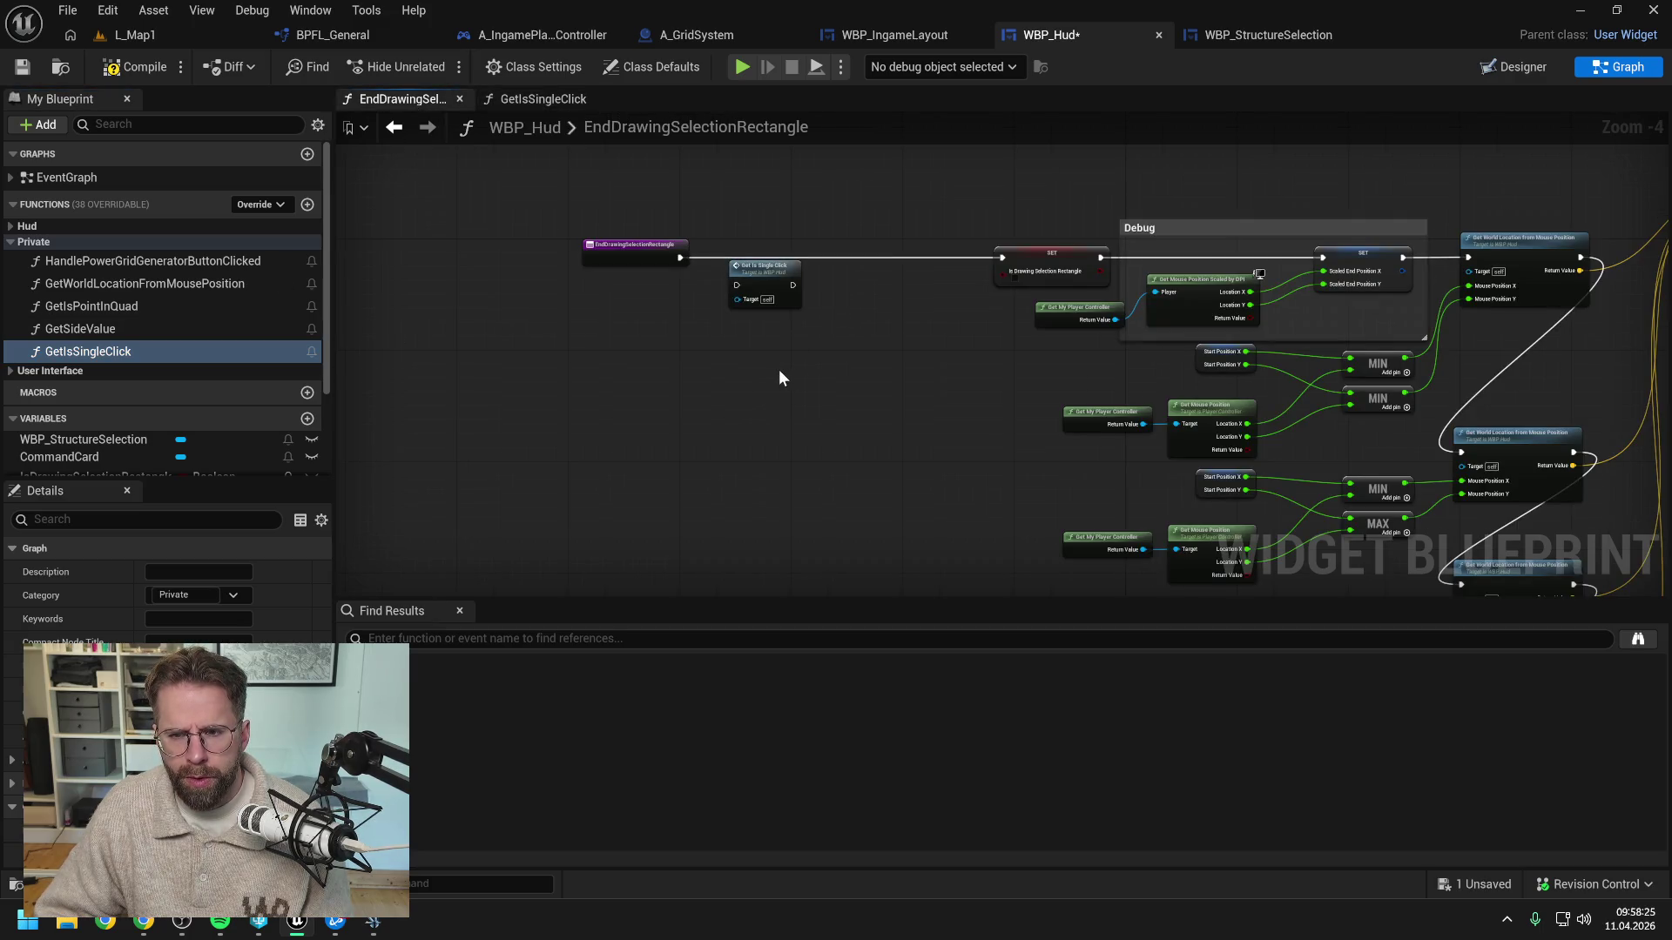
click(783, 287)
scroll(280, 618, down, 1)
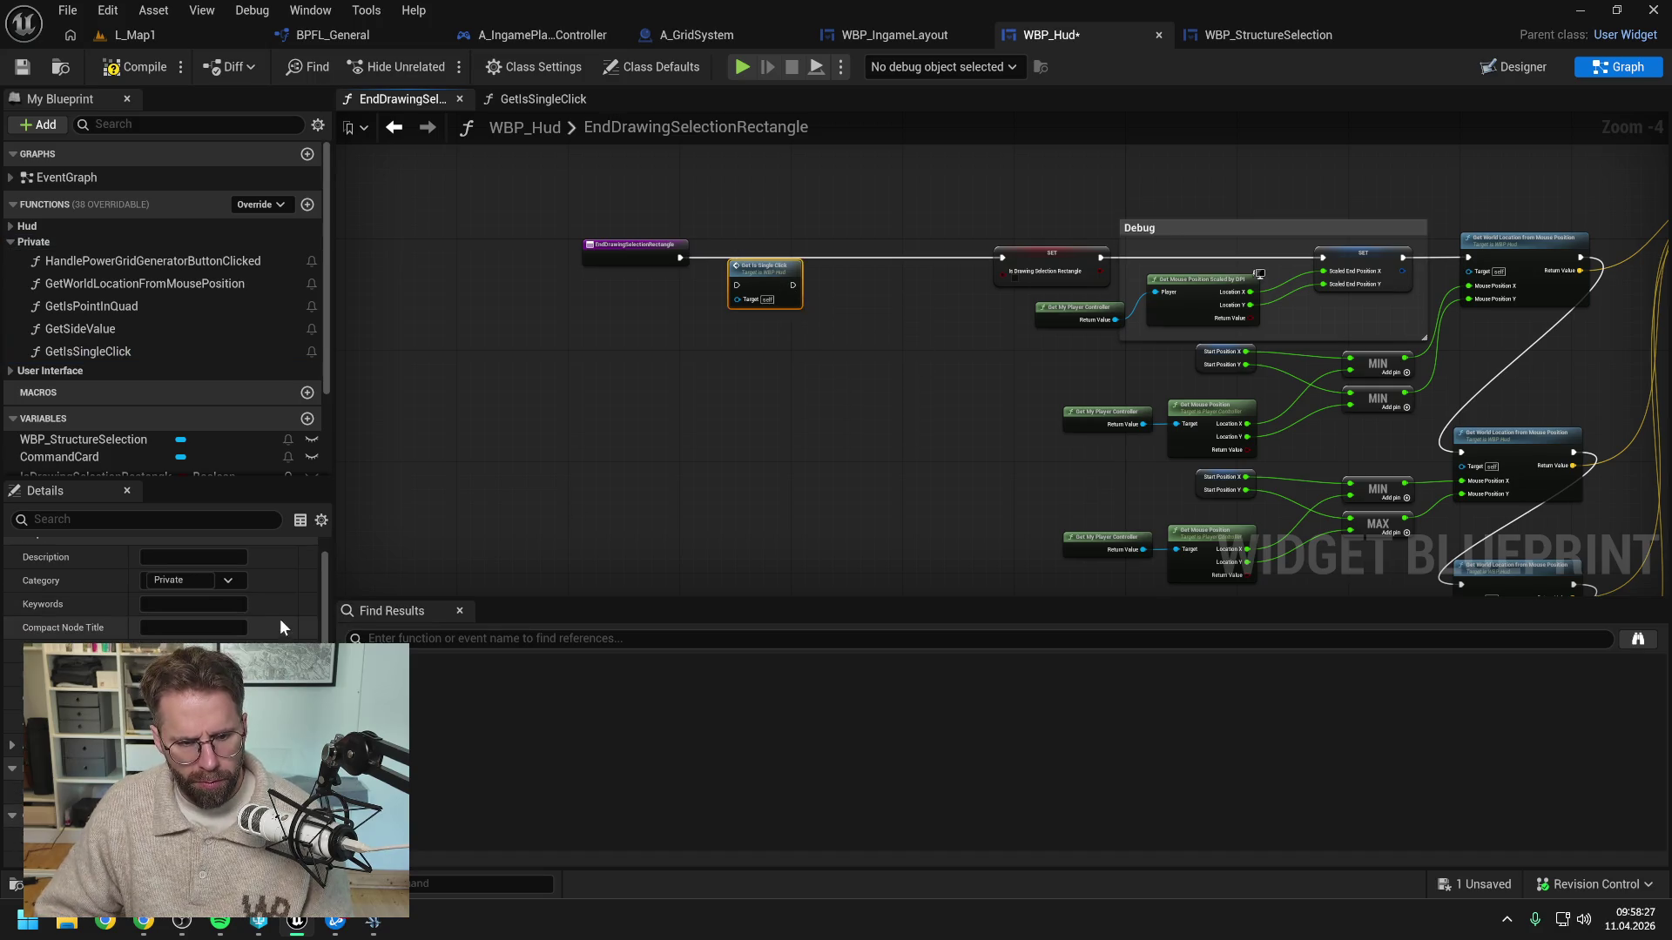
click(306, 816)
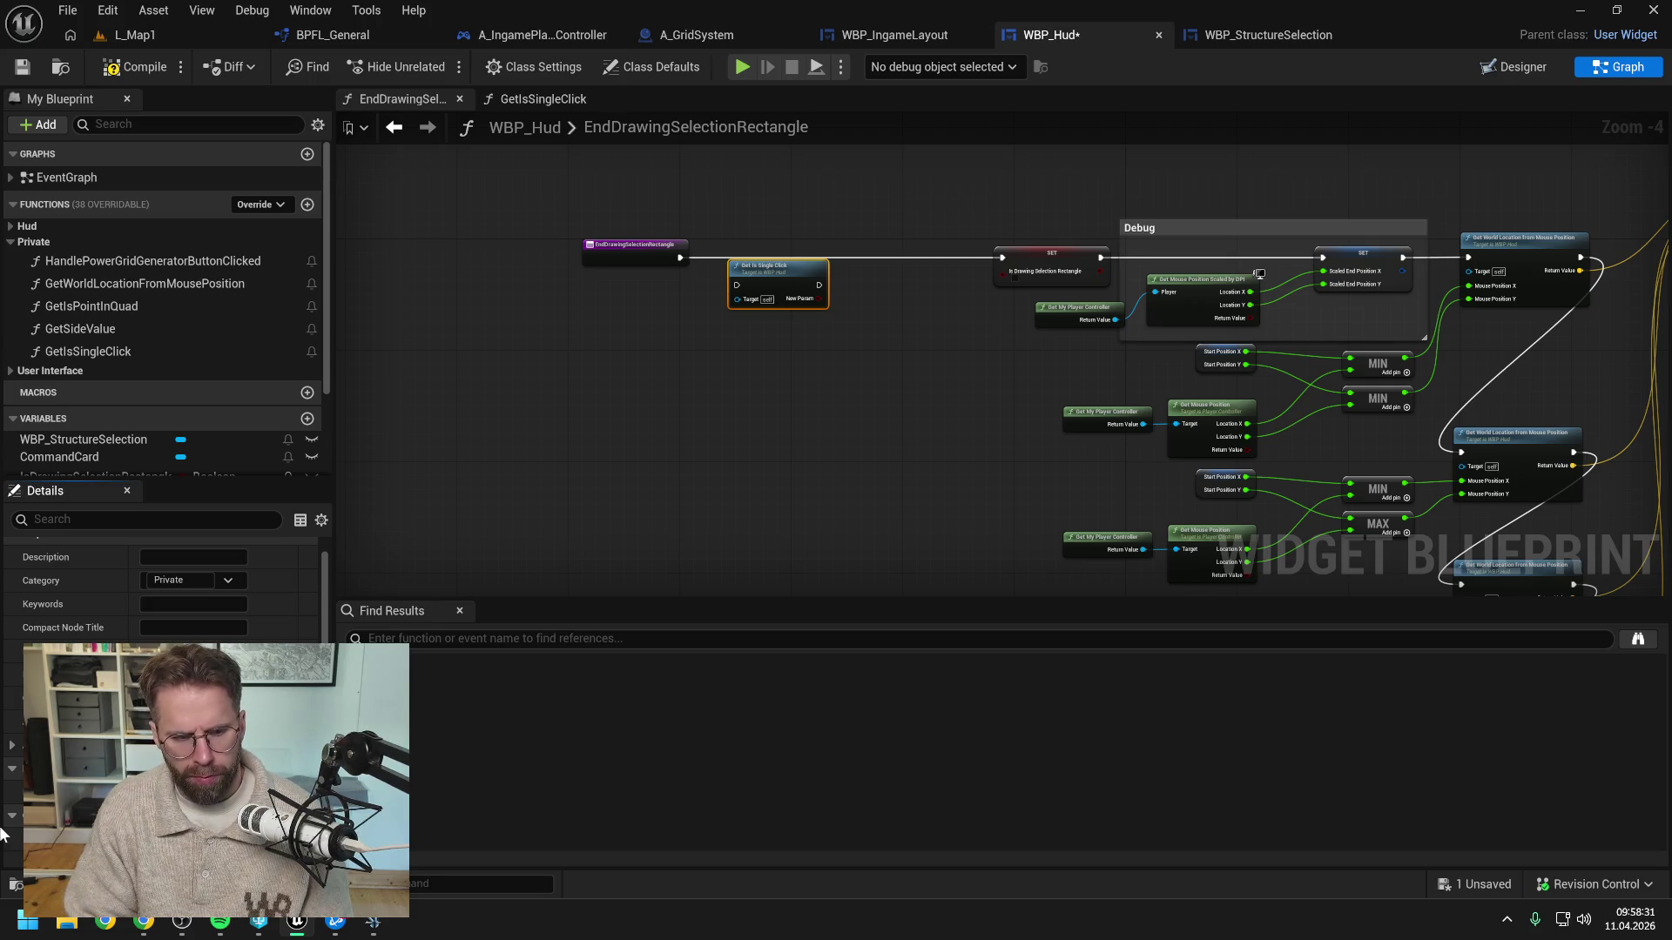
text(Return Value)
key(Return)
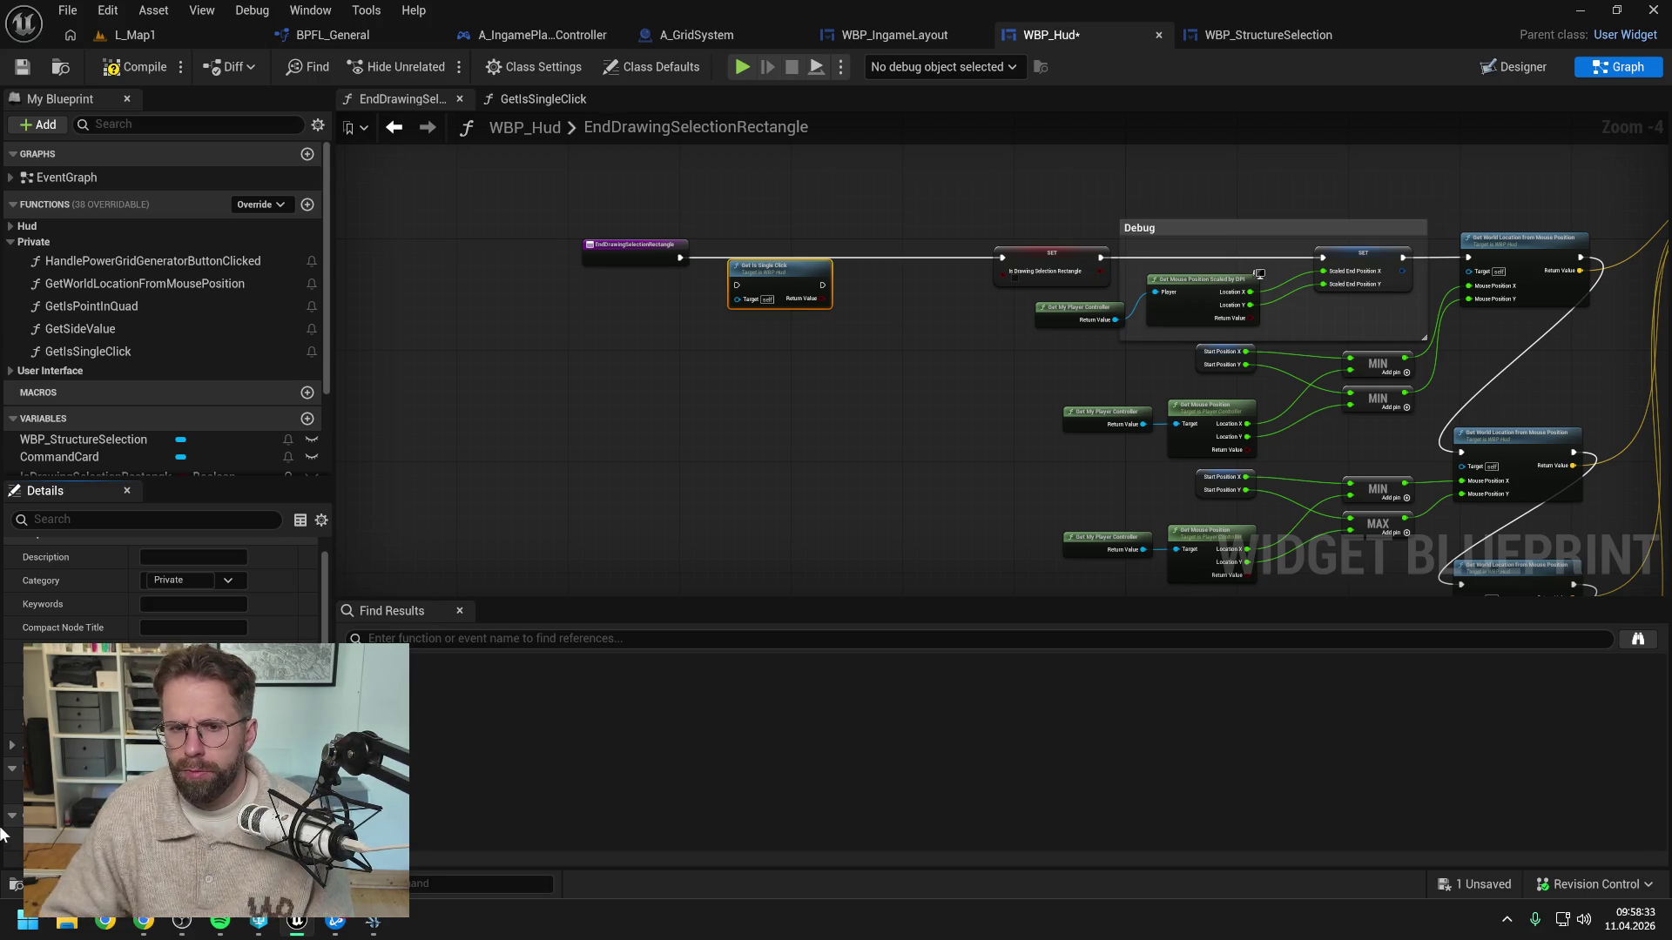
key(ctrl+s)
Detach Get Is Single Click from the execution chain and move it with the entry node left
scroll(597, 361, up, 2)
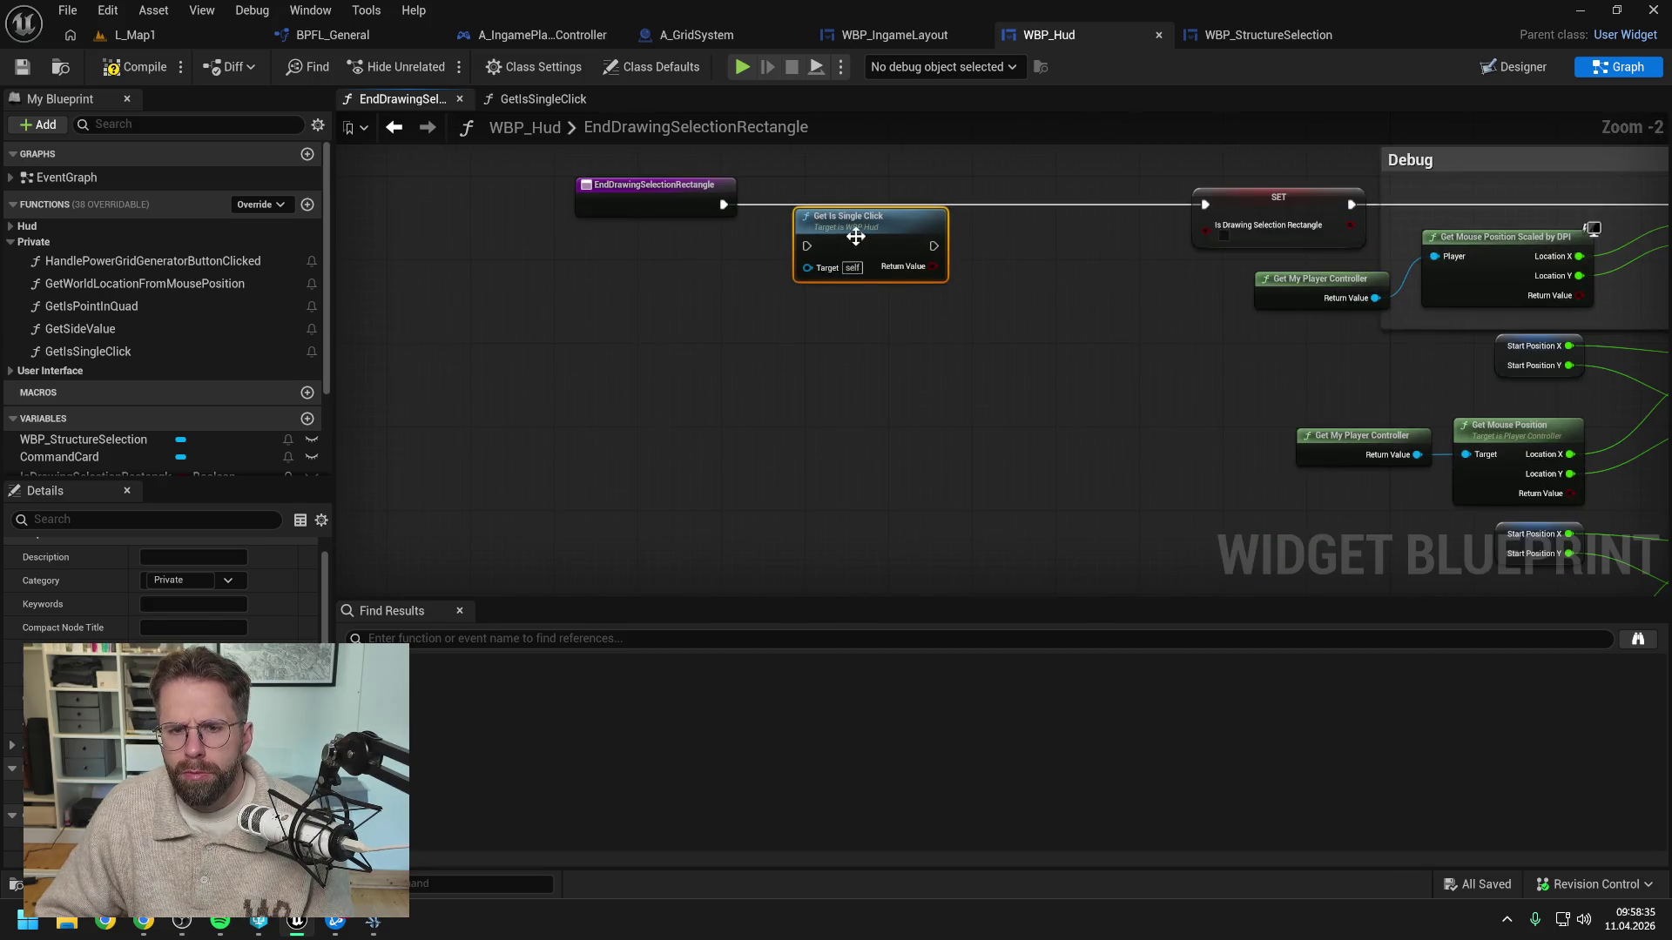
drag(933, 204, 806, 202)
scroll(771, 285, down, 3)
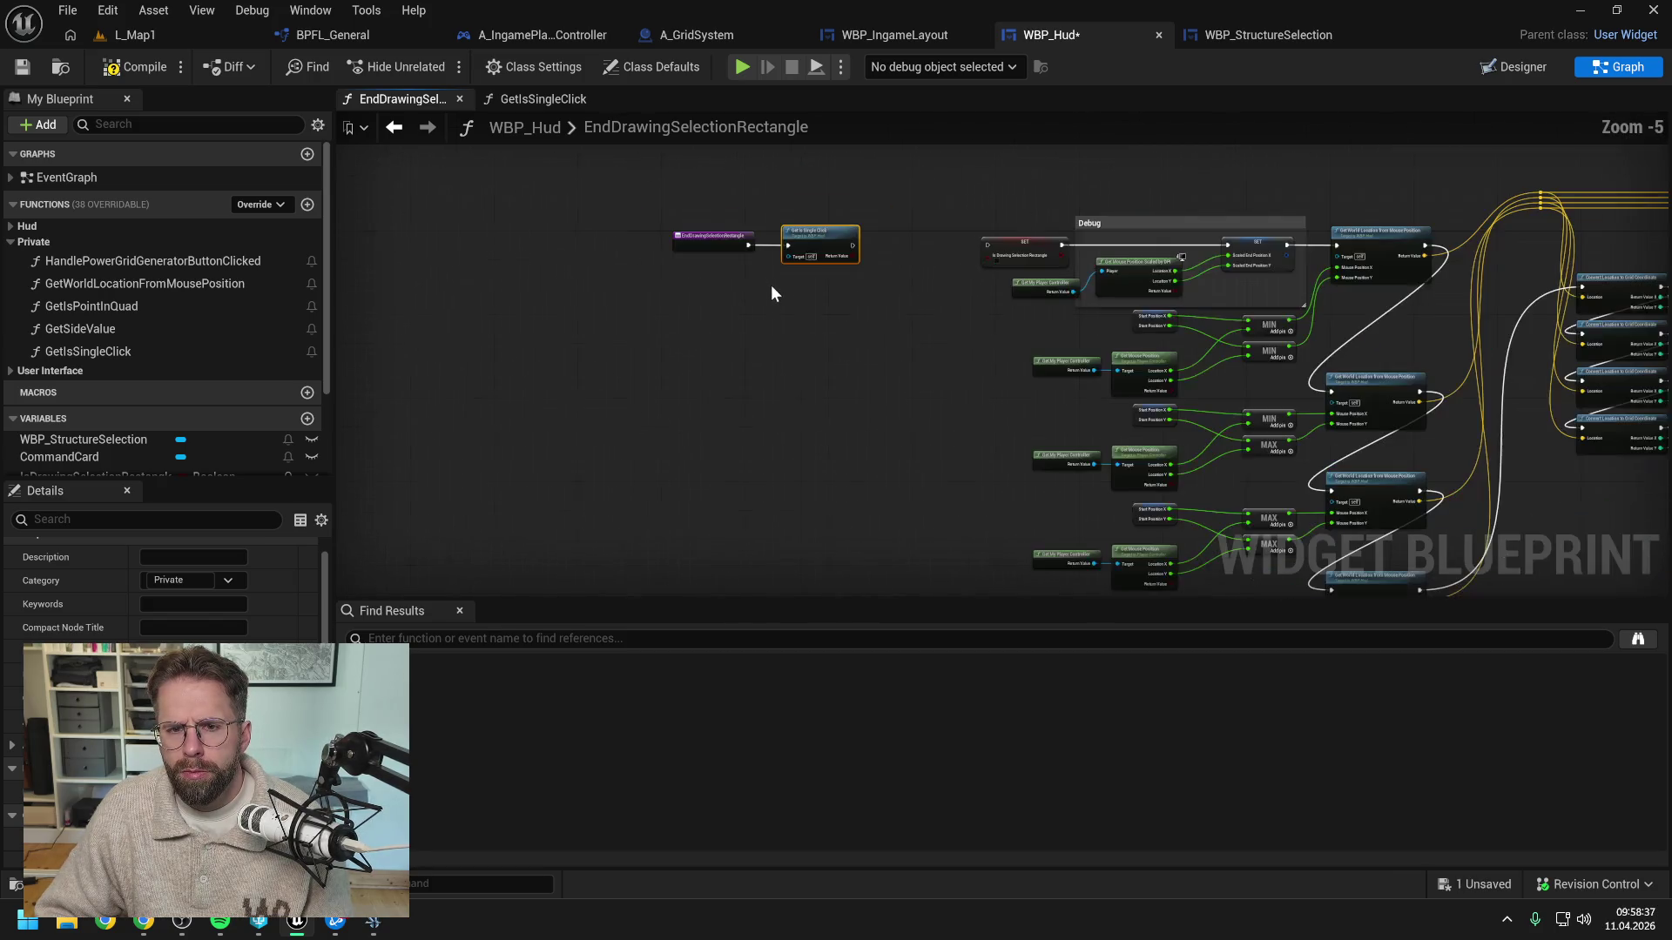
scroll(918, 299, down, 2)
scroll(970, 276, up, 2)
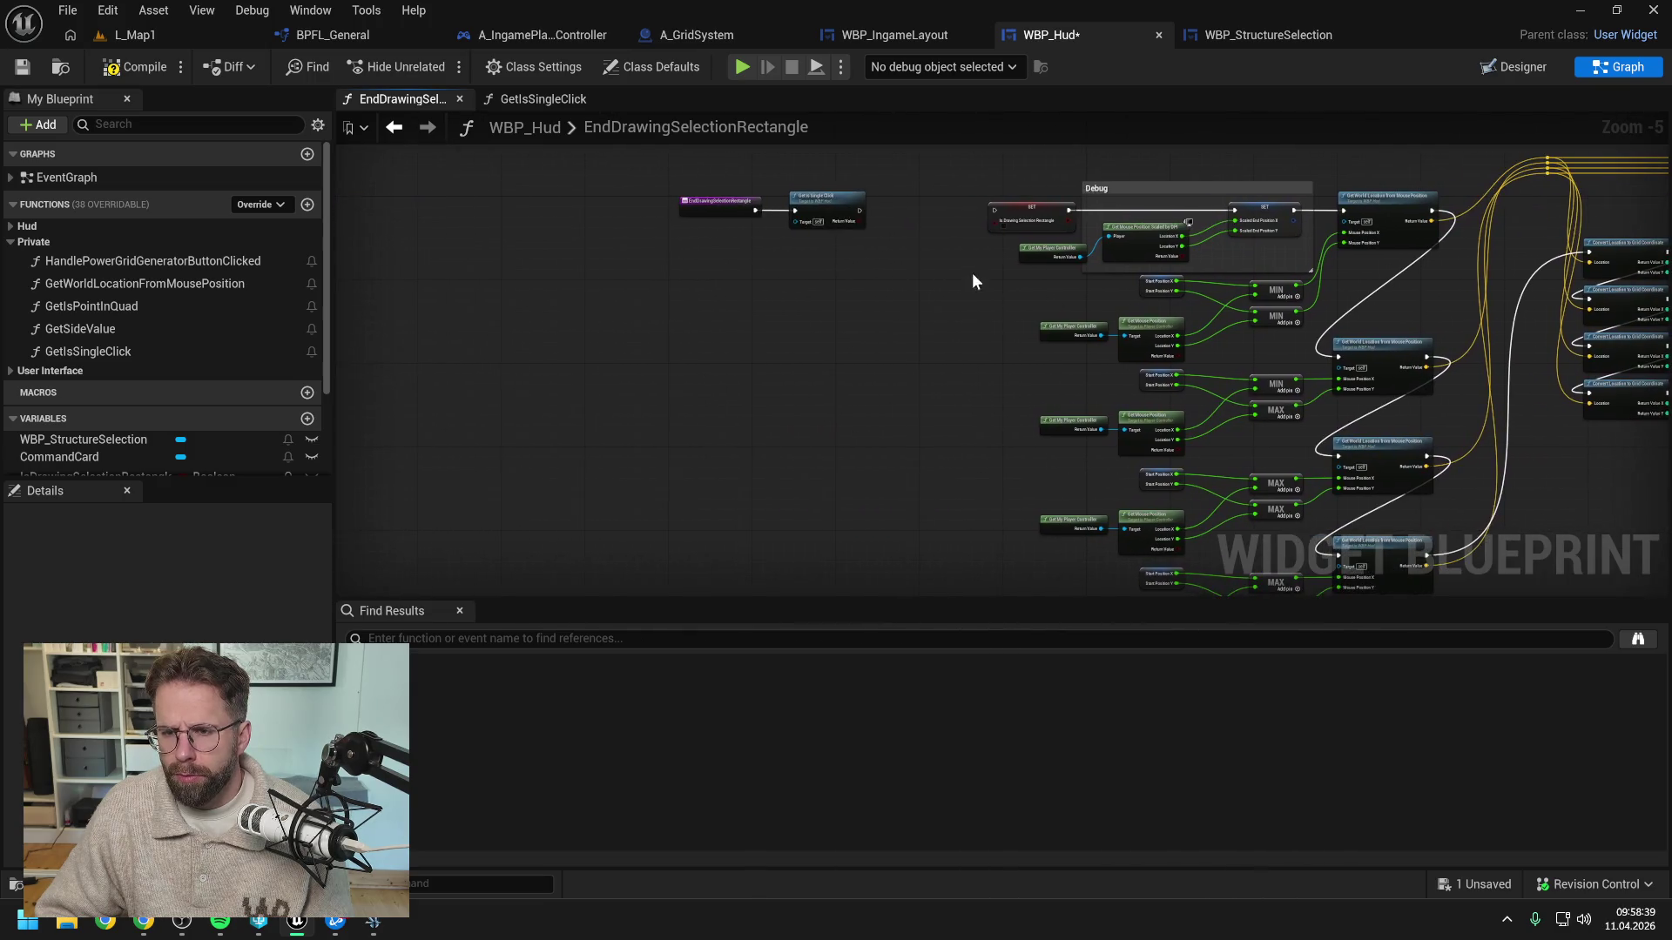
drag(944, 252, 845, 217)
drag(990, 232, 797, 233)
click(797, 233)
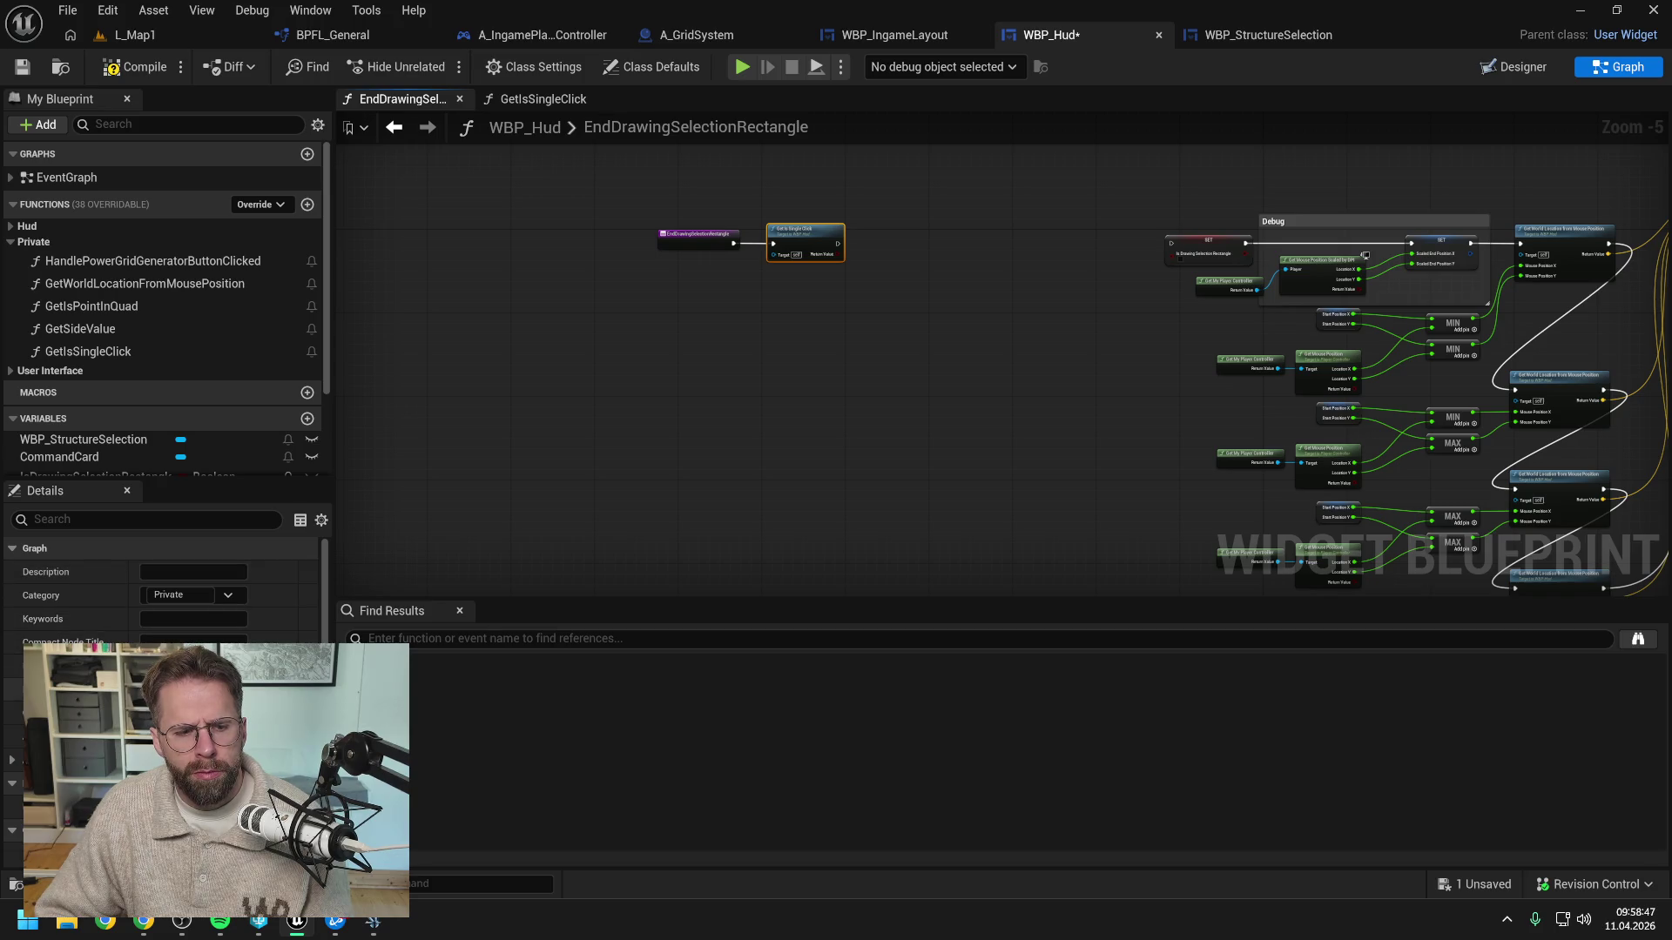
Add a Branch on Get Is Single Click's result after the entry node, its False path to SET
scroll(752, 291, up, 2)
drag(824, 179, 673, 264)
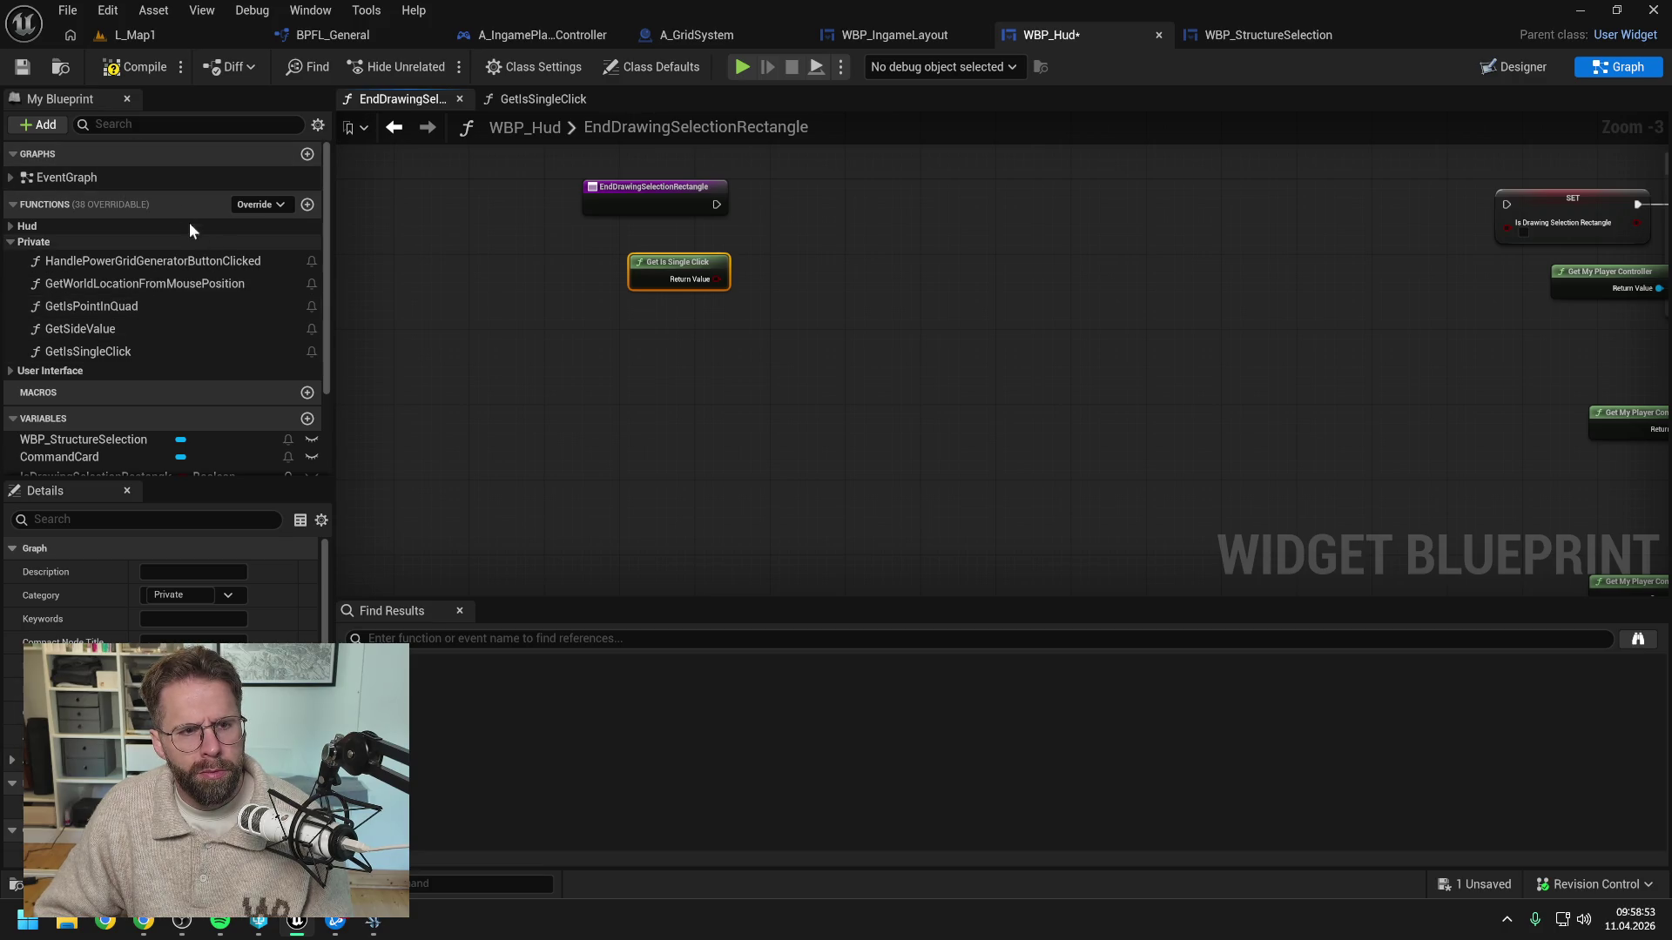
click(143, 68)
mouse_move(716, 278)
mouse_down()
mouse_move(787, 220)
mouse_move(805, 172)
mouse_up()
text(branch)
key(Return)
drag(717, 204, 812, 193)
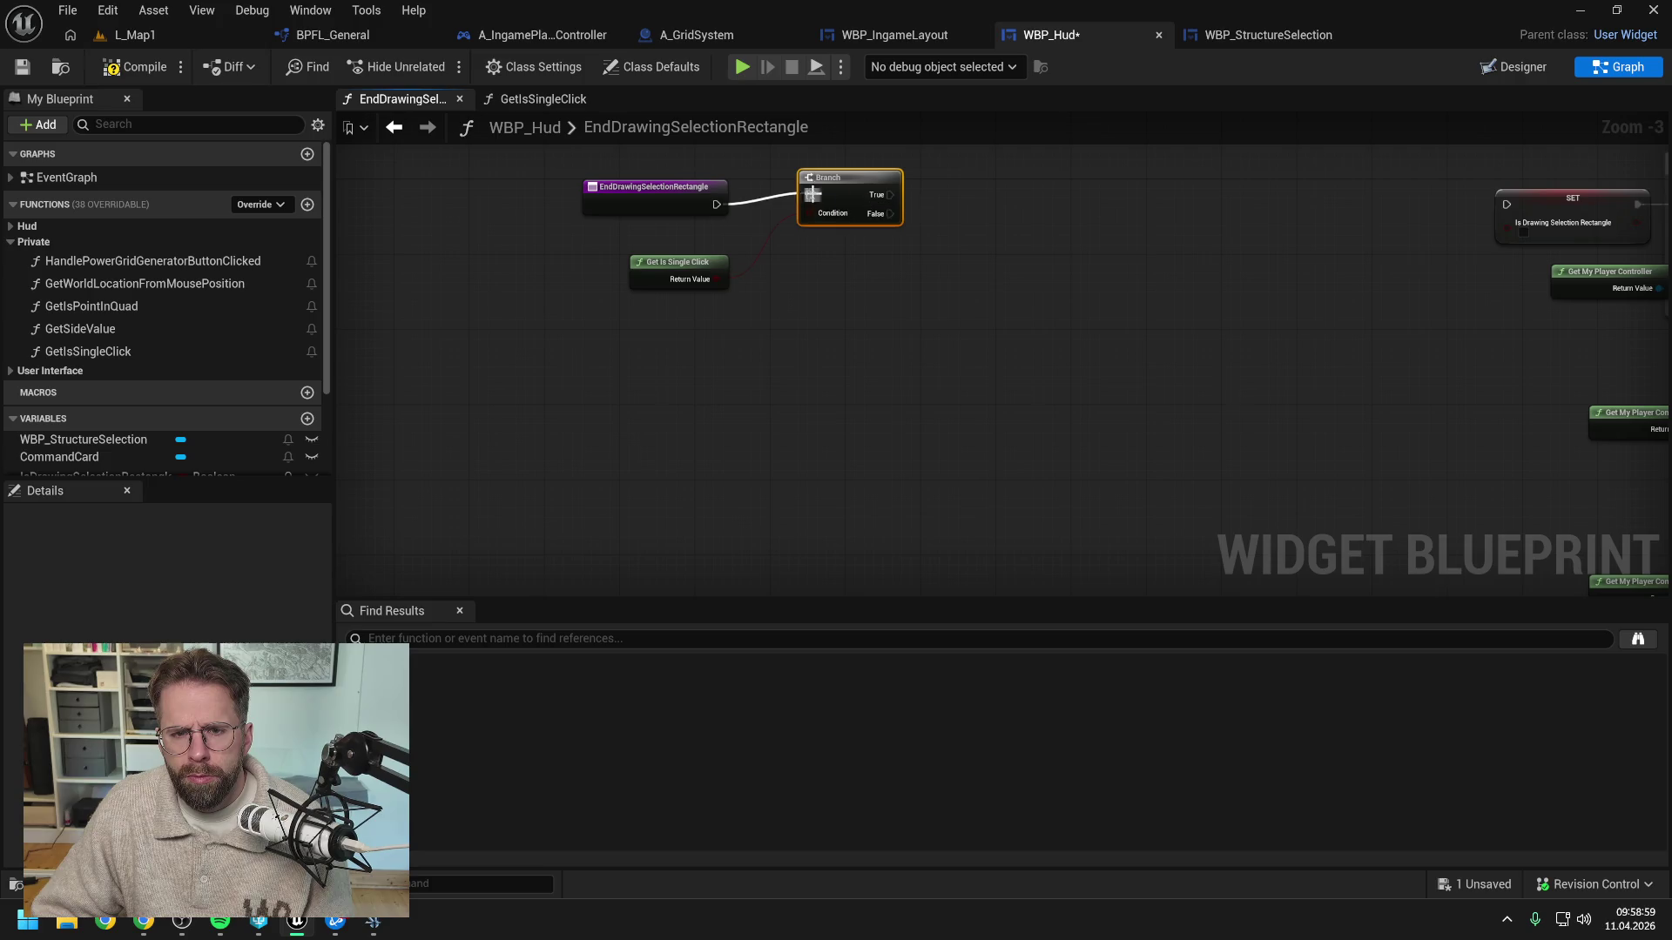
mouse_move(820, 265)
mouse_down()
mouse_move(1440, 258)
mouse_move(1432, 246)
mouse_up()
Move the entry, Branch and Get Is Single Click nodes up and right together and compile WBP_Hud
mouse_move(548, 243)
mouse_down()
mouse_move(865, 404)
mouse_move(1045, 190)
mouse_move(1093, 161)
mouse_up()
click(855, 275)
scroll(869, 269, down, 6)
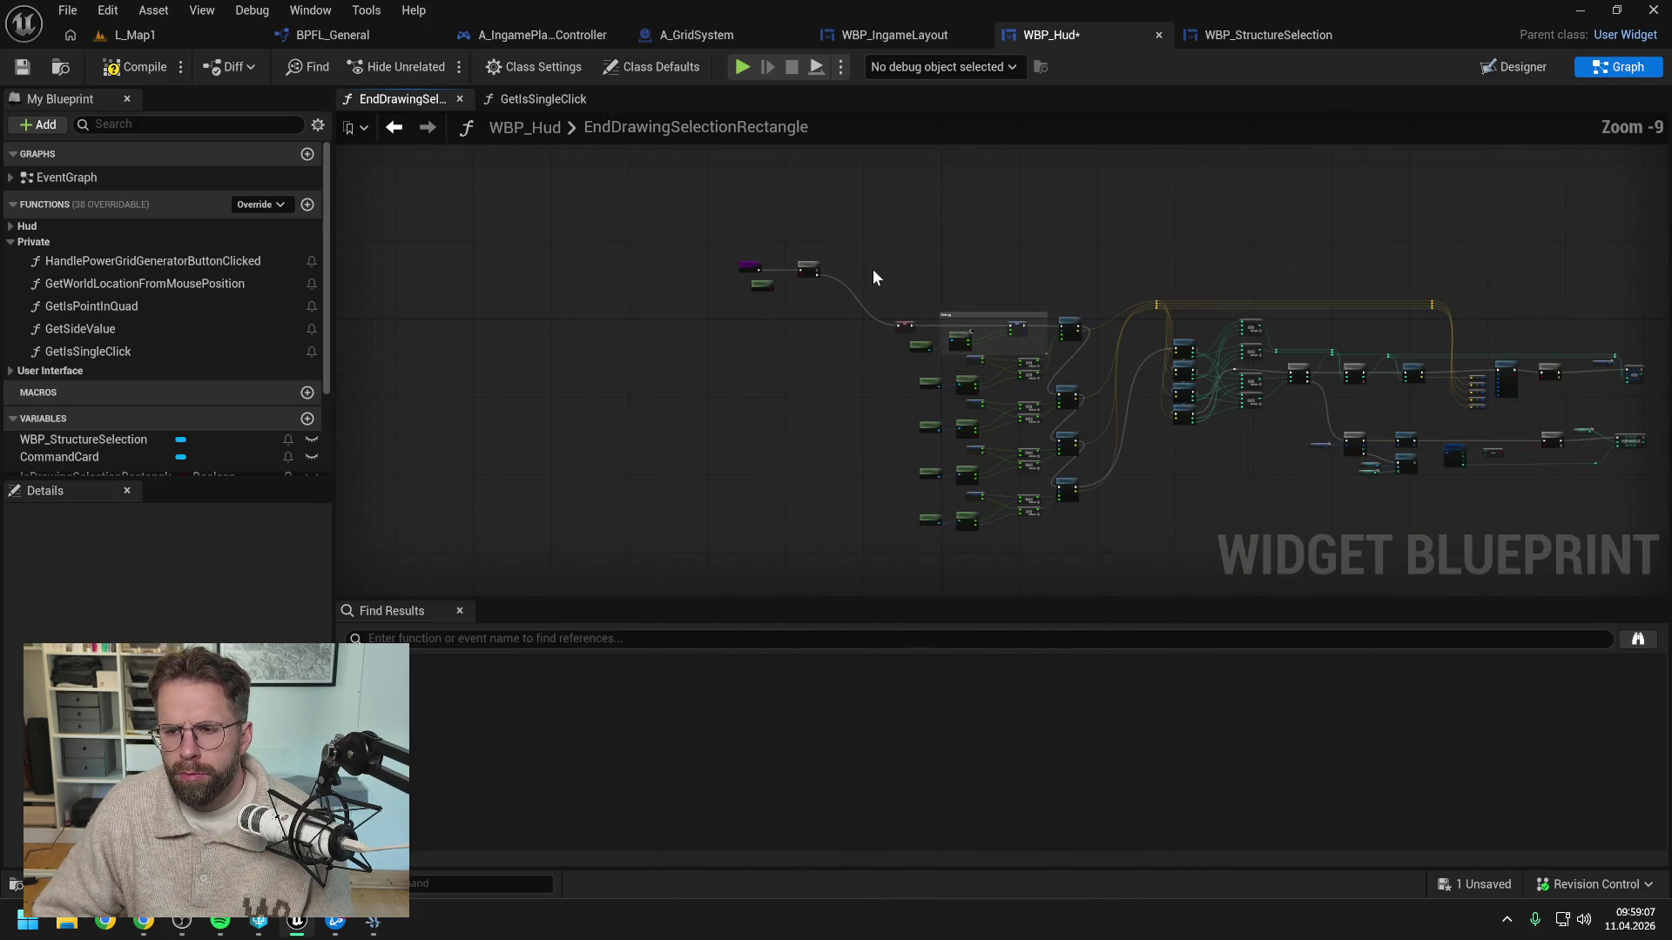
scroll(866, 273, up, 7)
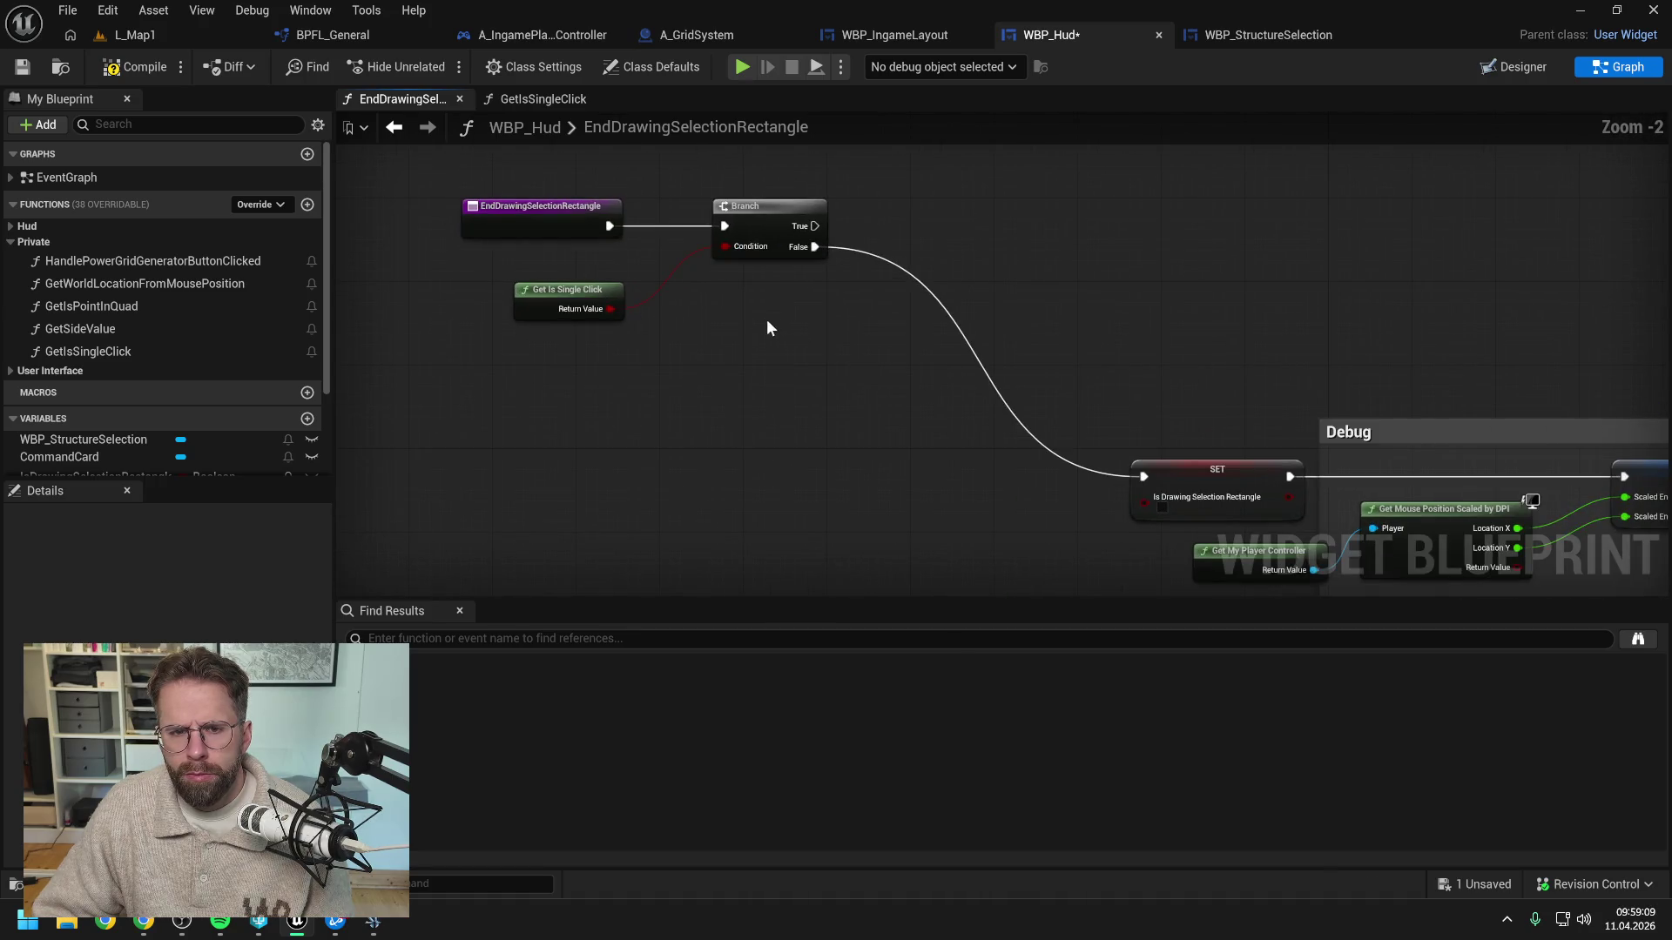
drag(771, 225, 833, 215)
drag(560, 231, 602, 220)
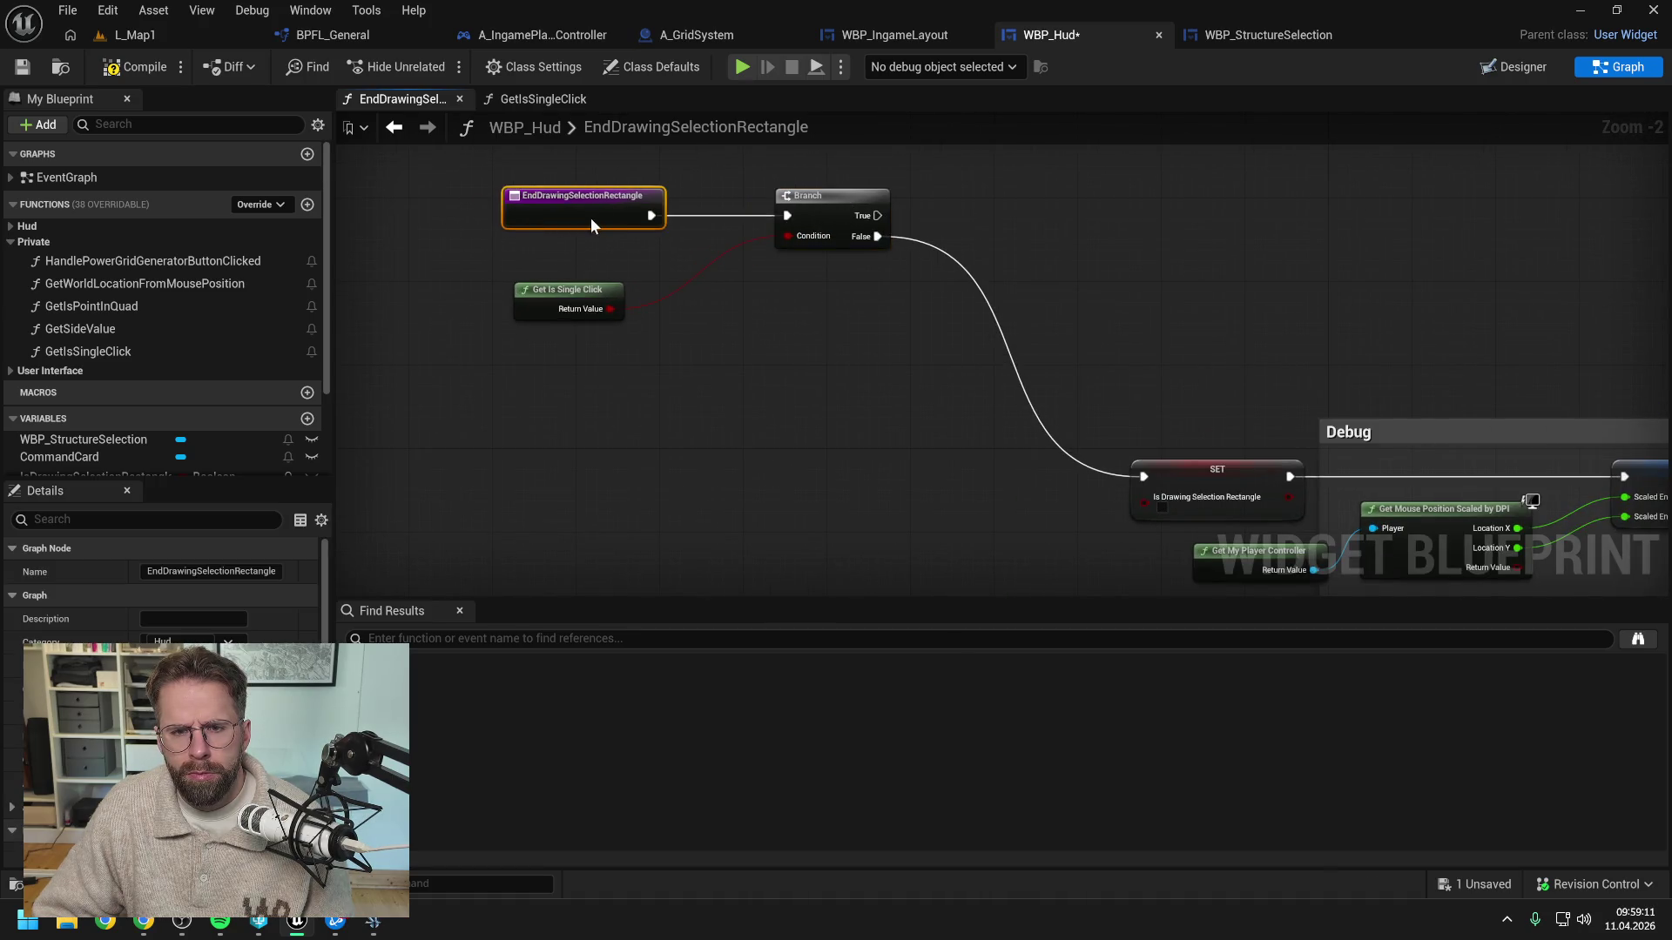
drag(578, 296, 618, 264)
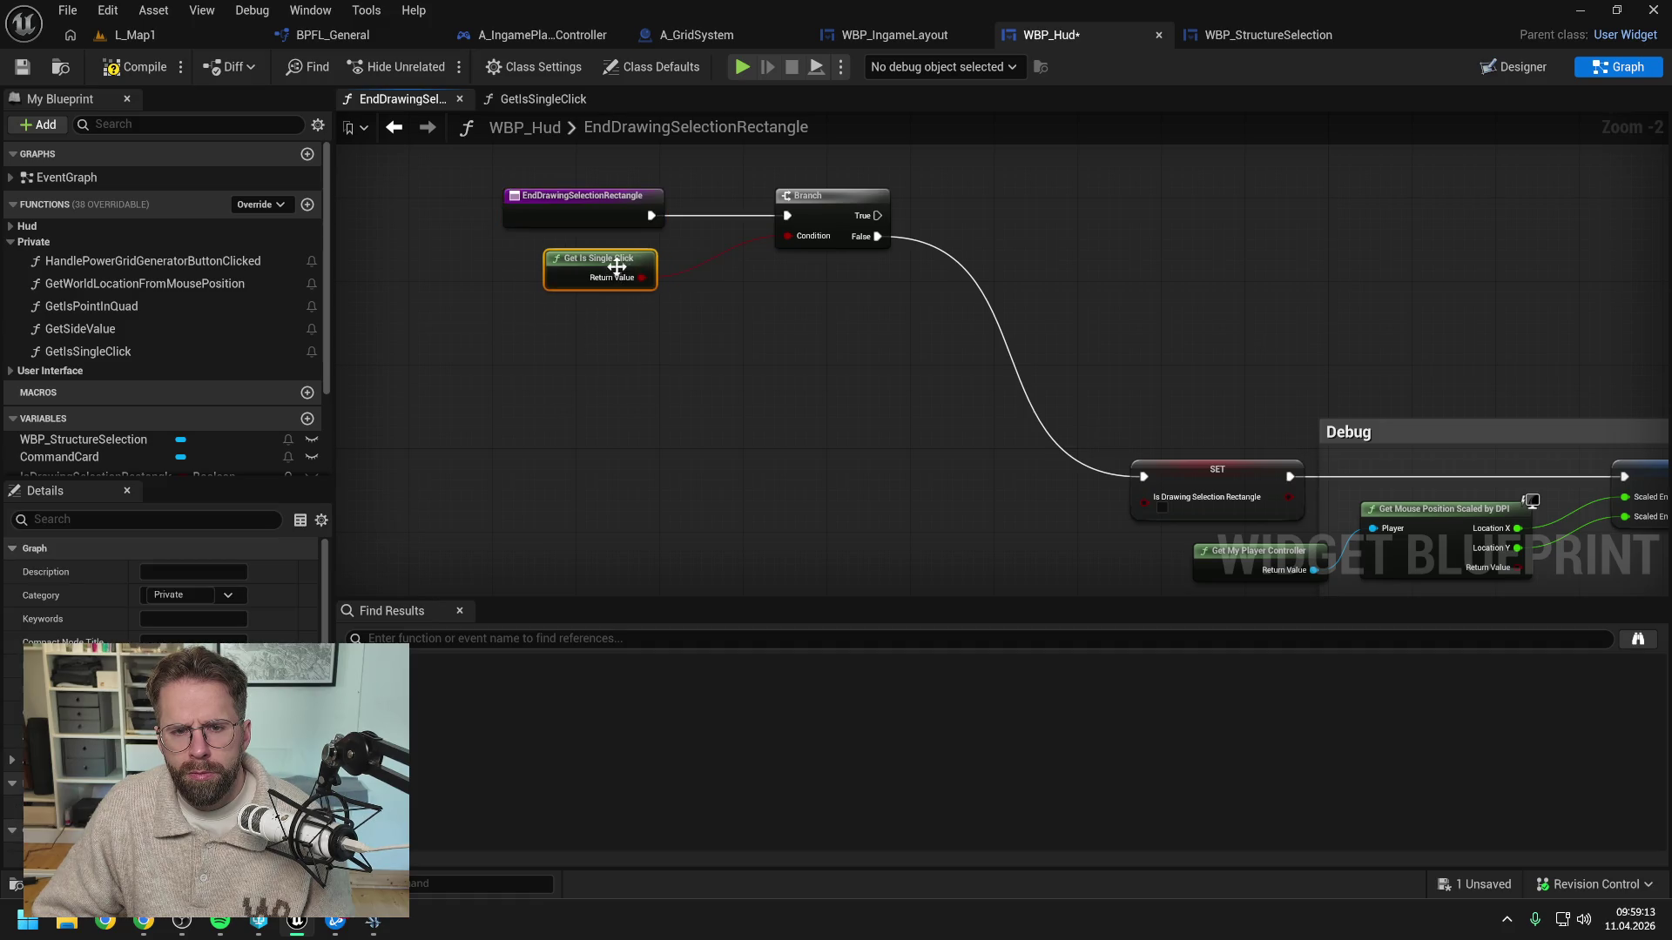
scroll(798, 354, down, 6)
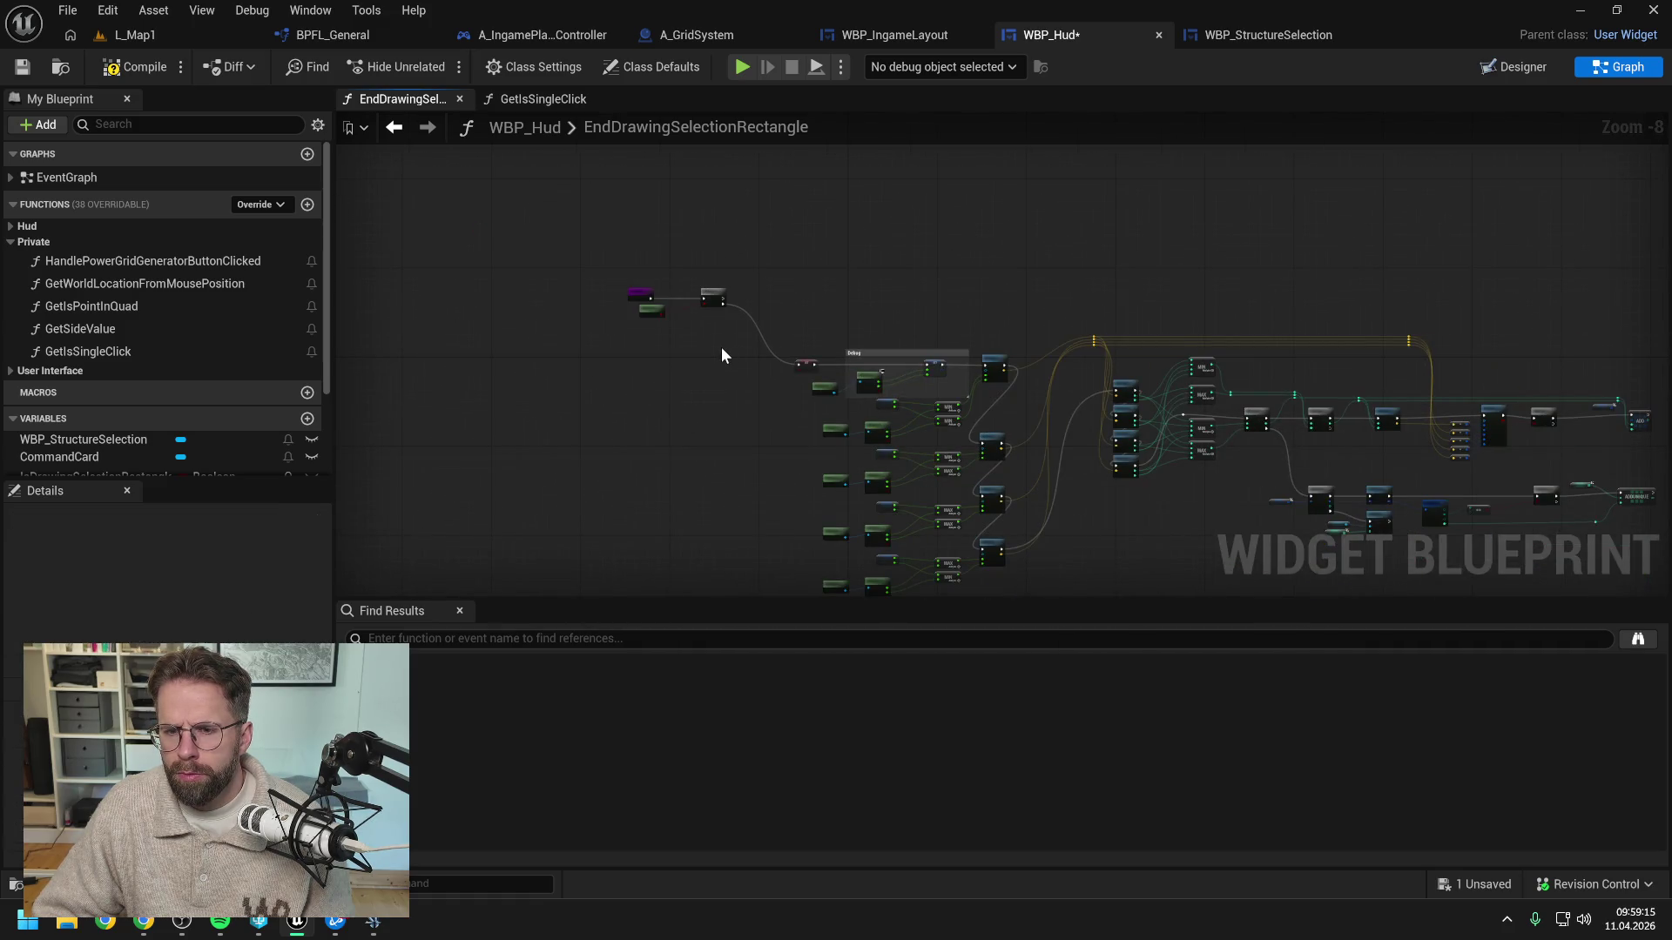
scroll(719, 346, up, 6)
click(131, 70)
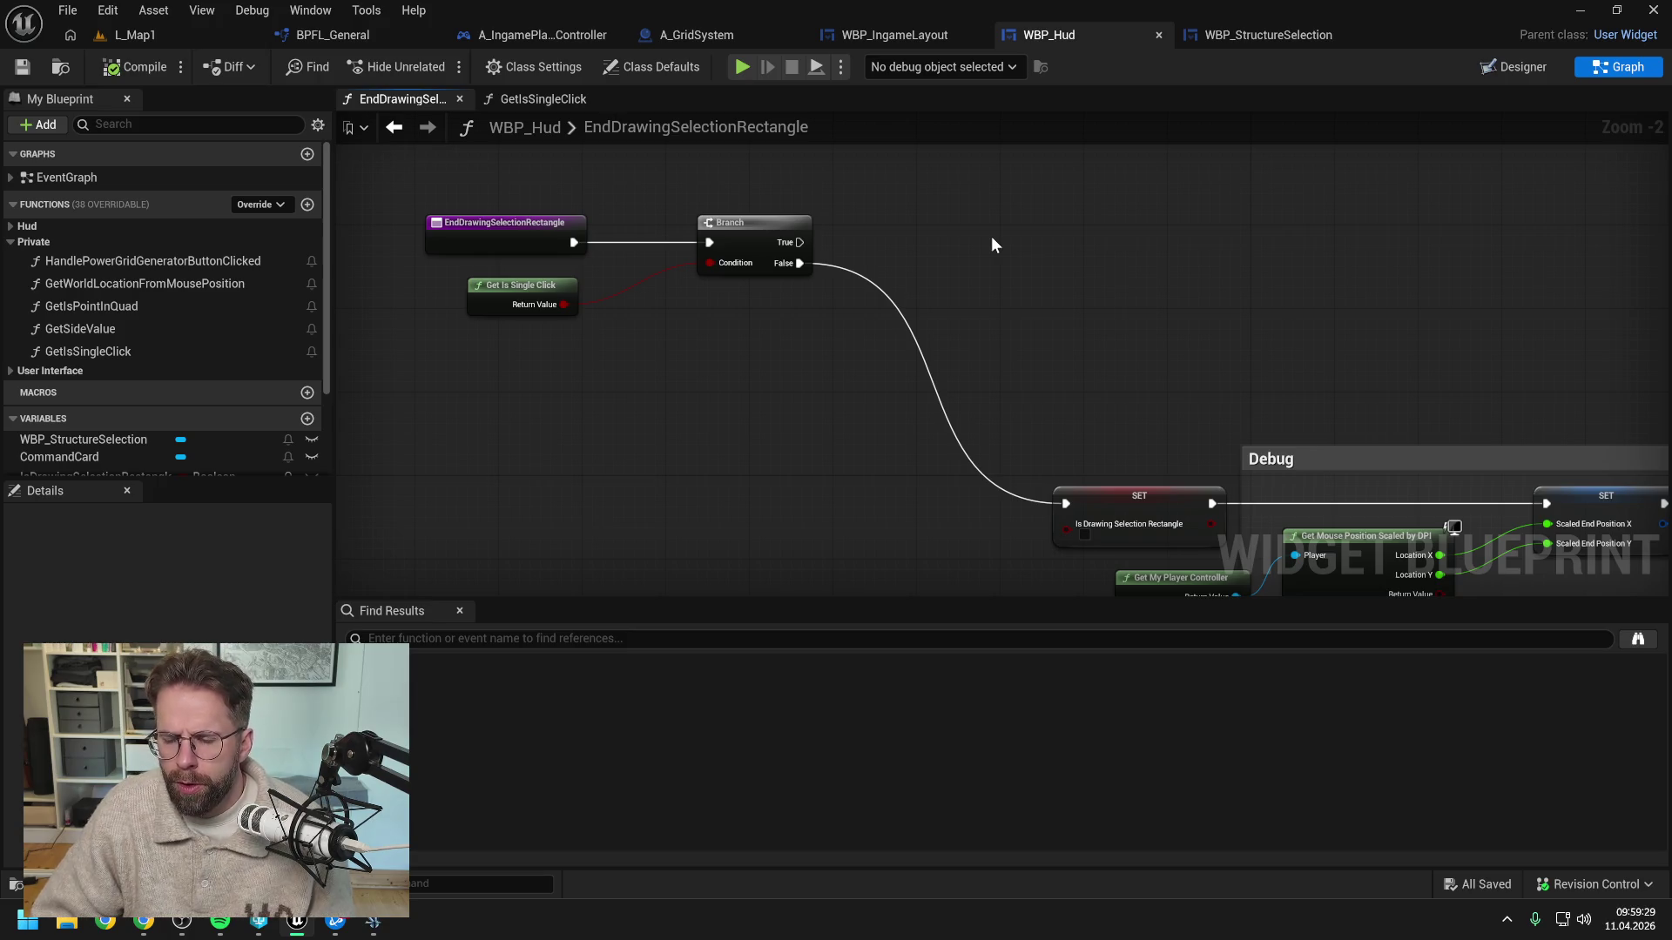
Tuck the Branch, entry and Get Is Single Click nodes into a tight group and save WBP_Hud
scroll(991, 237, down, 3)
mouse_move(1170, 230)
mouse_down()
mouse_move(459, 186)
mouse_move(818, 244)
mouse_move(874, 362)
mouse_up()
scroll(828, 253, up, 1)
scroll(874, 362, up, 1)
drag(938, 305, 907, 232)
mouse_move(731, 286)
mouse_down()
mouse_move(731, 221)
mouse_move(702, 213)
mouse_up()
drag(754, 350, 721, 275)
drag(952, 372, 786, 353)
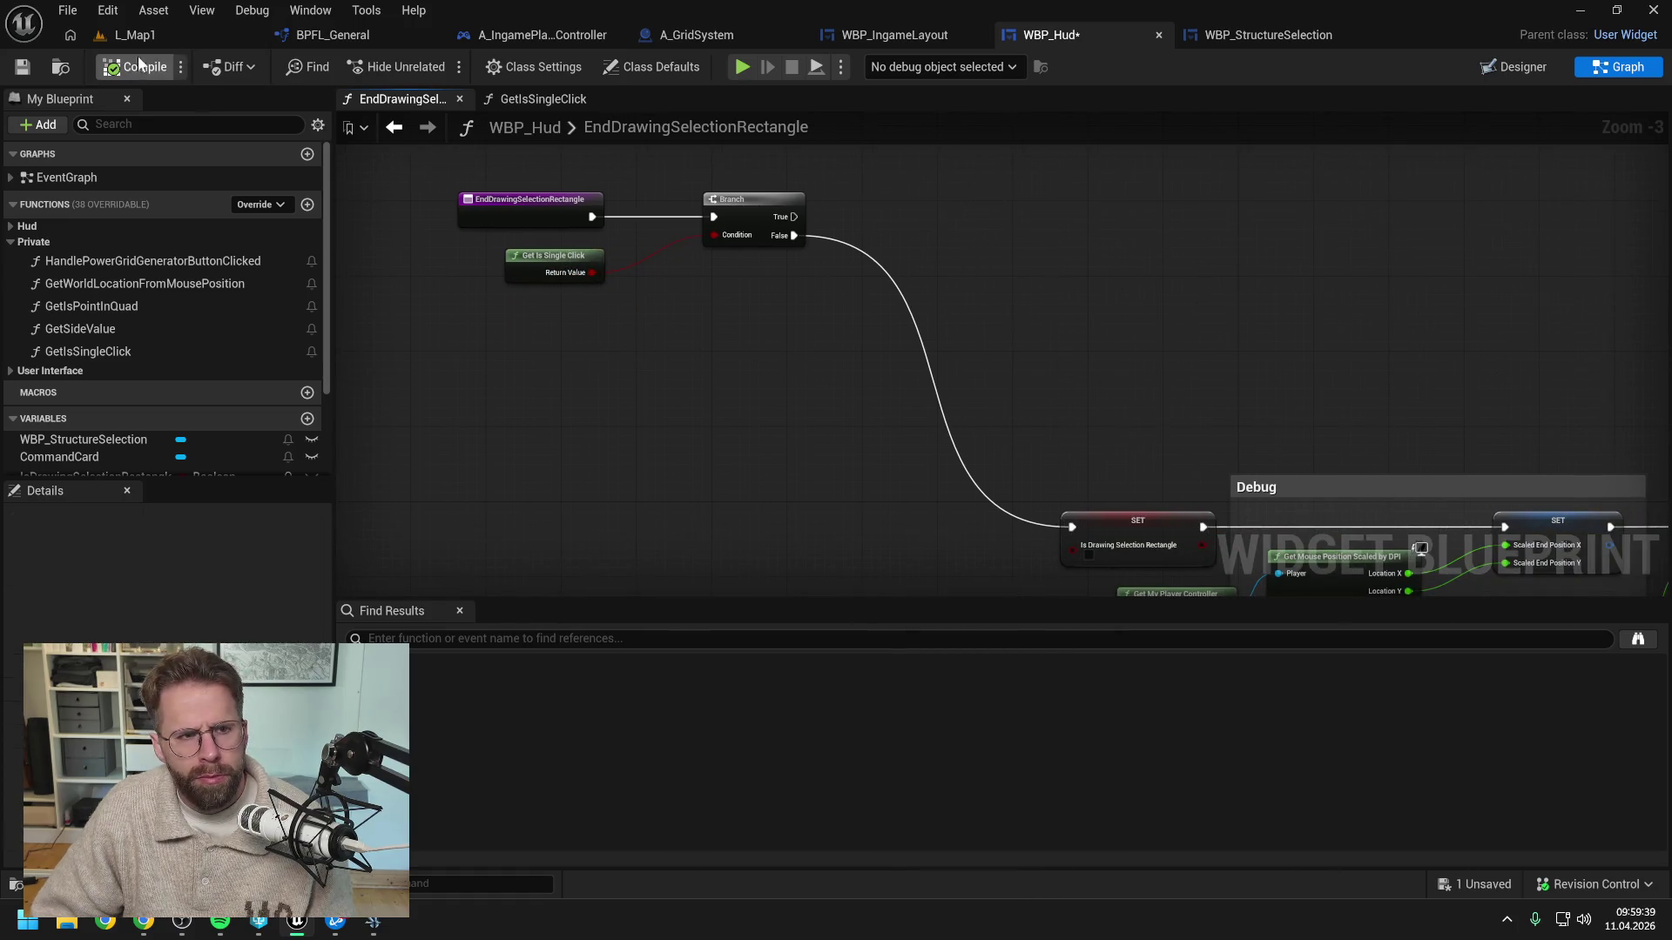
key(ctrl+s)
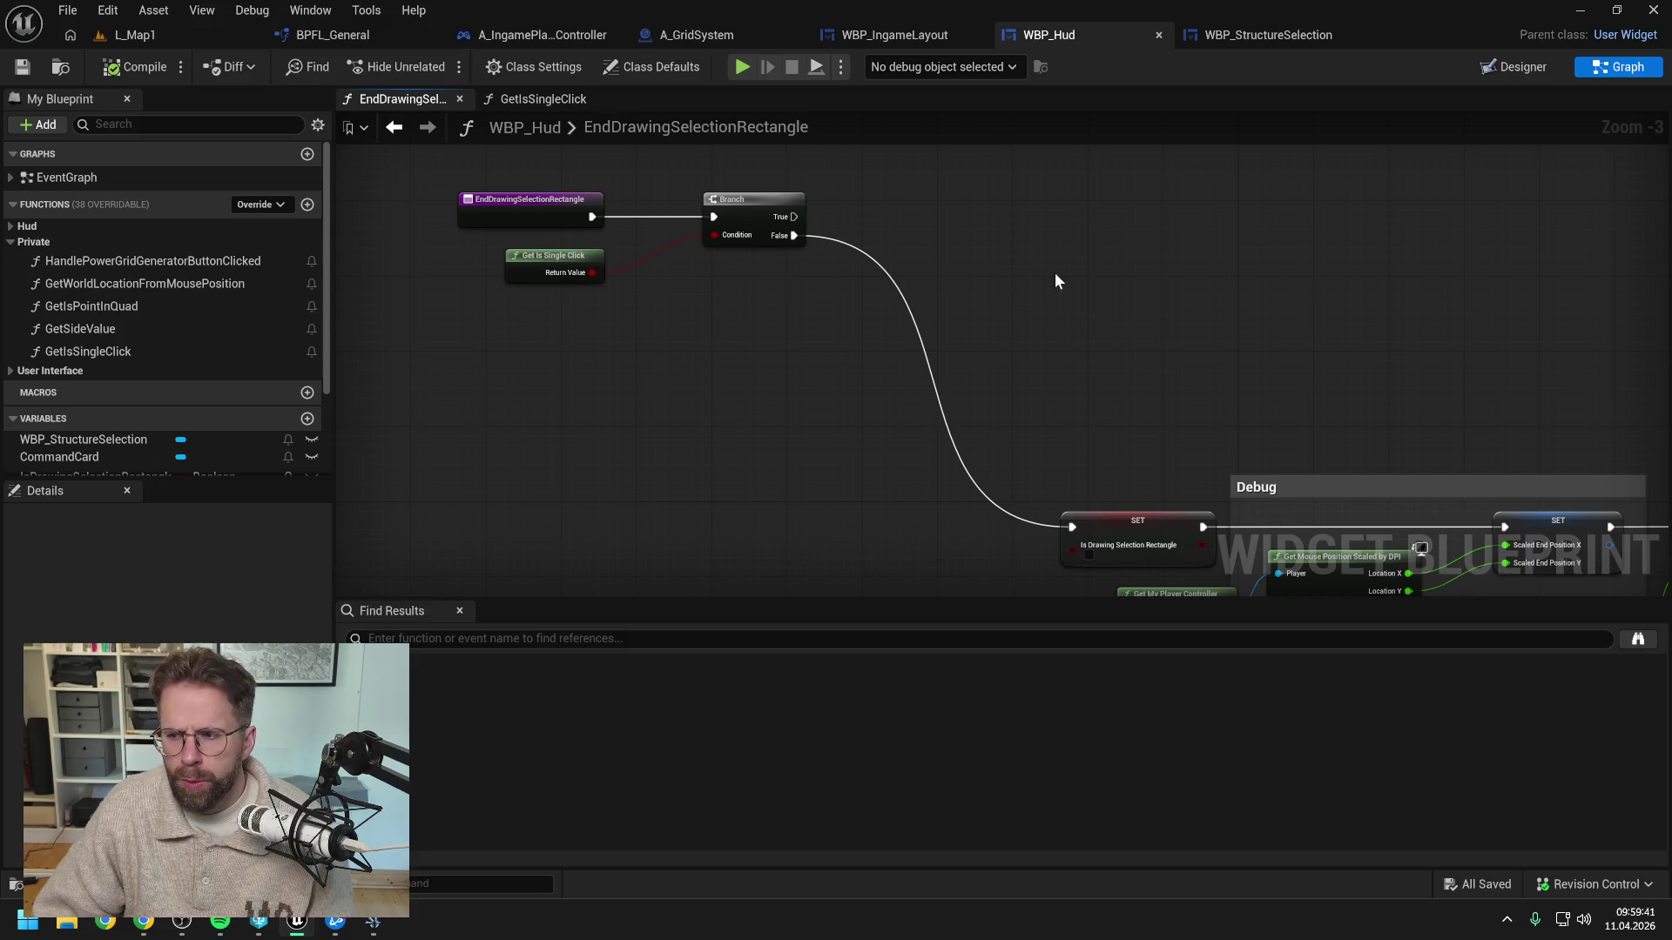
Open the GetIsSingleClick graph, shift its entry node left, and return to EndDrawingSelectionRectangle
scroll(1058, 282, down, 6)
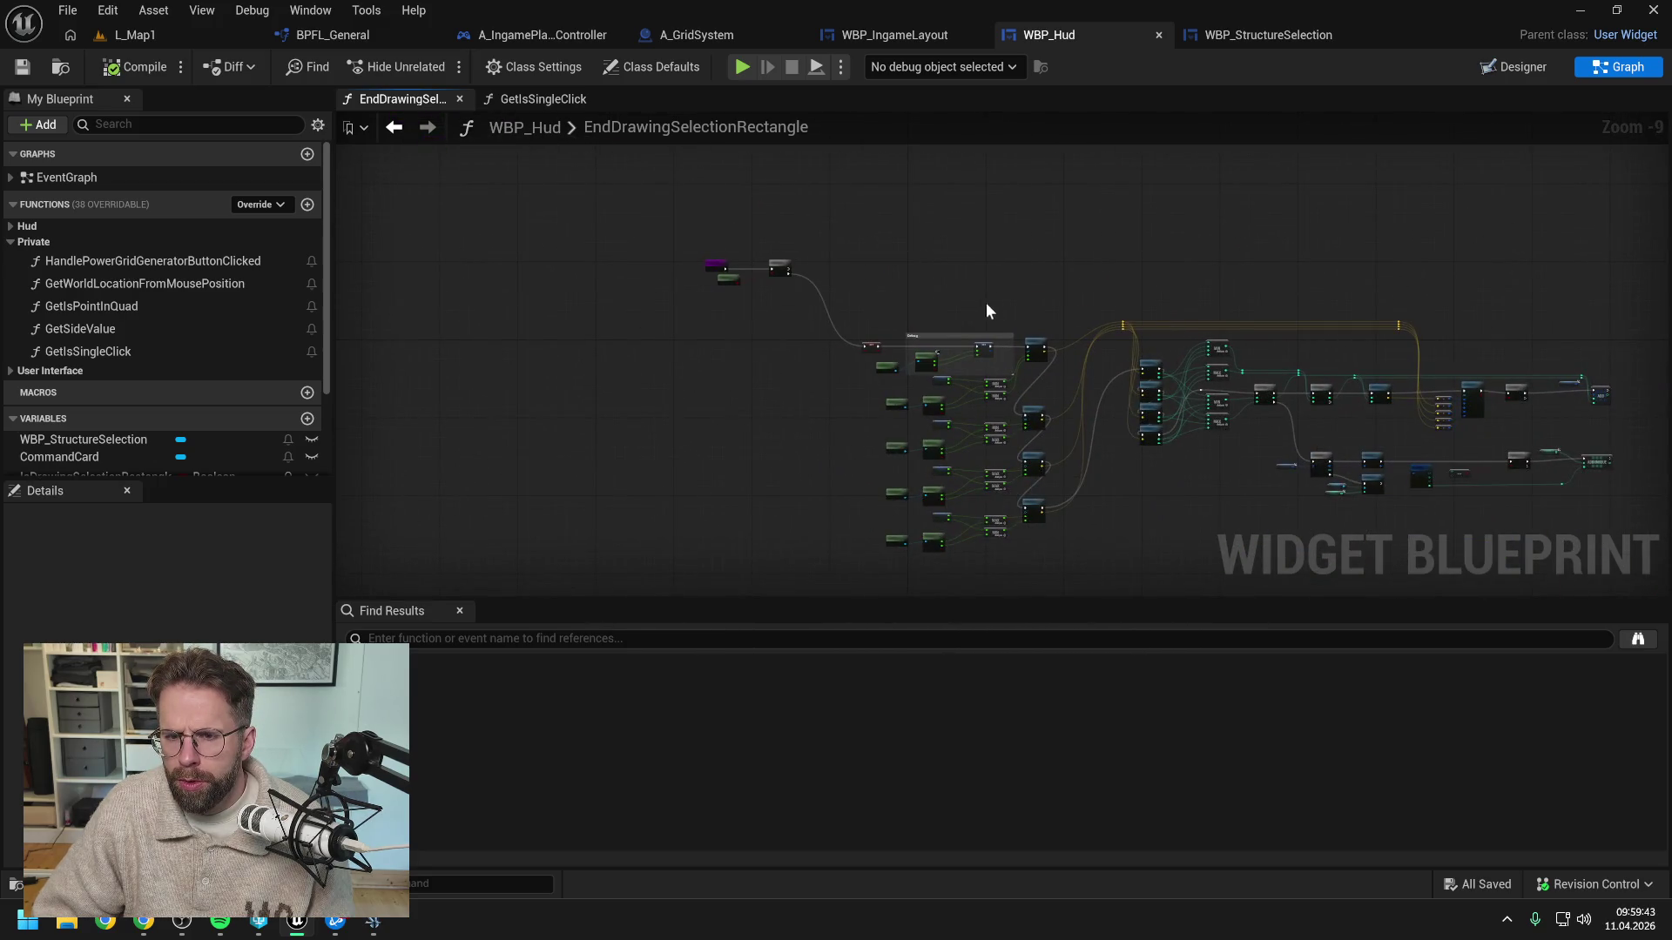
scroll(758, 289, up, 5)
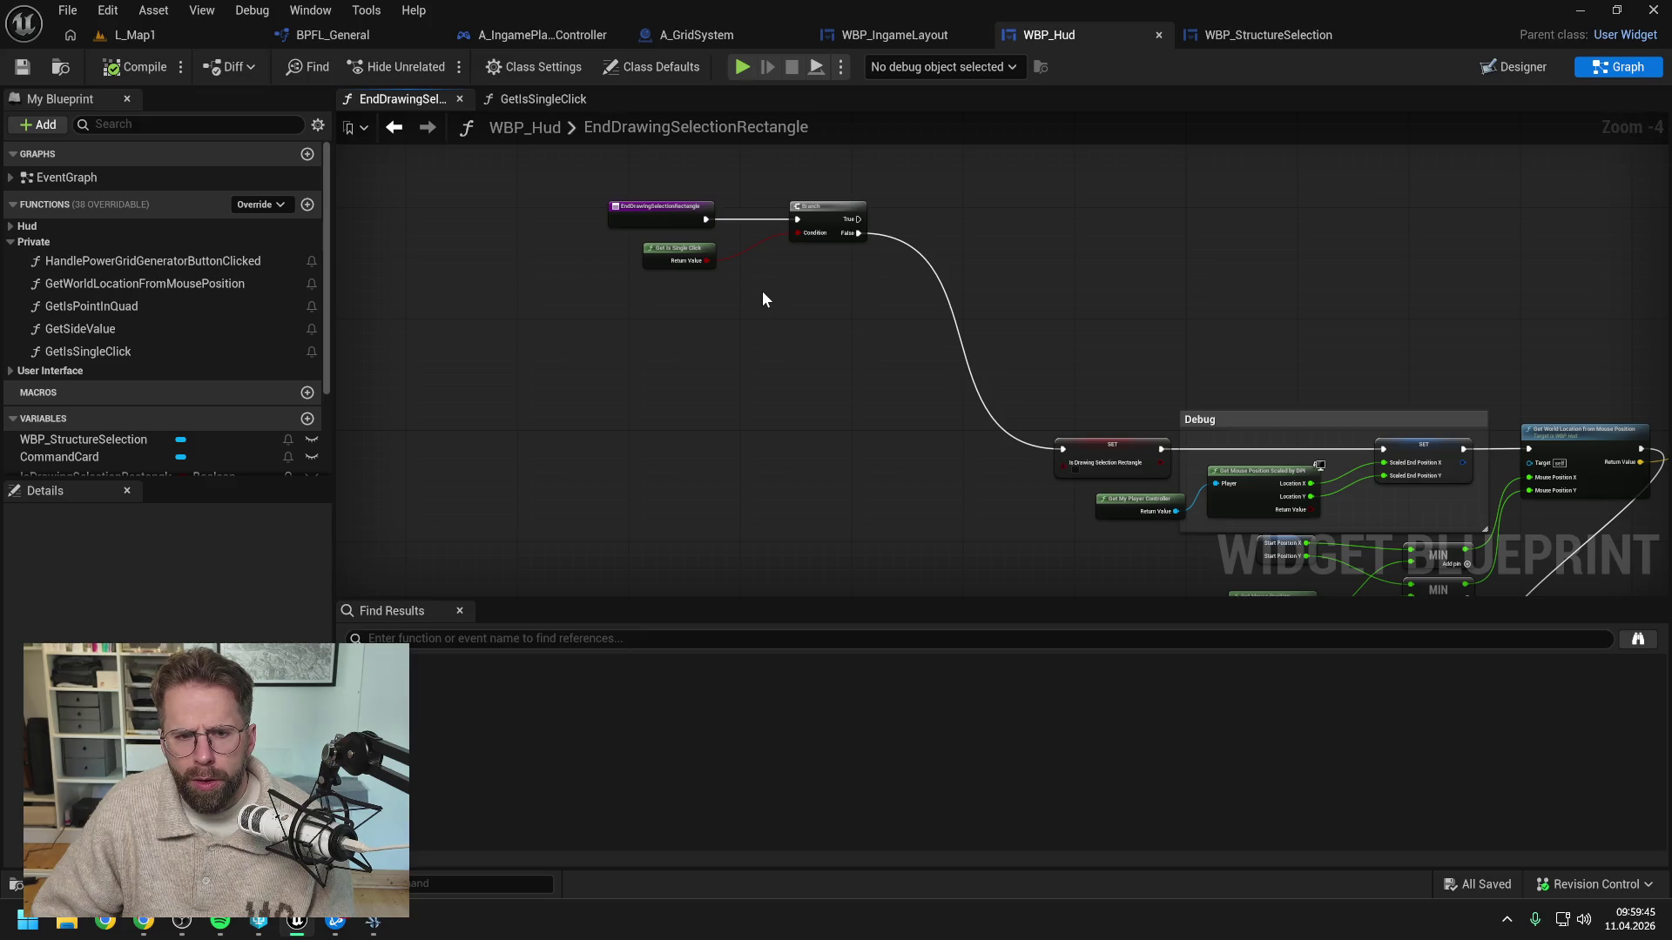
drag(829, 275, 830, 325)
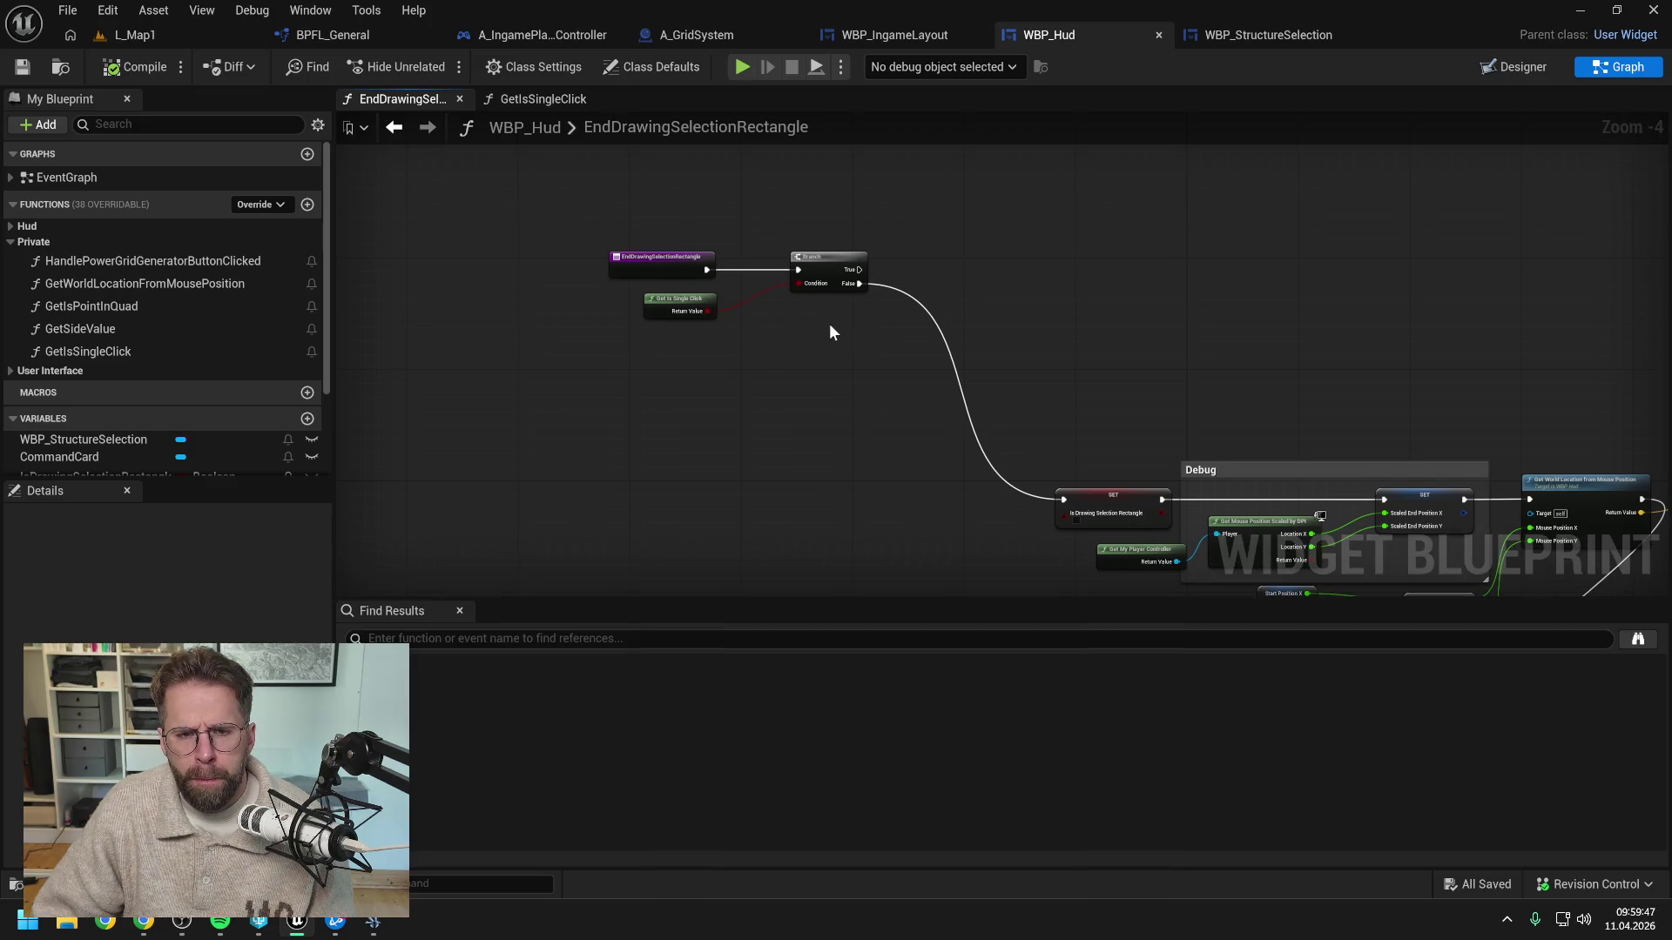
double_click(676, 307)
drag(1030, 352, 602, 353)
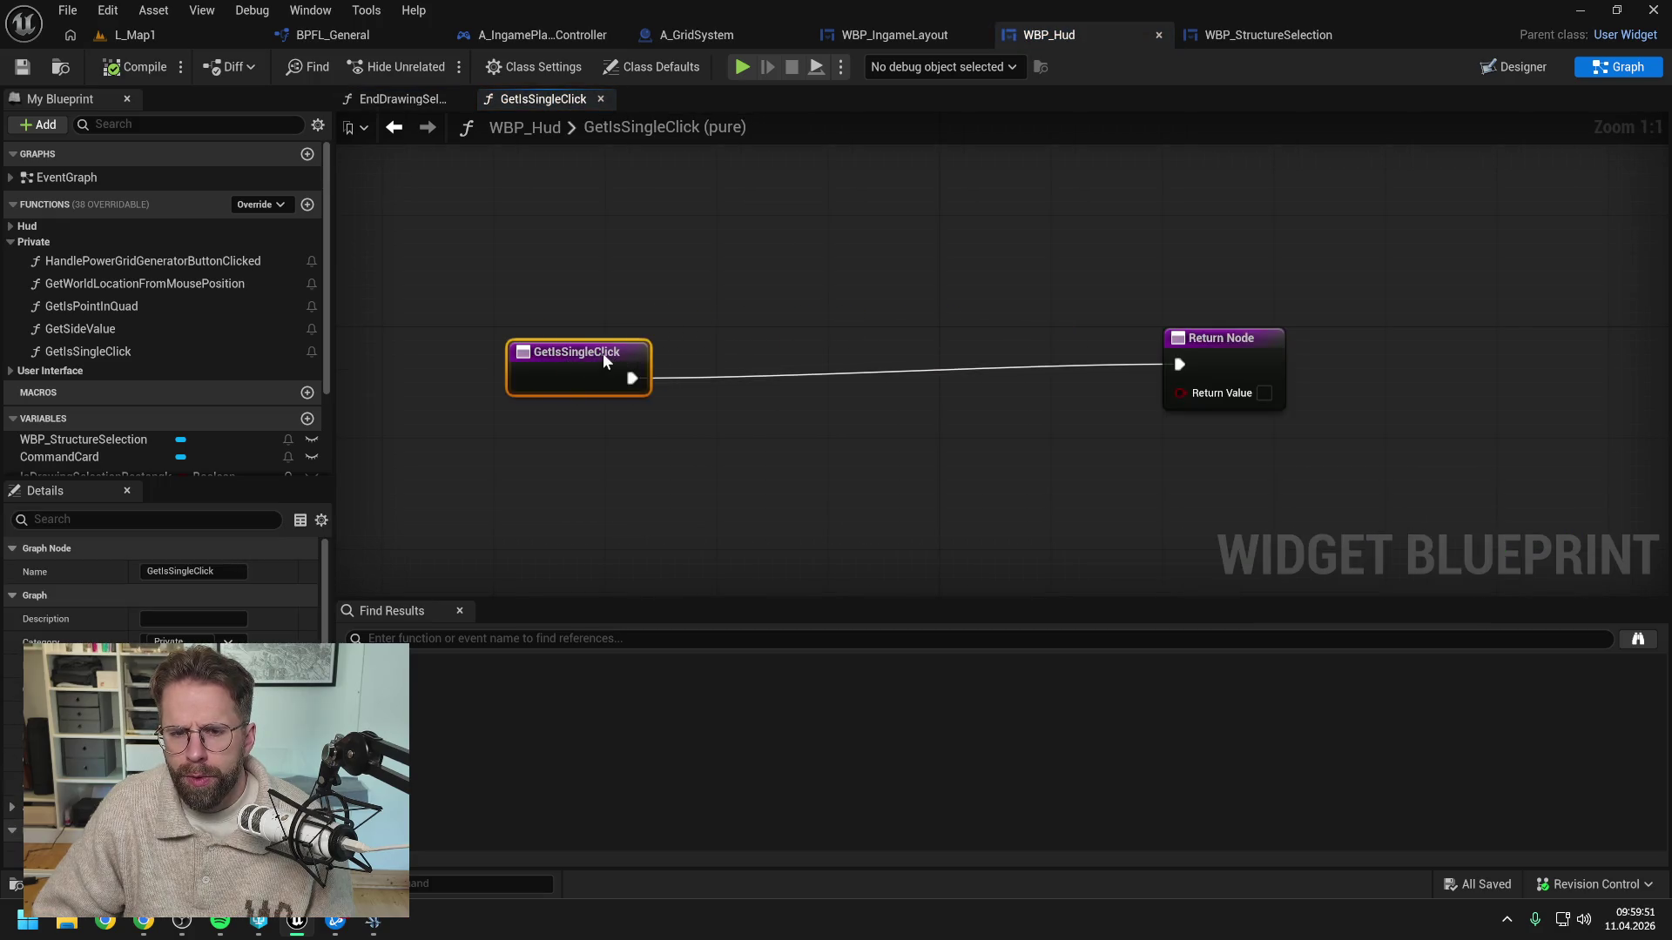
click(918, 295)
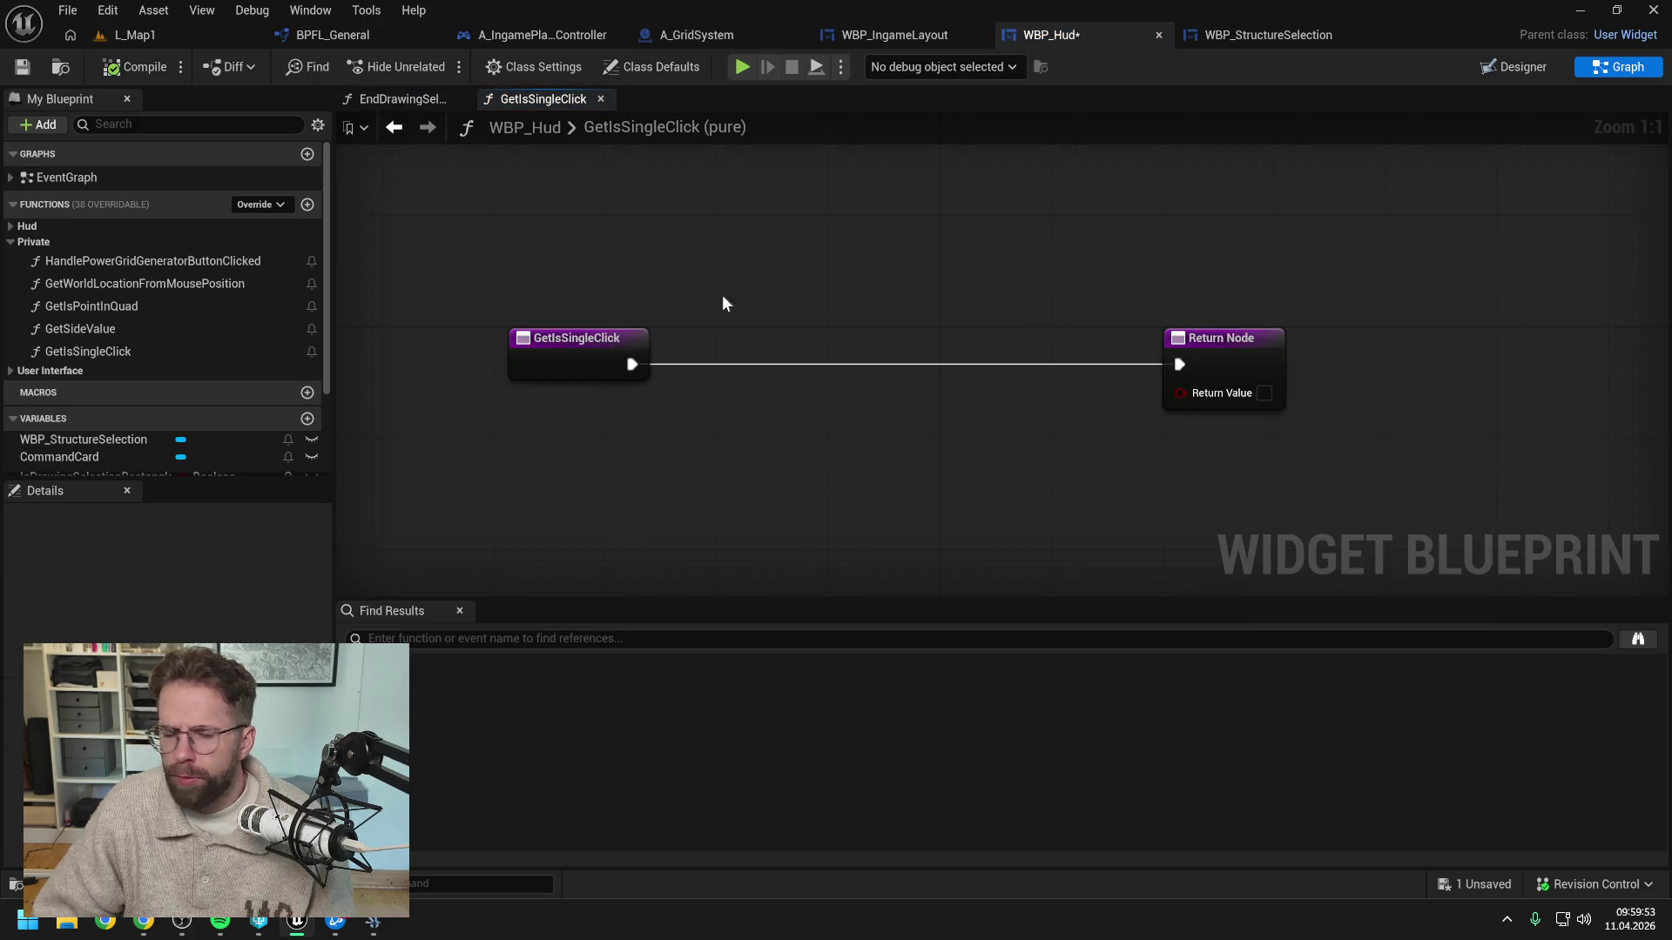
scroll(238, 336, down, 3)
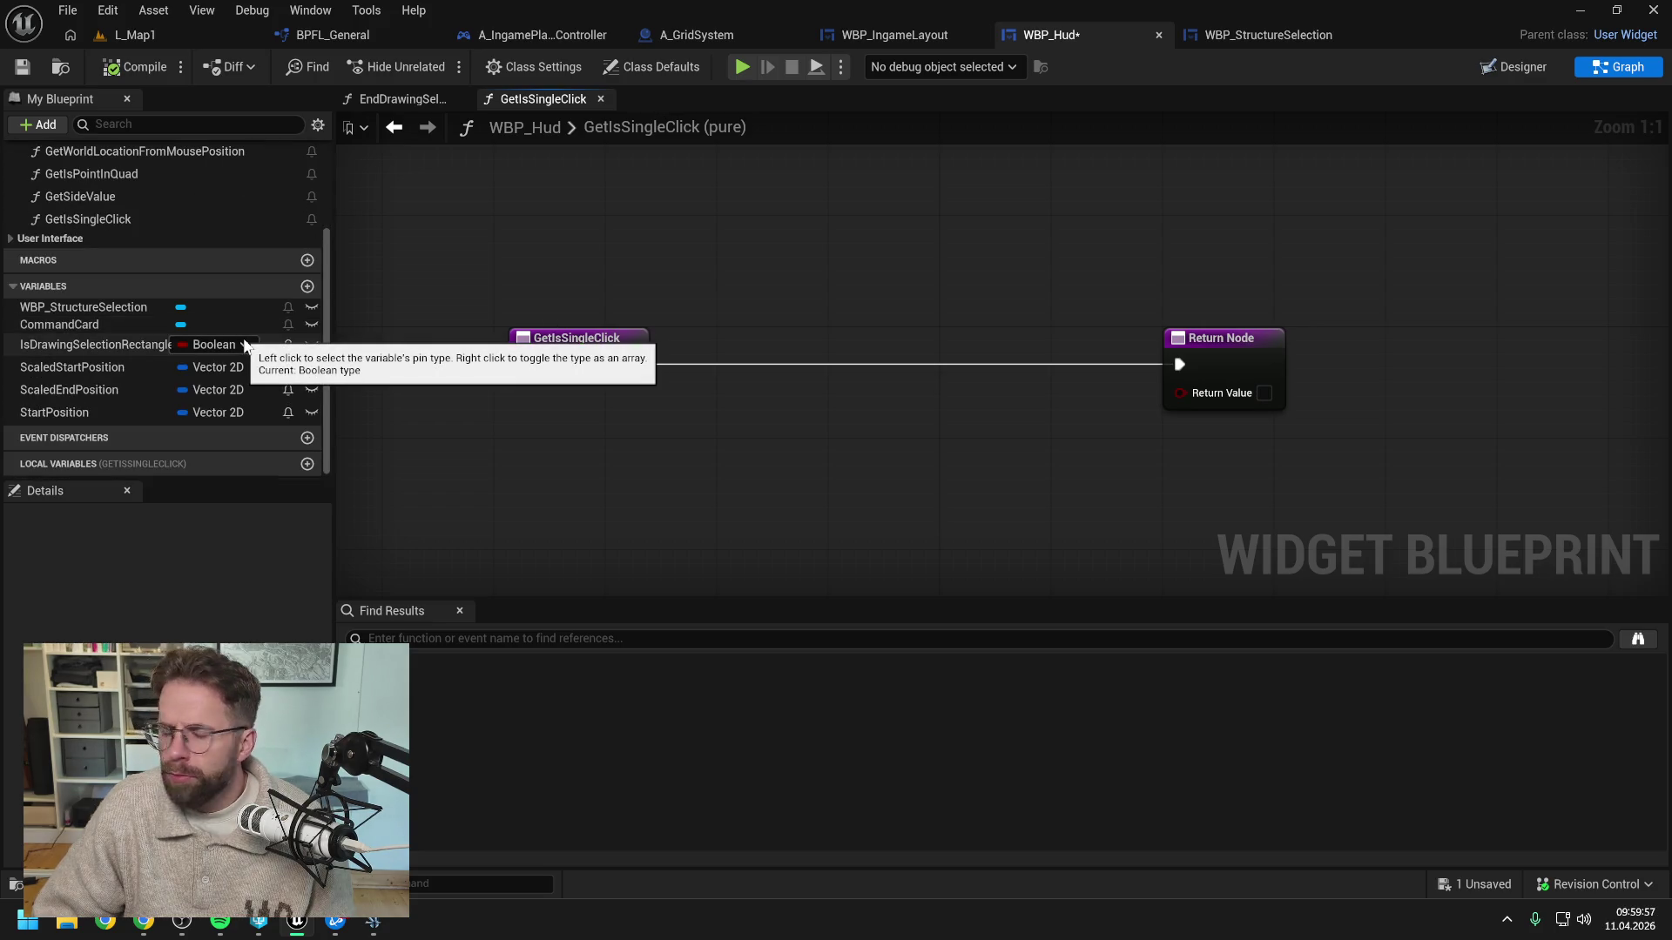
click(409, 97)
Unhook Branch False from SET, delete the Debug comment keeping its nodes, and move the Branch aside
click(890, 411)
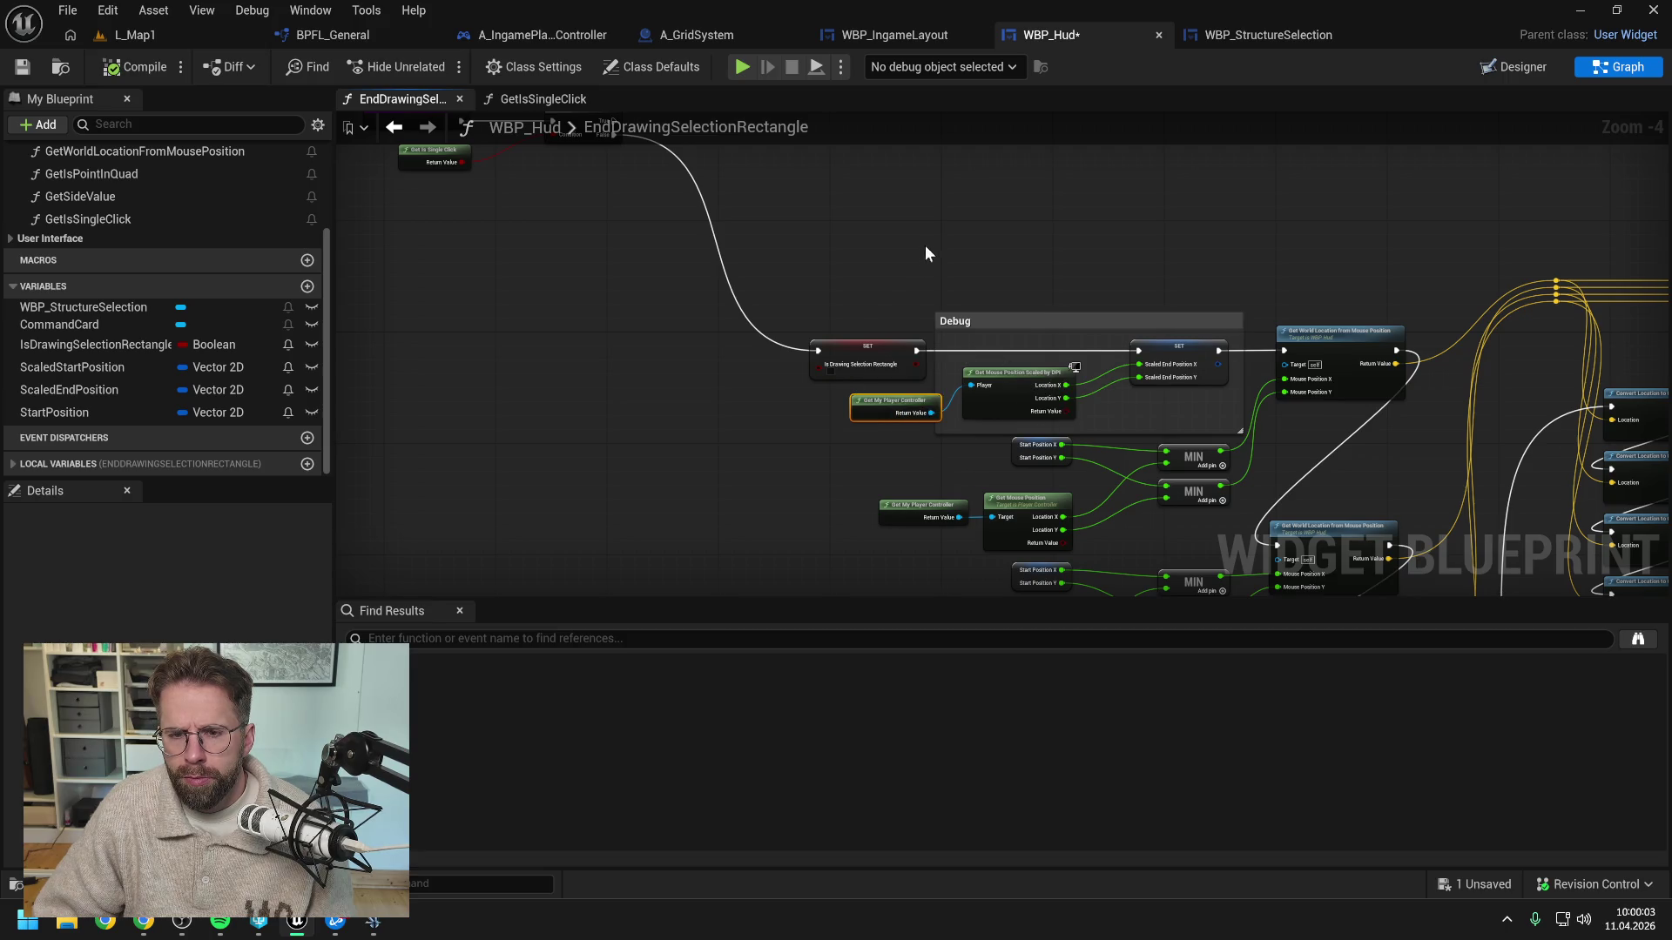
drag(925, 253, 1018, 264)
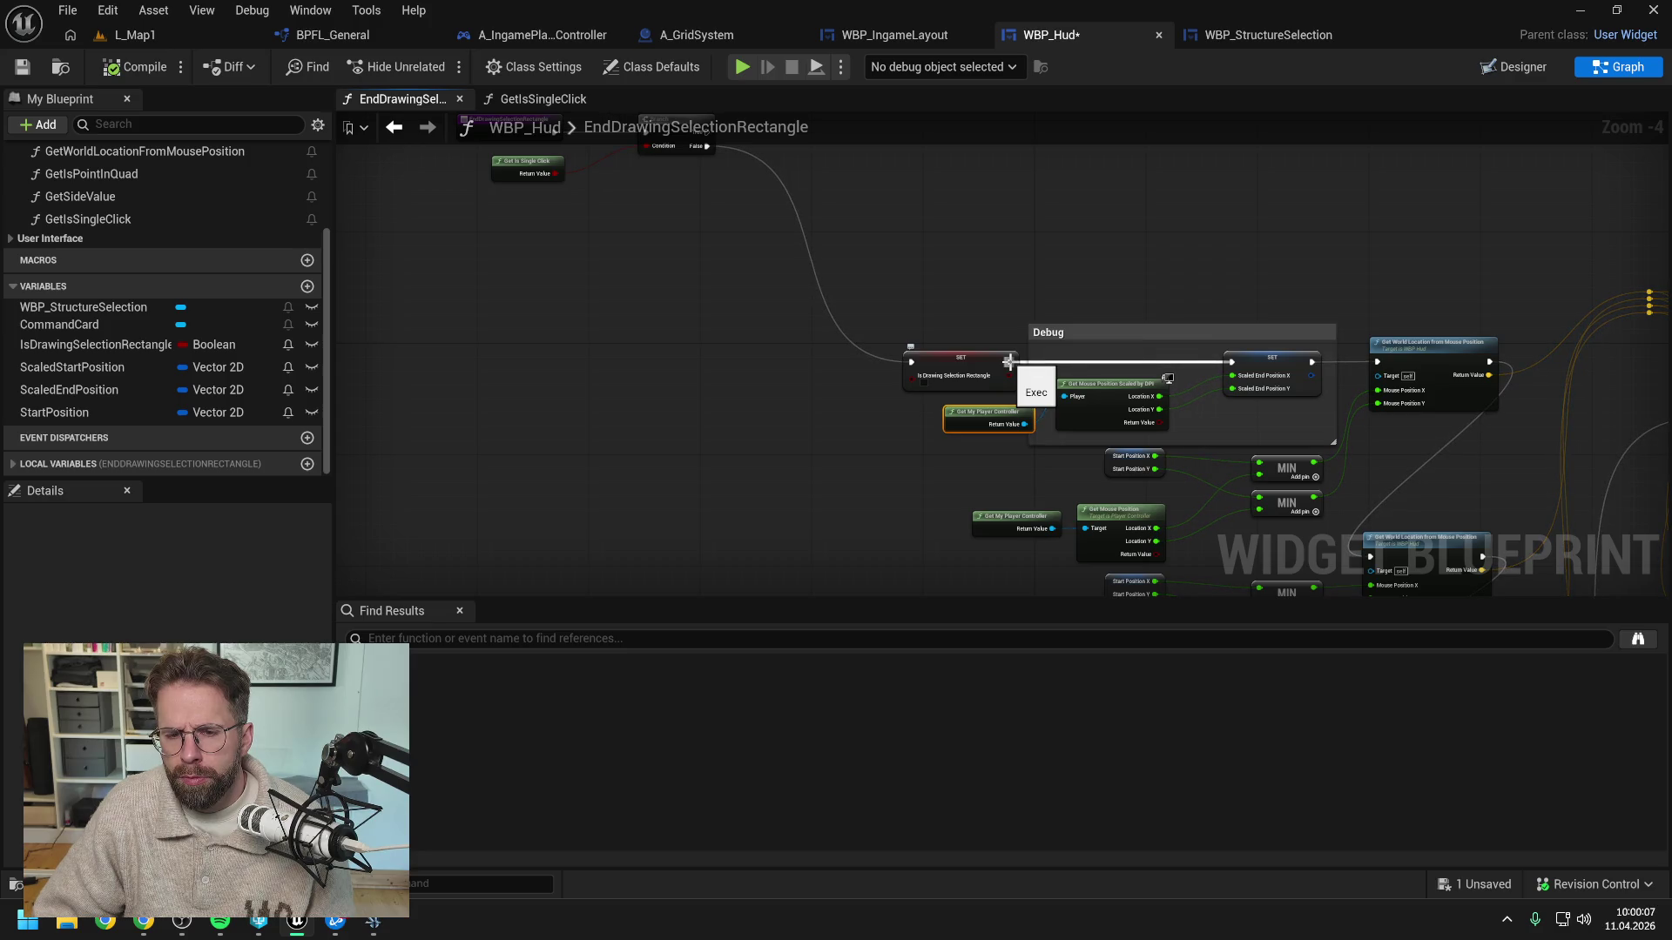
mouse_move(1009, 361)
mouse_down()
mouse_move(1013, 385)
mouse_move(1329, 474)
mouse_up()
alt+click(979, 425)
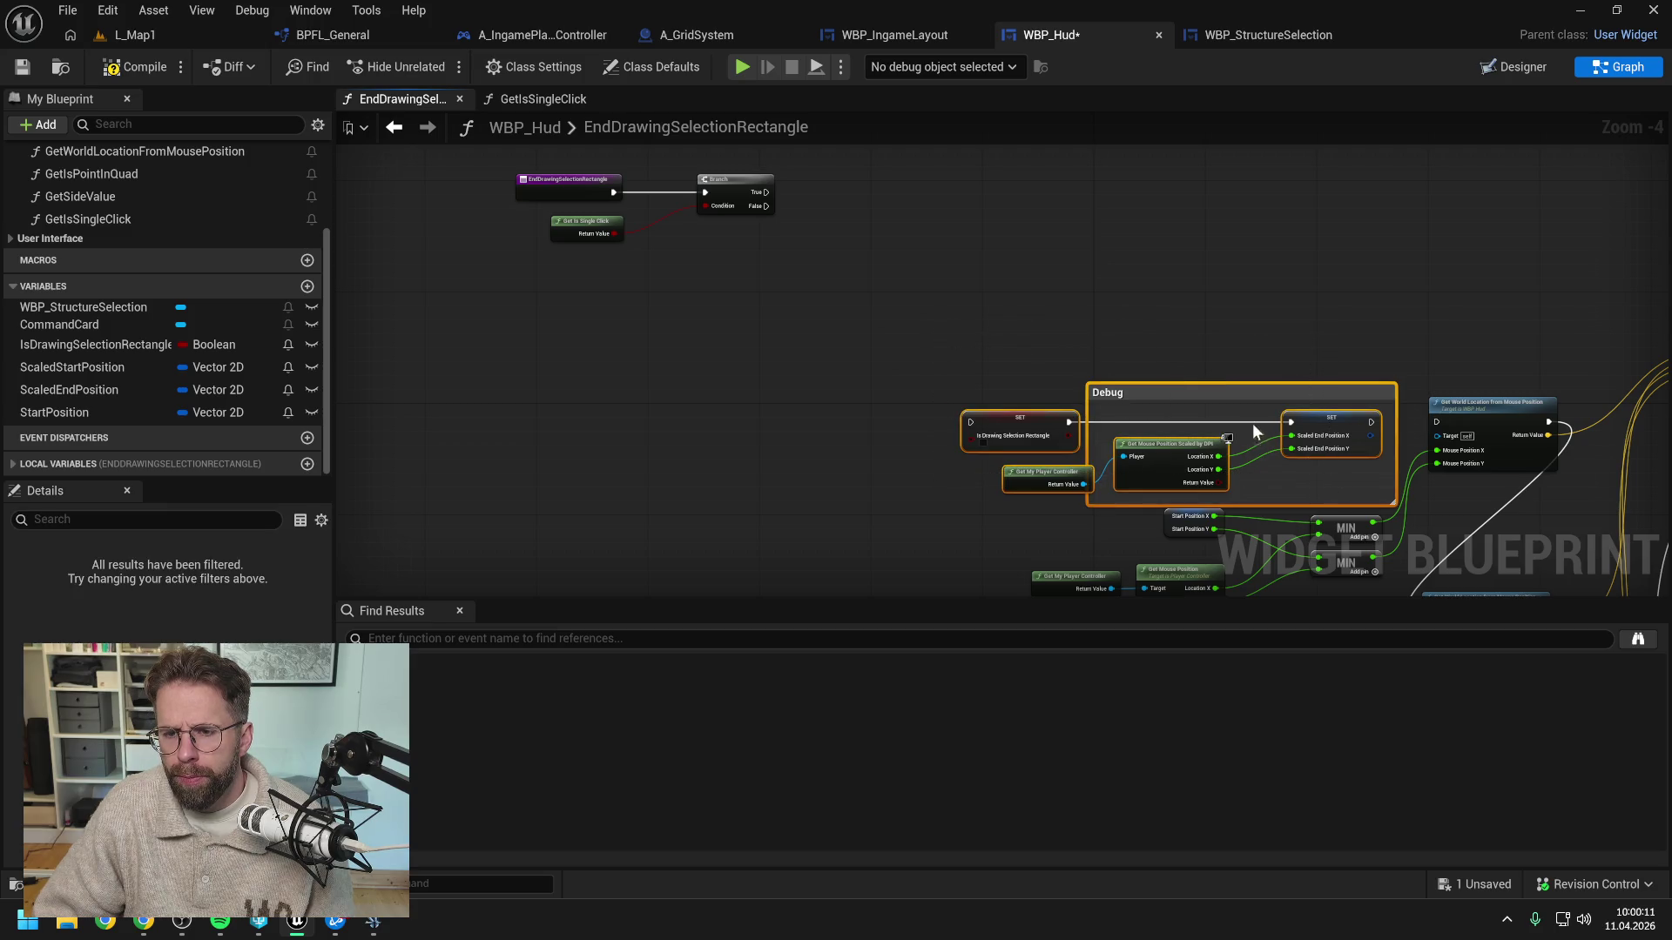
mouse_move(1230, 404)
mouse_down()
mouse_move(937, 357)
mouse_move(787, 287)
mouse_up()
click(818, 282)
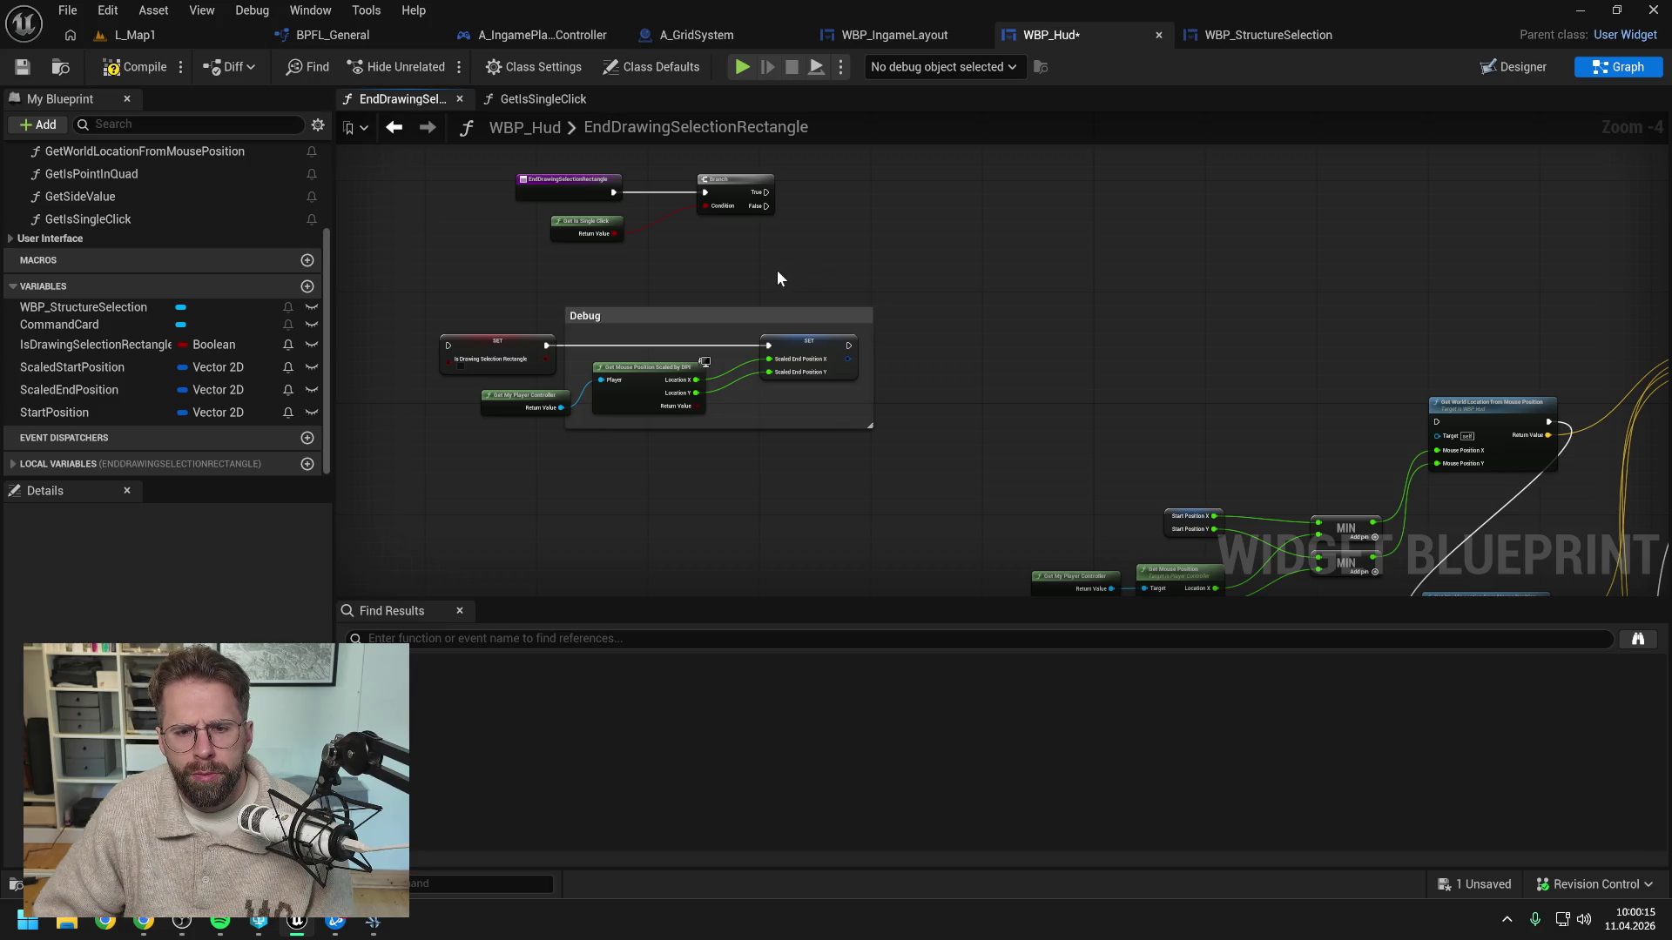
click(687, 315)
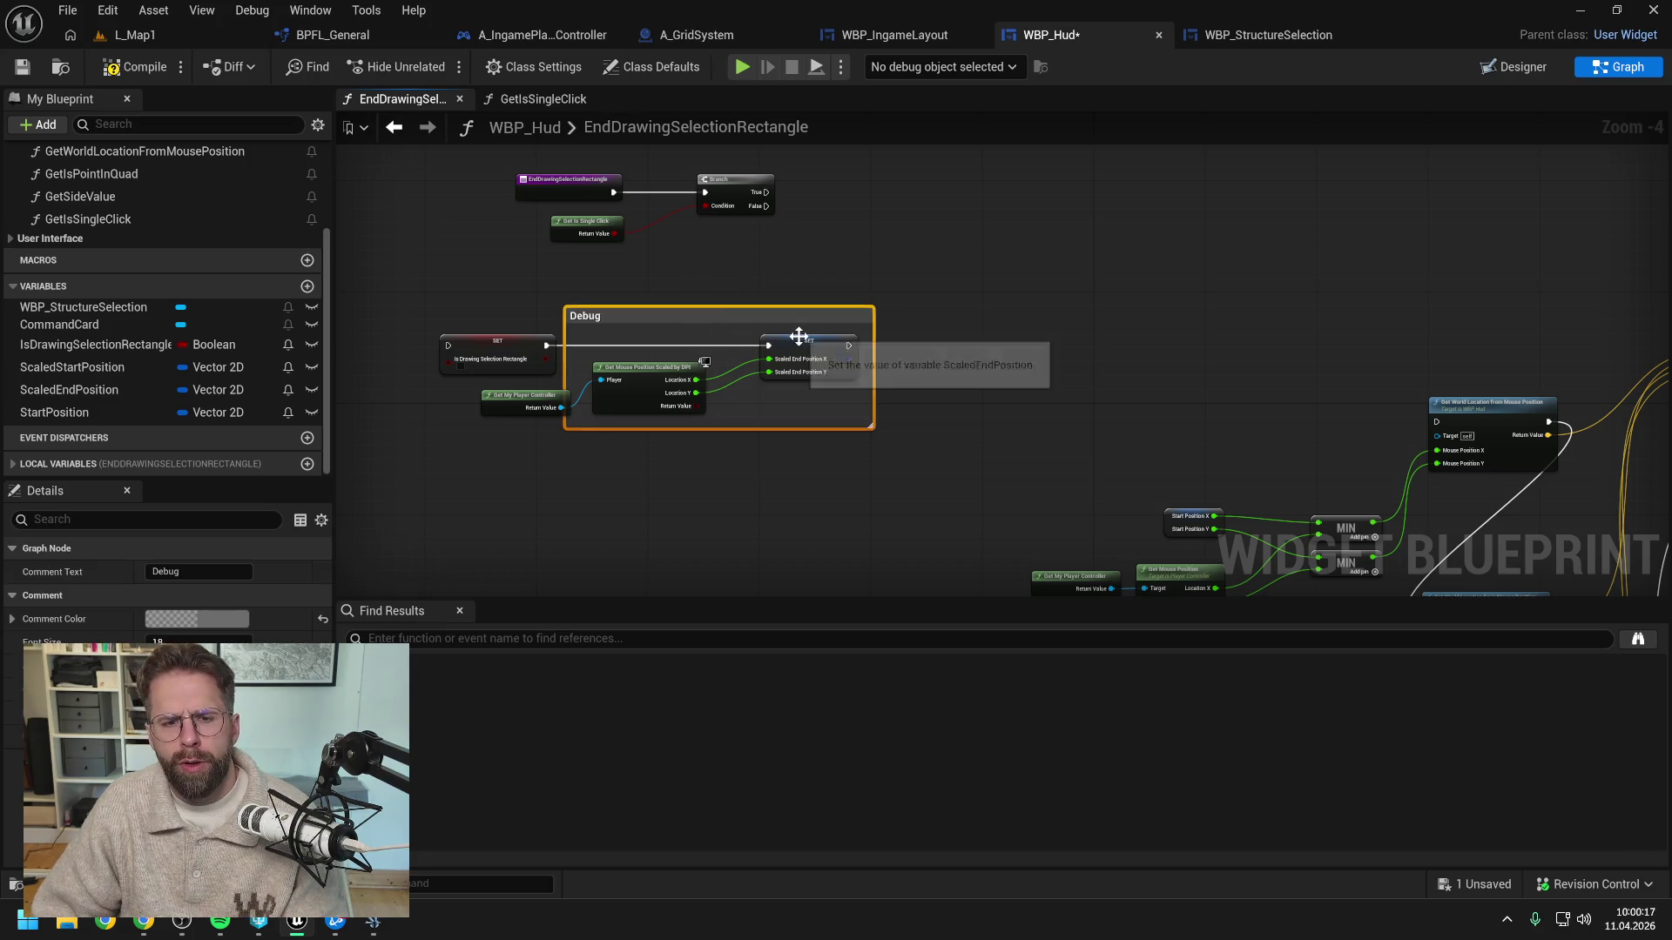
key(Delete)
click(743, 235)
ctrl+click(598, 267)
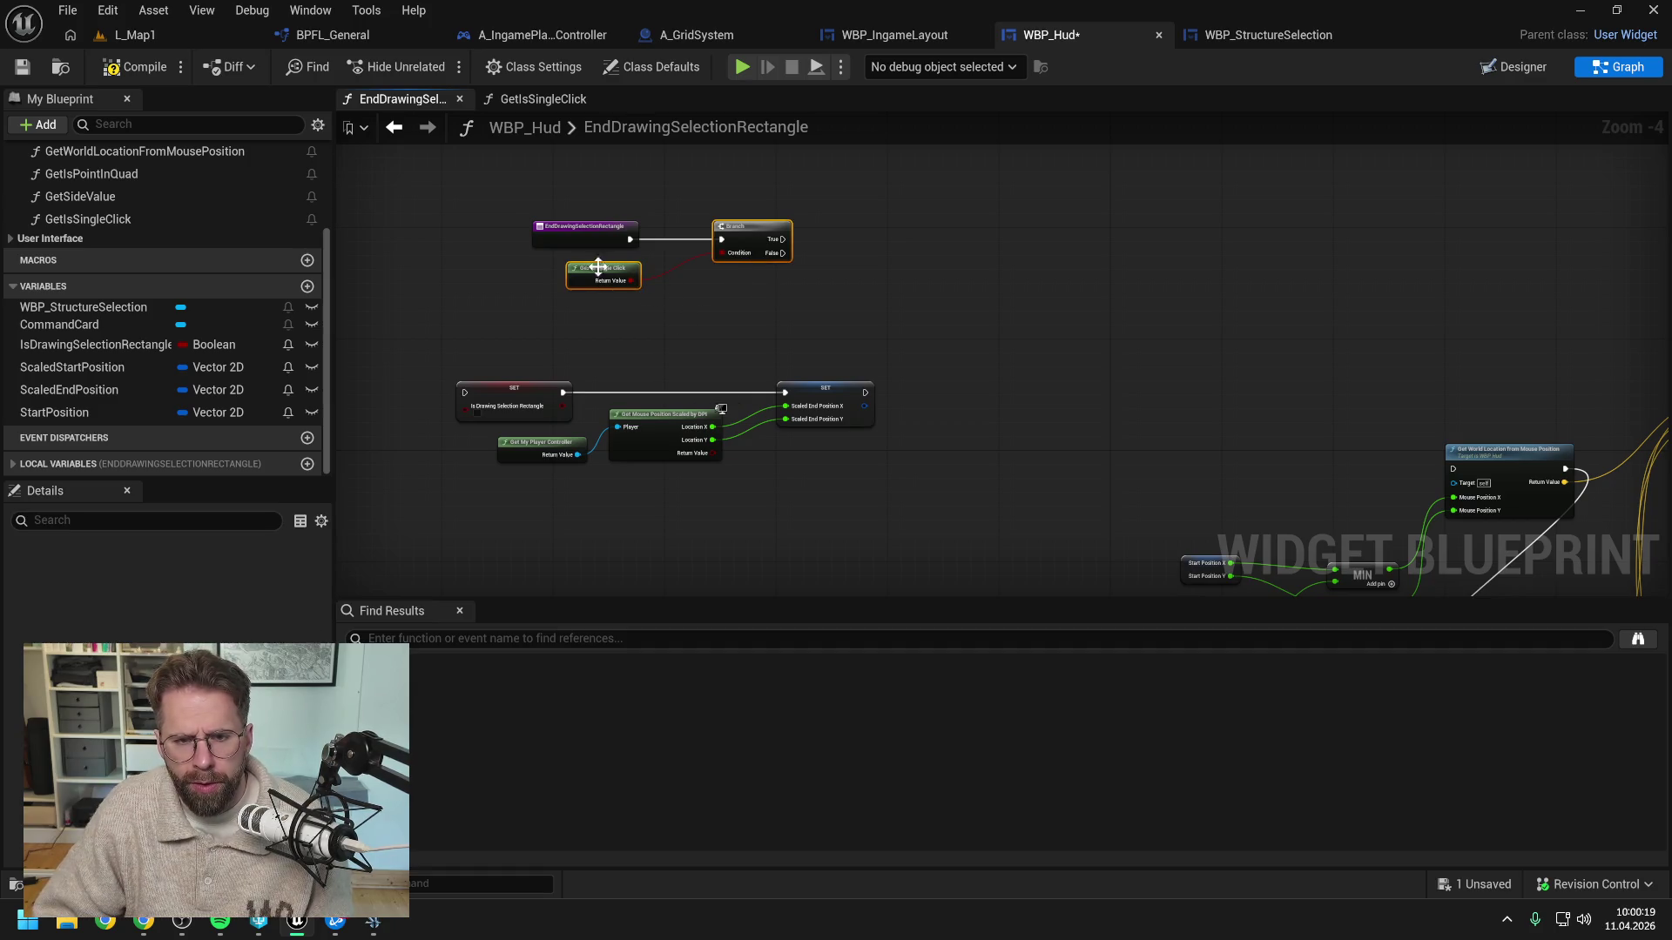
drag(754, 244, 1145, 244)
click(671, 261)
Rewire entry→SET→SET→Branch, route Branch False to Get World Location, and compile
drag(628, 239, 464, 392)
drag(862, 392, 1112, 238)
mouse_move(819, 207)
mouse_down()
mouse_move(619, 277)
mouse_move(573, 363)
mouse_up()
mouse_move(749, 287)
mouse_down()
mouse_move(731, 254)
mouse_move(701, 288)
mouse_up()
mouse_move(997, 193)
mouse_down()
mouse_move(1160, 240)
mouse_move(1107, 353)
mouse_move(1342, 428)
mouse_move(1454, 427)
mouse_up()
click(1191, 362)
drag(745, 360, 920, 360)
drag(490, 242, 1306, 484)
drag(1008, 346, 1036, 299)
scroll(1034, 299, down, 7)
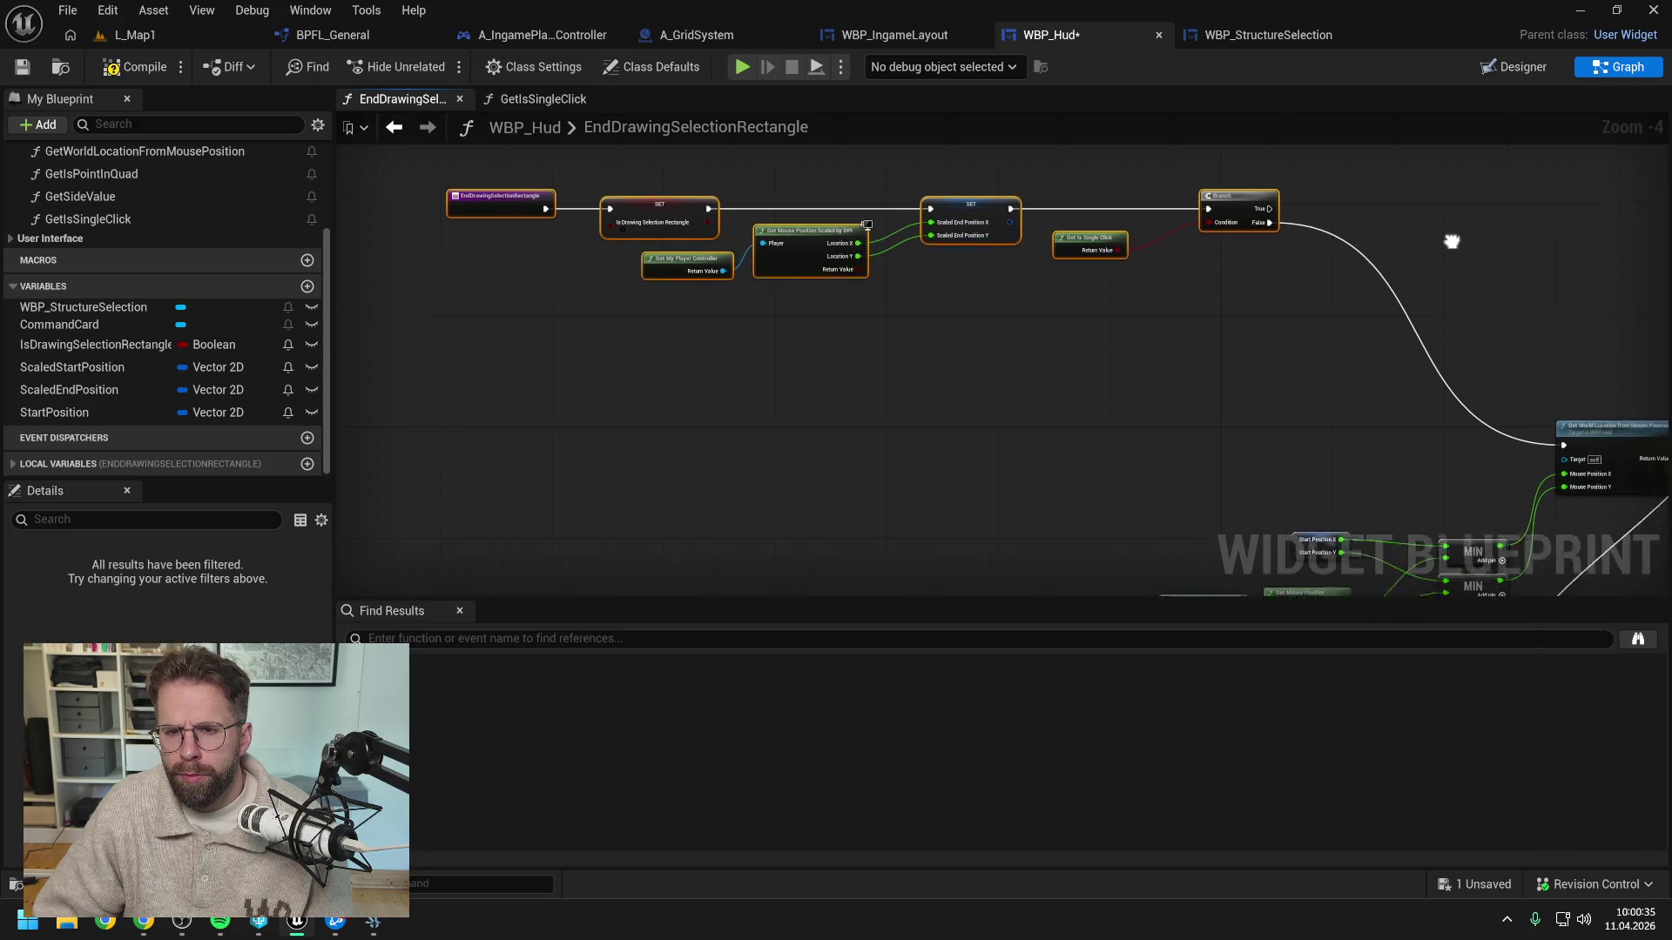
scroll(929, 269, up, 6)
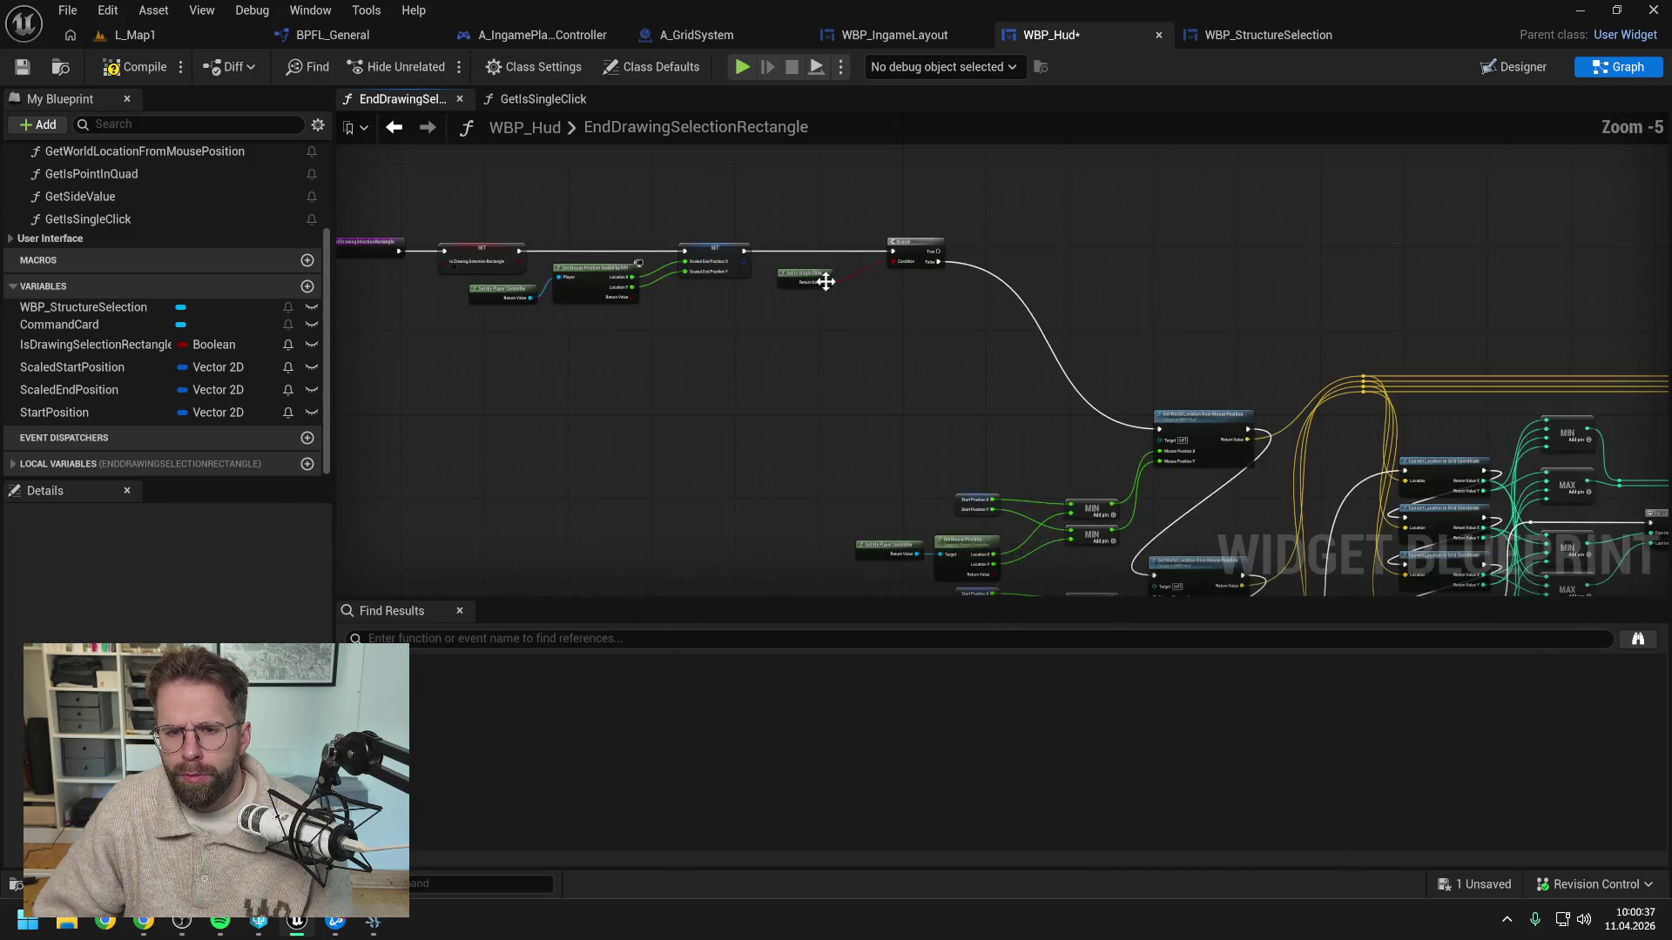
key(F7)
Nudge the leftmost SET nodes slightly right to tidy the reordered chain
drag(697, 207, 827, 254)
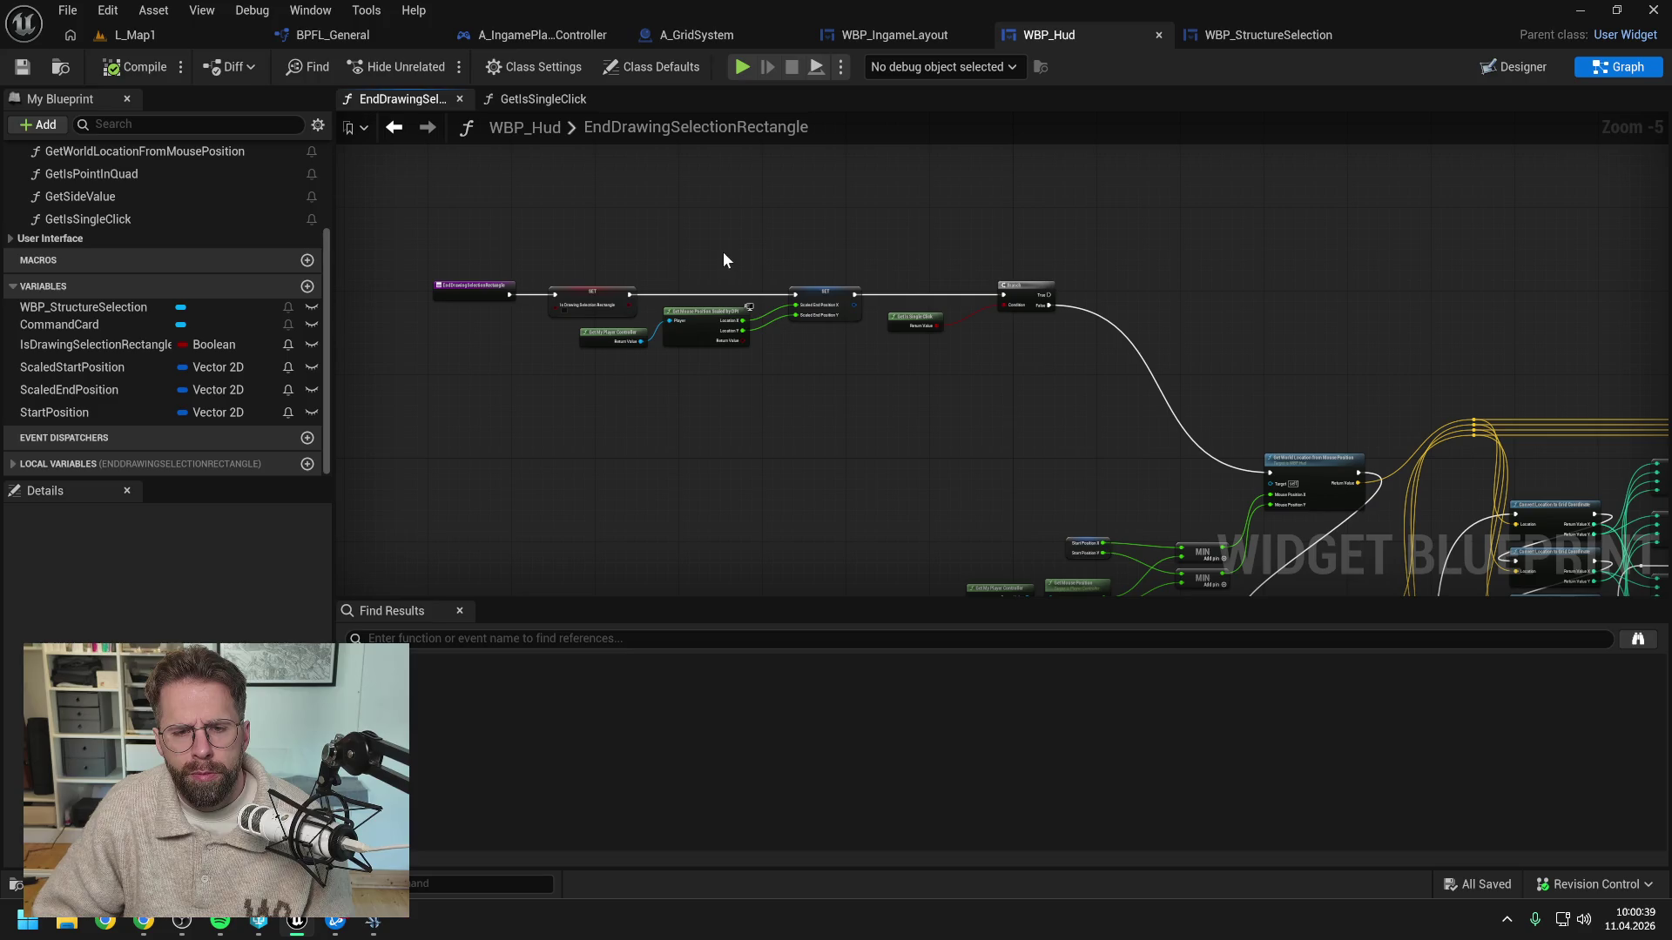
scroll(906, 285, up, 2)
click(948, 349)
drag(487, 342, 967, 302)
drag(448, 206, 1222, 440)
drag(1119, 306, 1157, 305)
click(1341, 272)
drag(1342, 273, 1124, 336)
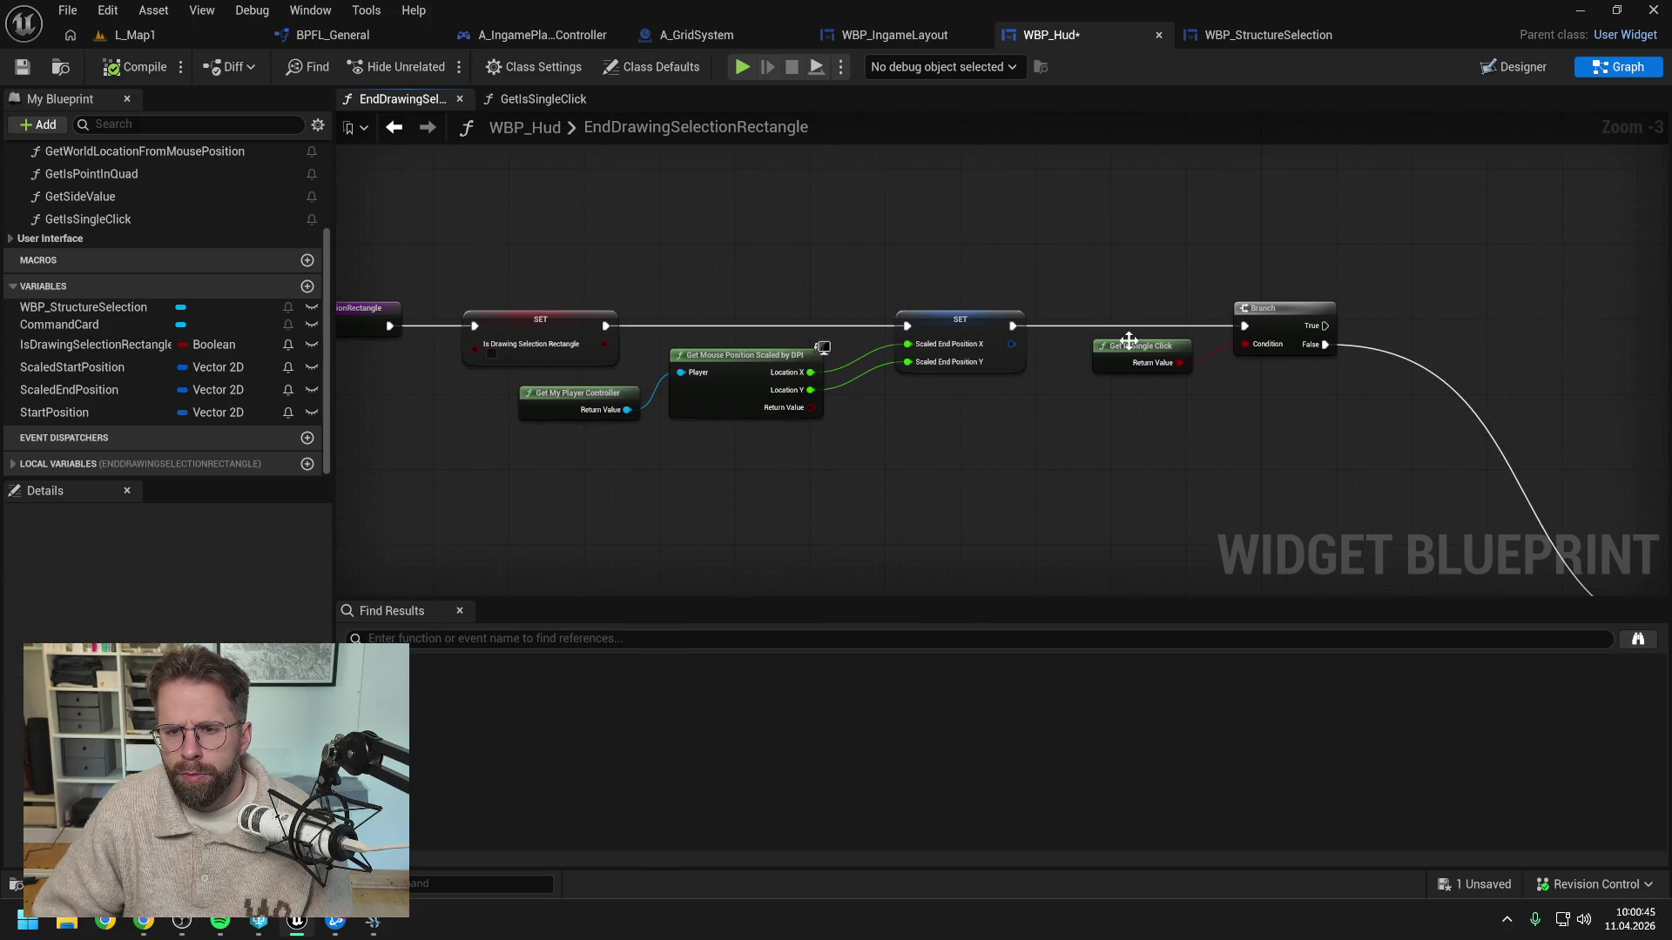
Add ScaledStartPosition and ScaledEndPosition getters inside the GetIsSingleClick function graph
double_click(1127, 339)
scroll(981, 312, up, 3)
drag(107, 370, 587, 435)
click(627, 457)
mouse_move(85, 390)
mouse_down()
mouse_move(683, 505)
mouse_move(716, 456)
mouse_move(674, 456)
mouse_up()
click(688, 530)
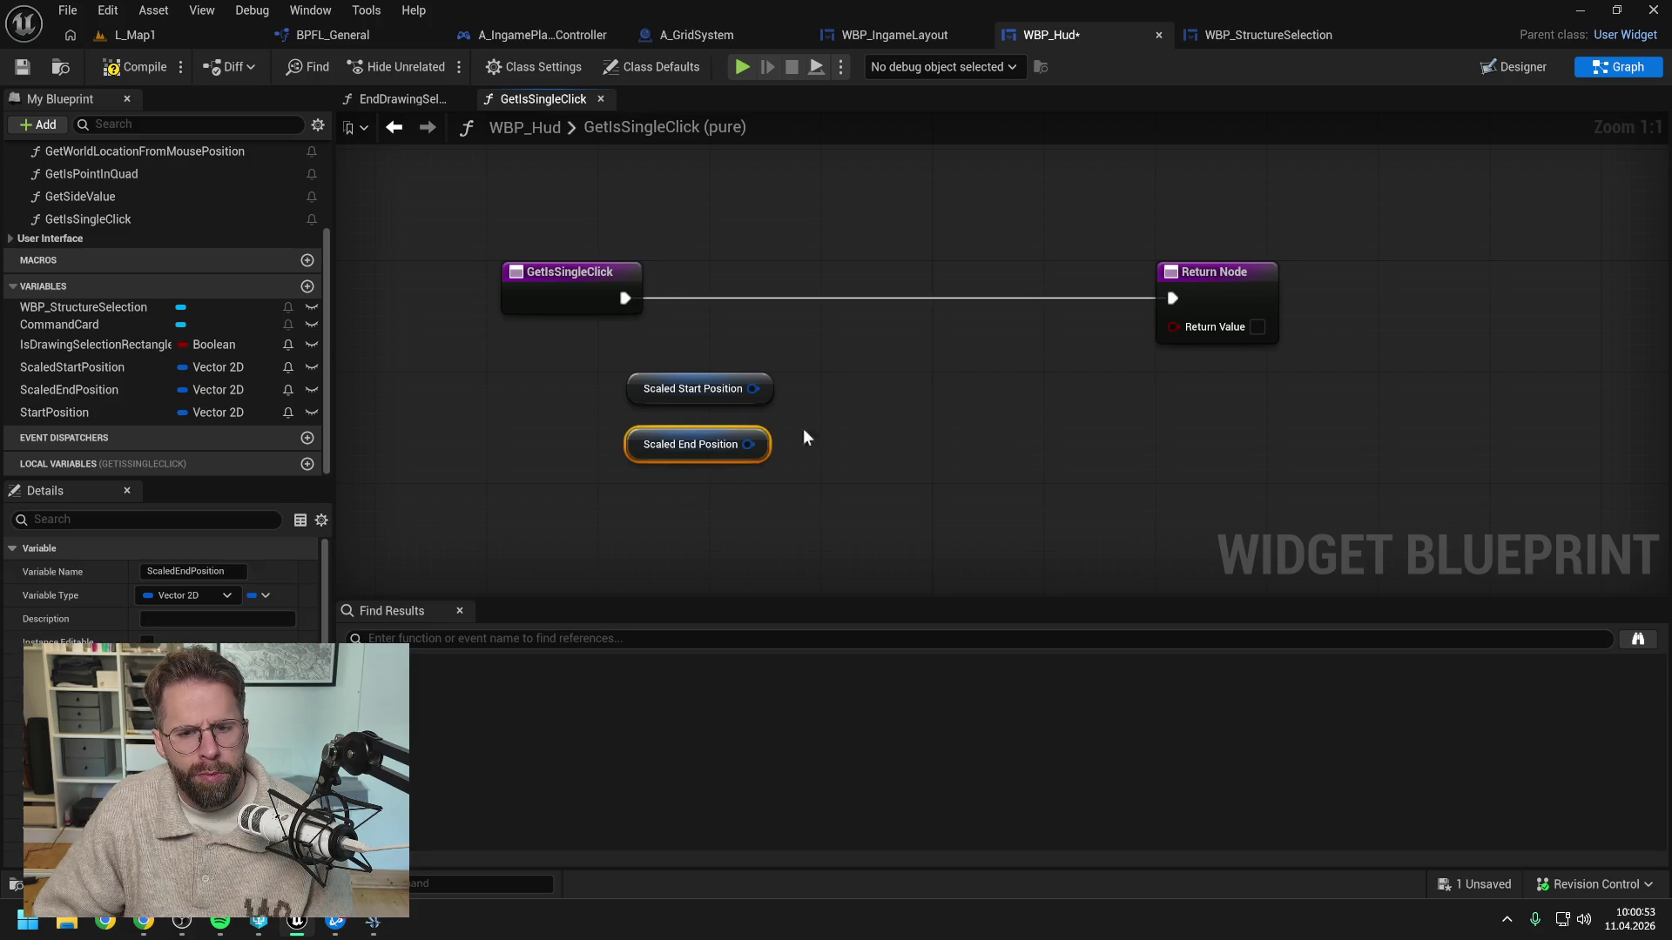
Compile, then split the Scaled Start Position and Scaled End Position getters into X and Y pins
click(801, 422)
click(128, 67)
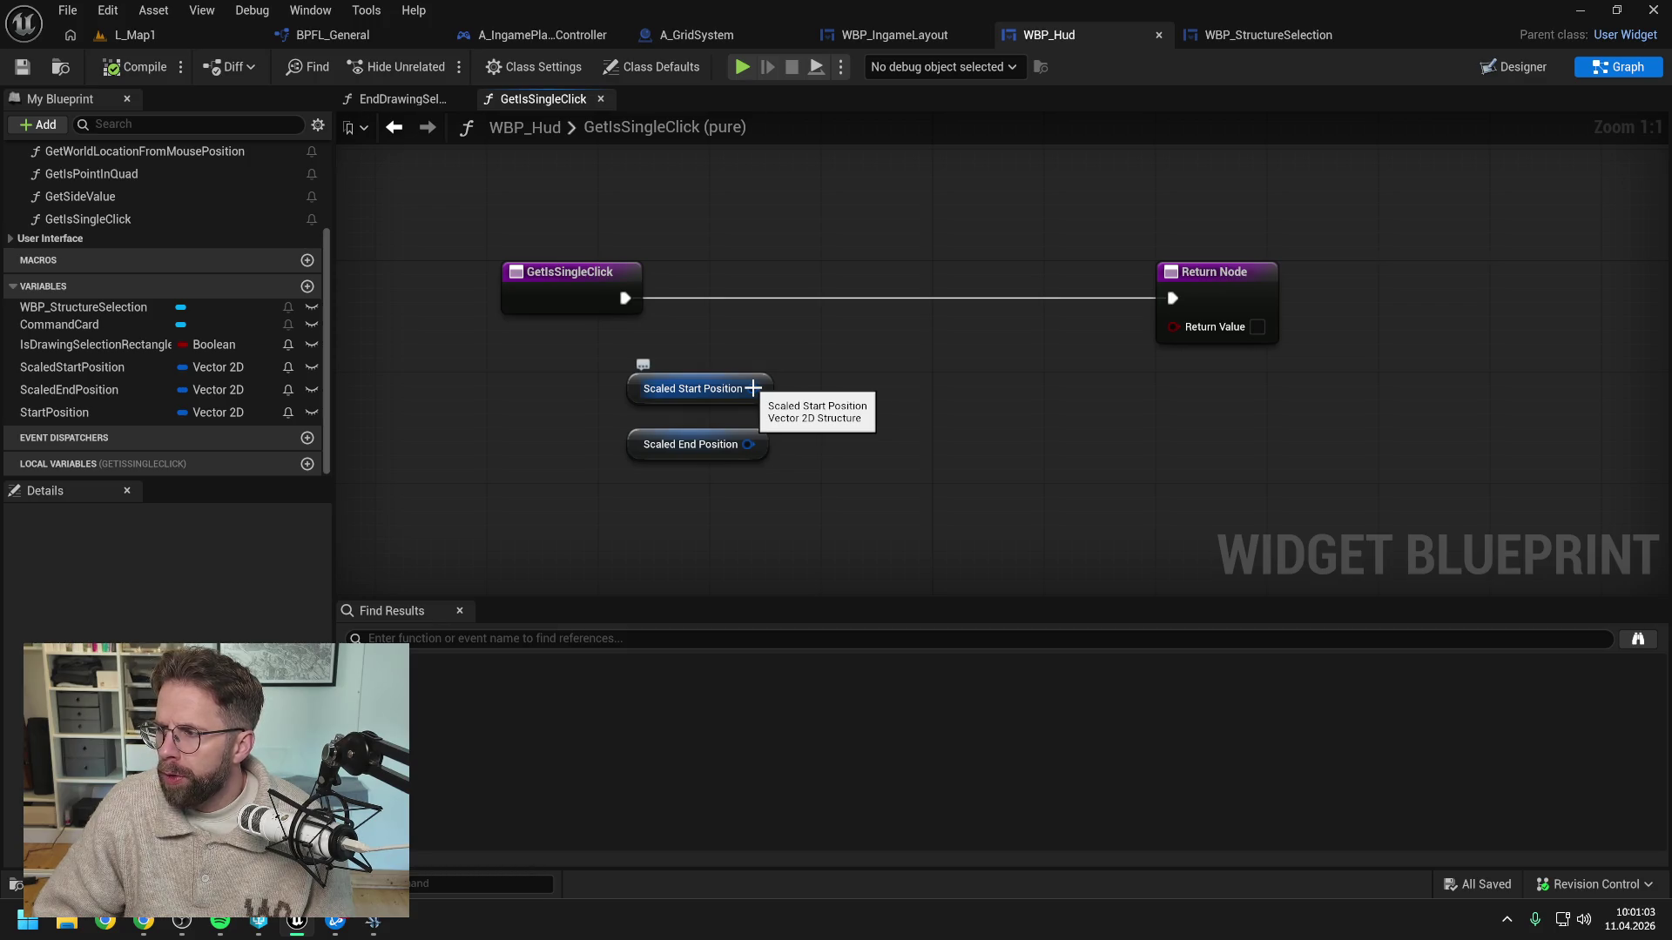
drag(702, 453, 702, 494)
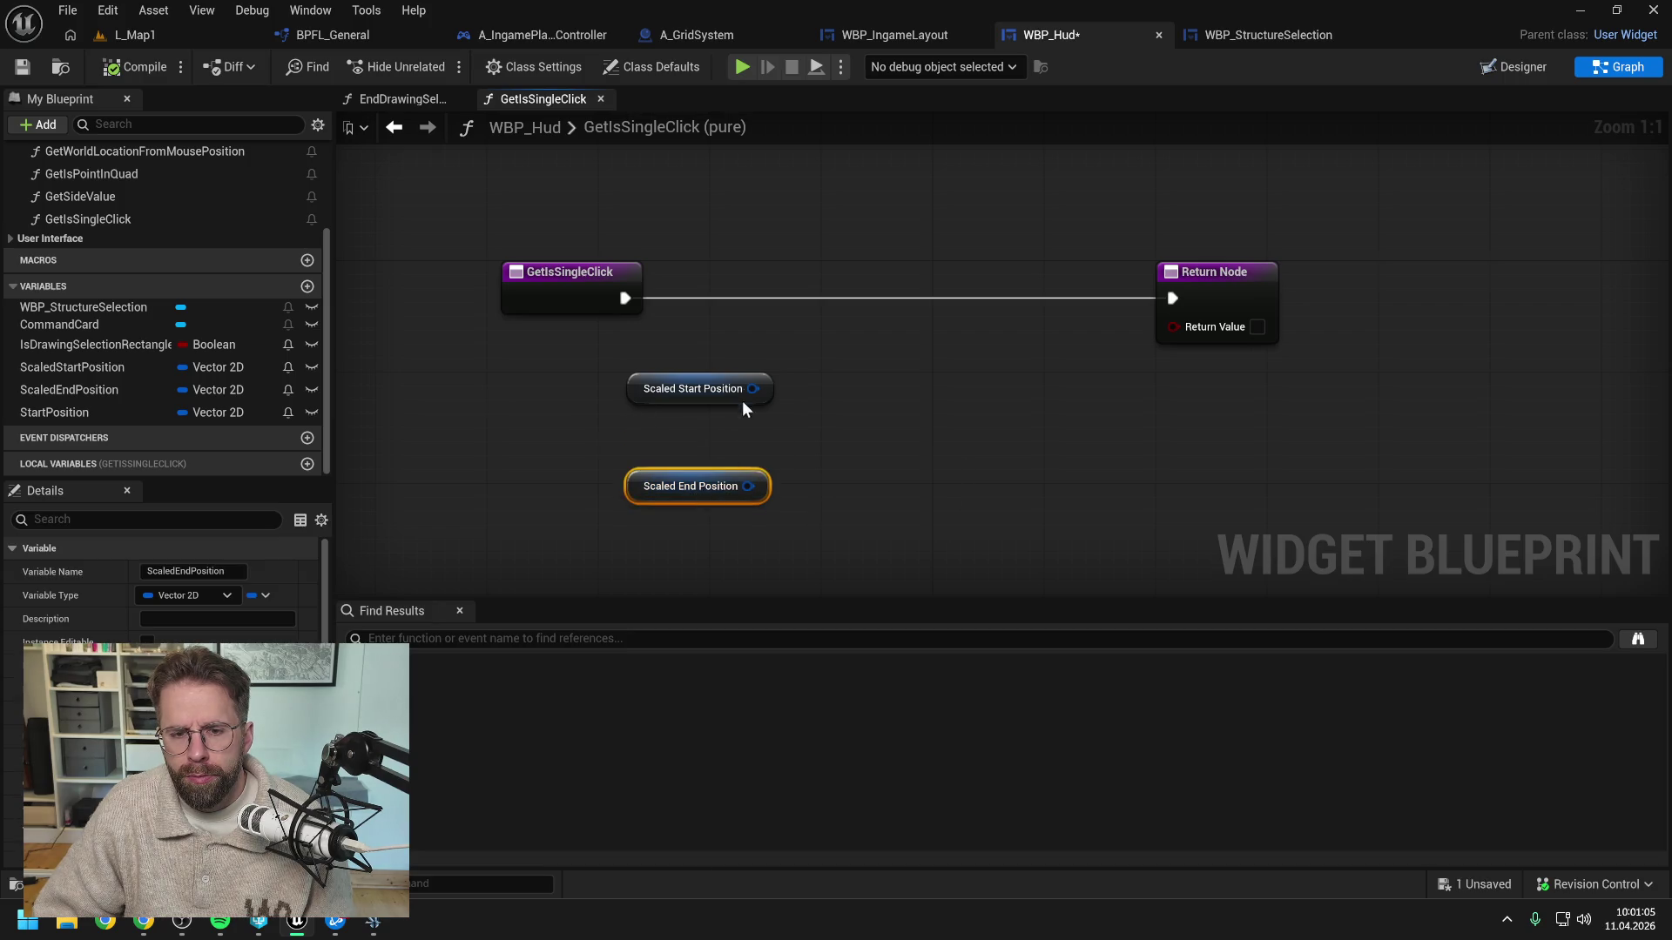
right_click(751, 389)
click(812, 484)
right_click(753, 485)
click(815, 579)
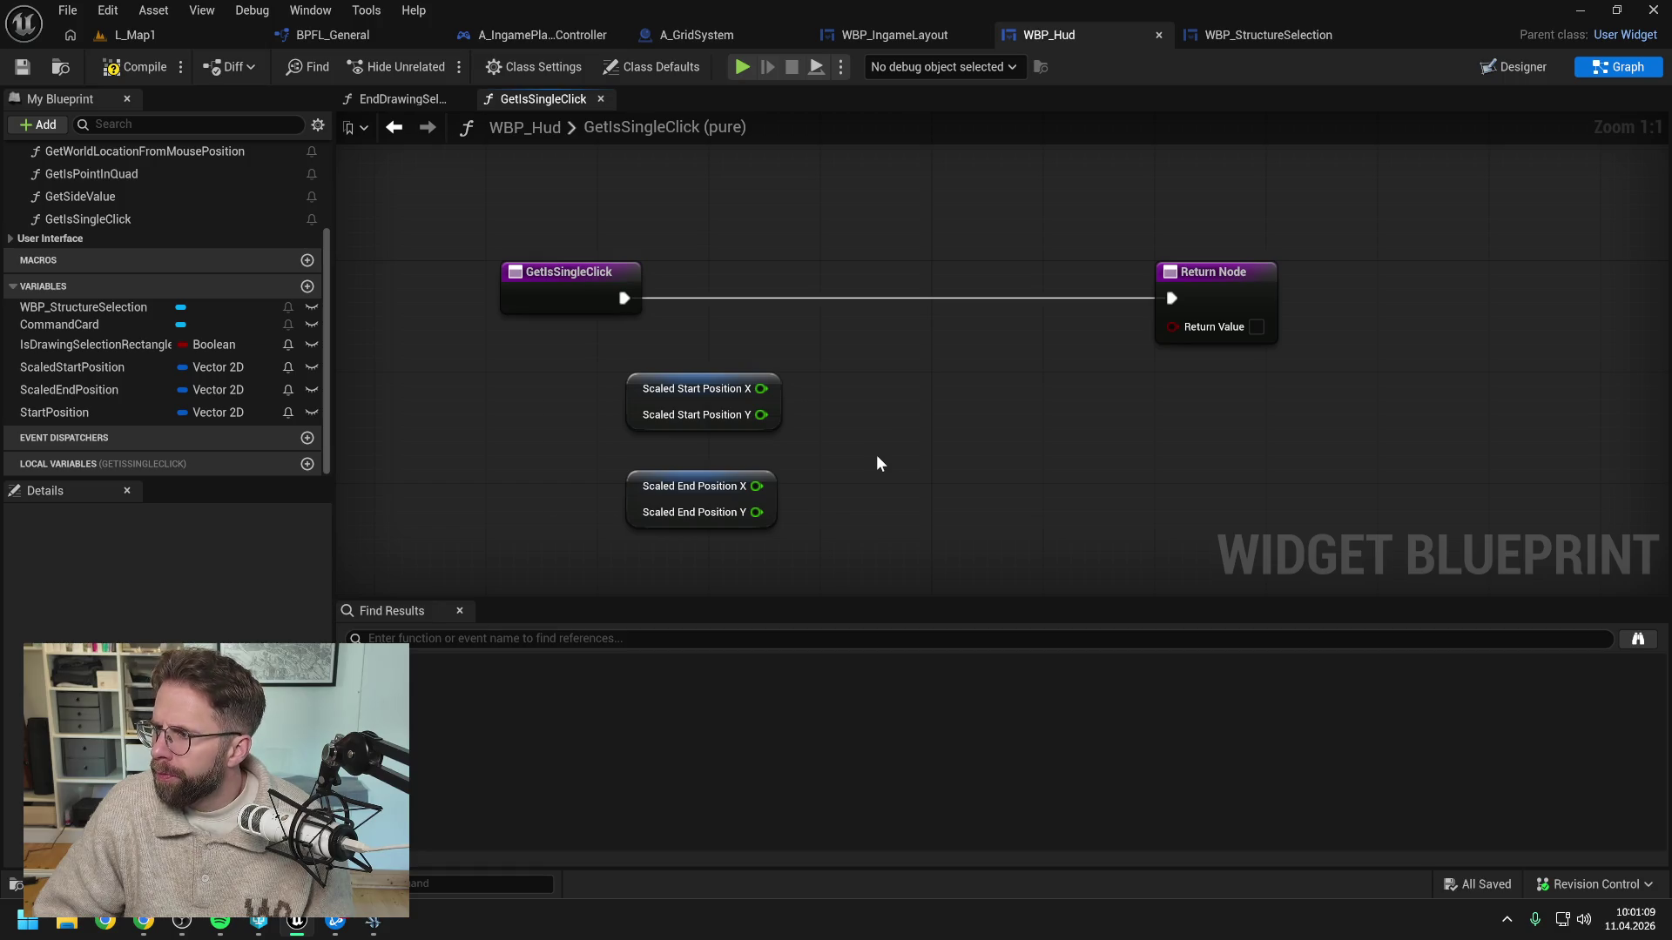
mouse_move(730, 428)
mouse_down()
mouse_move(724, 580)
mouse_move(724, 481)
mouse_up()
click(810, 396)
Subtract Scaled Start Position X from Scaled End Position X and feed the result into an ABS node
drag(756, 367, 867, 364)
text(>)
key(Escape)
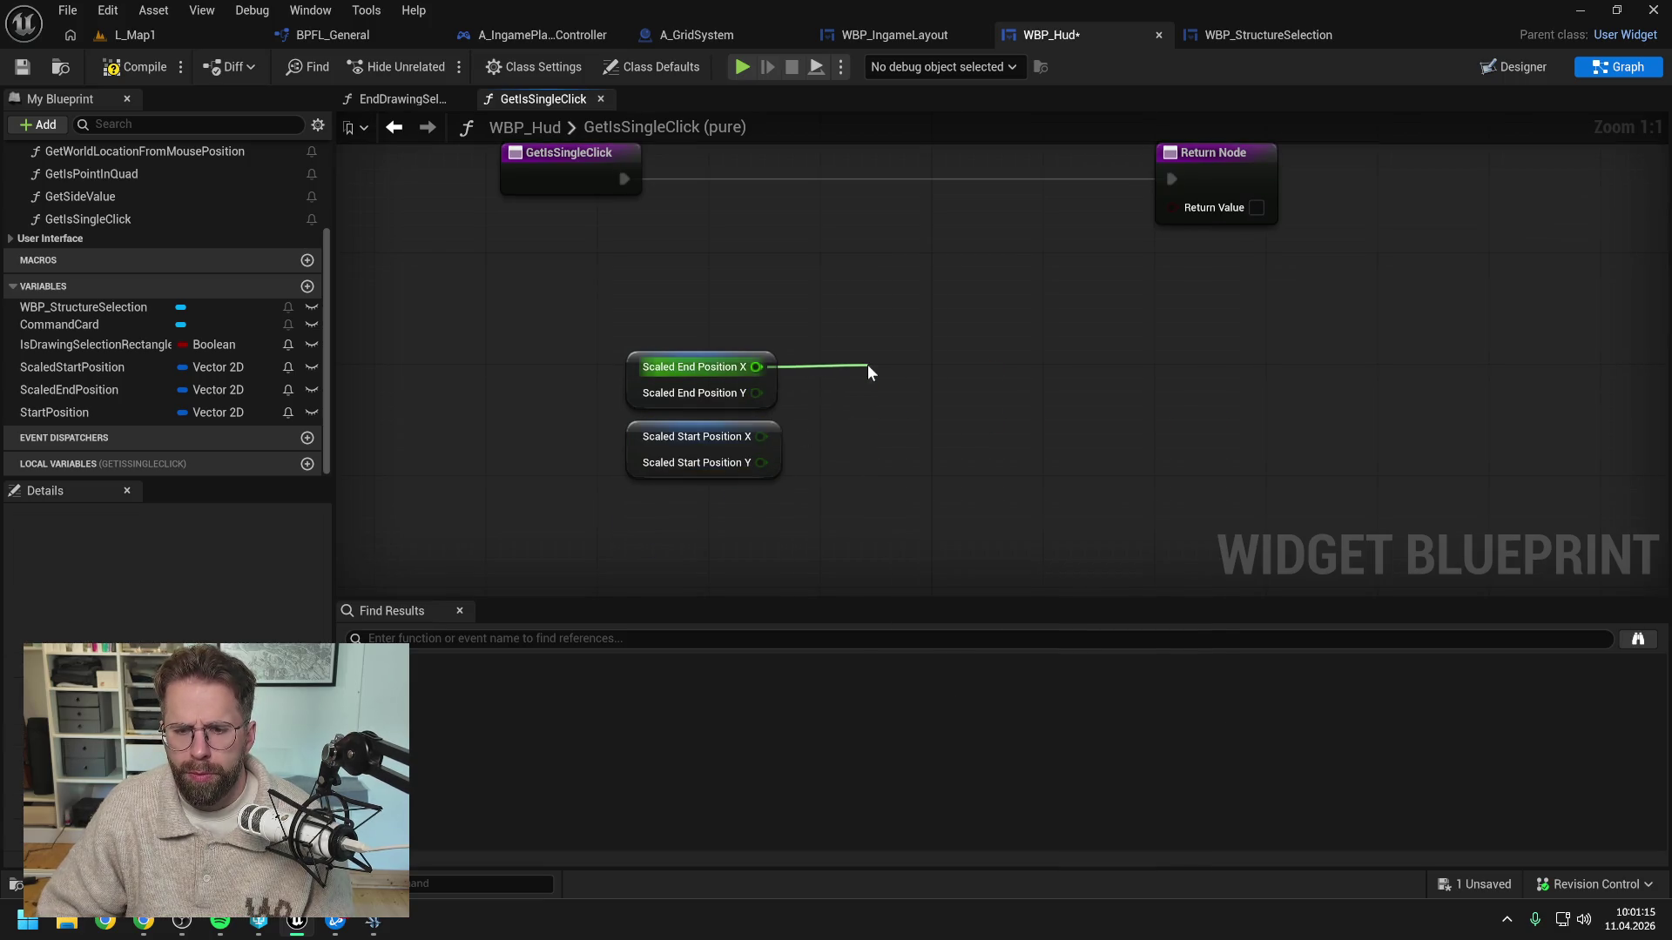
text(-)
key(Return)
drag(761, 436, 1019, 383)
text(Abso)
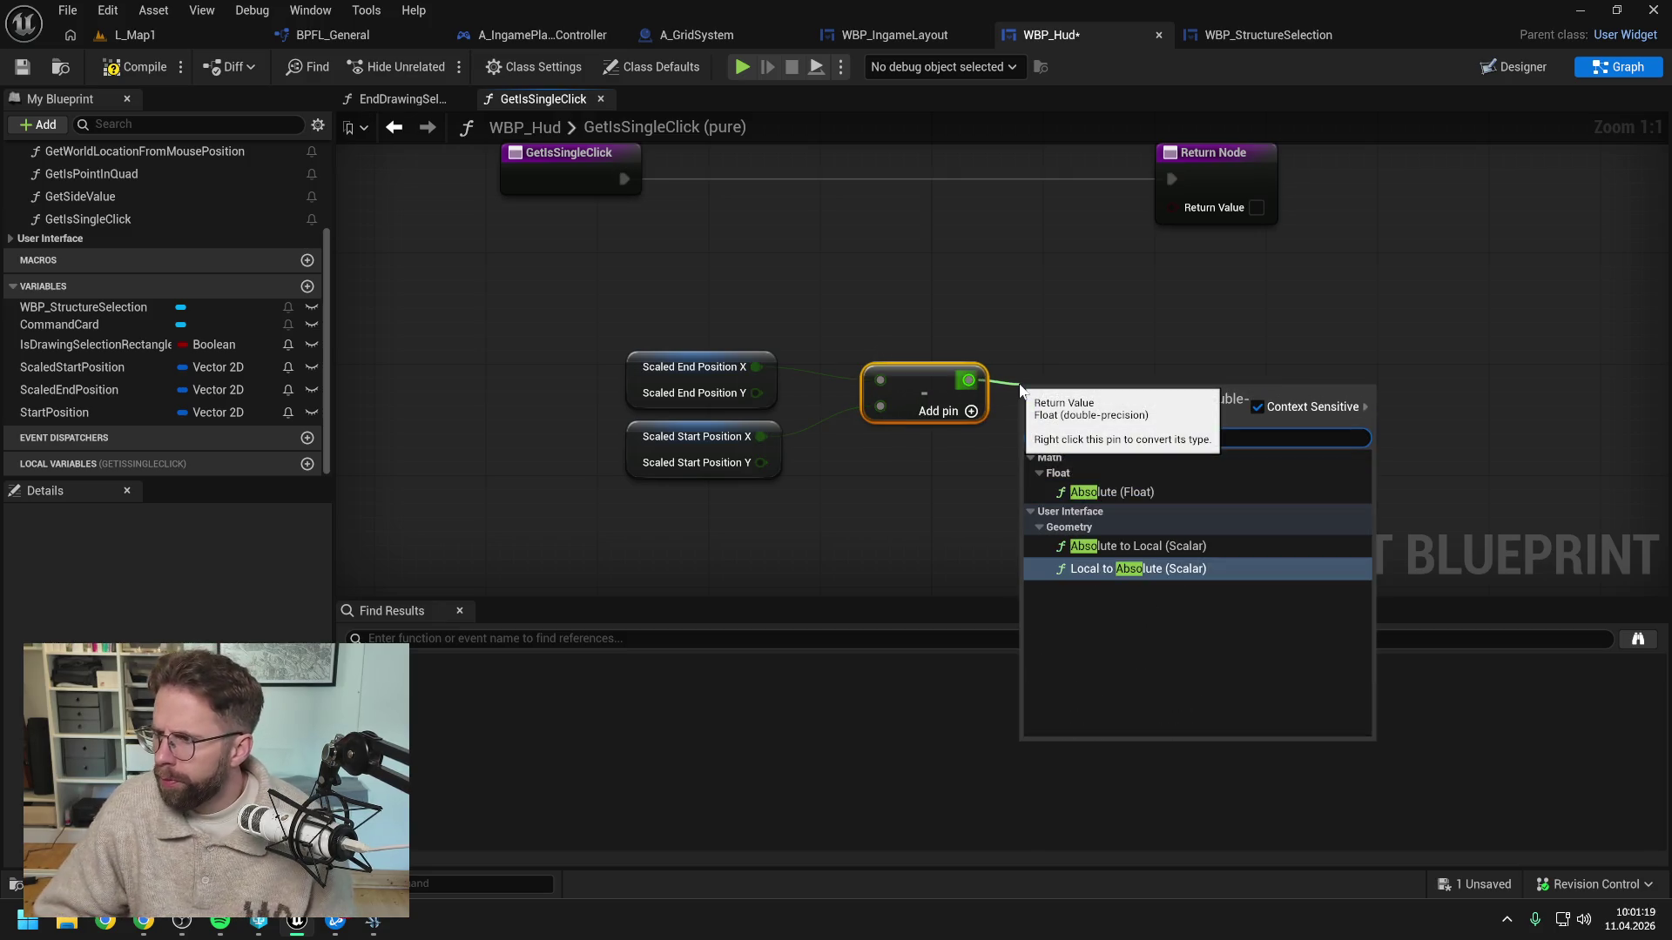
click(1142, 493)
drag(1075, 406, 1076, 393)
click(1065, 458)
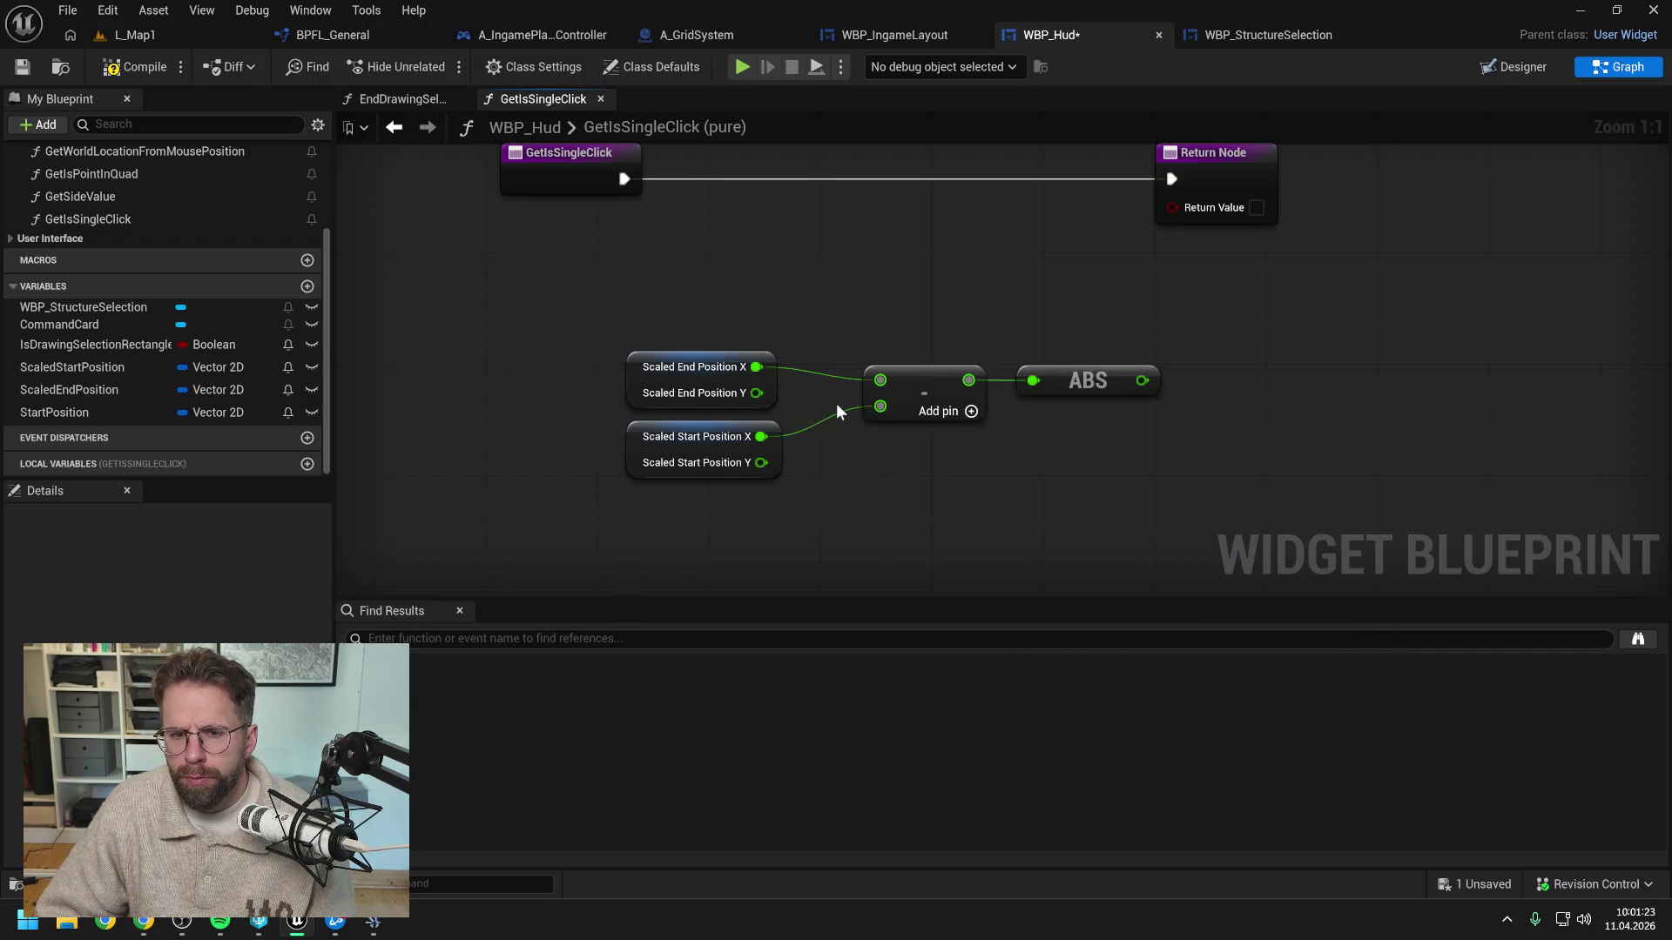
Add a Subtract node for the Y difference and copy-paste the ABS node for it
drag(756, 393, 878, 440)
text(-)
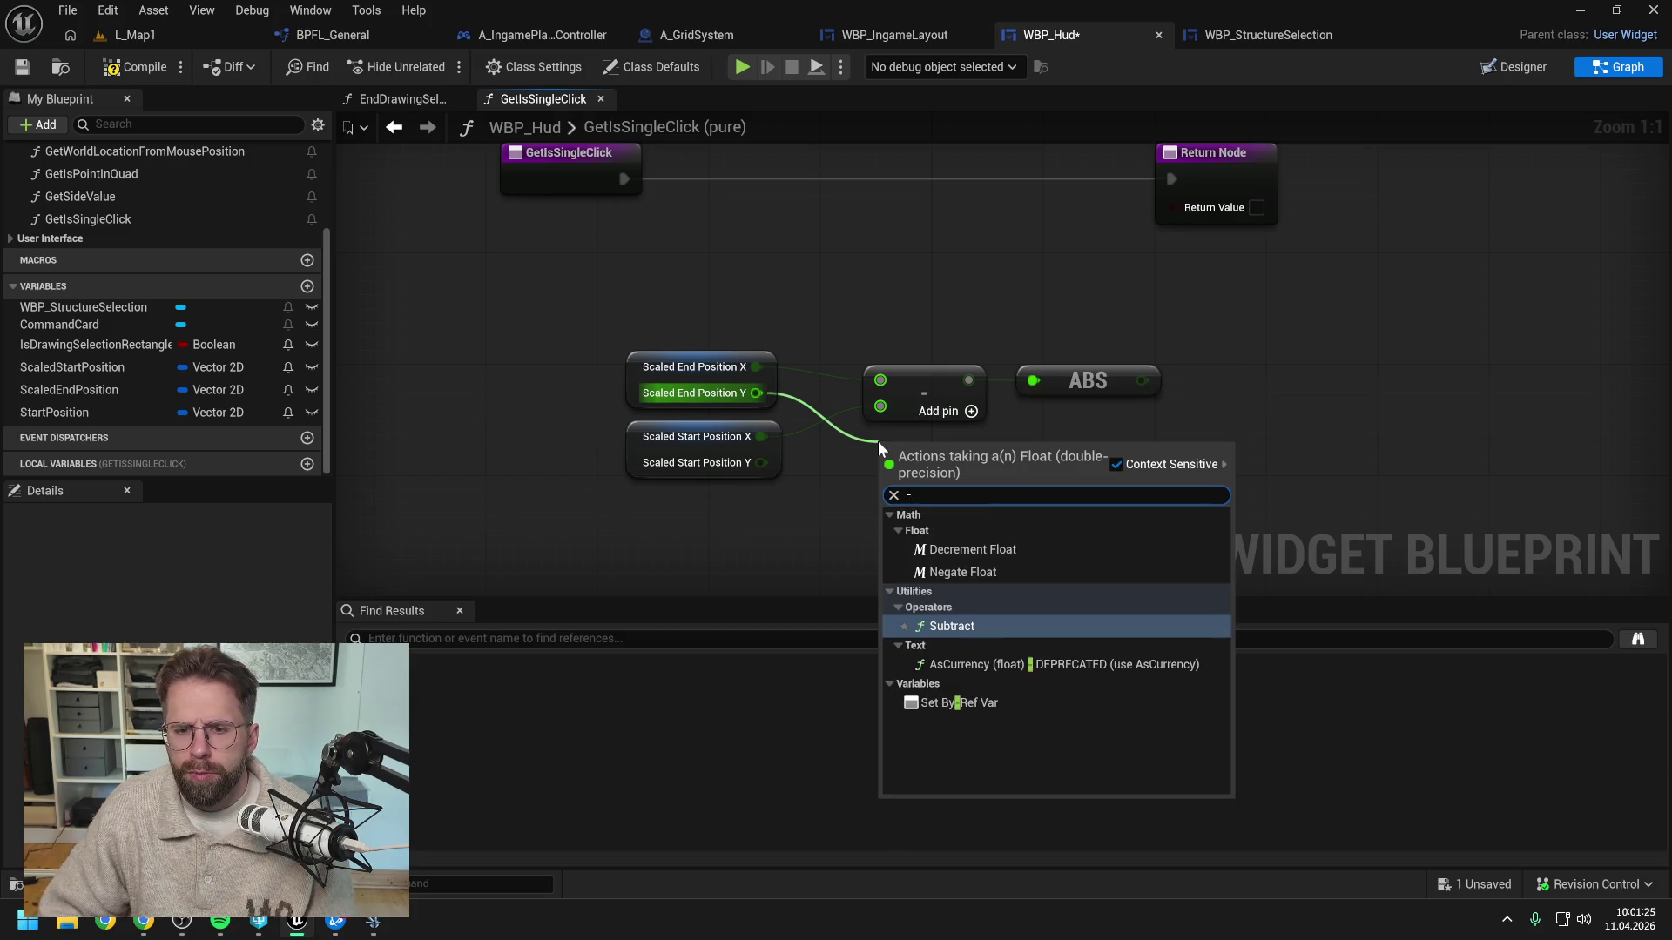
key(Return)
mouse_move(758, 464)
mouse_down()
mouse_move(796, 483)
mouse_move(765, 463)
mouse_move(895, 478)
mouse_move(933, 433)
mouse_move(932, 377)
mouse_up()
mouse_move(925, 461)
mouse_down()
mouse_move(925, 448)
mouse_move(1077, 433)
mouse_up()
click(1082, 440)
click(1056, 384)
key(ctrl+c)
key(ctrl+v)
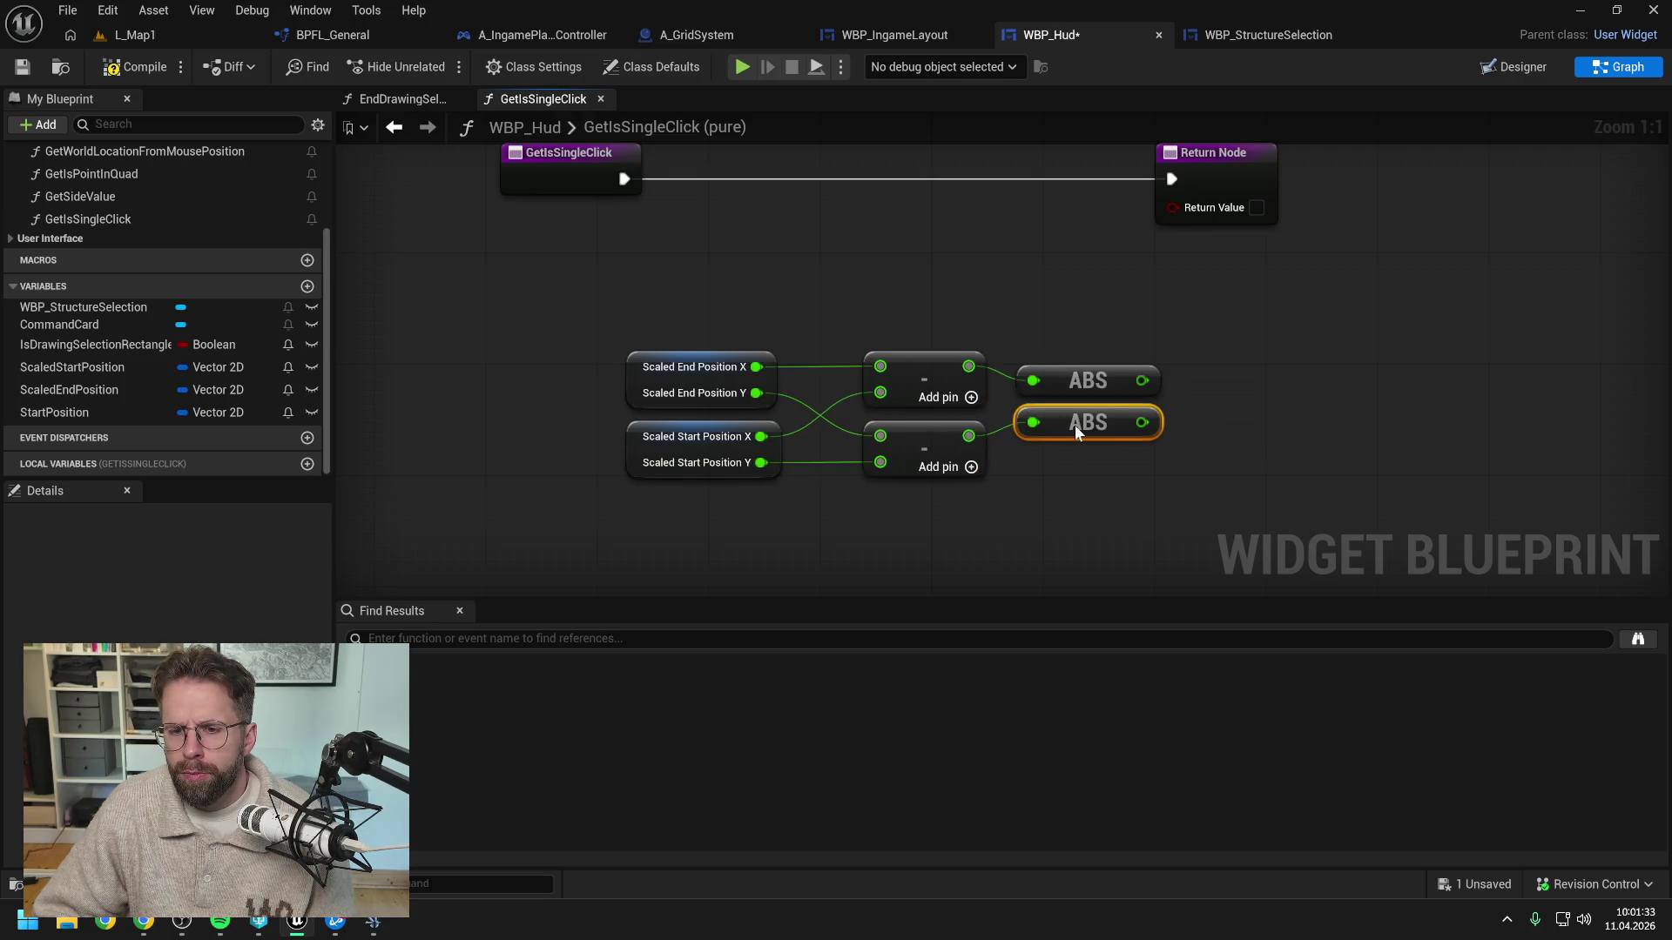
drag(1198, 421, 1132, 420)
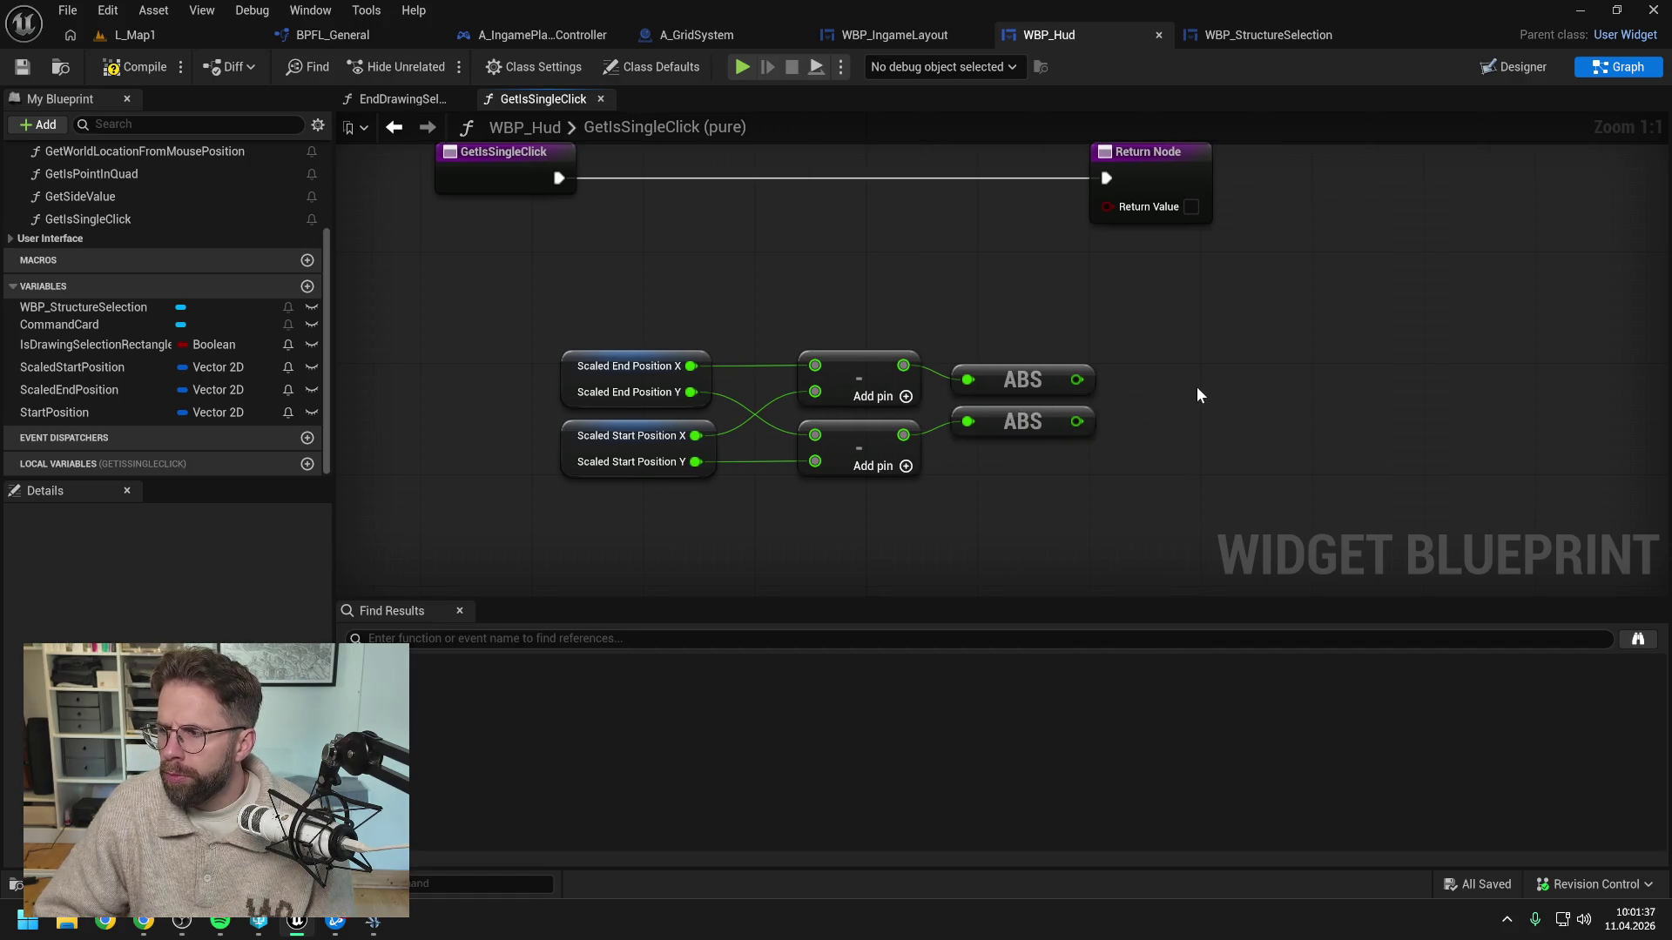
Compare the X difference's ABS result against Get Tile Size with a less-than node
mouse_move(1077, 379)
mouse_down()
mouse_move(1202, 390)
mouse_move(1226, 341)
mouse_move(1283, 322)
mouse_move(1282, 345)
mouse_move(1172, 402)
mouse_move(1177, 384)
mouse_move(1100, 380)
mouse_up()
mouse_move(1138, 323)
mouse_down()
mouse_move(1292, 362)
mouse_move(1330, 331)
mouse_up()
drag(1077, 380, 1193, 384)
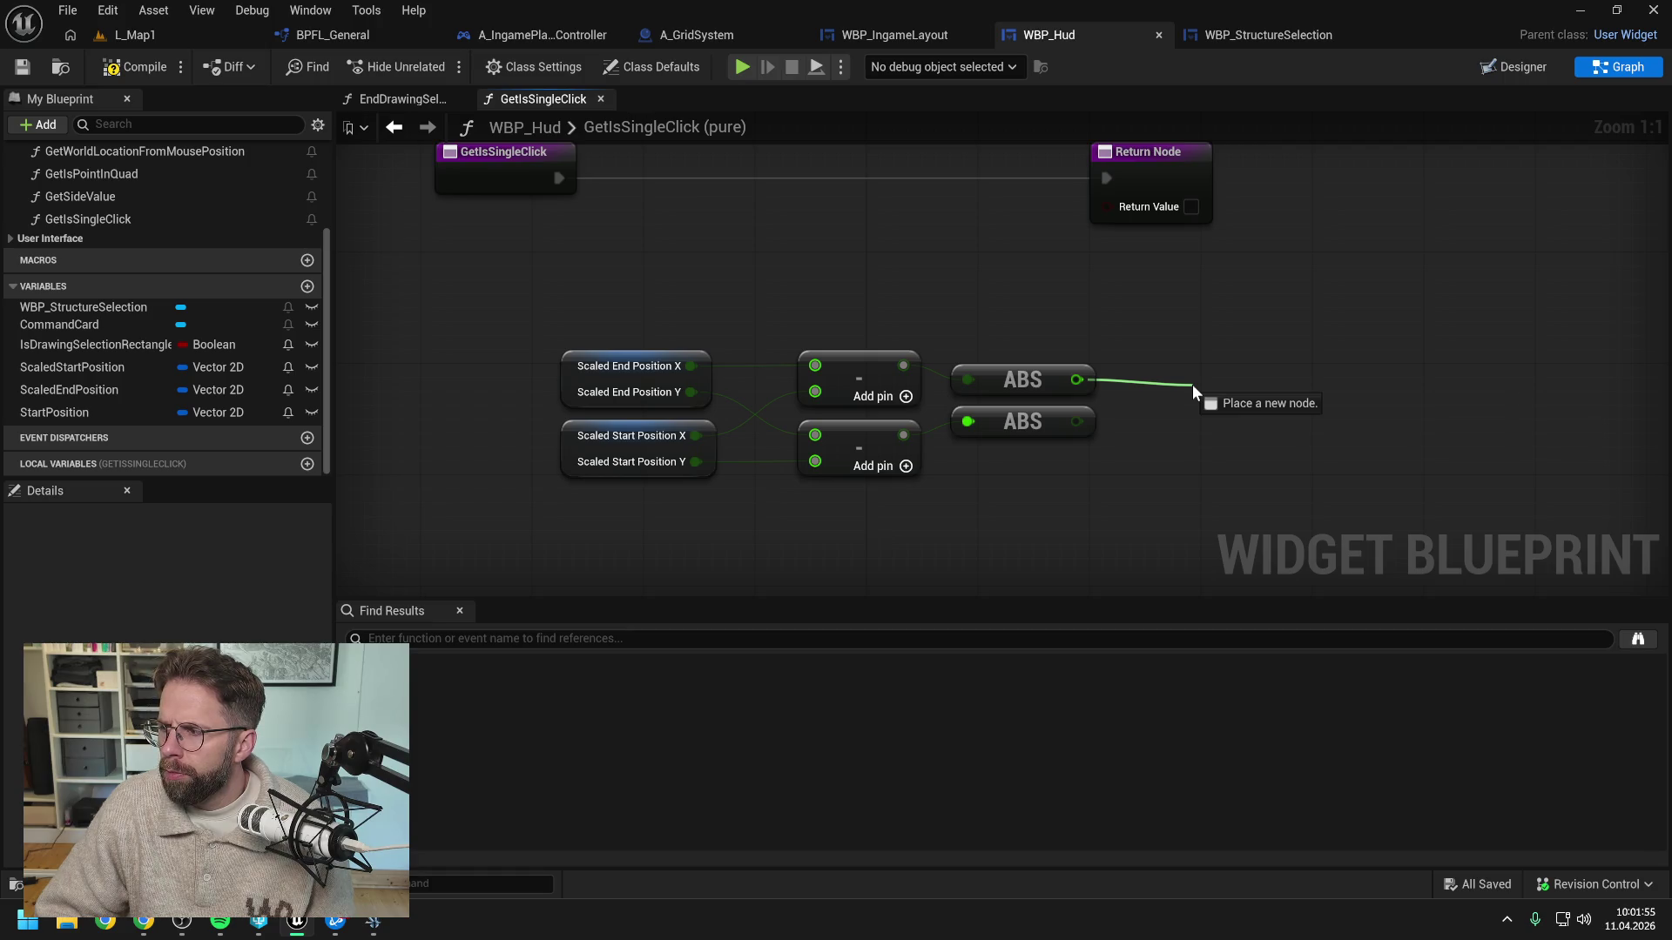
drag(1193, 384, 1194, 379)
text(<)
key(Escape)
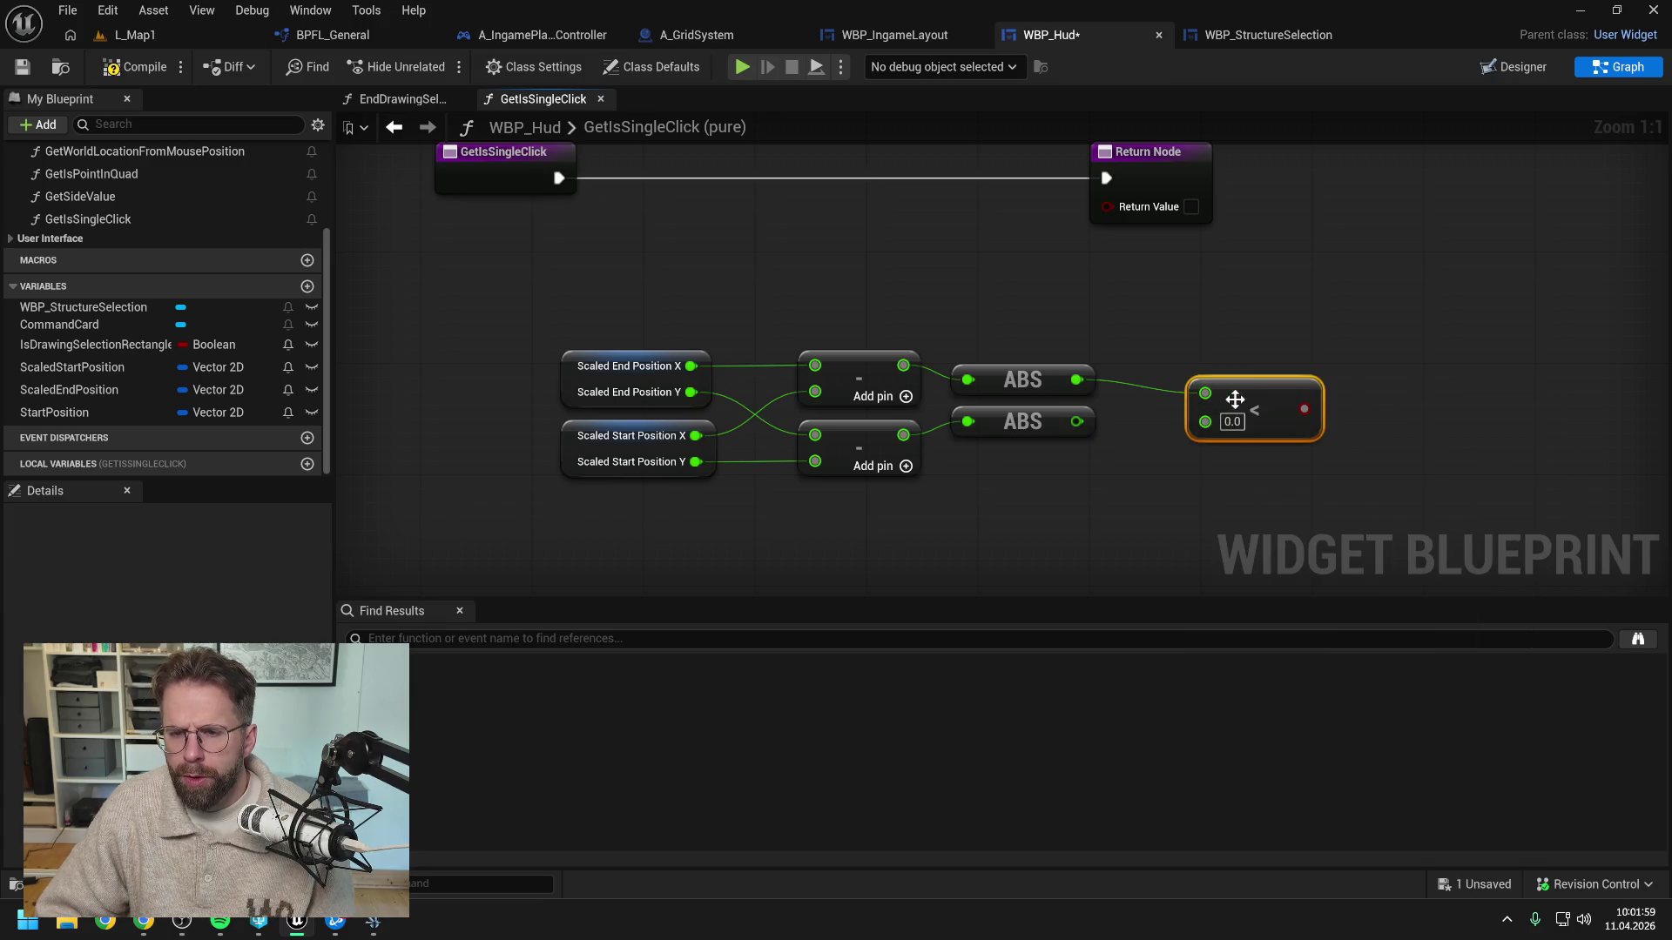
right_click(1084, 479)
text(get tile)
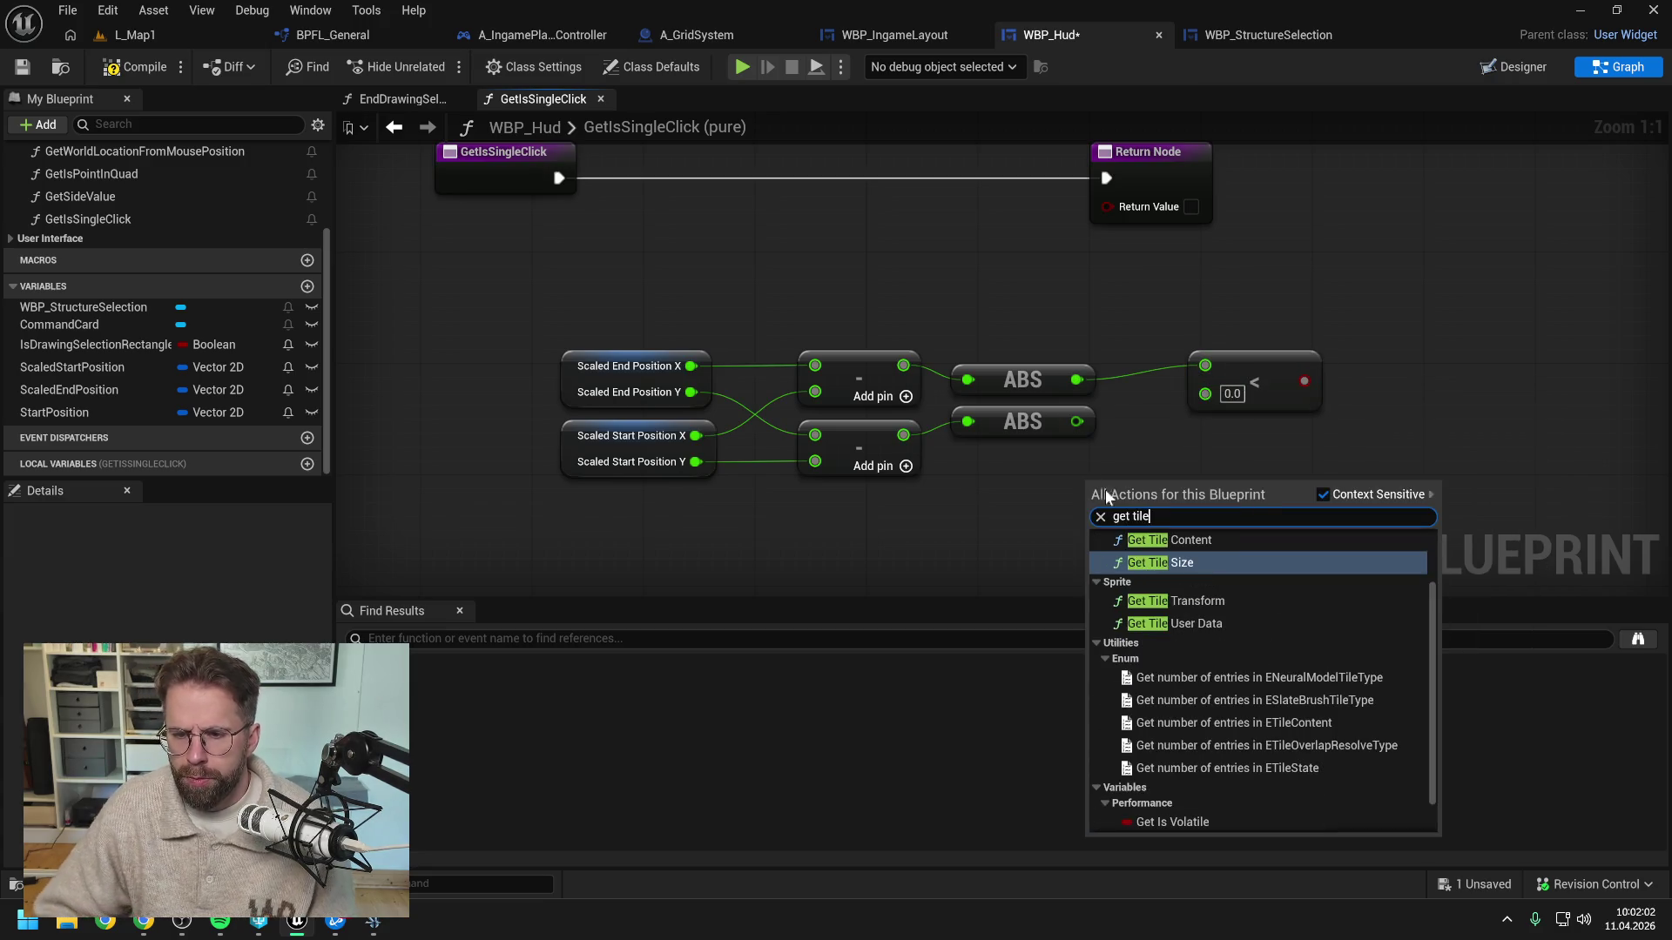
key(Escape)
mouse_move(1167, 497)
mouse_down()
mouse_move(1067, 509)
mouse_move(1205, 394)
mouse_up()
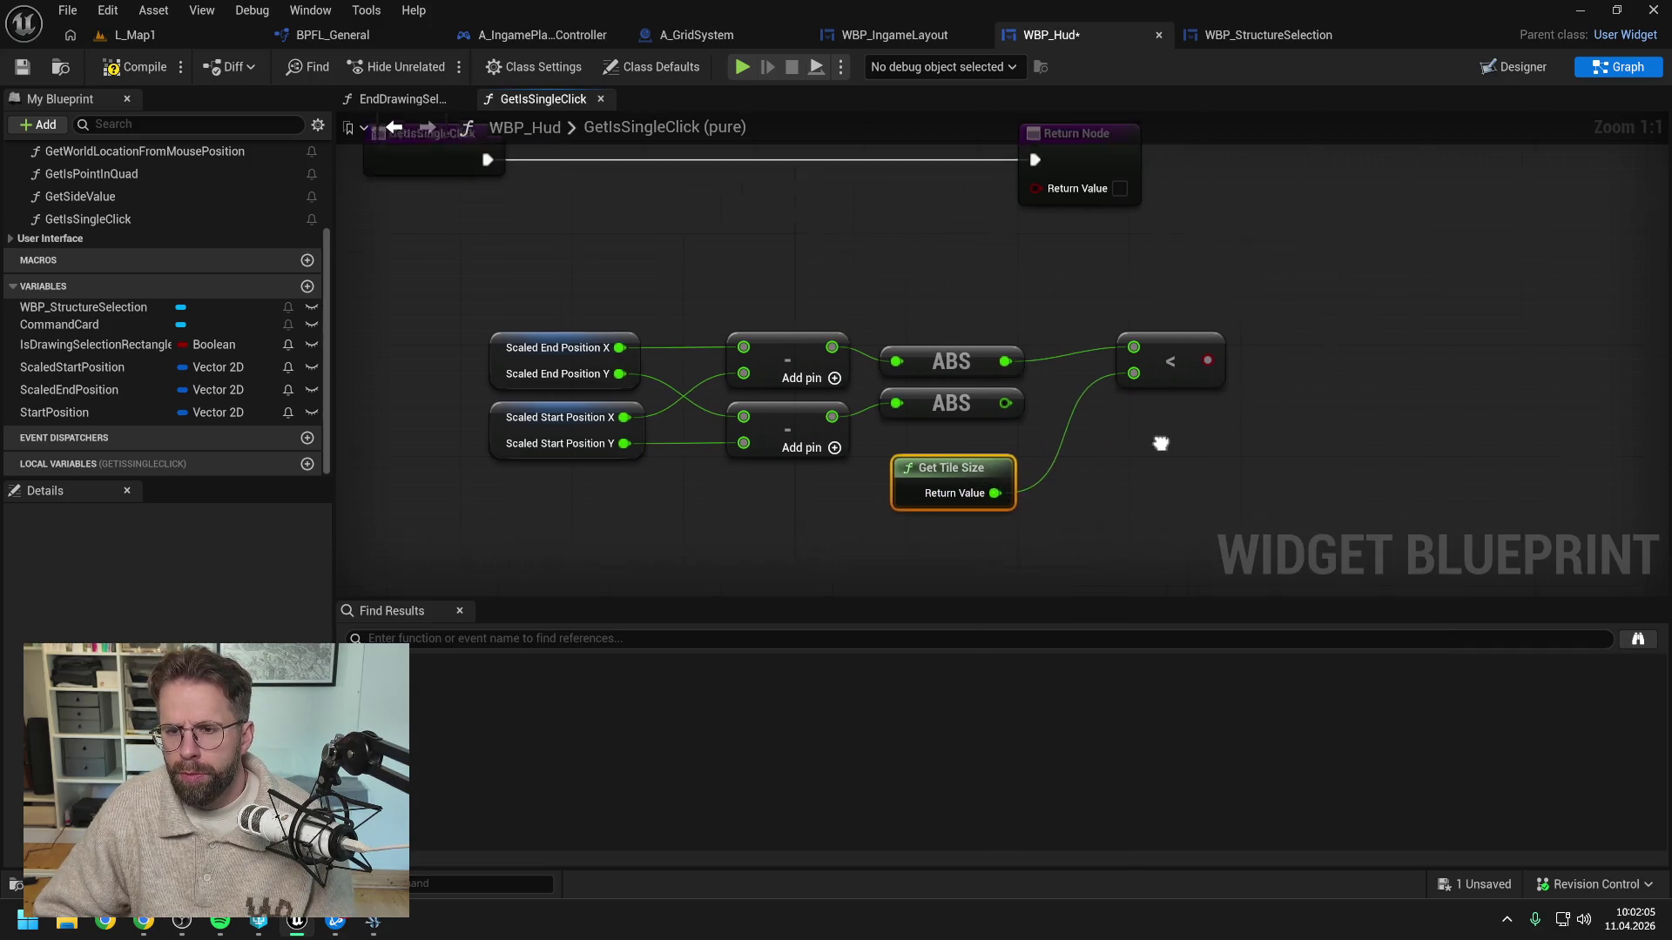
Duplicate the less-than check for the Y difference and combine both comparisons with an AND node
click(1130, 344)
key(ctrl+c)
key(ctrl+v)
drag(973, 390, 1121, 413)
mouse_move(955, 476)
mouse_down()
mouse_move(1121, 440)
mouse_move(1134, 413)
mouse_up()
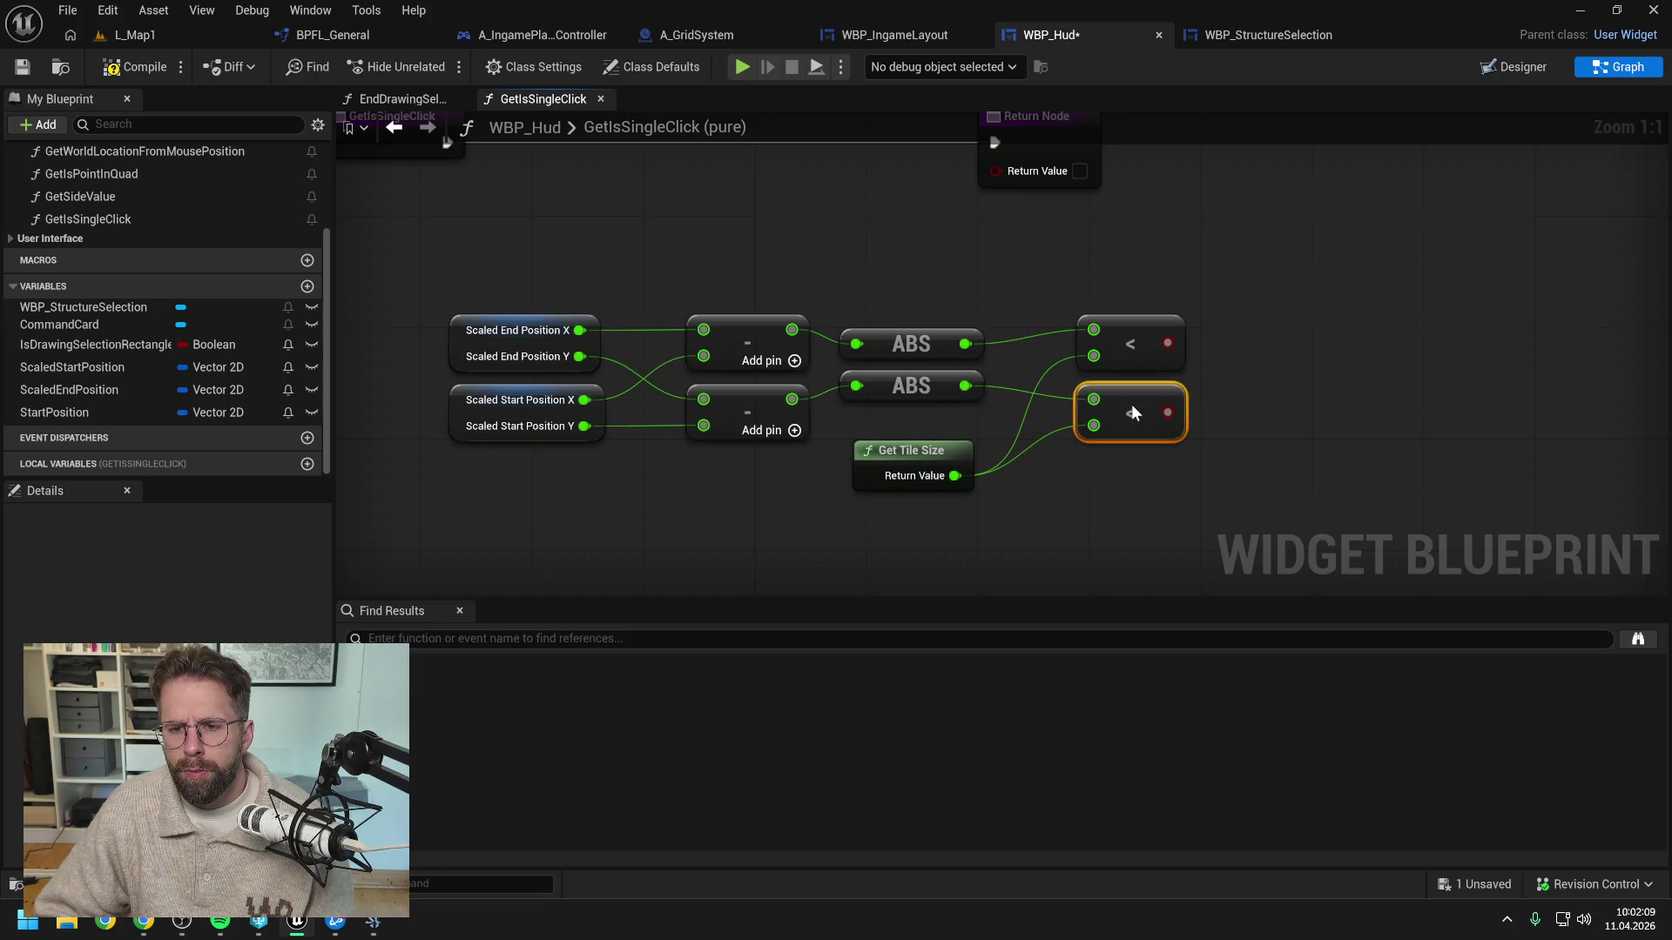
drag(1166, 344, 1230, 354)
text(and)
key(Return)
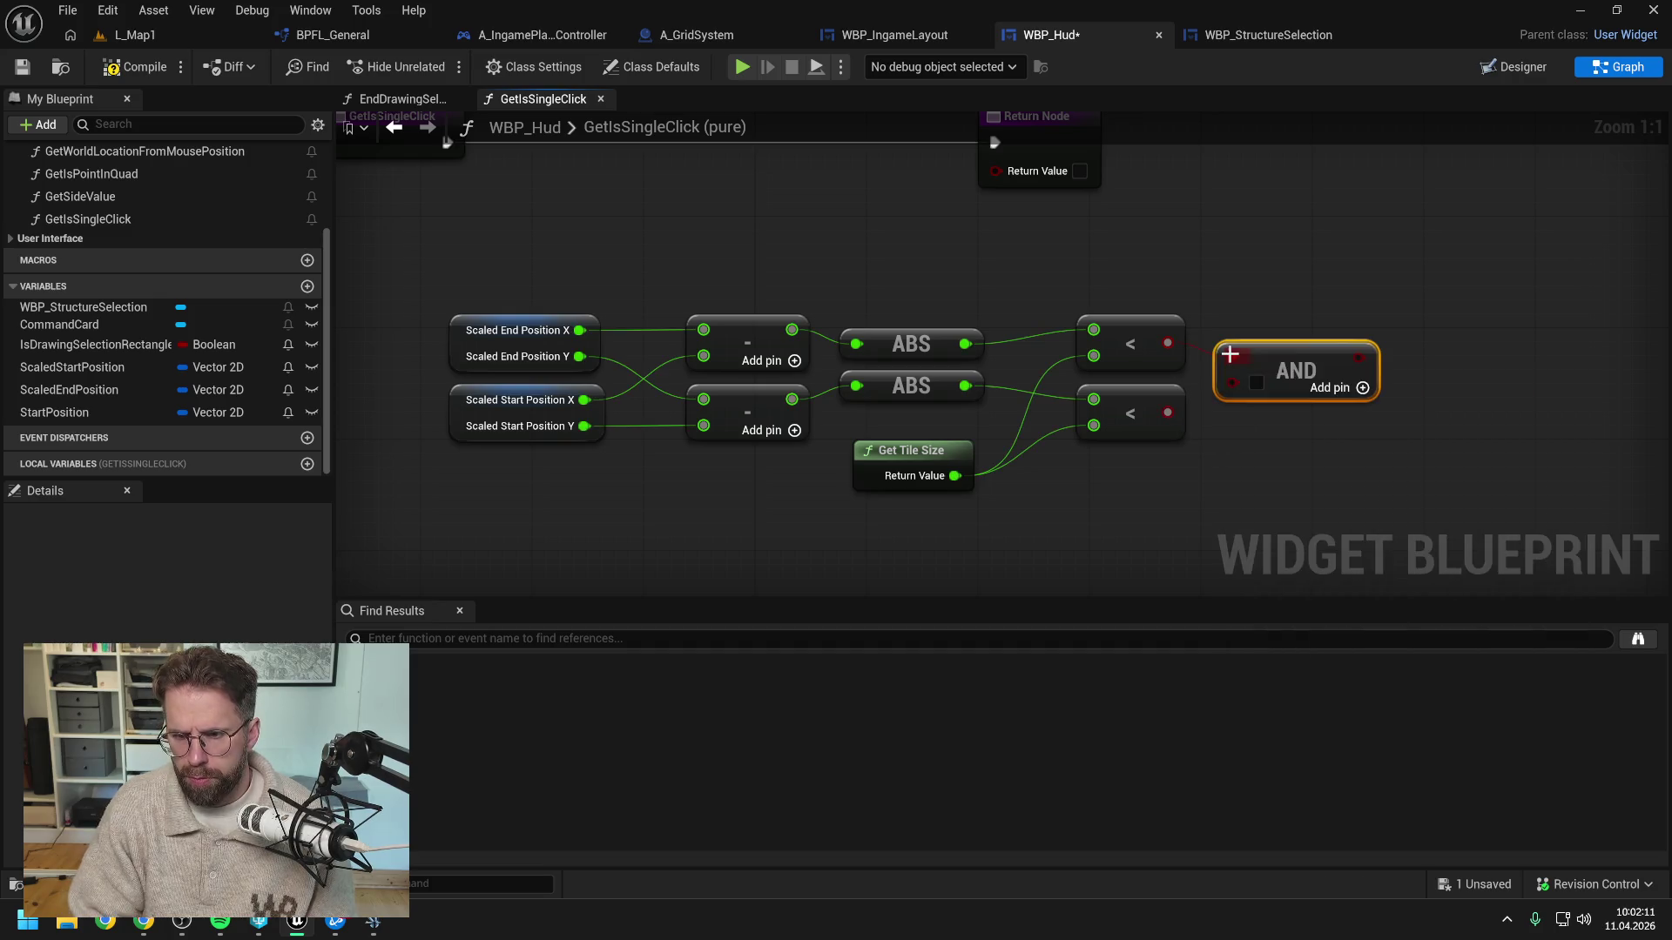
Wire the AND result into the Return Value and line up the entry and return nodes
click(1036, 139)
drag(933, 261, 1319, 263)
drag(1174, 412, 1259, 280)
key(Home)
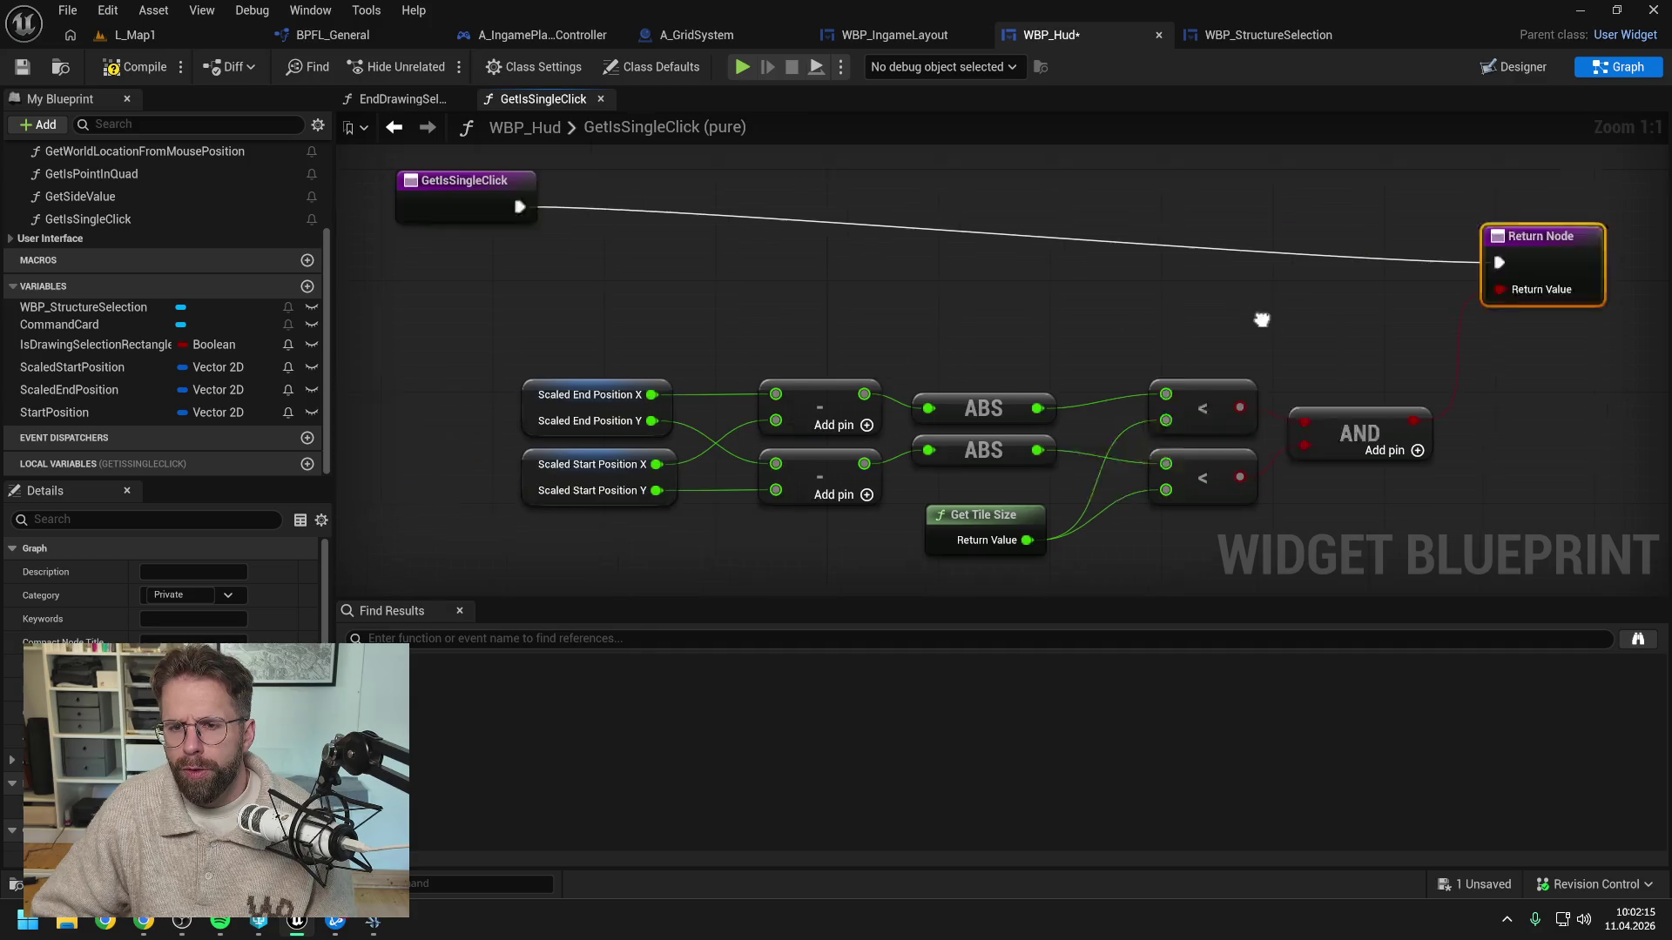
mouse_move(532, 198)
mouse_down()
mouse_move(531, 299)
mouse_move(557, 250)
mouse_up()
mouse_move(541, 160)
mouse_down()
mouse_move(776, 212)
mouse_move(1567, 304)
mouse_up()
drag(1602, 231, 1602, 287)
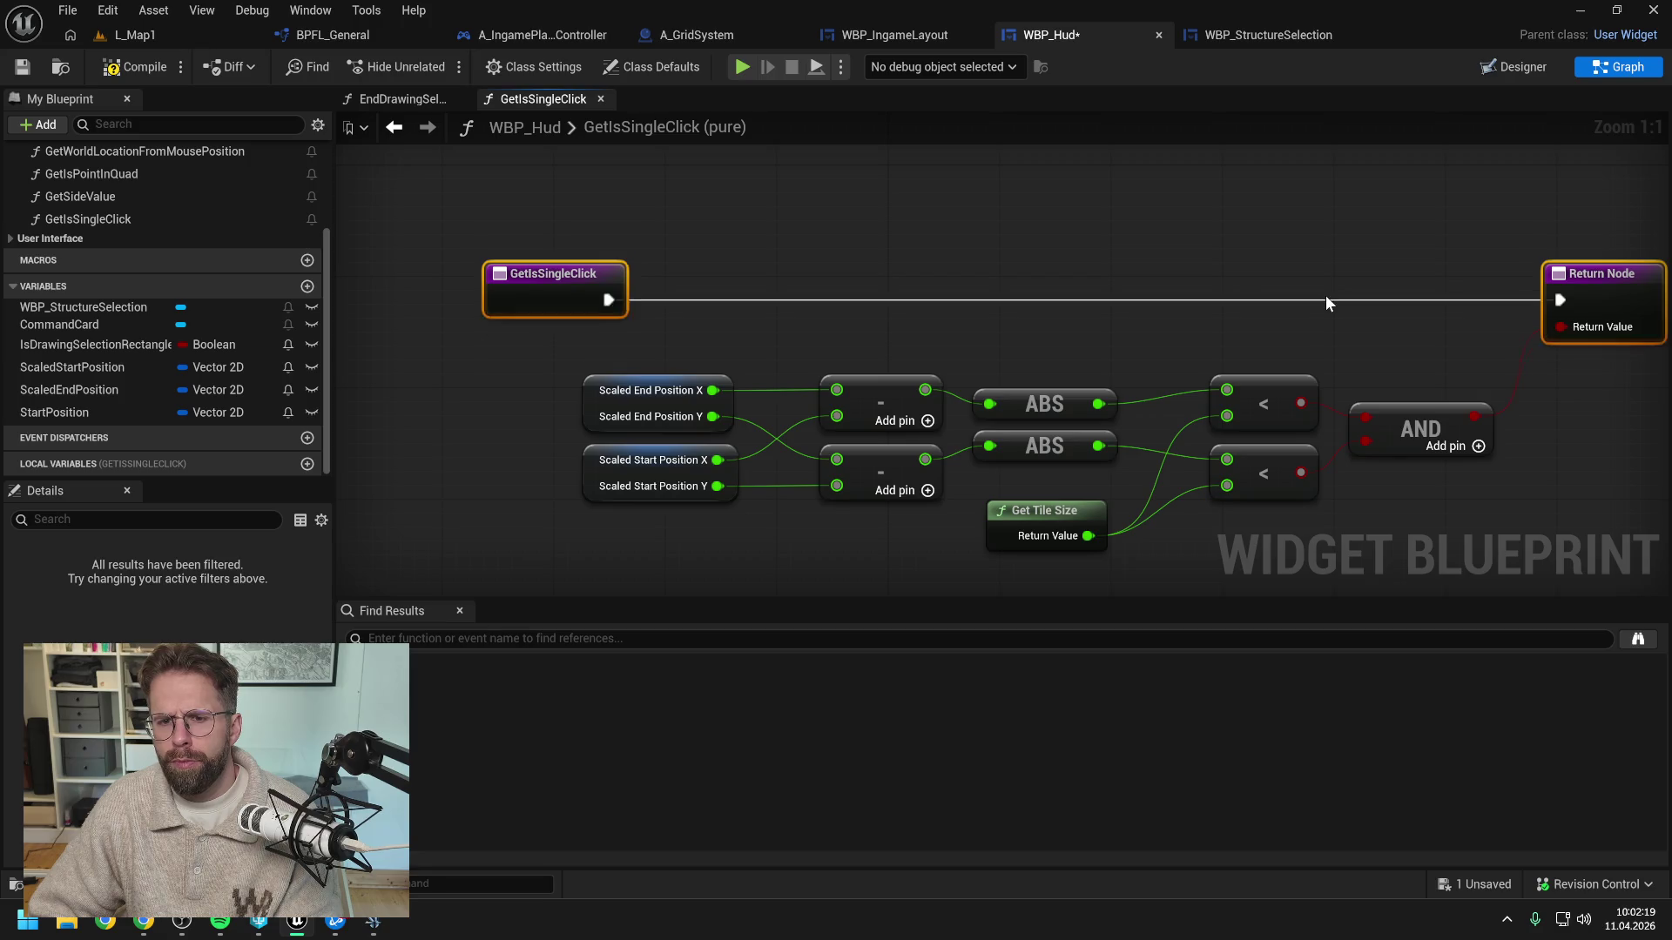
click(871, 200)
Compile, switch to the EndDrawingSelectionRectangle graph, and save the blueprint
click(135, 67)
click(400, 99)
key(ctrl+s)
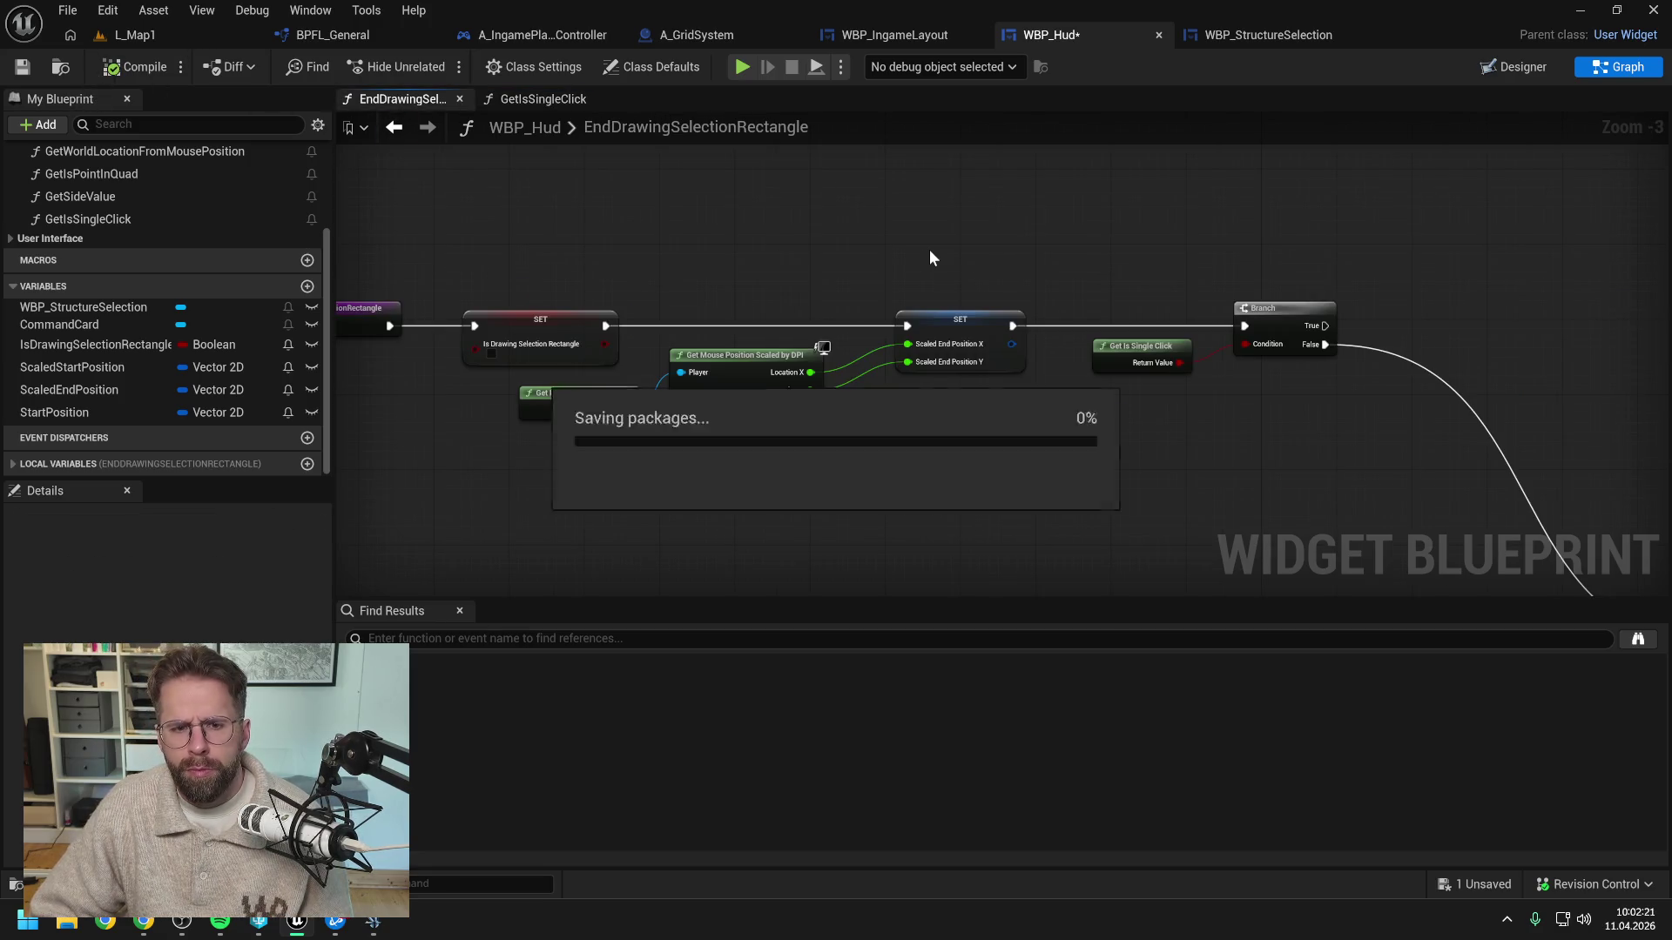
Paste a Get World Location from Mouse Position node near the single-click Branch
drag(1206, 231, 919, 233)
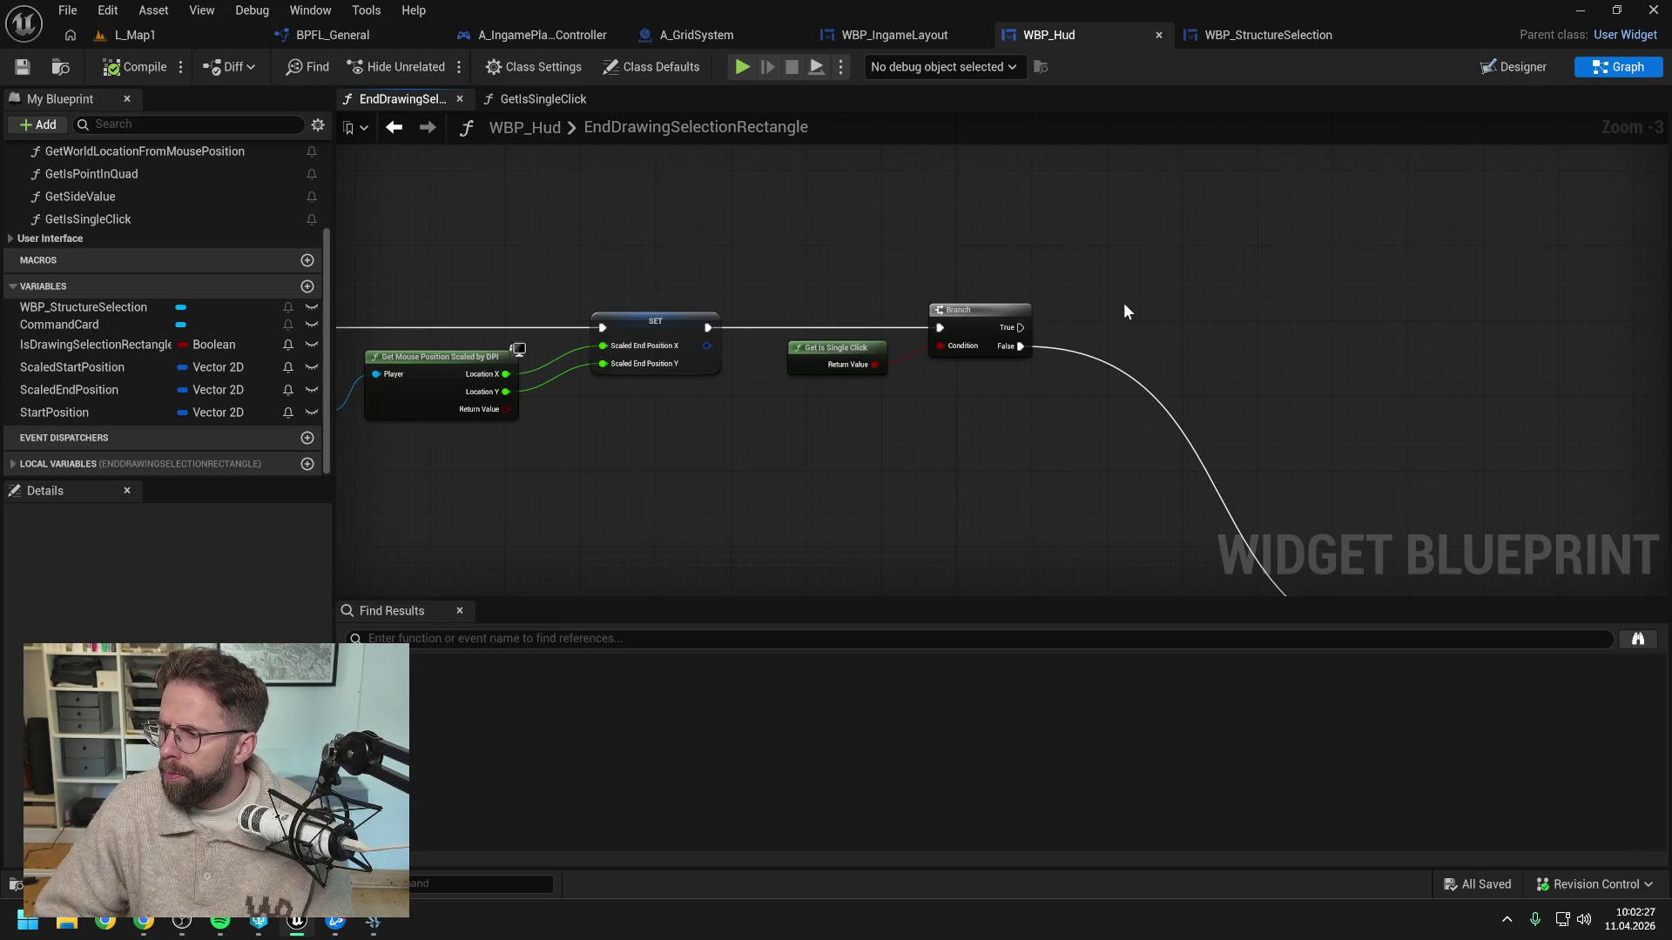
scroll(1139, 316, down, 2)
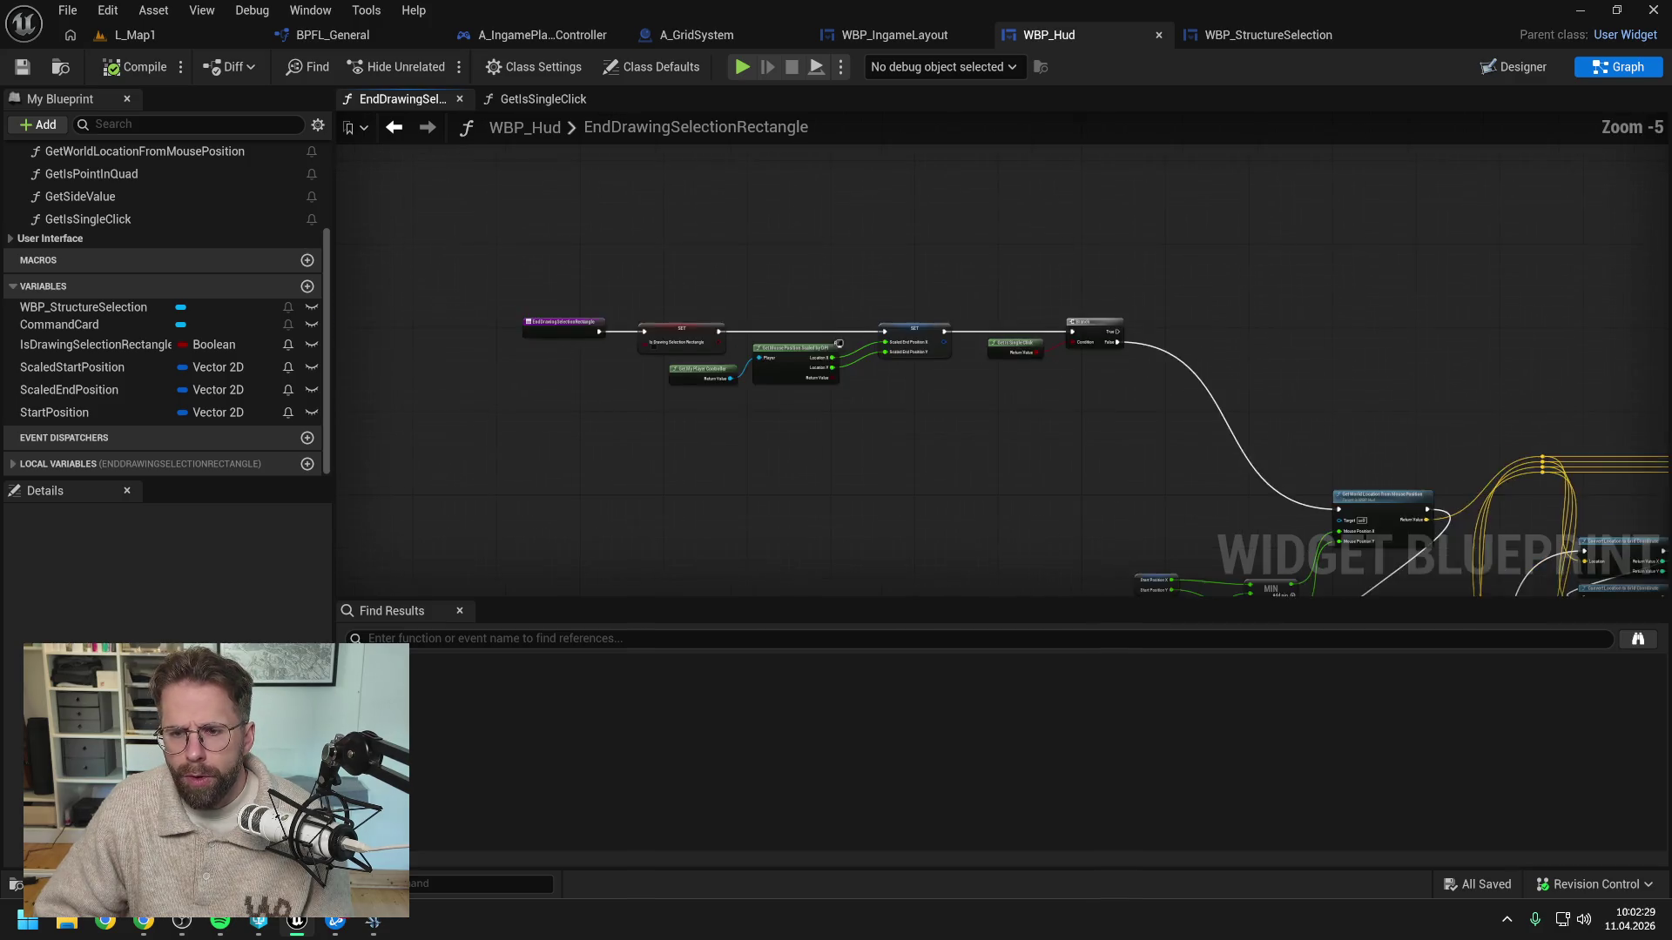
drag(1106, 360, 942, 248)
scroll(989, 362, up, 1)
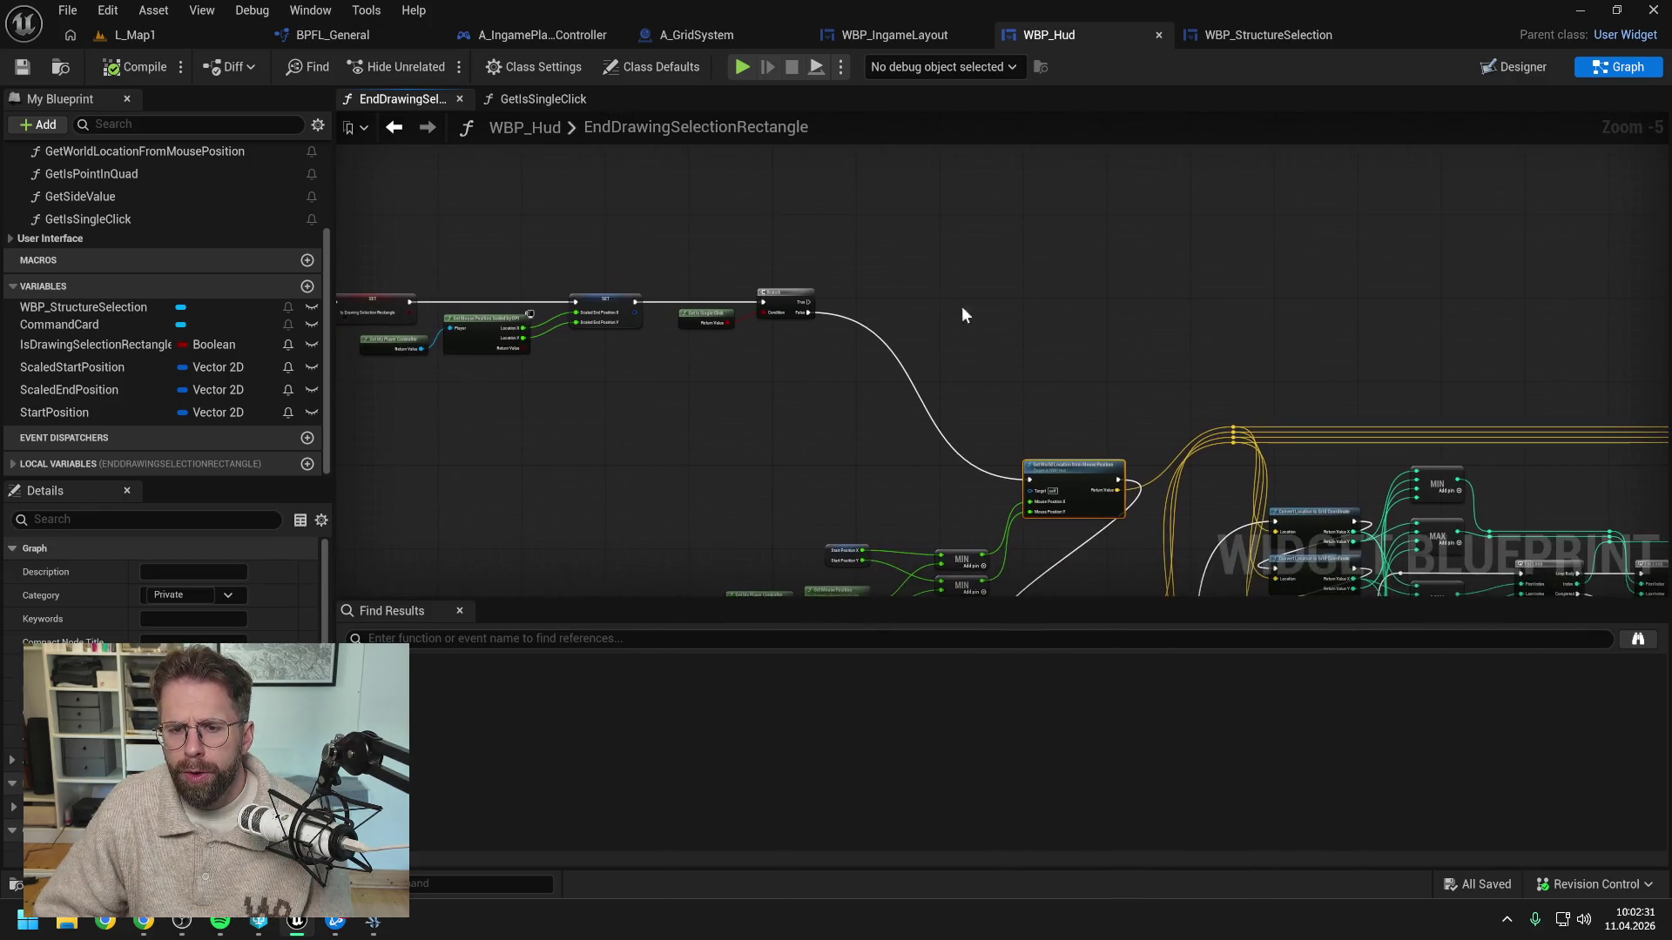
key(ctrl+v)
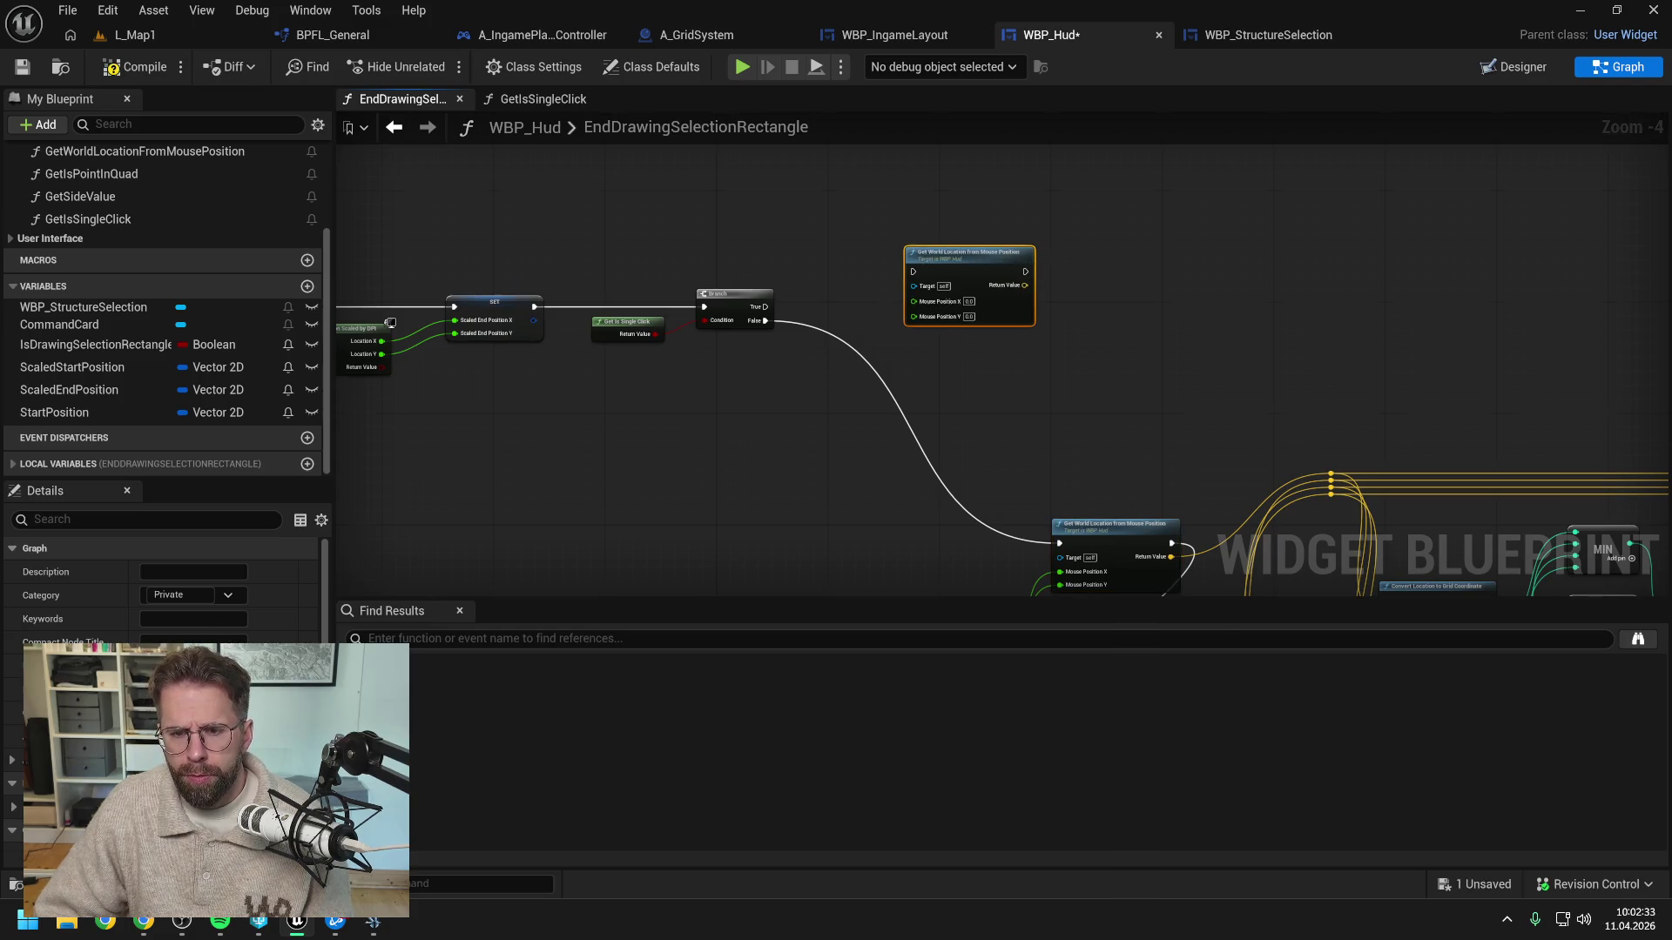
drag(907, 249, 1050, 184)
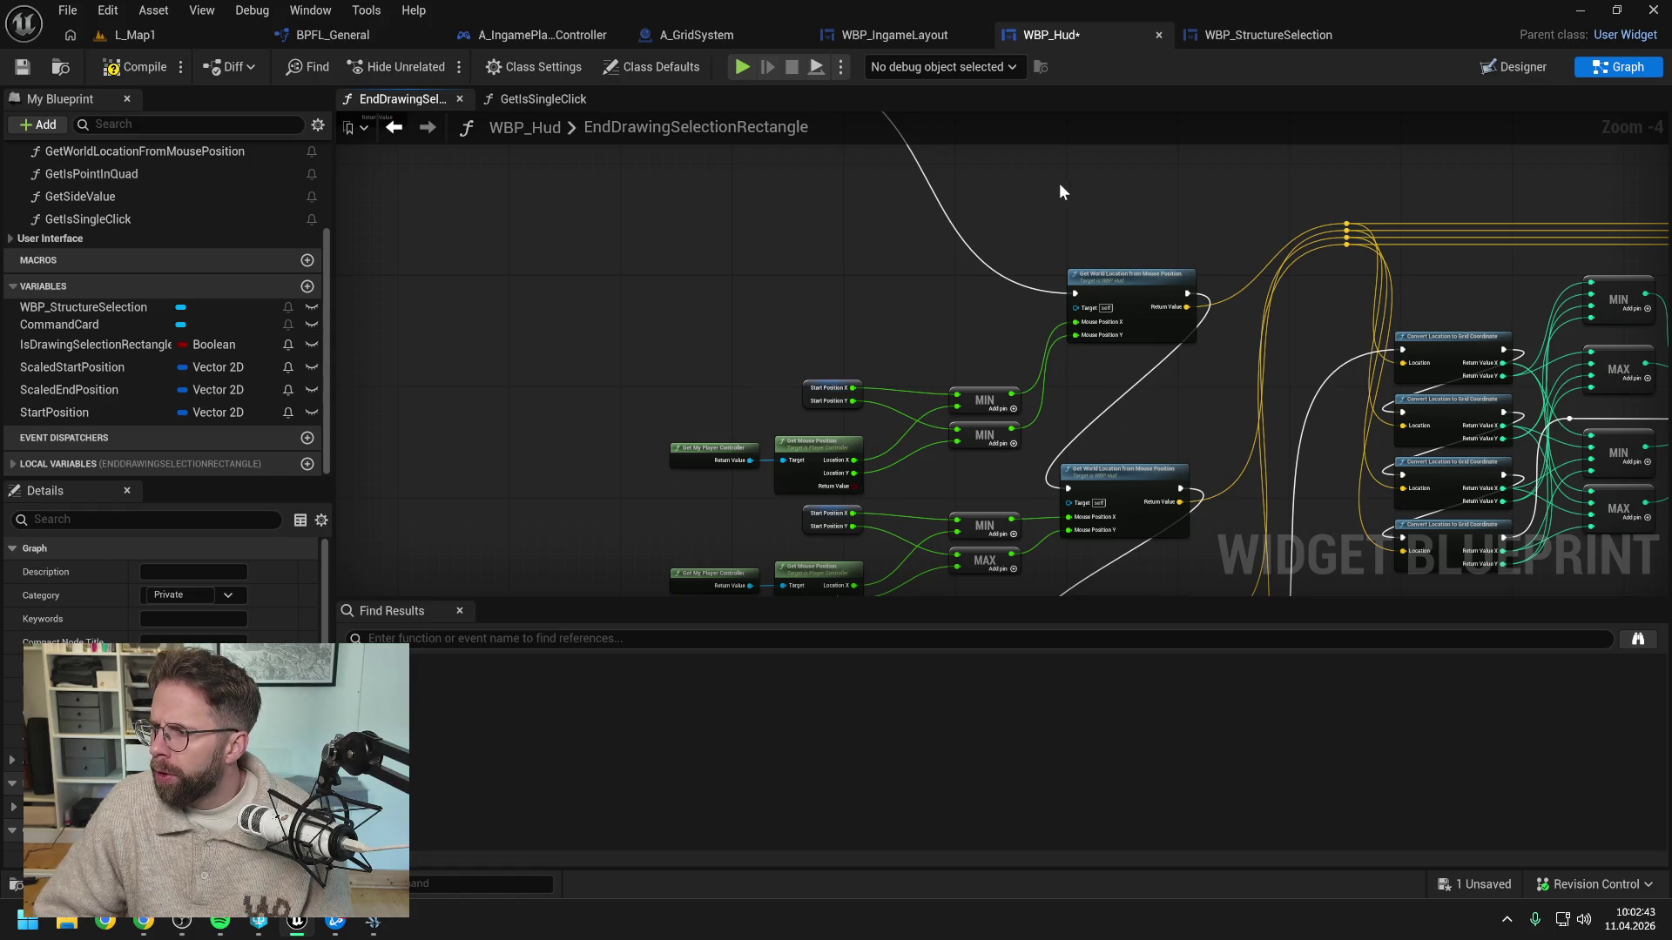
drag(669, 430, 801, 470)
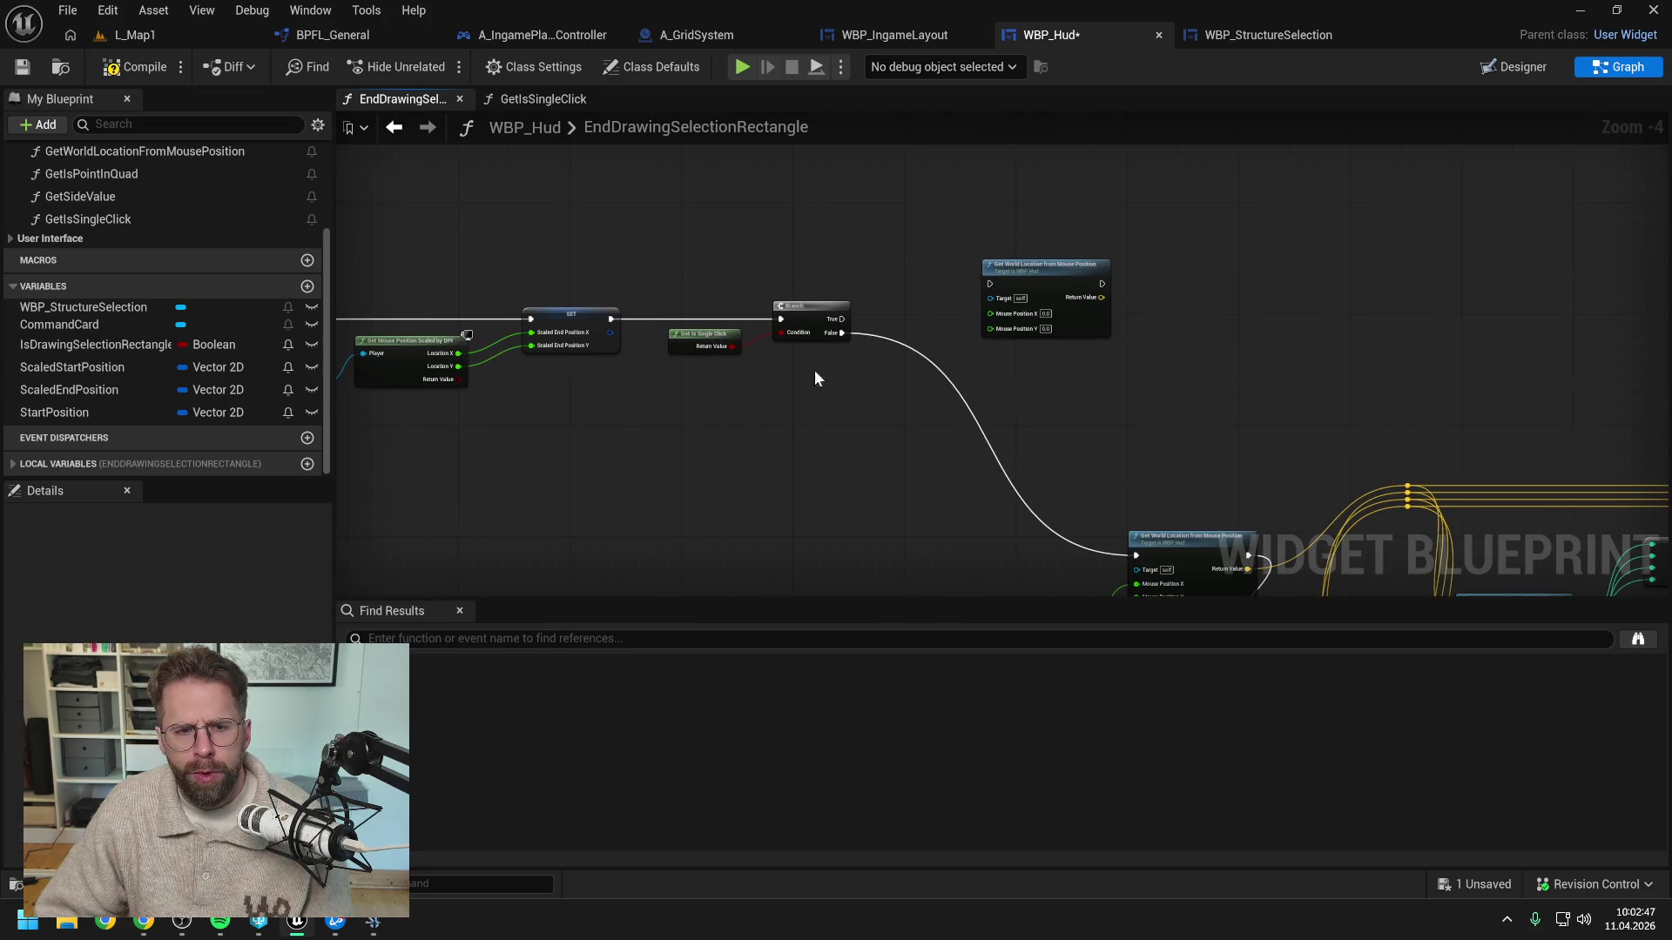
Drive Get World Location from Branch True, using a split Scaled End Position for the X and Y inputs
mouse_move(145, 389)
mouse_down()
mouse_move(483, 354)
mouse_move(871, 256)
mouse_up()
click(897, 280)
right_click(939, 261)
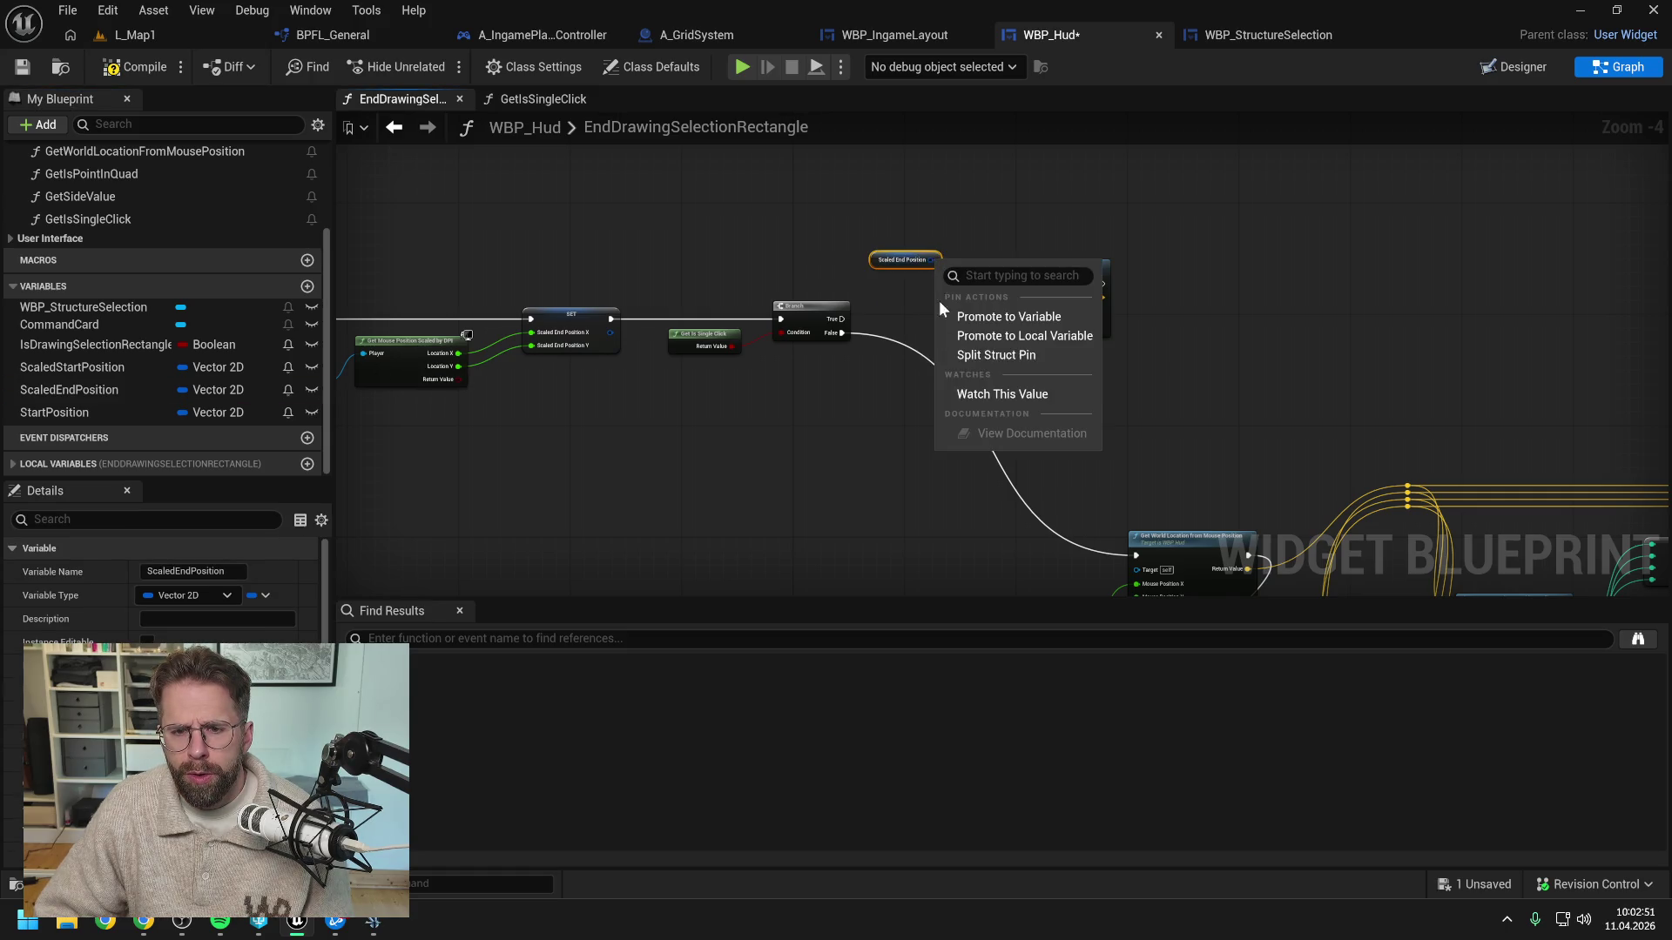
click(997, 355)
mouse_move(841, 318)
mouse_down()
mouse_move(1006, 315)
mouse_move(990, 284)
mouse_move(997, 318)
mouse_move(979, 319)
mouse_move(997, 328)
mouse_up()
drag(1065, 385, 887, 332)
drag(884, 233, 1020, 263)
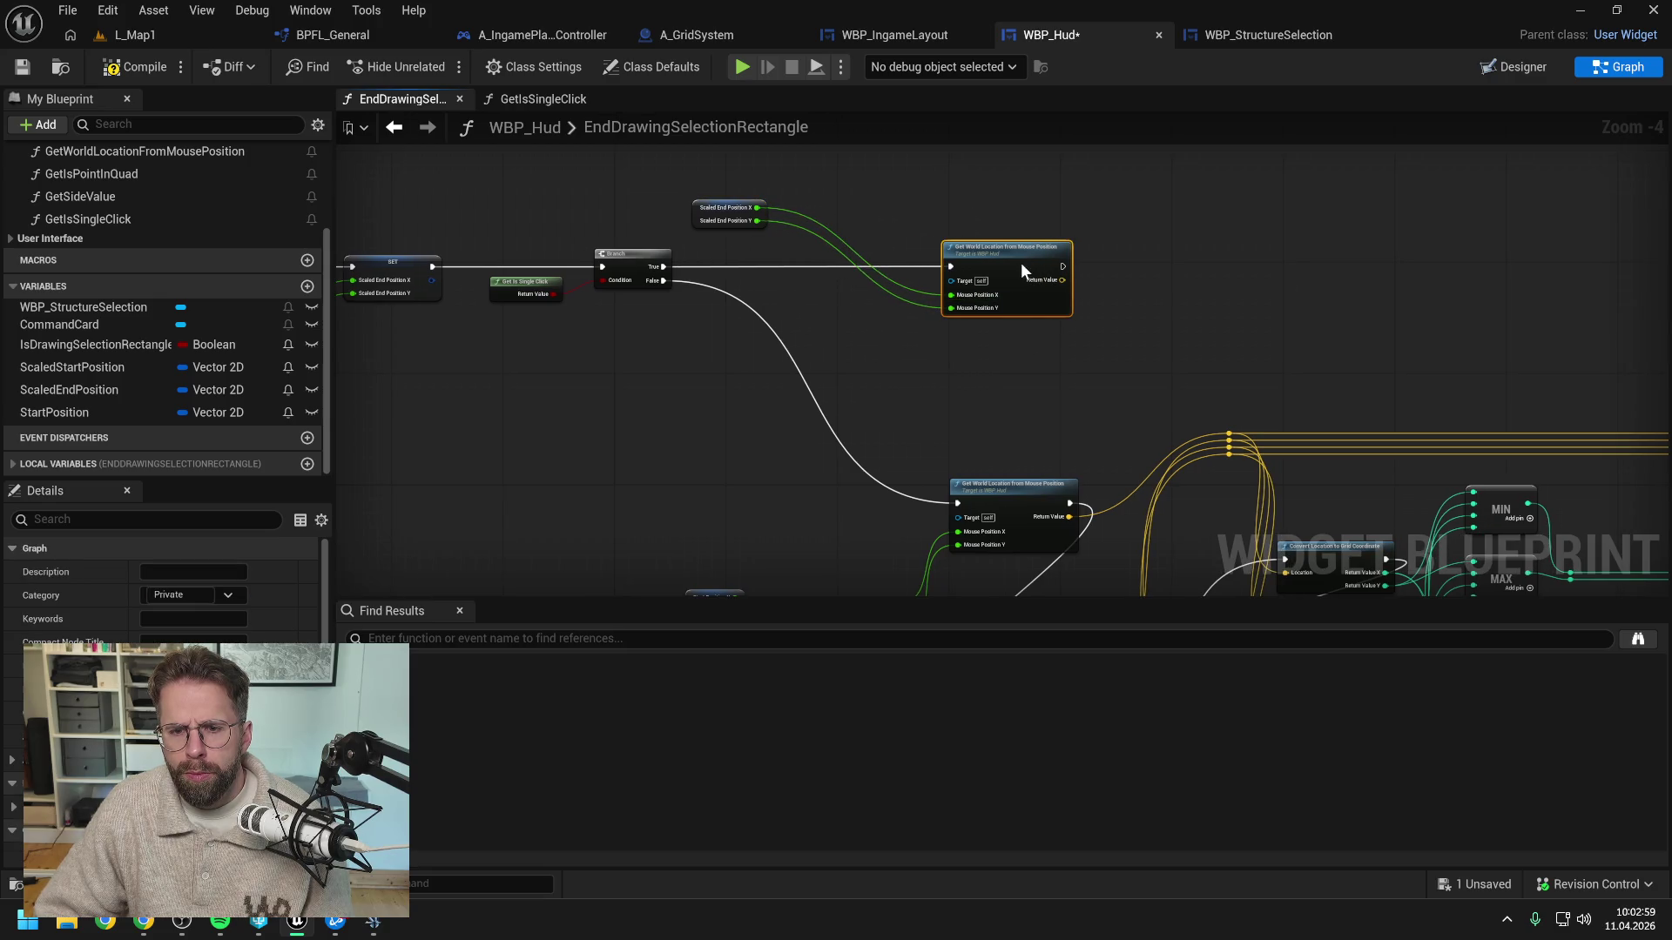
click(991, 324)
mouse_move(731, 222)
mouse_down()
mouse_move(890, 264)
mouse_move(851, 290)
mouse_move(882, 297)
mouse_up()
Compile and save, then paste a Convert Location to Grid Coordinate node
scroll(749, 195, down, 2)
scroll(754, 200, up, 1)
key(ctrl+s)
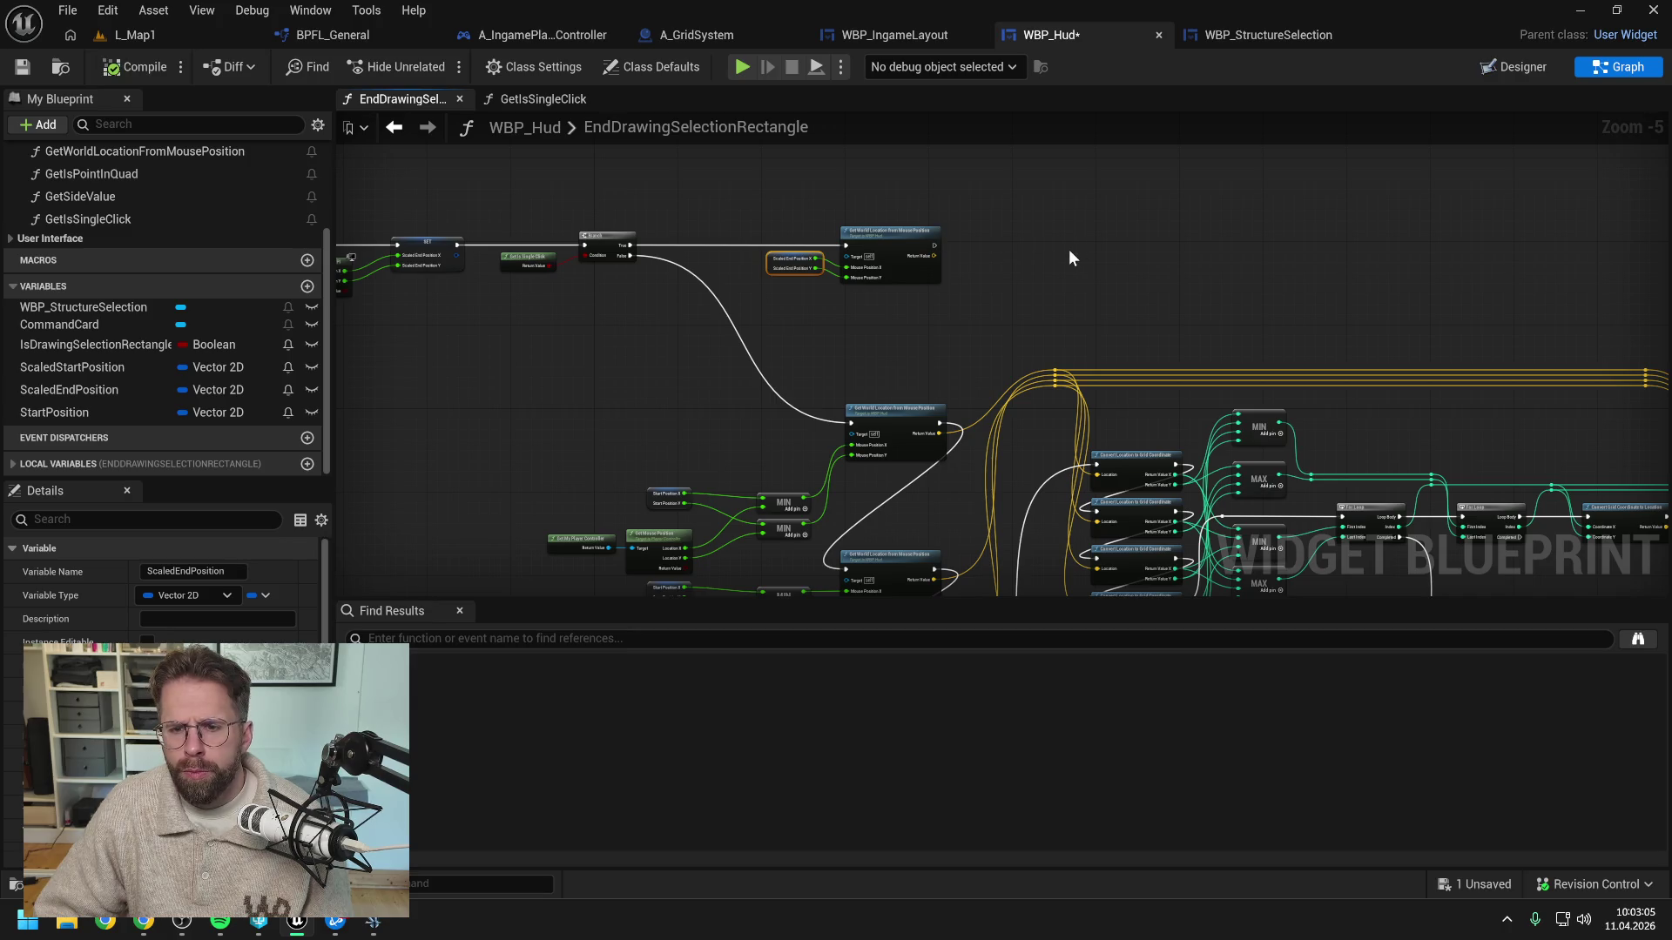
click(1068, 249)
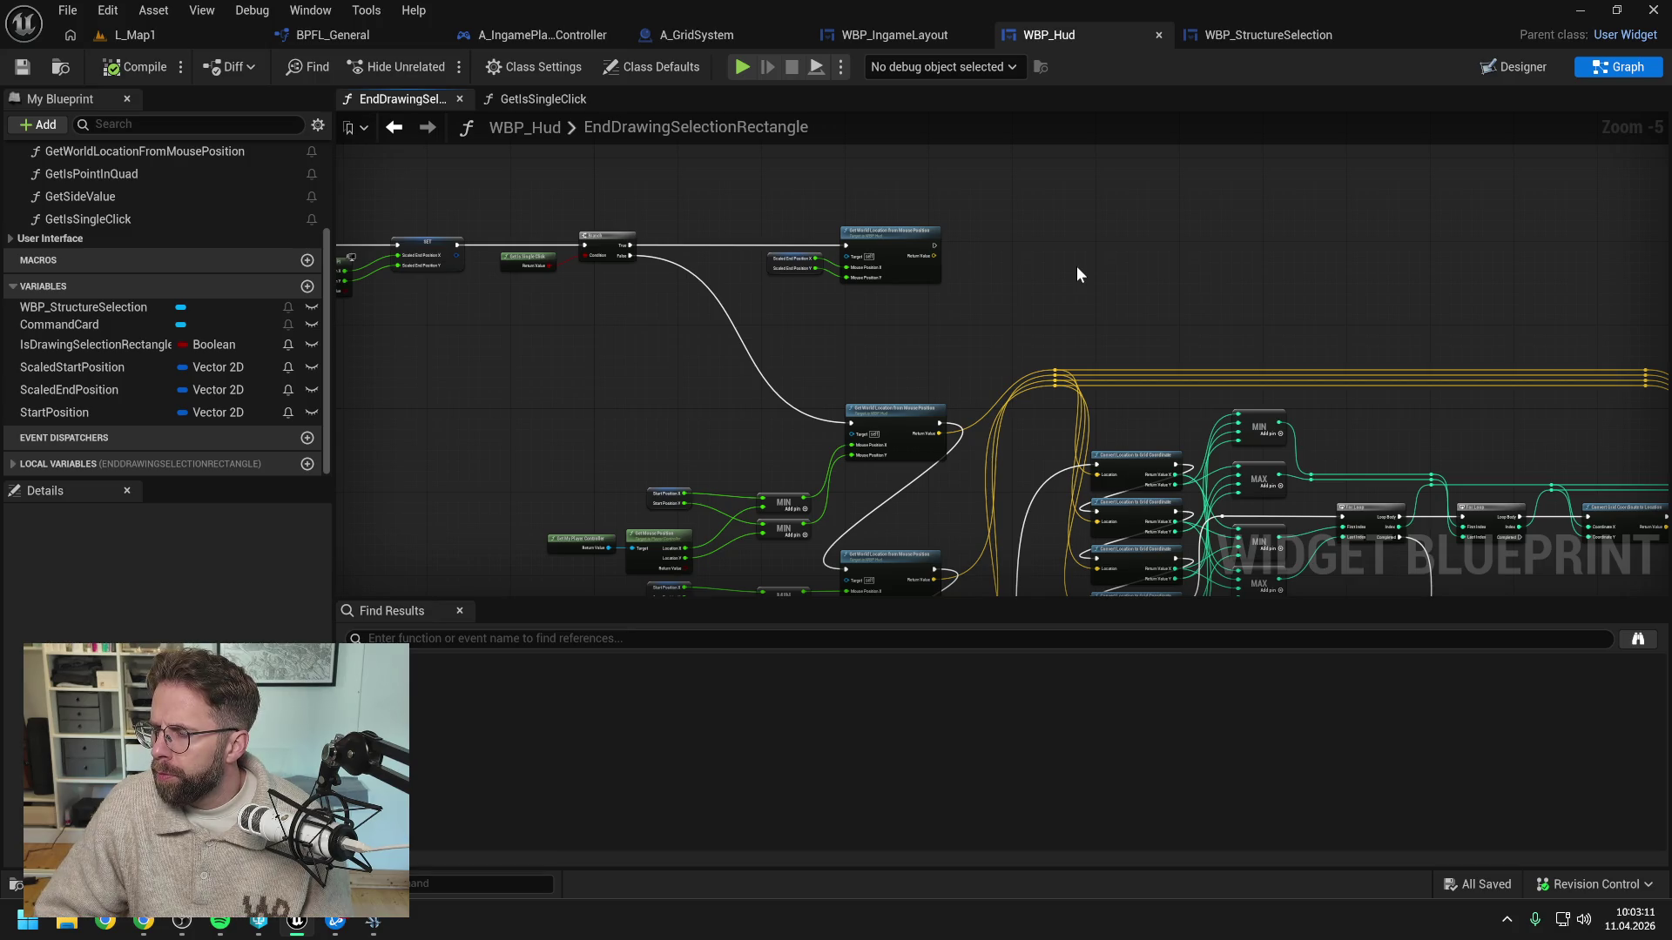
key(ctrl+v)
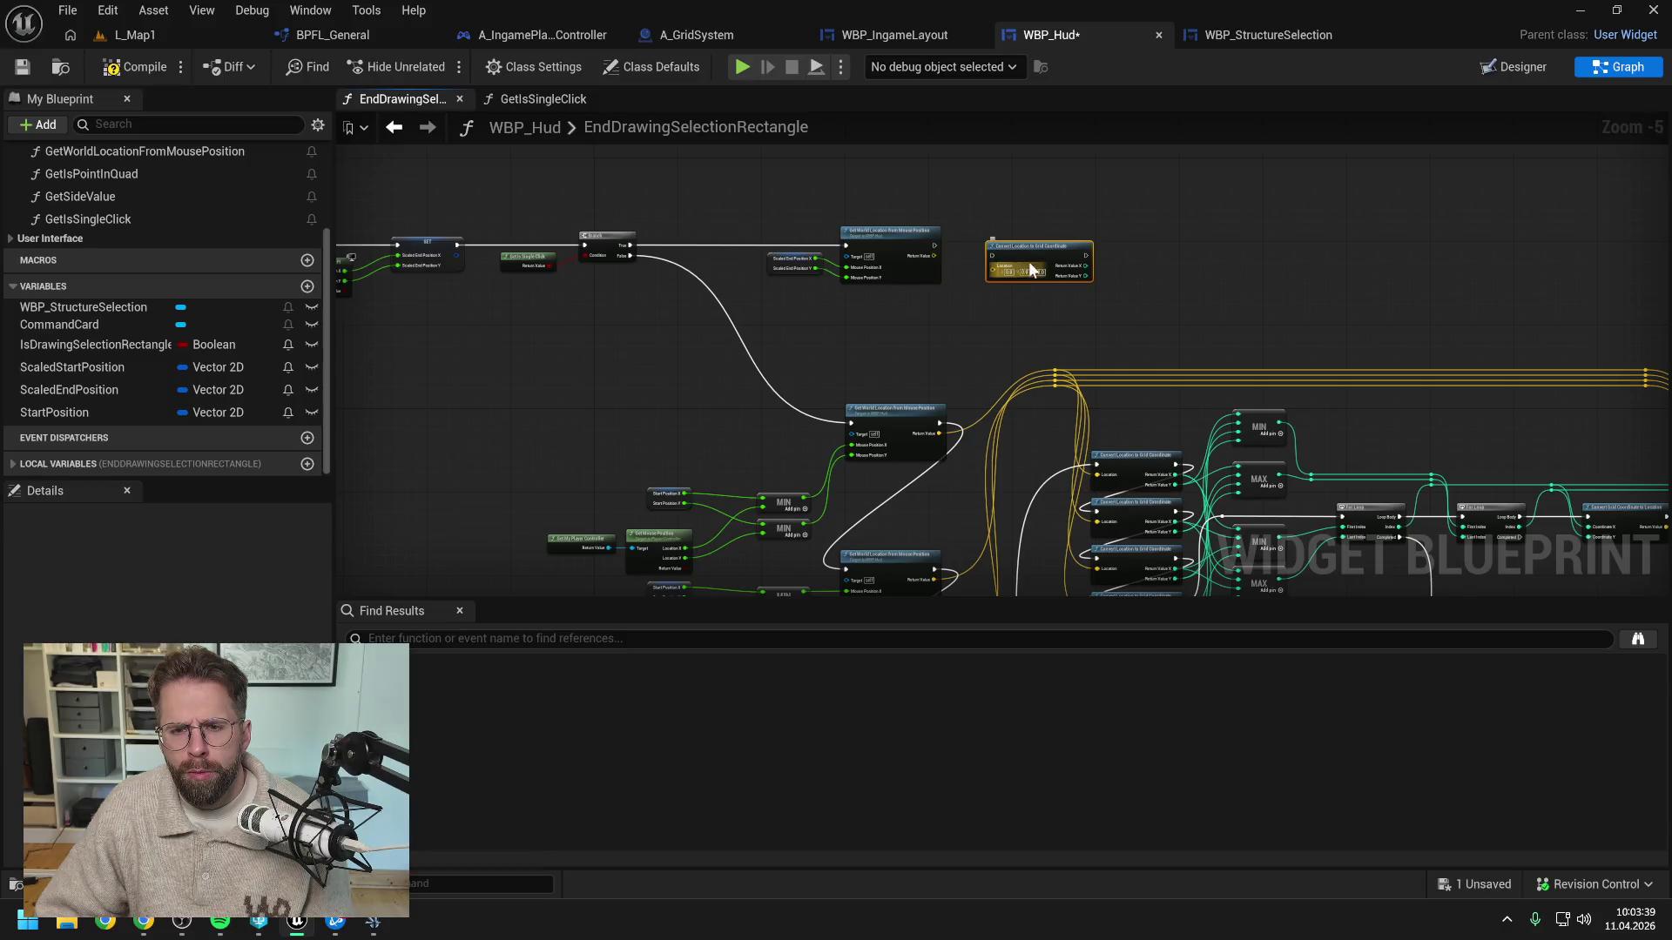
Wire the world location into Convert Location to Grid Coordinate
mouse_move(1022, 264)
mouse_down()
mouse_move(996, 232)
mouse_move(1007, 186)
mouse_up()
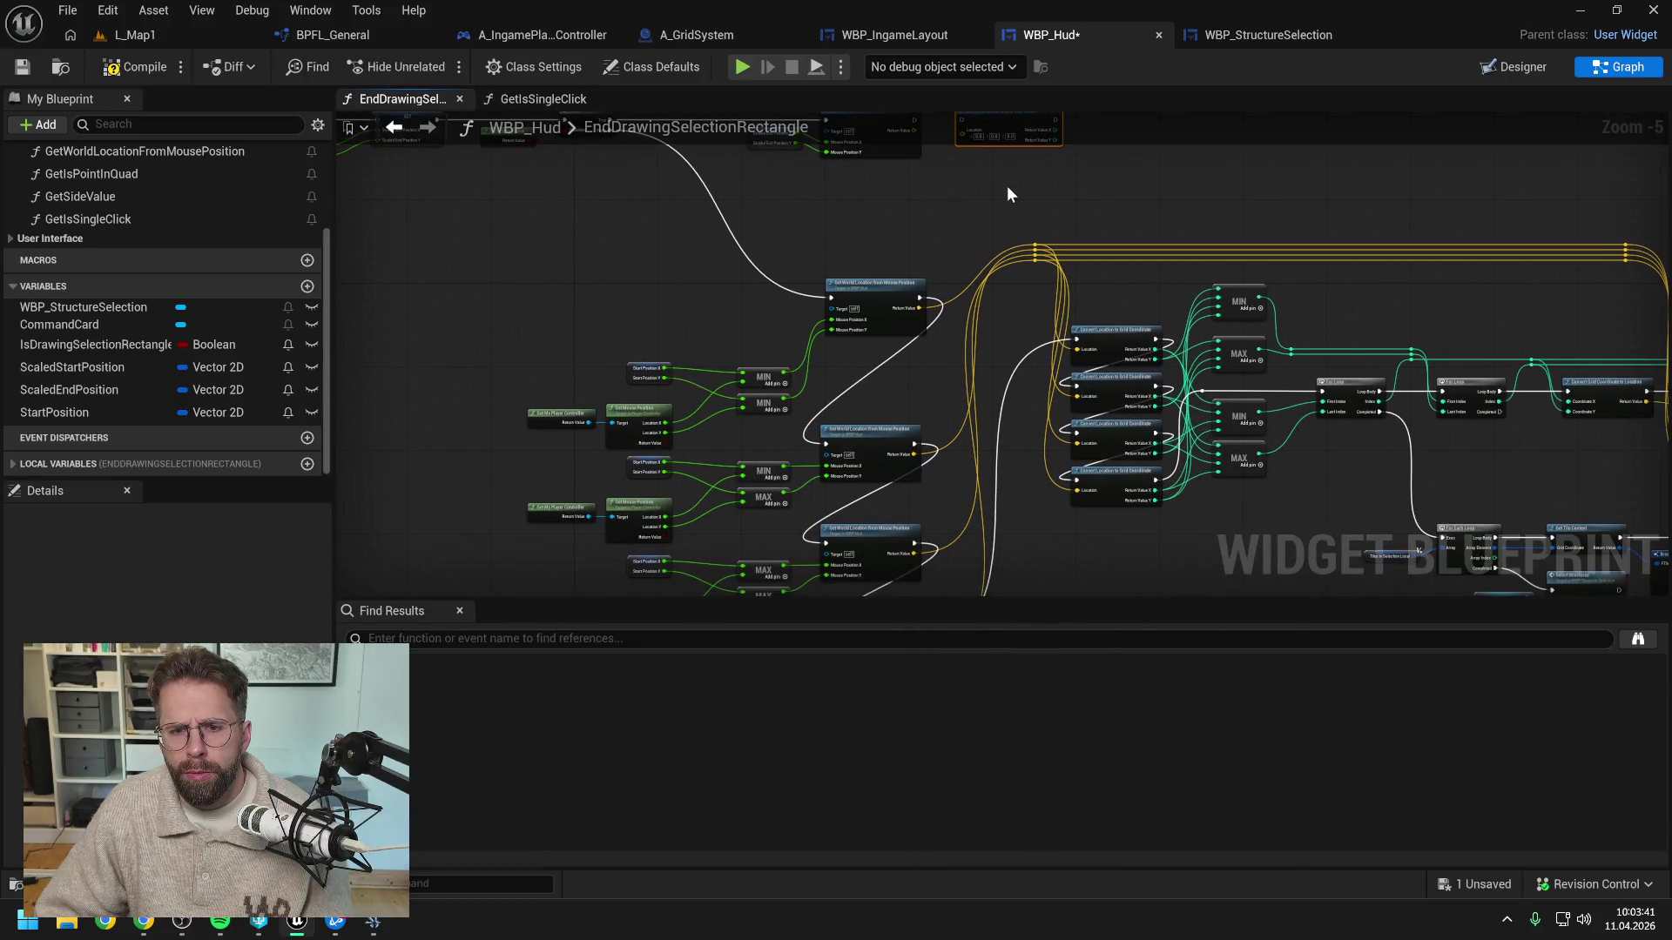
scroll(944, 251, up, 3)
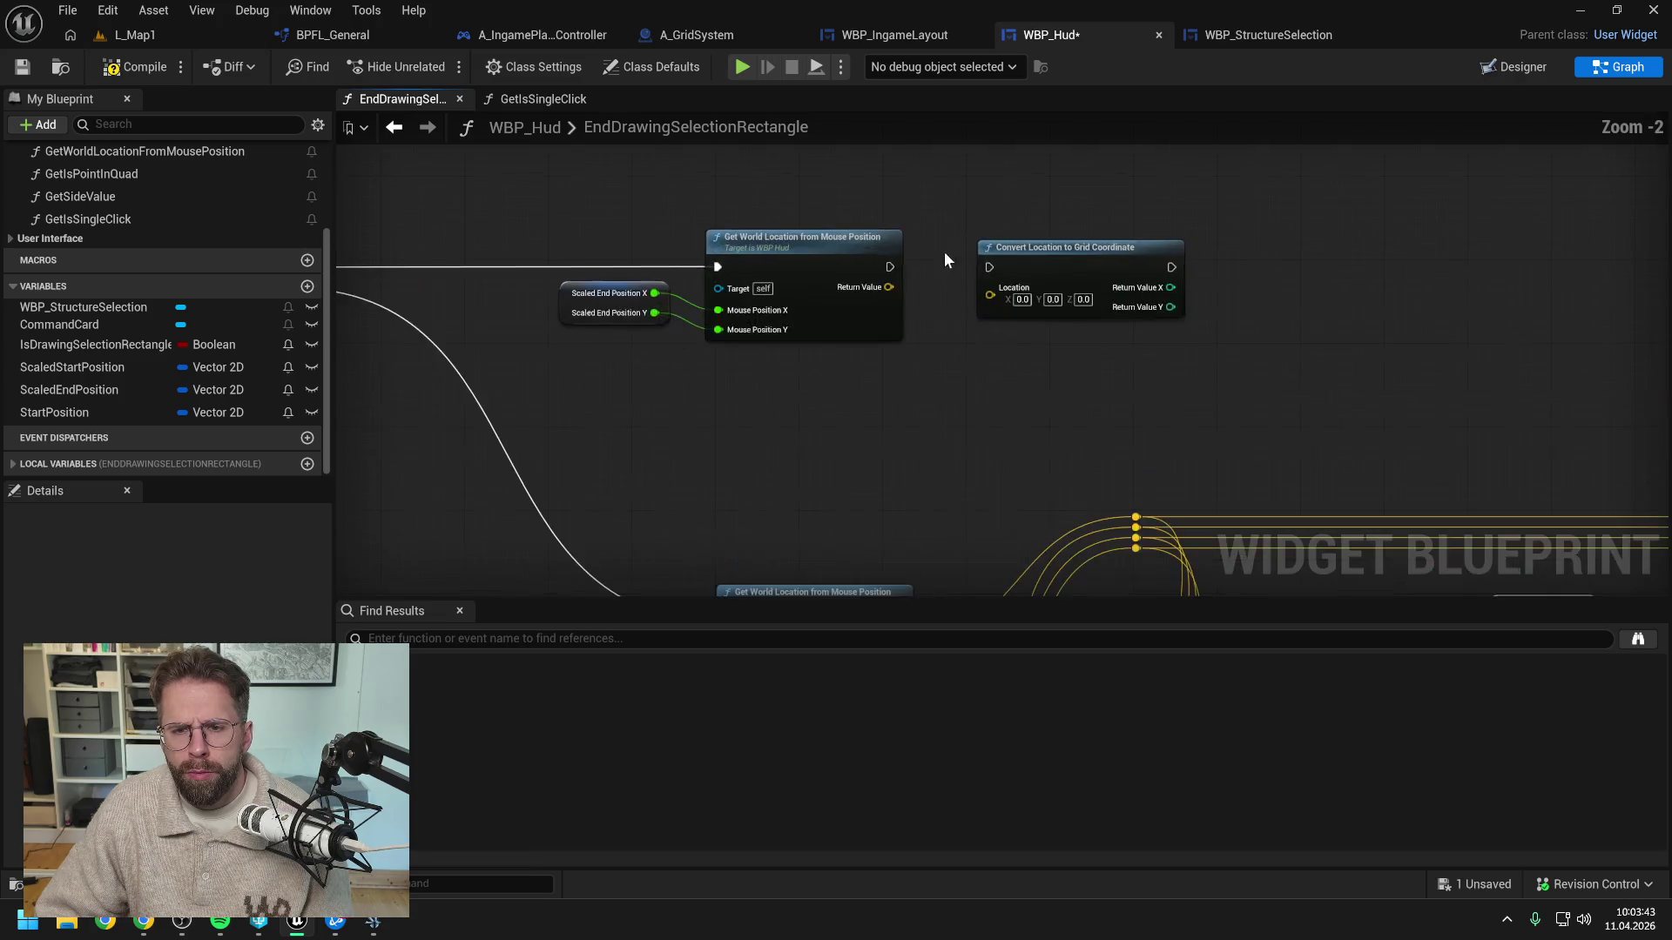
mouse_move(888, 265)
mouse_down()
mouse_move(990, 266)
mouse_move(1029, 247)
mouse_move(934, 291)
mouse_move(958, 287)
mouse_up()
scroll(1080, 297, down, 4)
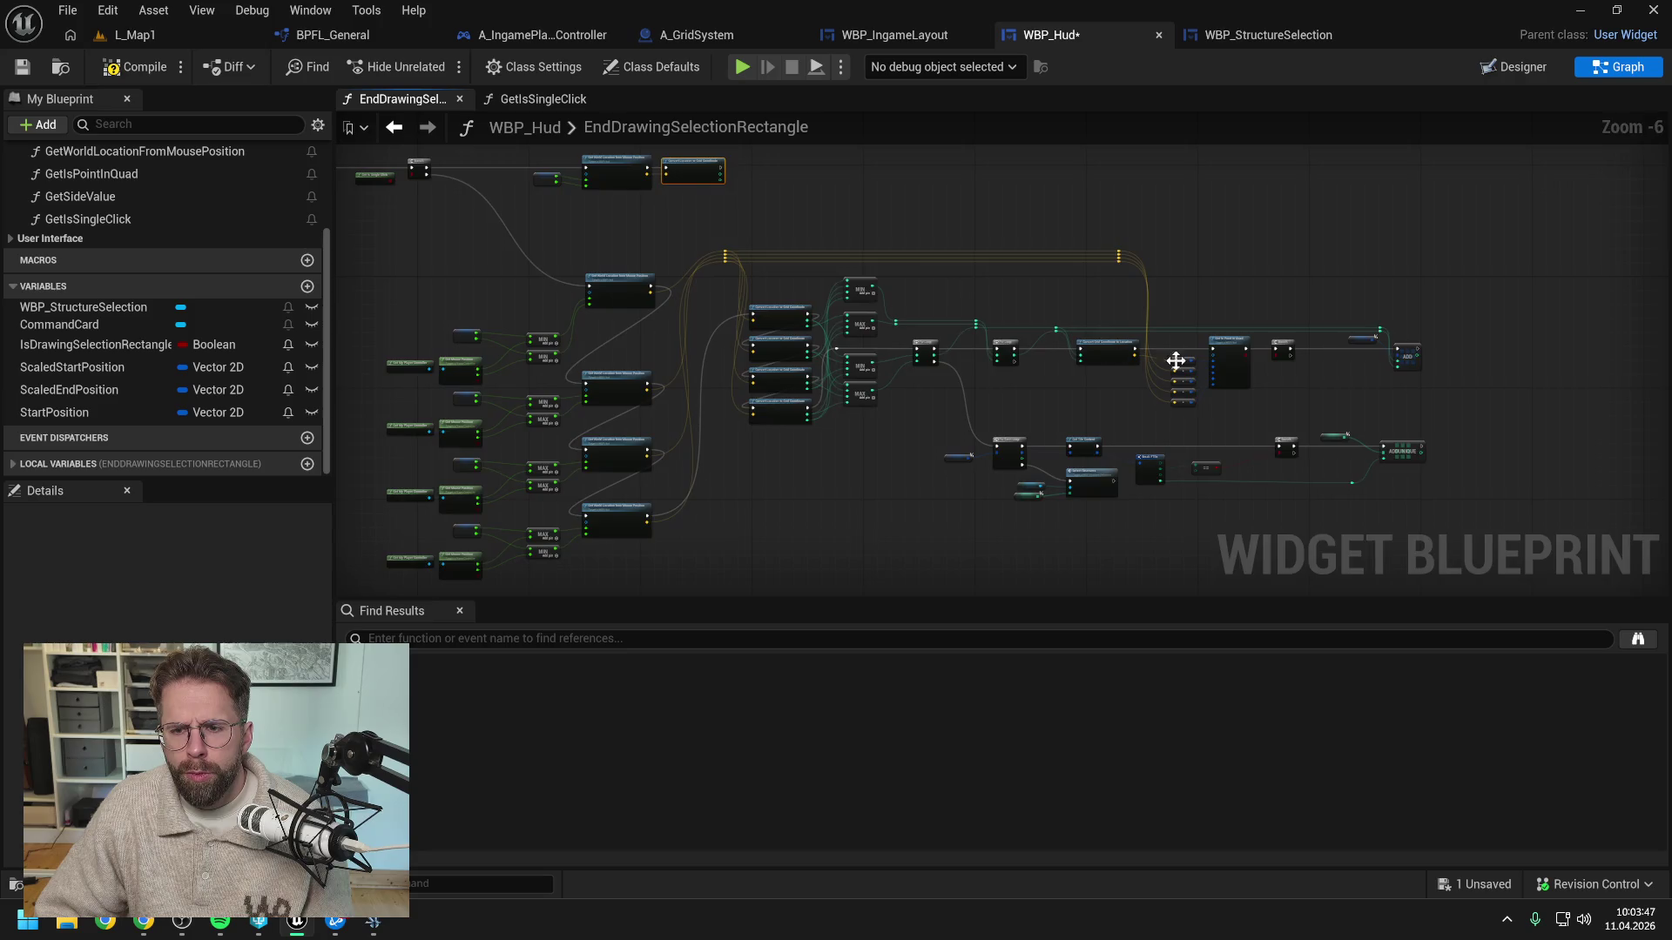
scroll(1186, 363, up, 3)
scroll(1356, 374, down, 1)
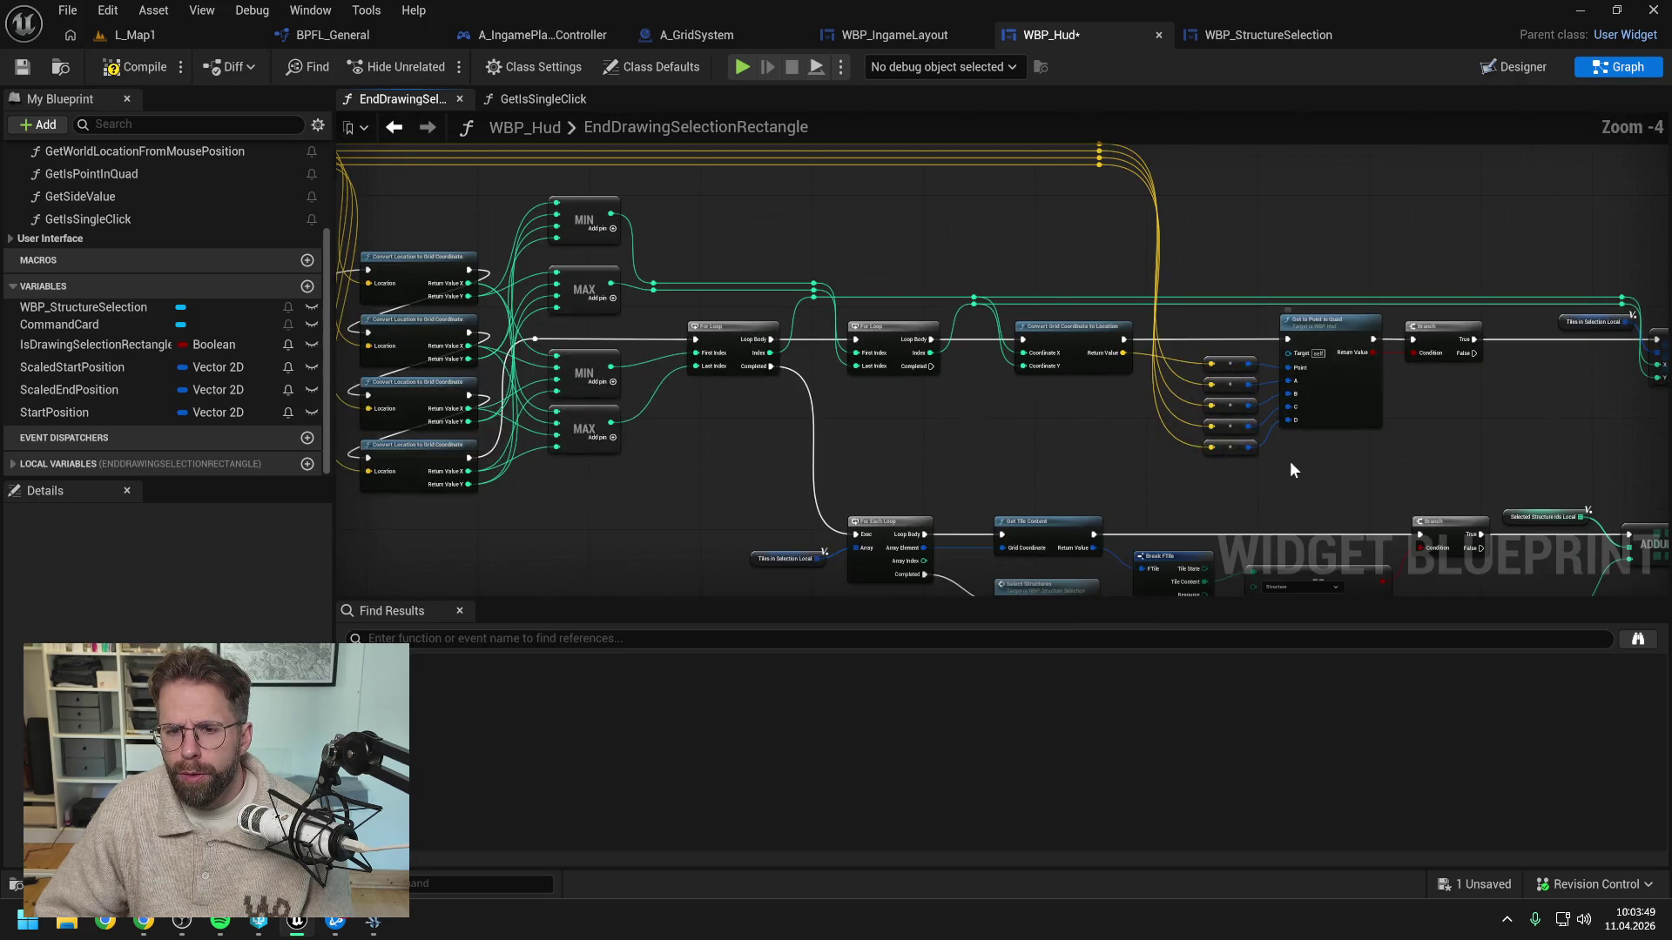
Run Get Tile Content after the conversion, feeding it the recombined grid coordinate
drag(1218, 484, 1211, 388)
click(974, 438)
mouse_move(974, 438)
mouse_down()
mouse_move(877, 337)
mouse_move(1133, 460)
mouse_move(849, 291)
mouse_move(875, 303)
mouse_up()
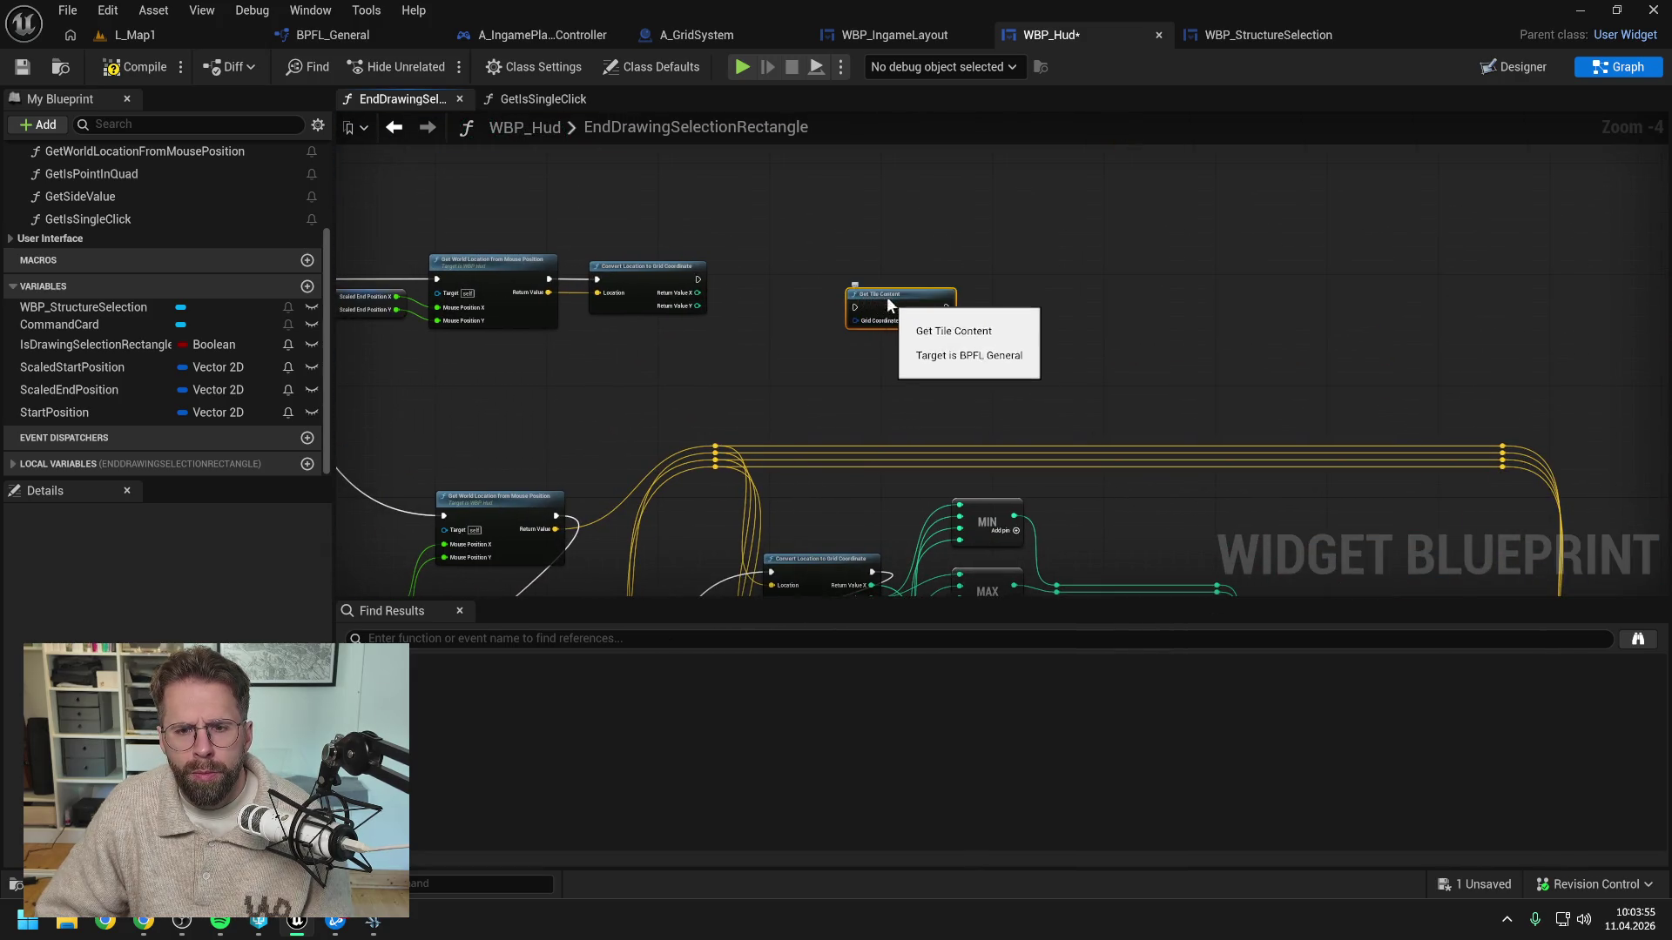
scroll(887, 296, up, 3)
drag(668, 274, 823, 274)
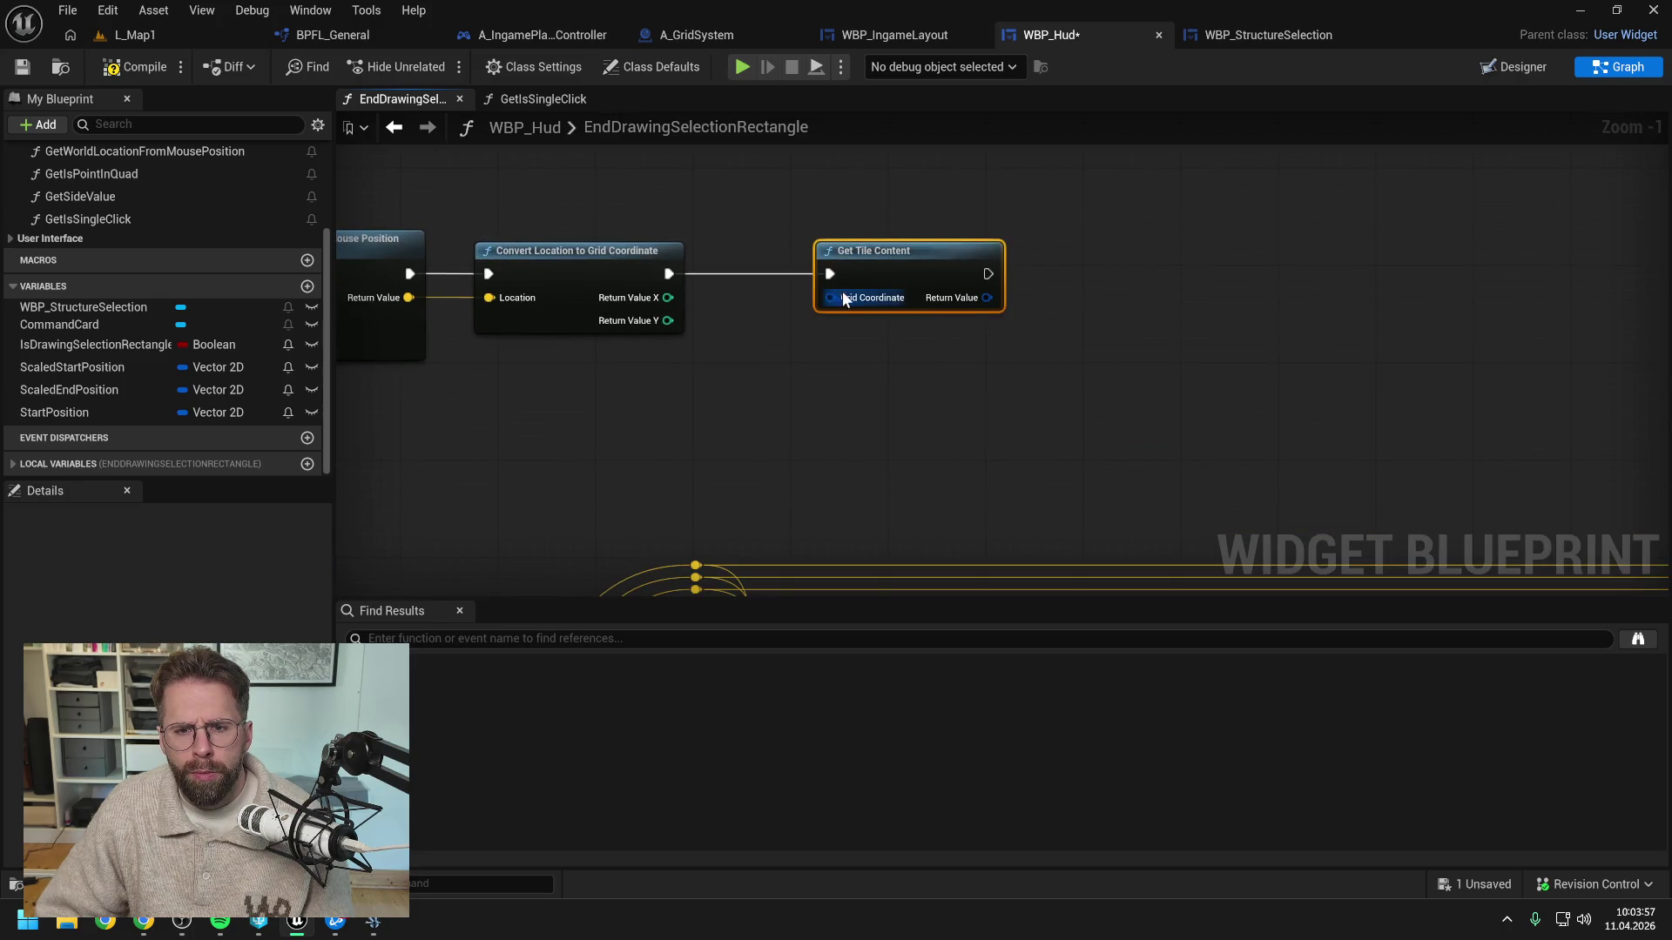
right_click(669, 297)
click(737, 387)
mouse_move(669, 298)
mouse_down()
mouse_move(835, 298)
mouse_move(818, 263)
mouse_move(875, 292)
mouse_up()
Add a Break FTile node for the clicked tile
scroll(1036, 299, down, 1)
text(break)
key(Return)
scroll(836, 365, down, 4)
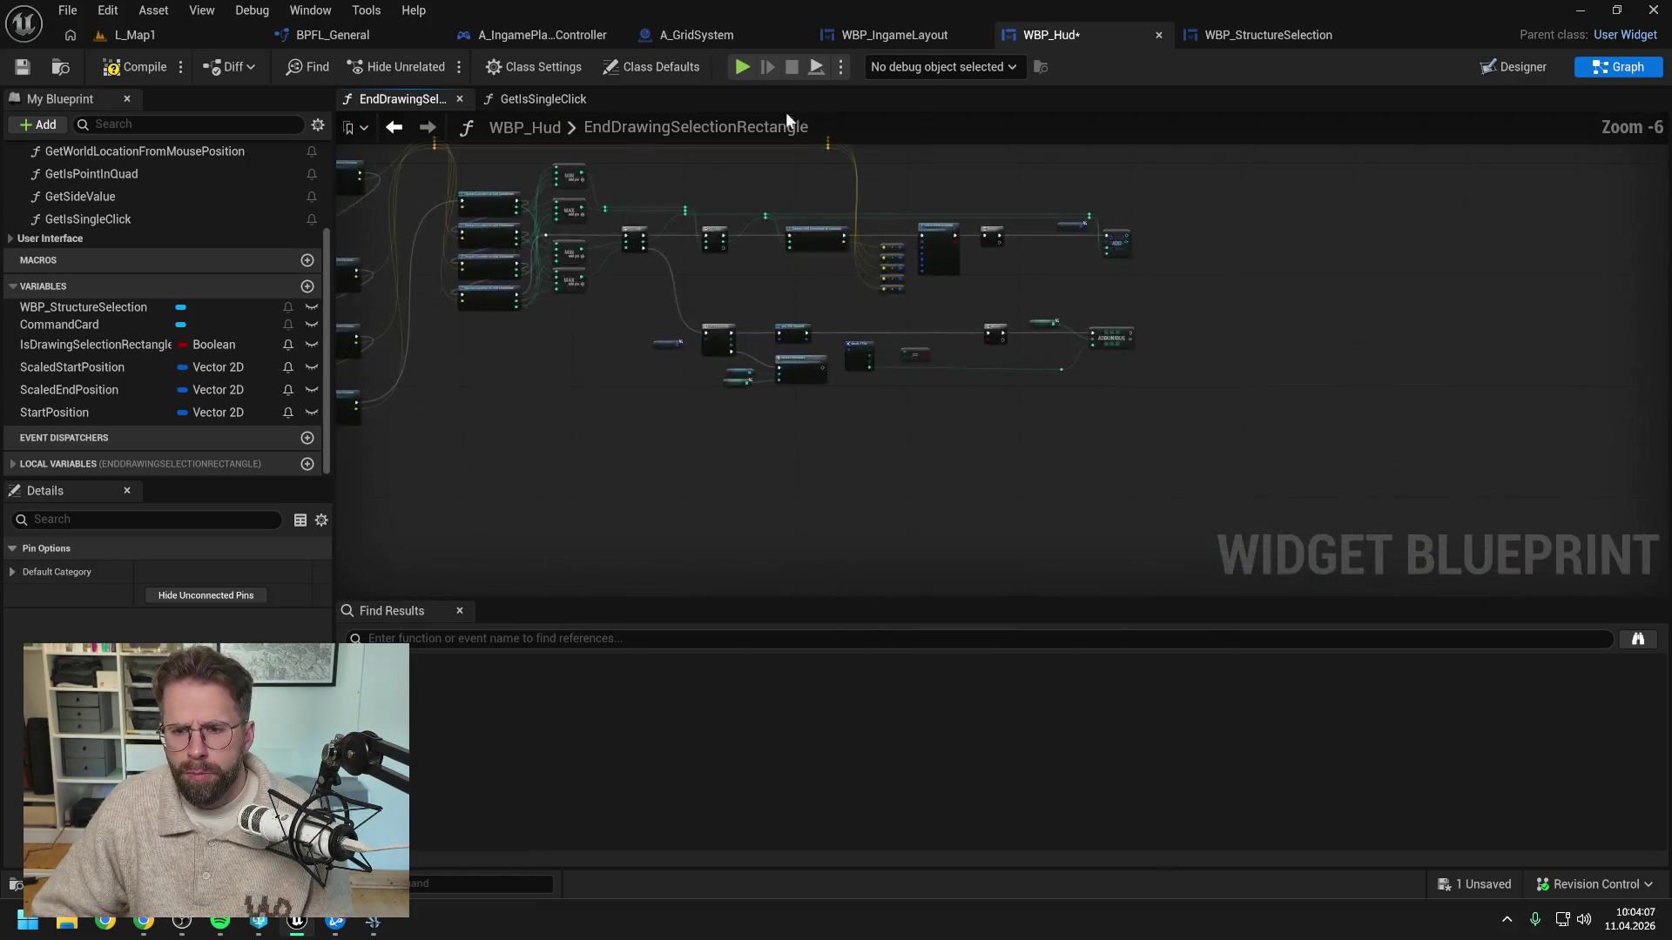
scroll(869, 317, up, 1)
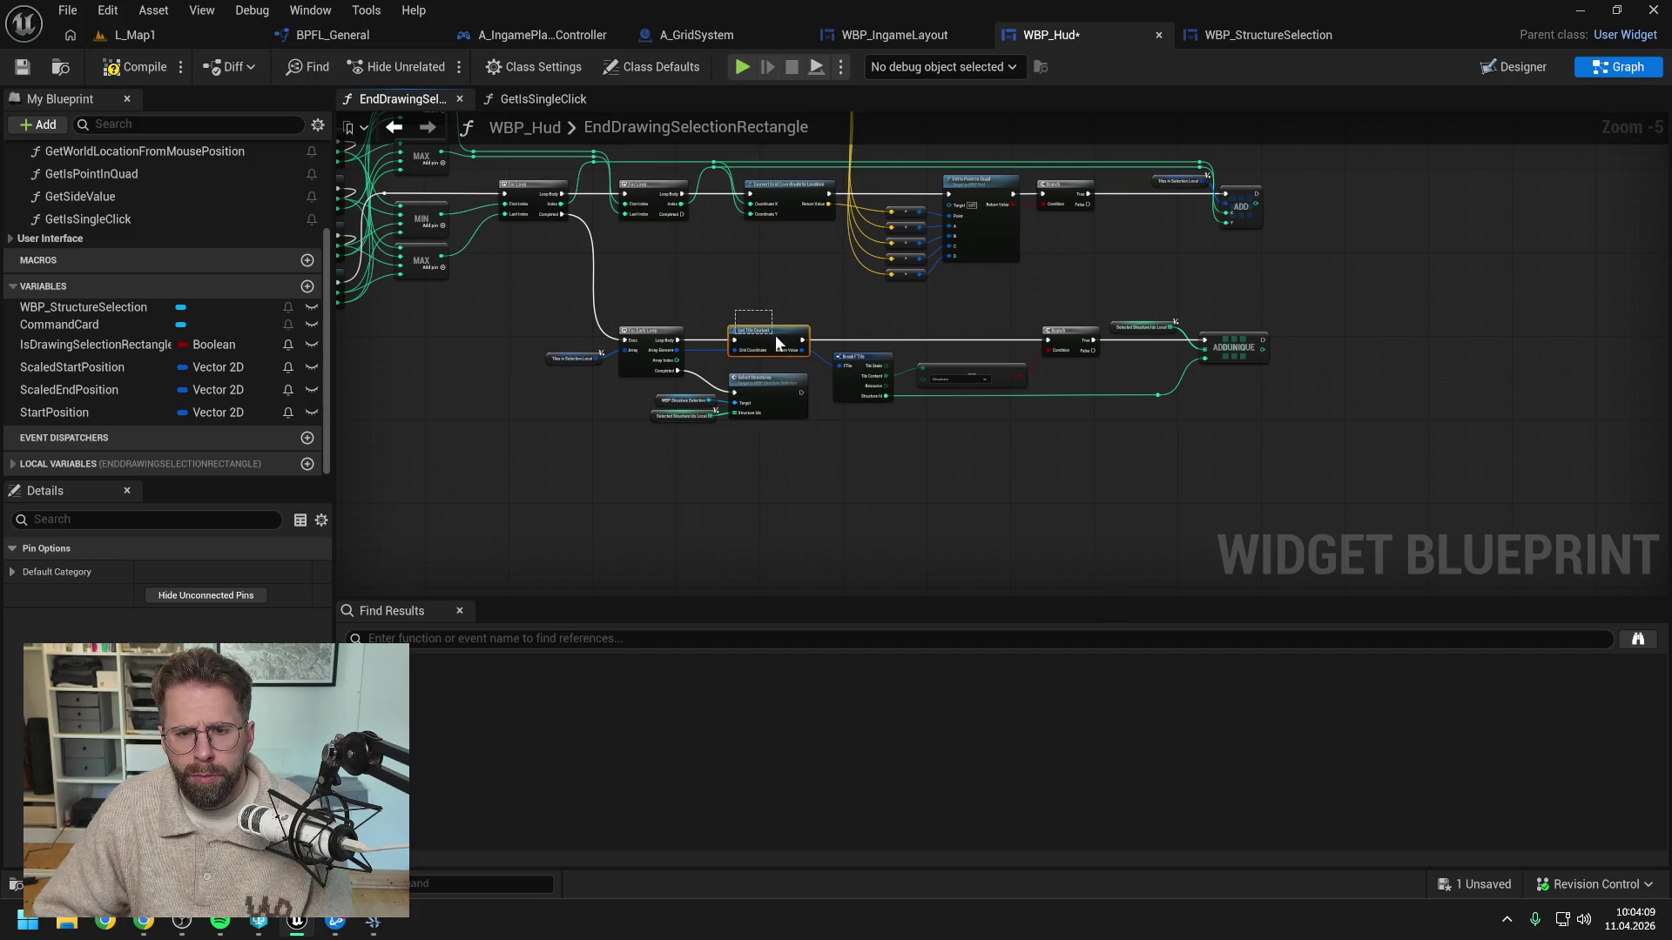
Move the existing Break FTile, Branch and ADDUNIQUE group beside the single-click tile lookup
drag(855, 317, 1242, 441)
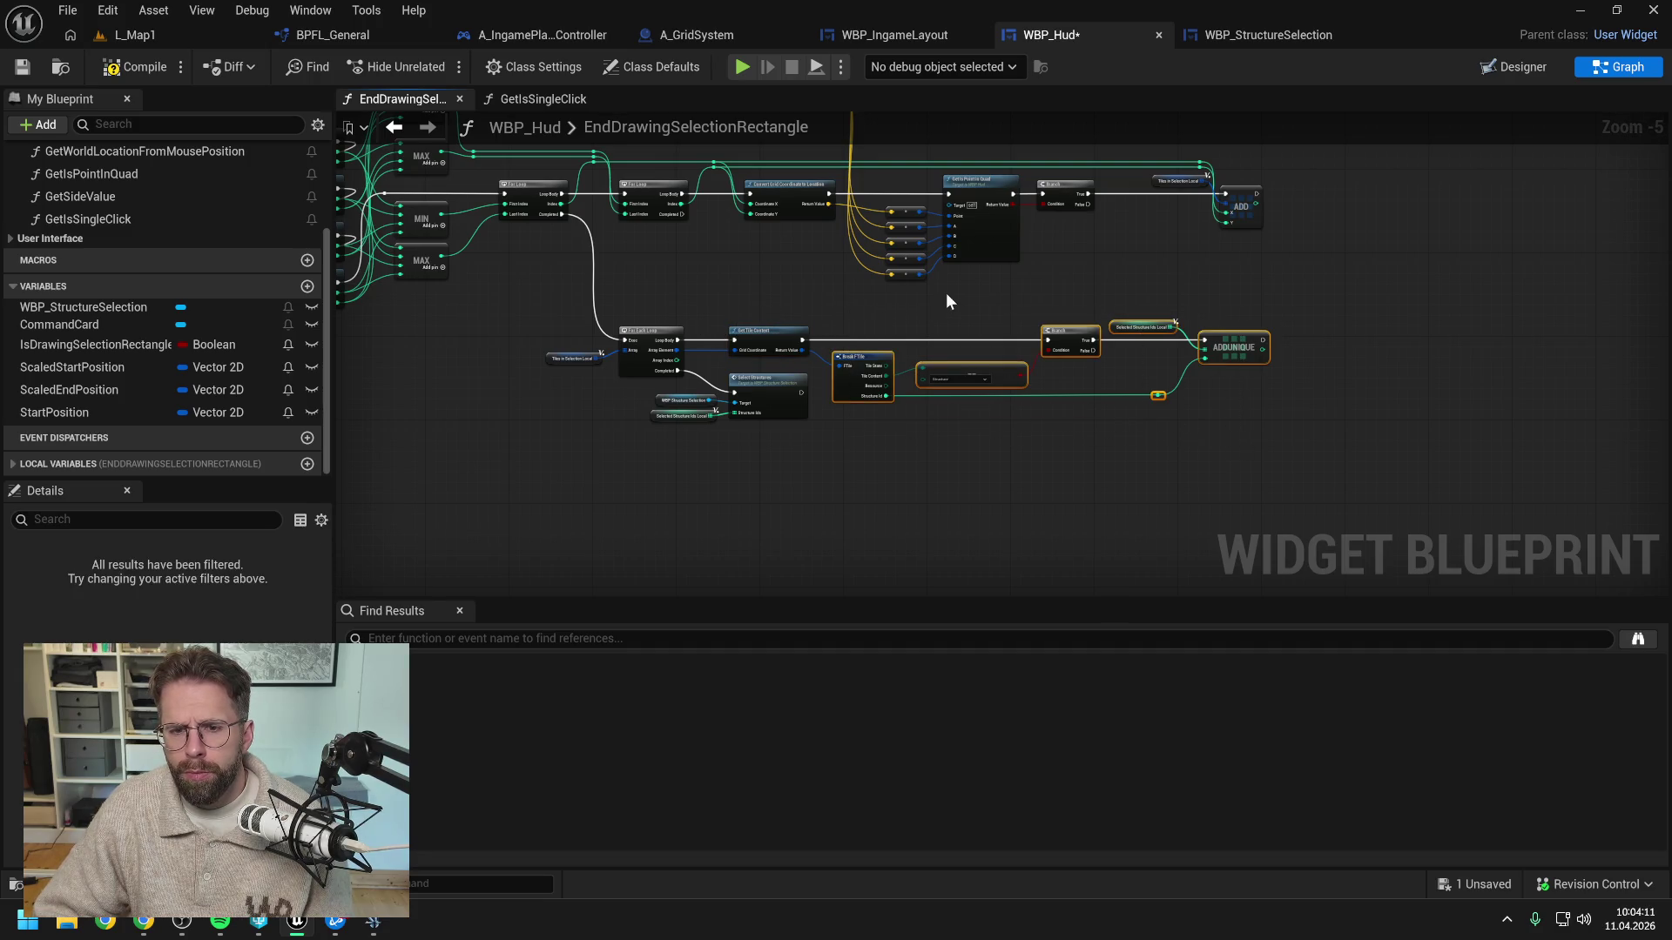
mouse_move(738, 280)
mouse_down()
mouse_move(1269, 269)
mouse_move(943, 348)
mouse_move(757, 209)
mouse_move(1099, 444)
mouse_move(1183, 377)
mouse_move(1019, 336)
mouse_move(1149, 445)
mouse_move(1103, 420)
mouse_up()
drag(1244, 408, 1016, 350)
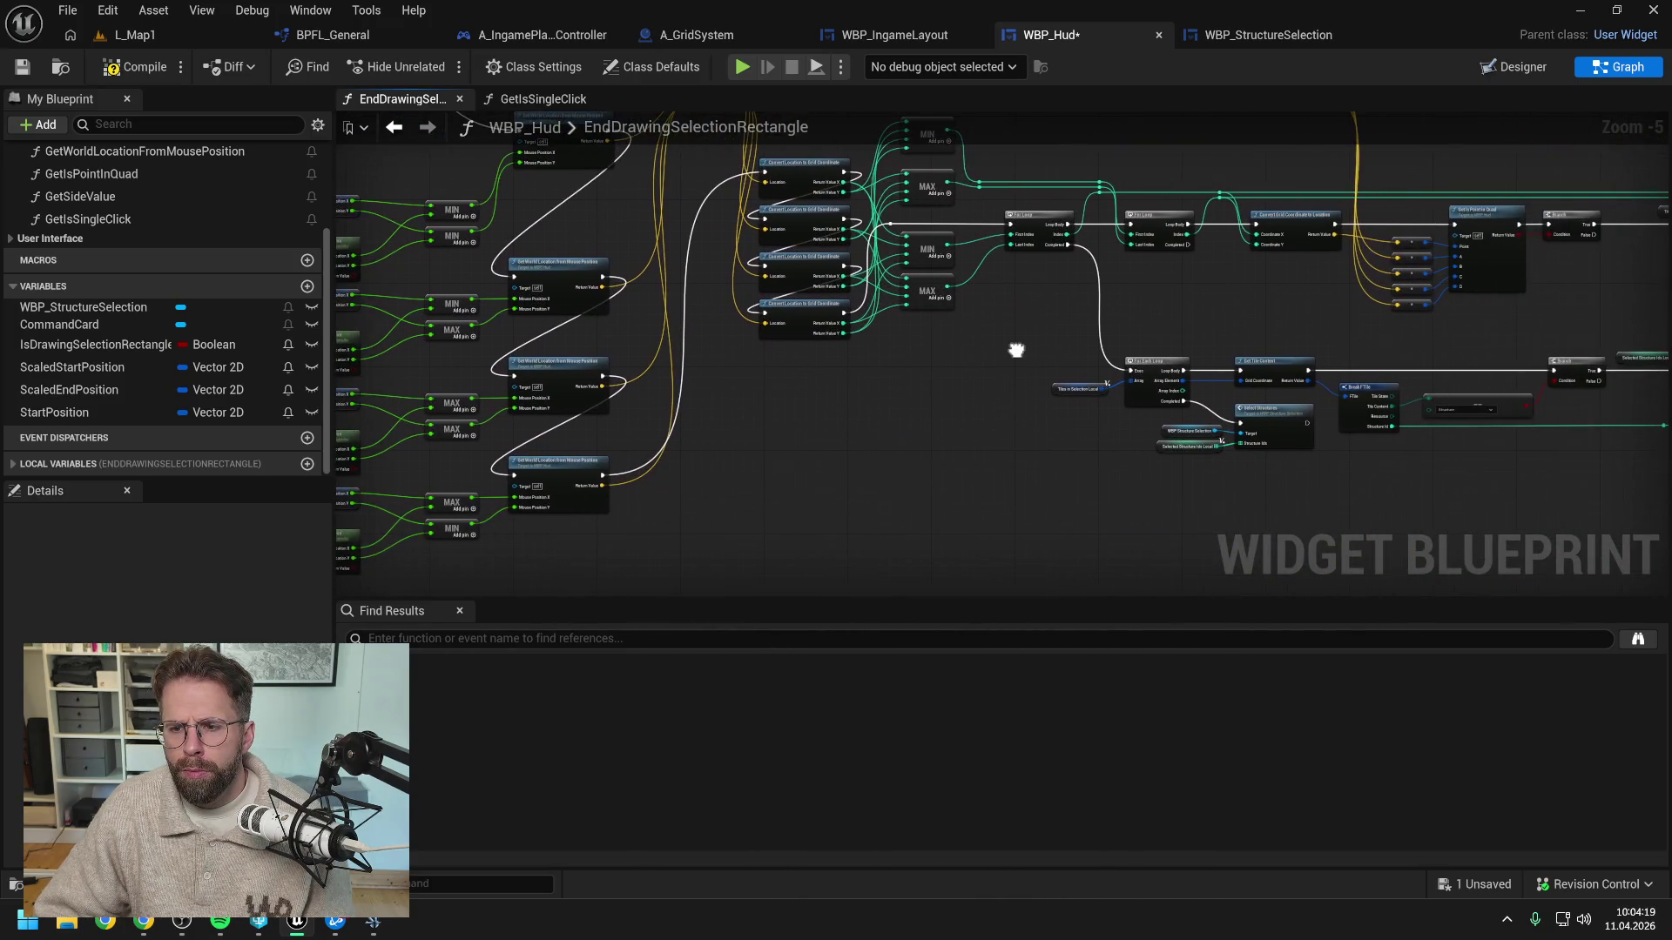
drag(1257, 307, 1033, 303)
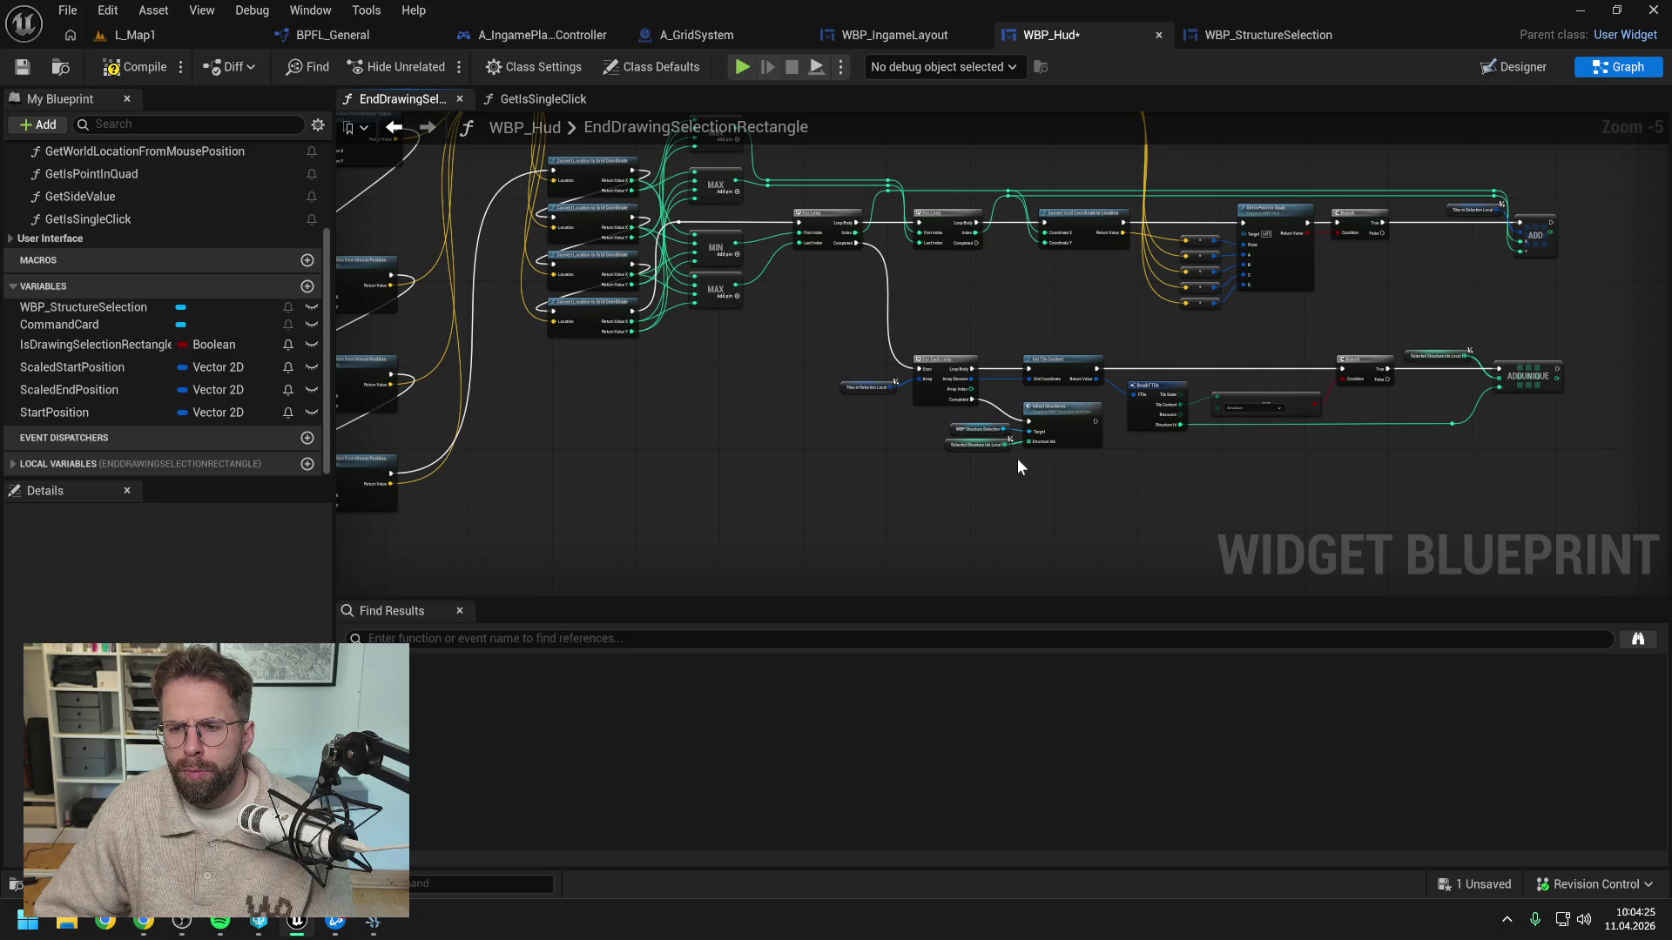
drag(1231, 357, 1317, 399)
drag(1078, 369, 1438, 519)
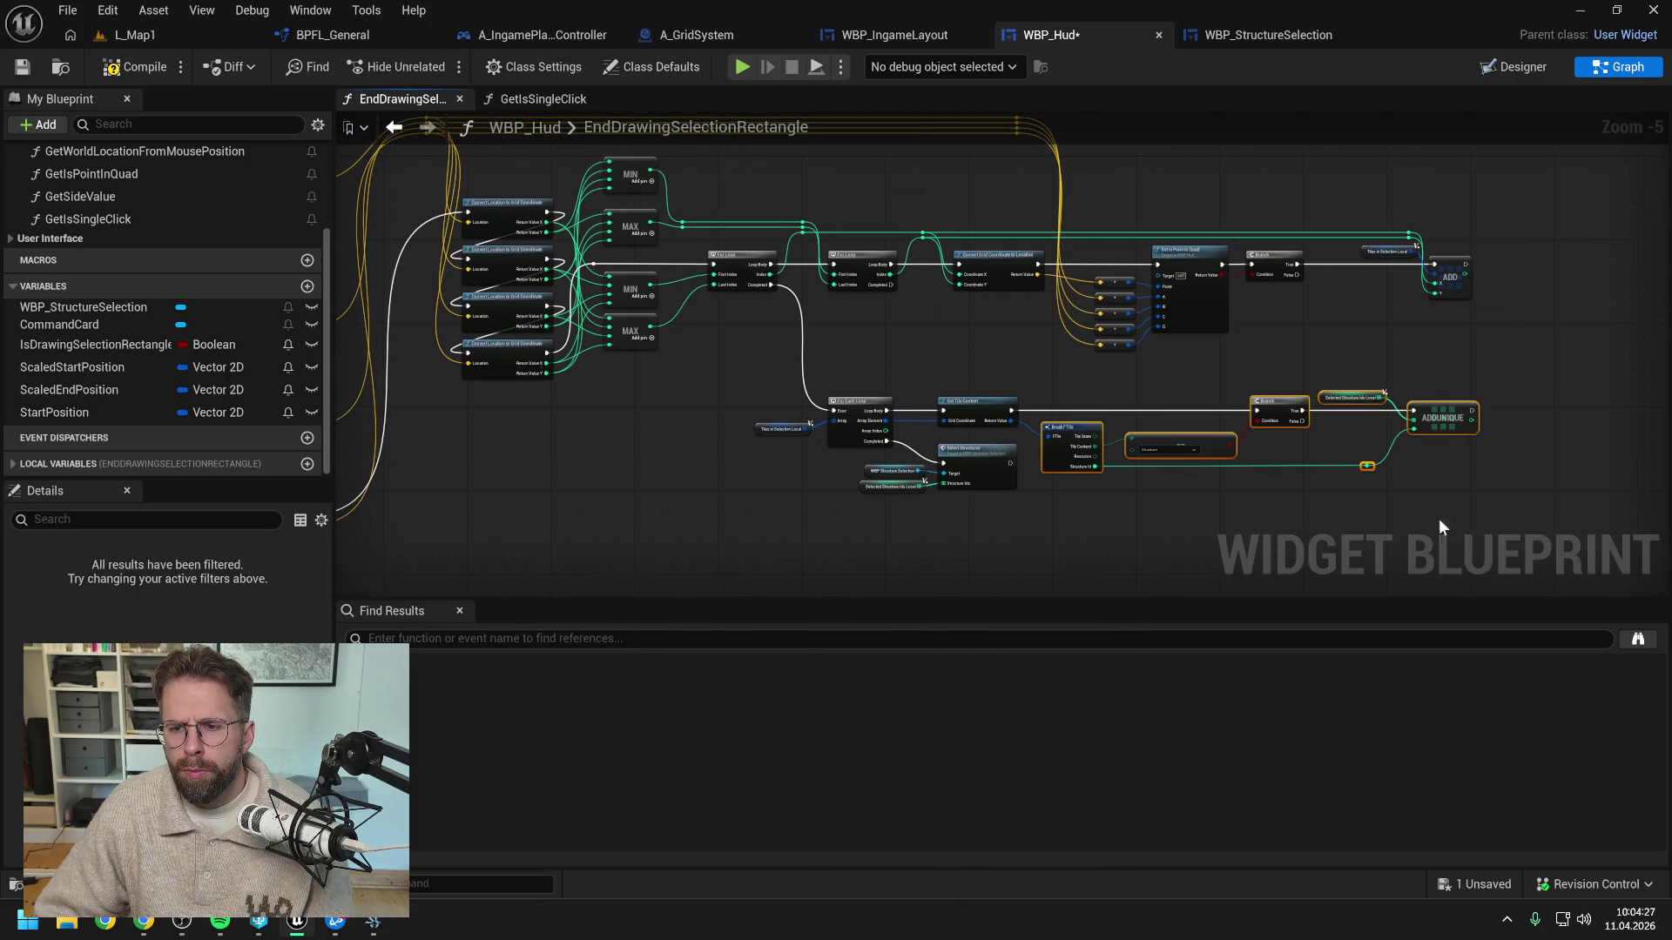
mouse_move(1254, 424)
mouse_down()
mouse_move(1186, 531)
mouse_move(1036, 414)
mouse_move(1101, 347)
mouse_up()
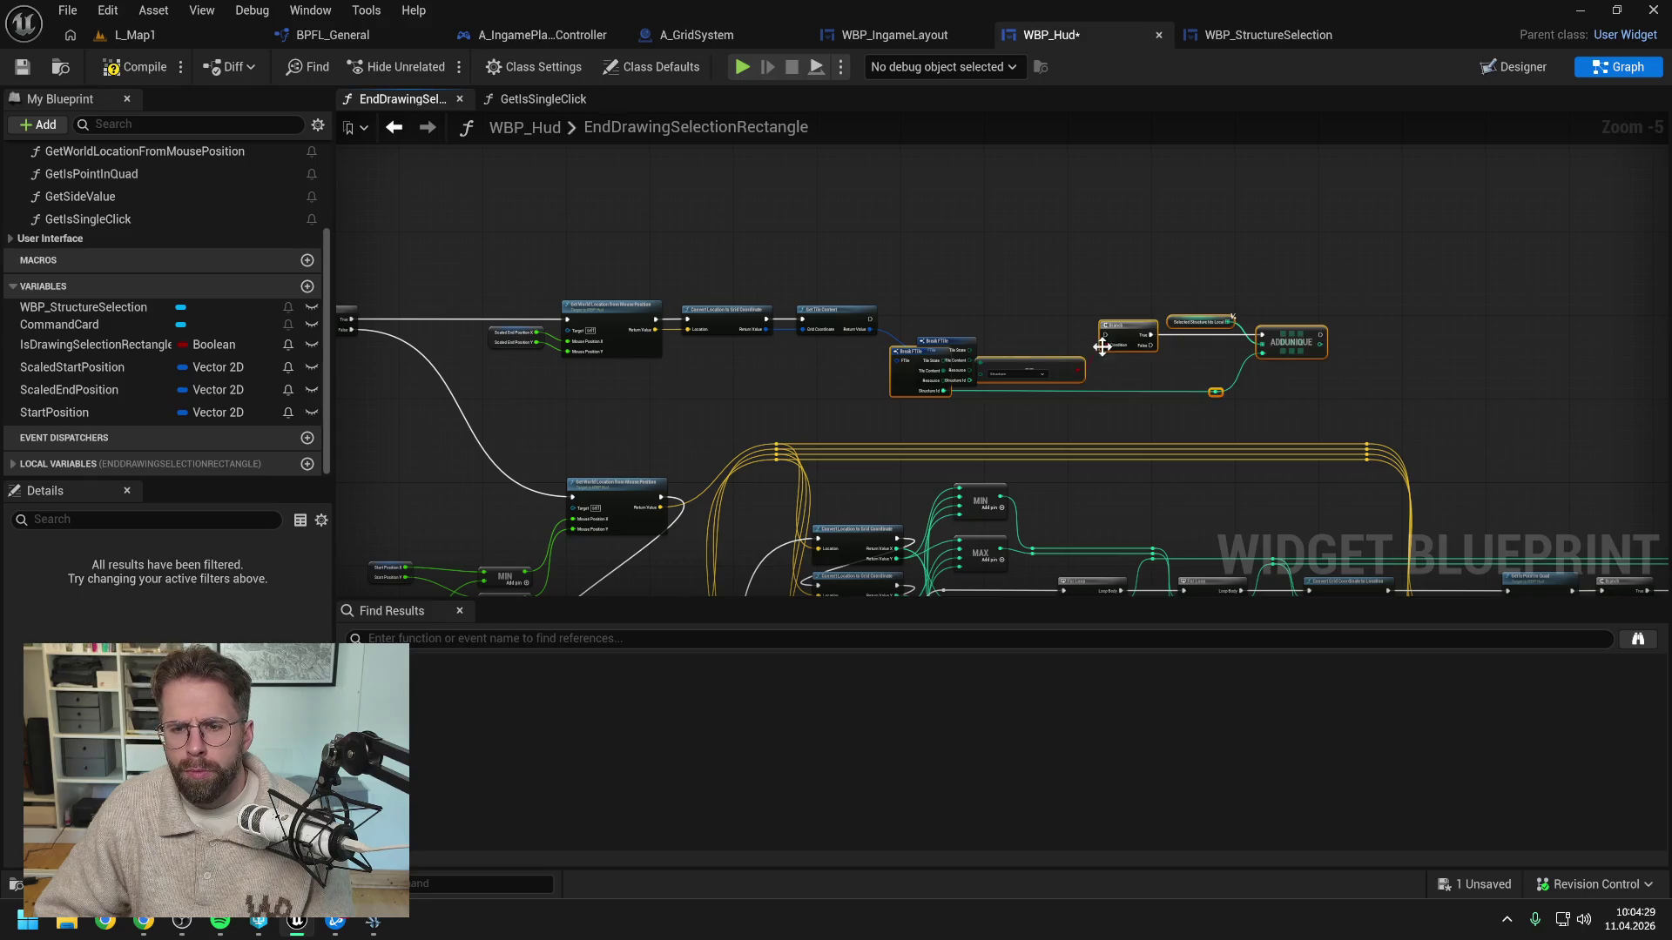
scroll(1068, 325, up, 3)
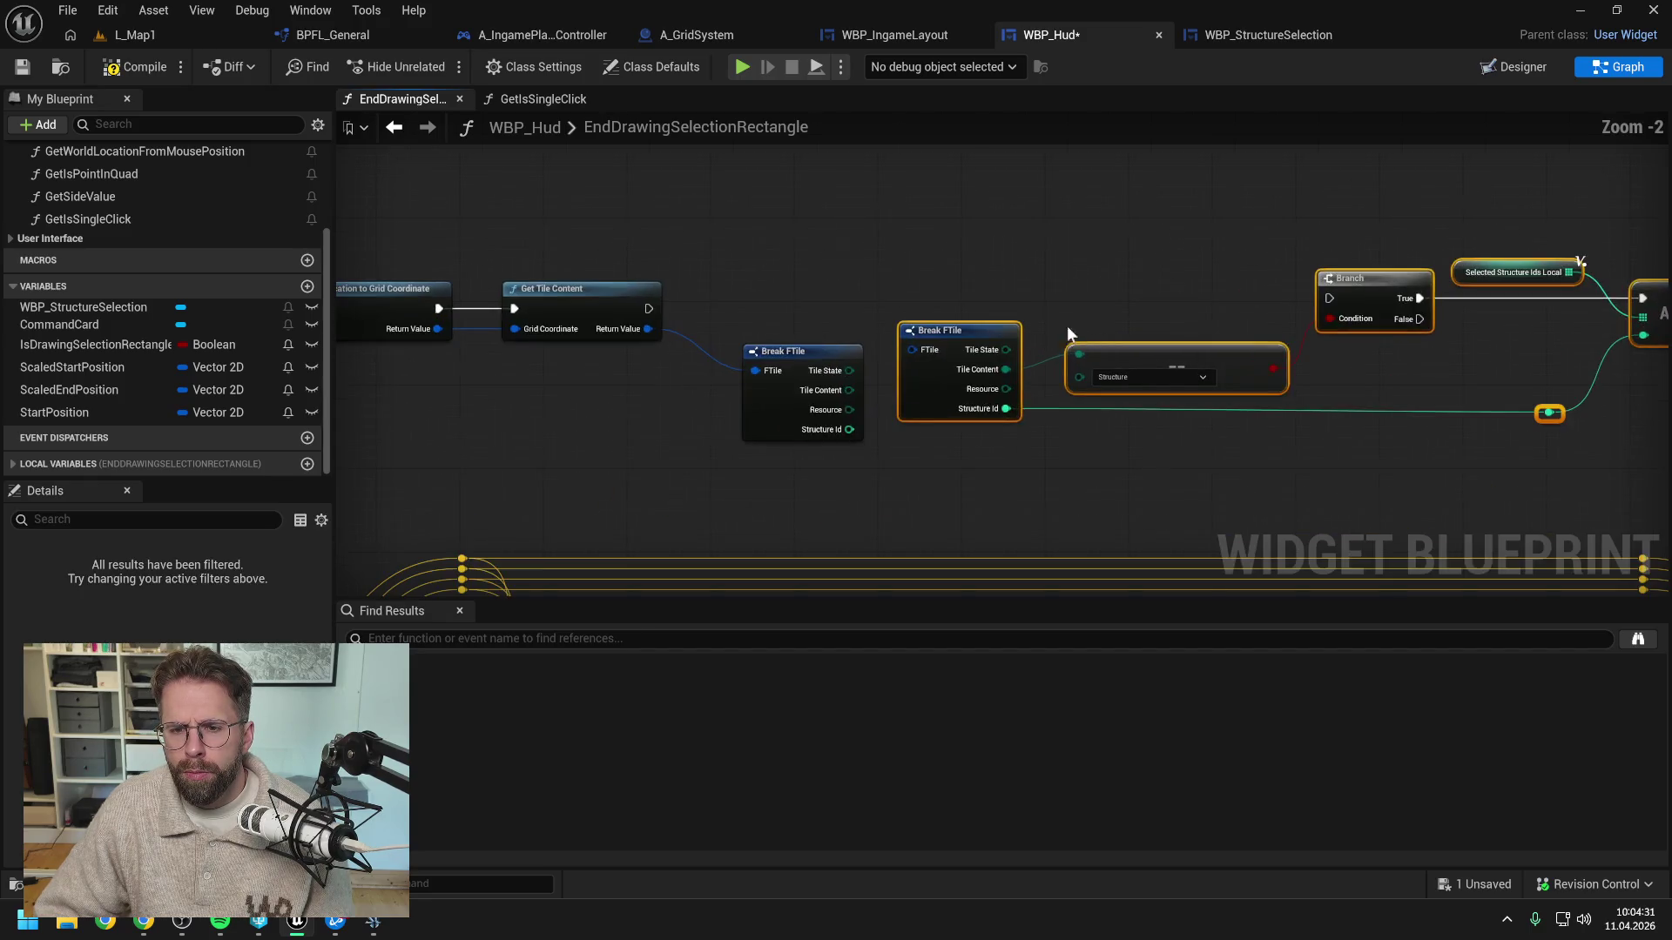
click(1021, 301)
Feed Get Tile Content into Break FTile, delete the duplicate, and run the Branch afterward
mouse_move(648, 329)
mouse_down()
mouse_move(871, 360)
mouse_move(909, 349)
mouse_up()
click(793, 351)
key(Delete)
drag(649, 308, 1329, 299)
scroll(1260, 288, down, 1)
mouse_move(1059, 270)
mouse_down()
mouse_move(1330, 350)
mouse_move(1451, 333)
mouse_move(1304, 329)
mouse_up()
click(1335, 451)
scroll(1209, 291, down, 3)
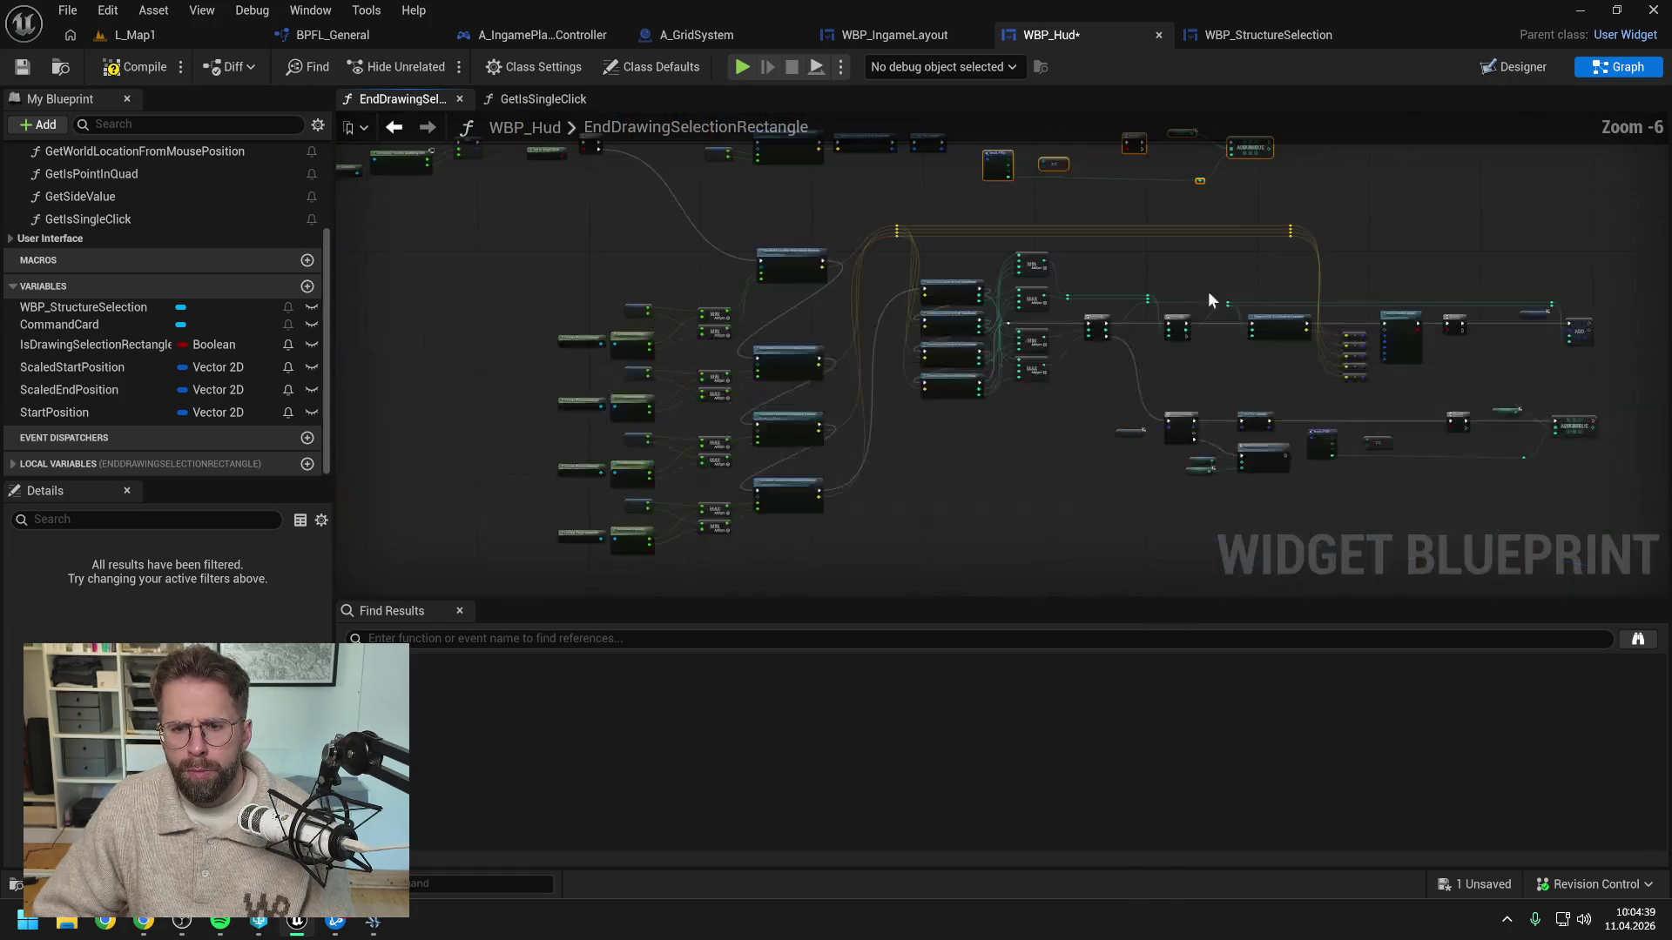
scroll(1168, 302, up, 2)
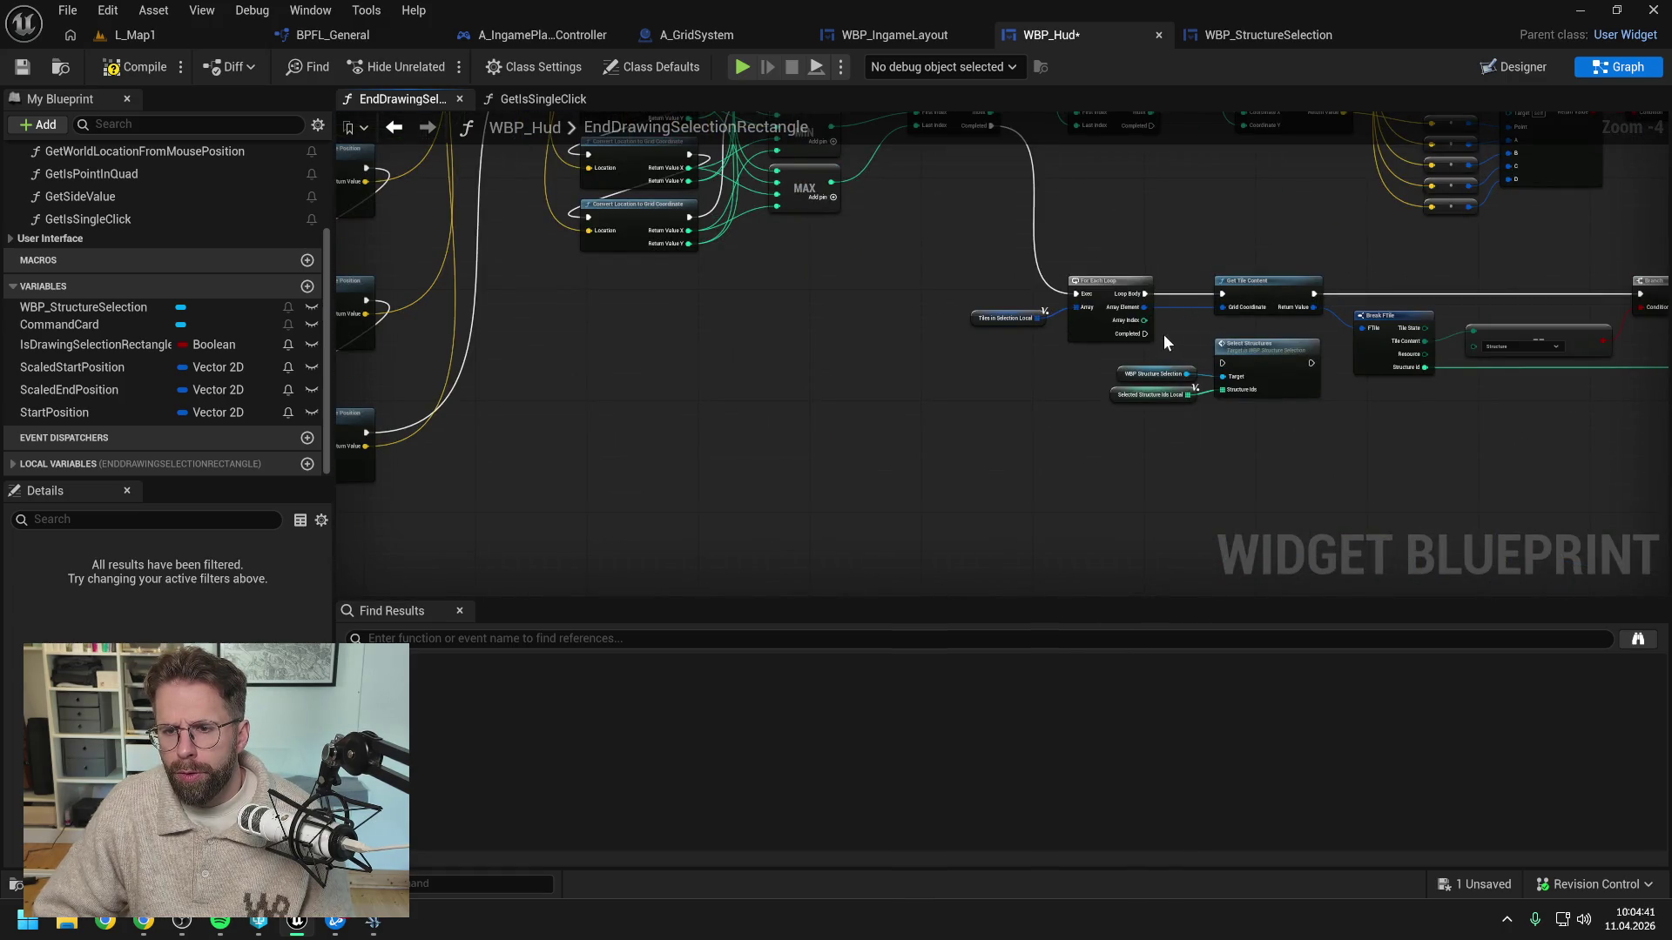
drag(1322, 335, 1035, 376)
scroll(1080, 505, down, 3)
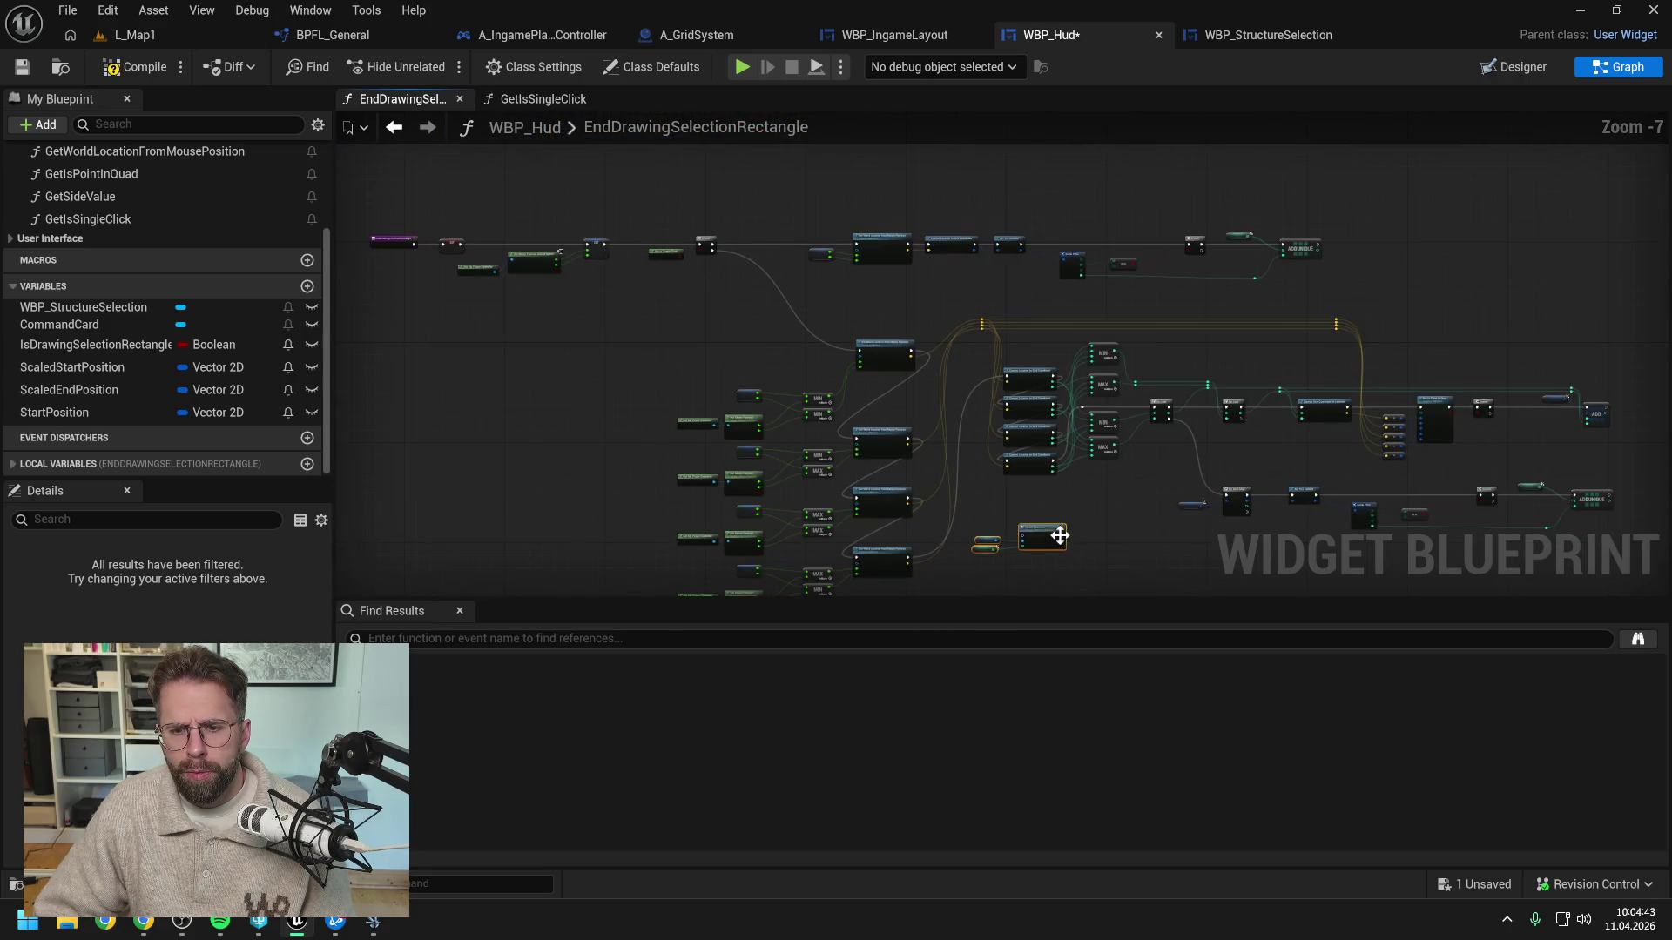
Add a Sequence node right after the SET of the end position and align the chain
drag(1053, 528, 687, 352)
scroll(671, 306, up, 5)
right_click(660, 397)
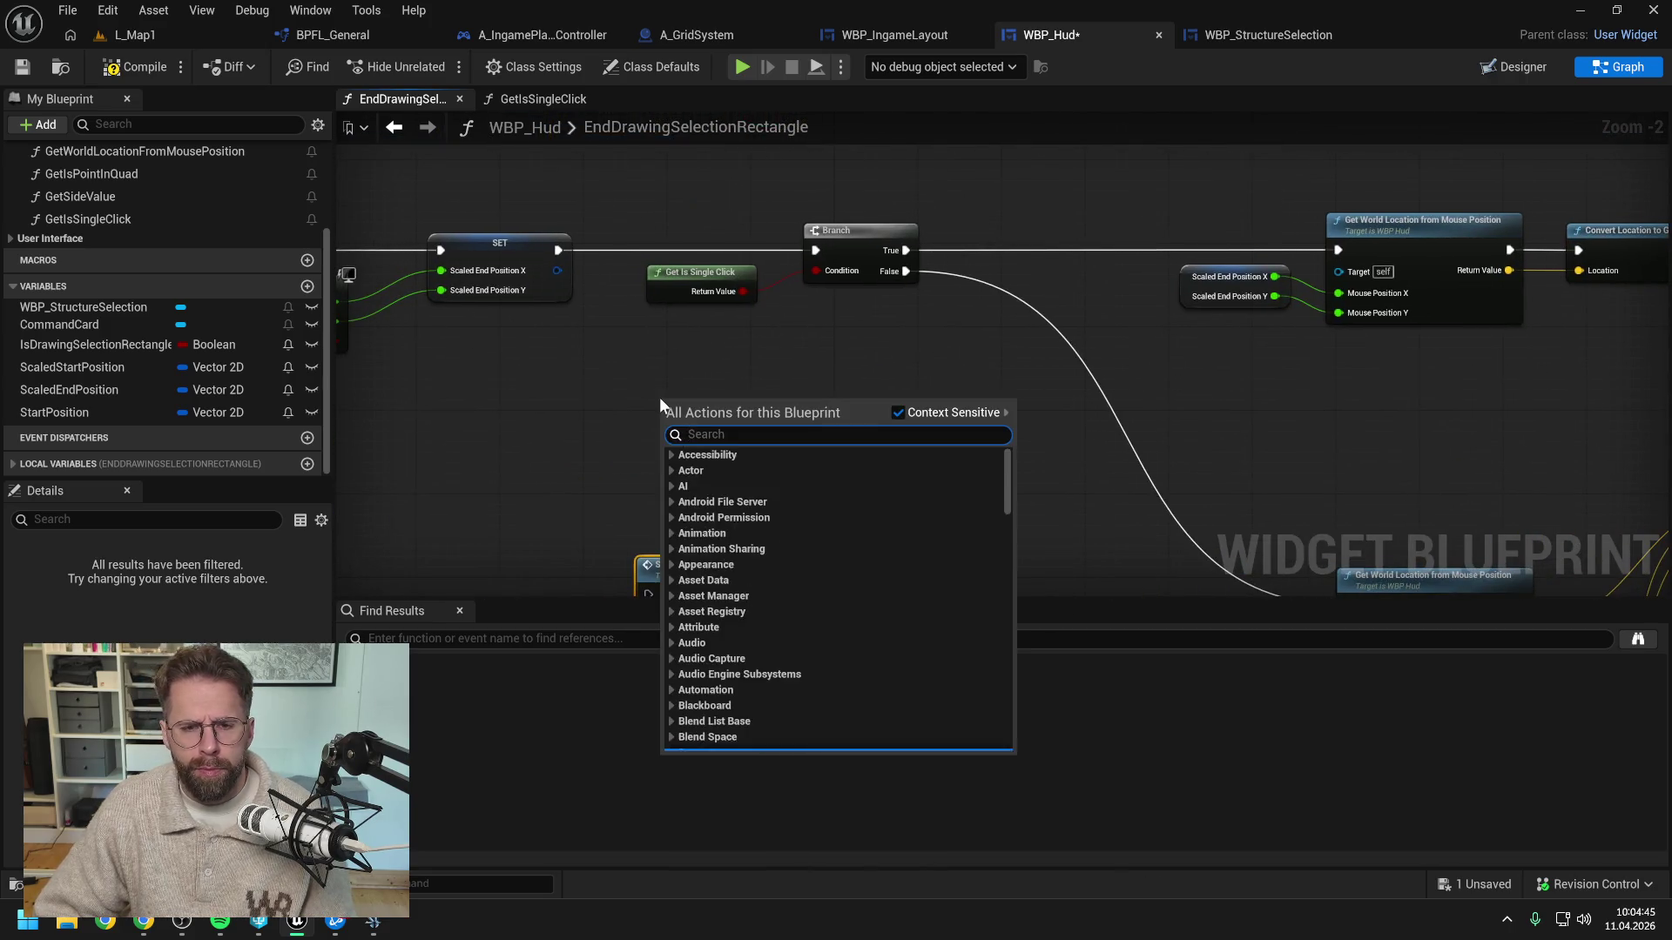
text(sequenc)
key(Return)
mouse_move(558, 251)
mouse_down()
mouse_move(669, 417)
mouse_move(815, 251)
mouse_up()
scroll(721, 341, down, 3)
drag(514, 195, 944, 348)
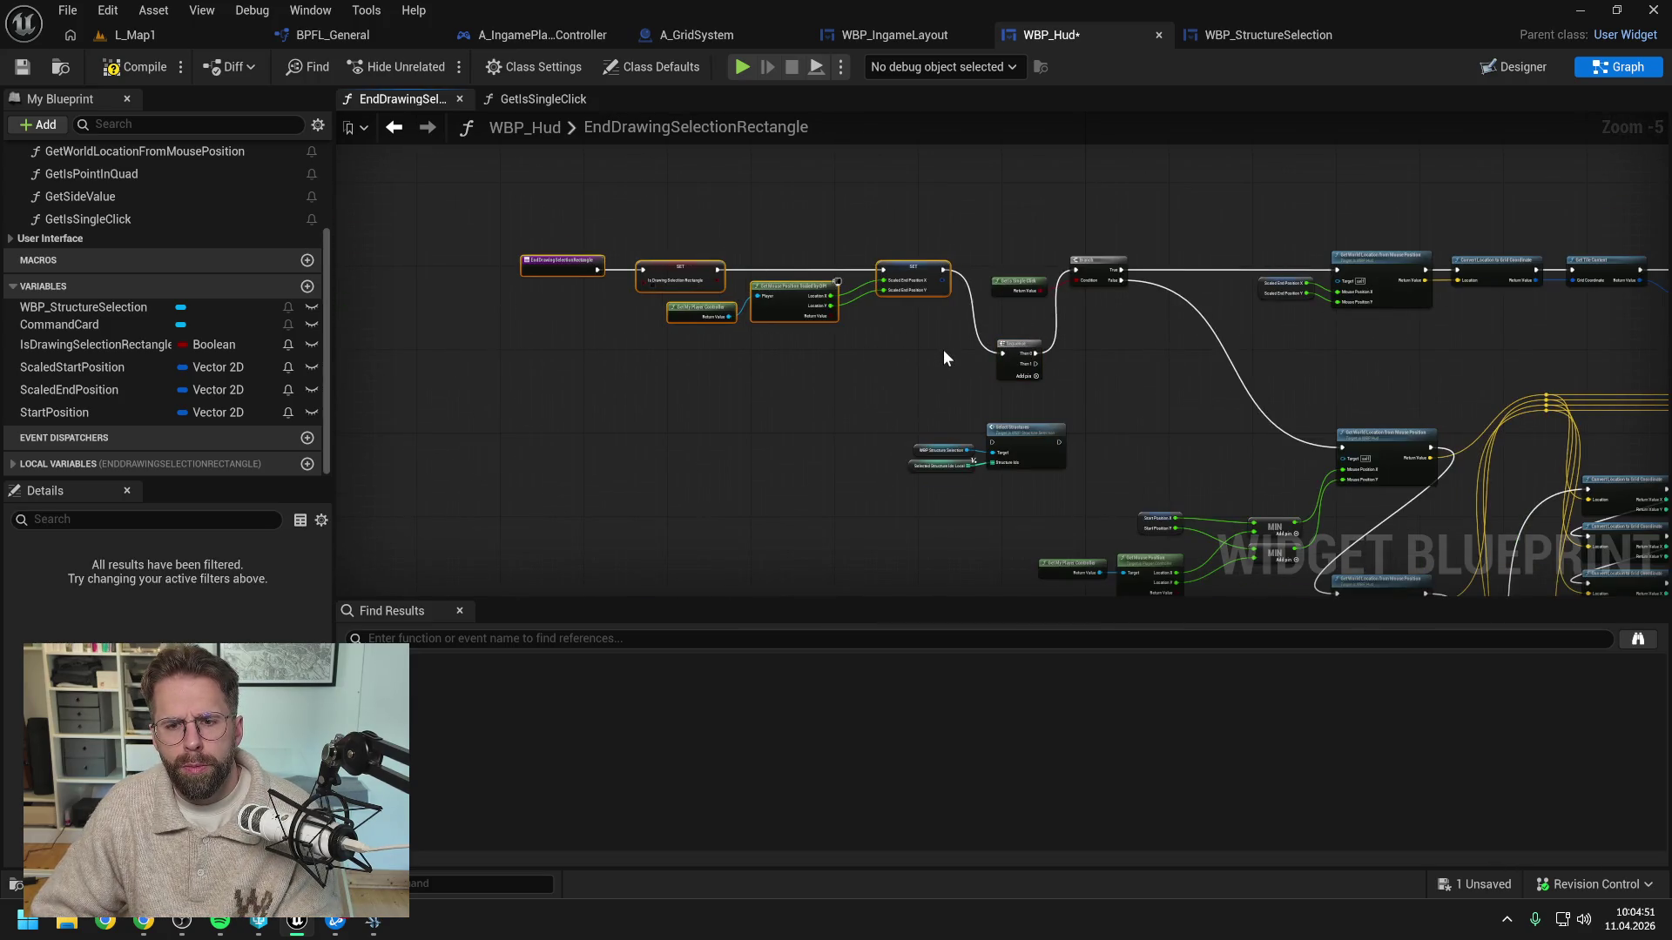
key(f)
Run Select Structures from the Sequence's Then 1 output and save WBP_Hud
click(913, 263)
scroll(912, 261, up, 2)
mouse_move(912, 255)
mouse_down()
mouse_move(1022, 547)
mouse_move(1069, 278)
mouse_up()
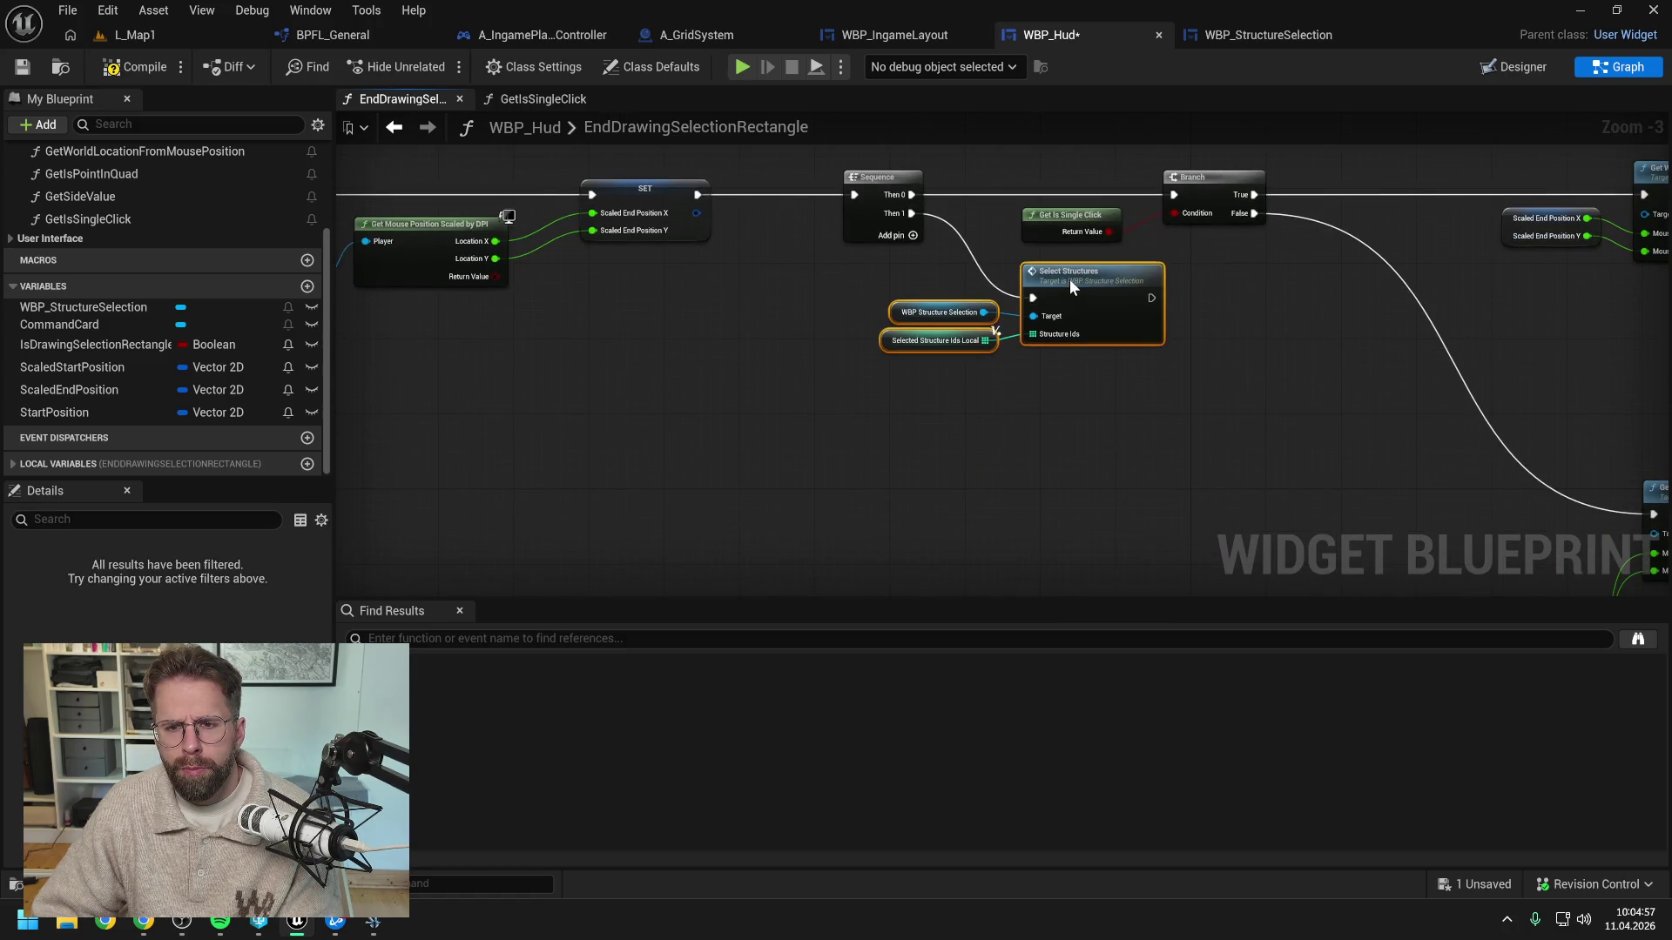
click(1070, 431)
scroll(1037, 256, down, 2)
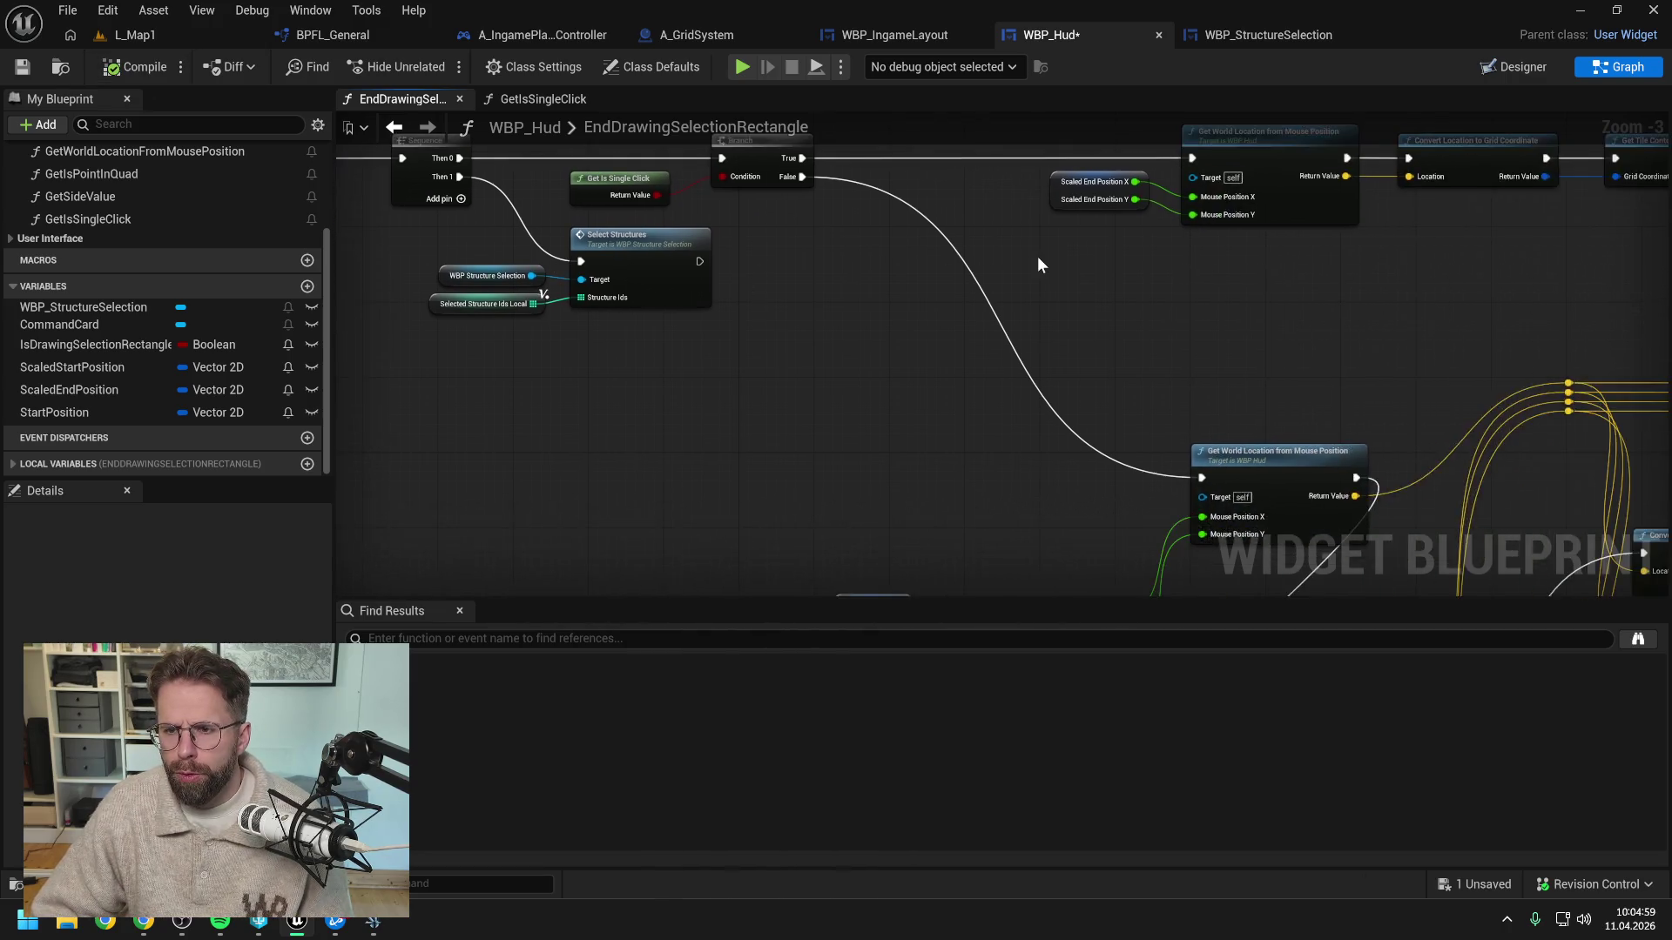
key(ctrl+s)
scroll(879, 227, down, 2)
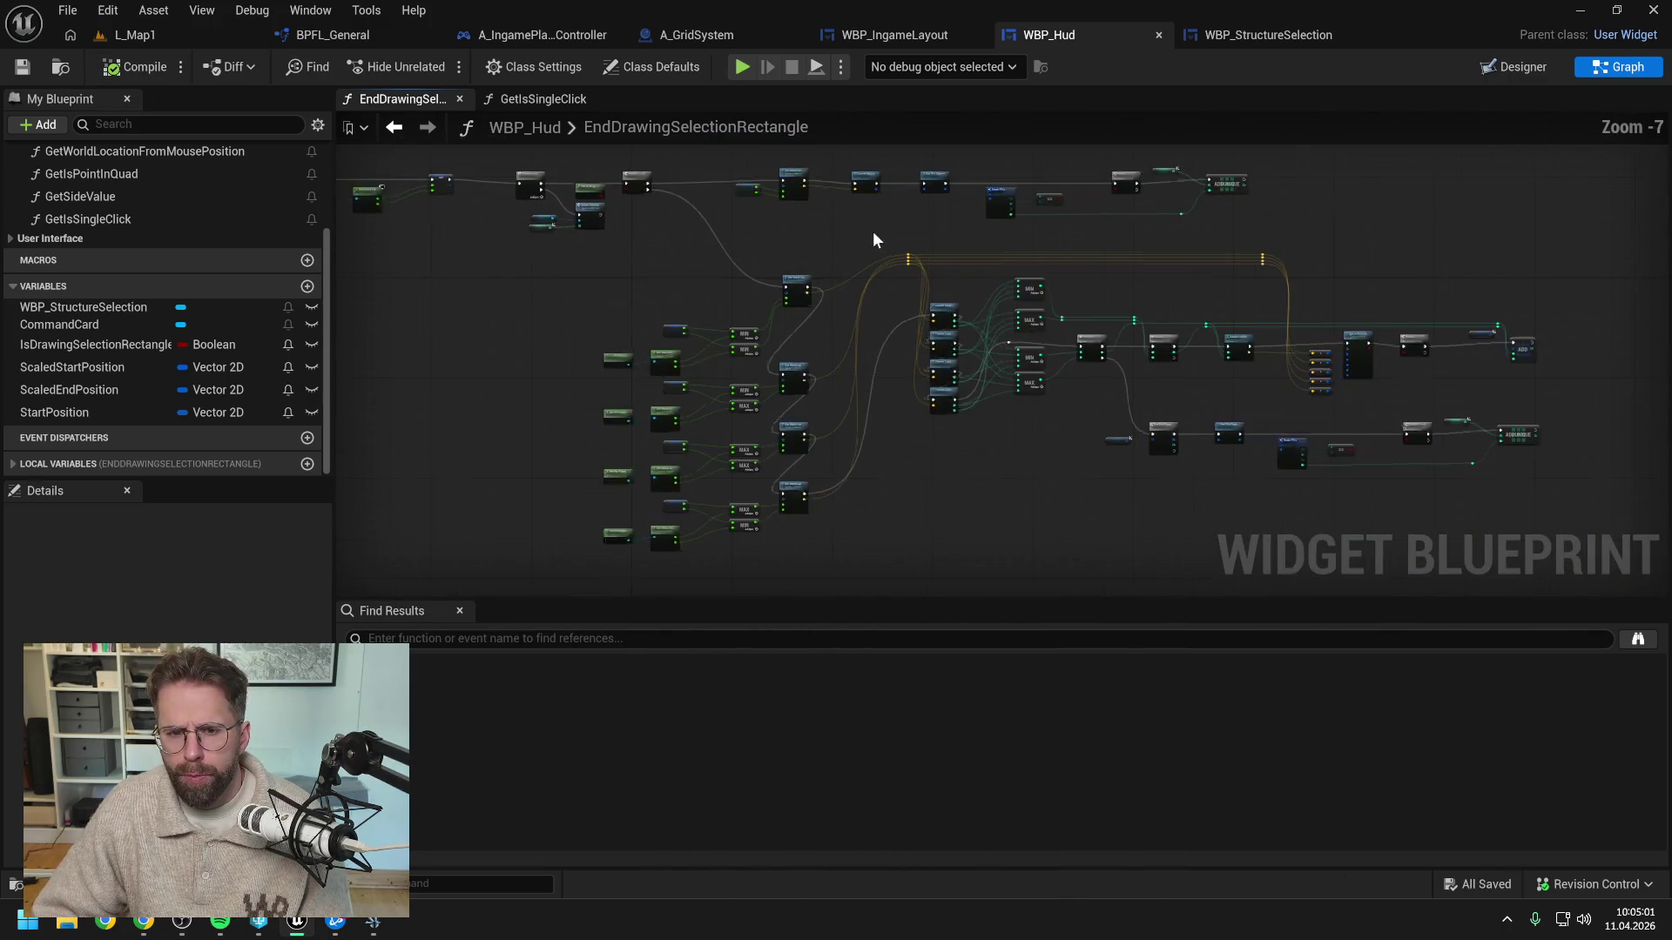
scroll(1007, 254, up, 3)
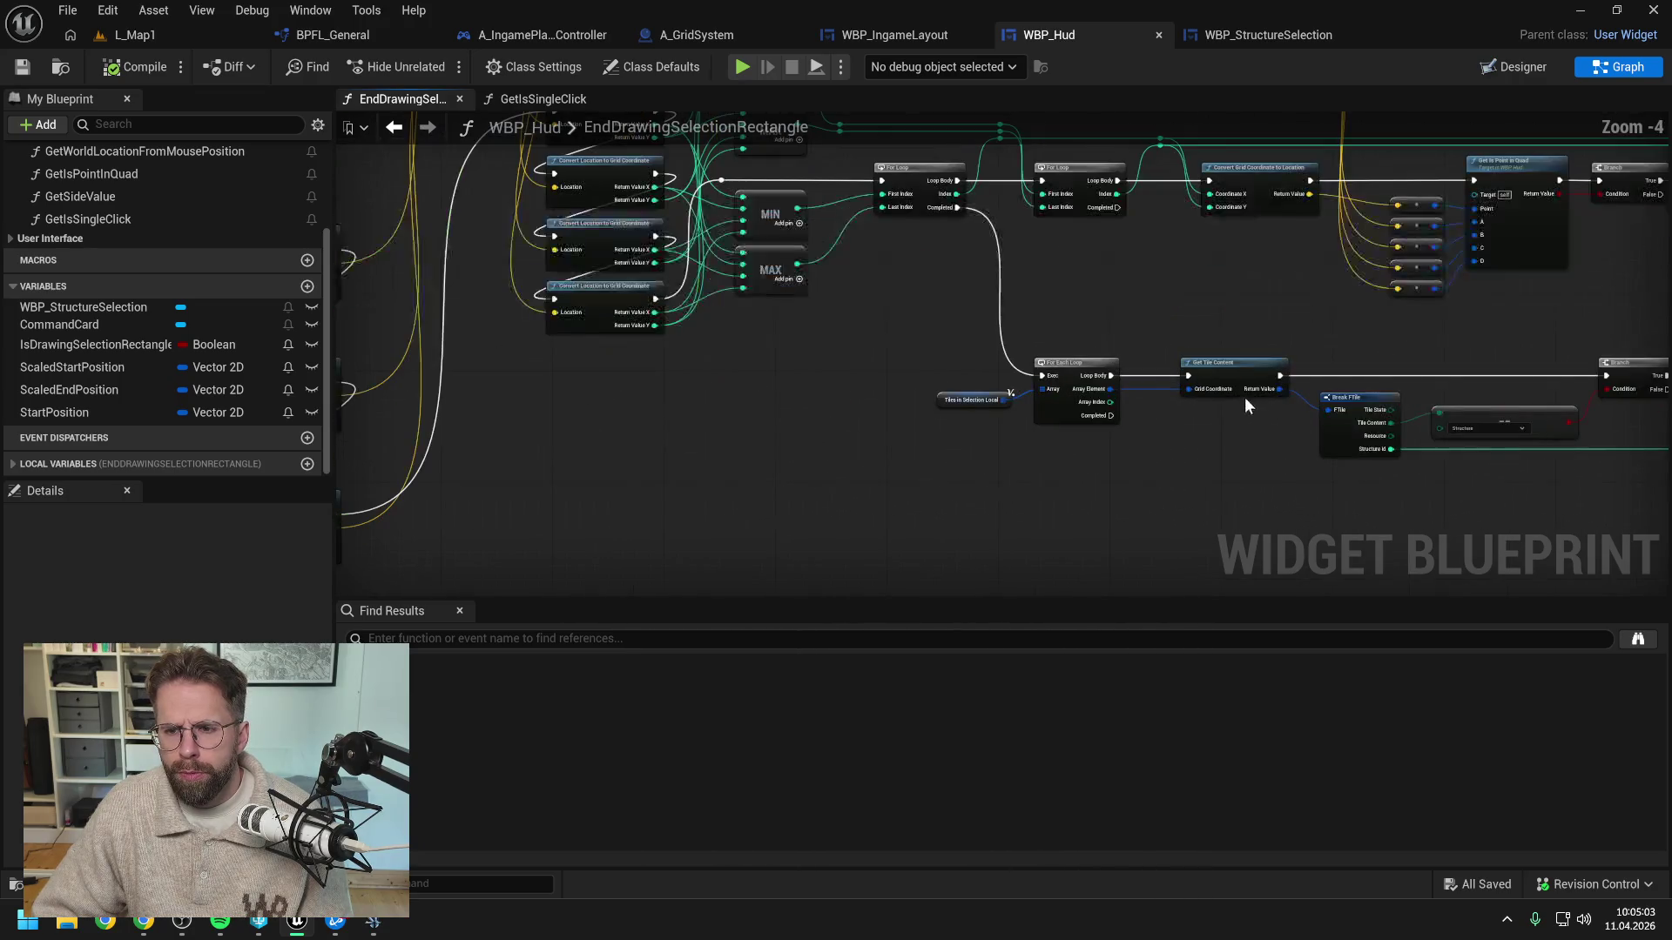
click(200, 35)
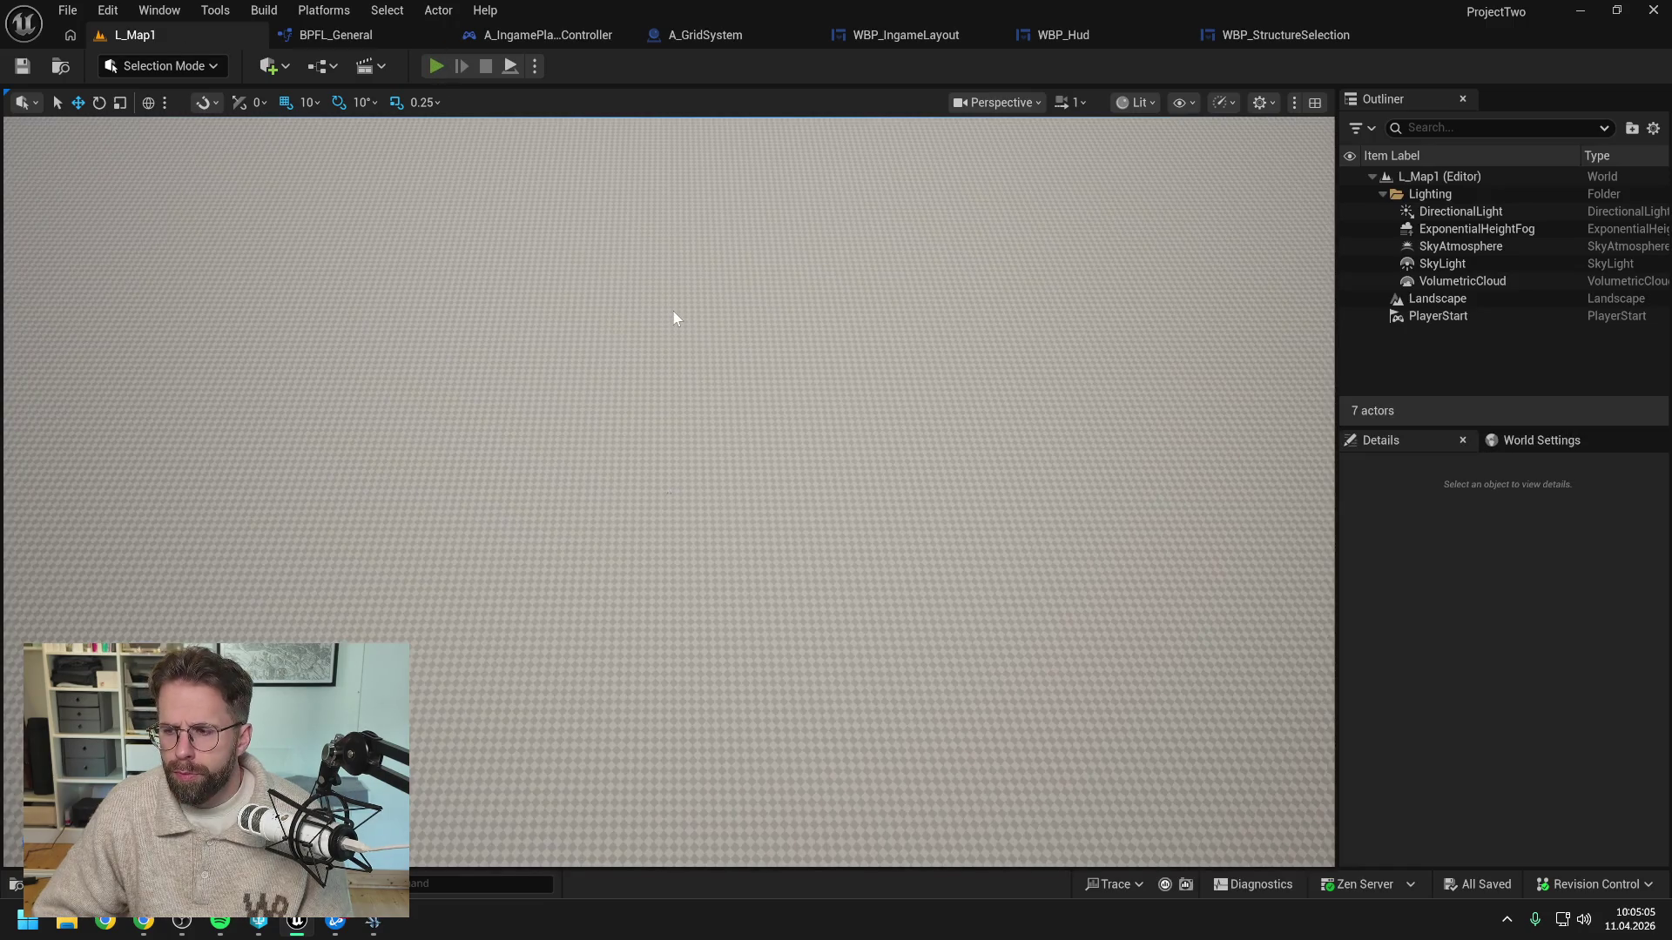
Play-test L_Map1, confirming a single click selects Main Hall, then view WBP_StructureSelection
key(alt+p)
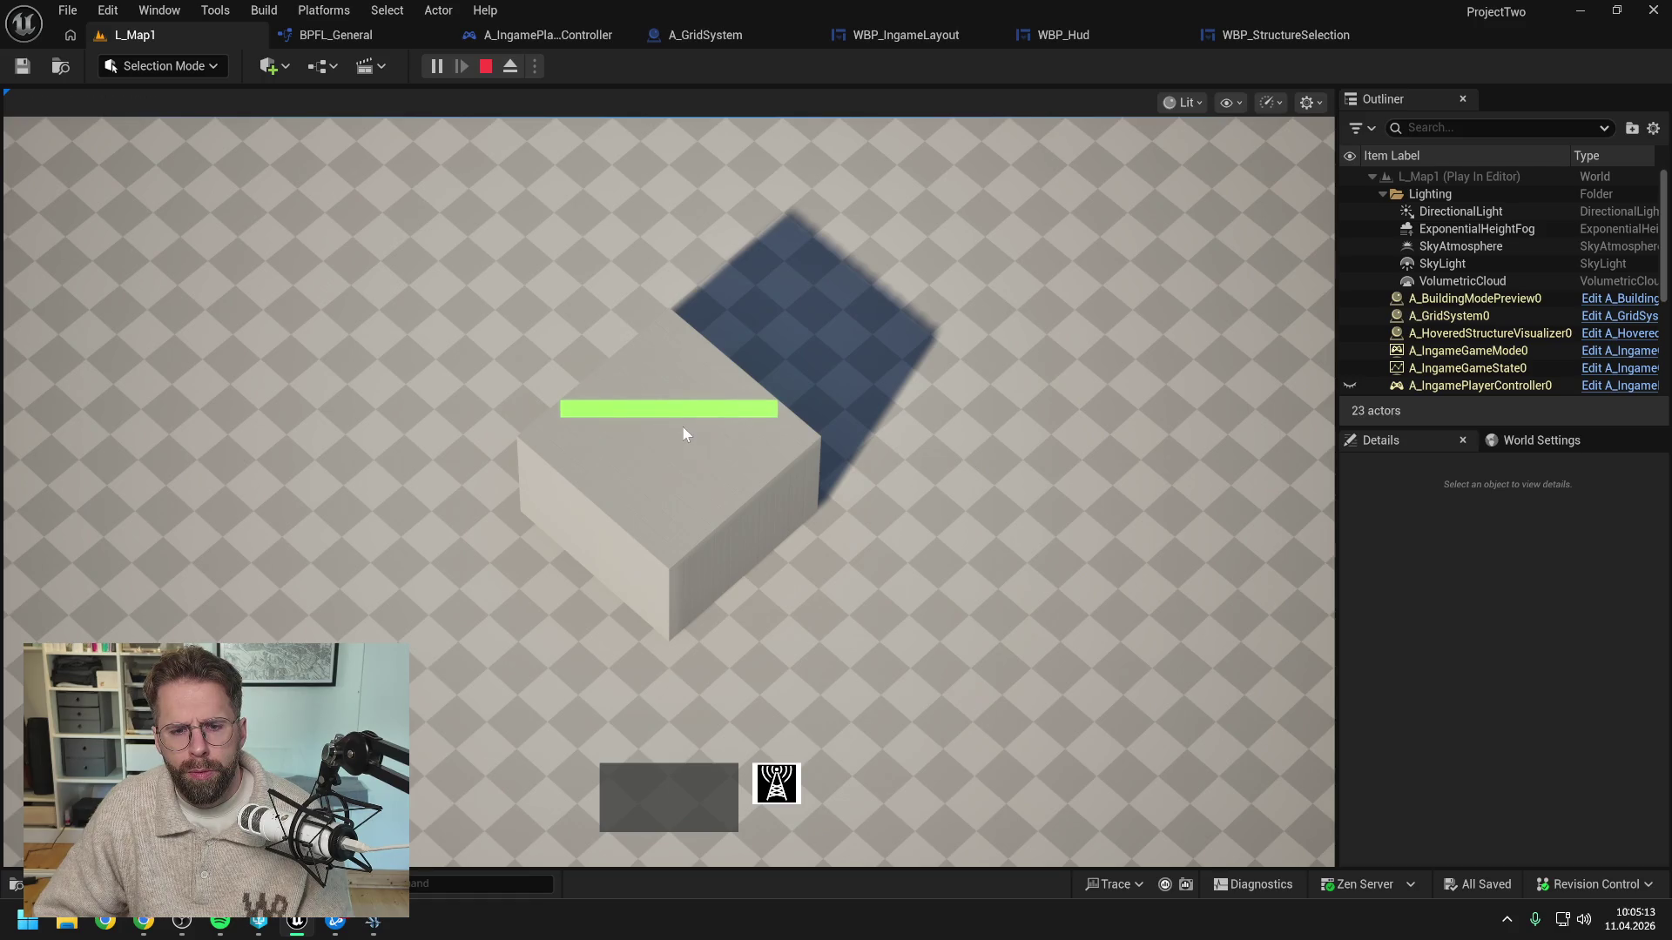
key(Escape)
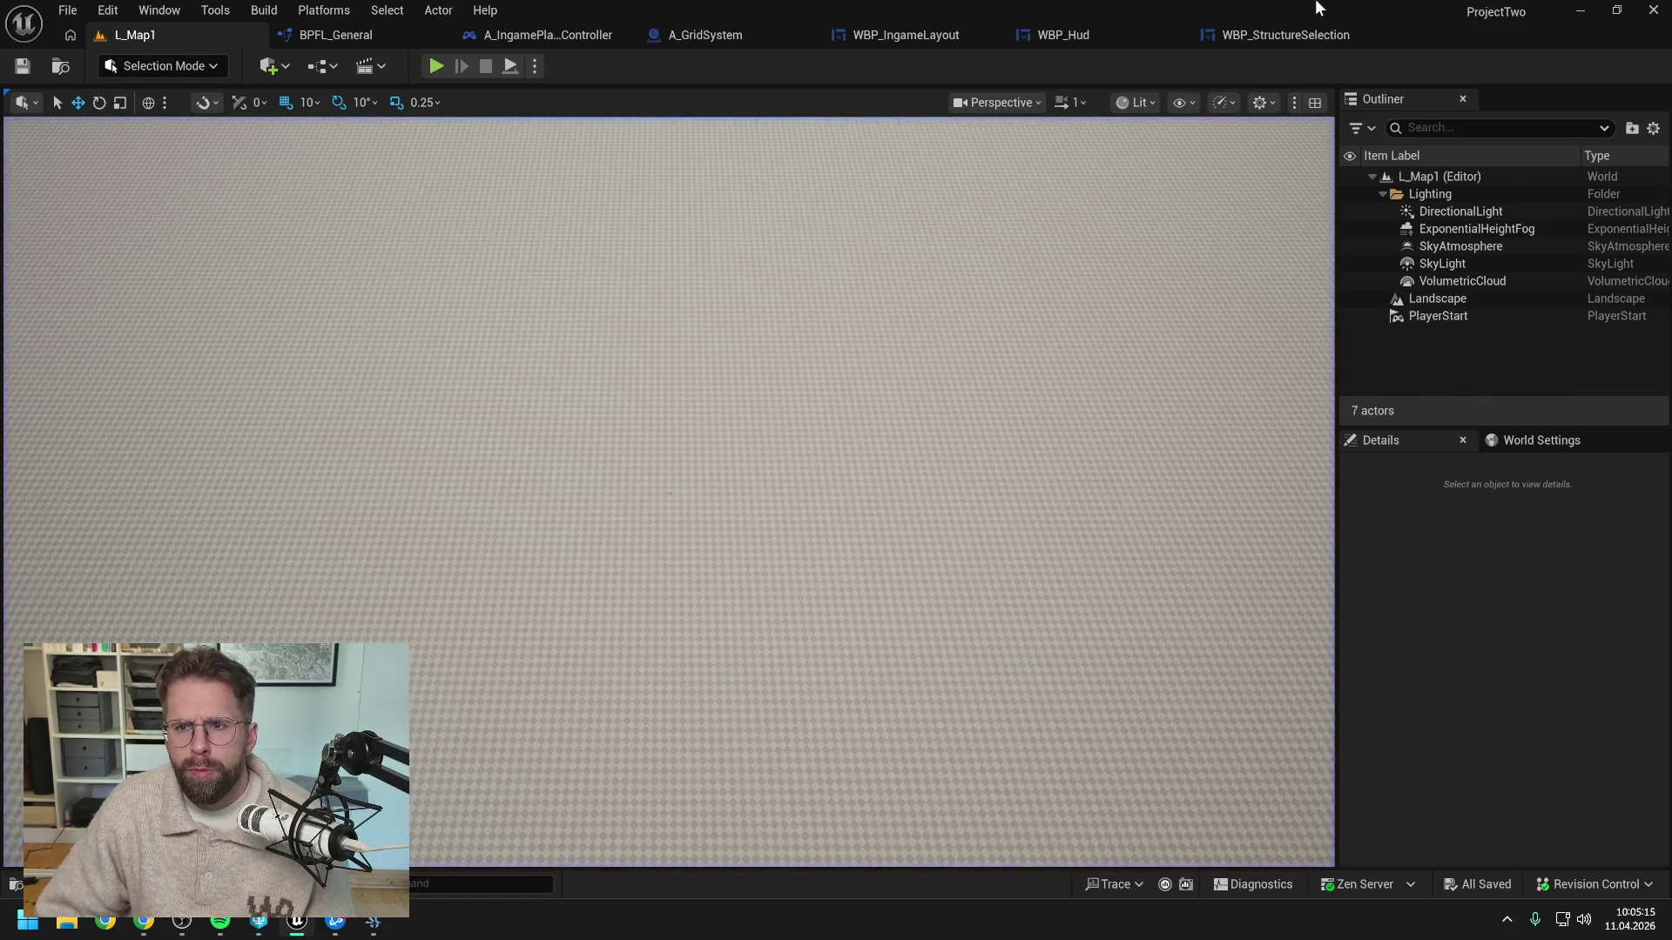
click(1287, 35)
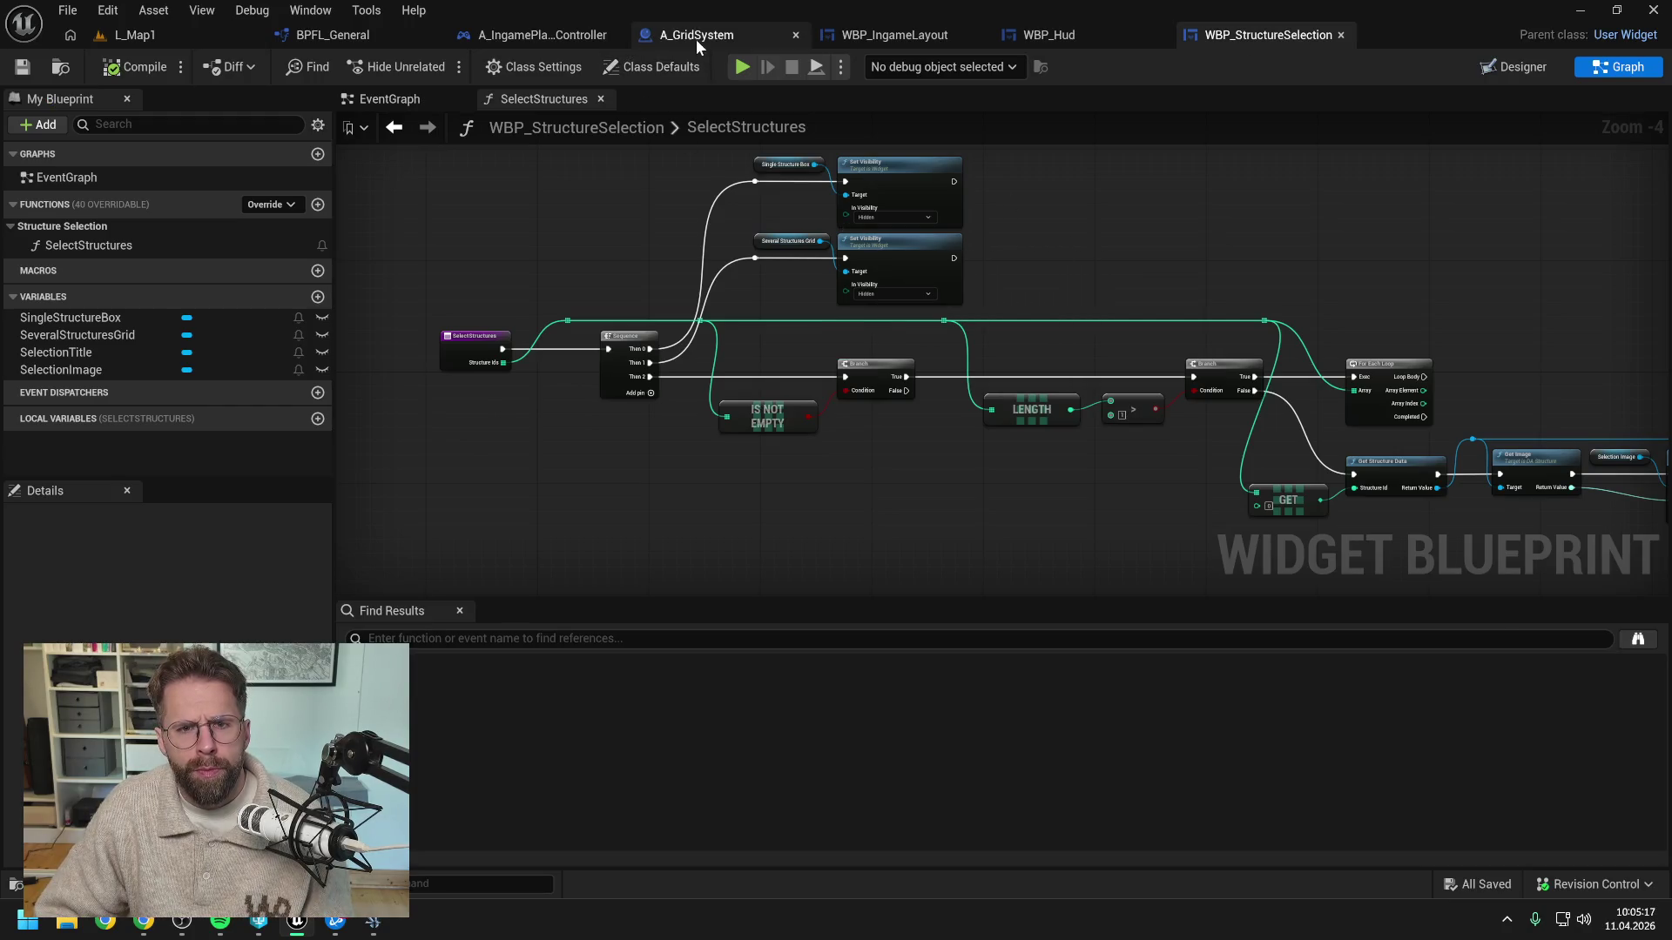
In WBP_Hud, add breakpoints on Get World Location from Mouse Position and Select Structures
click(696, 36)
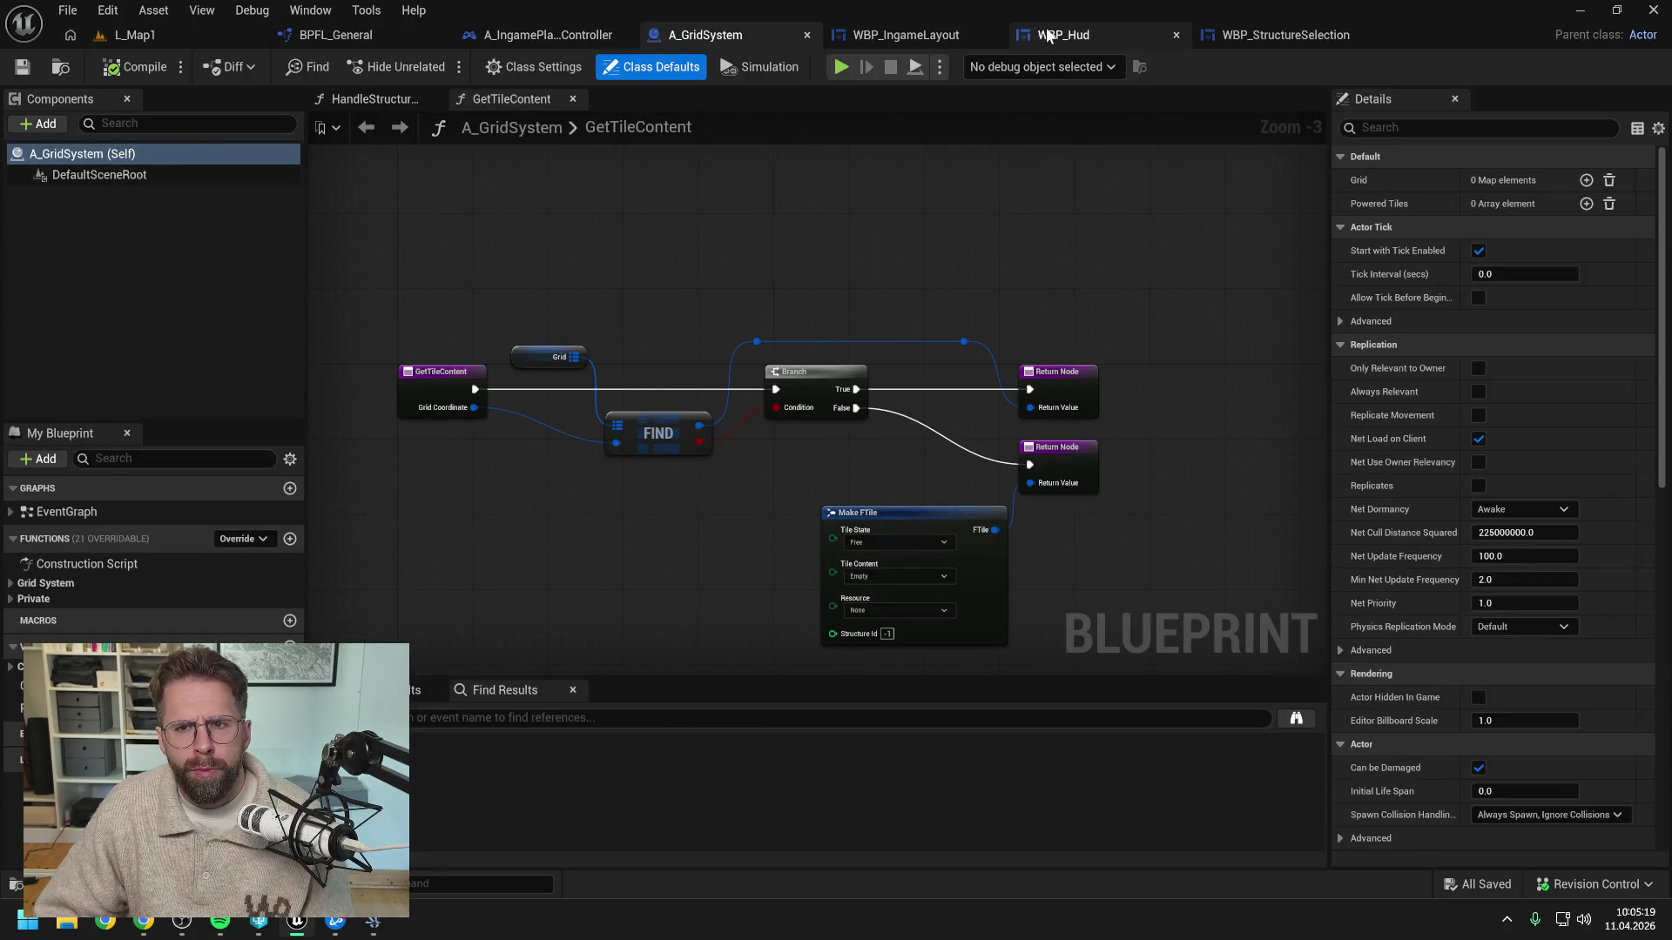
click(1049, 35)
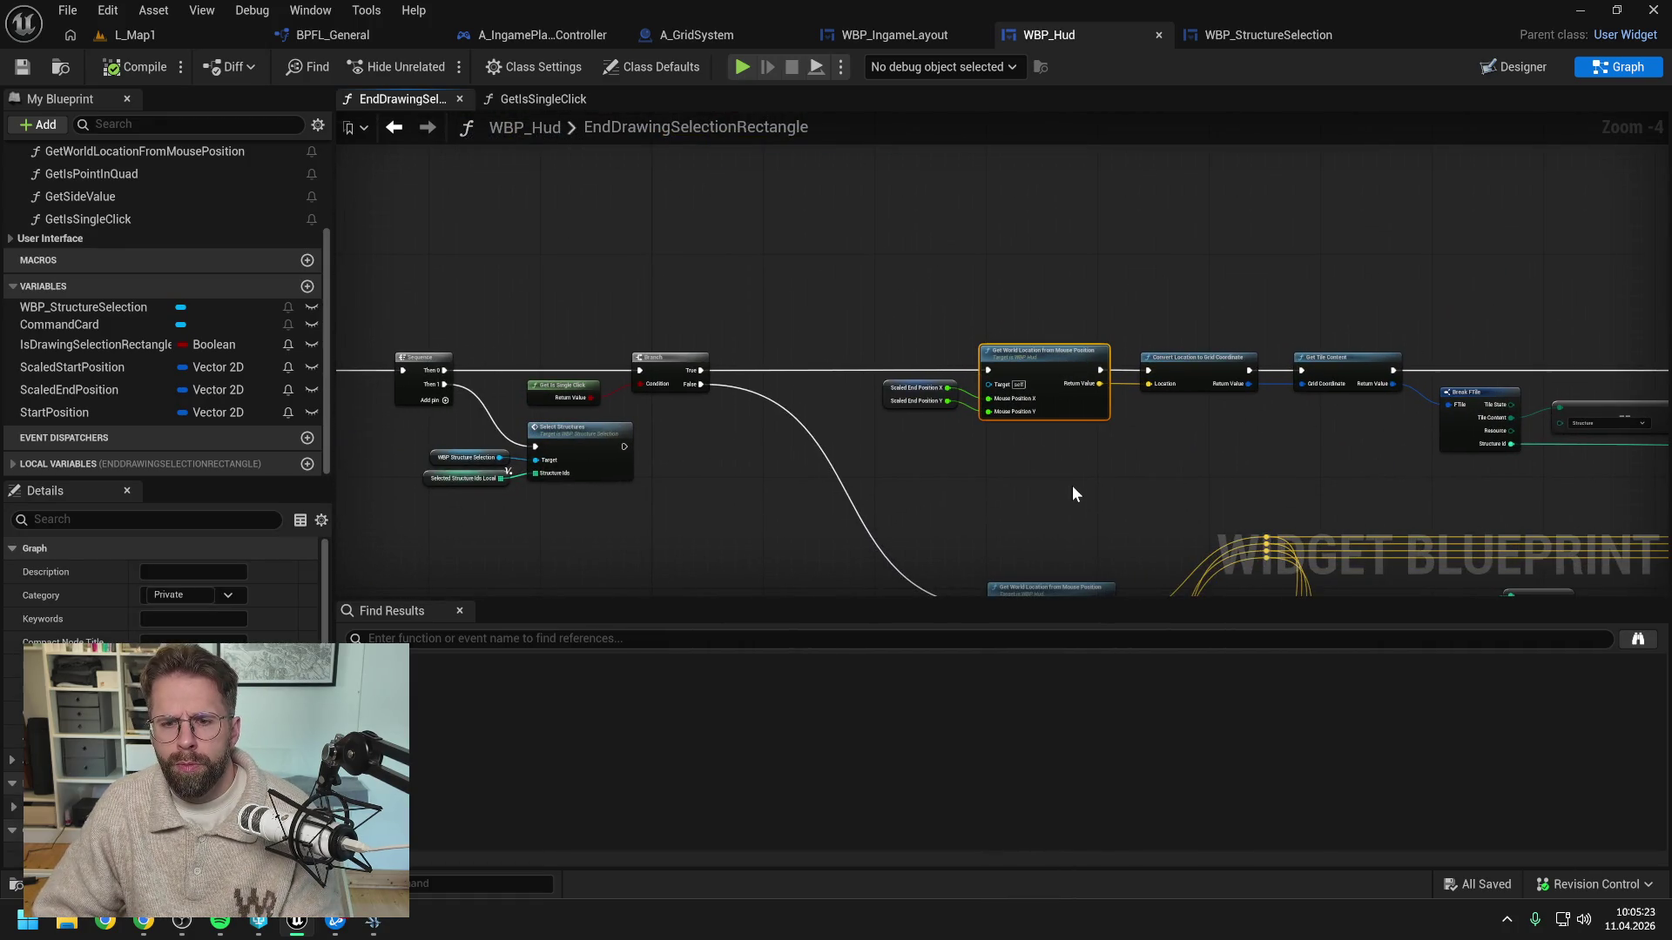
key(F9)
drag(1074, 496, 1038, 336)
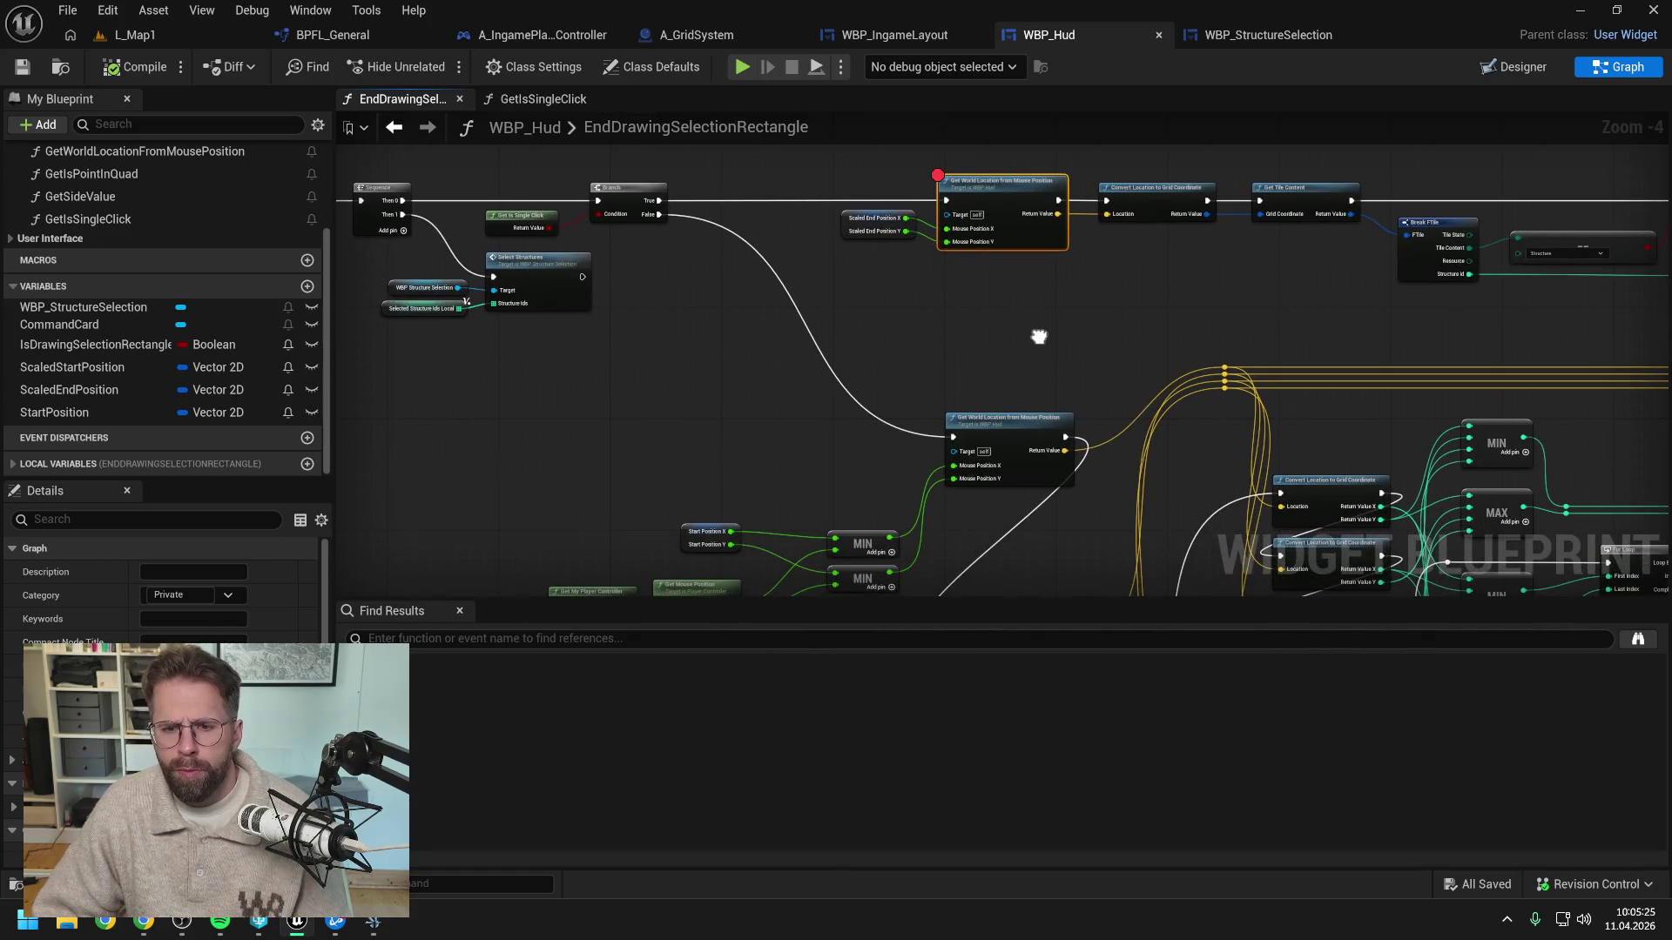
click(1040, 336)
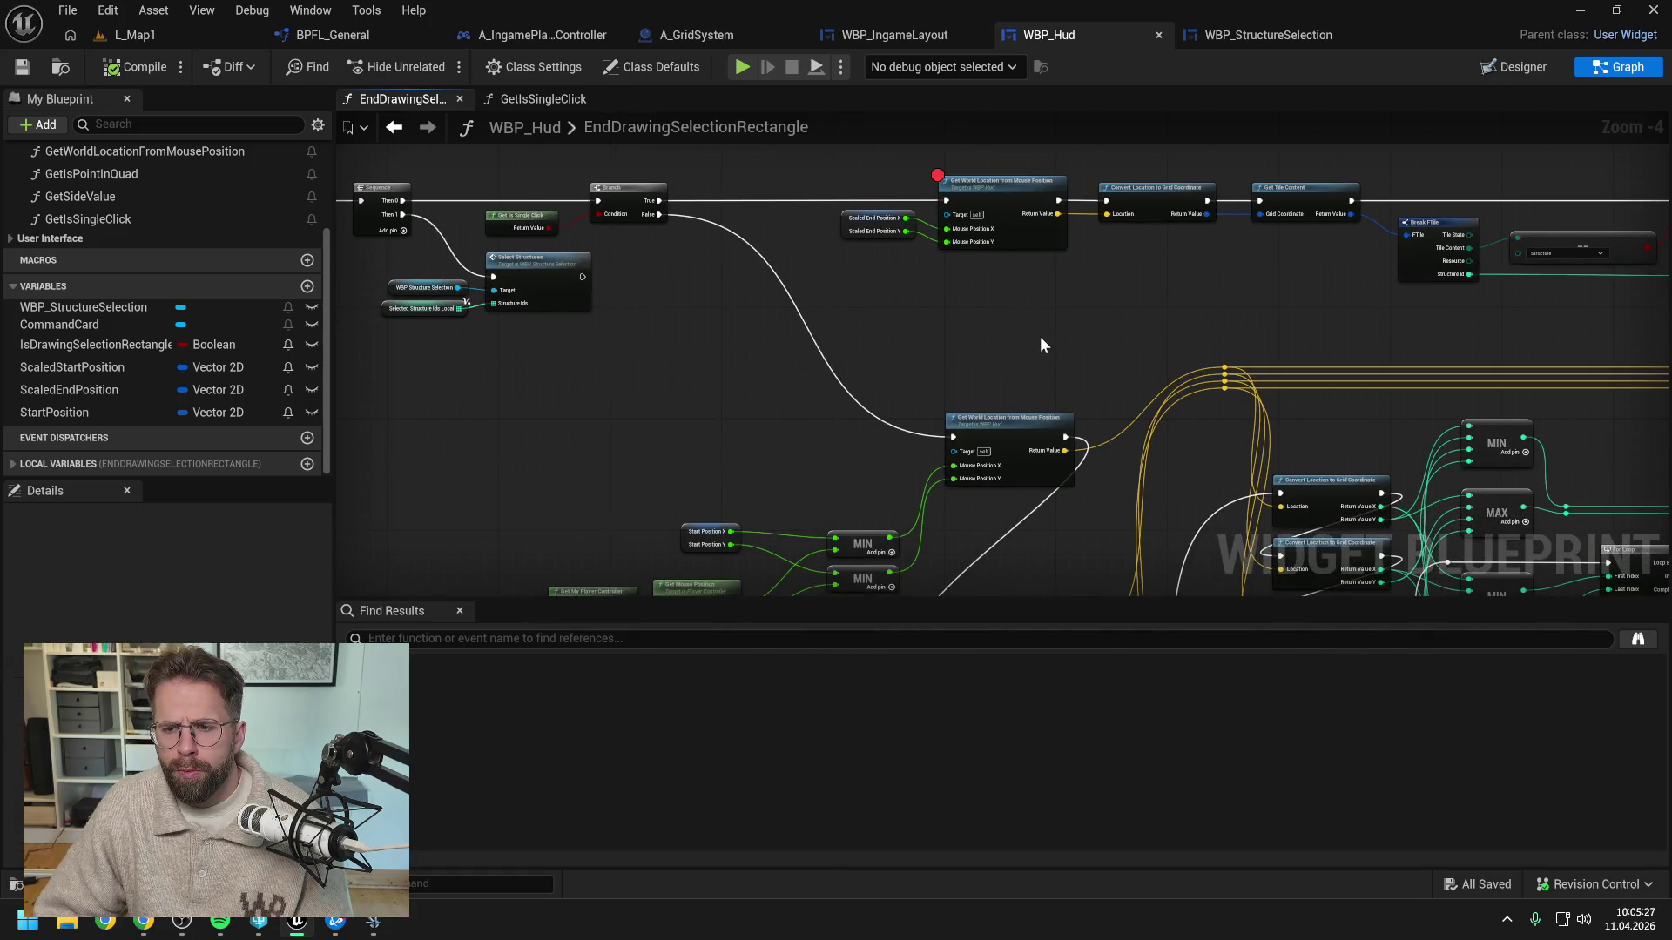
drag(1156, 305, 963, 315)
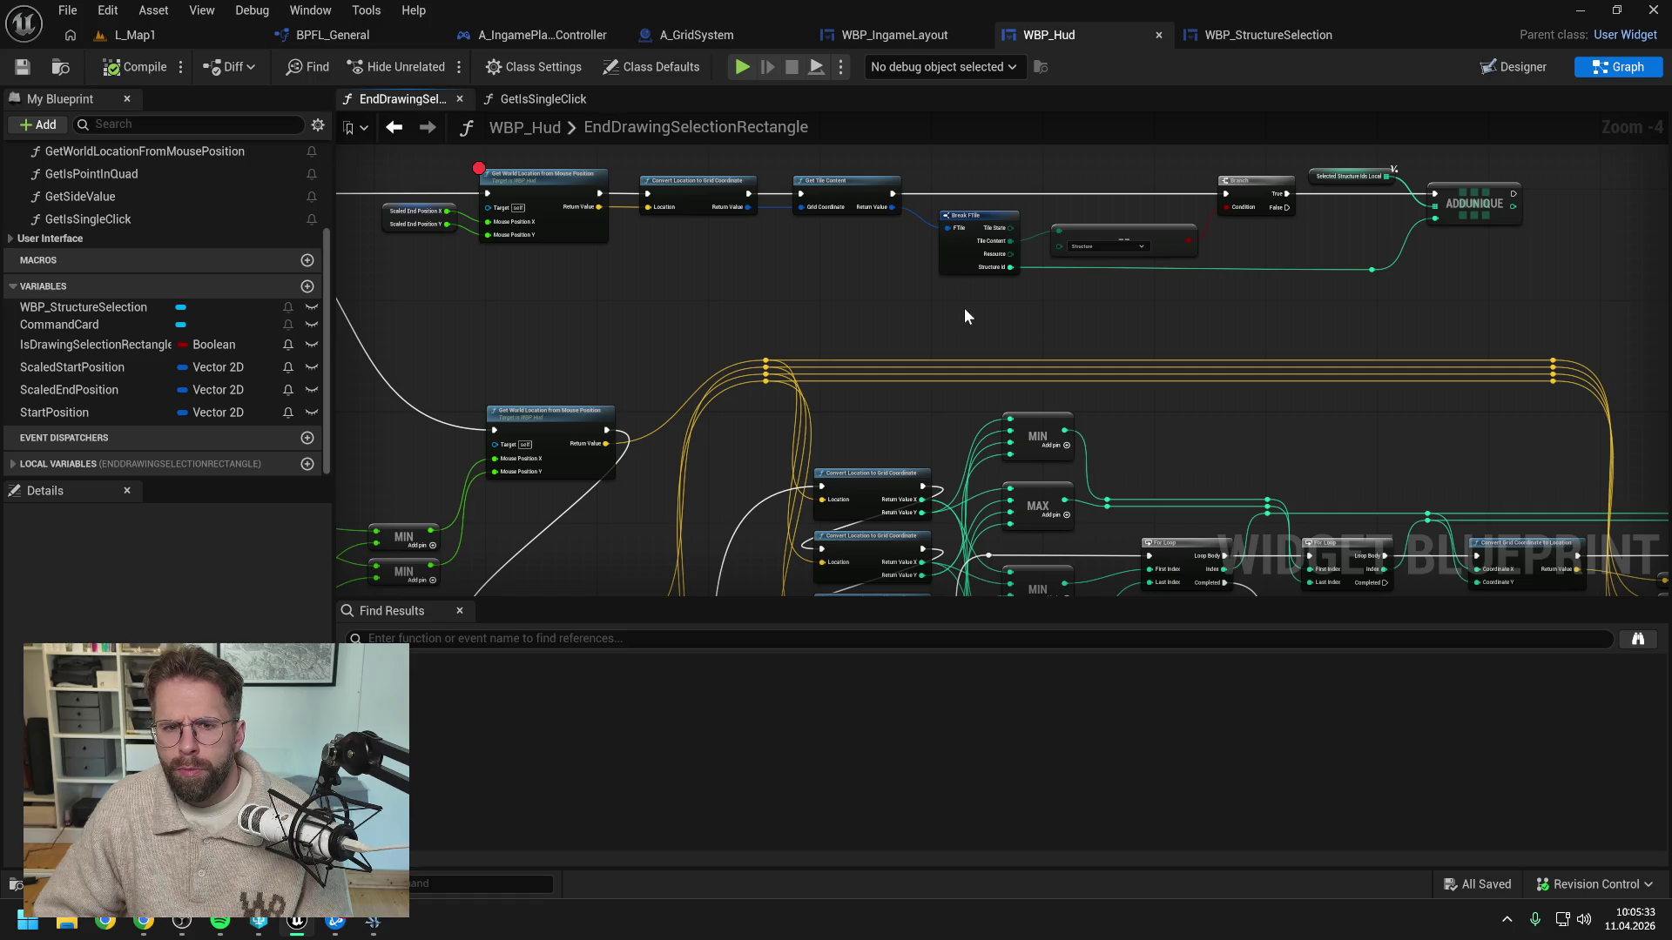
drag(964, 315, 1193, 295)
drag(745, 312, 849, 330)
click(703, 270)
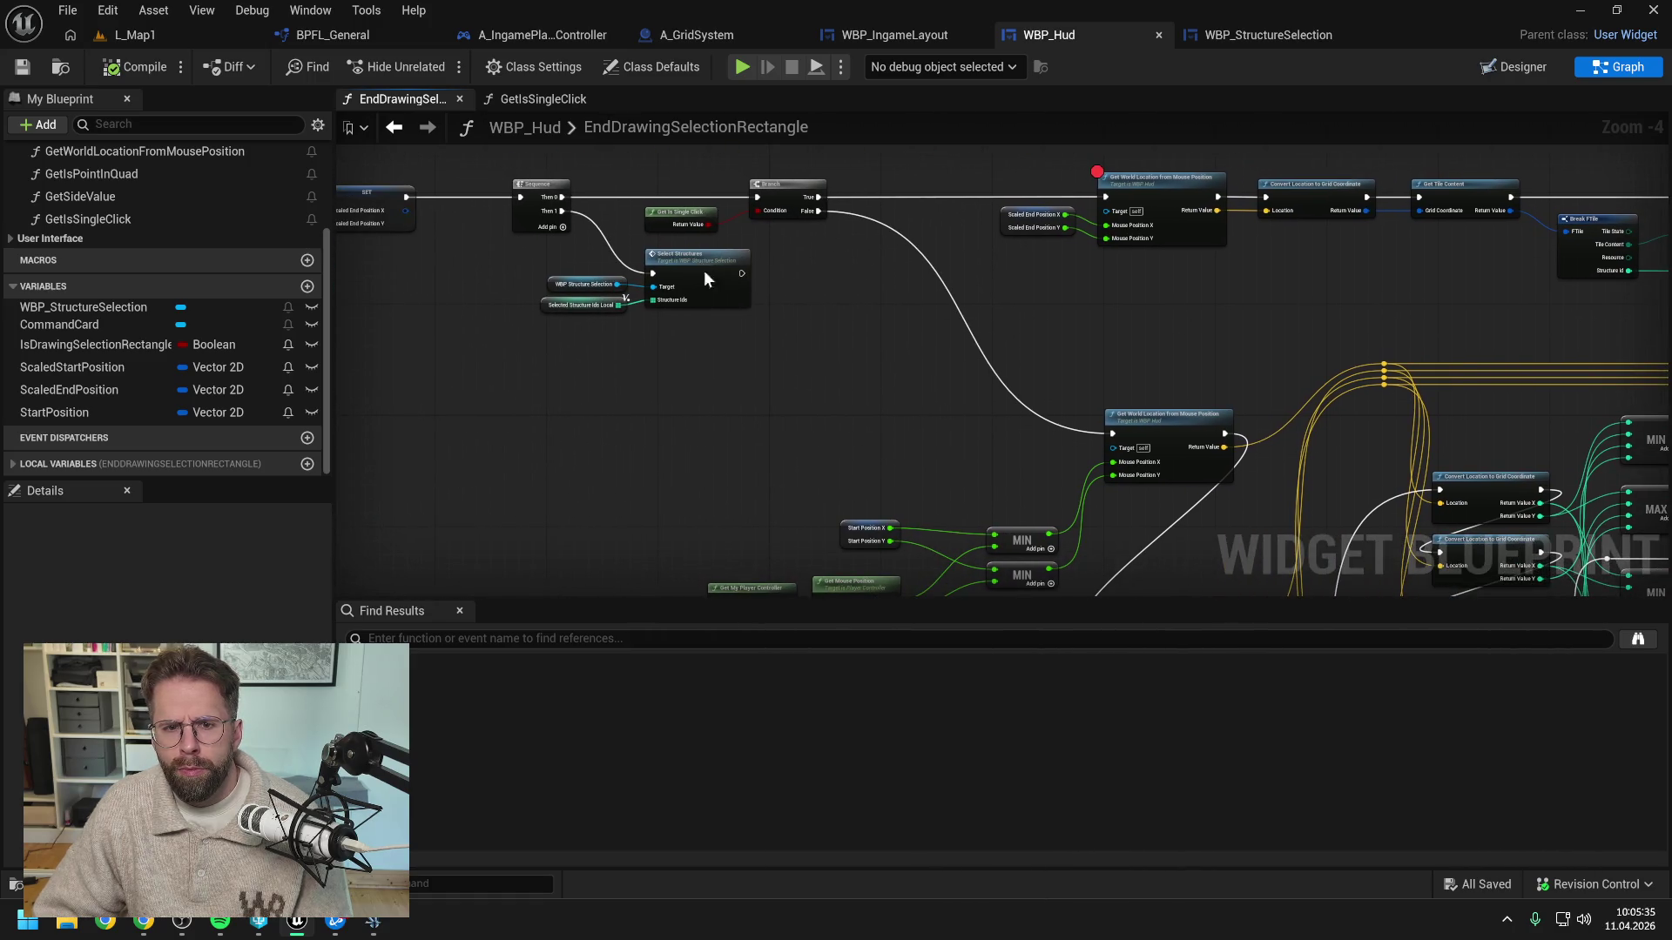
key(F9)
Play L_Map1 in the editor and drag a small selection on the ground to hit the breakpoint
click(772, 348)
click(127, 35)
click(436, 67)
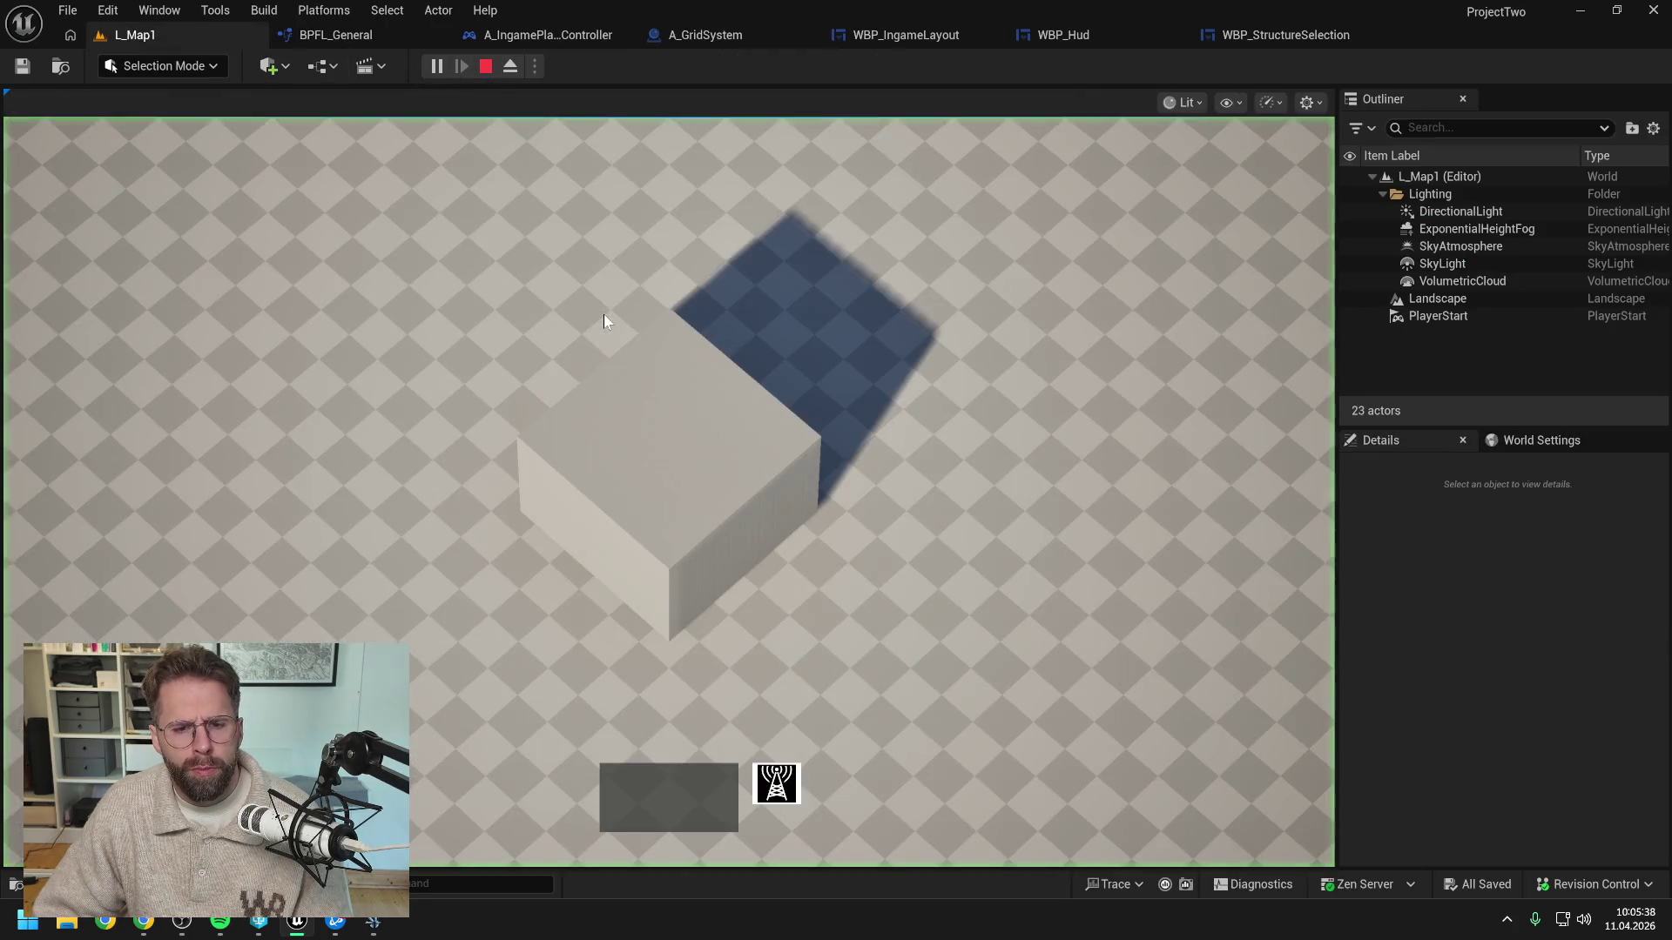
drag(603, 321, 672, 459)
mouse_move(812, 362)
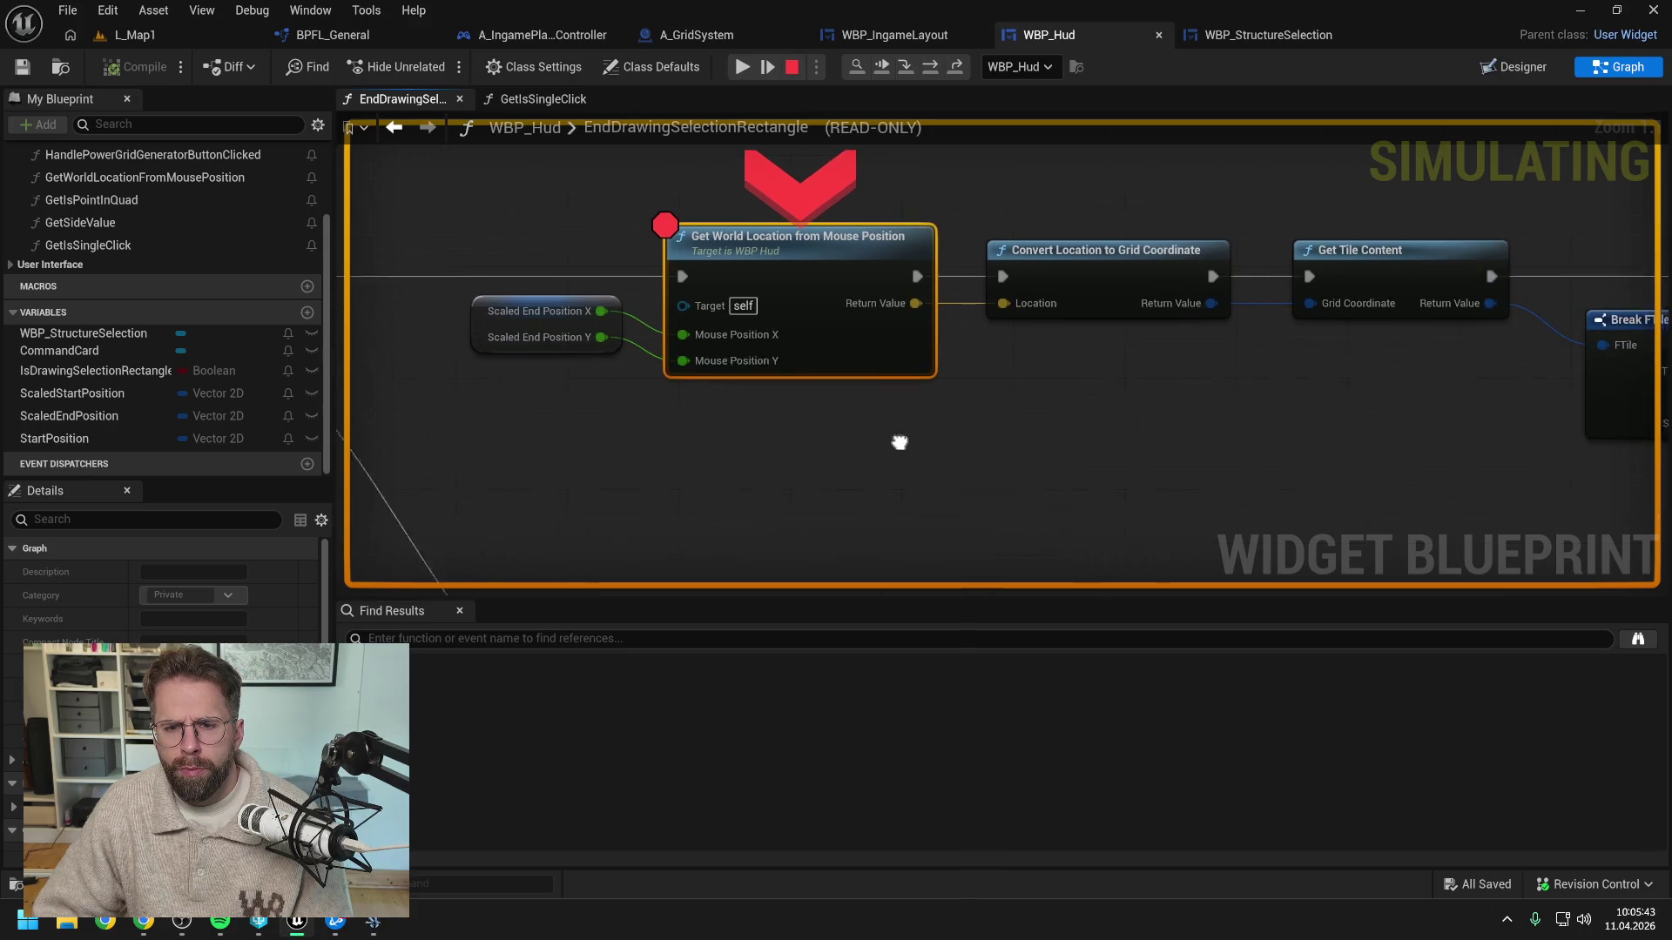
Step the debugger on to the structure-check Branch and confirm the == result reads False
click(928, 65)
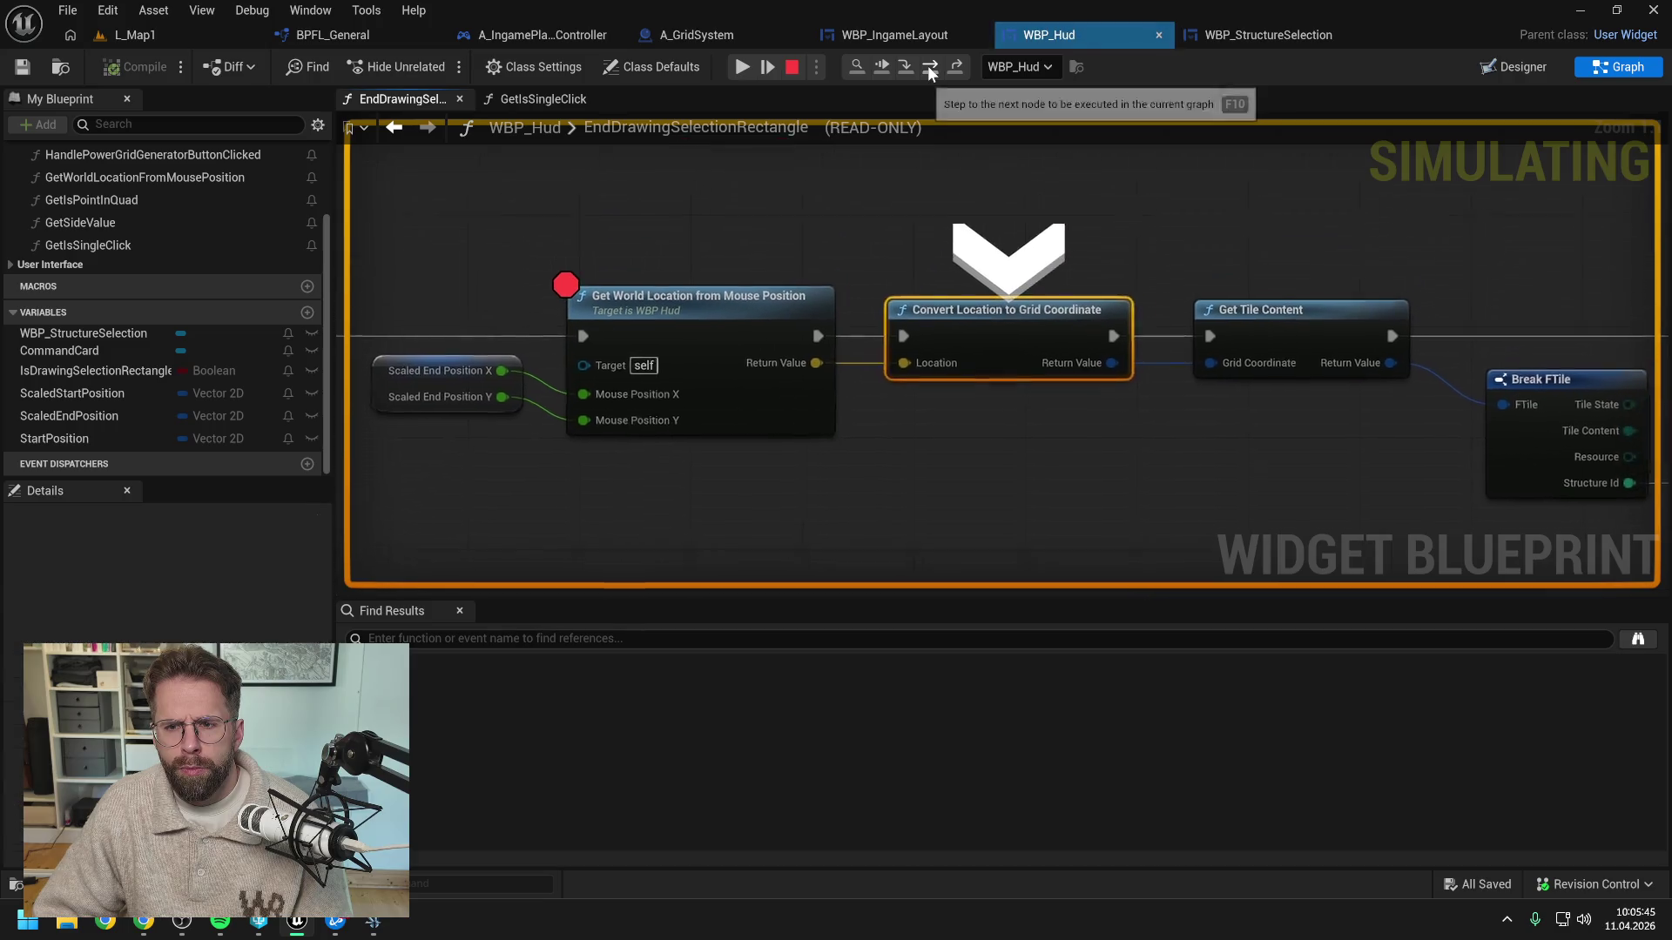
click(928, 66)
mouse_move(811, 377)
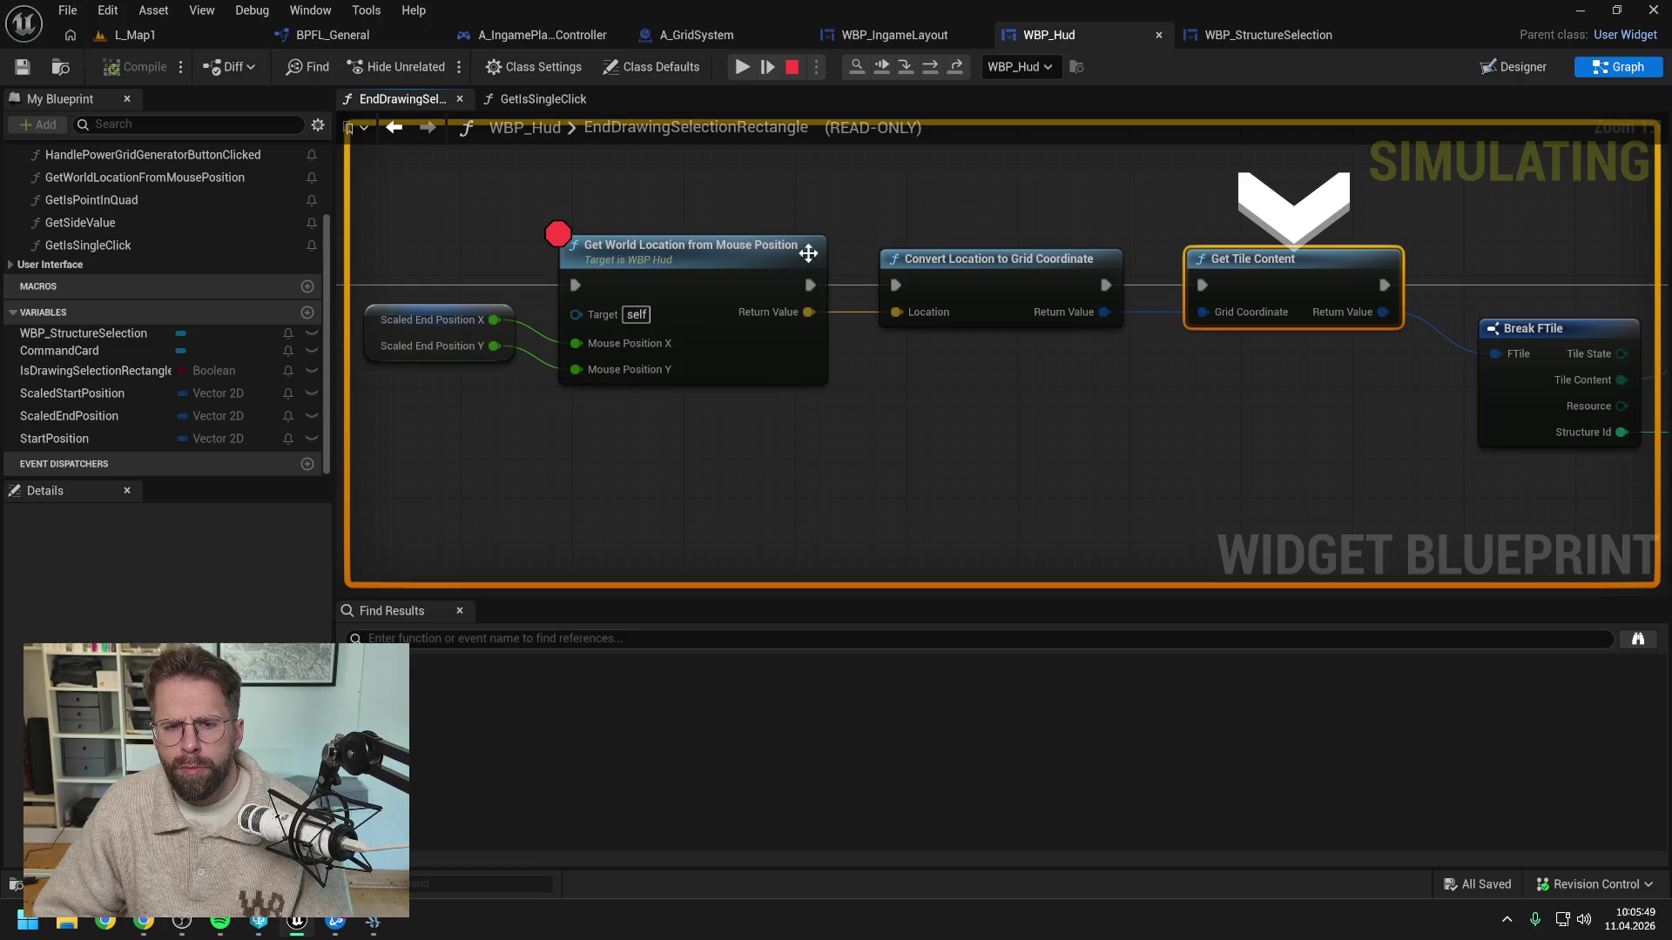
click(838, 389)
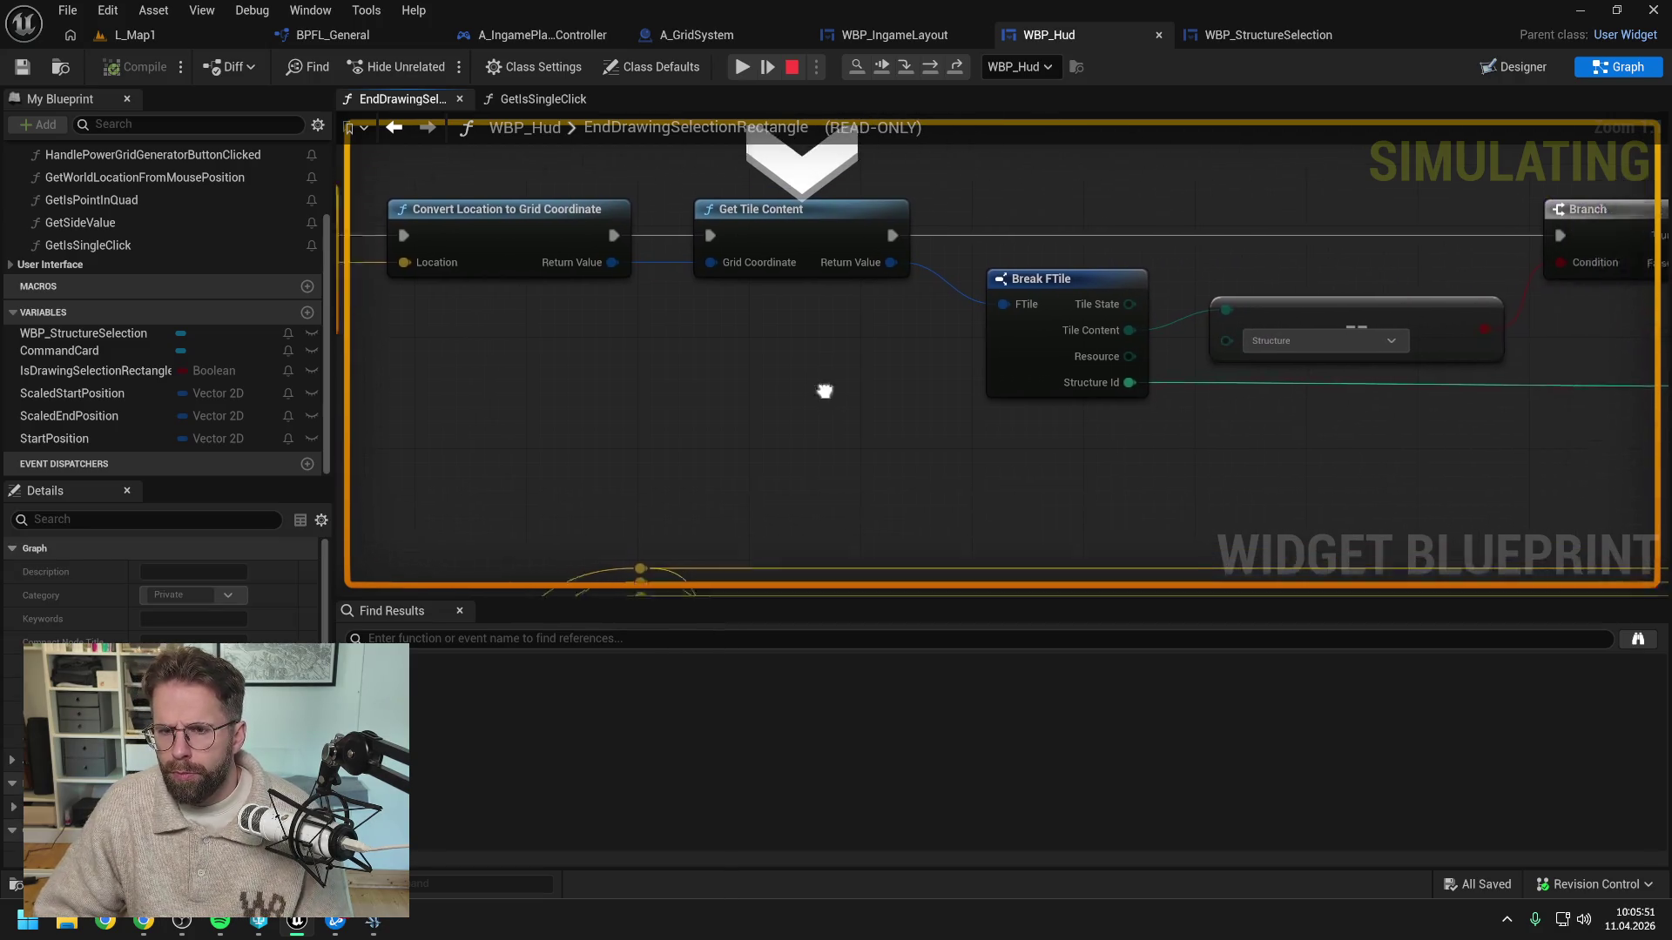
click(931, 67)
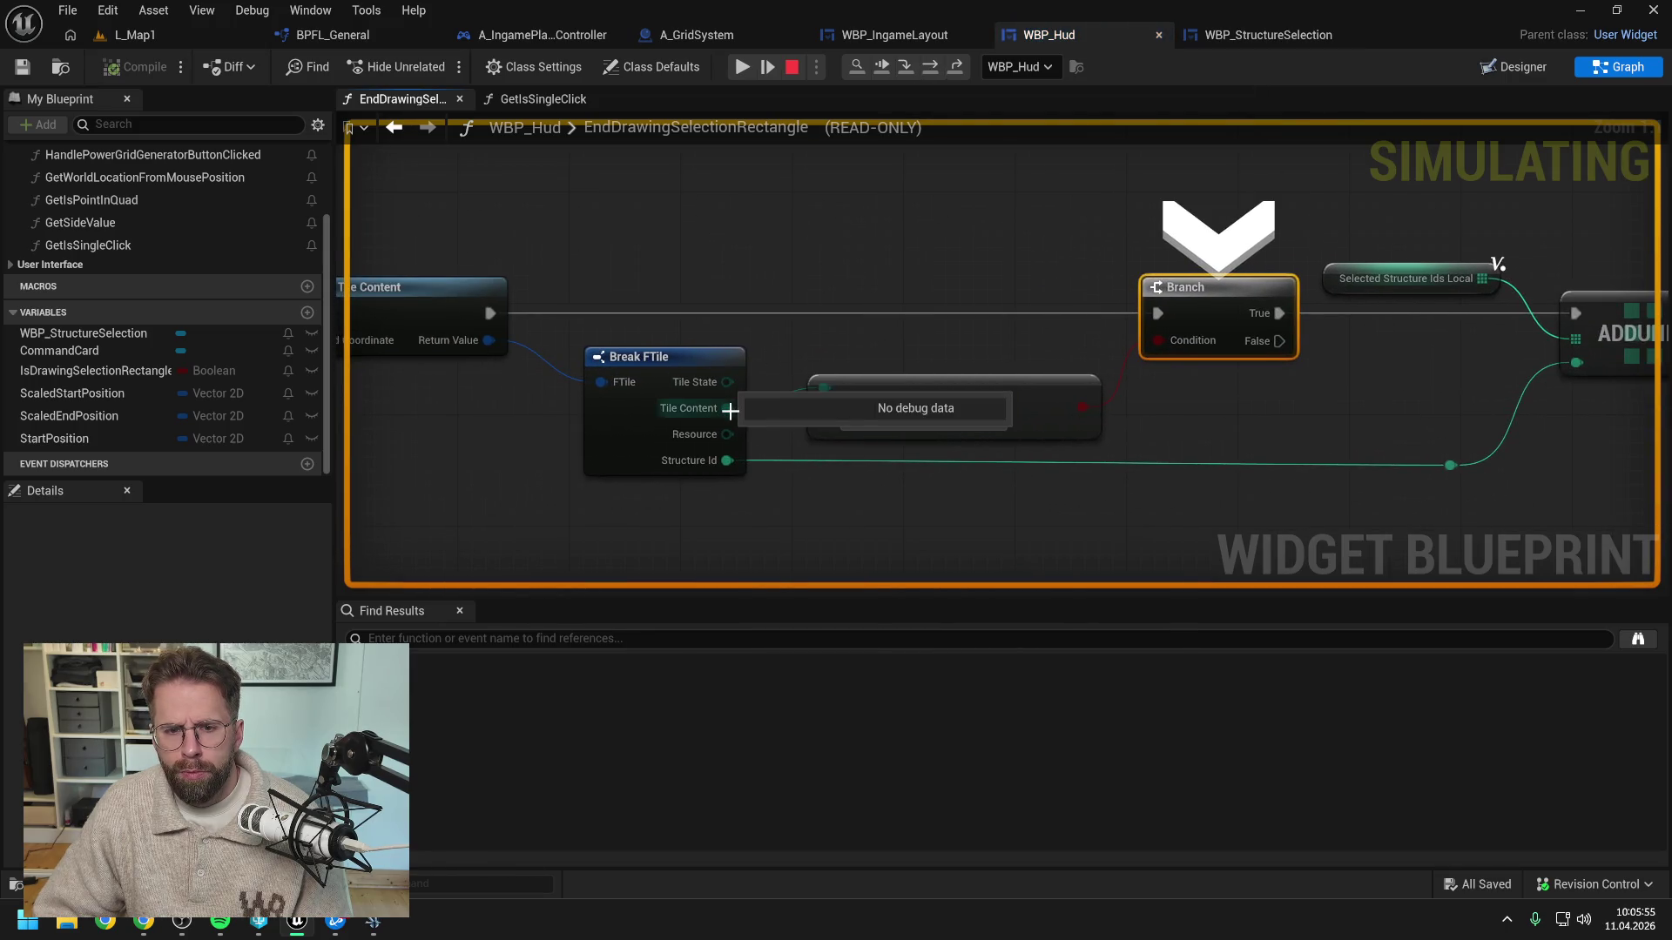
mouse_move(1083, 415)
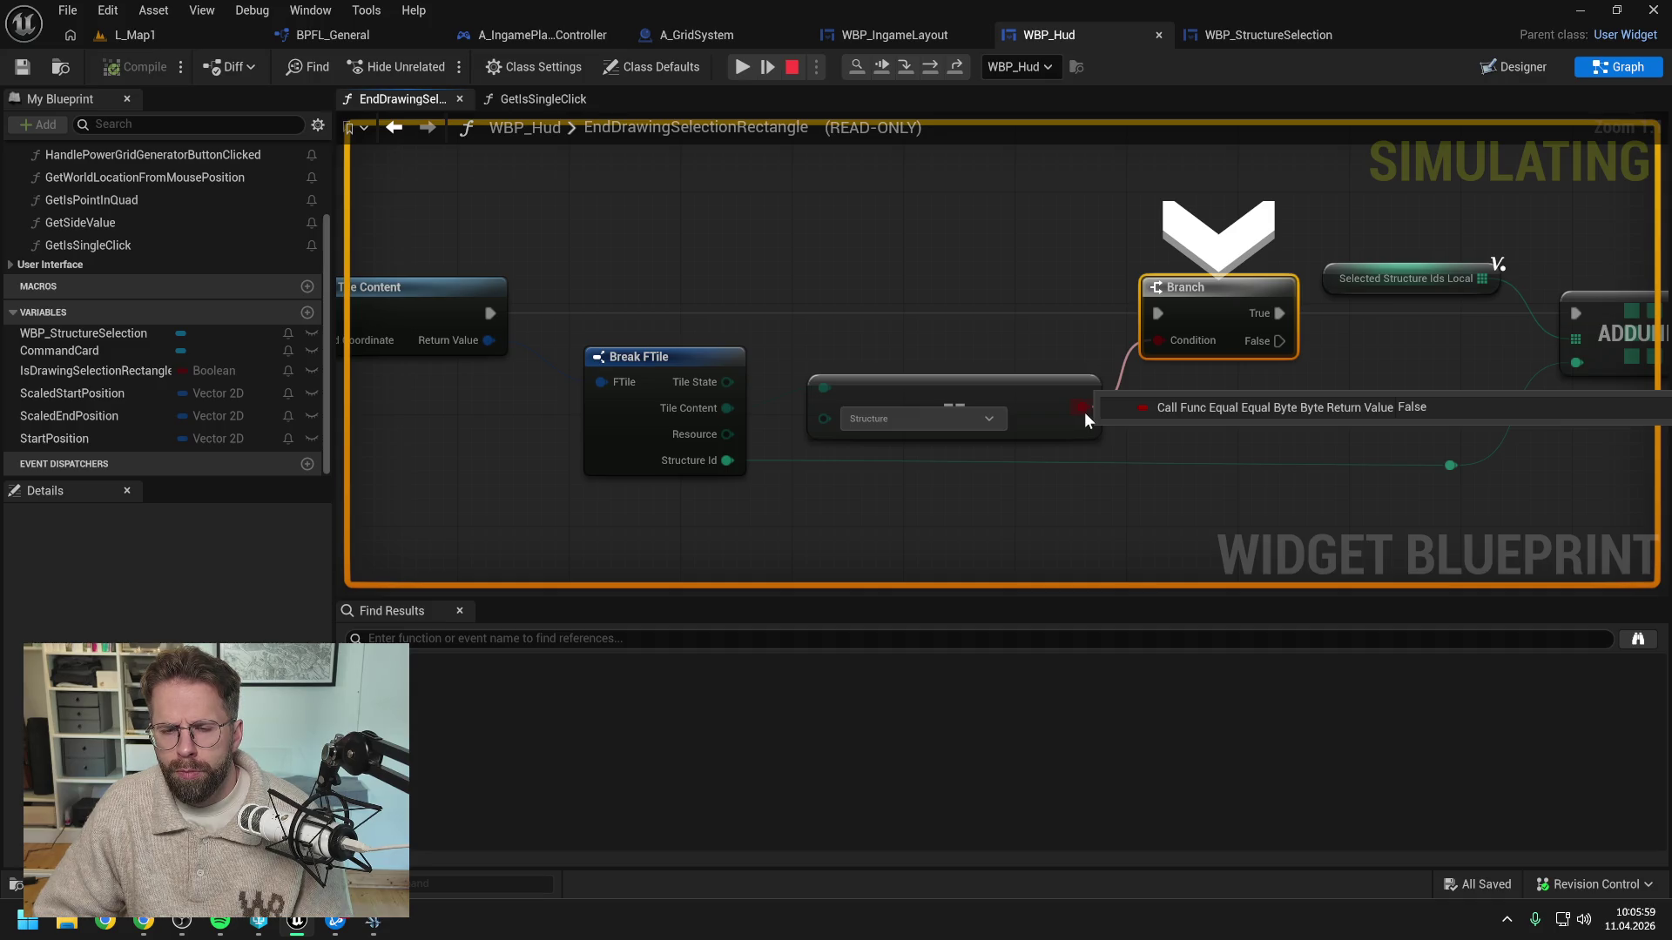
right_click(1084, 411)
drag(977, 351, 1165, 348)
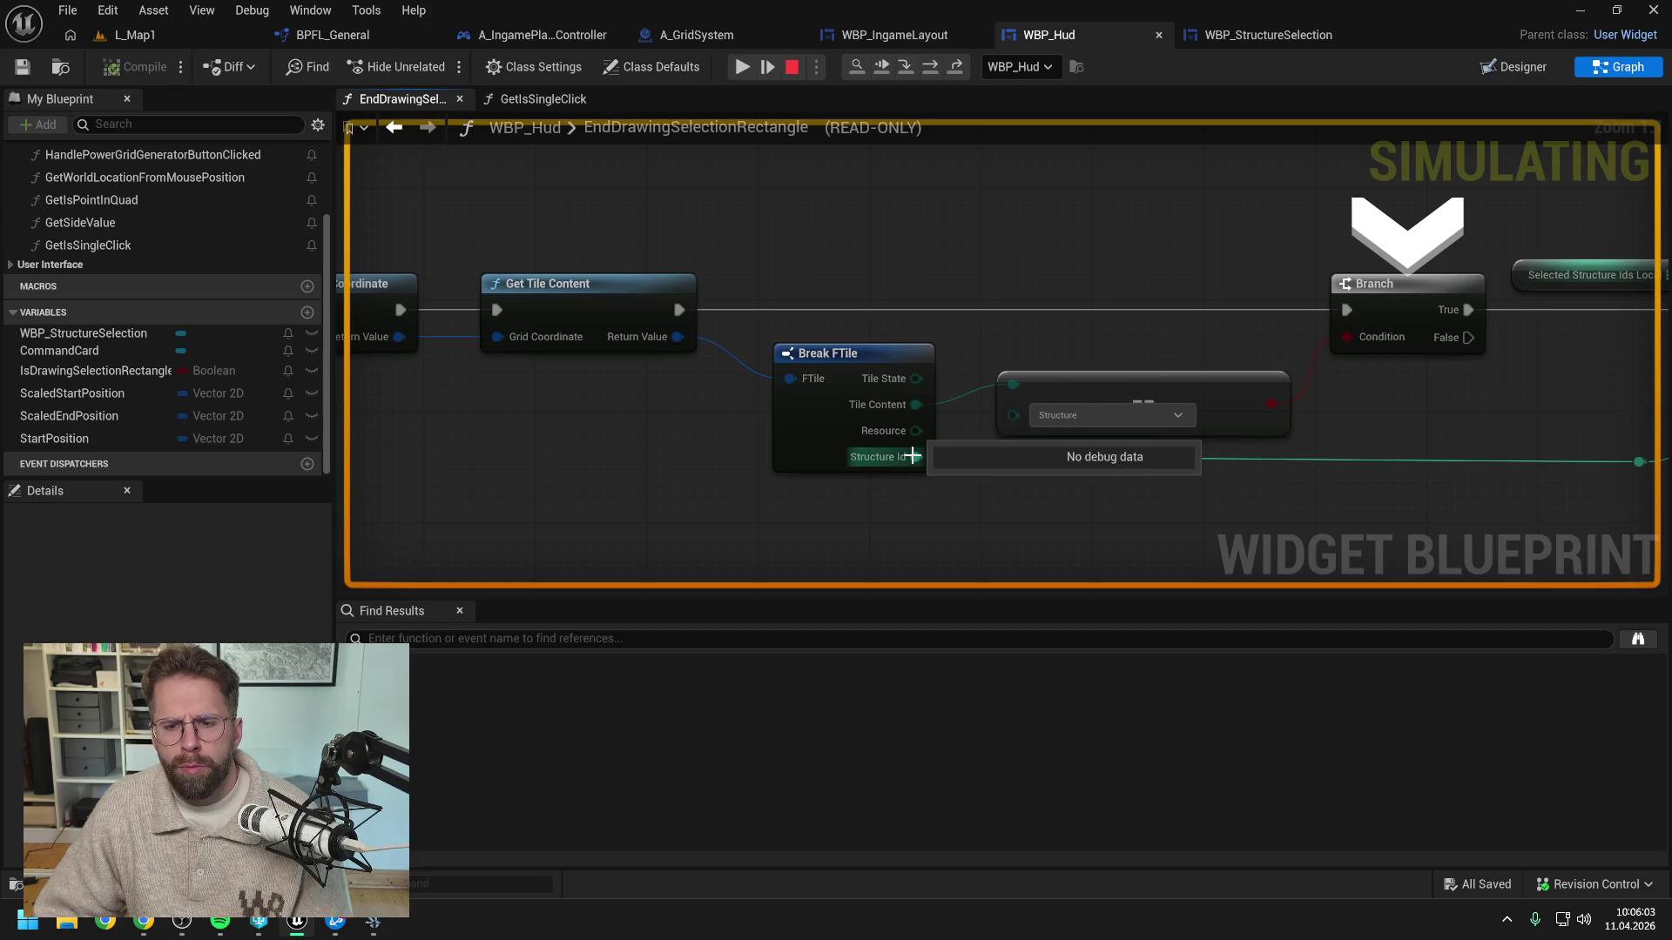
Step over twice through the Sequence to Select Structures, then stop the simulation
click(928, 72)
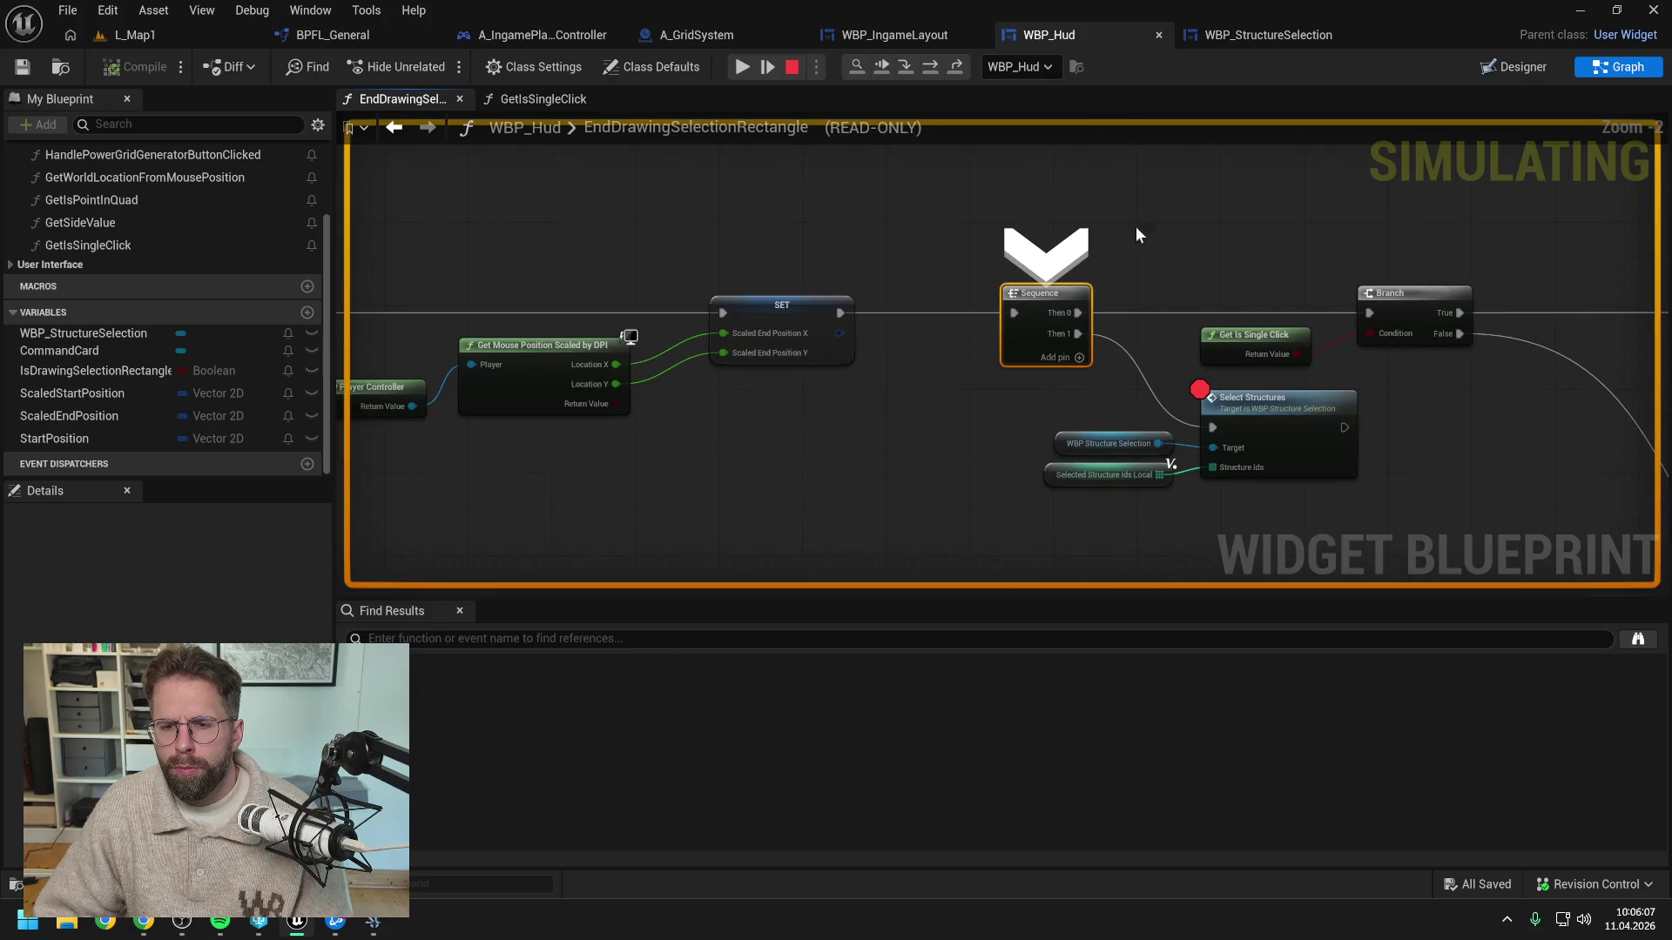
click(929, 70)
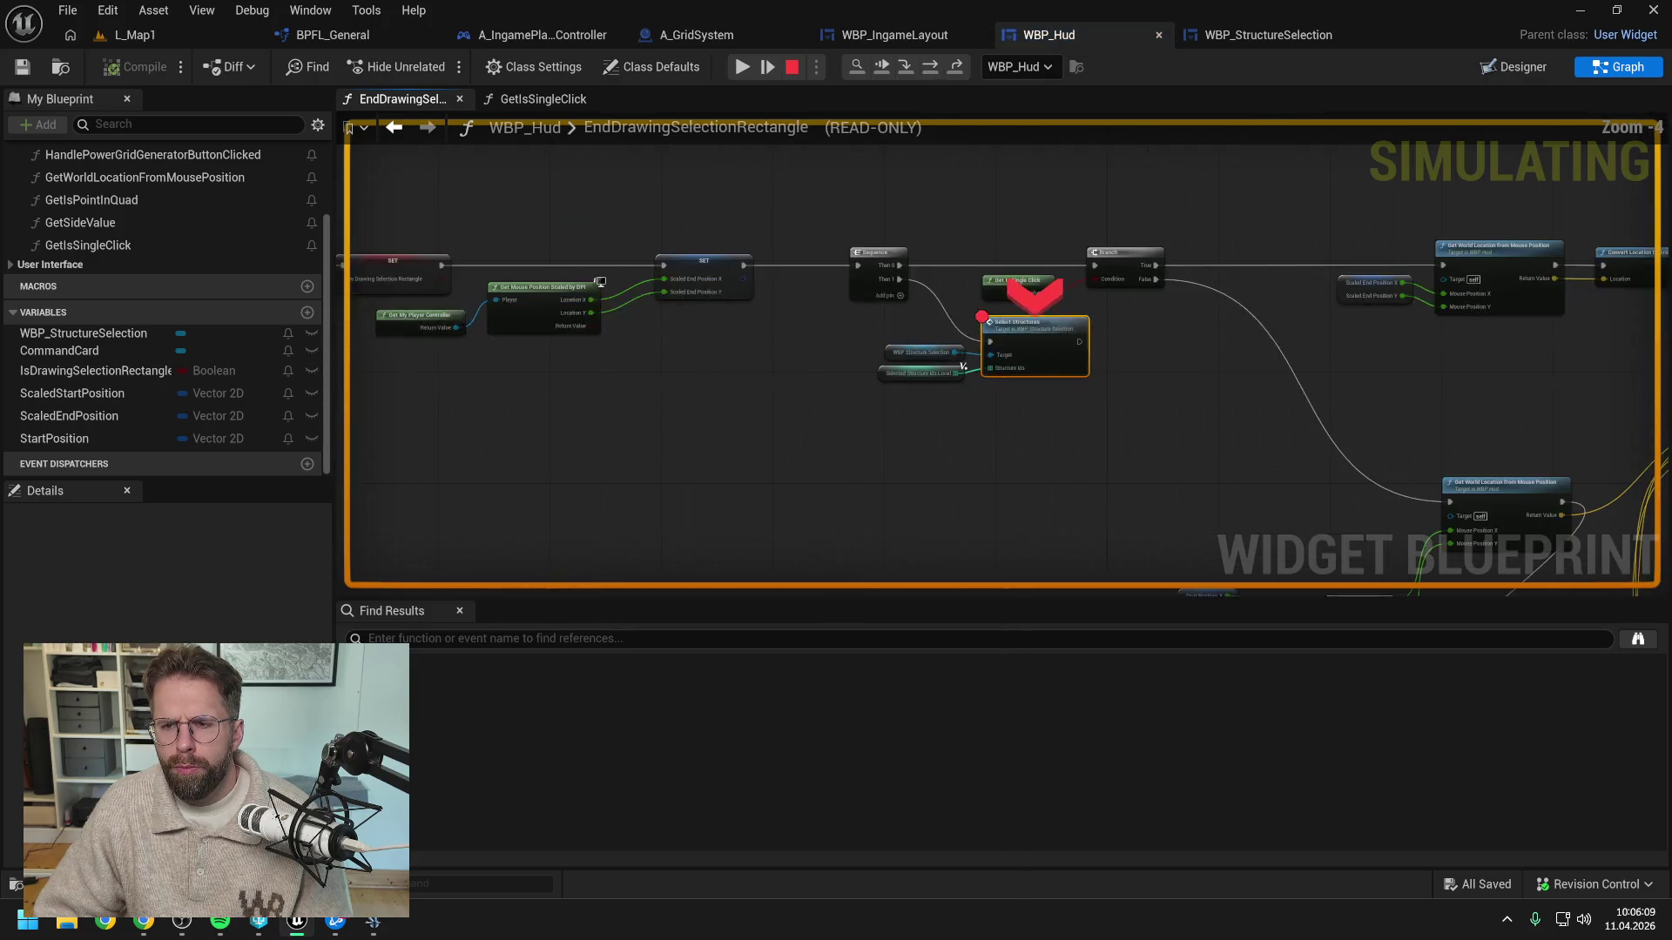
drag(1320, 316, 865, 326)
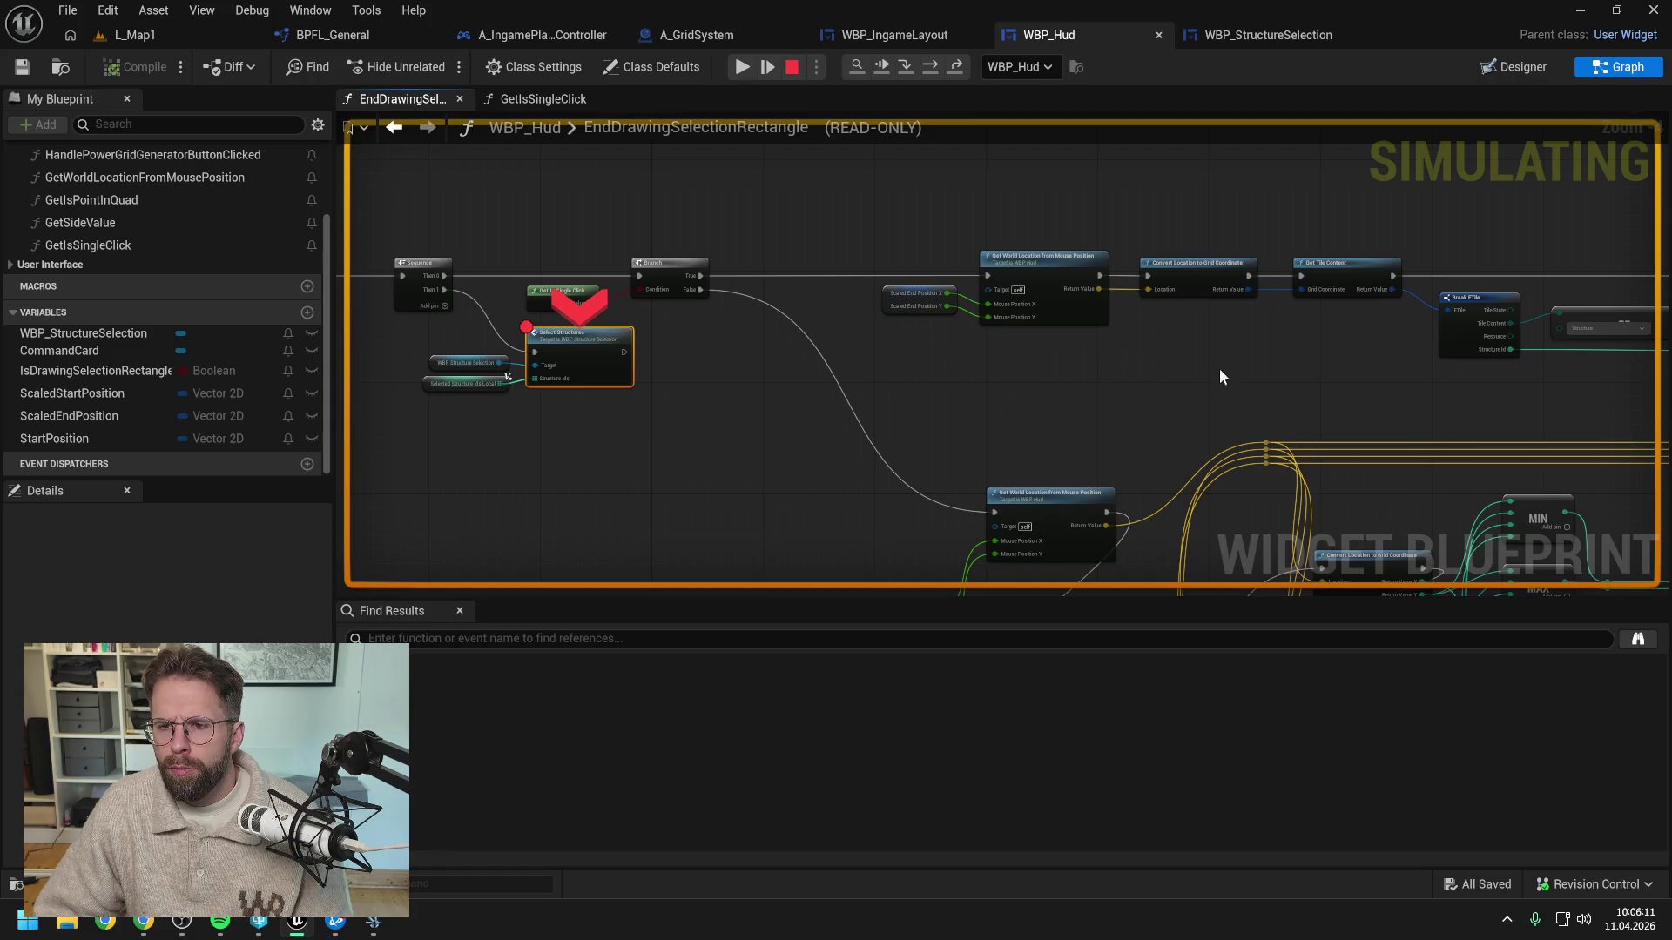
drag(1220, 377, 945, 378)
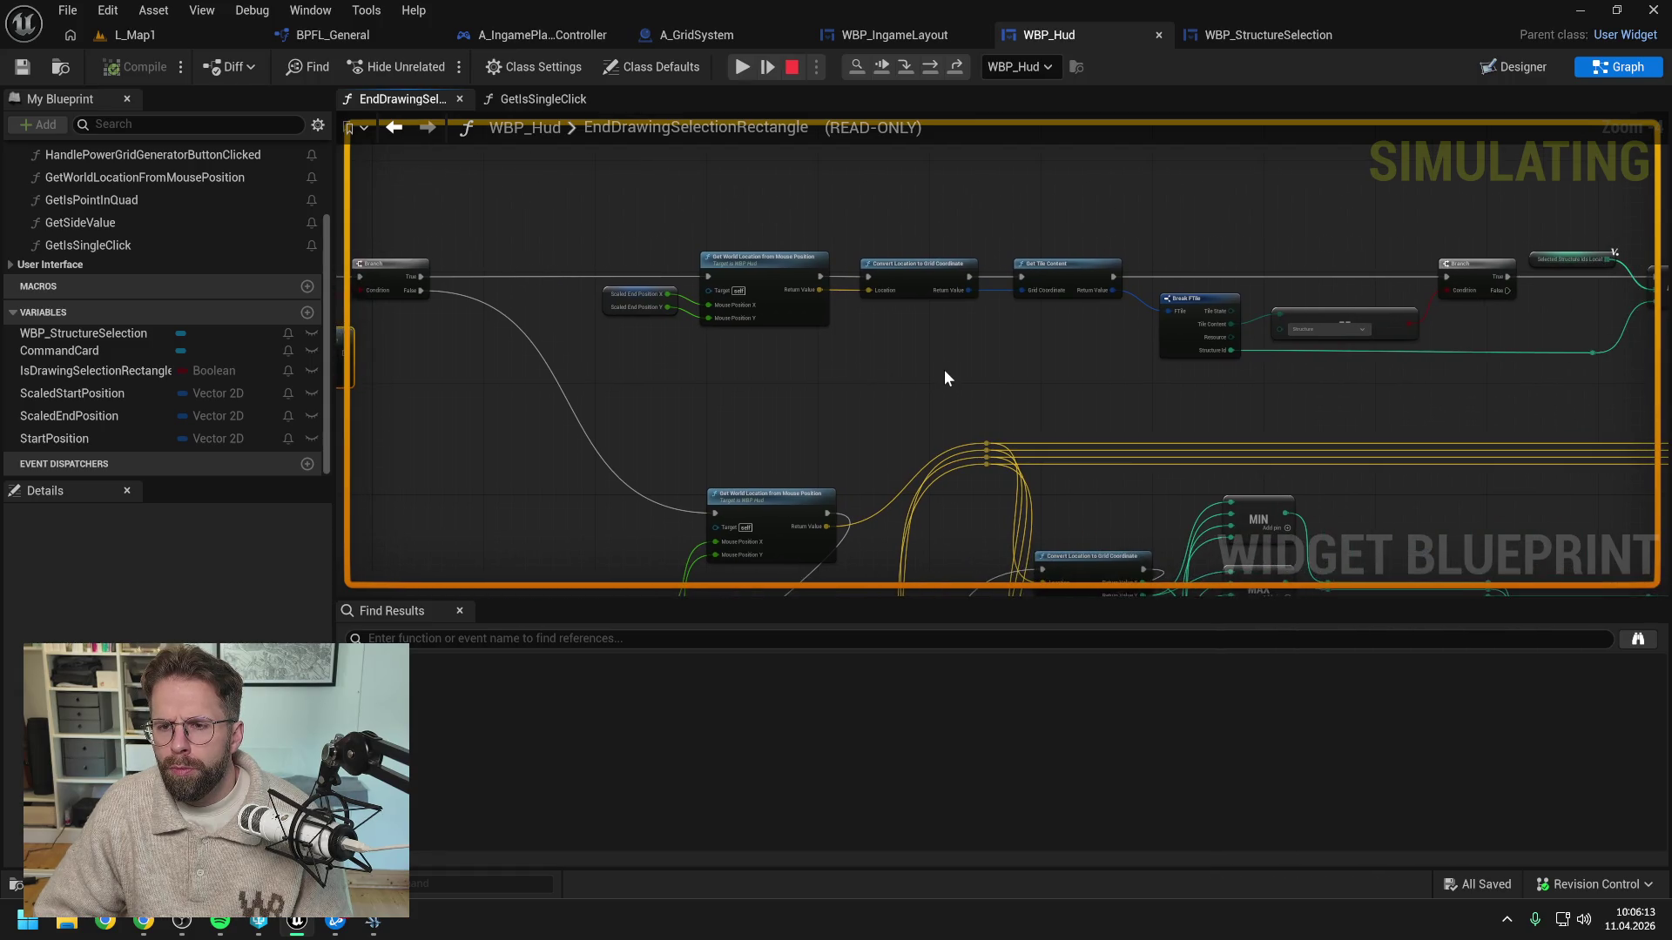
click(796, 66)
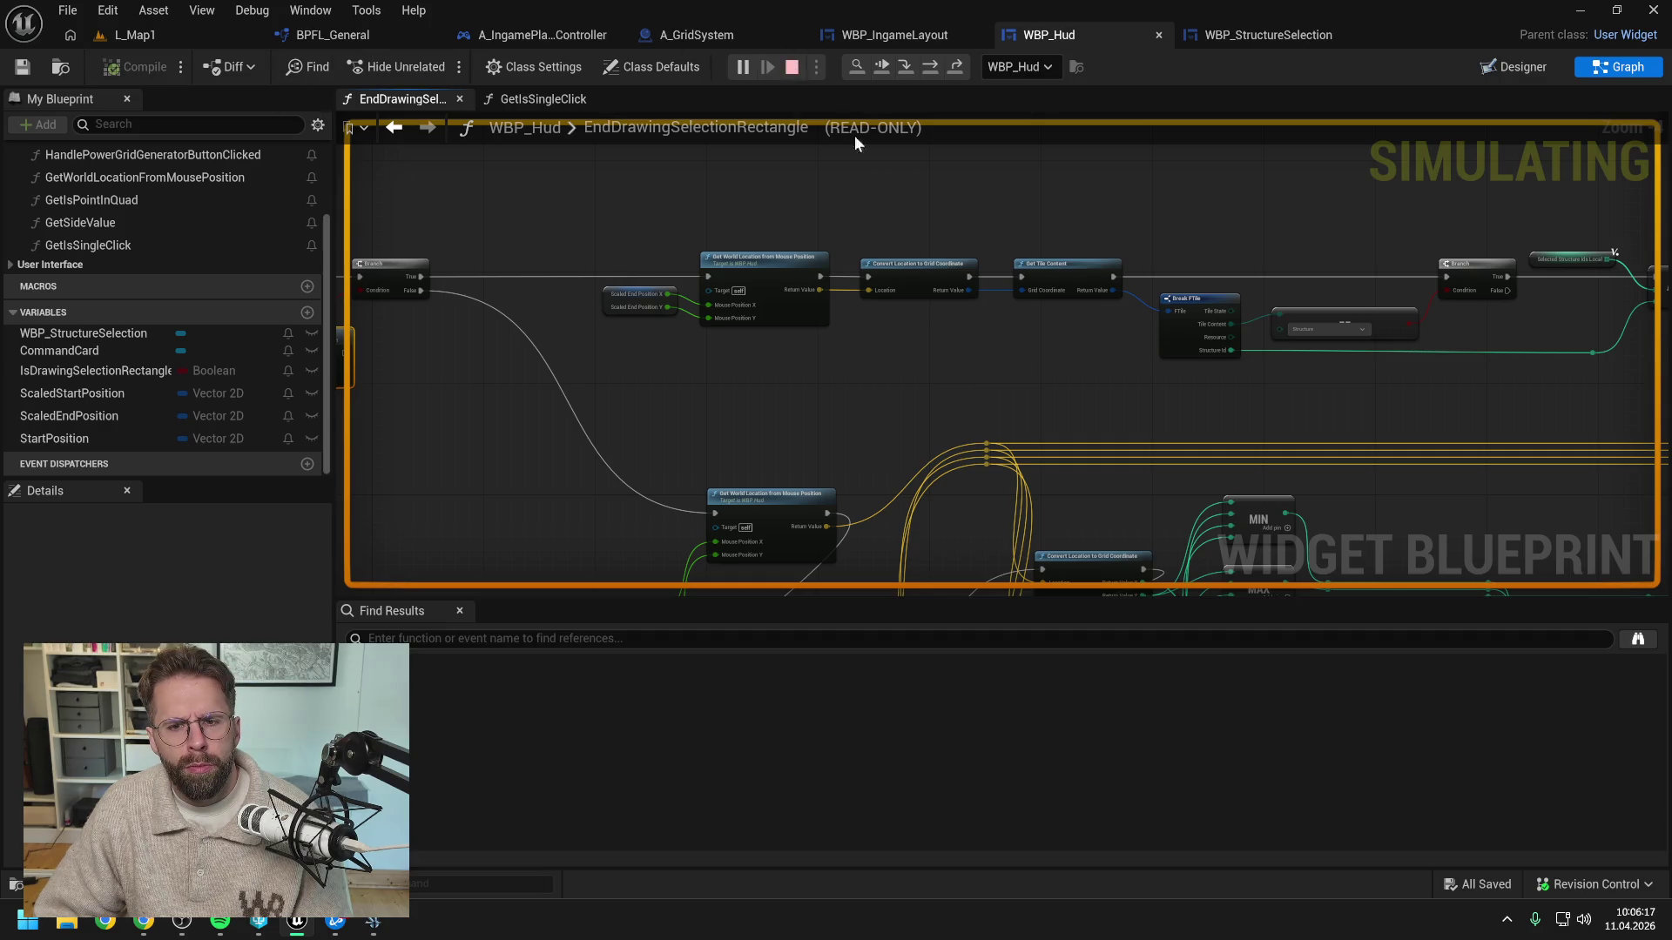
Breakpoint the Branch before ADDUNIQUE, replay L_Map1 with Alt+P, and click the cube's tile
drag(879, 203, 952, 325)
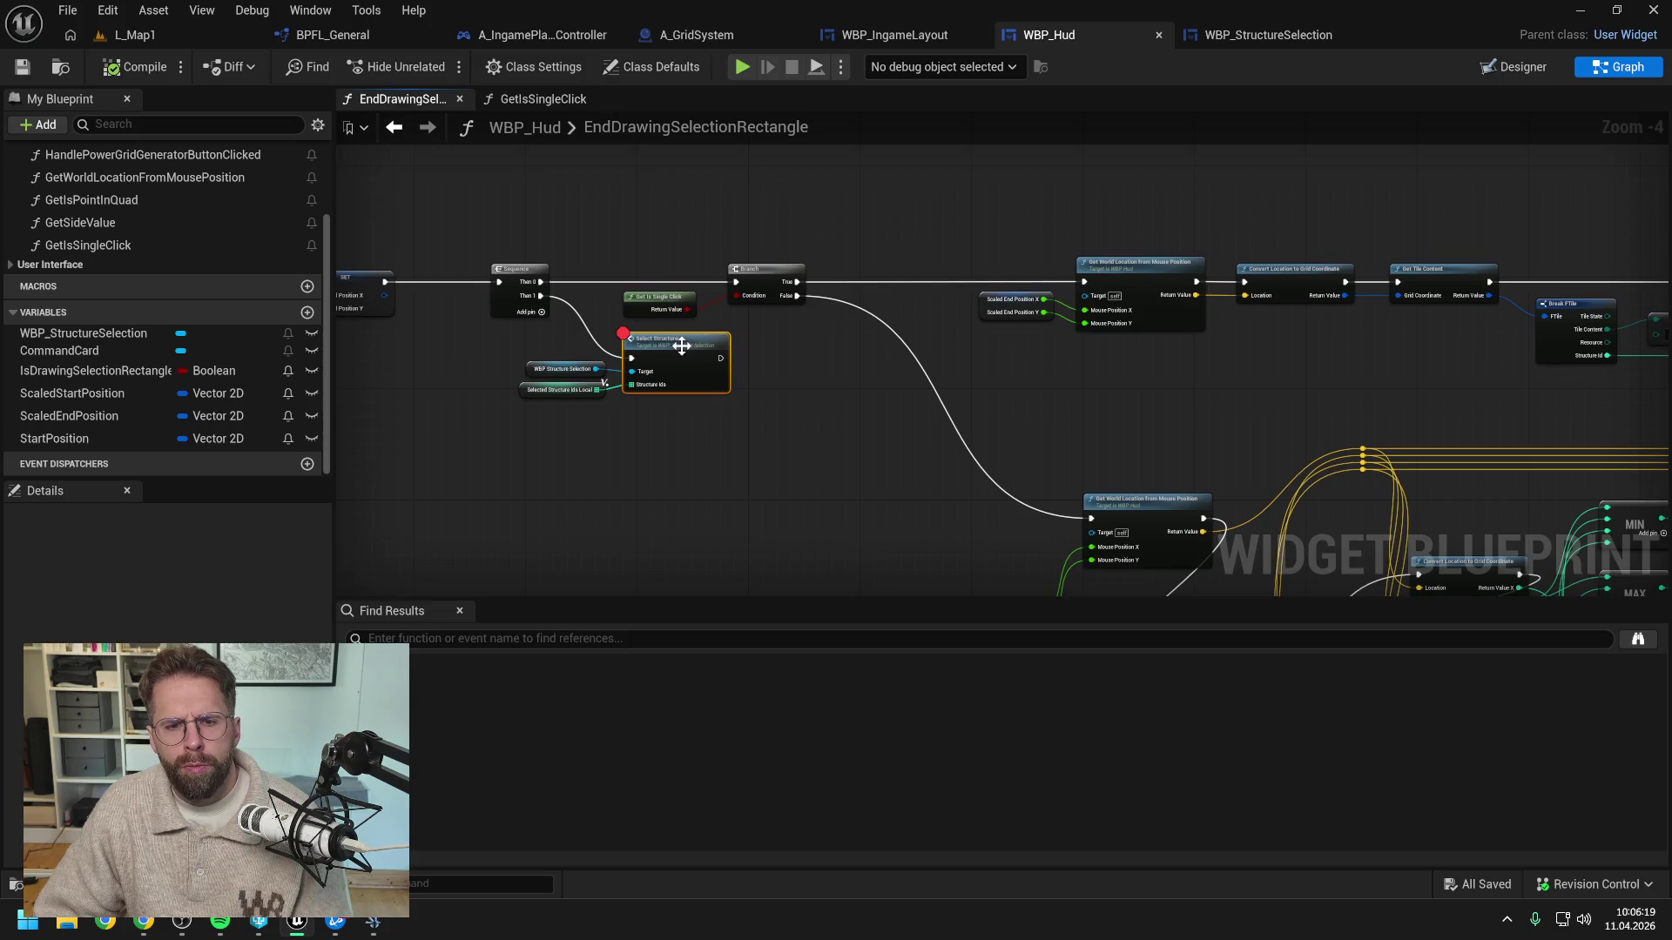
drag(1329, 418, 921, 399)
click(1382, 279)
key(F9)
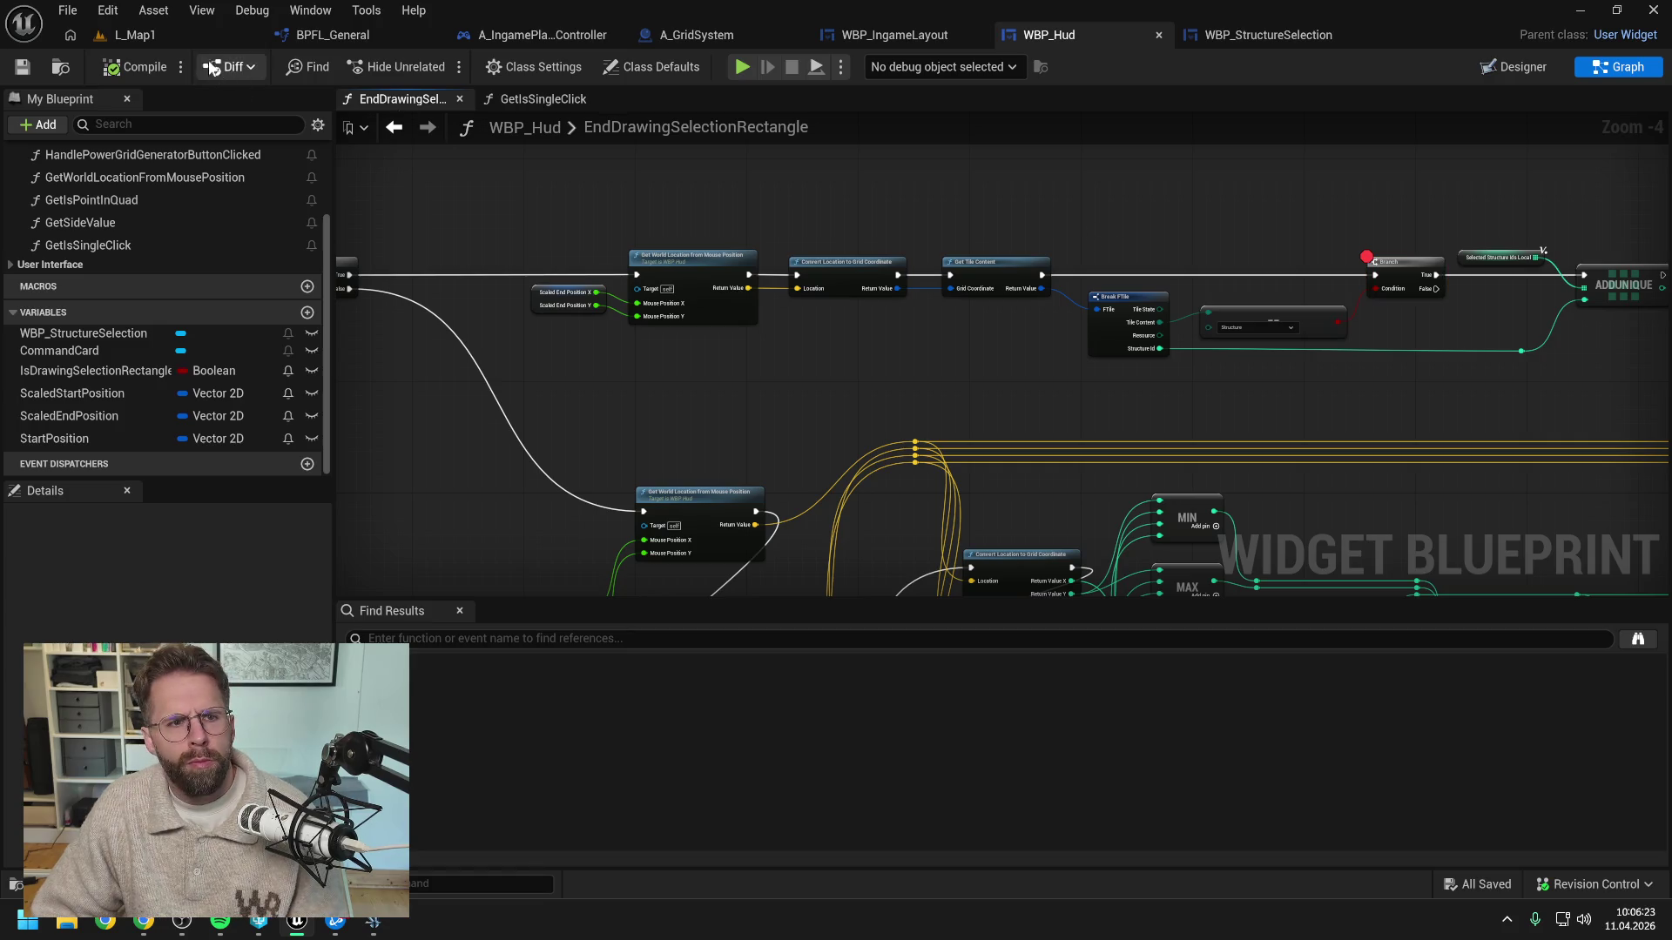
click(201, 35)
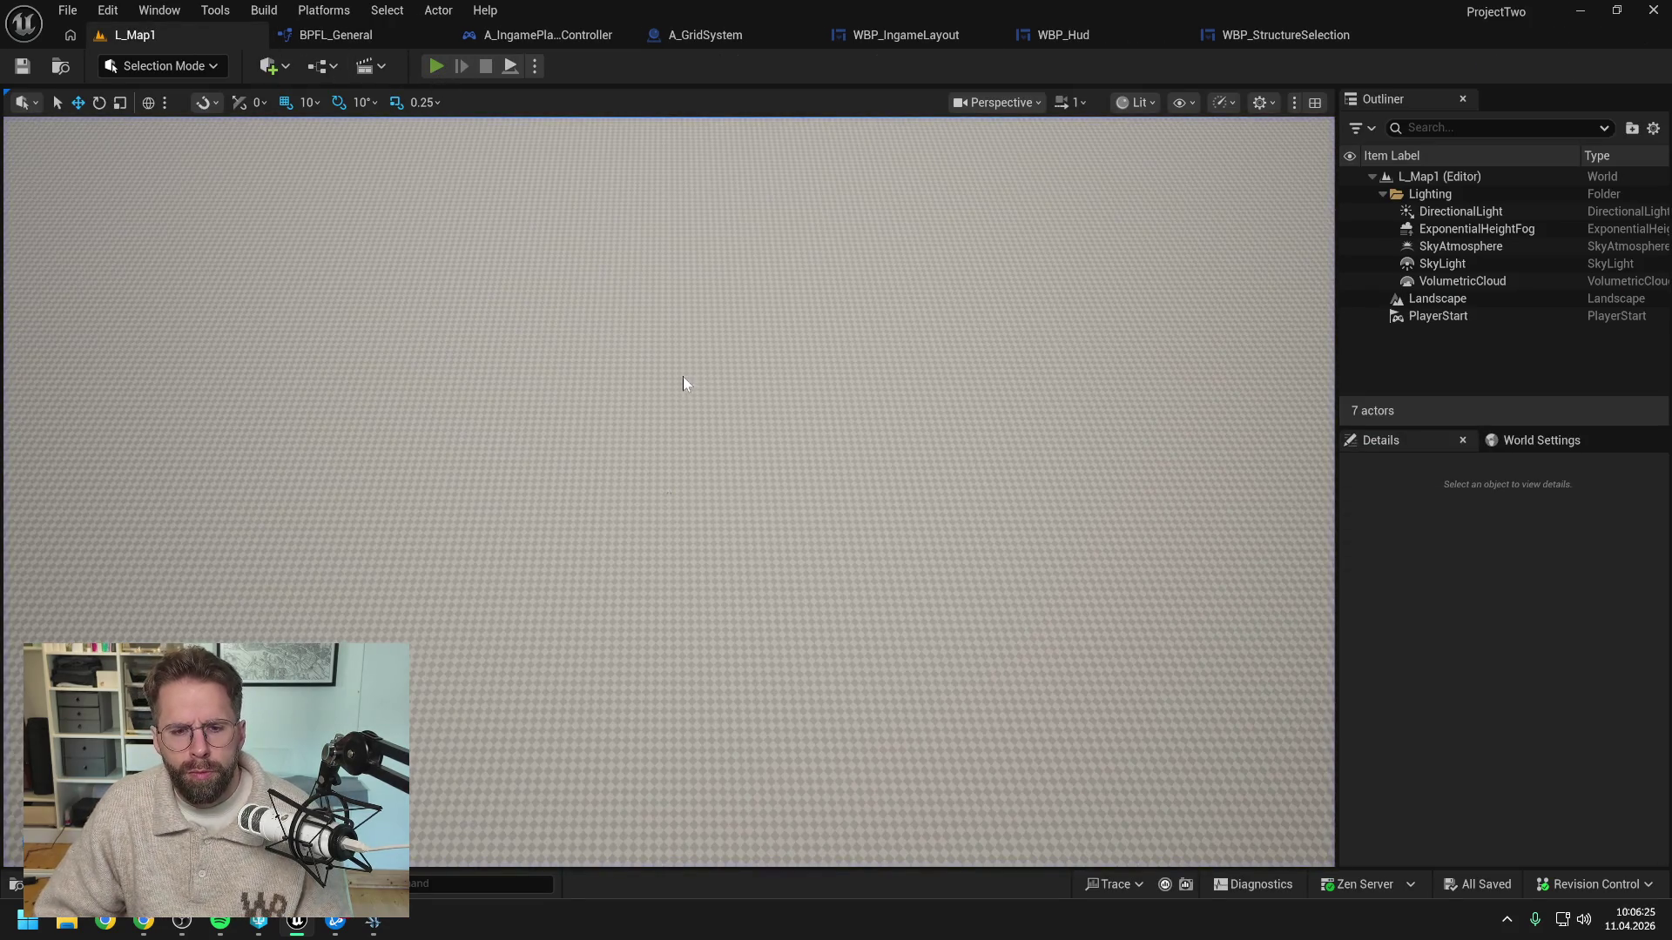
key(alt+p)
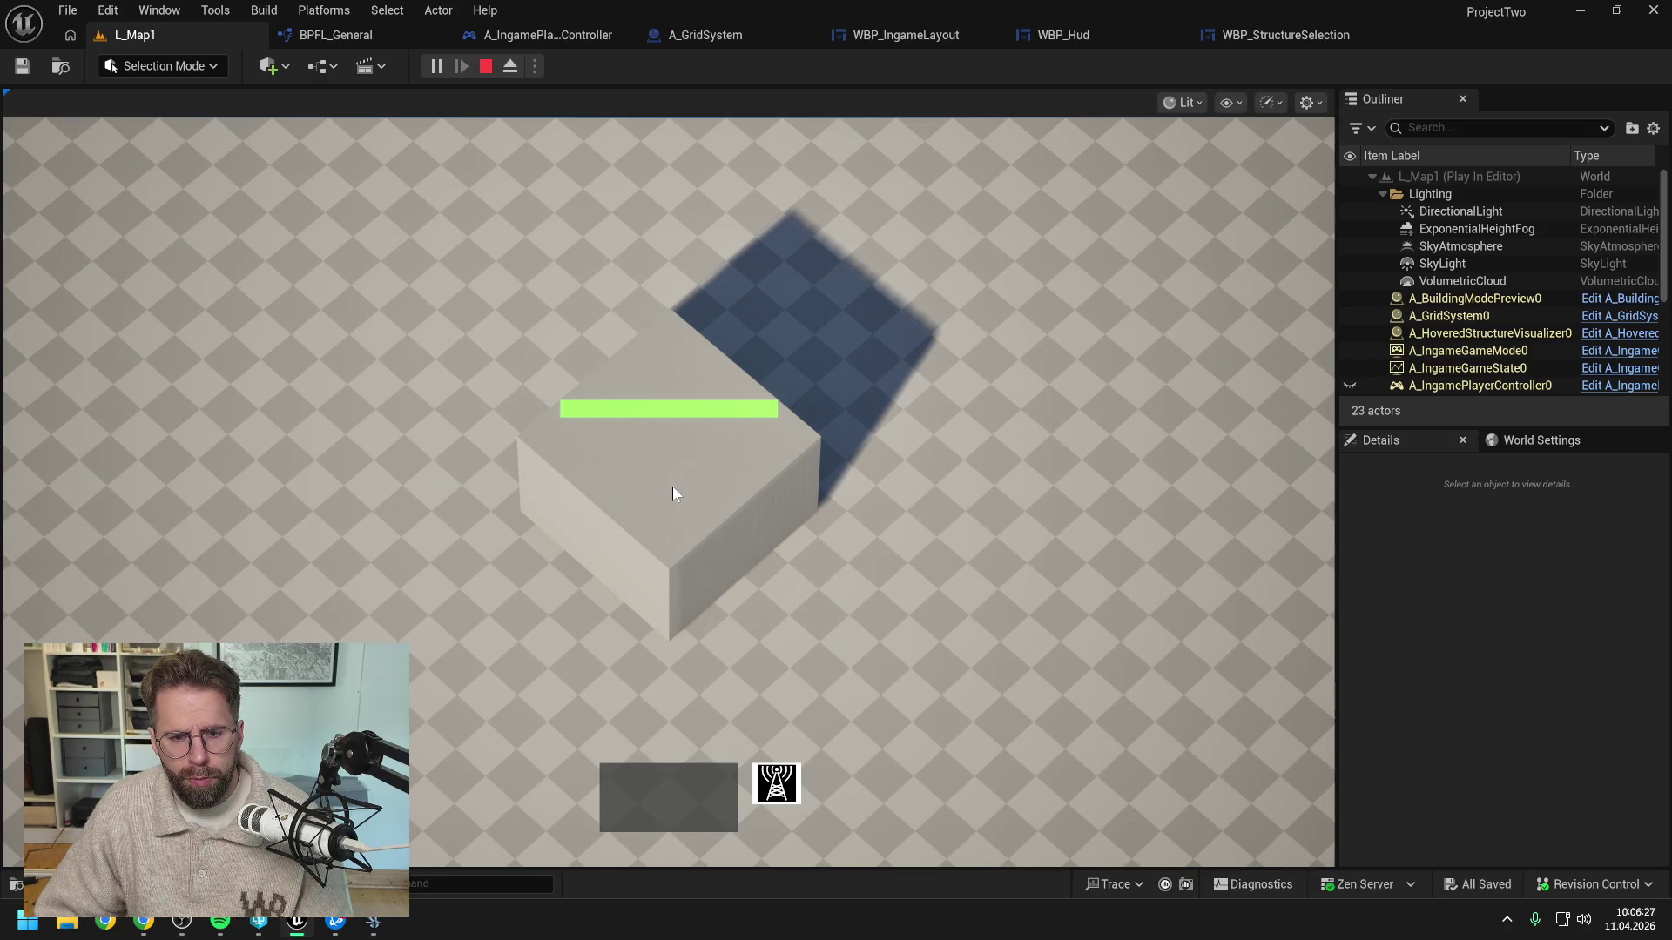
click(670, 477)
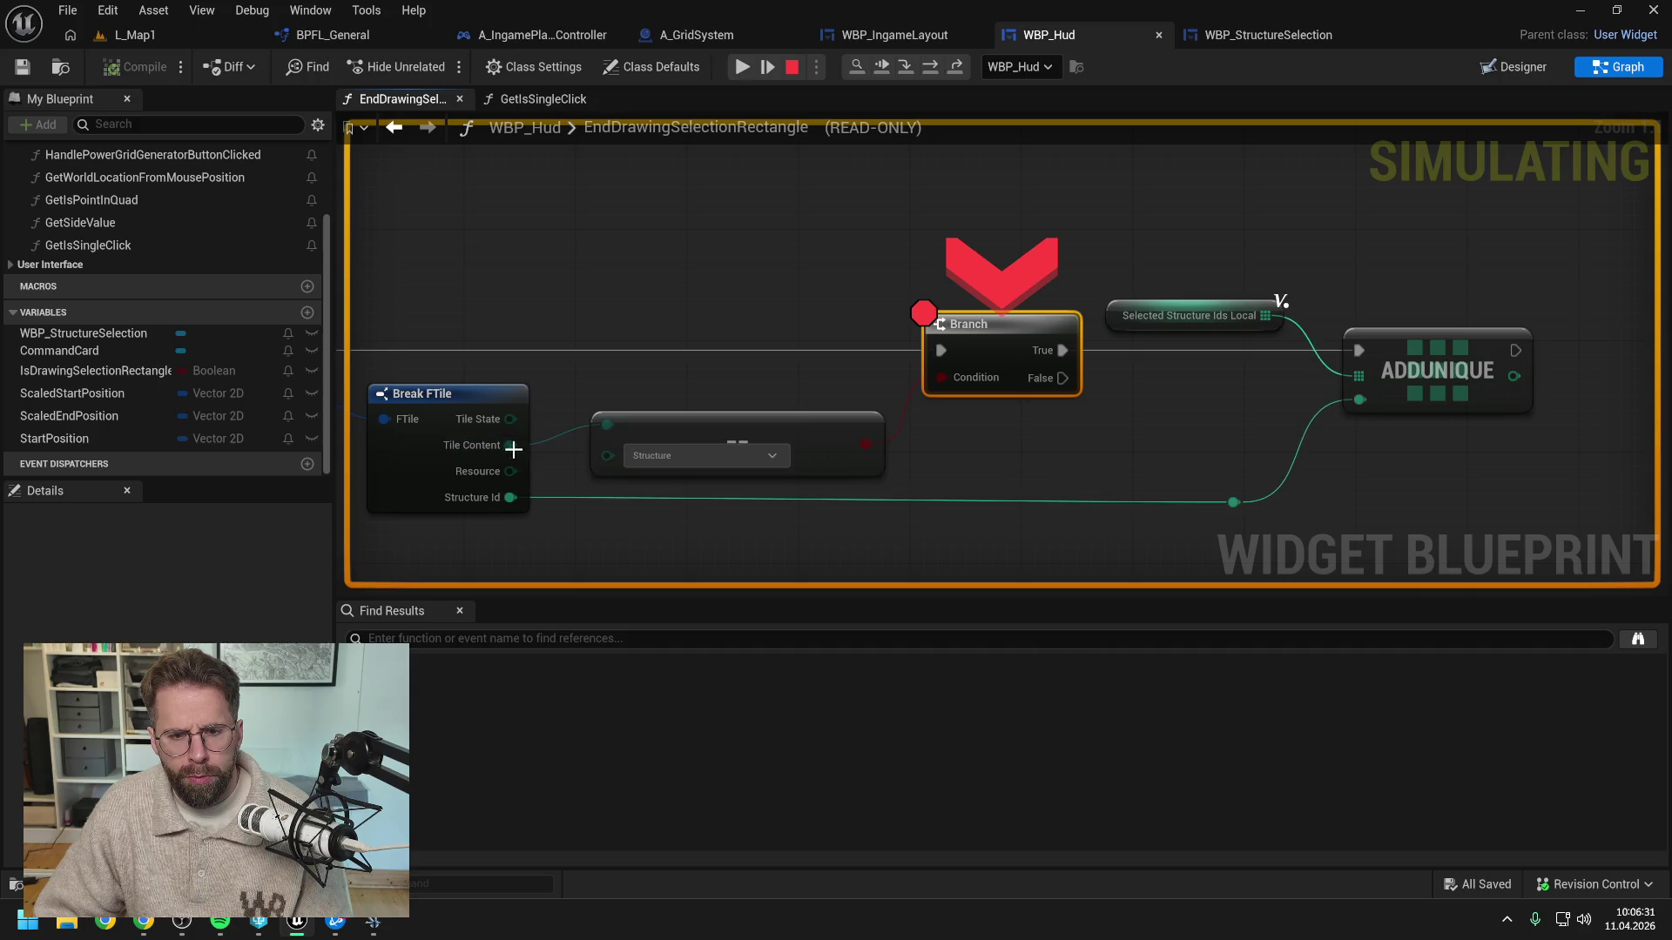
Read the Get Tile Content, Convert Location and Get World Location return values: X=-1, Y=-8, Free and Empty
drag(529, 449, 1193, 405)
mouse_move(896, 372)
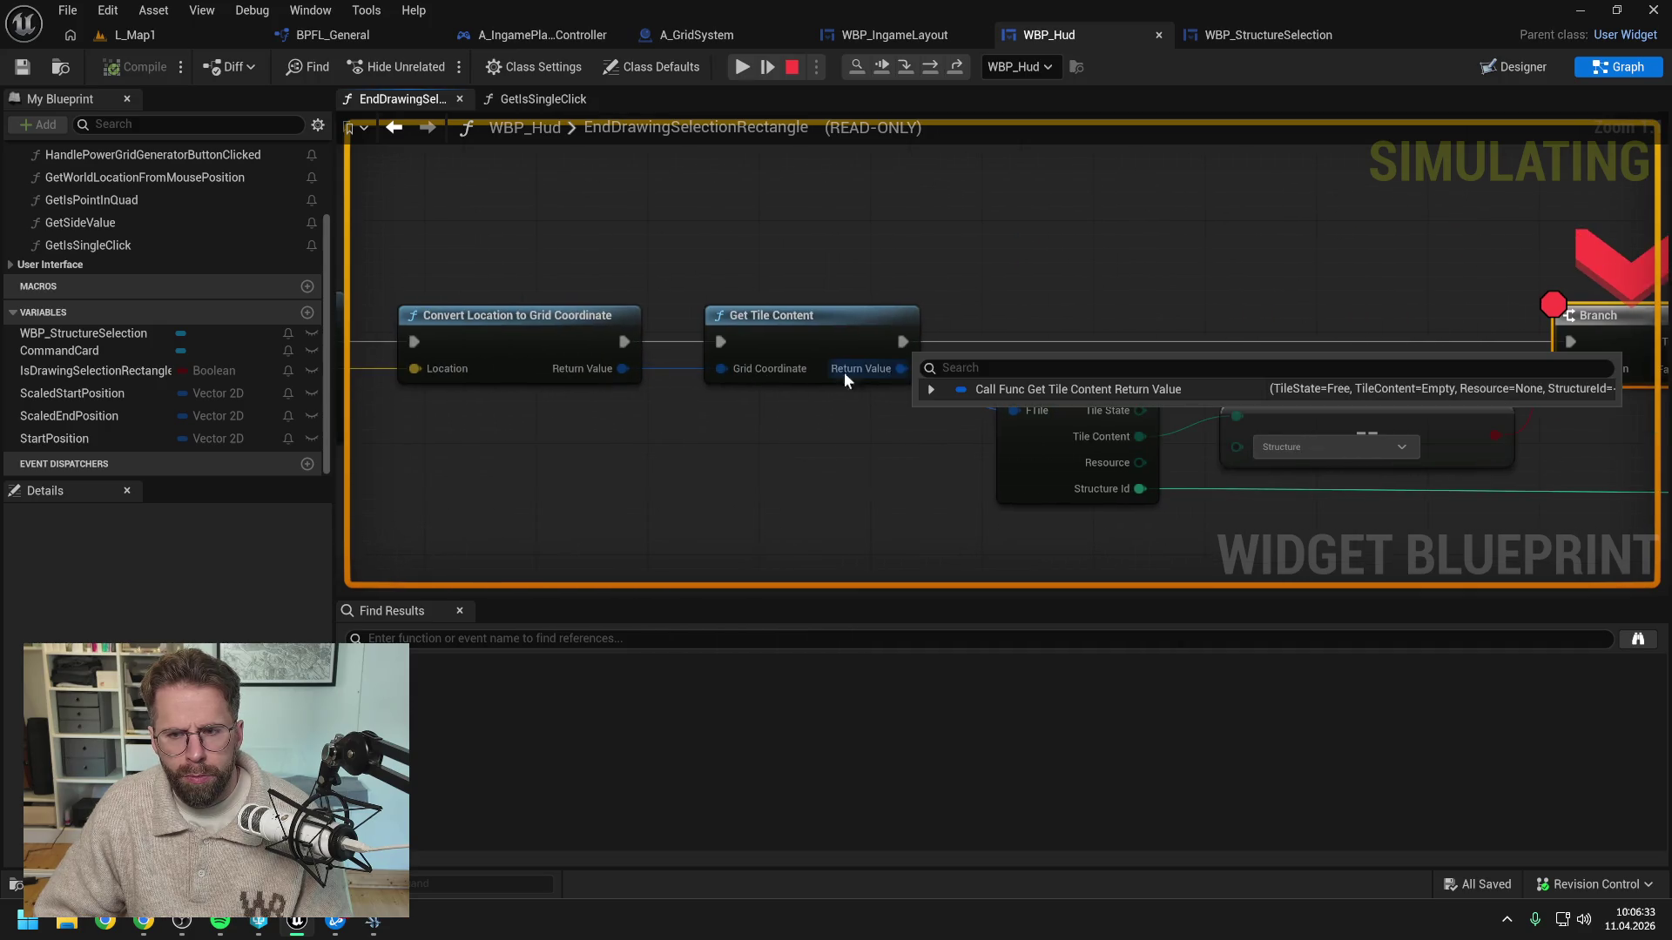
mouse_move(623, 368)
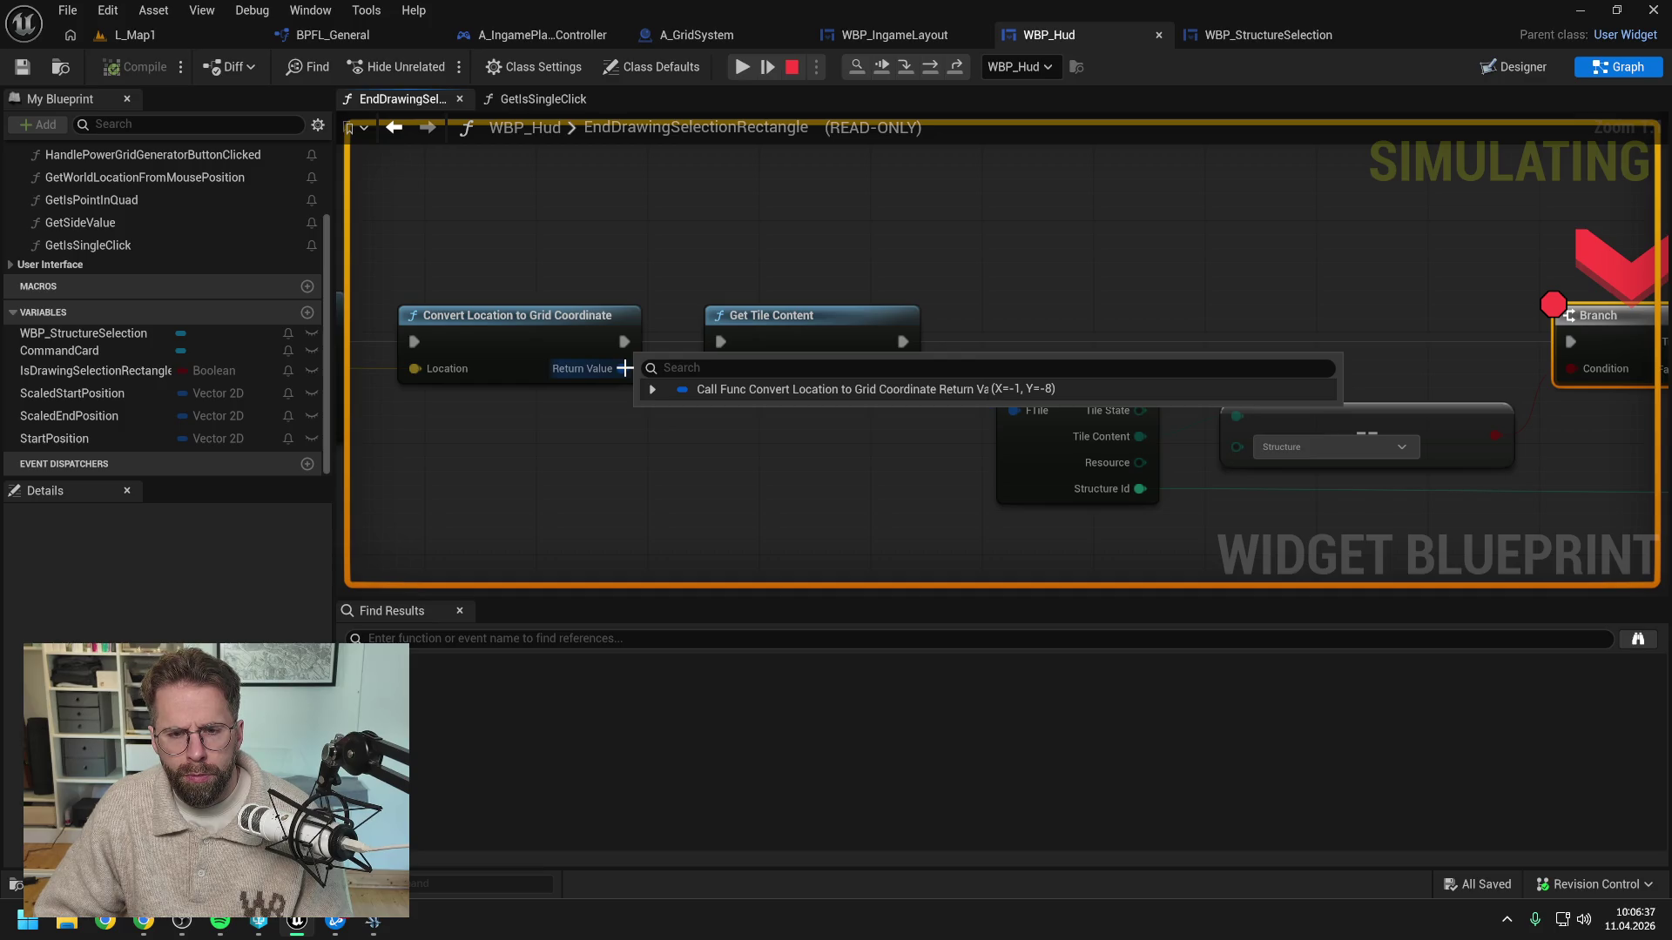
drag(612, 452, 1030, 429)
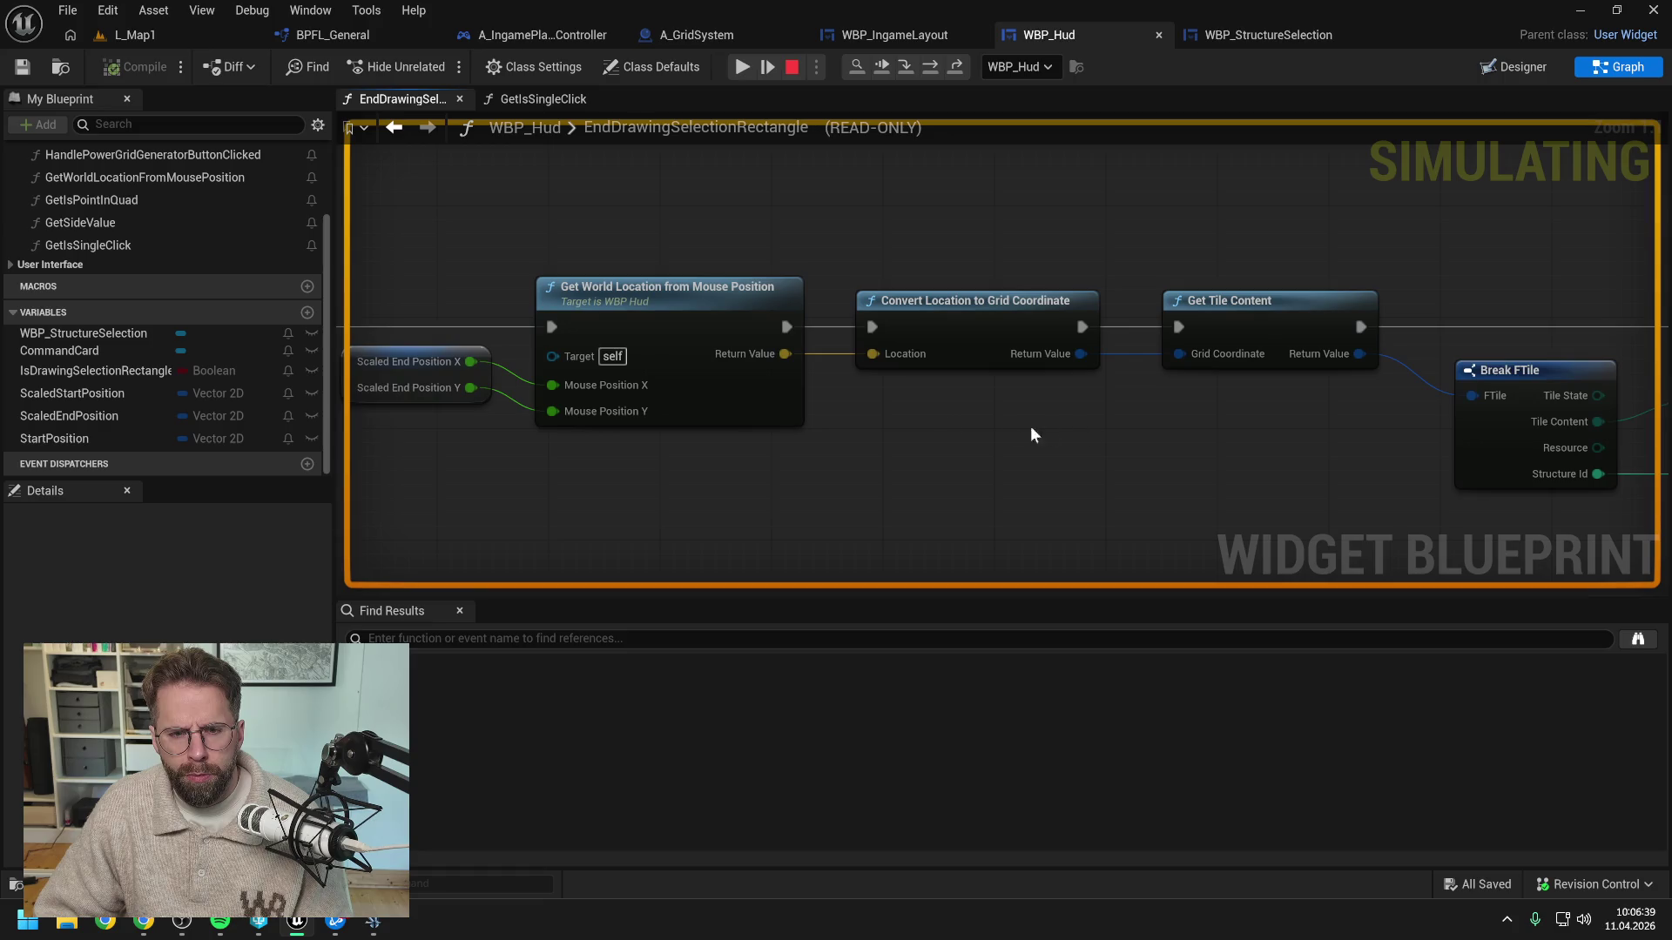
mouse_move(789, 359)
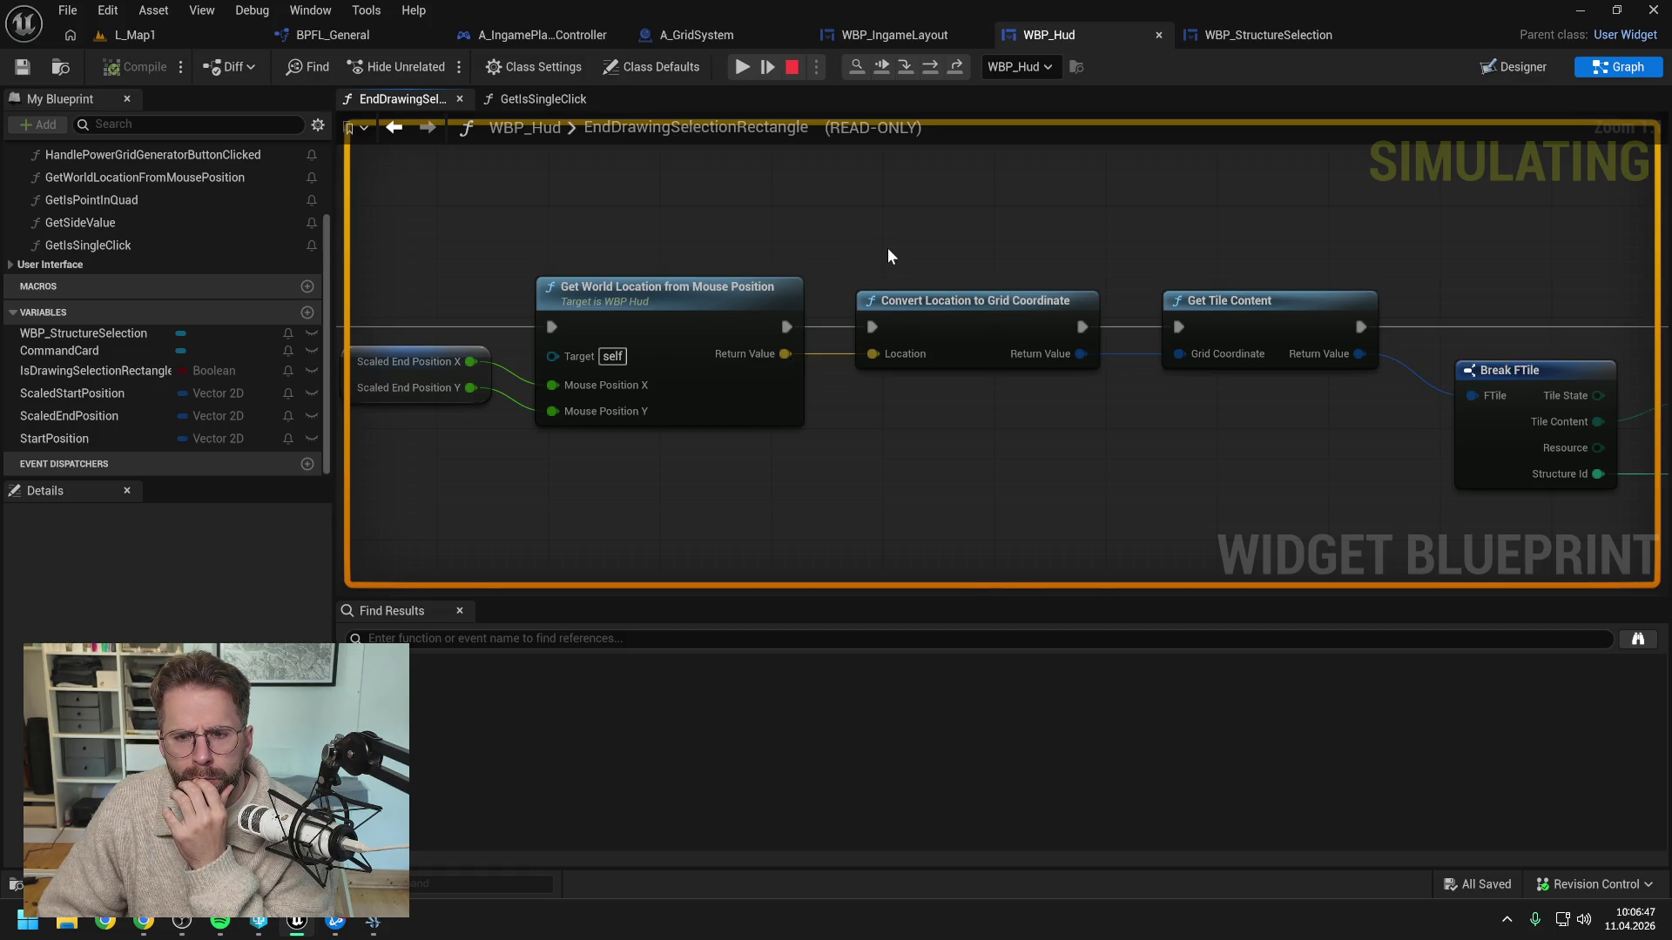
scroll(886, 247, down, 2)
Stop the simulation and review the GetWorldLocationFromMousePosition and GetIsSingleClick function graphs
click(791, 67)
scroll(928, 467, down, 1)
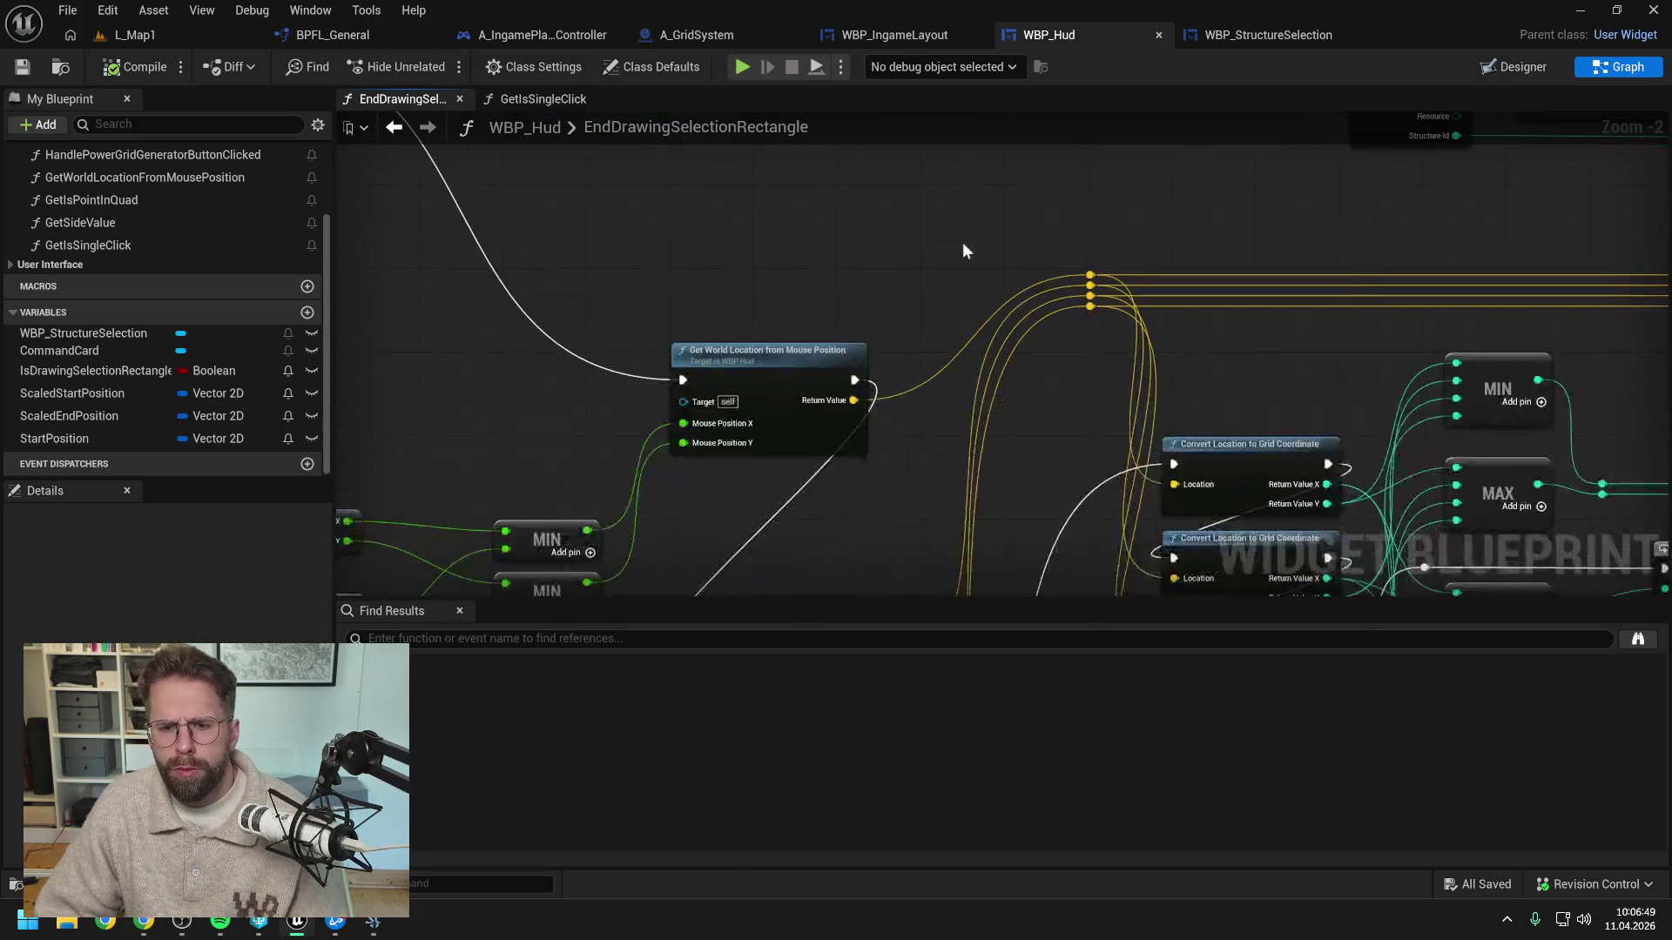
mouse_move(953, 291)
mouse_down()
mouse_move(1030, 339)
mouse_move(1026, 153)
mouse_move(1155, 52)
mouse_up()
drag(1047, 277, 1062, 257)
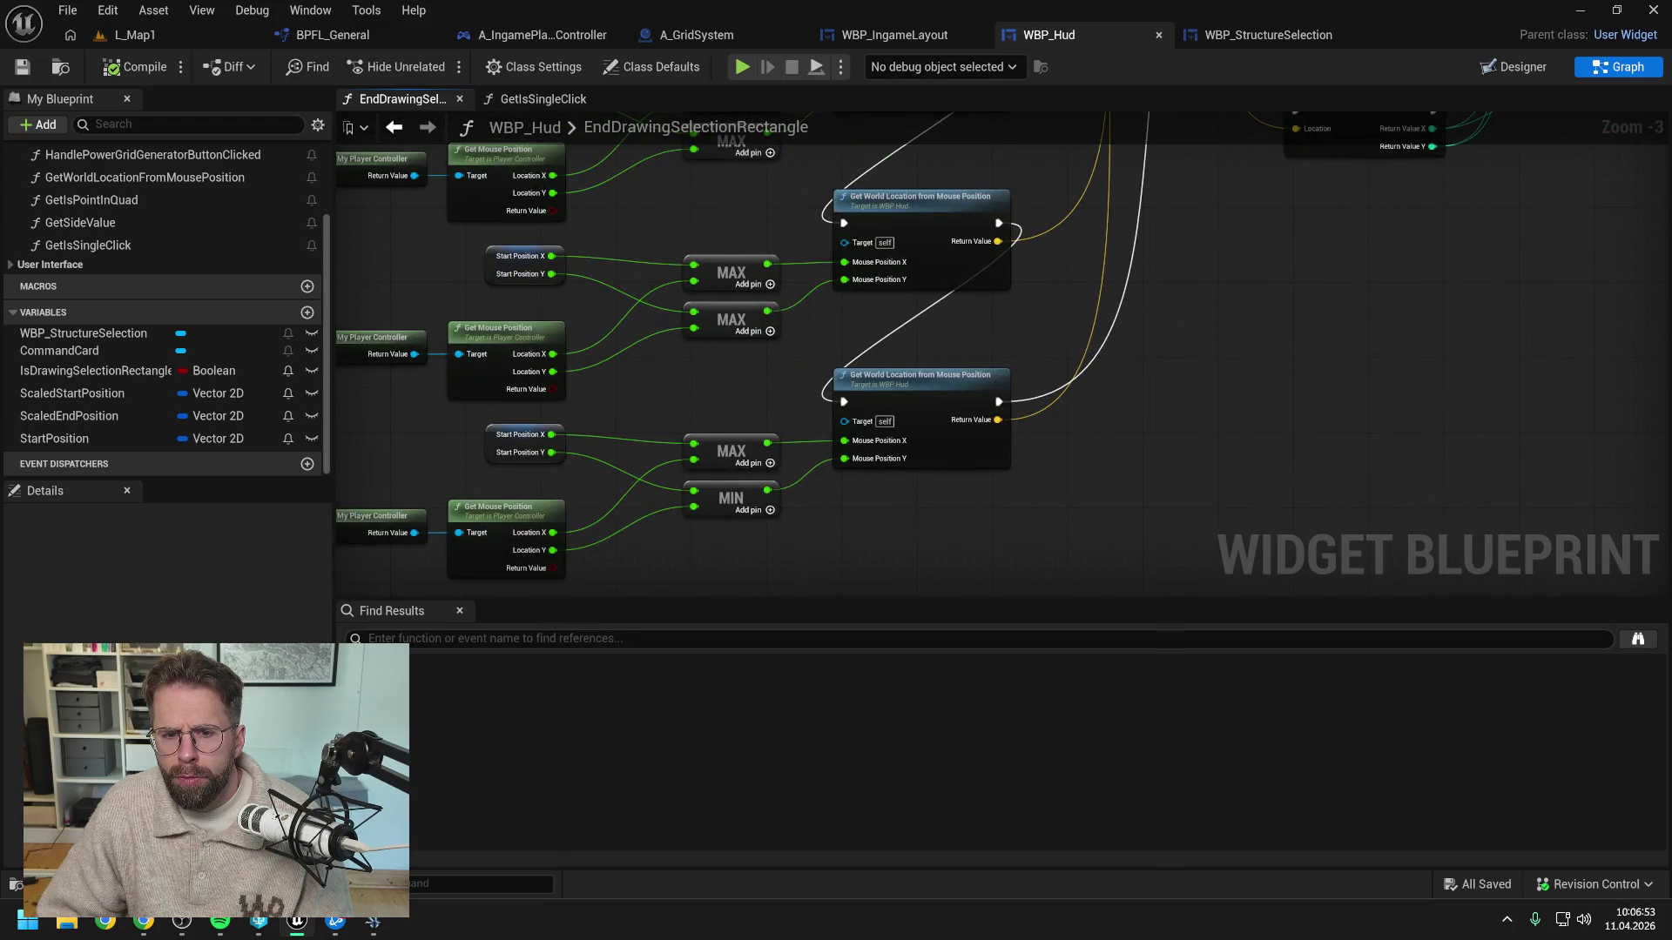
double_click(988, 359)
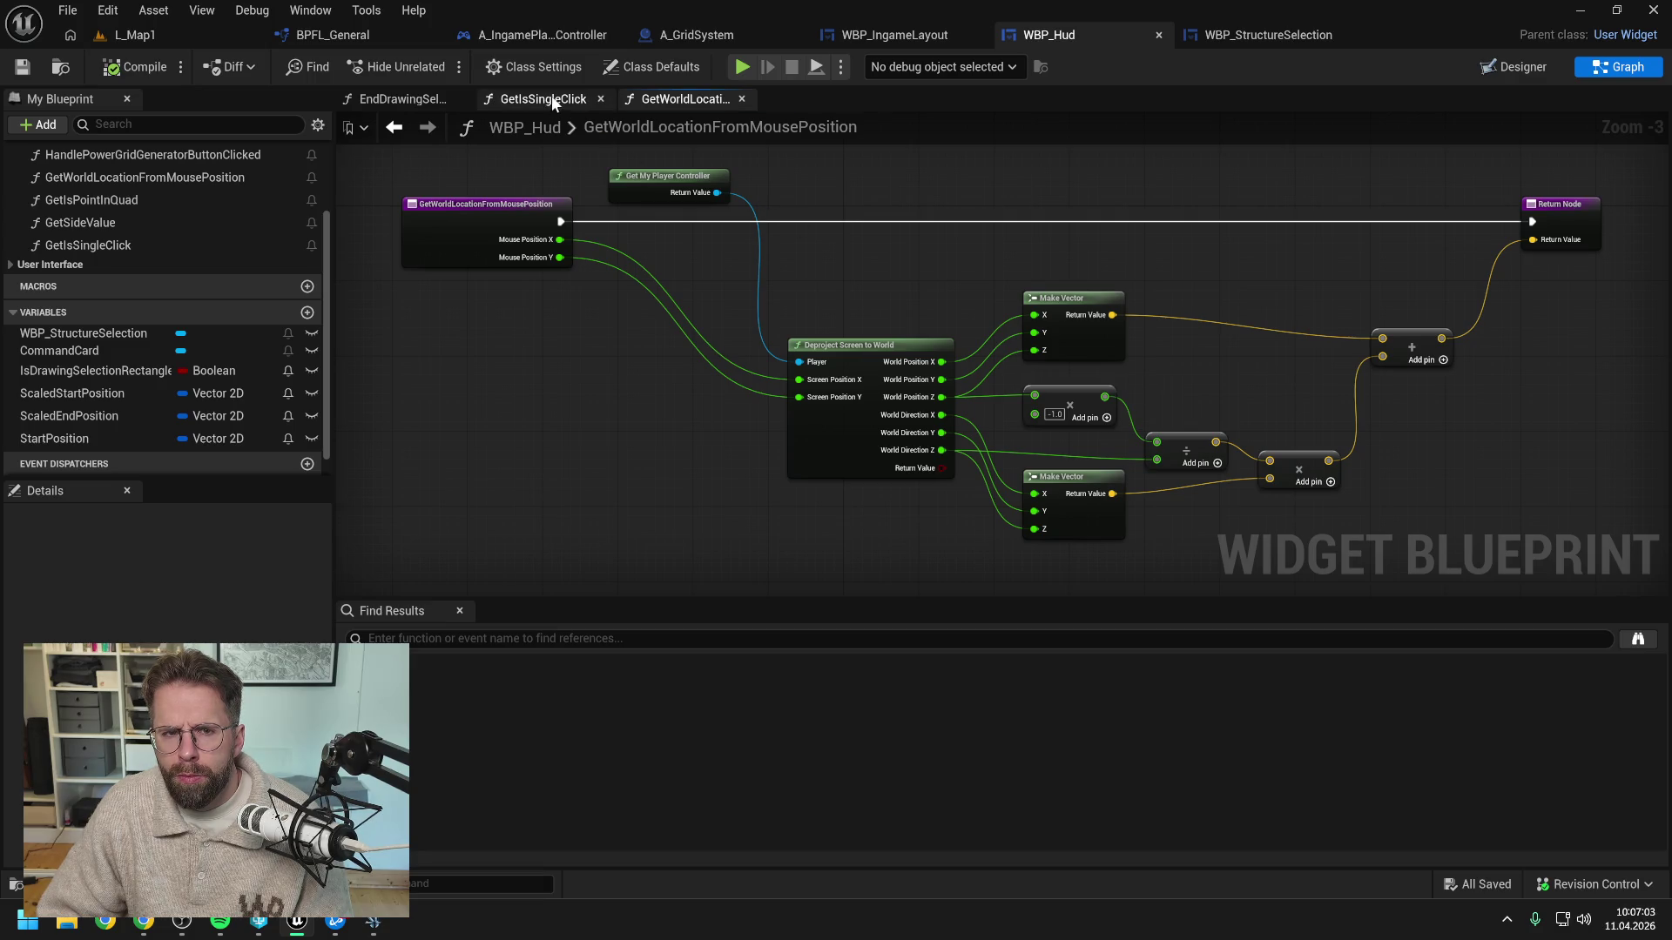
click(522, 99)
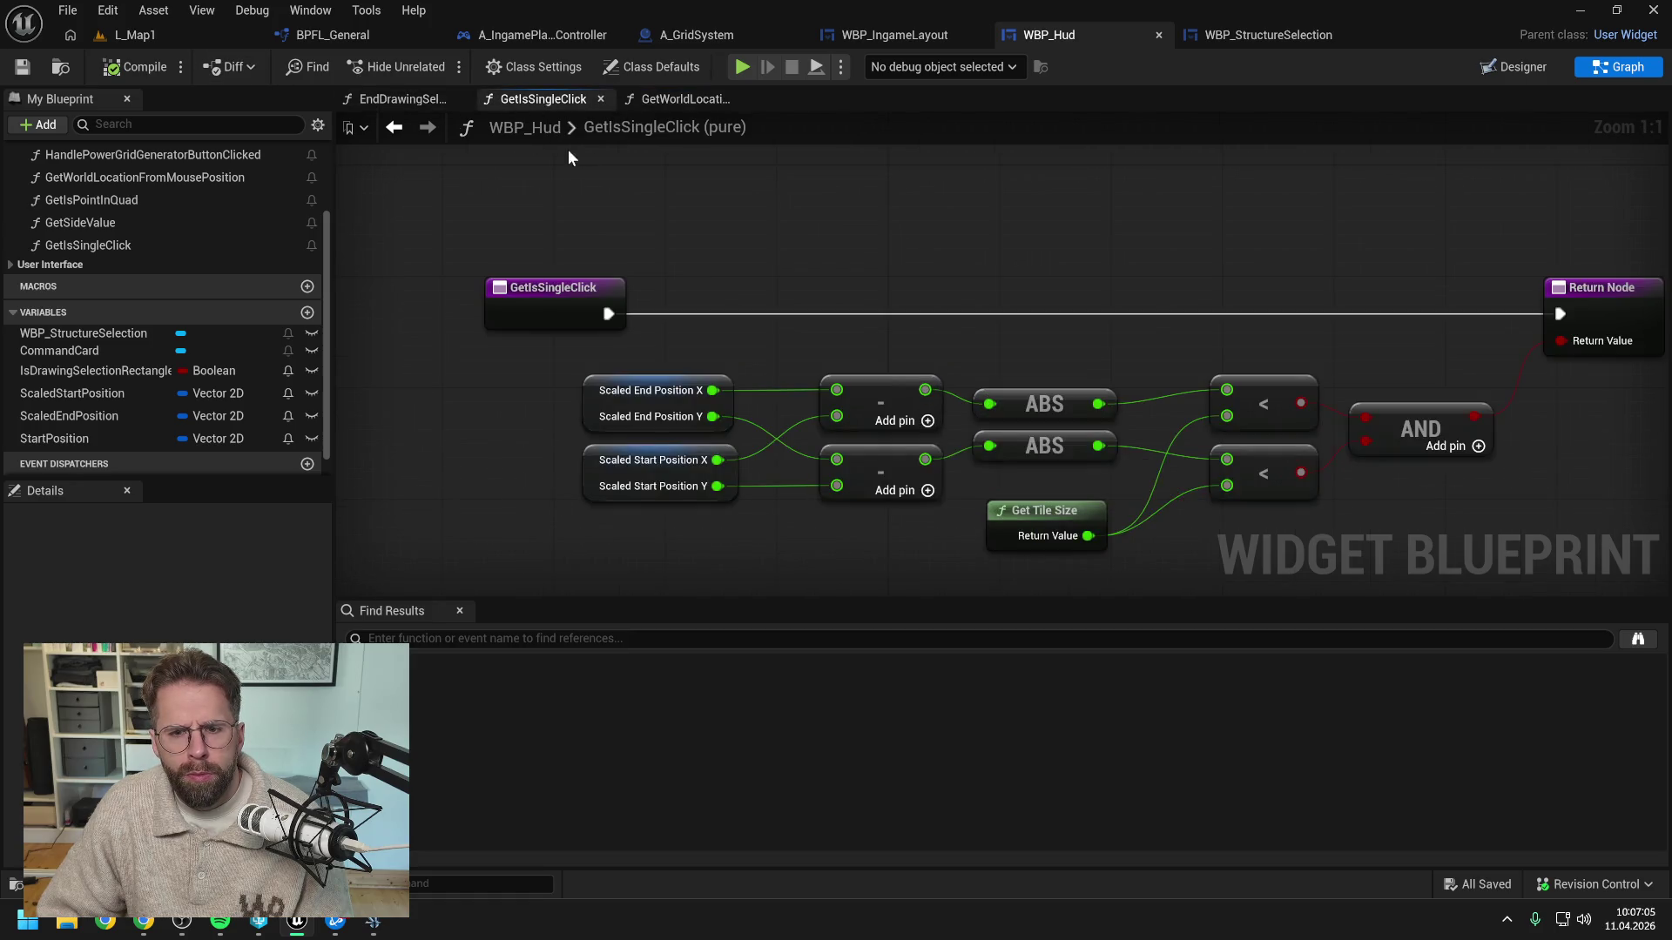
click(400, 99)
drag(1146, 436, 914, 400)
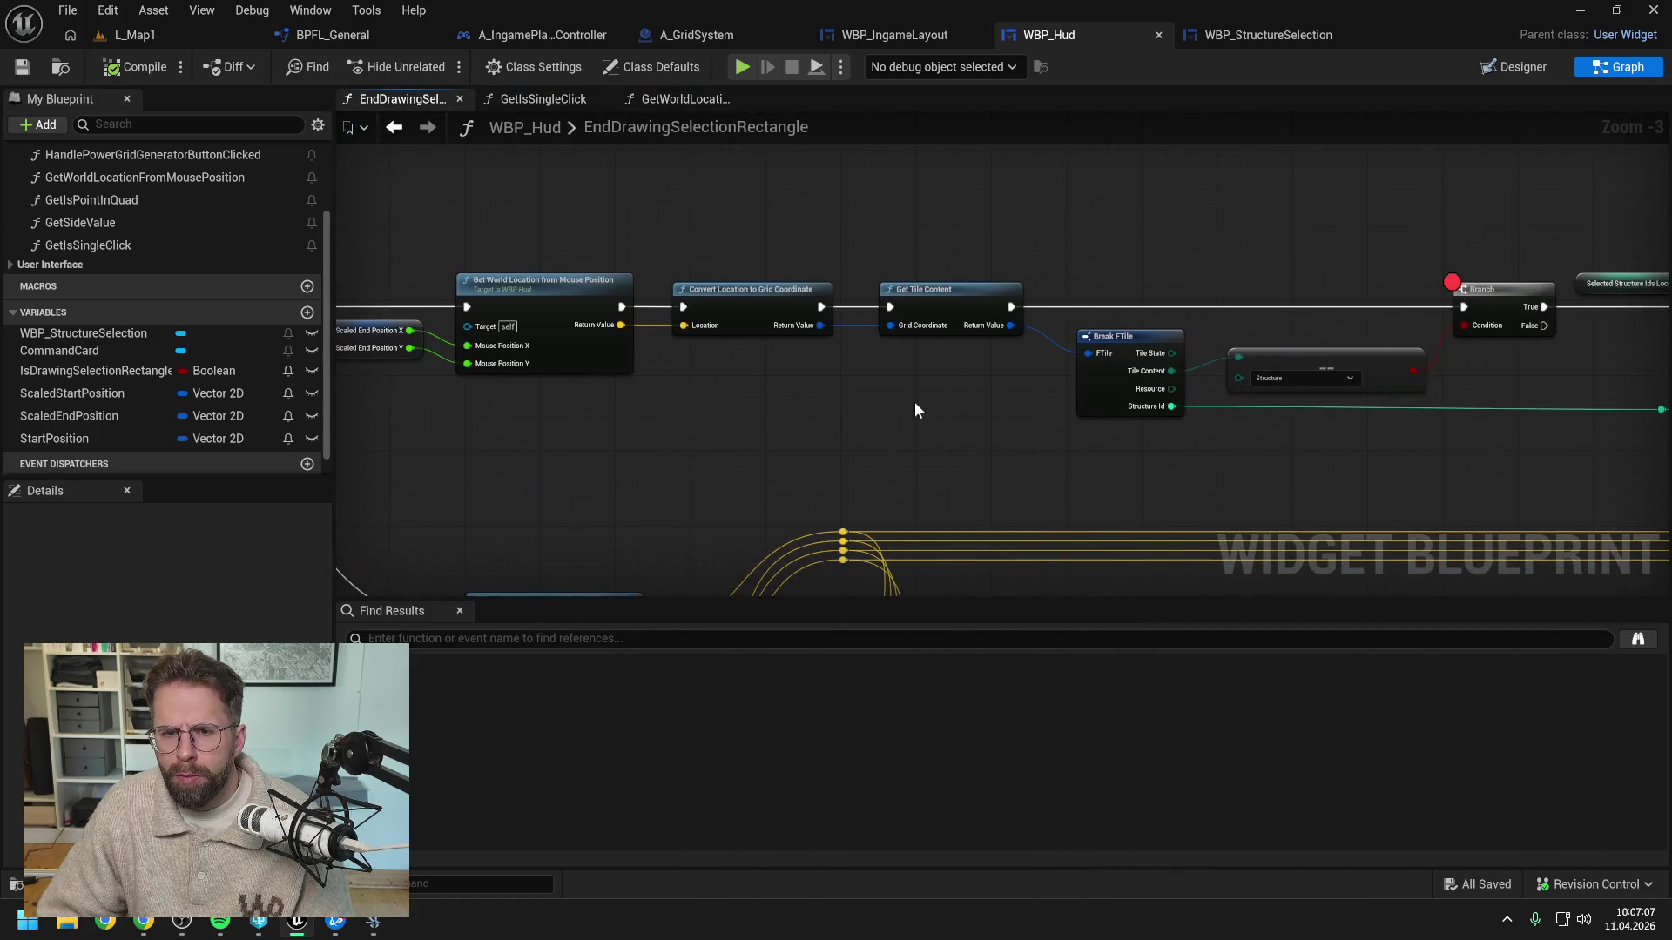
Add a Print String logging Get World Location's return value, save WBP_Hud, and return to L_Map1
right_click(861, 412)
text(print s)
key(Return)
mouse_move(918, 424)
mouse_down()
mouse_move(694, 382)
mouse_move(744, 386)
mouse_up()
mouse_move(619, 306)
mouse_down()
mouse_move(699, 400)
mouse_move(682, 306)
mouse_move(701, 419)
mouse_move(1319, 414)
mouse_move(828, 418)
mouse_up()
drag(1611, 348, 1224, 328)
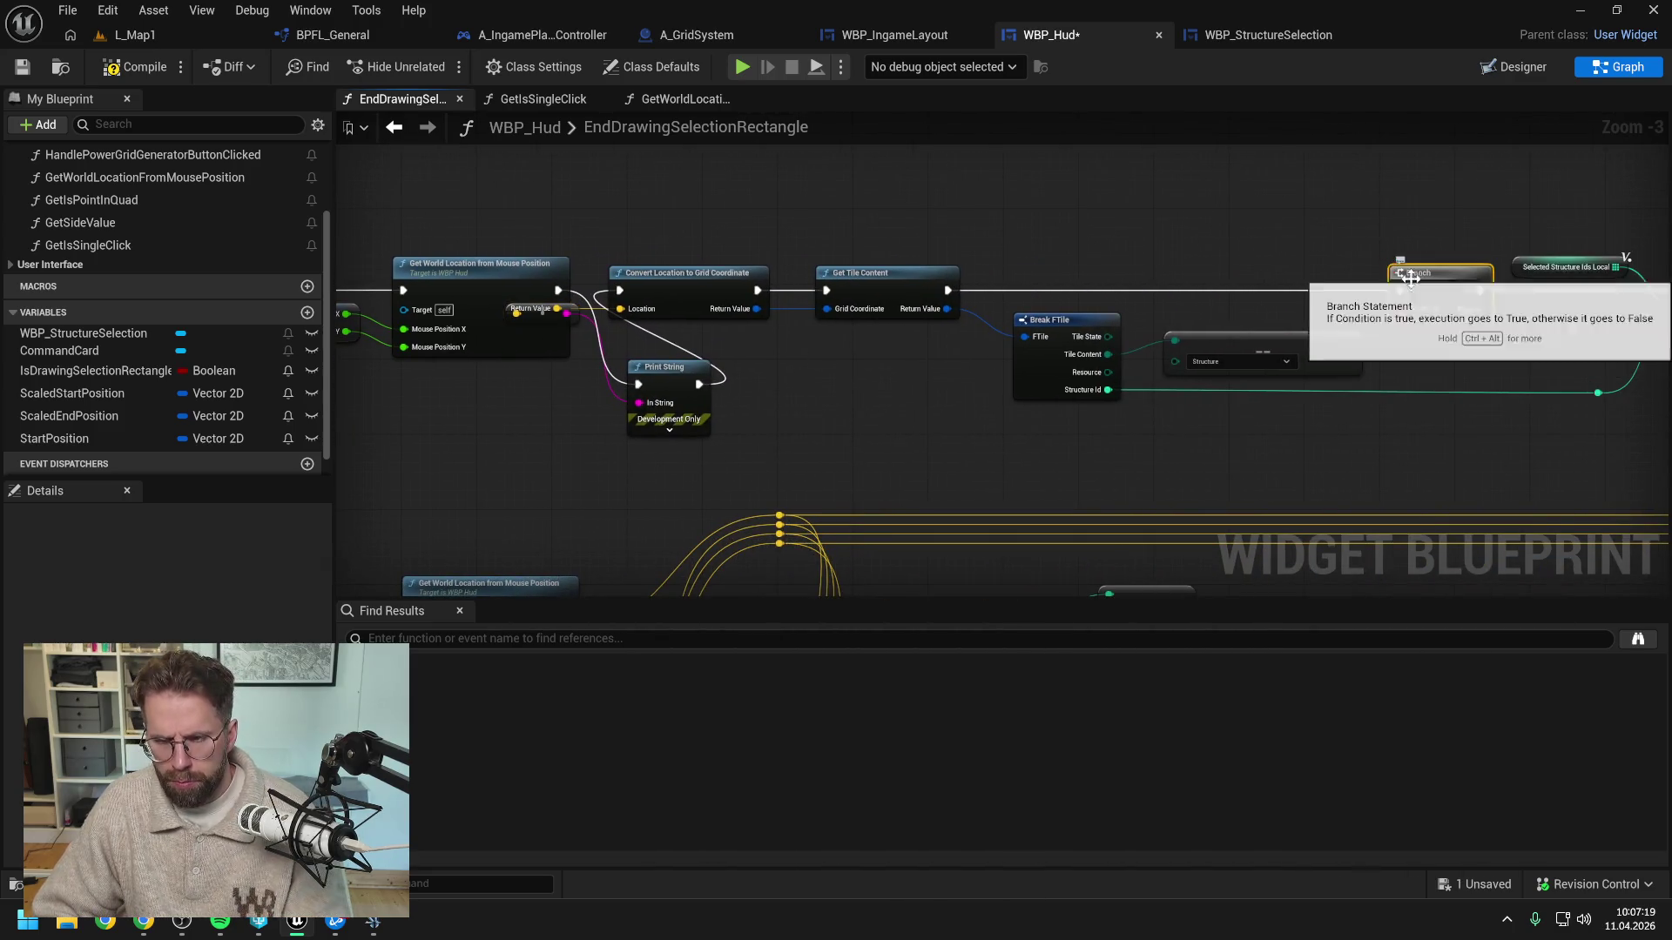
key(ctrl+s)
click(144, 35)
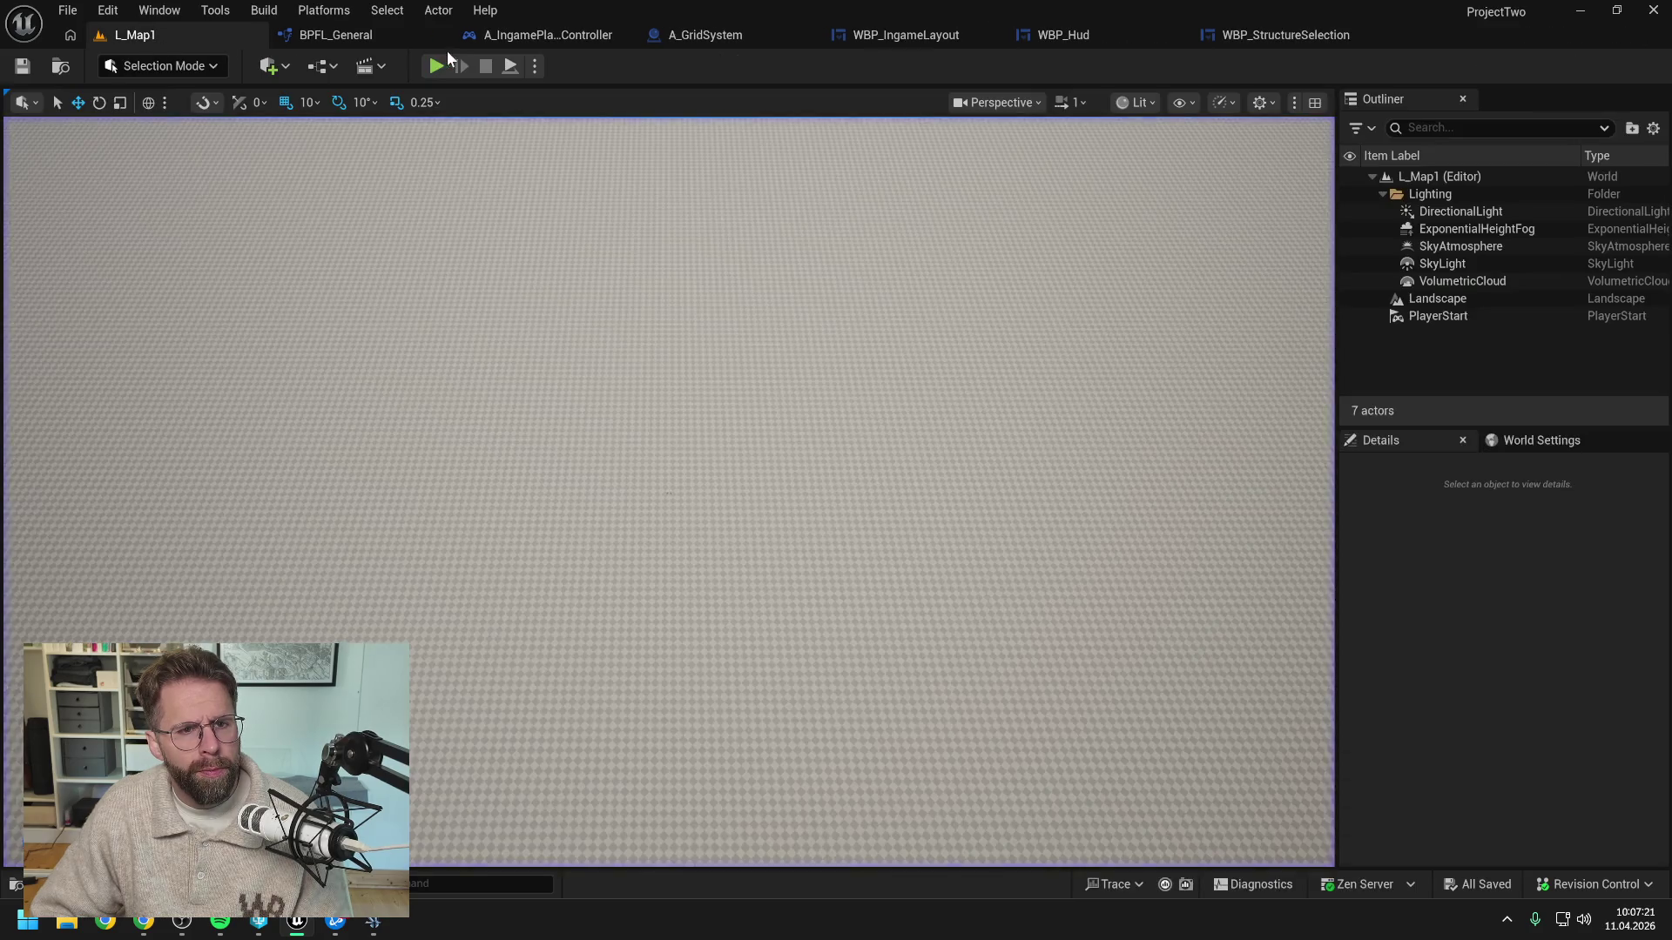
Play L_Map1, repeatedly click the cube and empty floor comparing printed locations, then stop with Esc
click(432, 66)
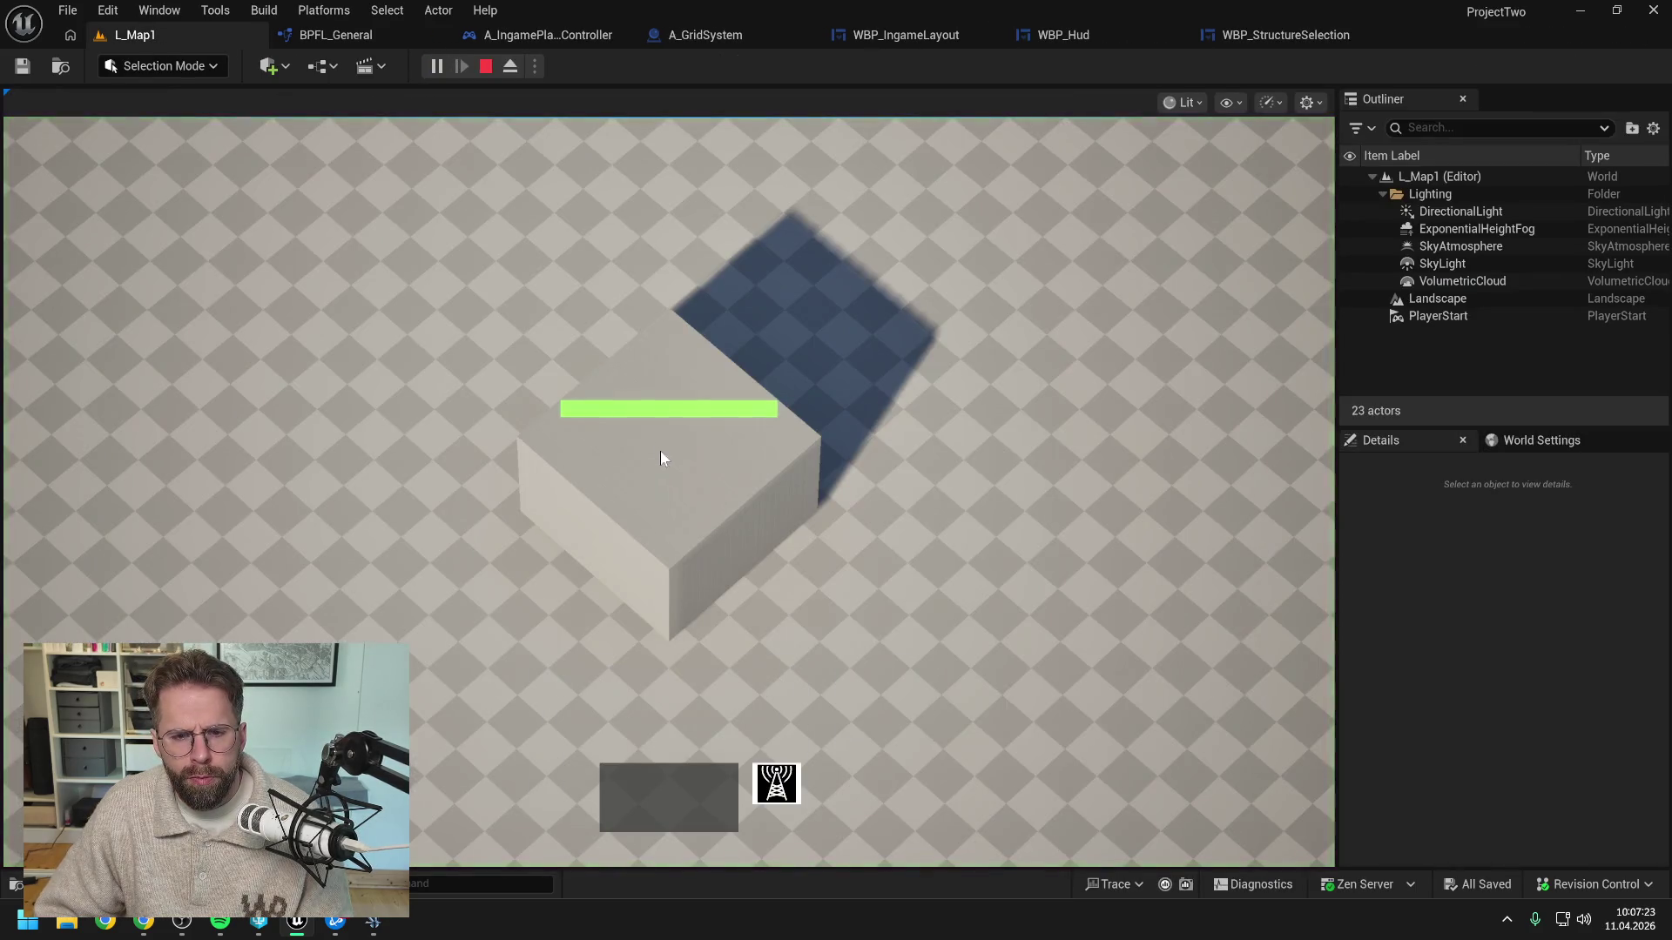
click(671, 476)
click(1007, 471)
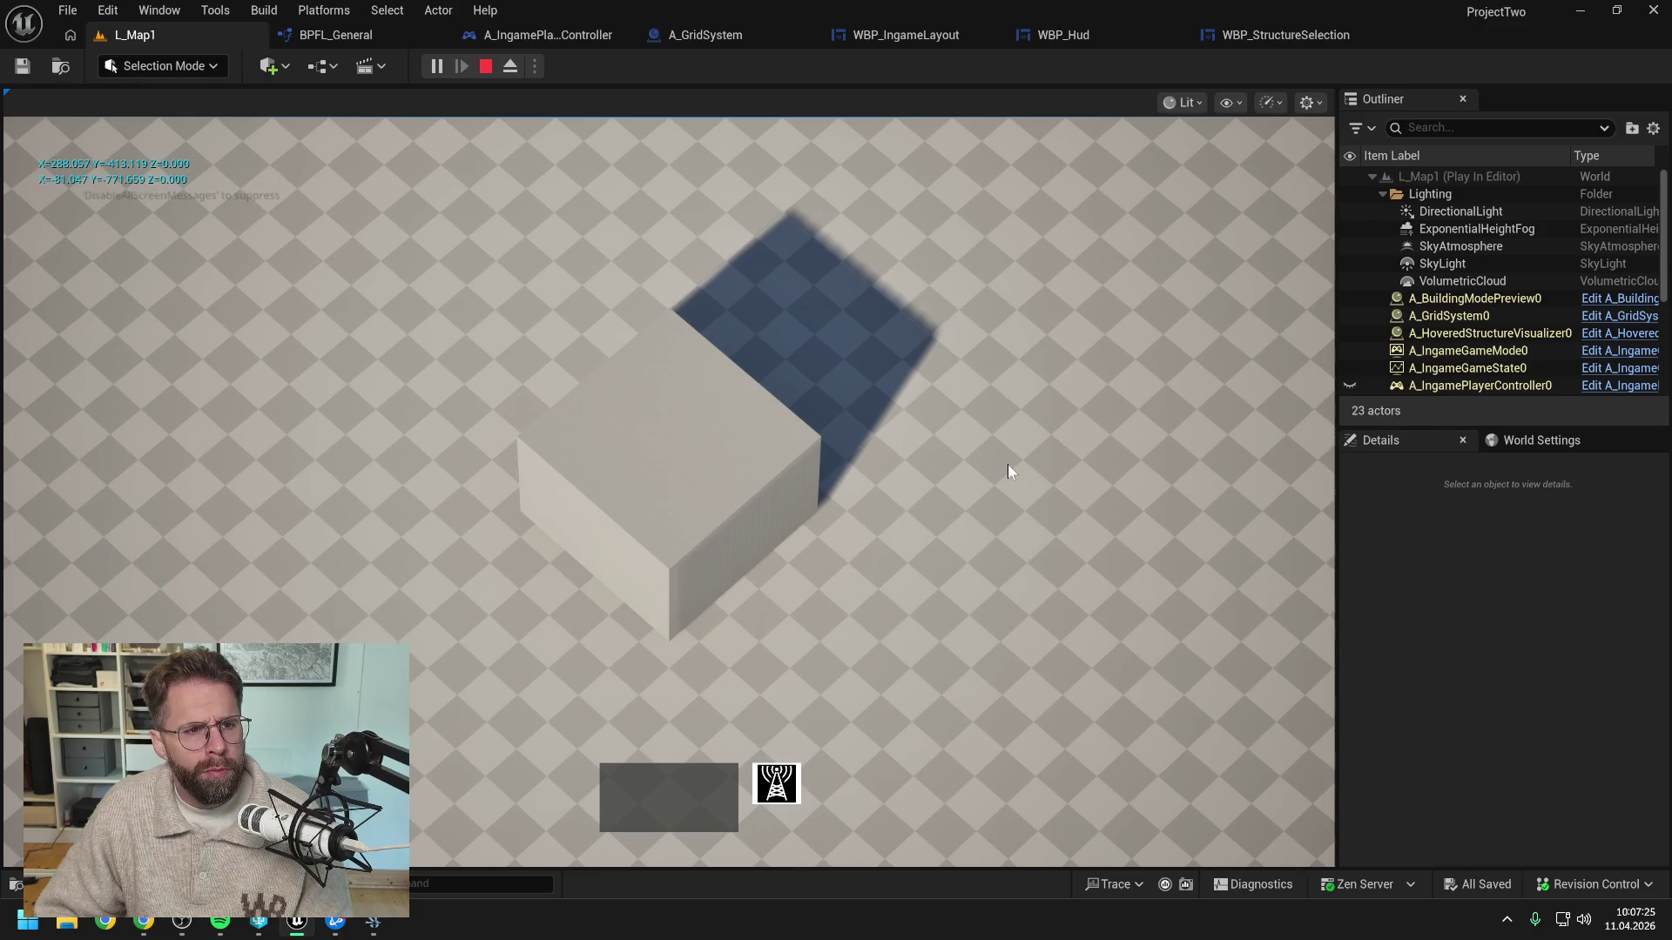
click(1155, 322)
click(672, 462)
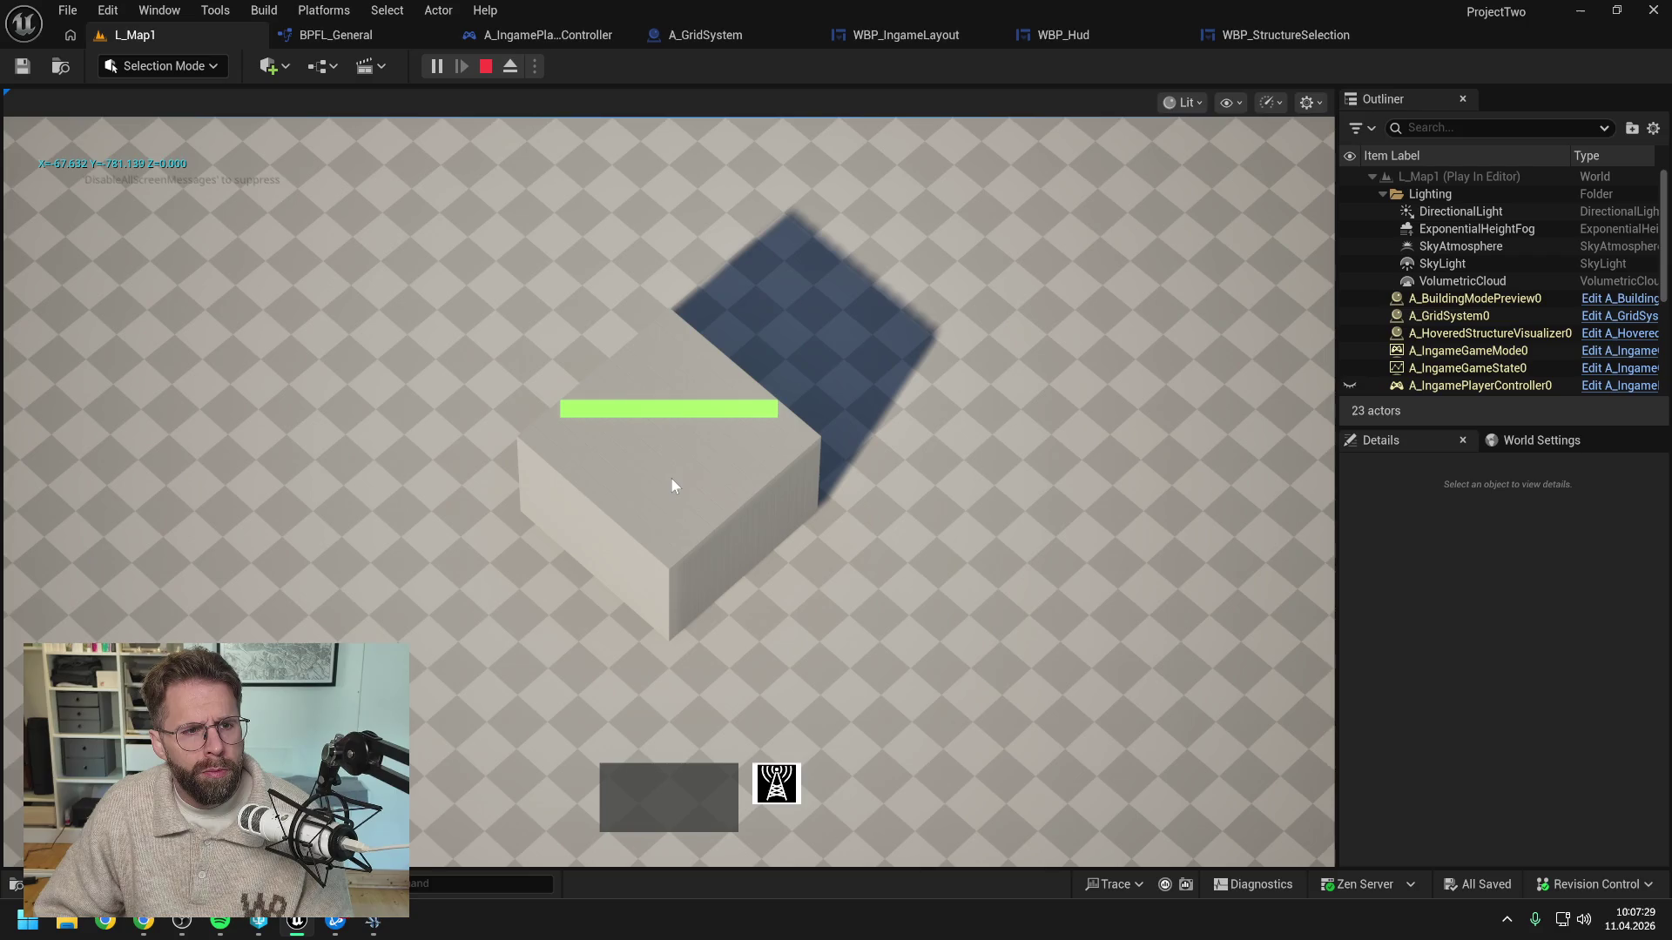
click(671, 513)
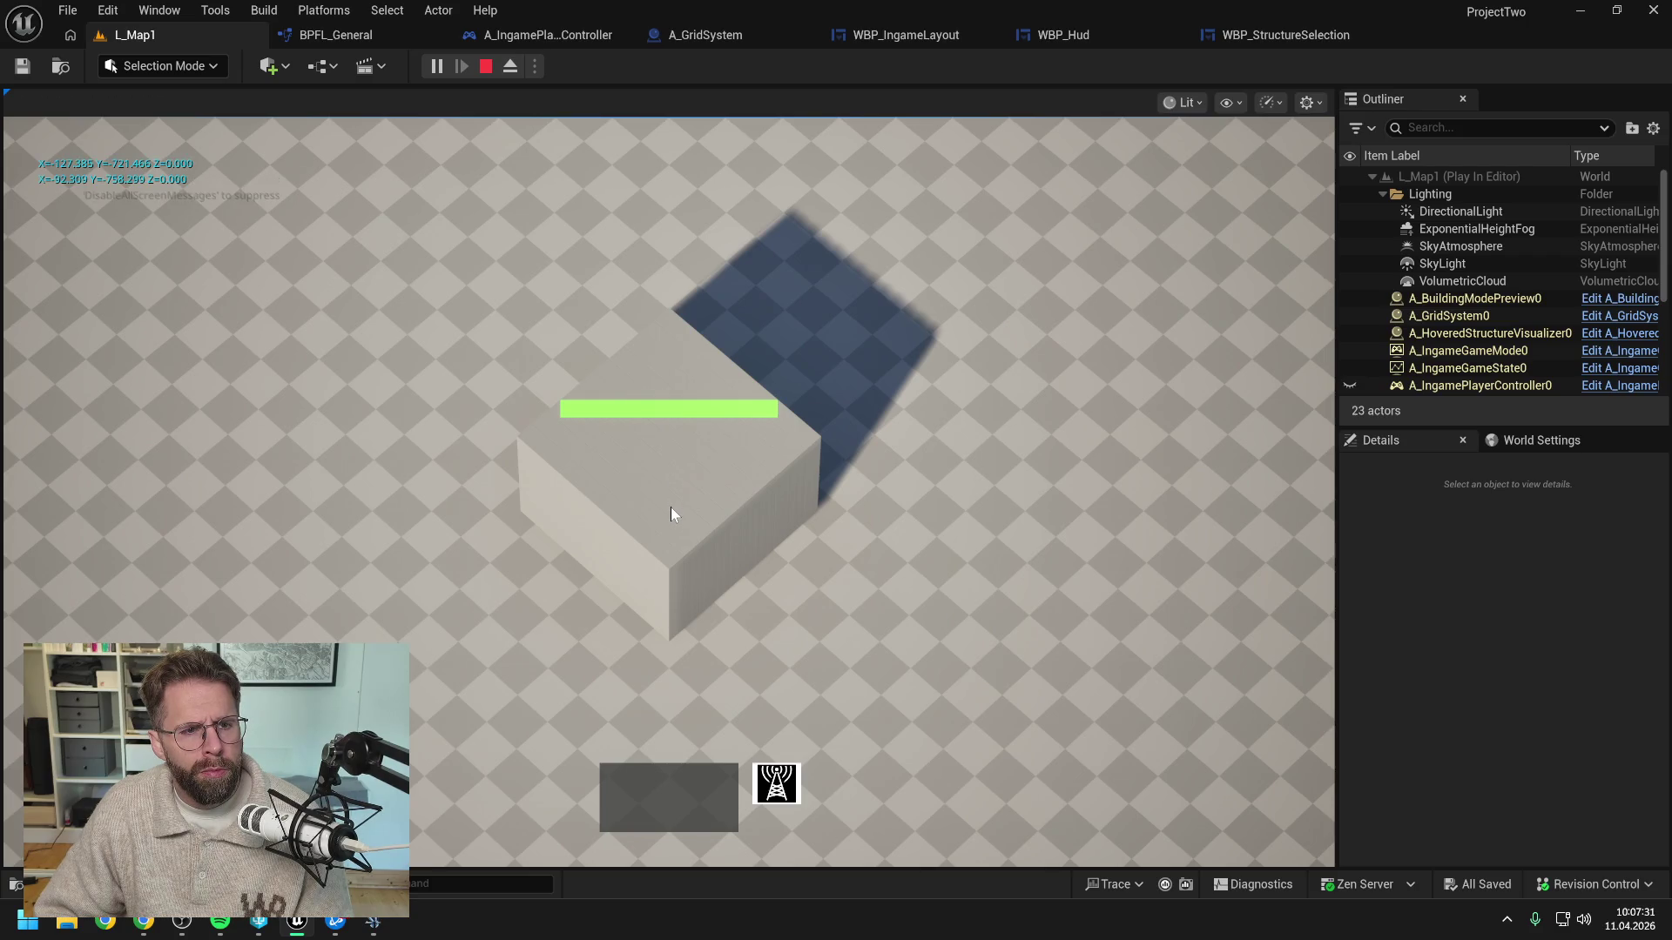
click(667, 379)
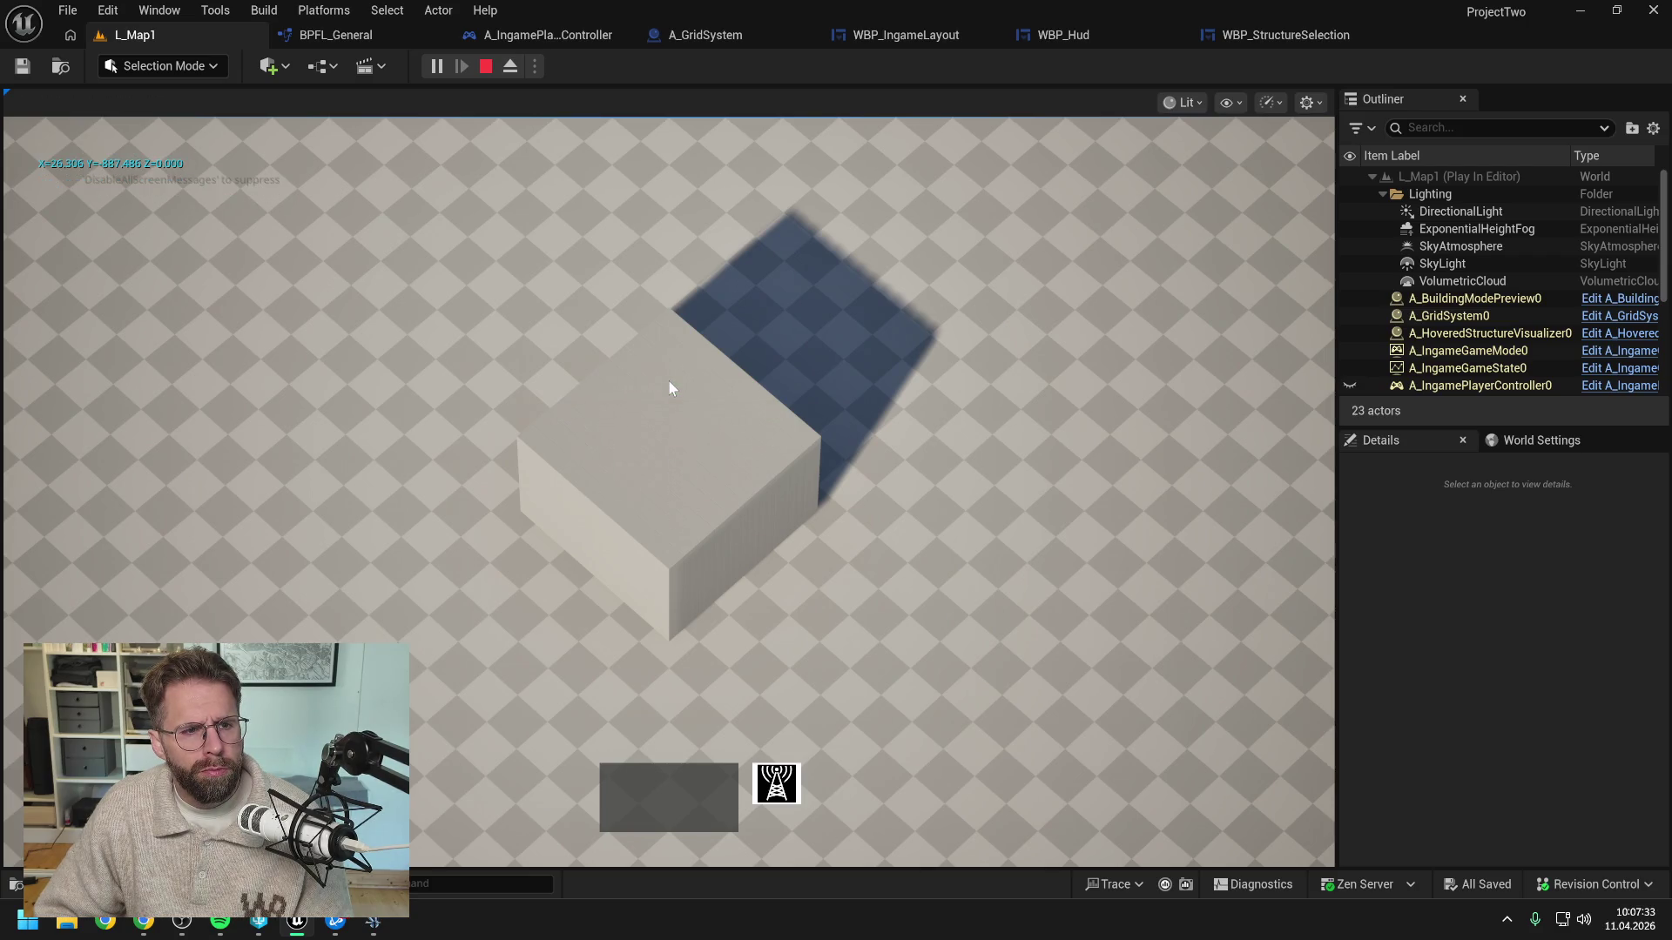
click(668, 416)
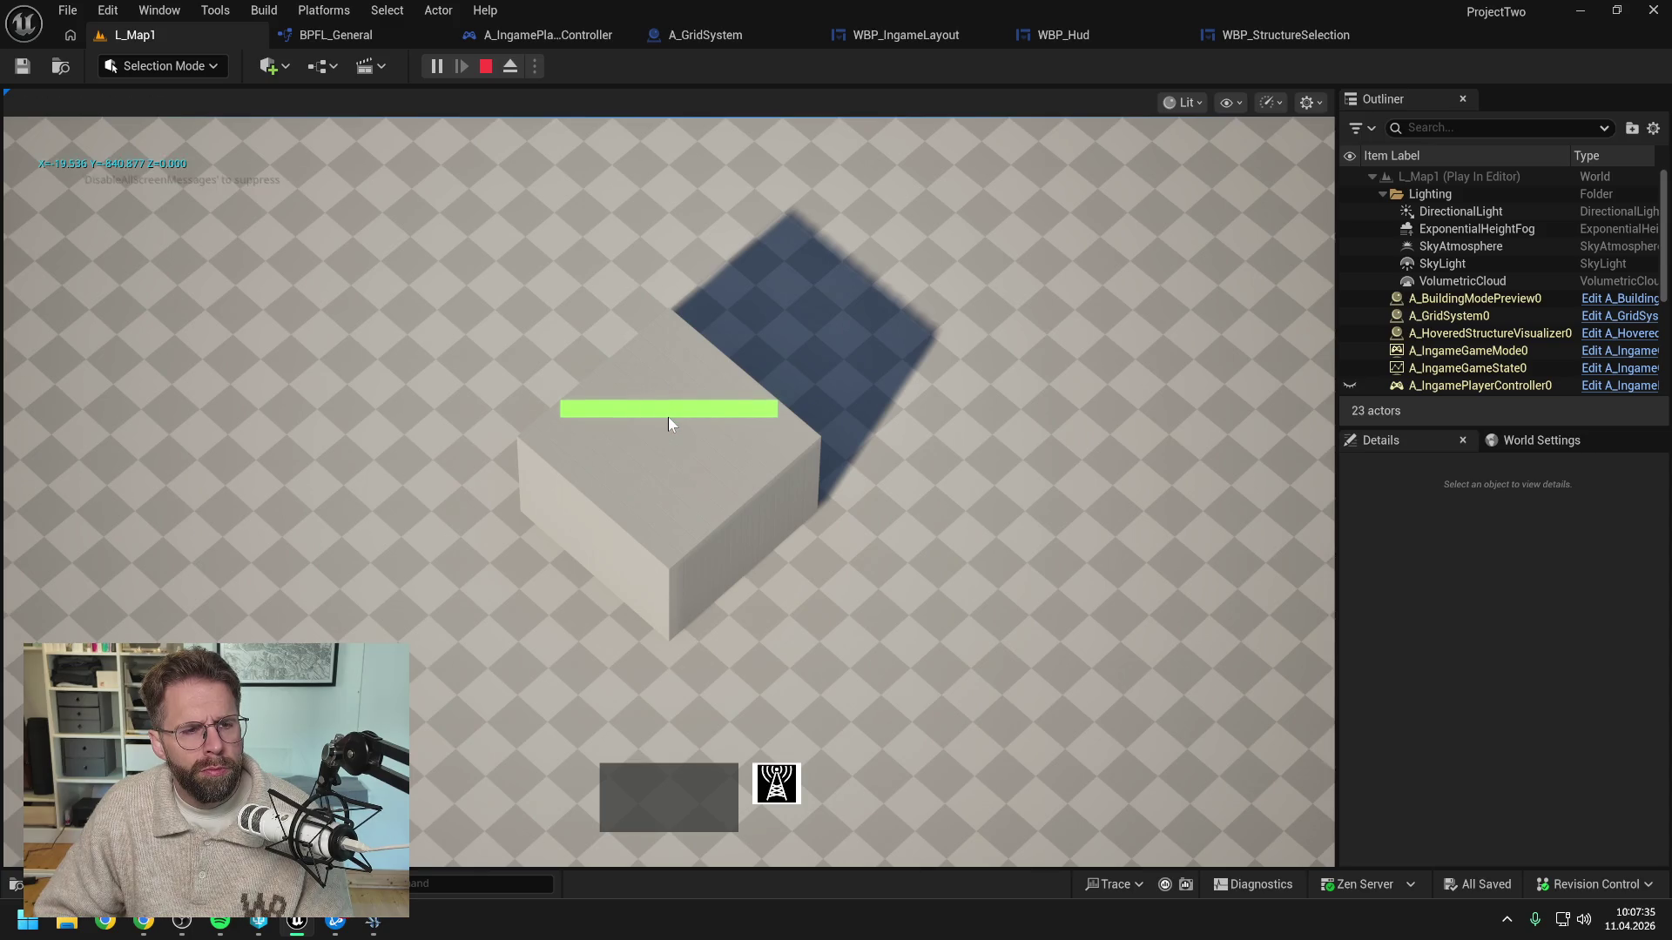
click(662, 504)
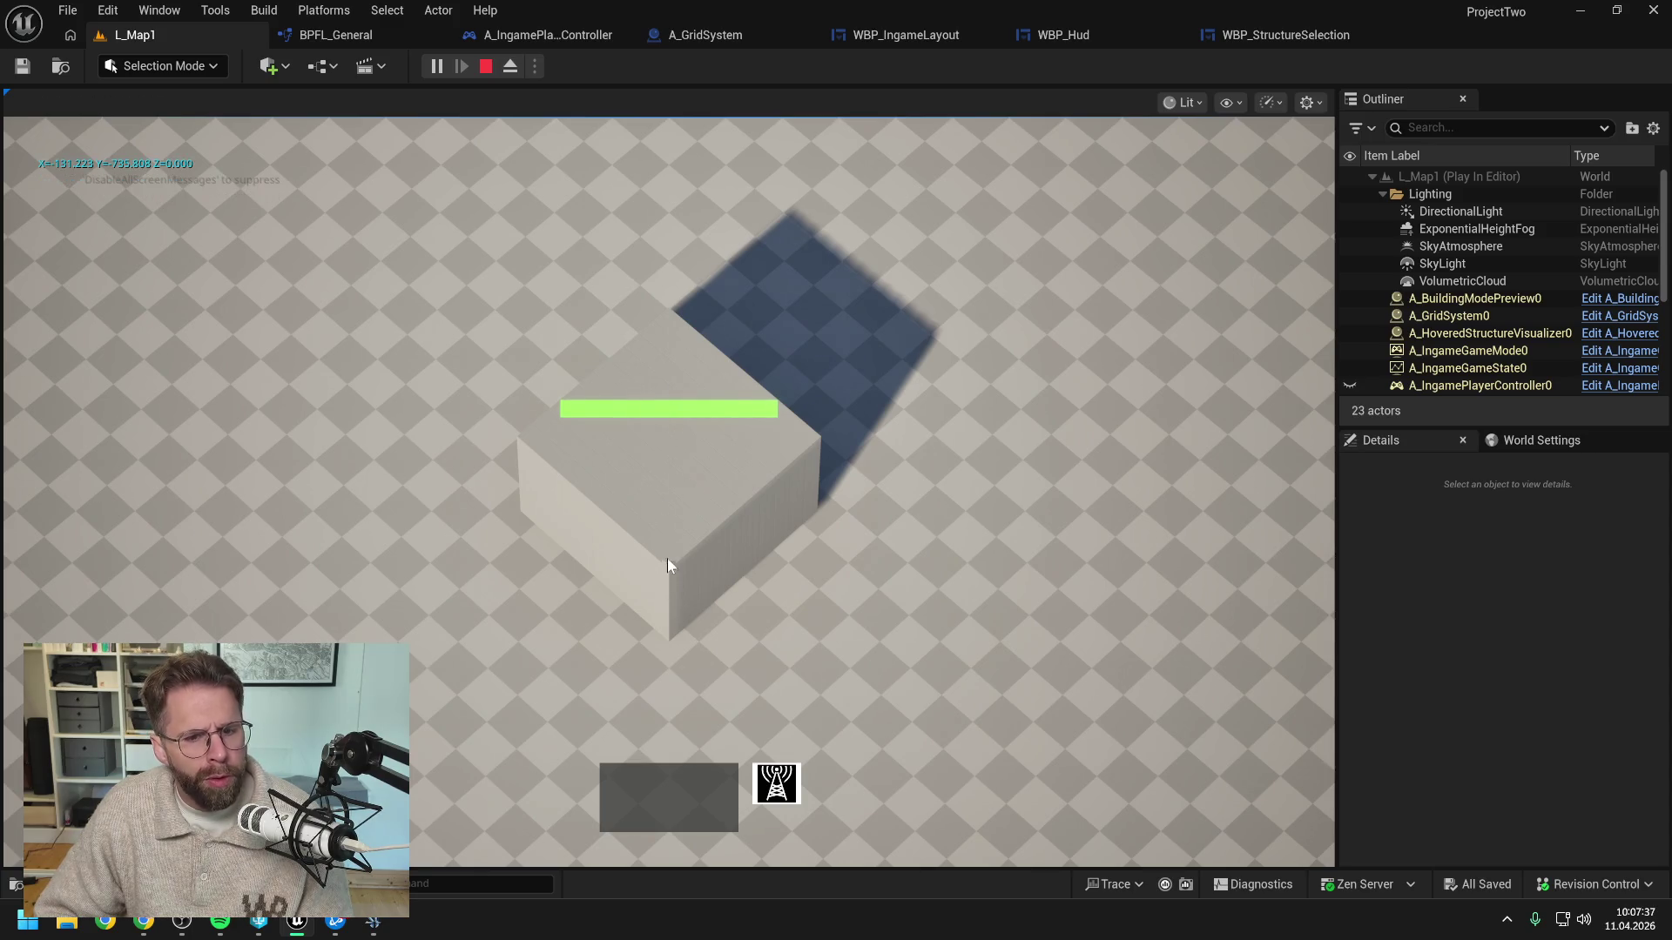
click(667, 582)
click(661, 471)
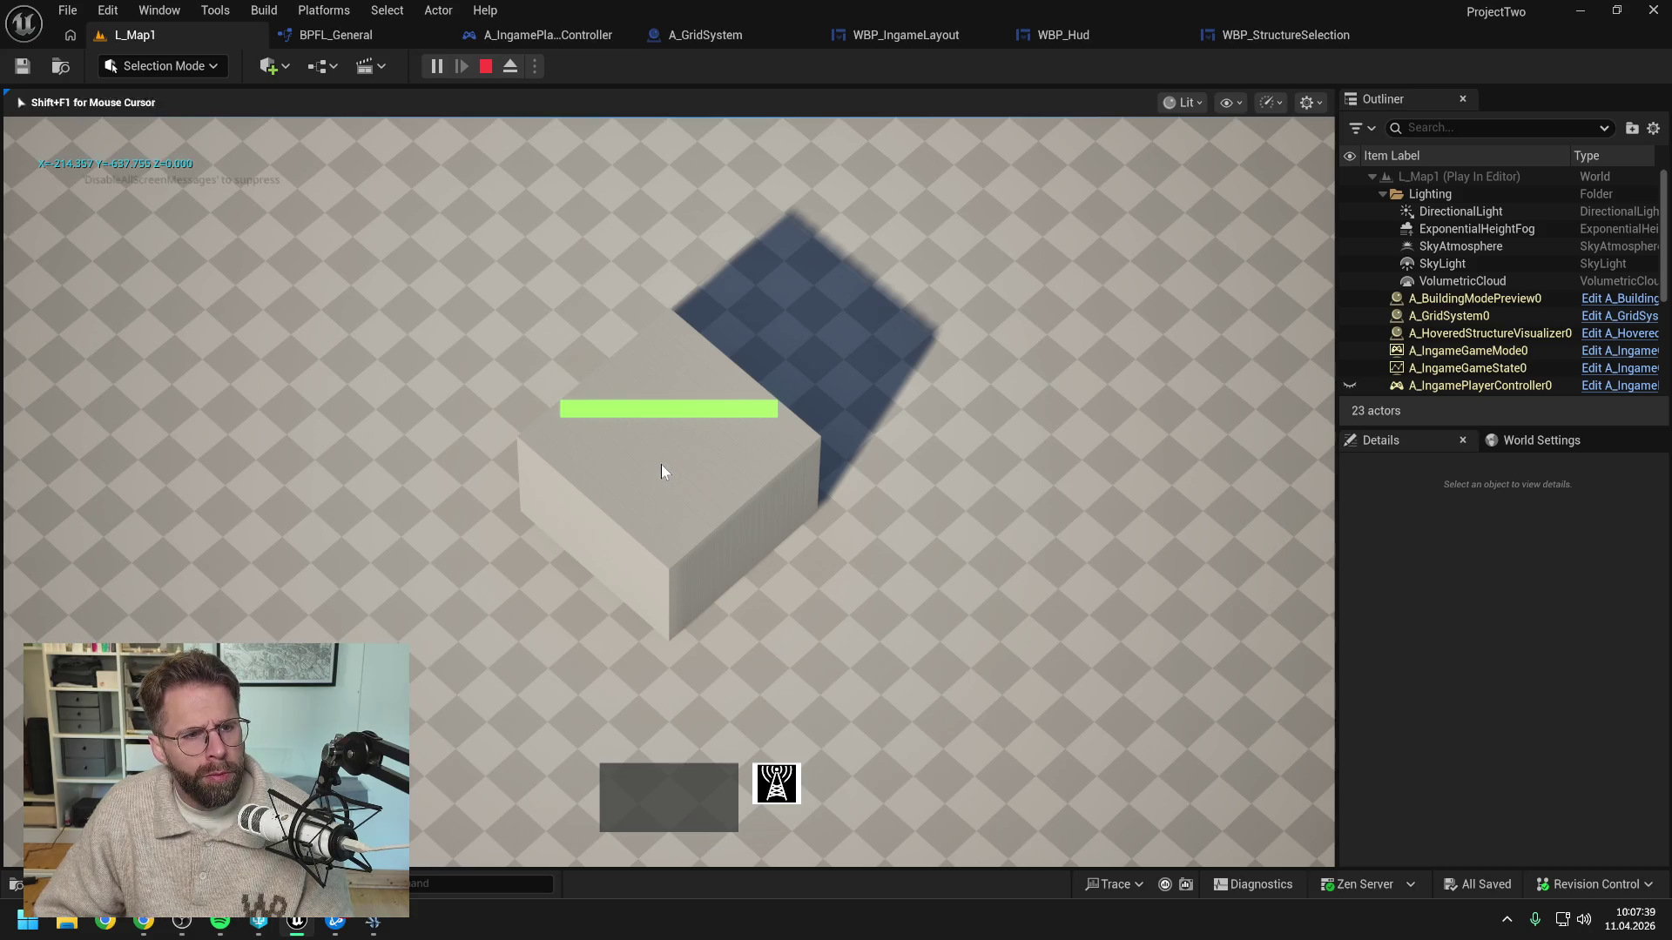
click(669, 481)
click(656, 639)
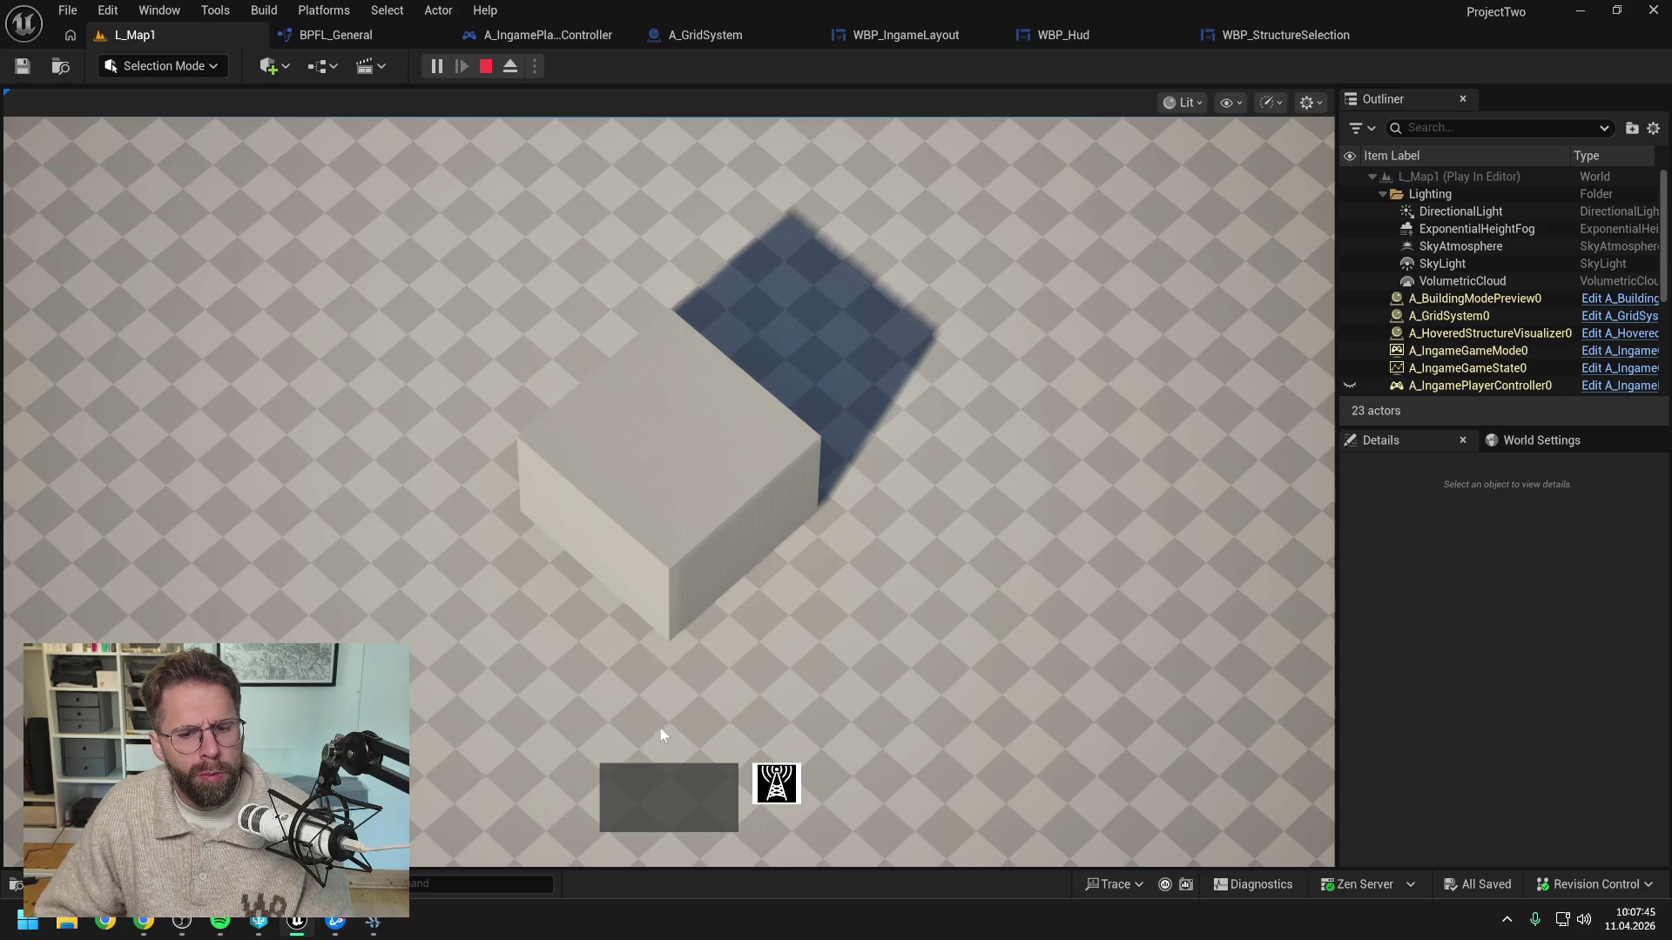
click(672, 509)
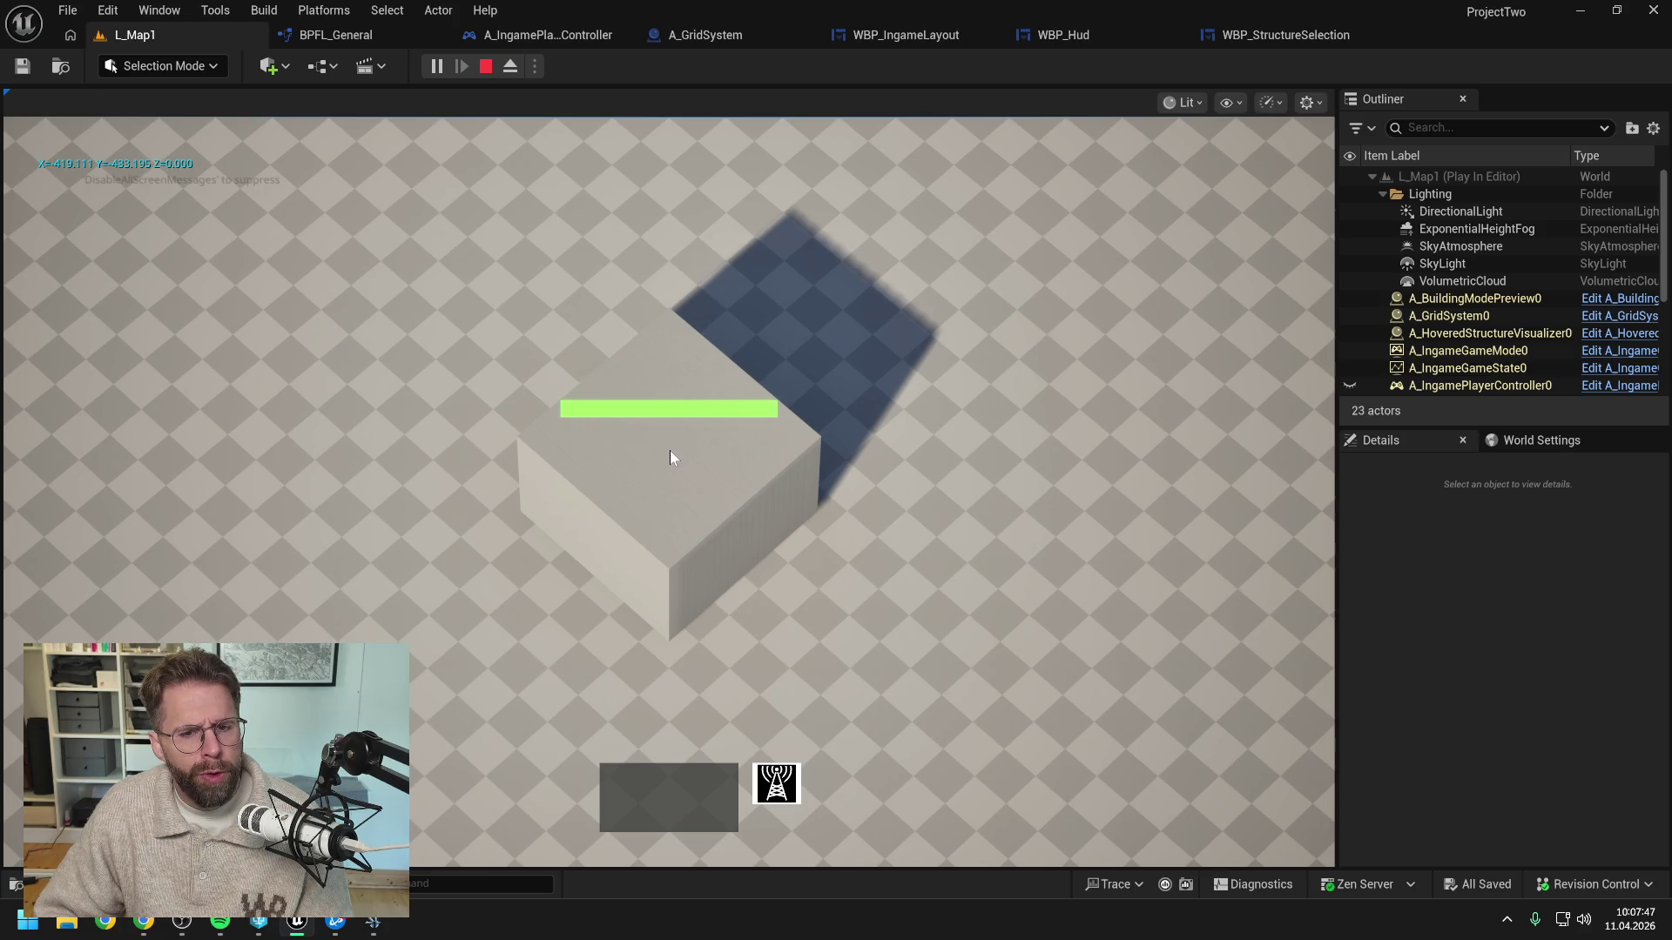
click(672, 383)
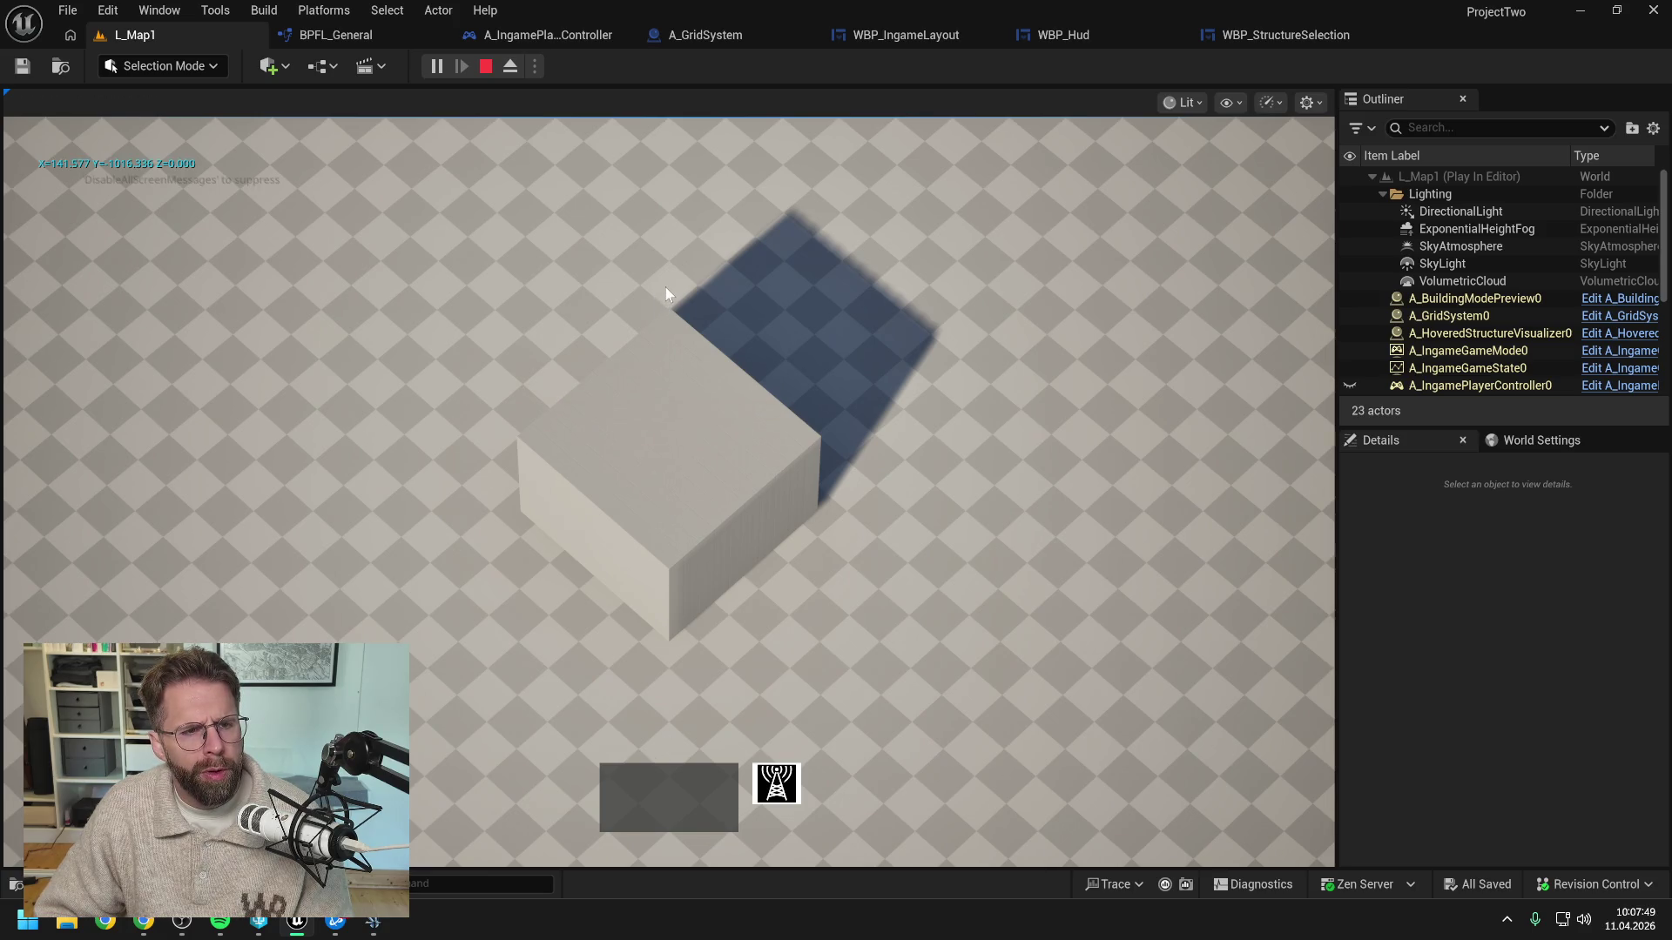
click(1013, 474)
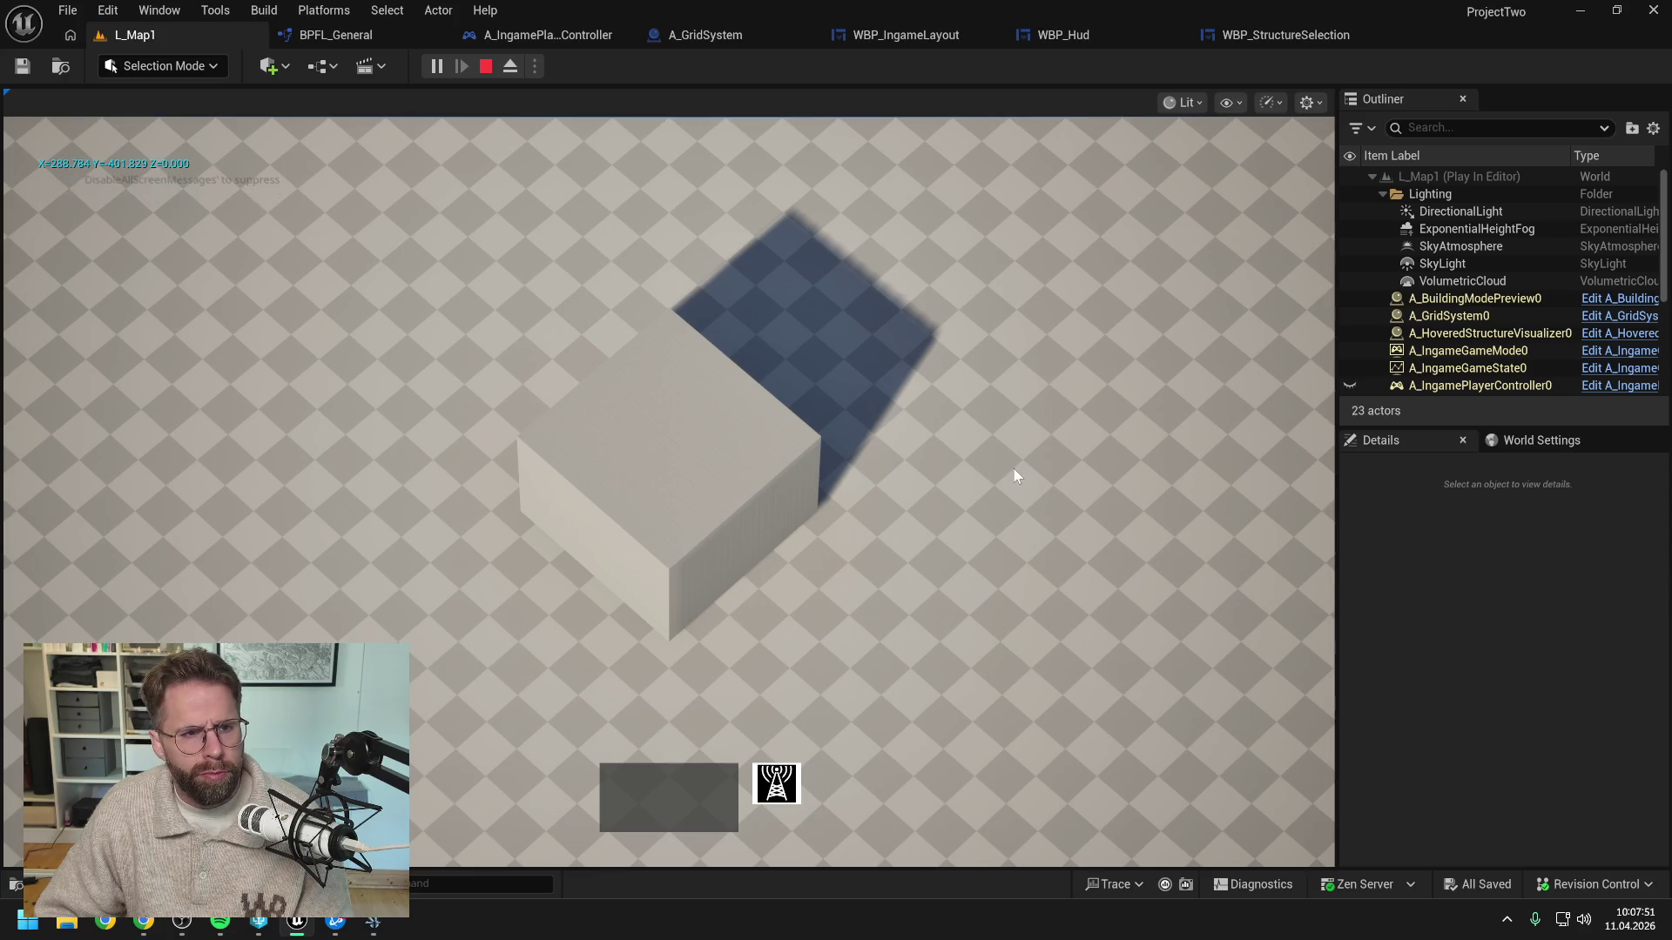
click(350, 517)
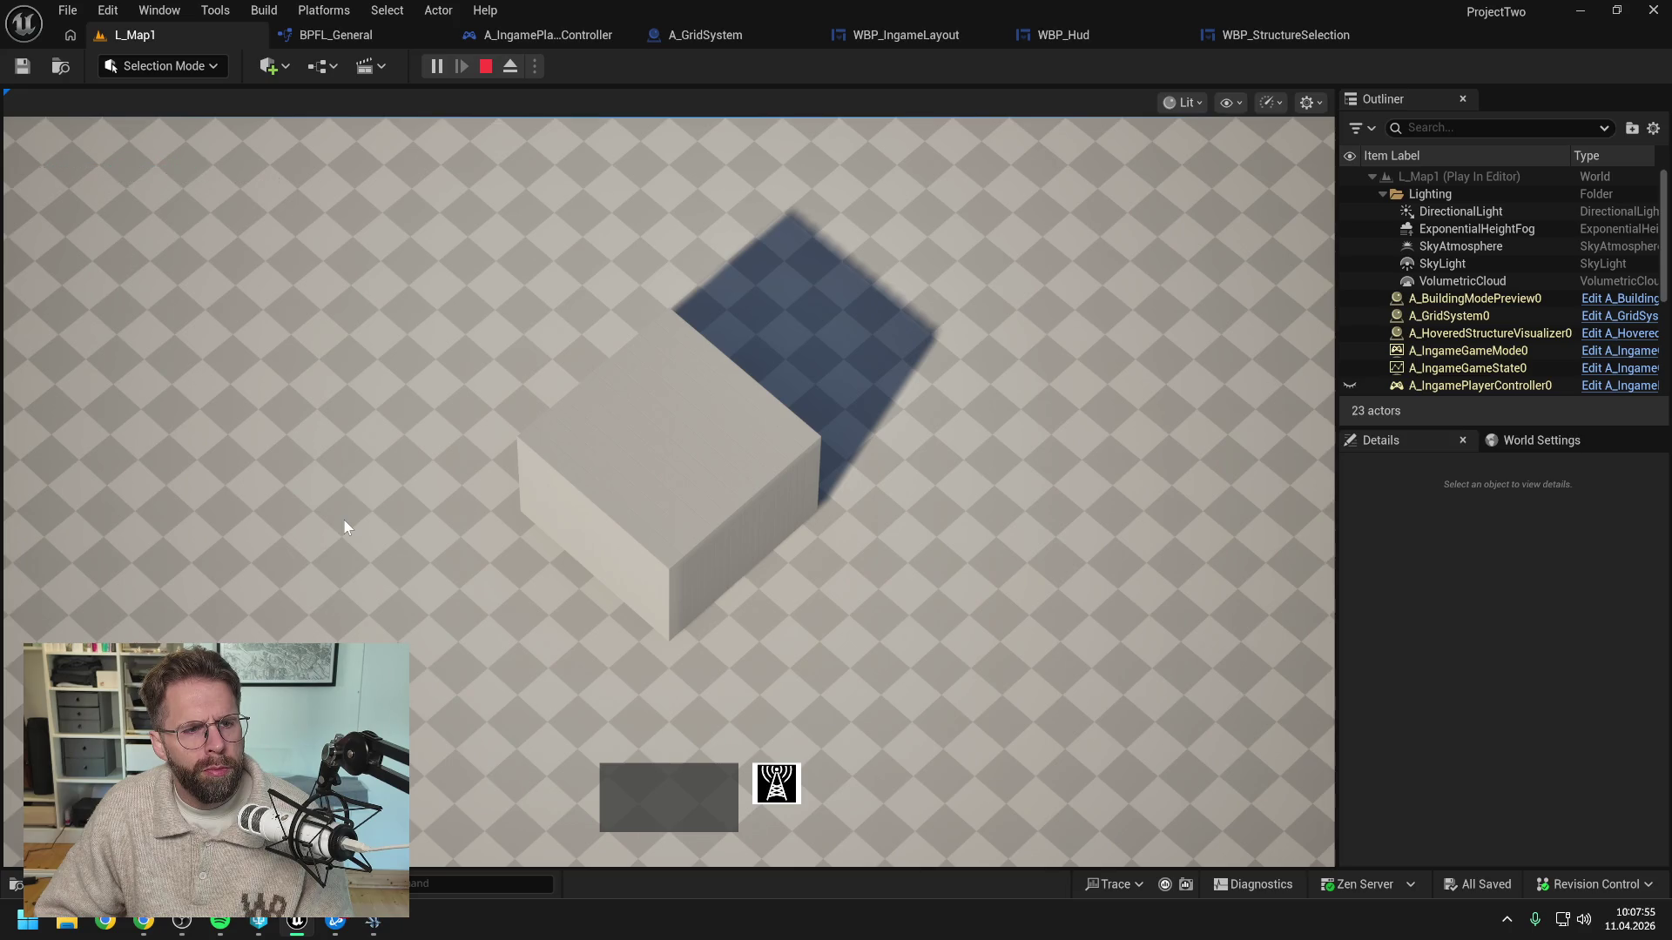
click(667, 483)
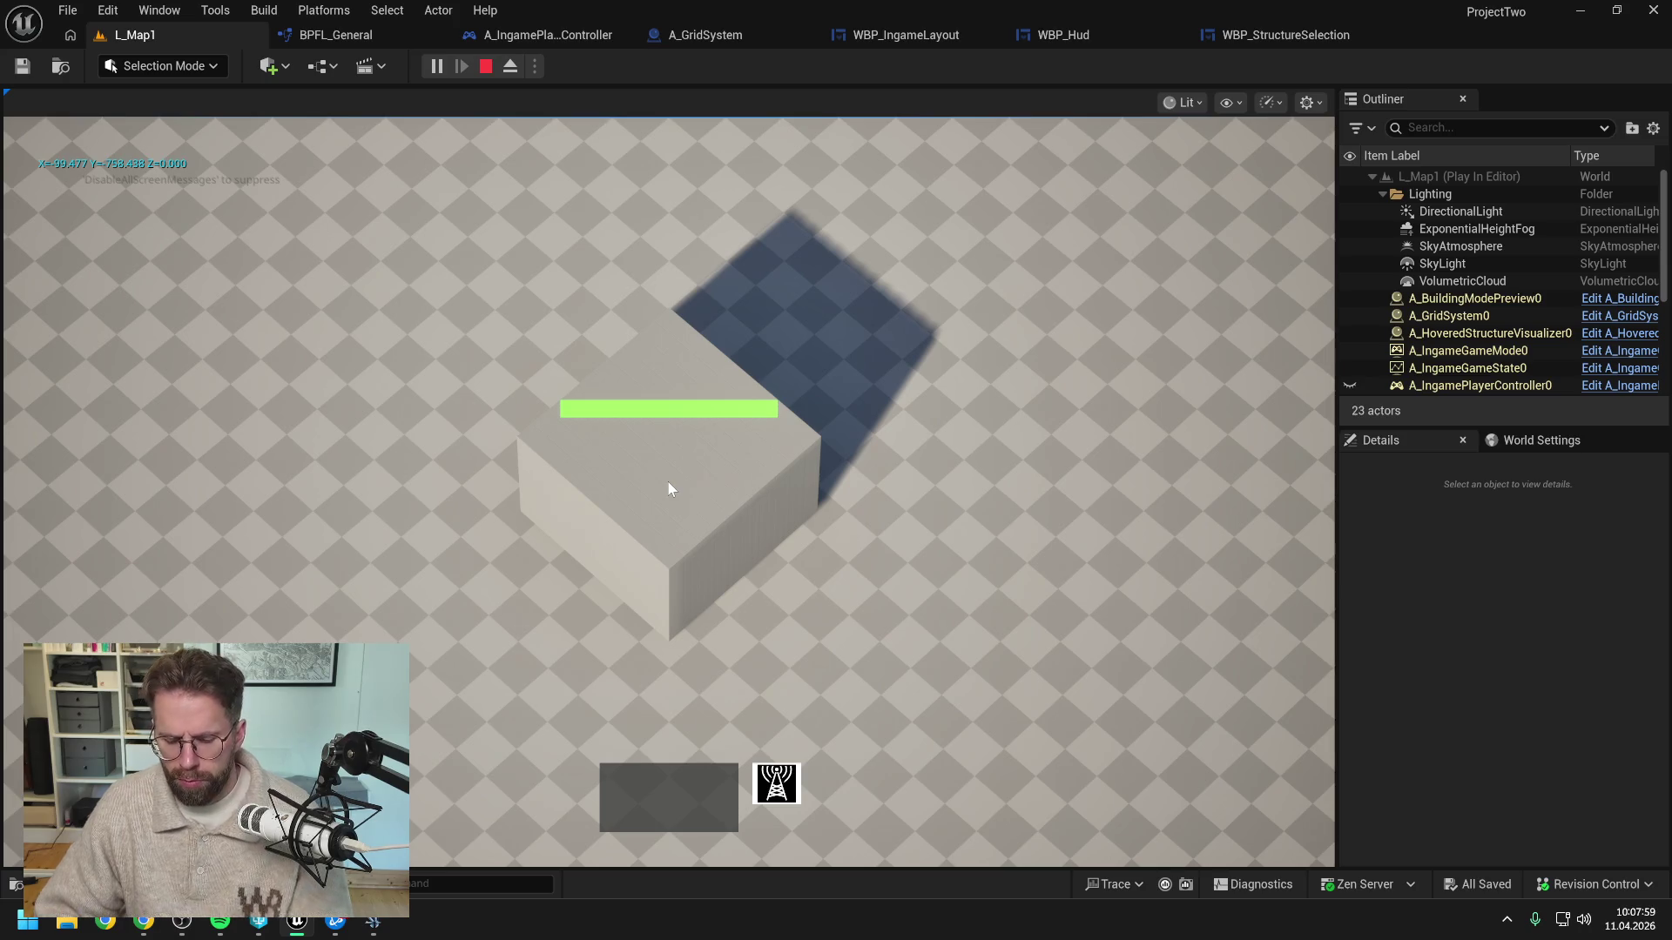
key(Escape)
Delete the debug Print String from WBP_Hud's EndDrawingSelectionRectangle graph
click(1268, 40)
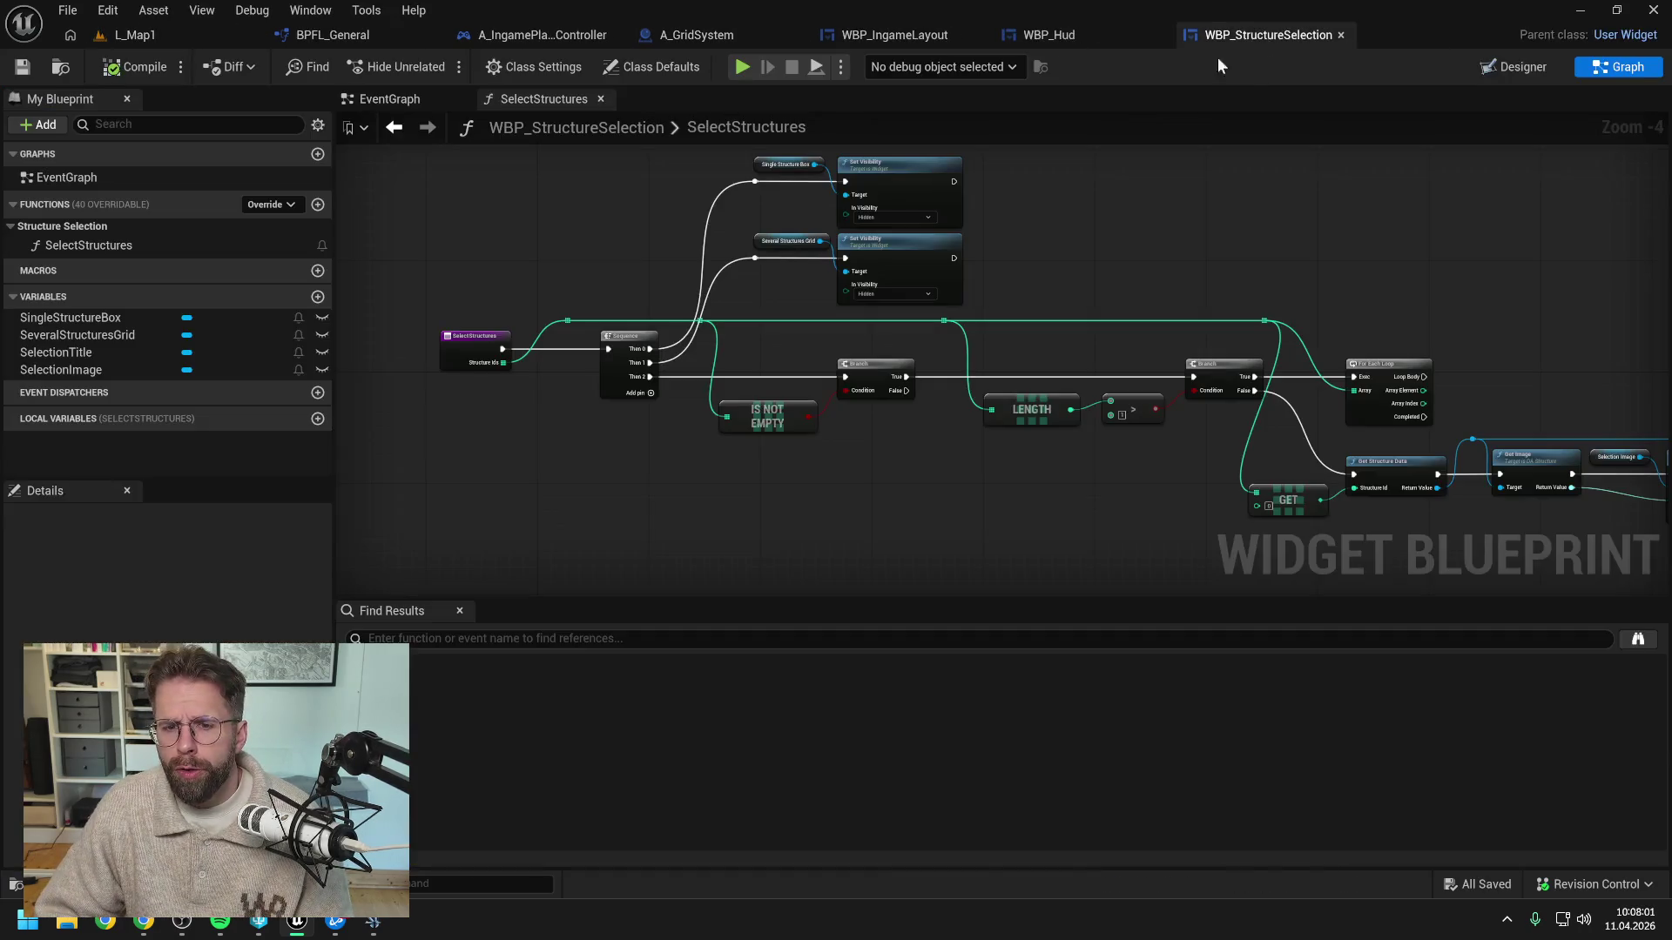
click(535, 35)
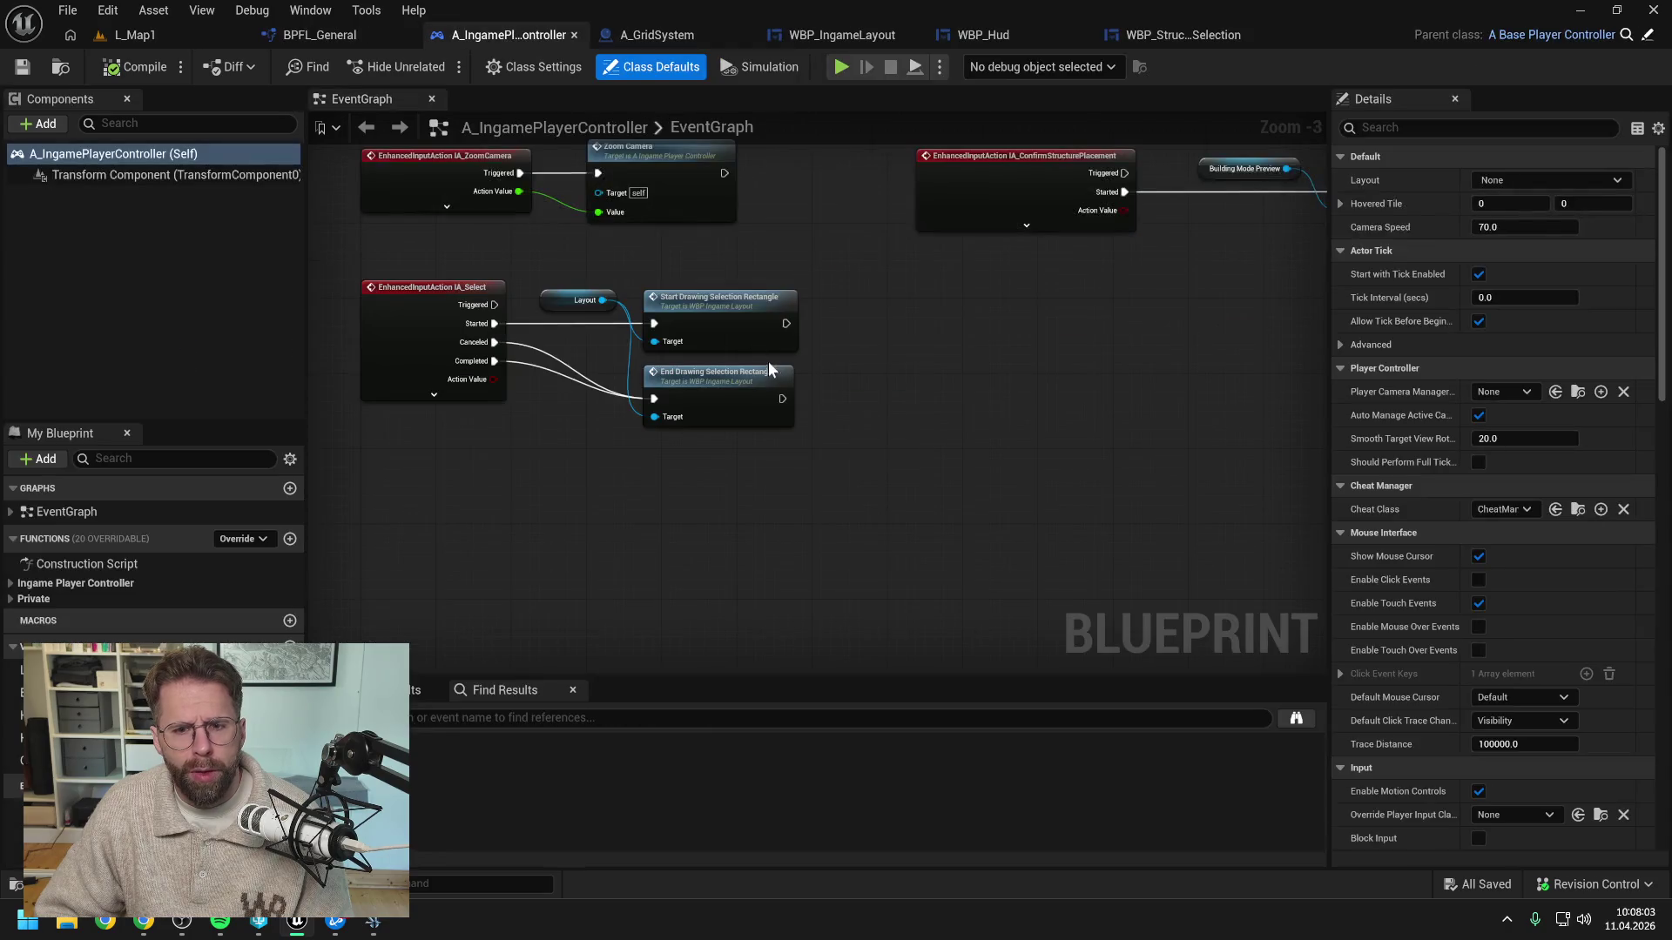
click(1010, 35)
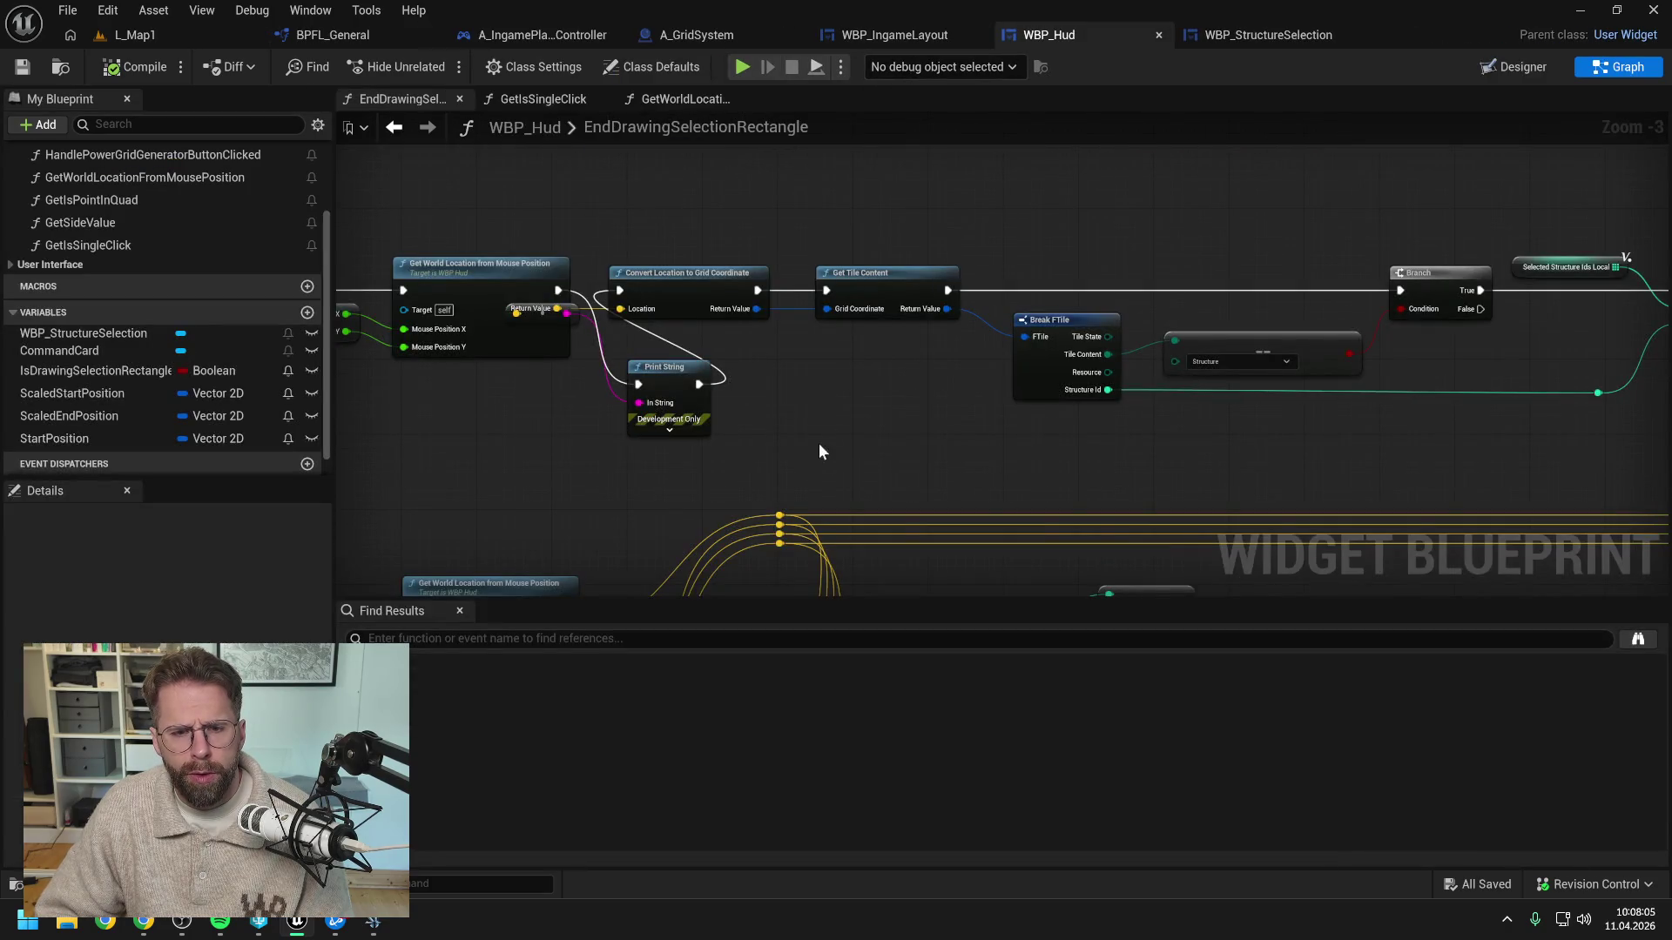
click(897, 277)
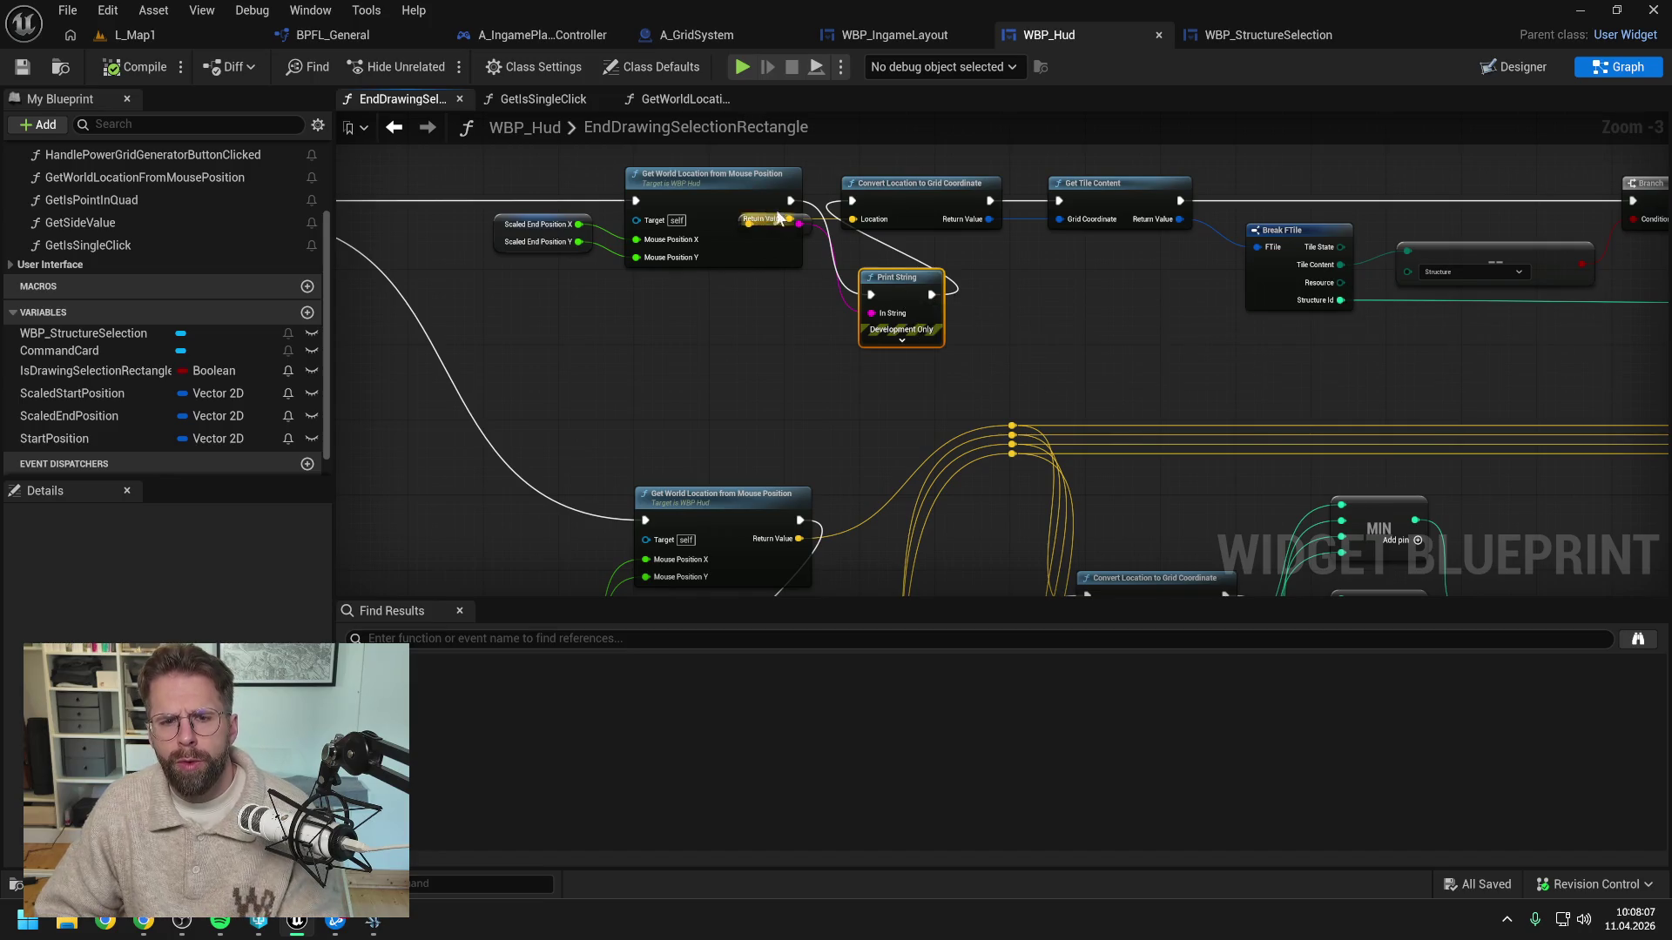
key(Delete)
Wire Get Mouse Position's X/Y into Get World Location and delete the Scaled End Position node
drag(792, 235, 764, 235)
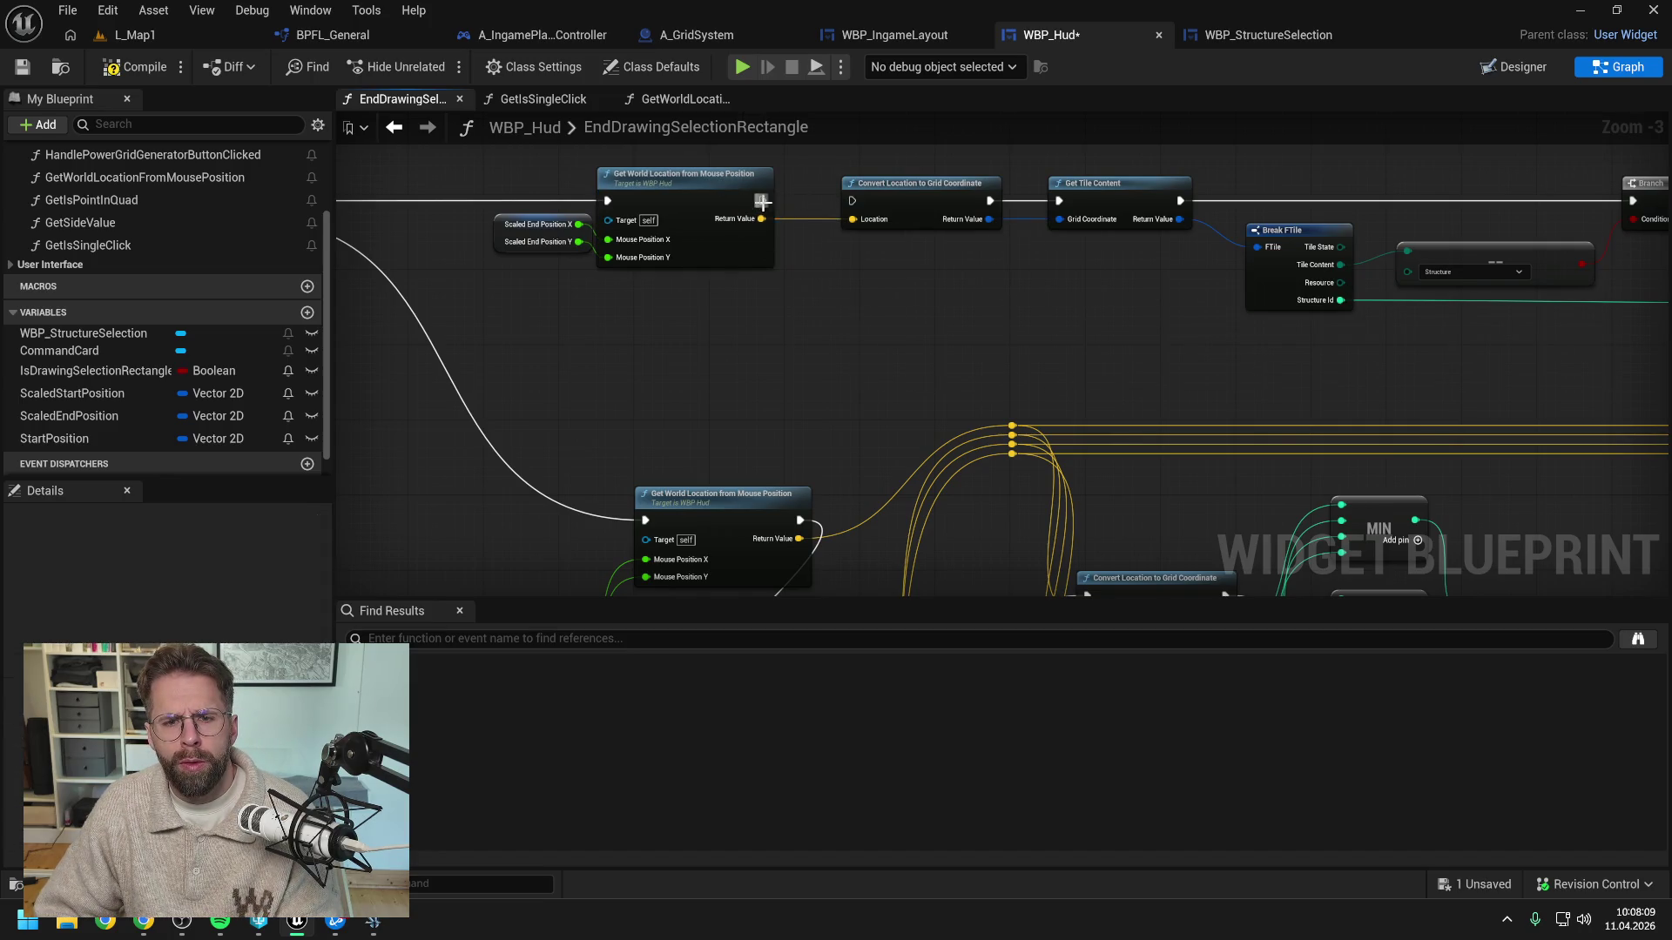
mouse_move(856, 202)
mouse_down()
mouse_move(1076, 133)
mouse_move(853, 347)
mouse_move(738, 370)
mouse_move(754, 315)
mouse_move(740, 180)
mouse_up()
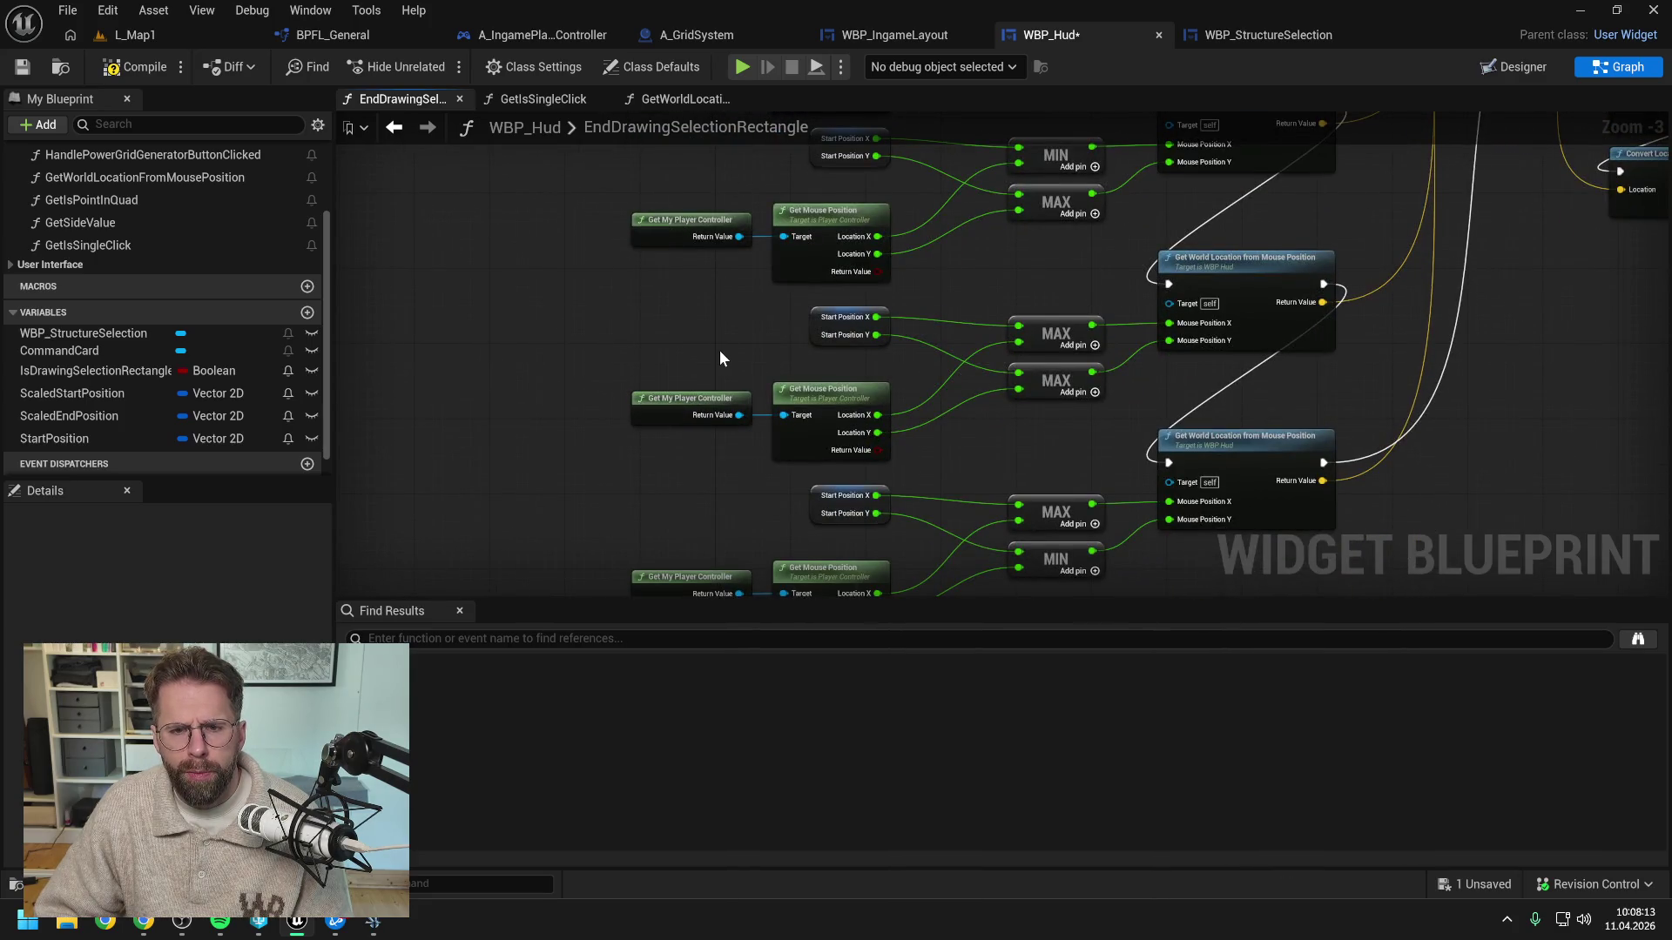
drag(618, 194, 834, 270)
mouse_move(733, 223)
mouse_down()
mouse_move(871, 174)
mouse_move(894, 252)
mouse_move(866, 235)
mouse_up()
drag(1010, 247, 1056, 353)
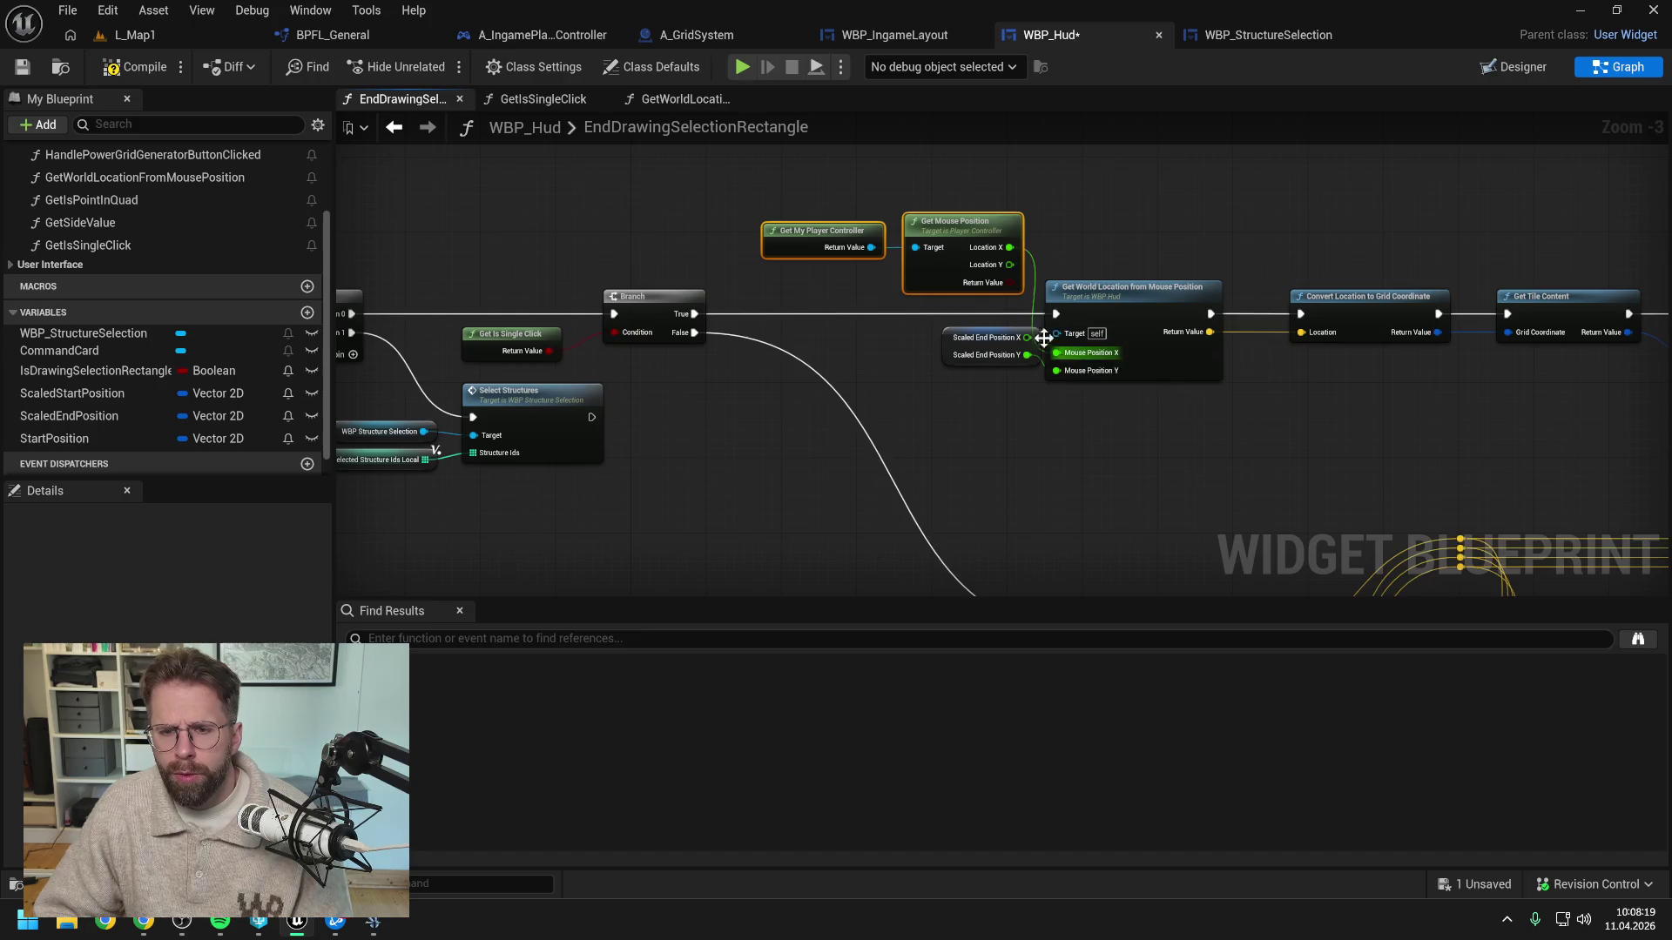
drag(1010, 265, 1056, 370)
click(984, 345)
key(Delete)
mouse_move(753, 209)
mouse_down()
mouse_move(986, 246)
mouse_move(943, 244)
mouse_move(964, 247)
mouse_move(1051, 217)
mouse_move(1369, 191)
mouse_up()
scroll(1391, 385, down, 1)
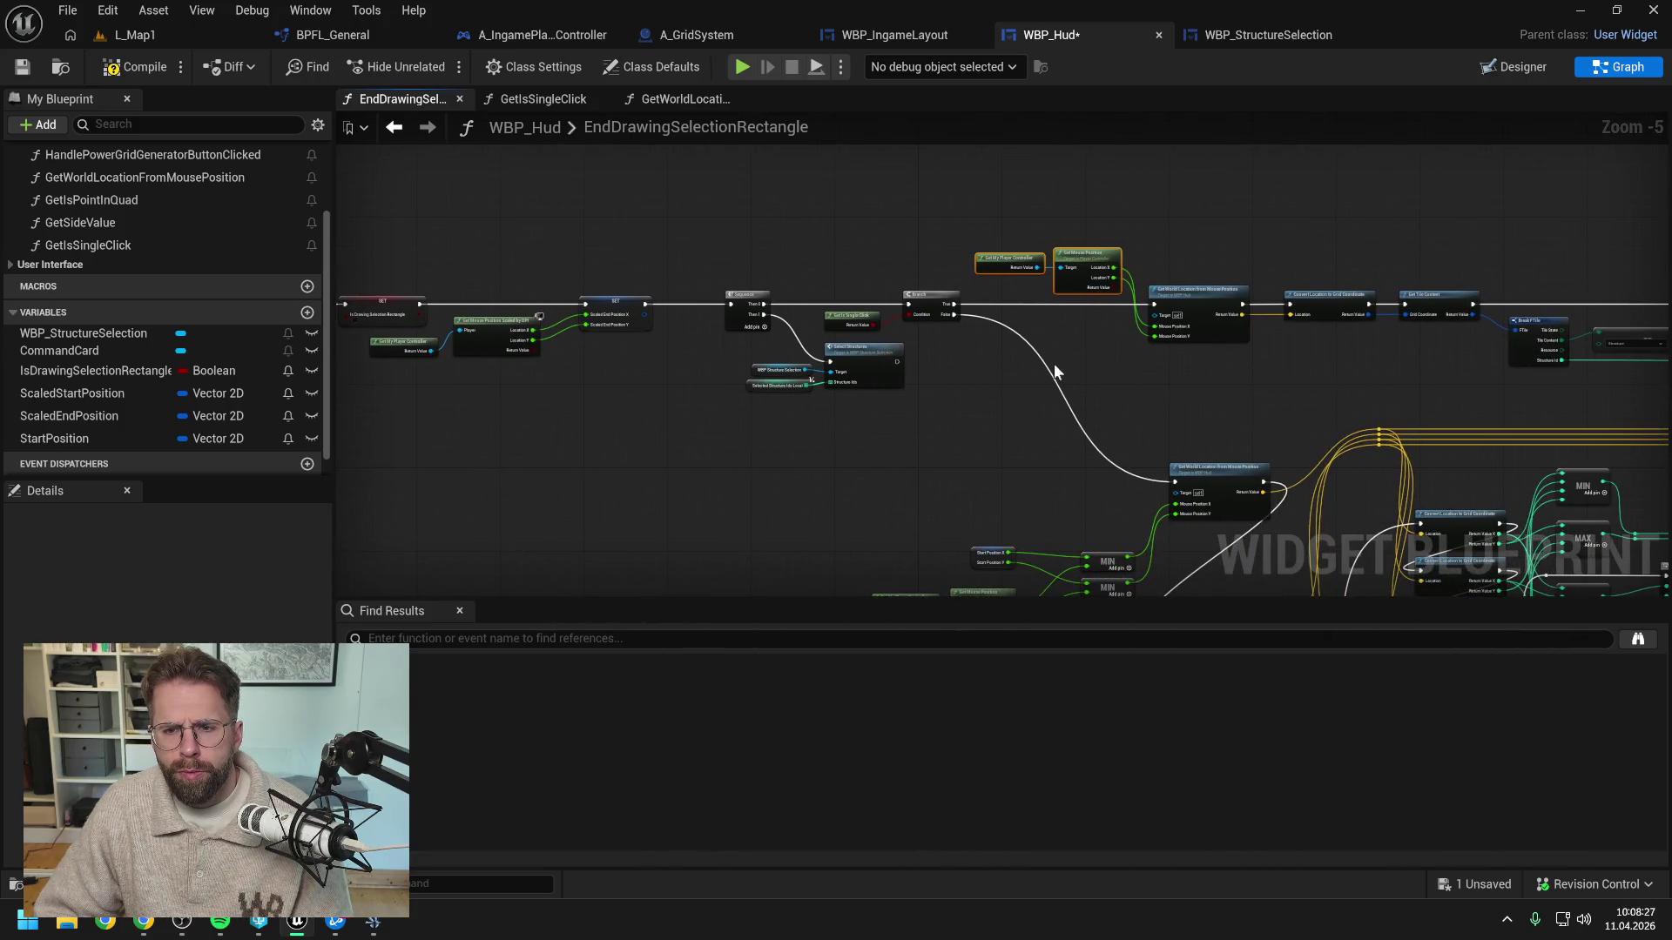
mouse_move(1090, 362)
mouse_down()
mouse_move(1123, 372)
mouse_move(905, 372)
mouse_up()
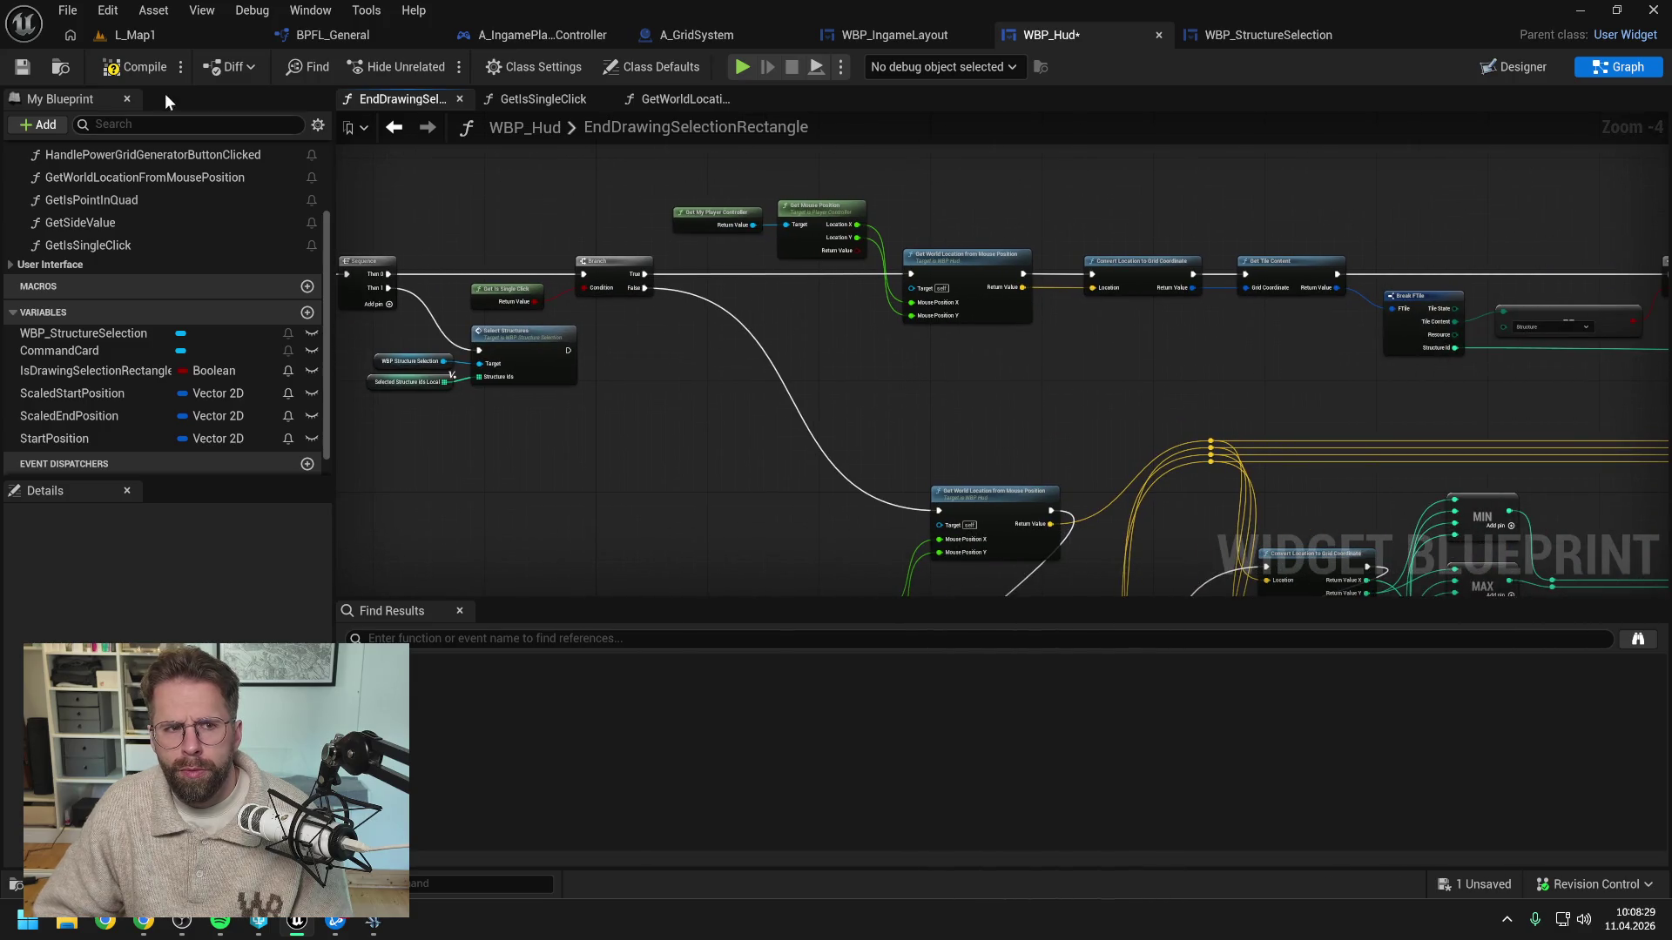
click(150, 37)
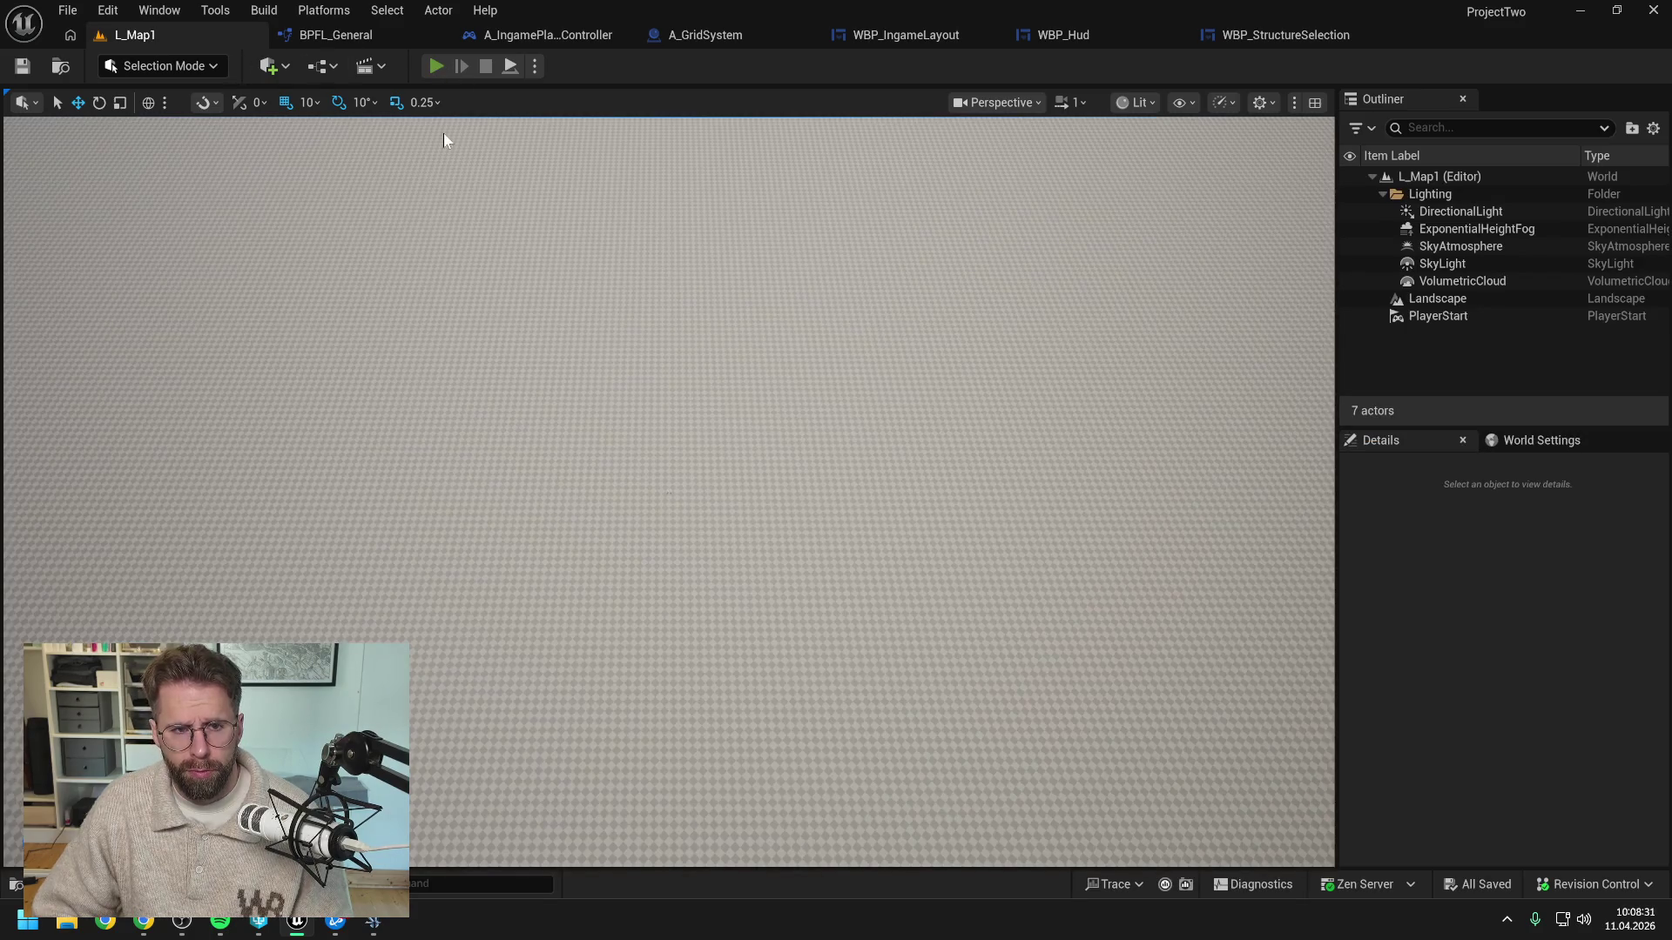
Play L_Map1 with Alt+P and single-click the cube to check the selection box shows Main Hall
key(alt+p)
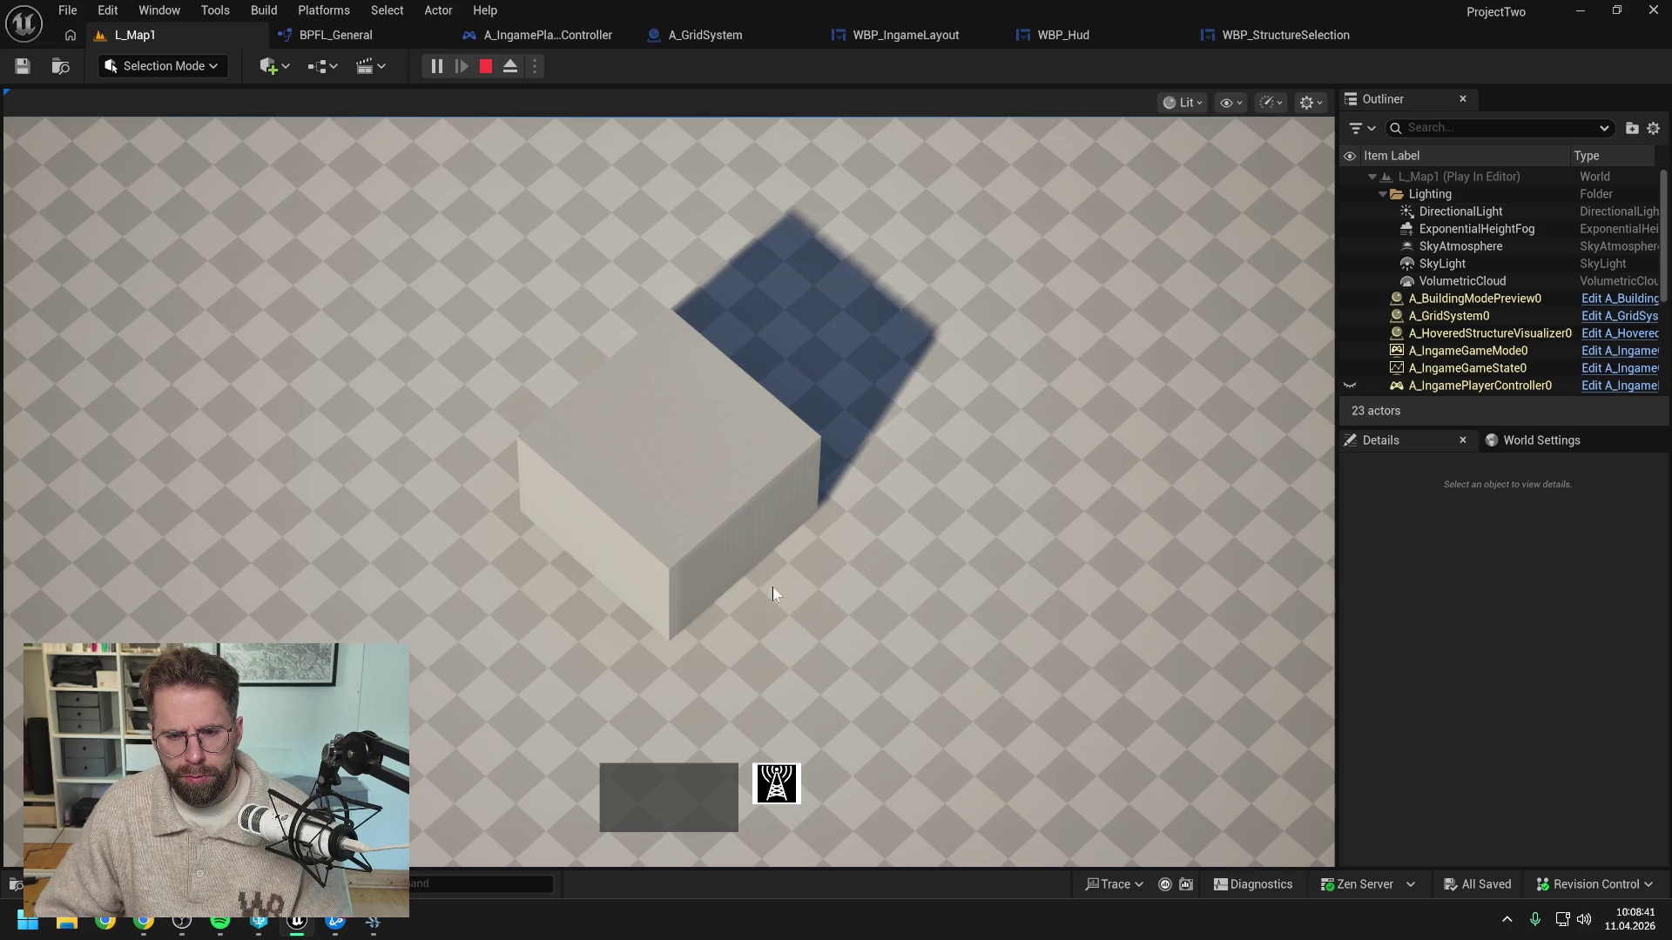
mouse_move(750, 542)
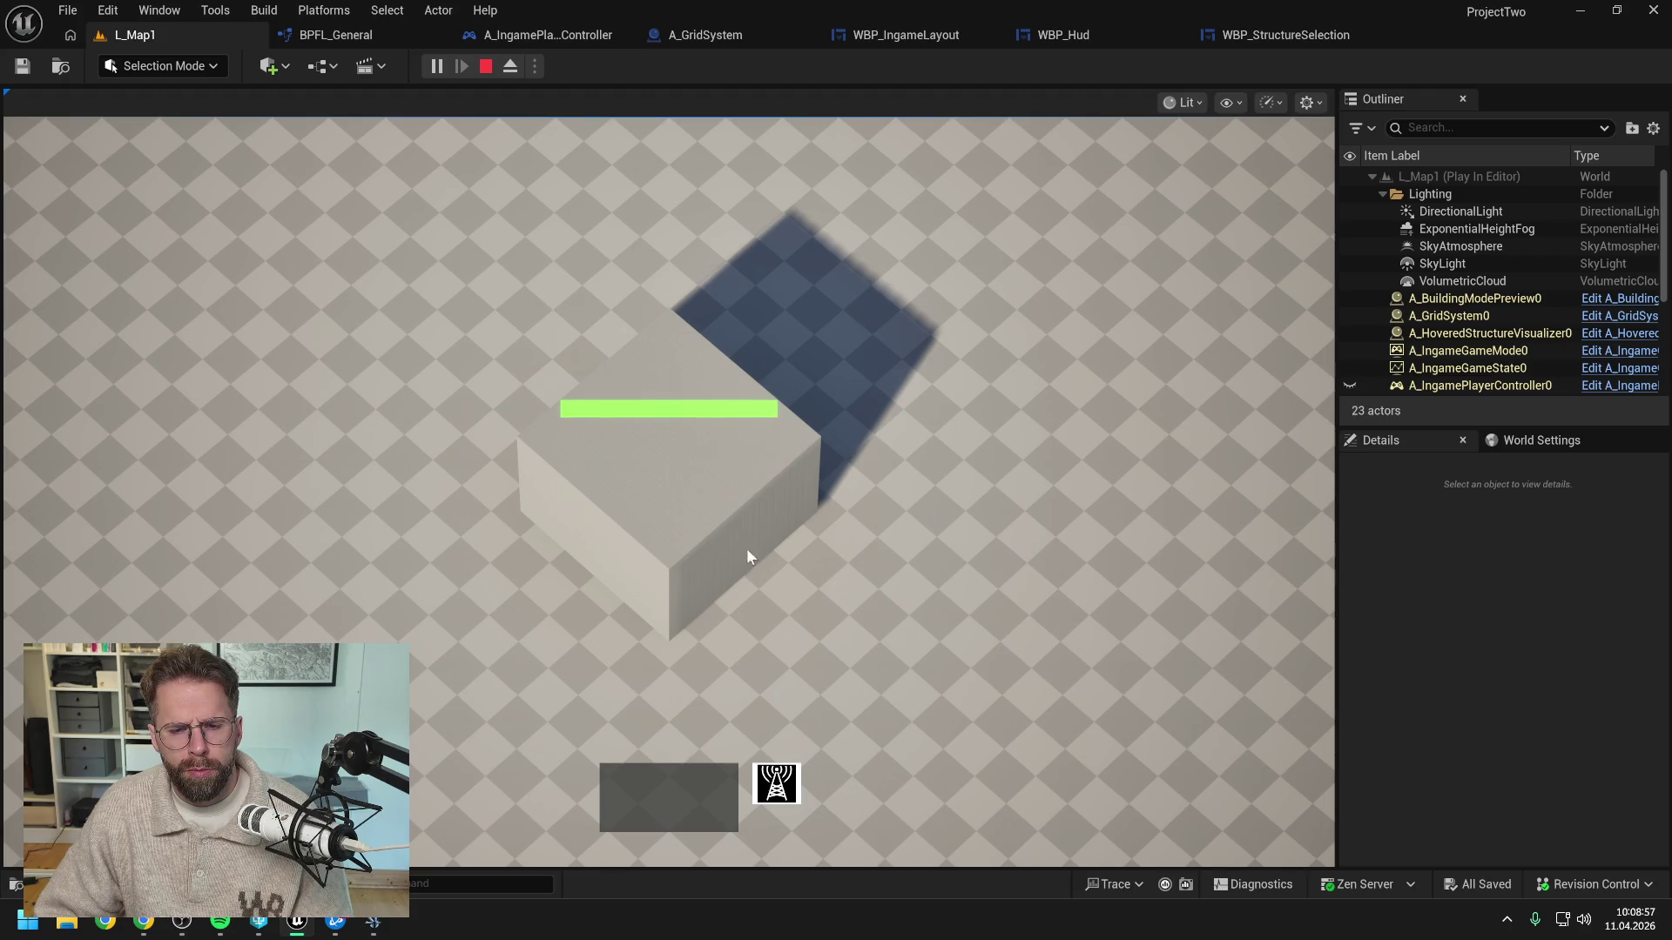
click(797, 496)
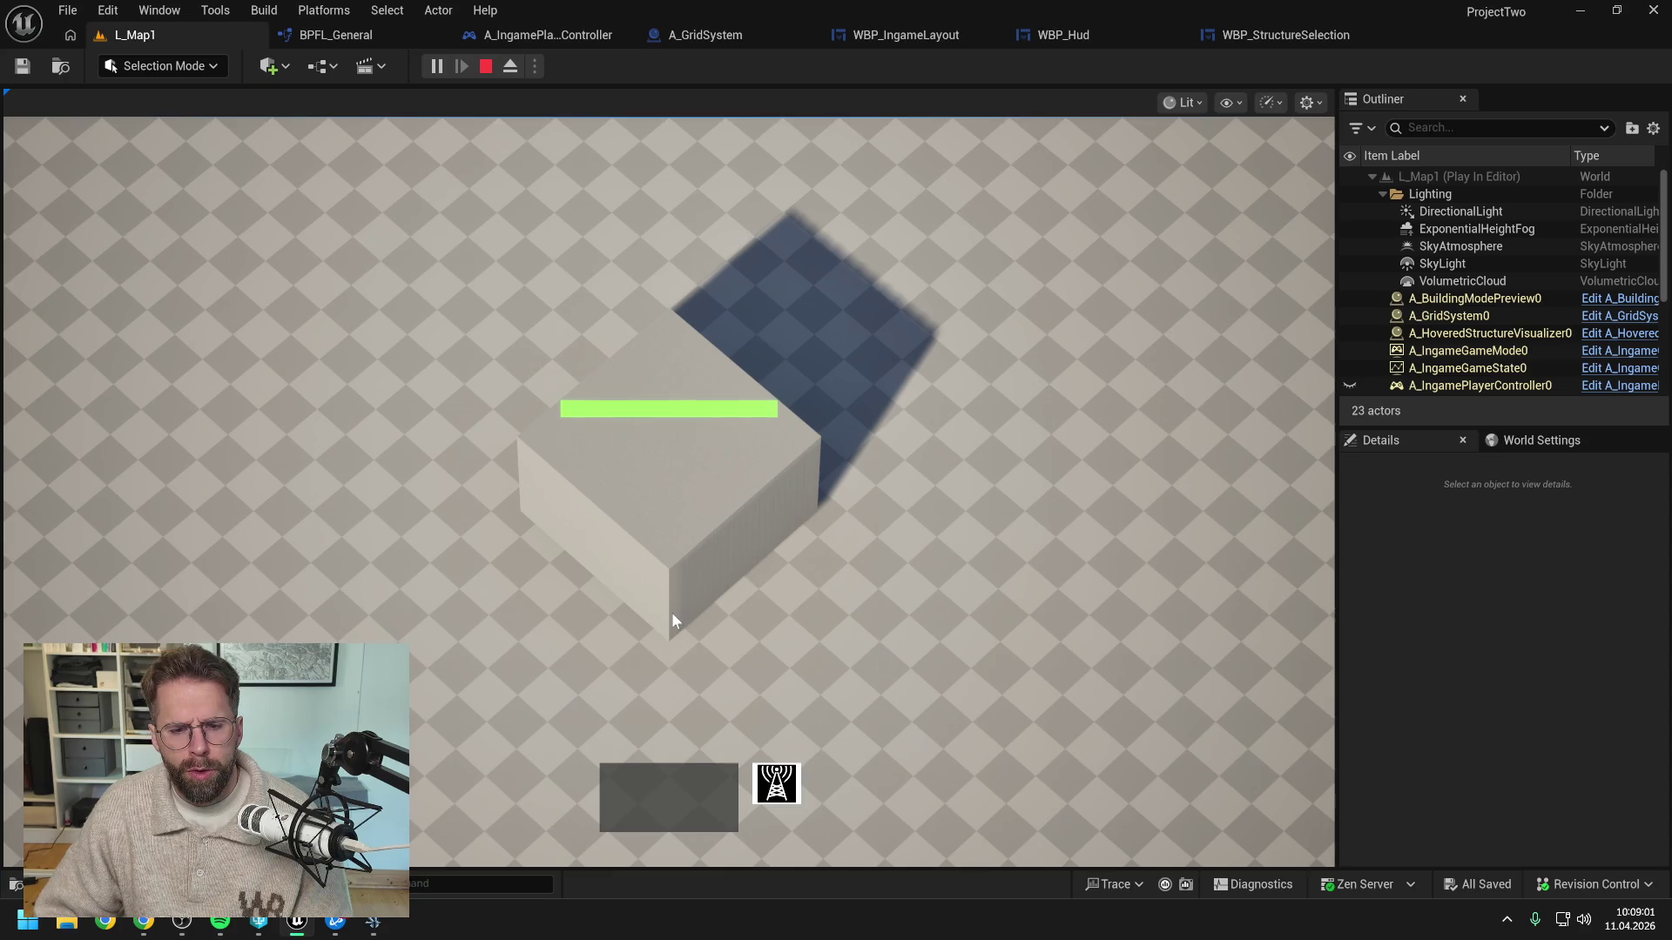
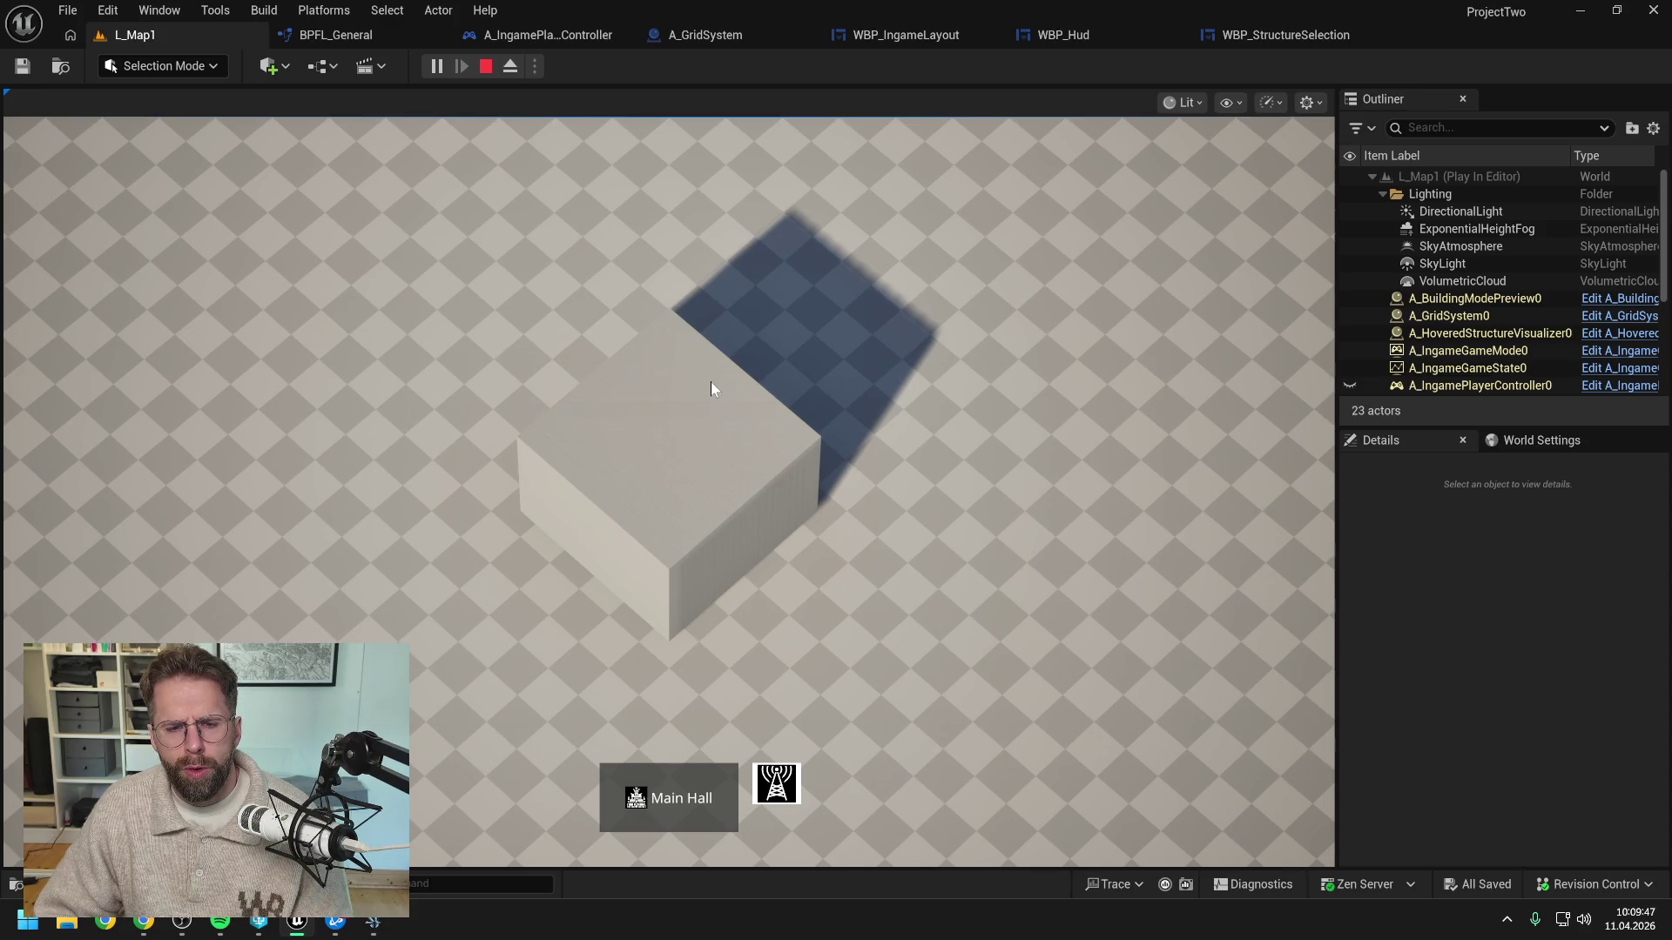
Click the cube building in the play preview so Main Hall shows in the HUD, then stop the preview
click(777, 340)
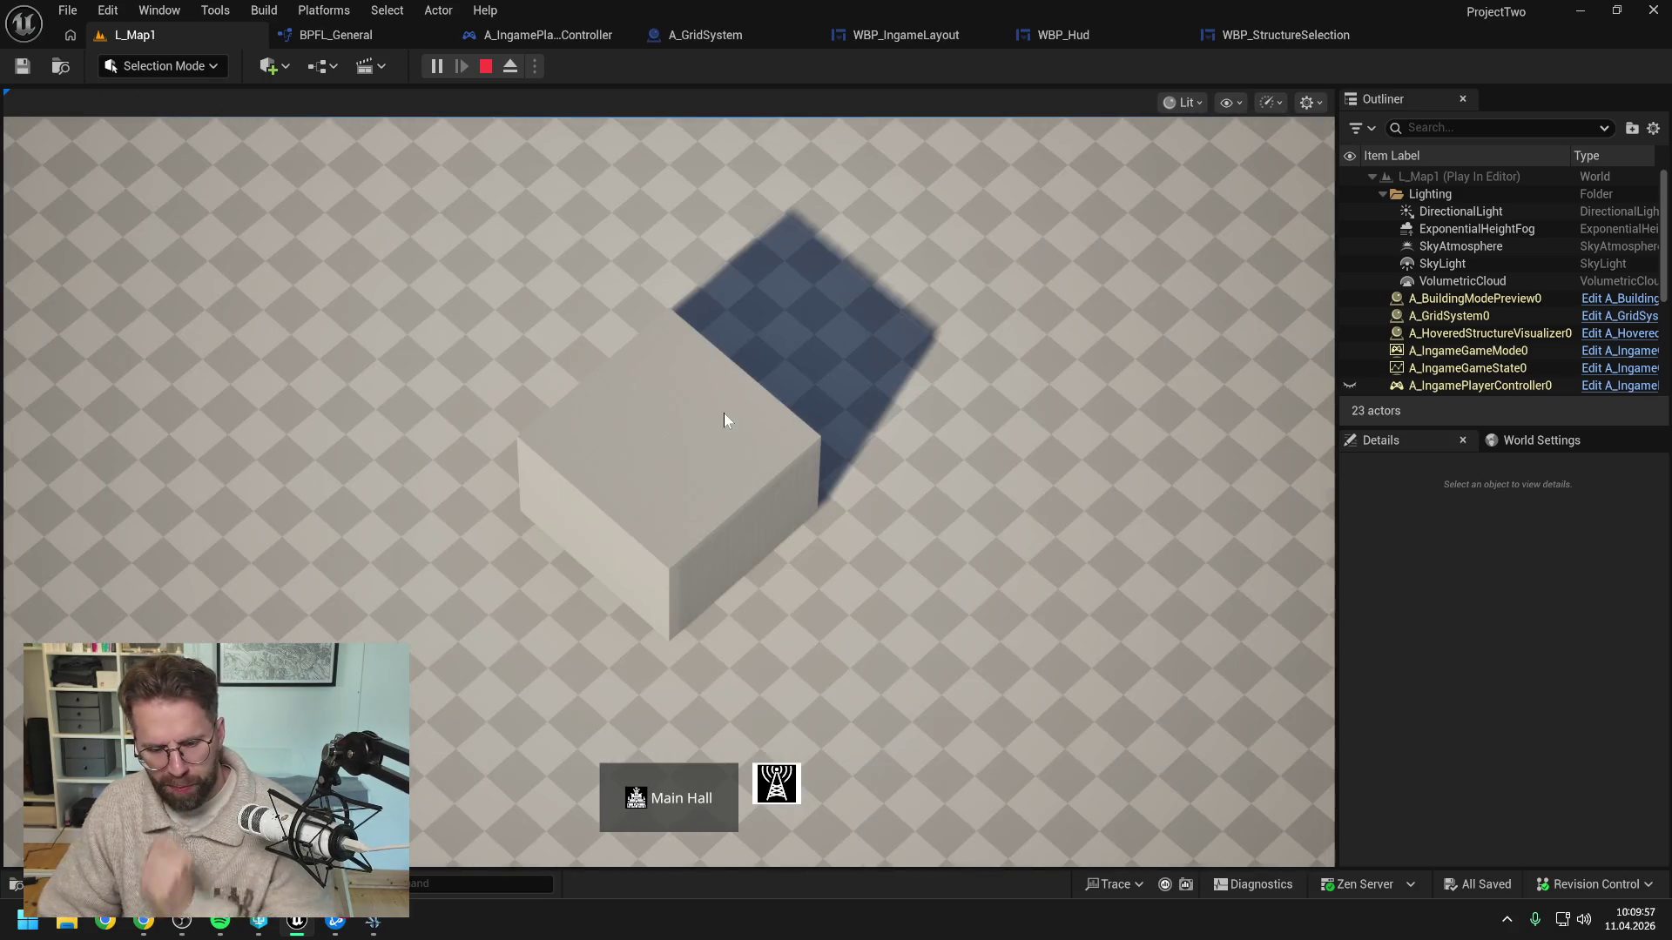
key(Escape)
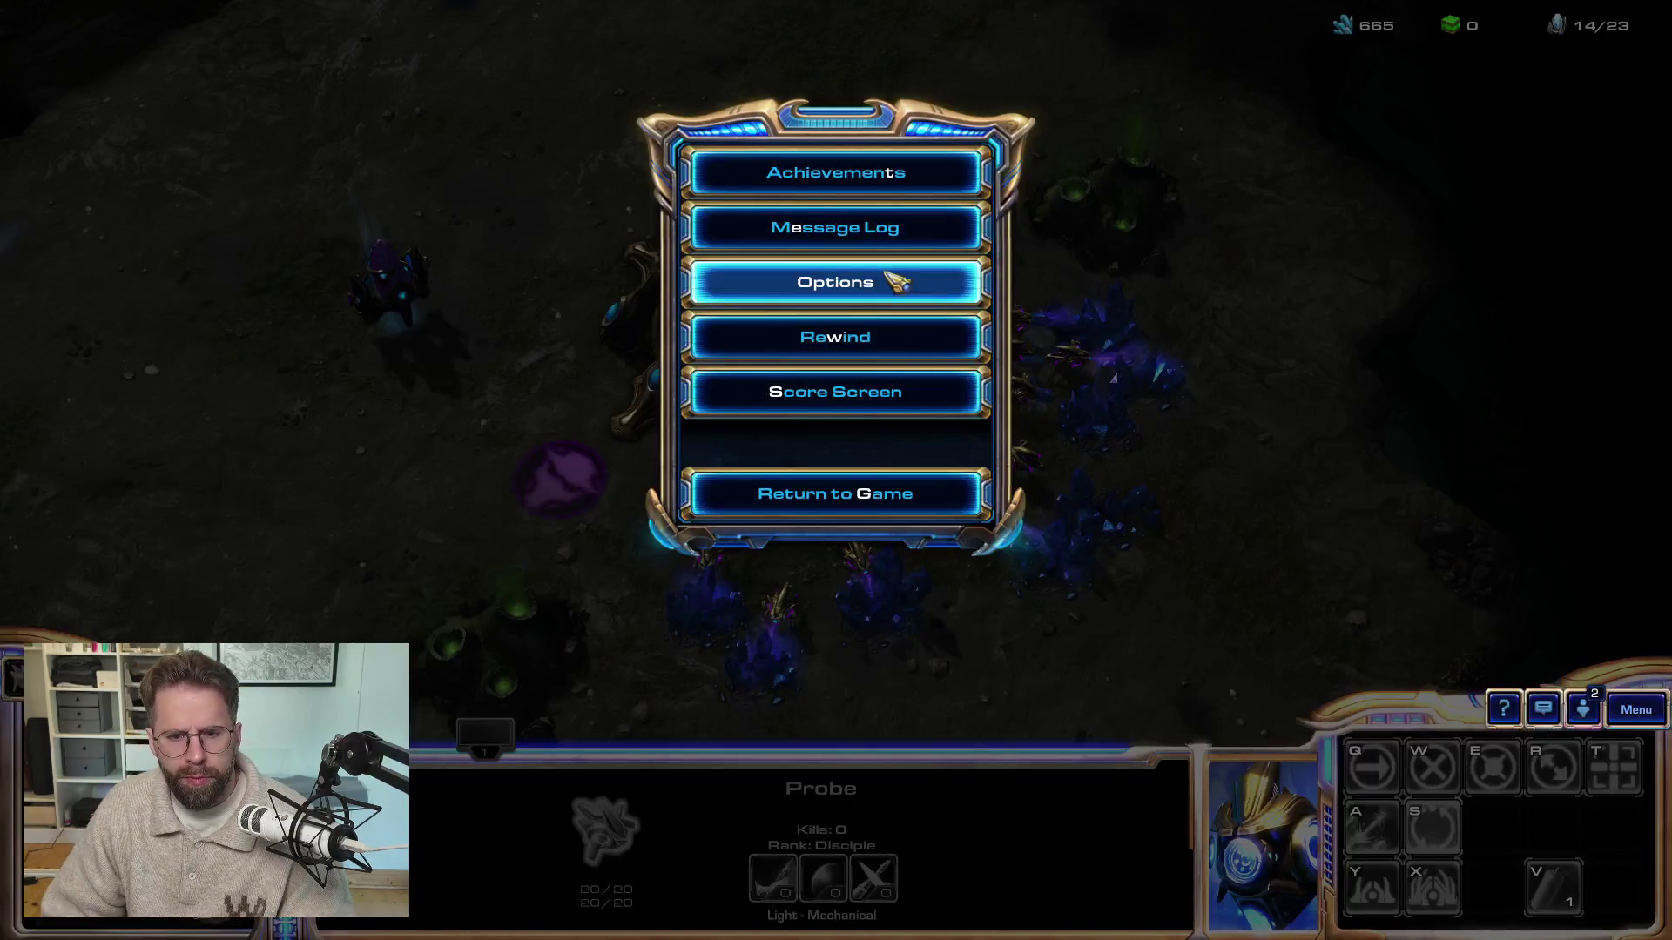
Resume the StarCraft II match and attack-target the Nexus with a probe to test its highlight
click(835, 506)
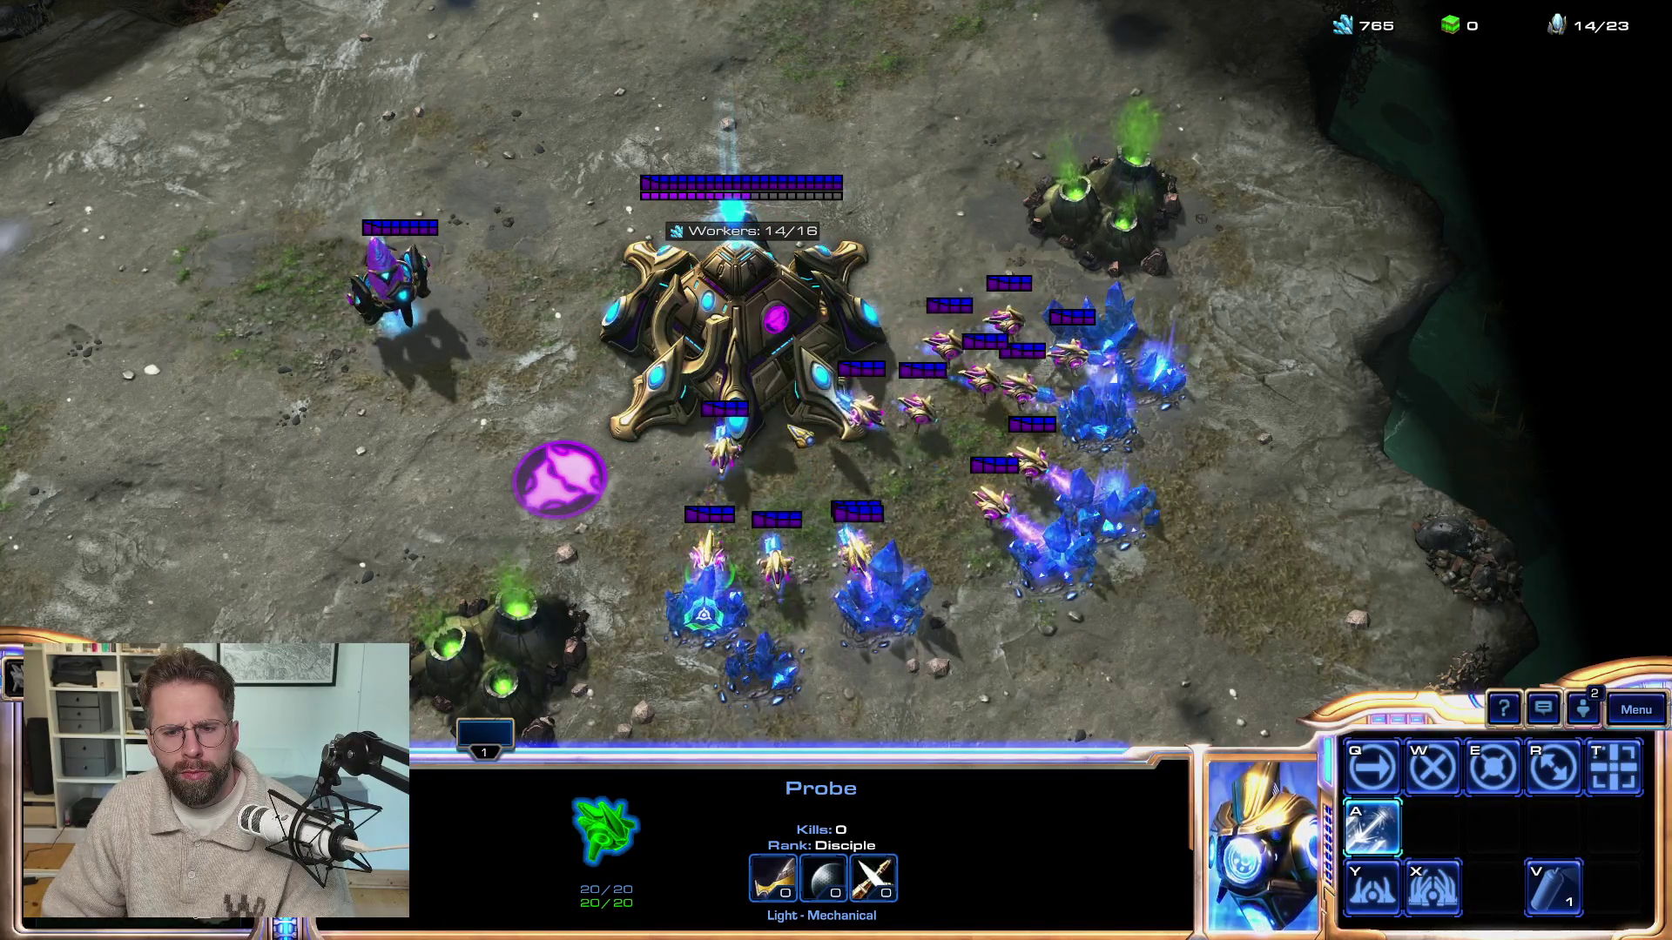
click(722, 470)
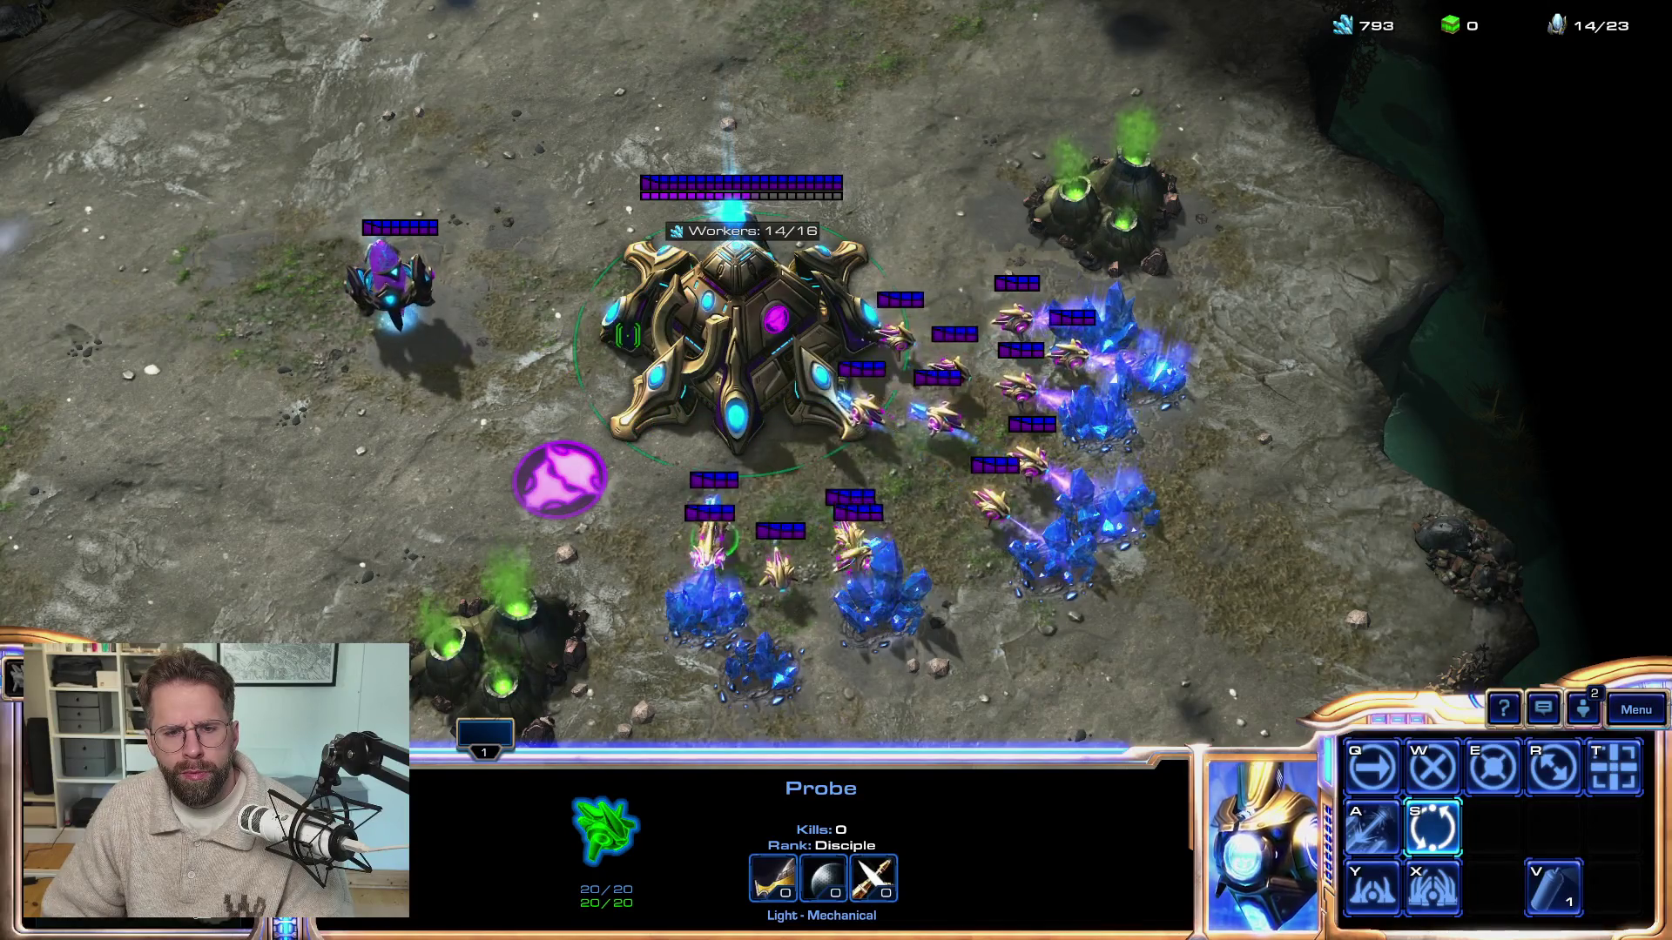
key(a)
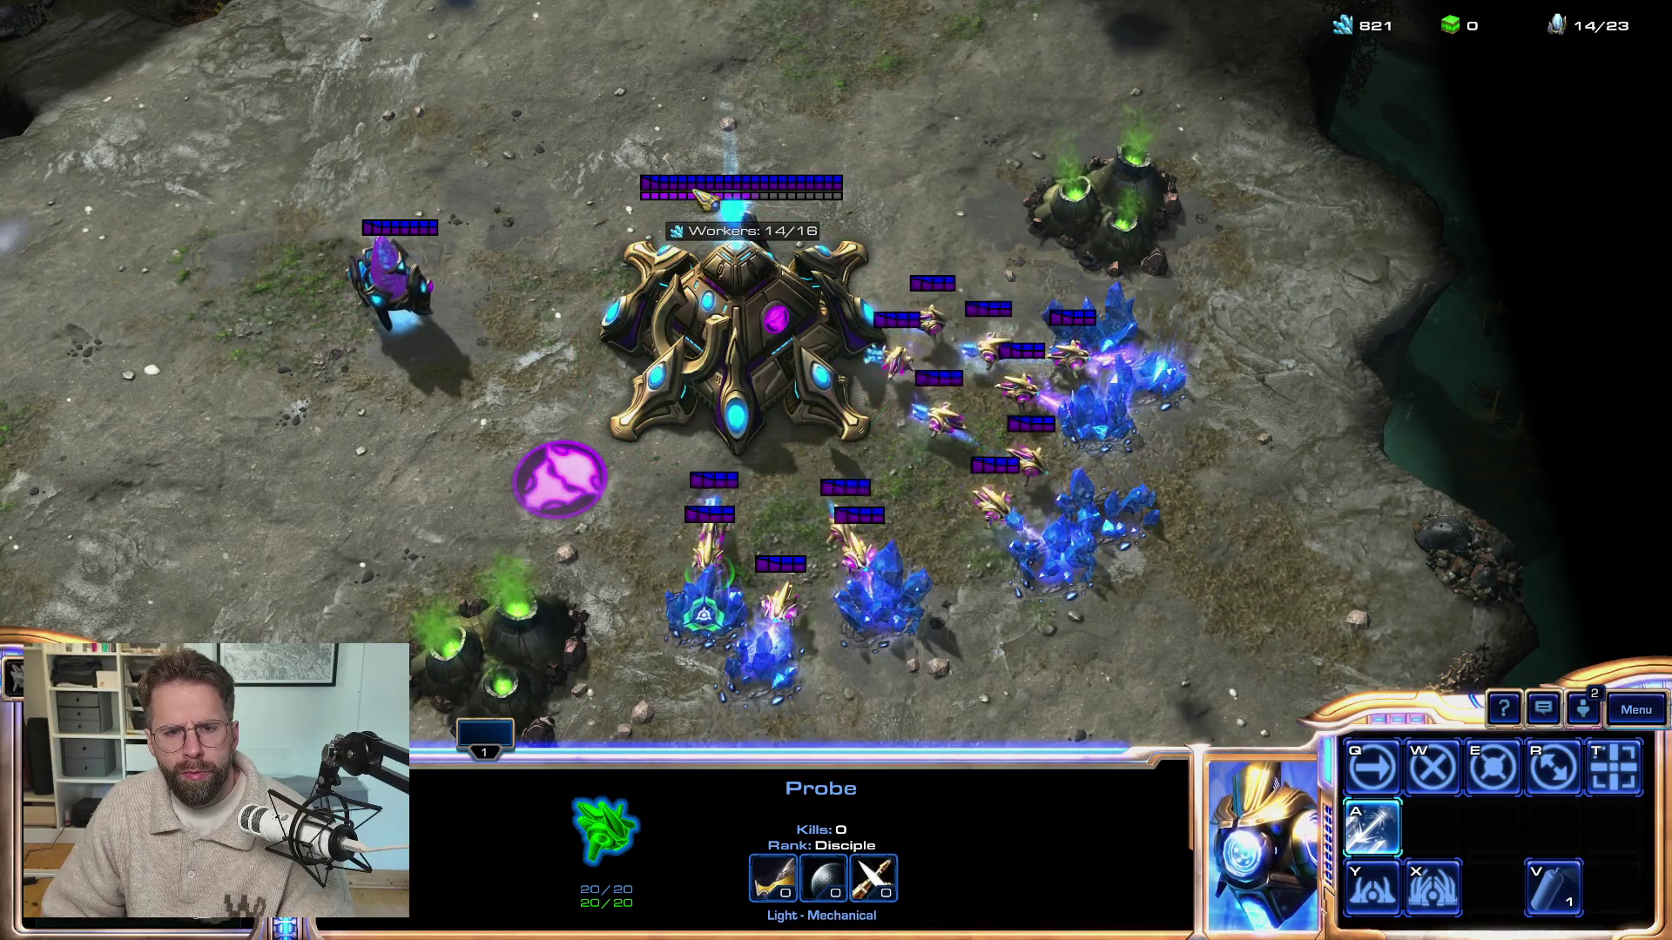
click(783, 237)
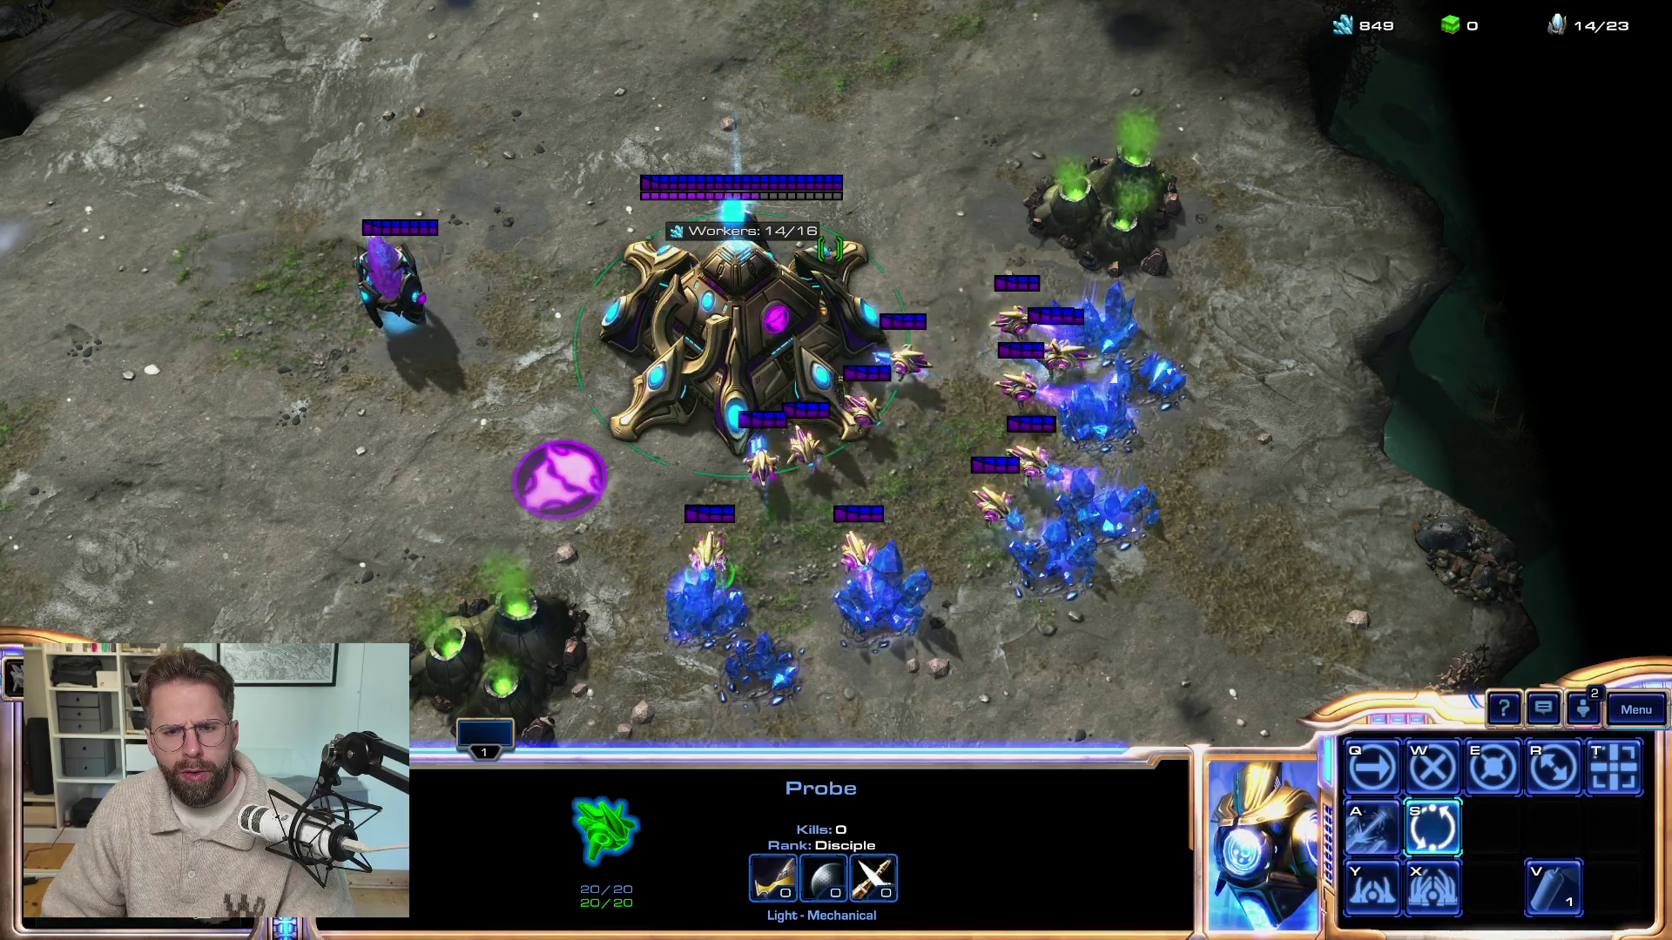
key(a)
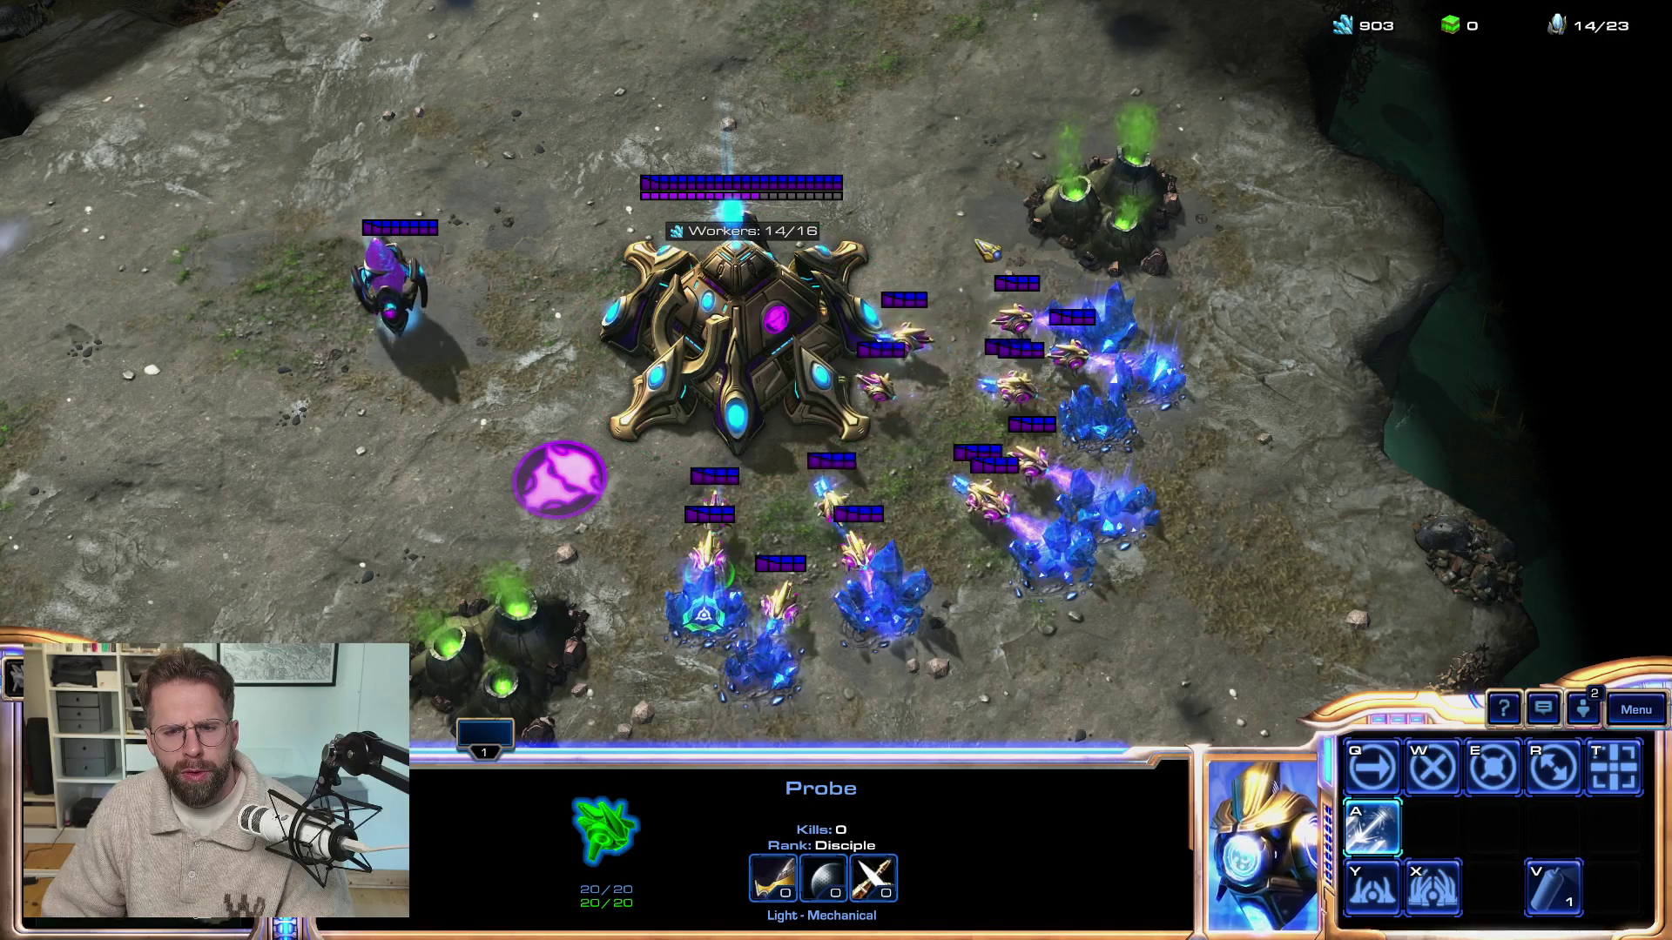
click(851, 277)
Attack-target the left pylon and near the Nexus to compare their target rings
key(a)
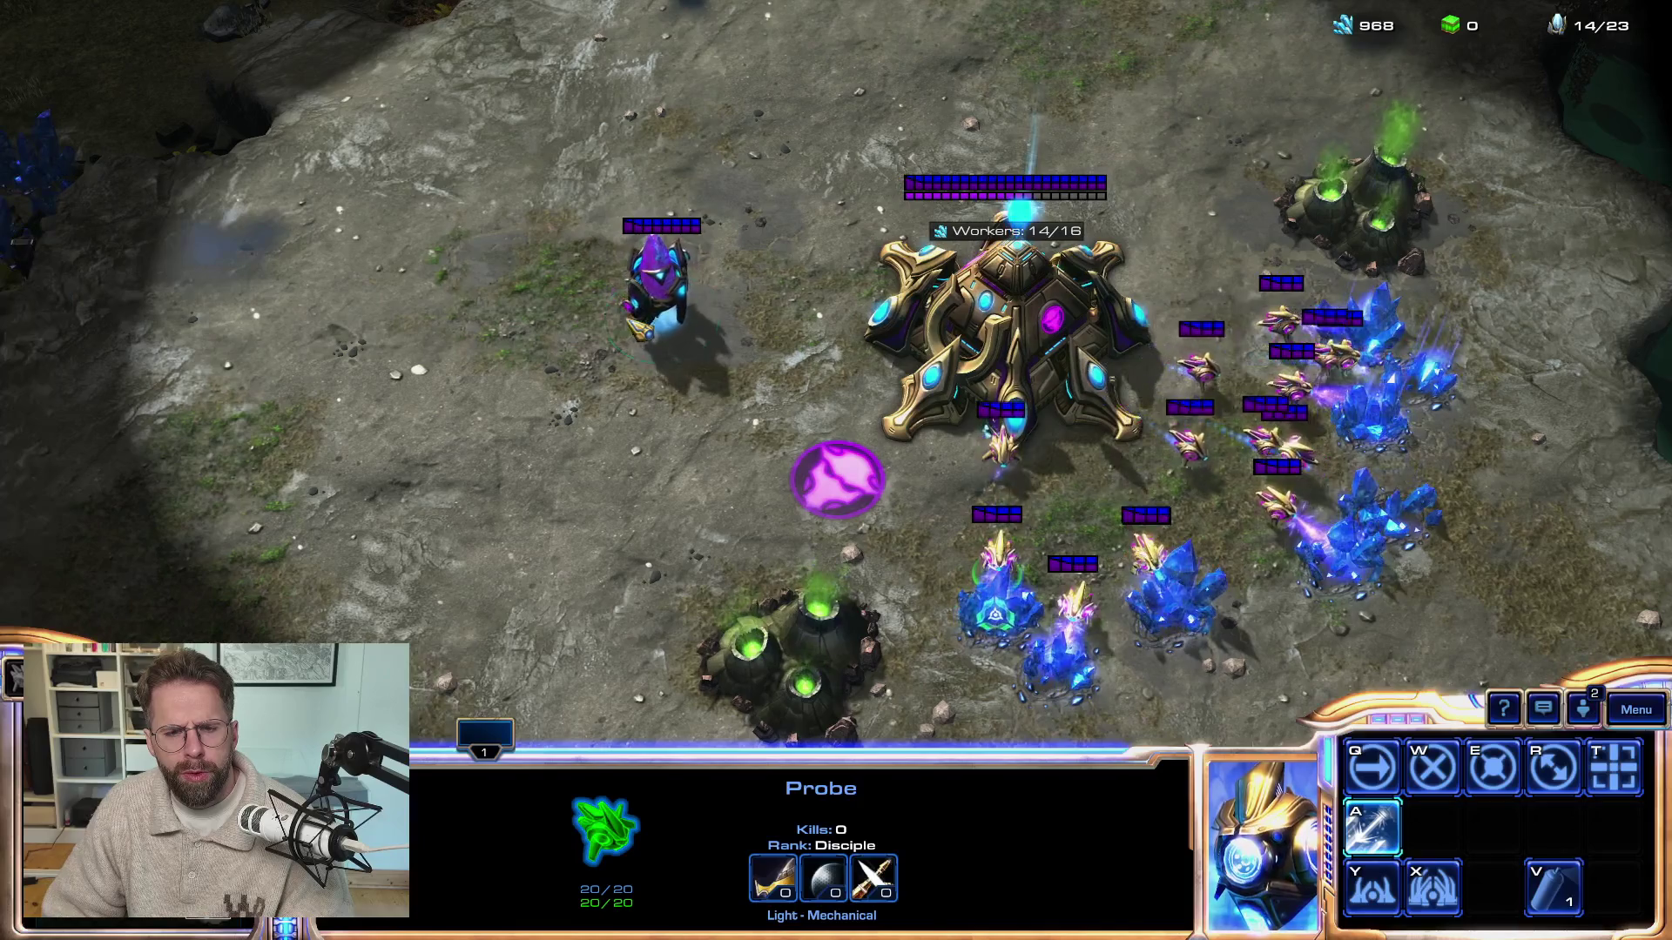
click(640, 300)
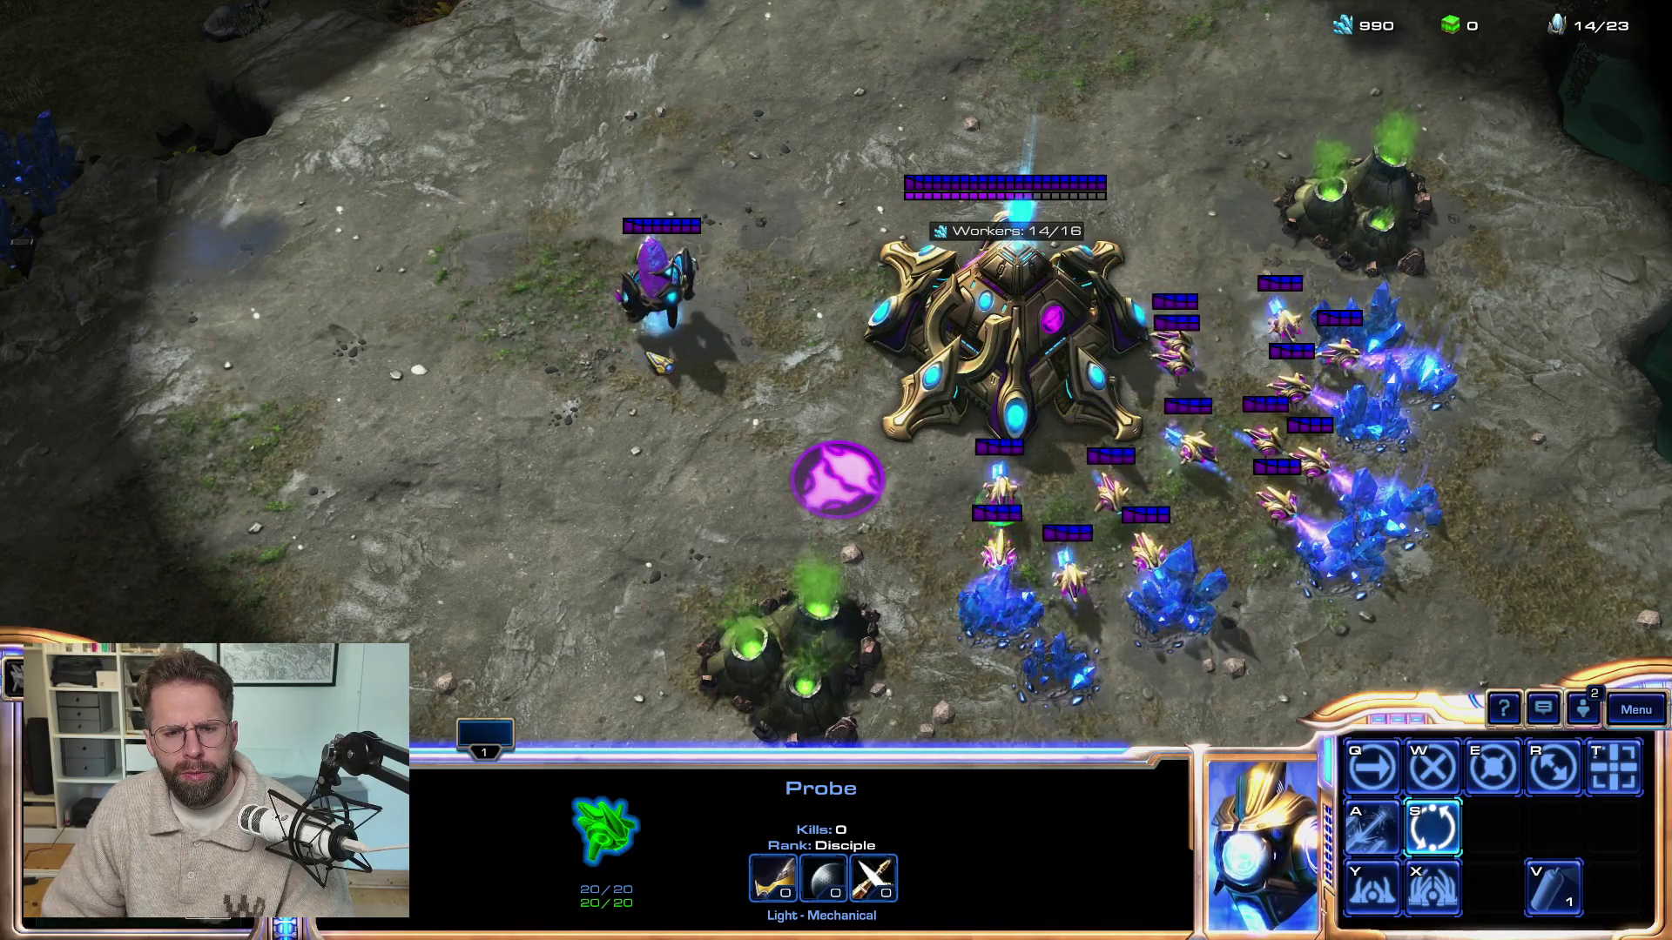
key(a)
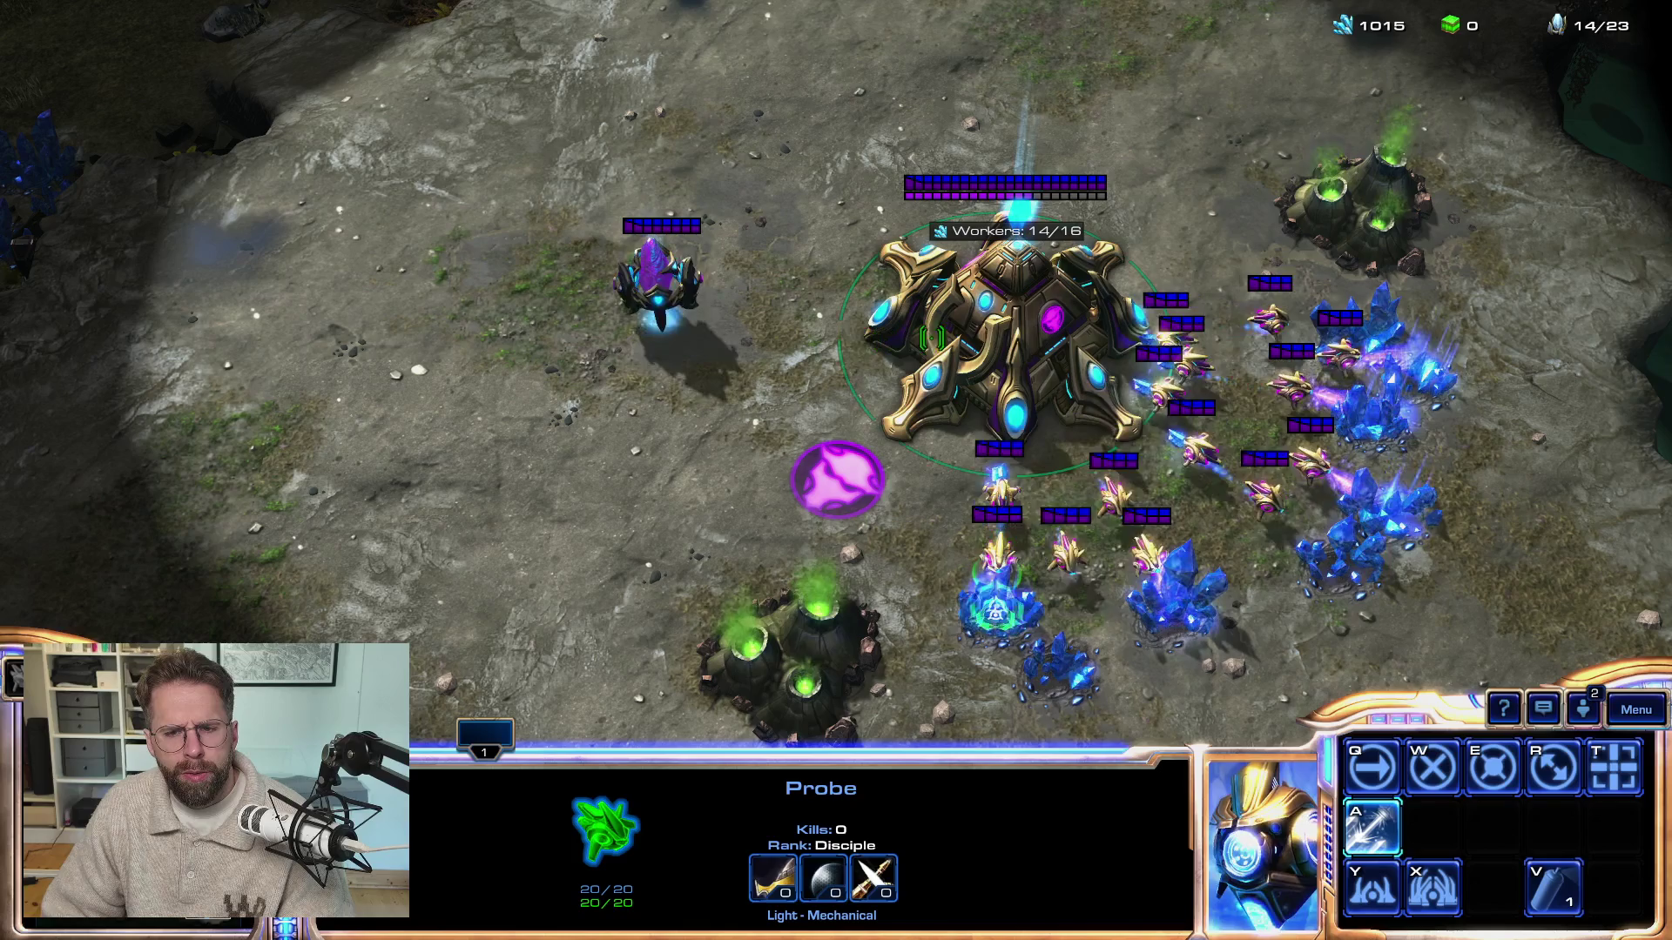
key(F5)
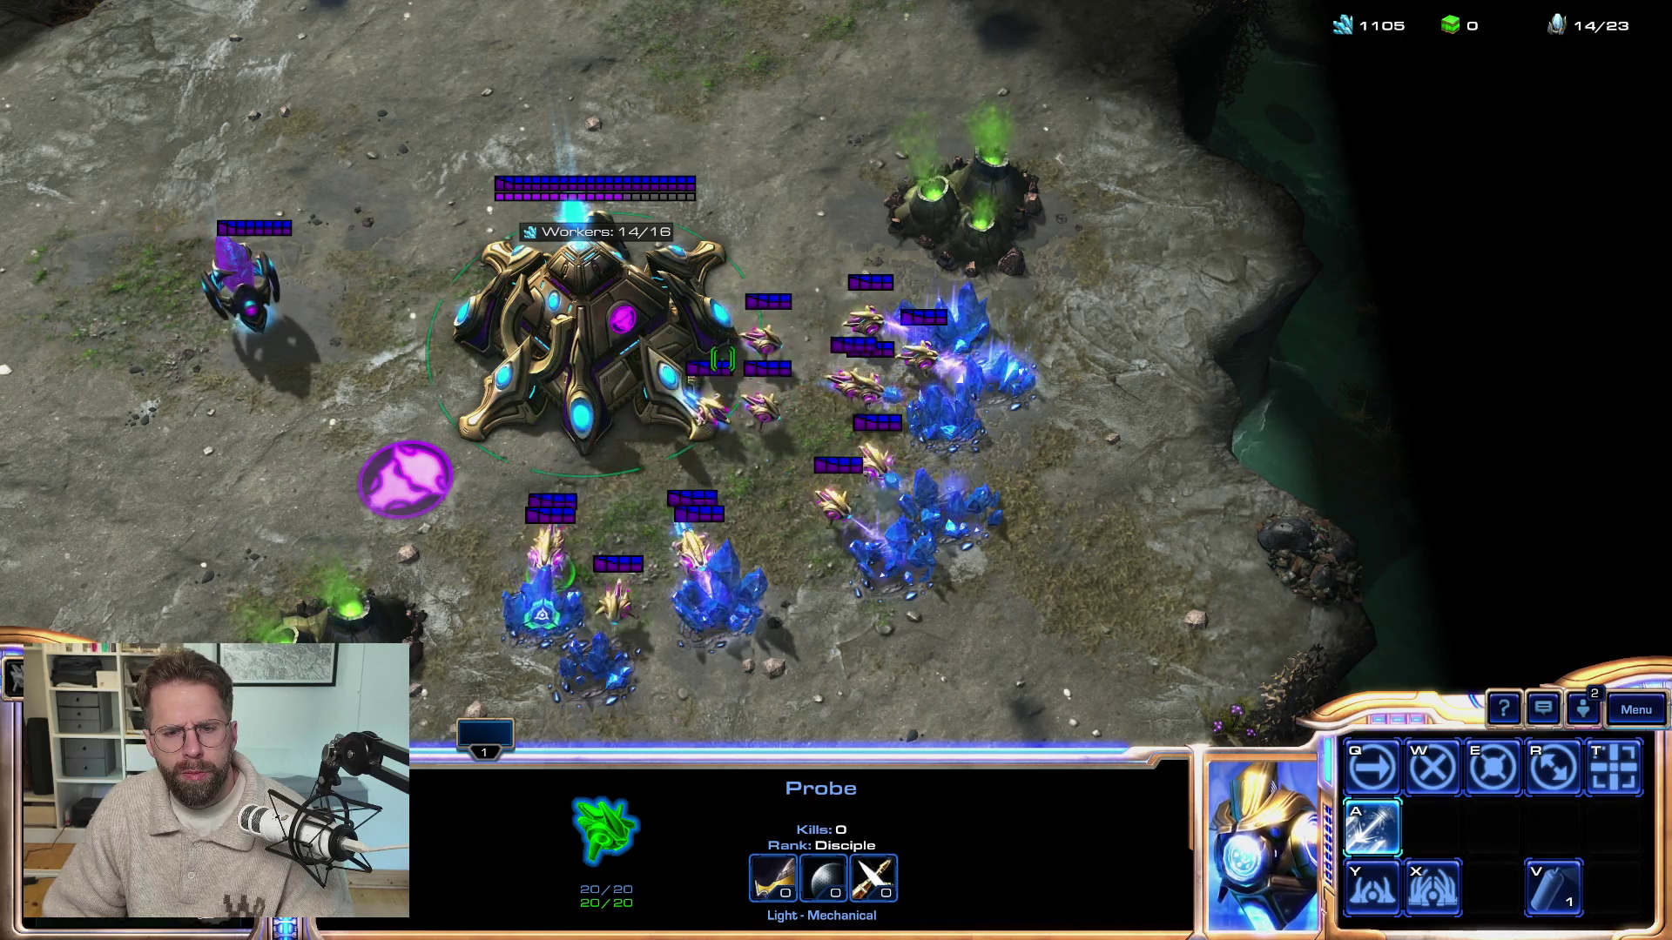
key(a)
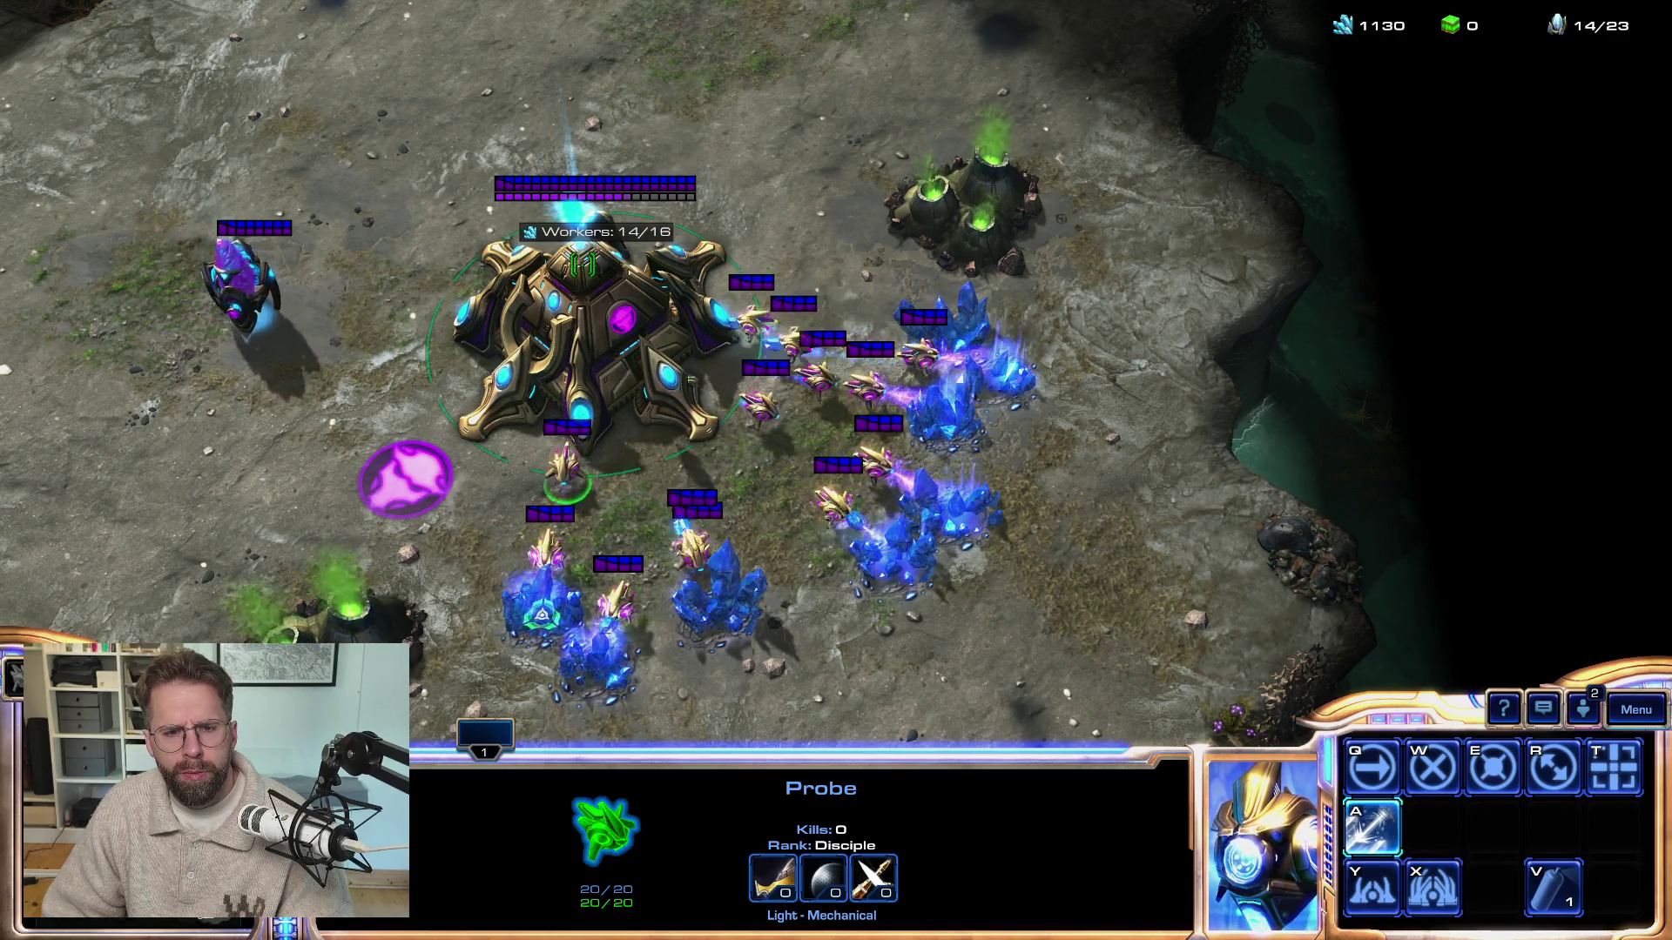
click(505, 235)
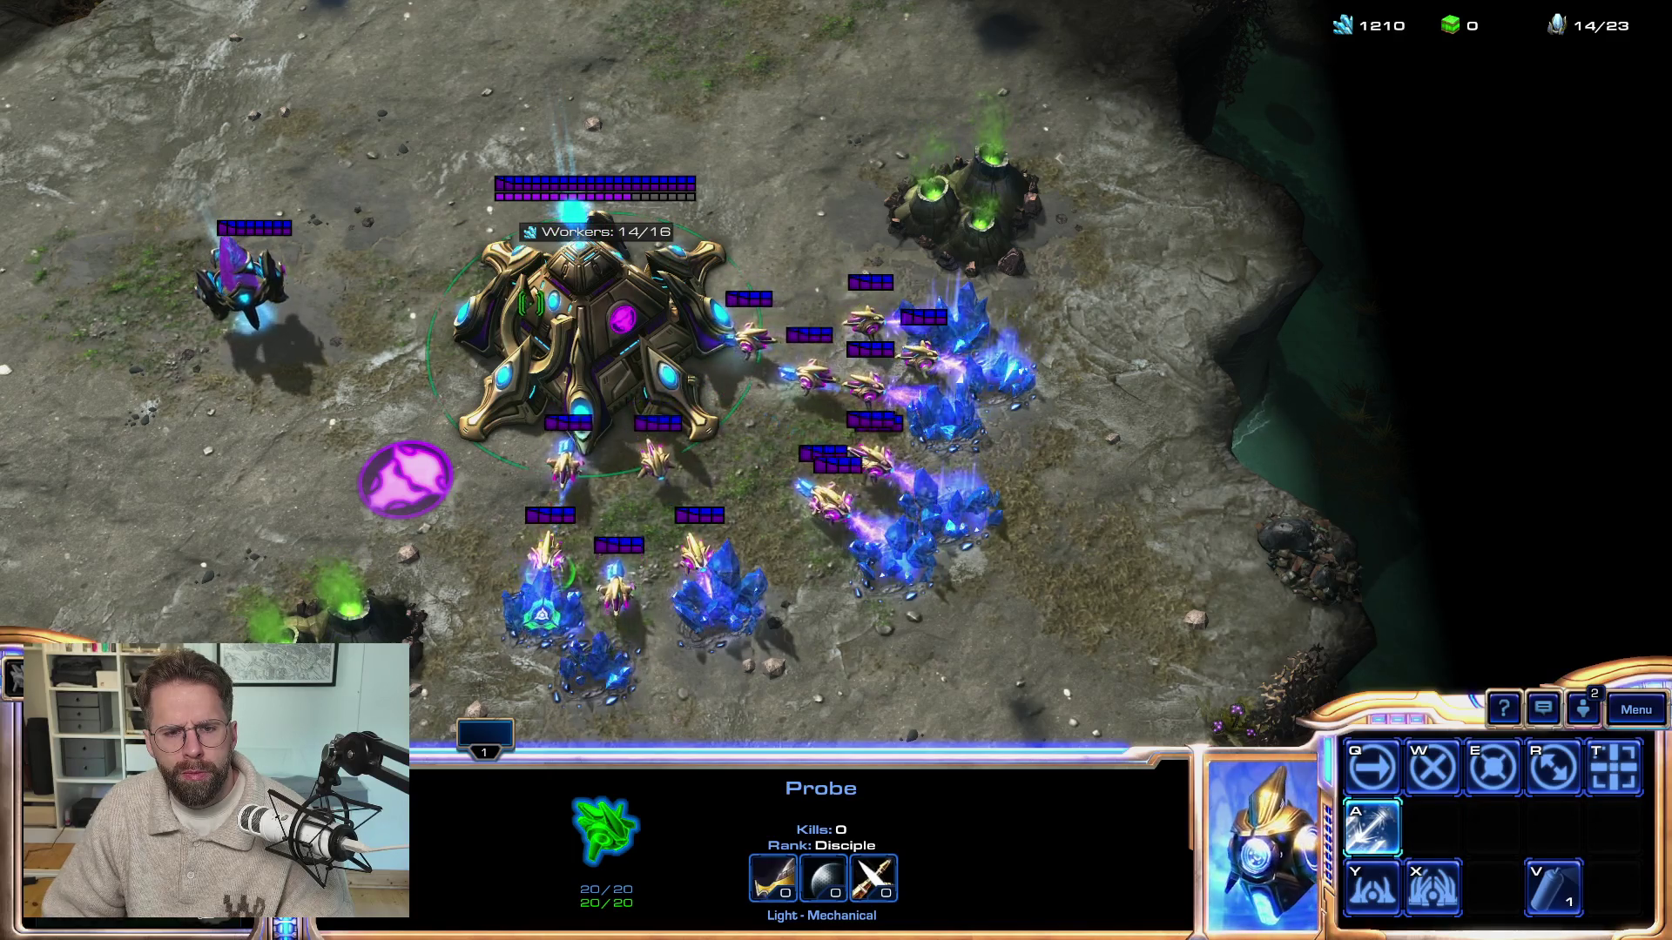
Centre the view on the Nexus, open the game menu, and switch back to Unreal
key(BackSpace)
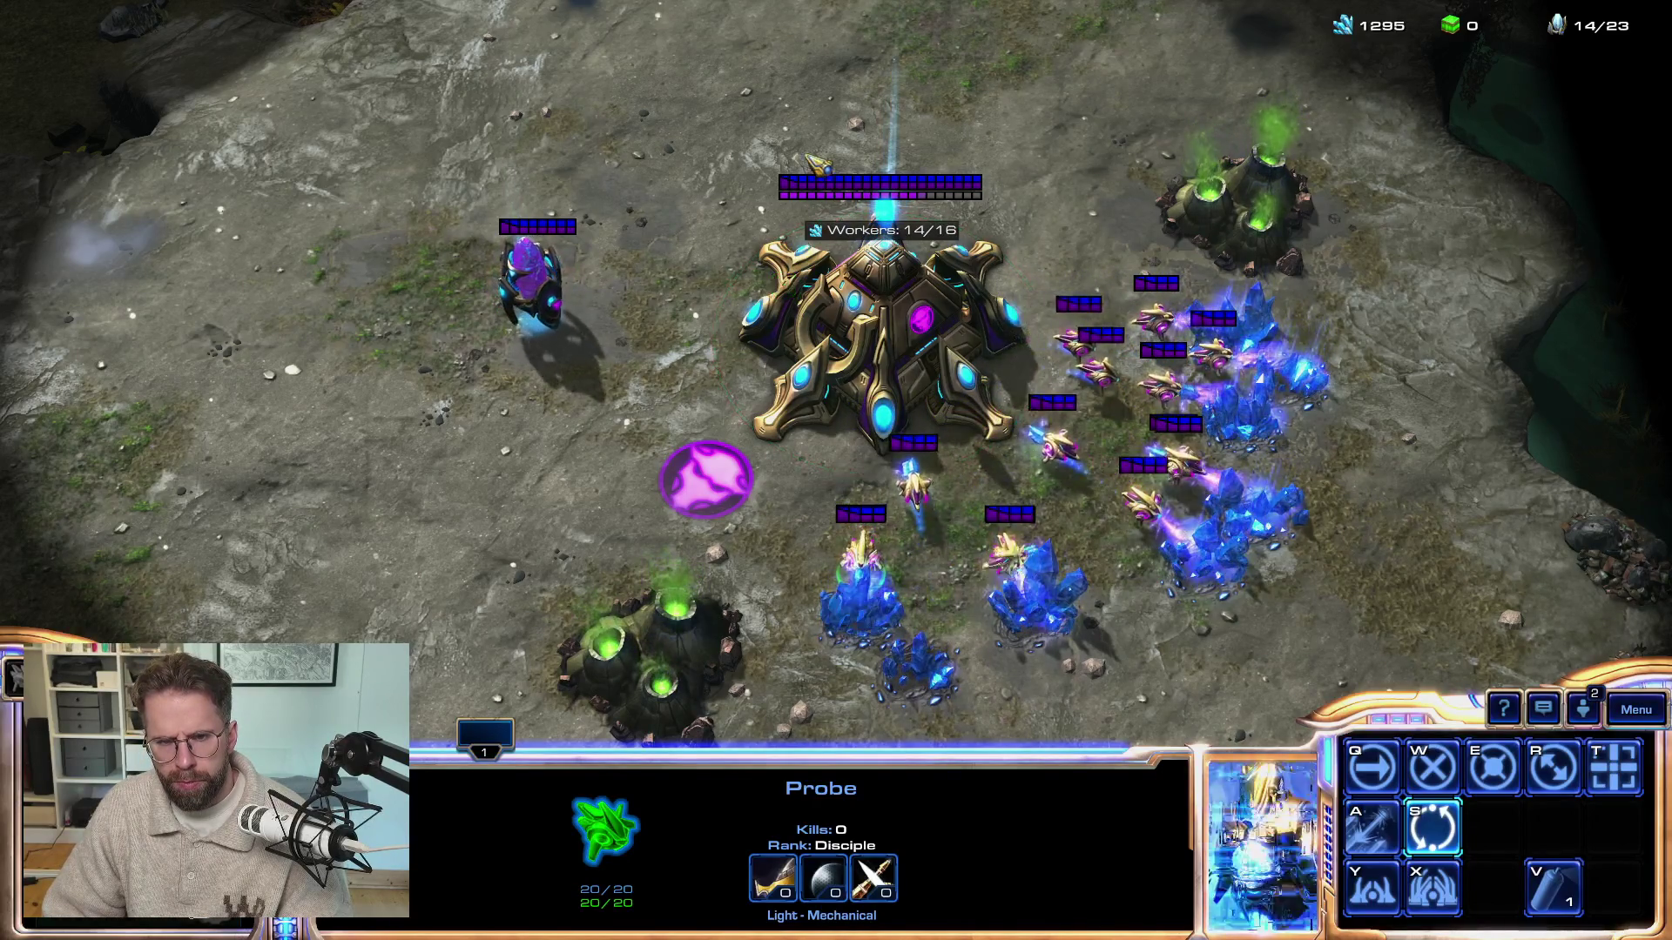
key(F10)
key(alt+Tab)
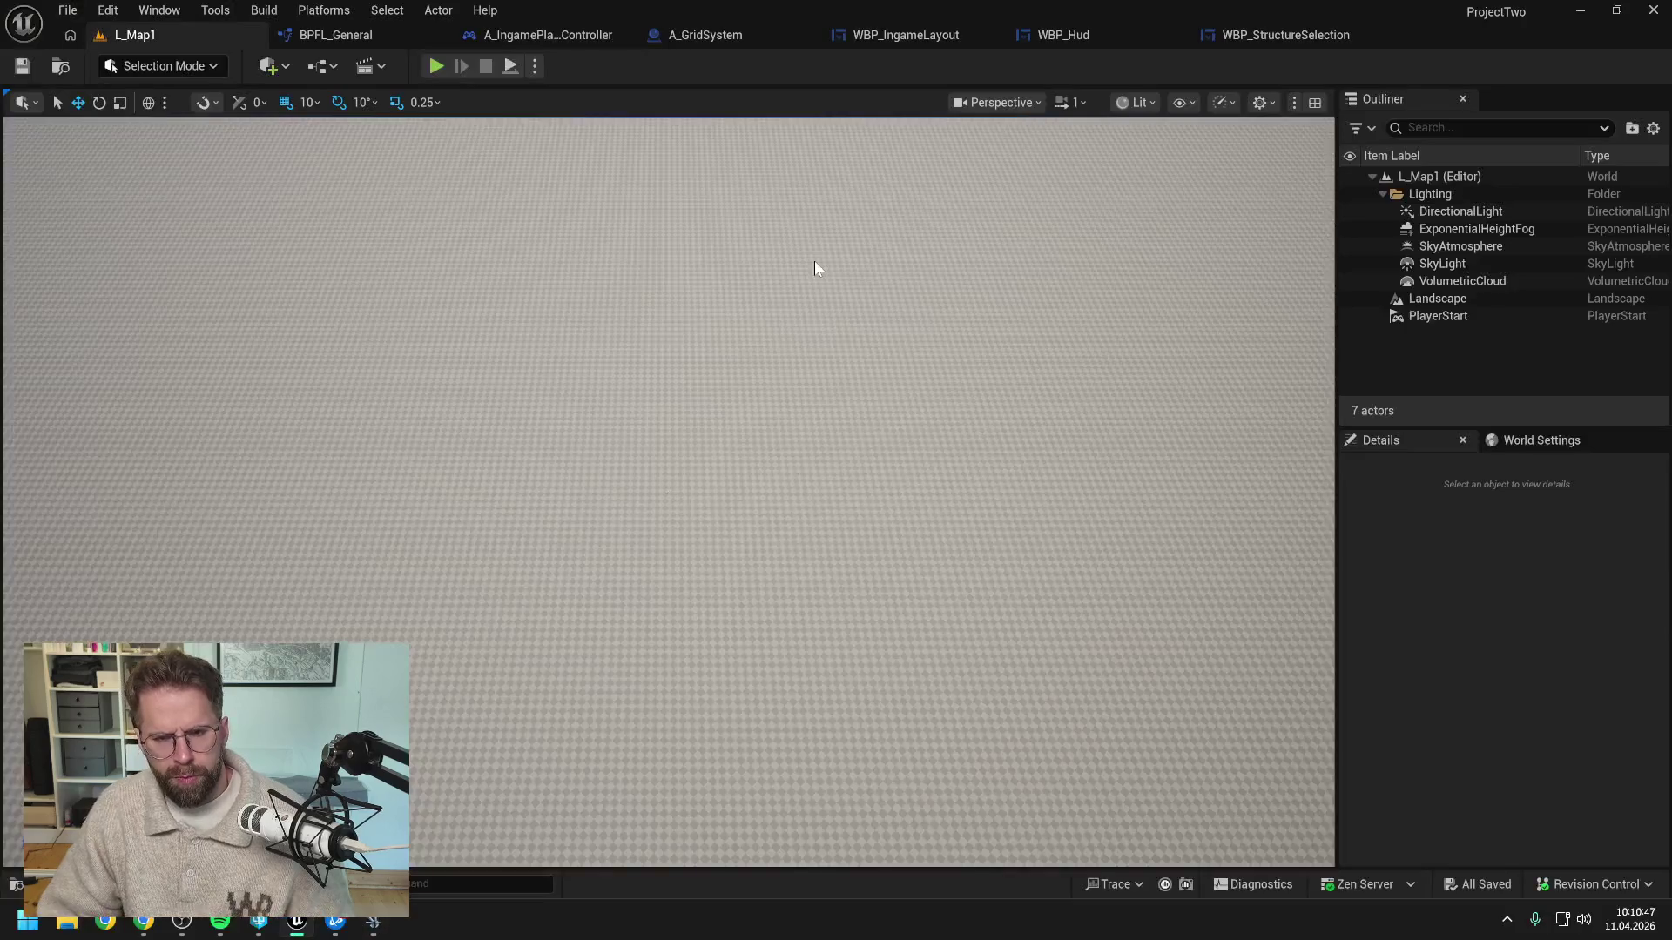
Play the level, select the Main Hall cube, then right-click to deselect it
click(436, 66)
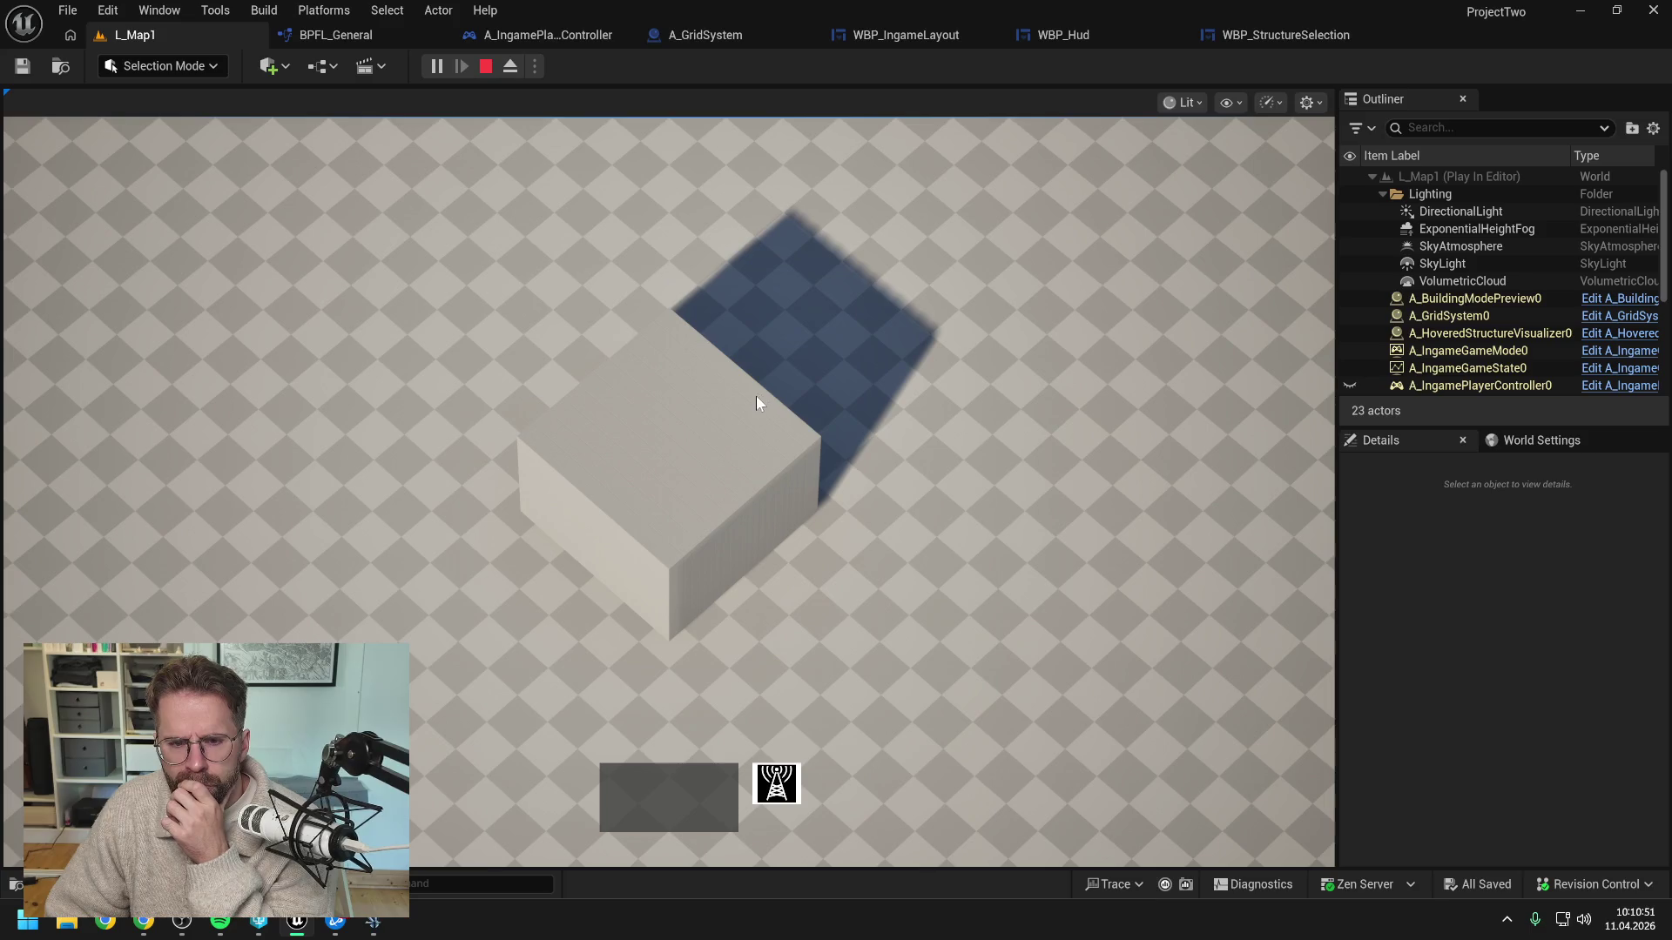
click(765, 471)
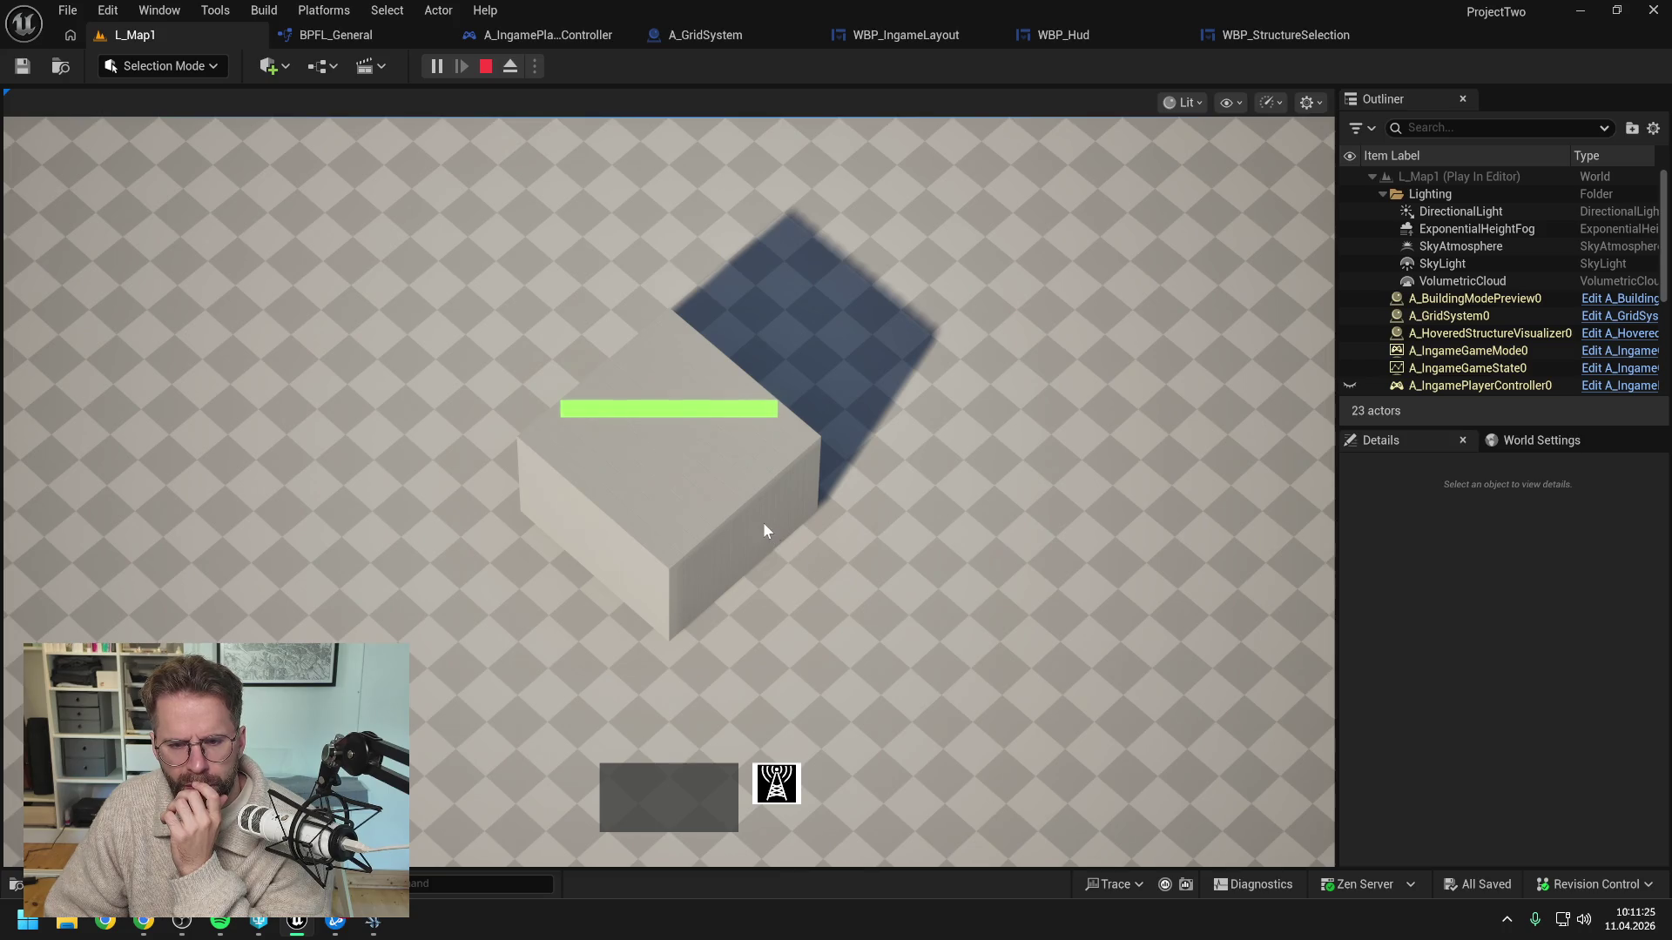
click(809, 508)
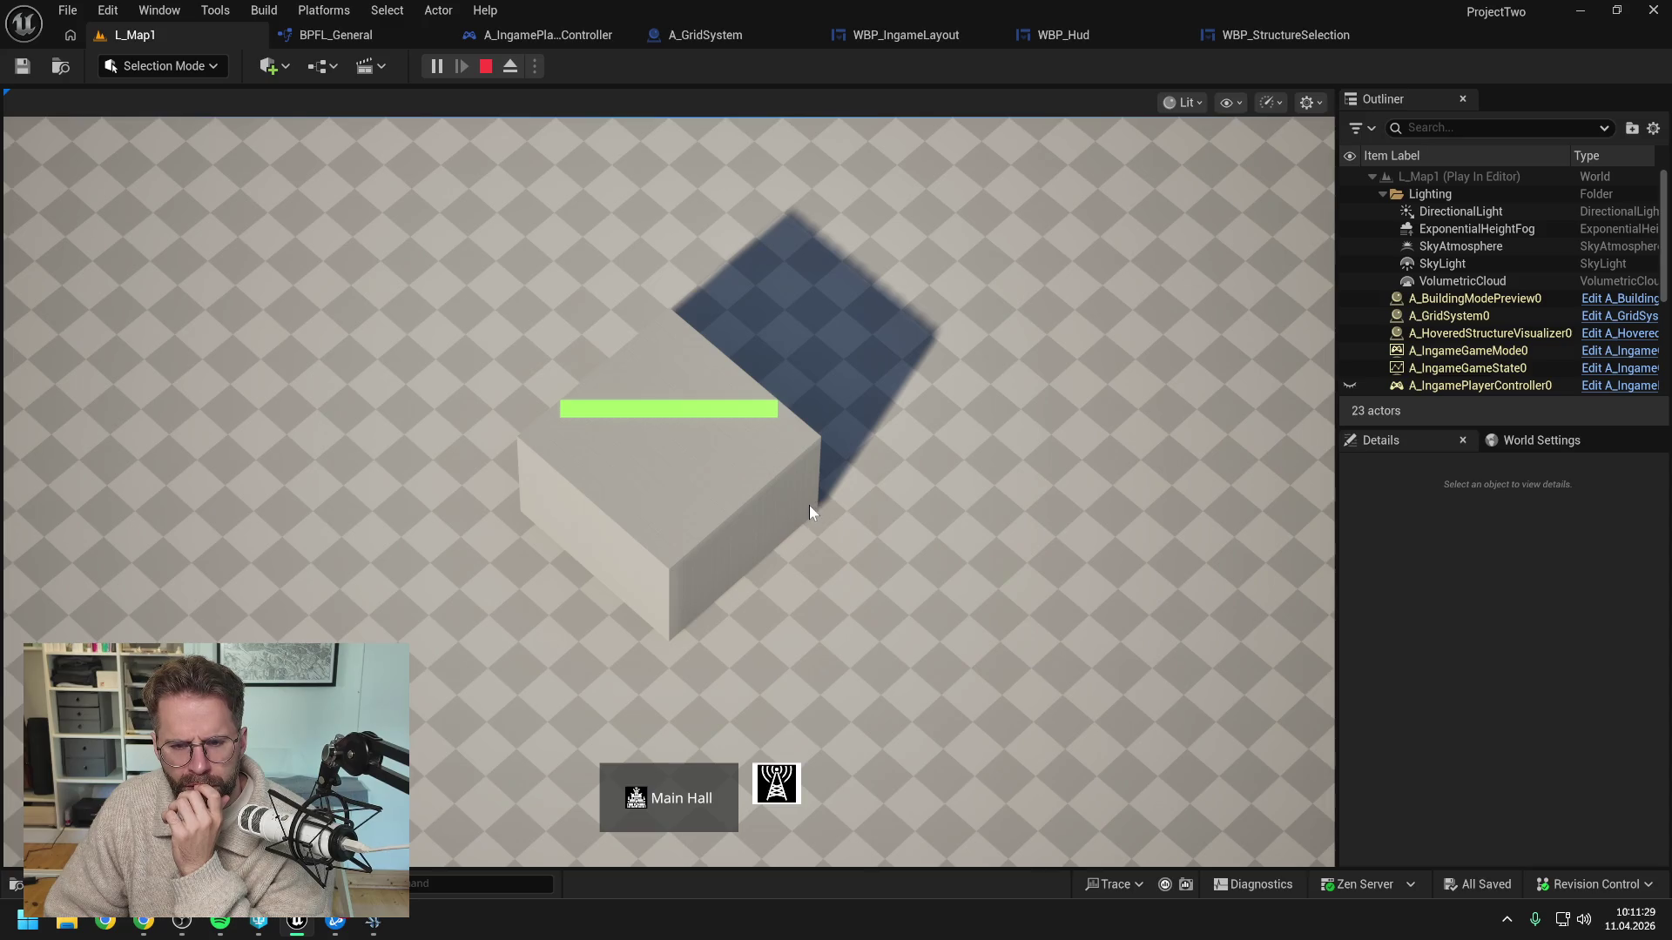
right_click(786, 478)
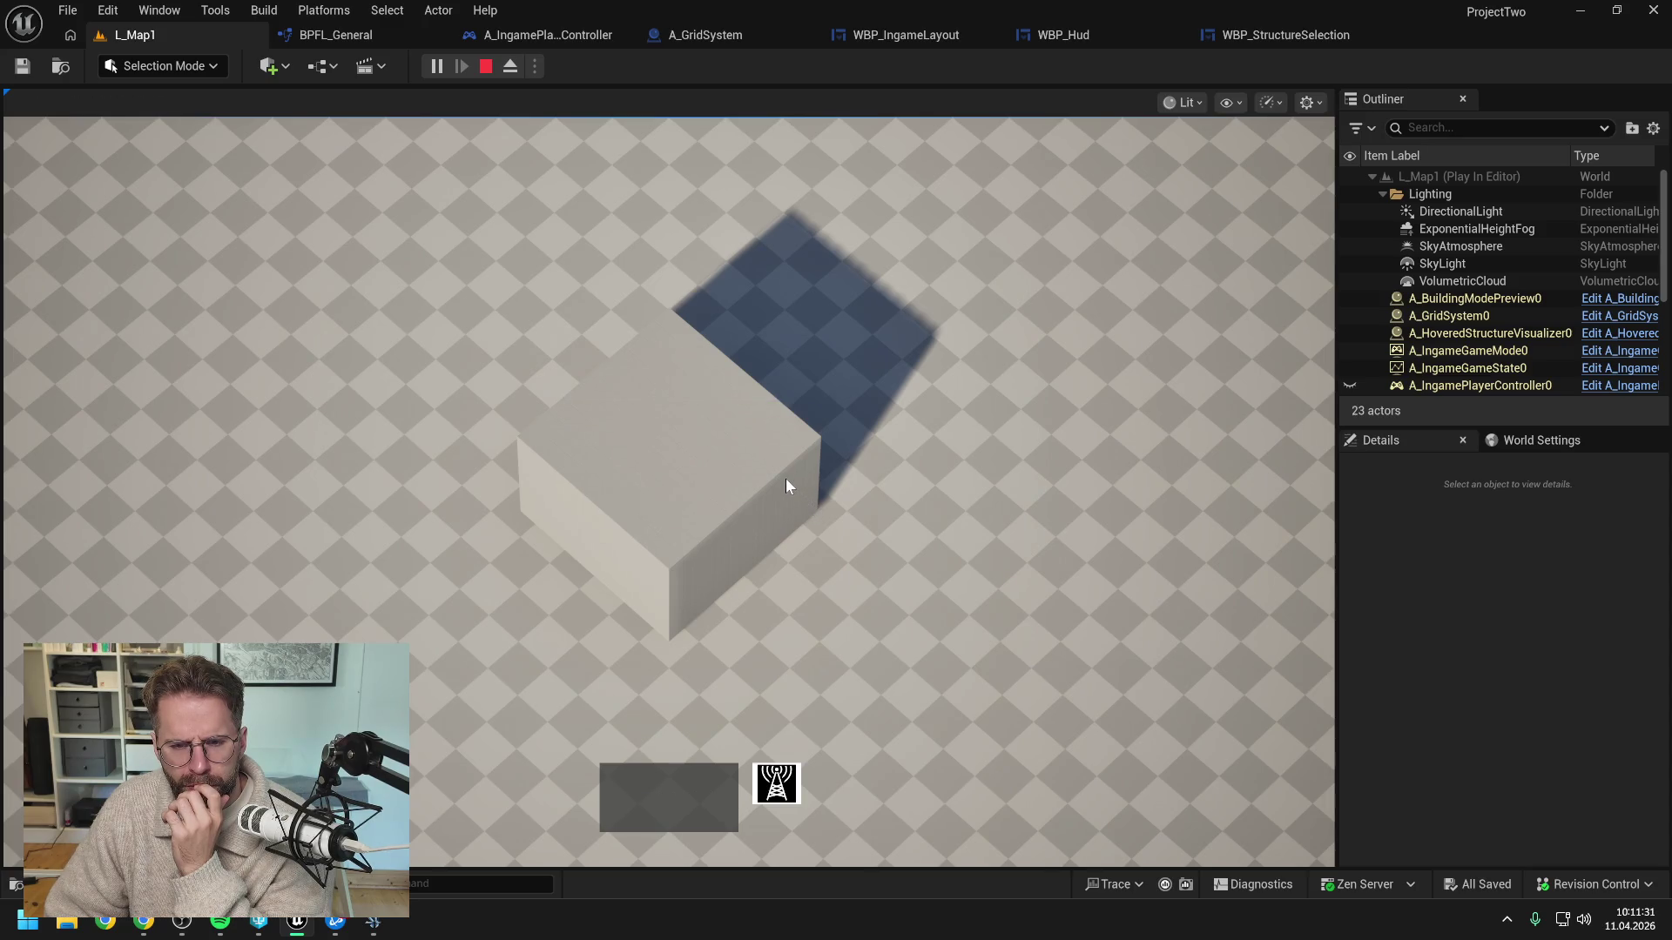
Reselect and clear the Main Hall once more, then stop play and open the Content Drawer
click(780, 480)
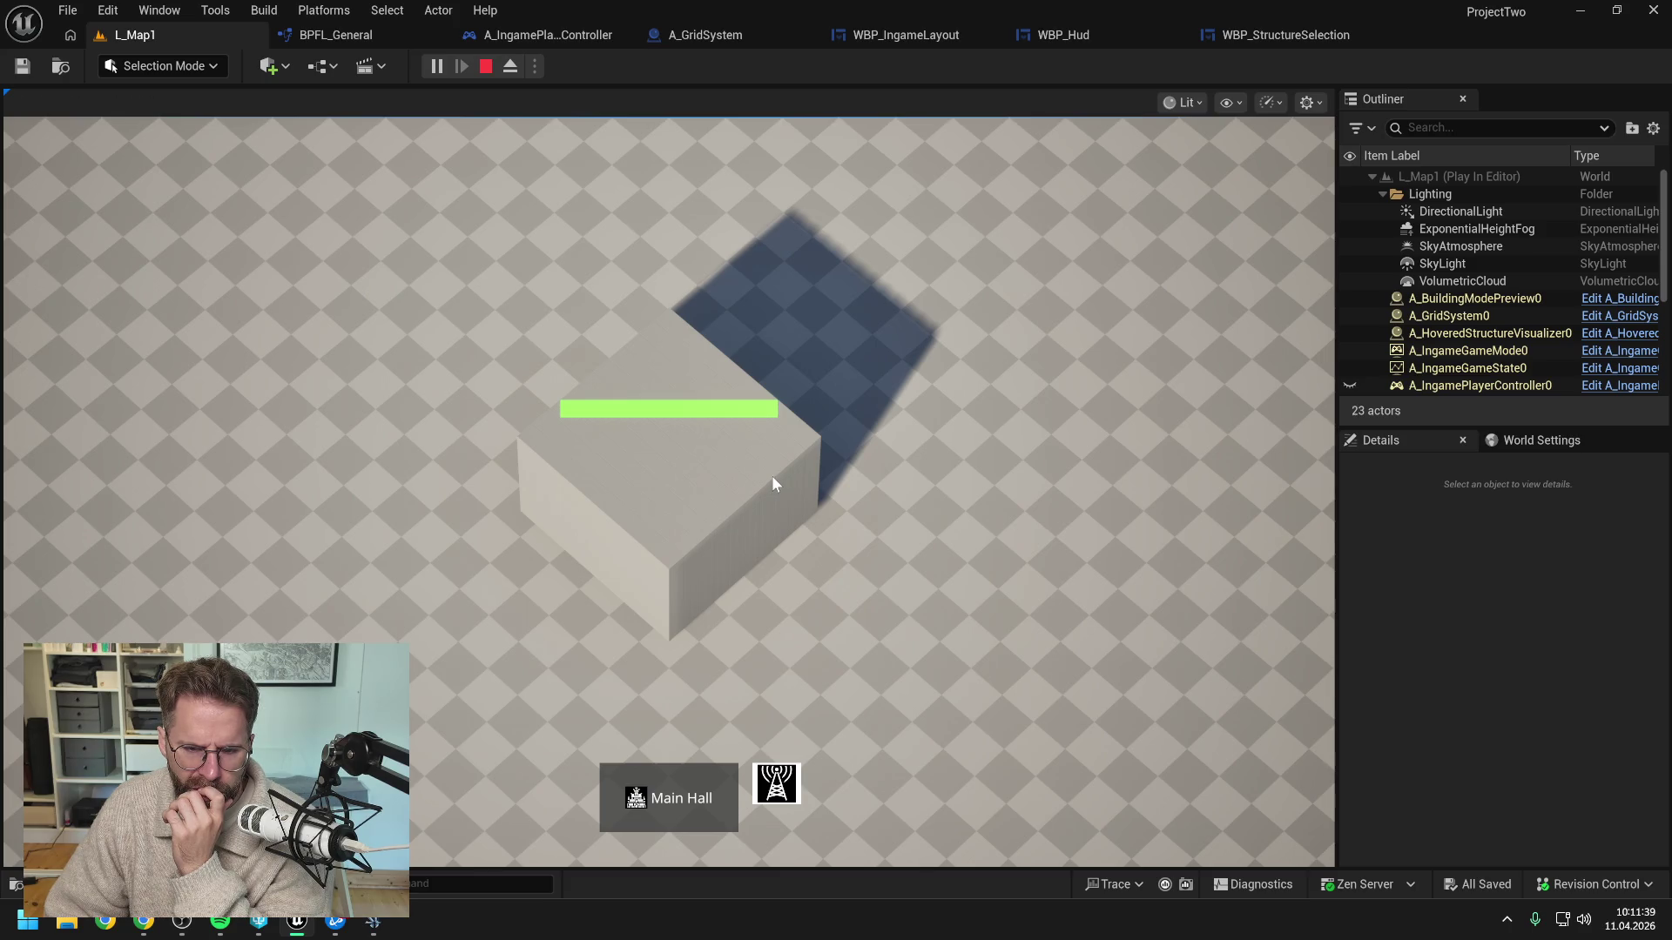
right_click(832, 439)
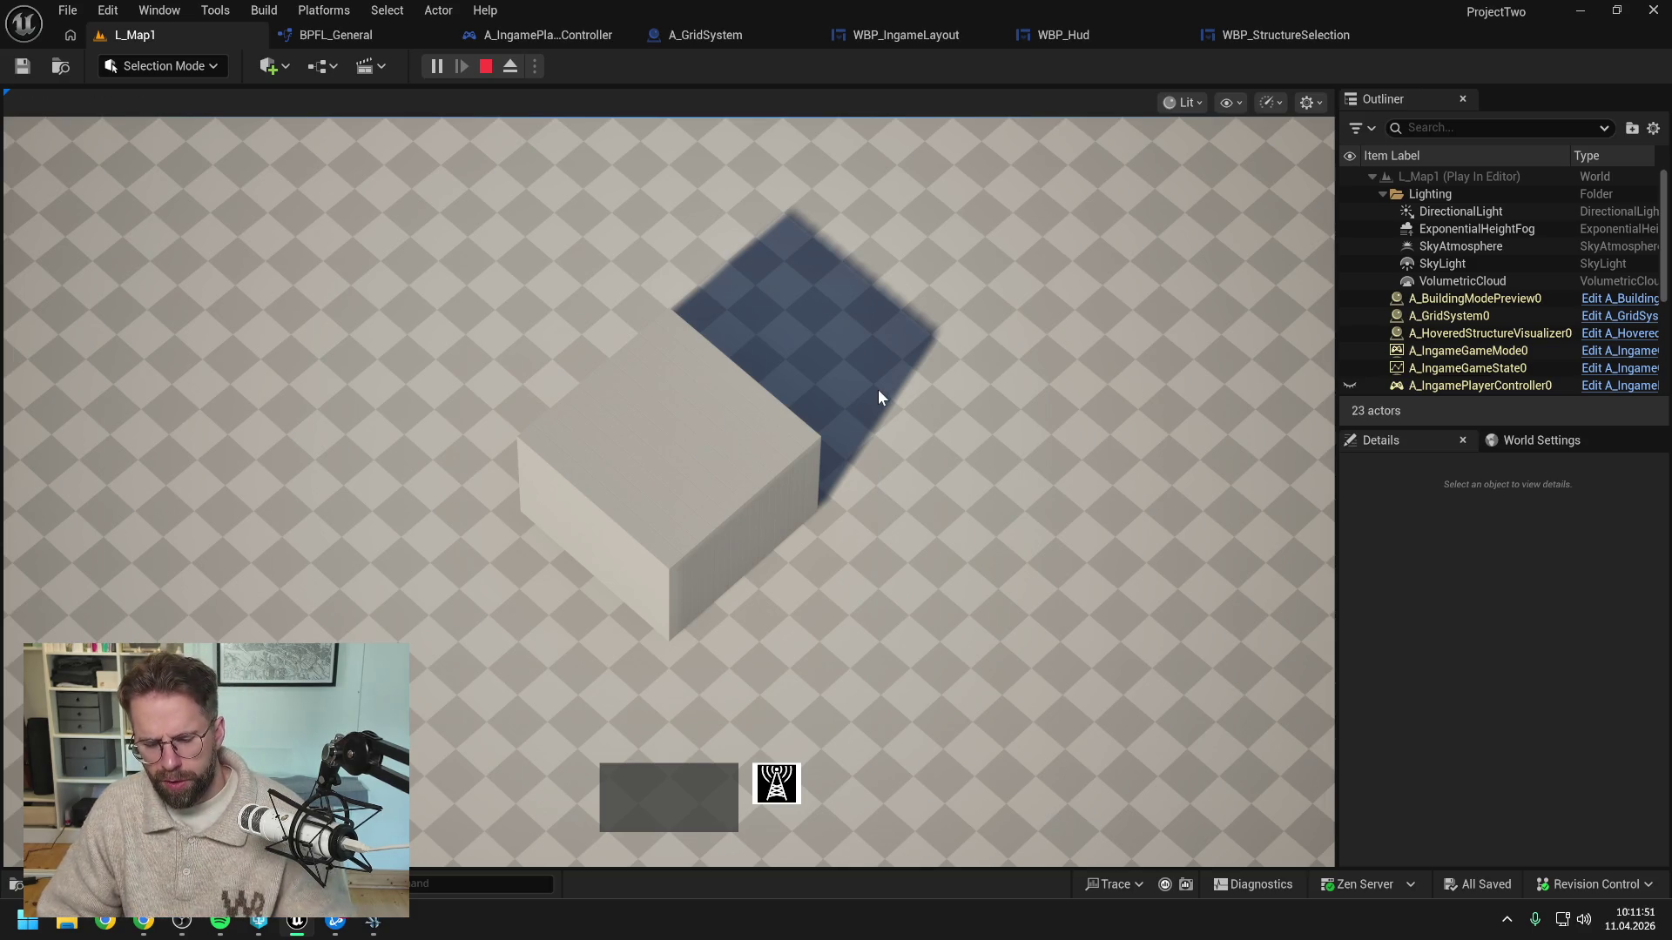
key(Escape)
key(ctrl+space)
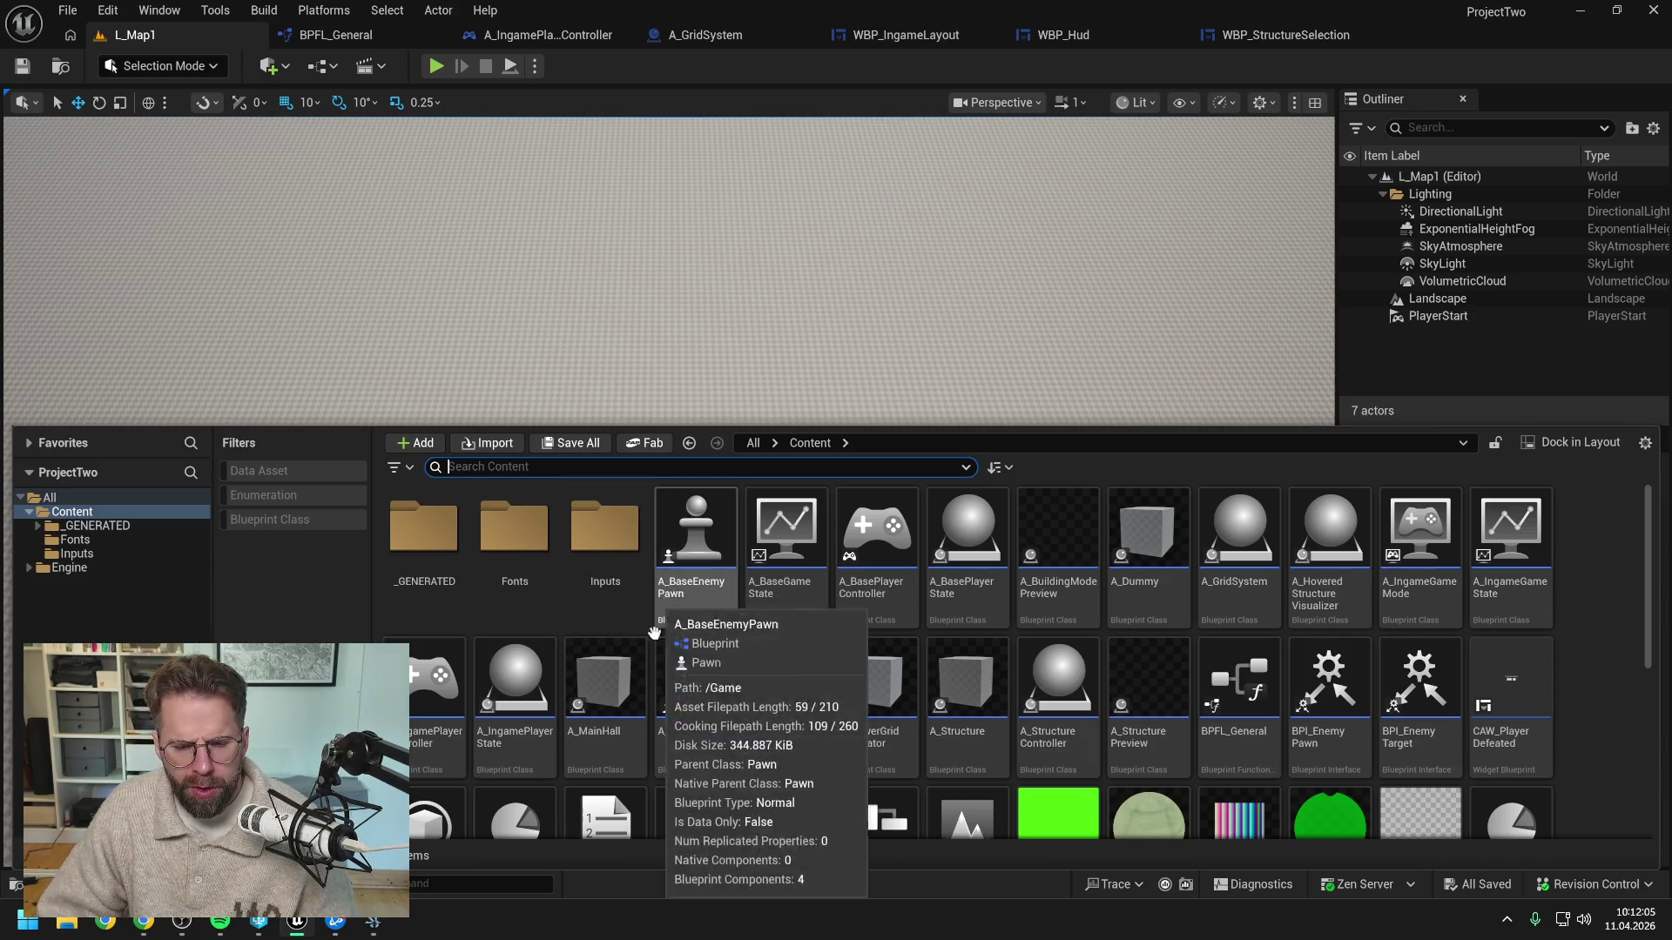
Open A_MainHall and filter its StaticMesh Details by 'render' to review the rendering settings
double_click(600, 675)
click(119, 190)
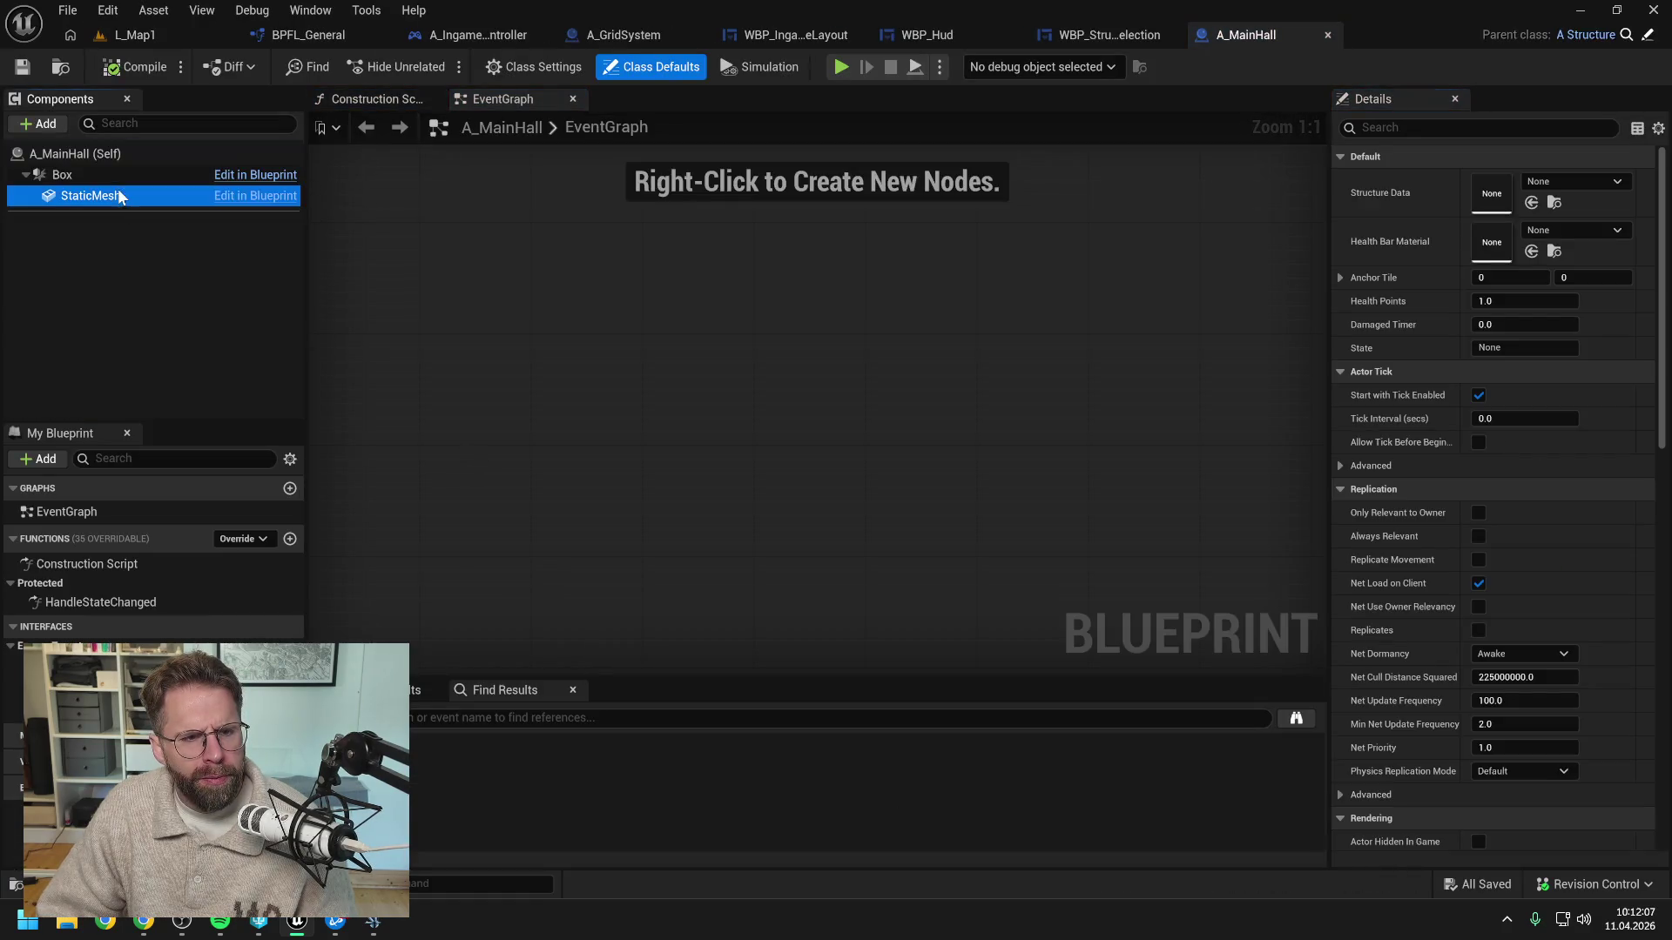
click(1481, 127)
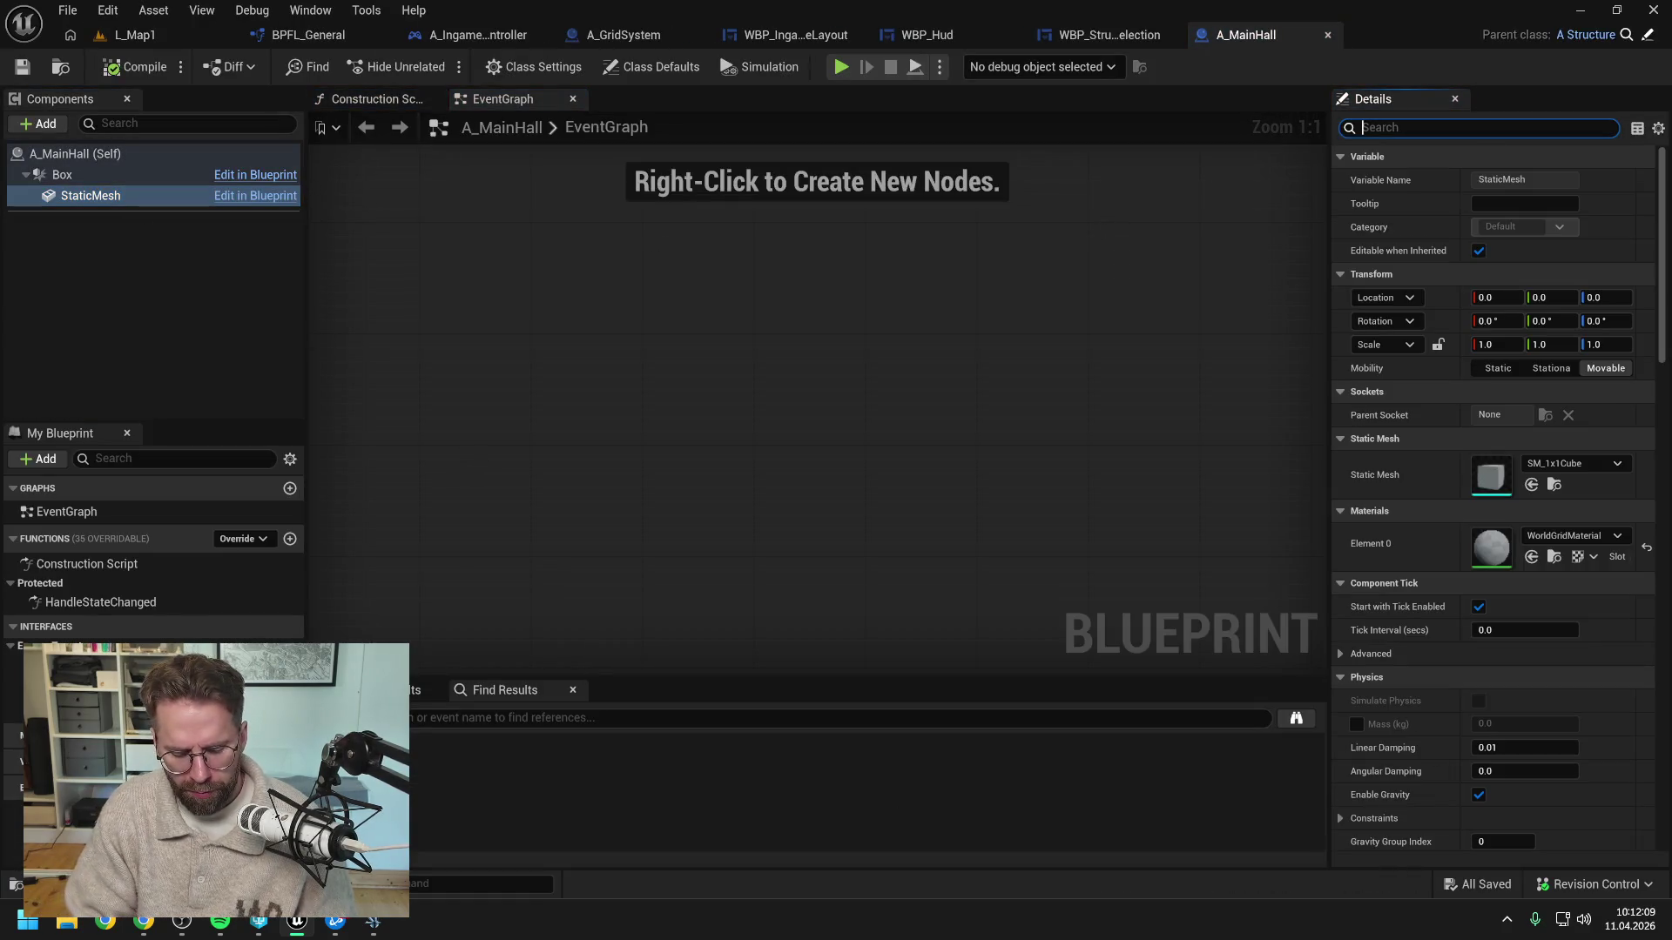
text(opare)
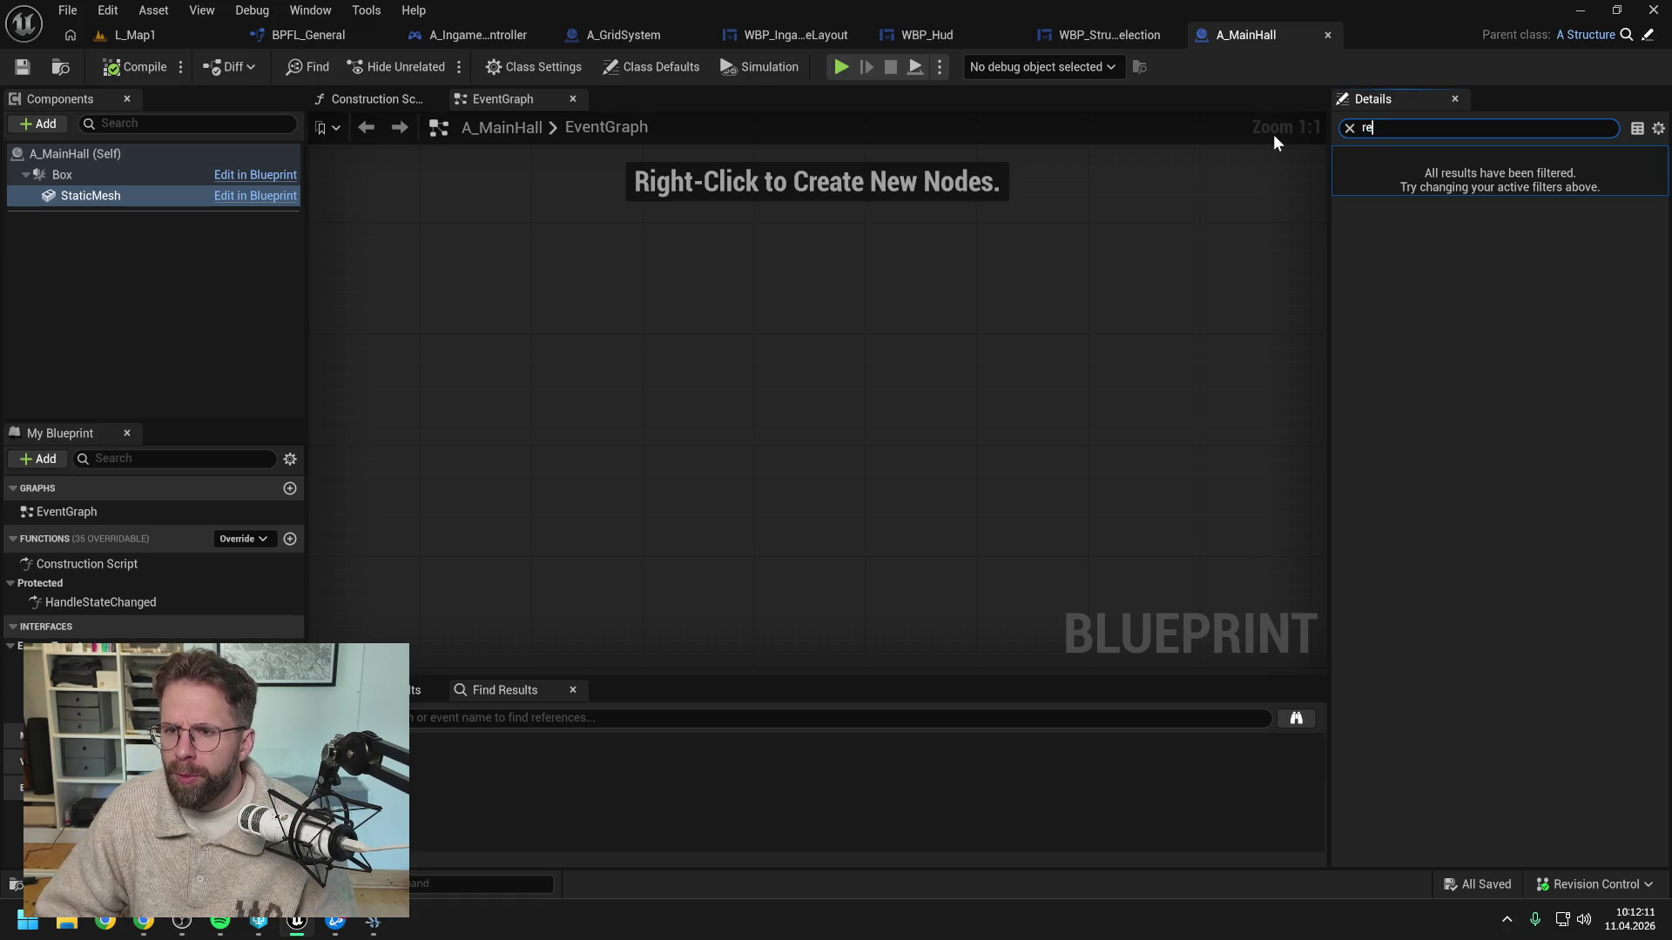
text(nder)
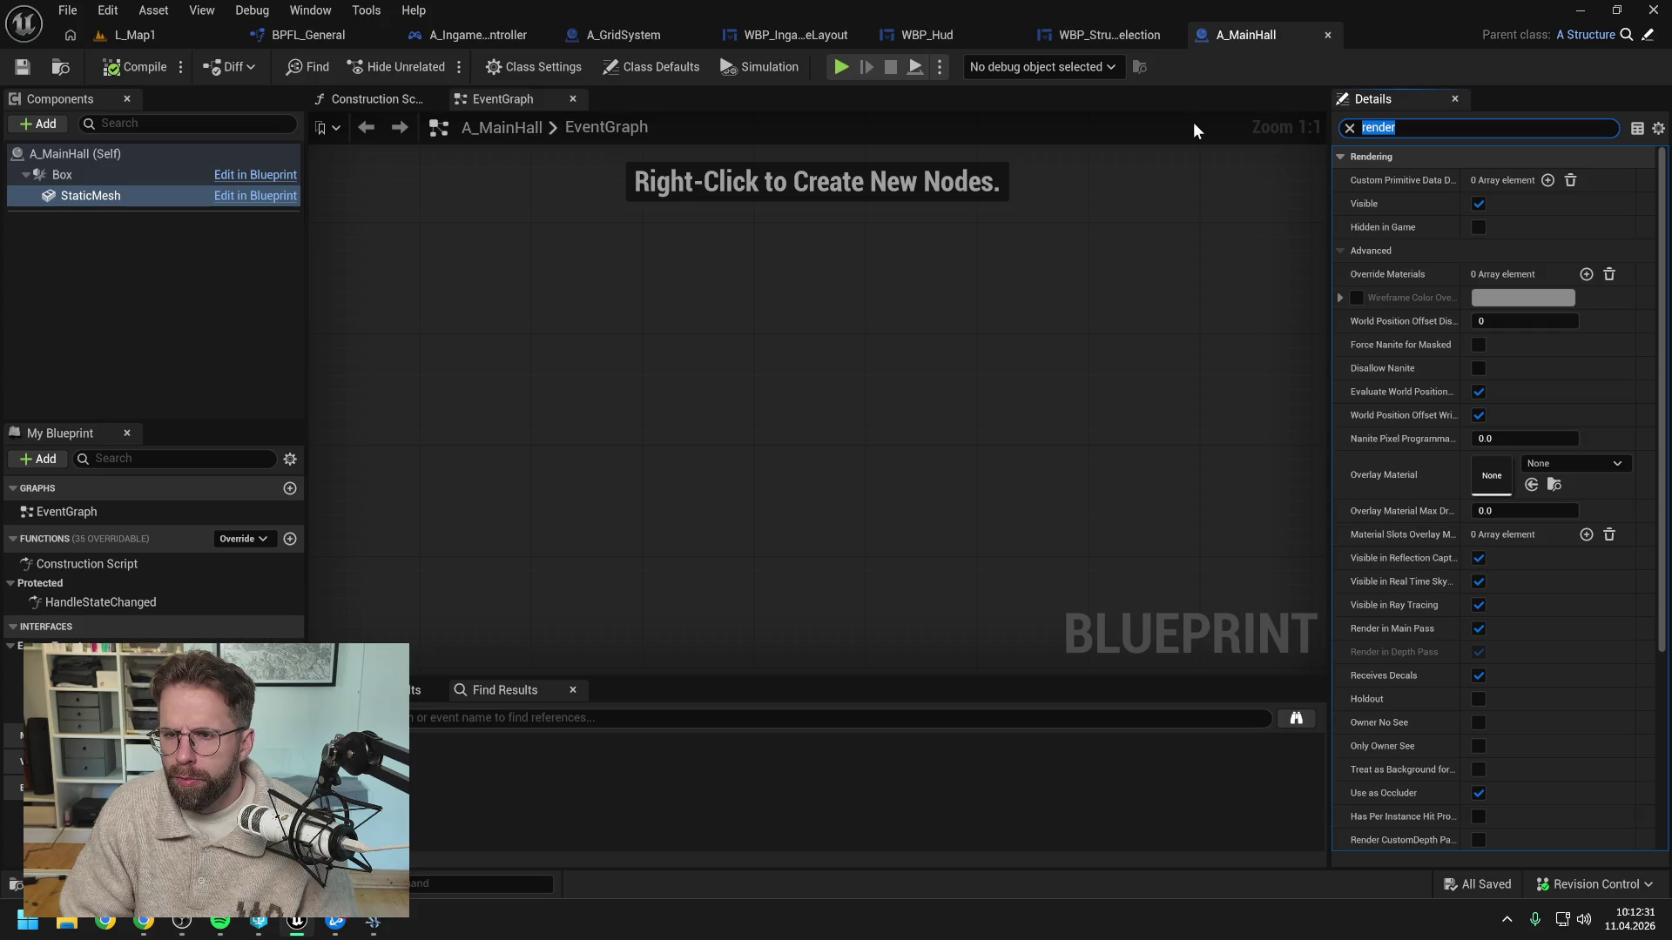
key(BackSpace)
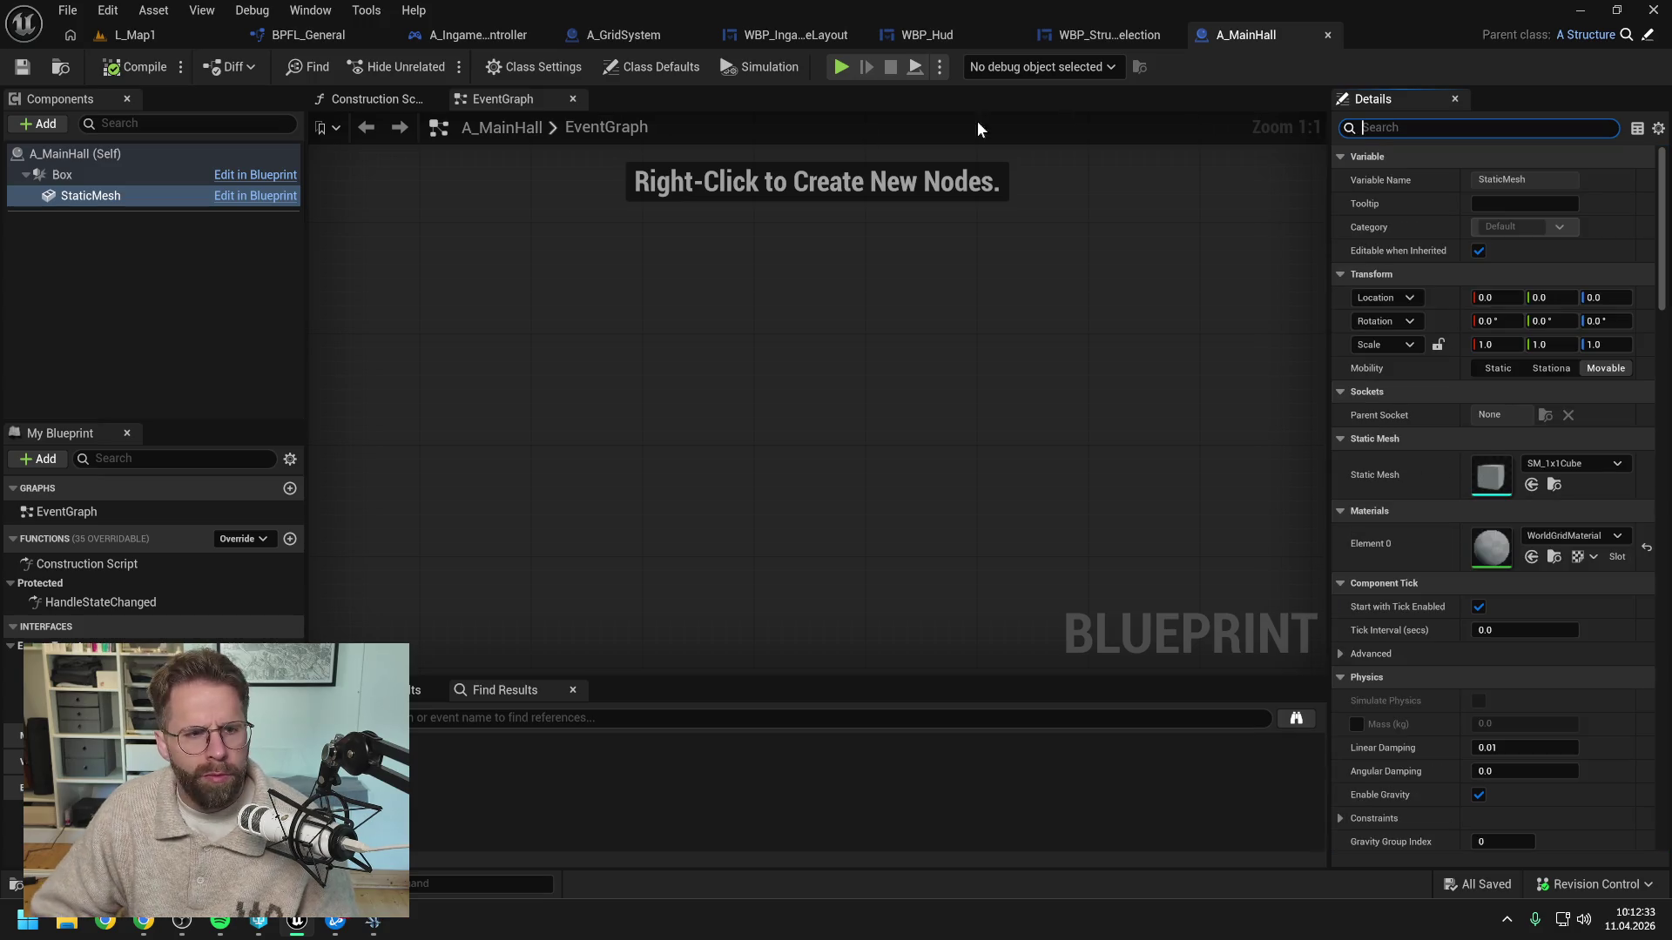
click(84, 266)
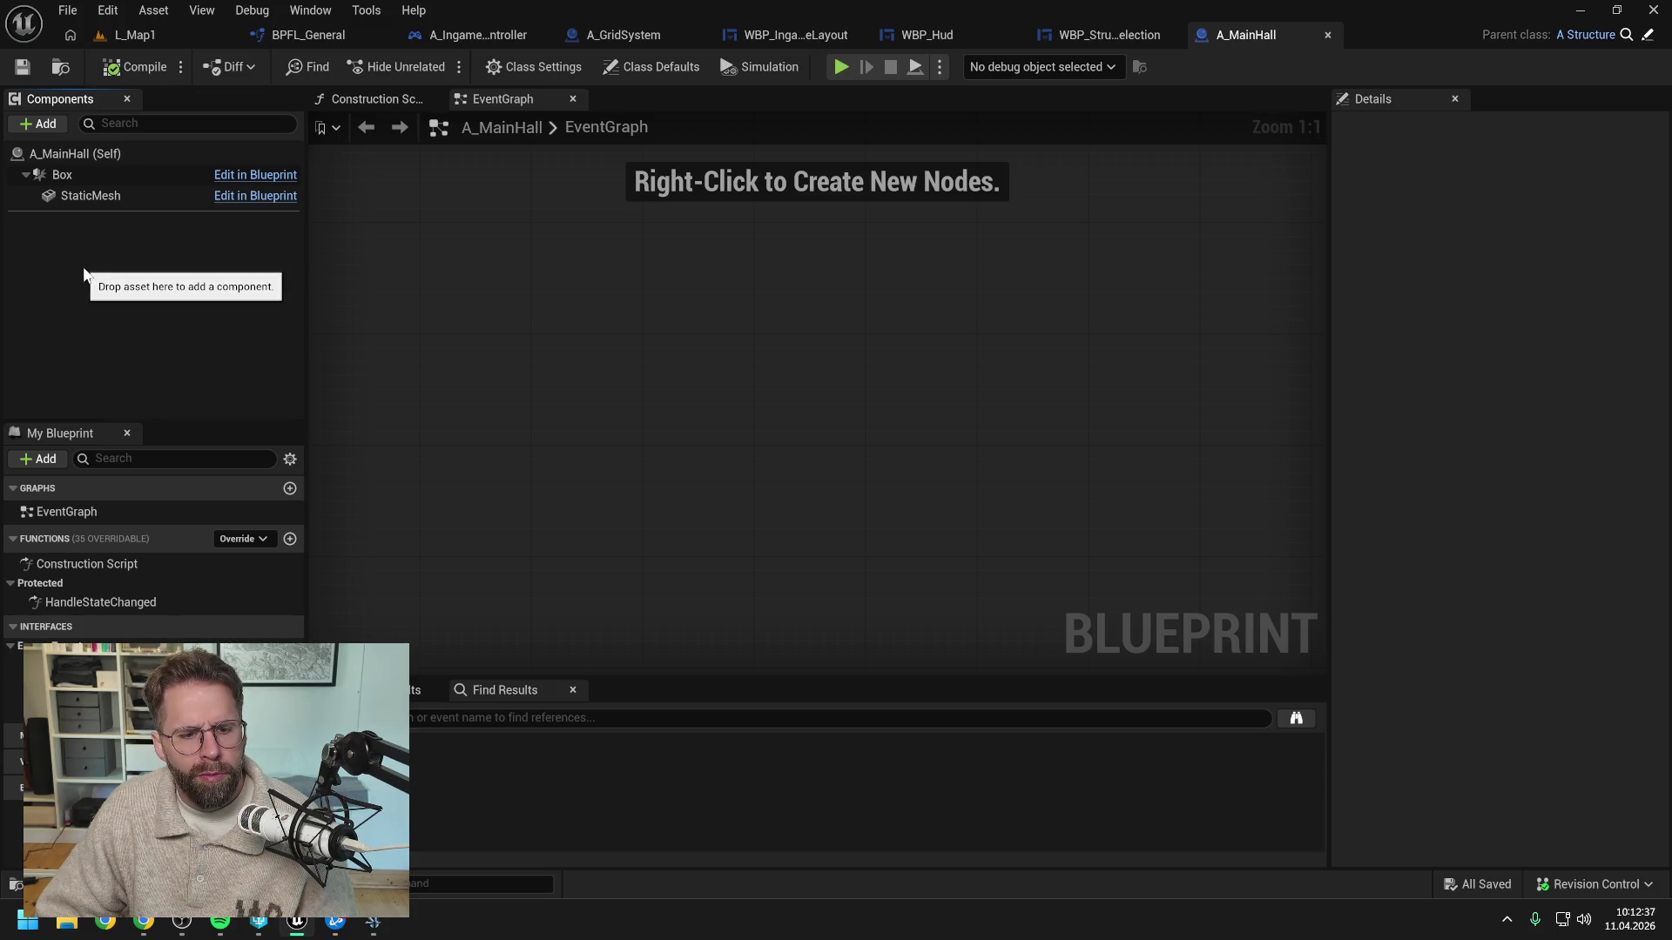
Search the Content Drawer for 'a_struc' and open the A_Structure blueprint
key(ctrl+space)
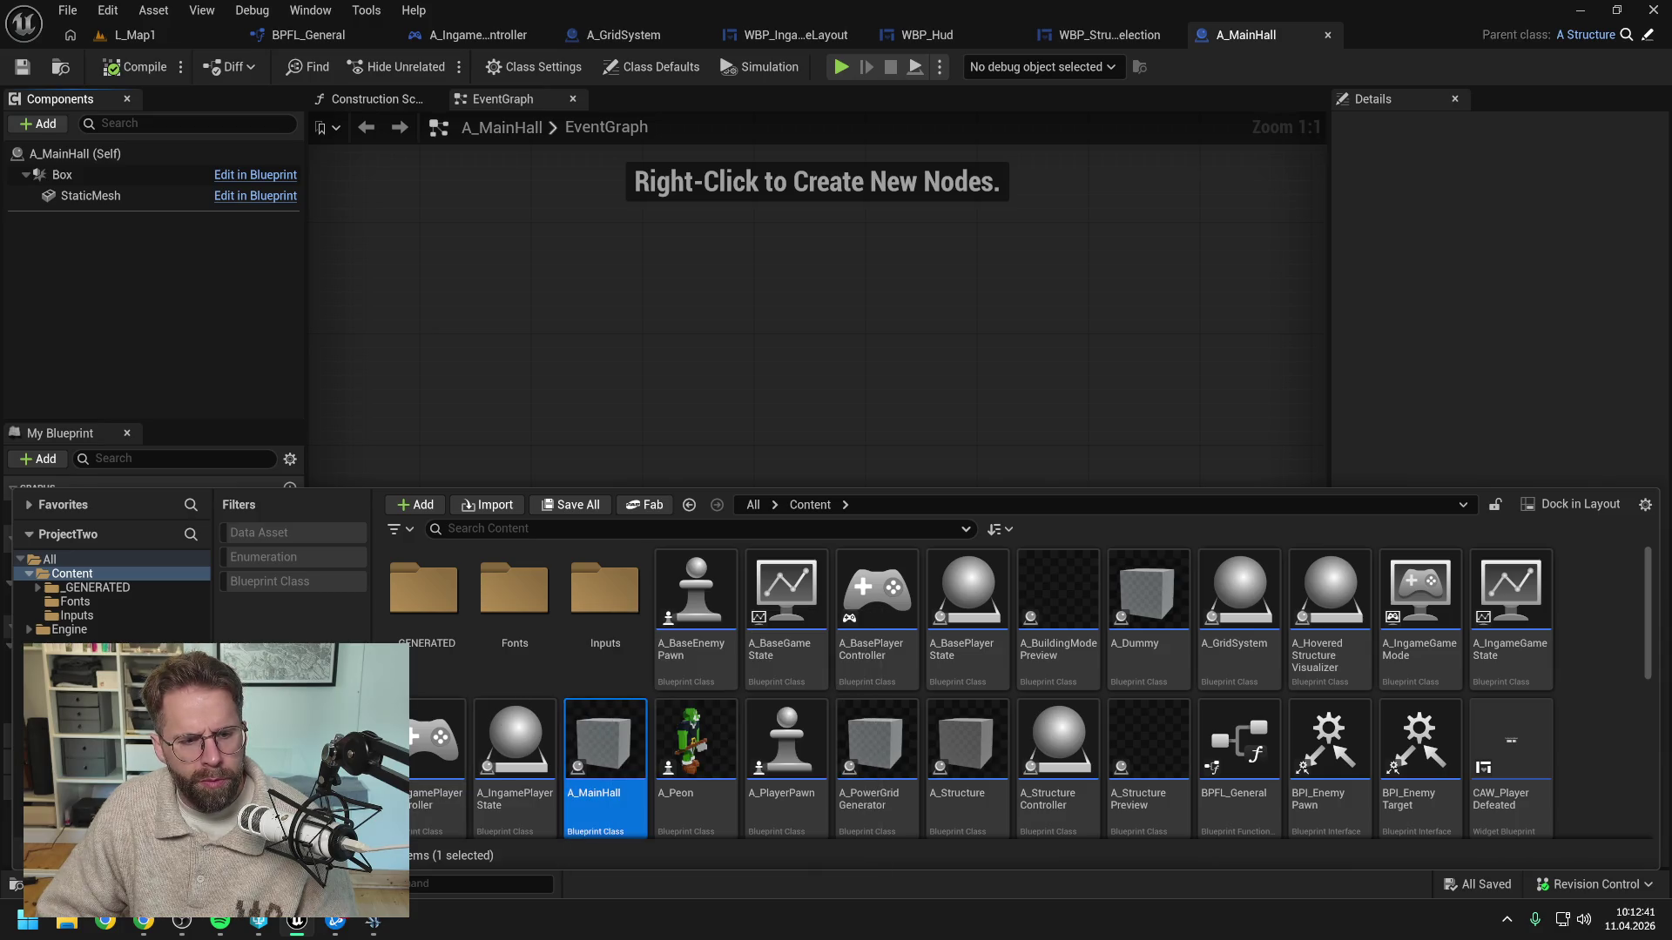
text(a_struc)
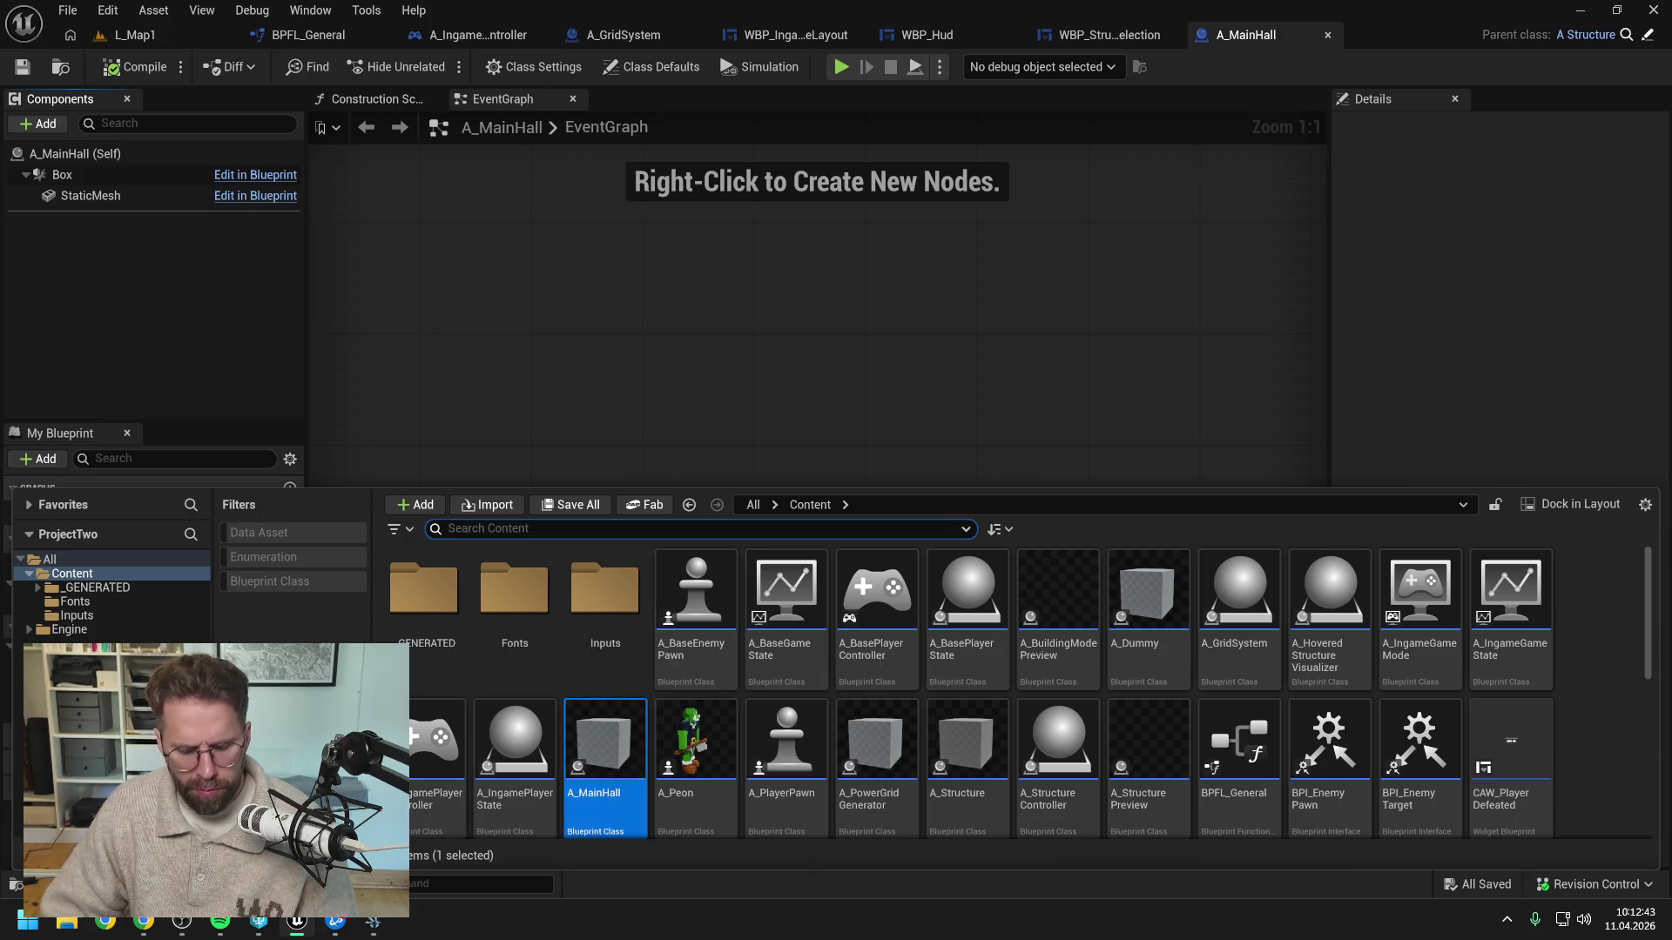
click(640, 783)
double_click(424, 600)
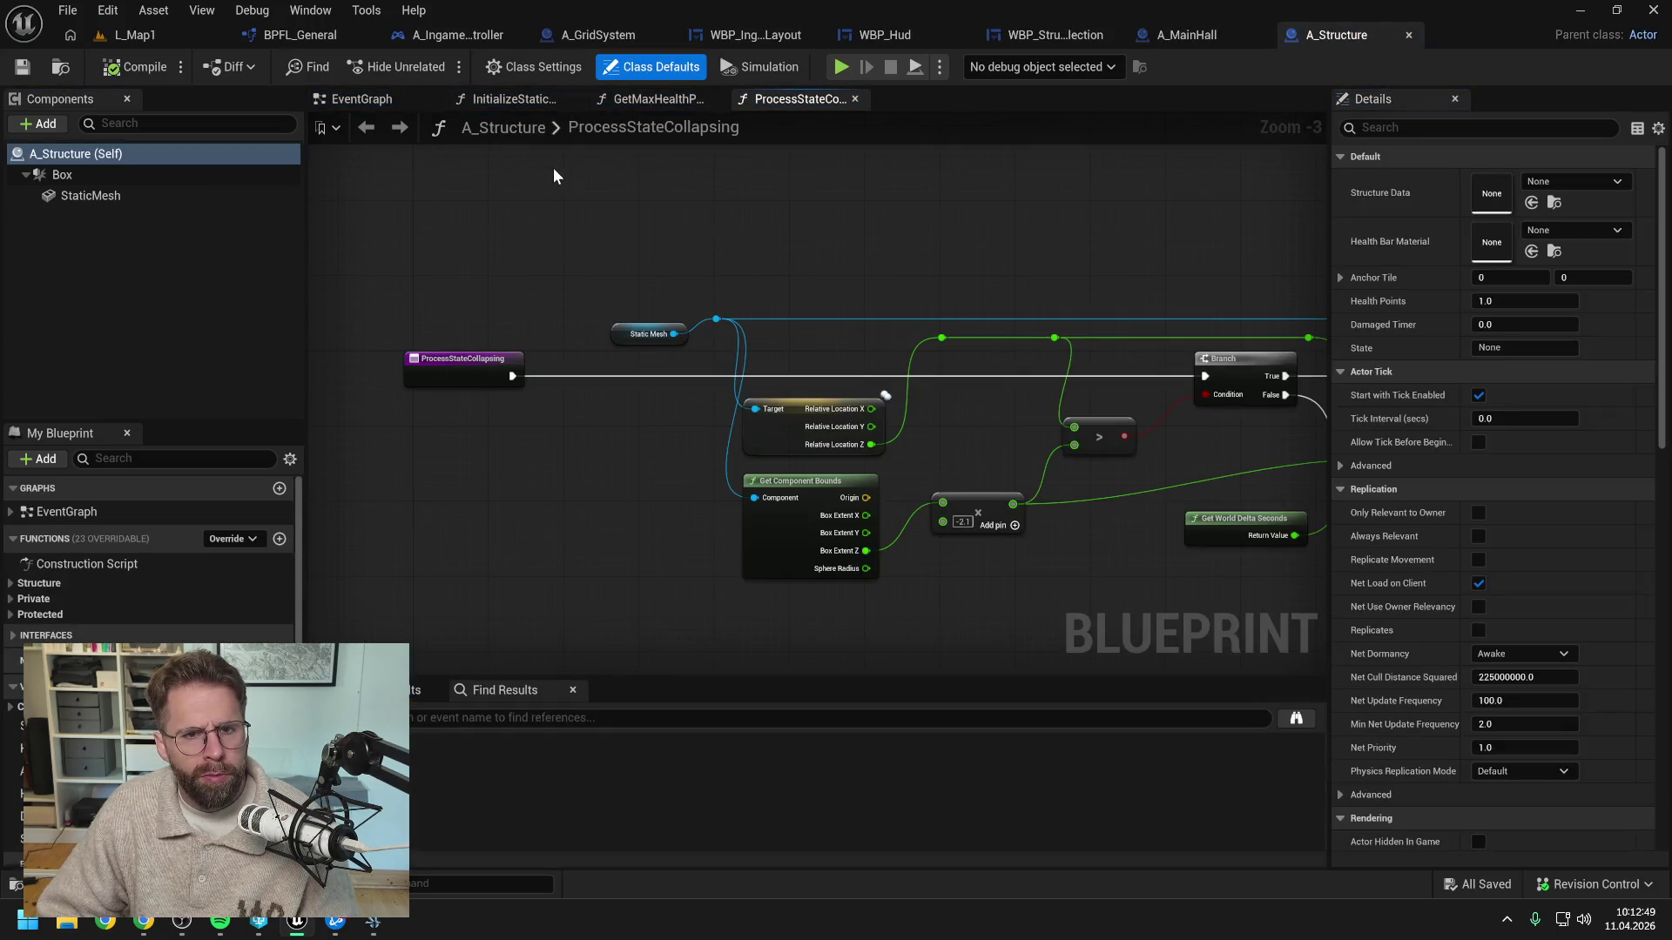
Turn on Hidden in Game for A_Structure's StaticMesh using the 'hidd' property filter
click(142, 198)
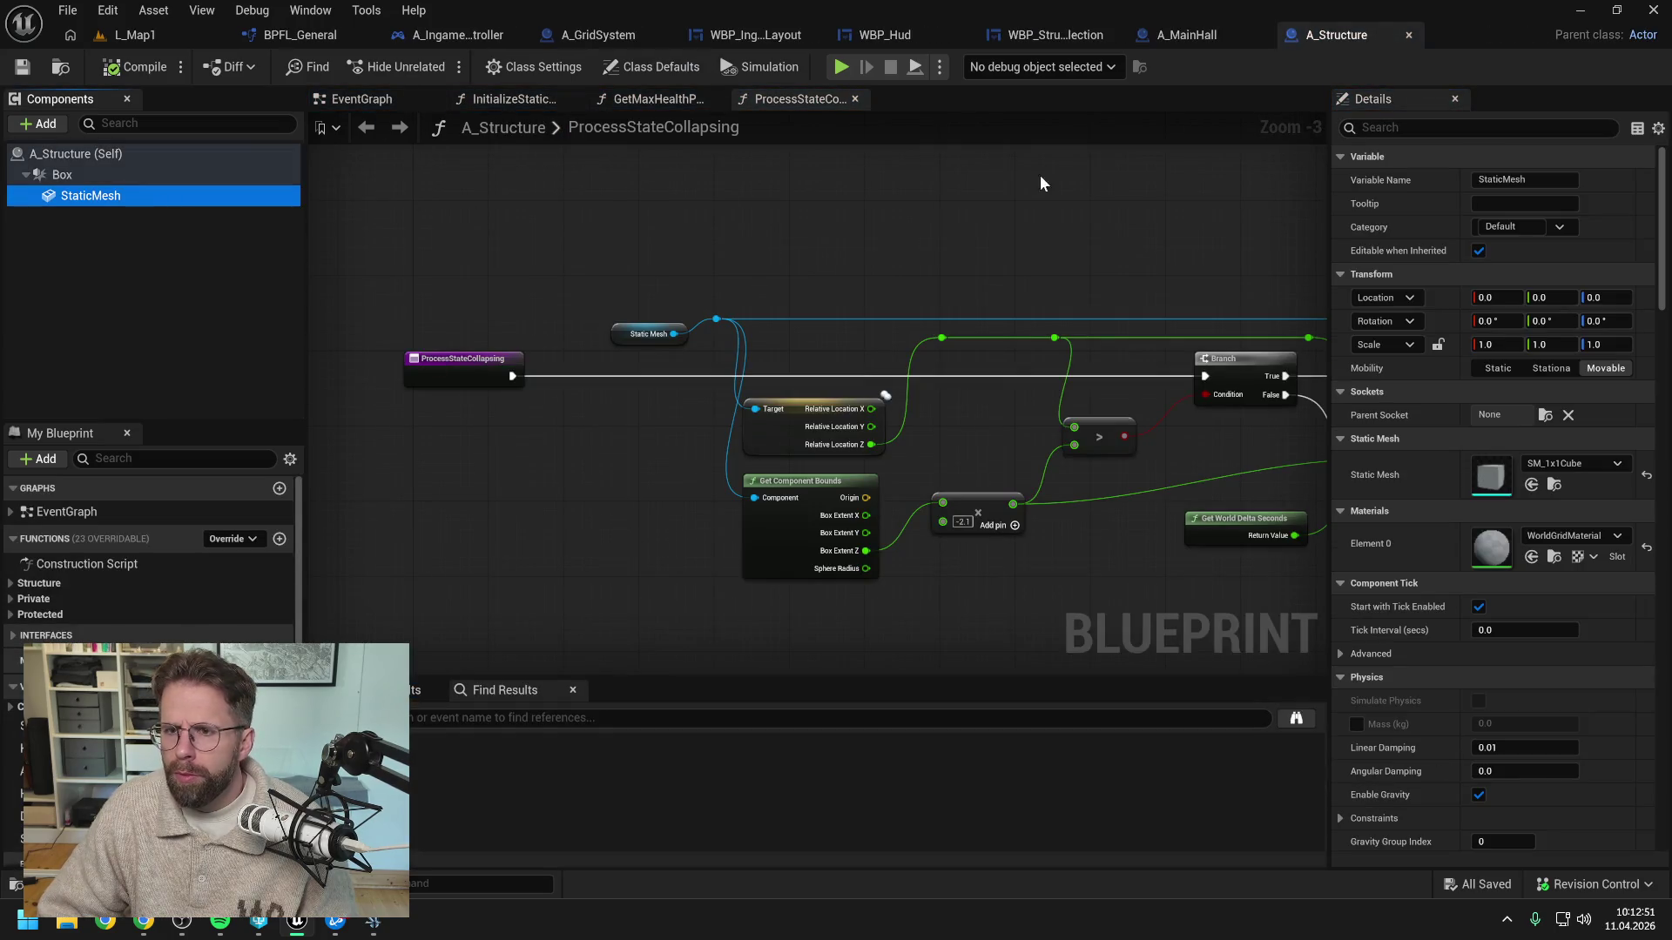
click(1481, 127)
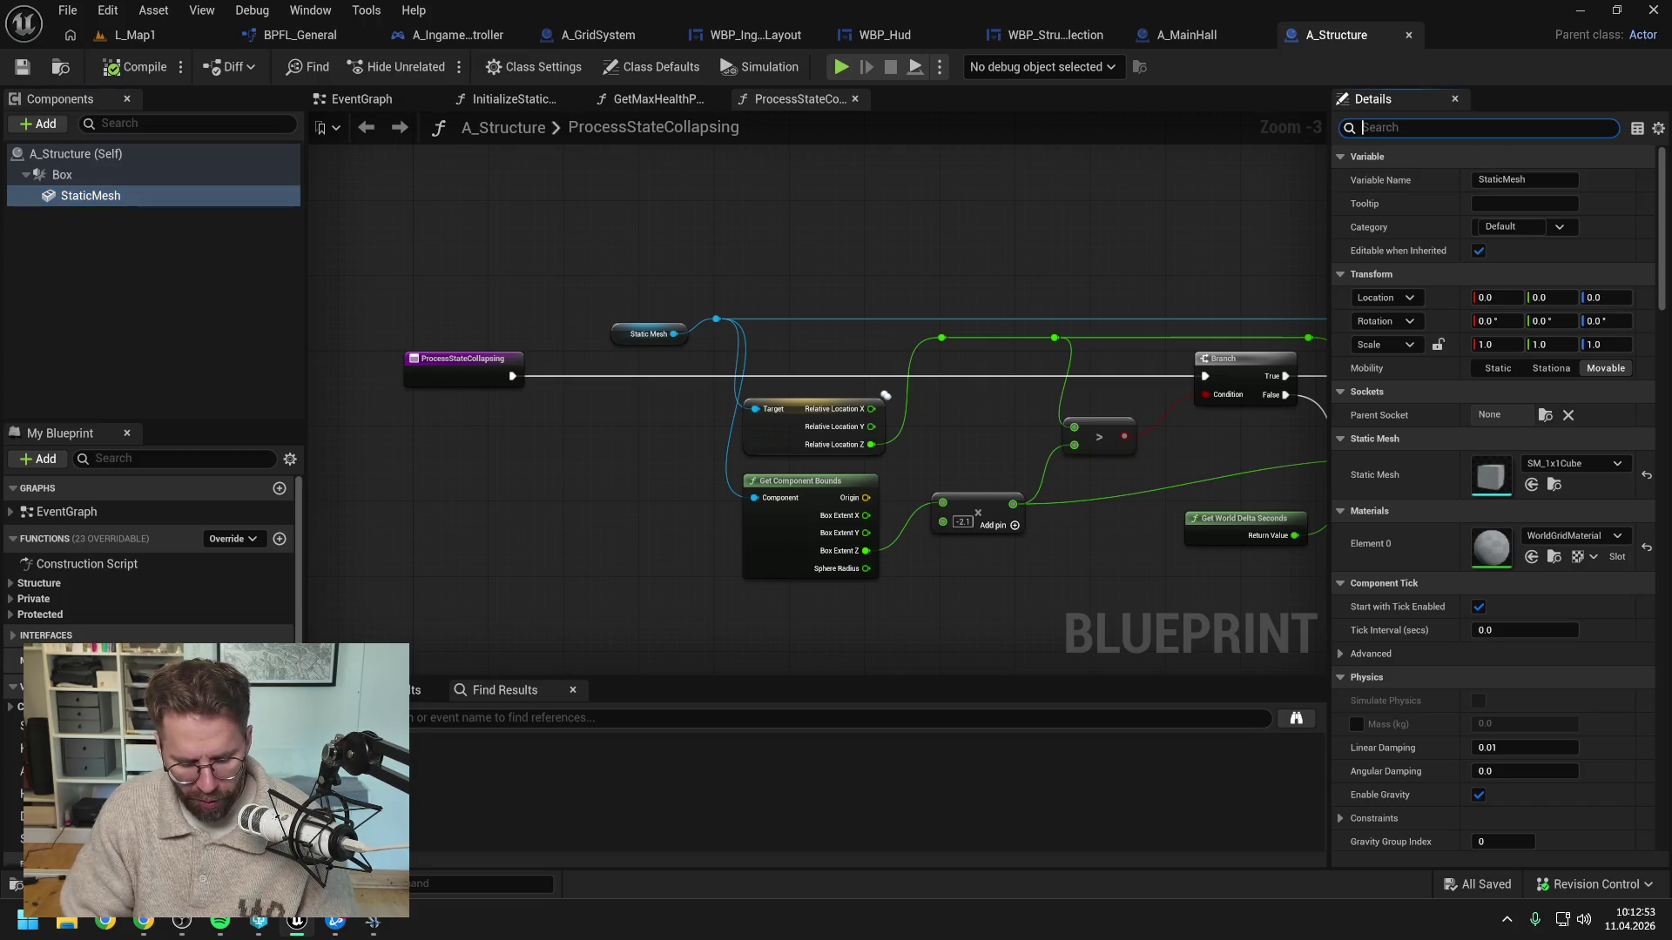
text(visi)
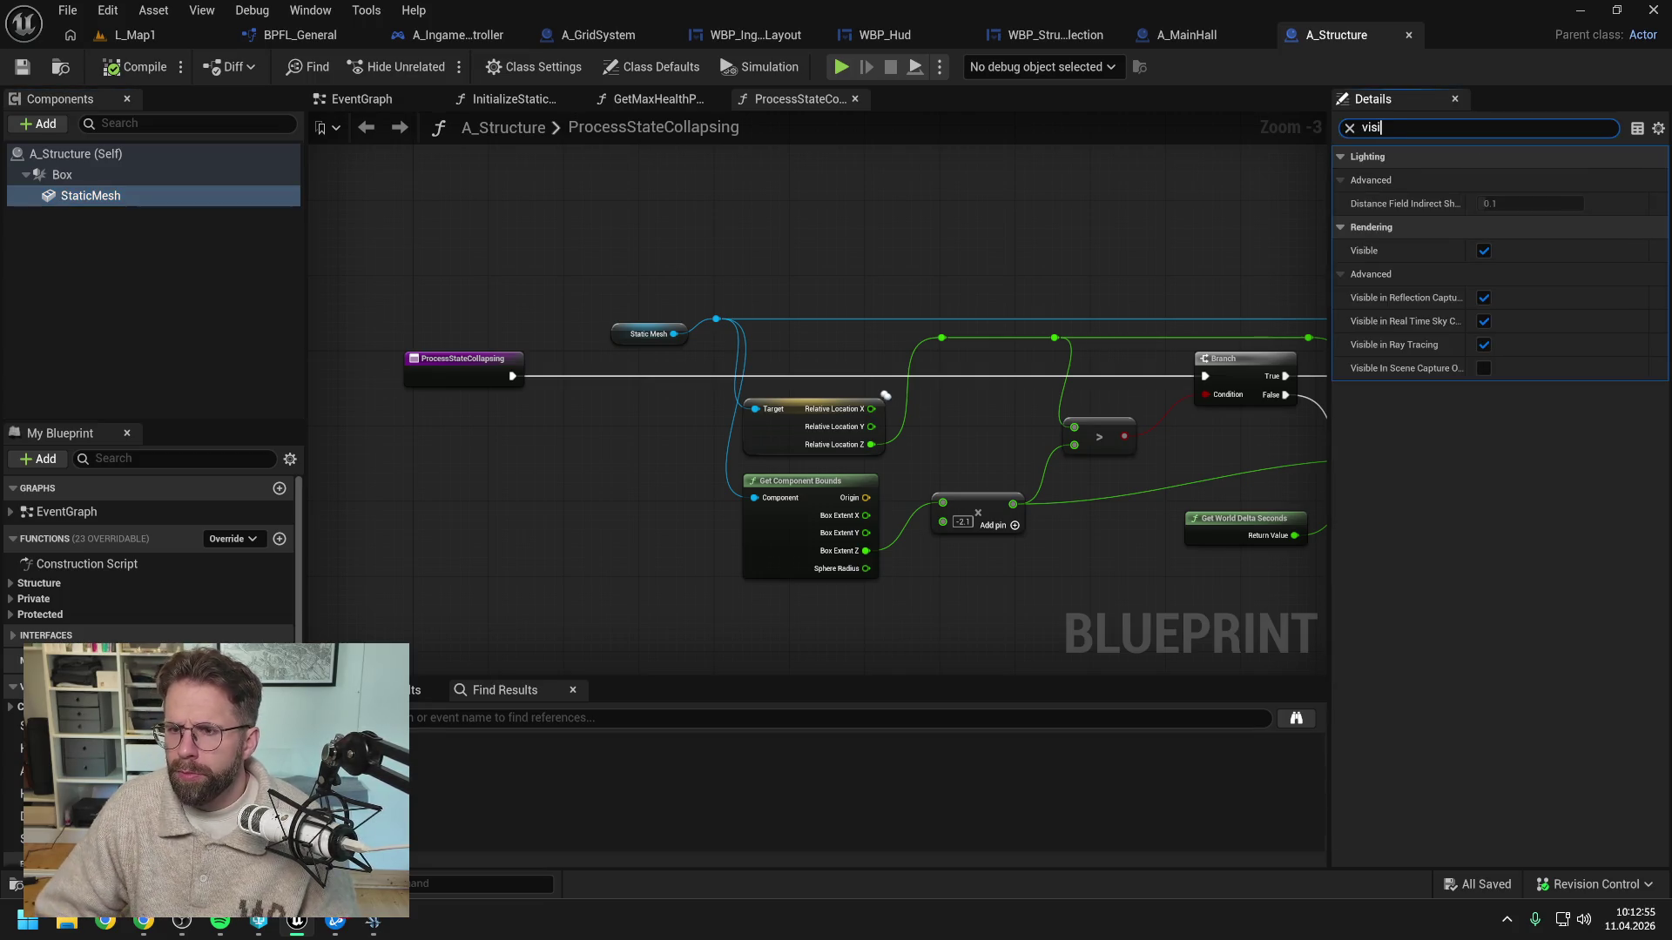
key(ctrl+a)
text(hidd)
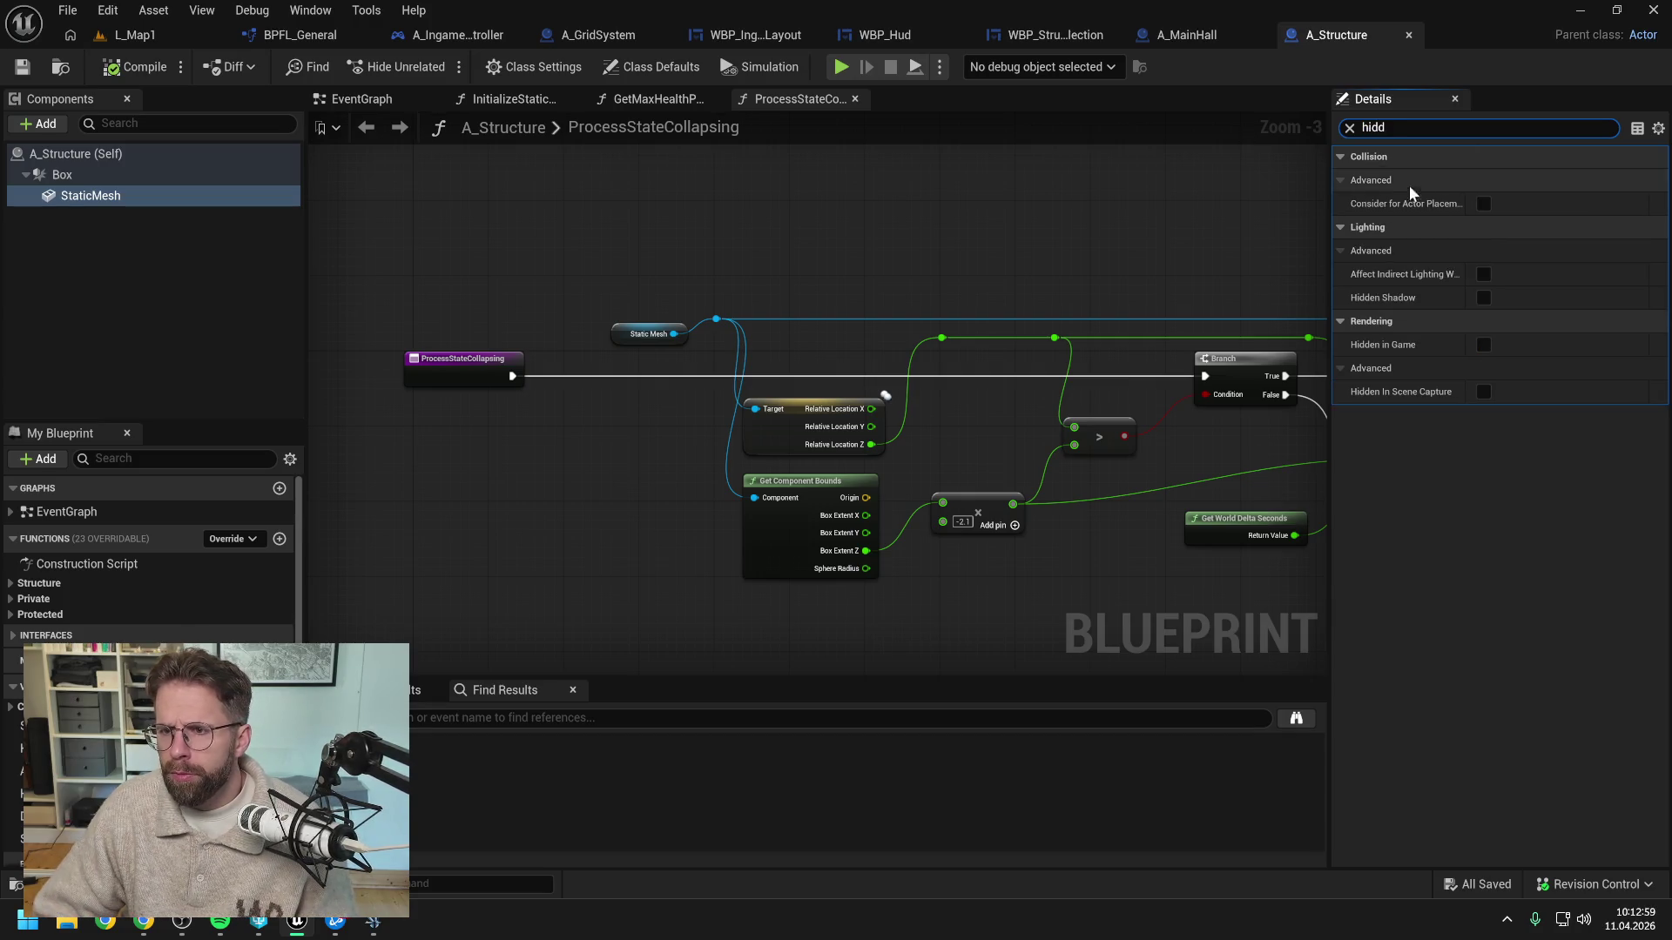
click(1483, 345)
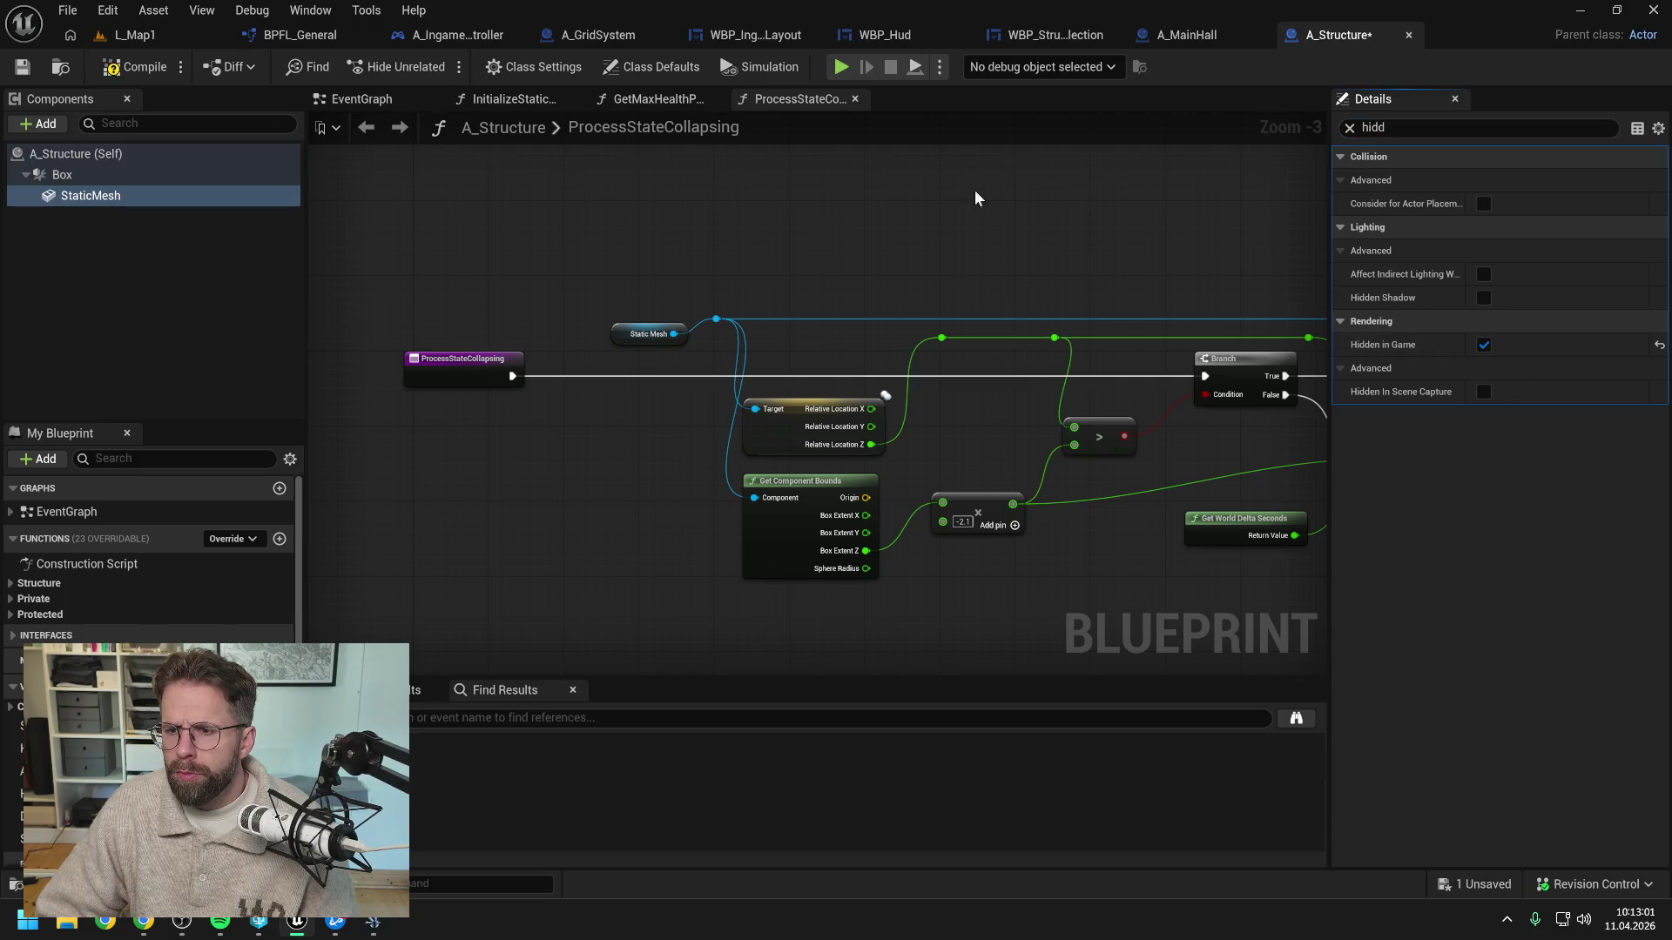
Compile and save A_Structure, confirming the asset check-out
click(135, 68)
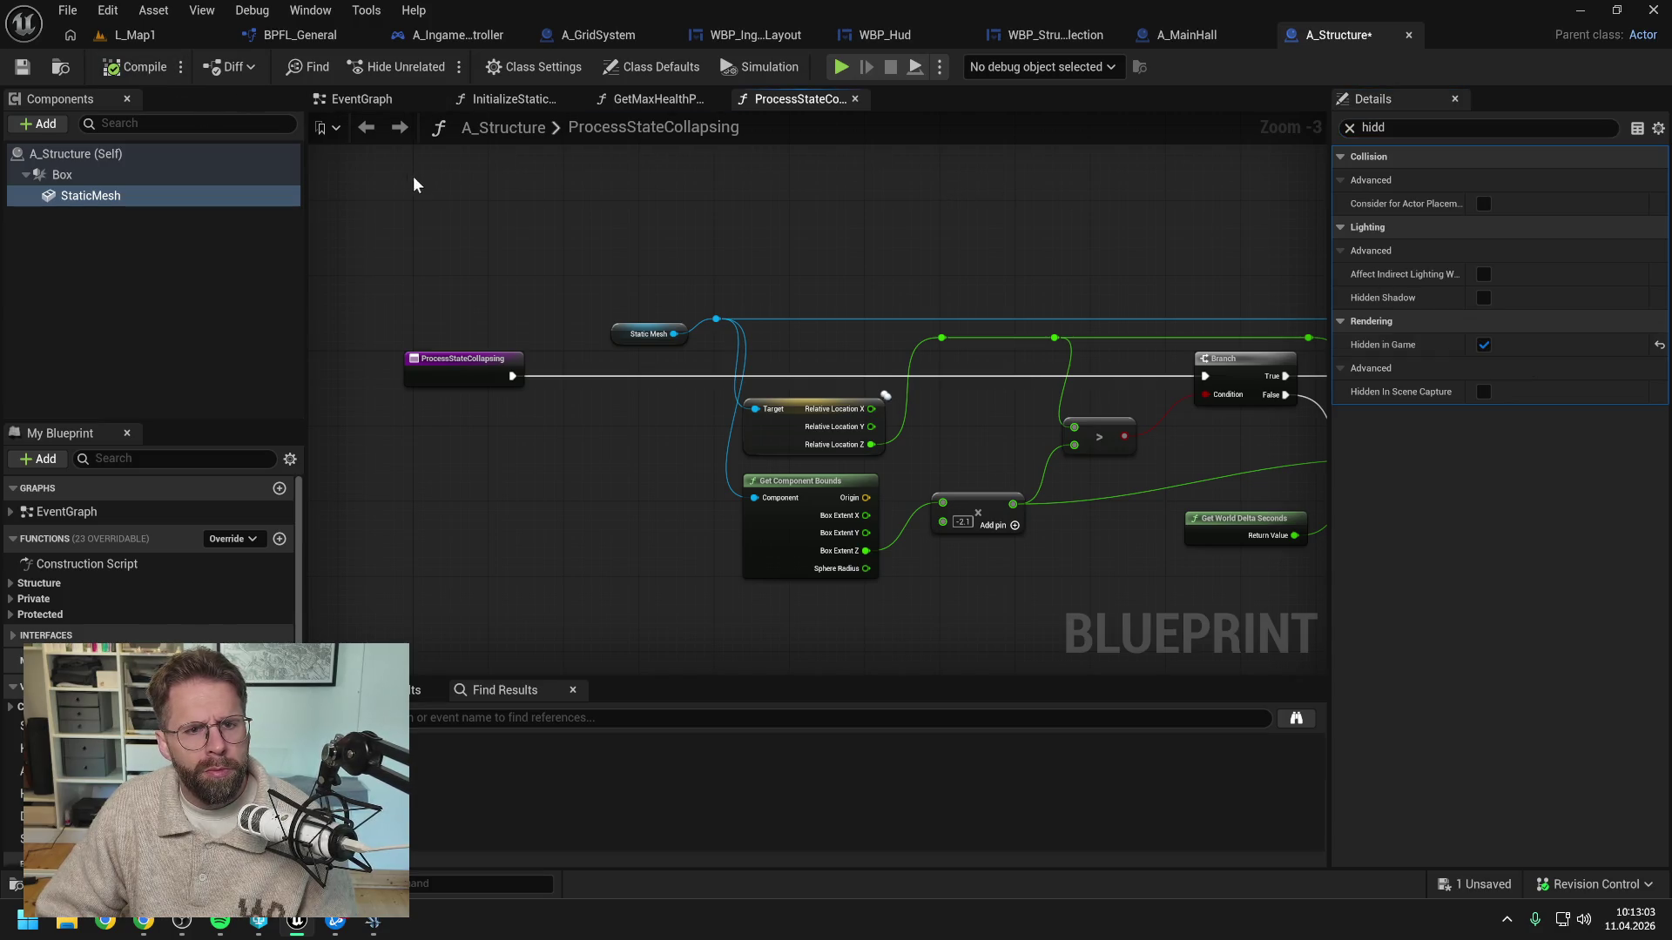
key(ctrl+s)
click(844, 649)
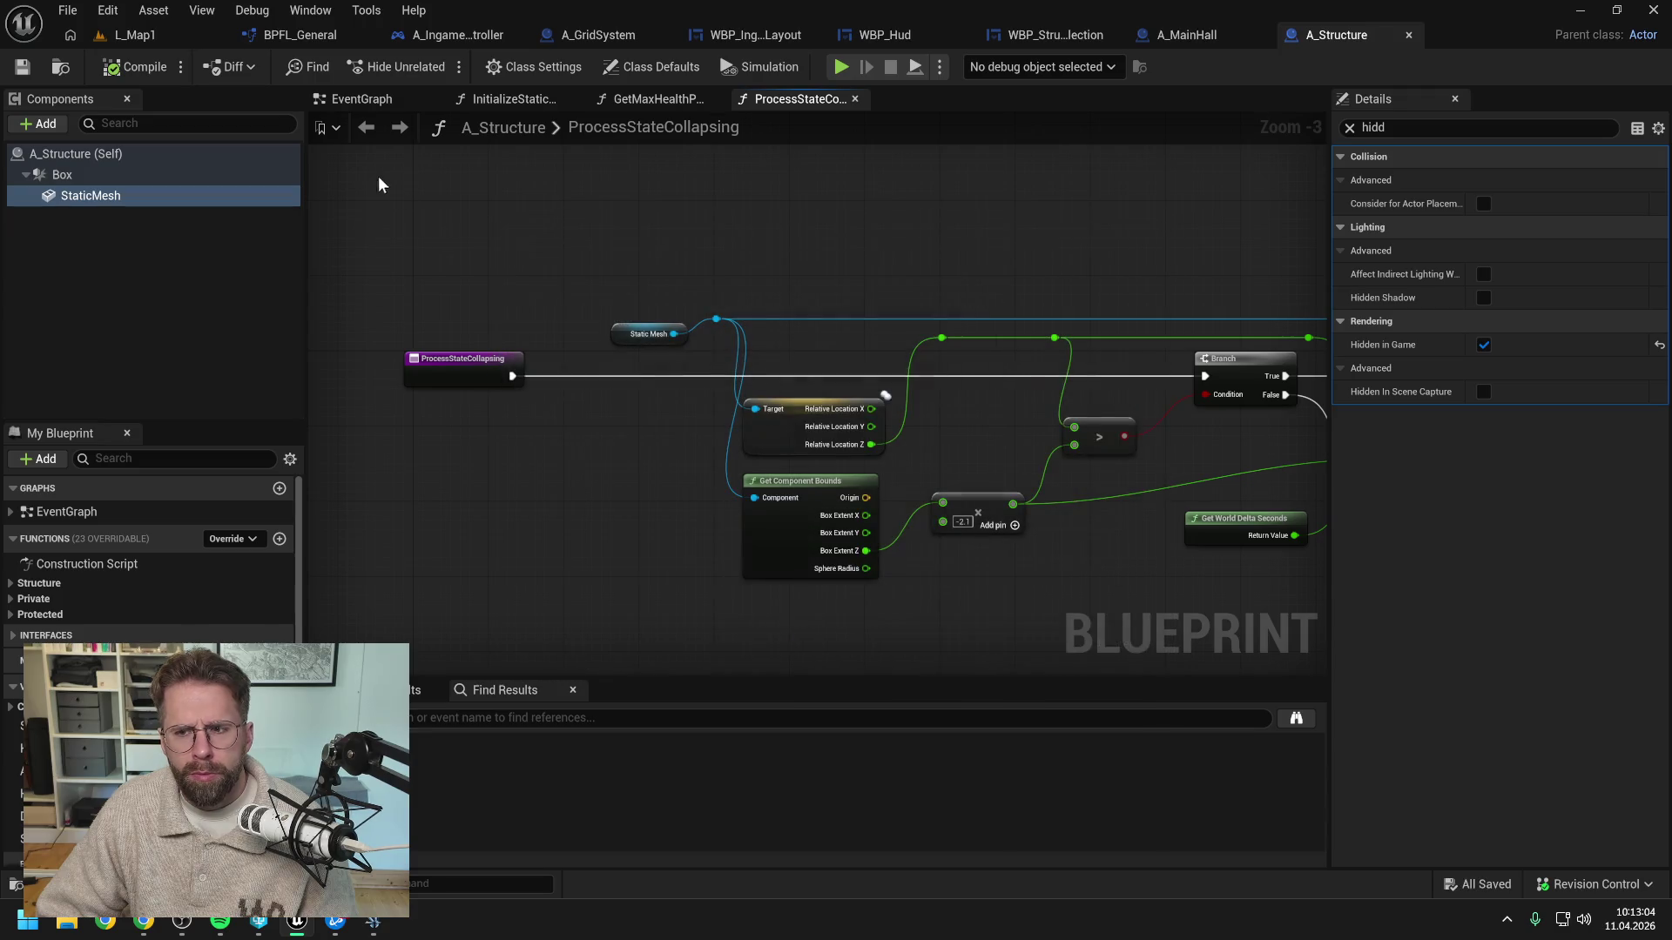
click(355, 101)
scroll(956, 306, up, 3)
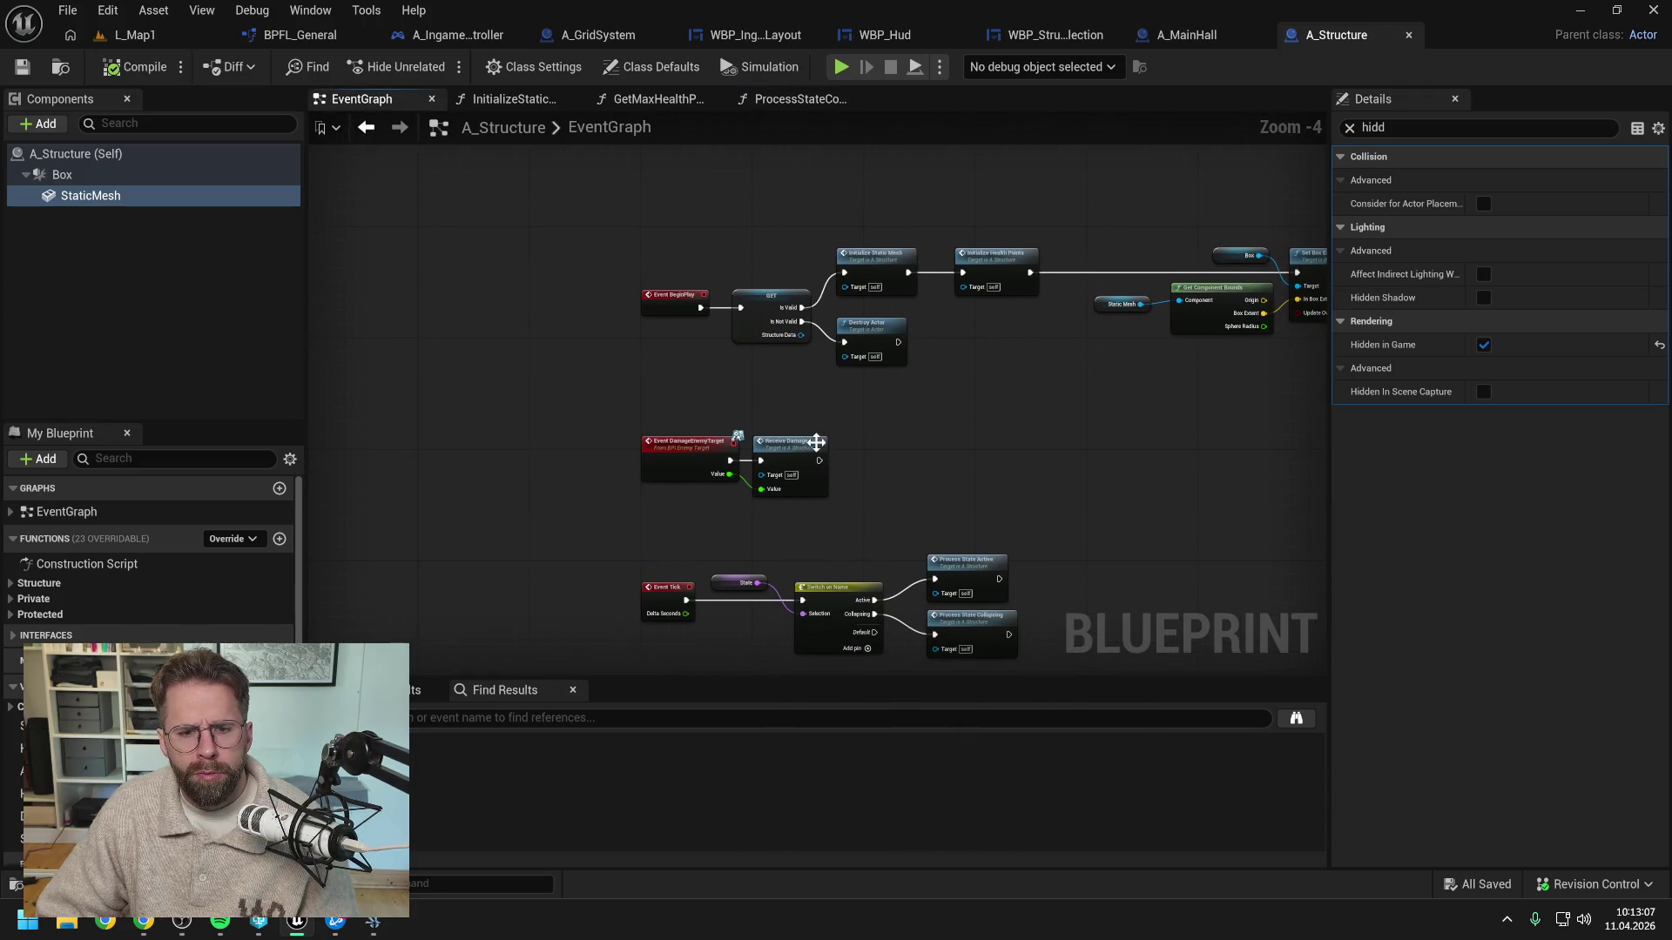
Insert a Draw Debug Box node between Event Tick and Switch on Name
scroll(795, 400, up, 1)
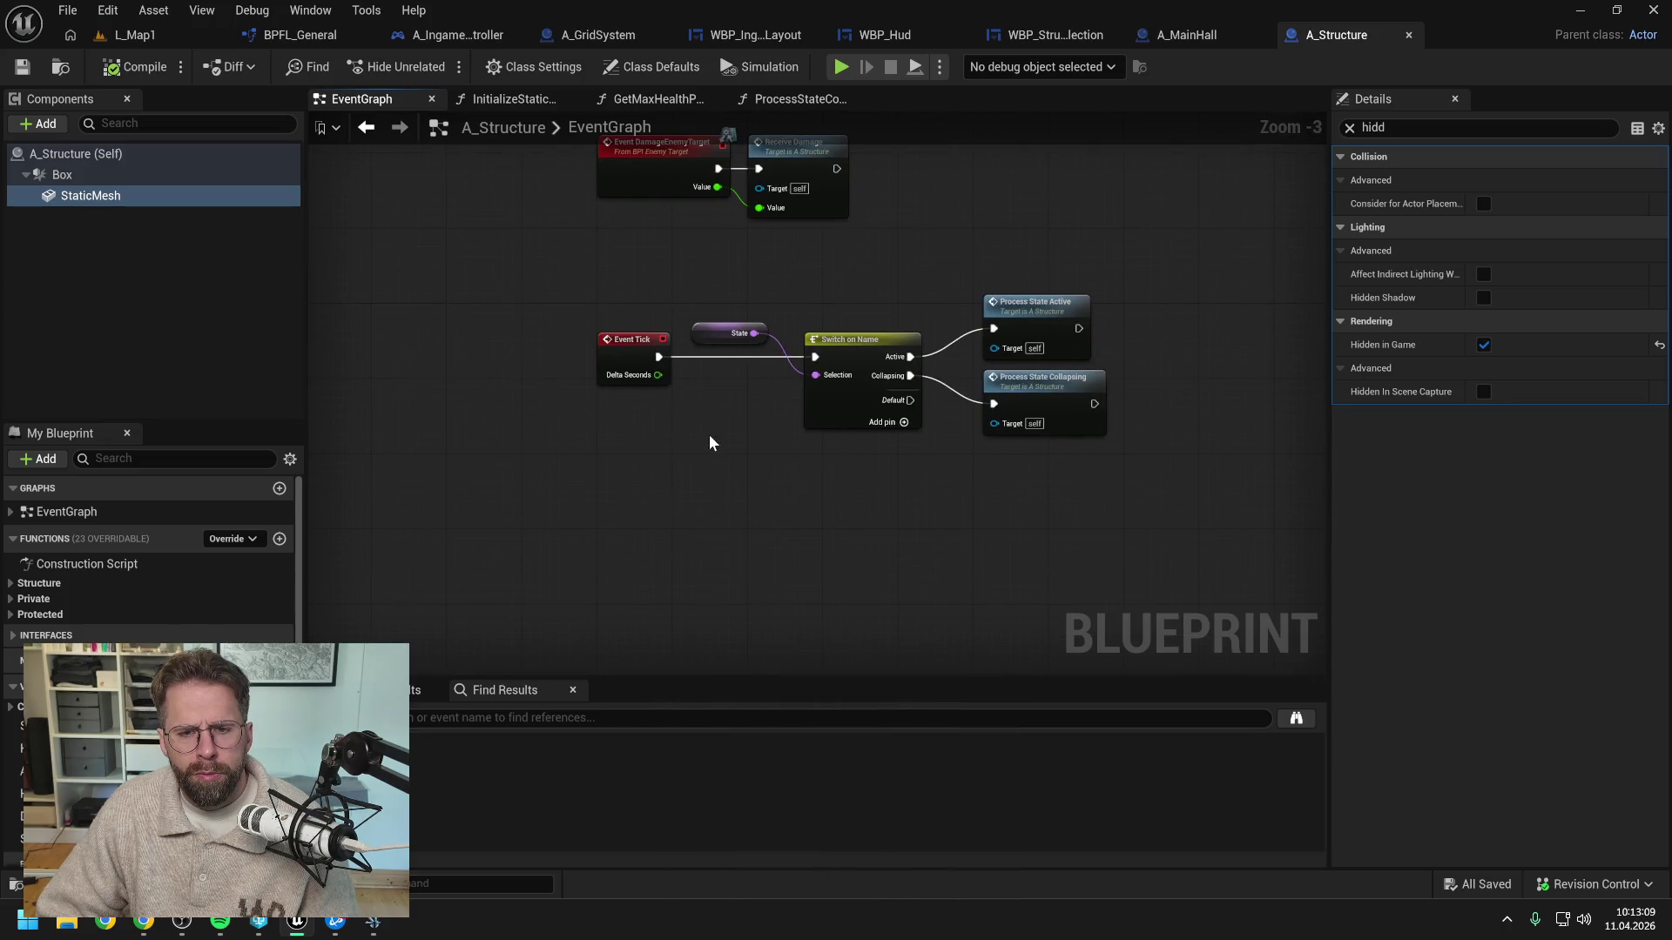
mouse_move(702, 467)
mouse_down()
mouse_move(747, 409)
mouse_move(737, 381)
mouse_up()
right_click(734, 434)
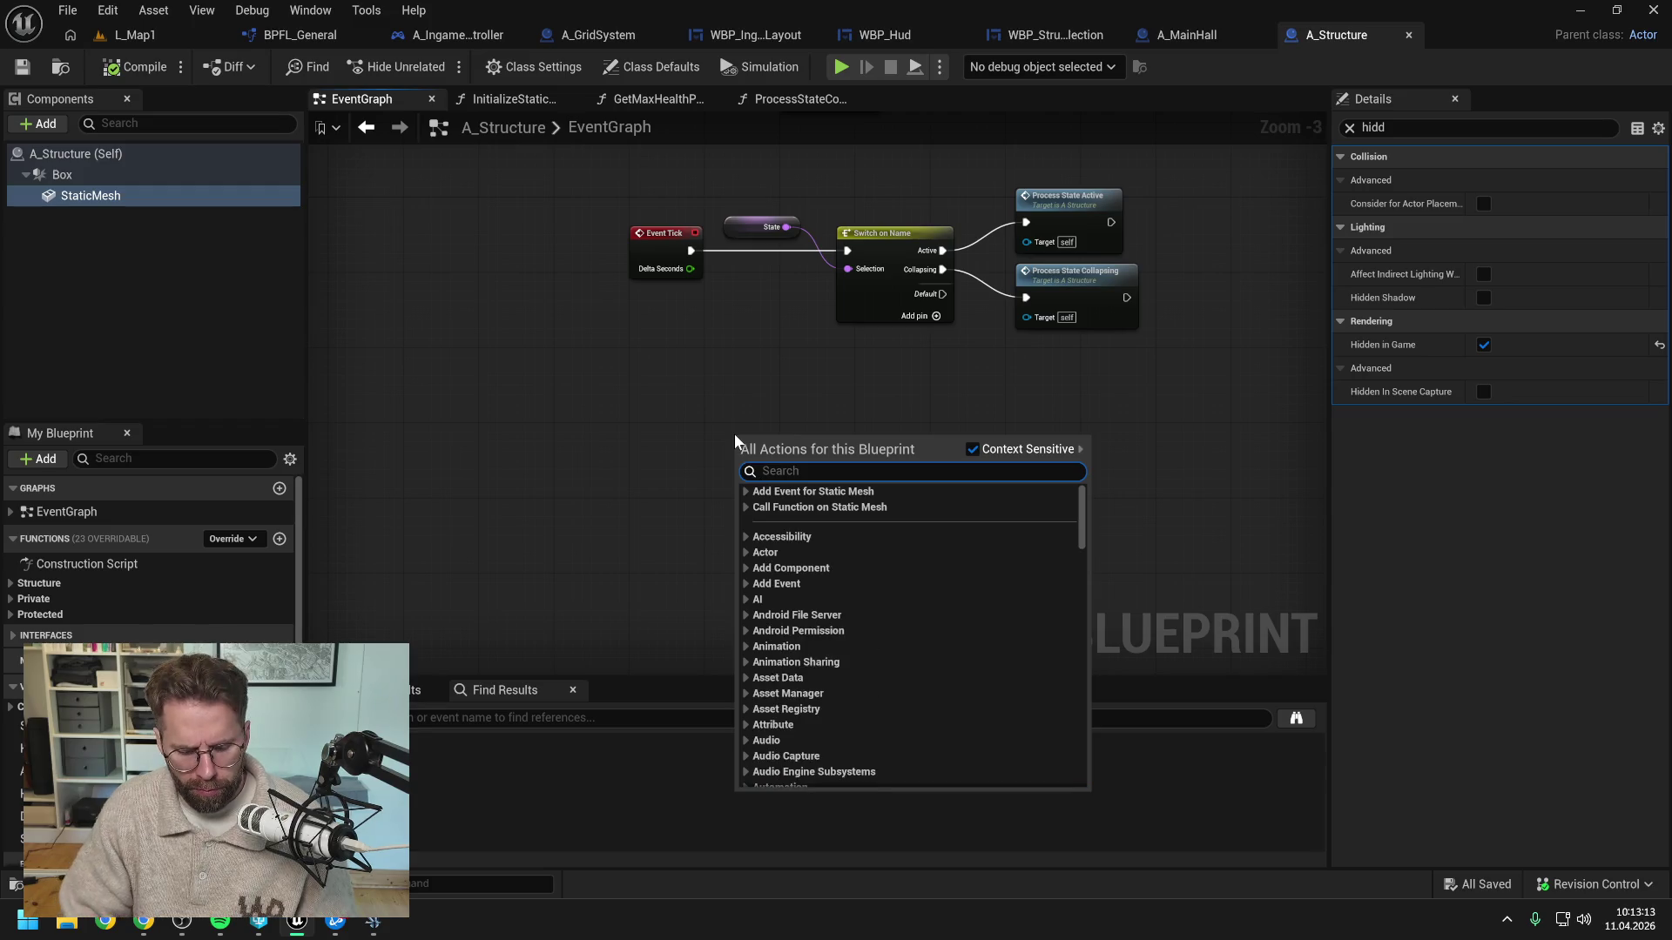
text(debug)
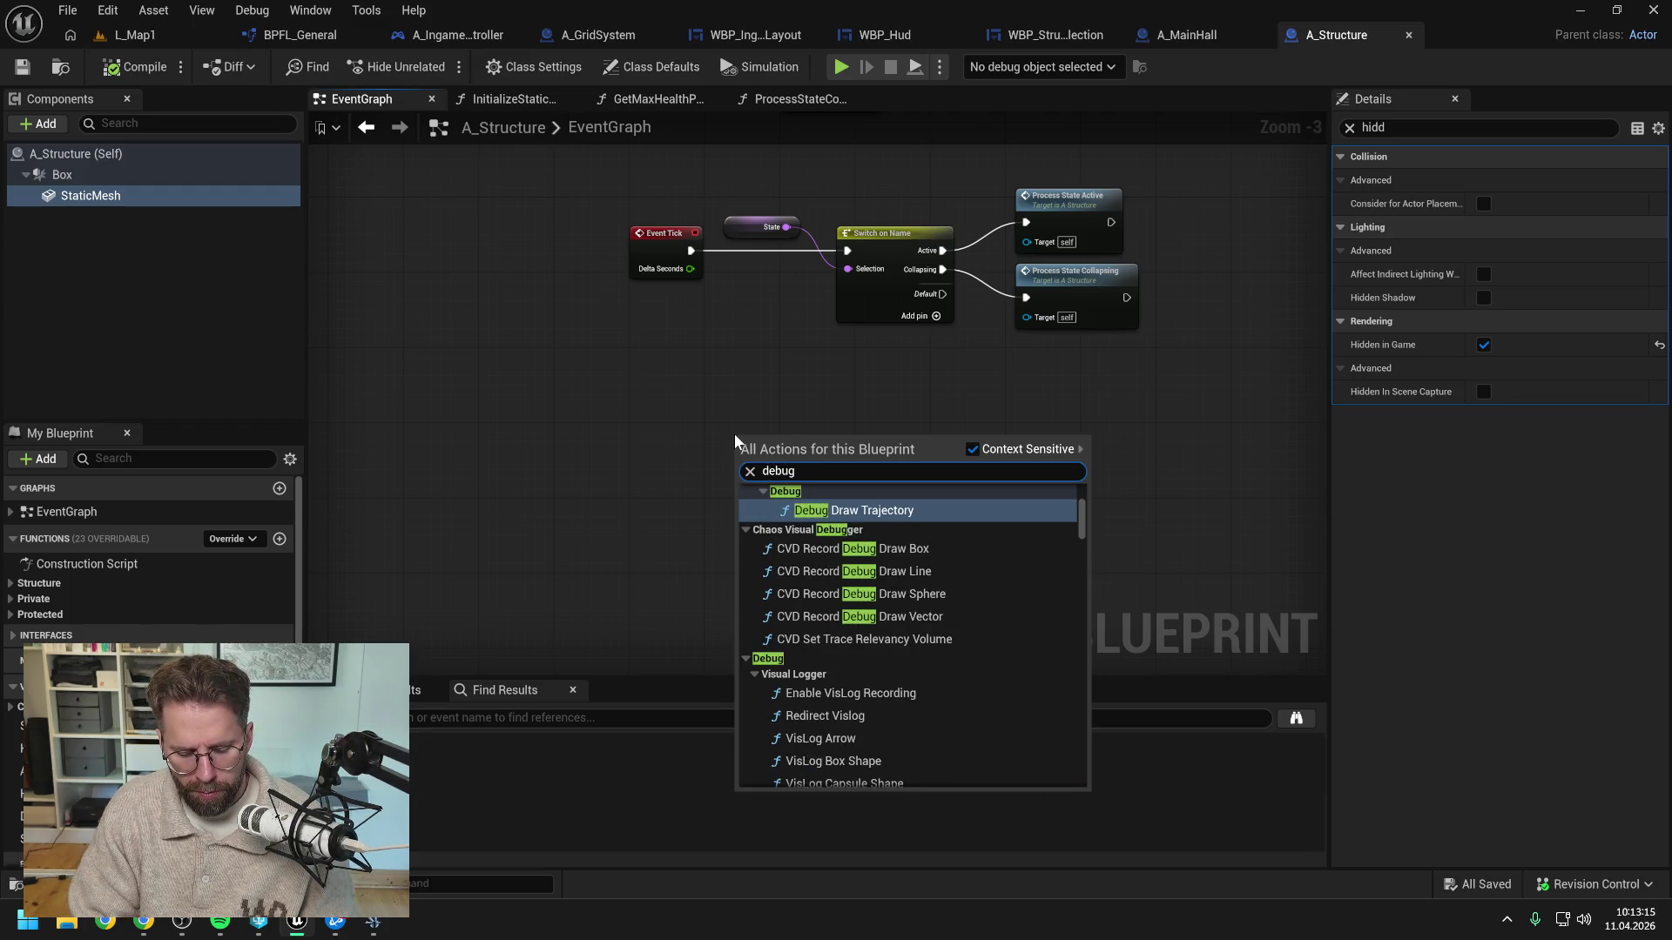
text( box)
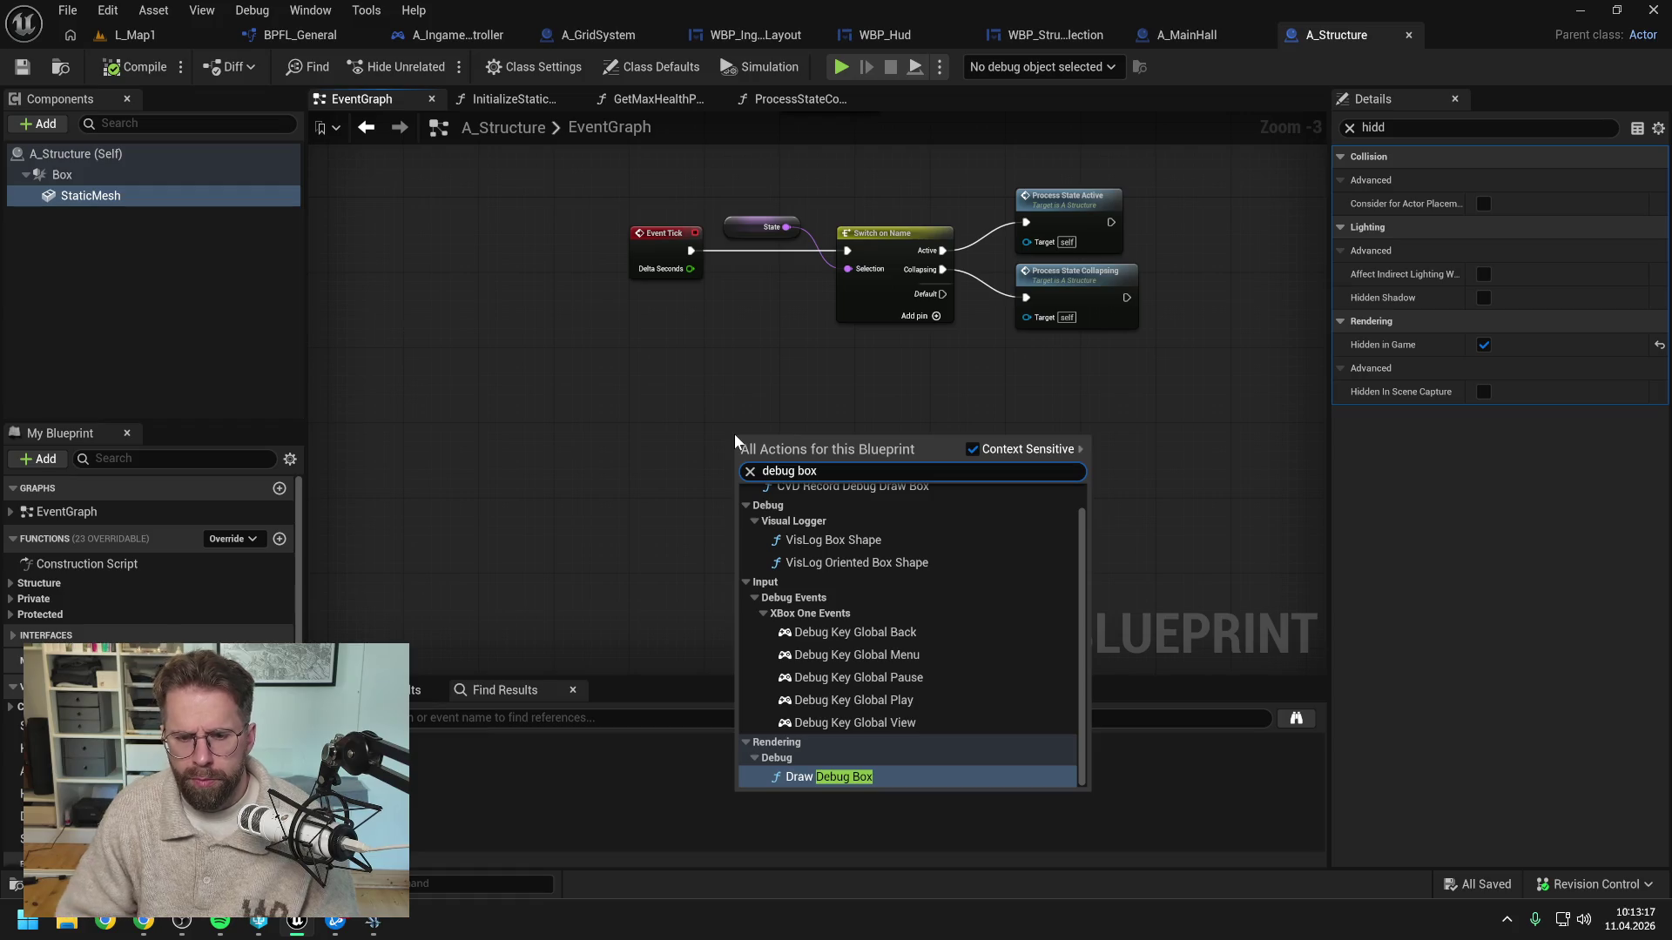
click(839, 776)
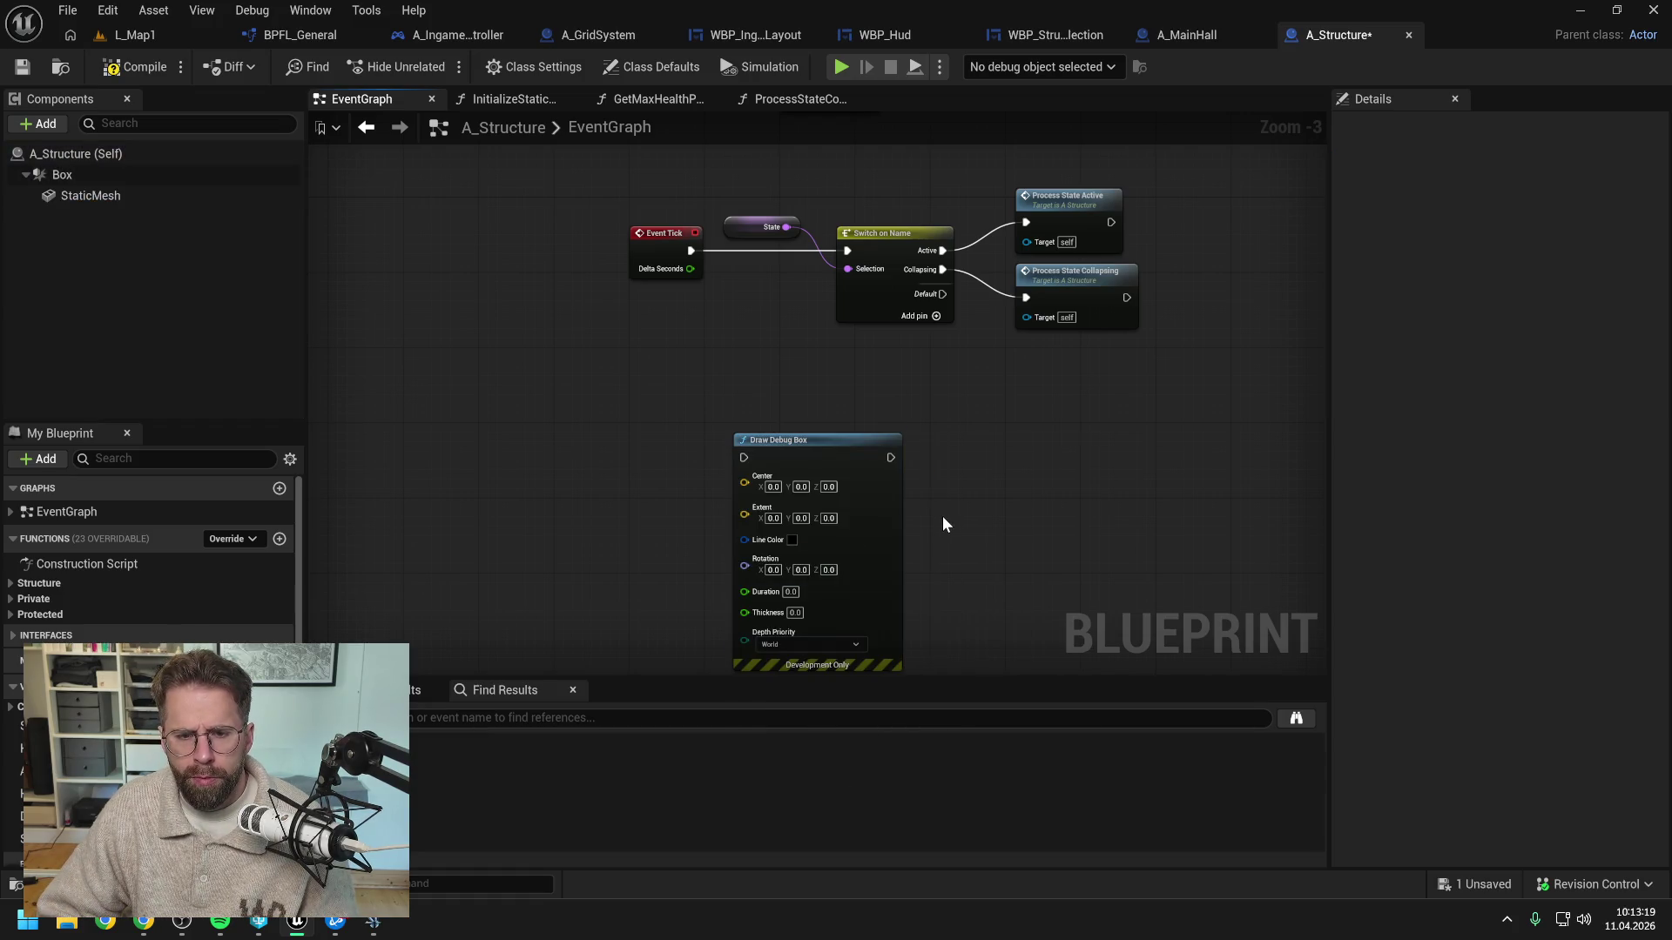
drag(829, 439, 895, 430)
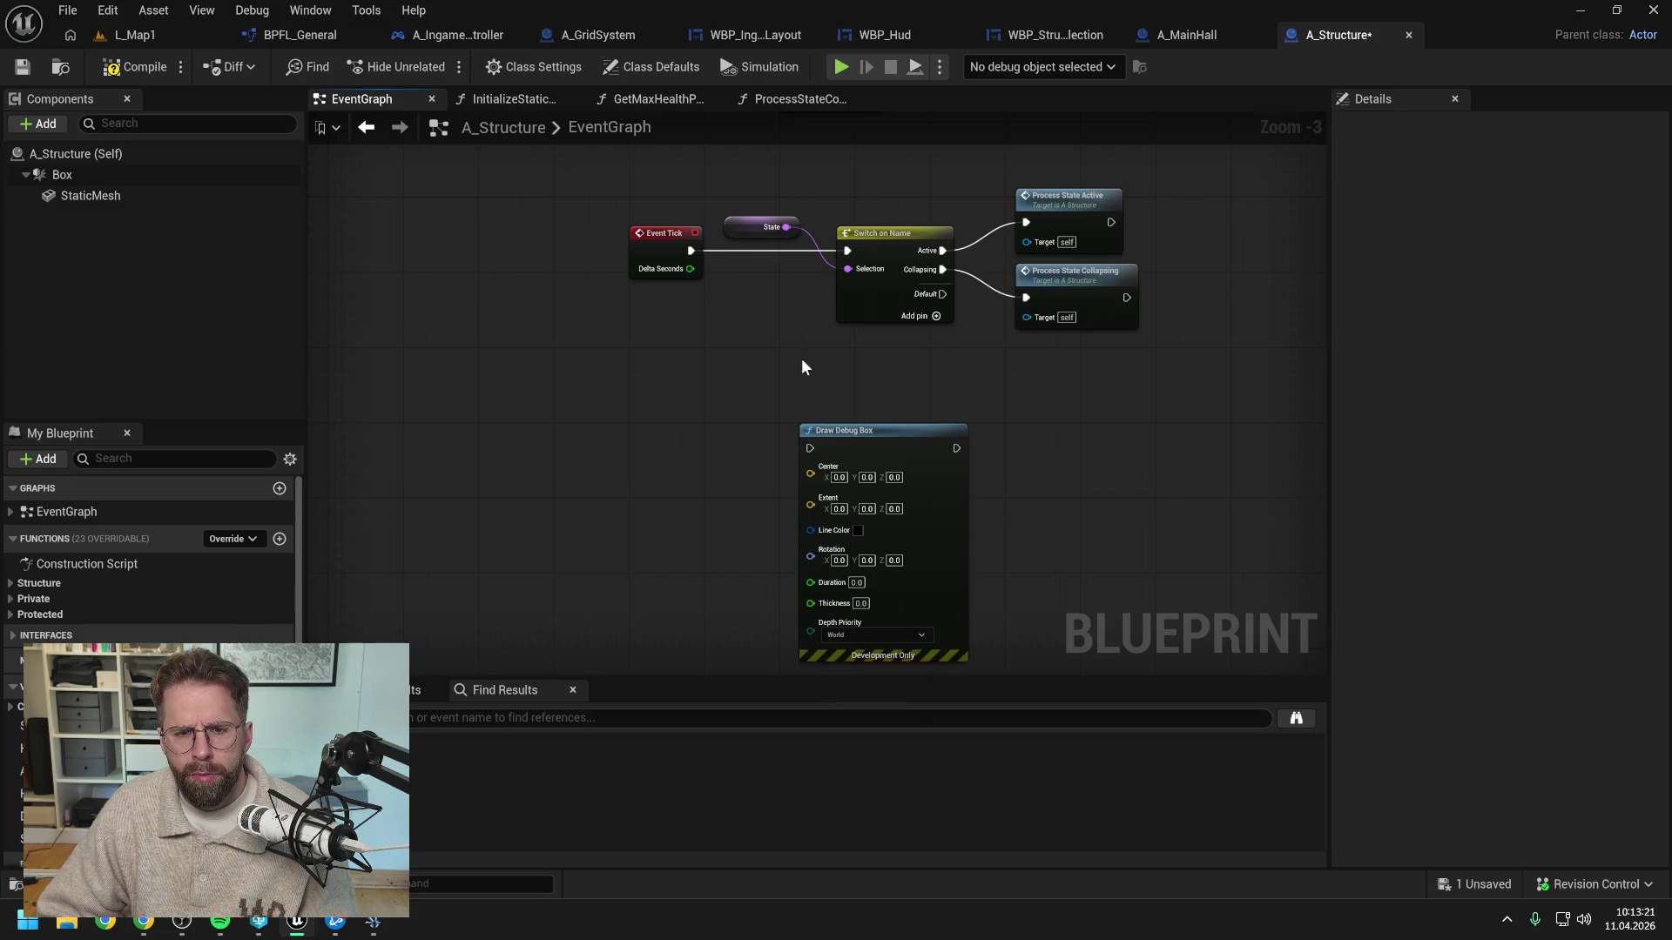
drag(691, 250, 809, 447)
drag(955, 447, 846, 251)
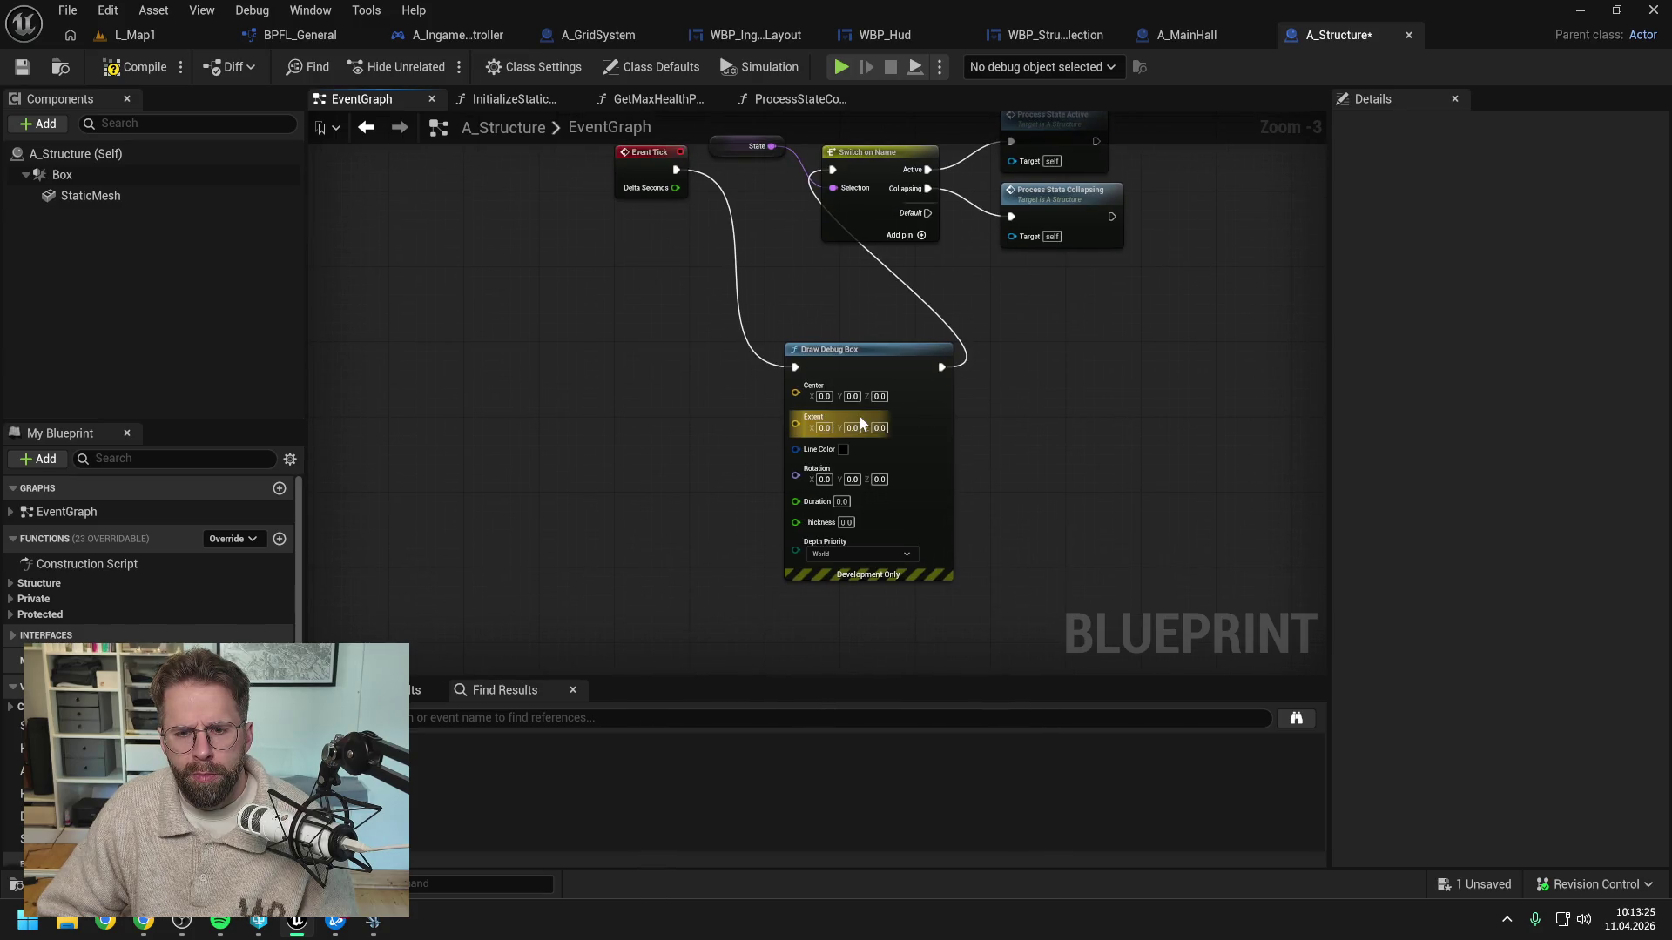
Add Get Actor Location and feed it into the debug box's Center
scroll(850, 436, up, 2)
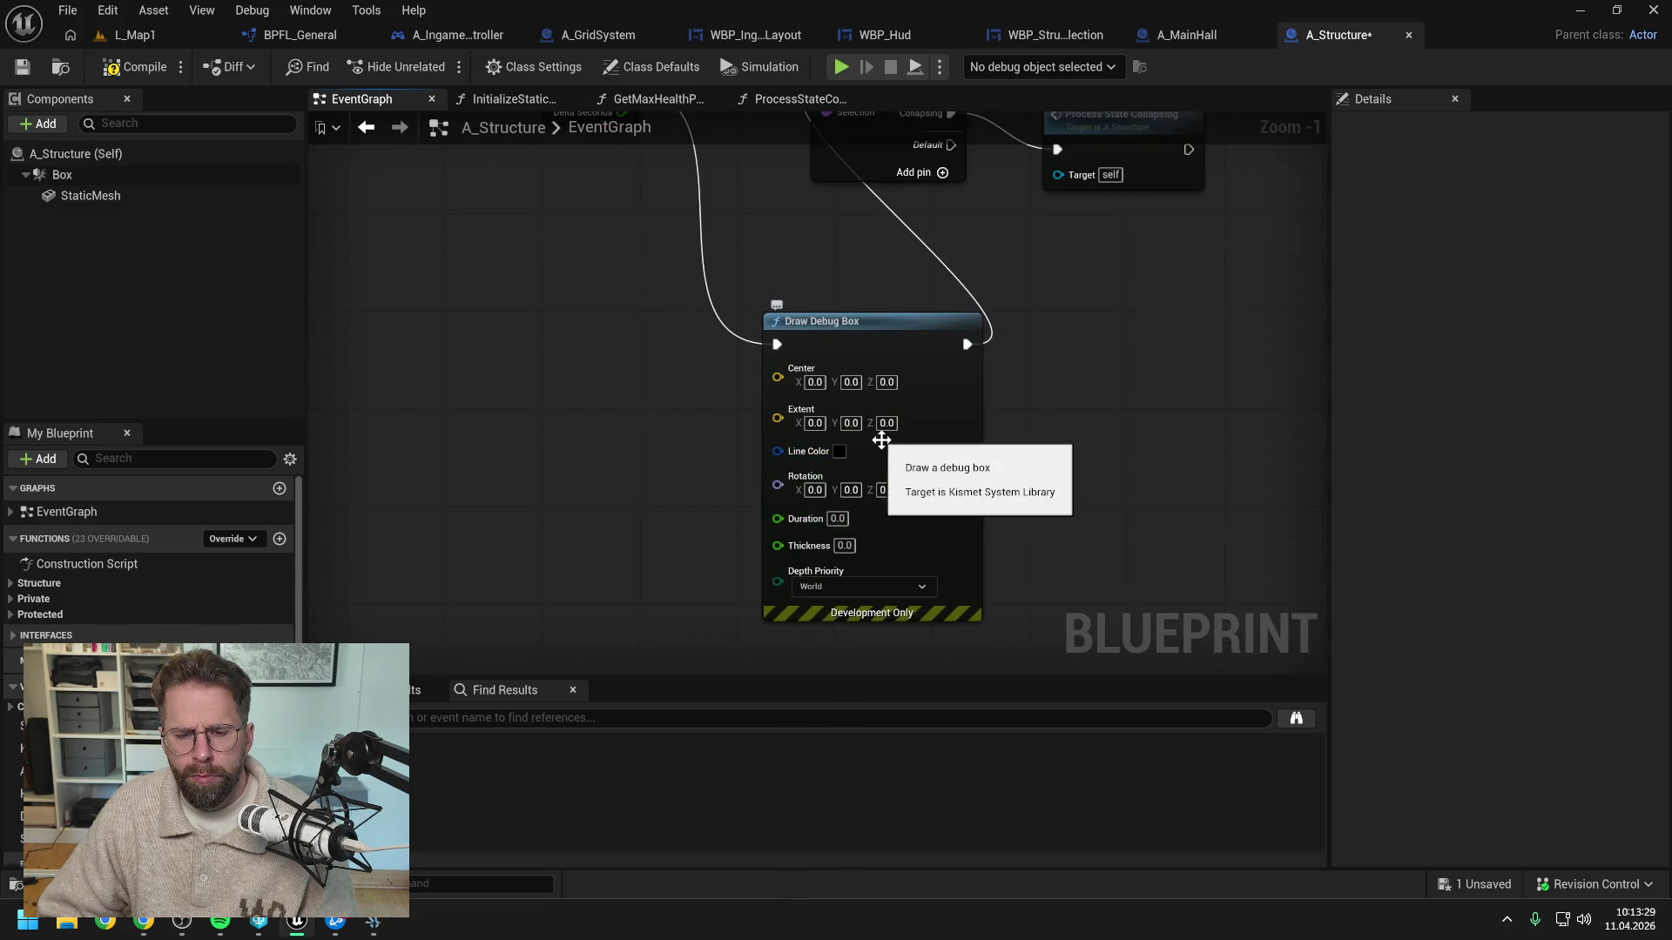
right_click(605, 433)
text(get actor loc)
key(Escape)
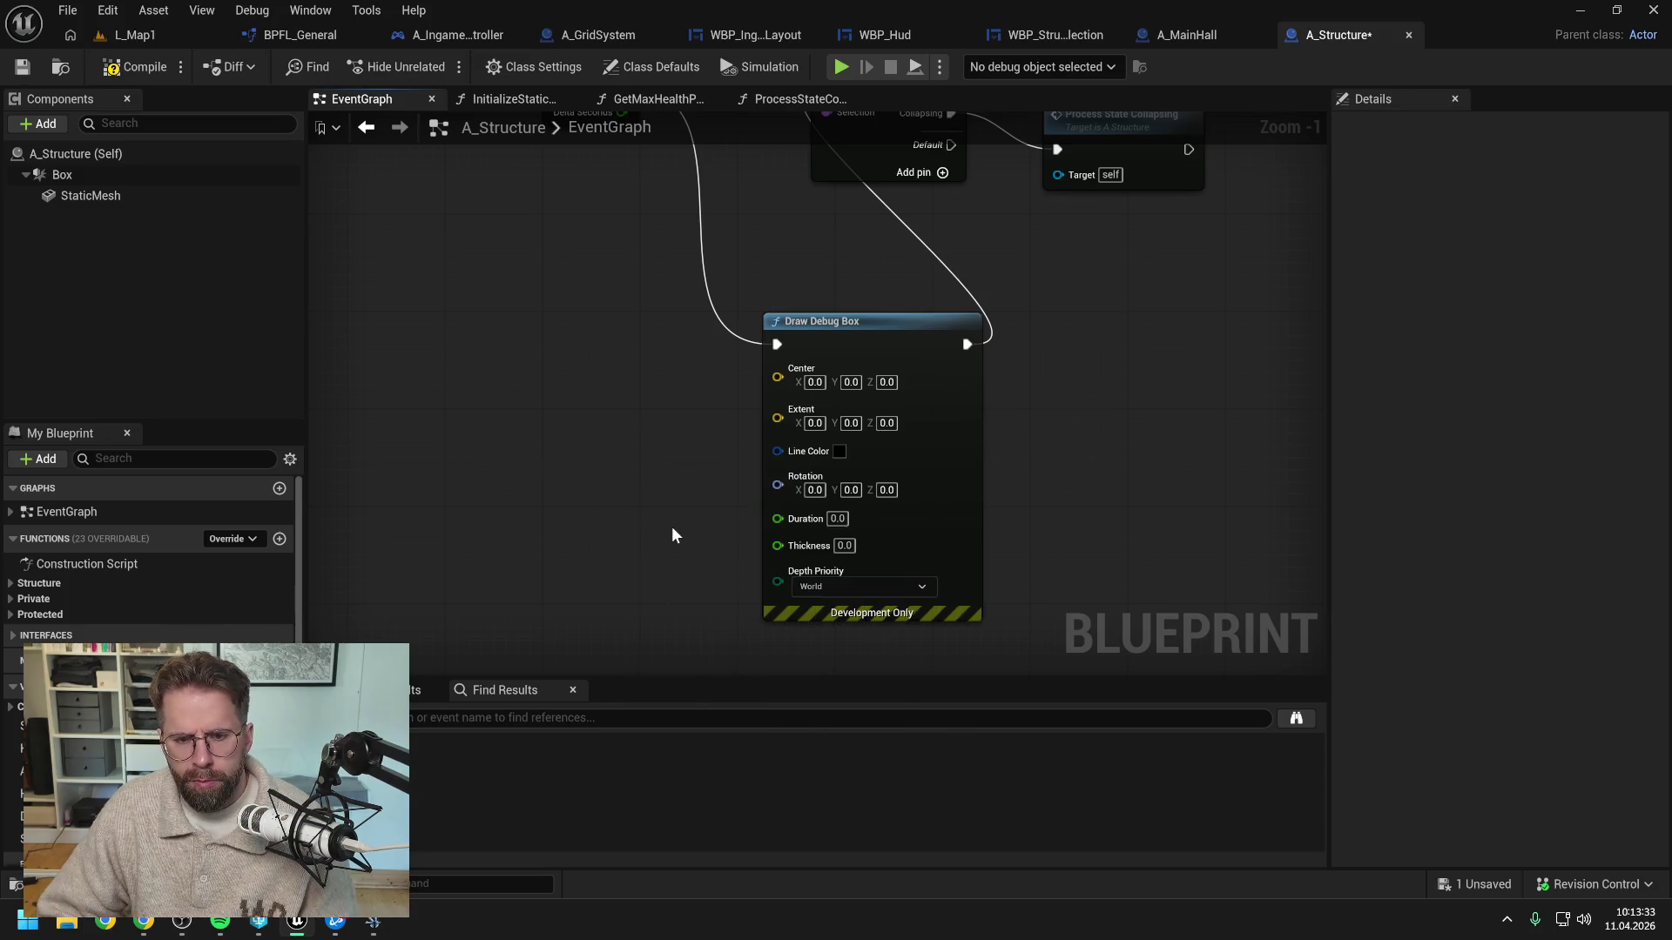
mouse_move(697, 440)
mouse_down()
mouse_move(582, 347)
mouse_move(775, 378)
mouse_up()
Add Get Component Bounds for StaticMesh, wire its Origin to Center, and delete Get Actor Location
drag(641, 458, 723, 452)
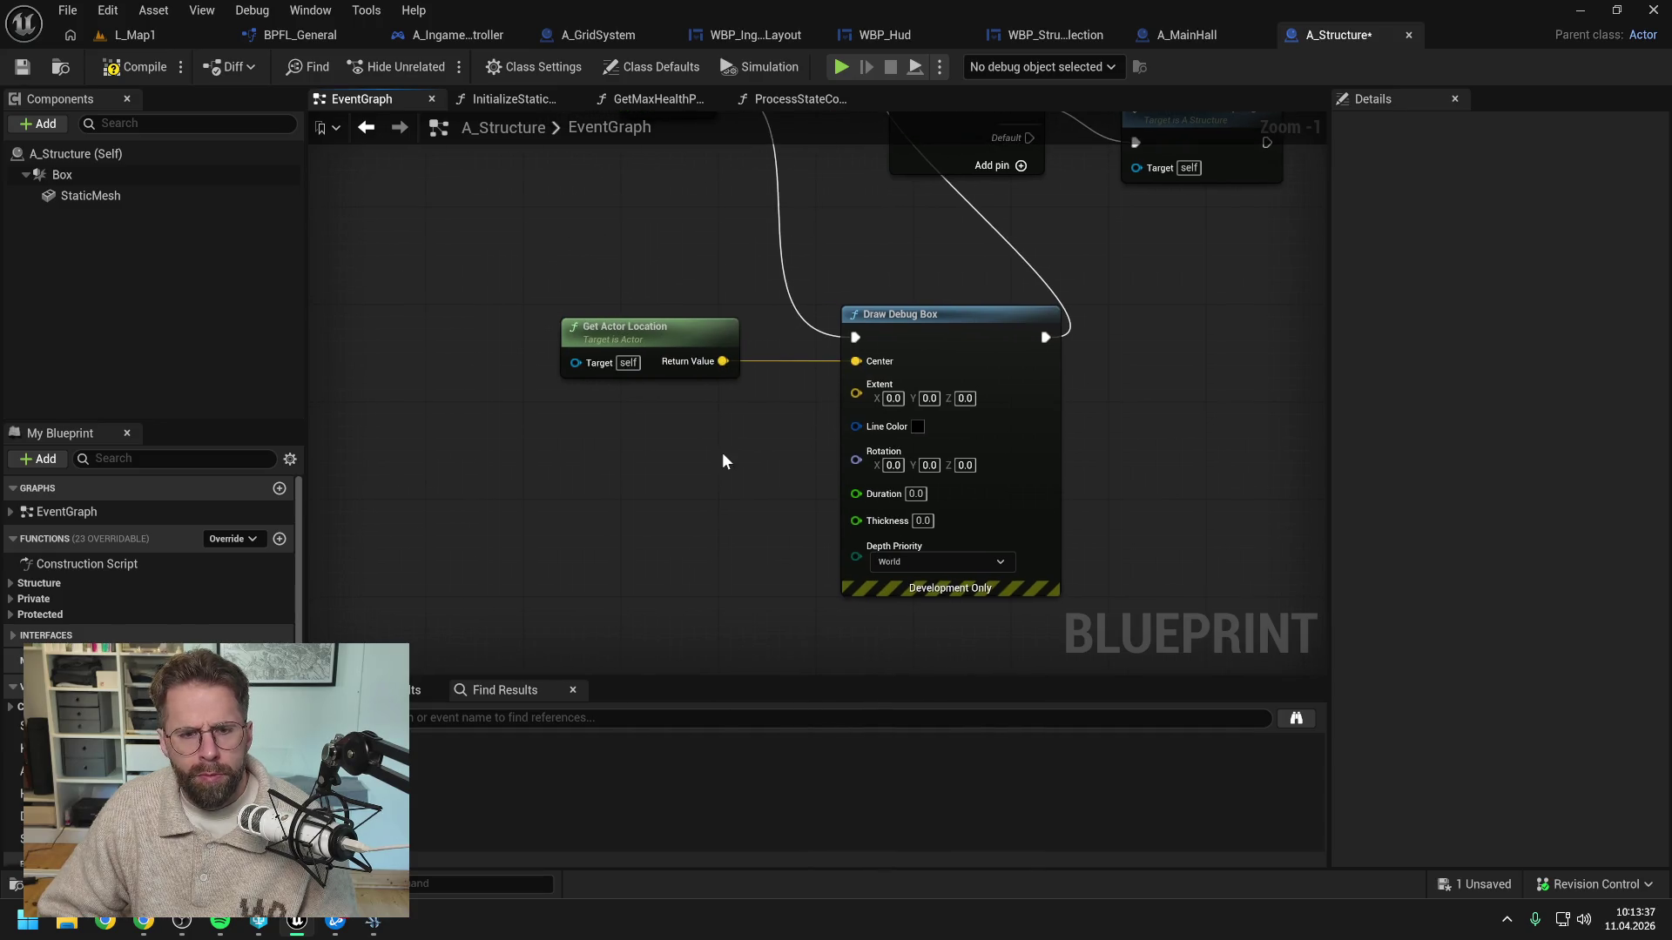
mouse_move(59, 202)
mouse_down()
mouse_move(483, 456)
mouse_move(570, 457)
mouse_up()
text(get bounds)
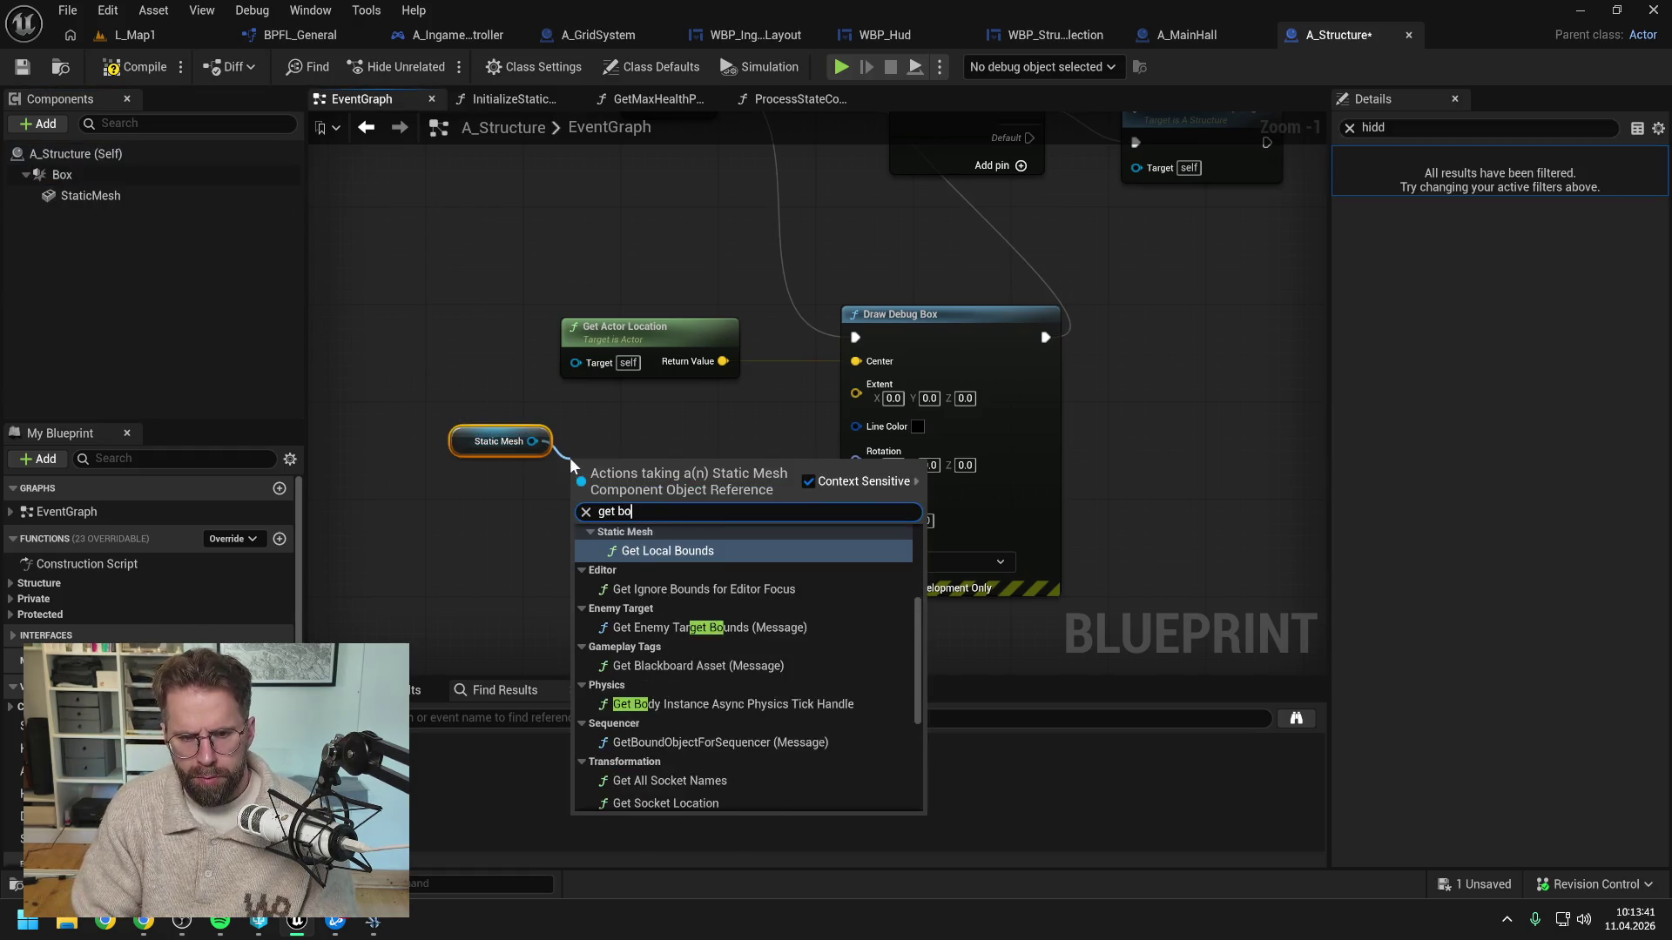
click(648, 550)
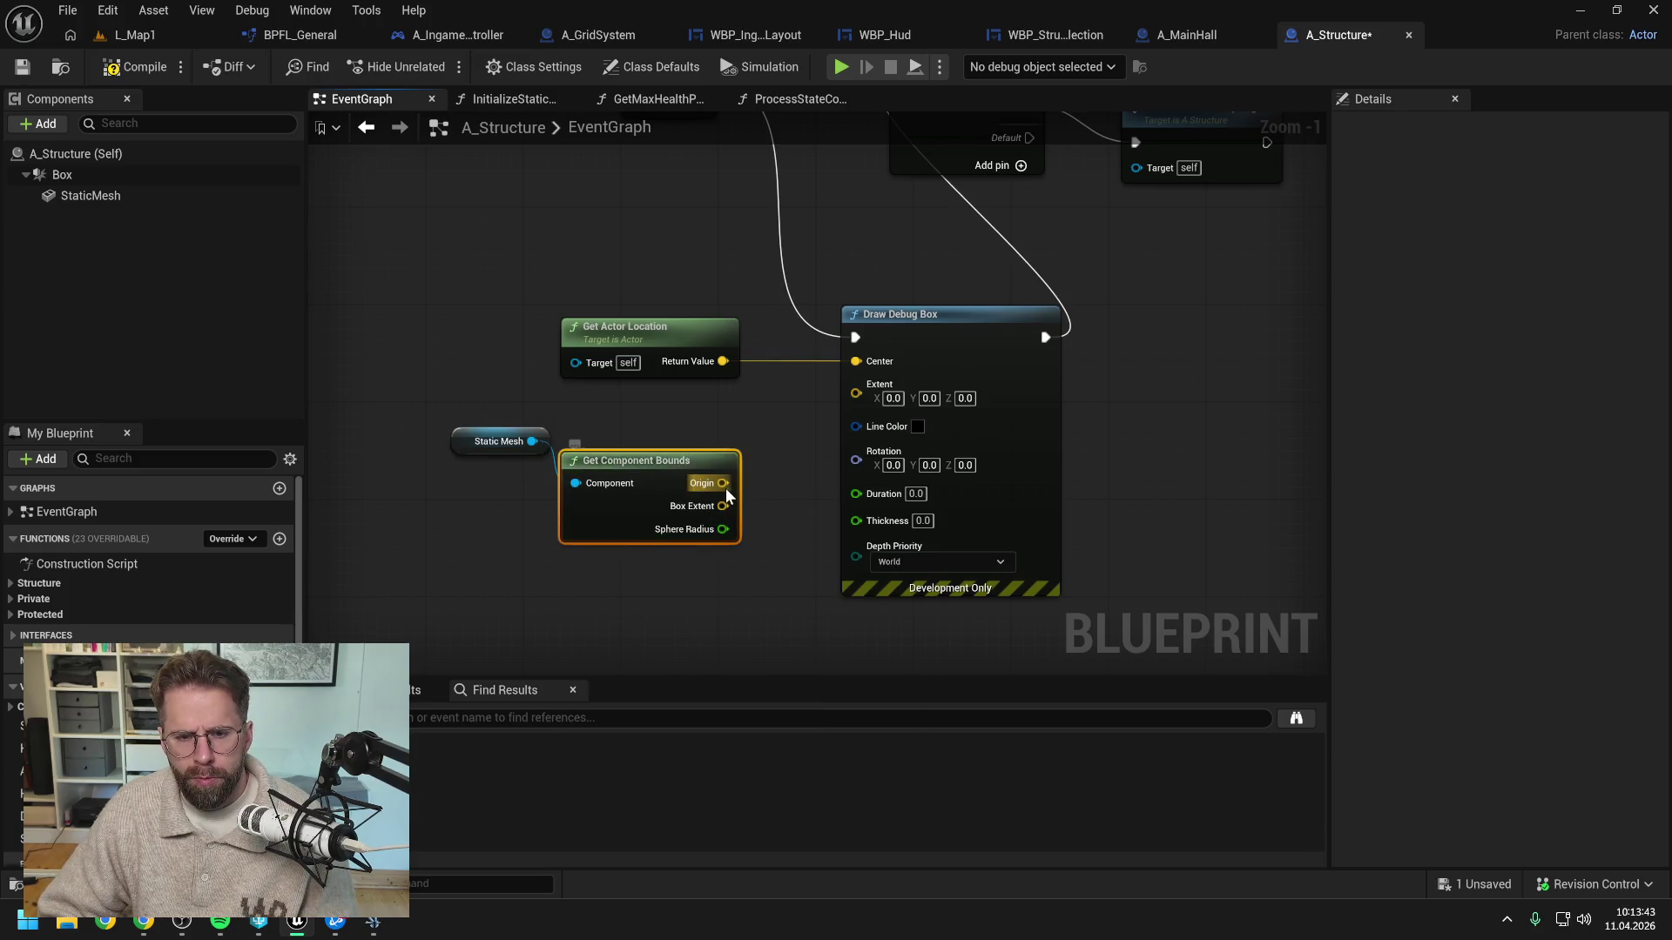
mouse_move(722, 506)
mouse_down()
mouse_move(797, 540)
mouse_move(856, 386)
mouse_up()
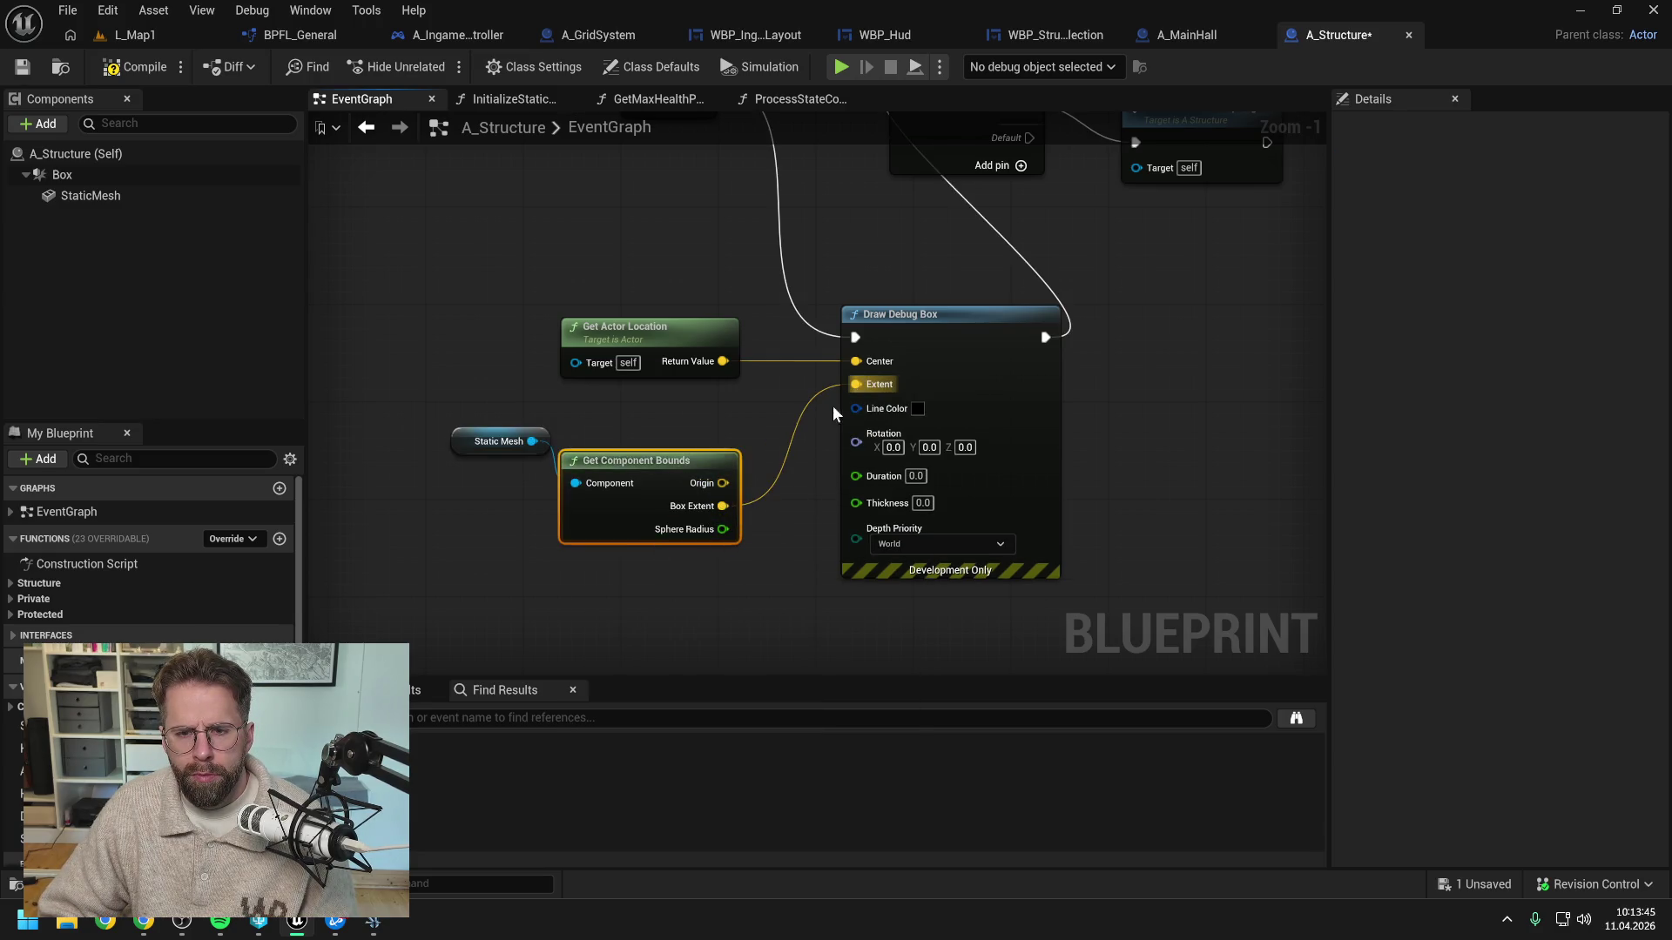
mouse_move(711, 471)
mouse_down()
mouse_move(711, 434)
mouse_move(856, 361)
mouse_up()
click(727, 341)
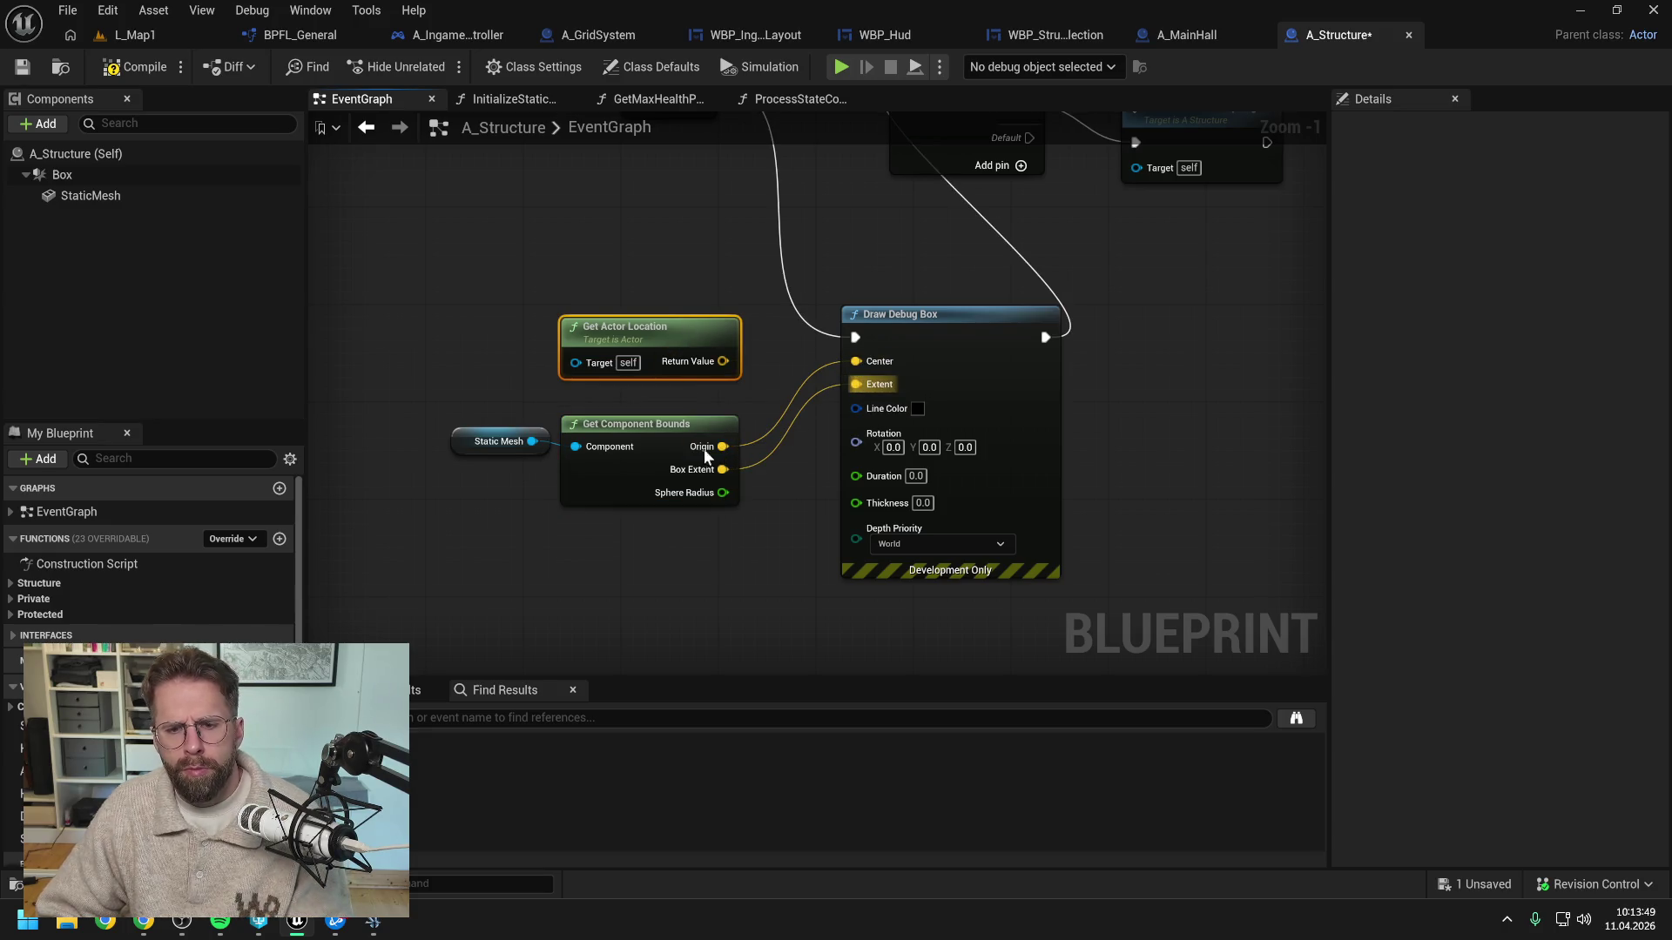
key(Delete)
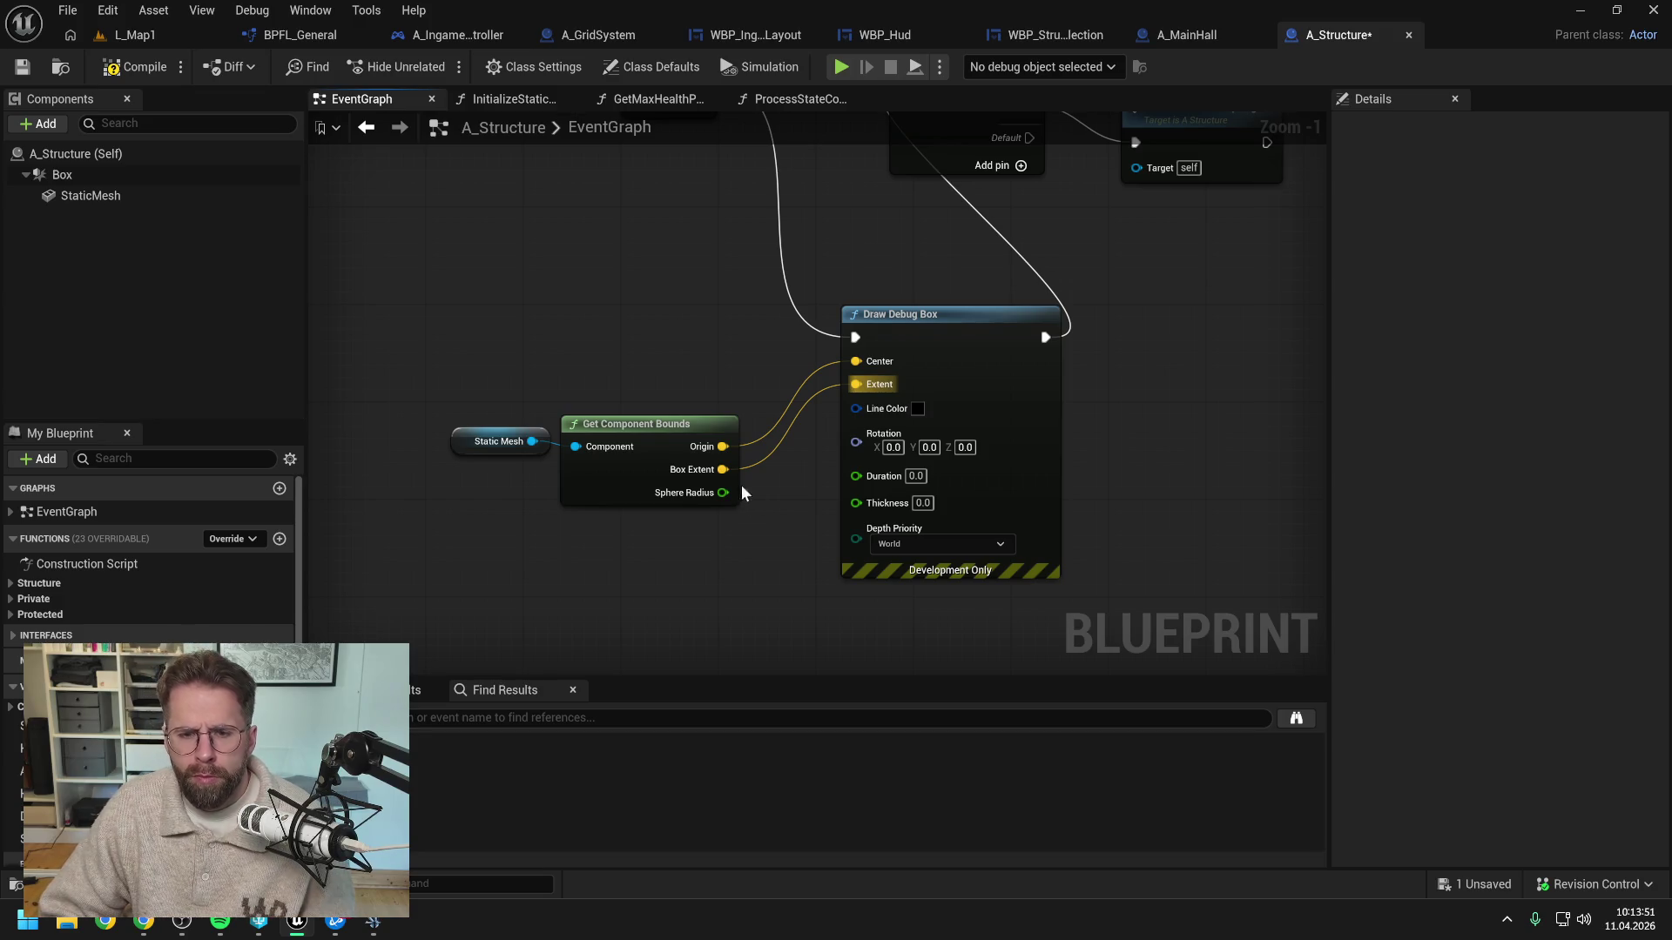
Split the Extent and Box Extent pins so the bounds X and Y drive the box
alt+click(723, 469)
right_click(856, 395)
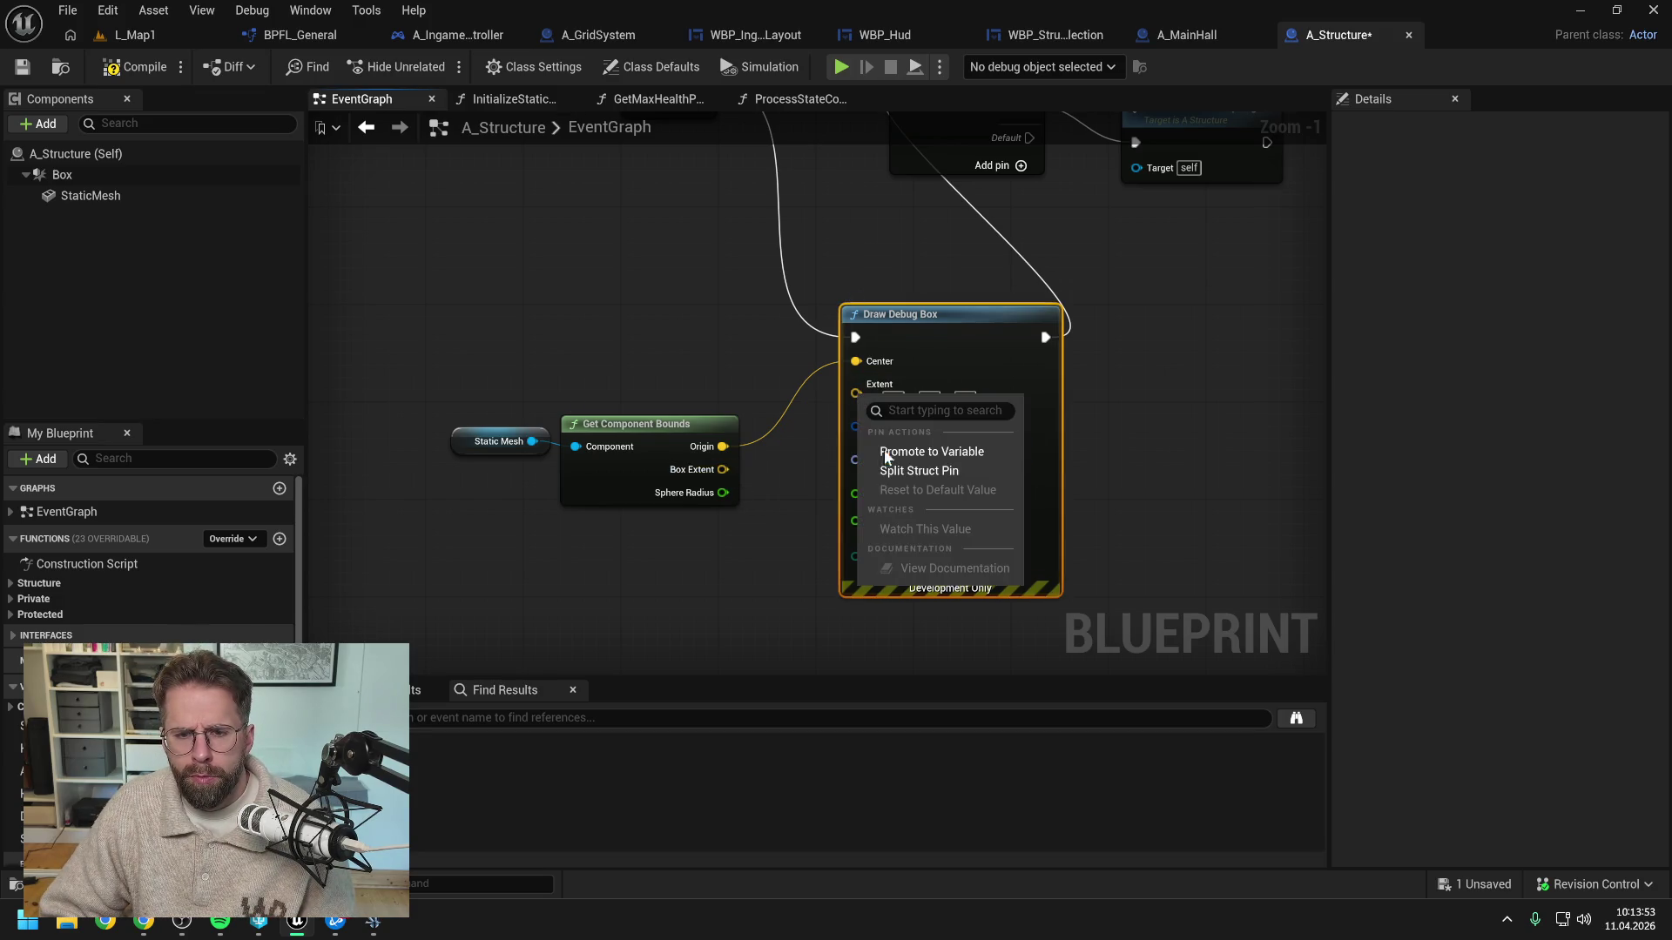
click(922, 472)
mouse_move(722, 469)
mouse_down()
mouse_move(818, 436)
mouse_move(796, 479)
mouse_move(723, 469)
mouse_move(855, 385)
mouse_move(740, 485)
mouse_move(856, 407)
mouse_up()
right_click(723, 469)
click(758, 546)
Set the debug box's Extent Z to 1.0 and line Thickness to 1.0
click(915, 433)
text(1)
key(Return)
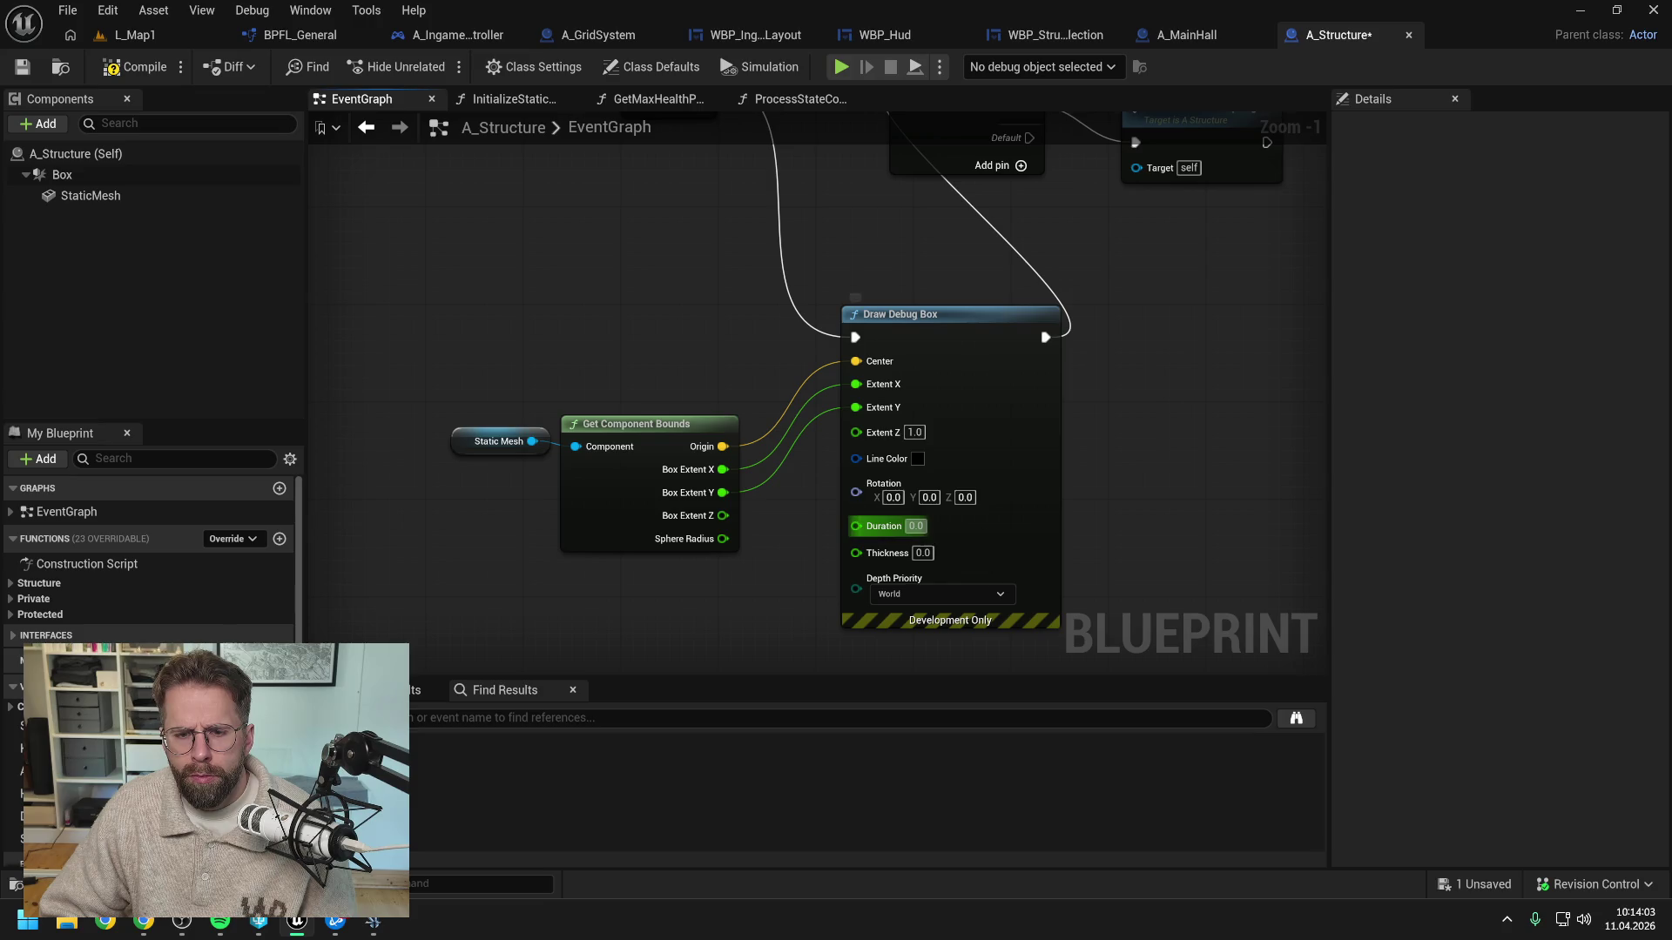
click(920, 553)
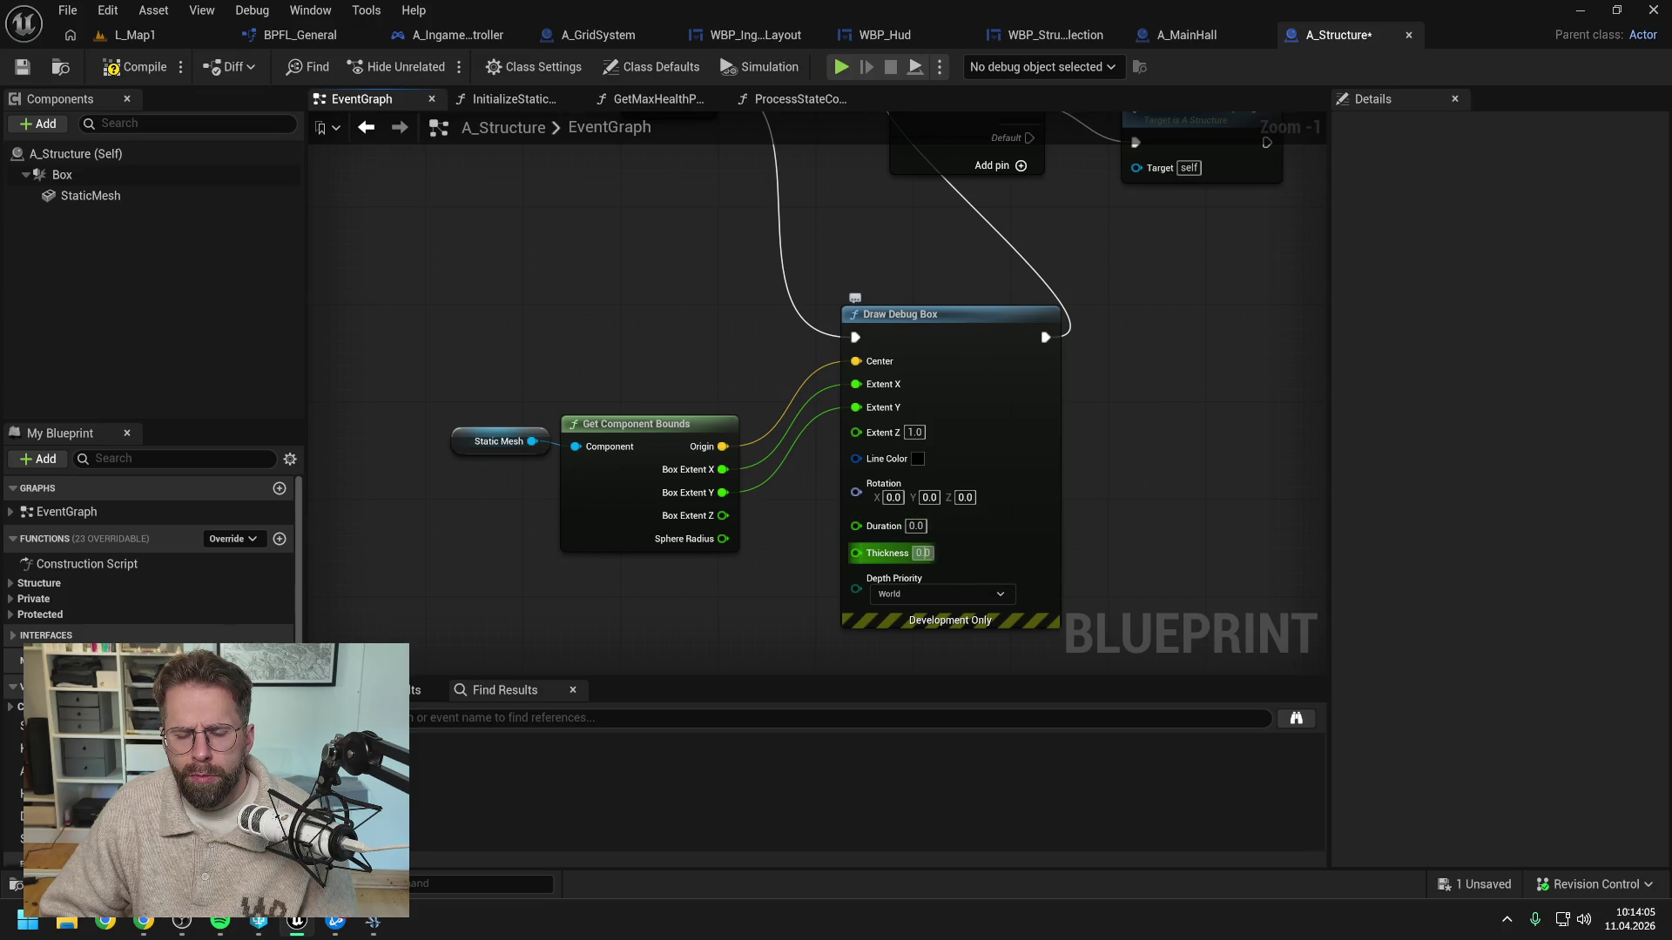
text(0.1)
key(Return)
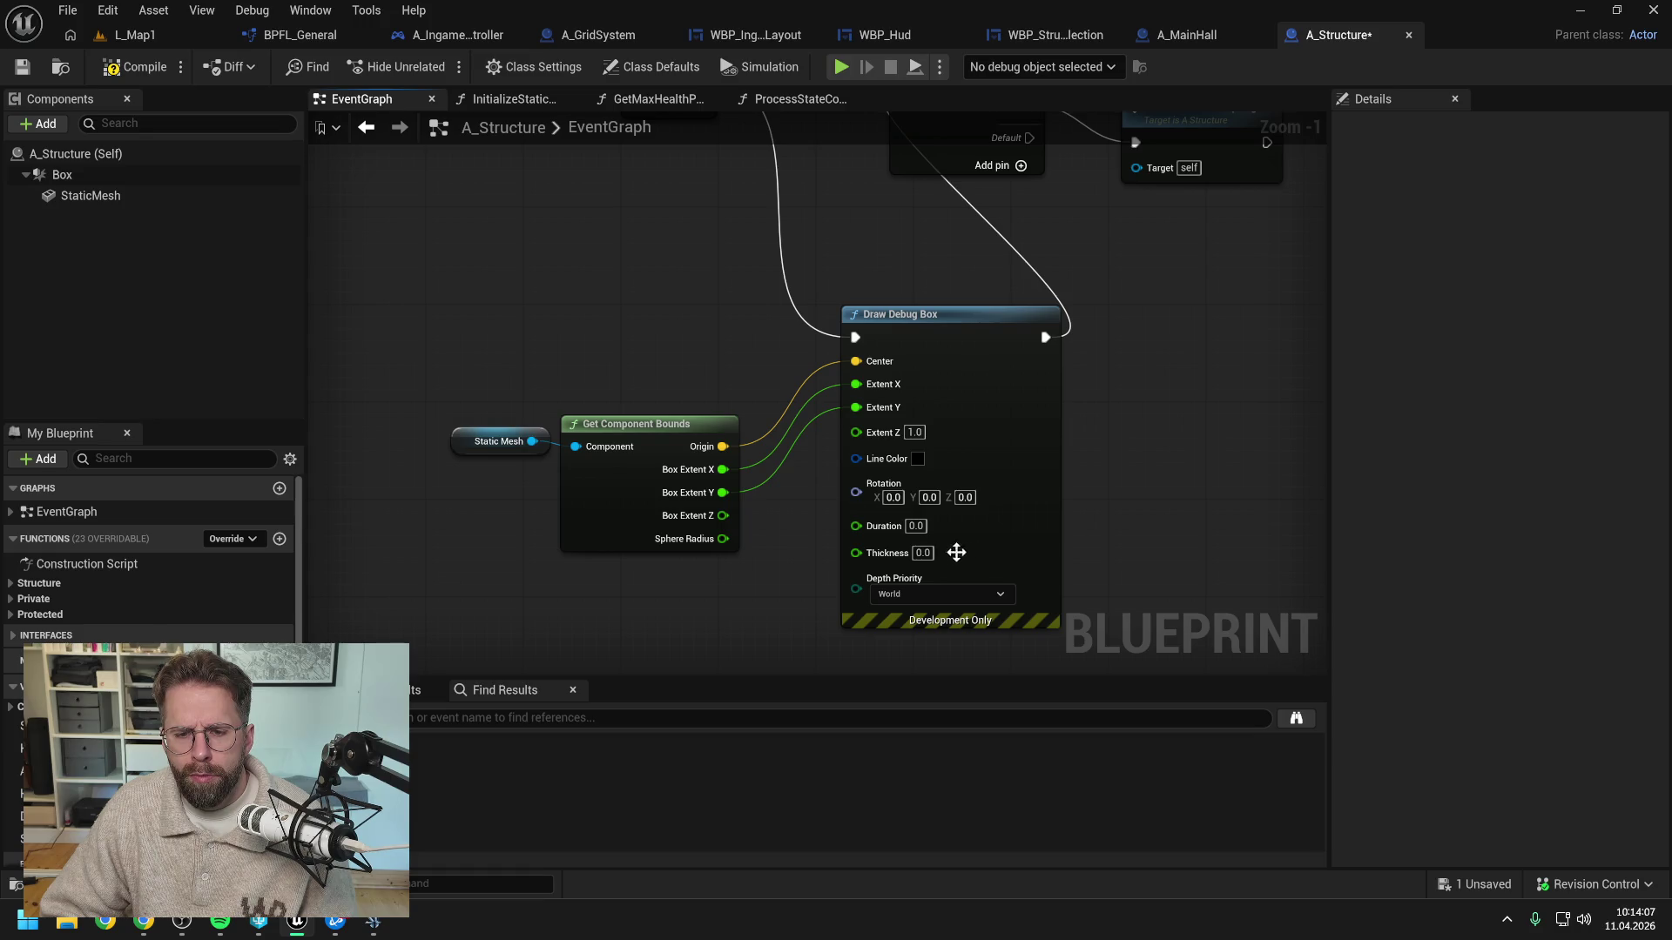
click(922, 552)
text(1.0)
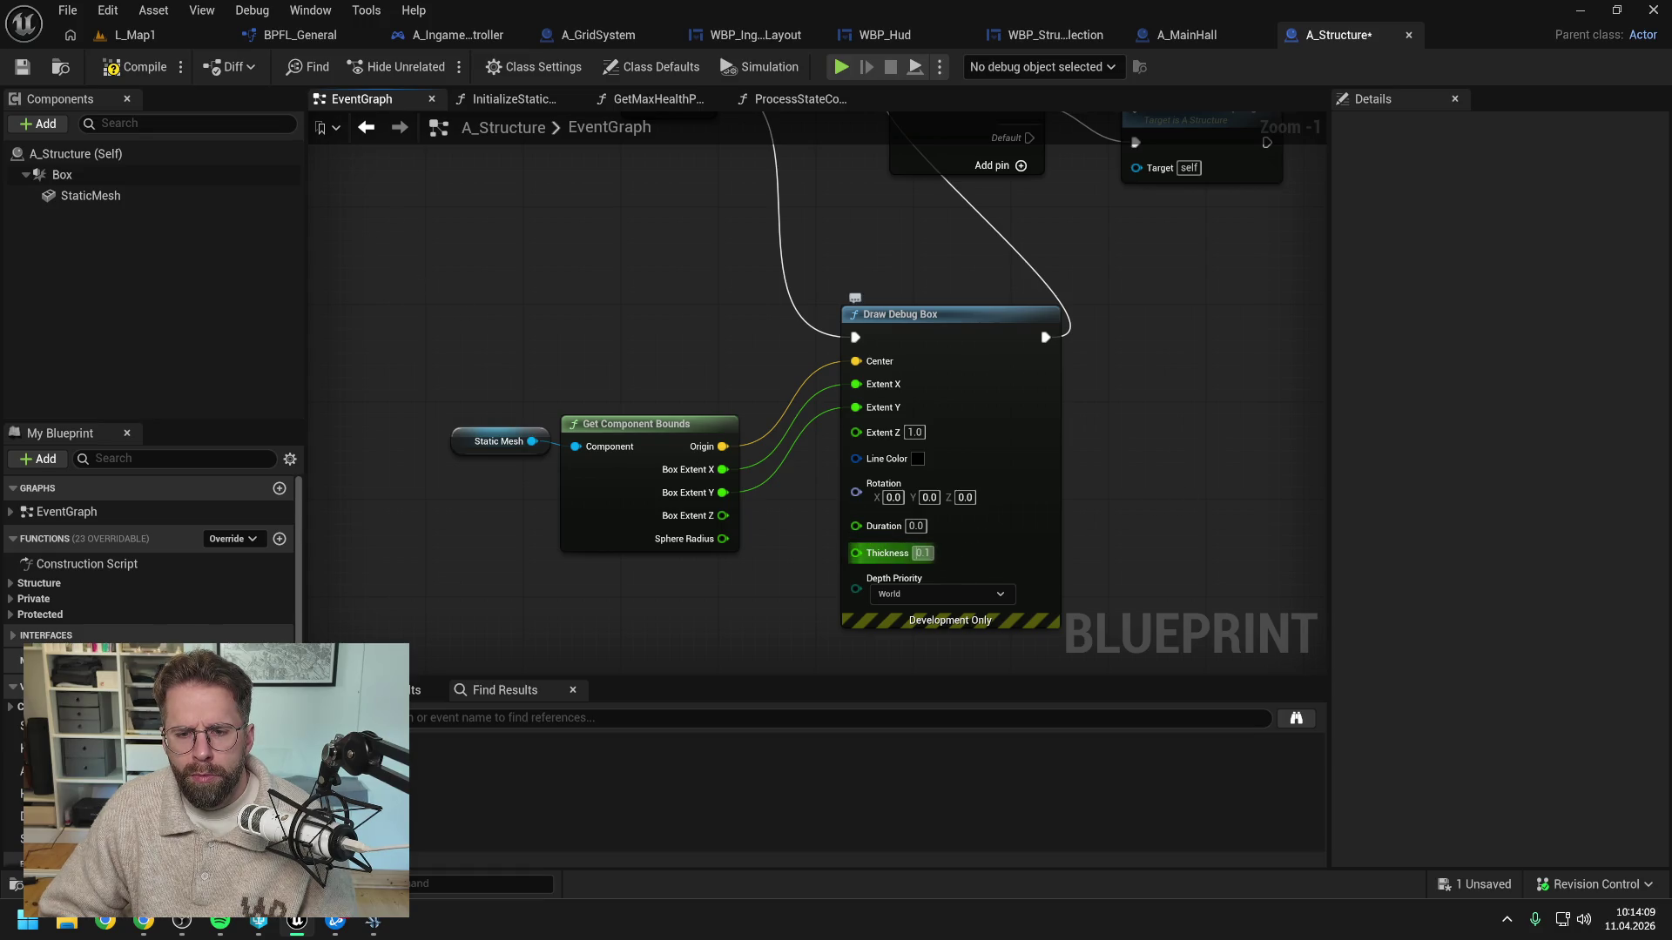
key(Return)
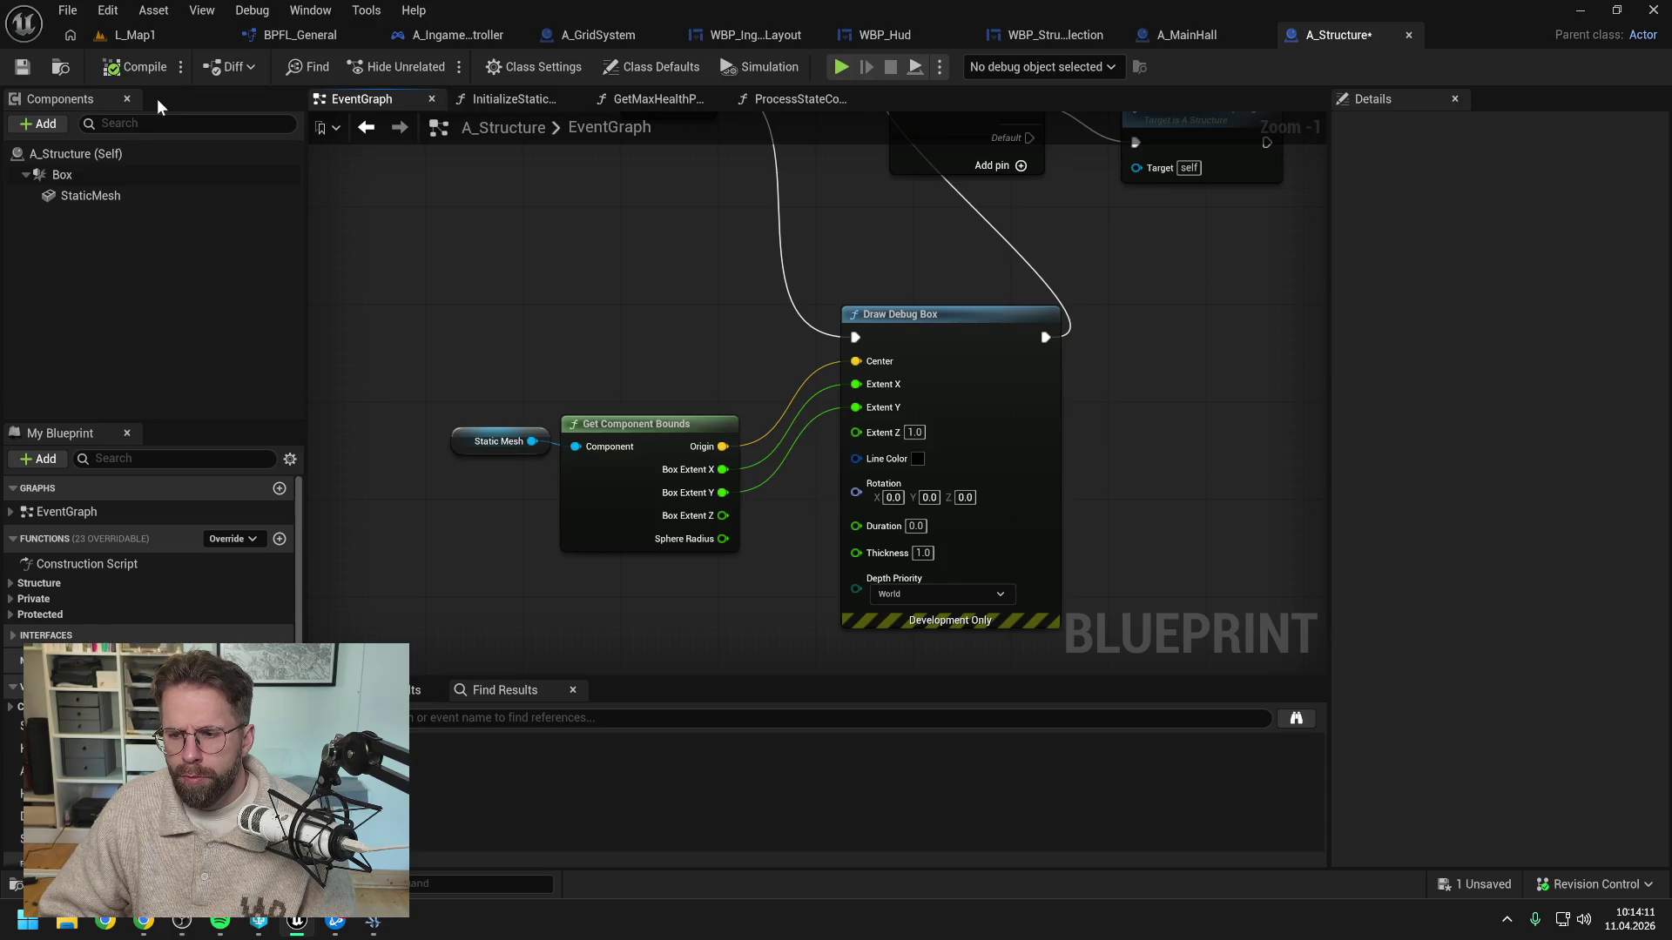
click(127, 40)
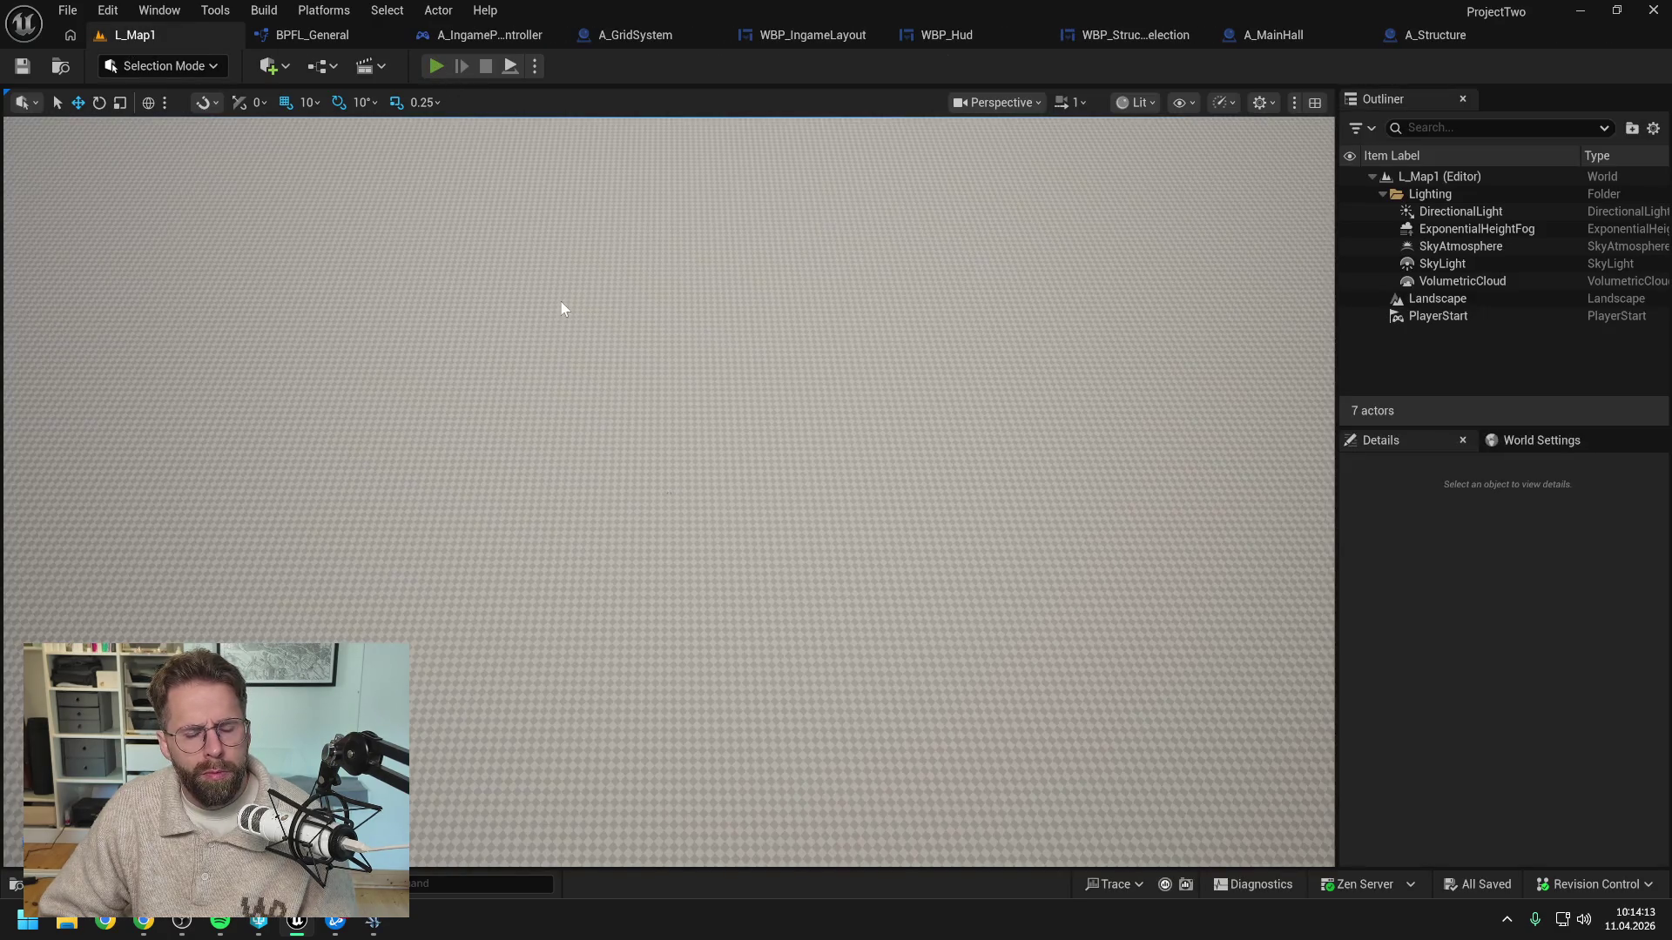
Play-test the level, then raise the debug box's Extent Z to 10
key(alt+p)
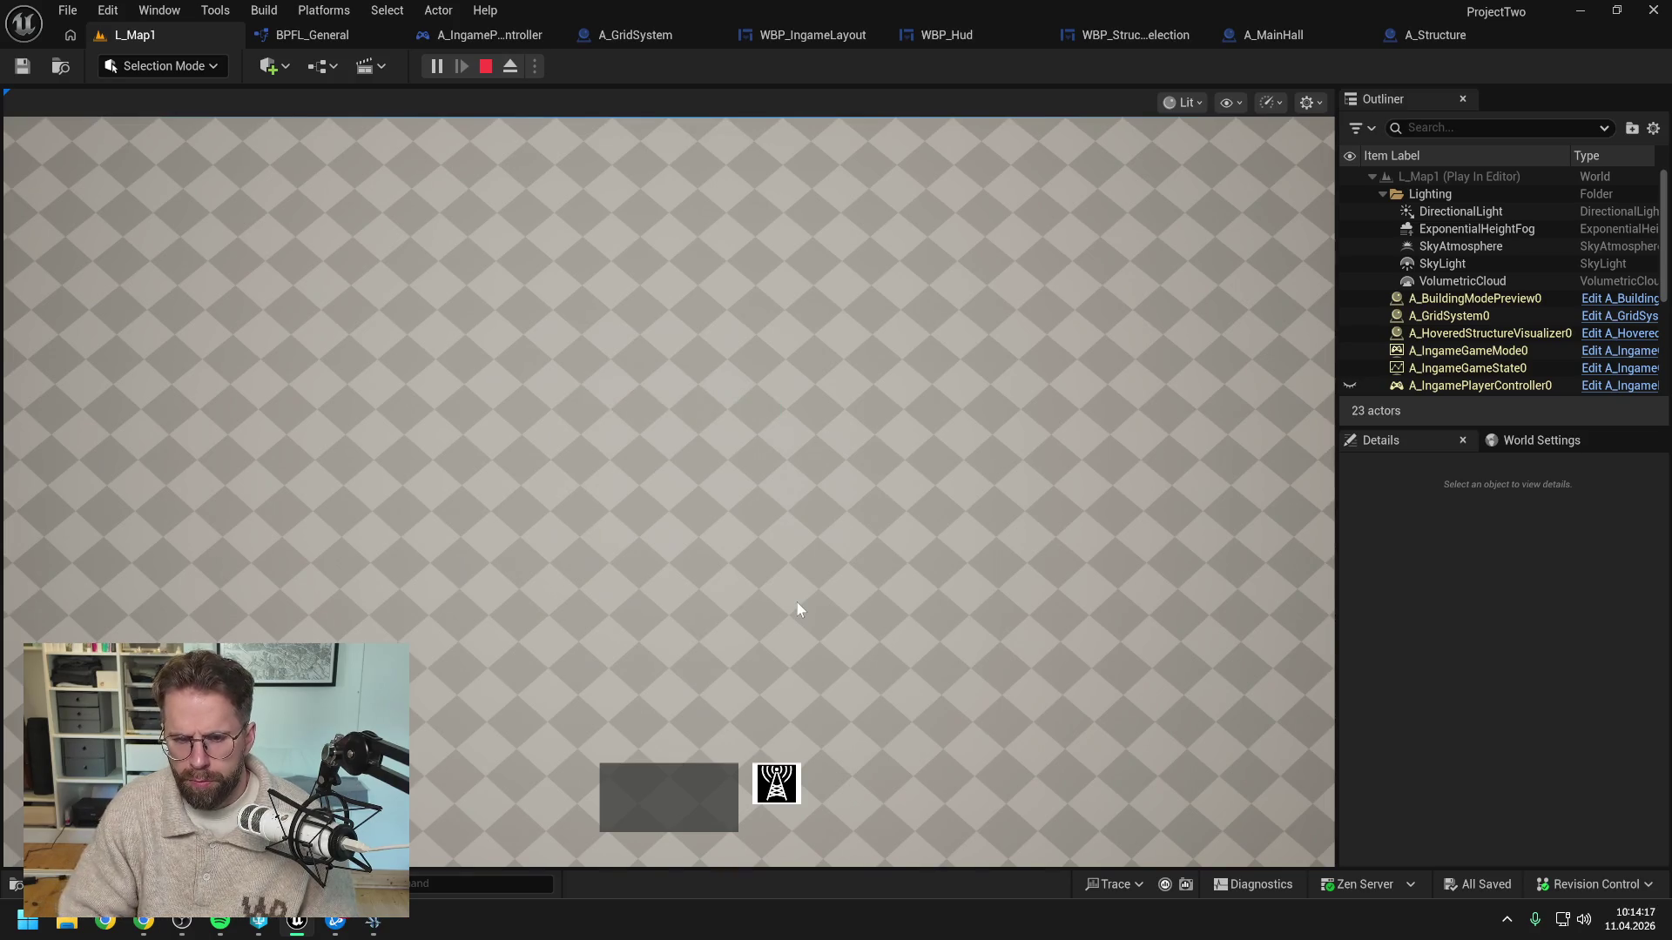
key(Escape)
click(1434, 36)
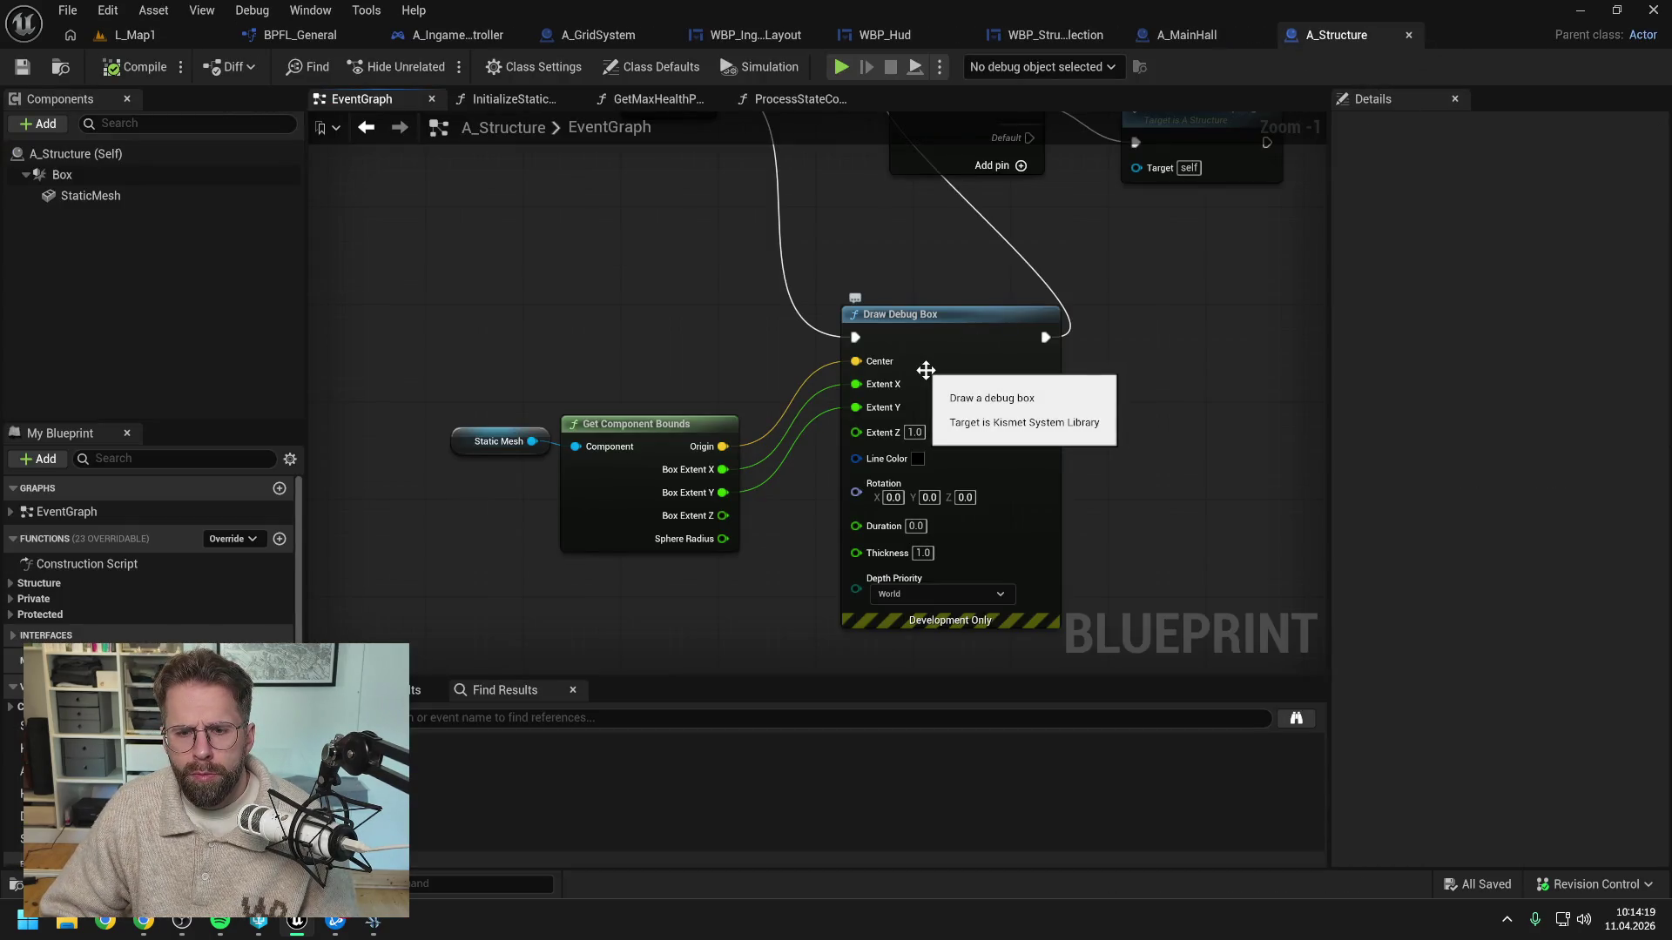
click(914, 432)
text(10)
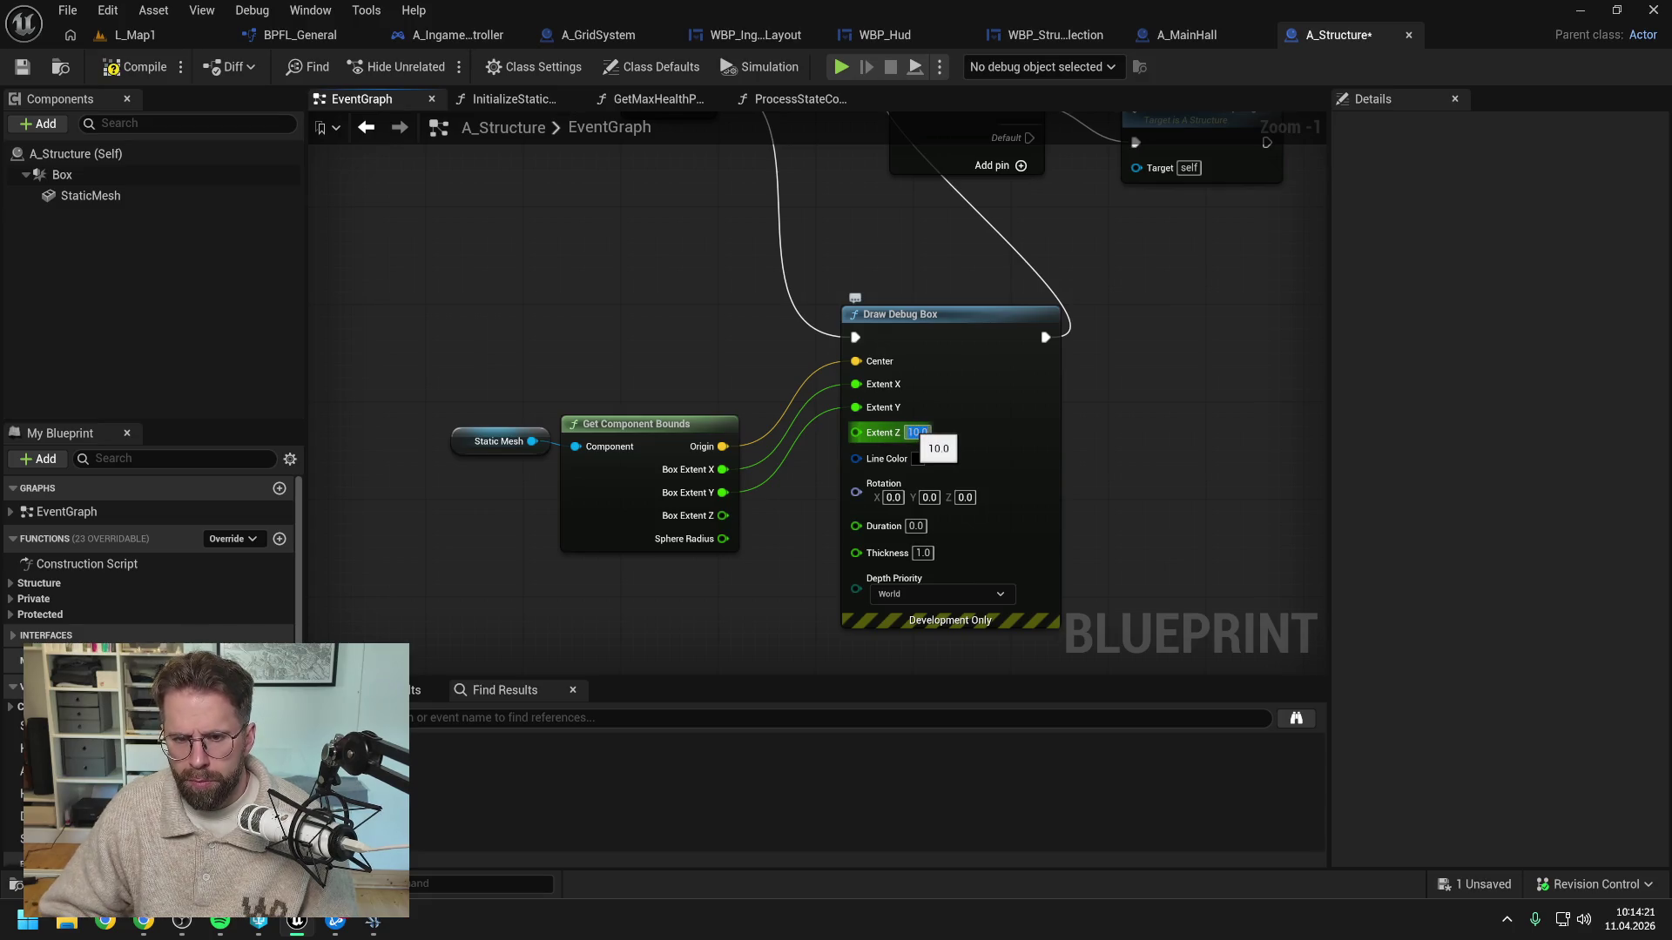
key(Return)
Play-test the 10-unit-tall box in L_Map1, then save A_Structure
click(161, 39)
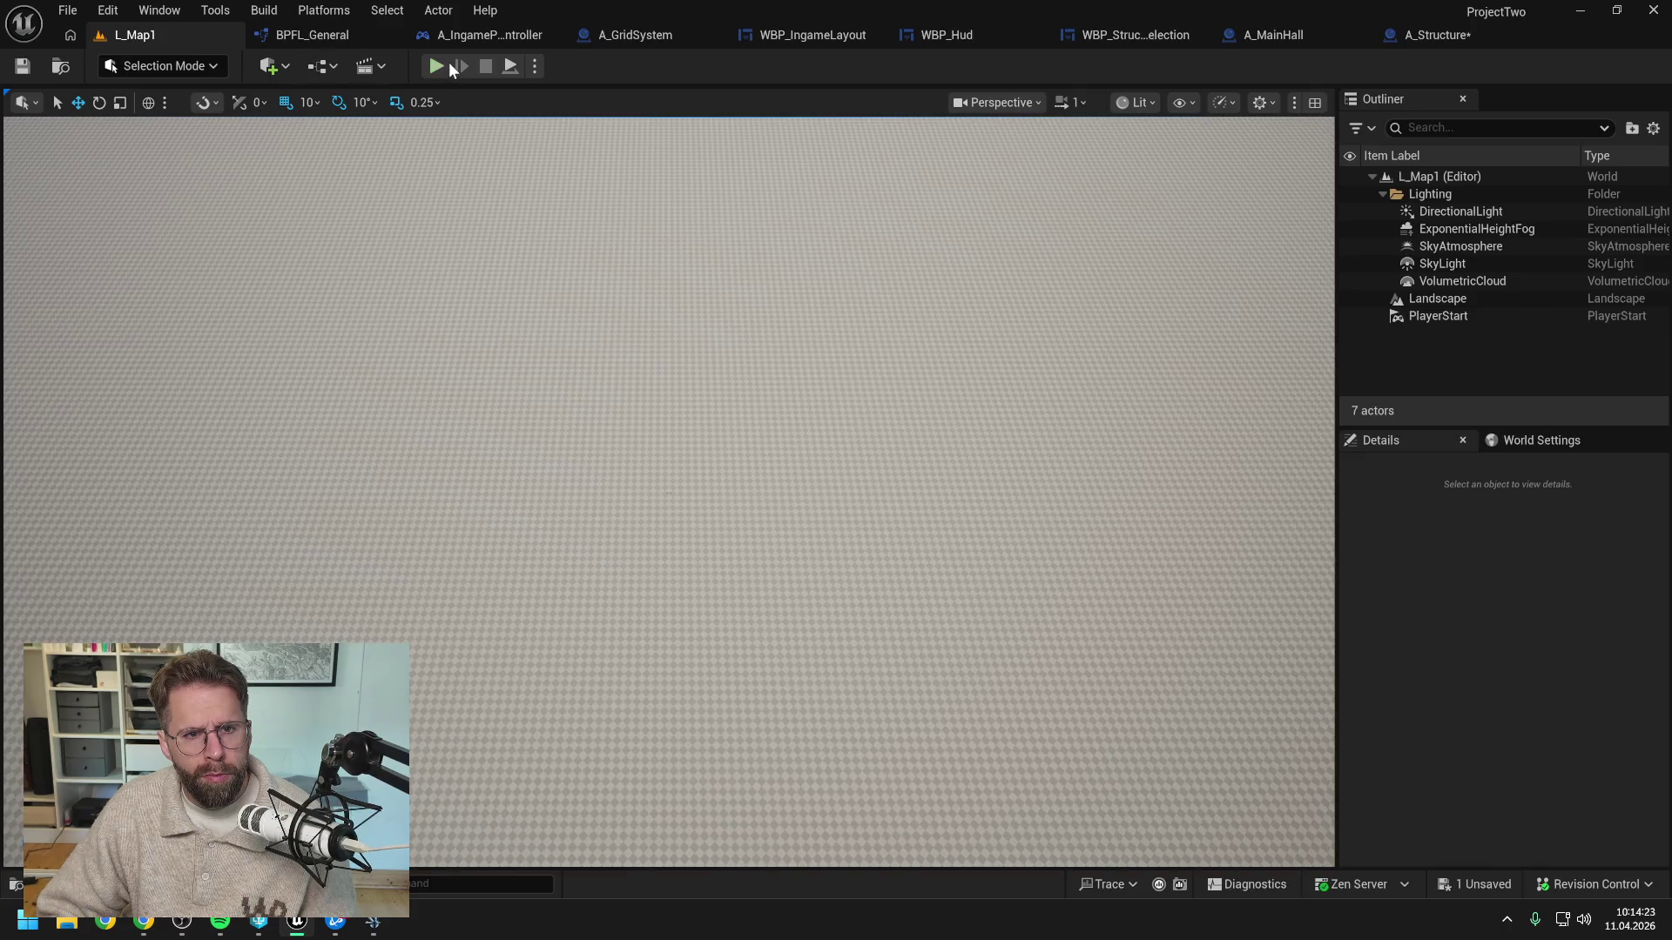
key(alt+p)
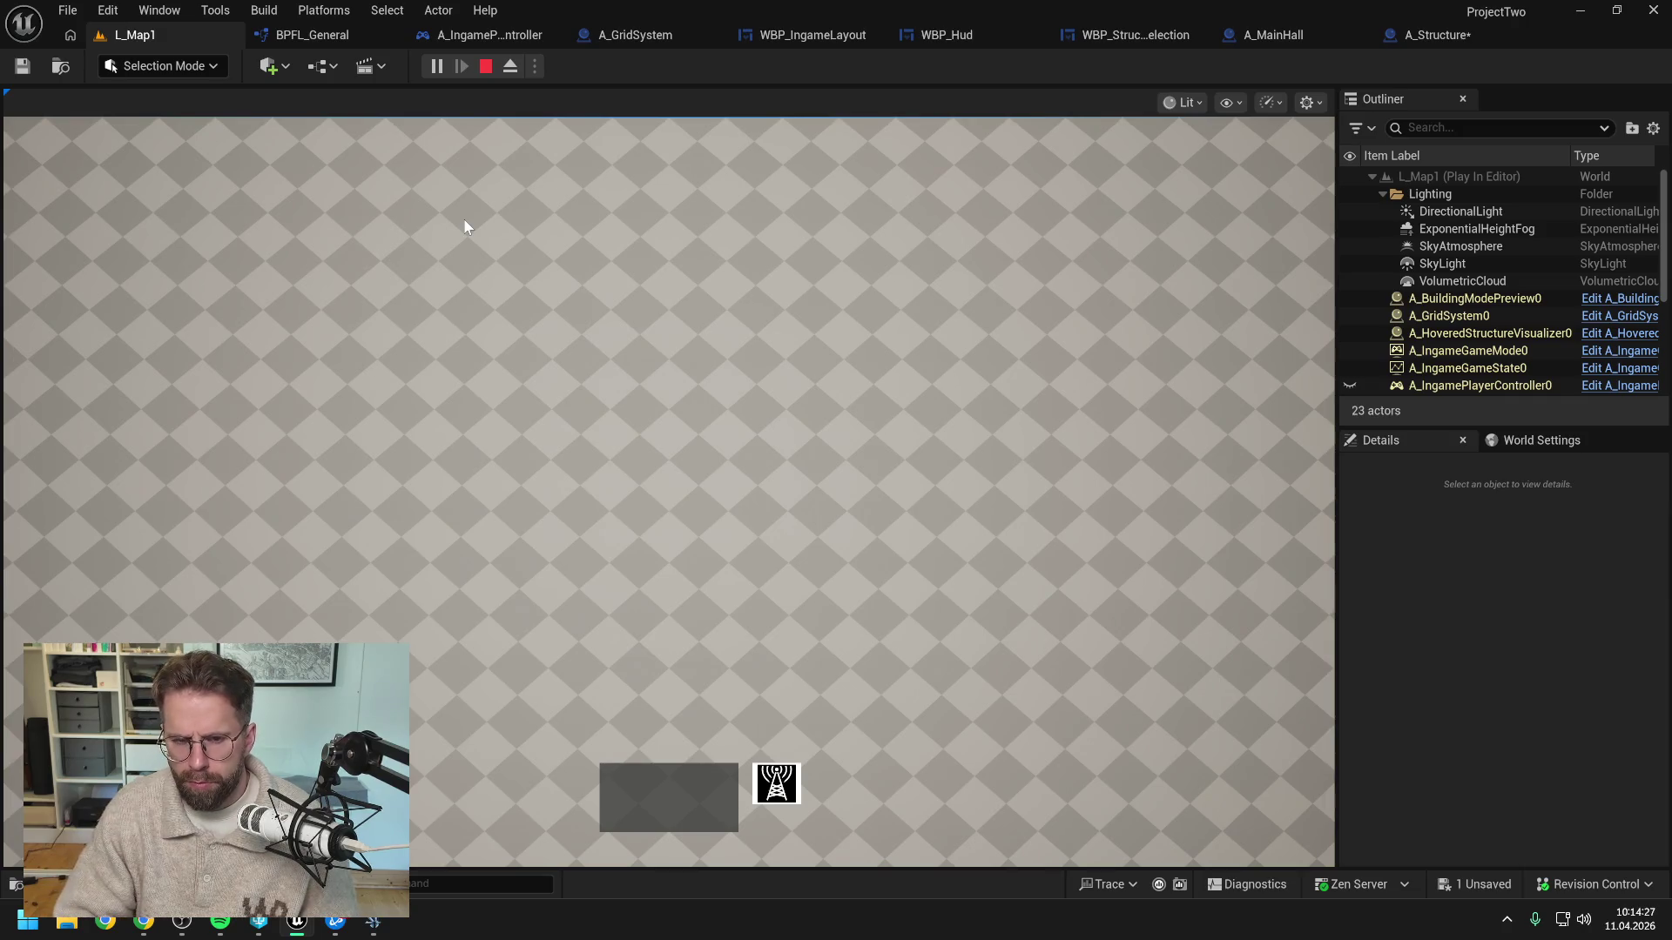
key(Escape)
click(1434, 41)
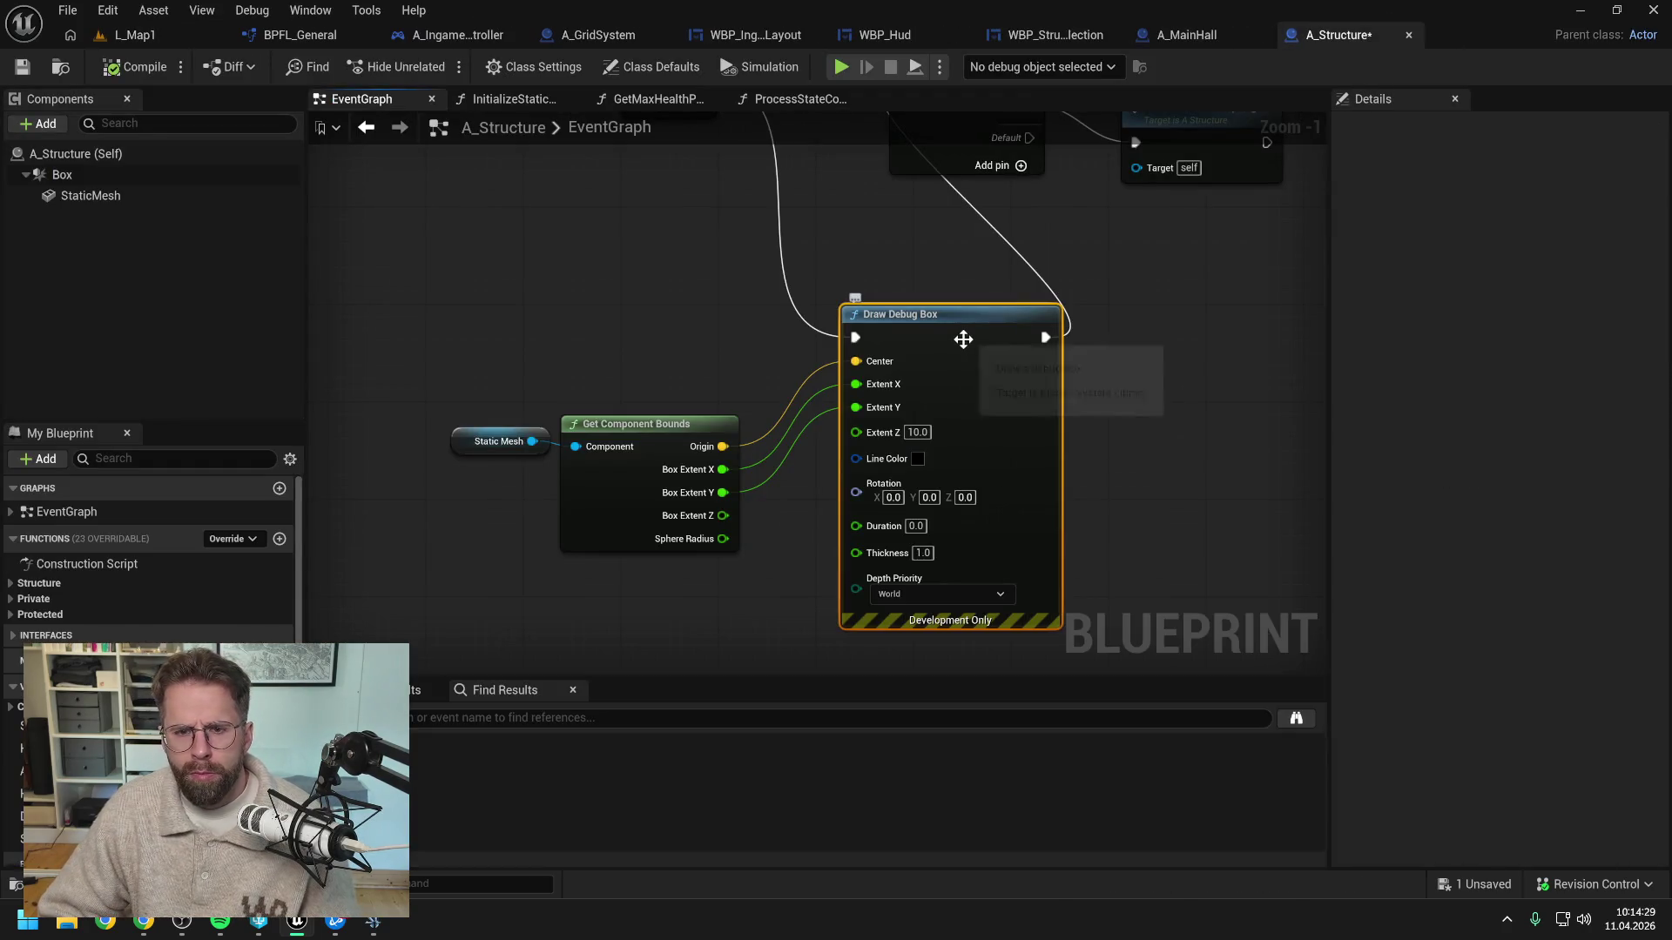
click(683, 314)
key(ctrl+s)
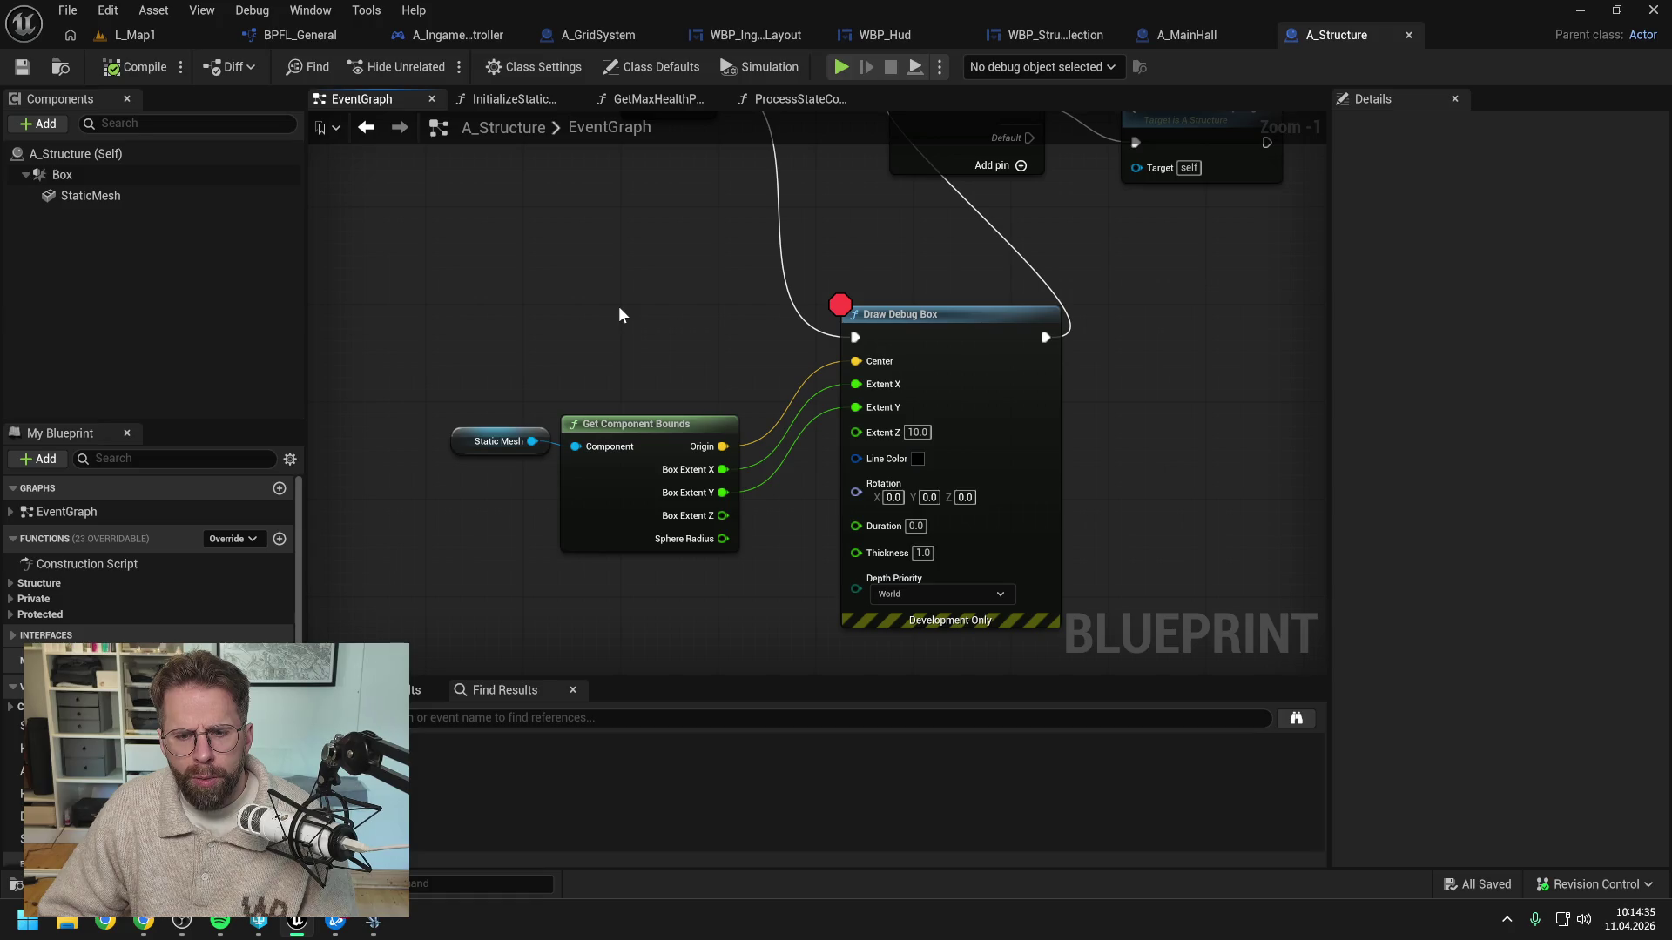
Play L_Map1 again, resume past the Draw Debug Box breakpoint three times, then select the debug nodes
click(126, 35)
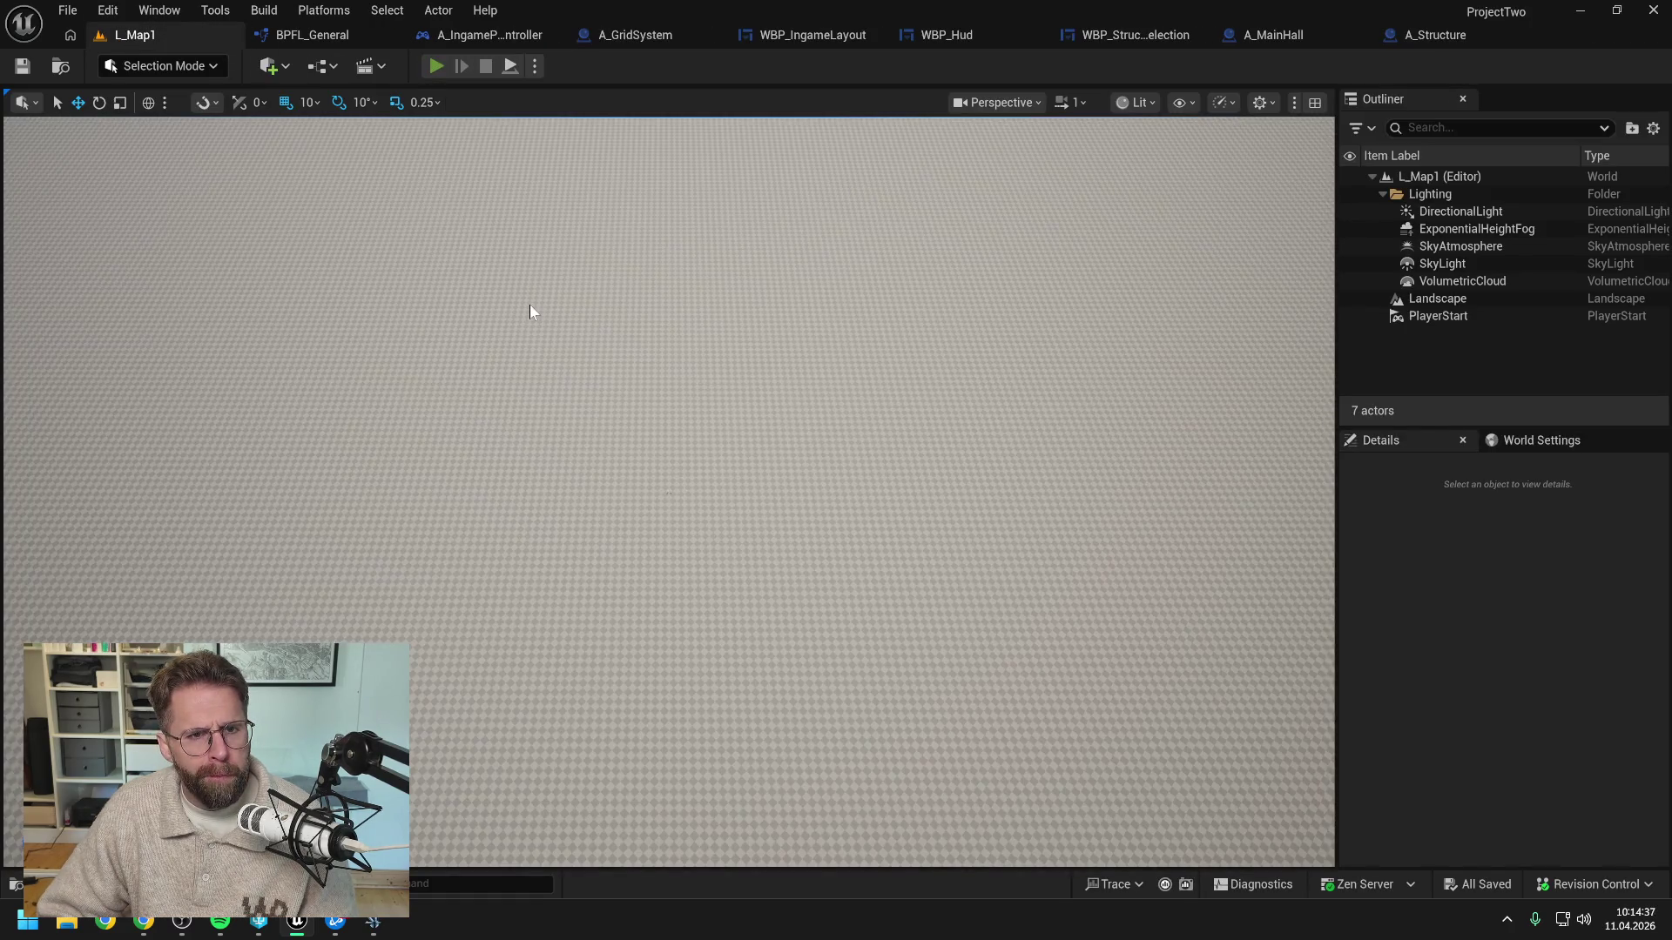
key(alt+p)
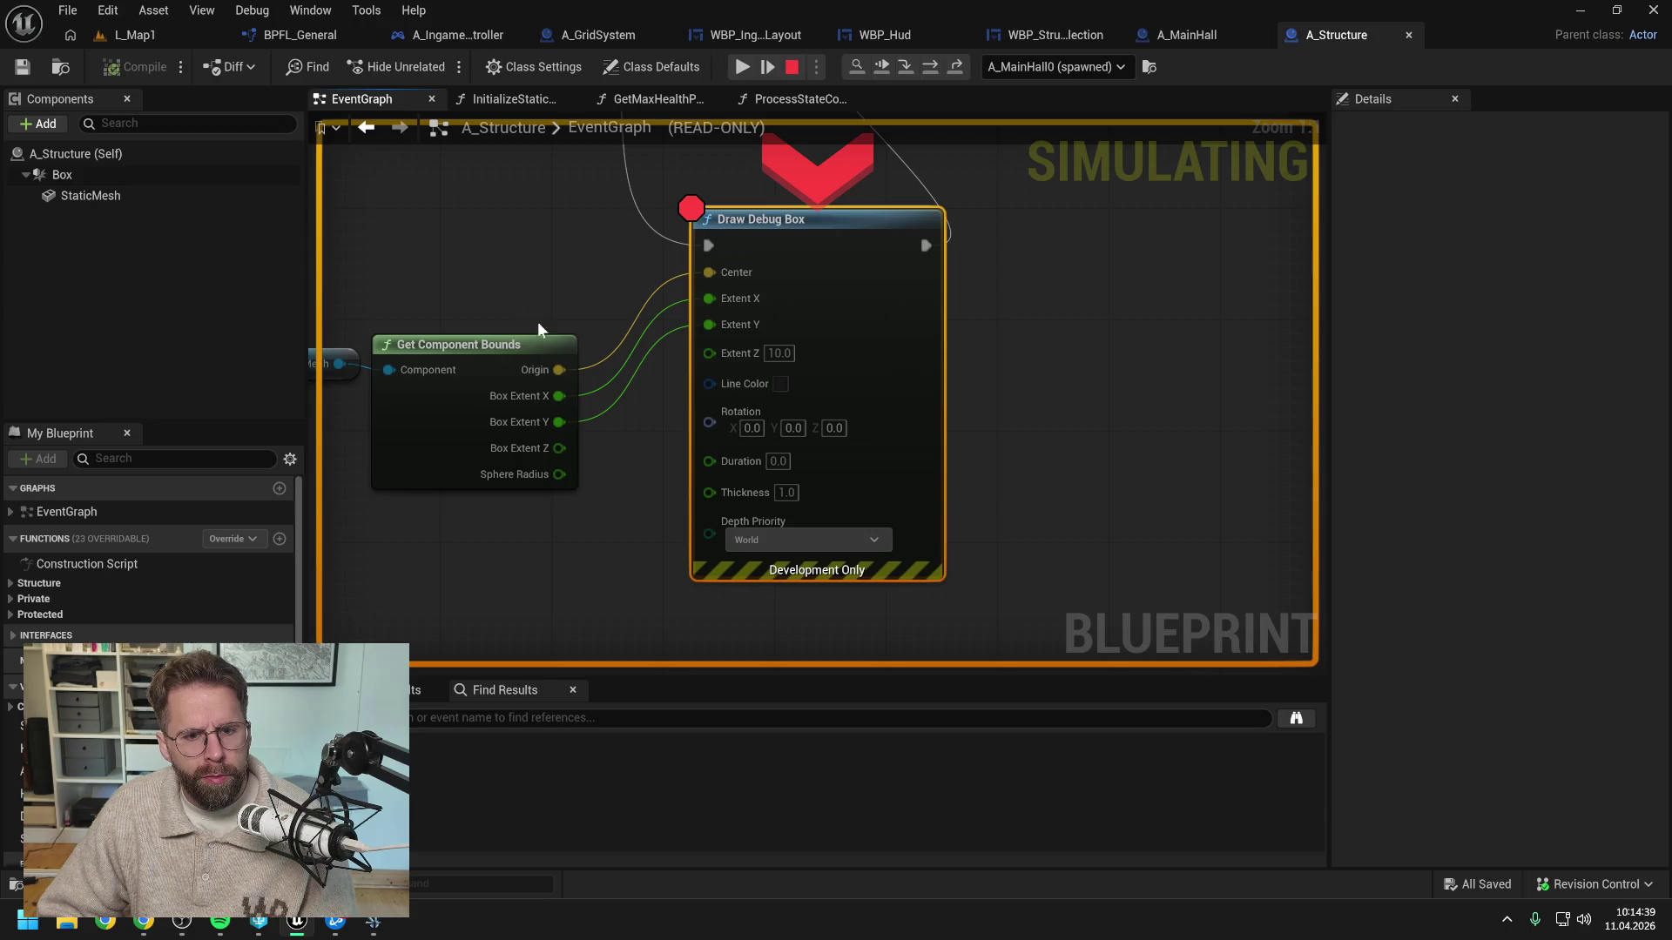
mouse_move(560, 396)
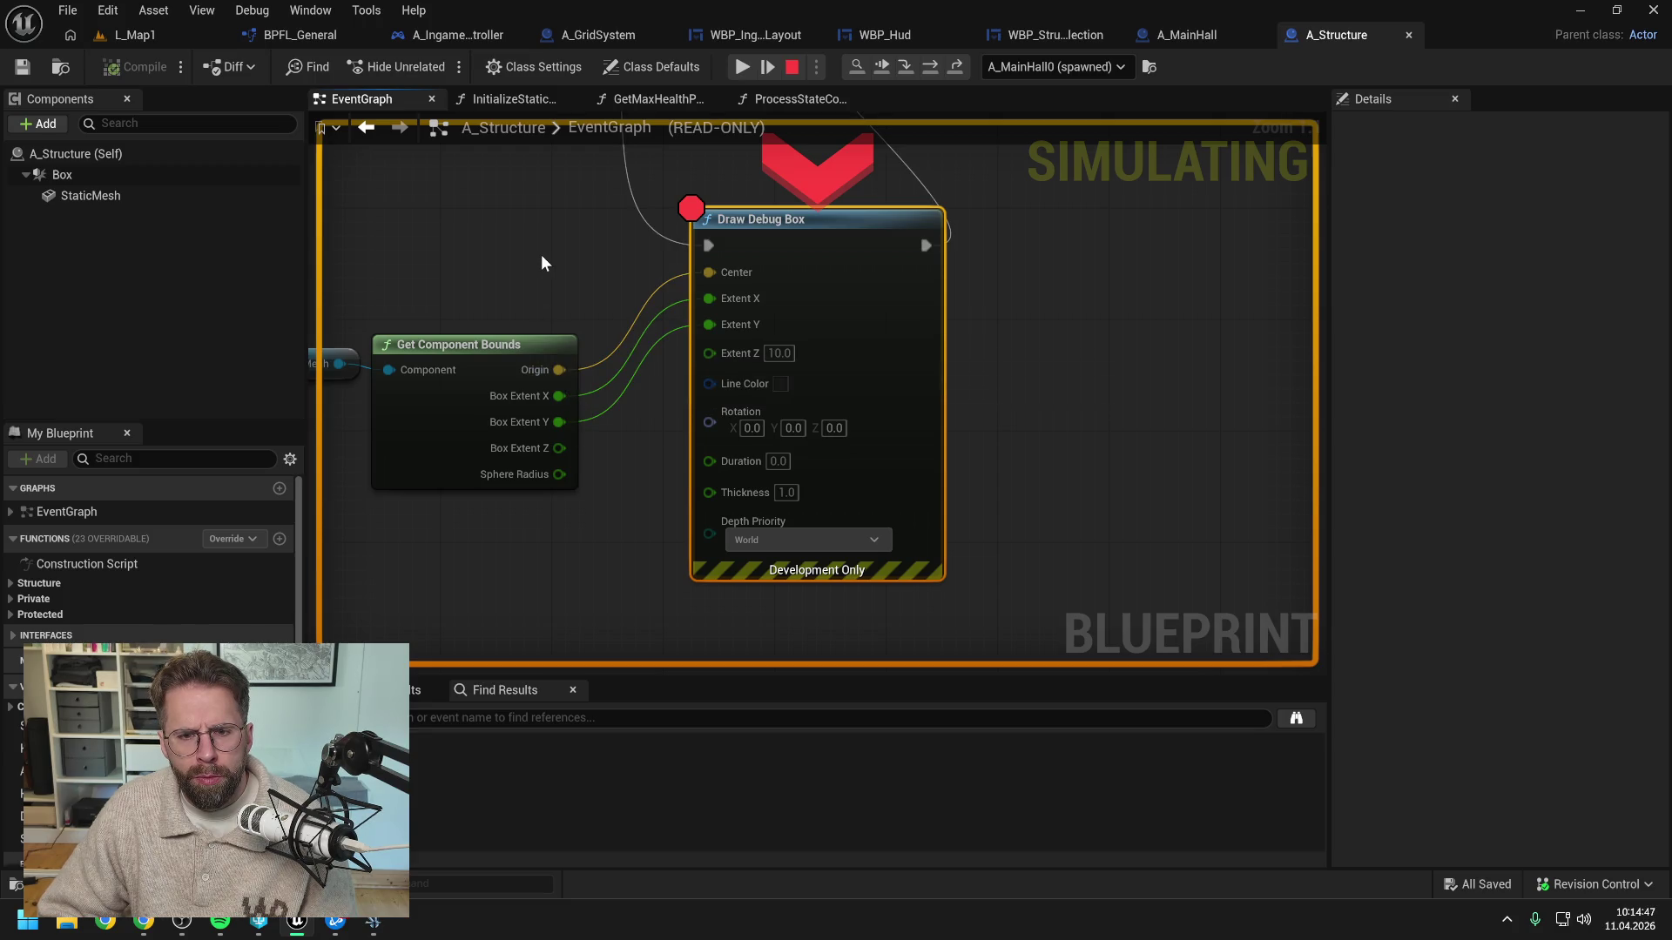
scroll(541, 254, down, 2)
click(742, 66)
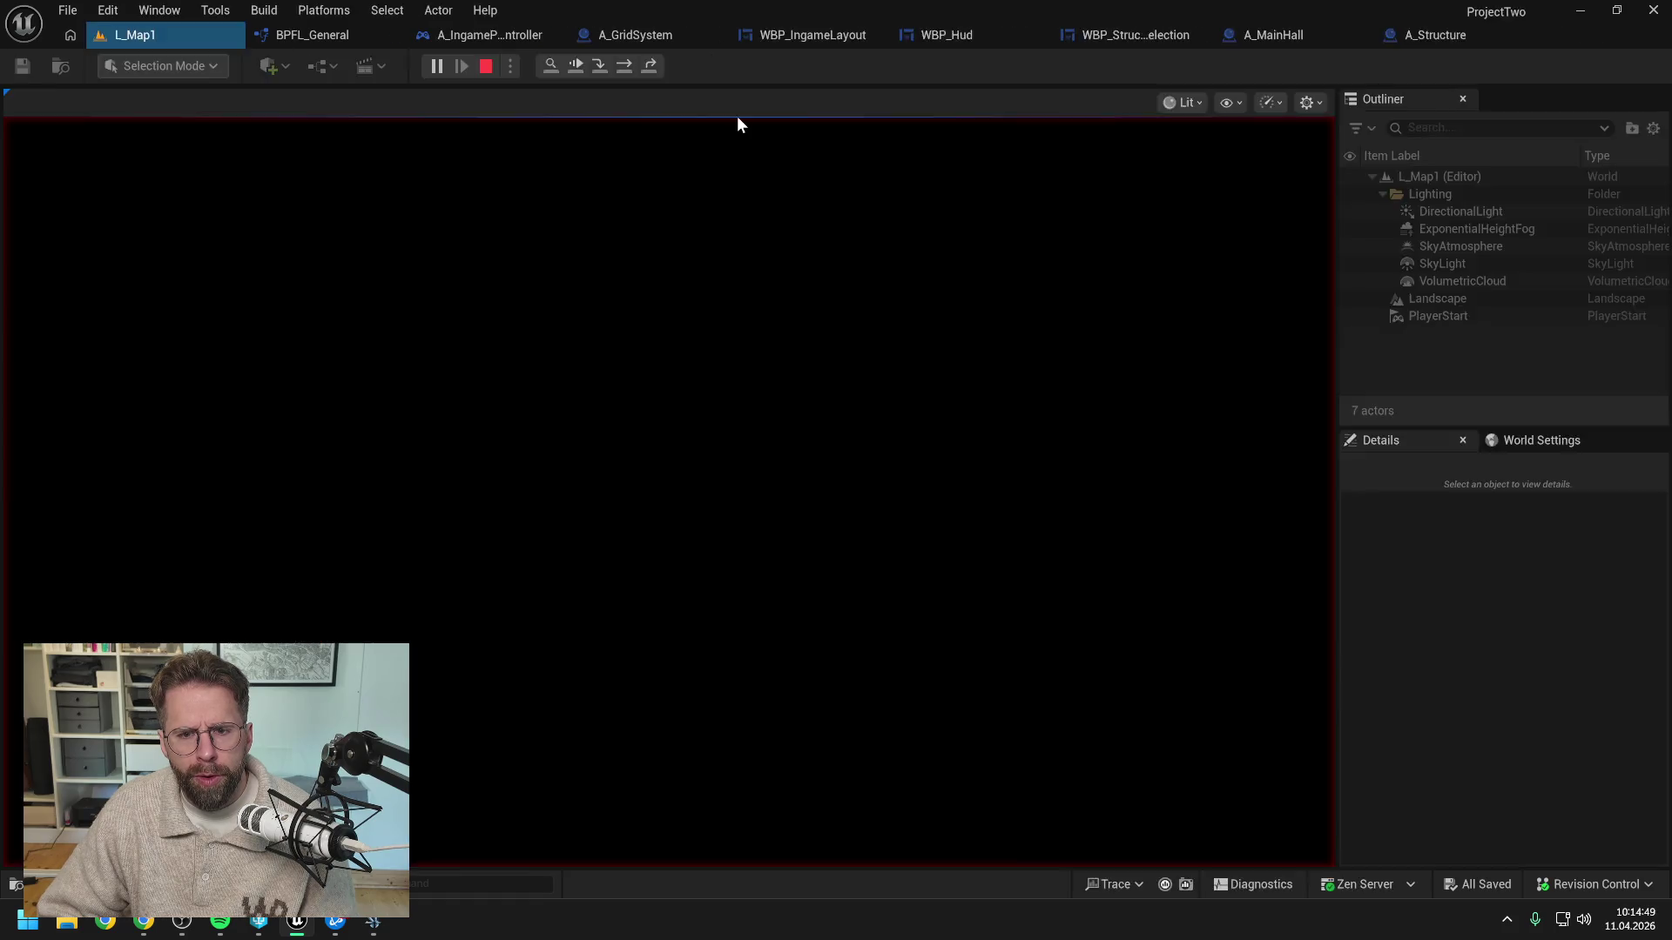
click(742, 67)
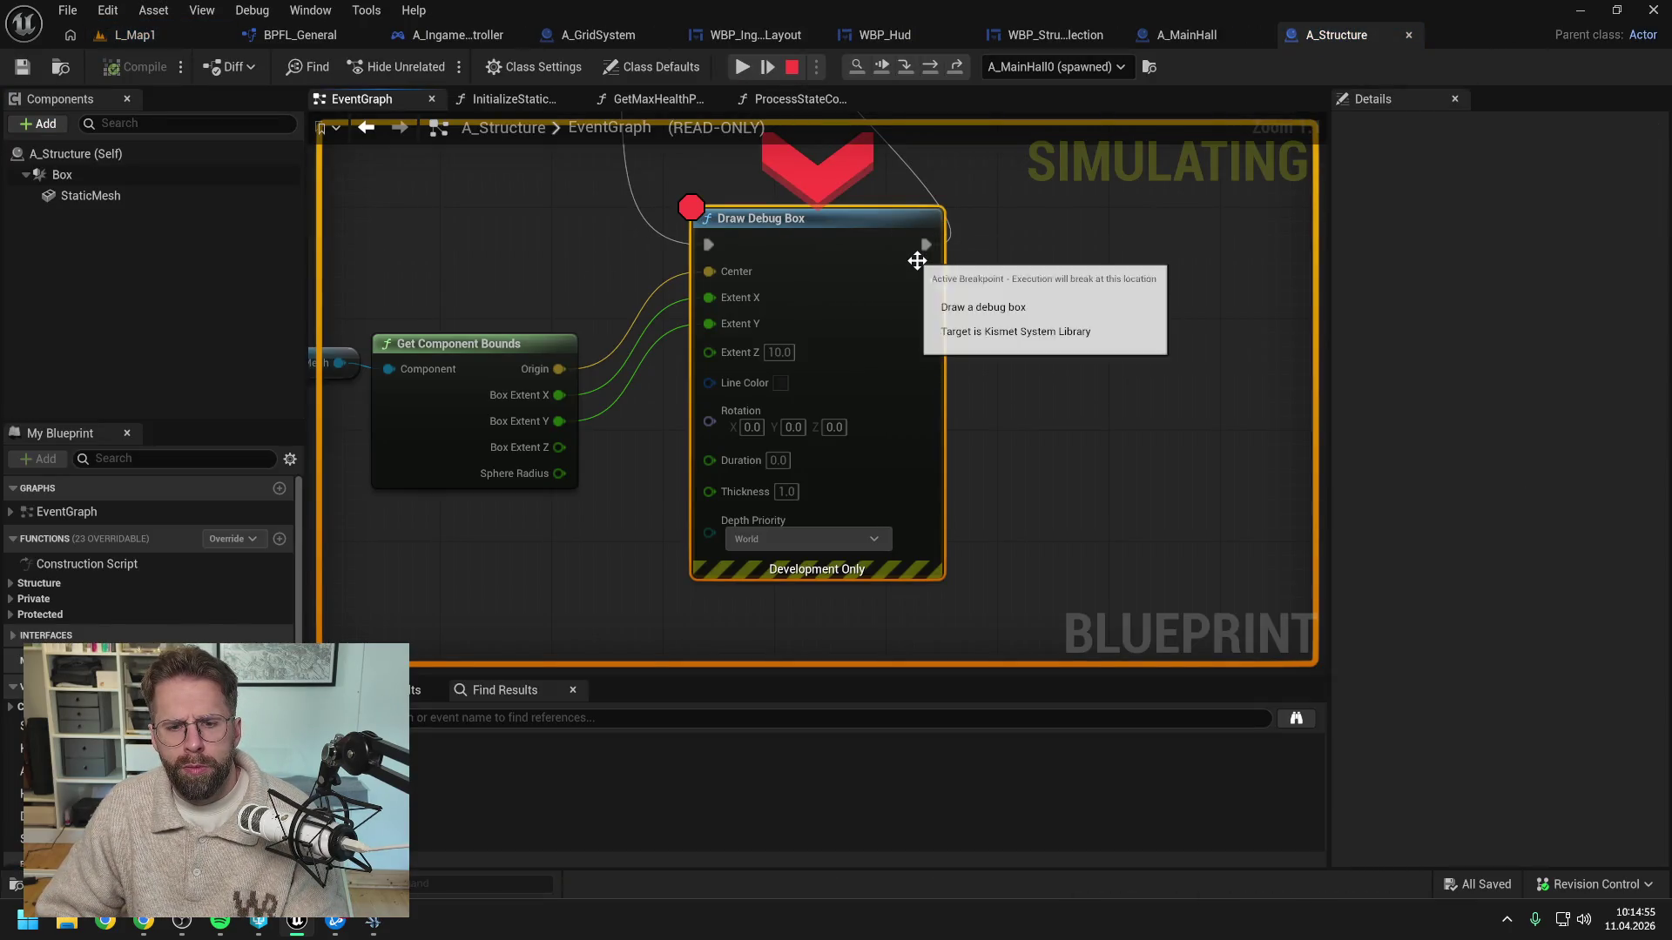
click(743, 67)
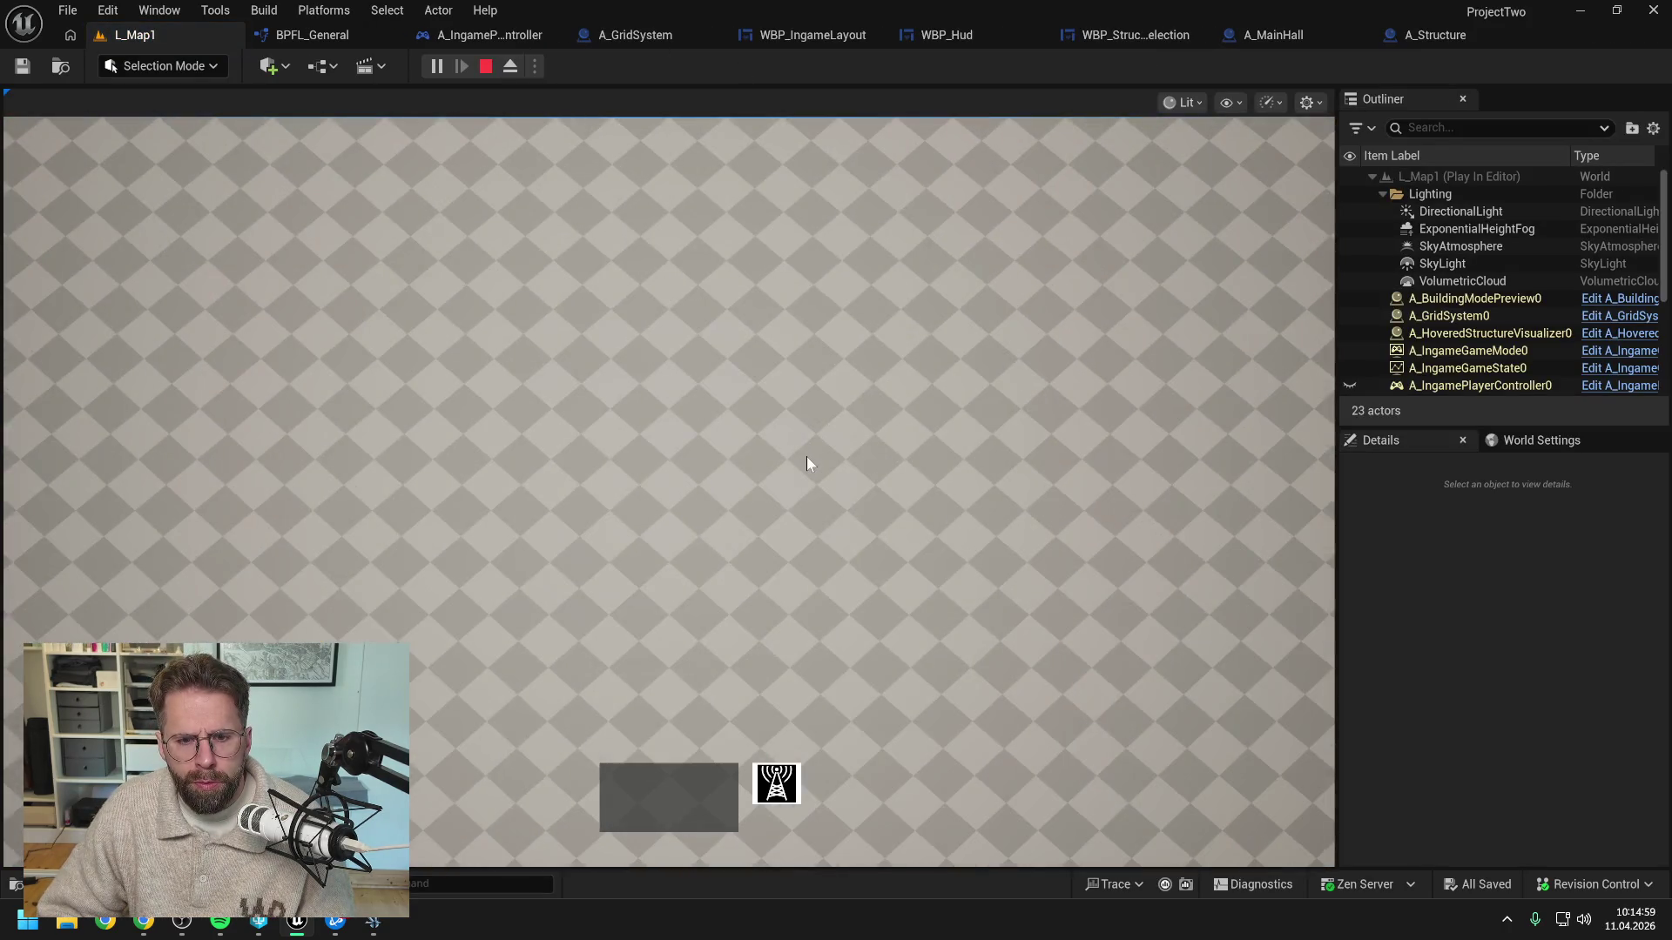
key(Escape)
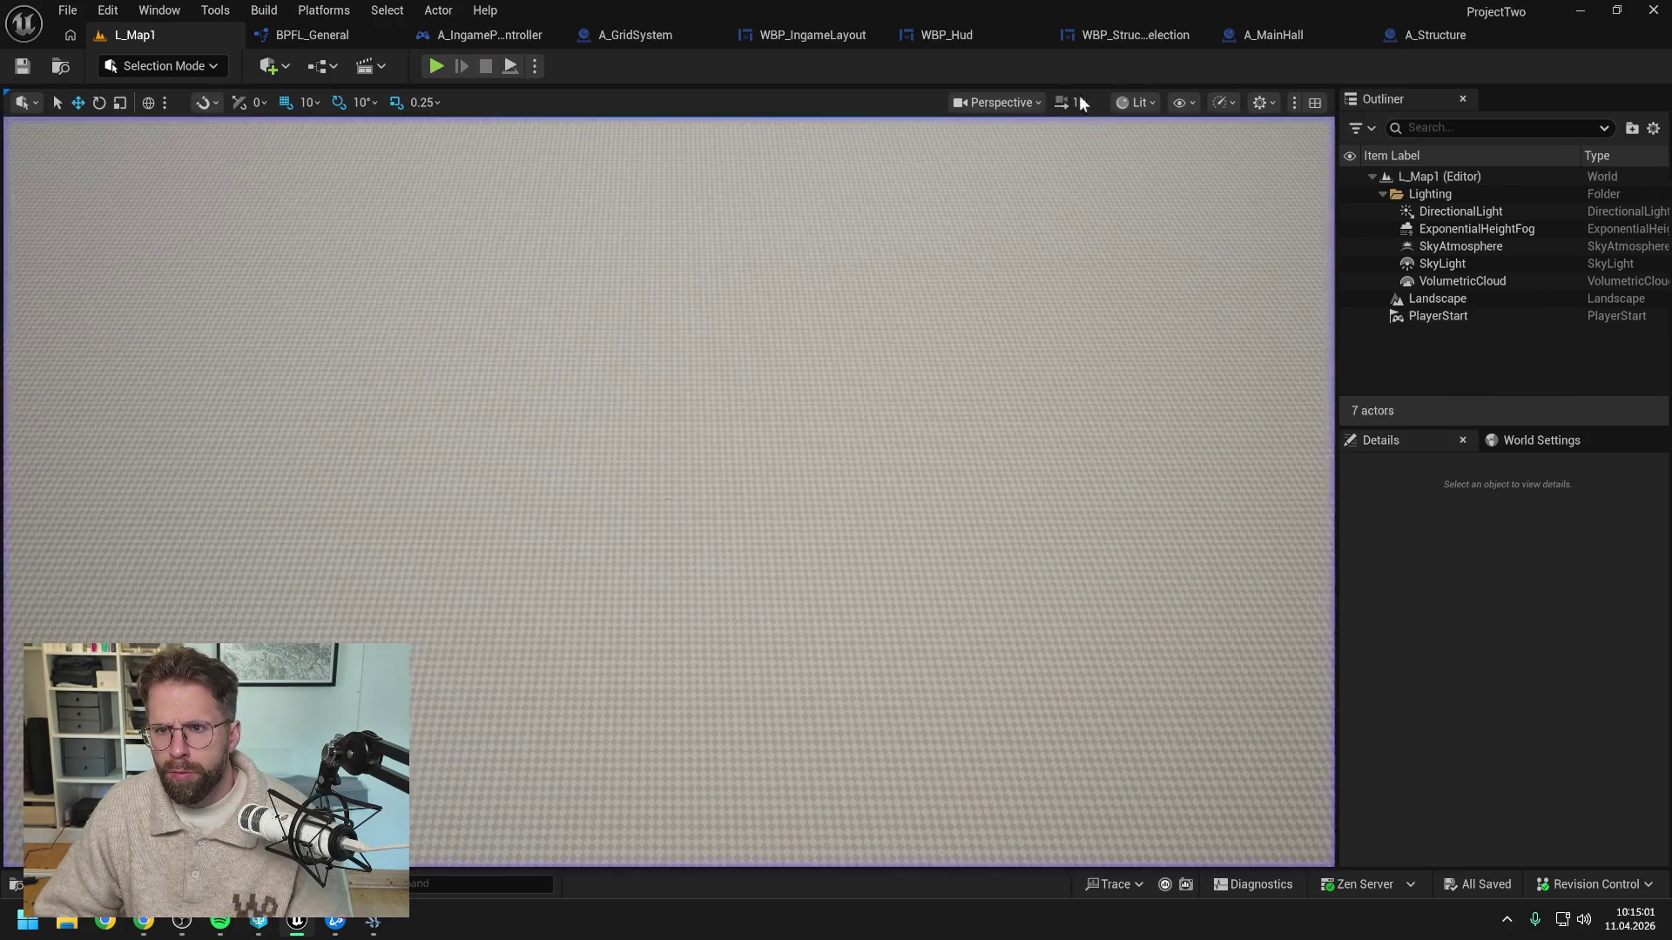
click(1414, 34)
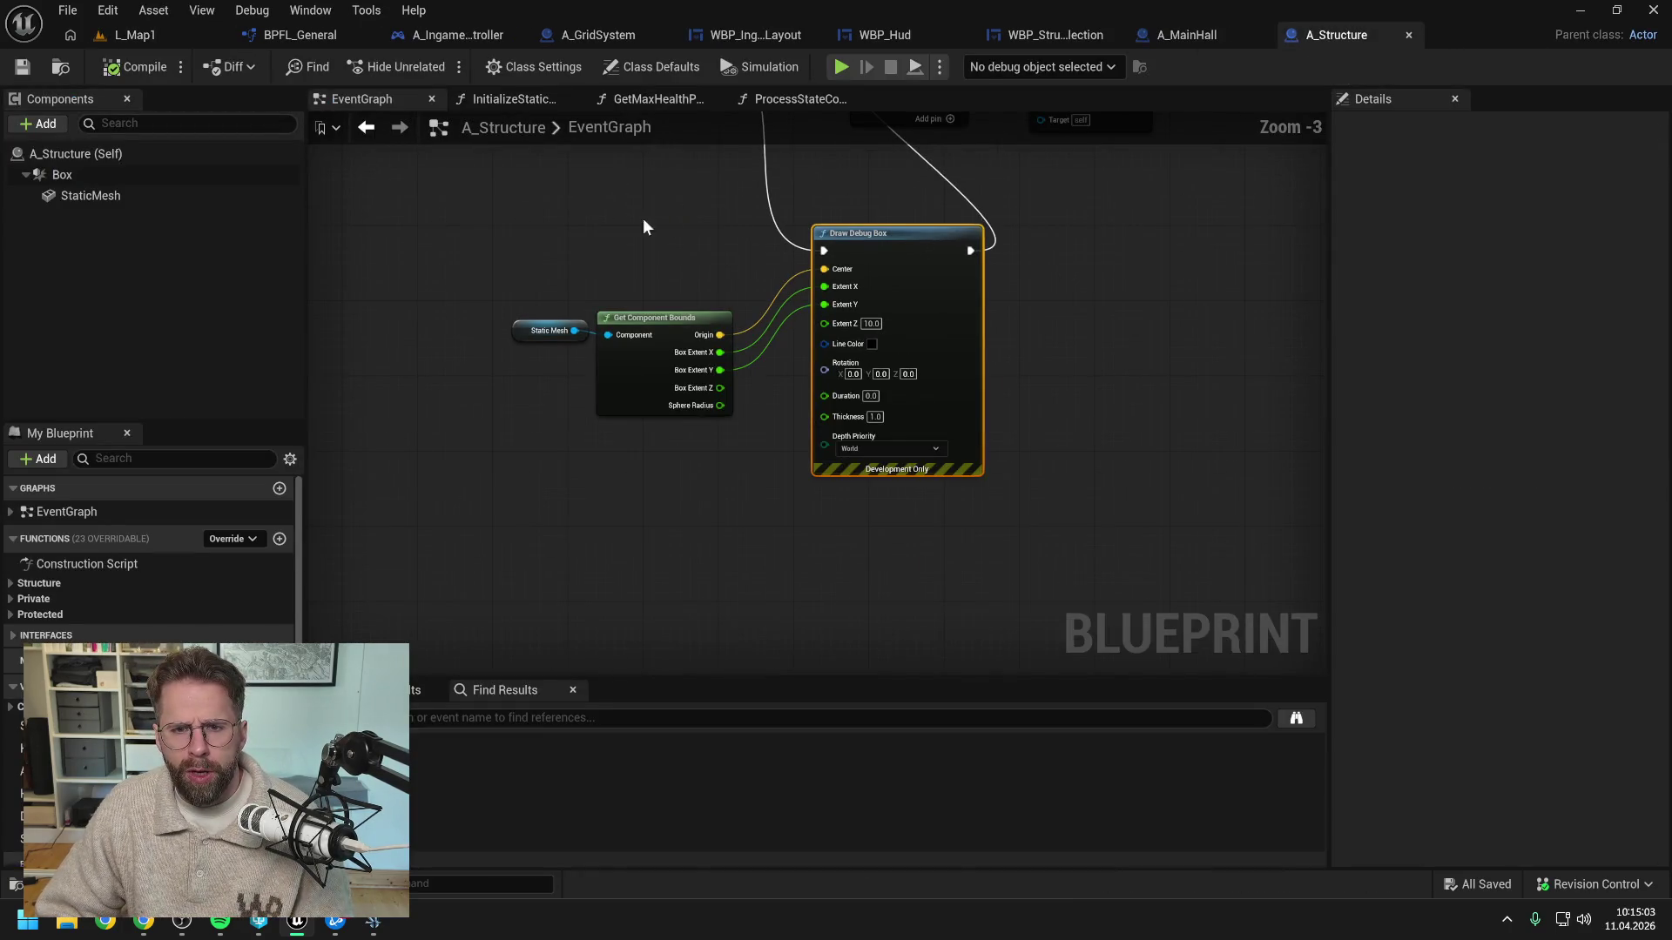
drag(496, 466, 921, 530)
Delete the Static Mesh, bounds and Draw Debug Box nodes, wire Event Tick to Switch on Name, compile and save
key(Delete)
drag(711, 220, 867, 218)
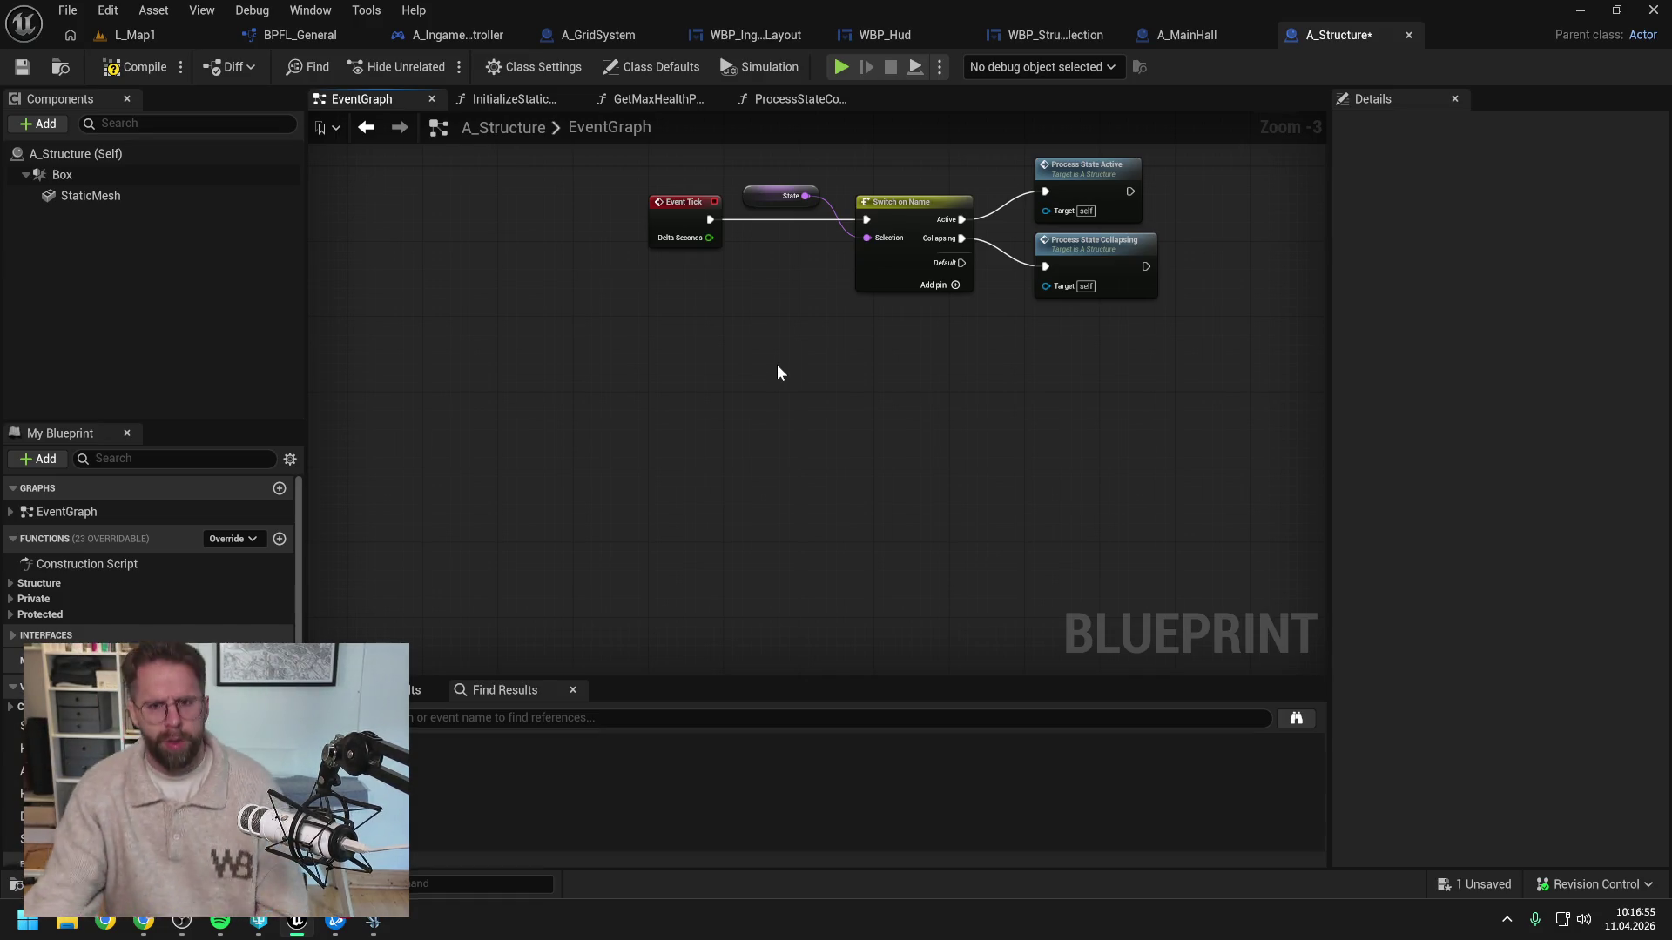
click(135, 67)
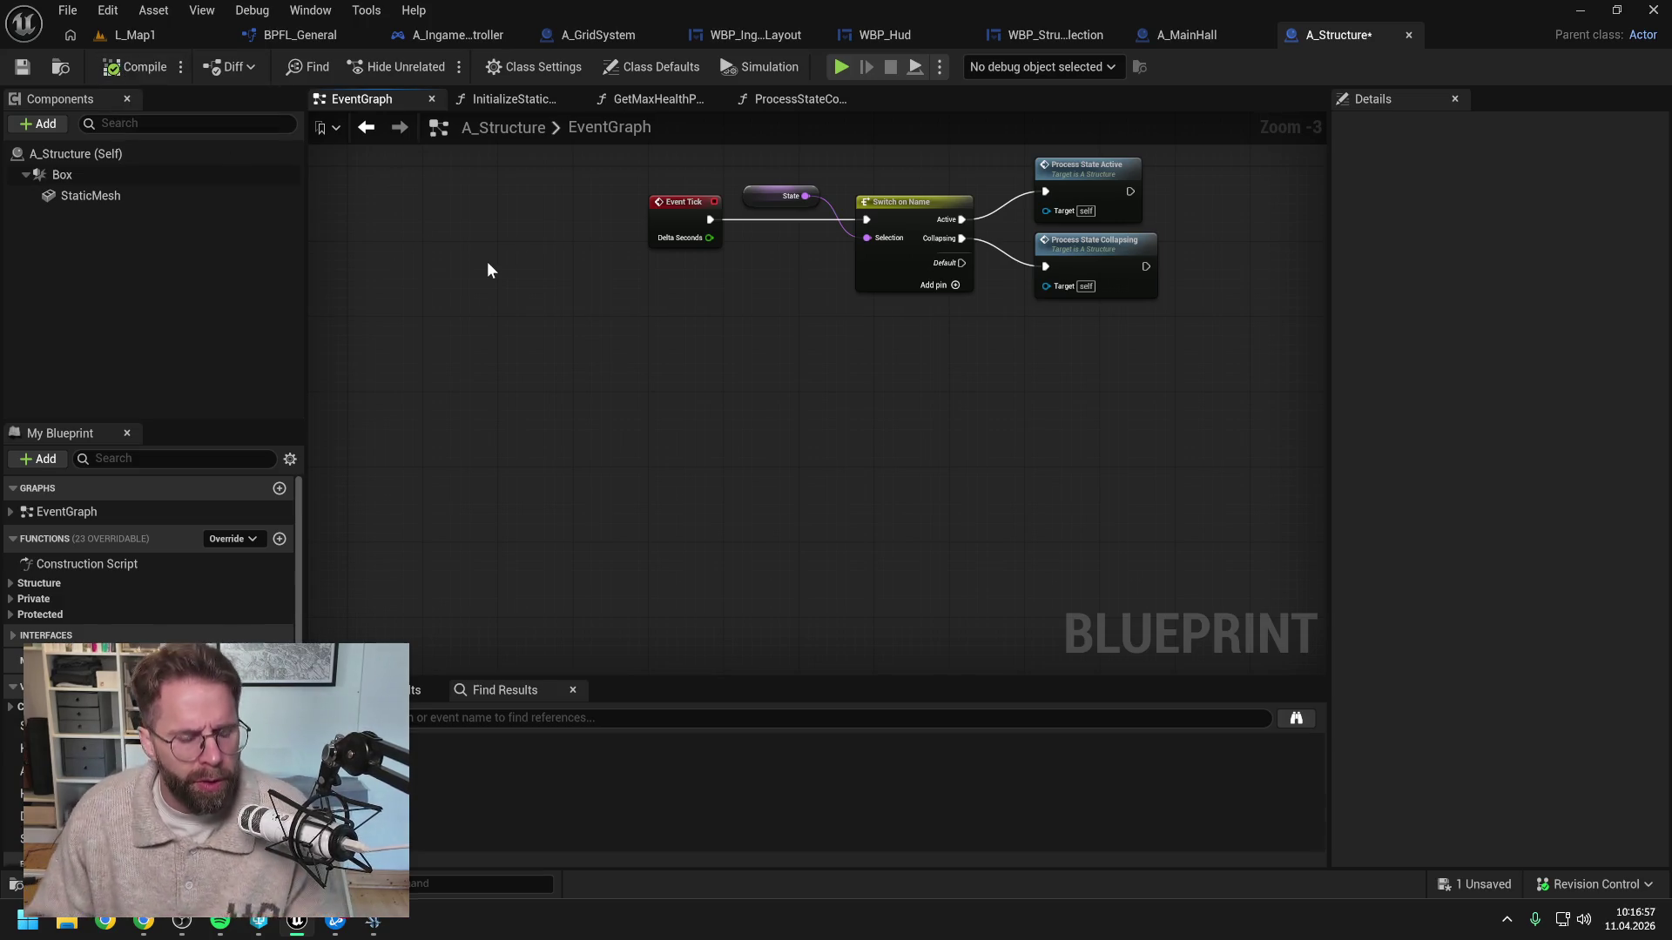
key(ctrl+s)
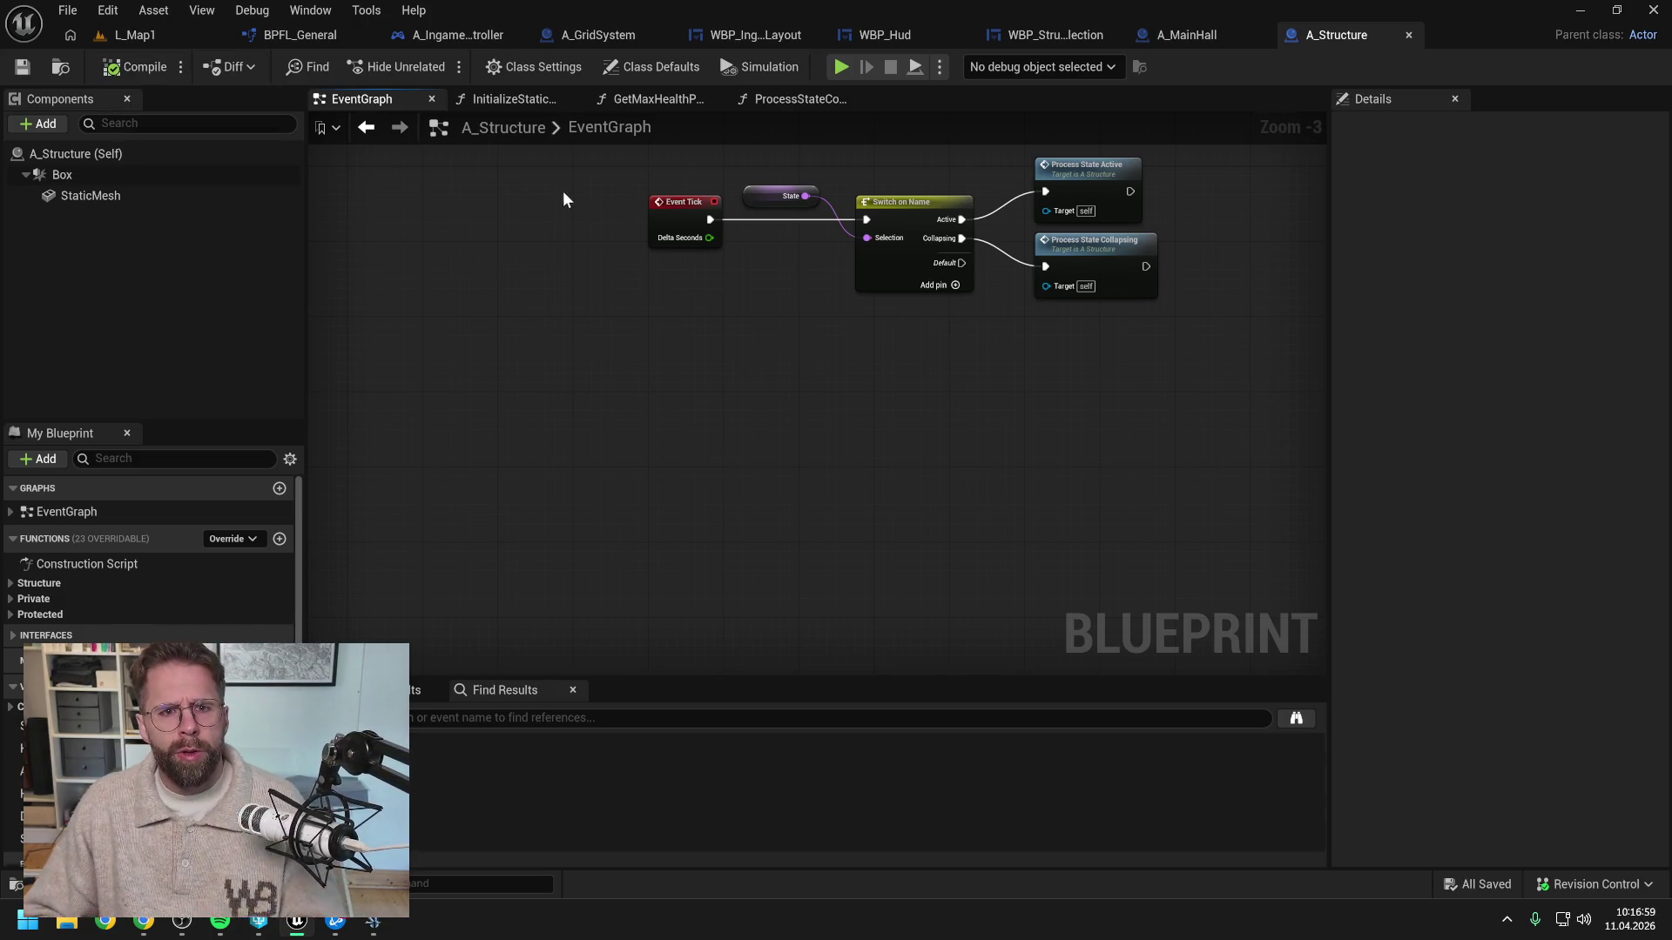
click(585, 36)
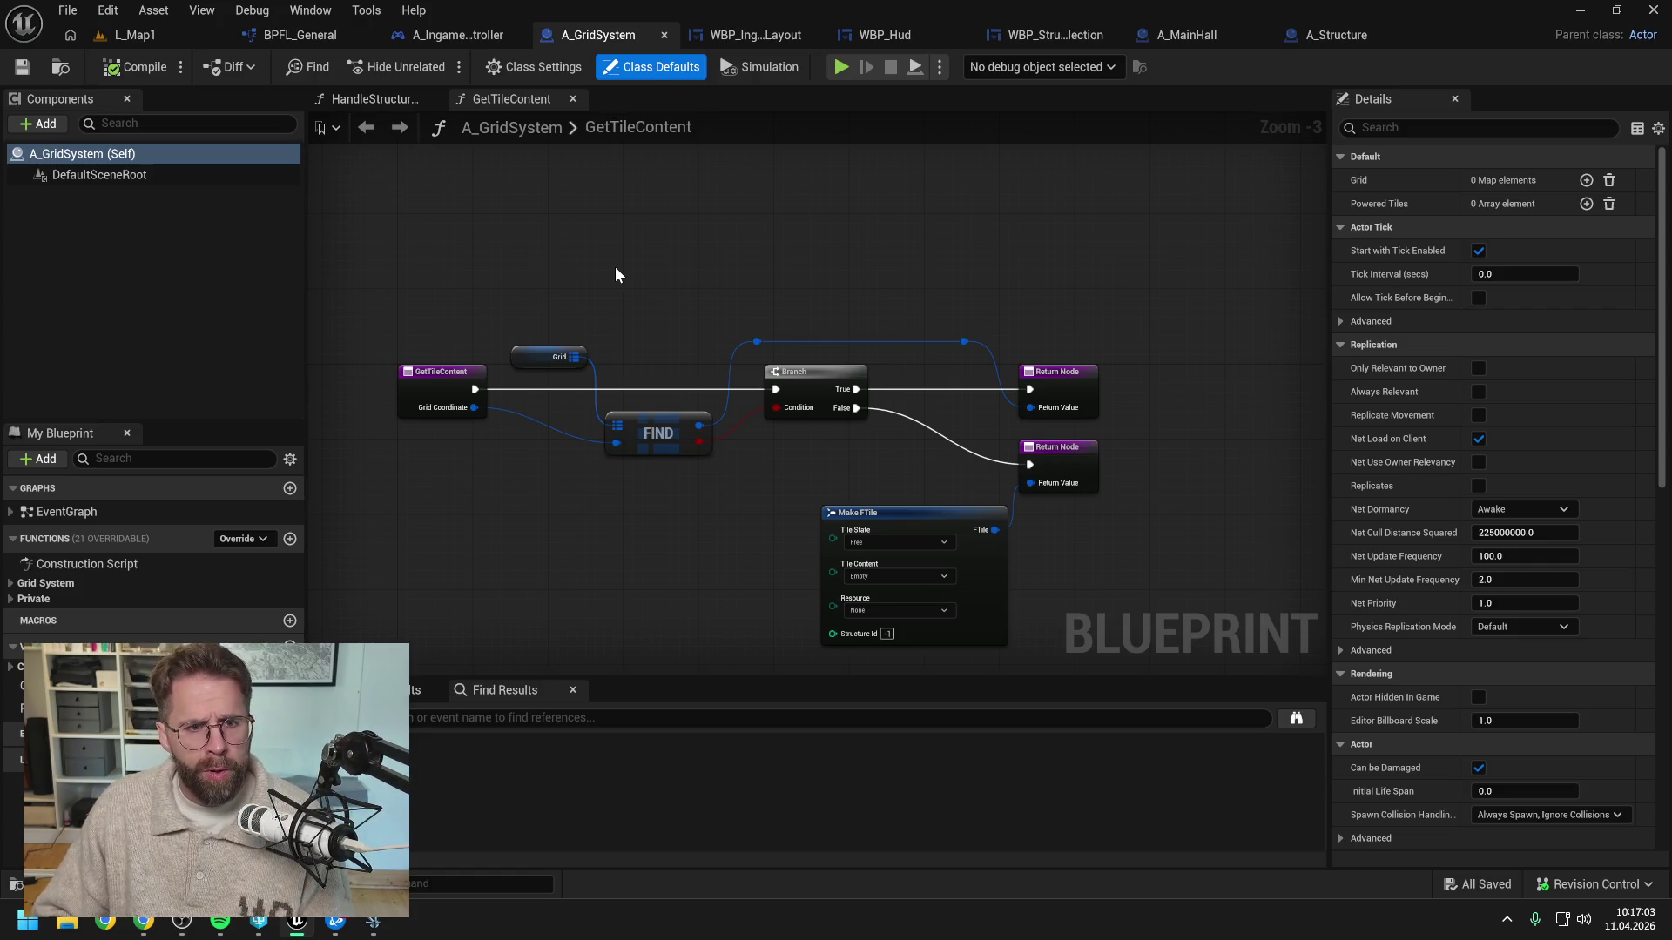
Open HandleStructureBuilt and pan to empty space beside the second ADD node
click(368, 99)
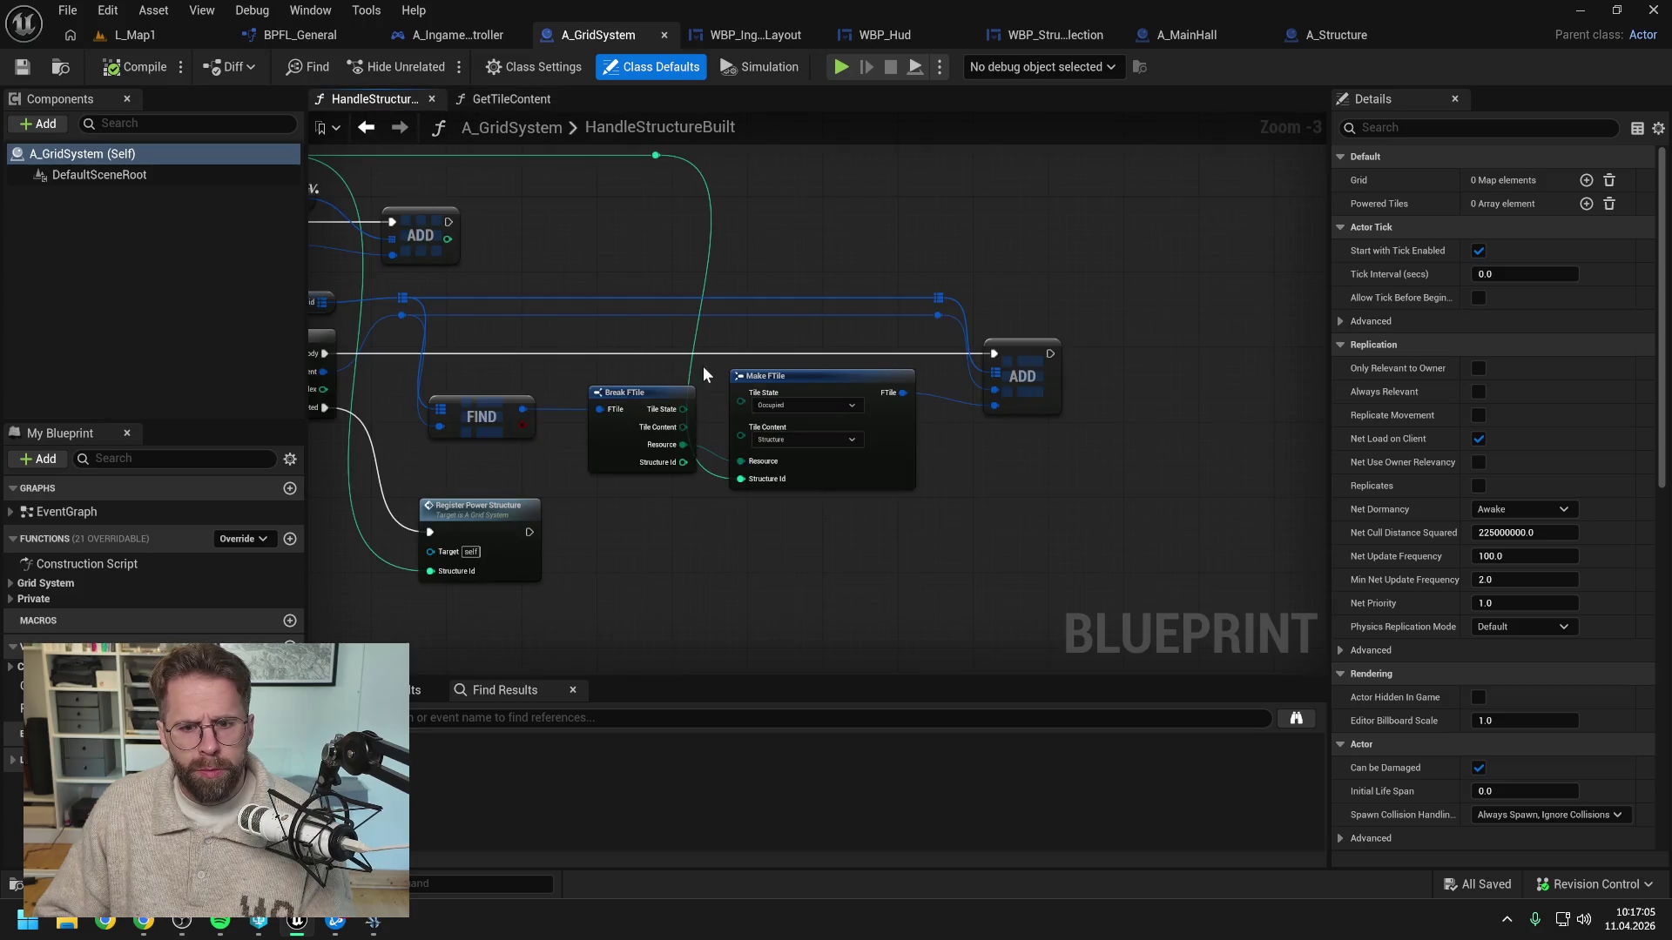
drag(633, 281, 1080, 269)
scroll(862, 292, down, 1)
drag(644, 312, 1004, 335)
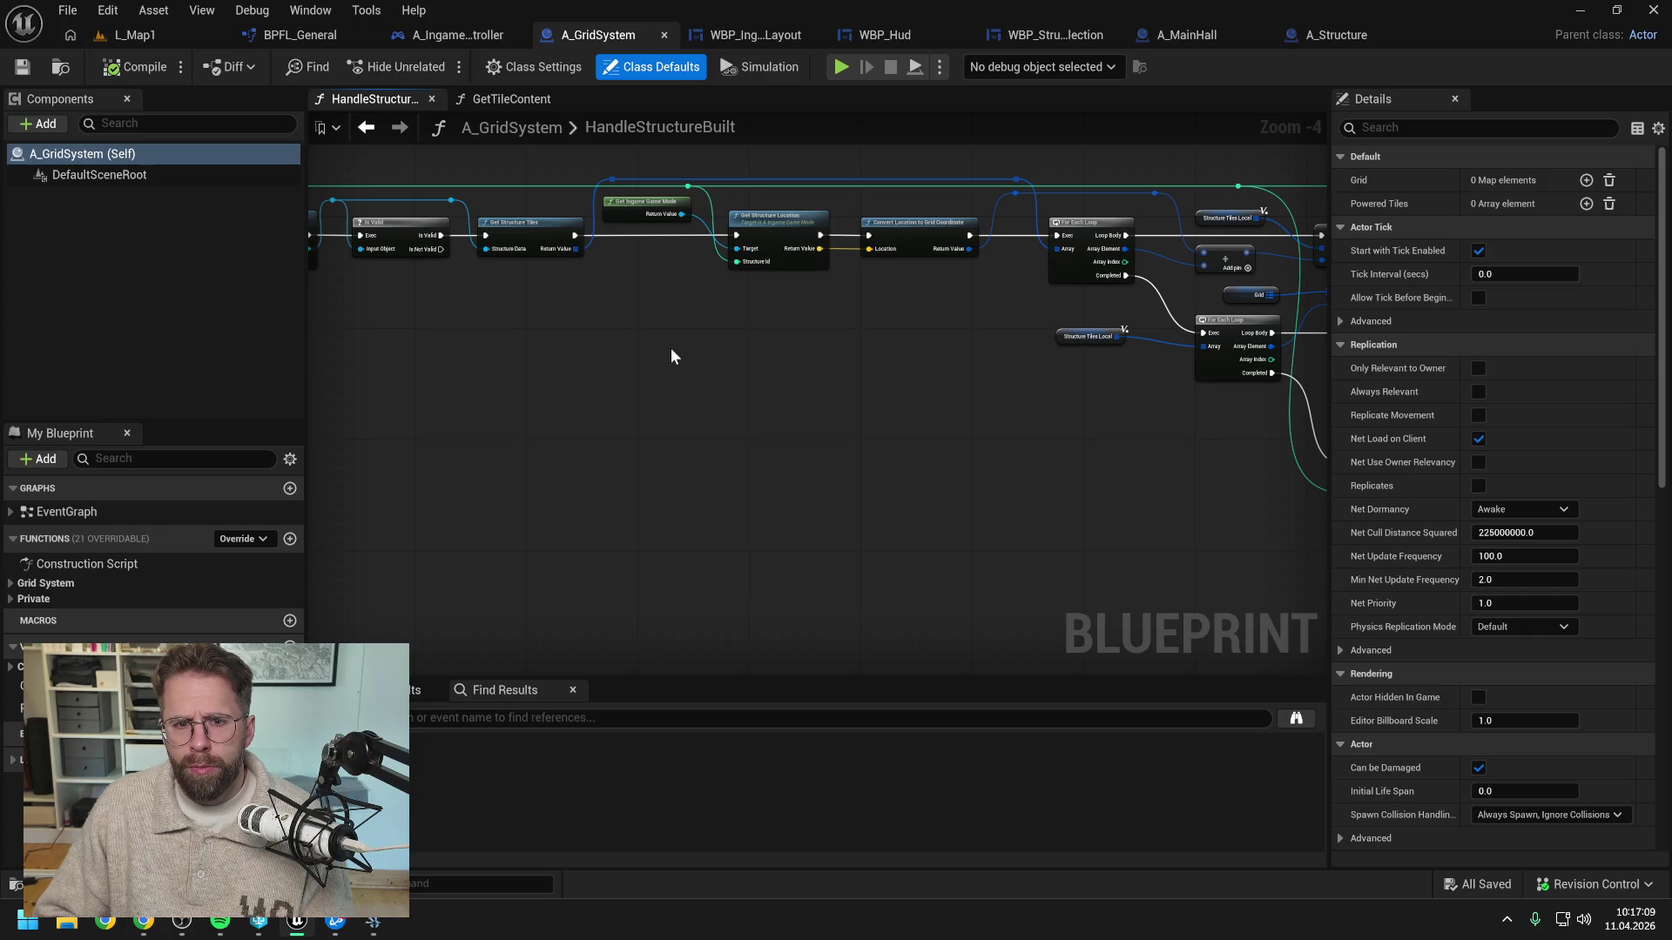
mouse_move(660, 346)
mouse_down()
mouse_move(871, 345)
mouse_move(691, 381)
mouse_up()
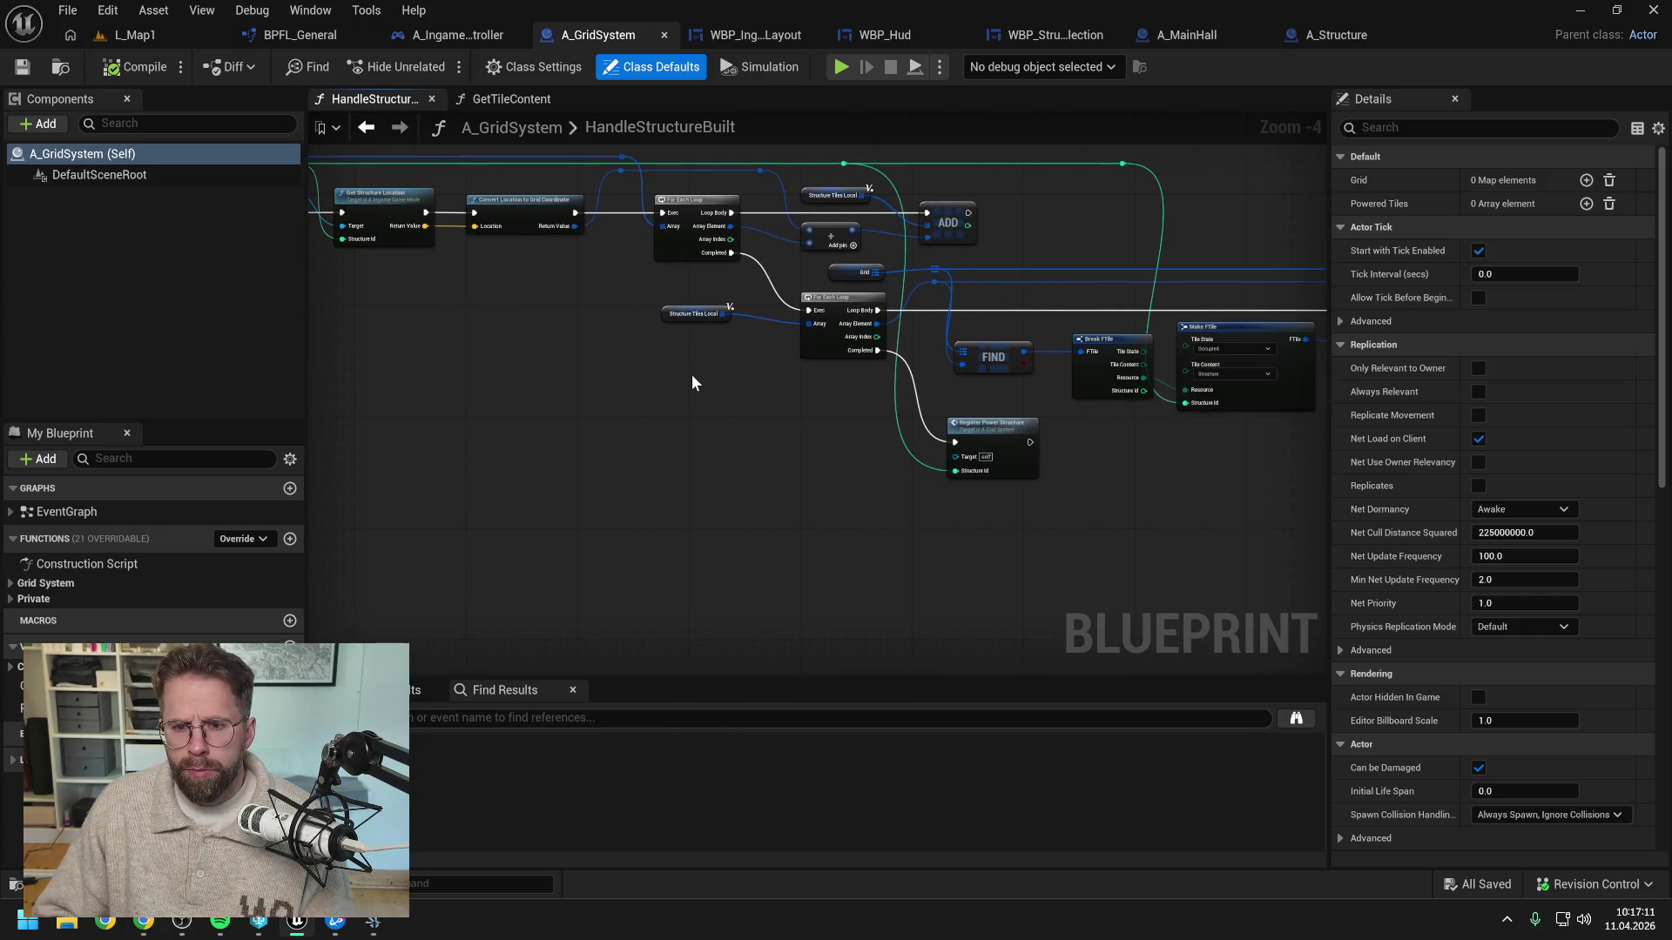
drag(1126, 488, 839, 482)
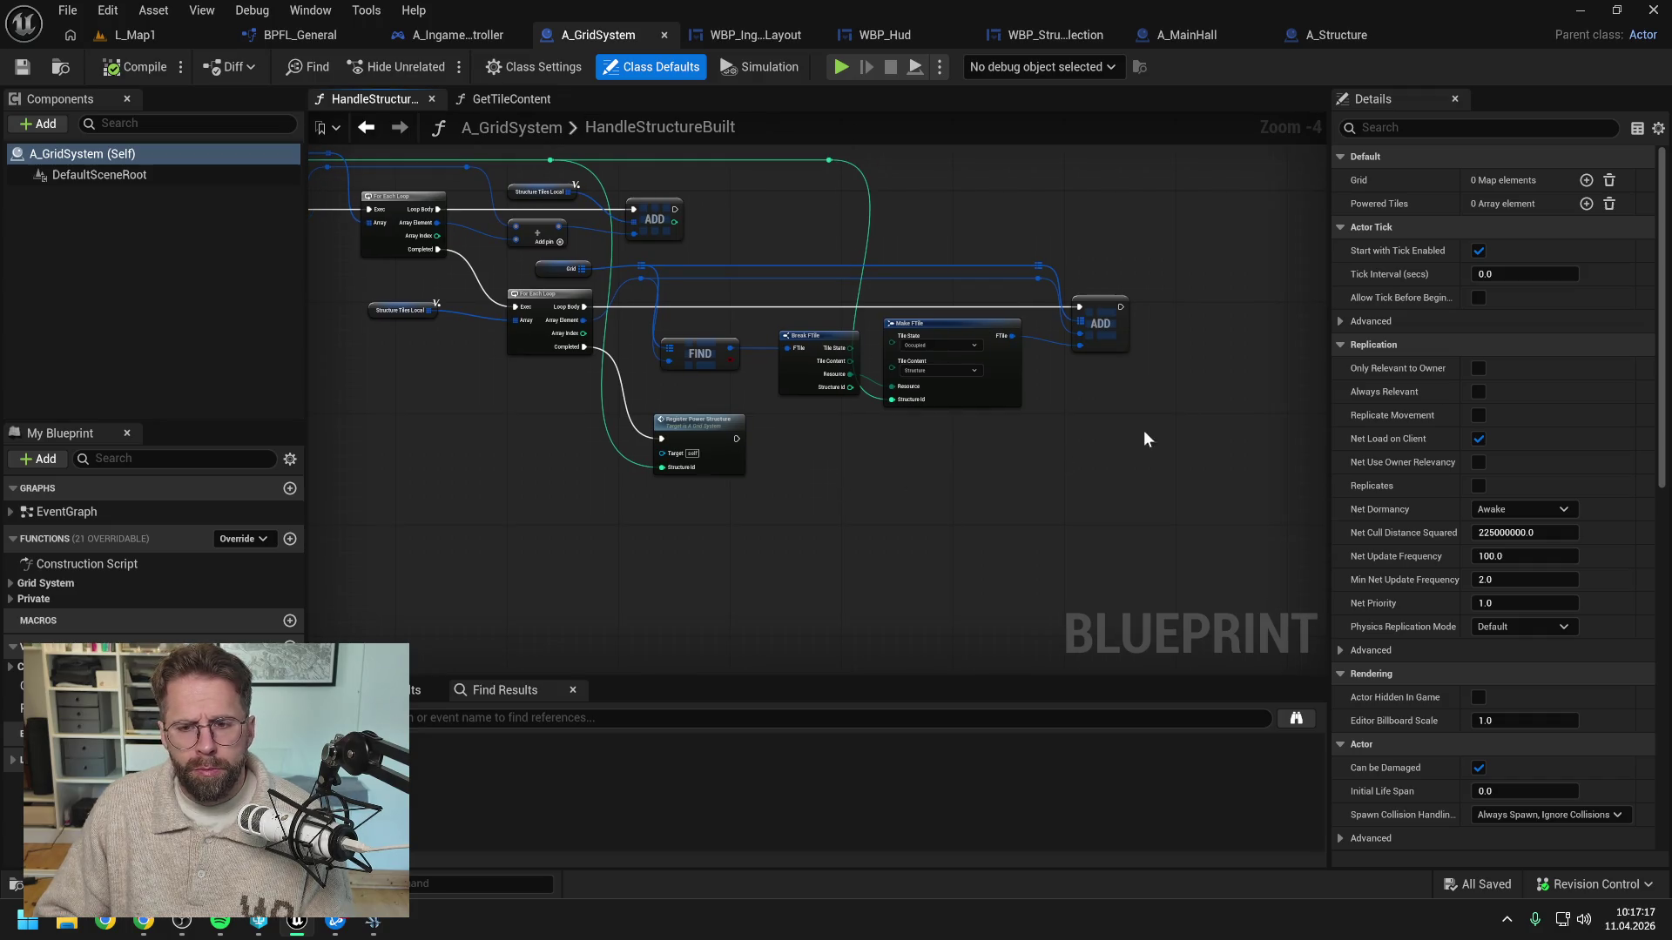
drag(1142, 430, 1082, 435)
Add a Spawn Actor from Class node with its class set to A_Dummy
right_click(1136, 378)
text(spawn actor)
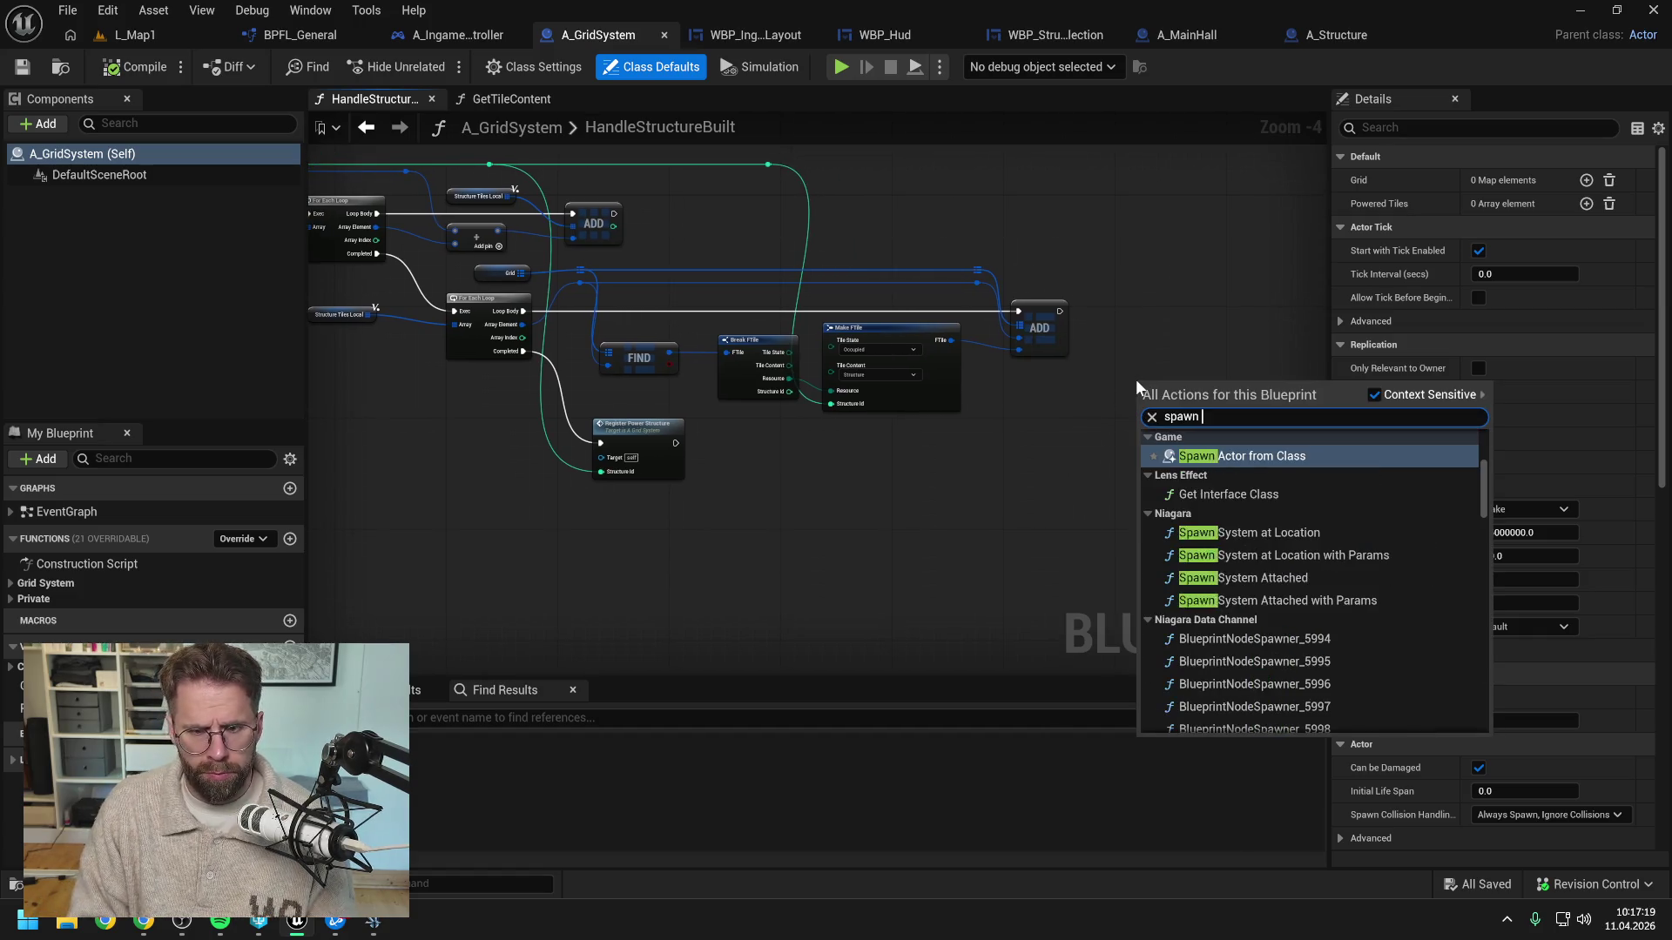
key(Return)
click(1167, 418)
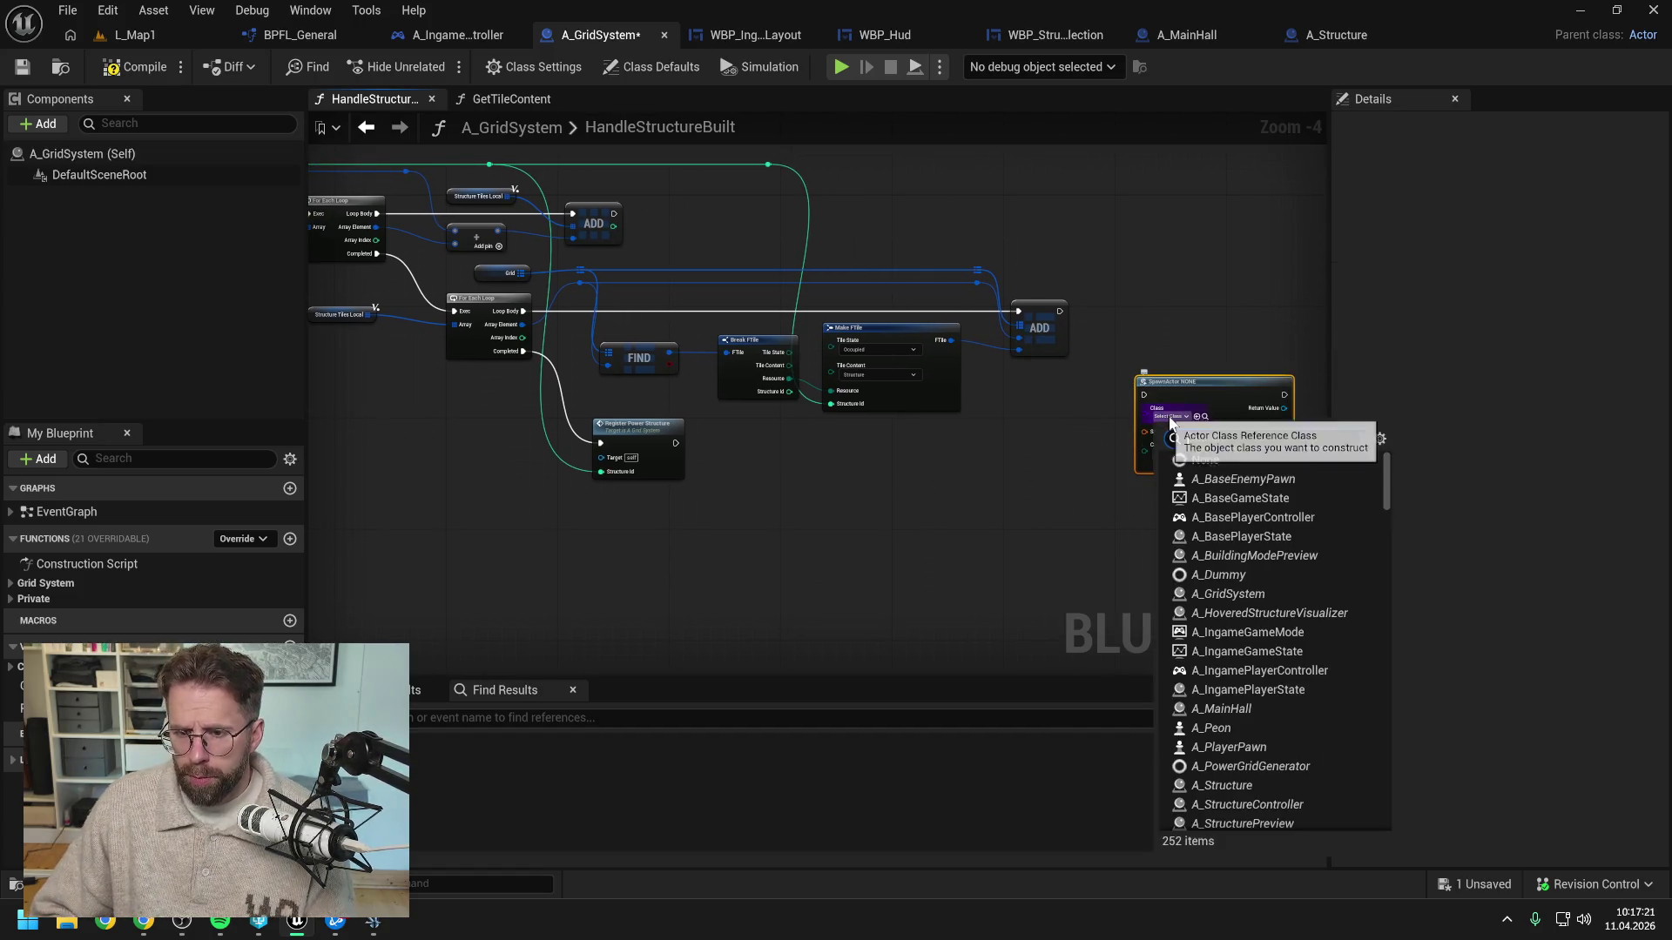
text(dummy)
click(1216, 478)
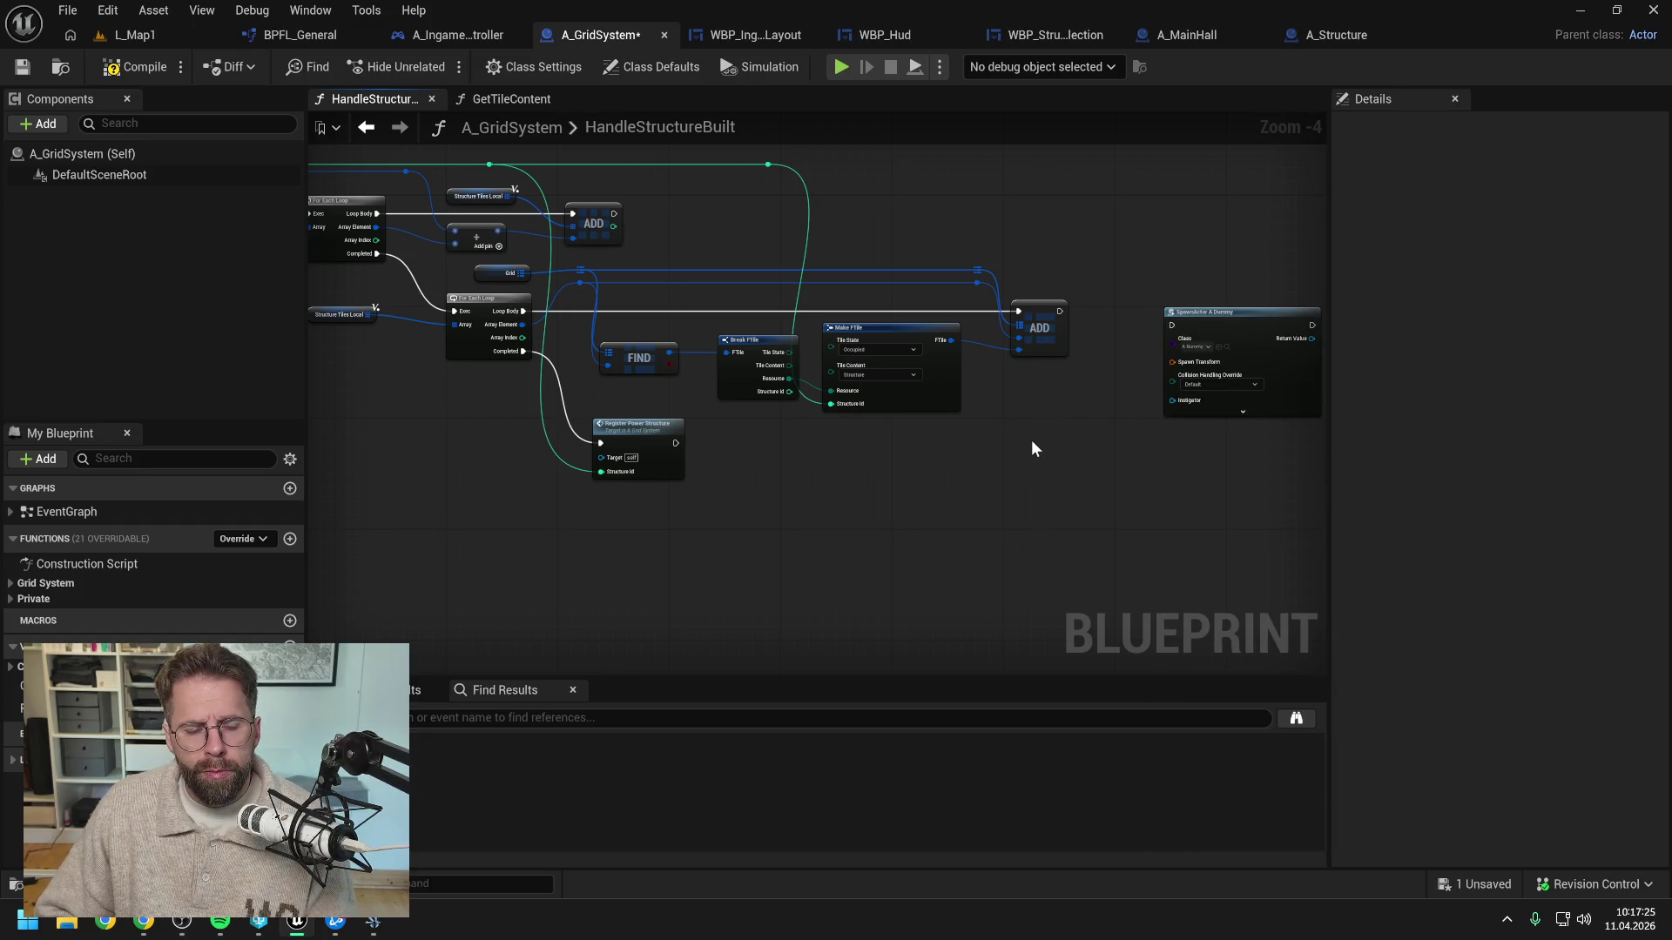
Run the A_Dummy spawn after the second ADD and split its Spawn Transform pin
drag(896, 450, 1108, 470)
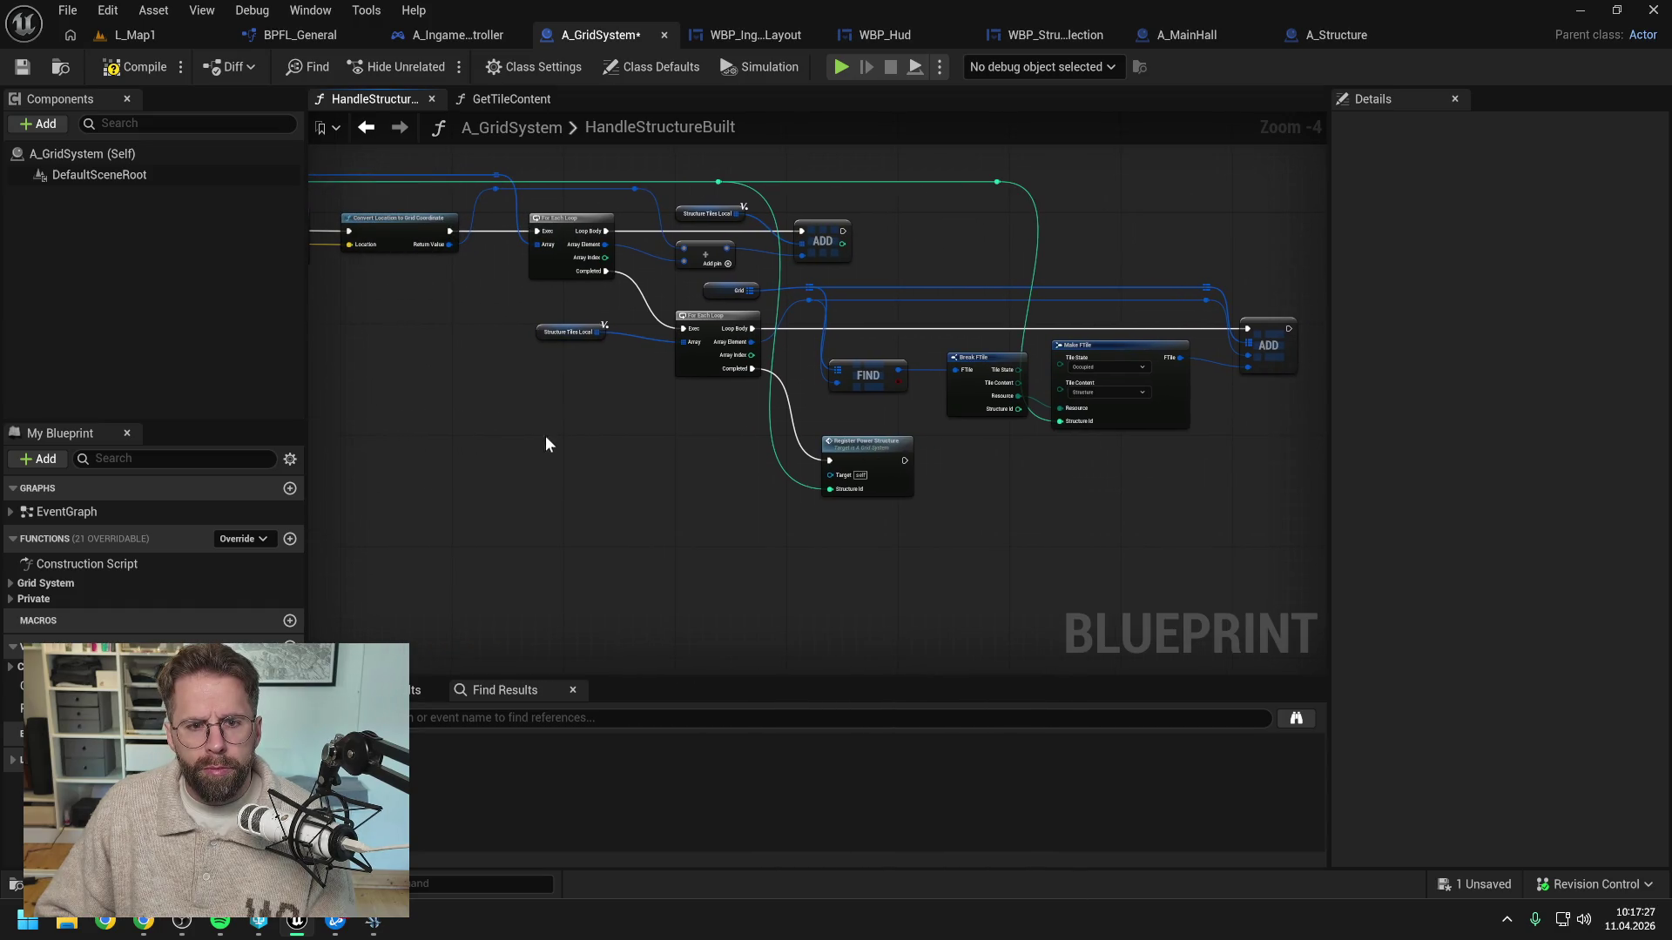
drag(545, 438, 842, 438)
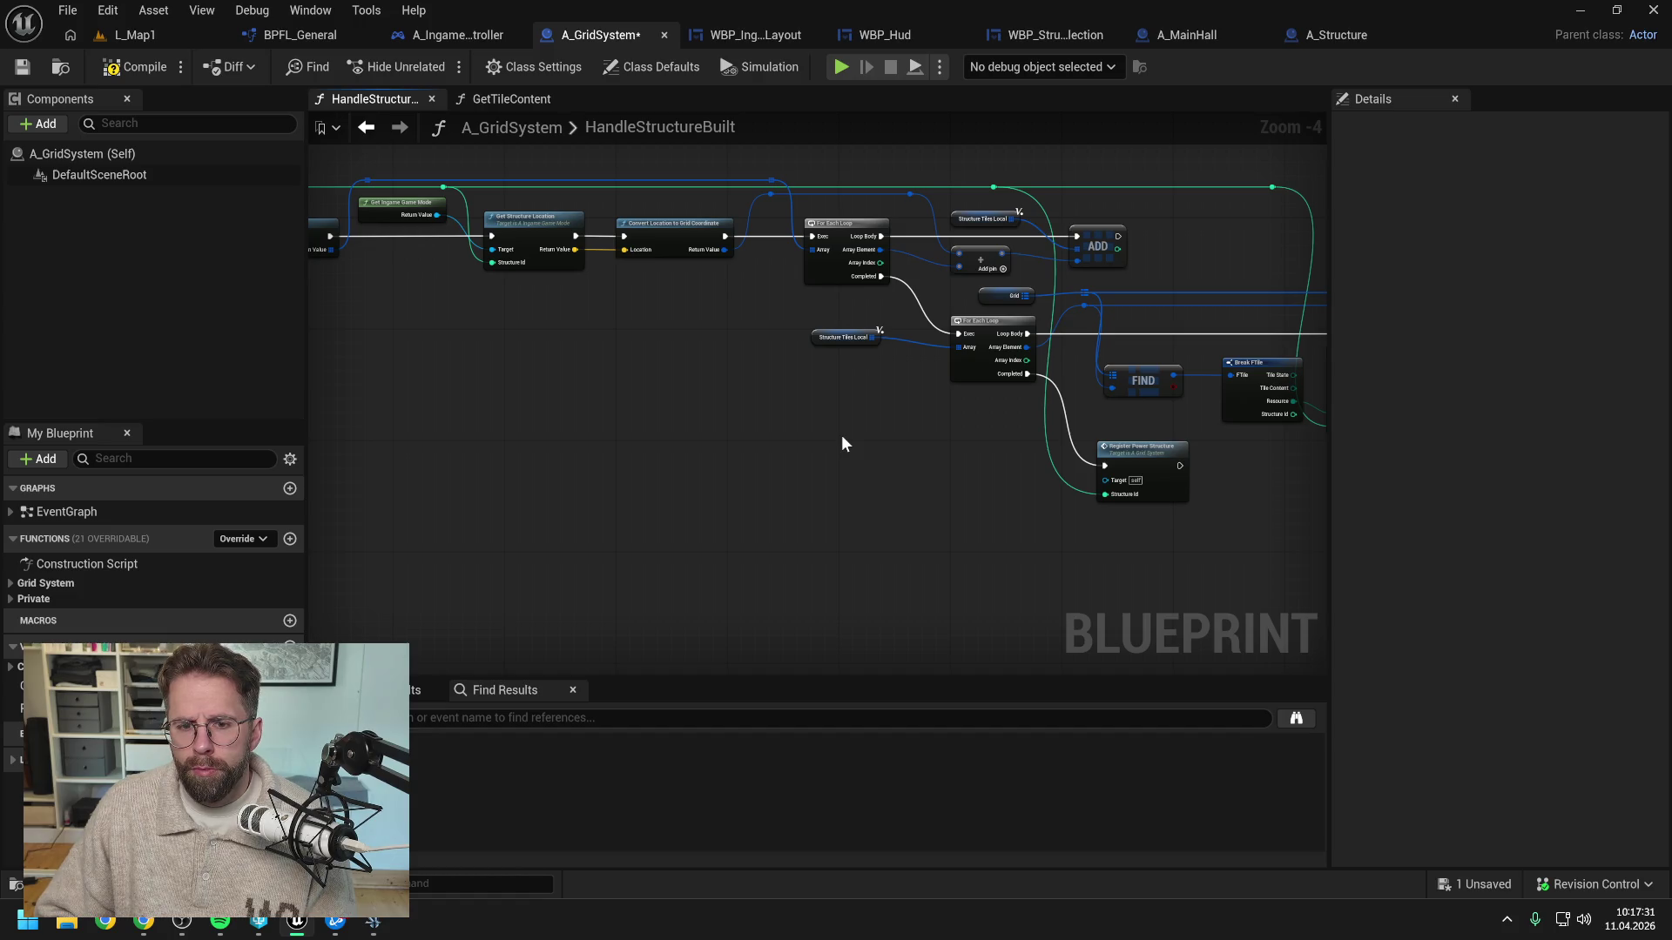
mouse_move(861, 448)
mouse_down()
mouse_move(983, 456)
mouse_move(999, 485)
mouse_up()
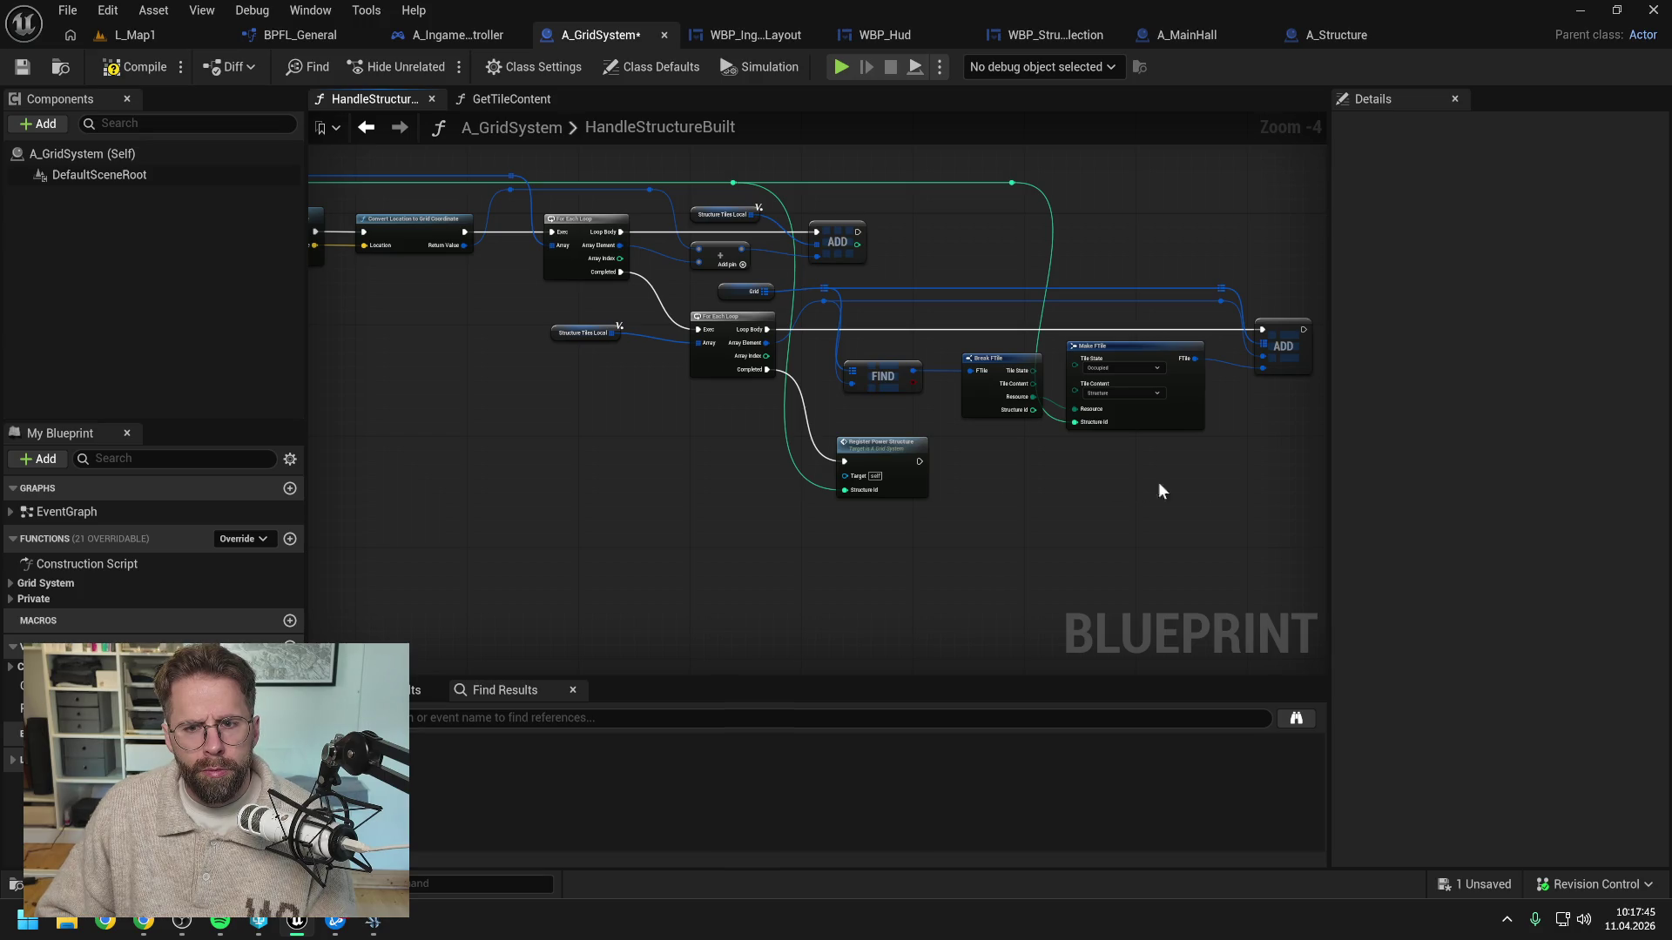
drag(1158, 482, 911, 488)
click(1114, 347)
drag(932, 347, 1051, 346)
right_click(1084, 383)
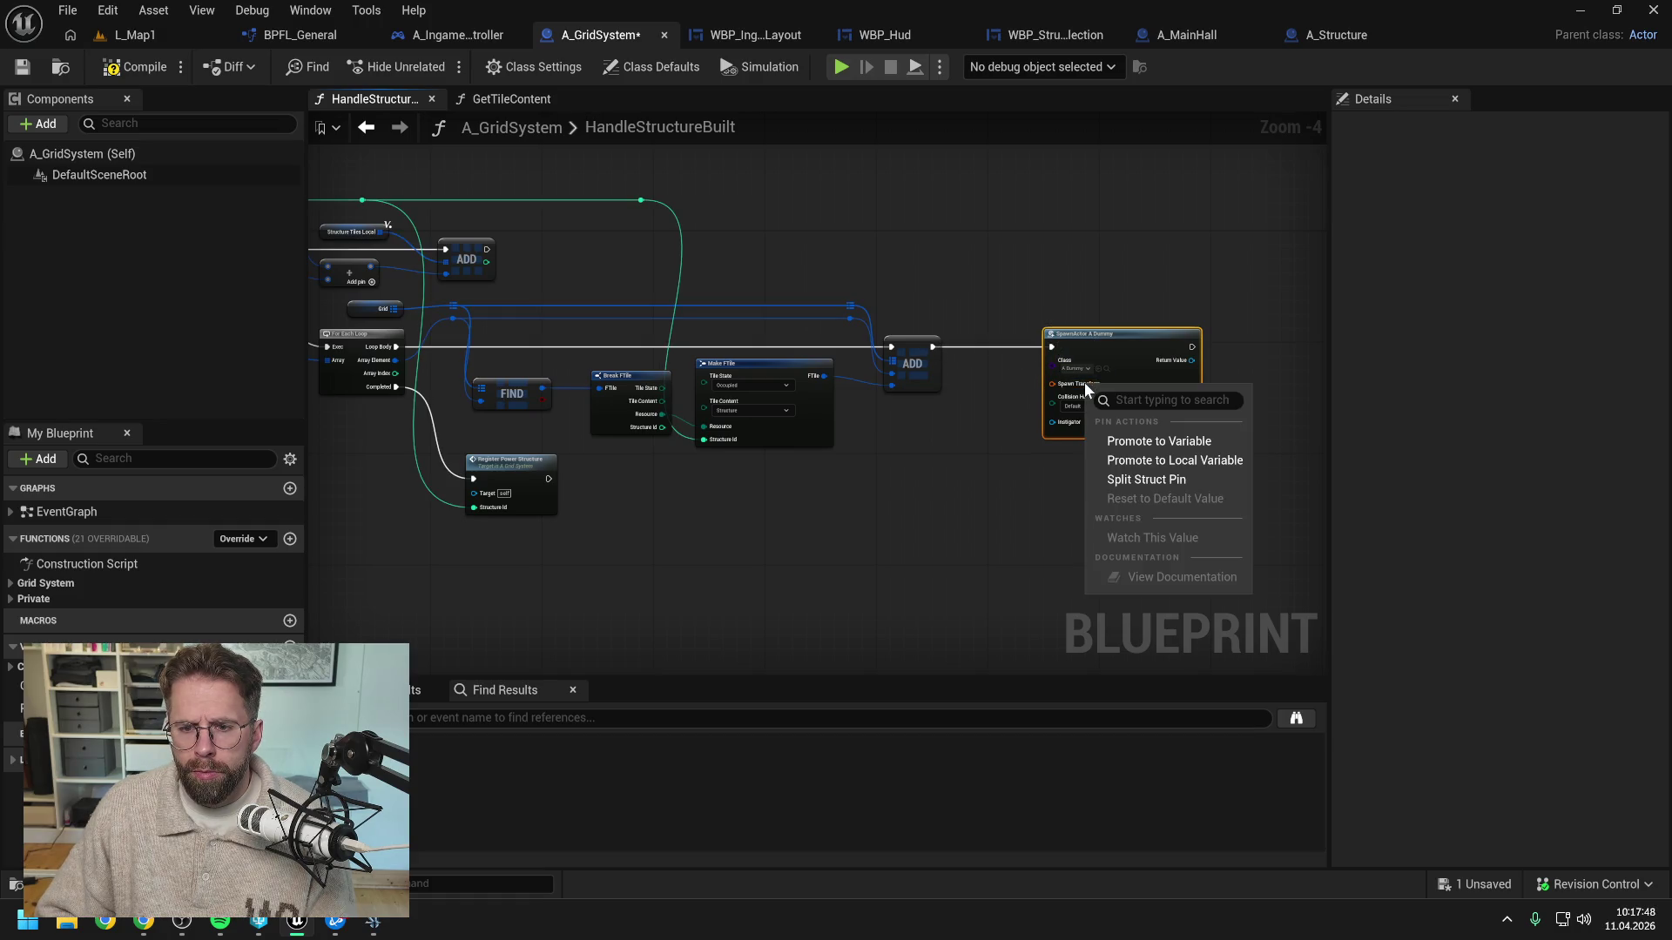
click(1151, 484)
Feed the structure location into the spawn location, then save A_GridSystem, confirming the check-out
drag(936, 466, 1306, 440)
mouse_move(444, 265)
mouse_down()
mouse_move(1348, 445)
mouse_move(1086, 414)
mouse_move(1038, 390)
mouse_up()
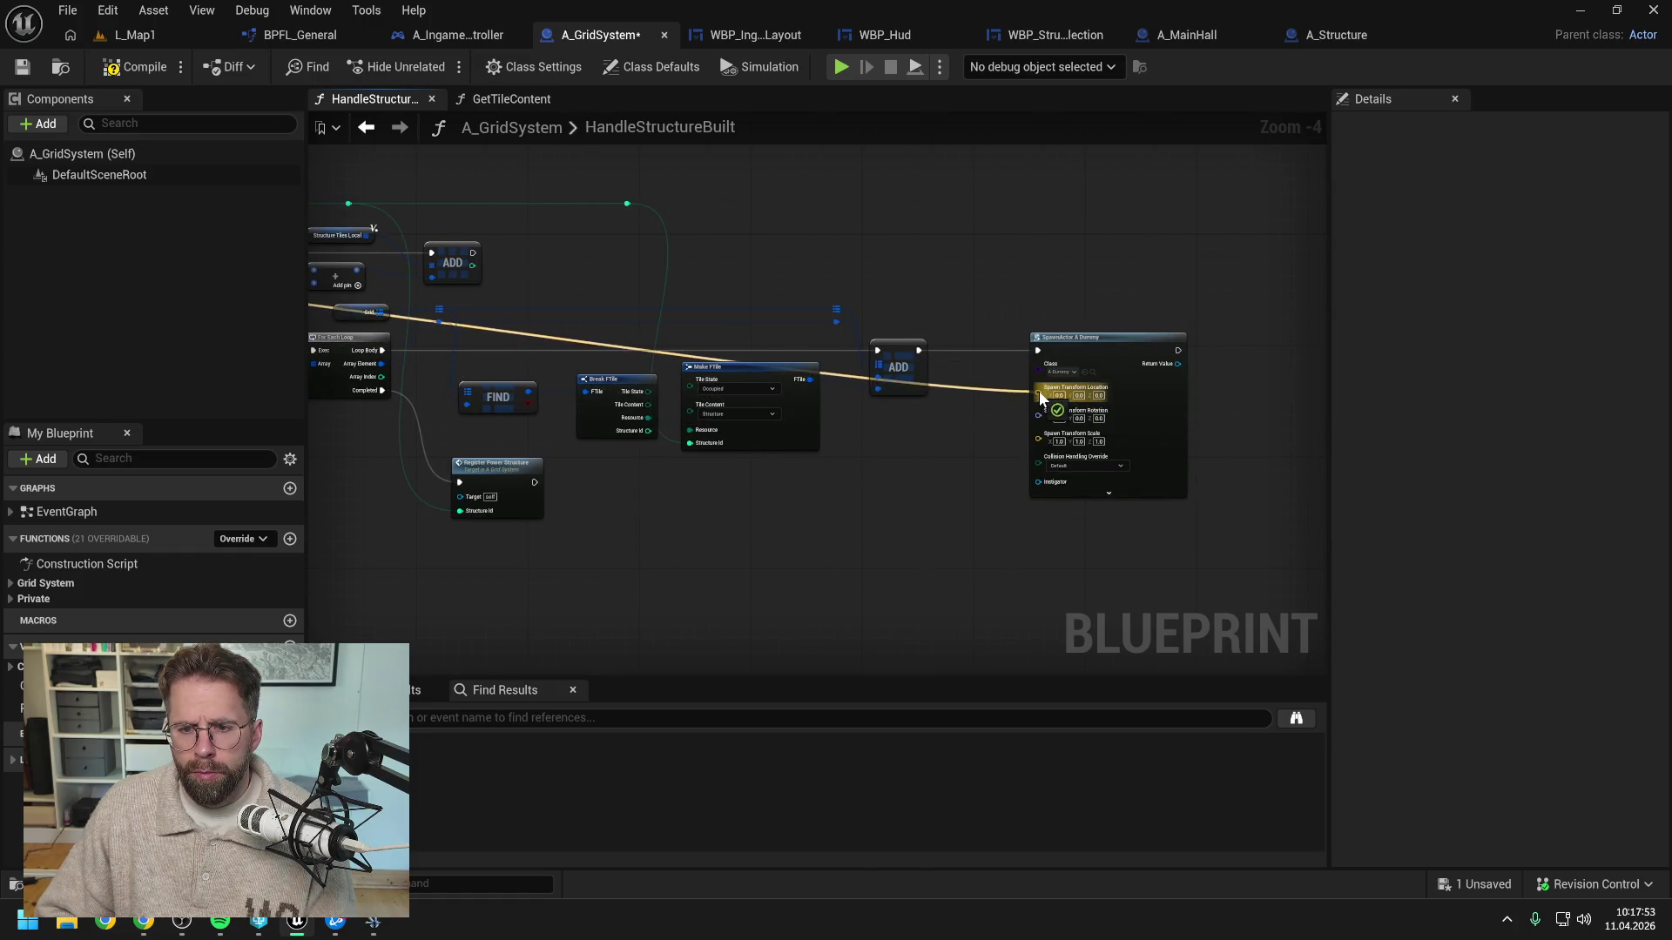
click(155, 70)
key(ctrl+s)
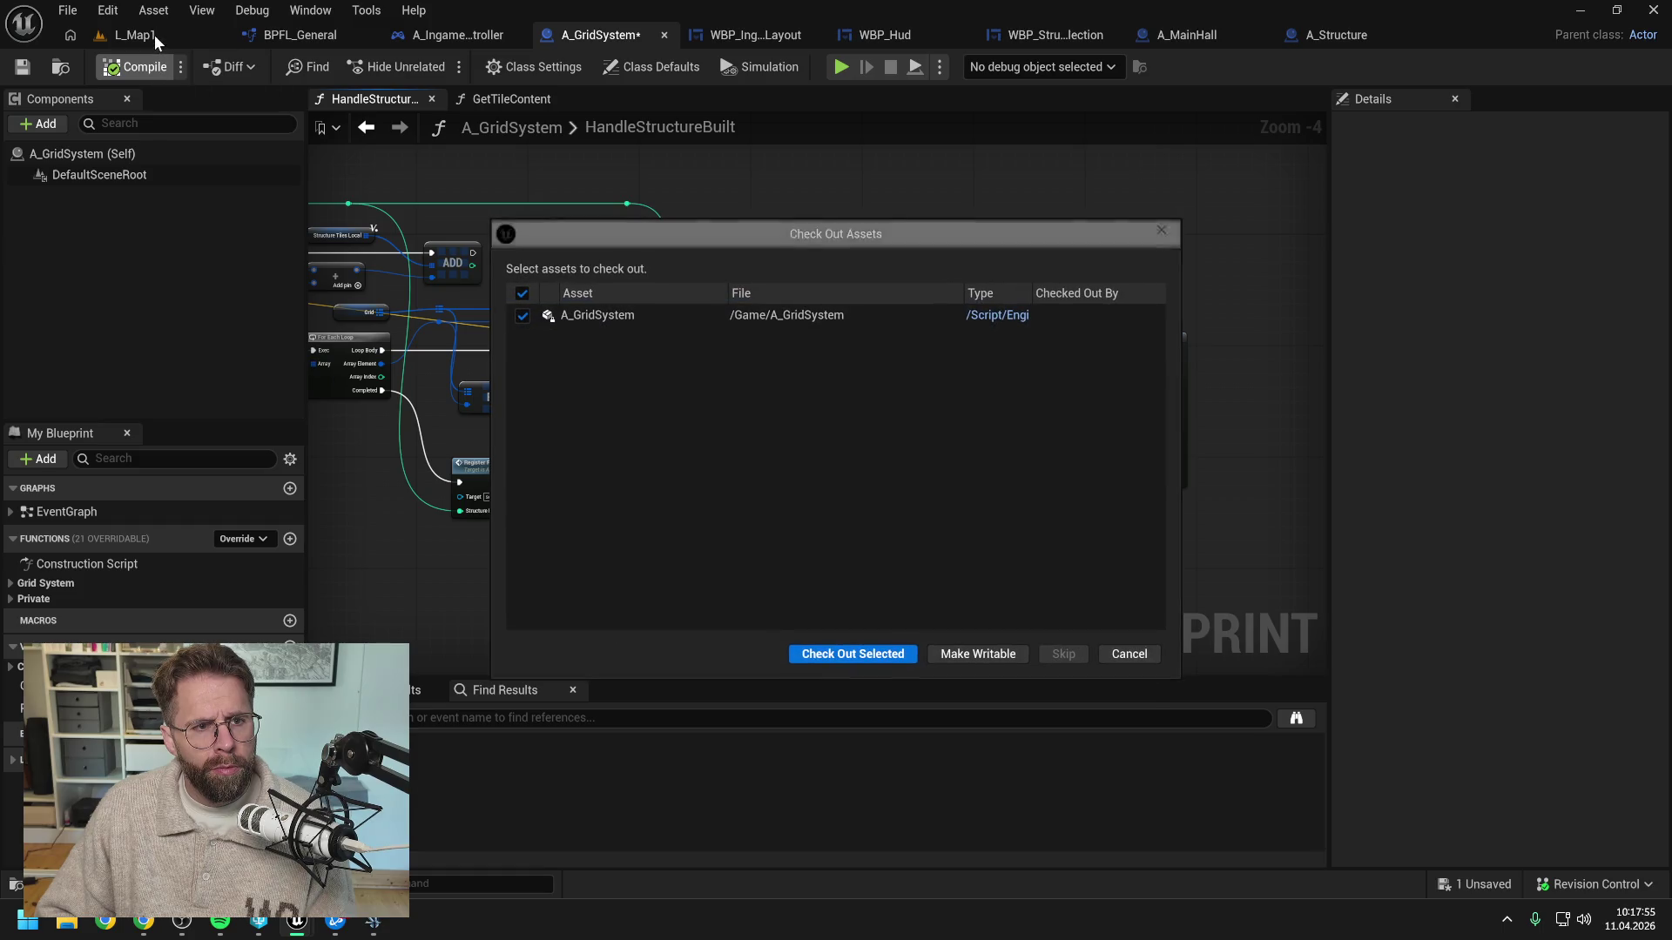
click(827, 644)
click(126, 36)
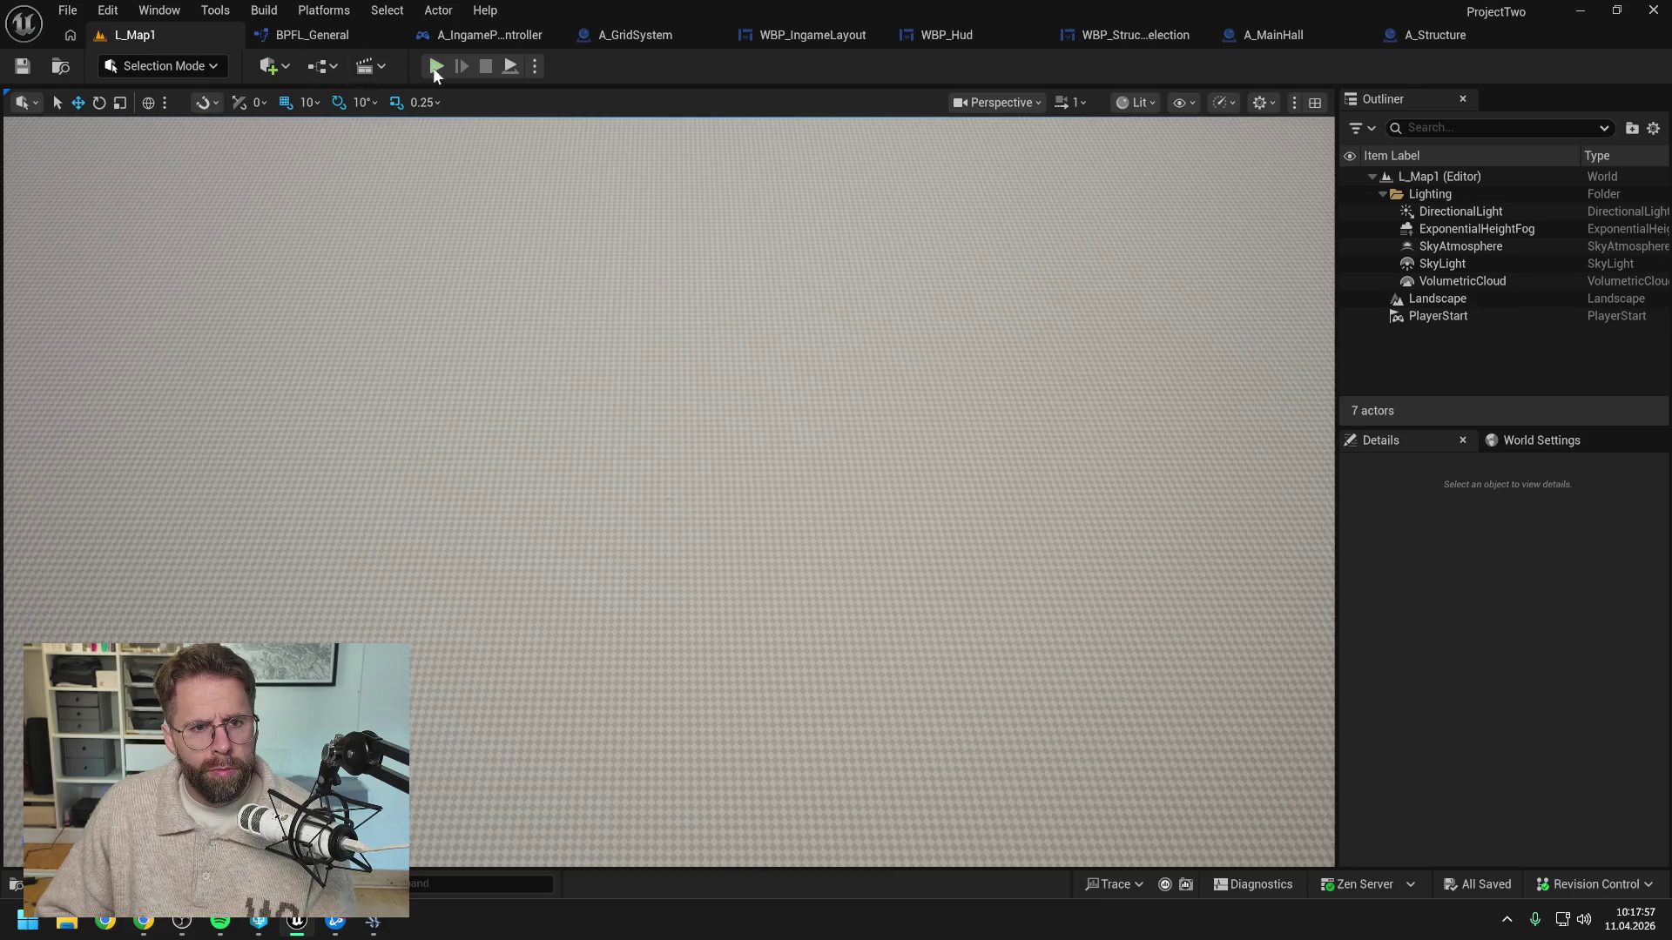
Play-test the level to check the dummy spawning, then stop and browse the open blueprints
key(alt+p)
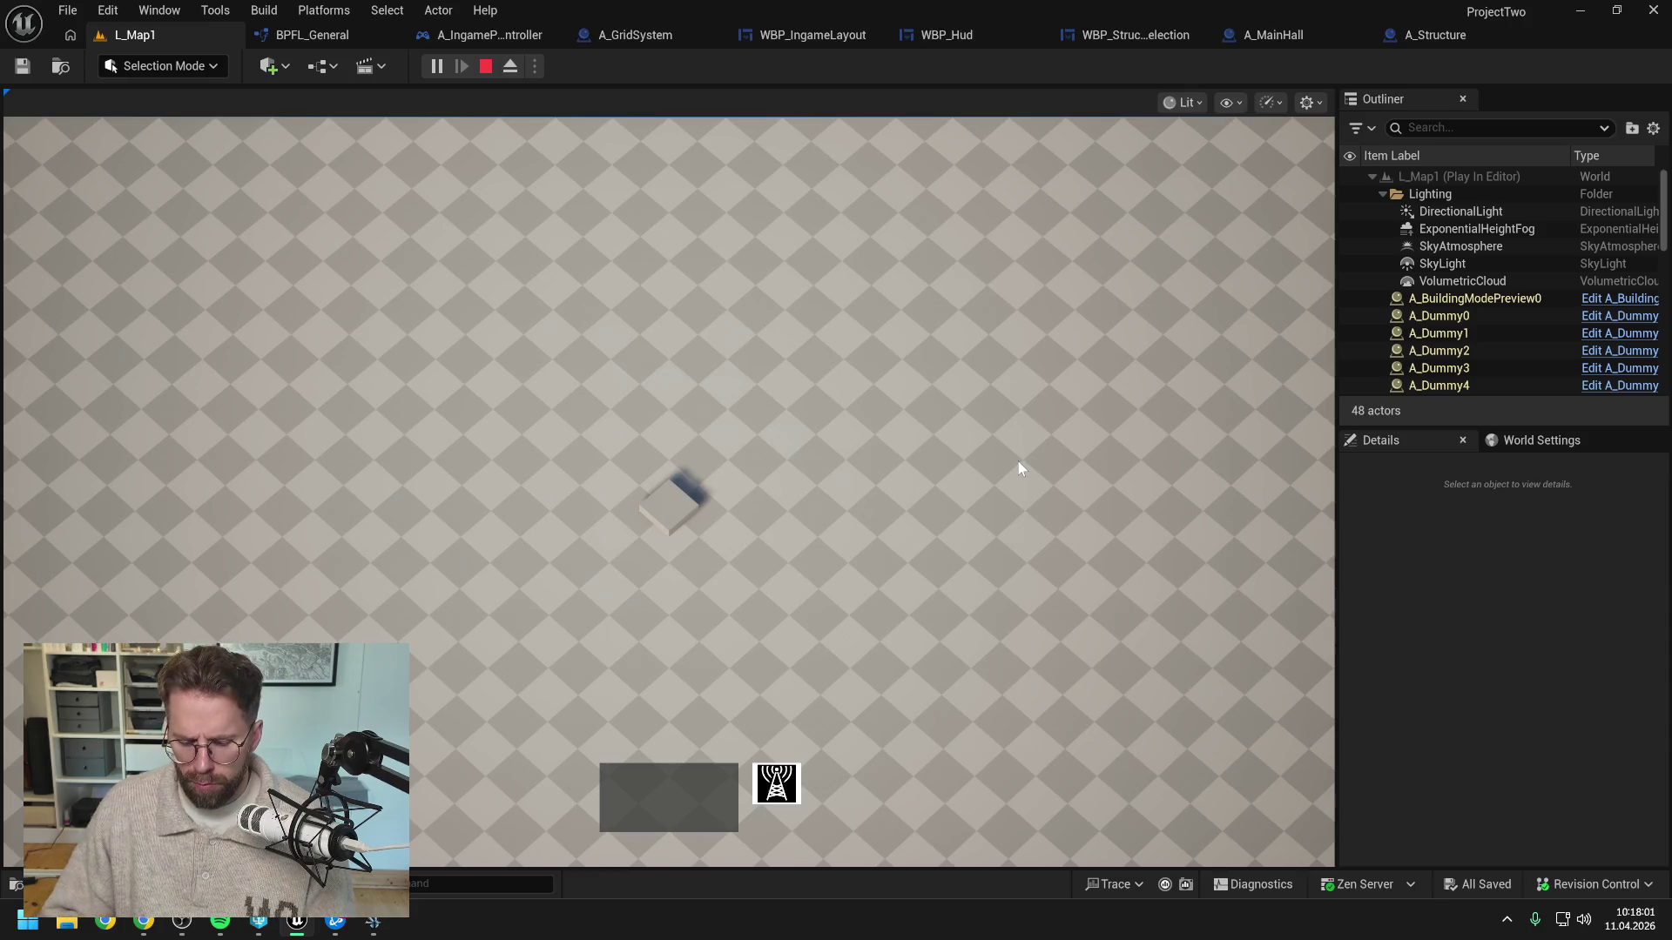
key(Escape)
click(1431, 33)
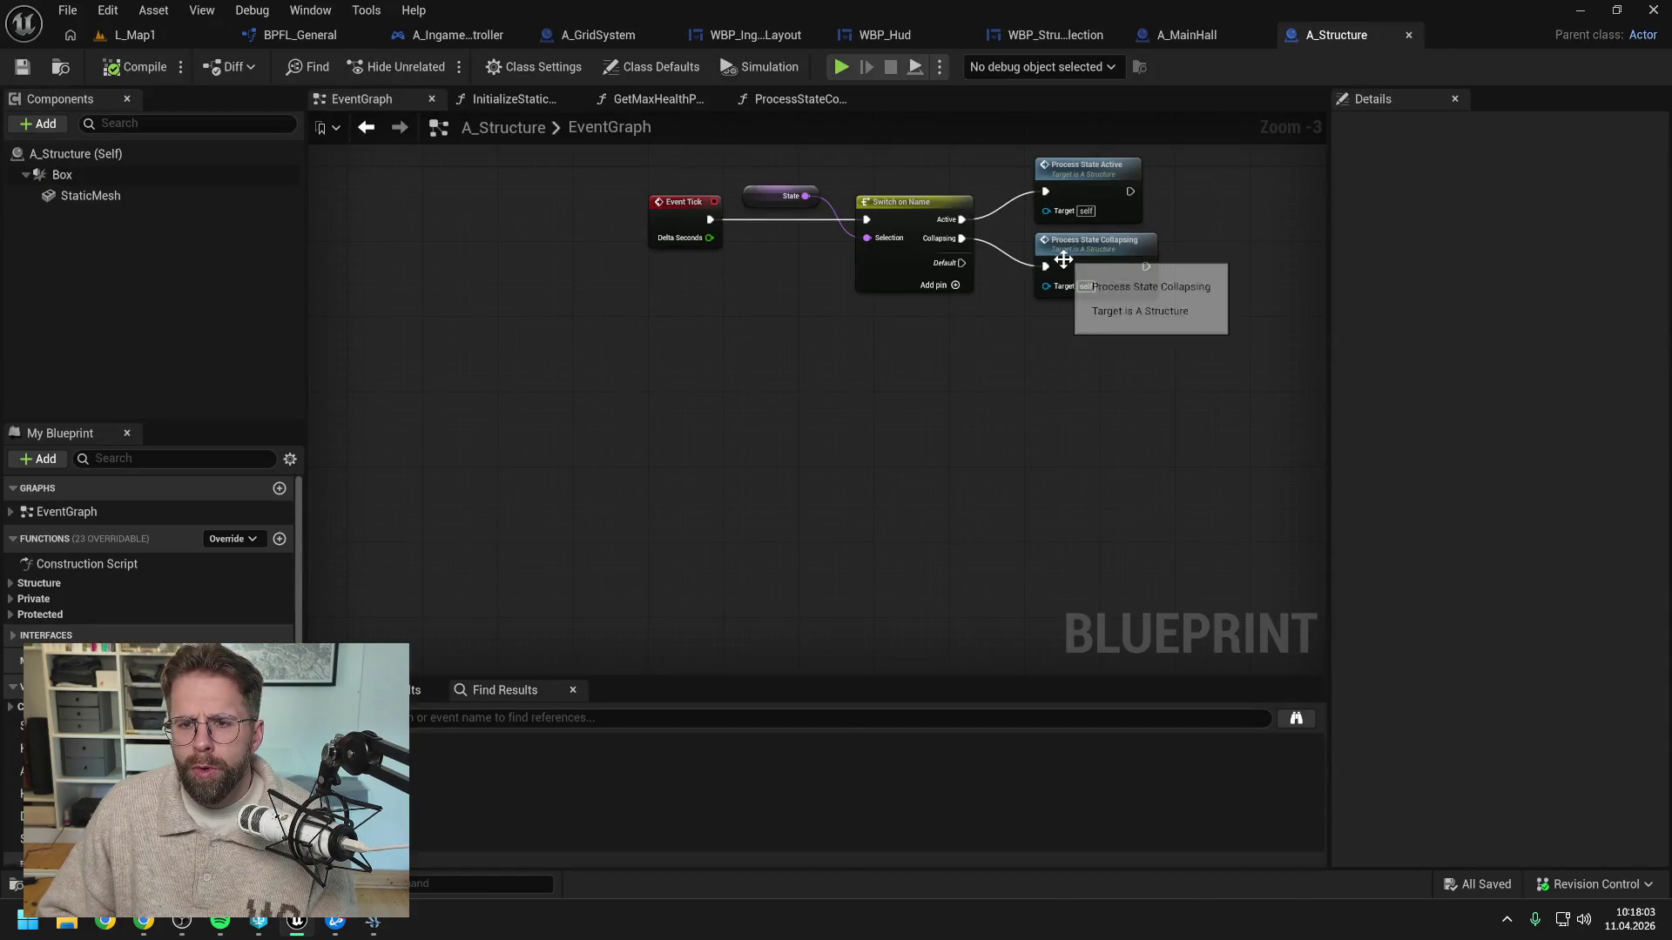
click(1209, 39)
click(1036, 35)
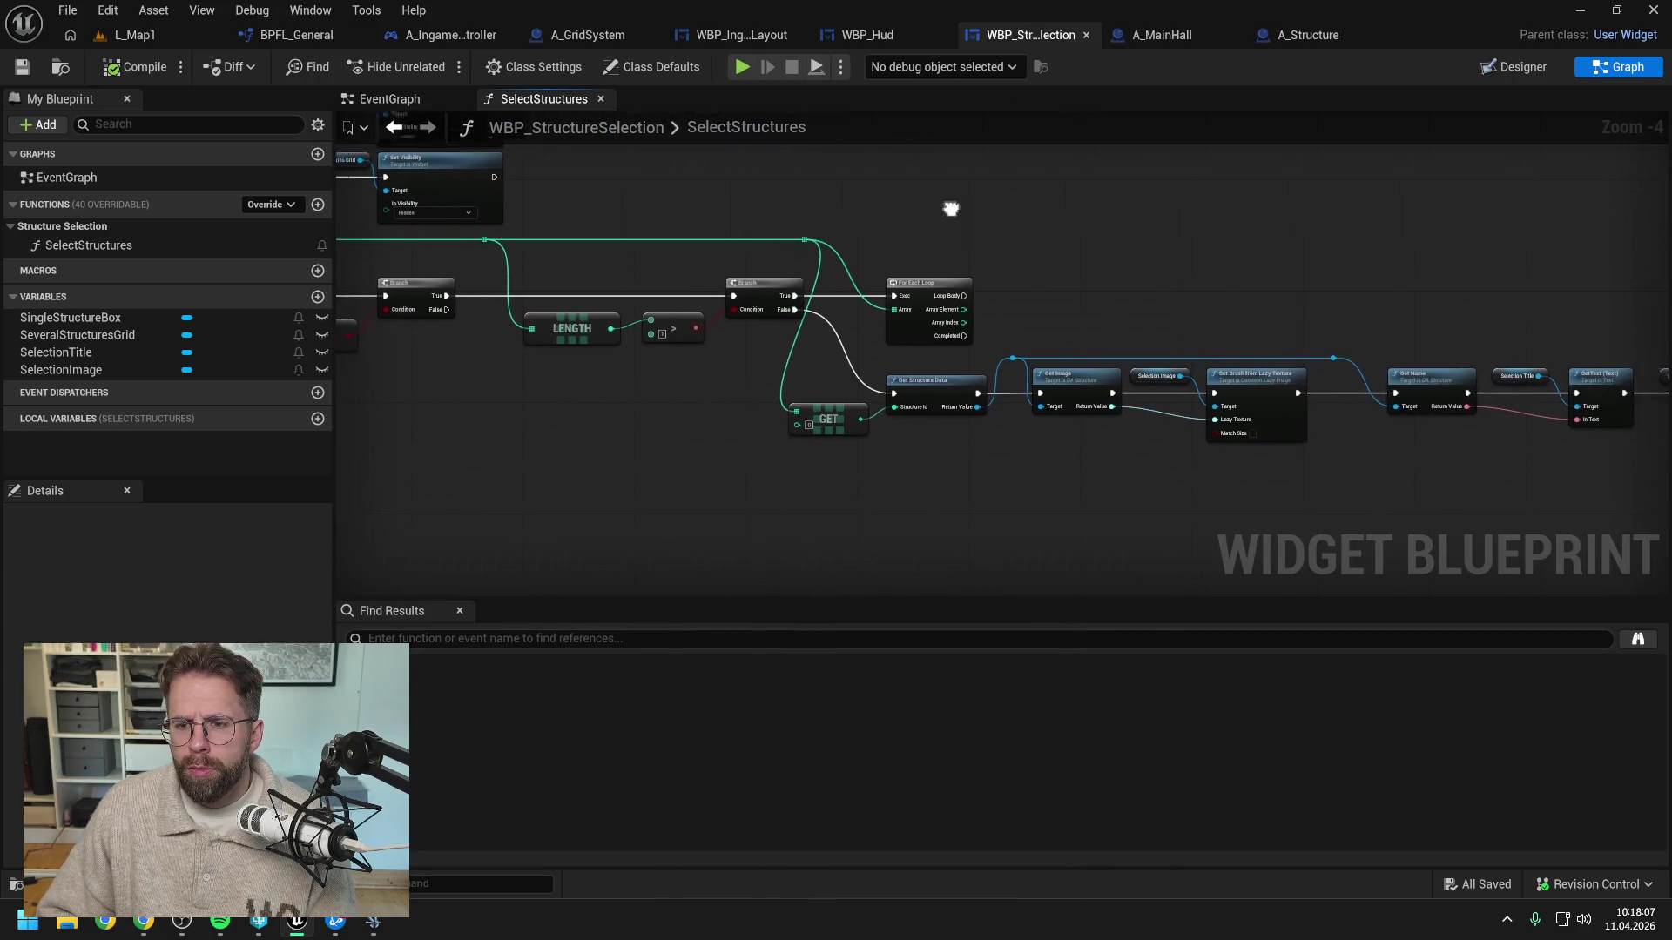
Cut the SpawnActor A Dummy node out of HandleStructureBuilt
click(571, 35)
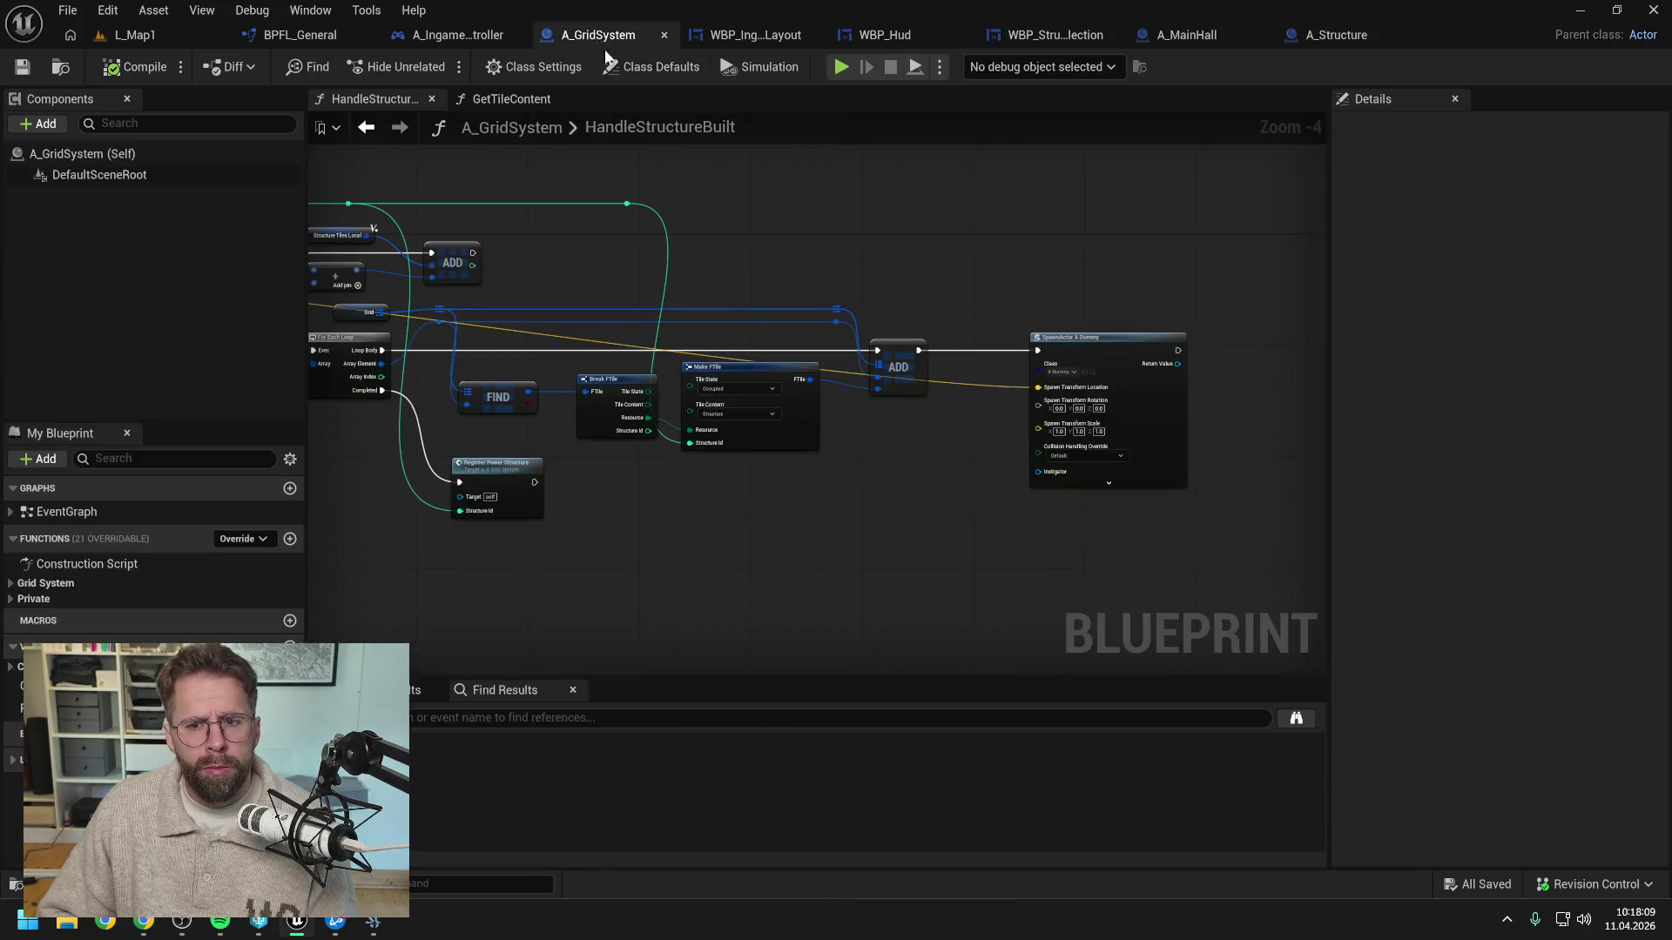
click(1077, 348)
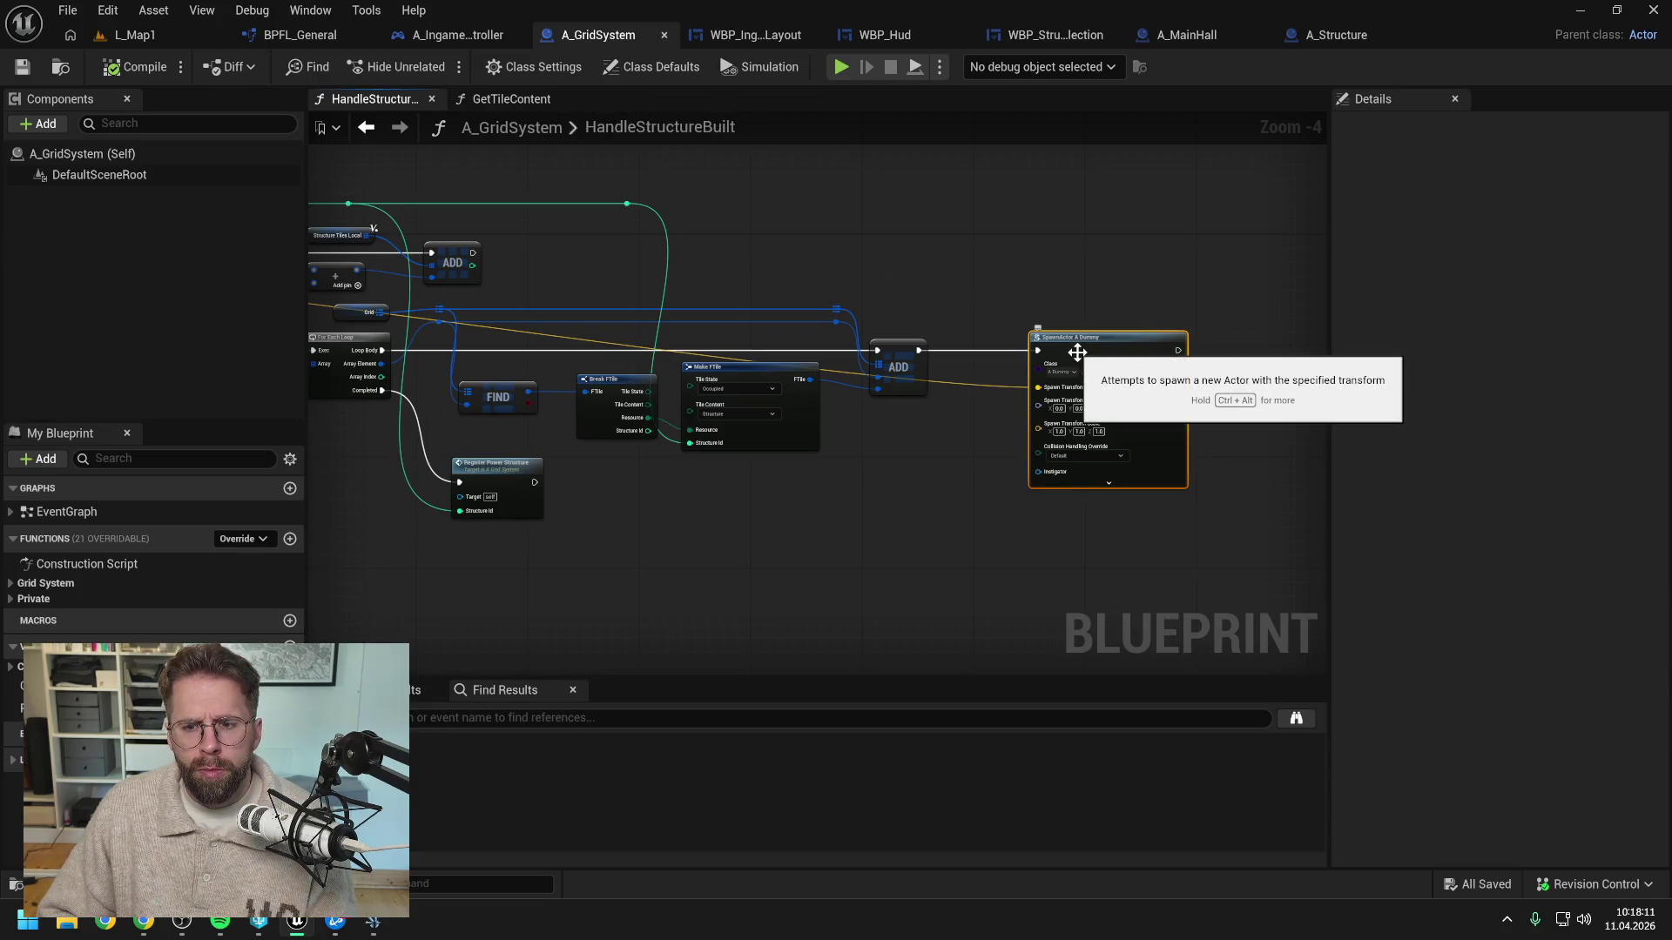
key(Delete)
Paste the SpawnActor A Dummy node beside the second ADD node
drag(821, 249, 1183, 251)
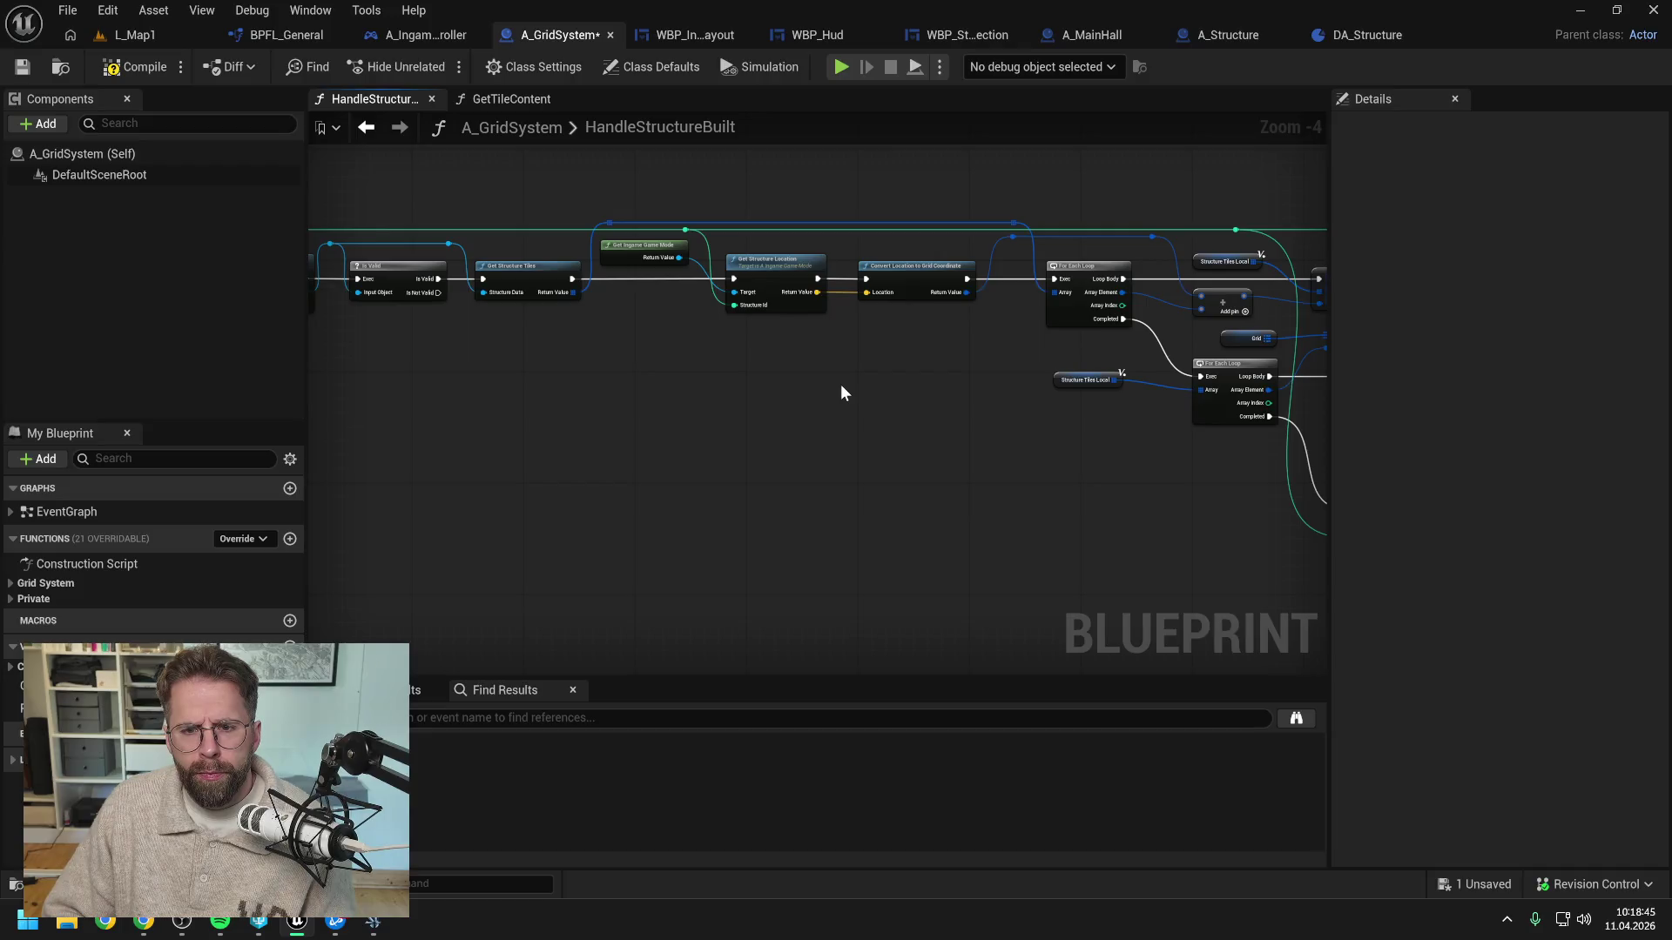
drag(991, 377, 786, 376)
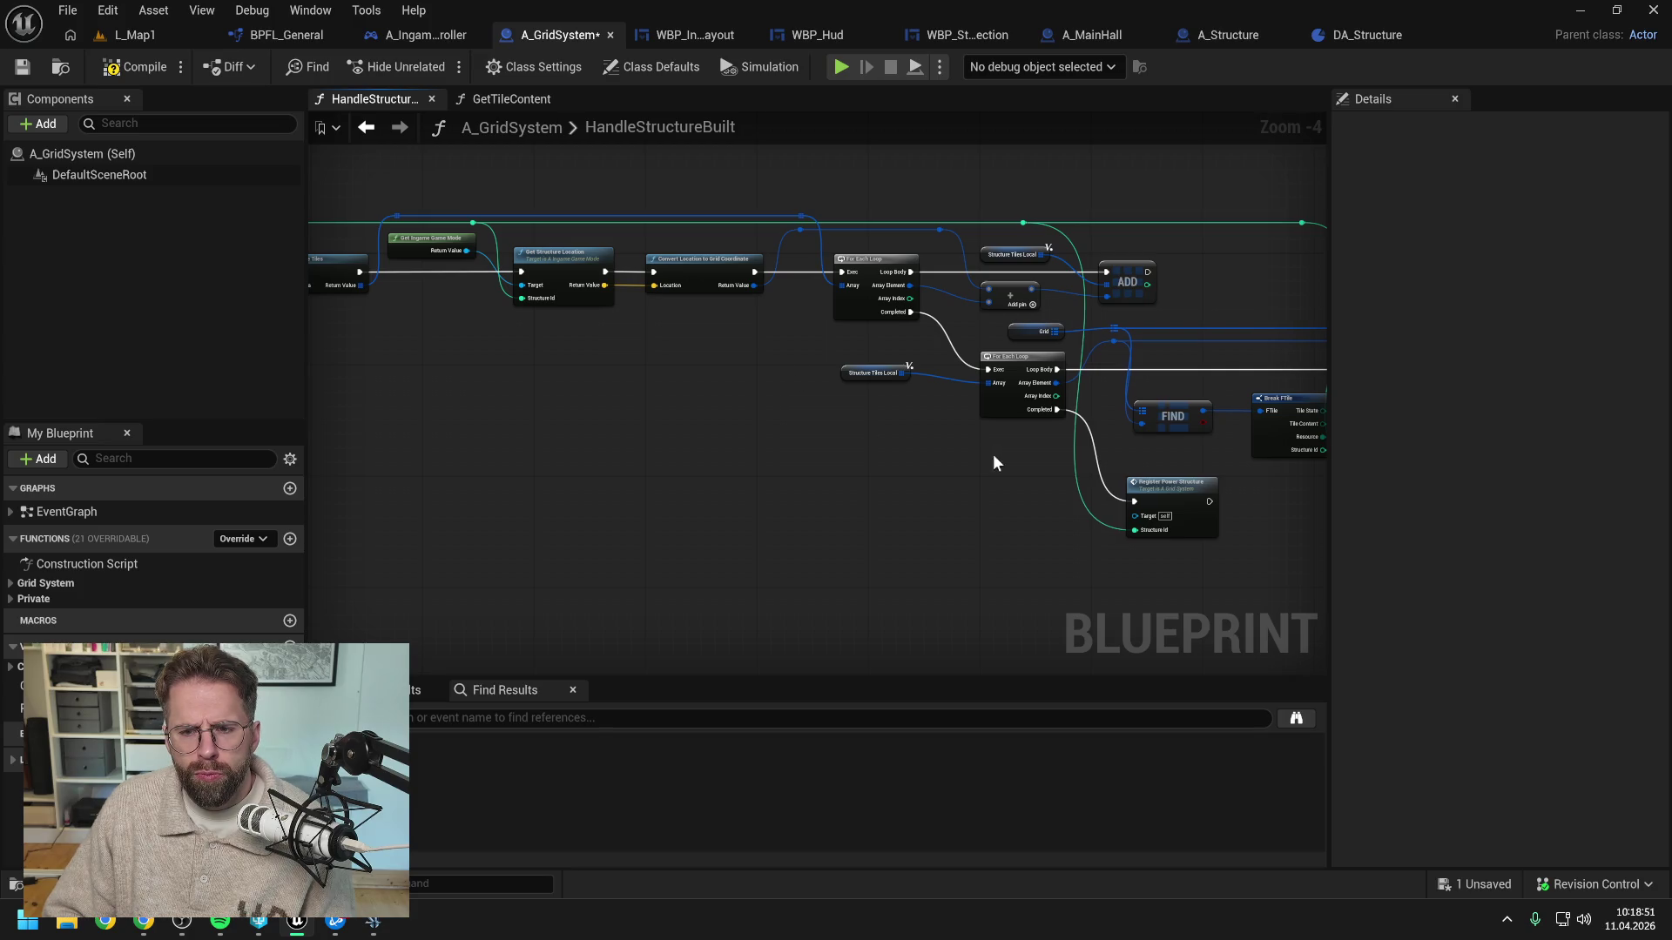
drag(993, 459, 878, 353)
drag(1097, 366, 828, 352)
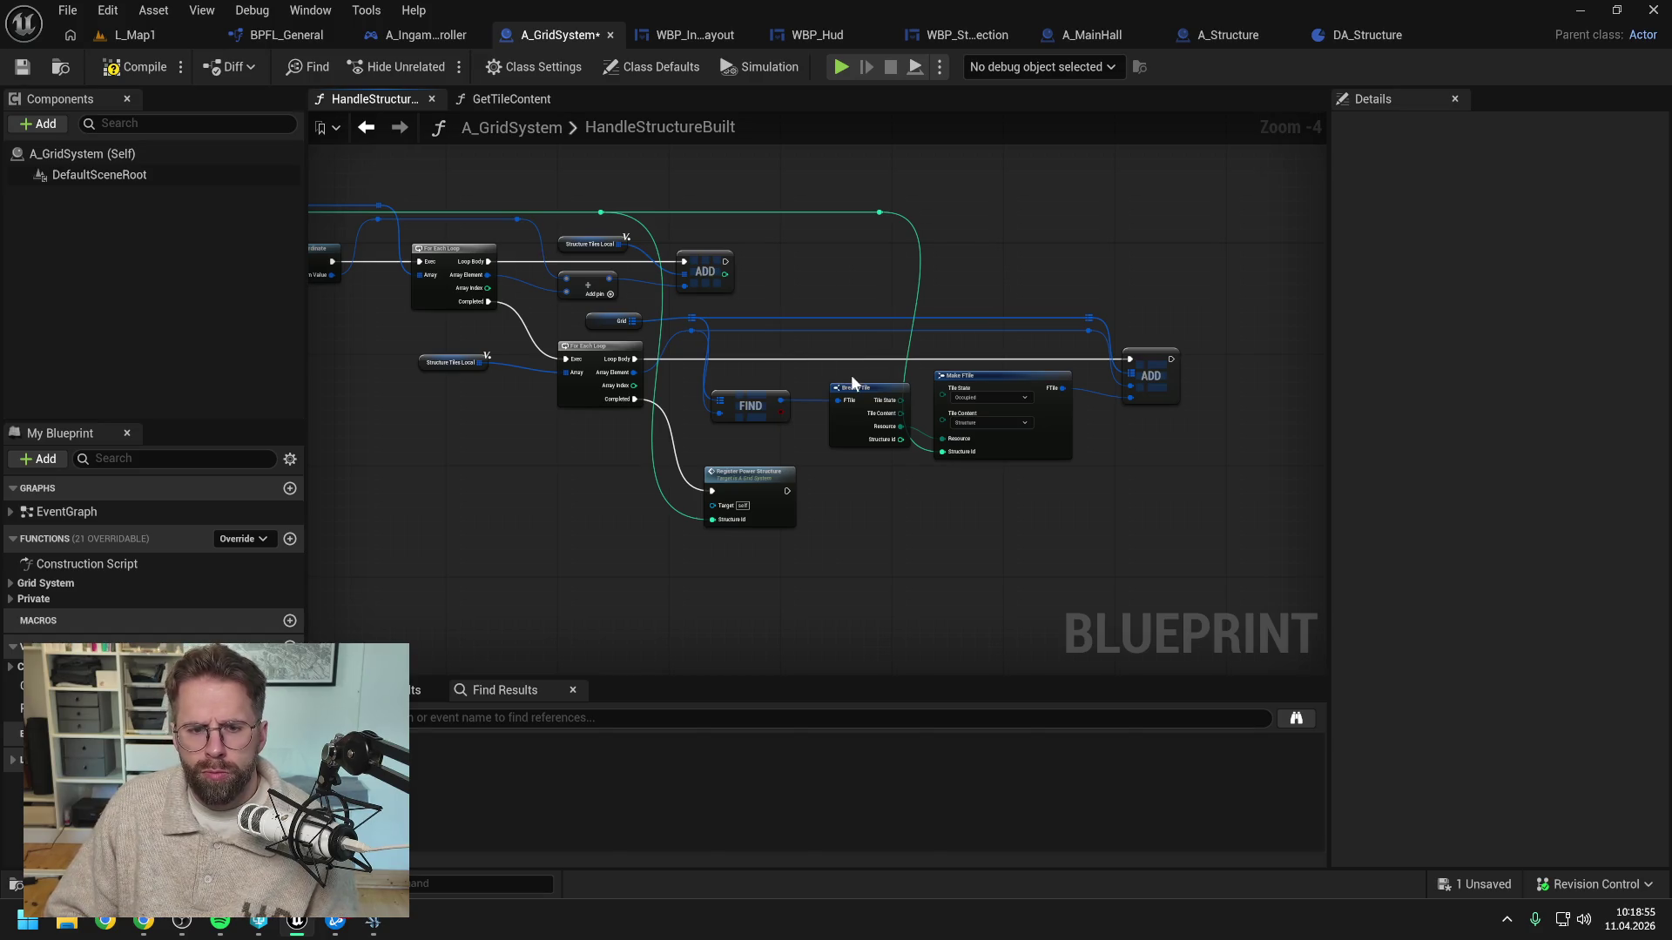
mouse_move(850, 375)
mouse_down()
mouse_move(1112, 421)
mouse_move(1107, 360)
mouse_up()
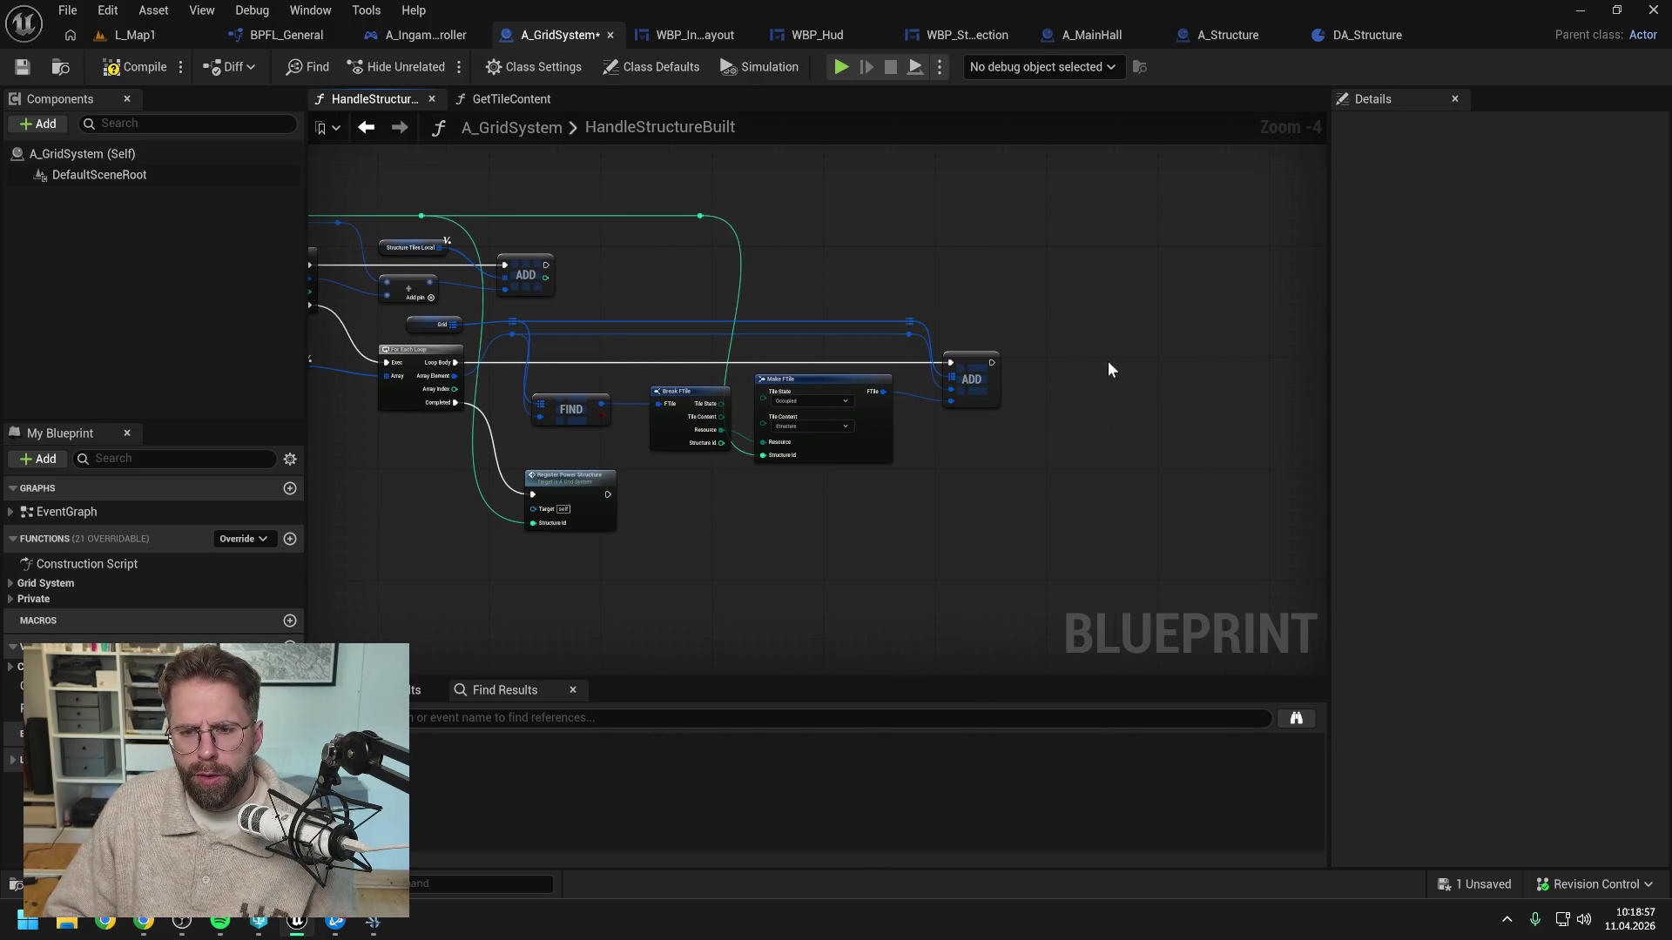
key(ctrl+v)
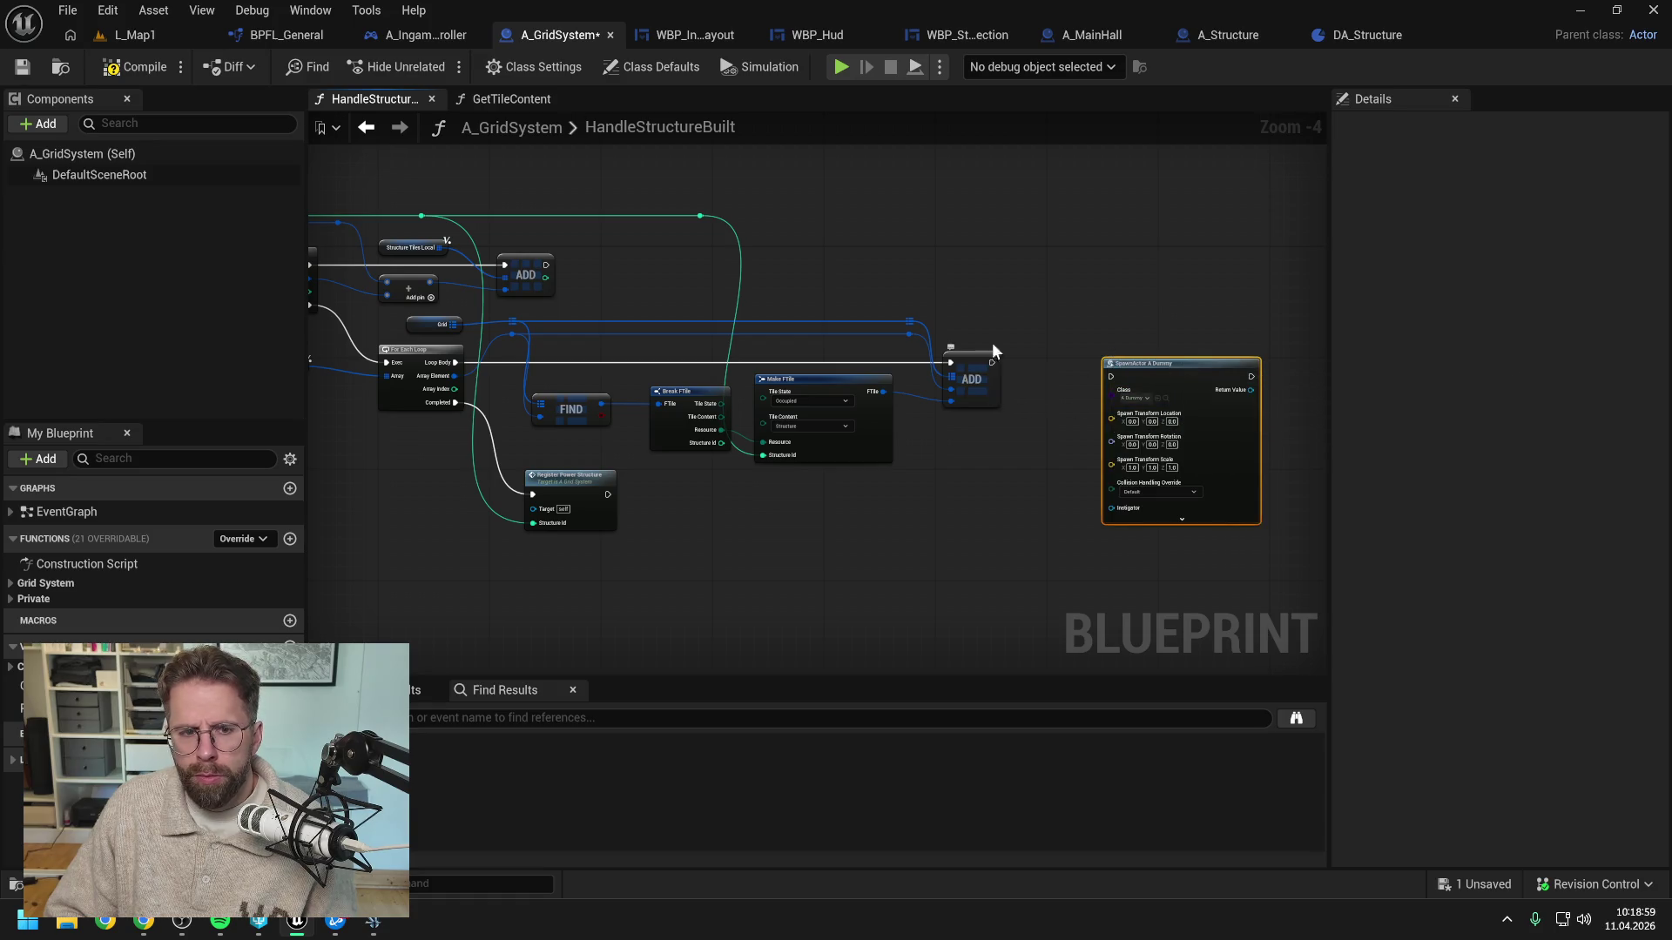
Wire the second ADD's execution output into SpawnActor A Dummy
drag(991, 342, 1228, 299)
mouse_move(531, 459)
mouse_down()
mouse_move(946, 466)
mouse_move(530, 462)
mouse_up()
drag(1288, 404, 990, 401)
scroll(990, 400, up, 1)
mouse_move(850, 358)
mouse_down()
mouse_move(992, 366)
mouse_move(1141, 403)
mouse_up()
Add a Convert Grid Coordinate to Location node to the graph
click(929, 416)
right_click(928, 416)
text(convert gr)
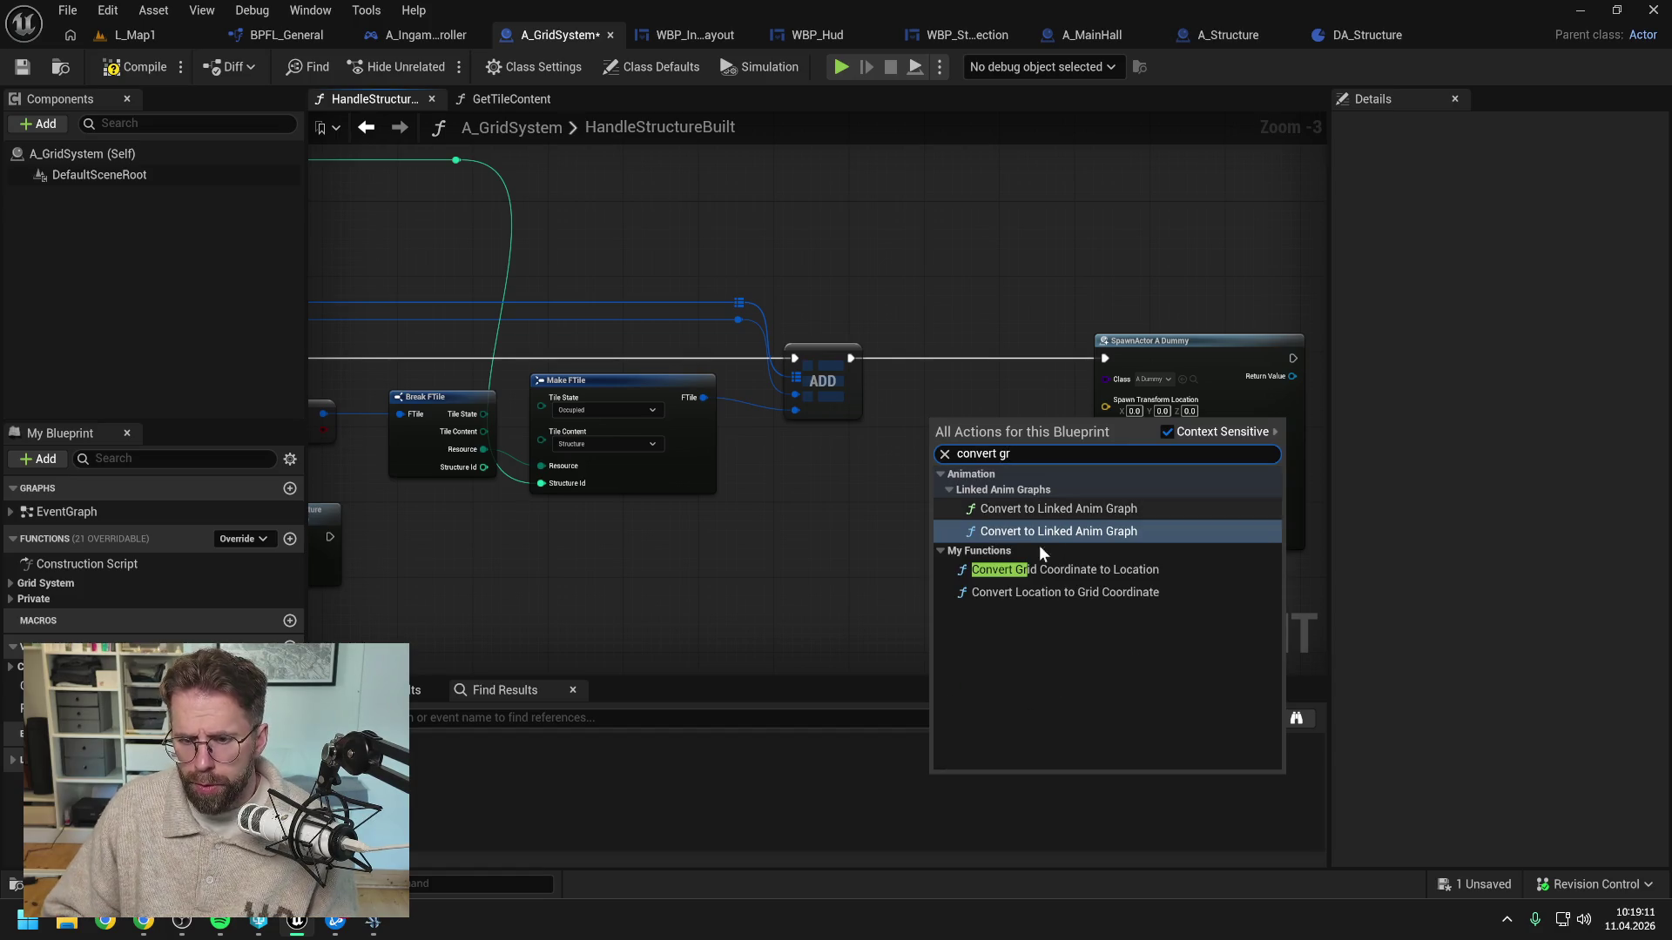
click(1072, 568)
Insert the convert node on the execution line between ADD and SpawnActor A Dummy
drag(1130, 362, 1205, 363)
drag(1034, 421, 1041, 347)
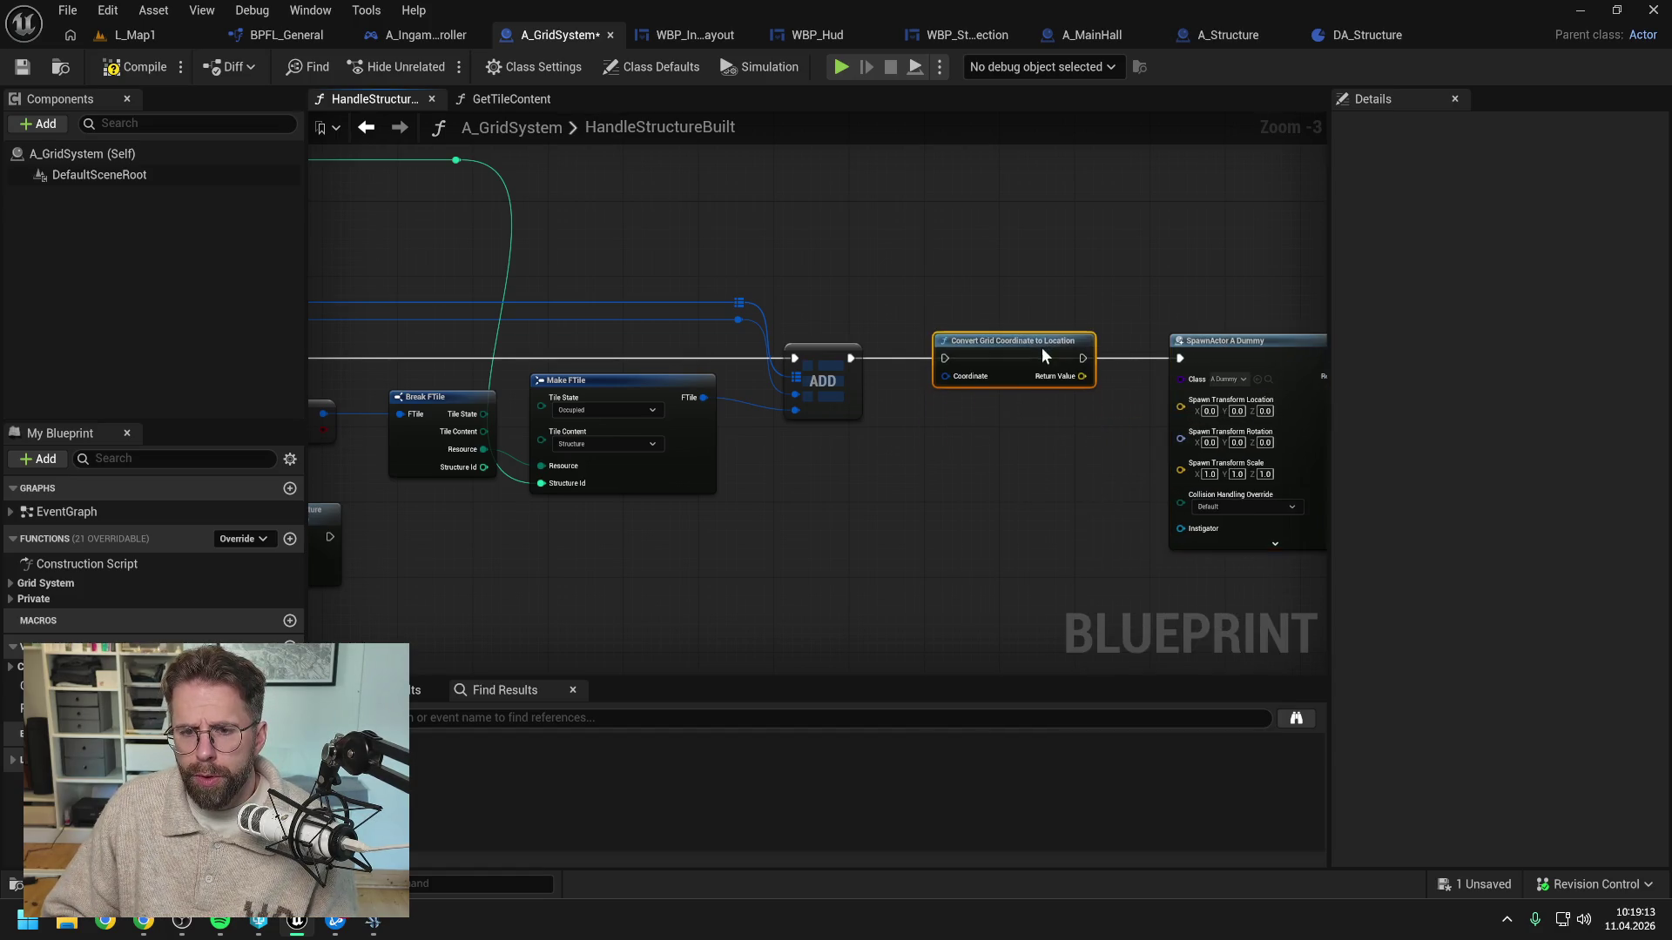
drag(851, 357, 946, 358)
mouse_move(1082, 358)
mouse_down()
mouse_move(1177, 353)
mouse_move(1167, 411)
mouse_move(1182, 406)
mouse_up()
scroll(1100, 432, down, 2)
Feed the grid coordinate into the convert node through a reroute point, then compile
click(1091, 423)
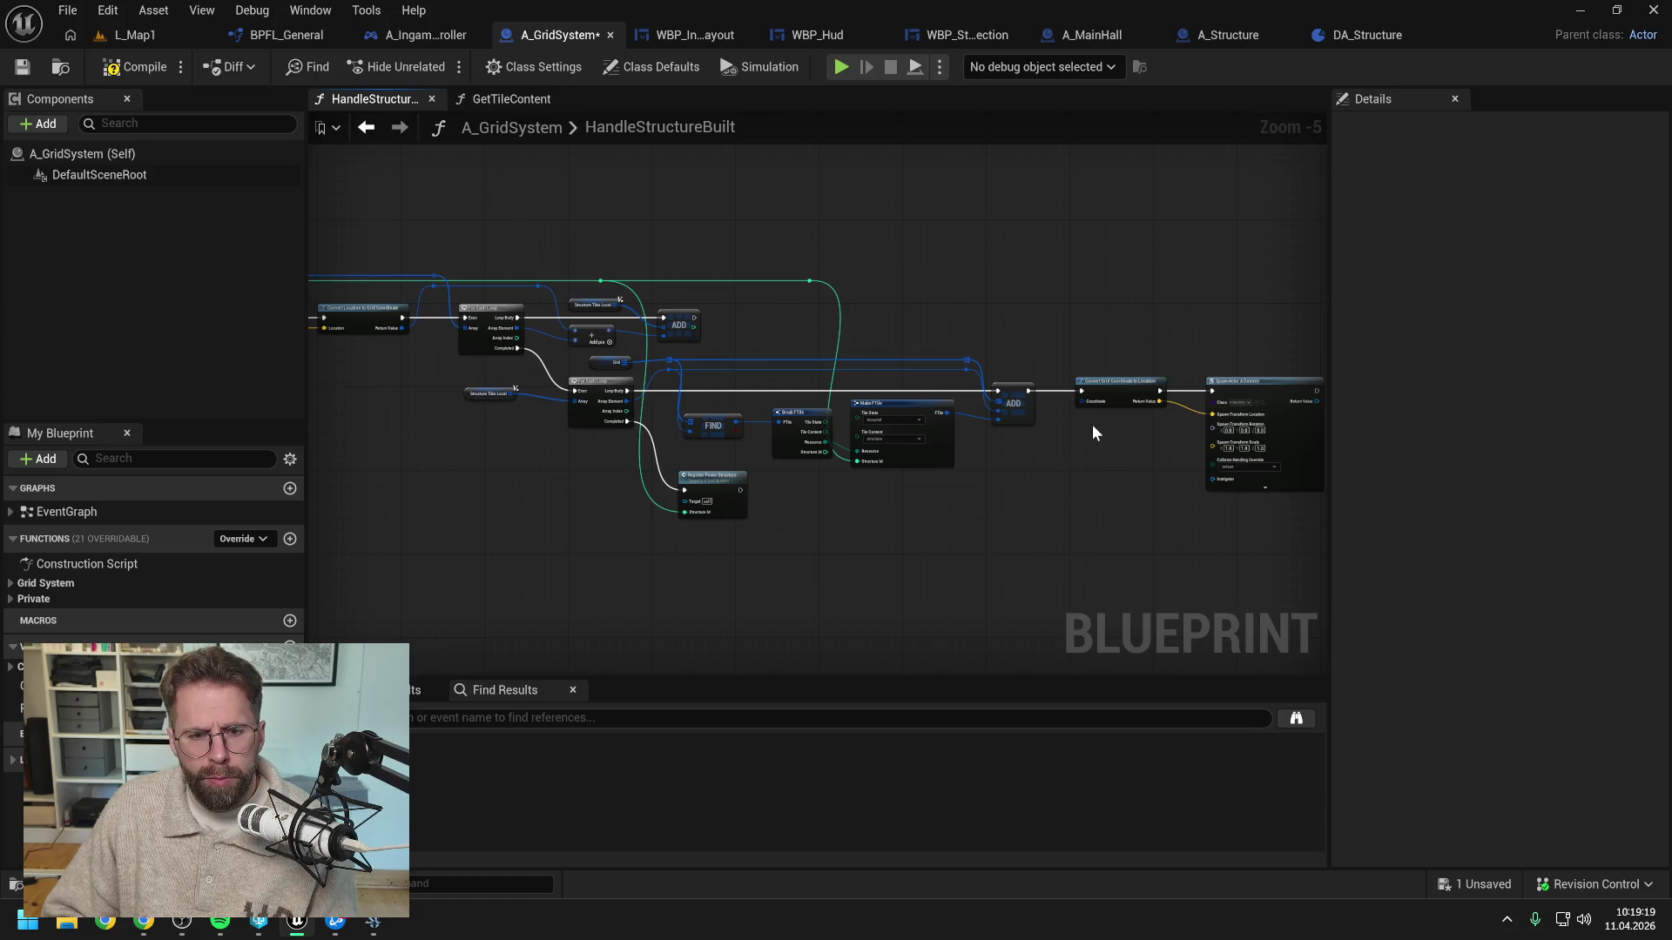
scroll(983, 381, up, 1)
drag(961, 367, 1114, 408)
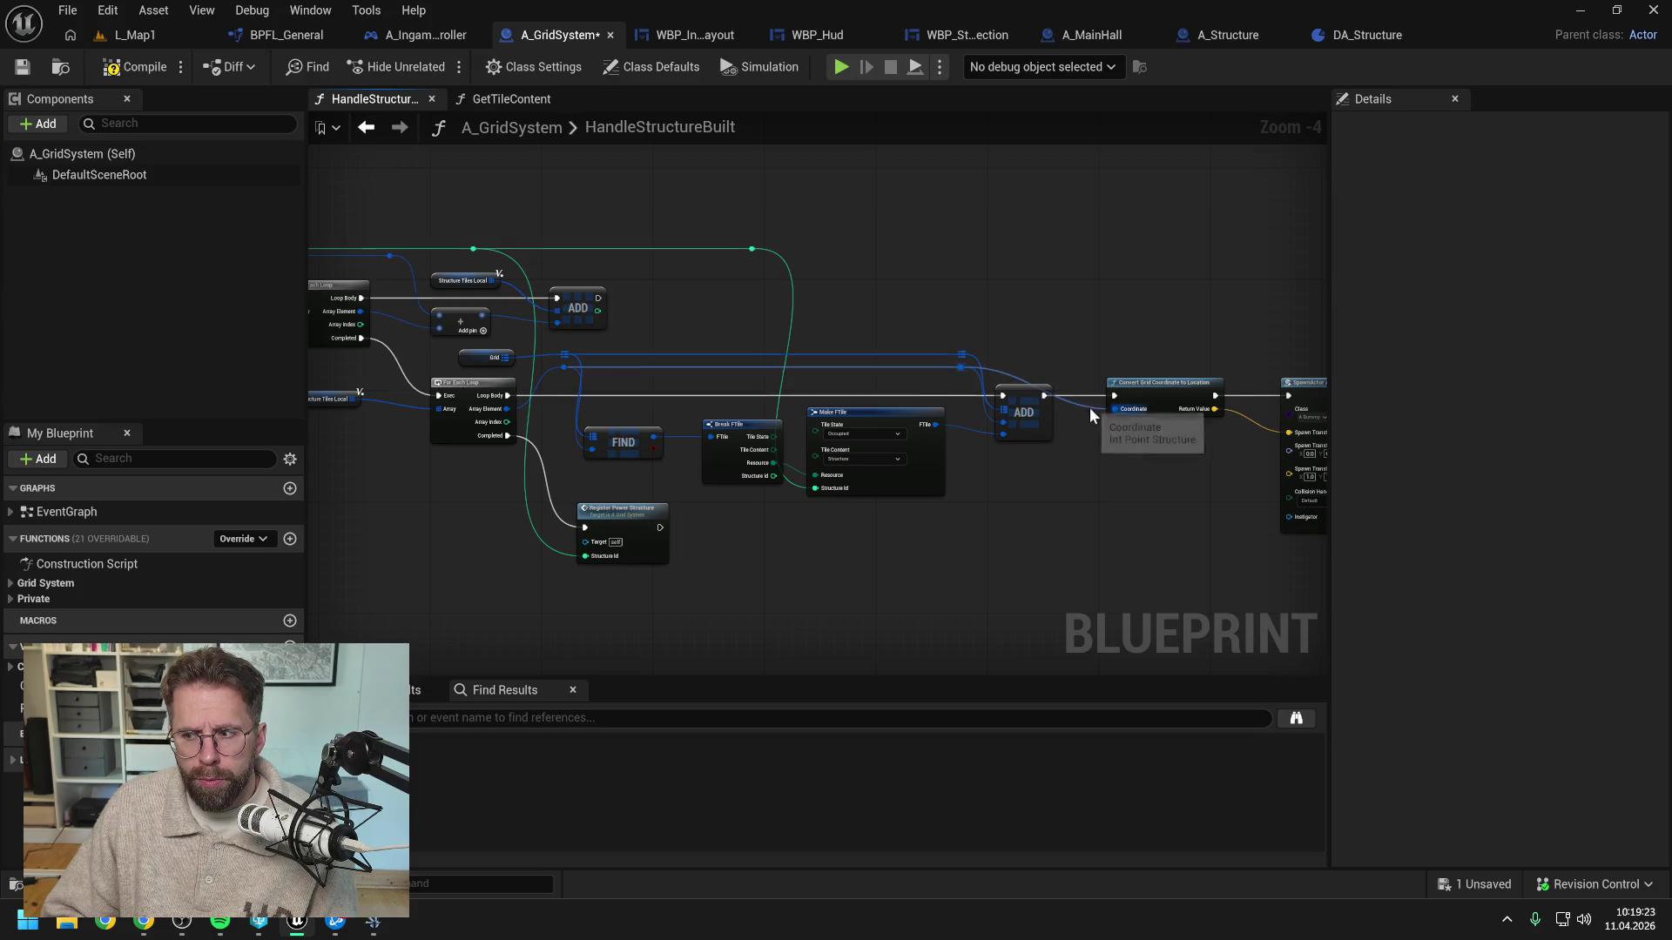
double_click(1080, 384)
drag(1080, 384, 1072, 367)
click(135, 70)
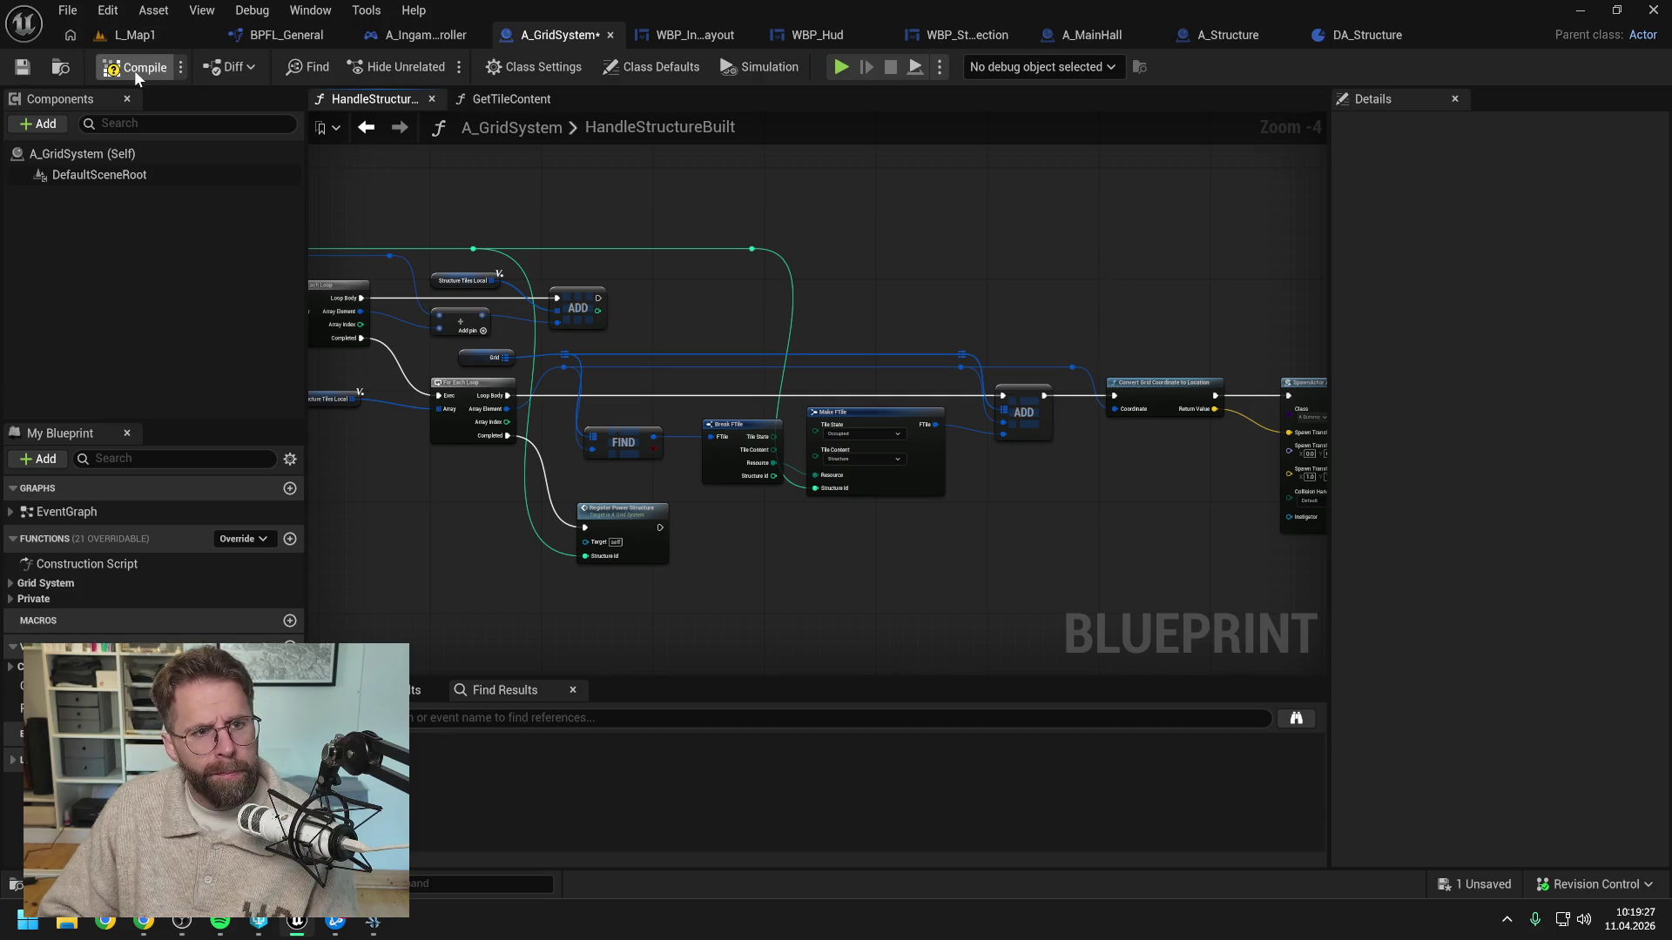
click(134, 36)
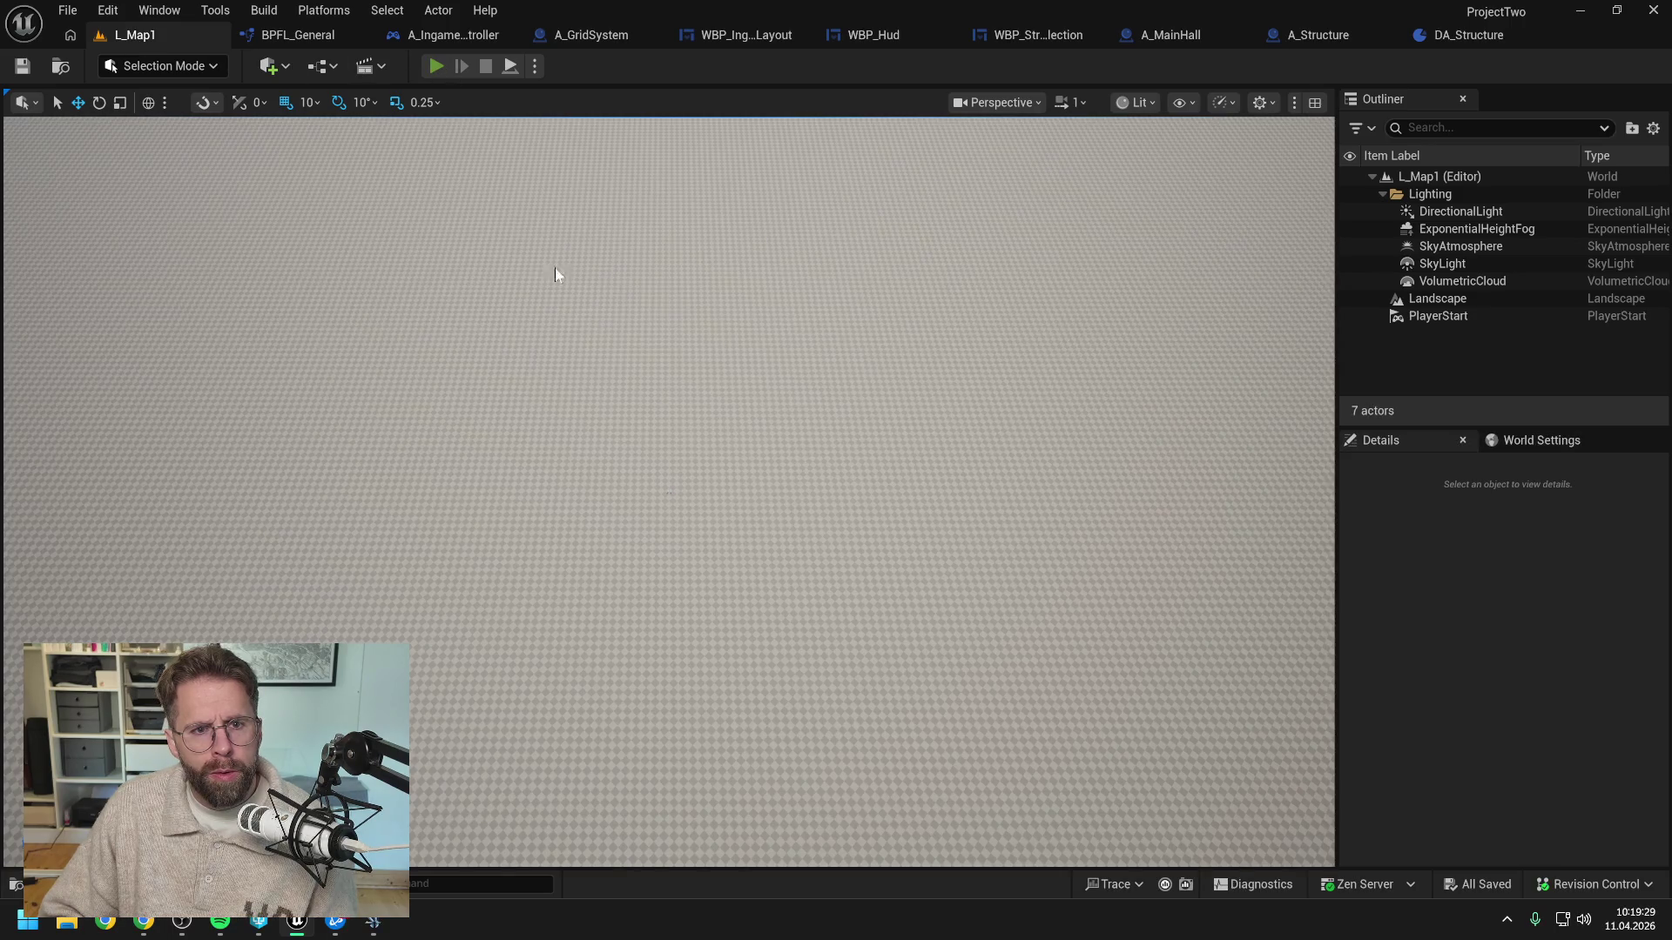
key(alt+p)
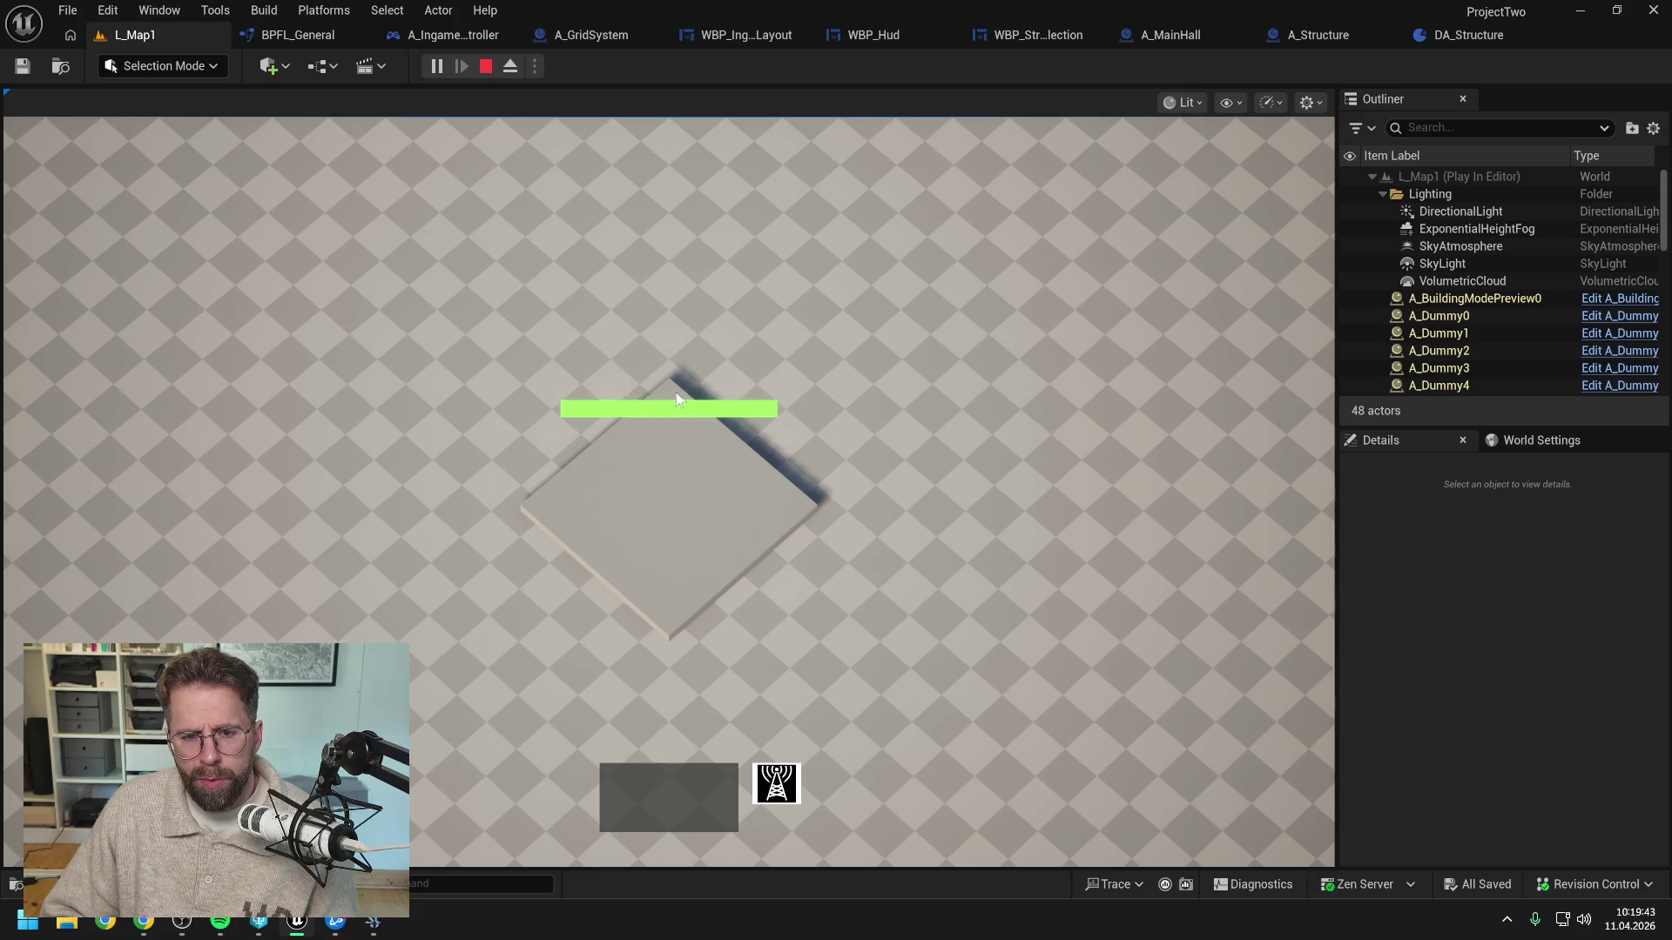
key(Escape)
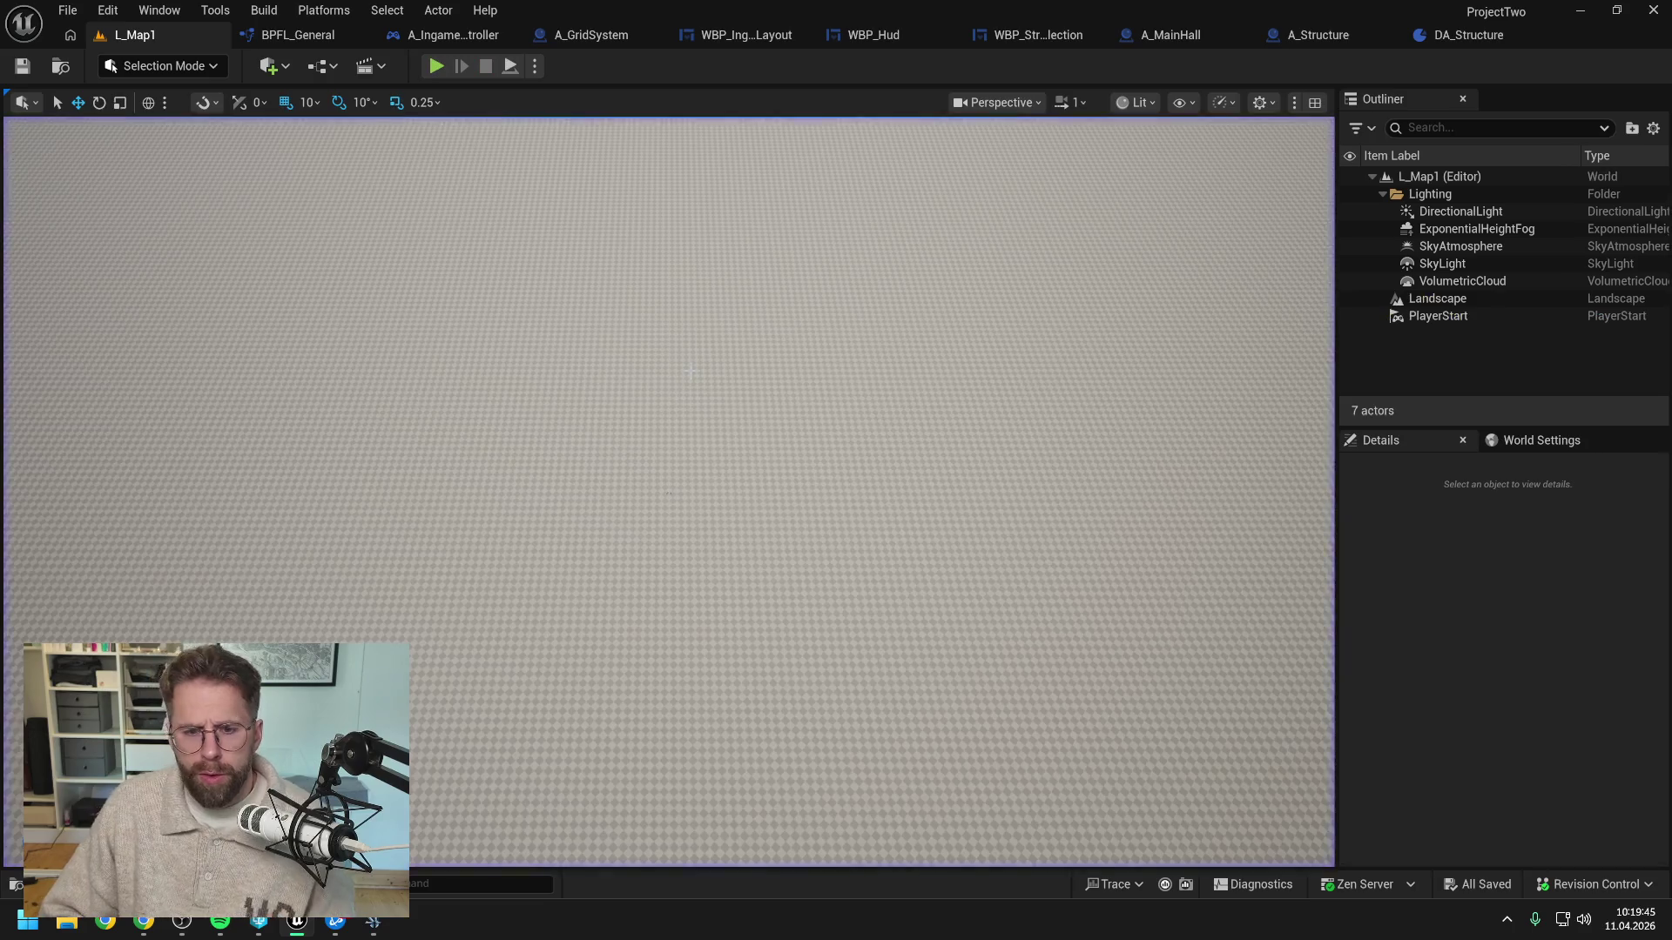
Set A_Dummy's StaticMesh Z location to -90 and save the blueprint
key(ctrl+space)
key(ctrl+a)
text(dummy)
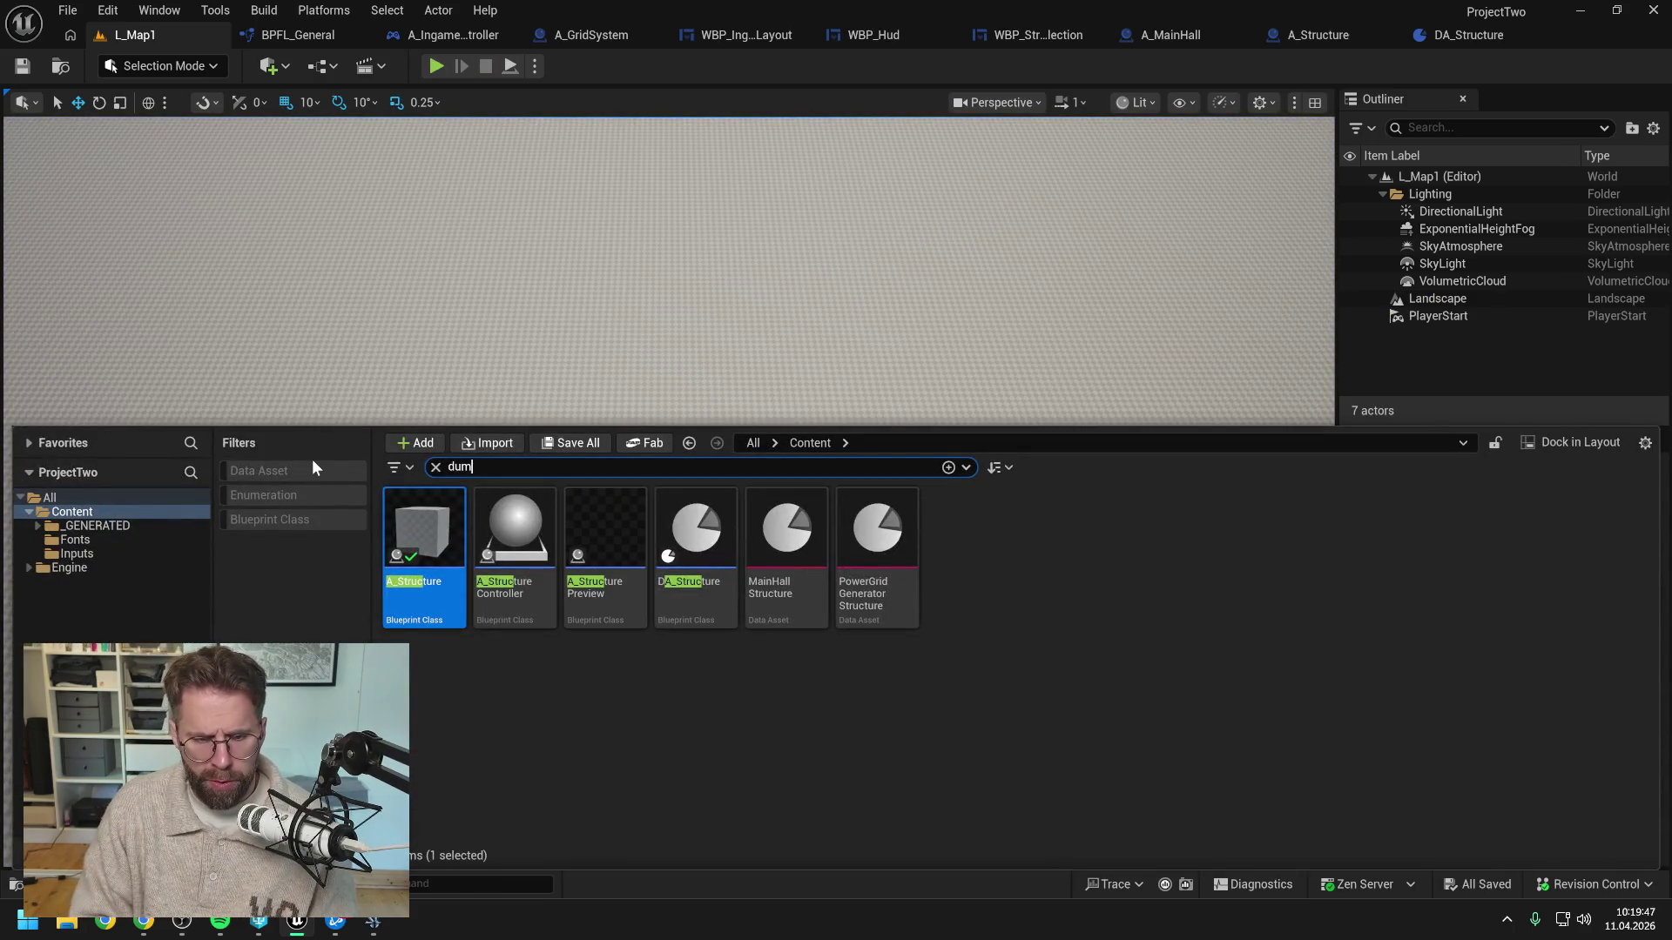
double_click(427, 540)
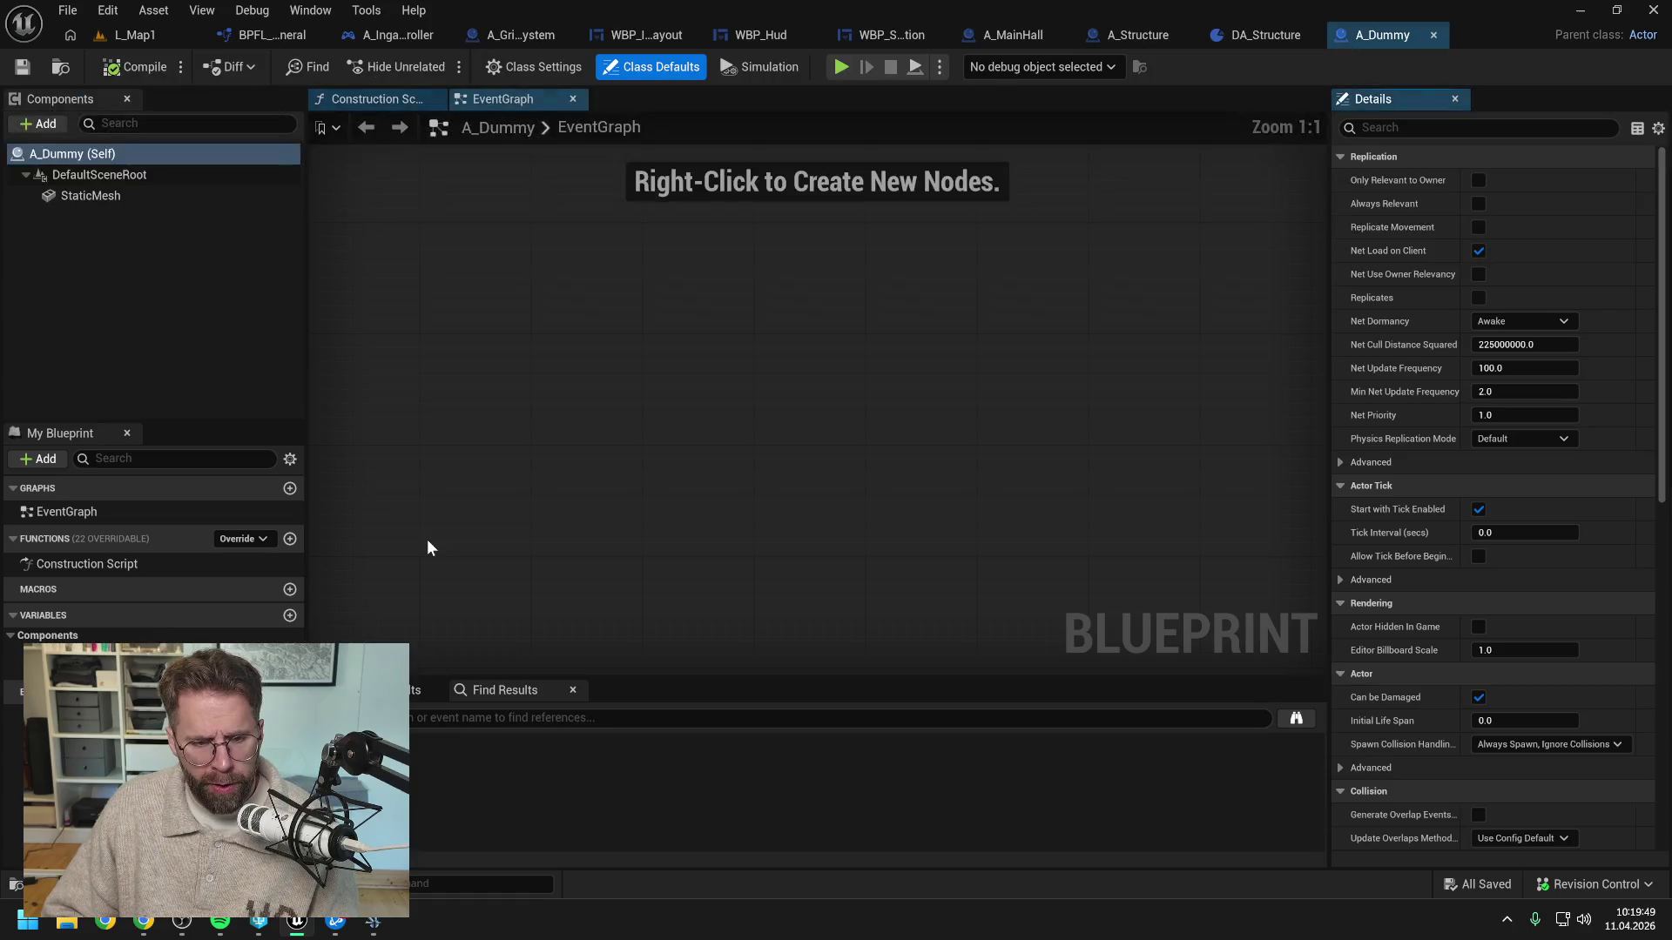
click(144, 195)
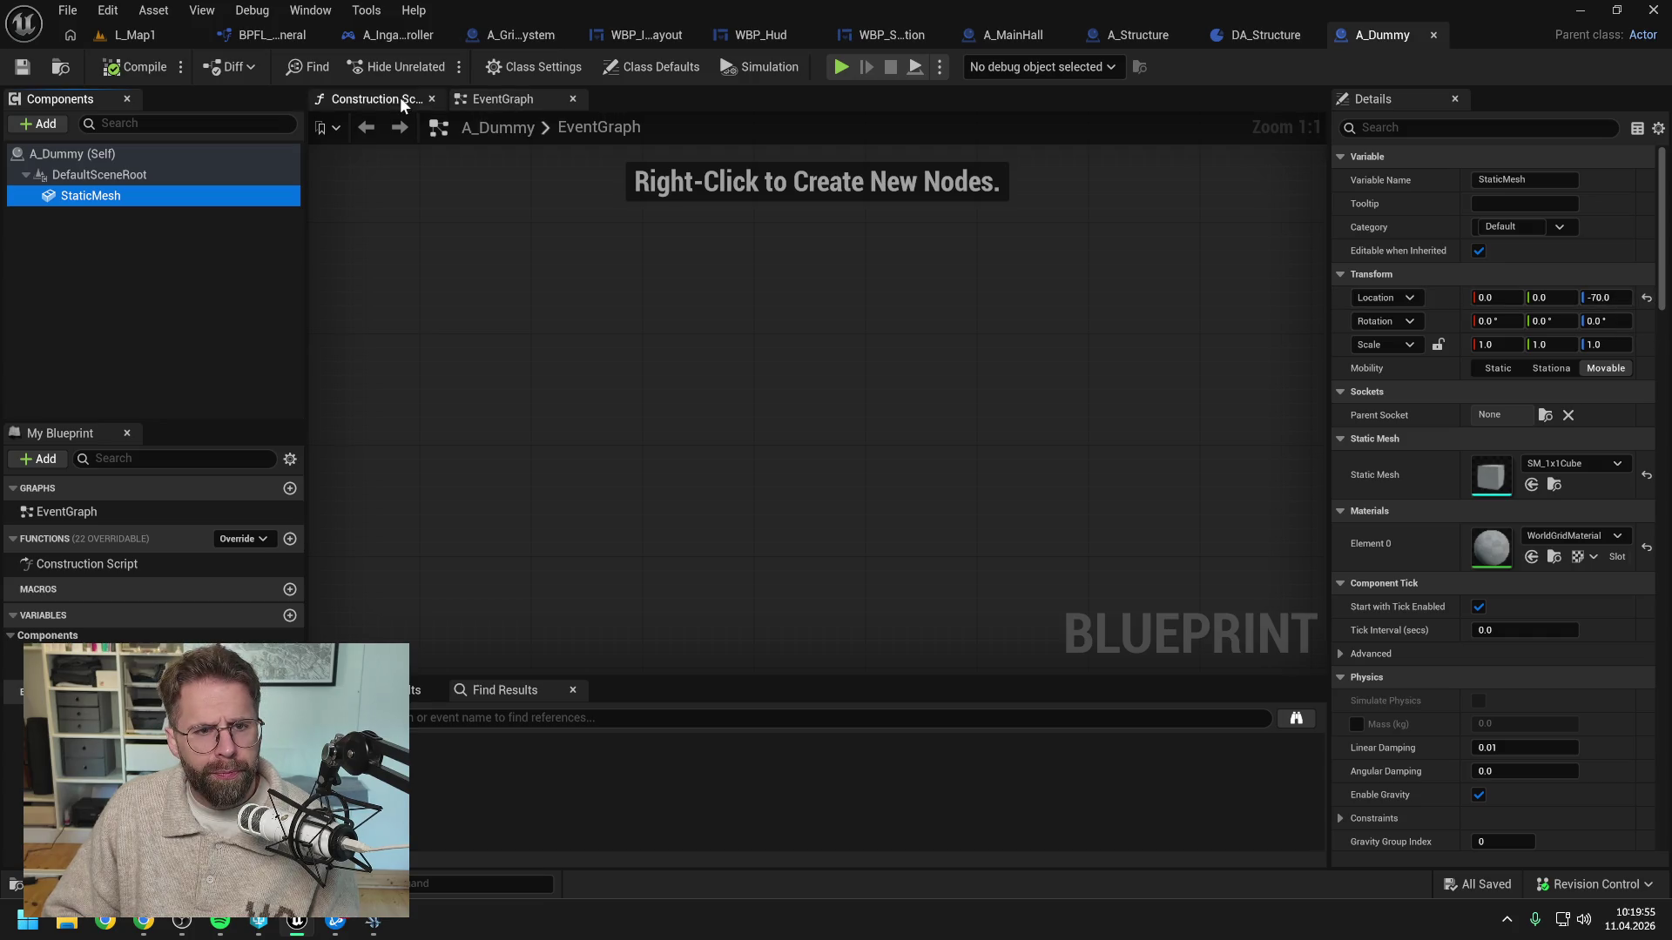
click(1604, 297)
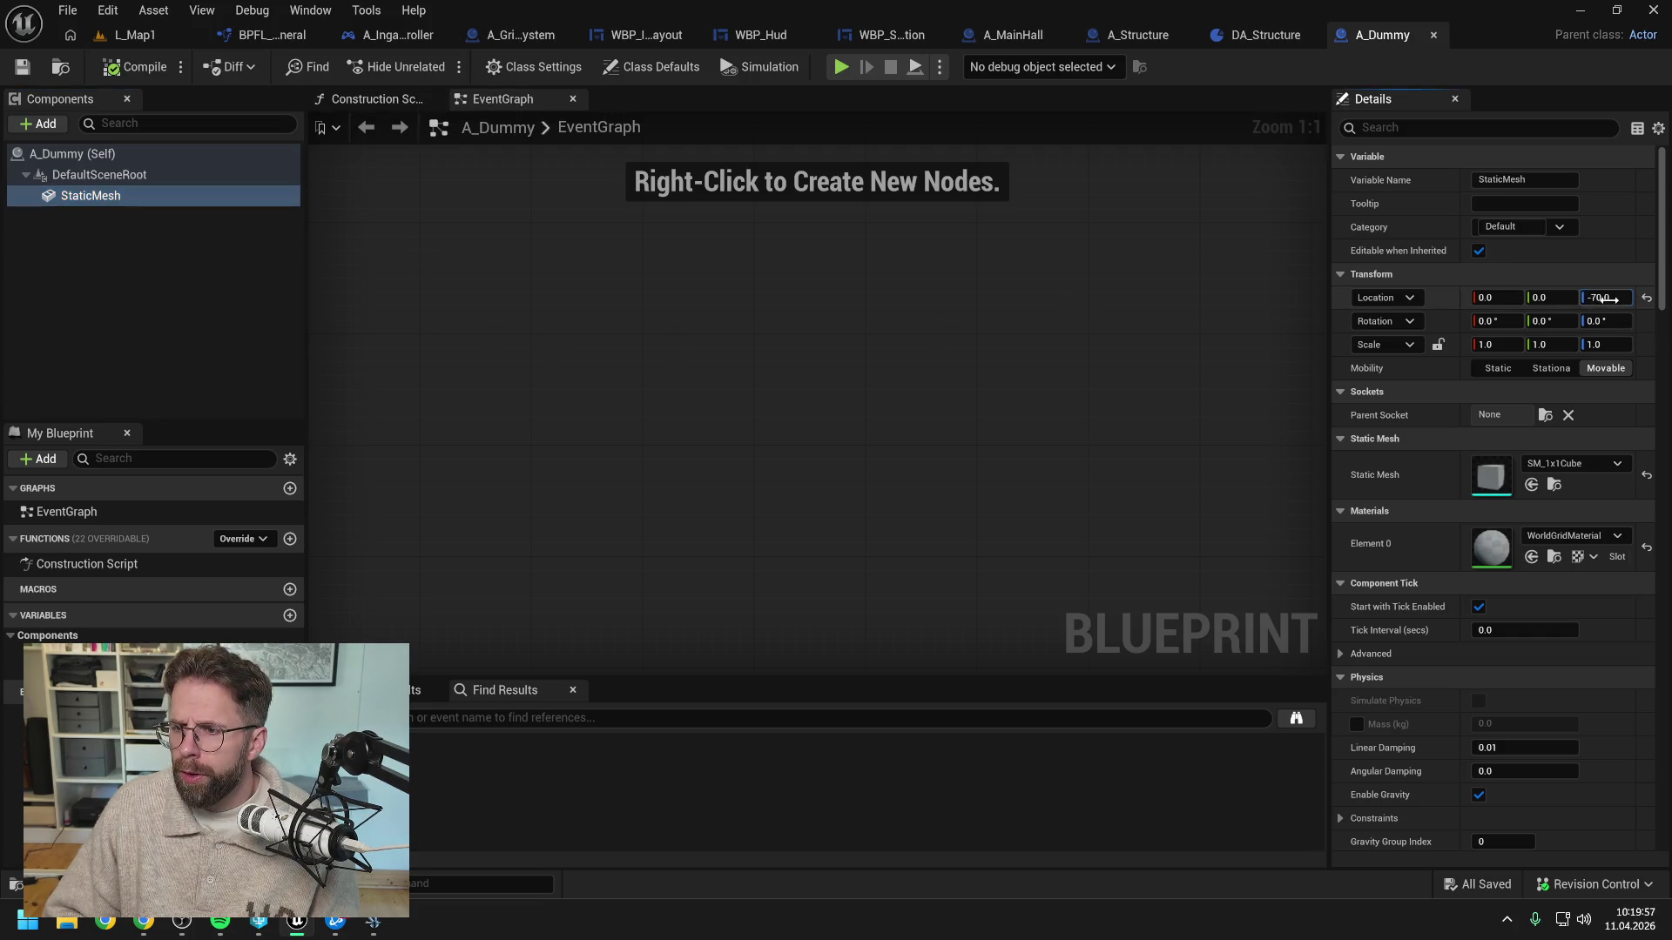
text(-90)
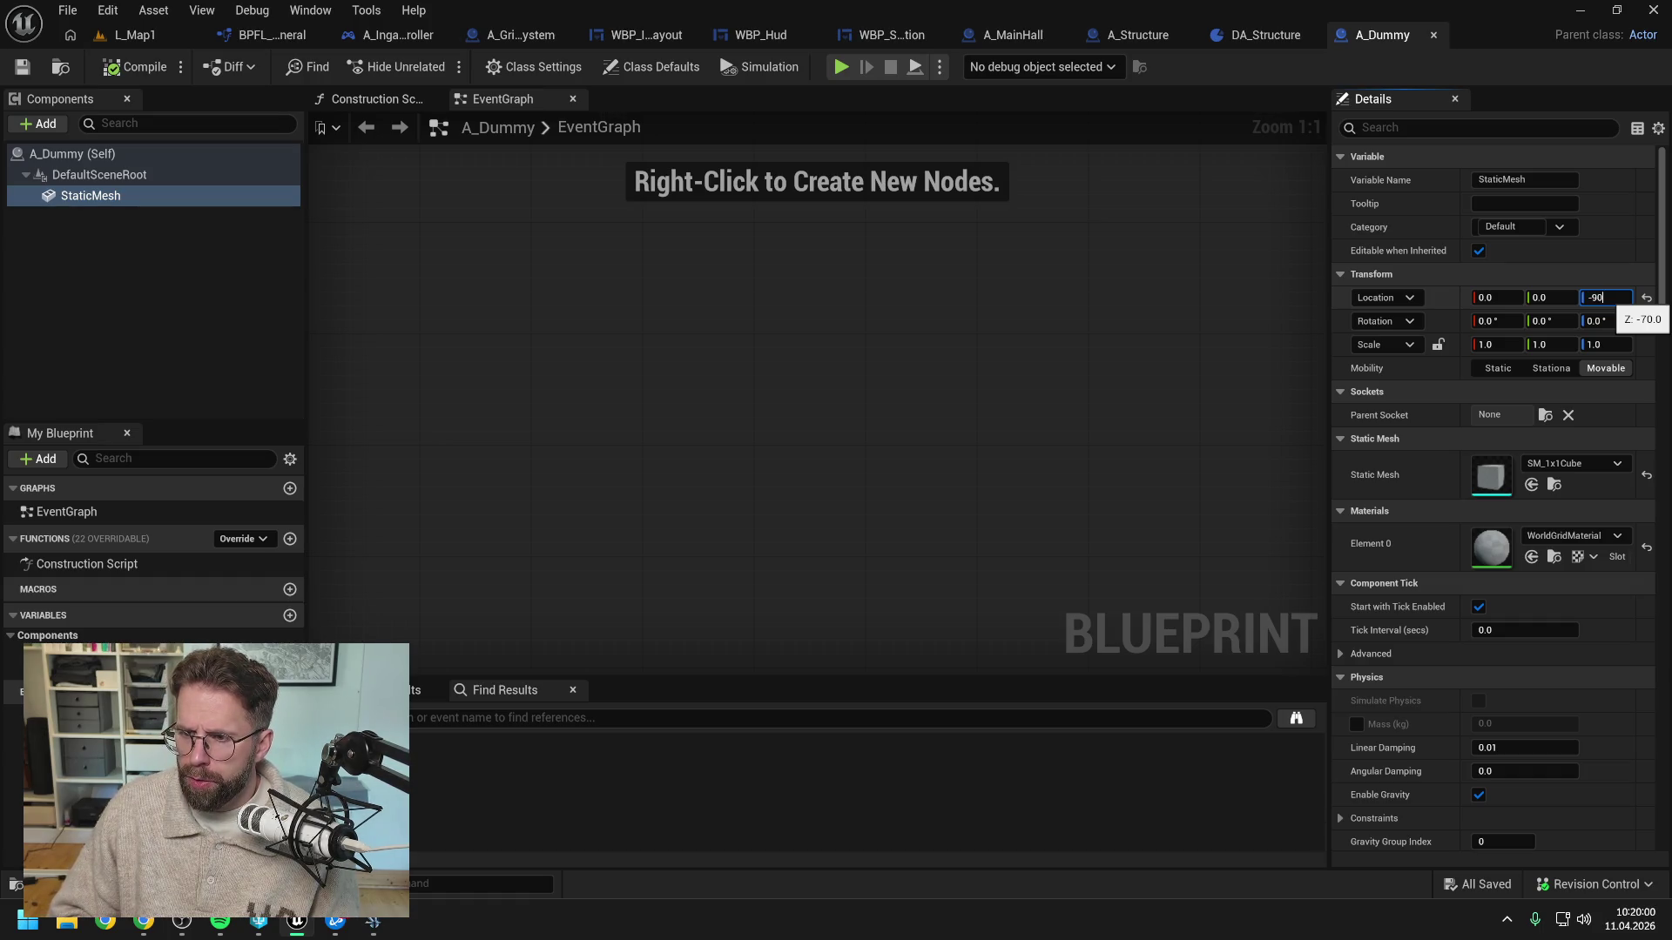
key(Return)
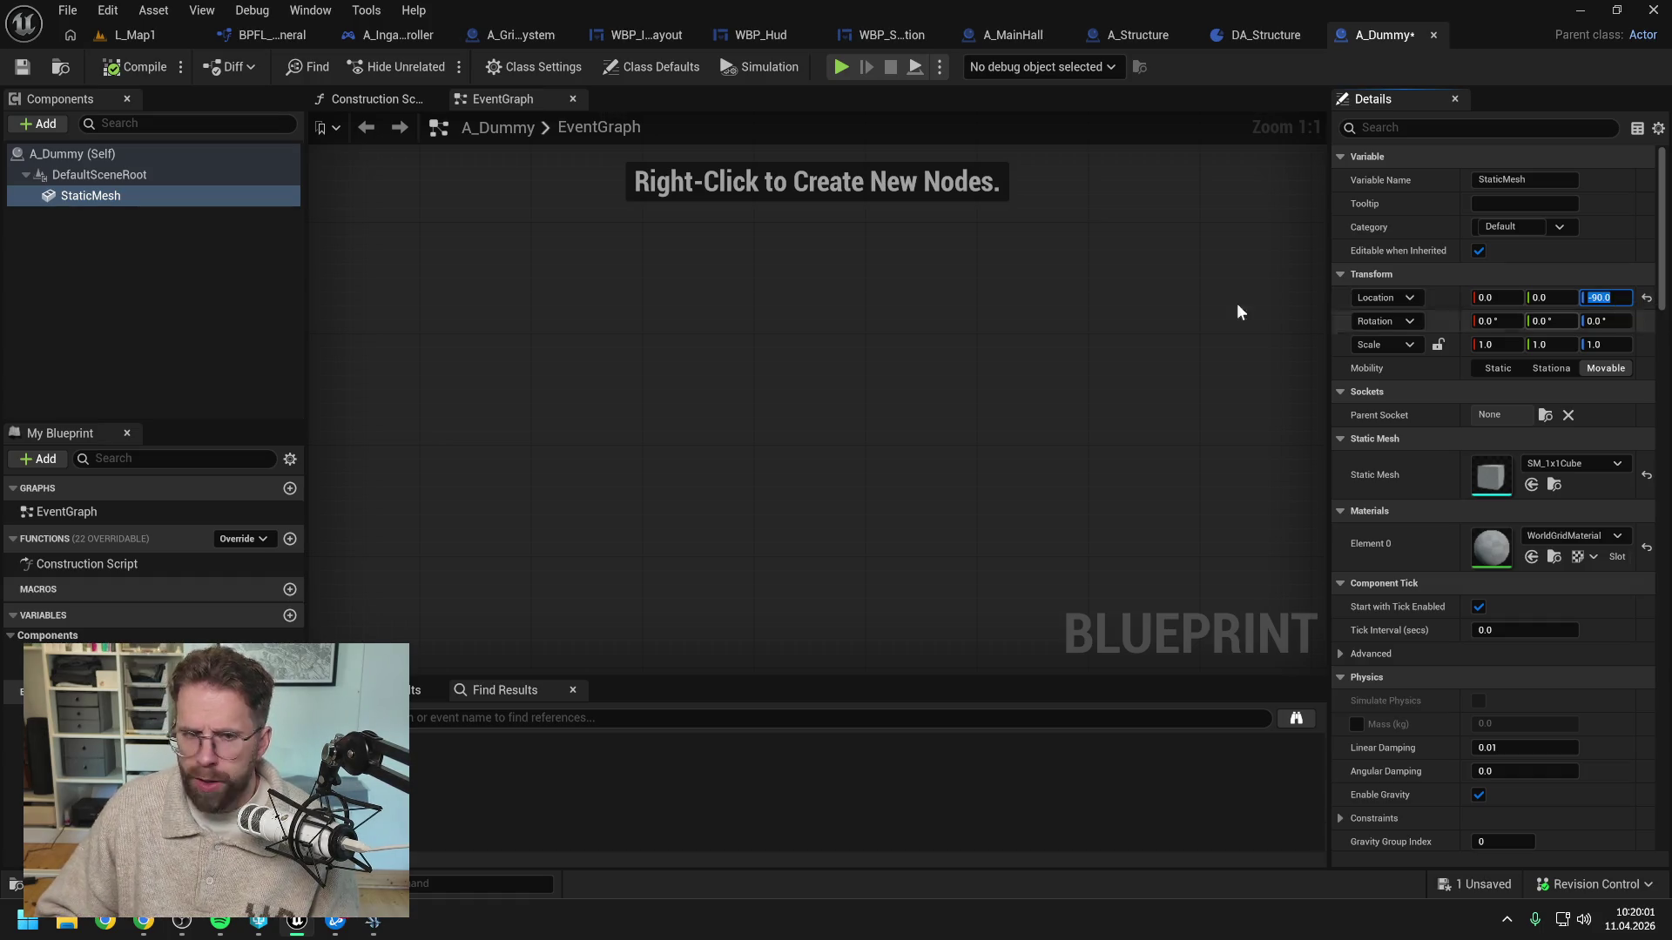
key(ctrl+s)
key(Return)
Test-play L_Map1, end the session, and switch to StarCraft II
click(140, 35)
click(437, 66)
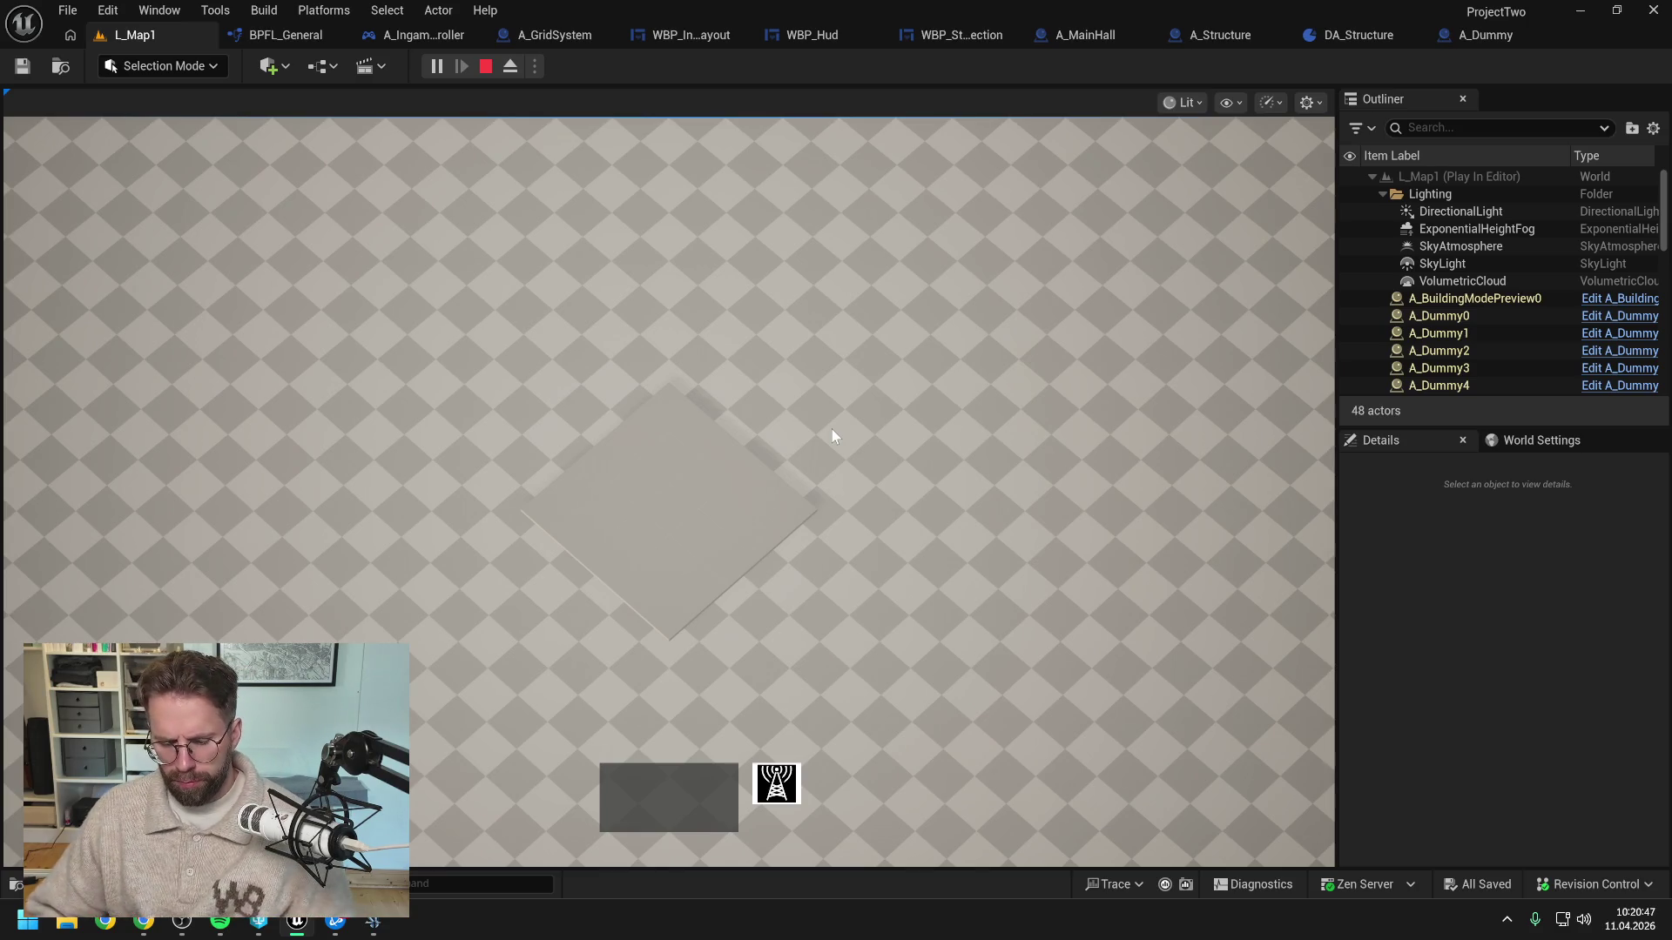
key(Escape)
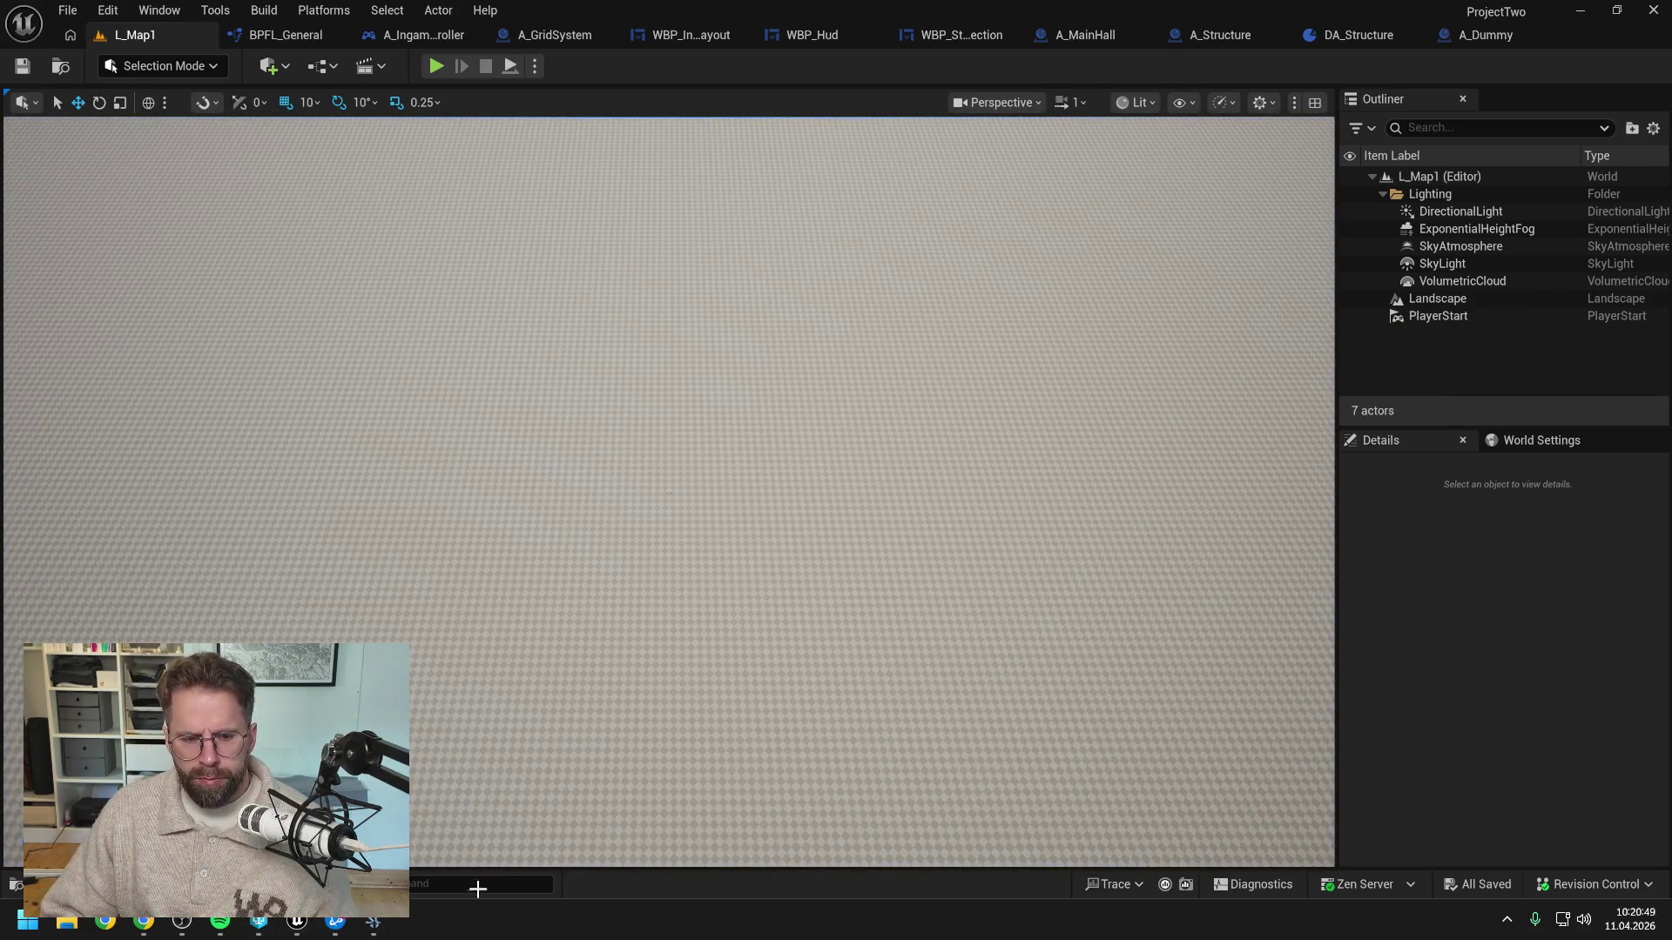
click(374, 924)
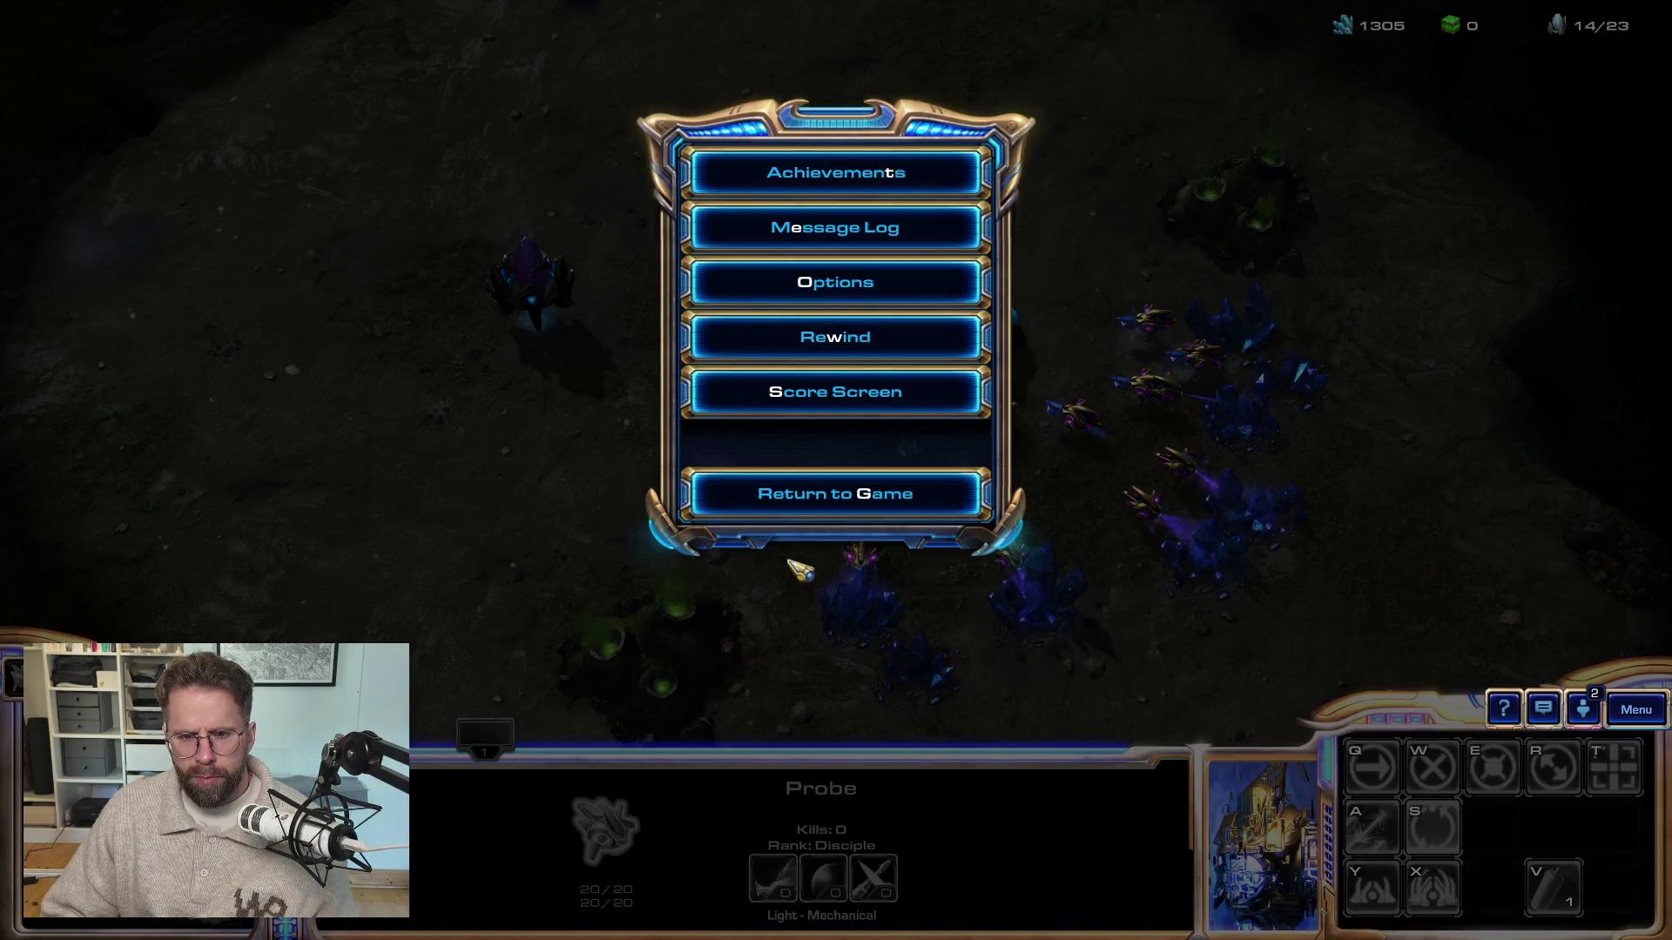
Warp in a Pylon just above the Nexus and send the probe back to mining
click(818, 483)
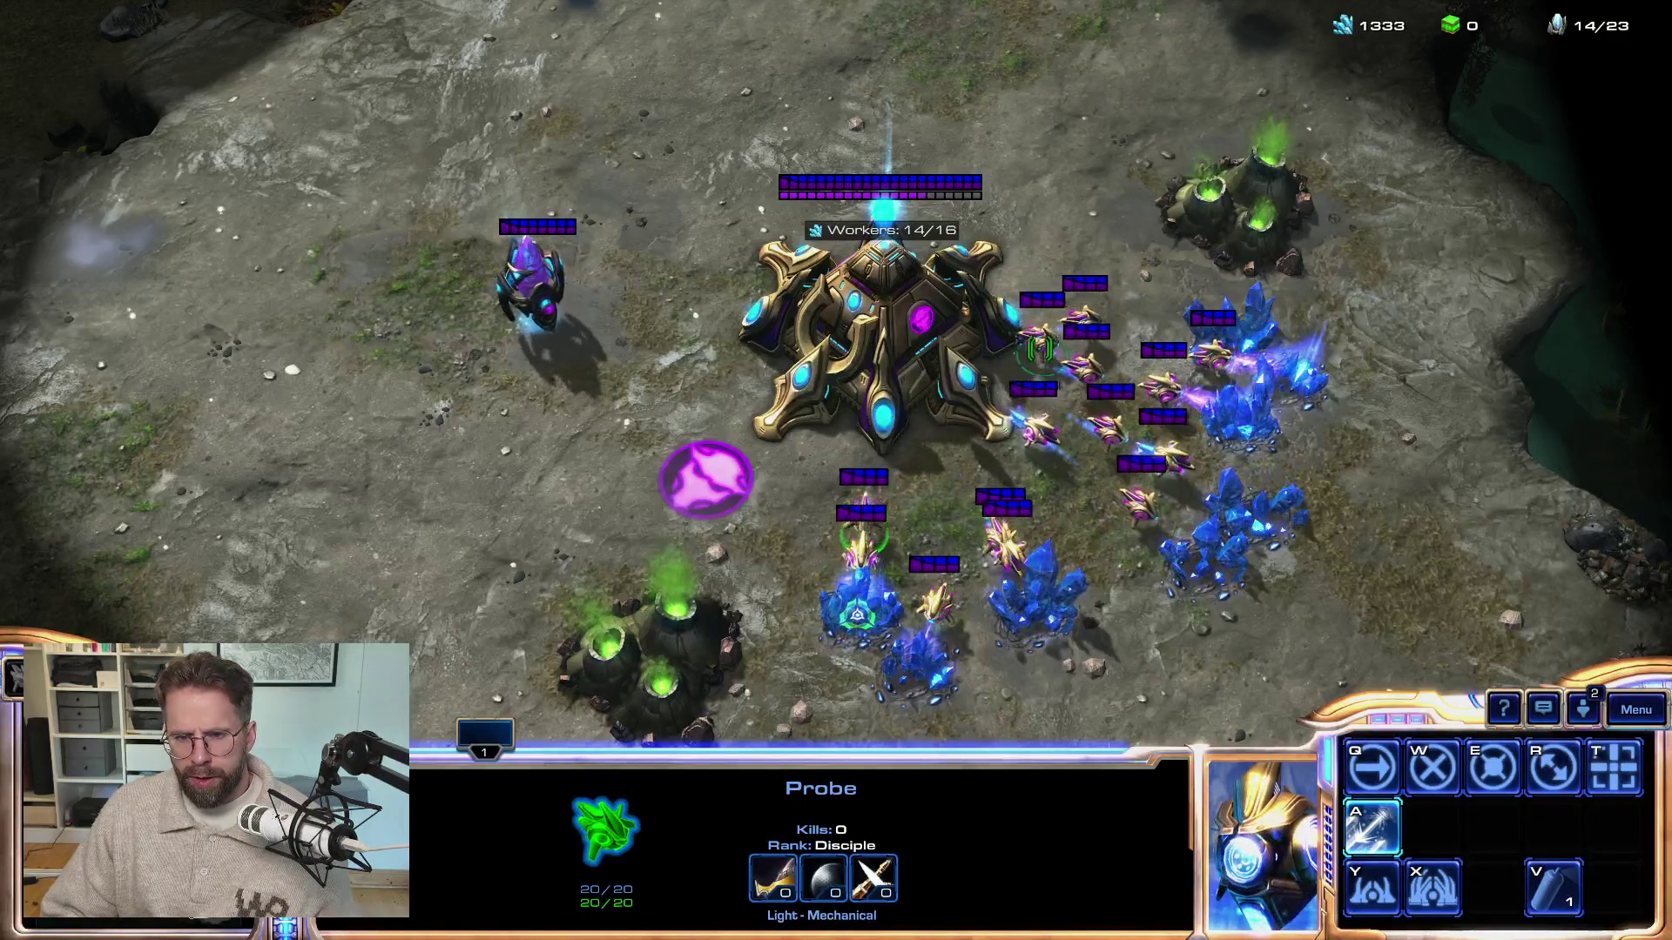
key(y)
key(e)
click(958, 152)
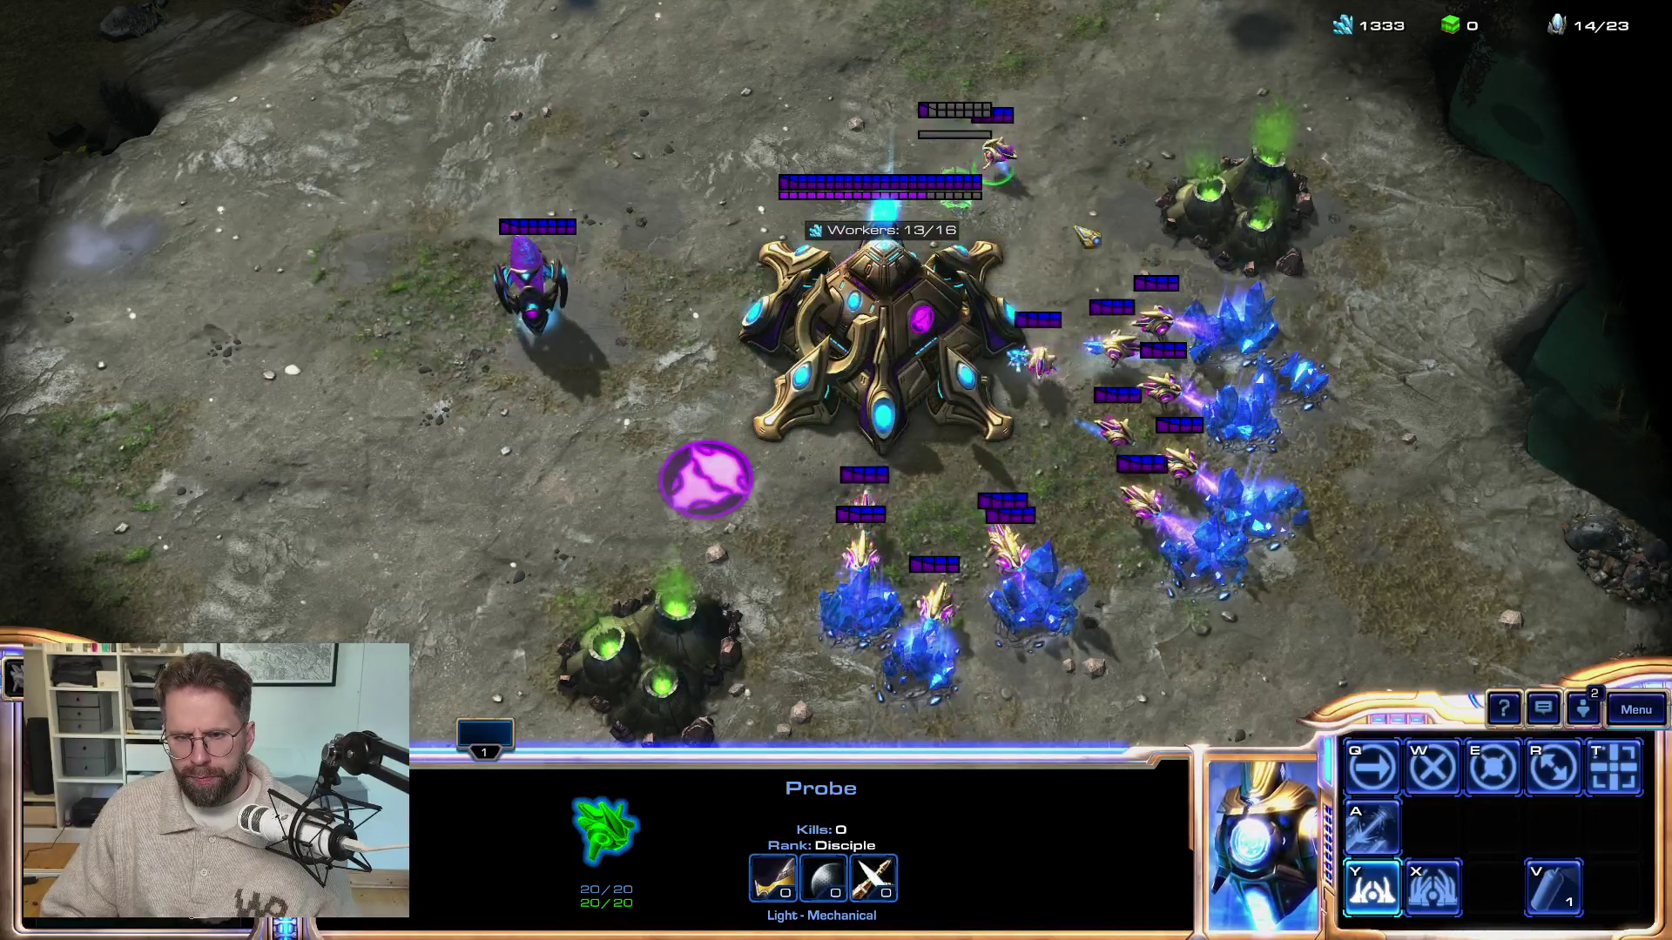
key(Up)
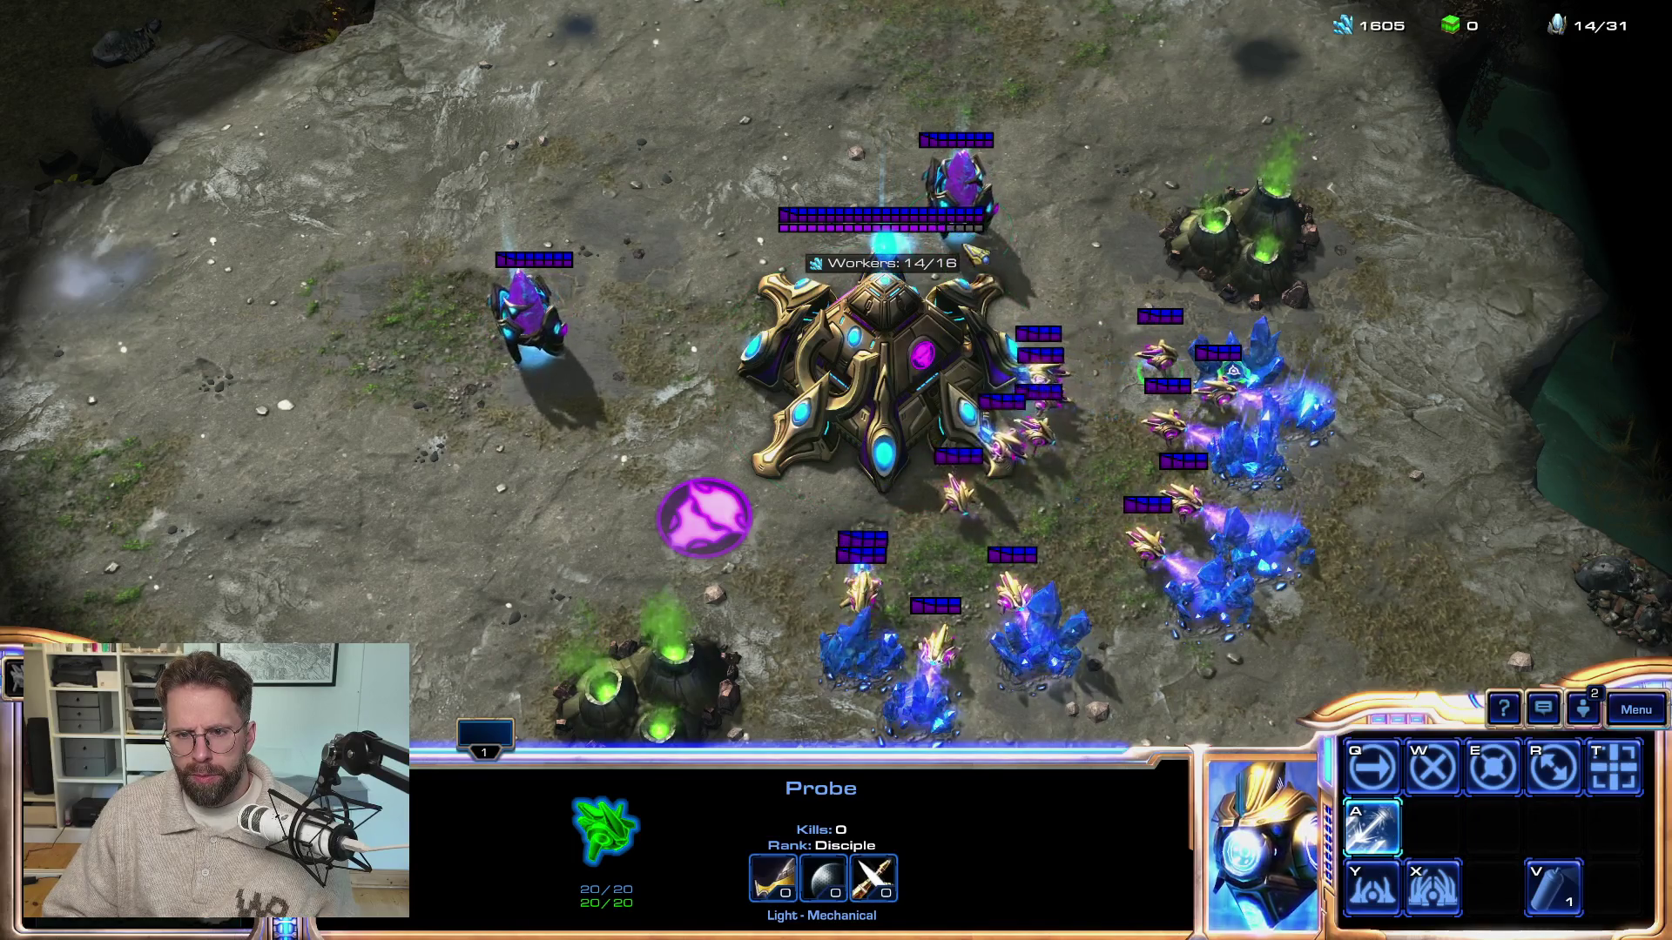
Recenter the camera on the base, then open and close the game menu
key(F5)
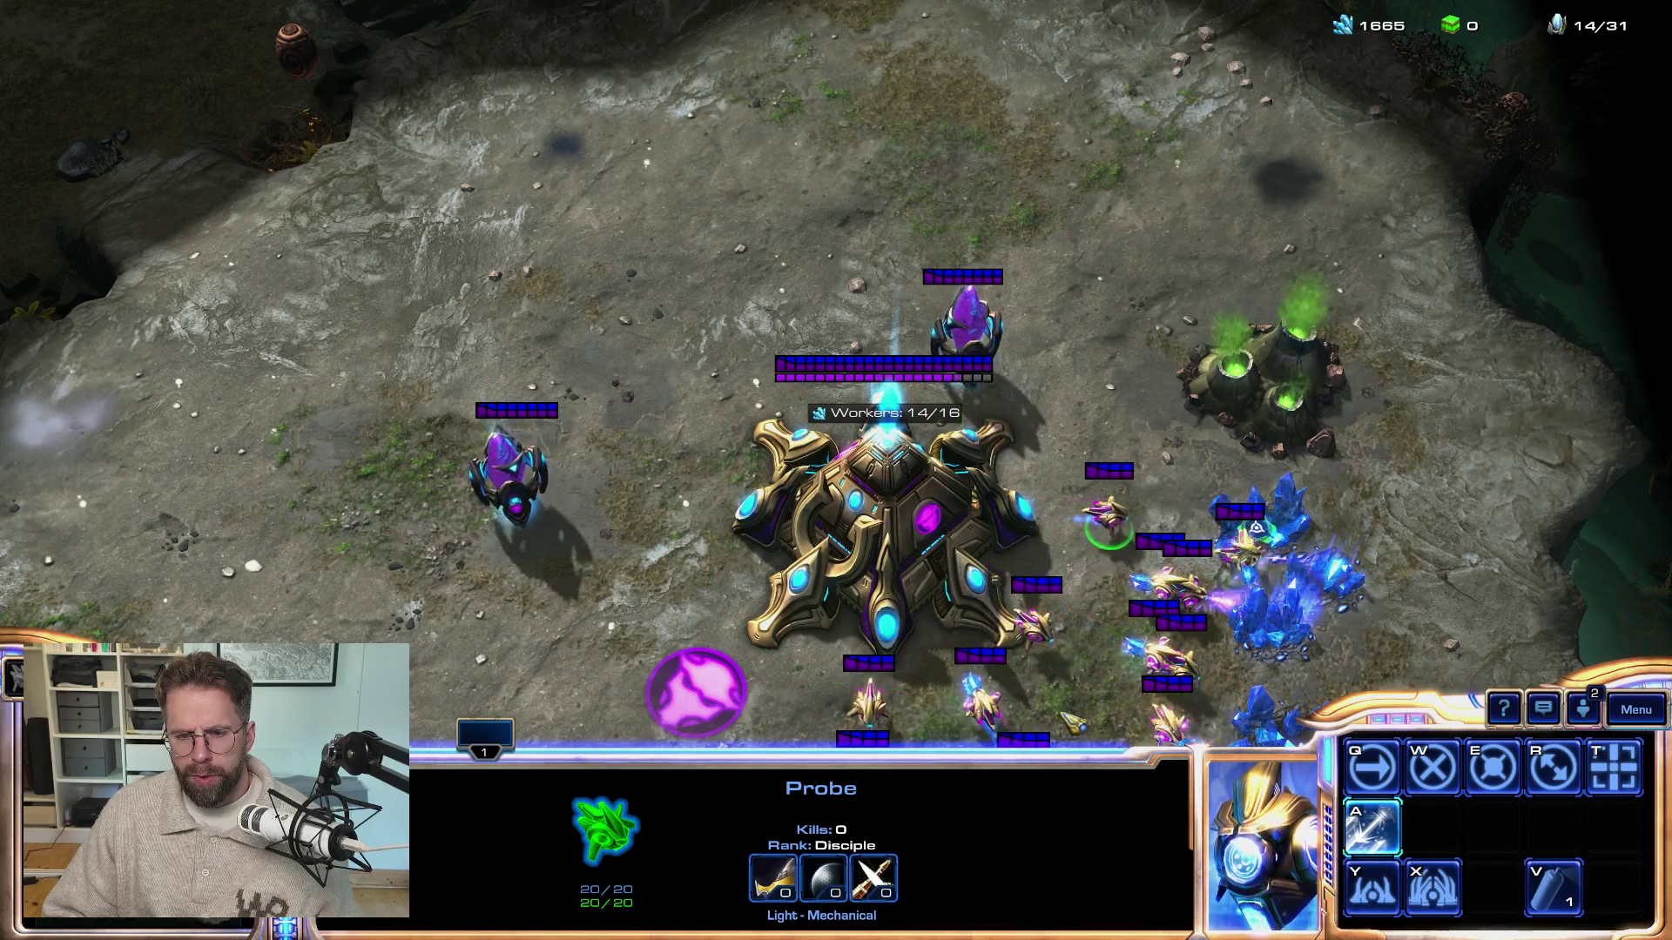
key(F6)
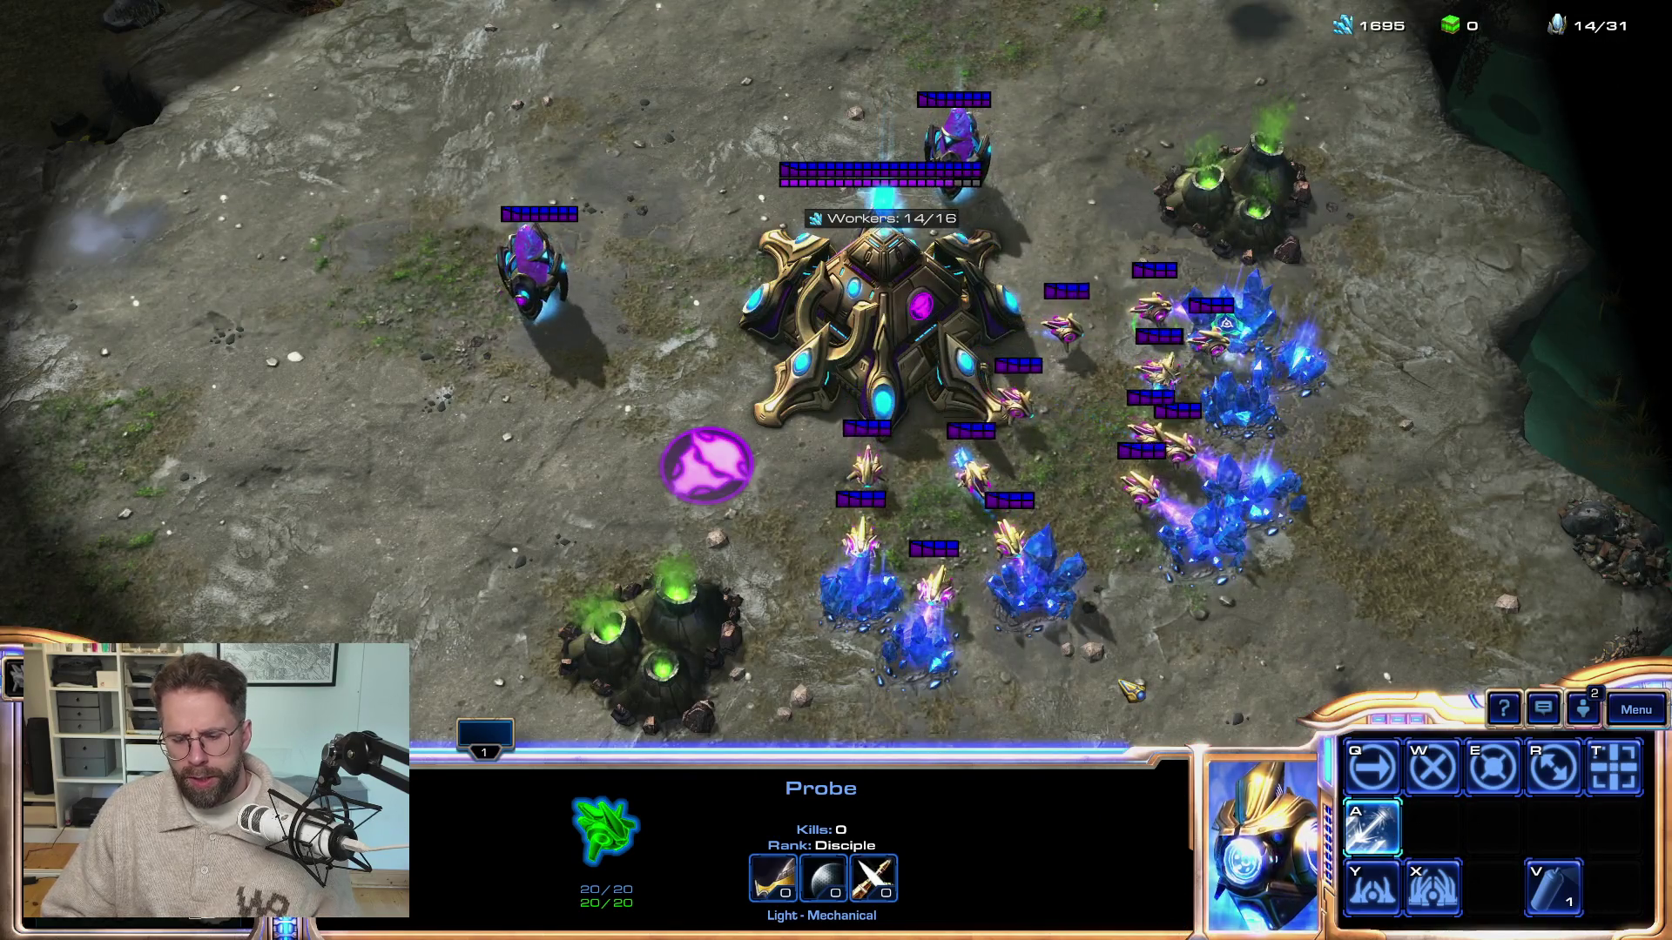
key(F10)
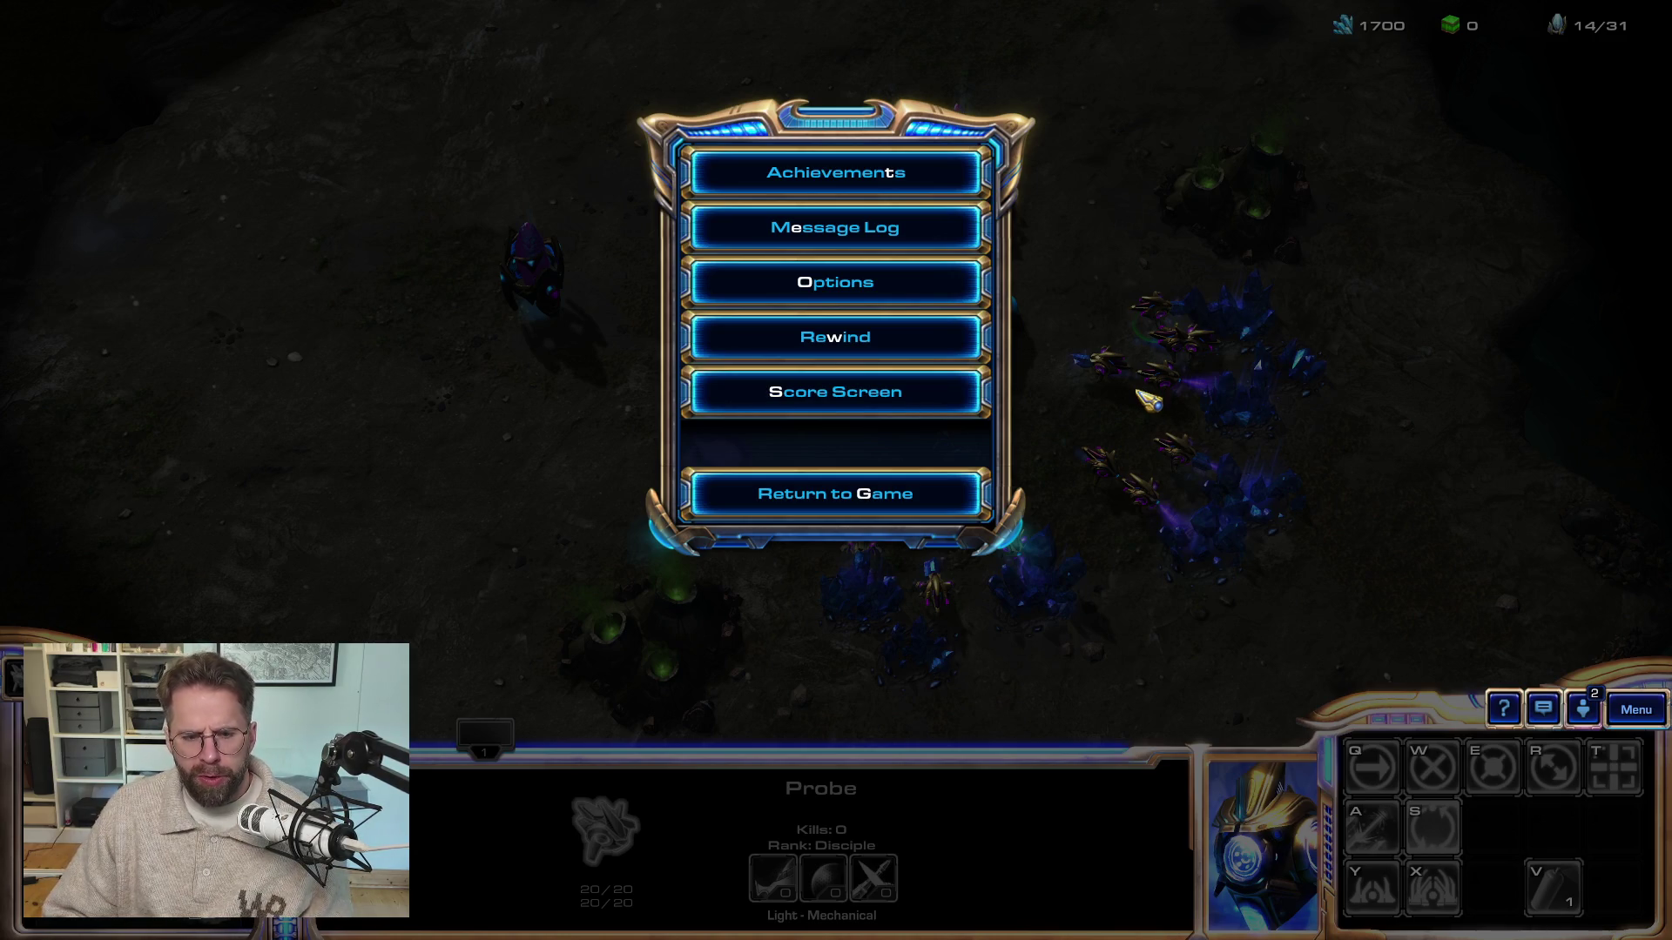
click(864, 496)
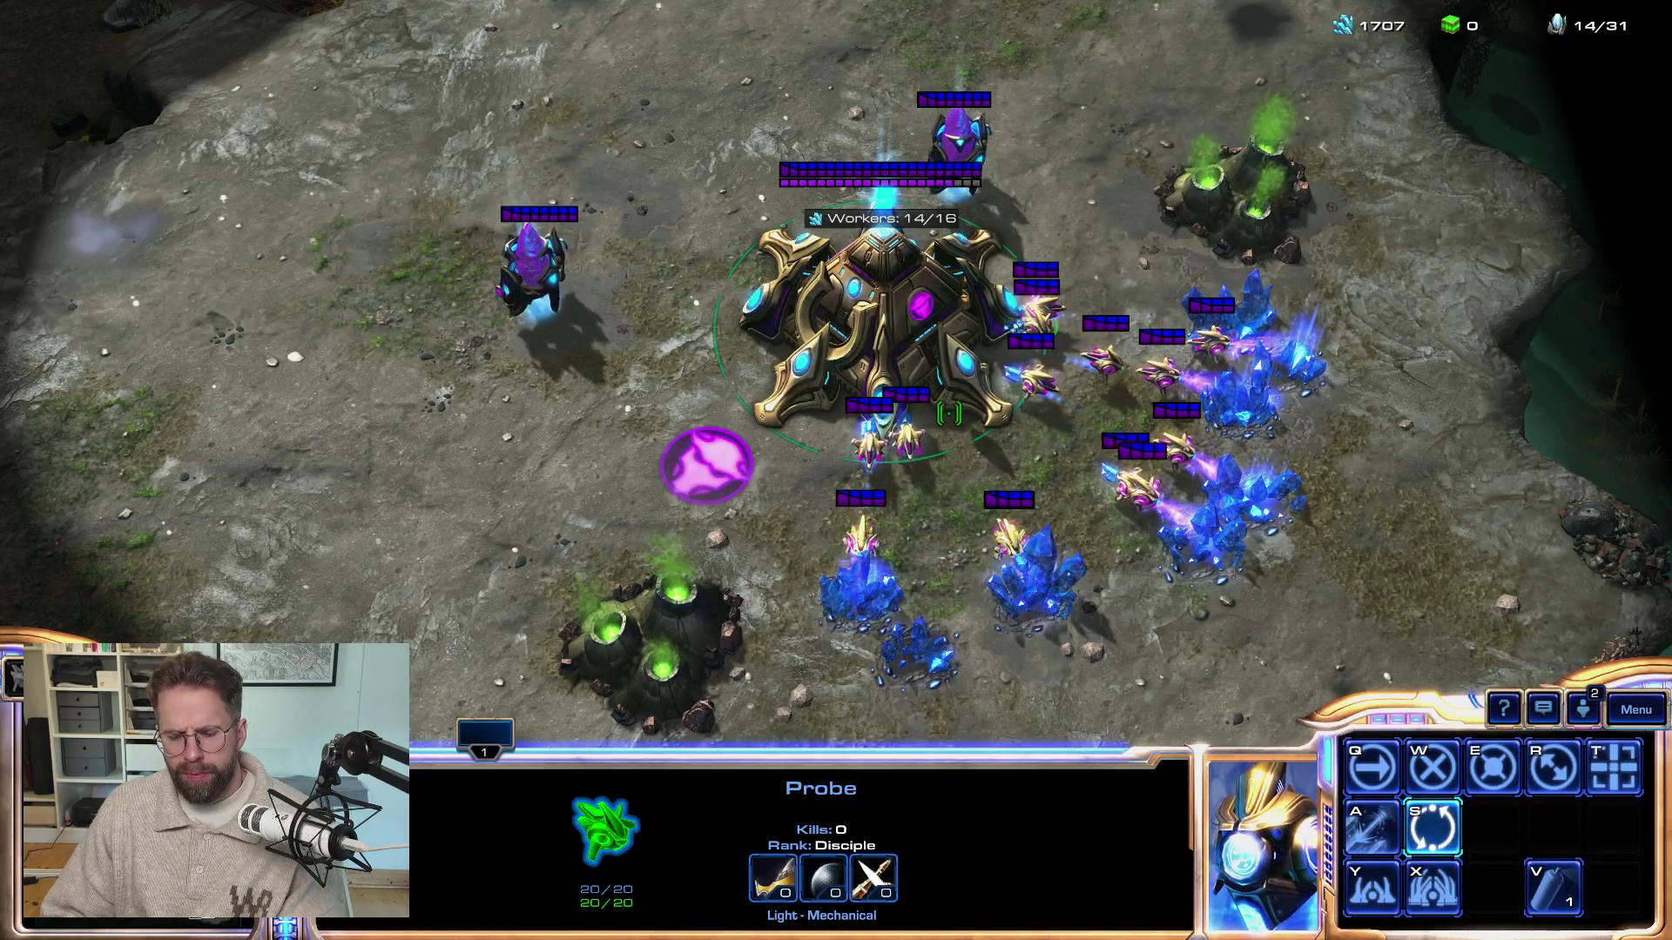
Open the StarCraft II game menu and switch over to the Unreal Editor
scroll(871, 375, up, 3)
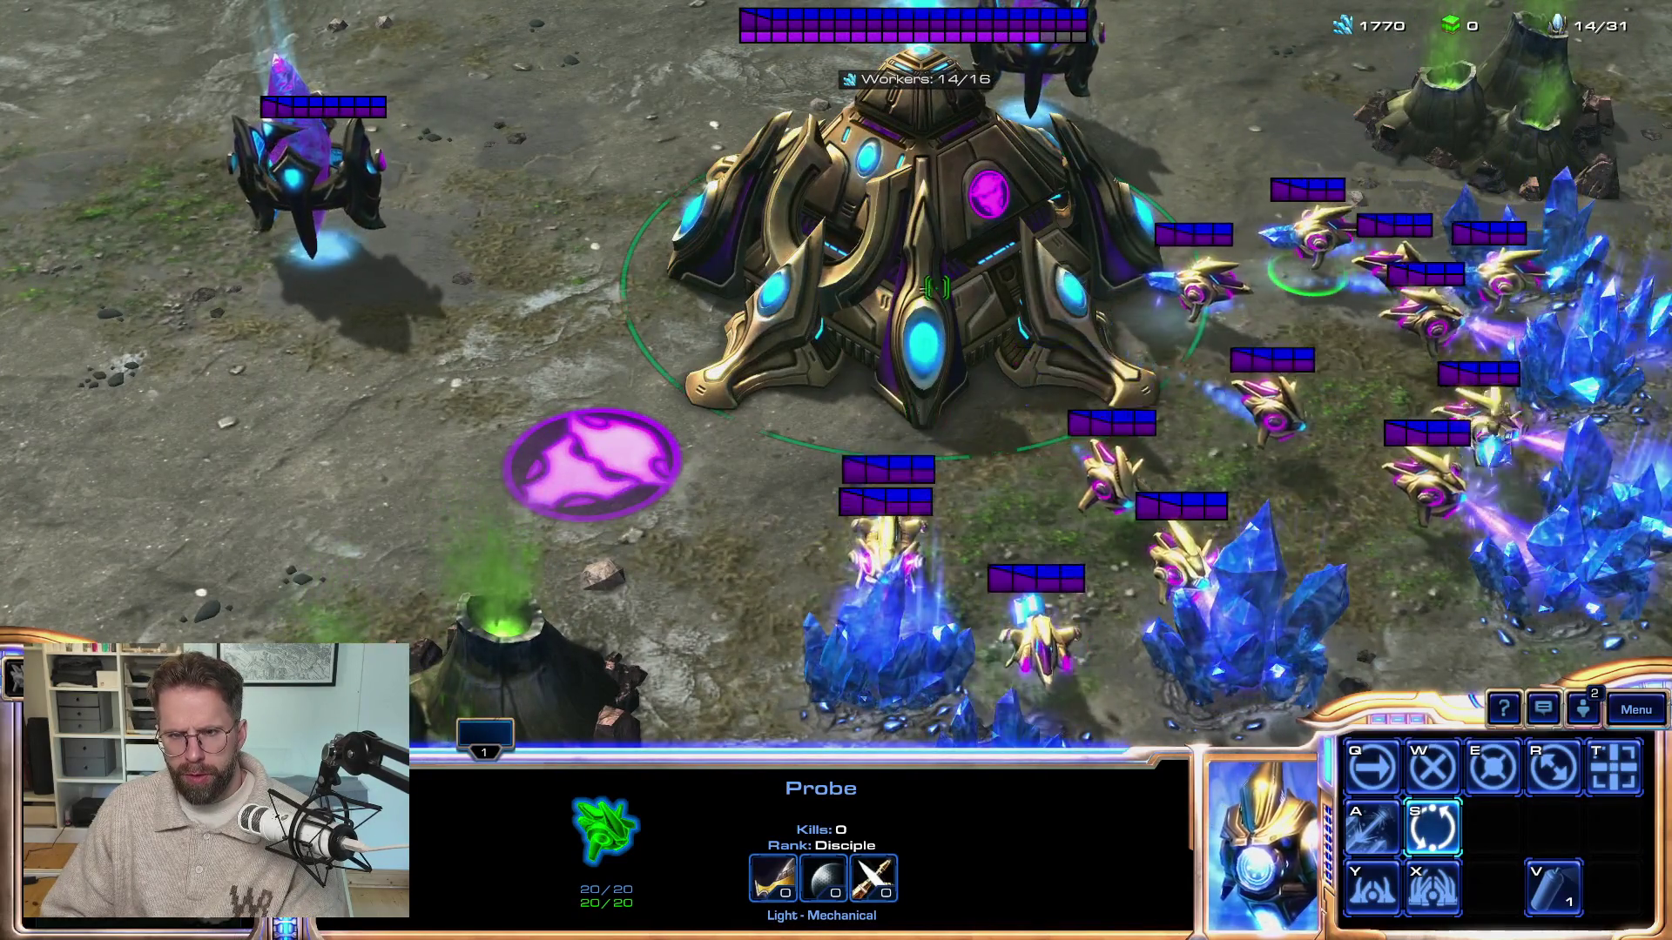
scroll(946, 419, up, 2)
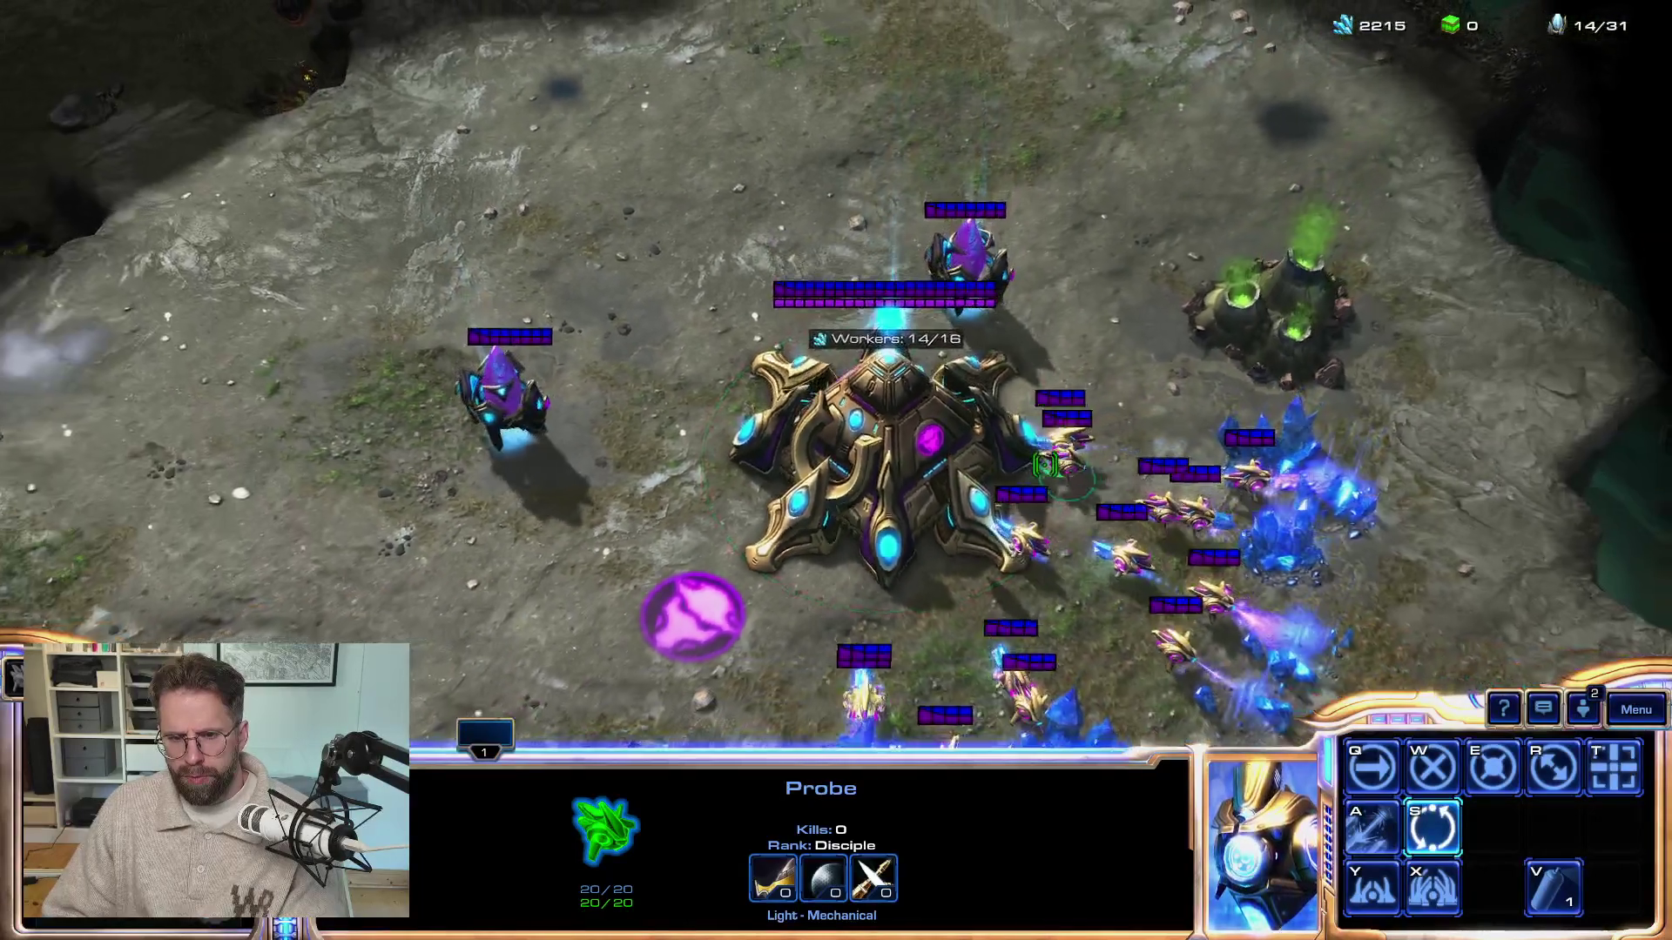
key(F10)
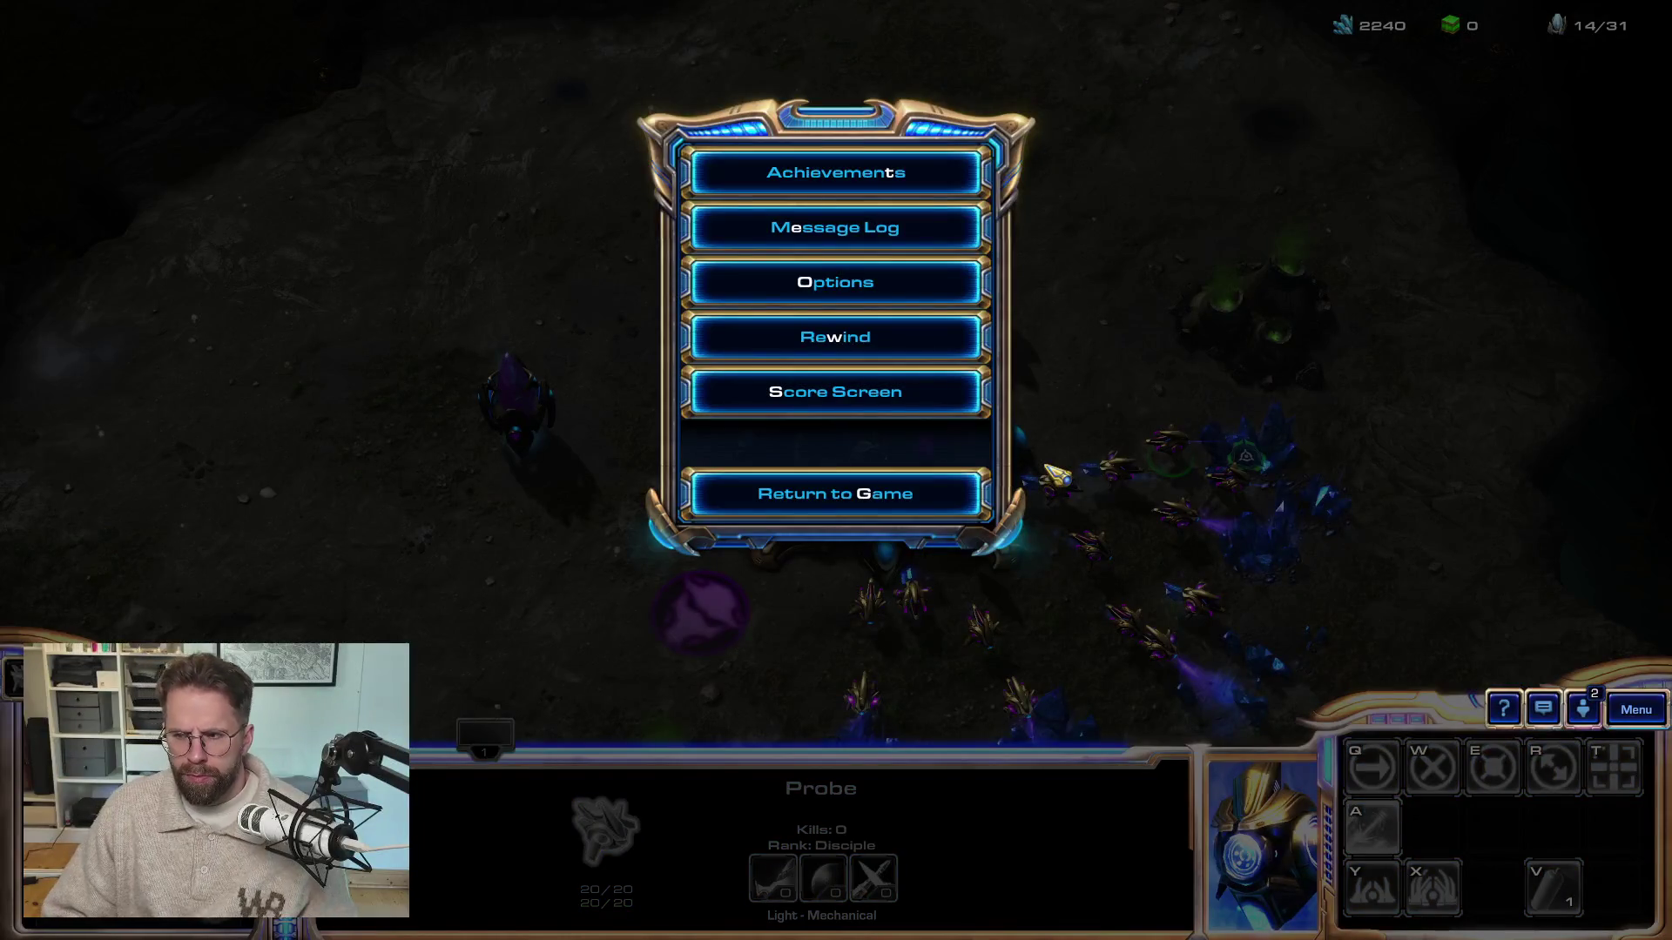
key(alt+Tab)
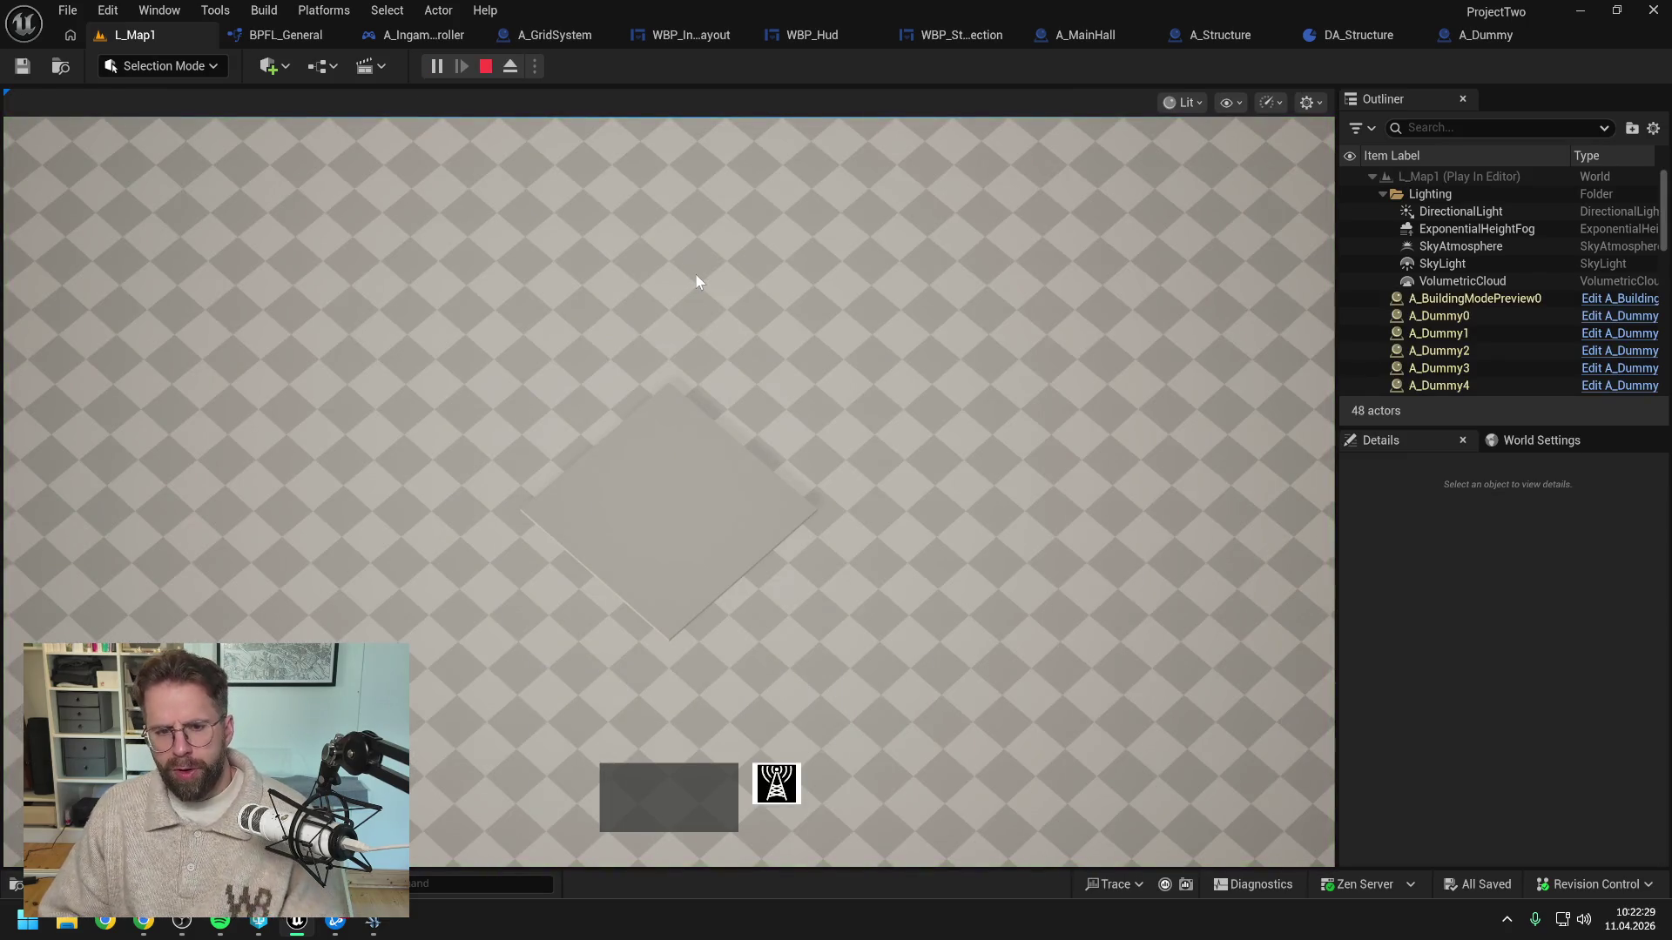
Stop PIE and uncheck Hidden in Game on A_MainHall's StaticMesh, then compile and check out
key(Escape)
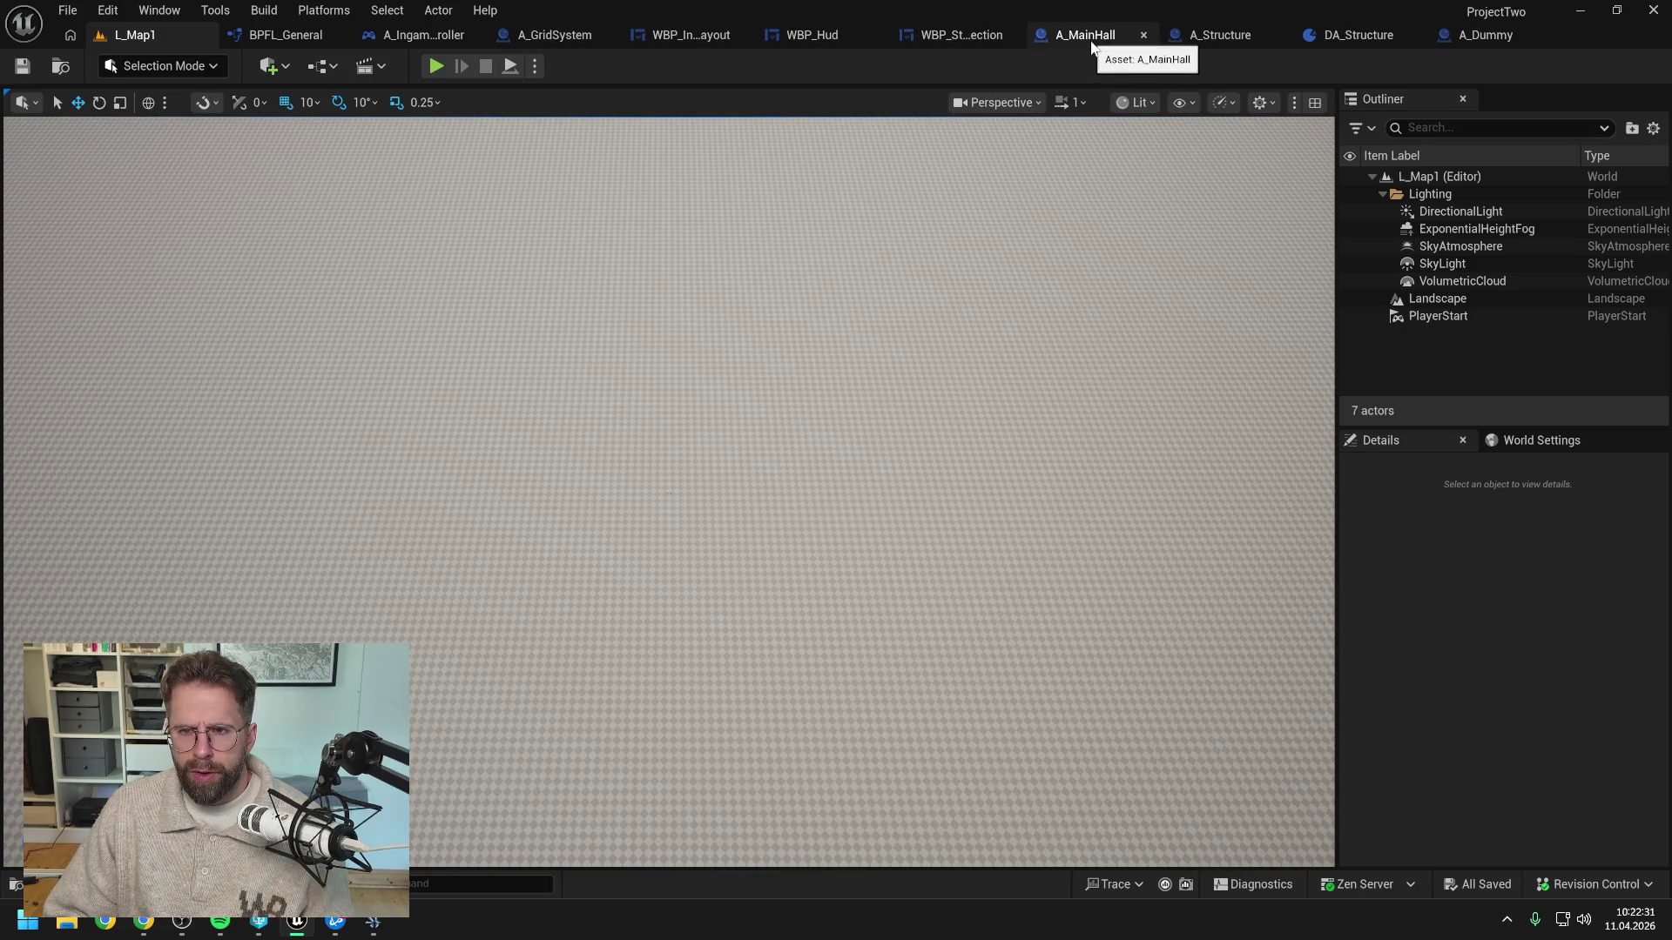
click(1085, 35)
click(145, 198)
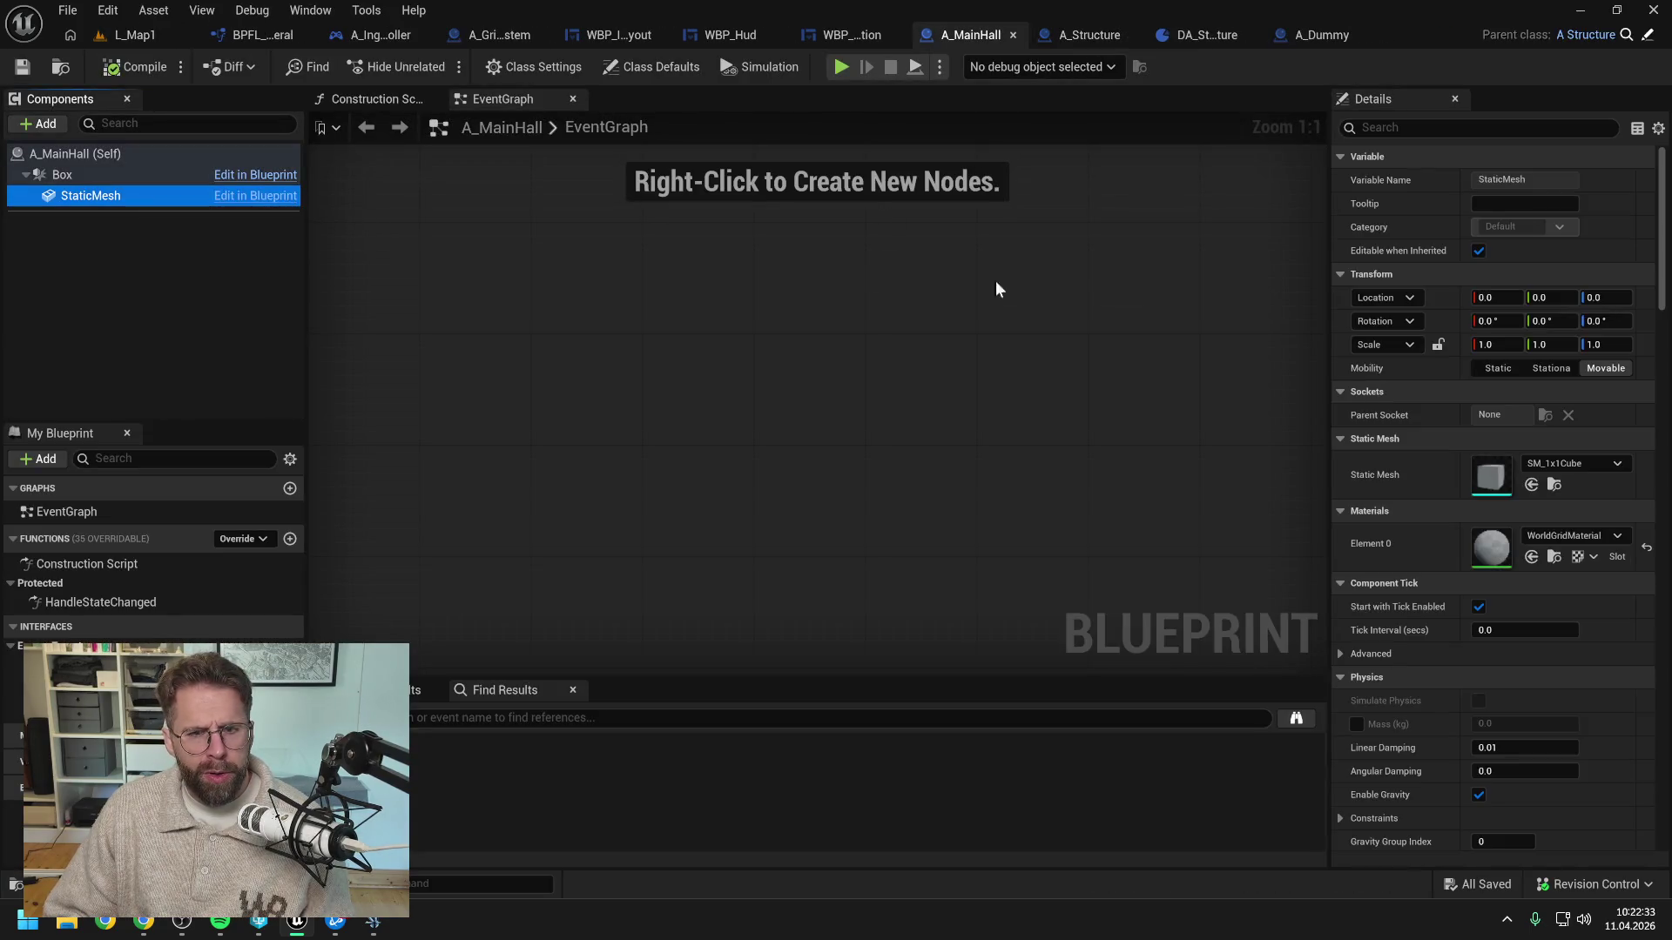
click(1480, 127)
text(hidd)
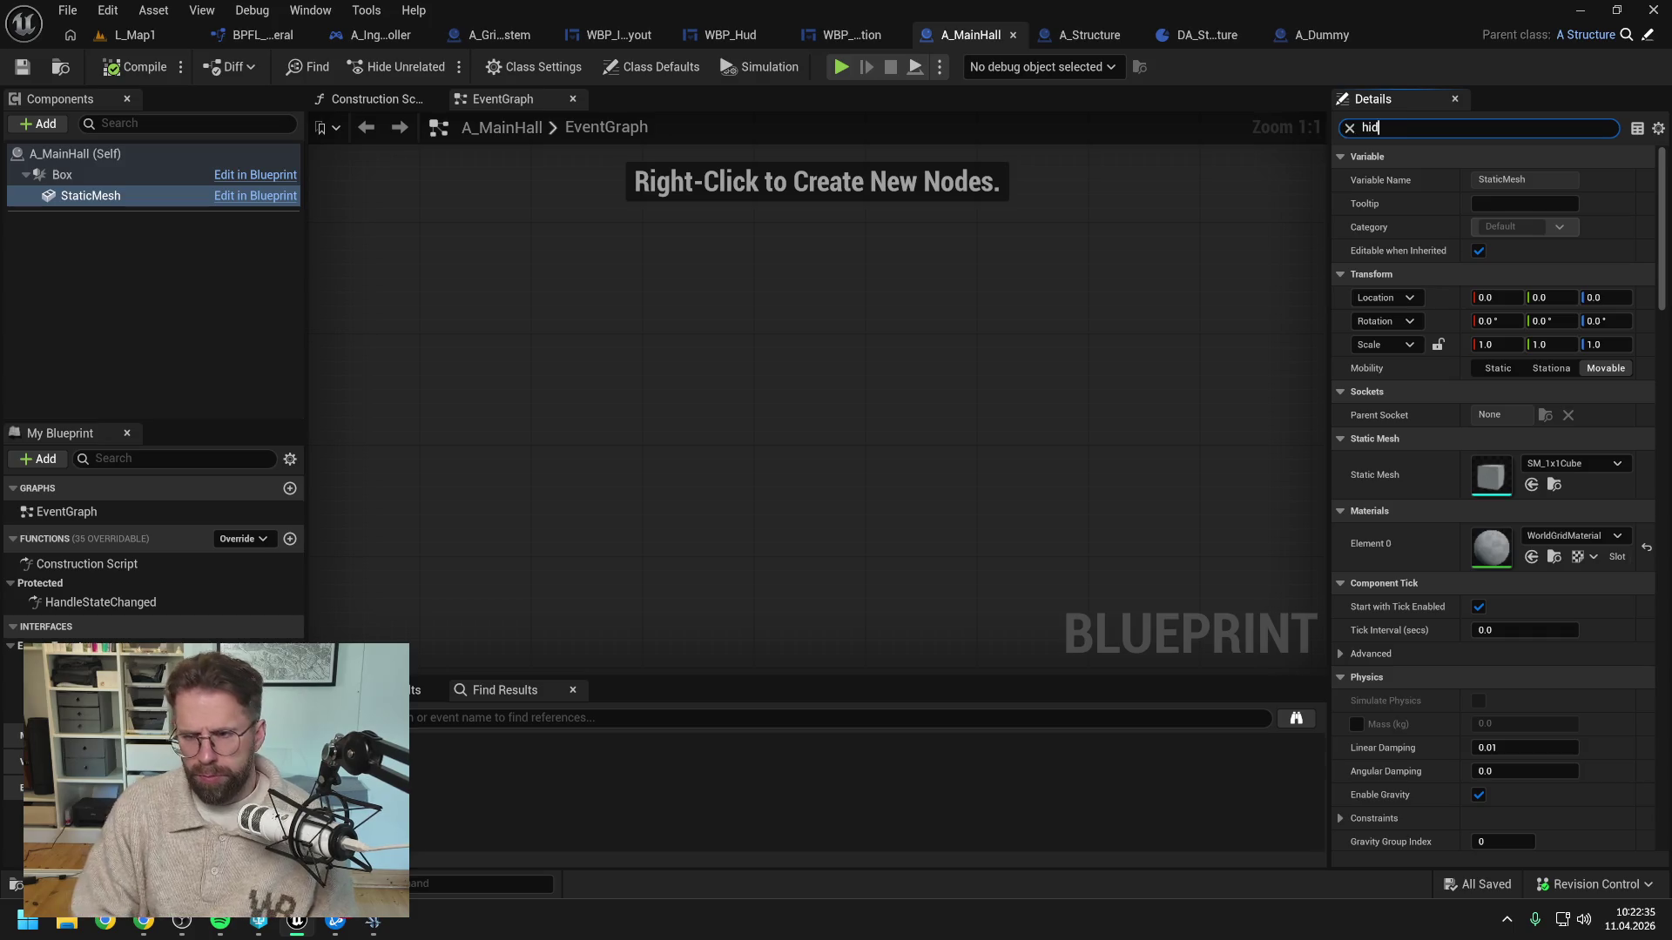
click(1483, 345)
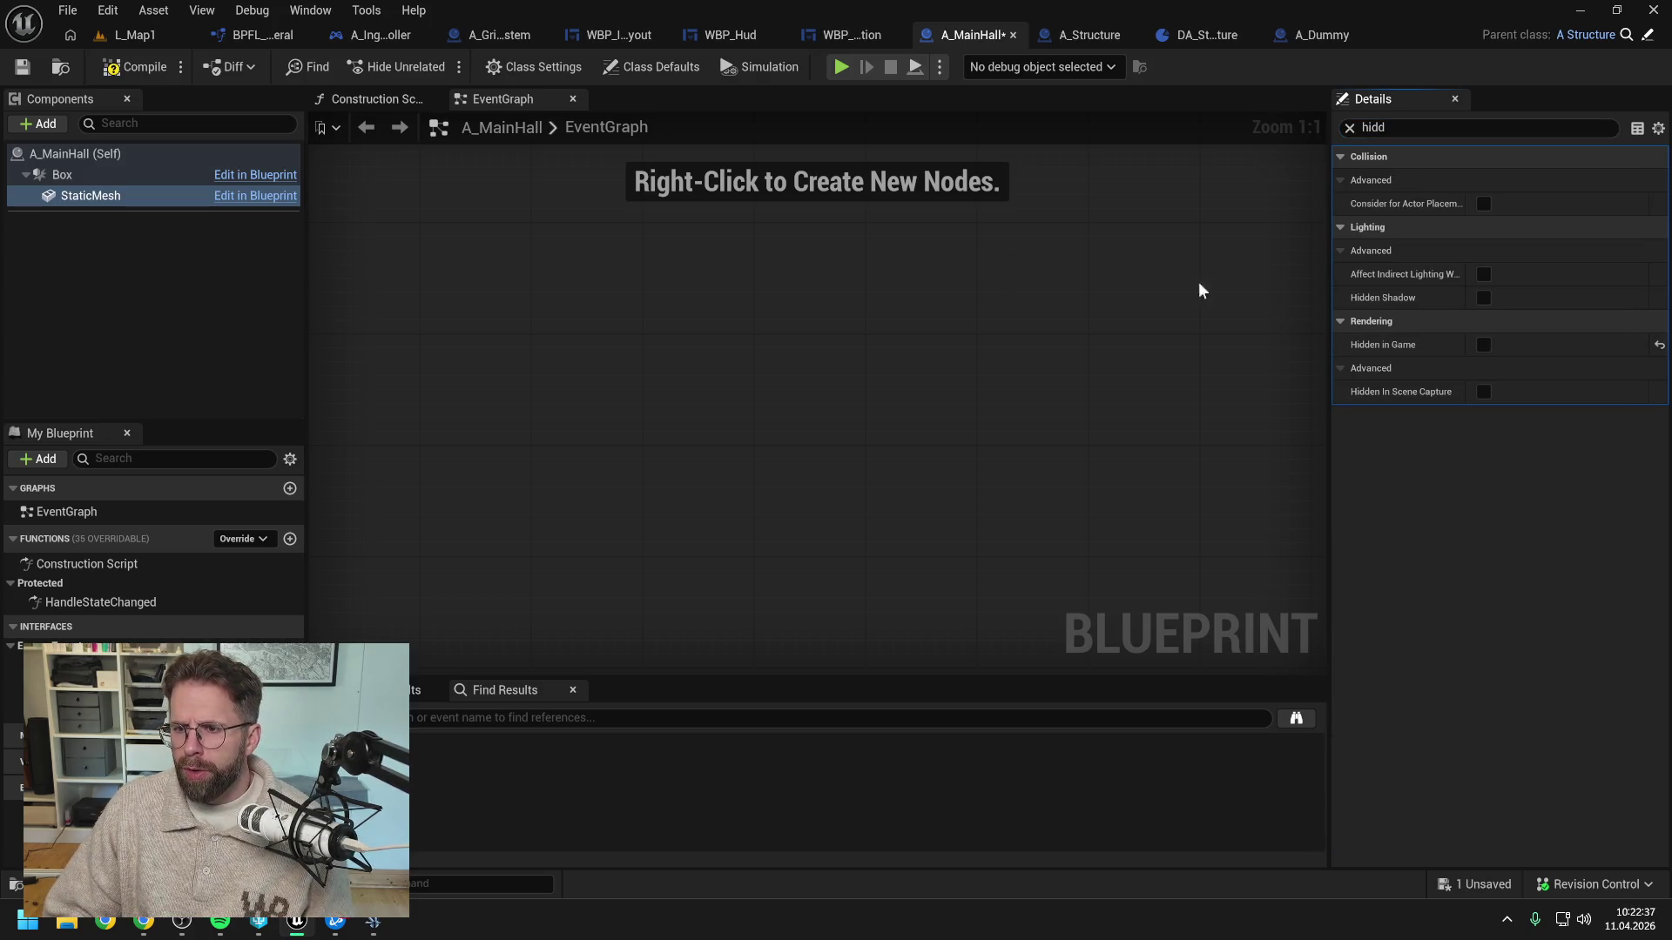
click(158, 66)
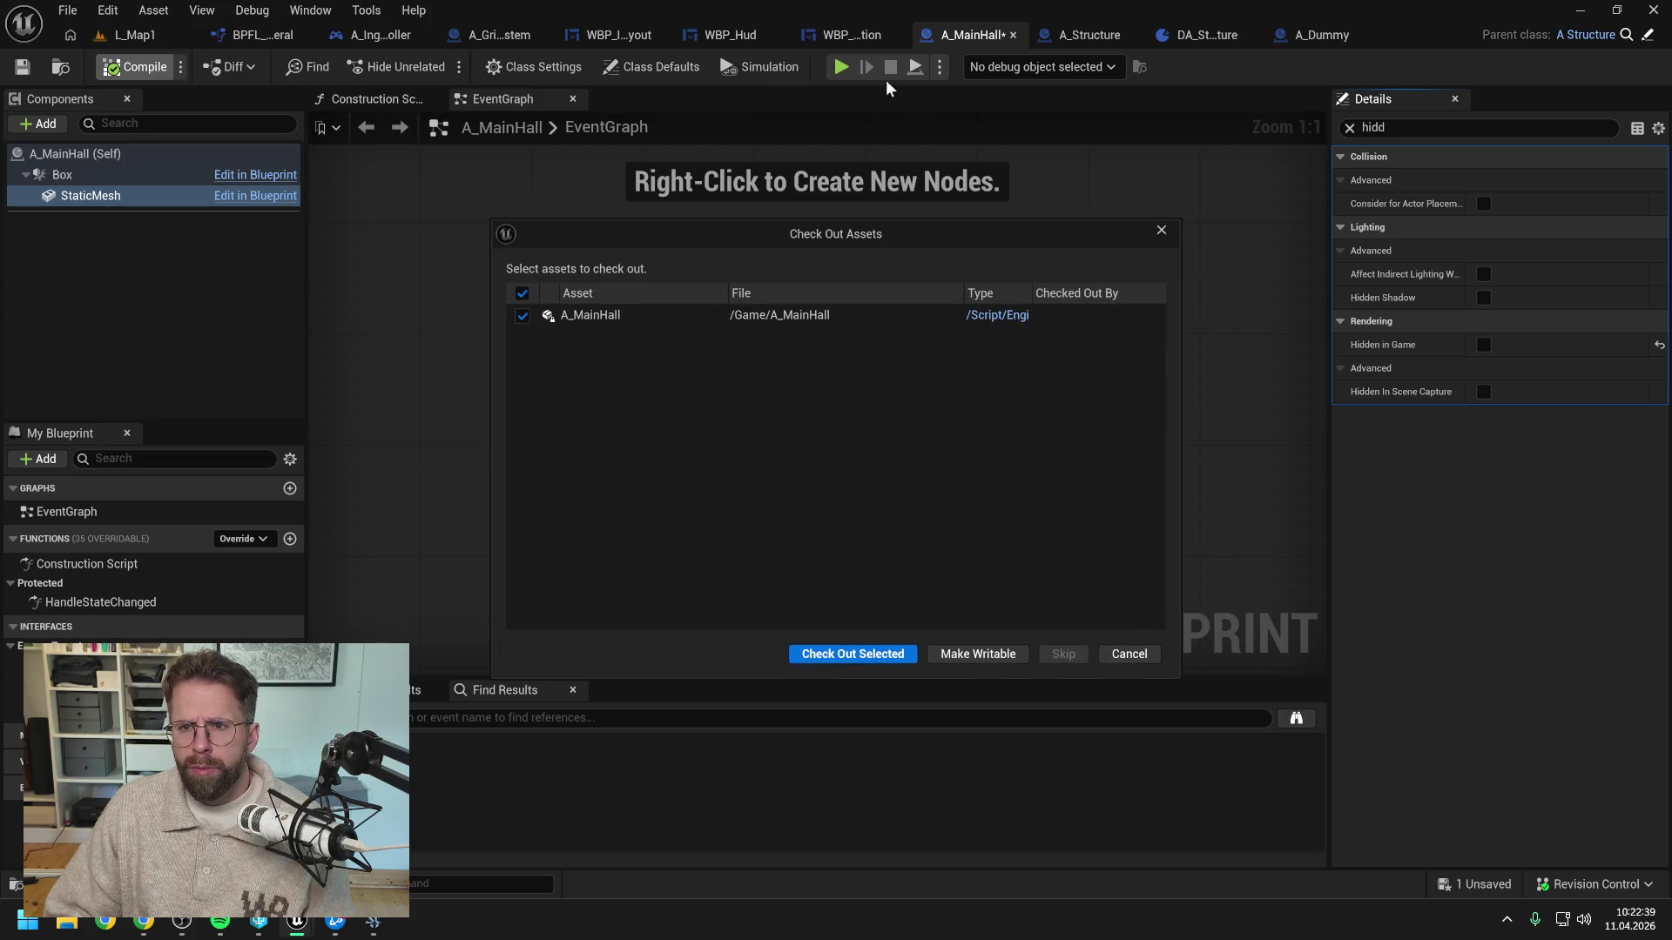
click(854, 654)
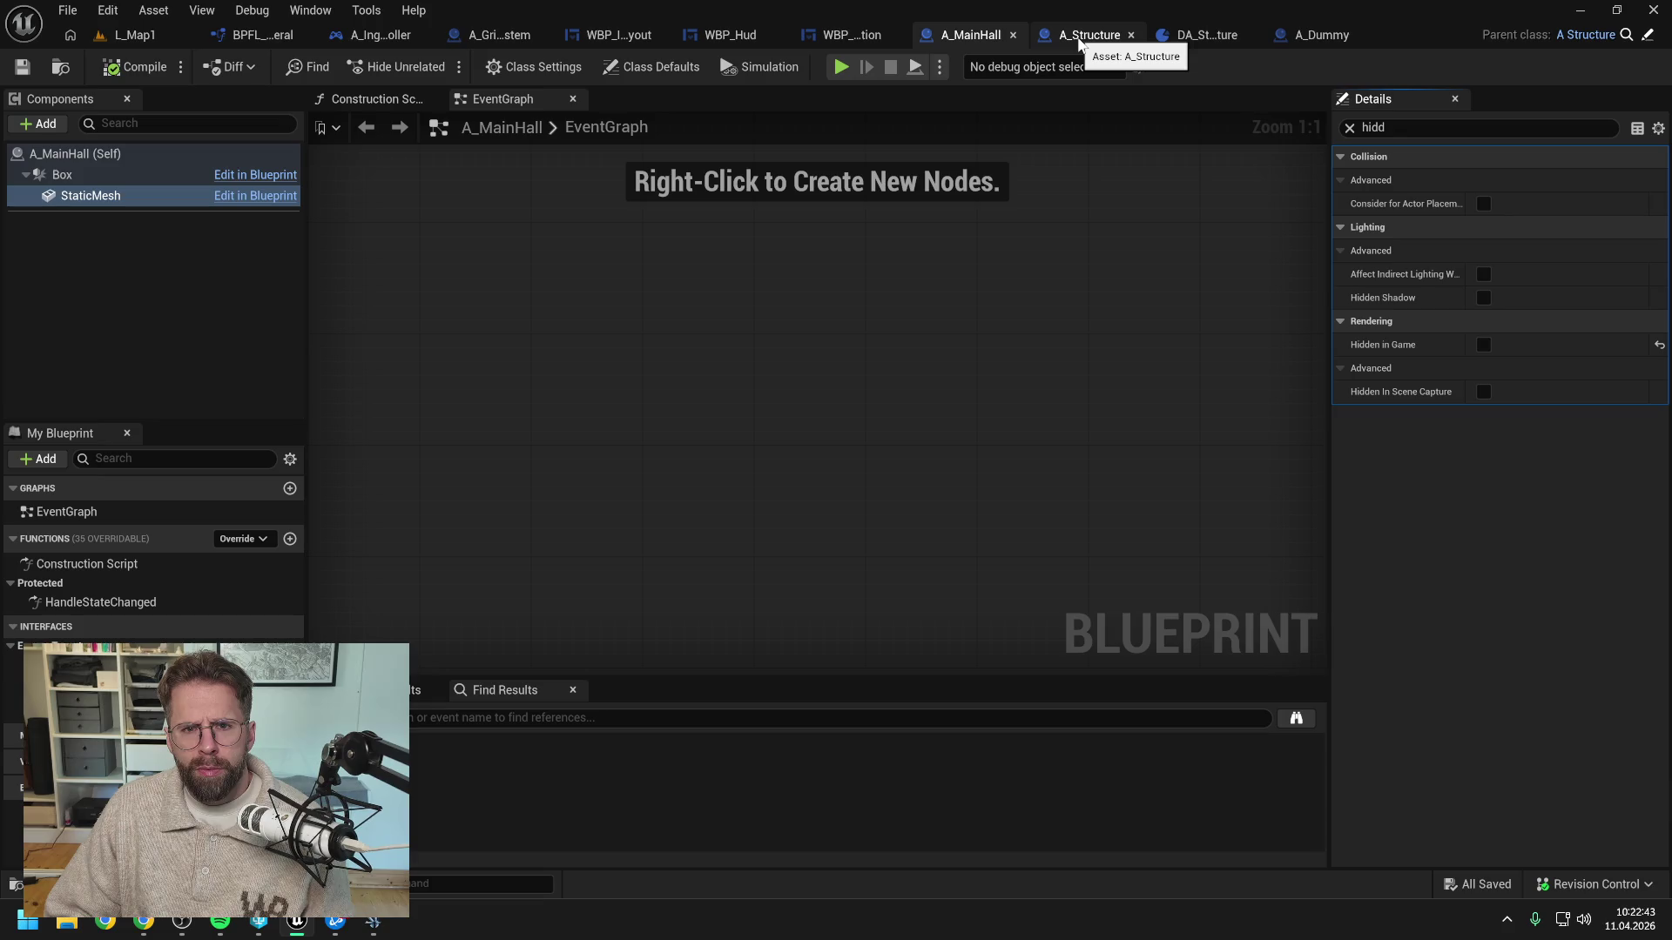
click(500, 36)
Break the execution link into the convert and dummy-spawning nodes
scroll(1156, 348, up, 2)
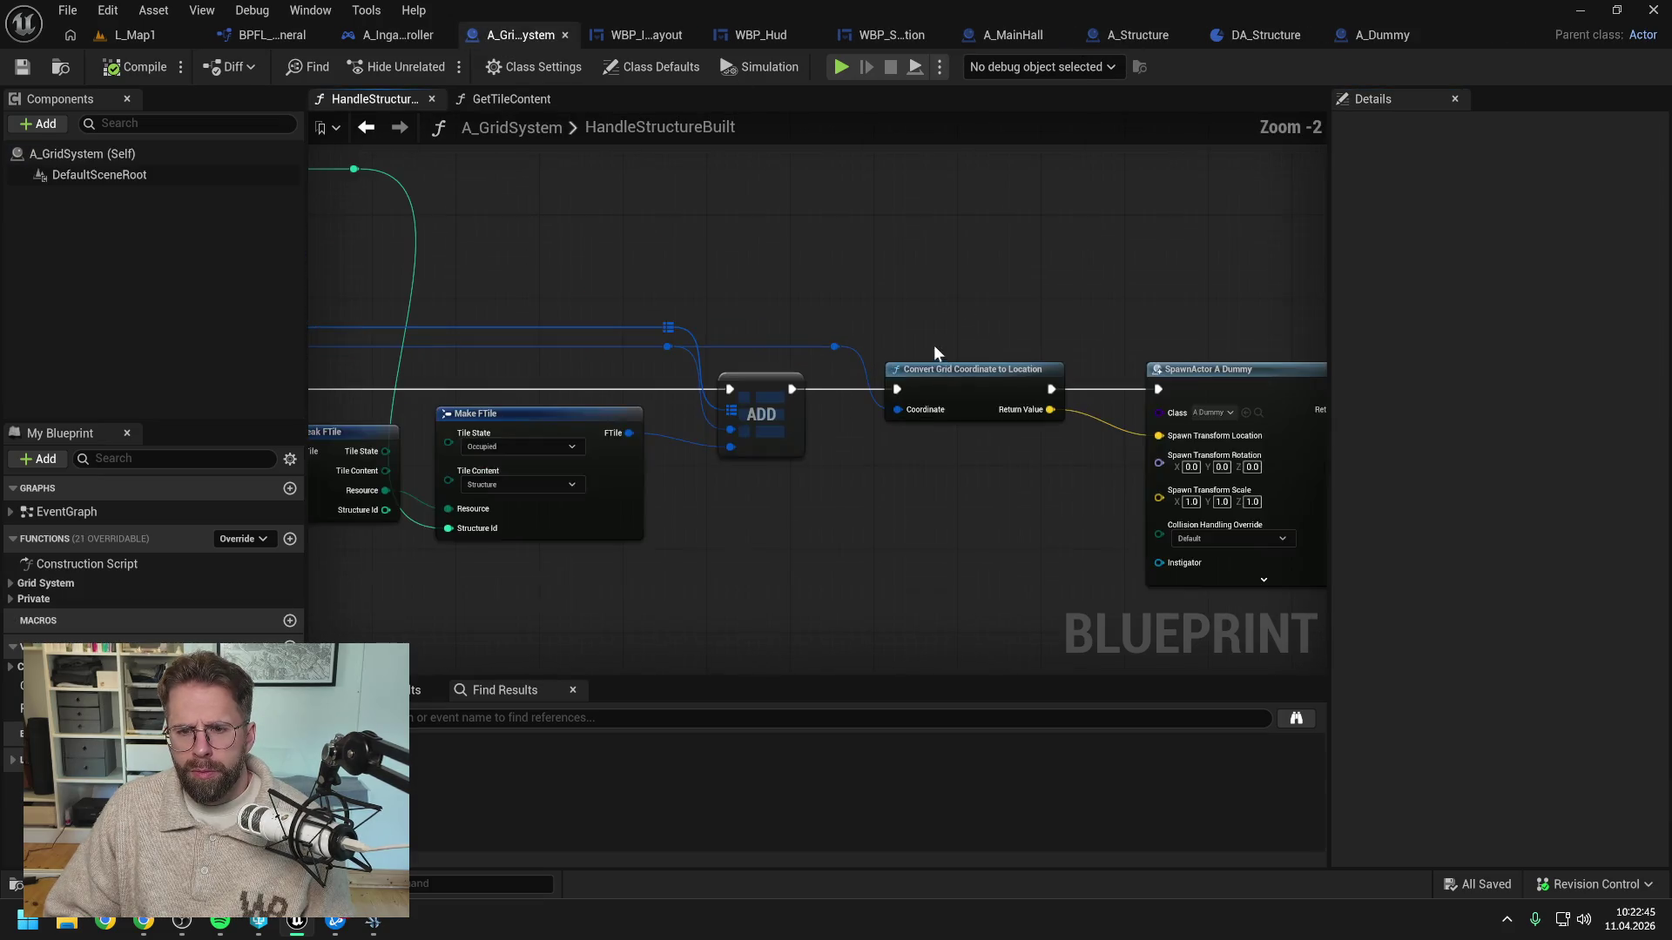
alt+click(898, 389)
scroll(770, 316, down, 1)
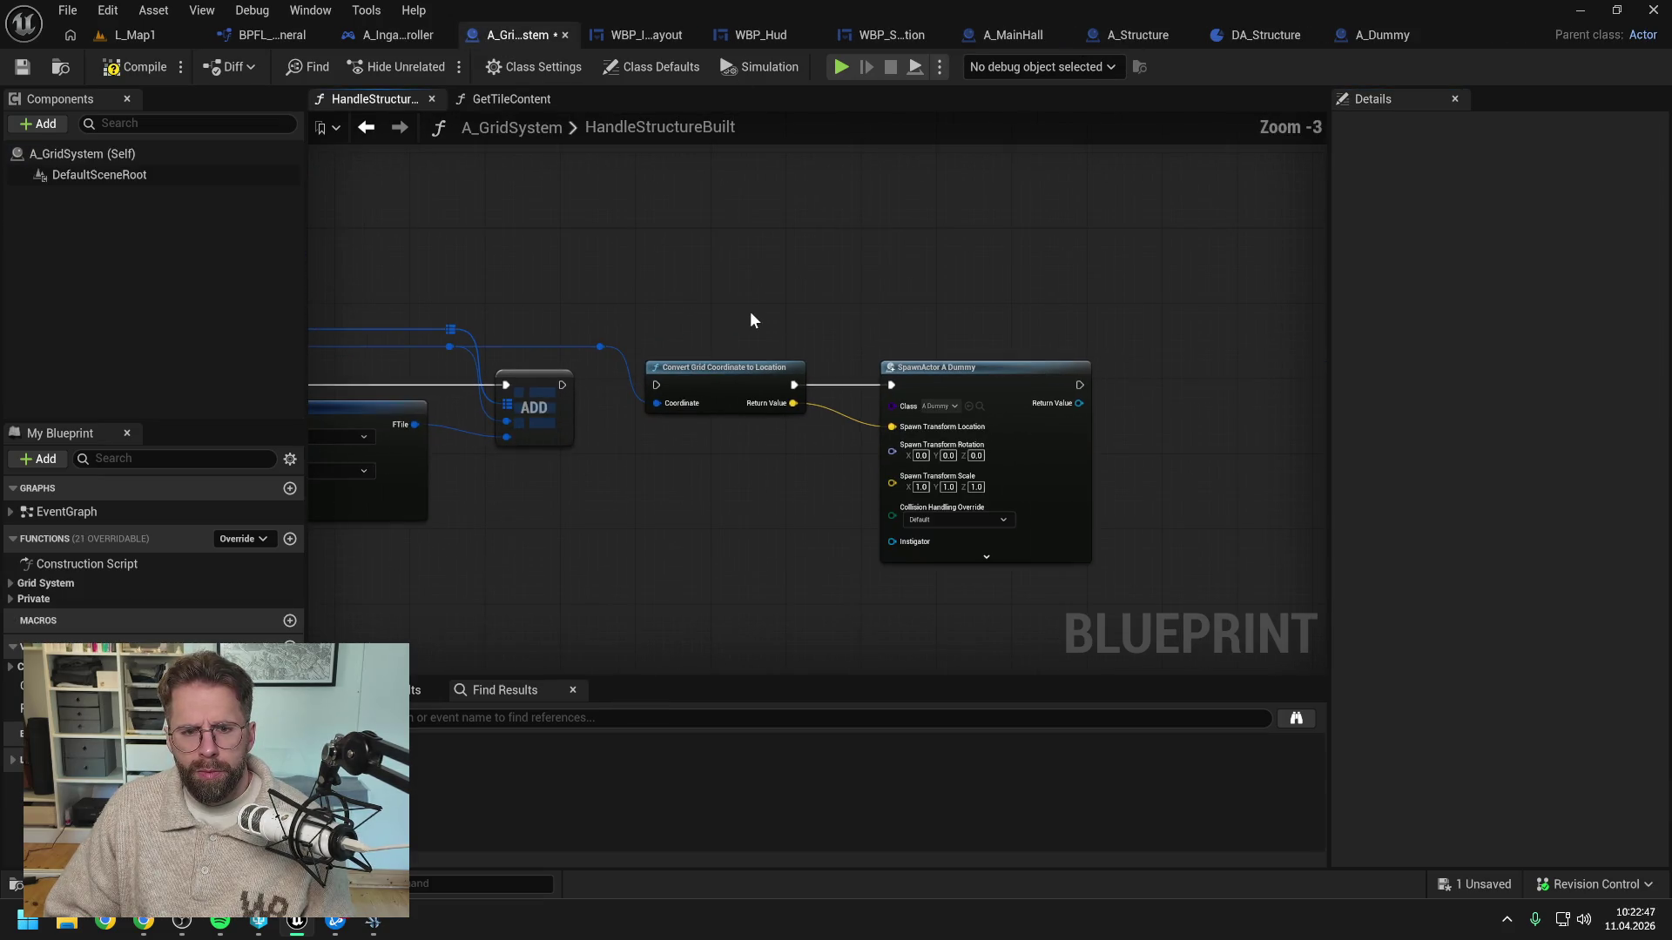
Wrap the Convert Grid Coordinate and SpawnActor nodes in a 'Debug' comment and save A_GridSystem
drag(747, 308, 975, 389)
right_click(975, 388)
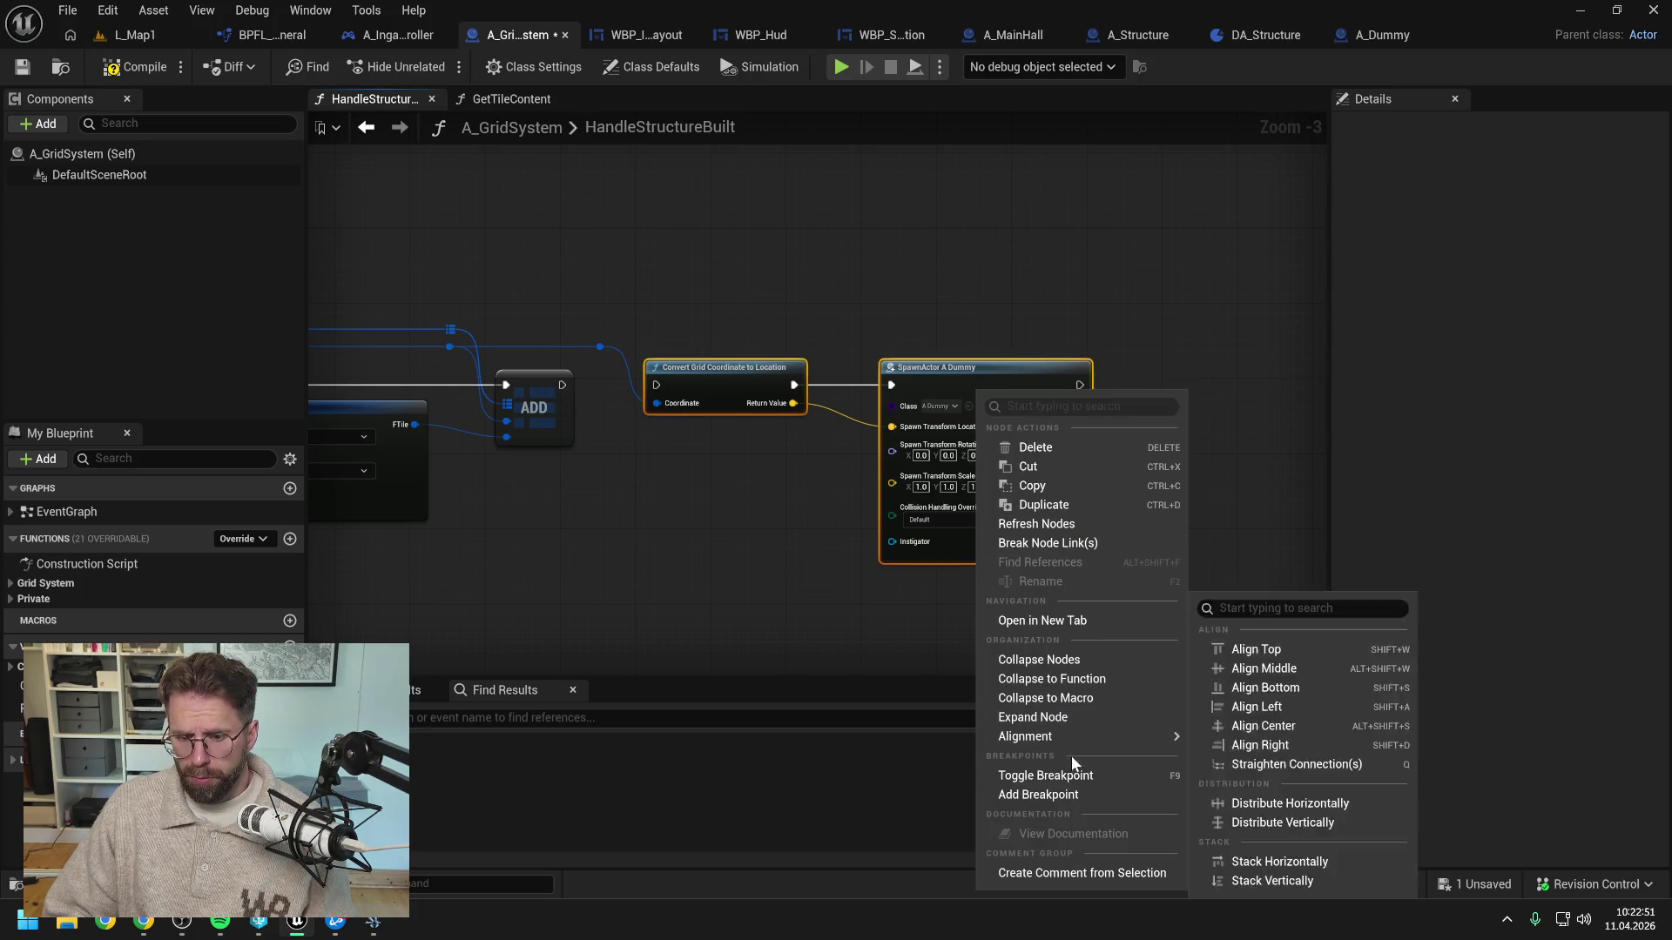
click(1057, 874)
text(Debug)
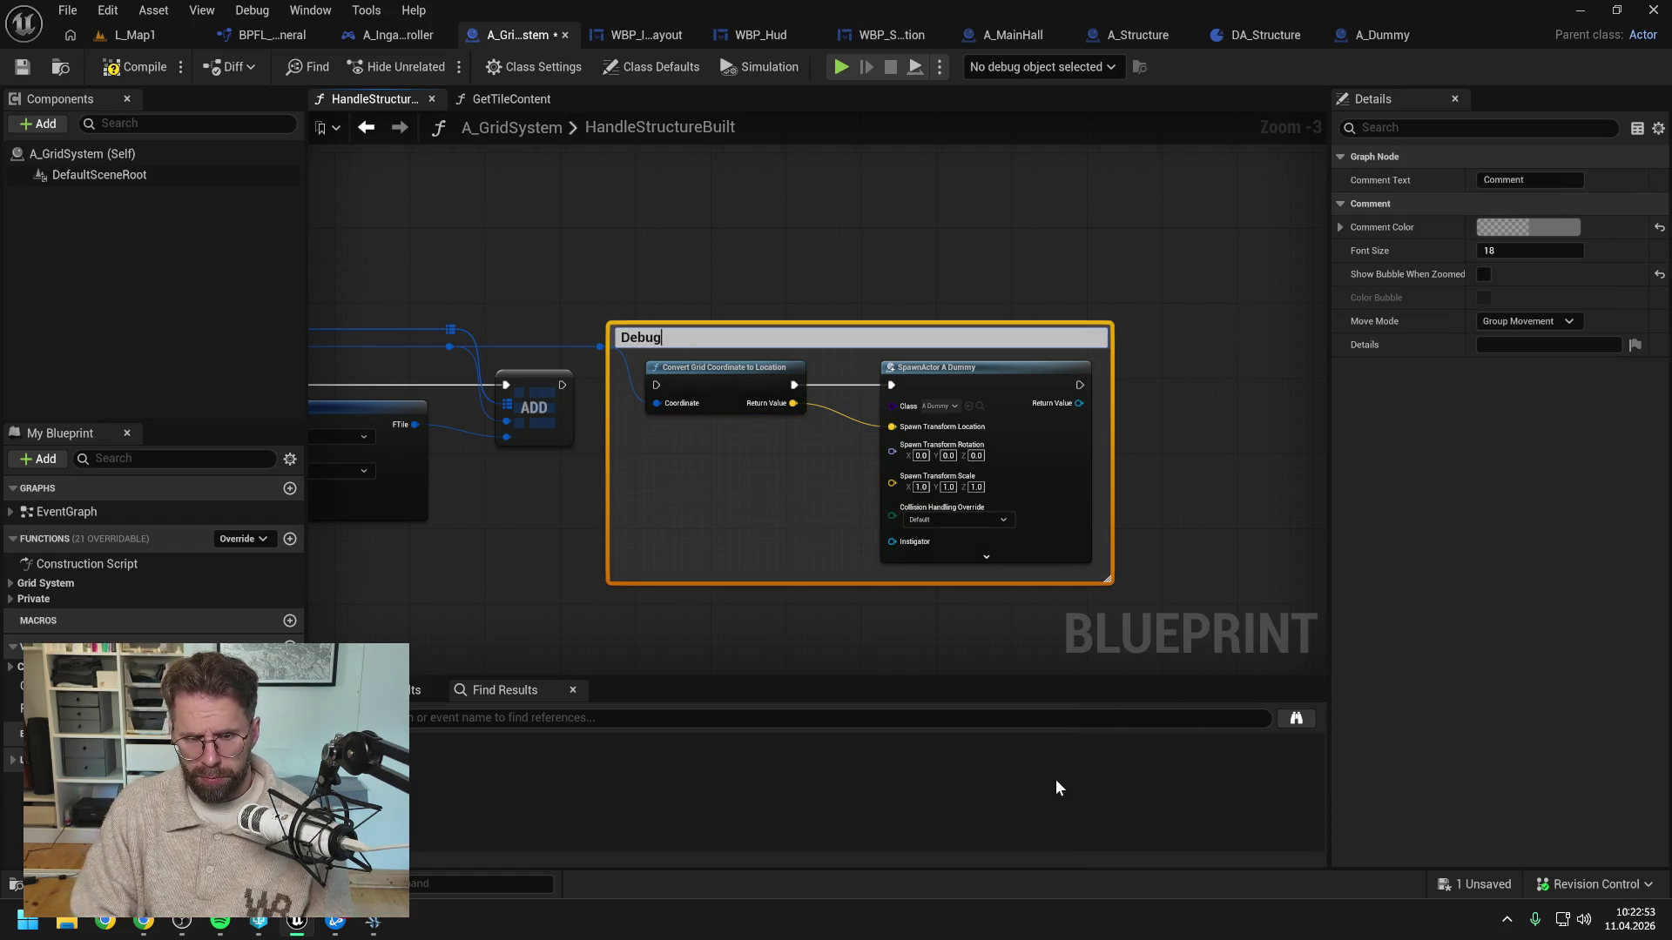
key(Return)
key(ctrl+s)
click(150, 42)
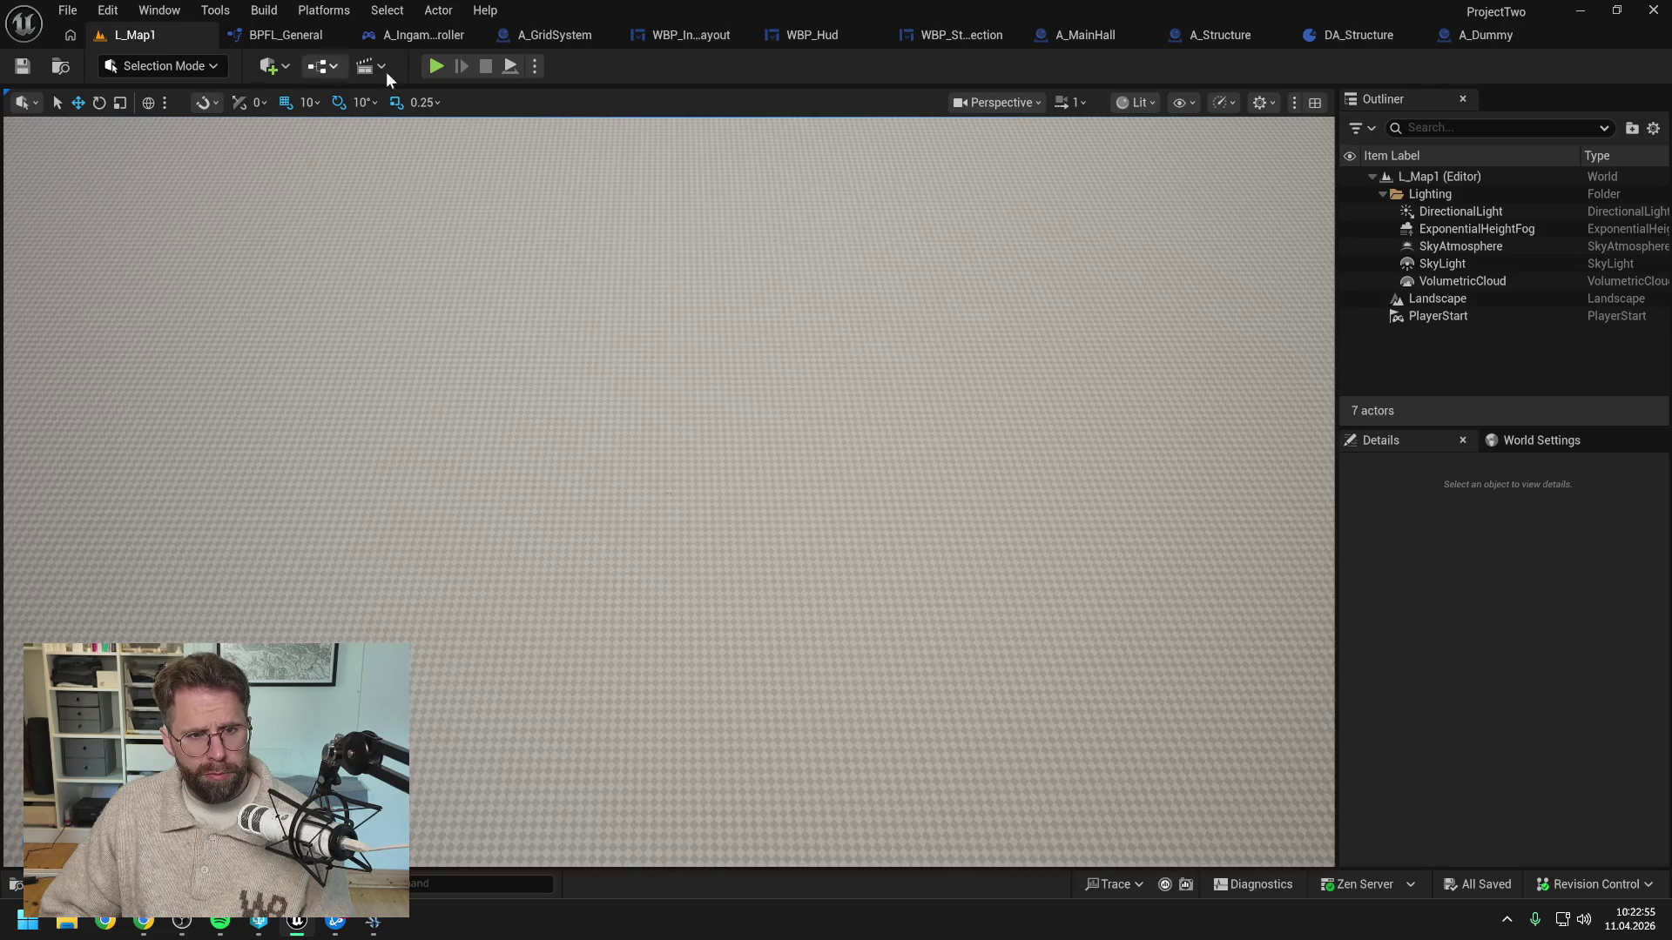
key(alt+p)
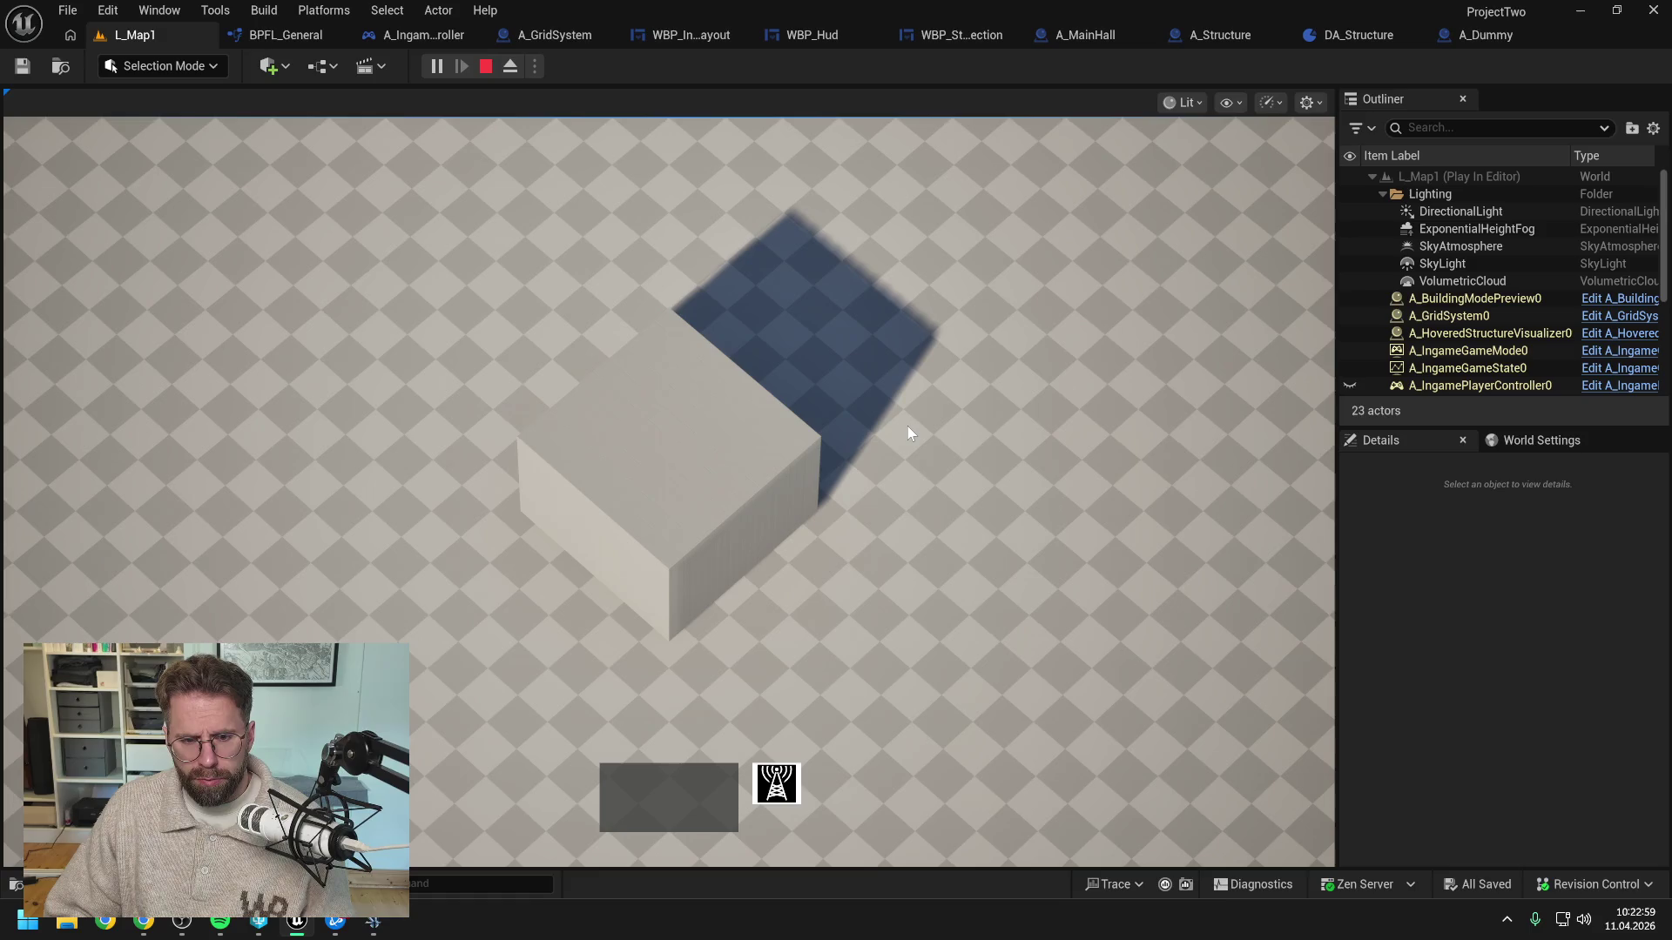
scroll(907, 425, down, 3)
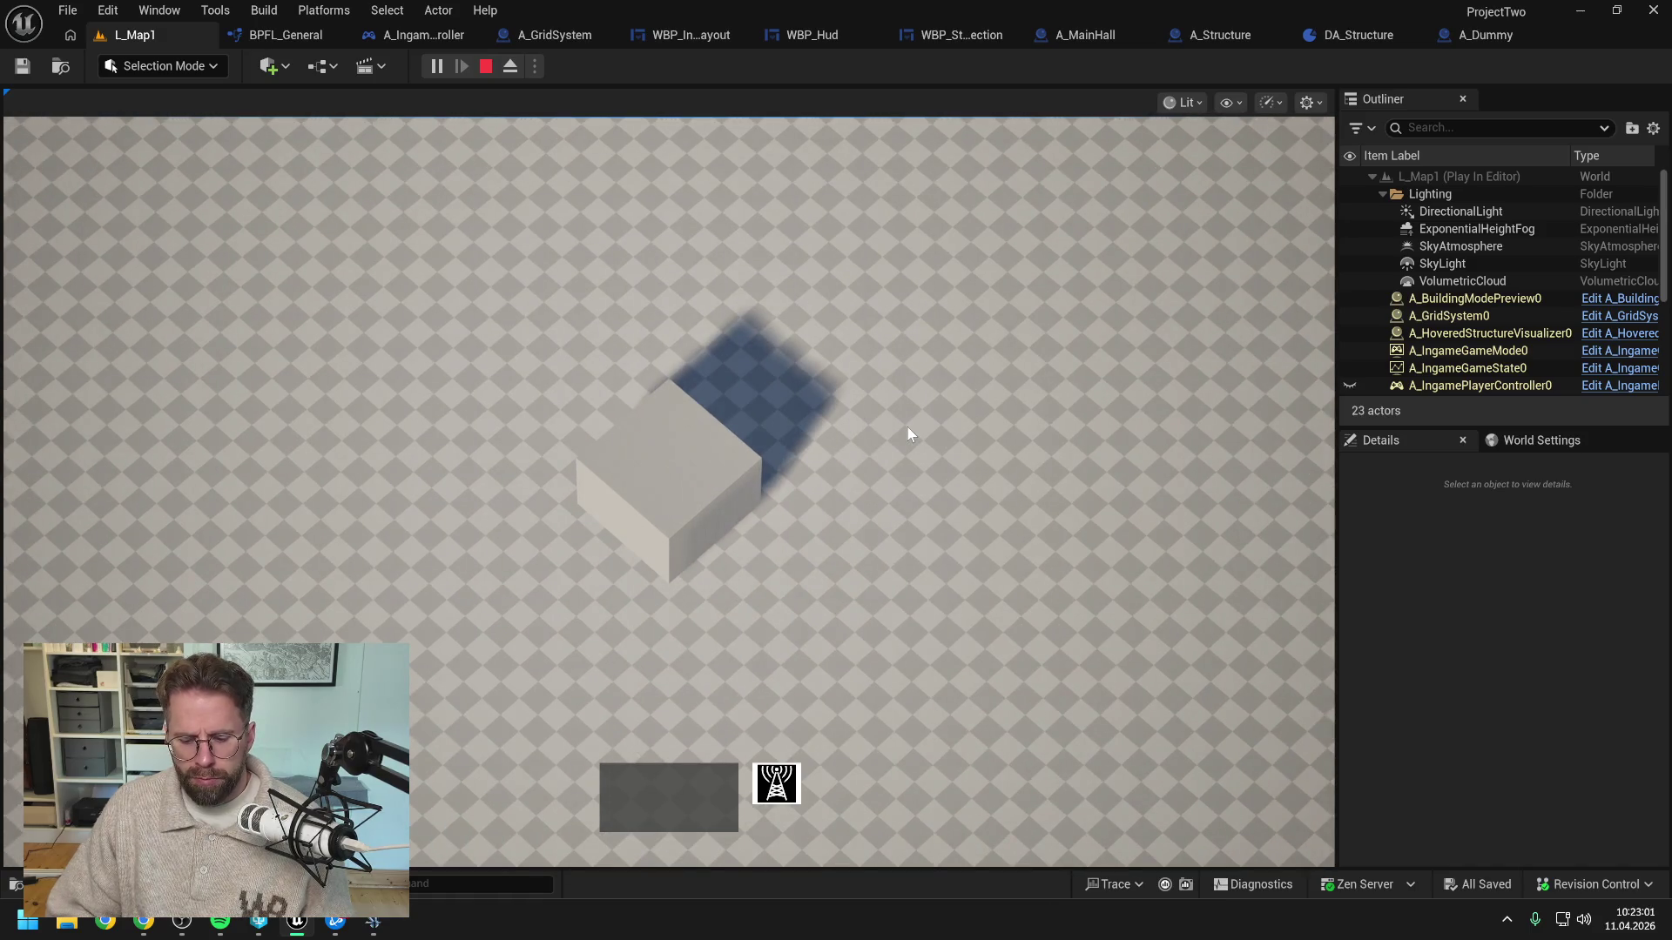
key(Escape)
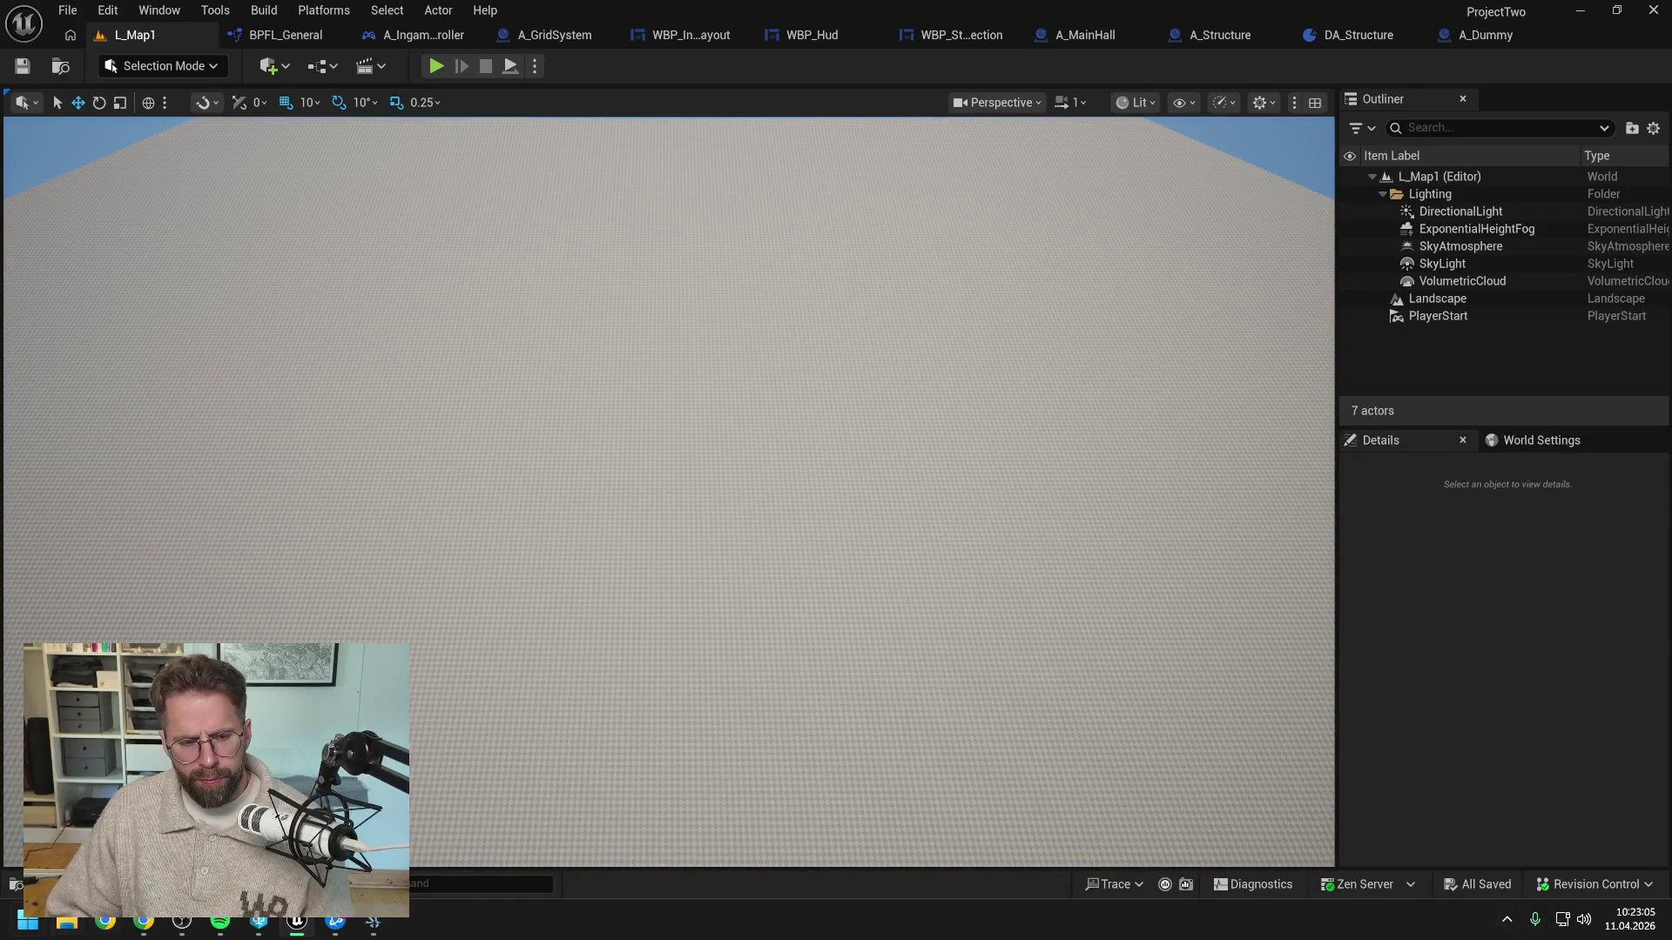
click(29, 921)
Open Steam, dismiss the update popup, and start They Are Billions from the library
text(steam)
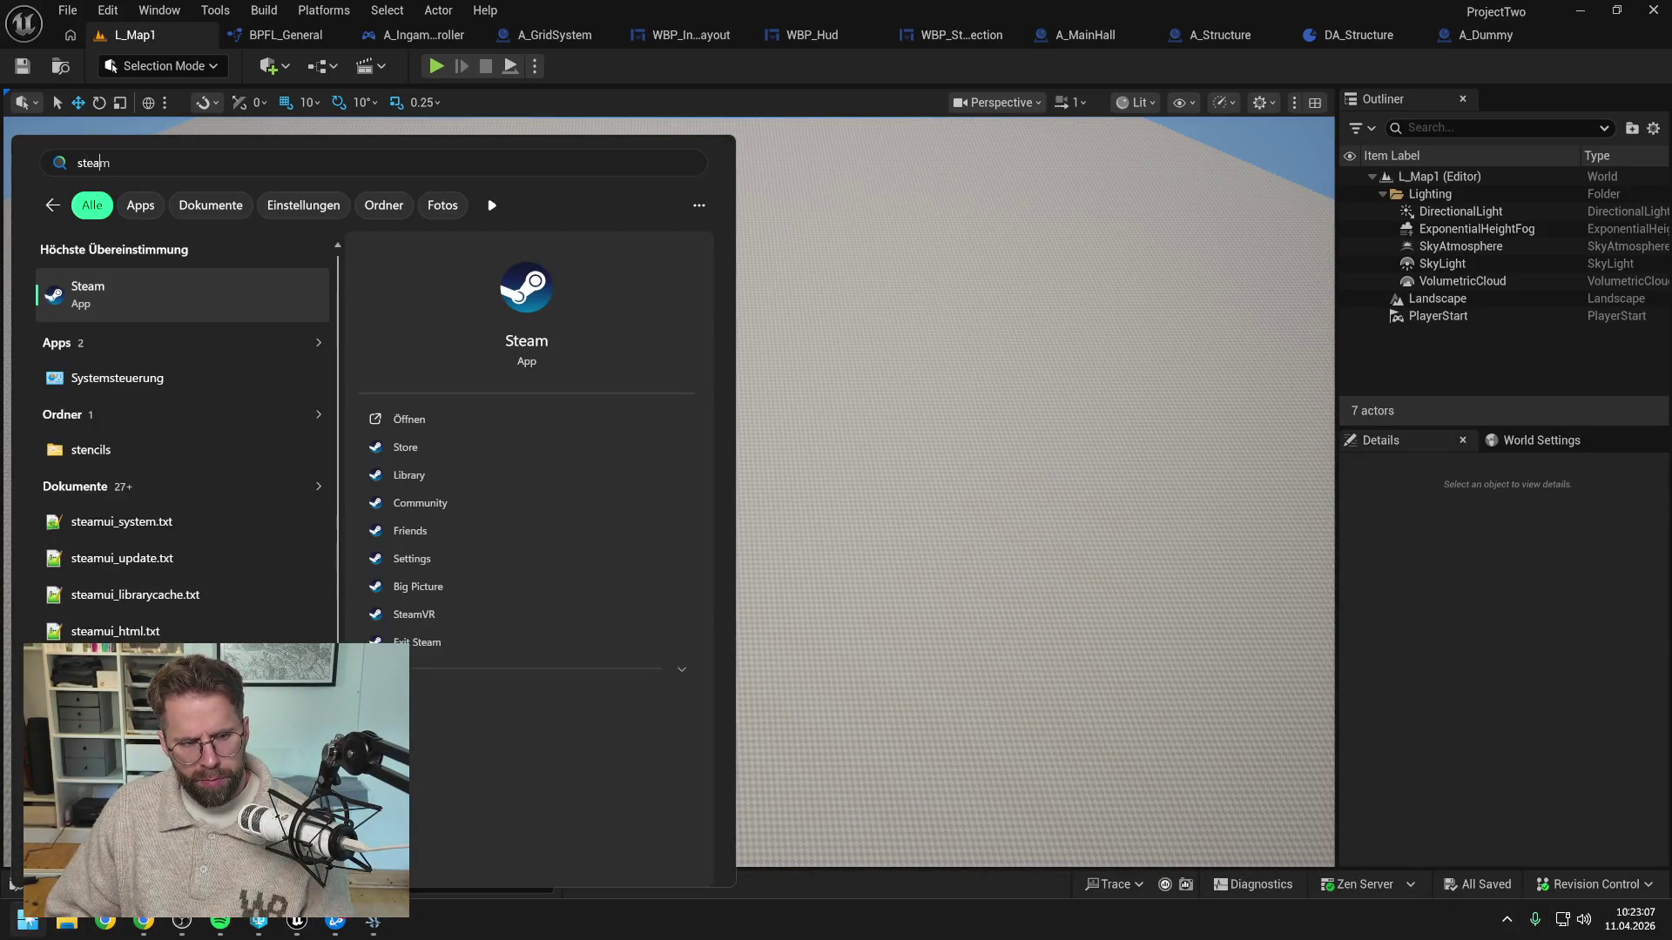
click(130, 314)
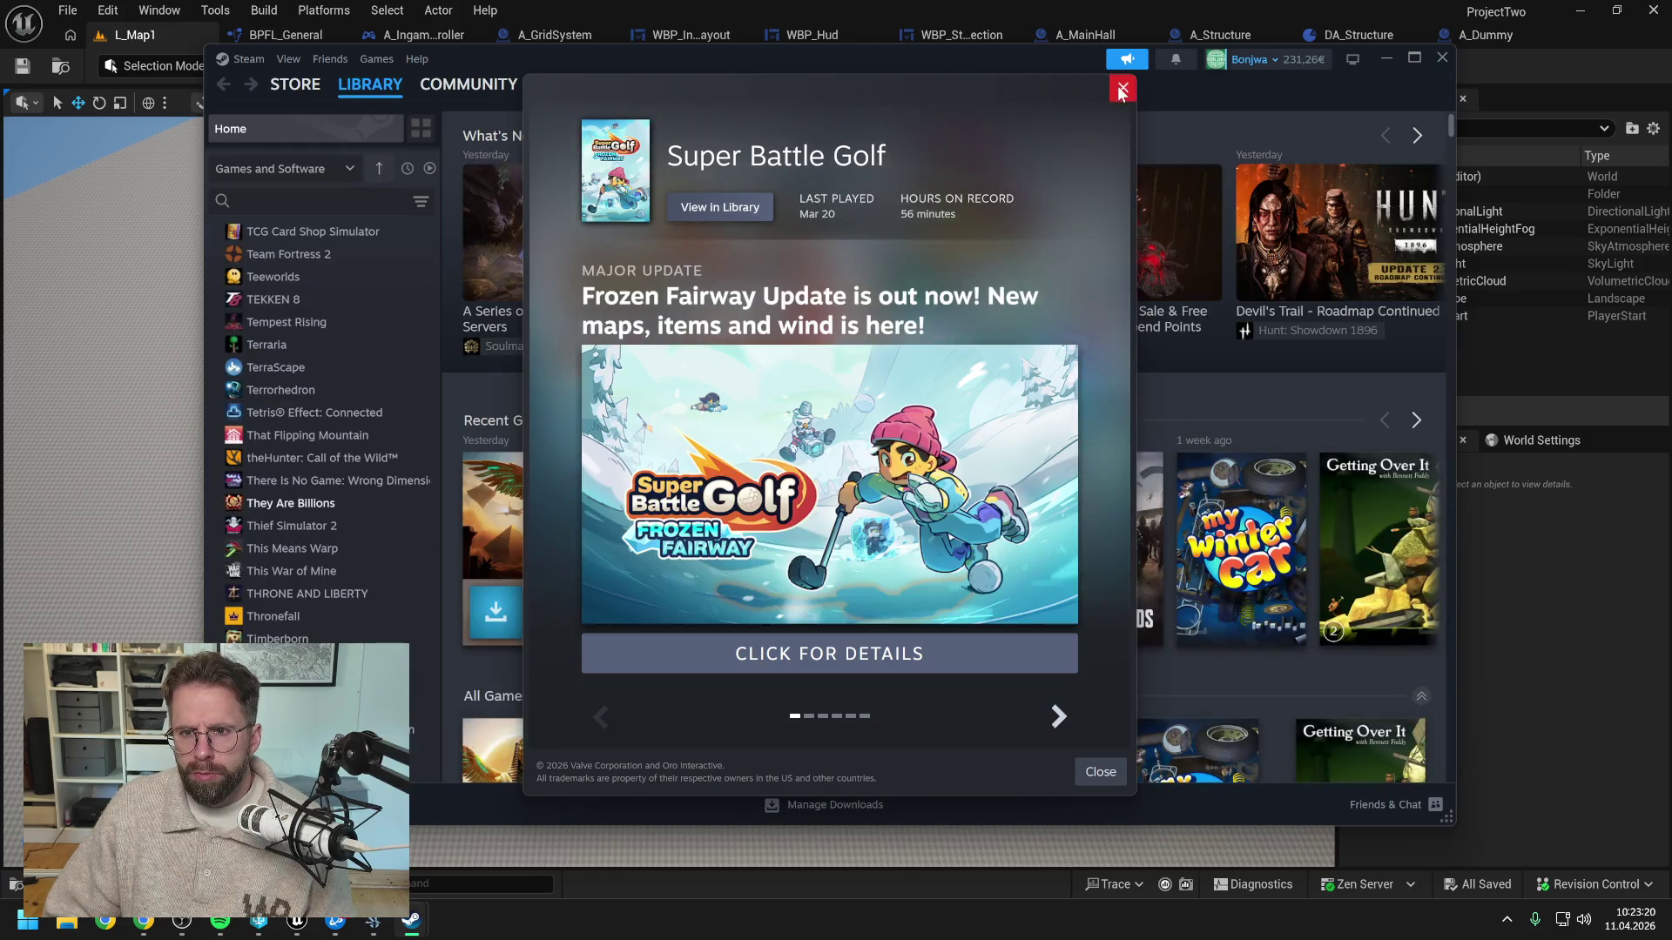
click(1122, 90)
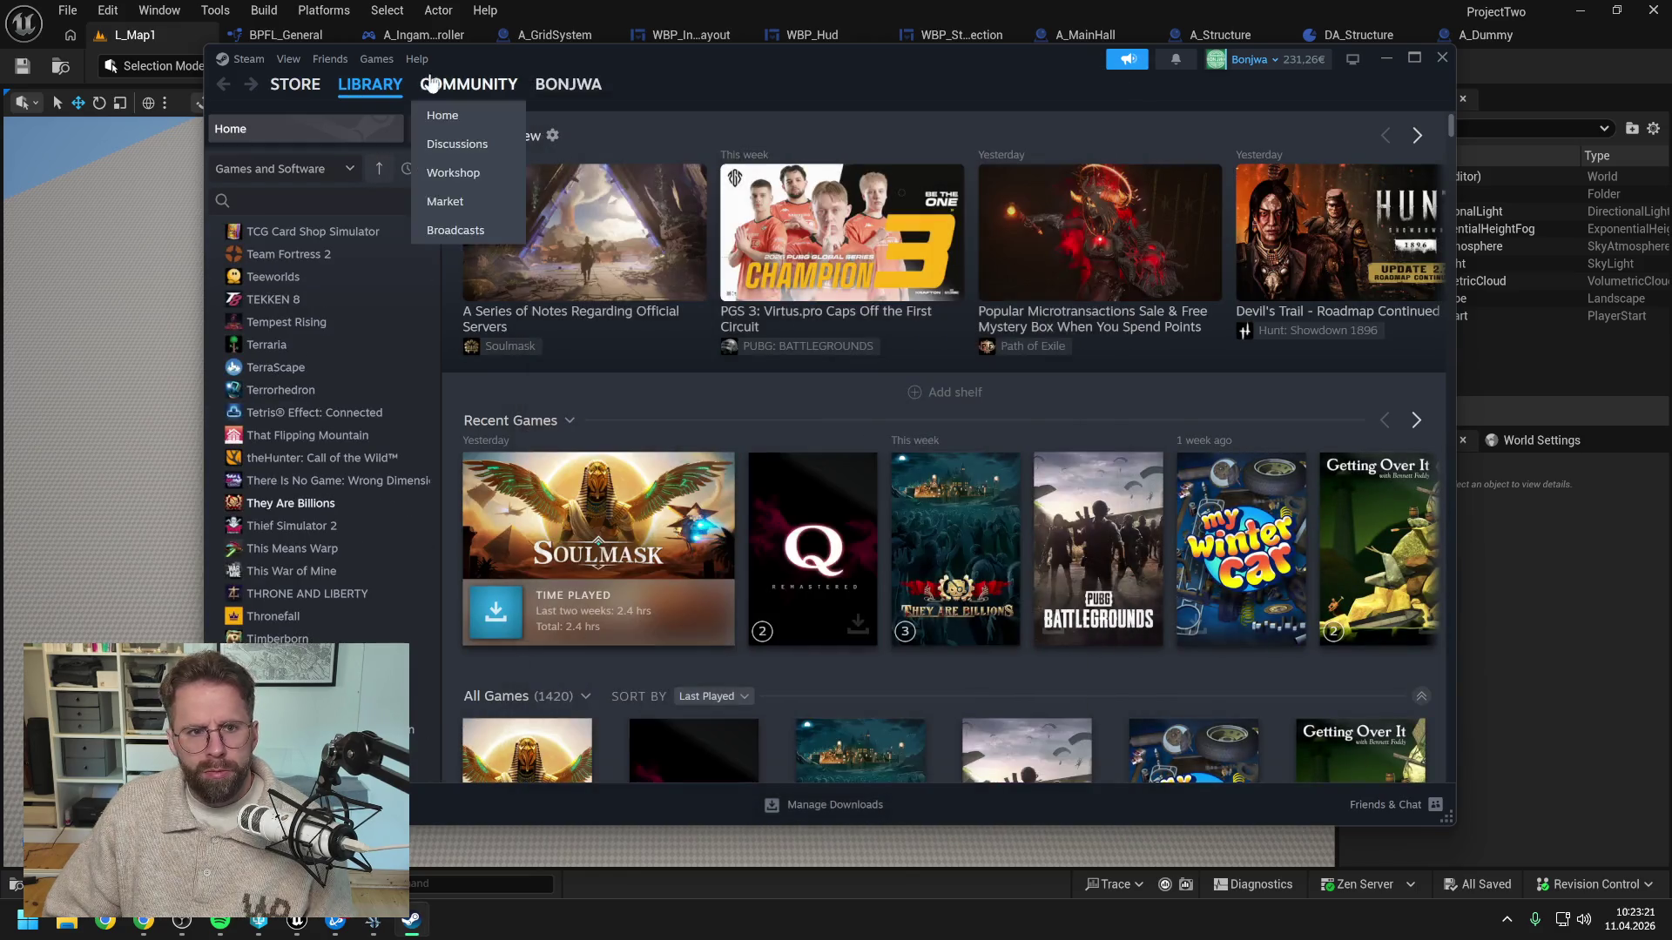
text(they)
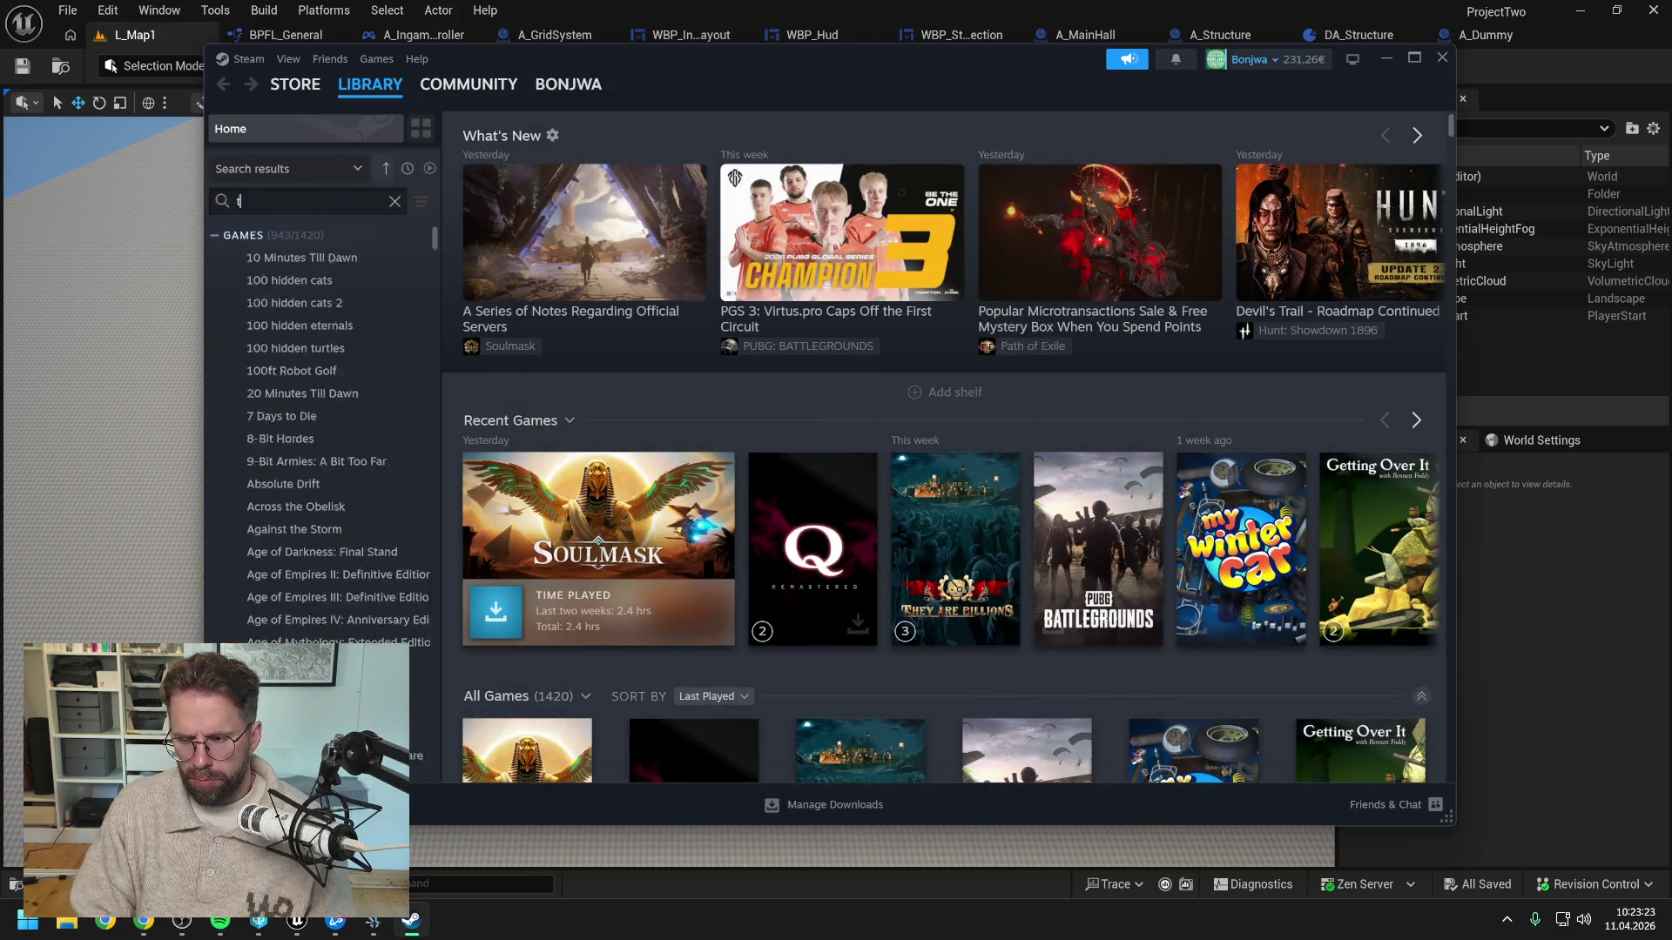
double_click(302, 258)
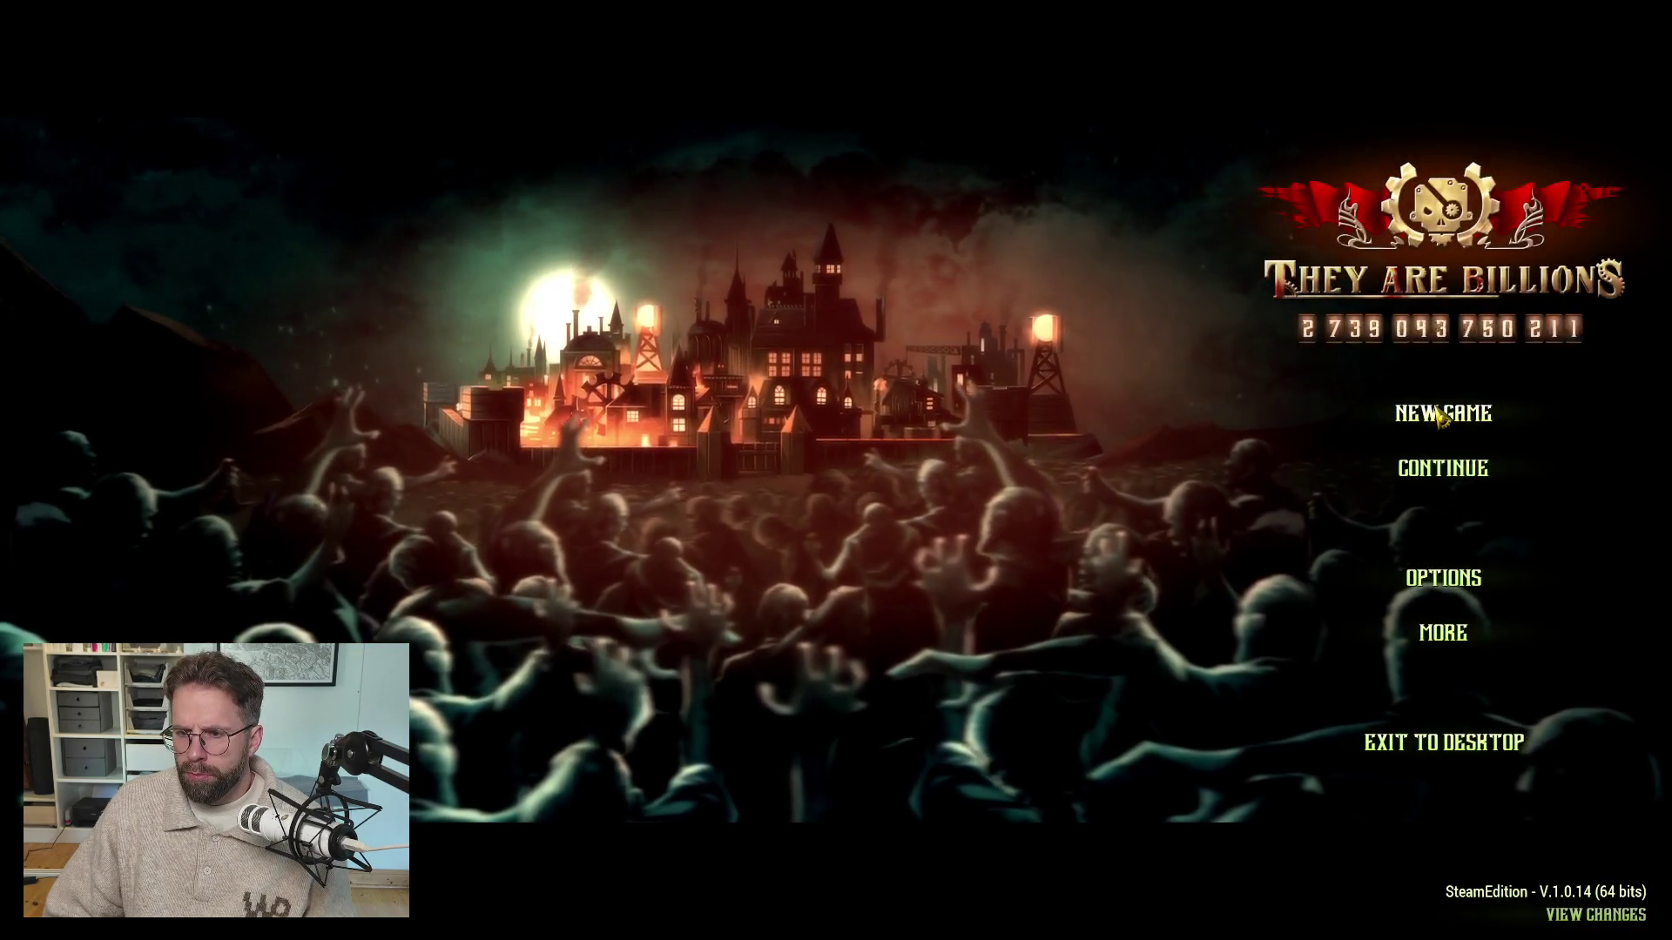
Choose Continue and load a saved colony from the Select Game list
click(1442, 468)
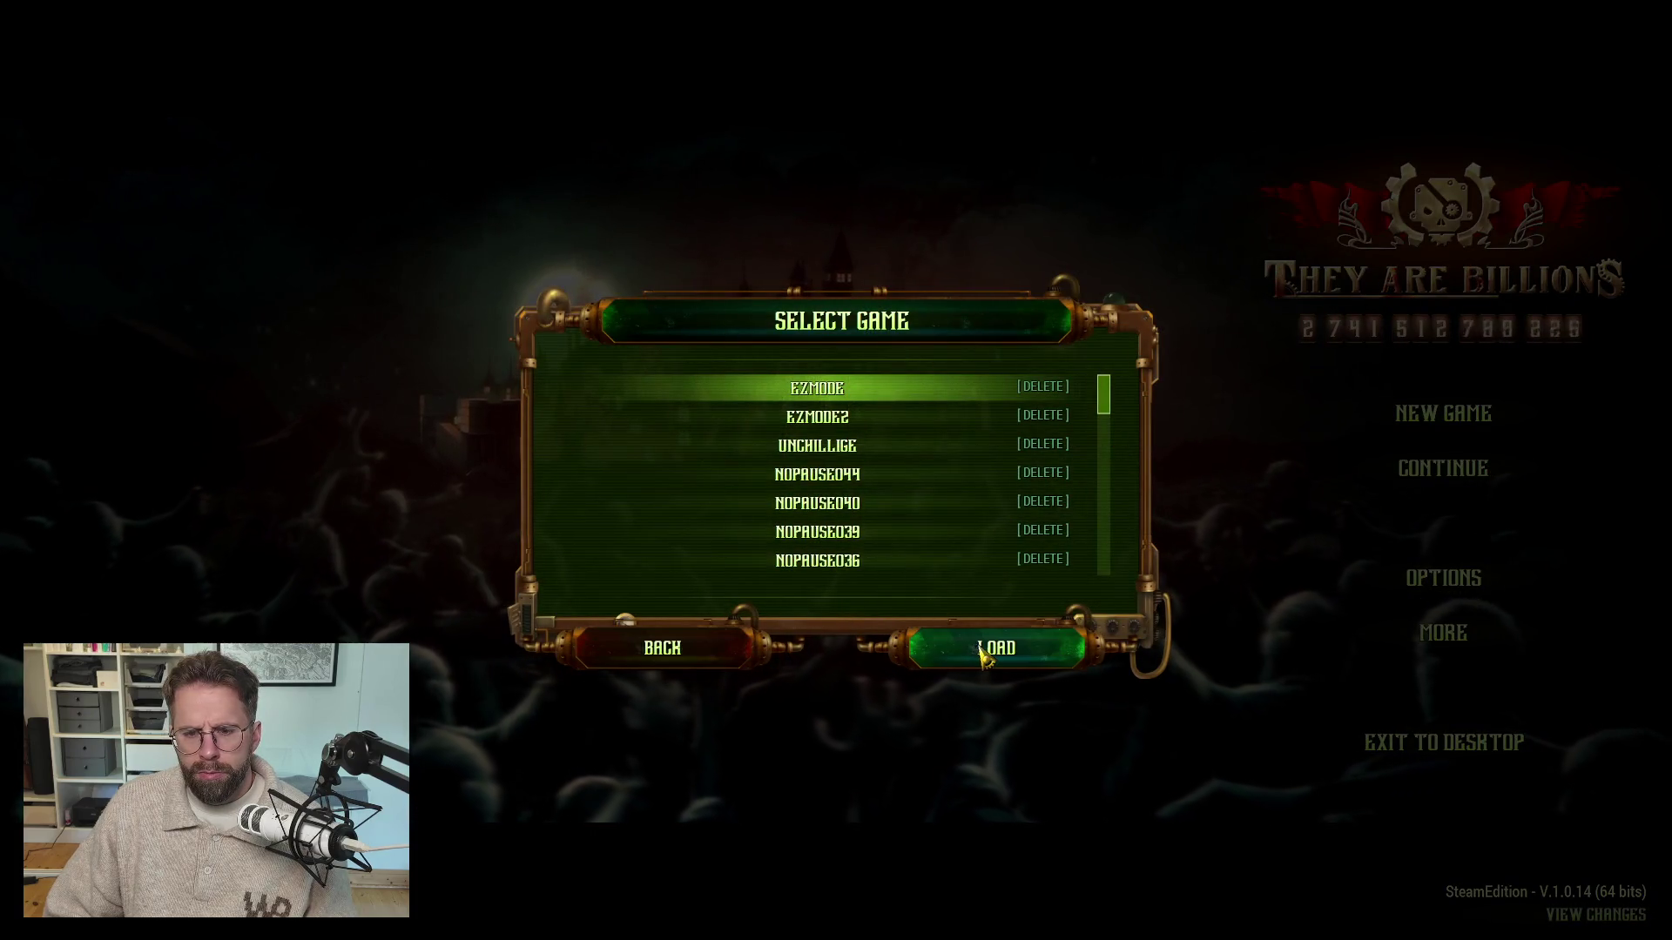
click(984, 659)
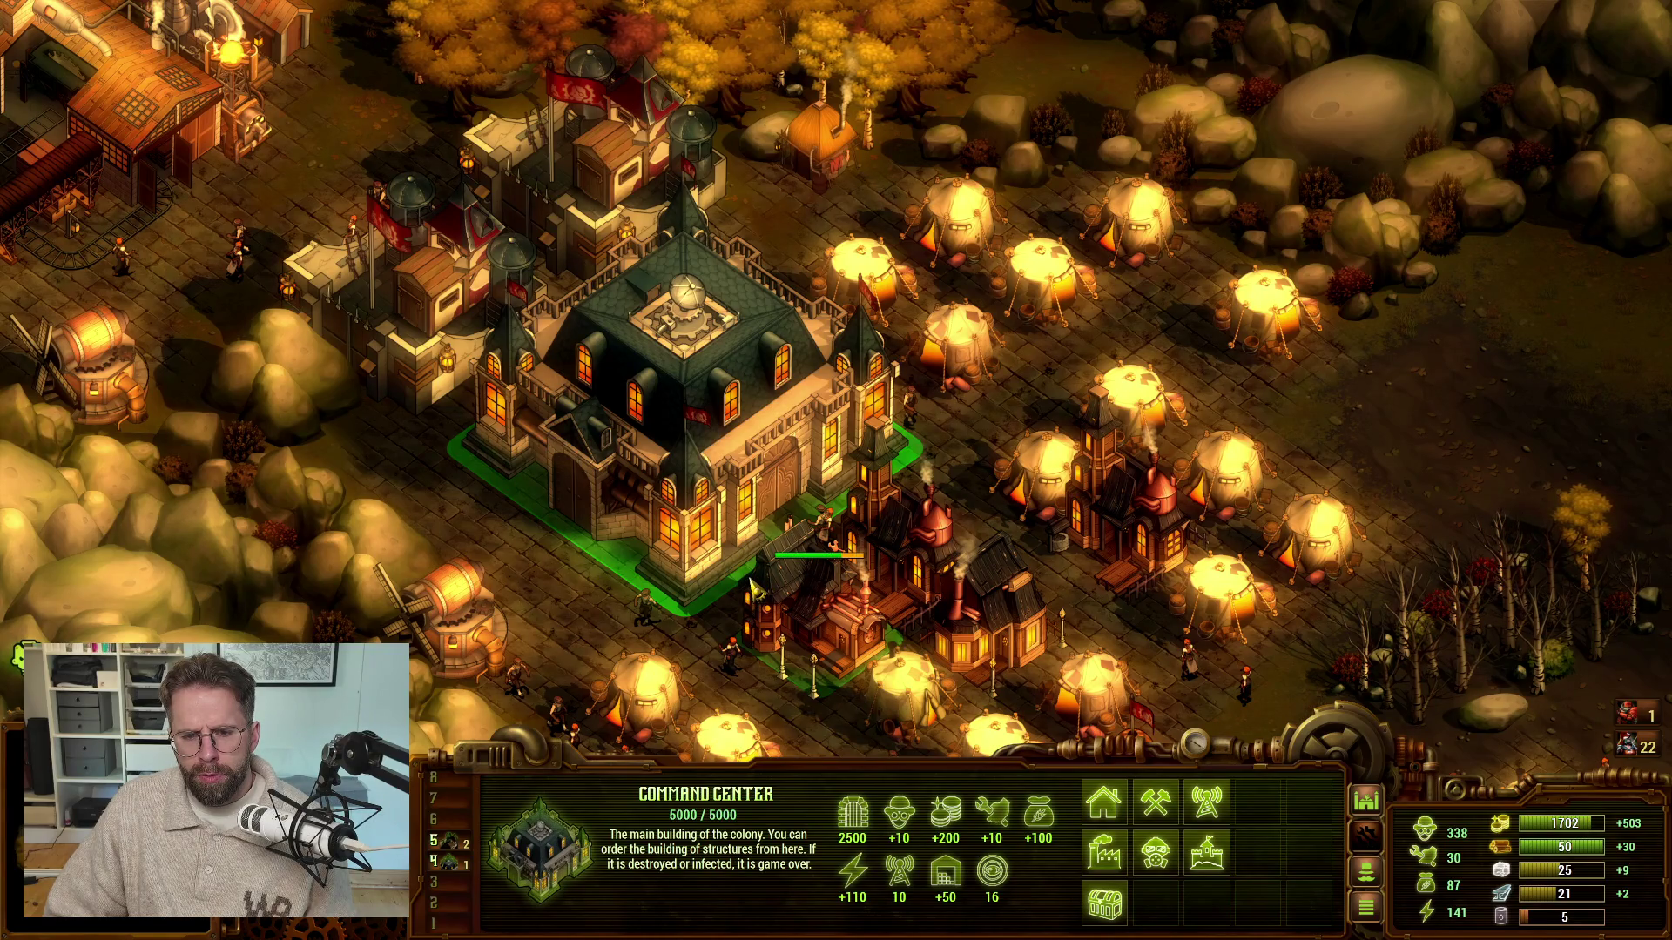
scroll(753, 590, up, 3)
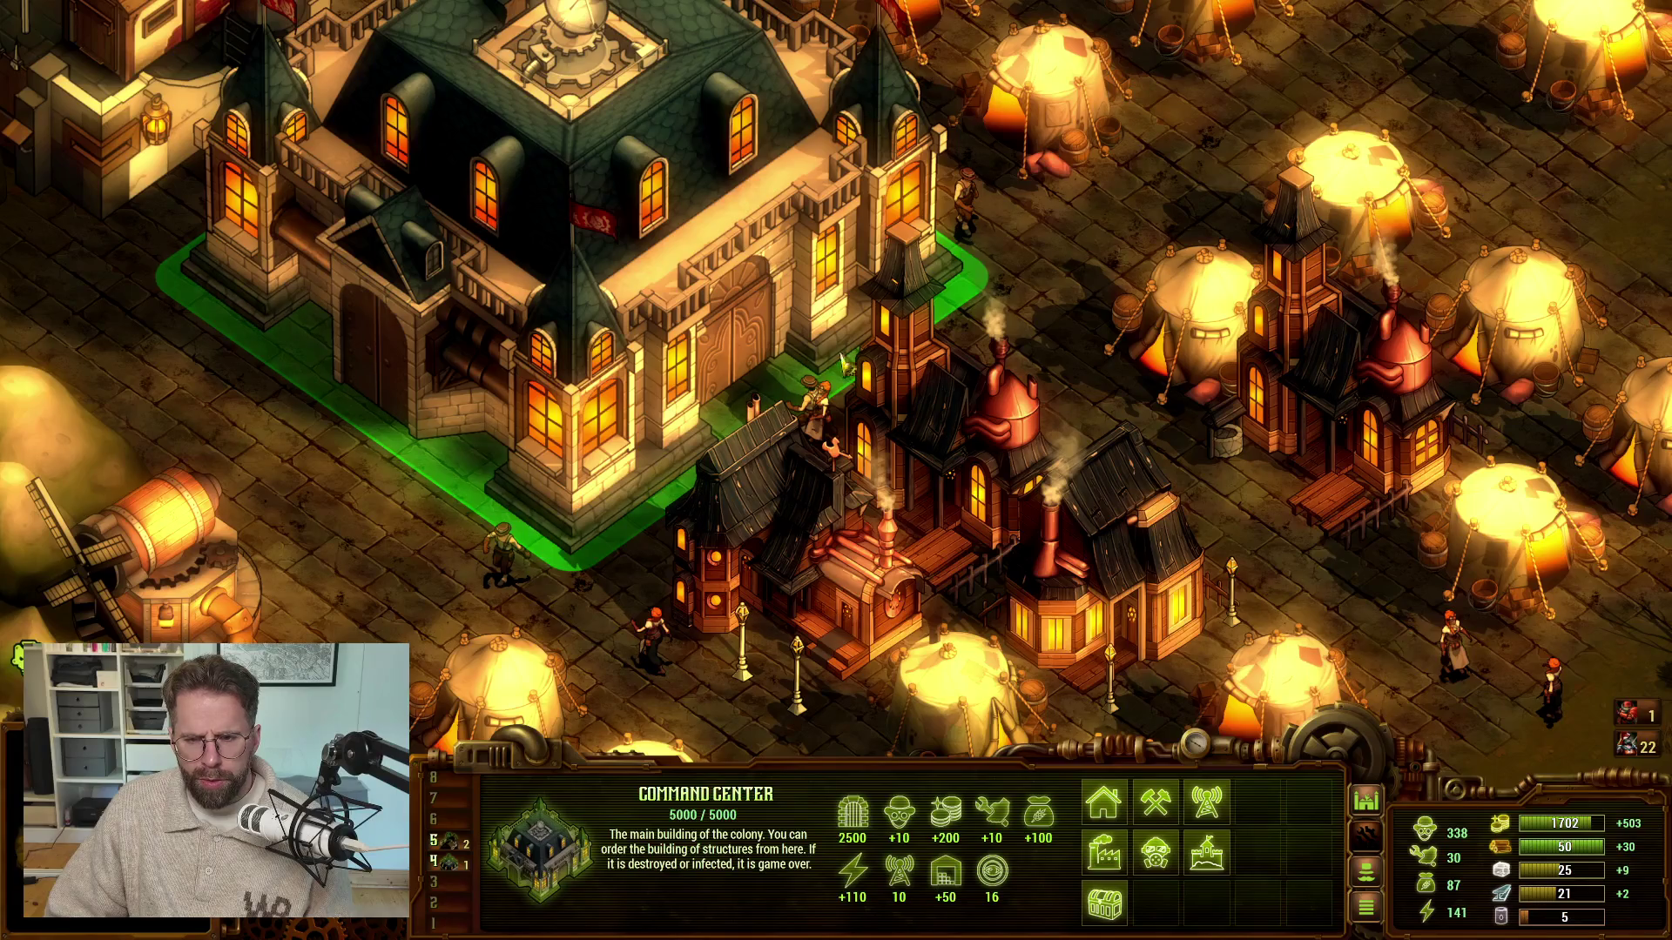
key(w)
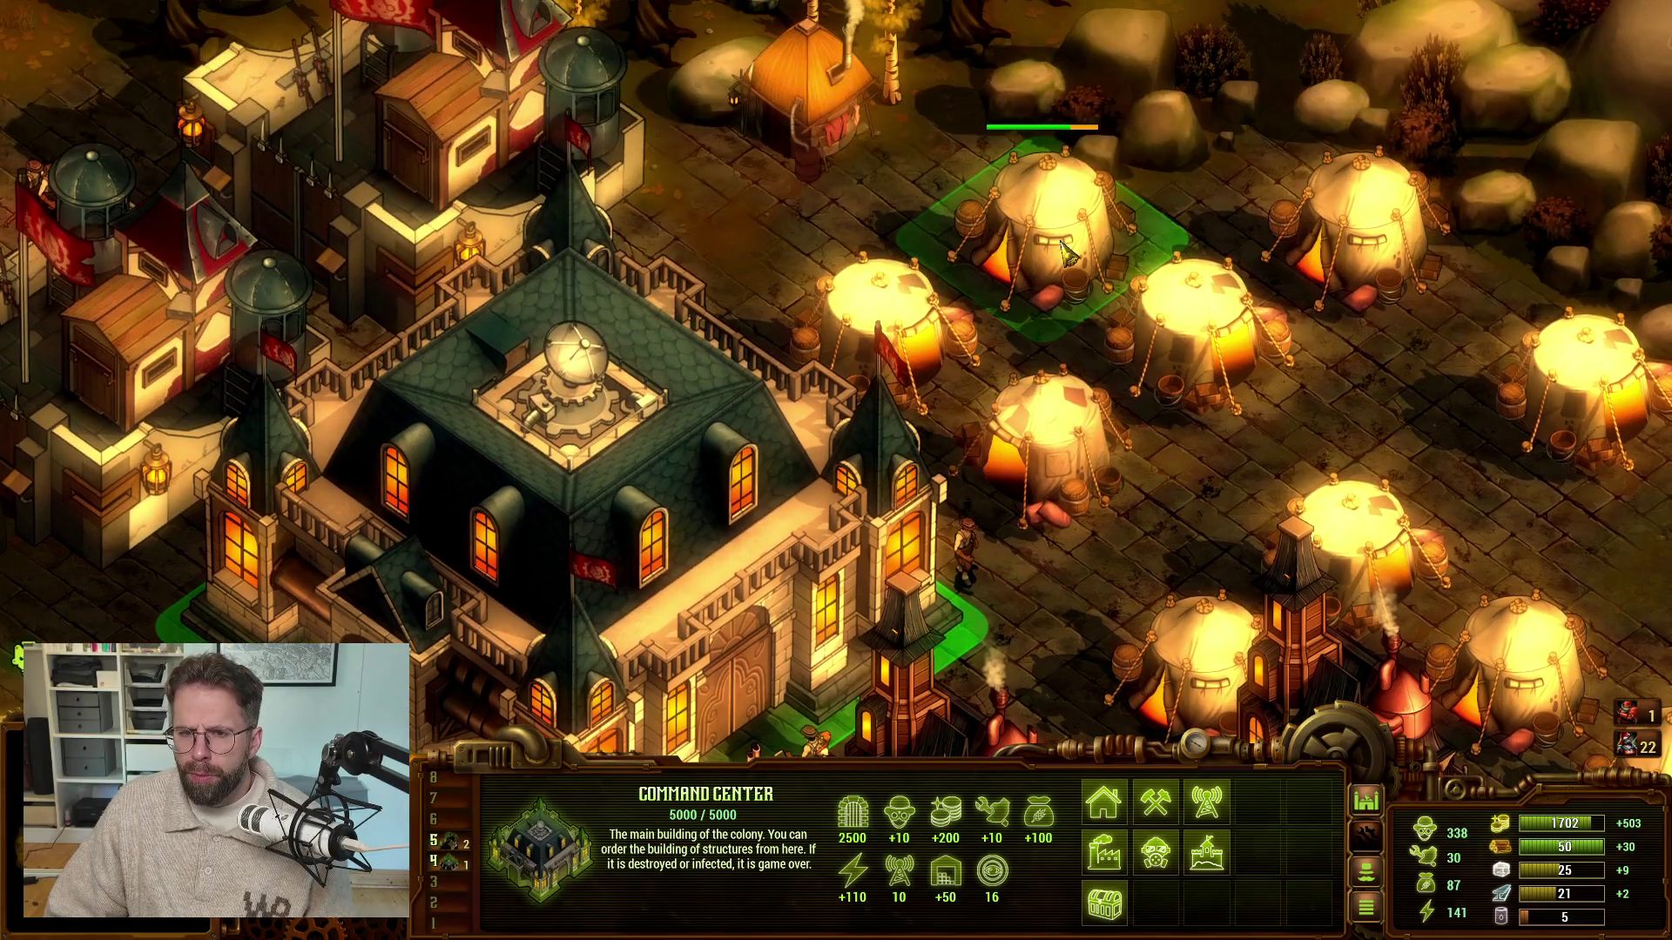
key(w)
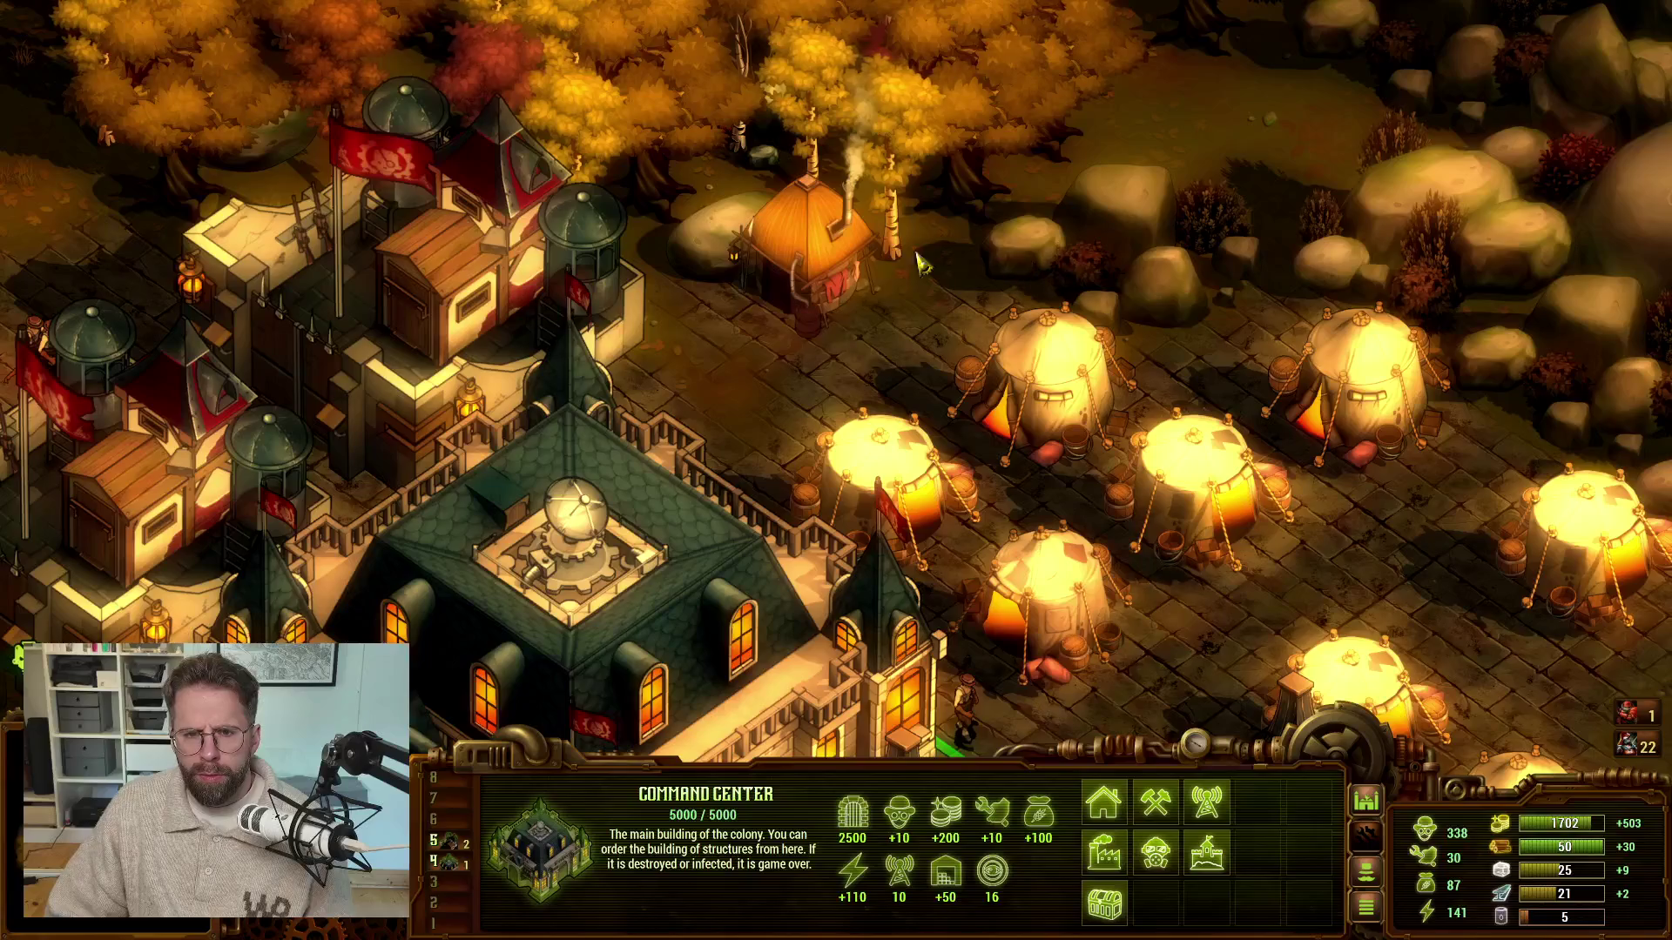
key(a)
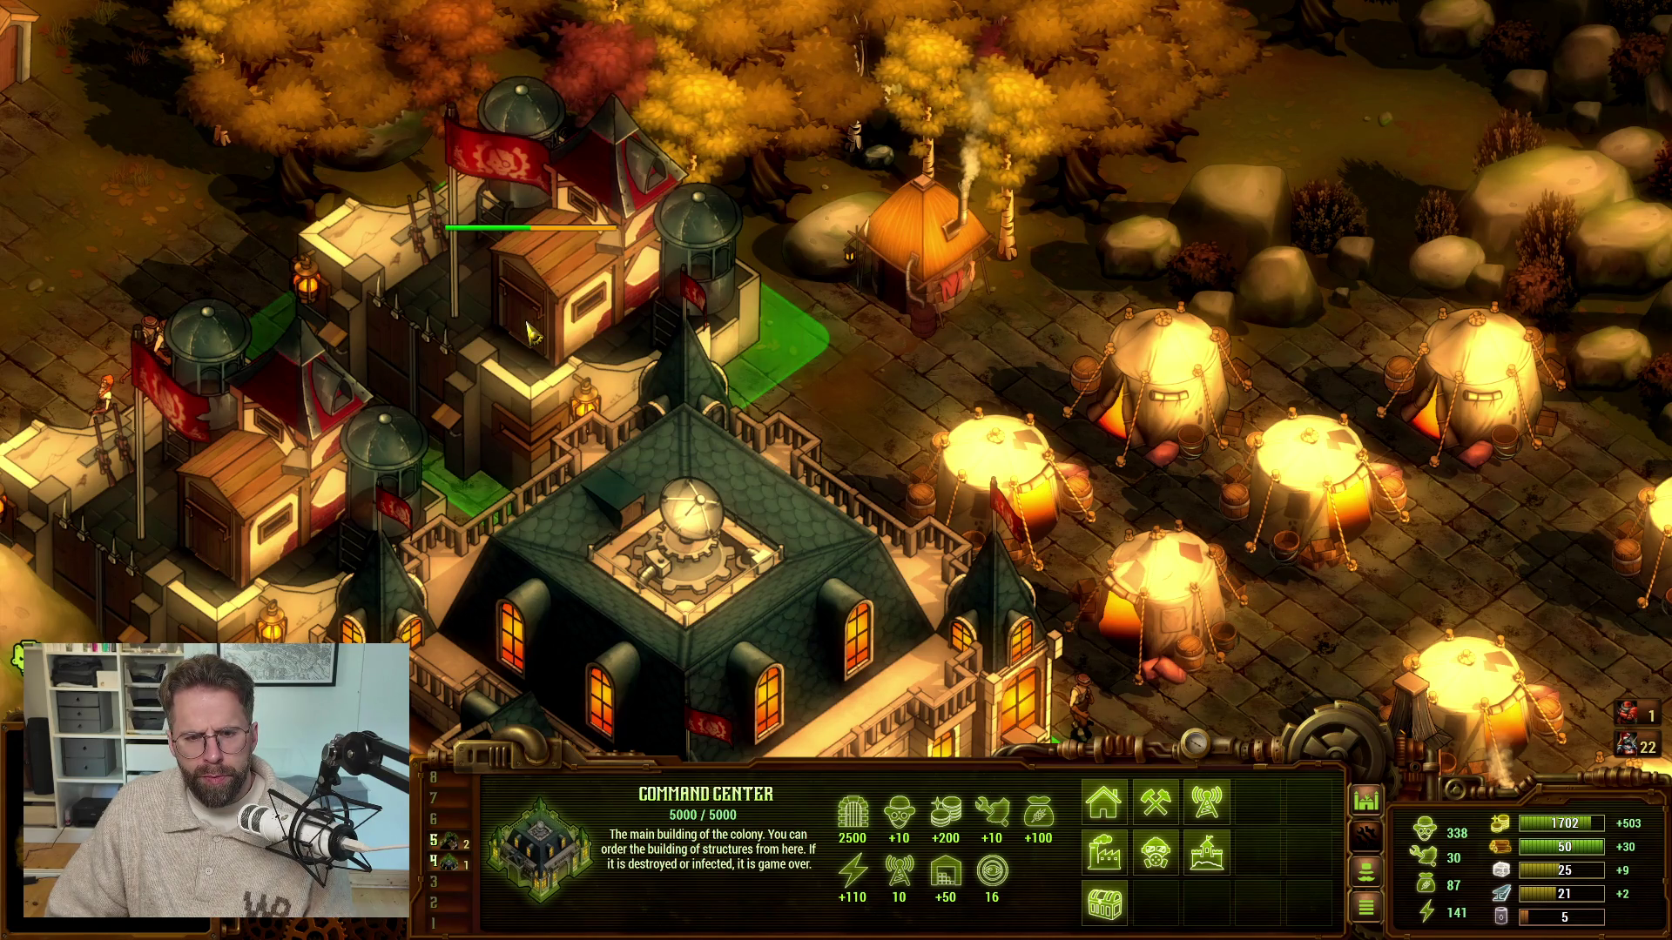
key(a)
key(s)
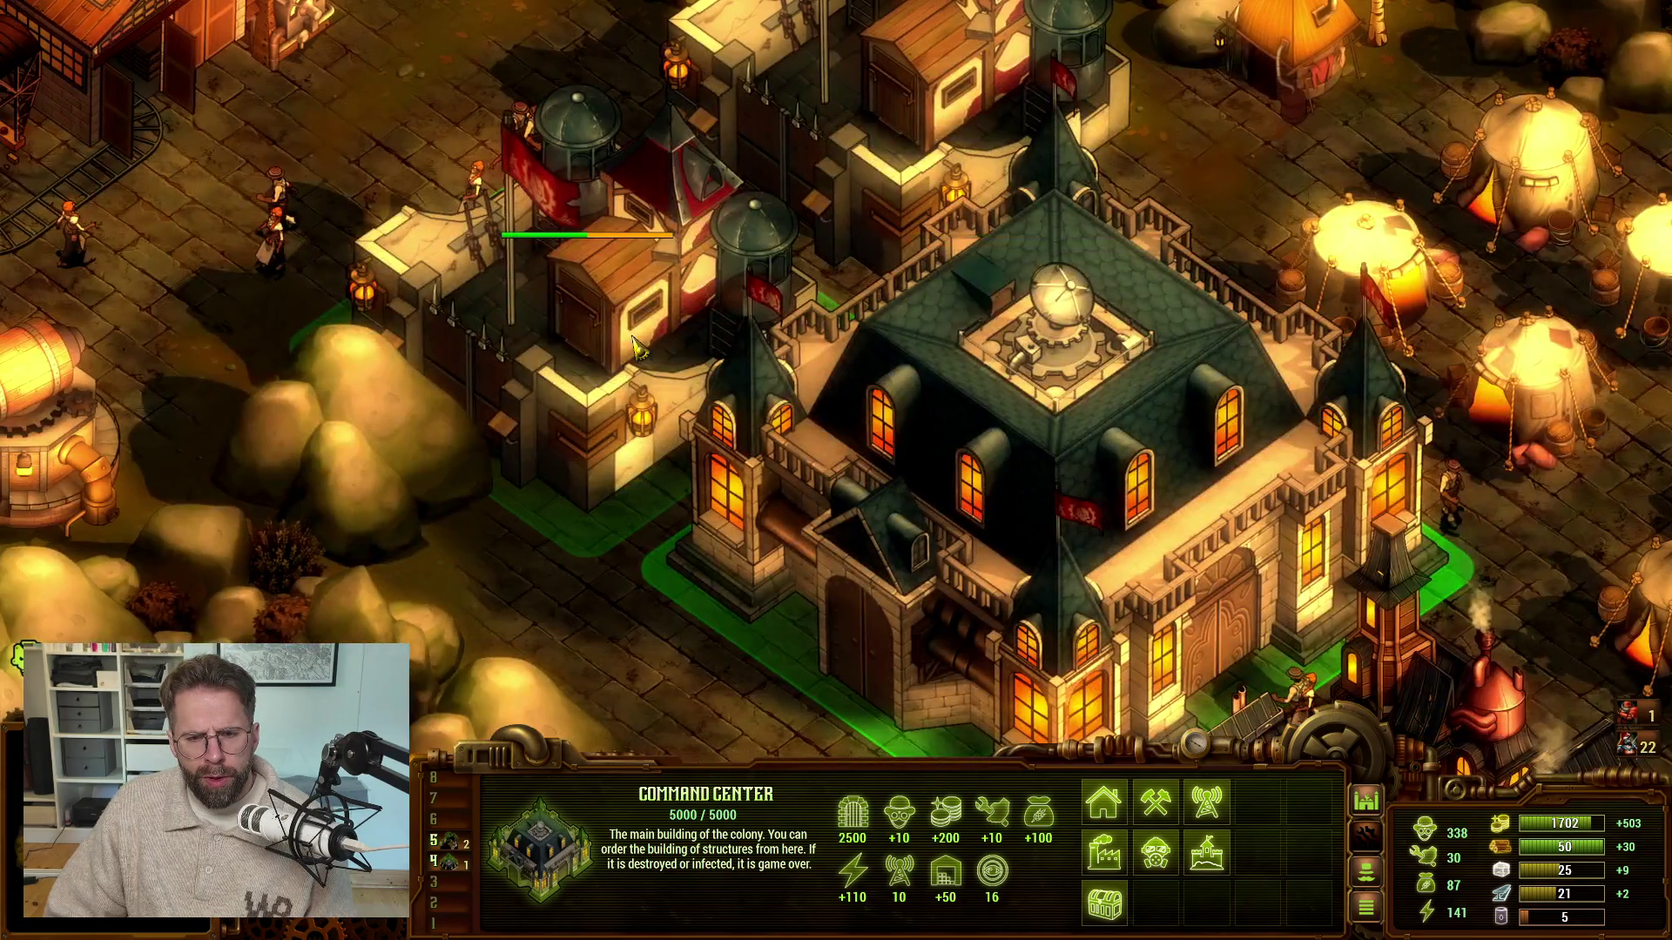
scroll(636, 346, down, 2)
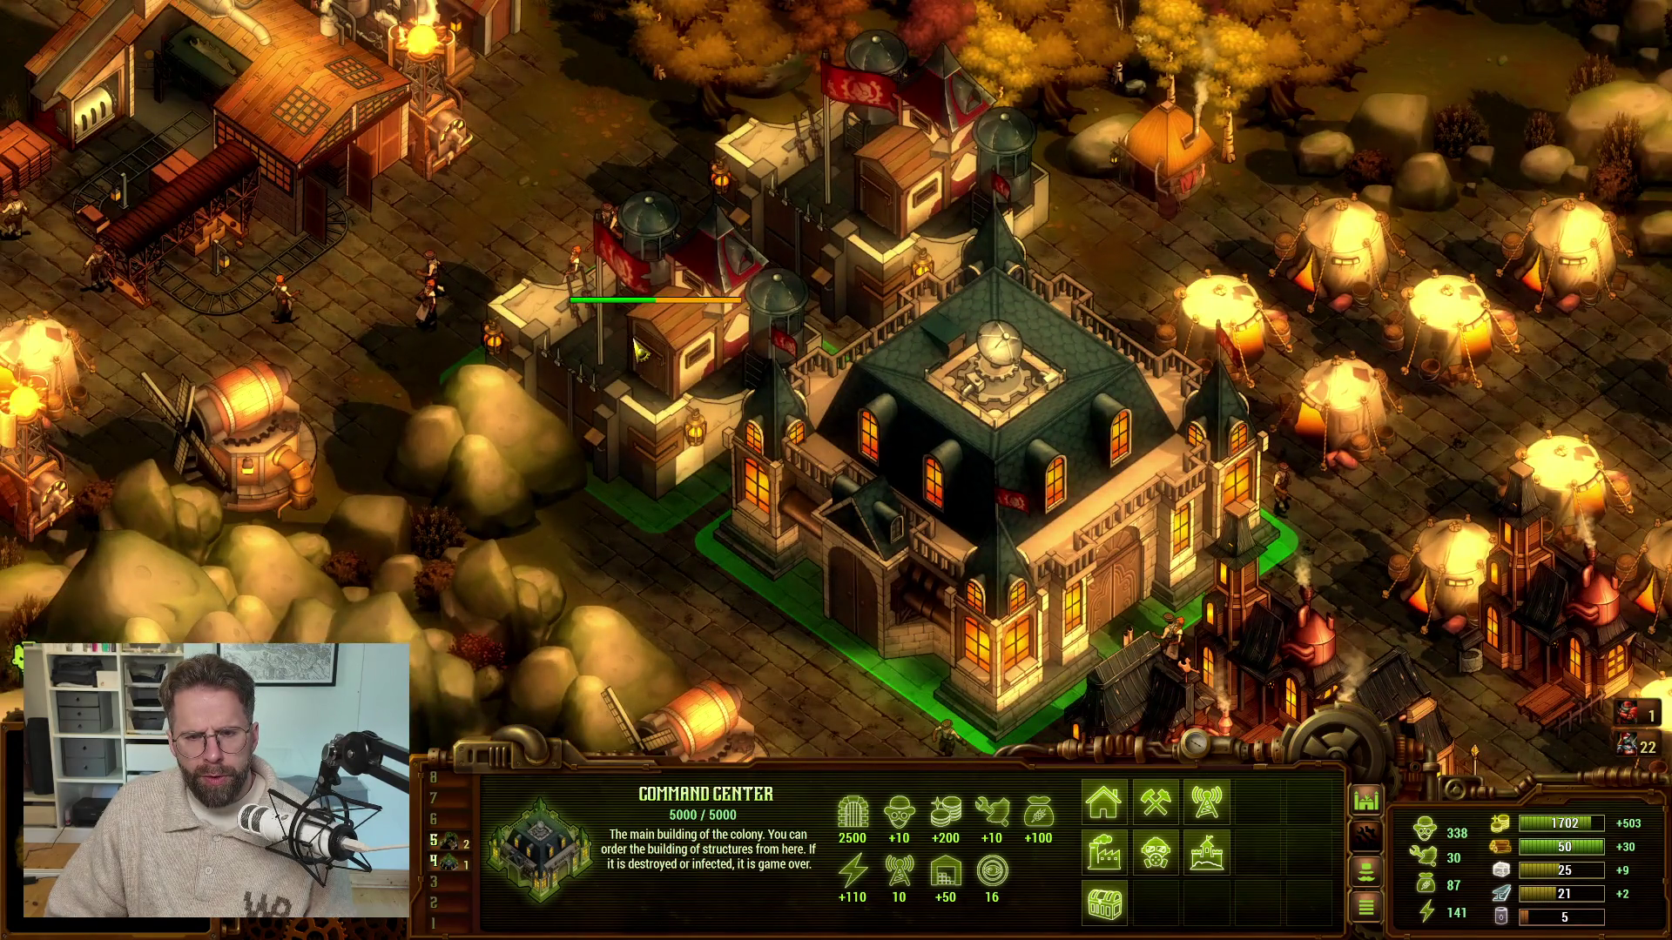
scroll(635, 346, down, 2)
key(s)
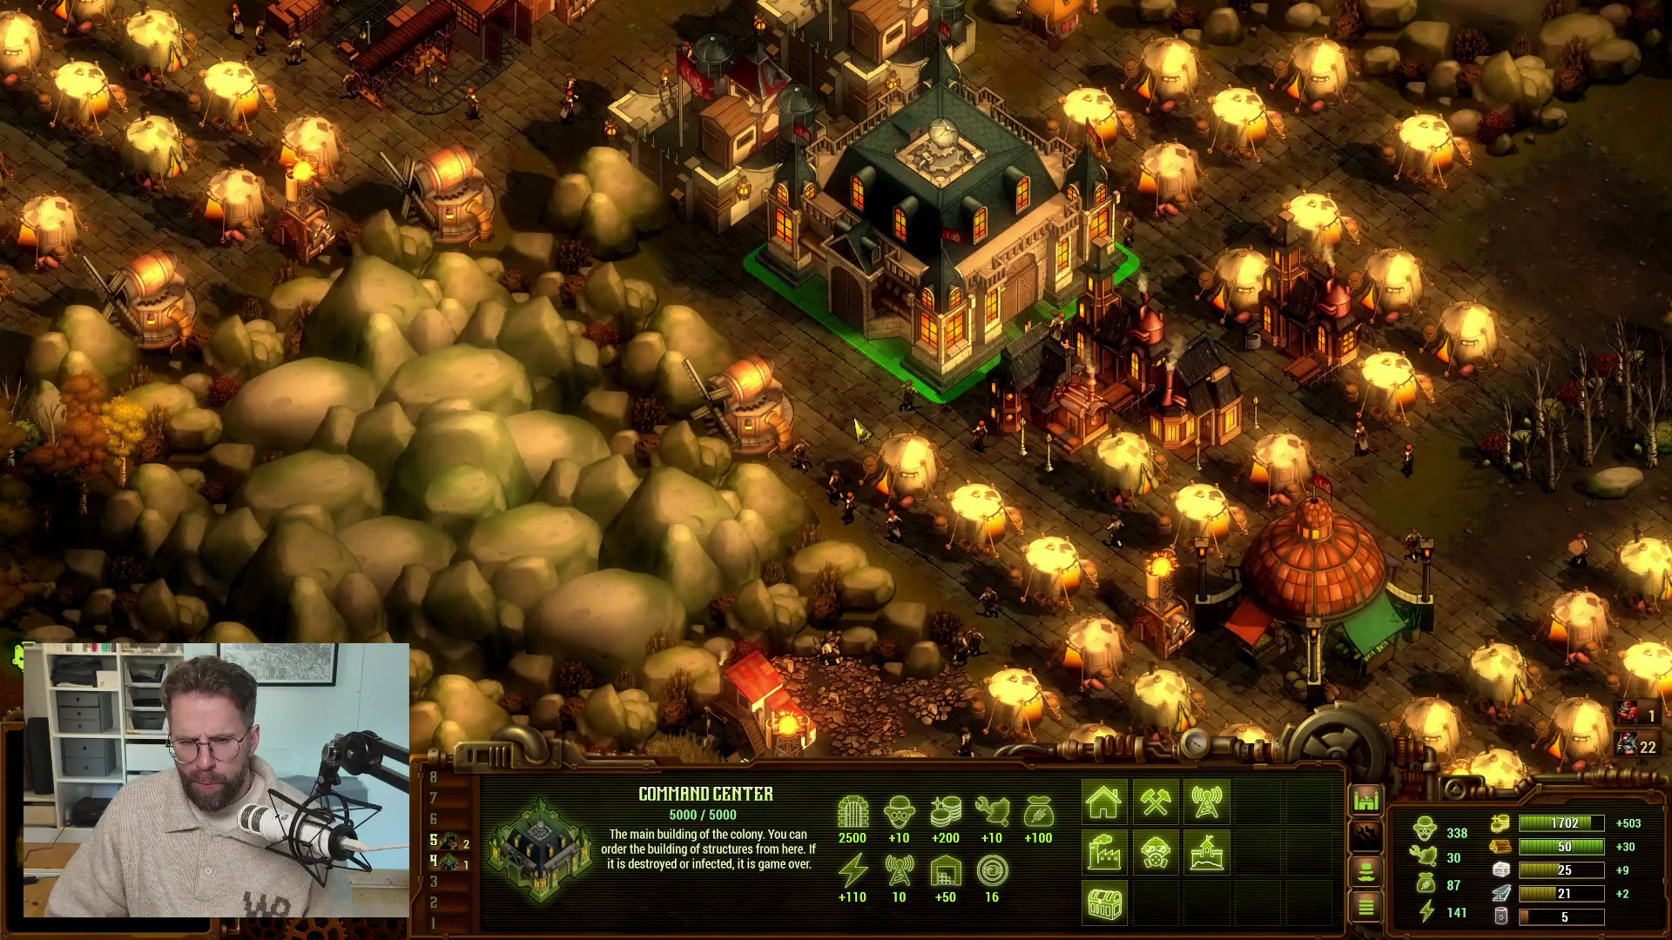
key(d)
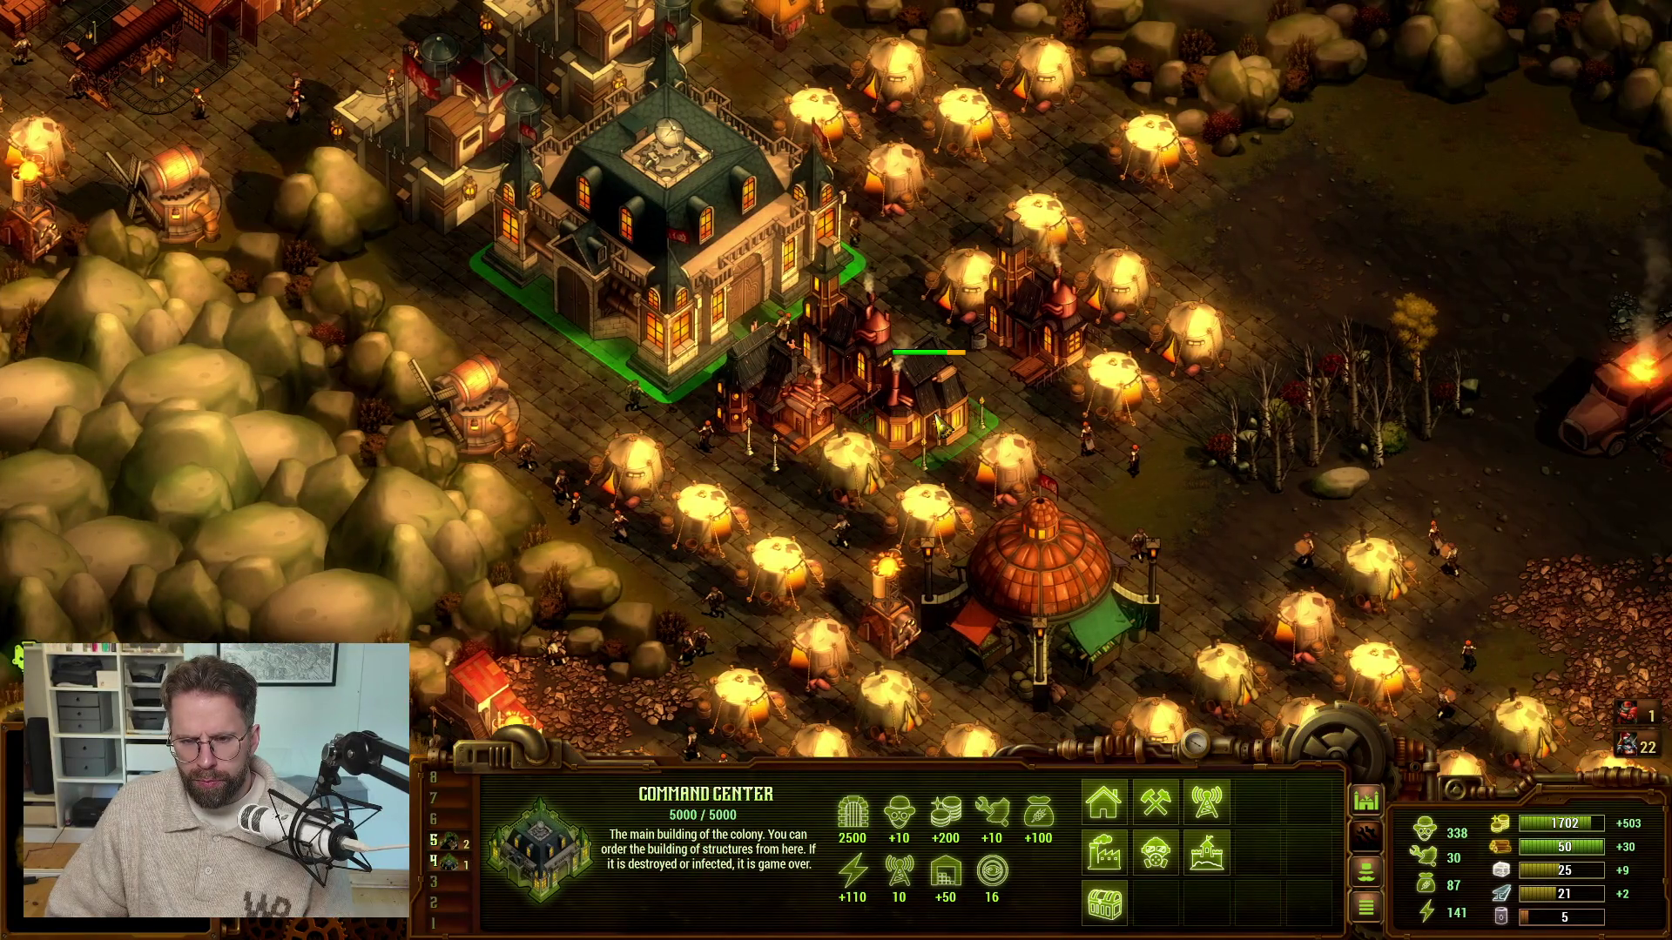
key(d)
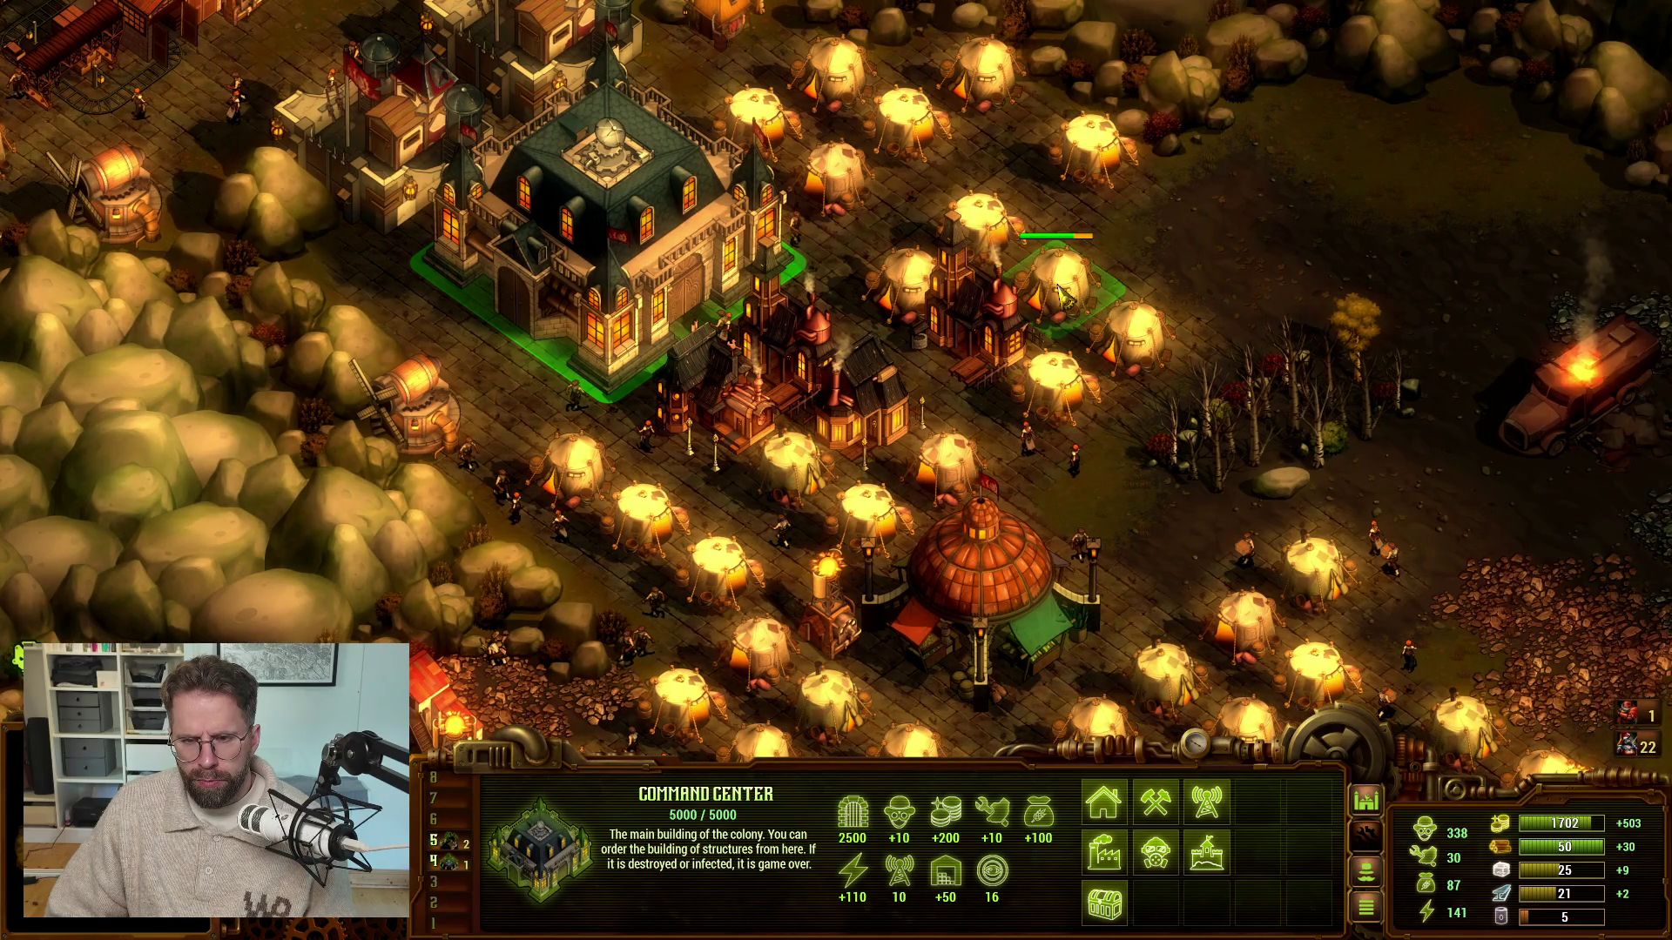
key(w)
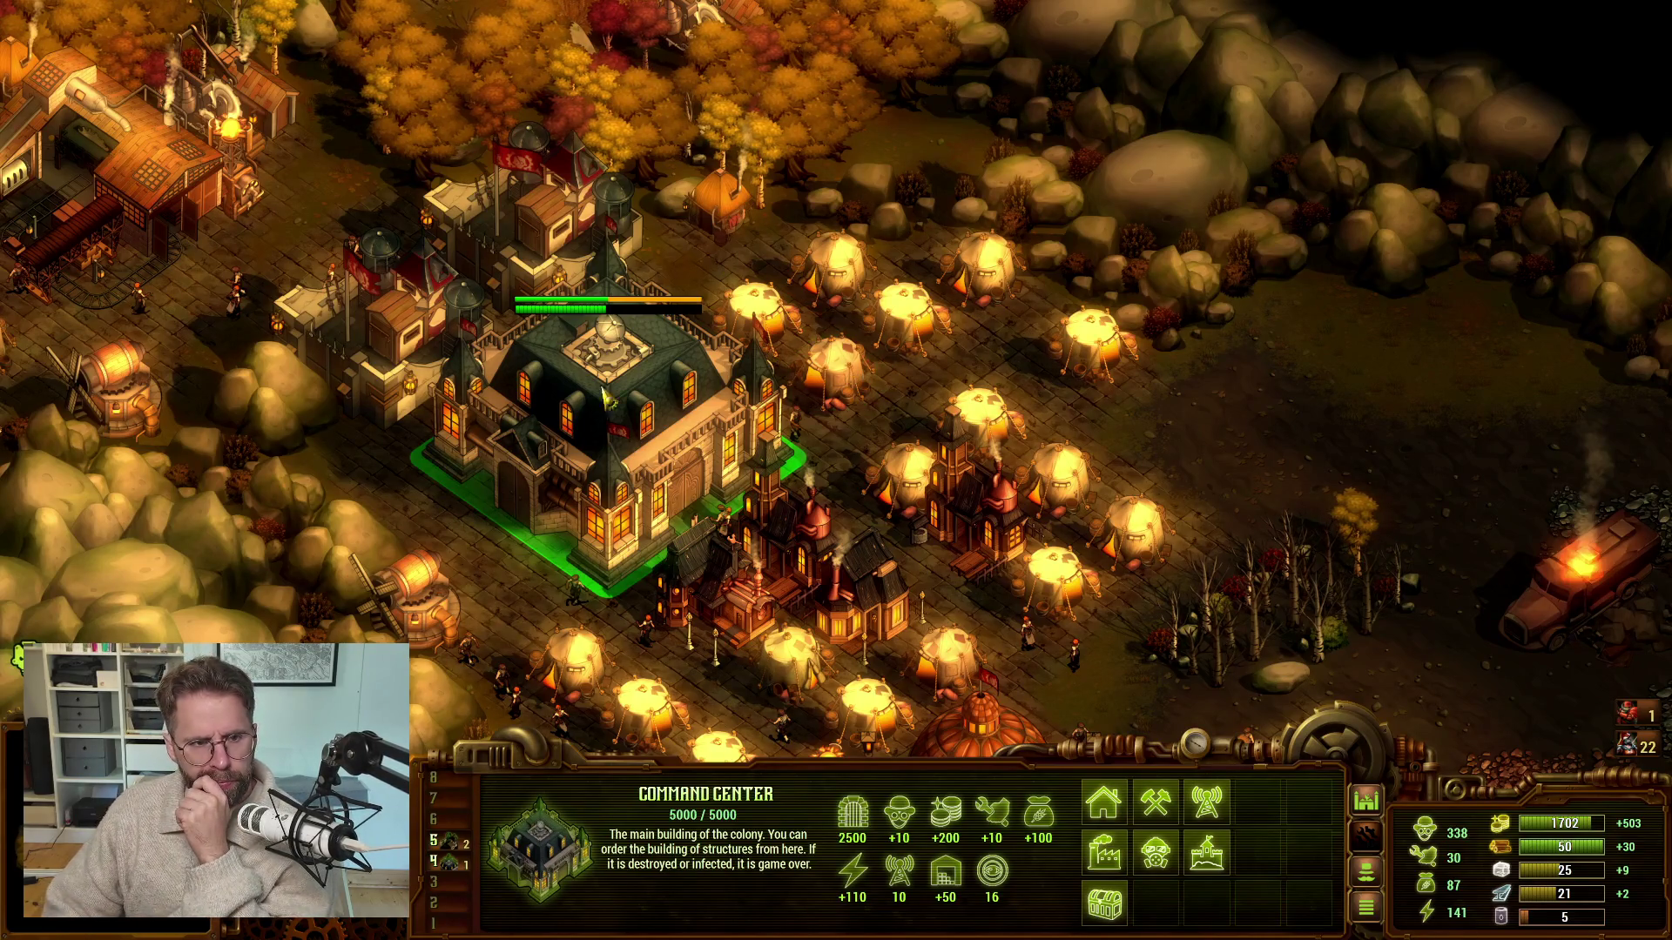
Pan left across the colony and zoom in on the wooden wall beside the windmill
key(a)
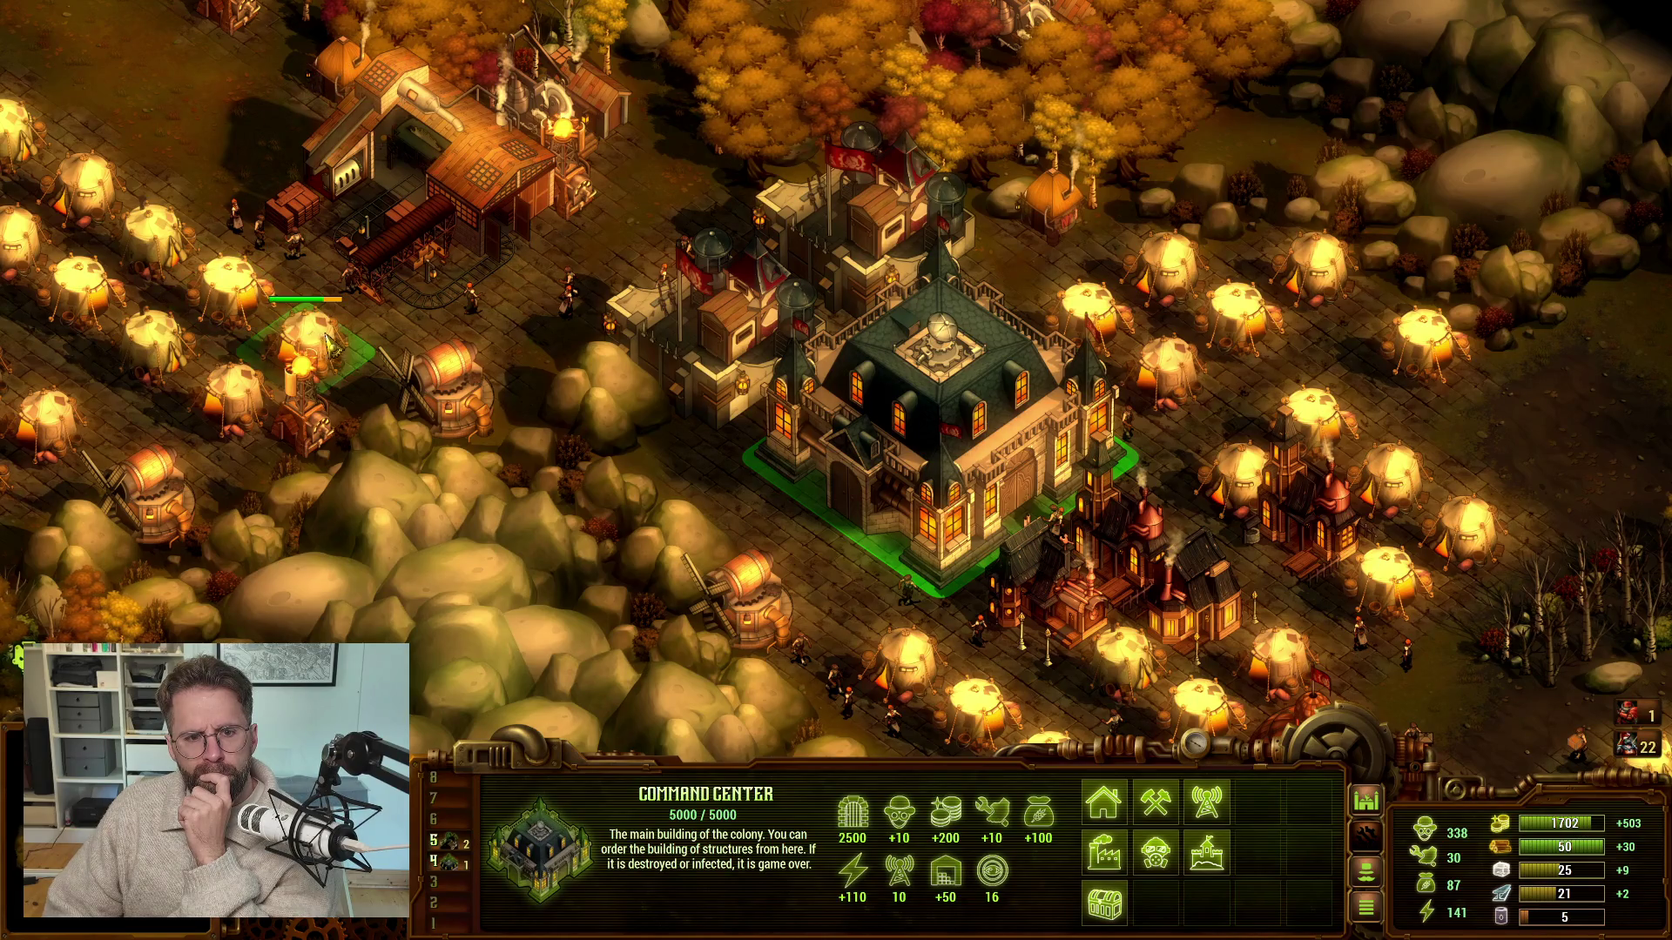
scroll(353, 335, down, 2)
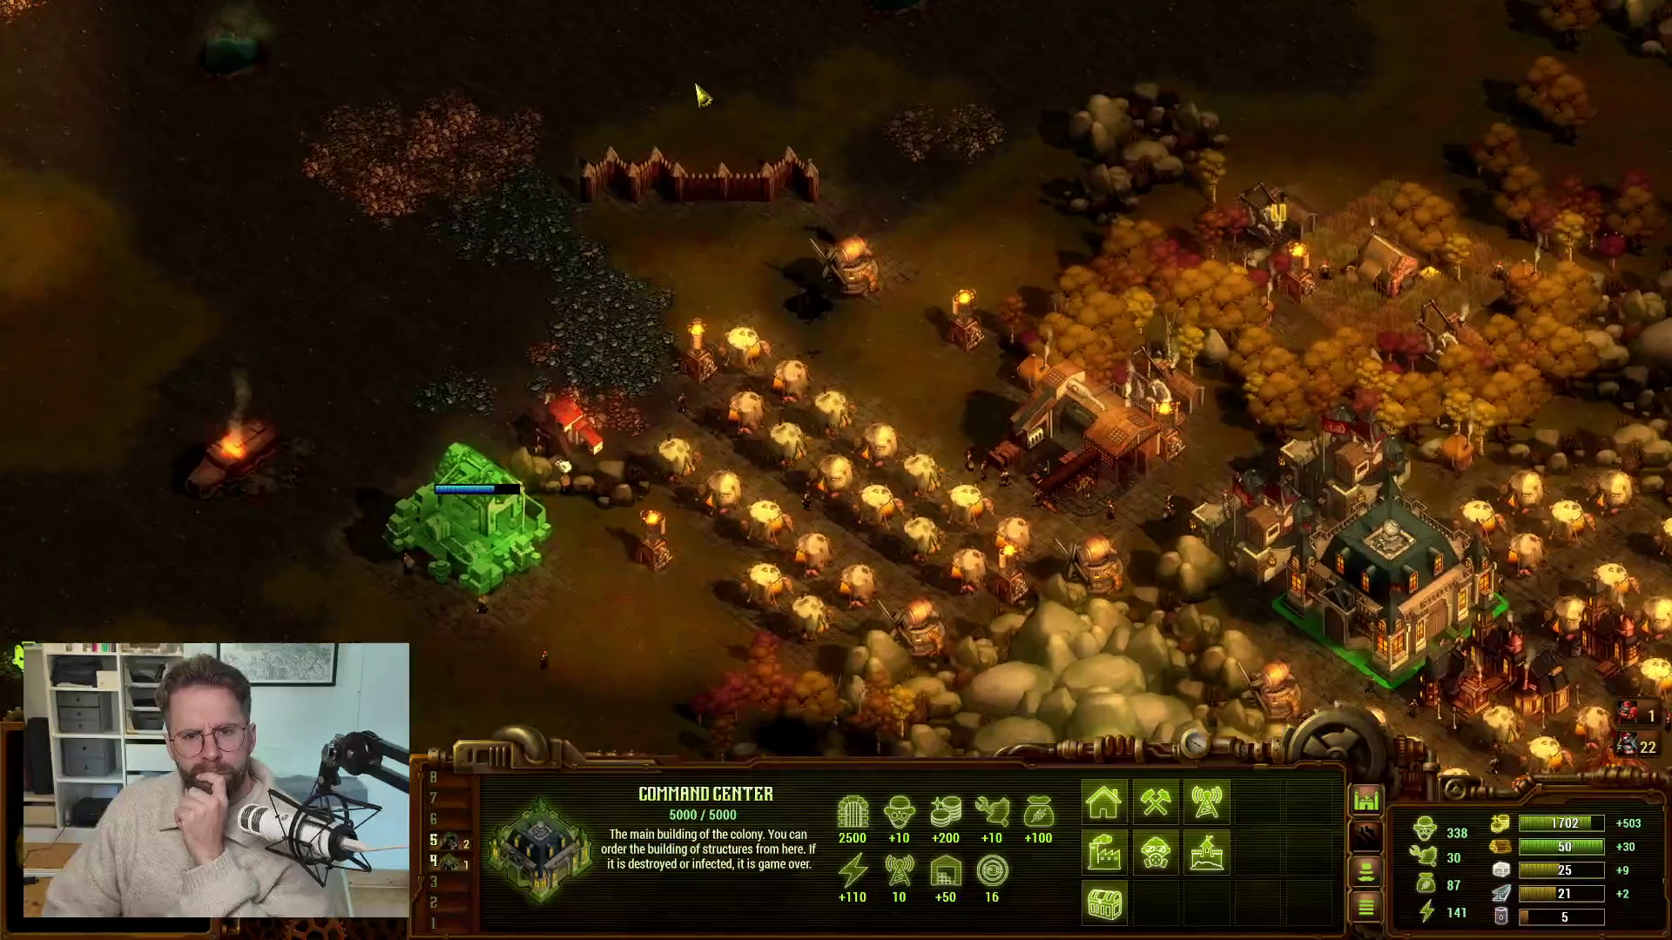
scroll(583, 33, up, 3)
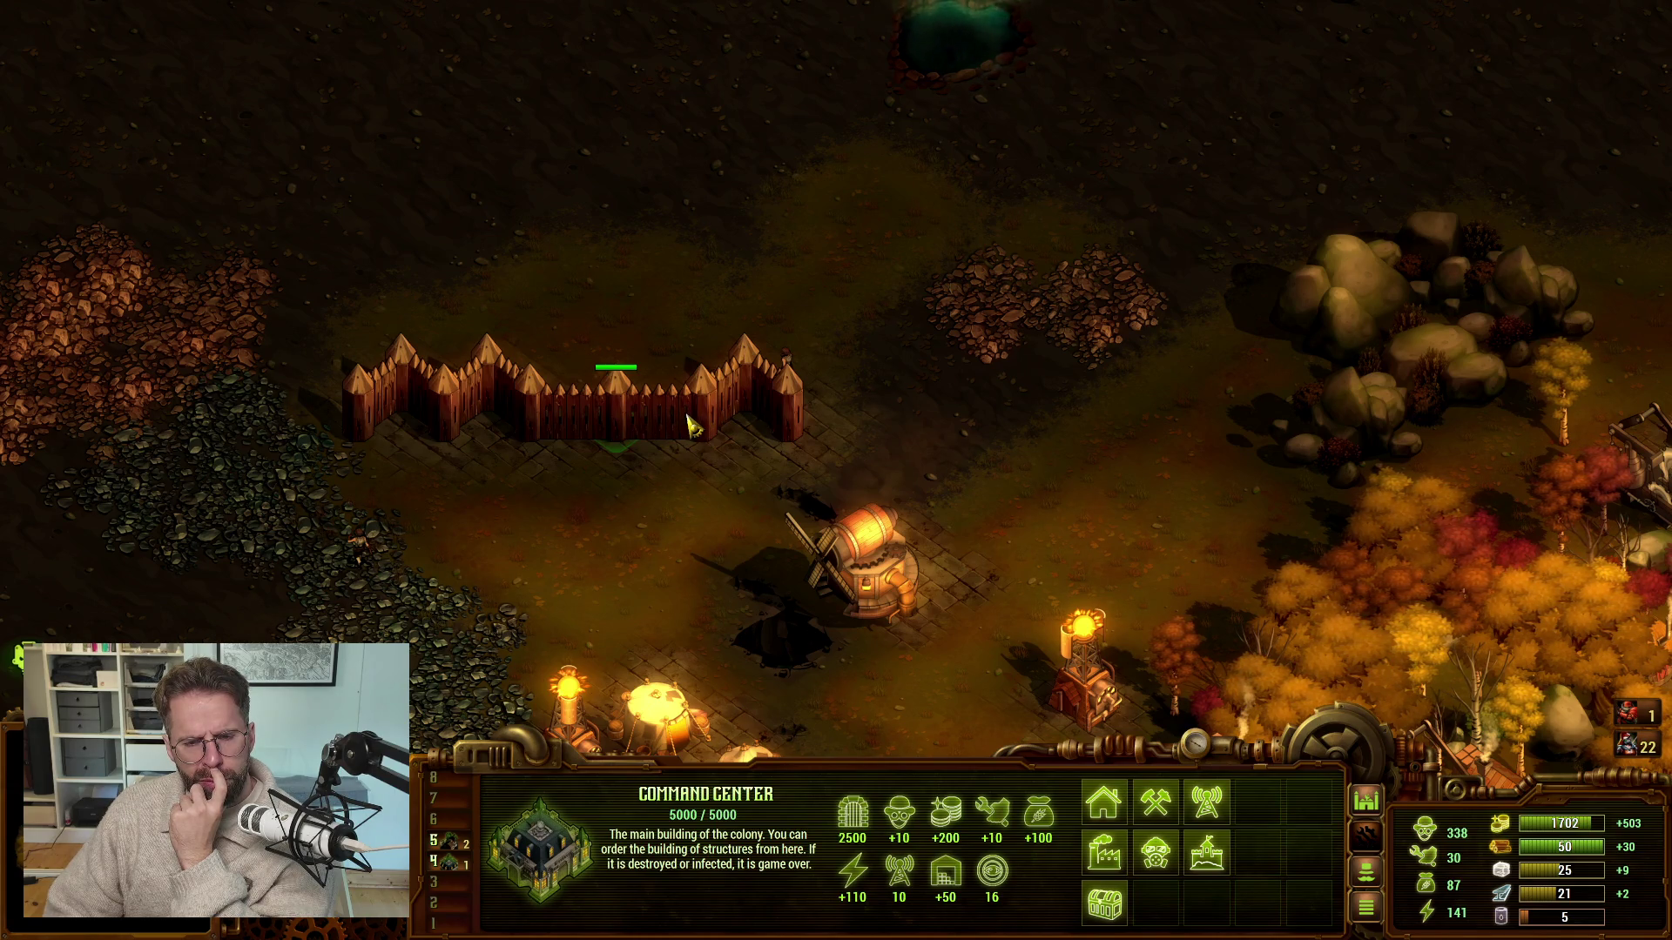
Select the middle, right and left Wood Wall segments, then zoom out and pan around the colony
click(688, 425)
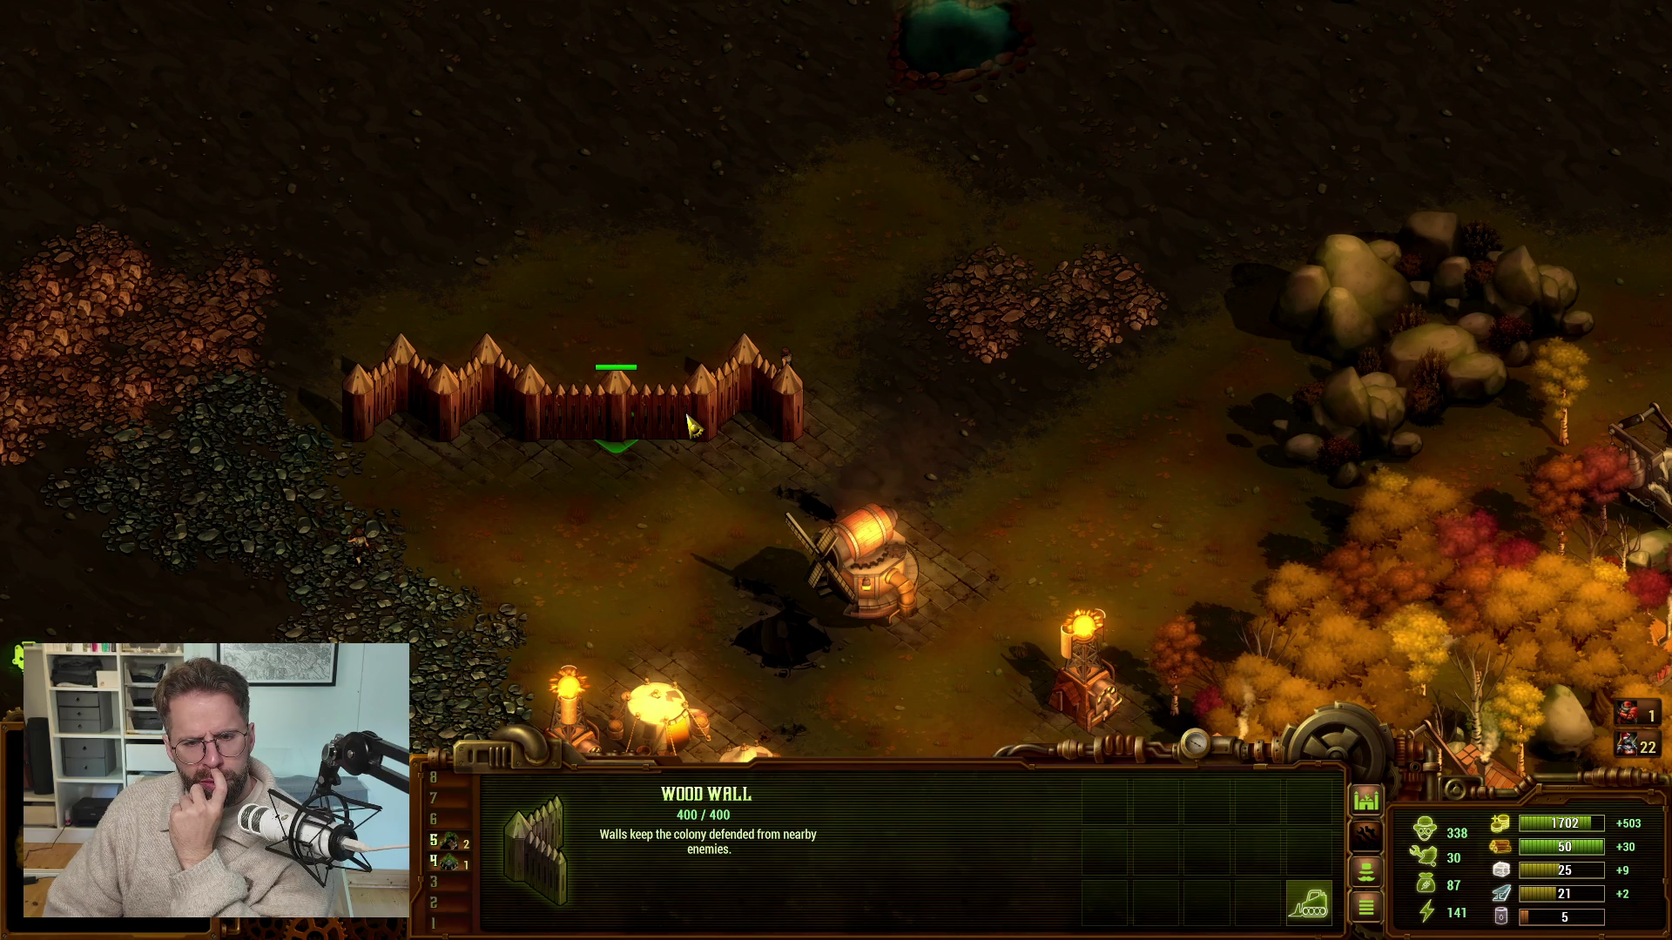
click(709, 427)
click(529, 419)
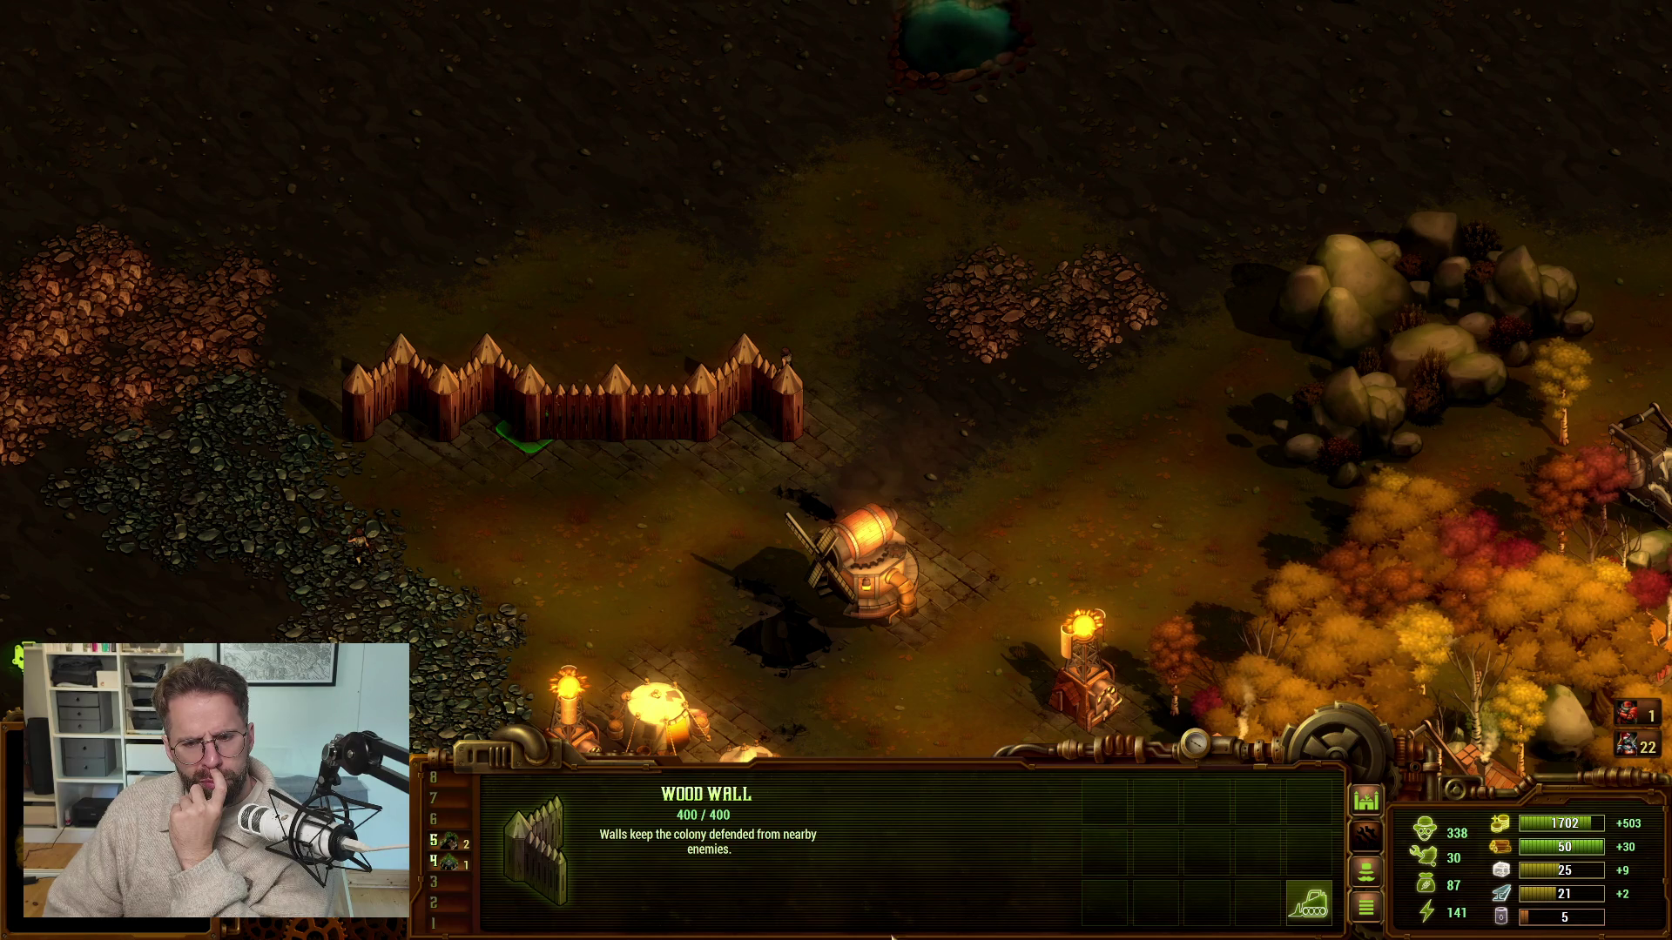
scroll(891, 936, down, 3)
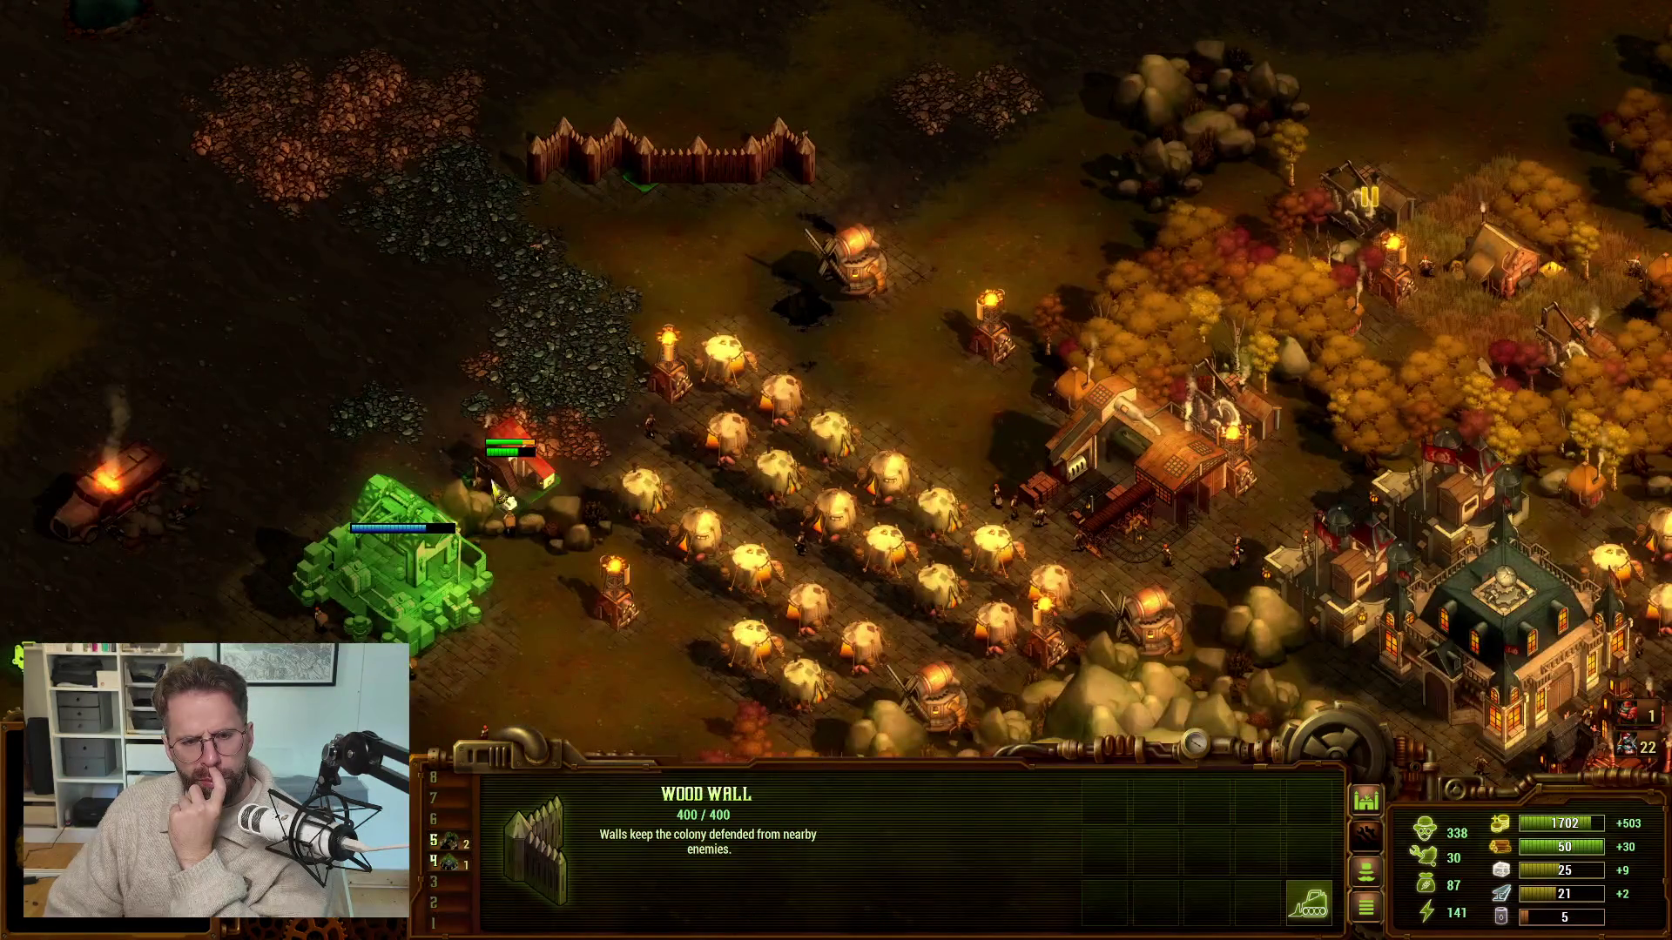
key(Down)
key(Left)
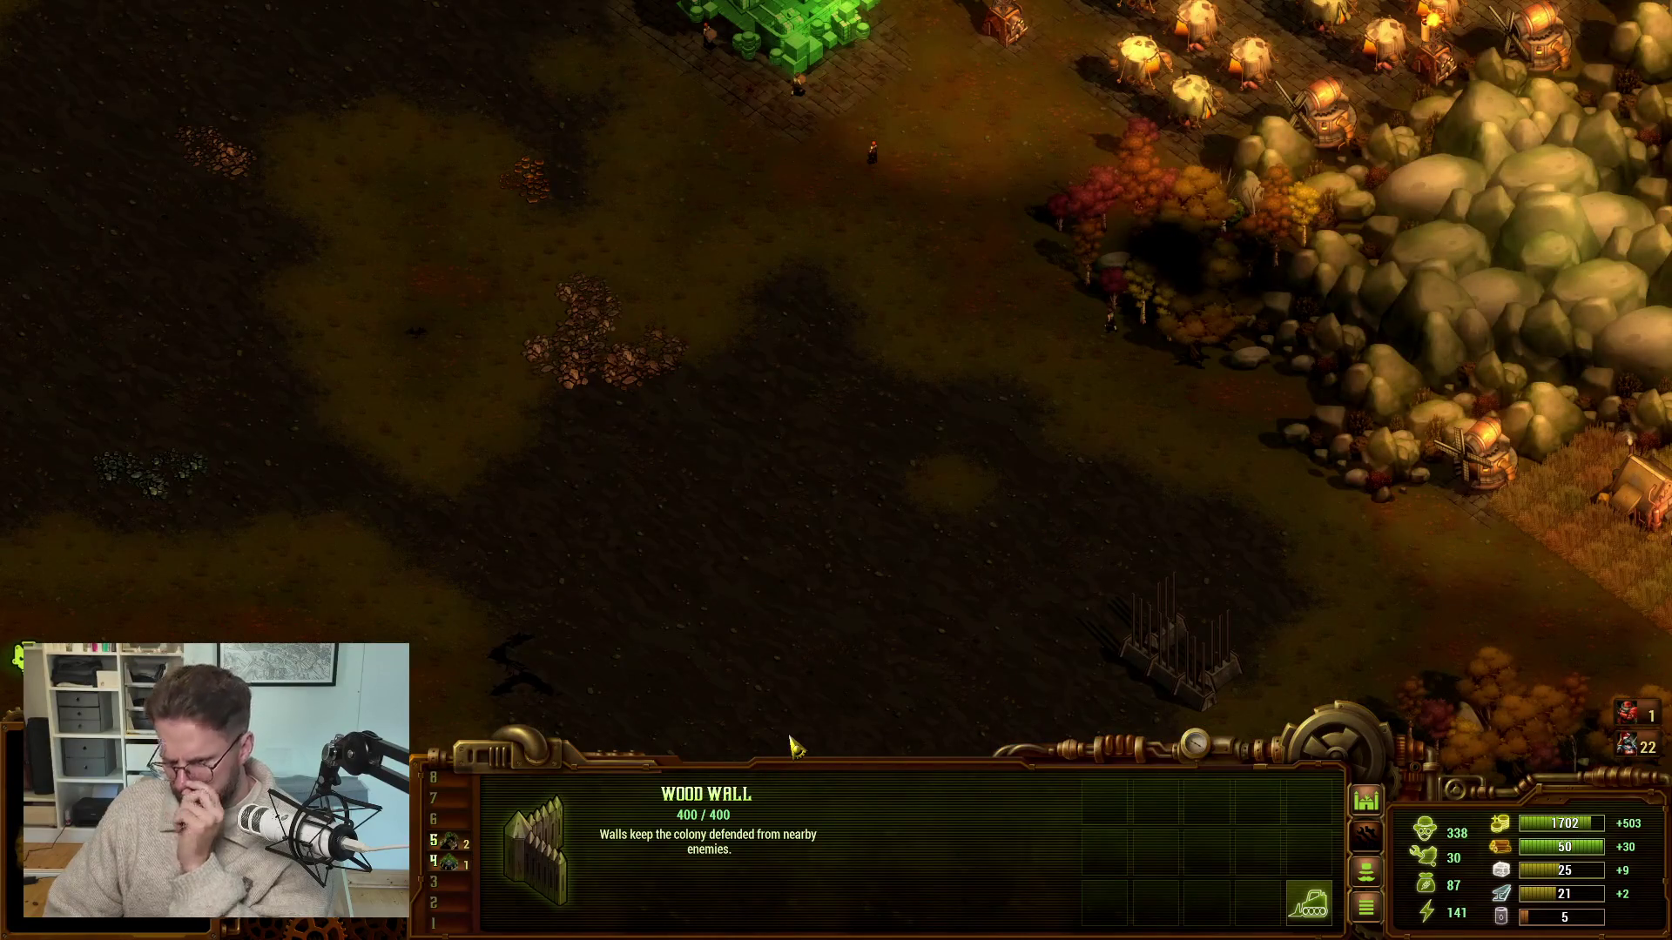
key(Right)
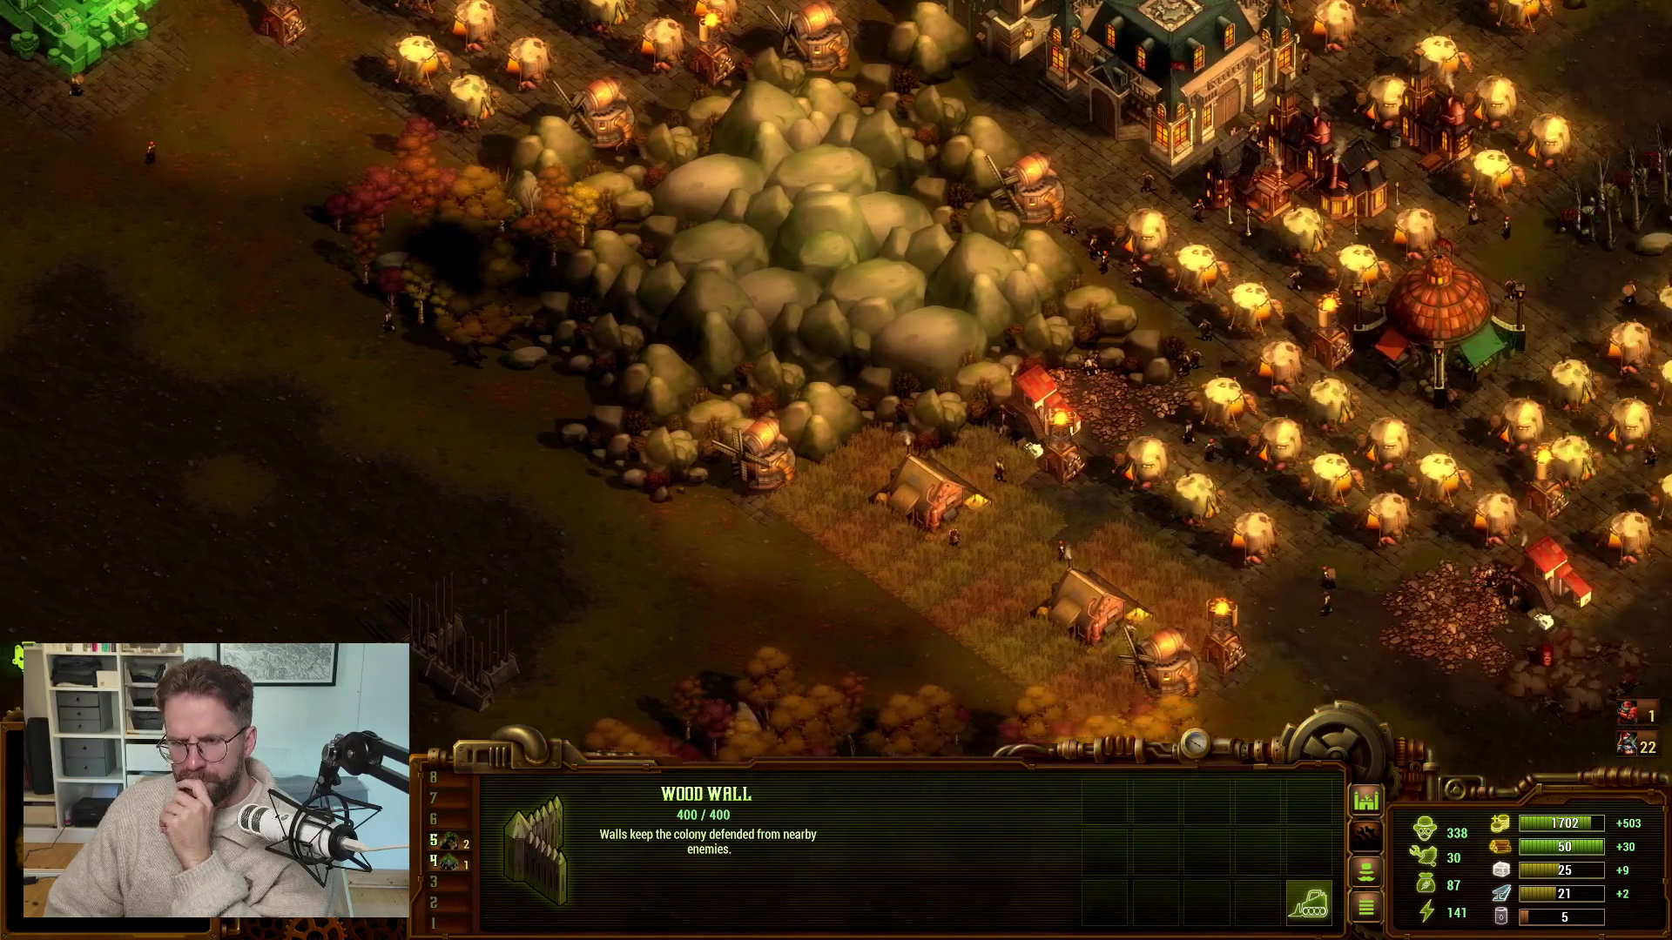
key(Right)
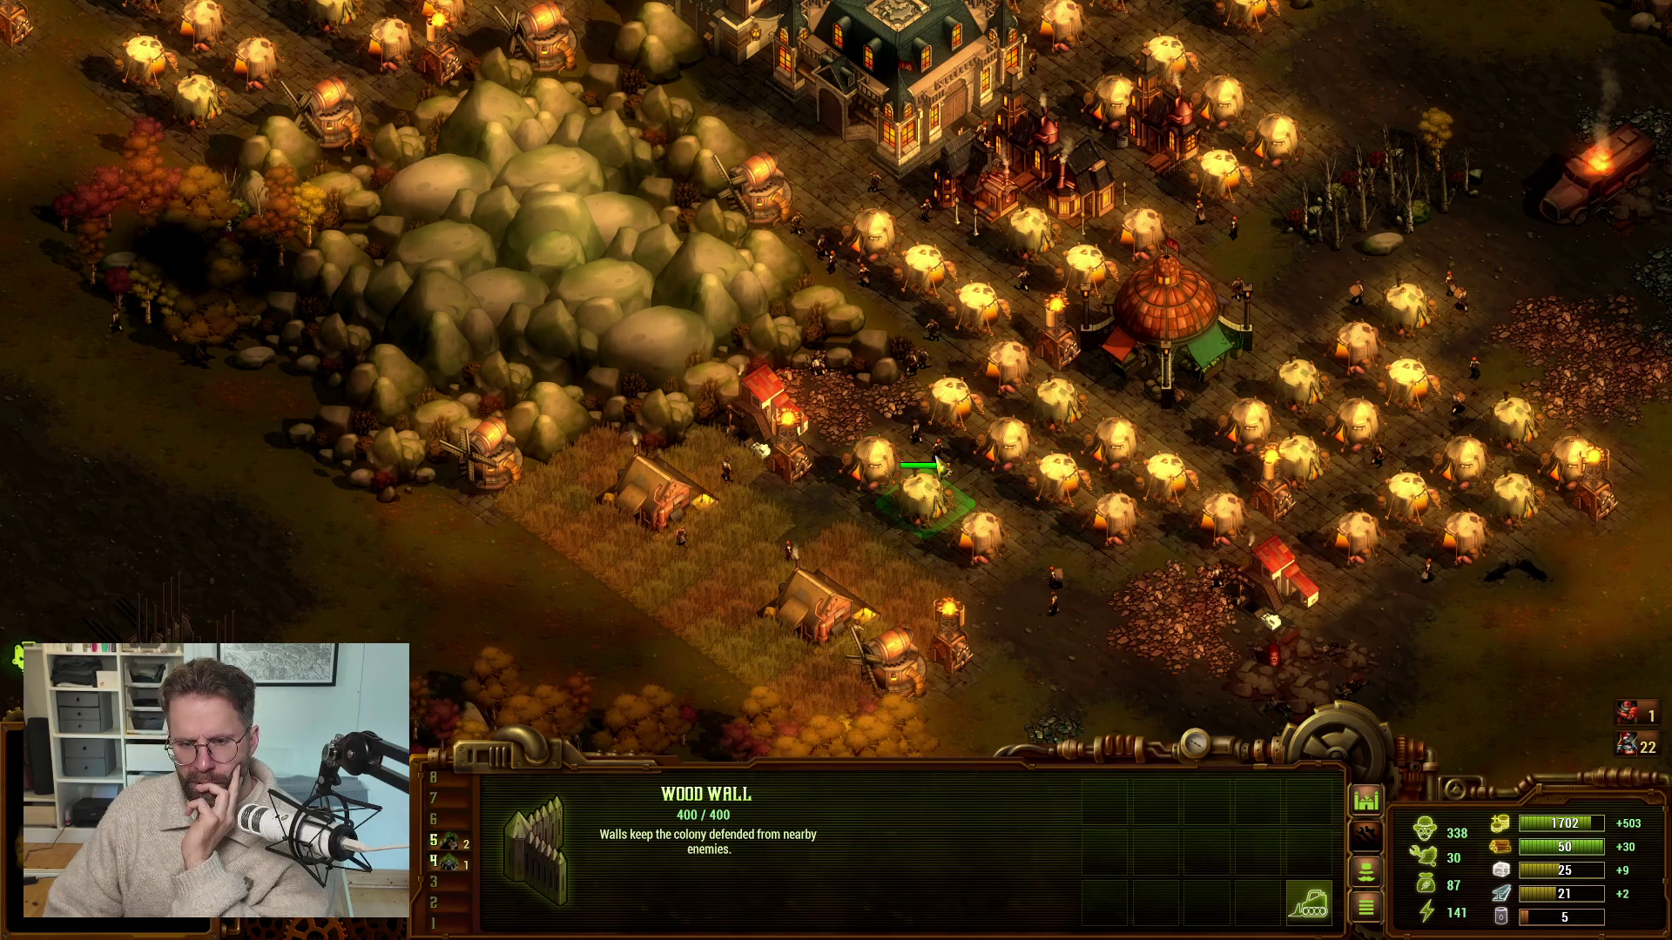
Switch from the game to Steam's They Are Billions library page
mouse_move(1073, 3)
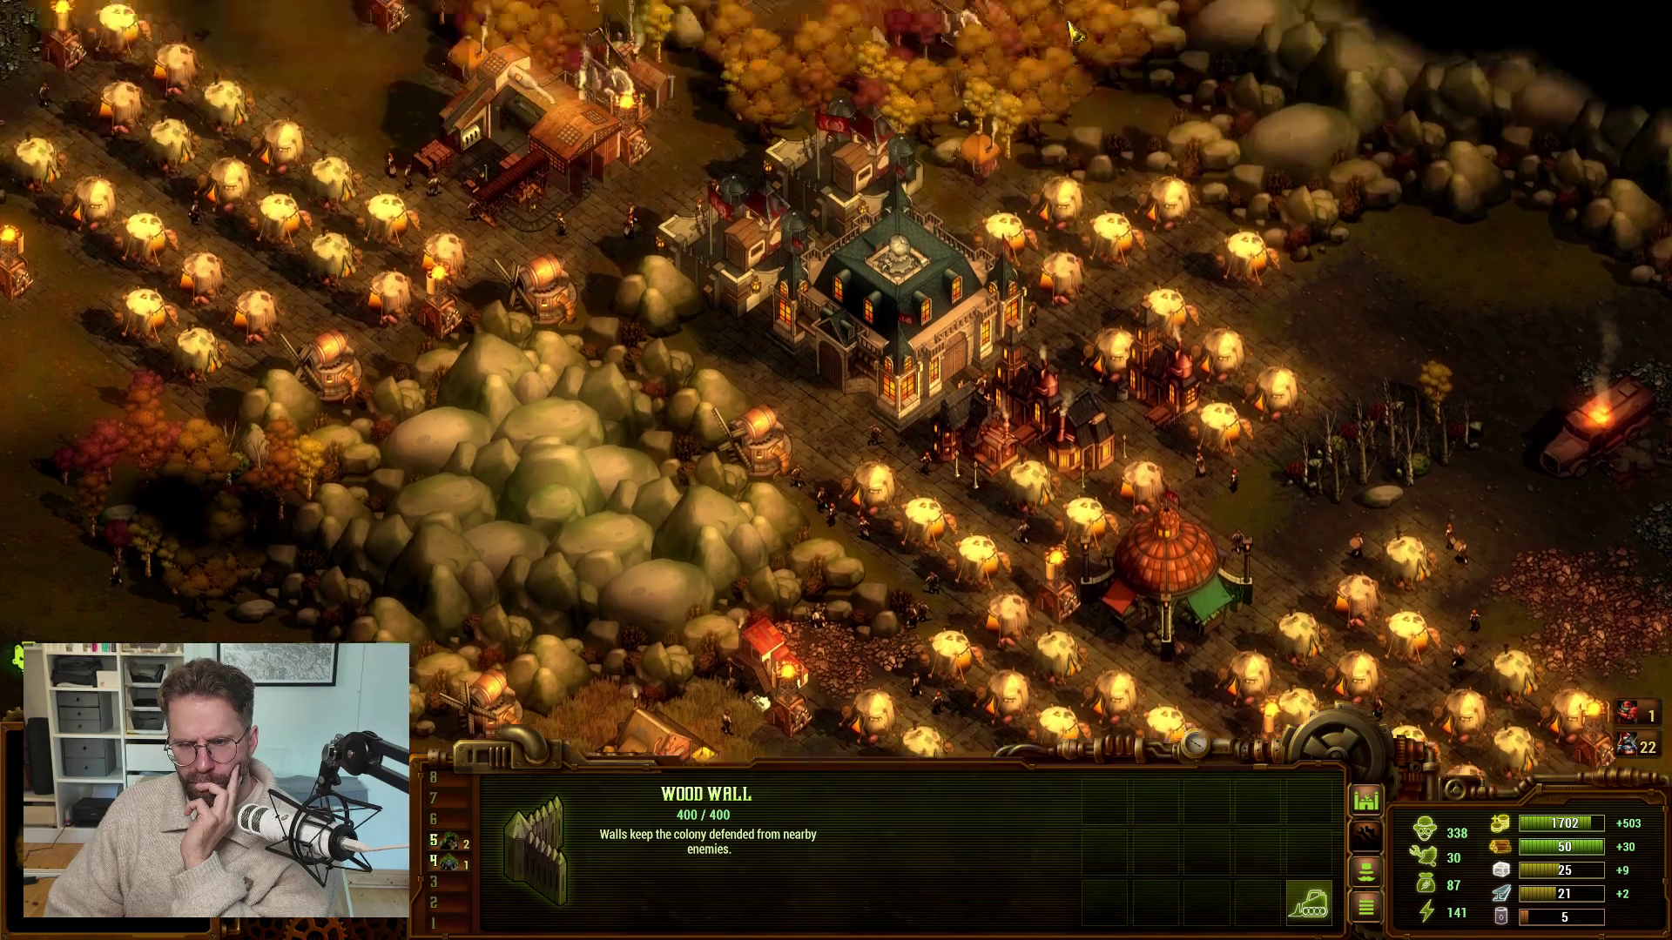
mouse_move(992, 3)
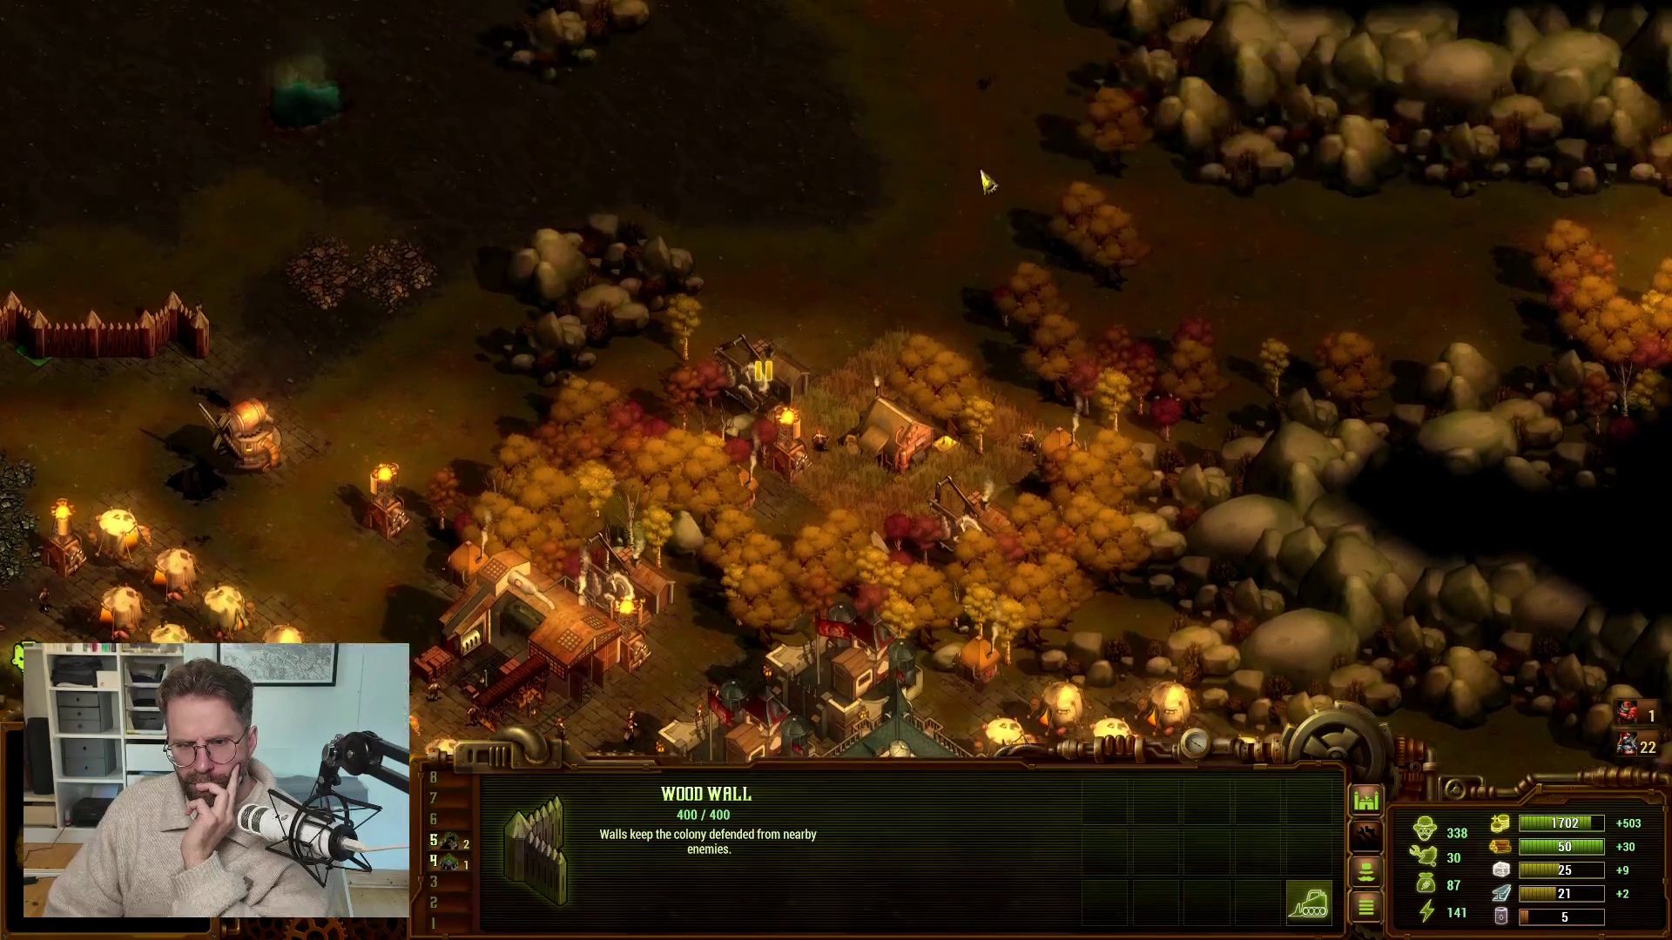
mouse_move(1306, 939)
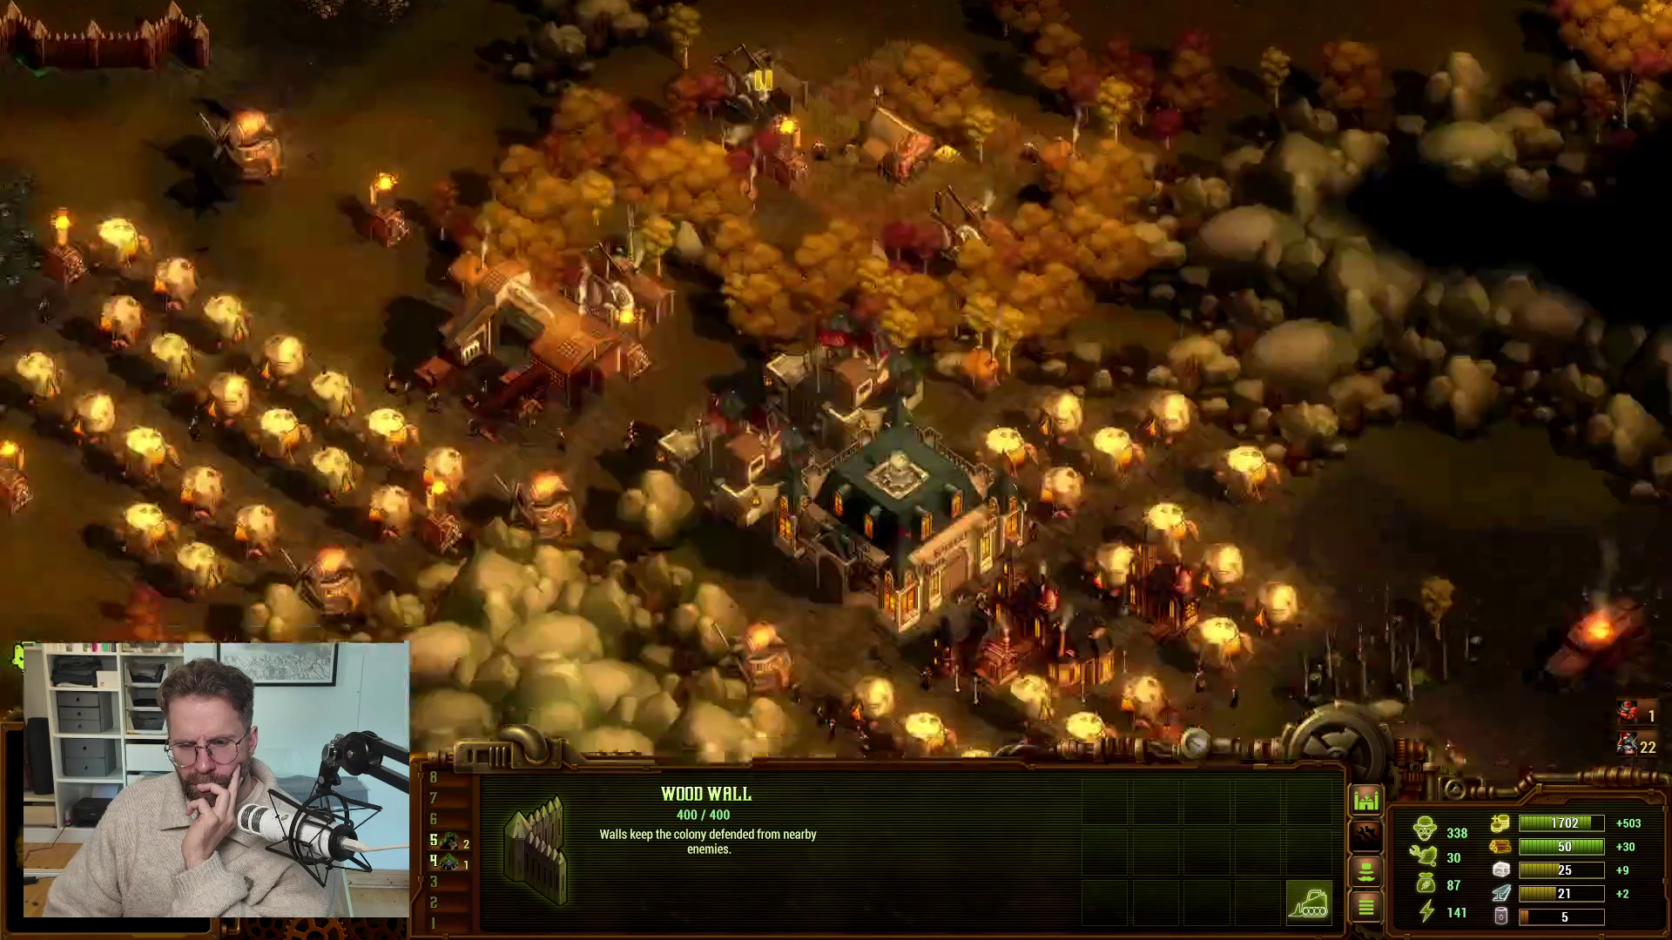
mouse_move(1358, 938)
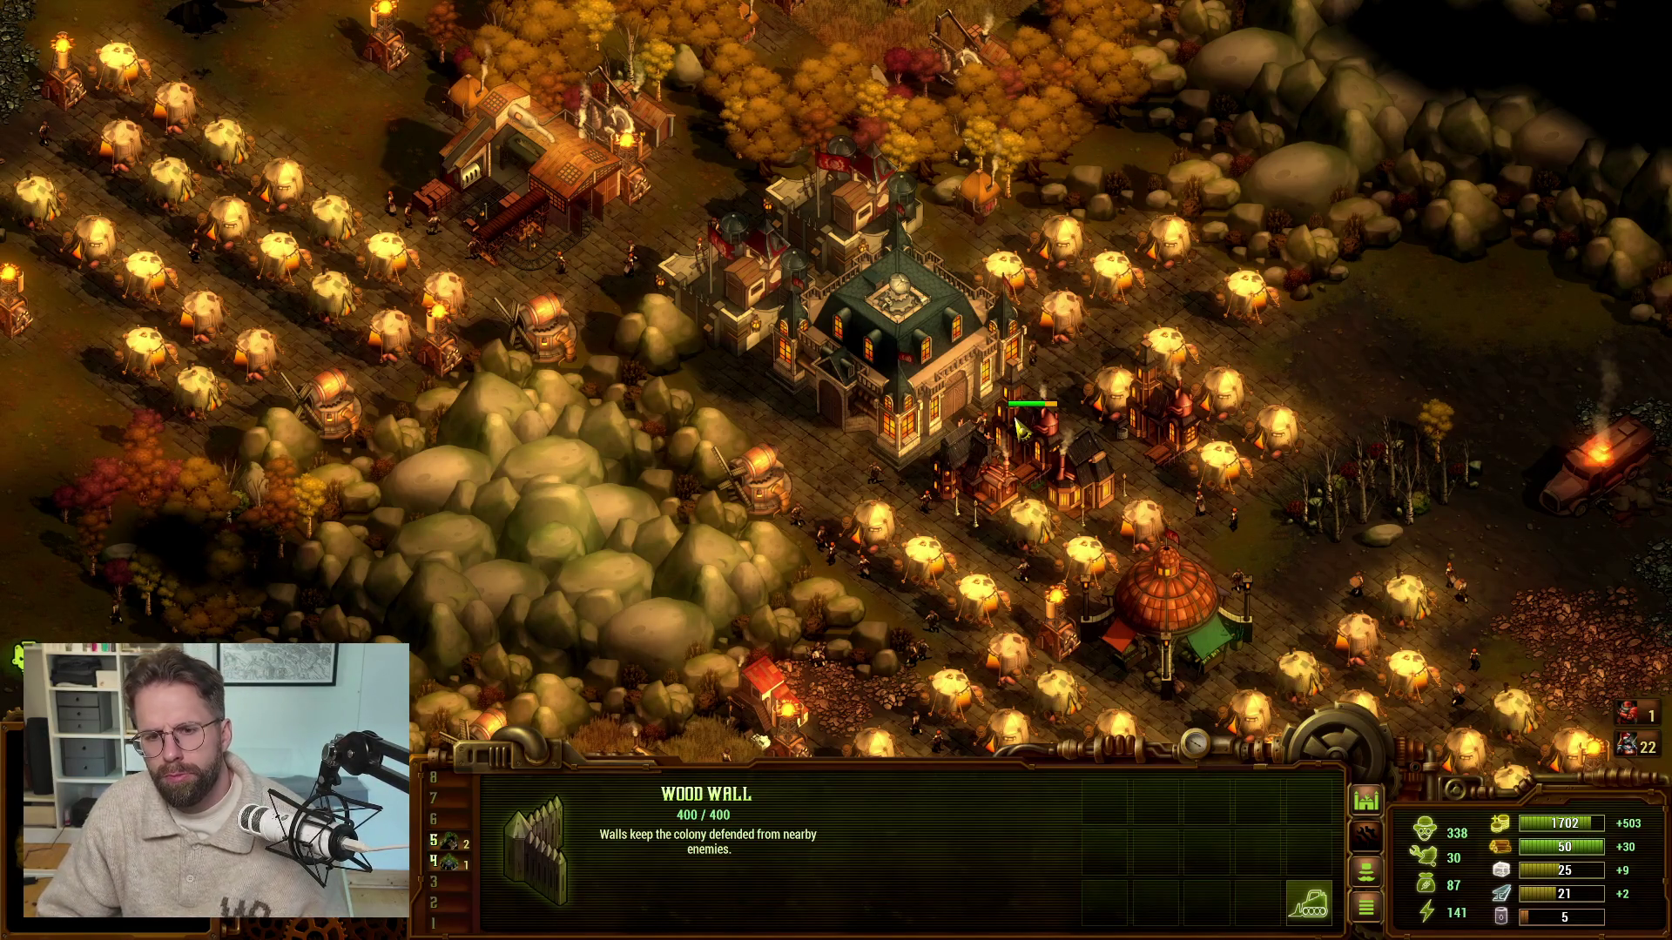
key(alt+Tab)
Play-test L_Map1 in Unreal, zooming in on the Main Hall cube, then stop the session
mouse_move(367, 928)
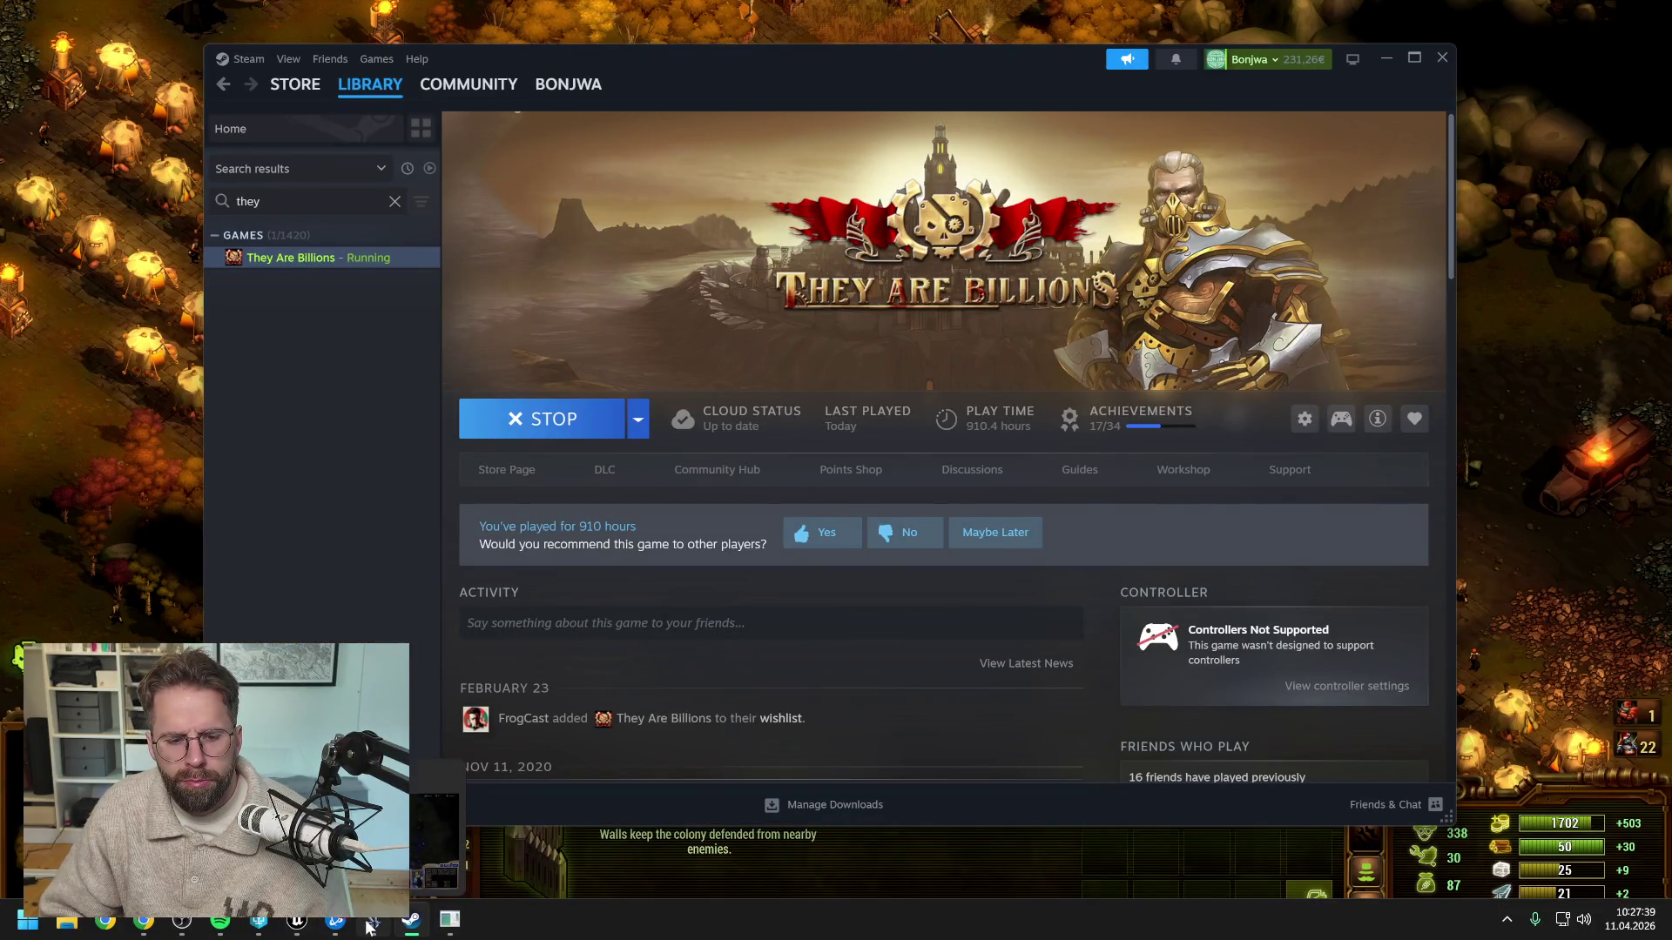
click(297, 920)
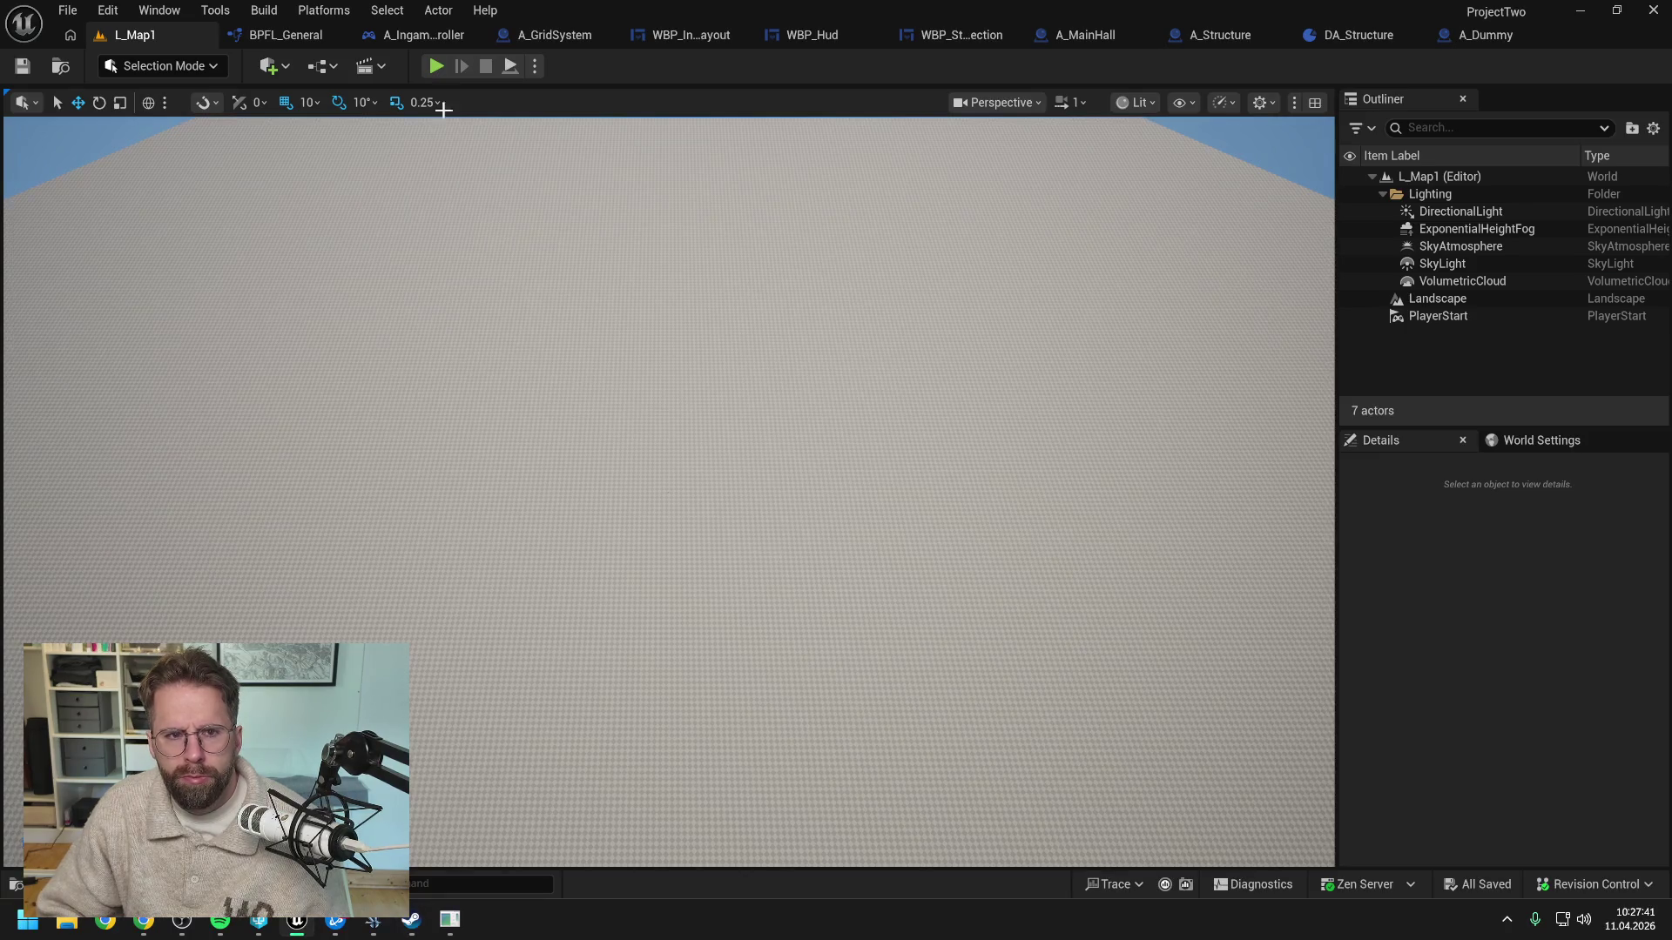
click(435, 65)
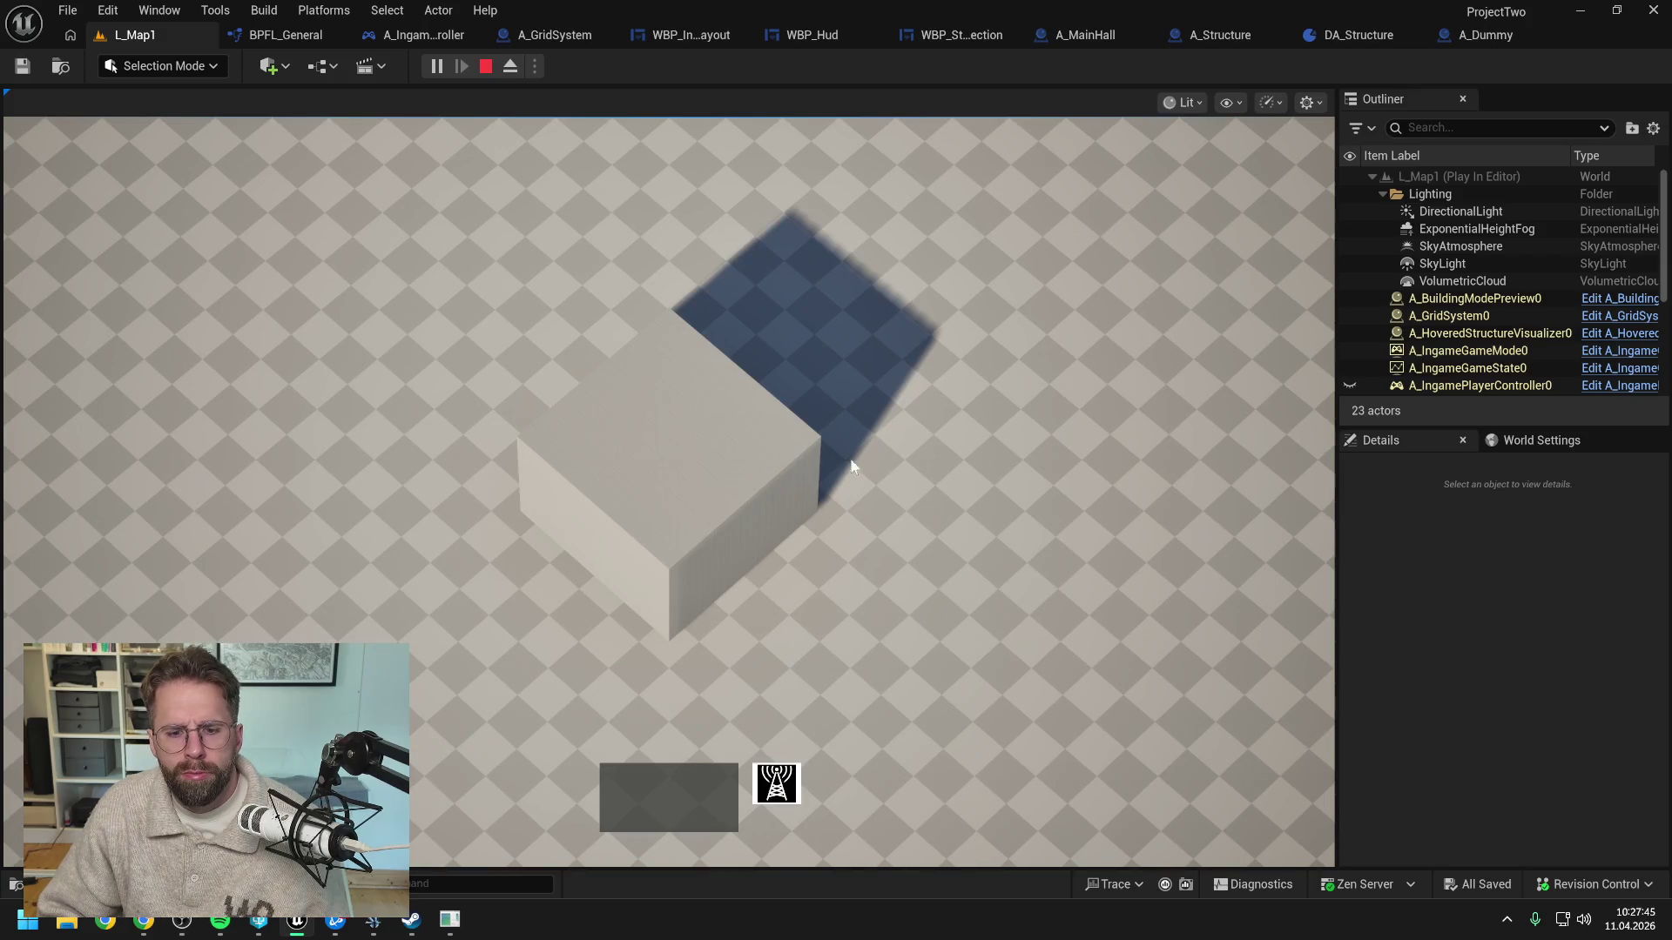
scroll(851, 466, down, 3)
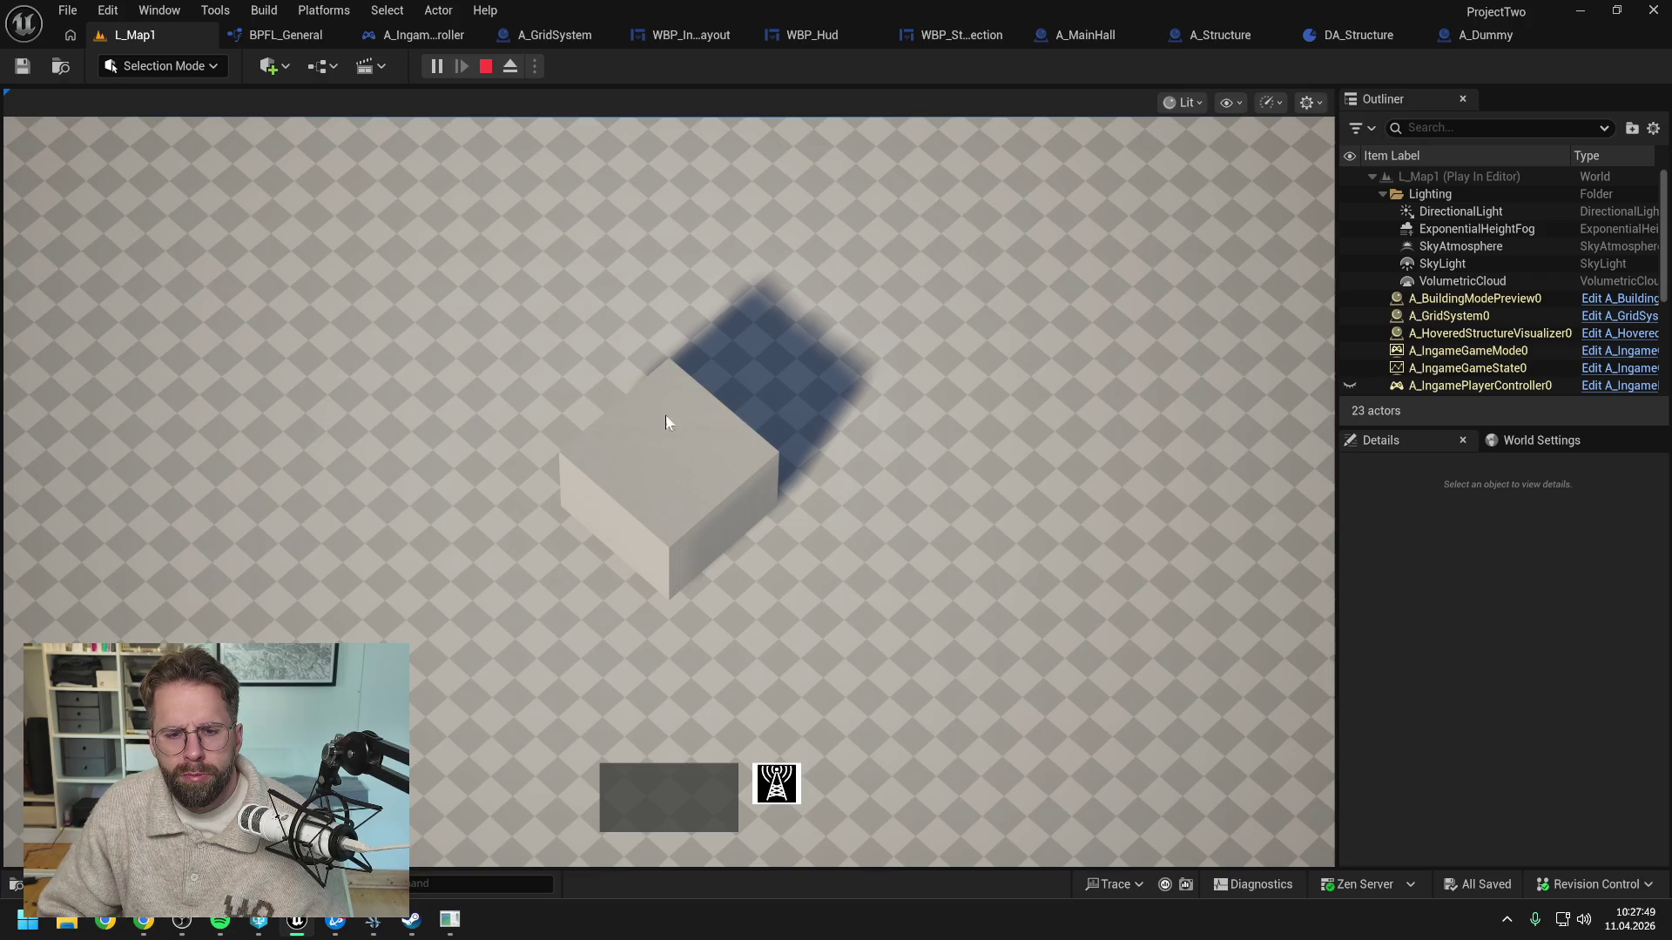
key(Escape)
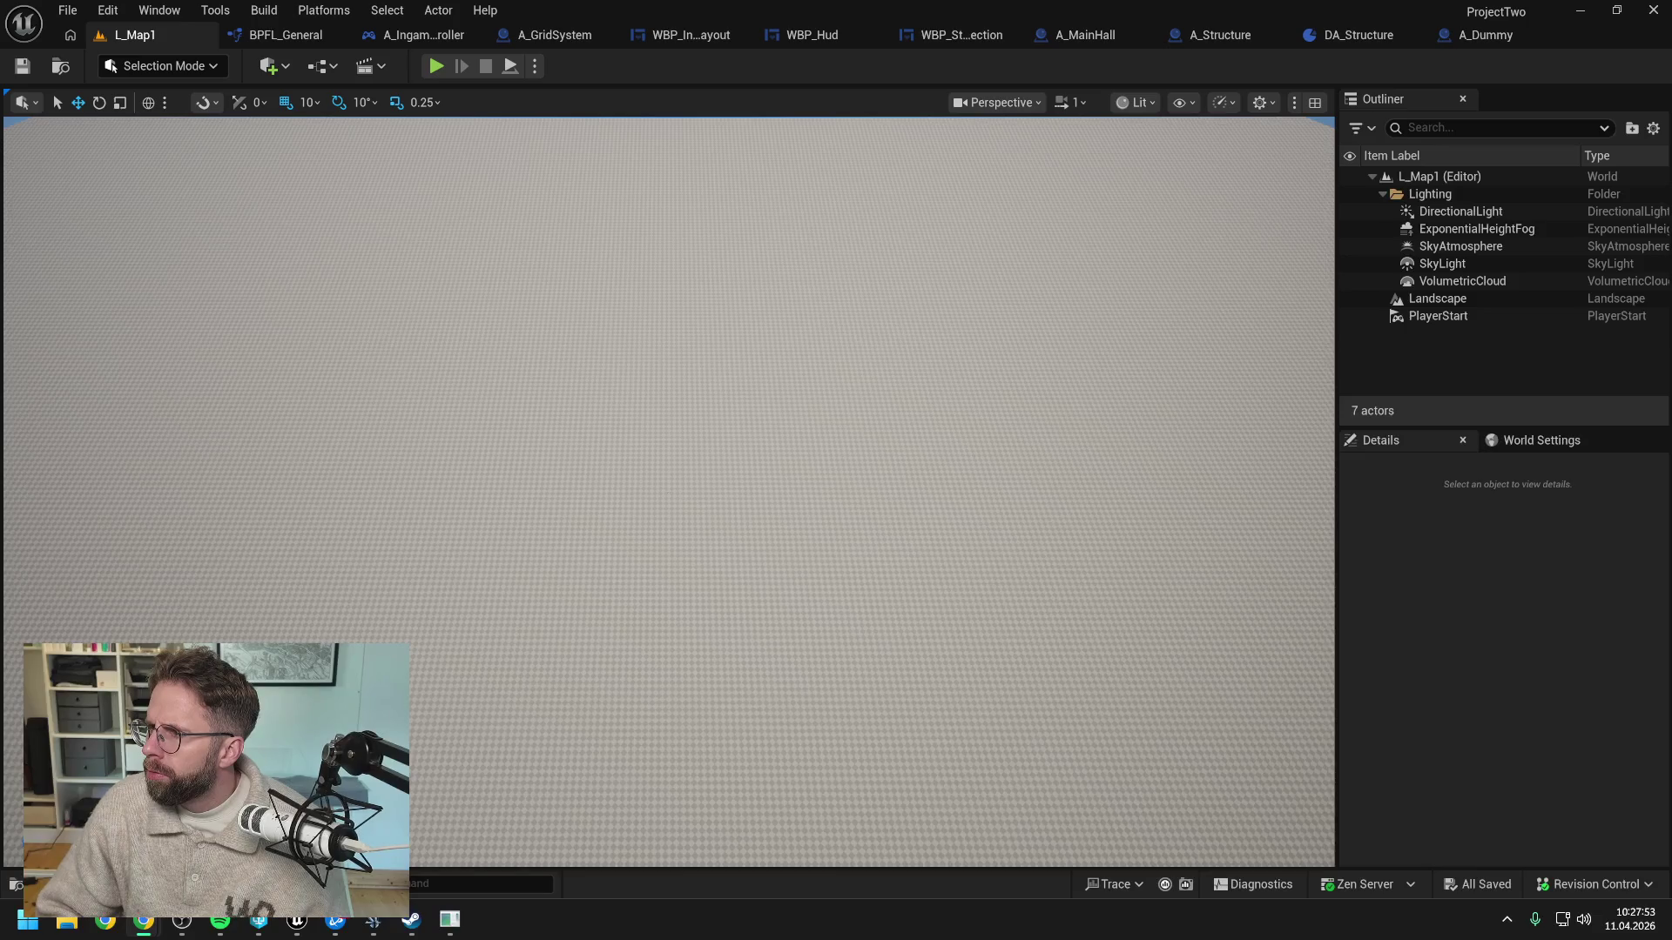
Write that They Are Billions and StarCraft 2 track hovers on the building's visible mesh fairly precisely
key(alt+Tab)
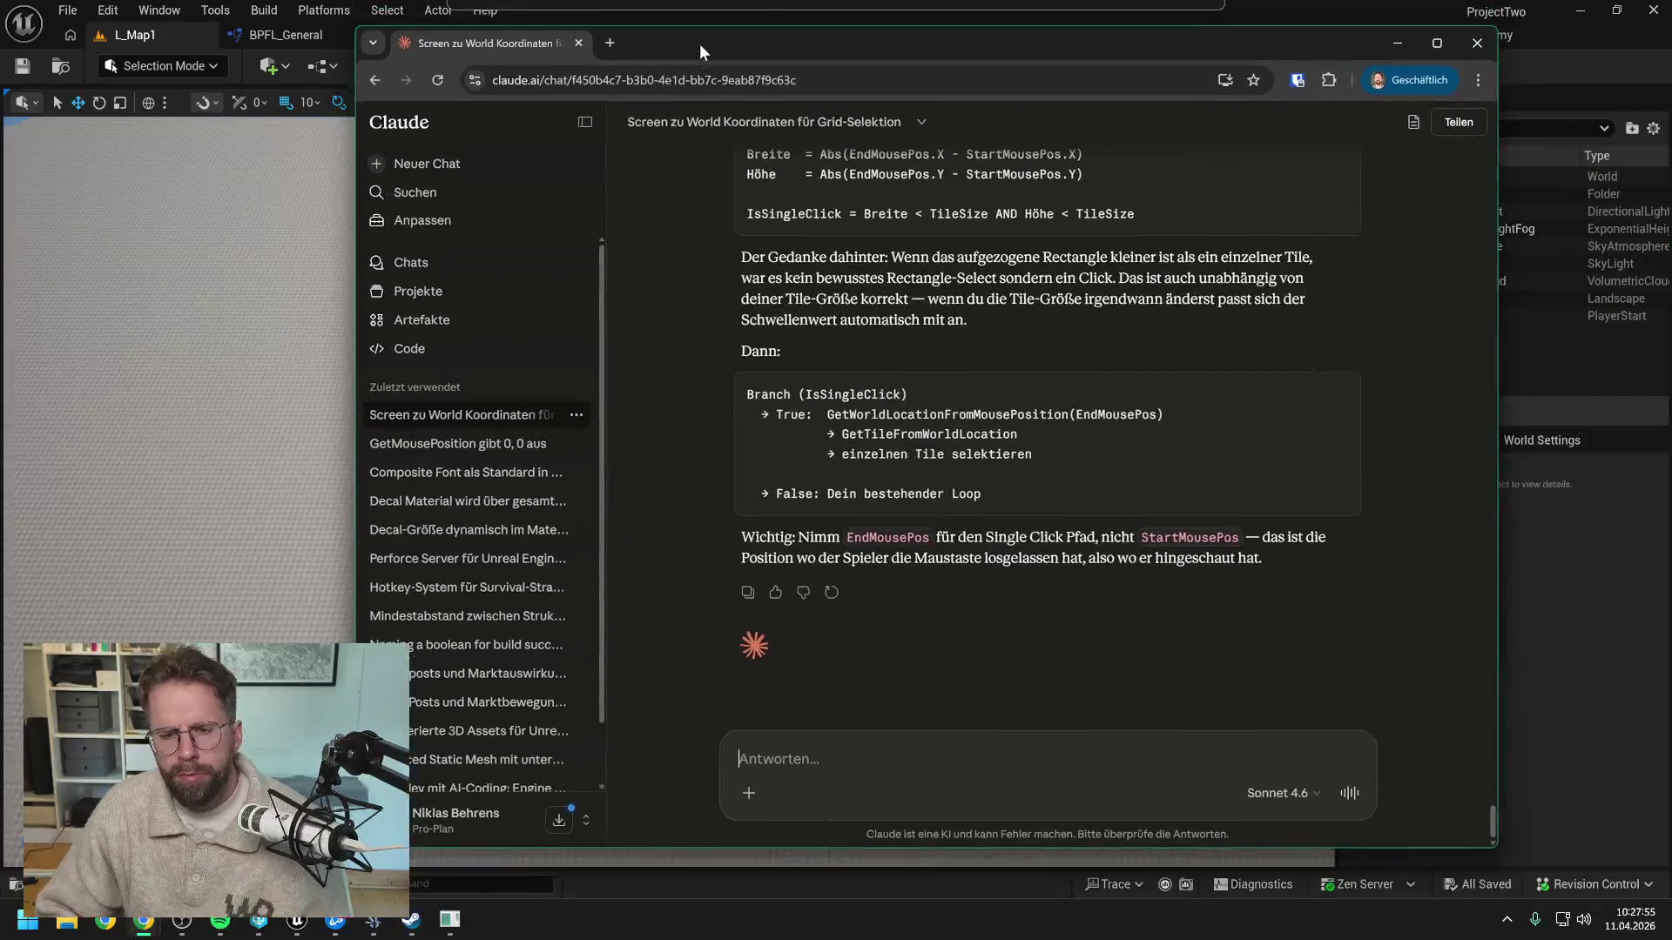
text(h)
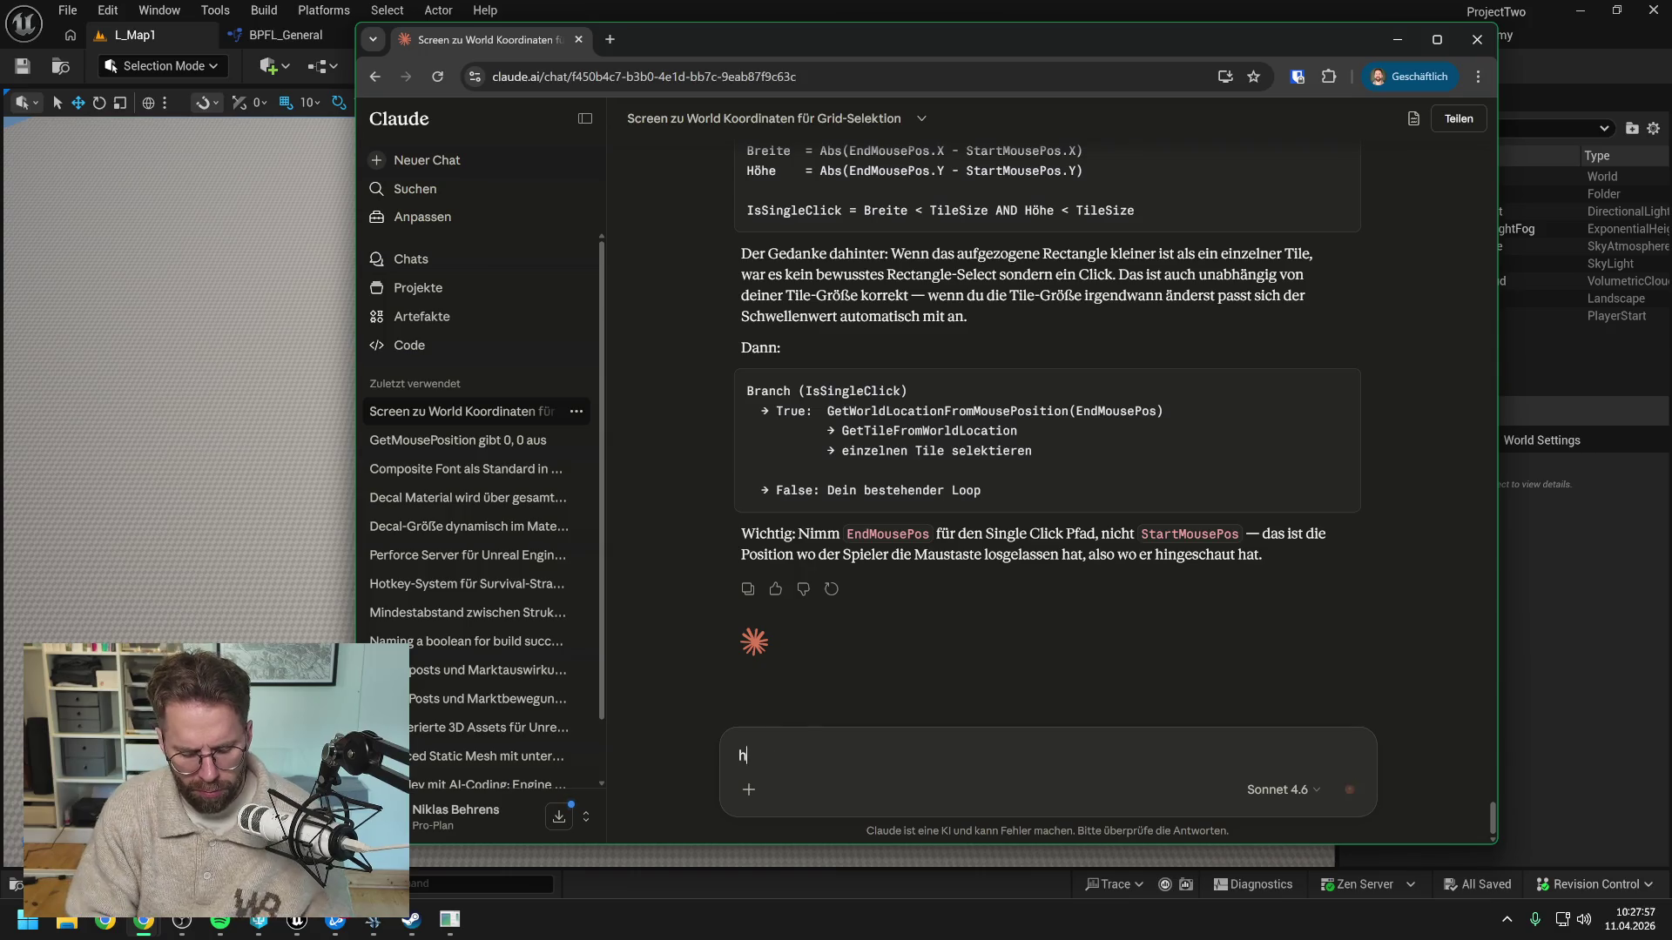
text(ab nun mal bei They are Billions und Starcraft 2 gen)
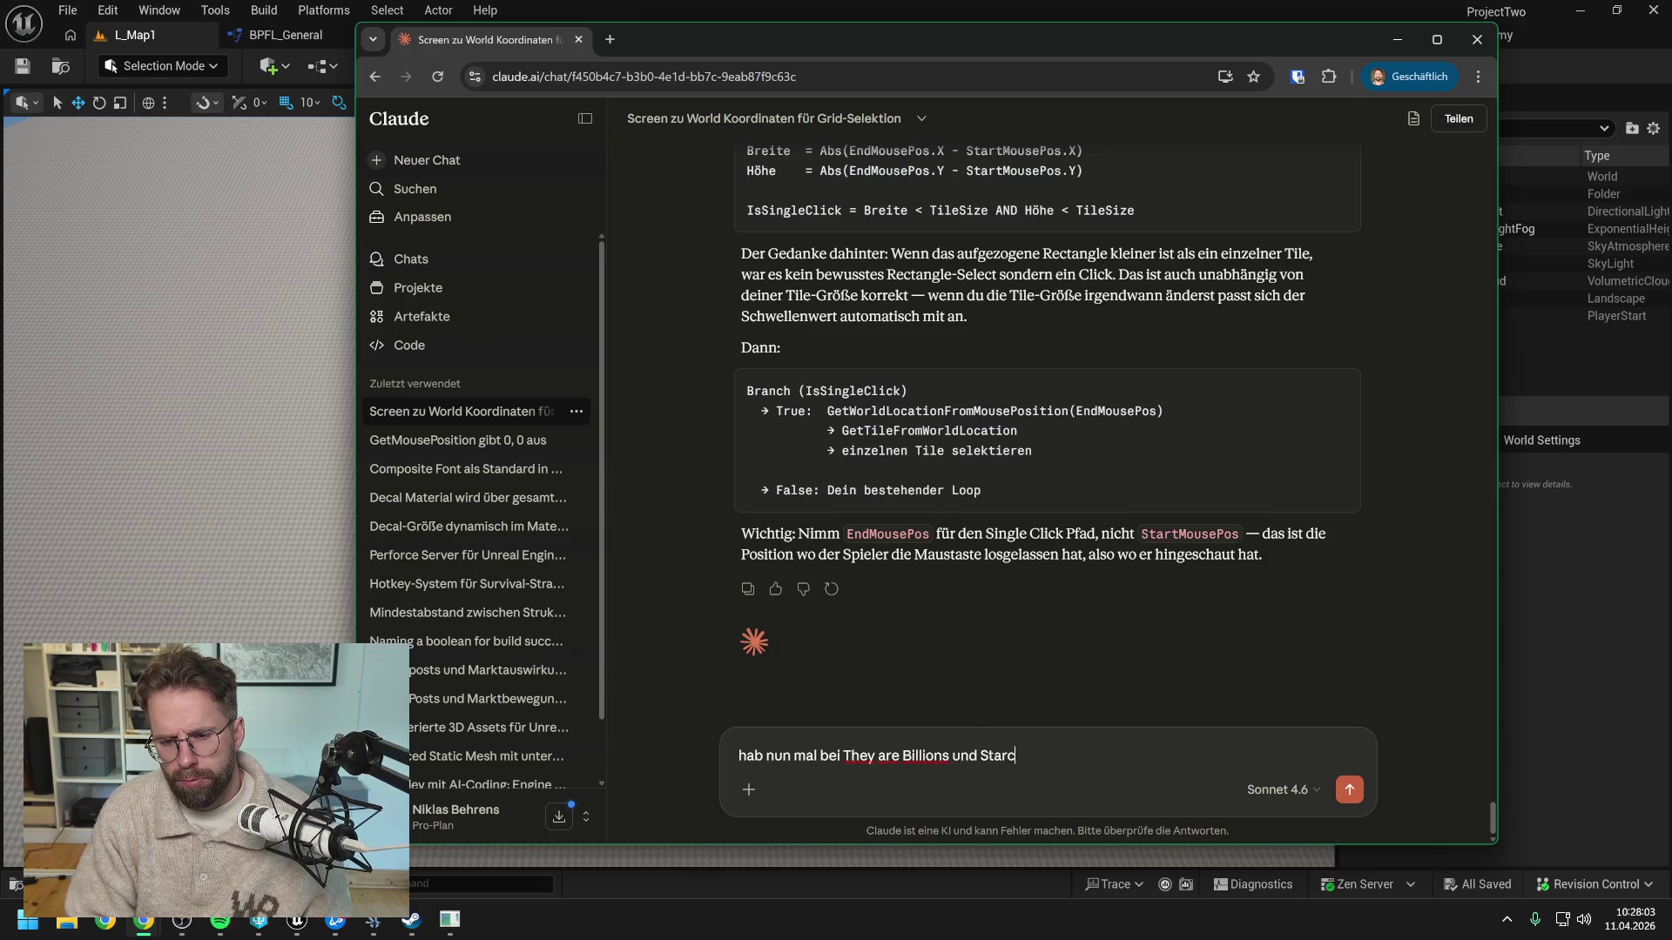
text(auer )
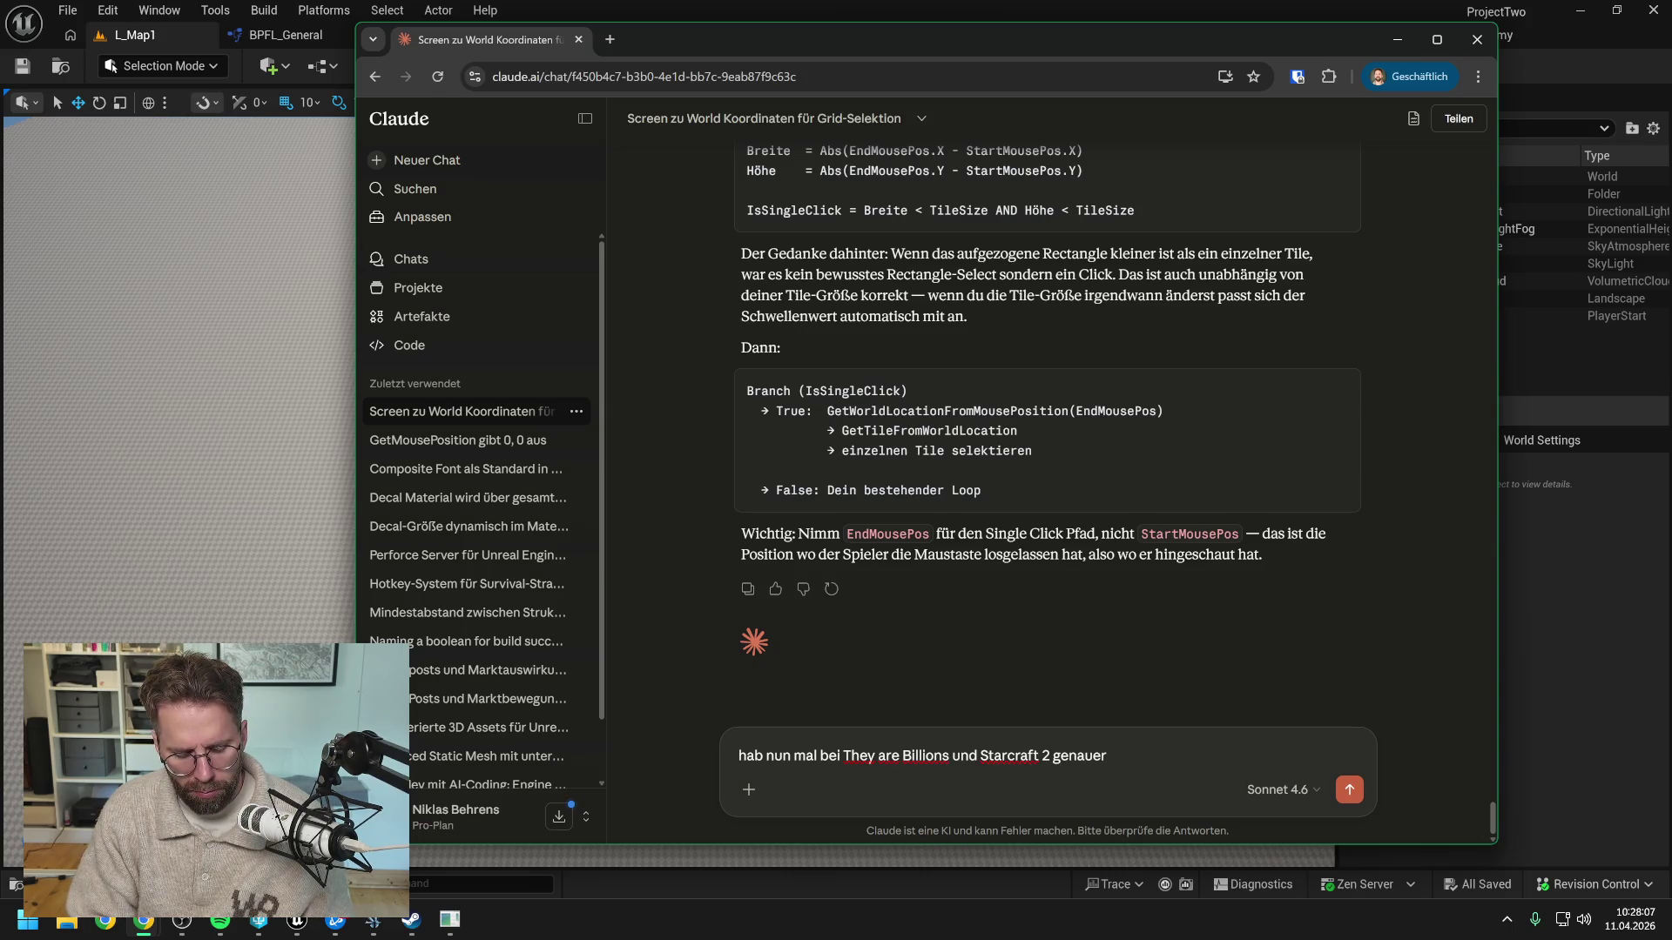
text(hingeschaut, wie die ihre)
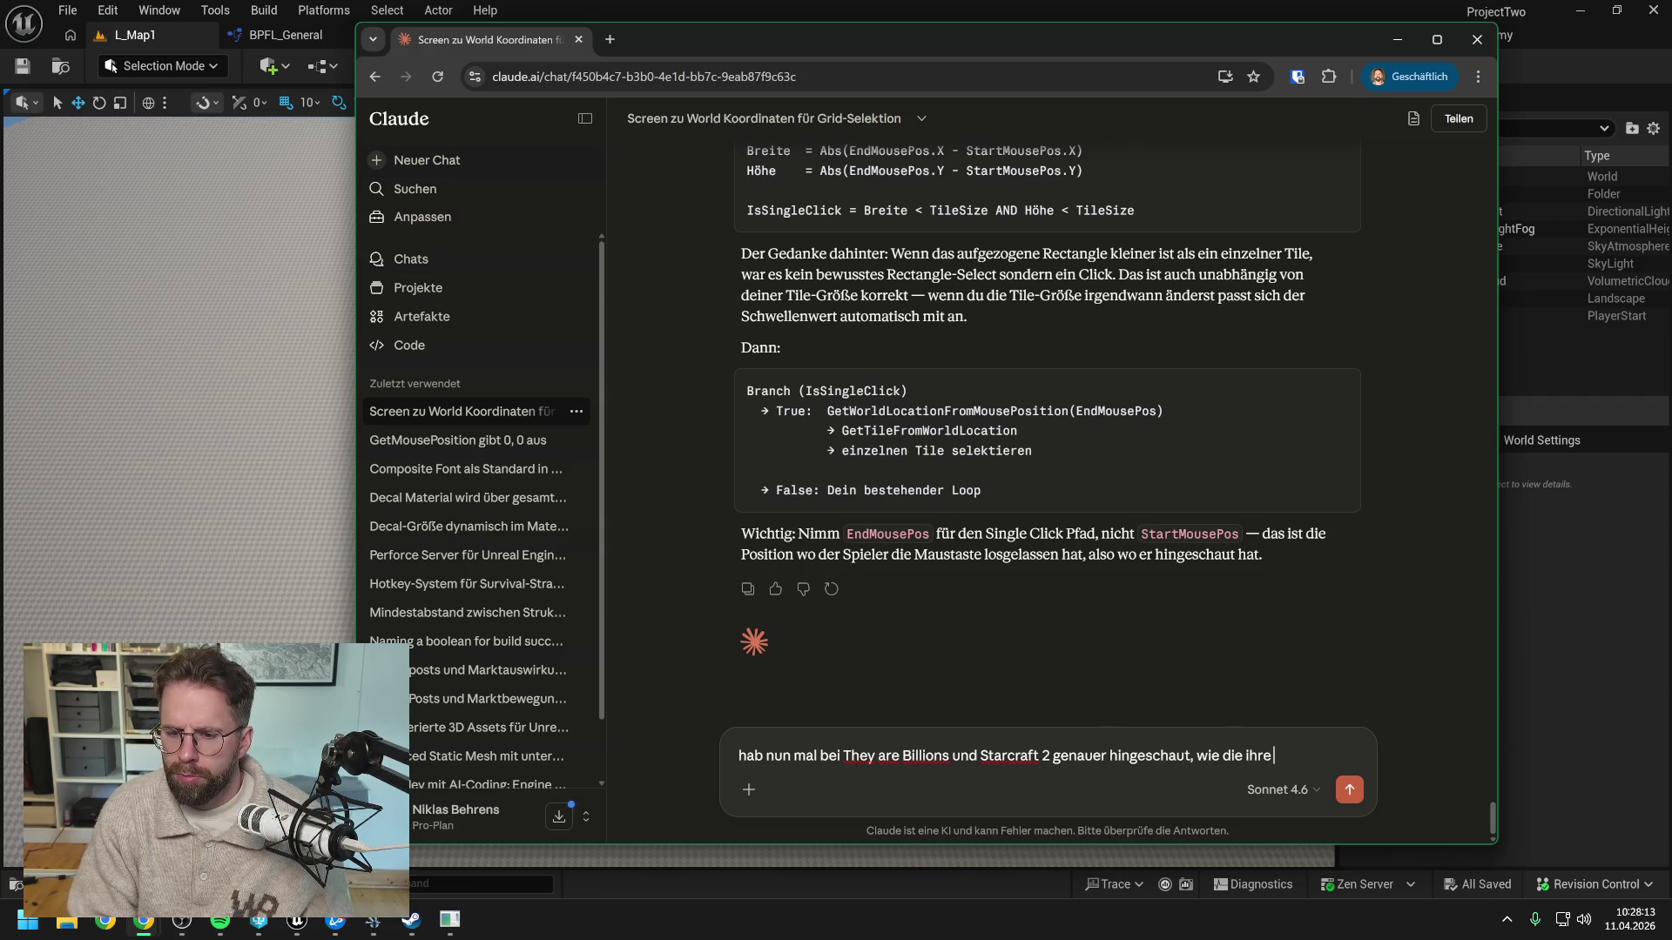
text( hit dete)
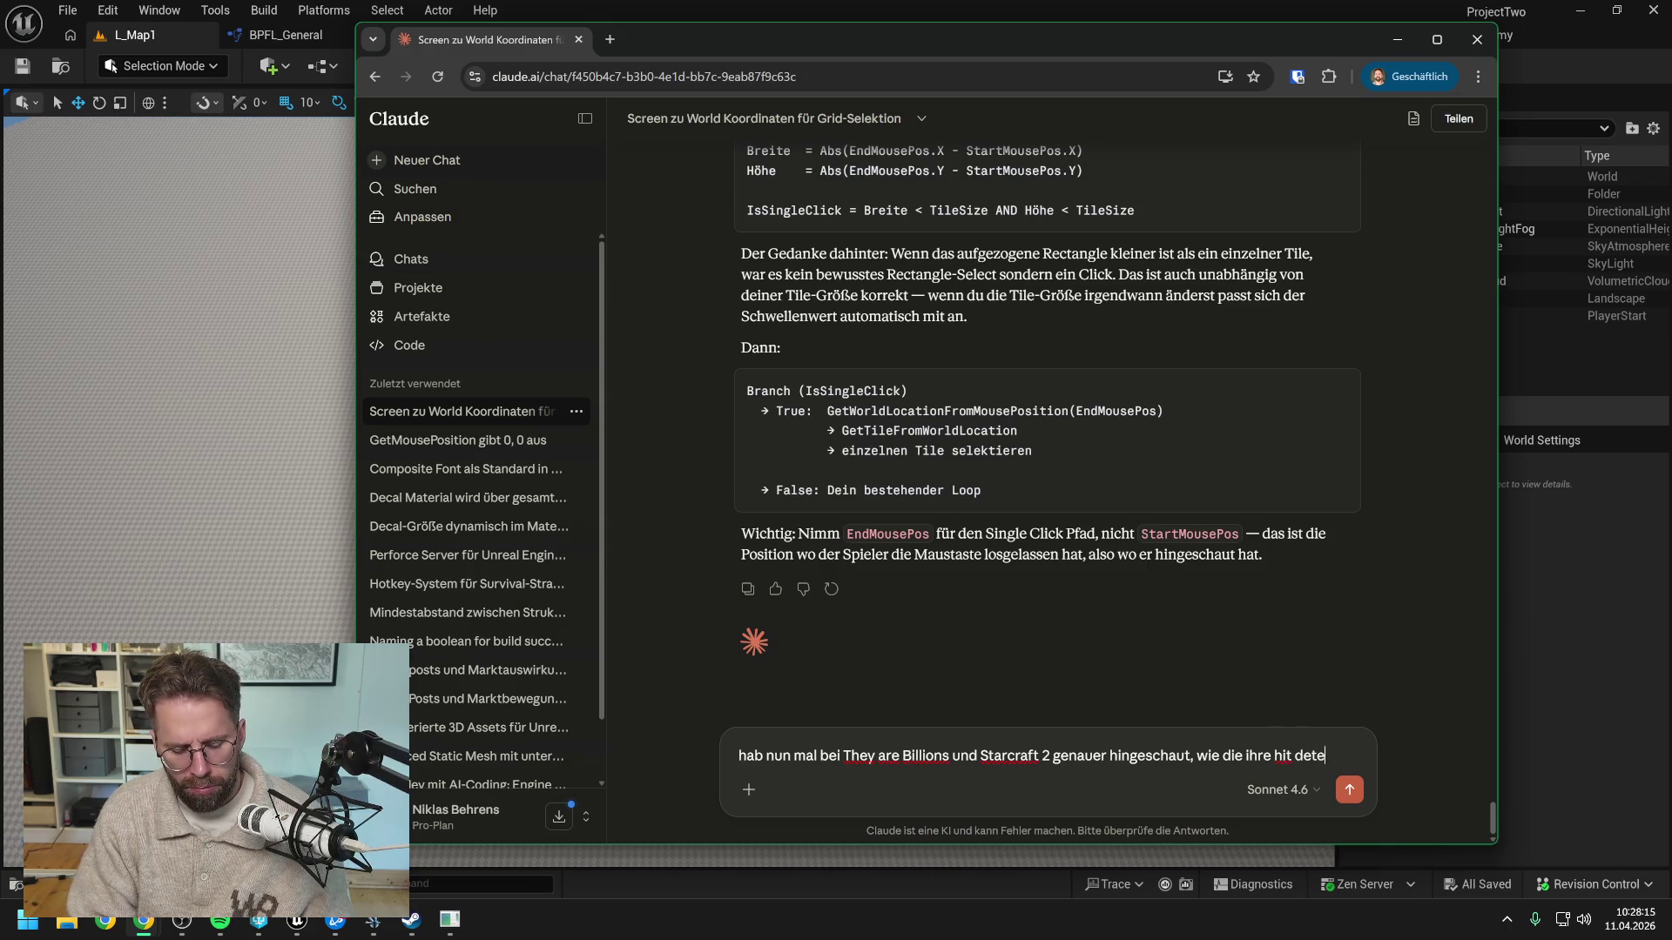
text(ction für Gebäu)
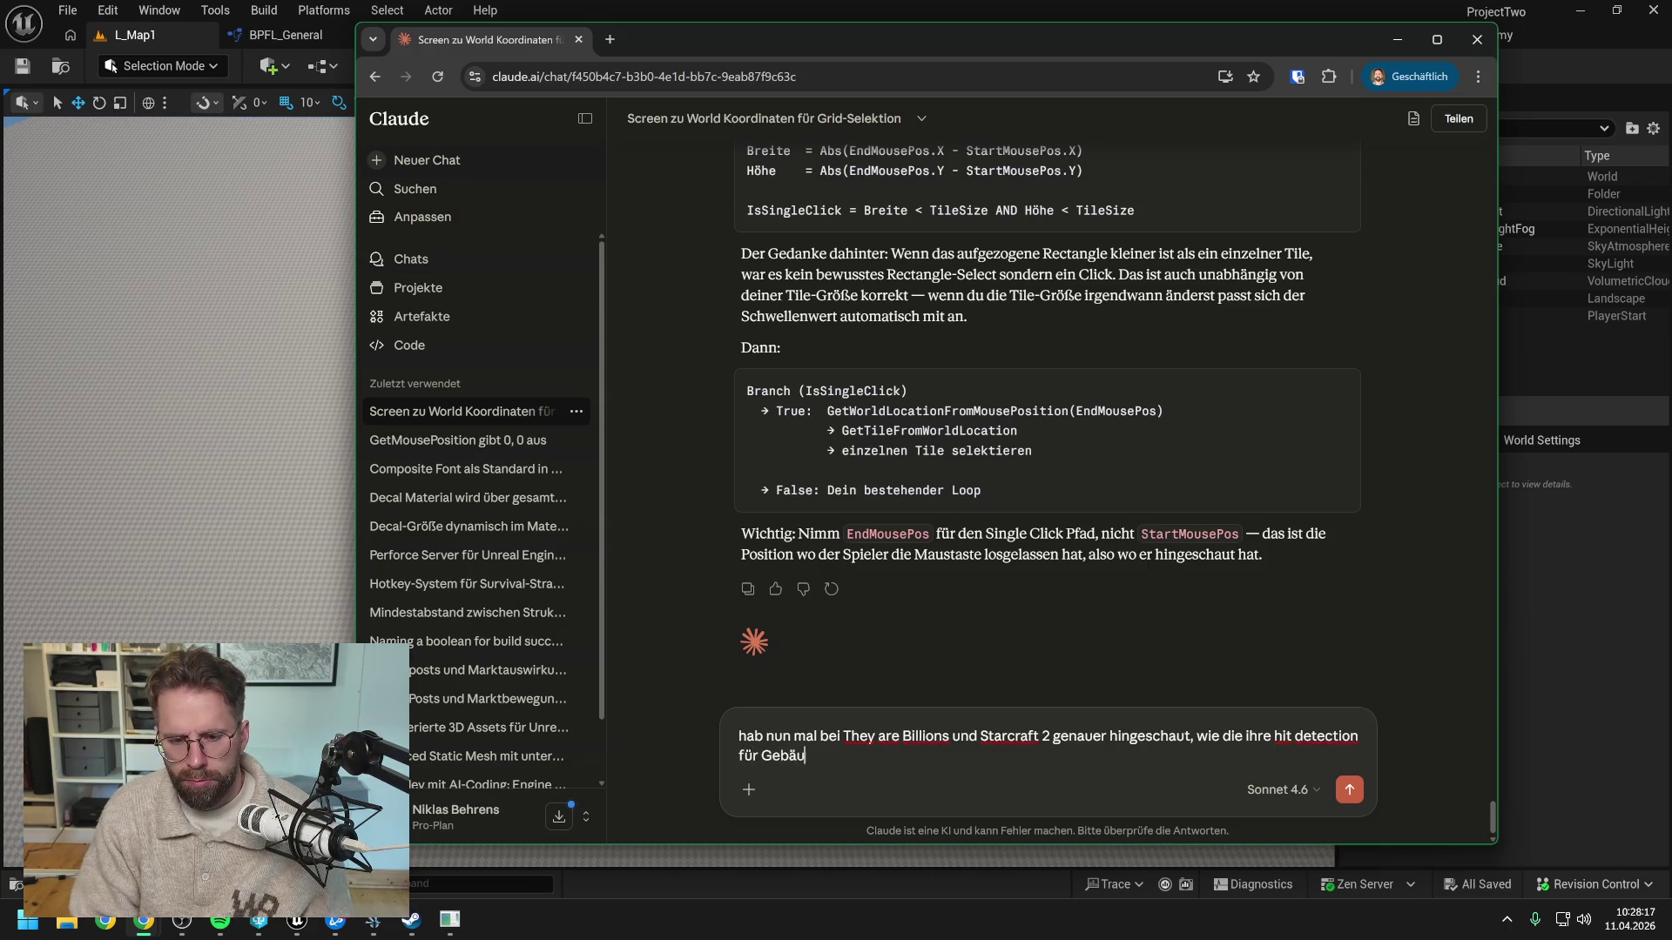
text(de gebaut haben.)
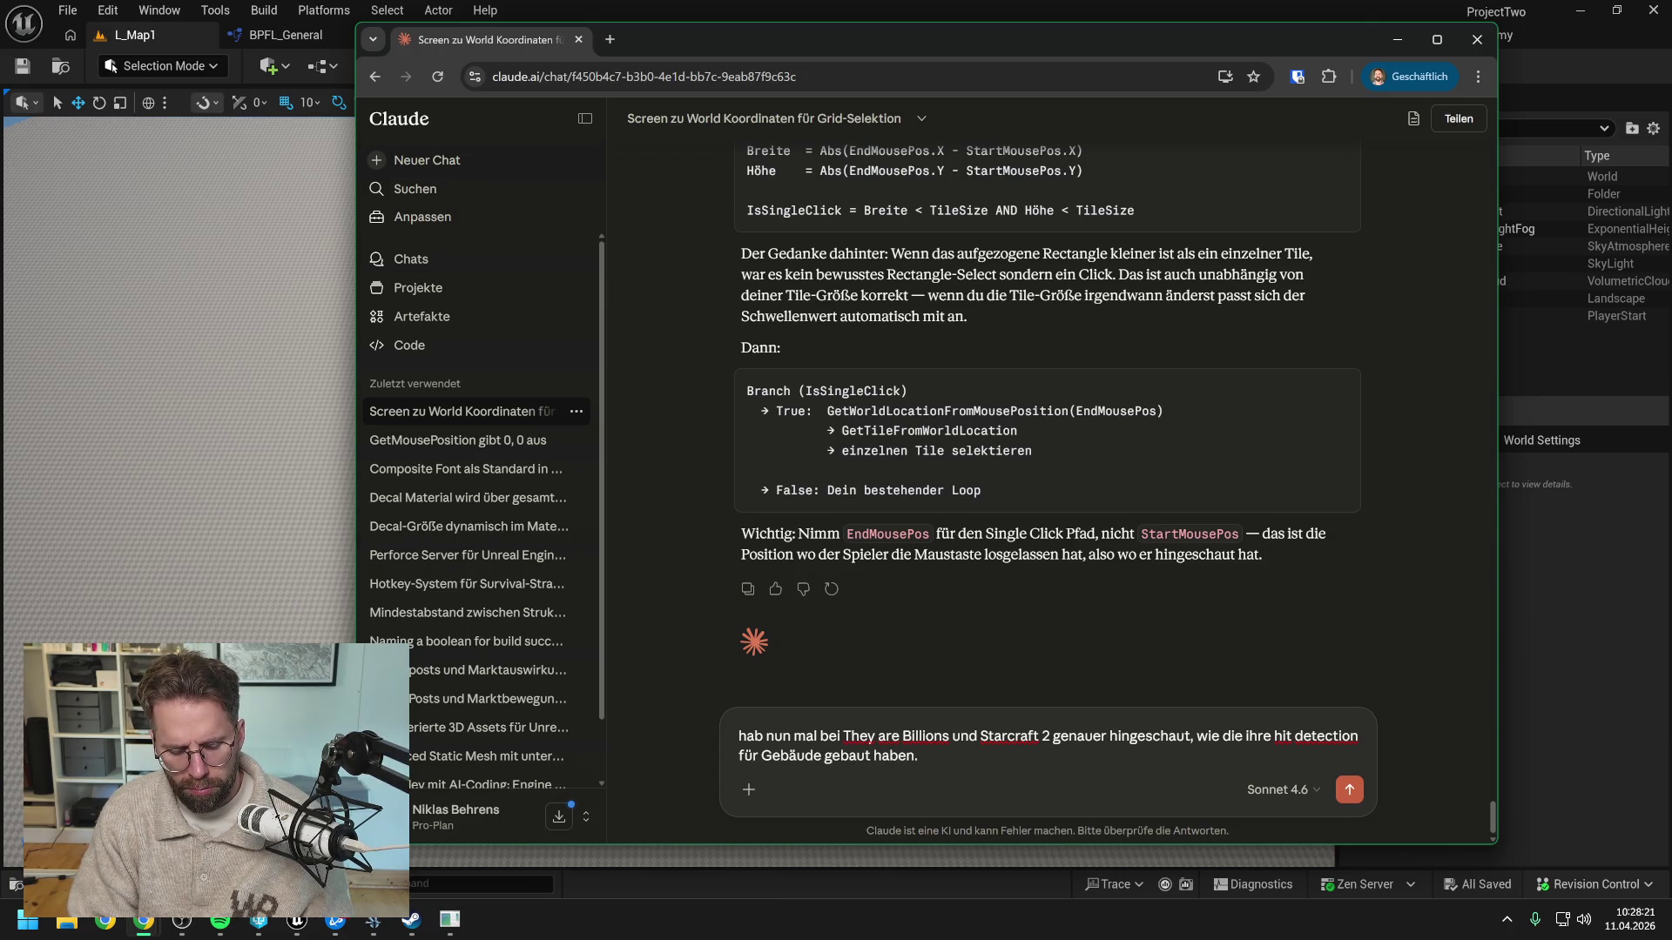
text( Was dort auffällt)
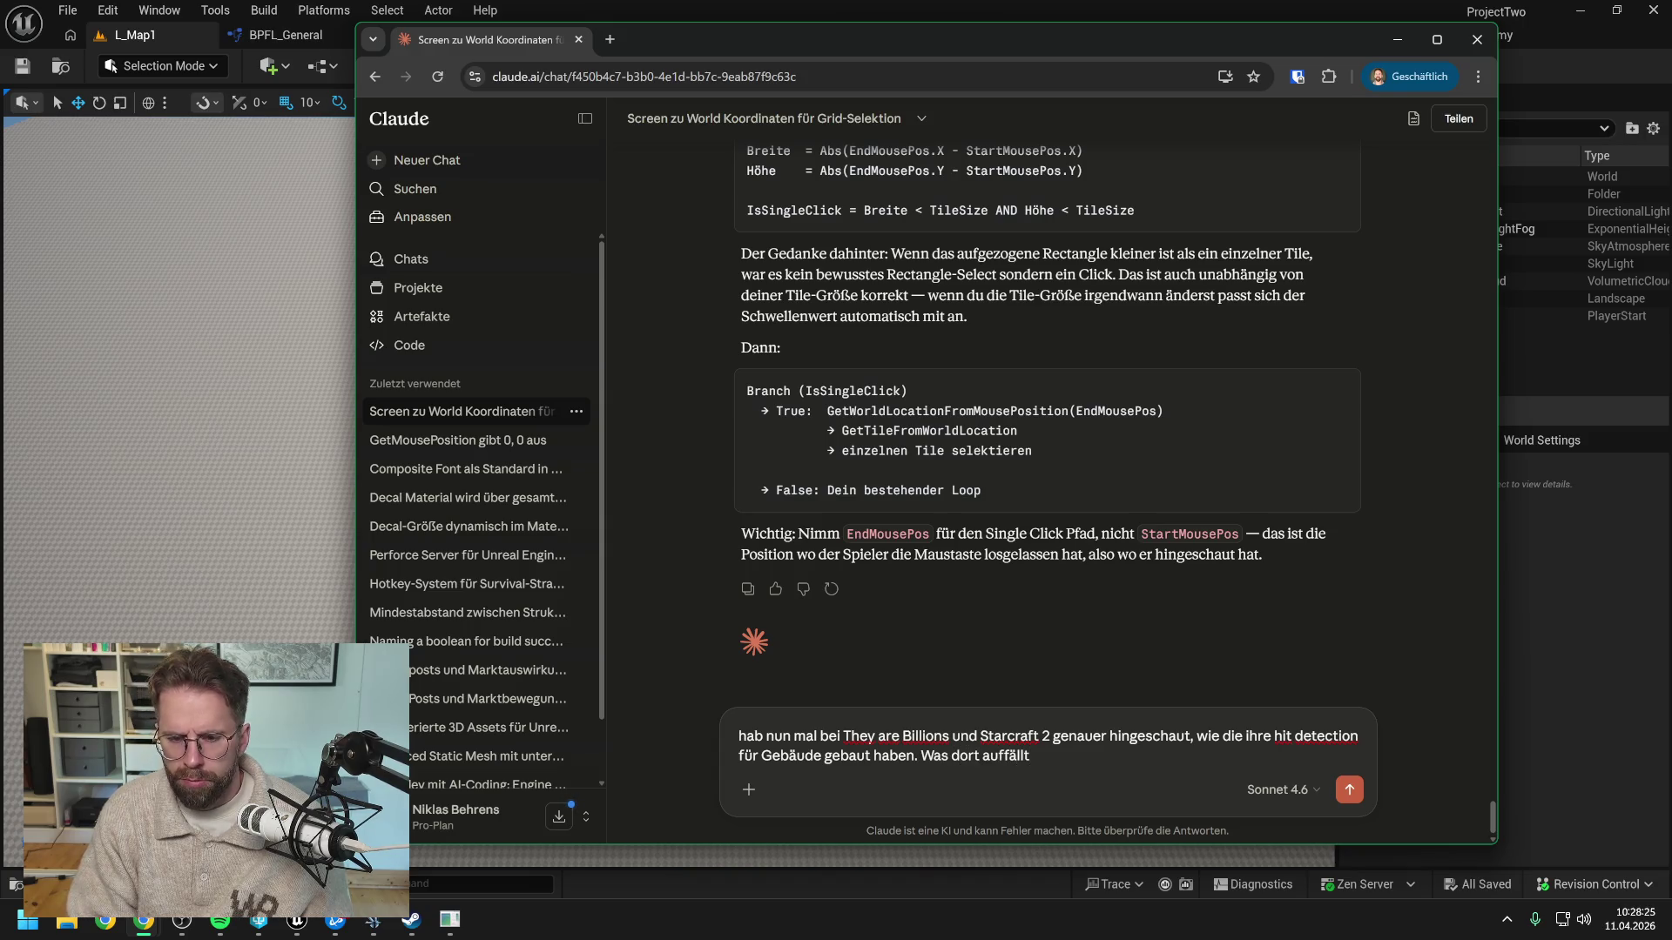
text(, ist d)
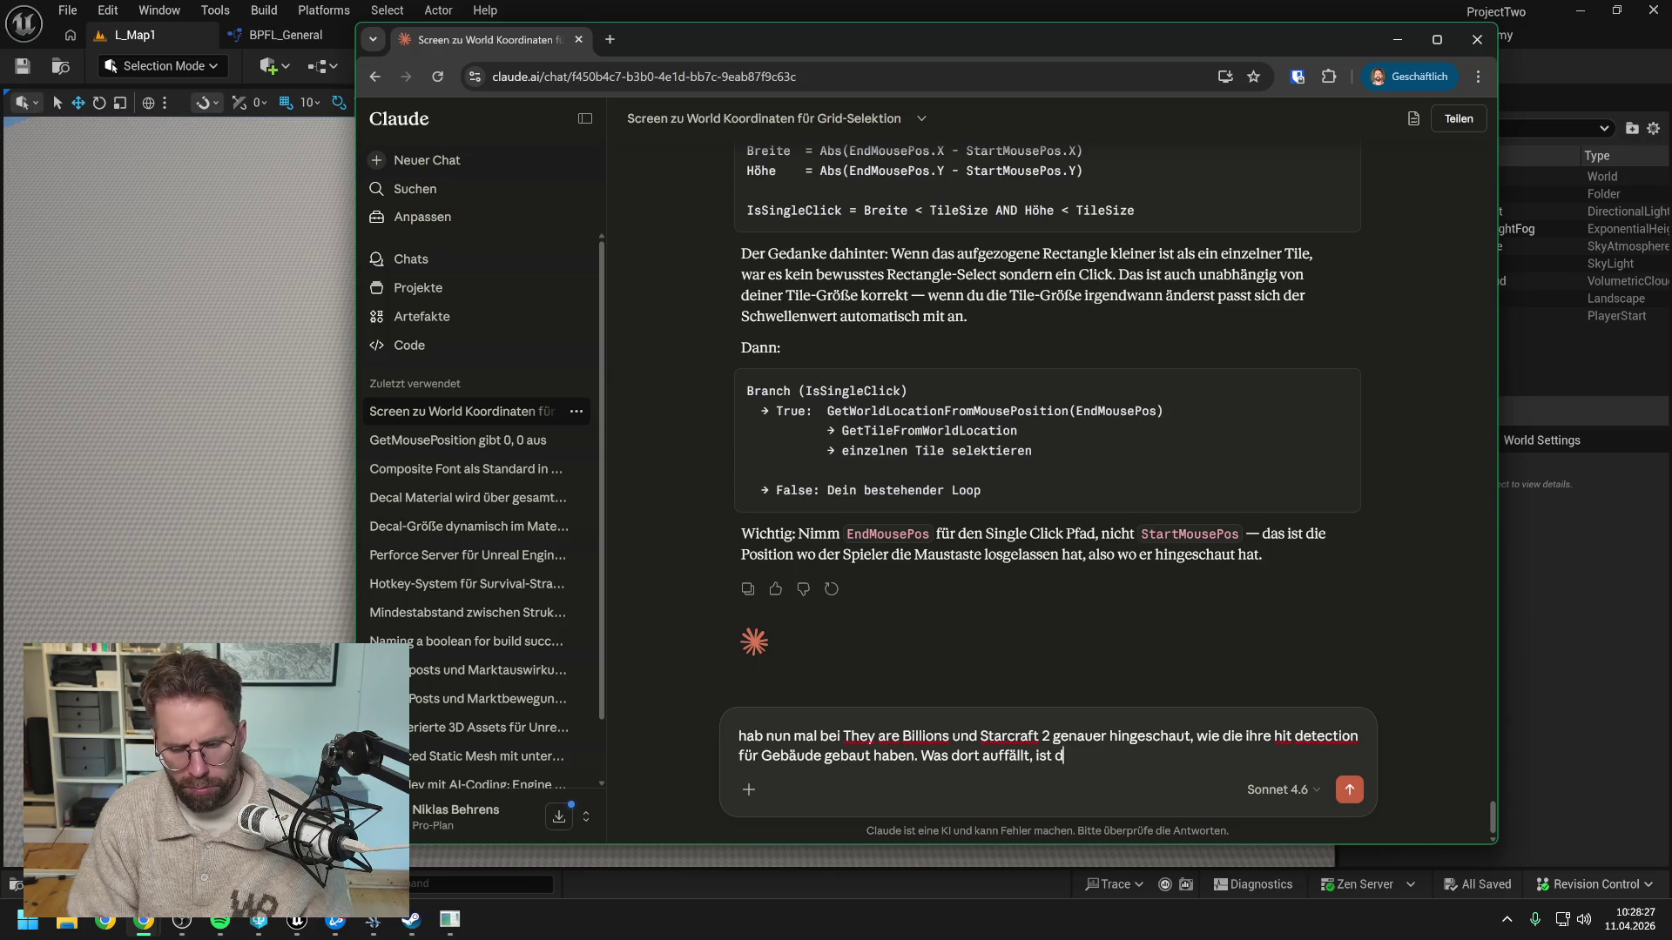
text(ass beide eher über)
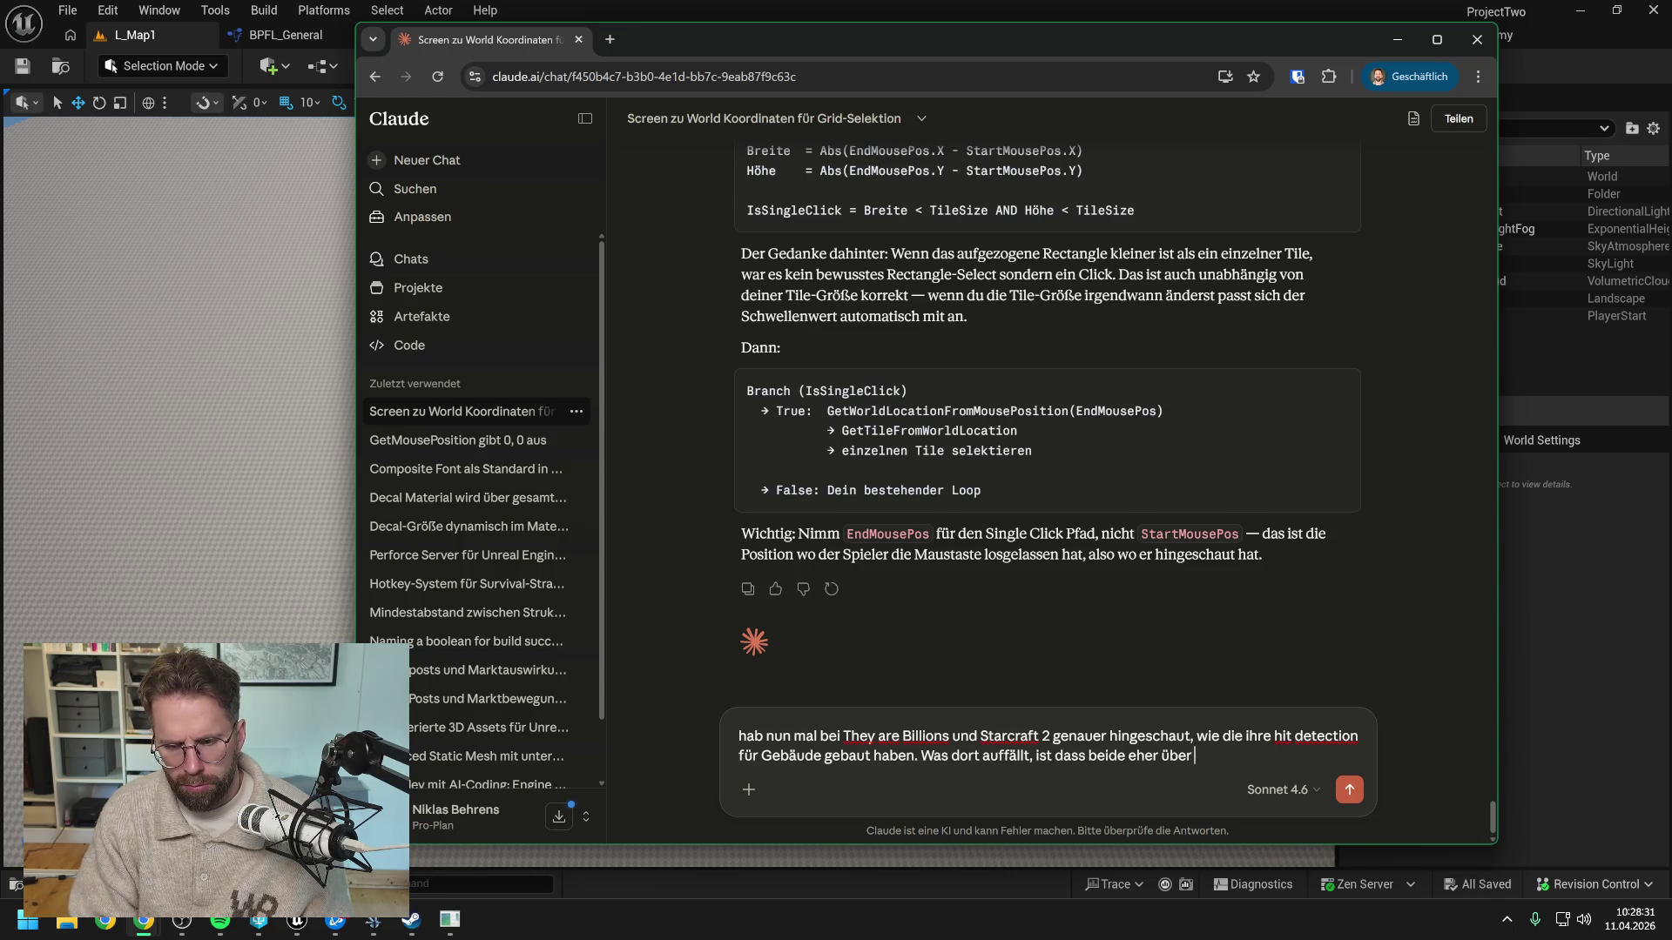
text( die vie)
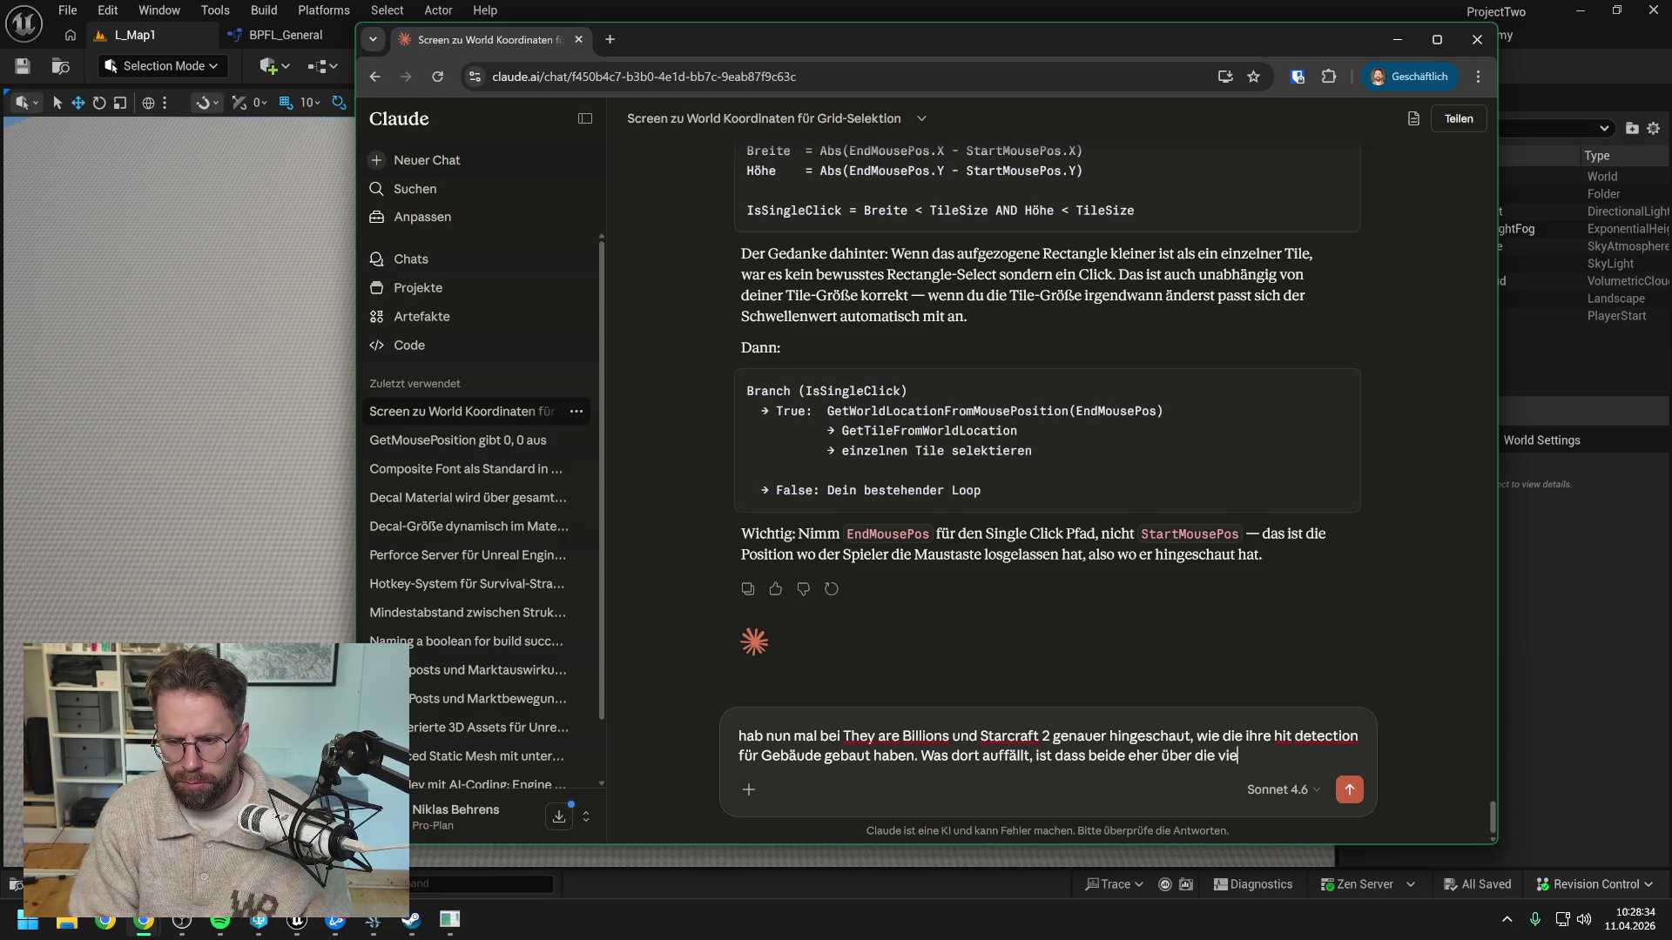
key(BackSpace)
text(suelle)
text( Repräsen)
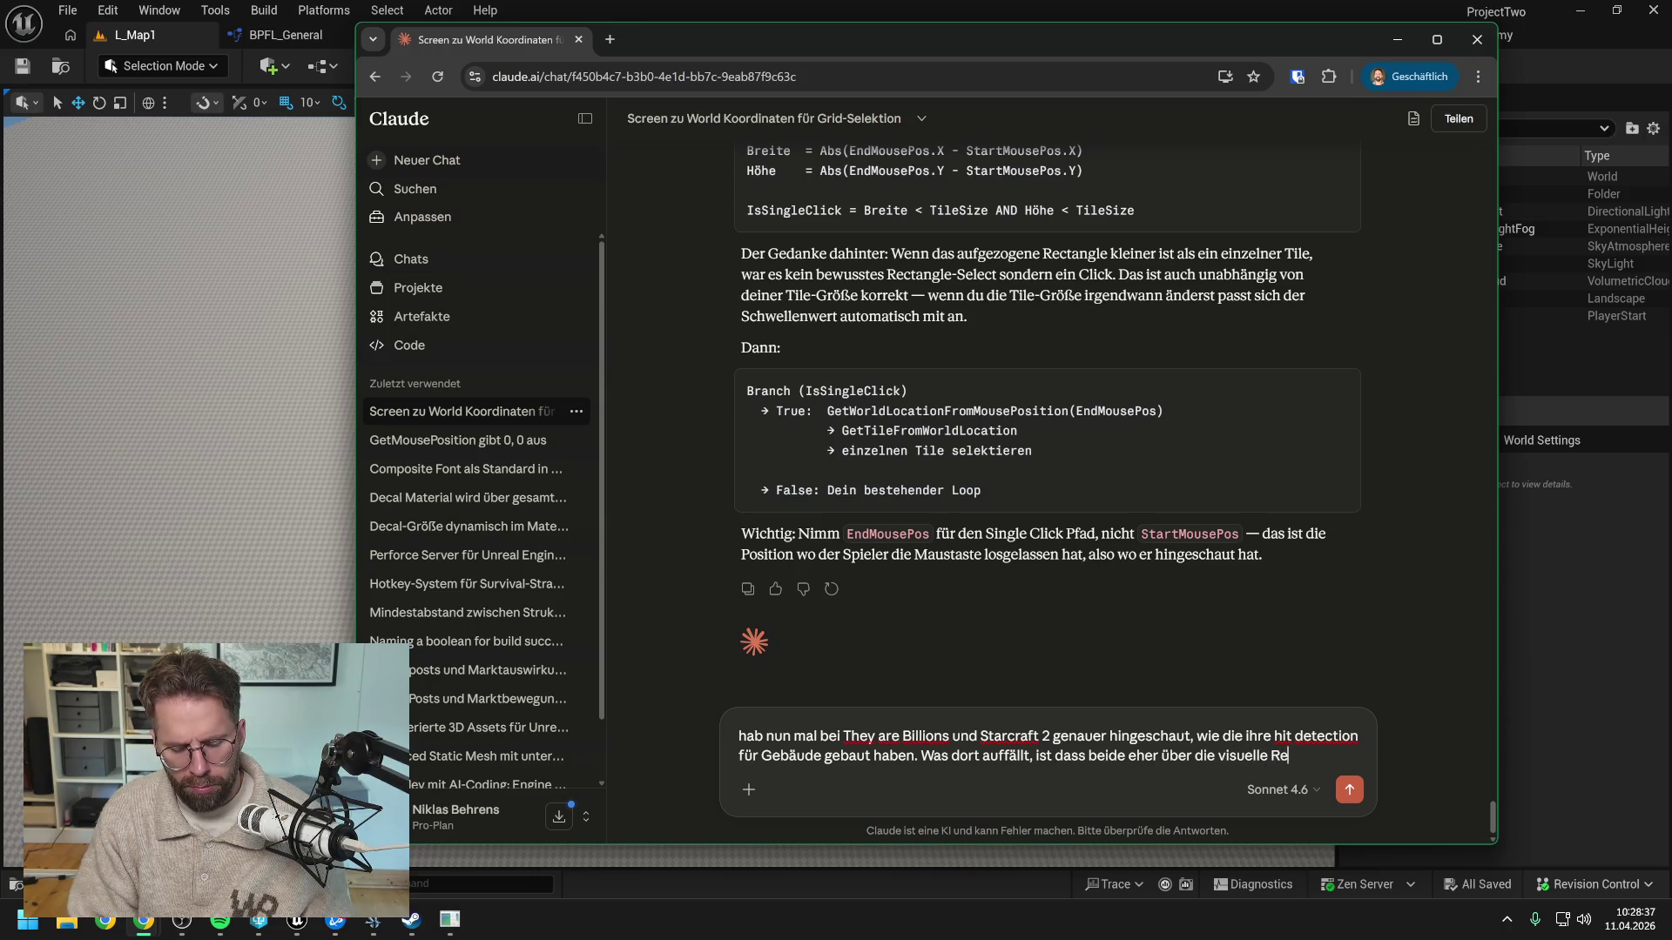
text(tation d)
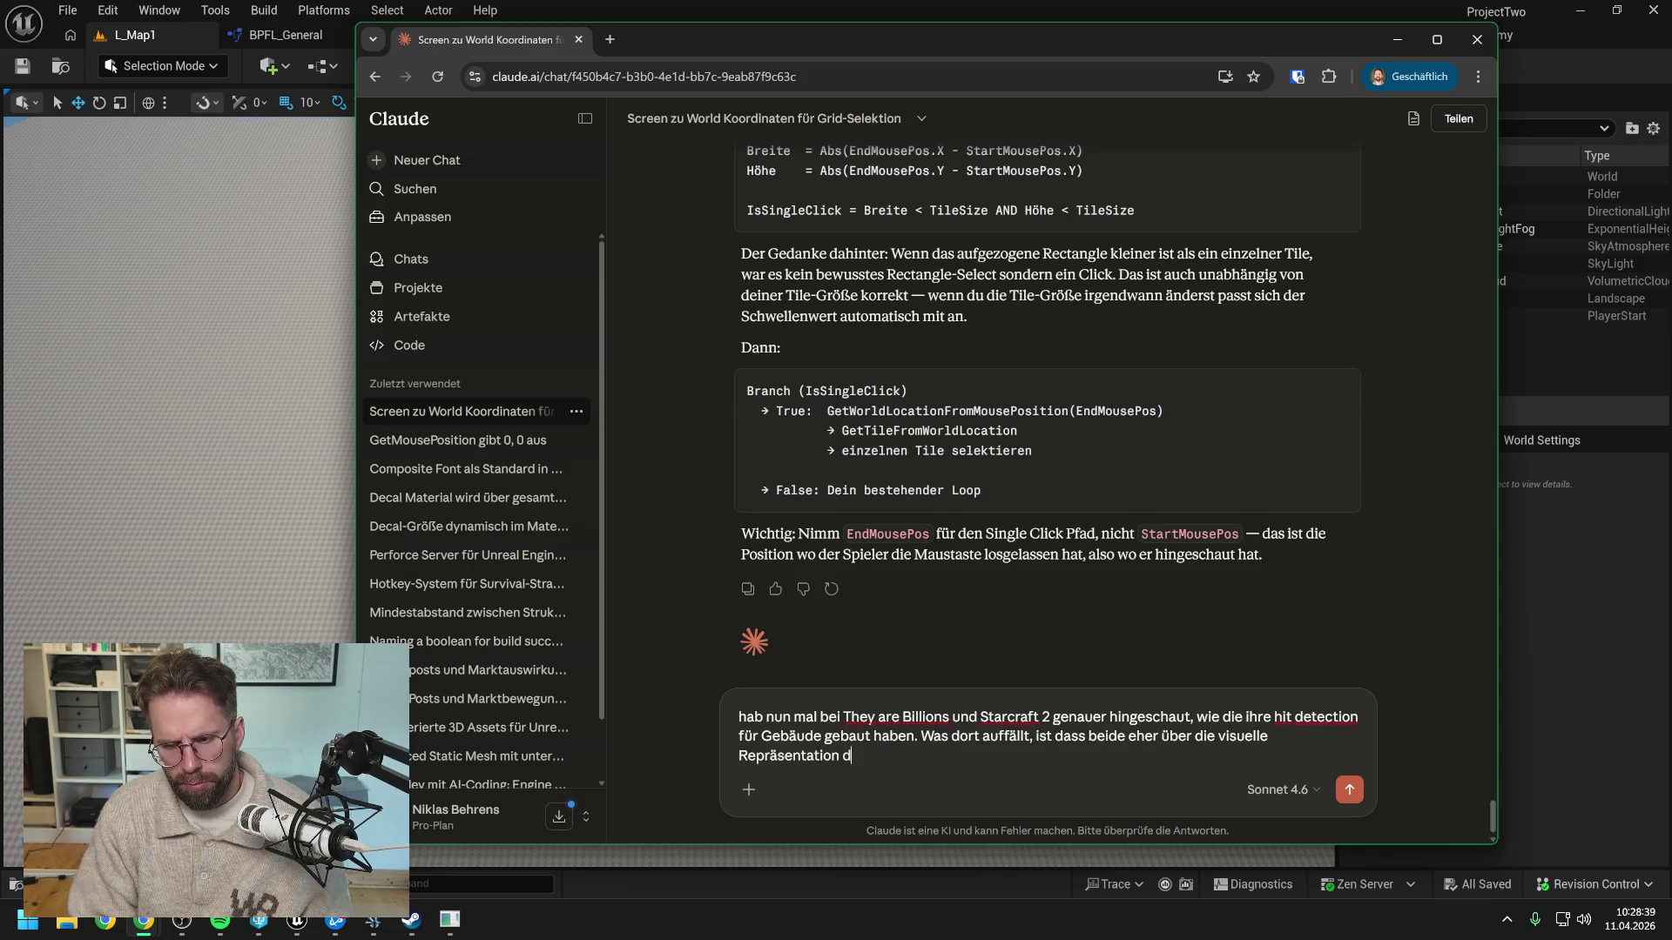
text(es Gebä)
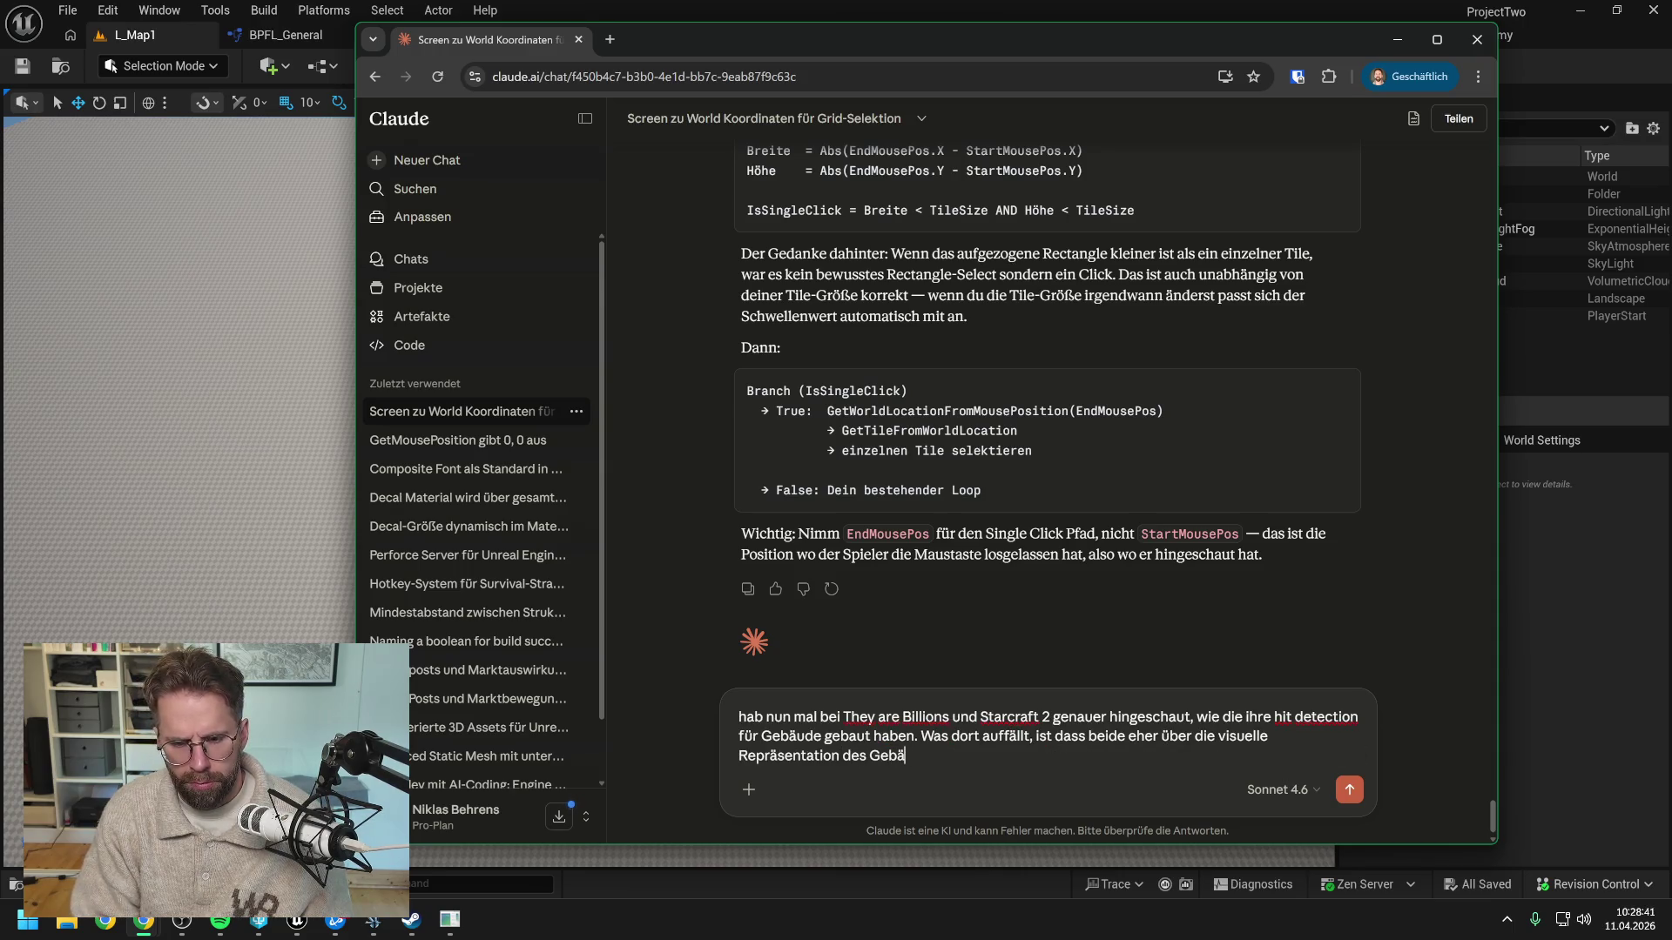
text(udes des hin tr)
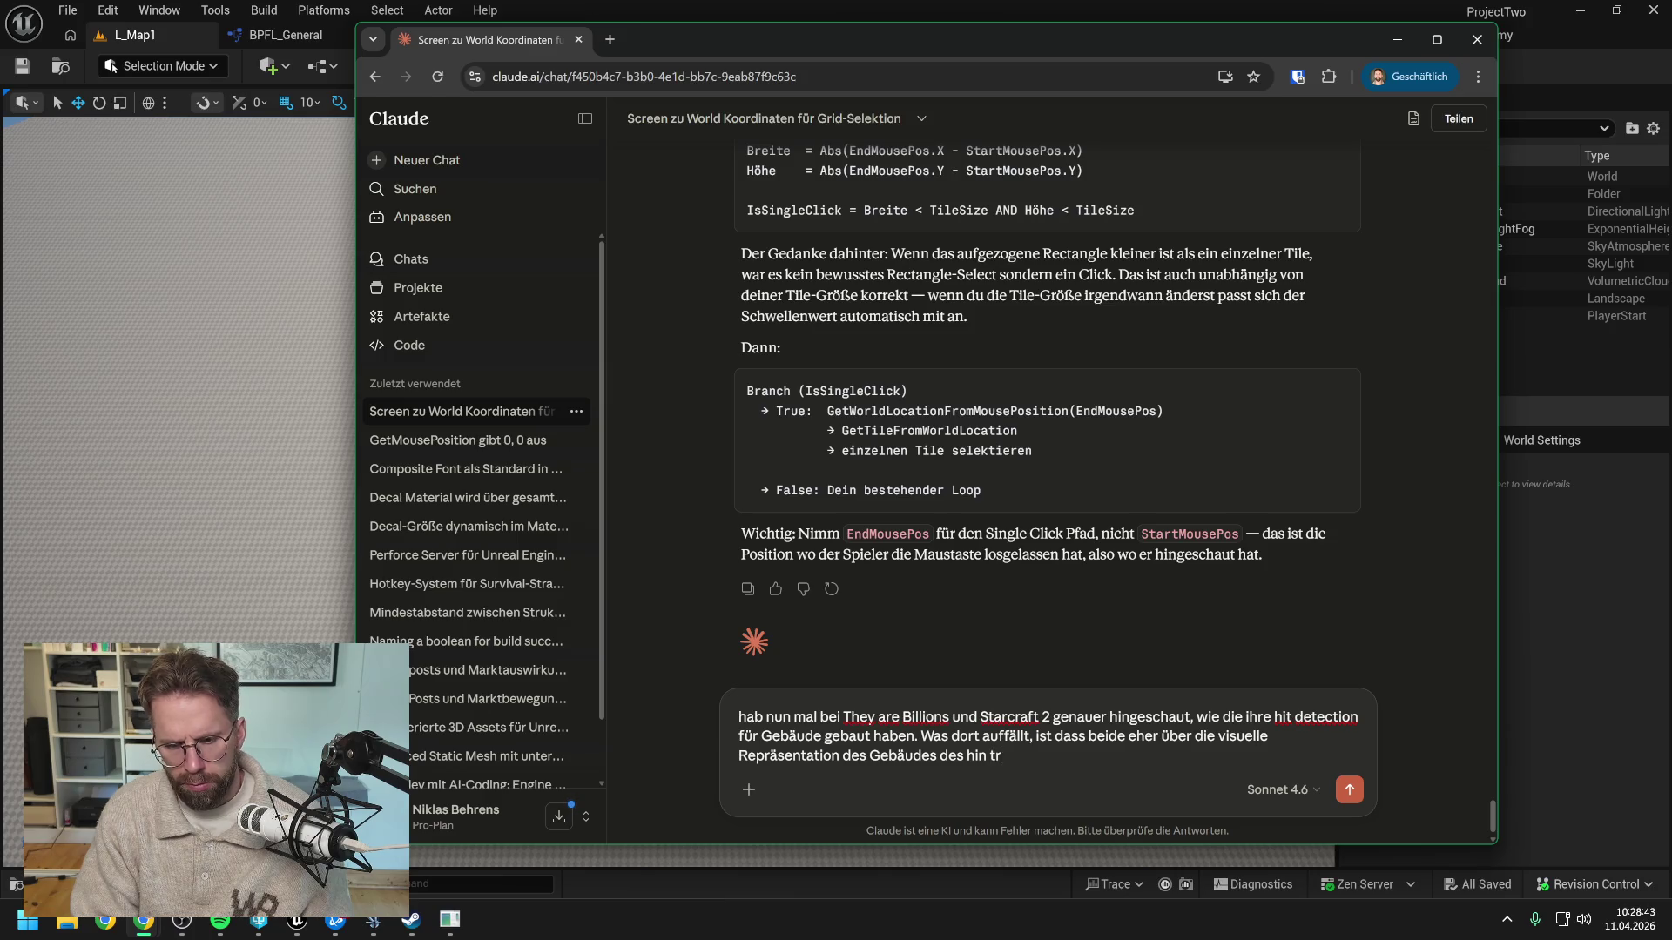
text(acken. Also)
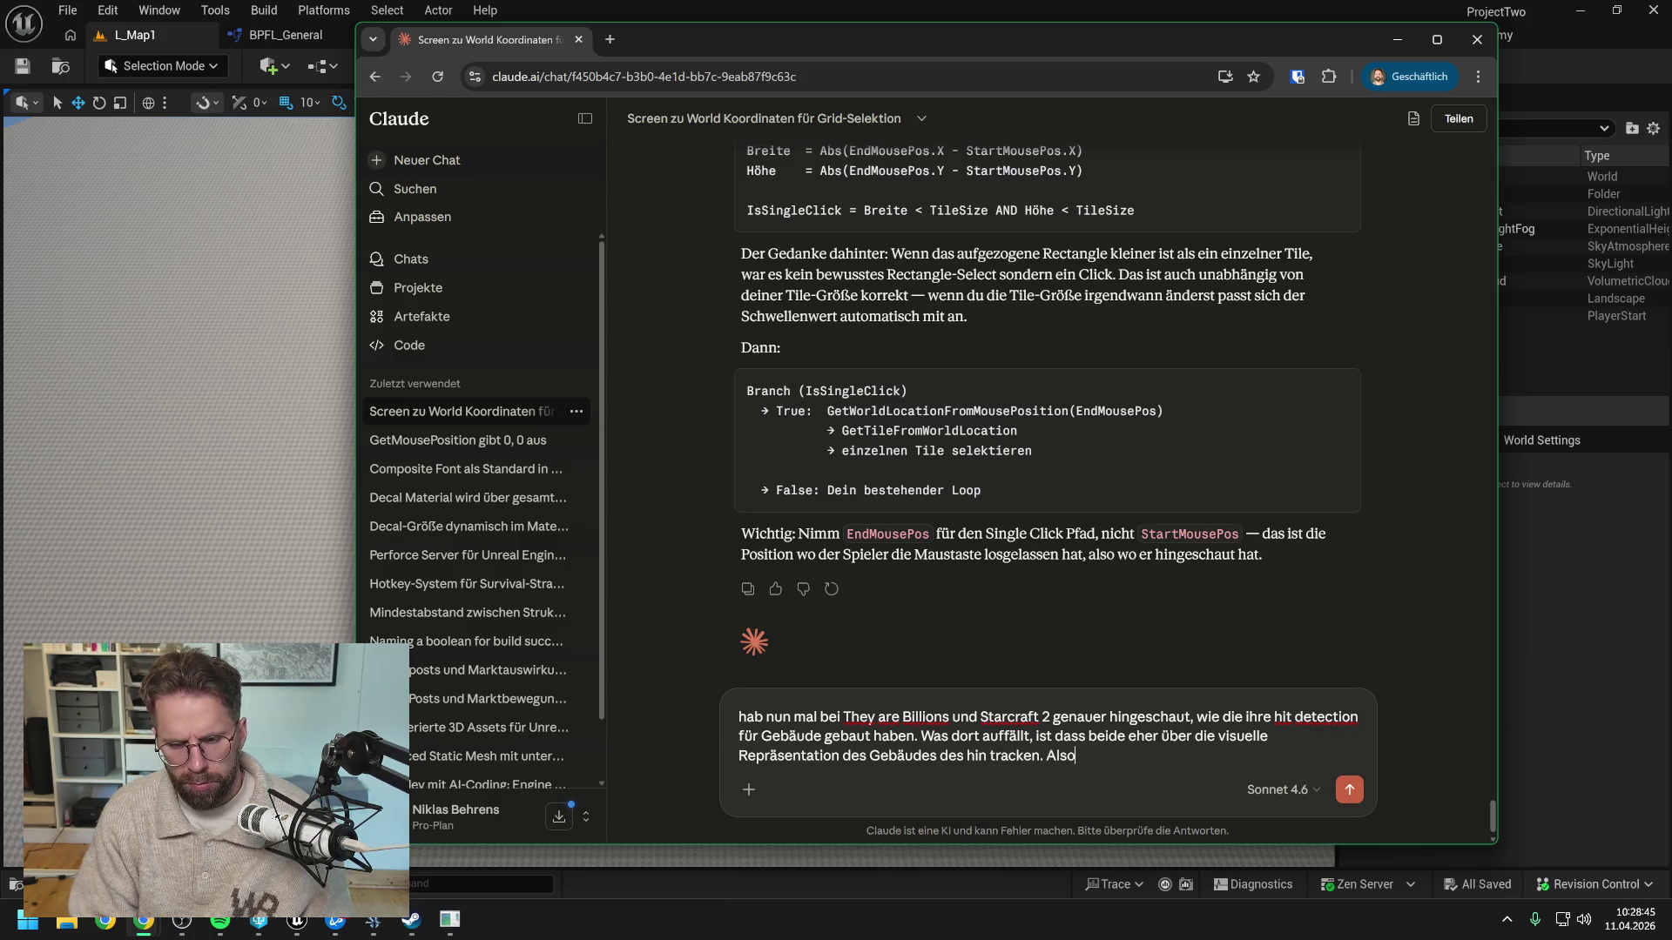
text( so zu sagen)
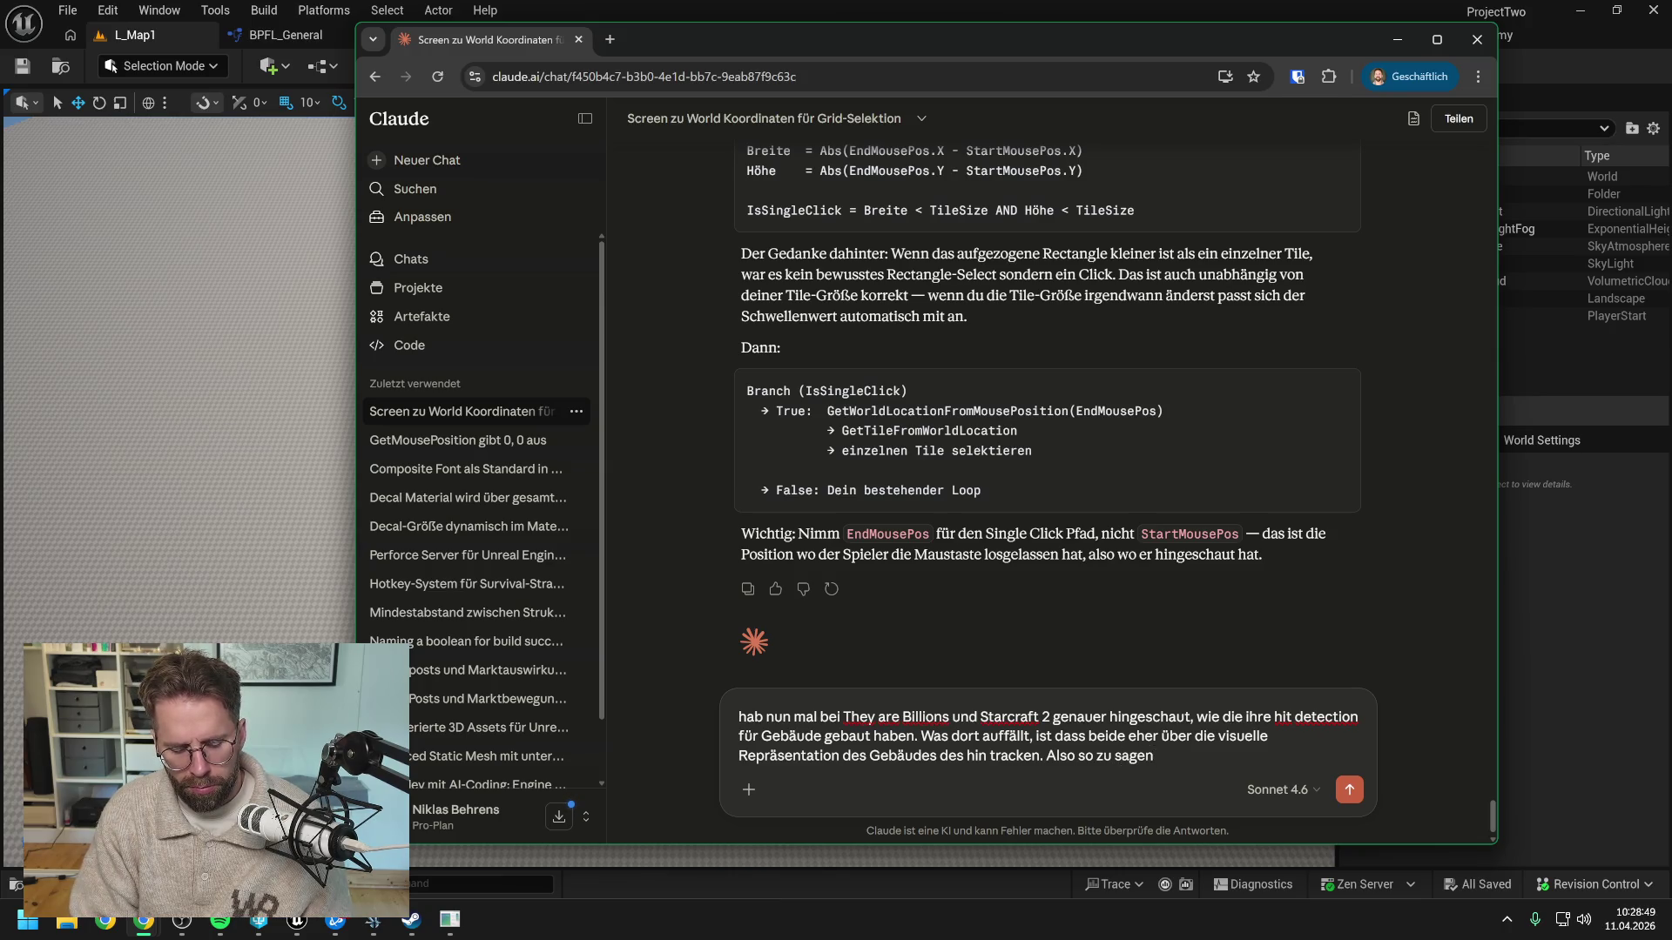
text( tracke)
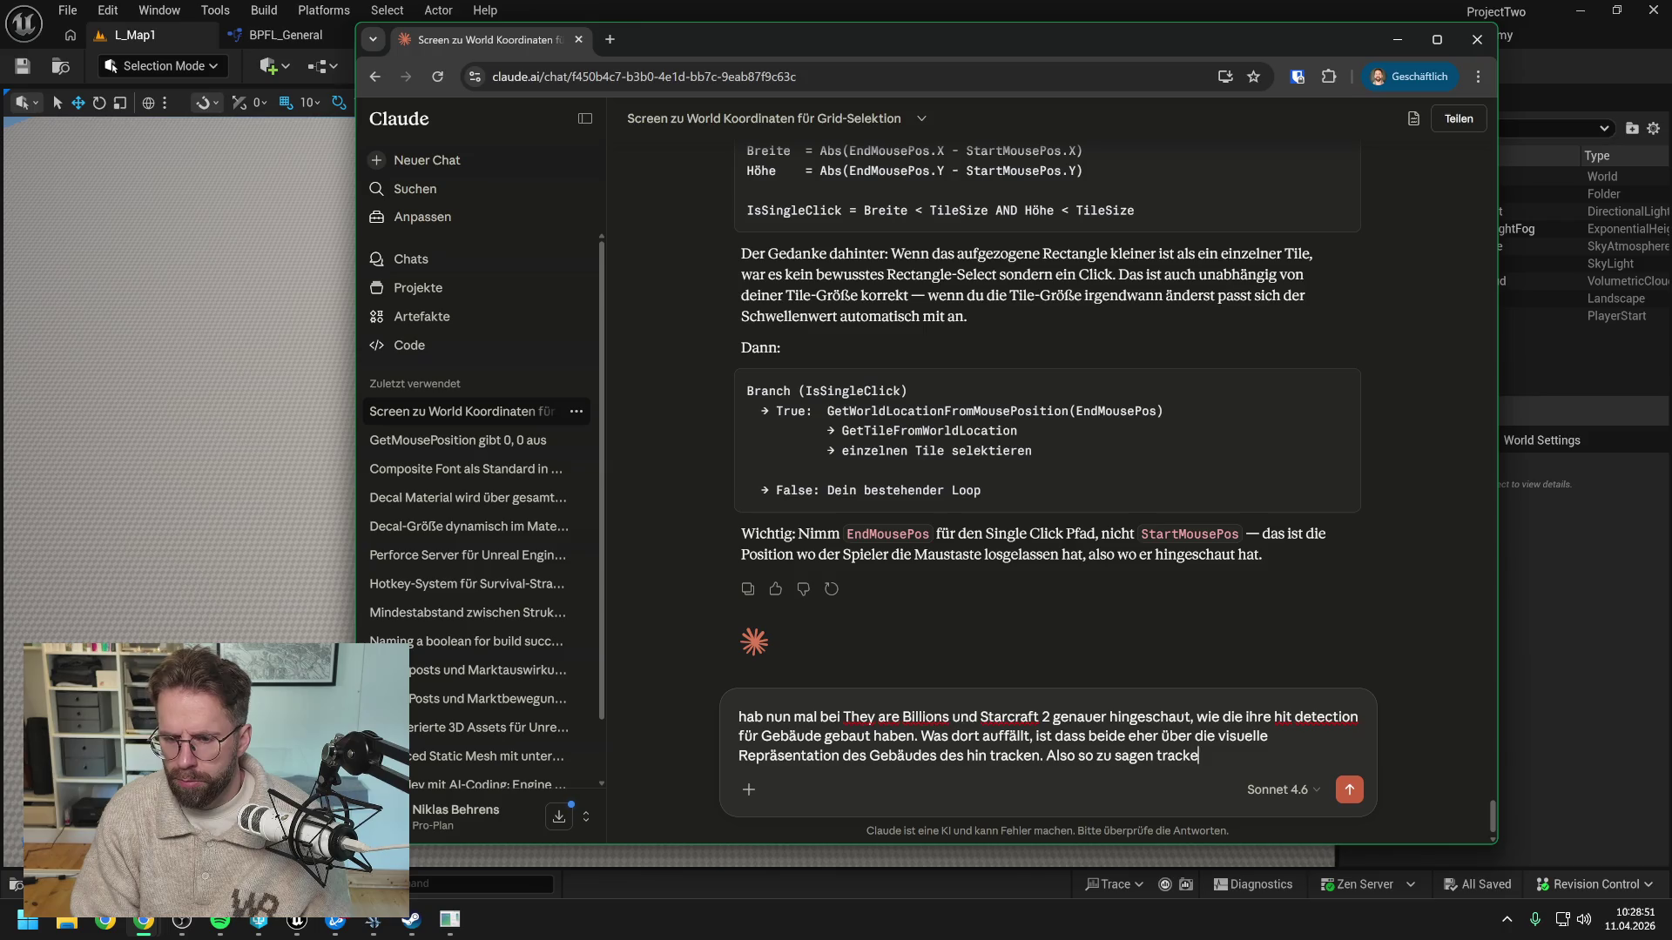
text(n, ob der Mauszeigewr)
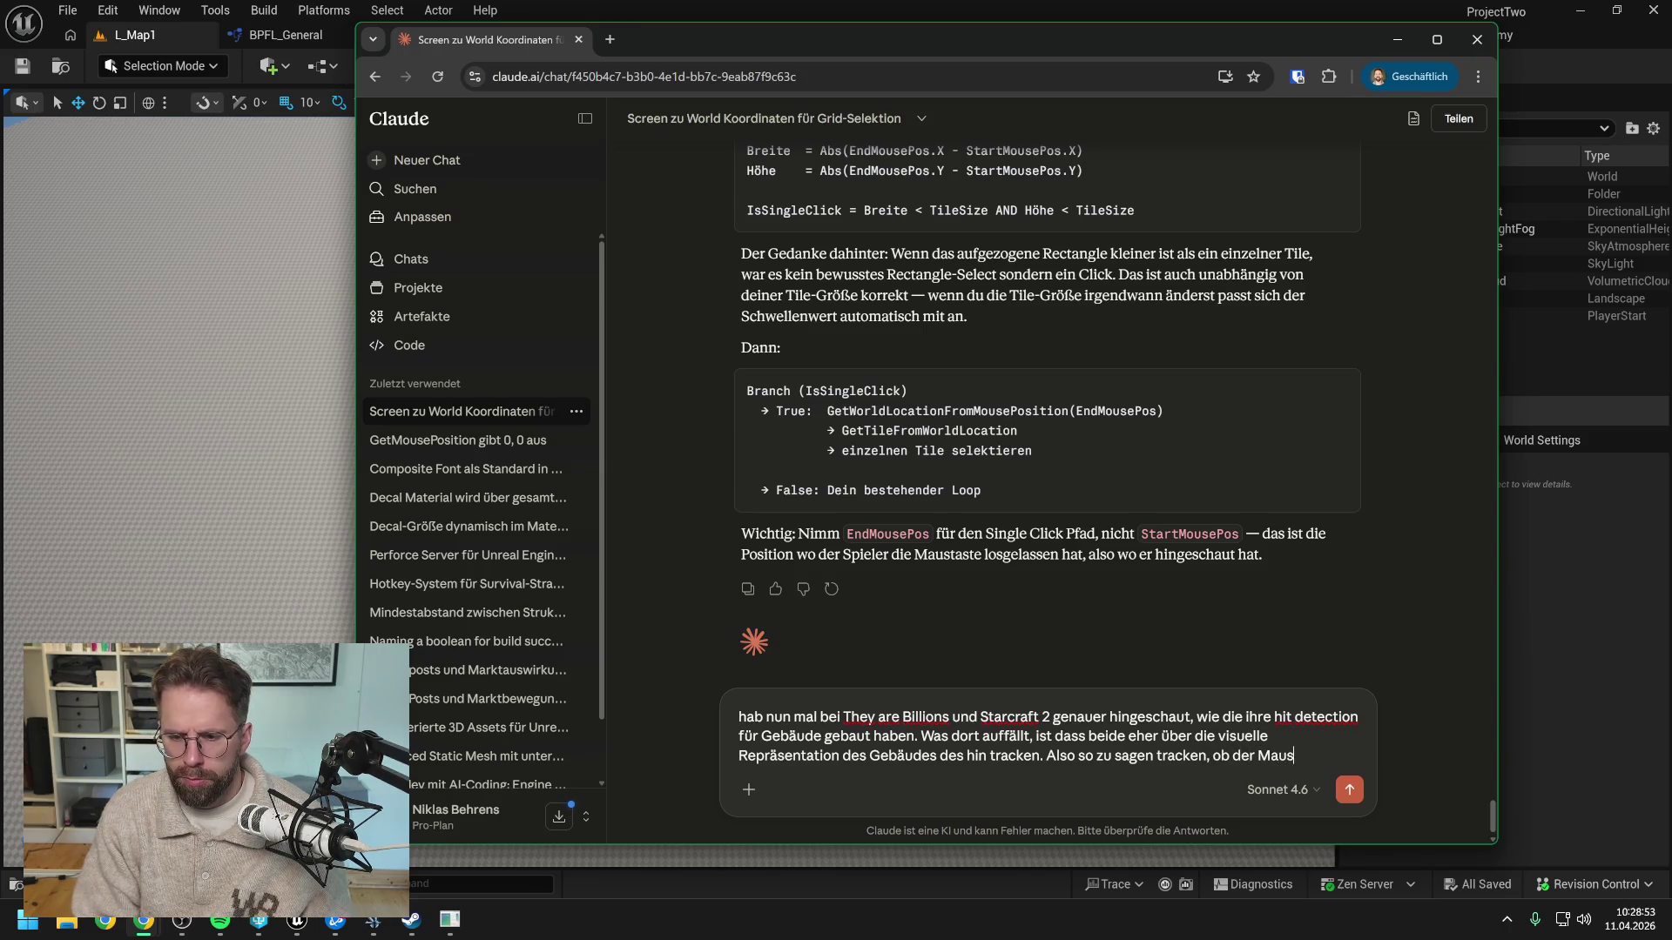
key(BackSpace)
key(BackSpace)
text(r sich )
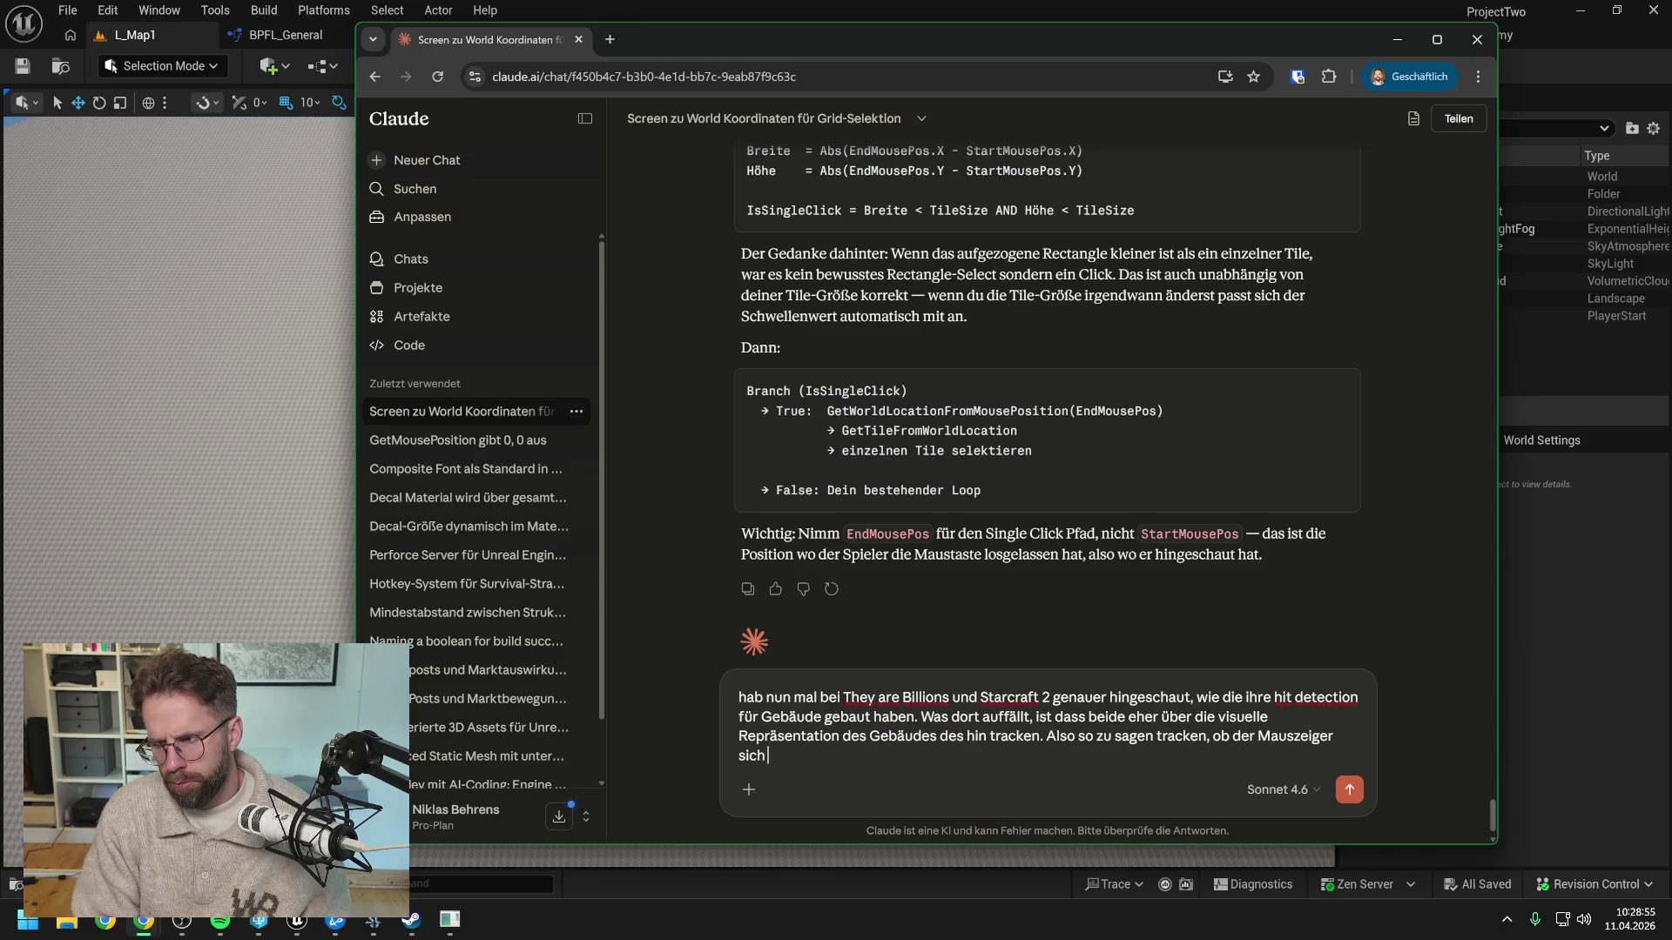
text(auf einem Me)
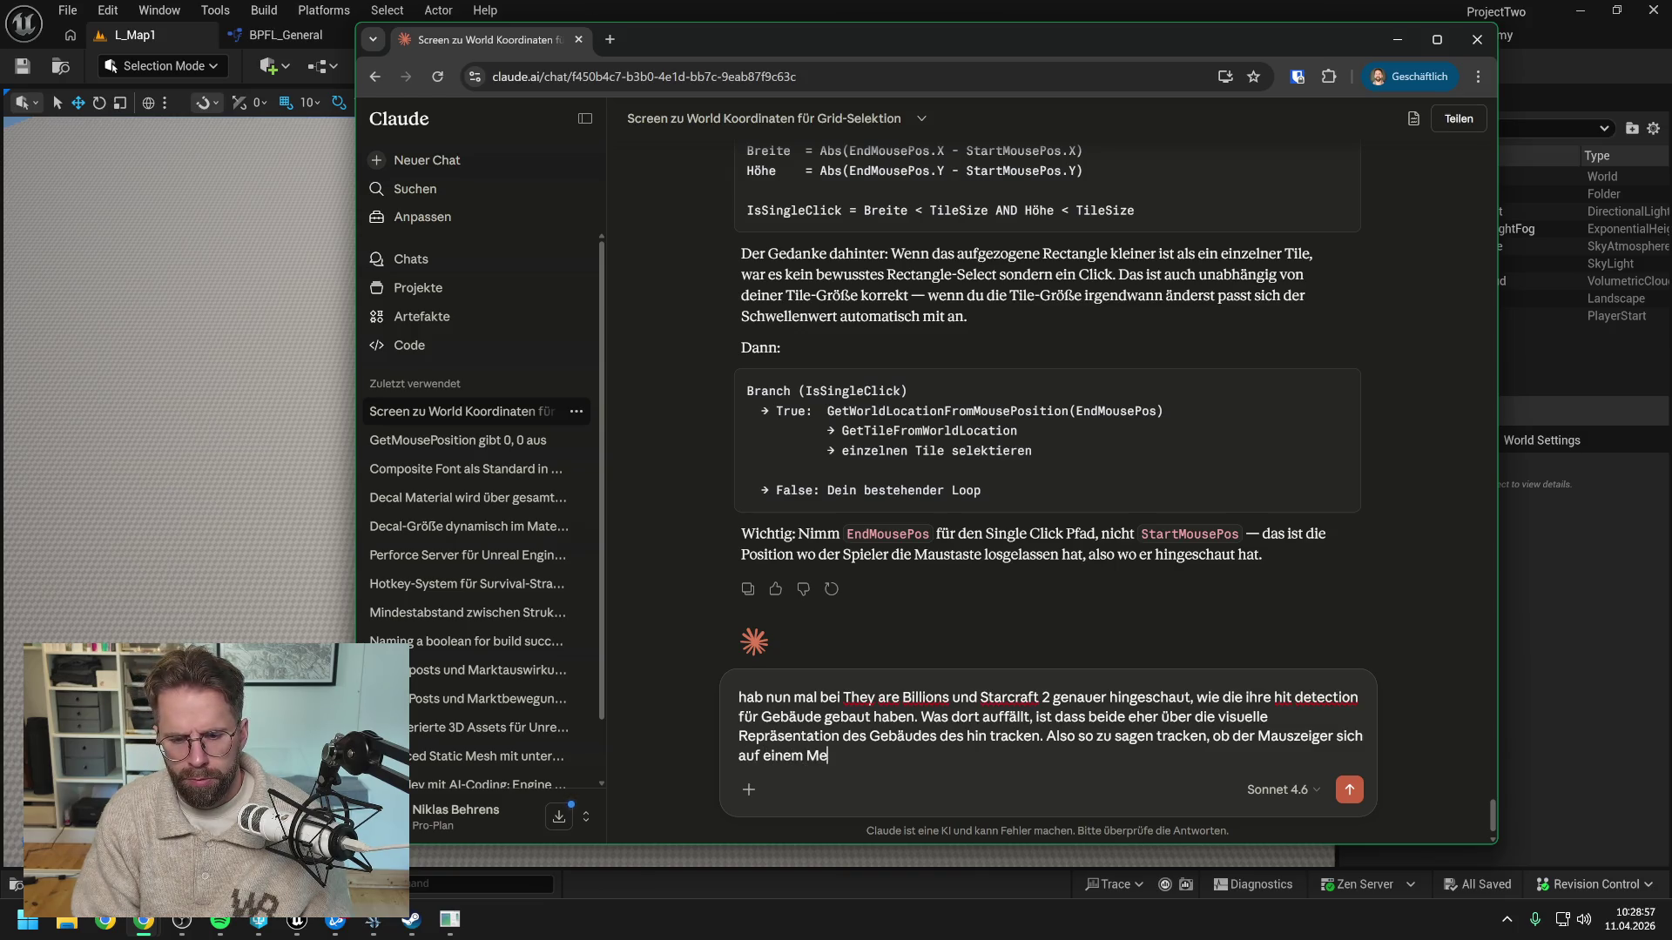
text(sh befindet)
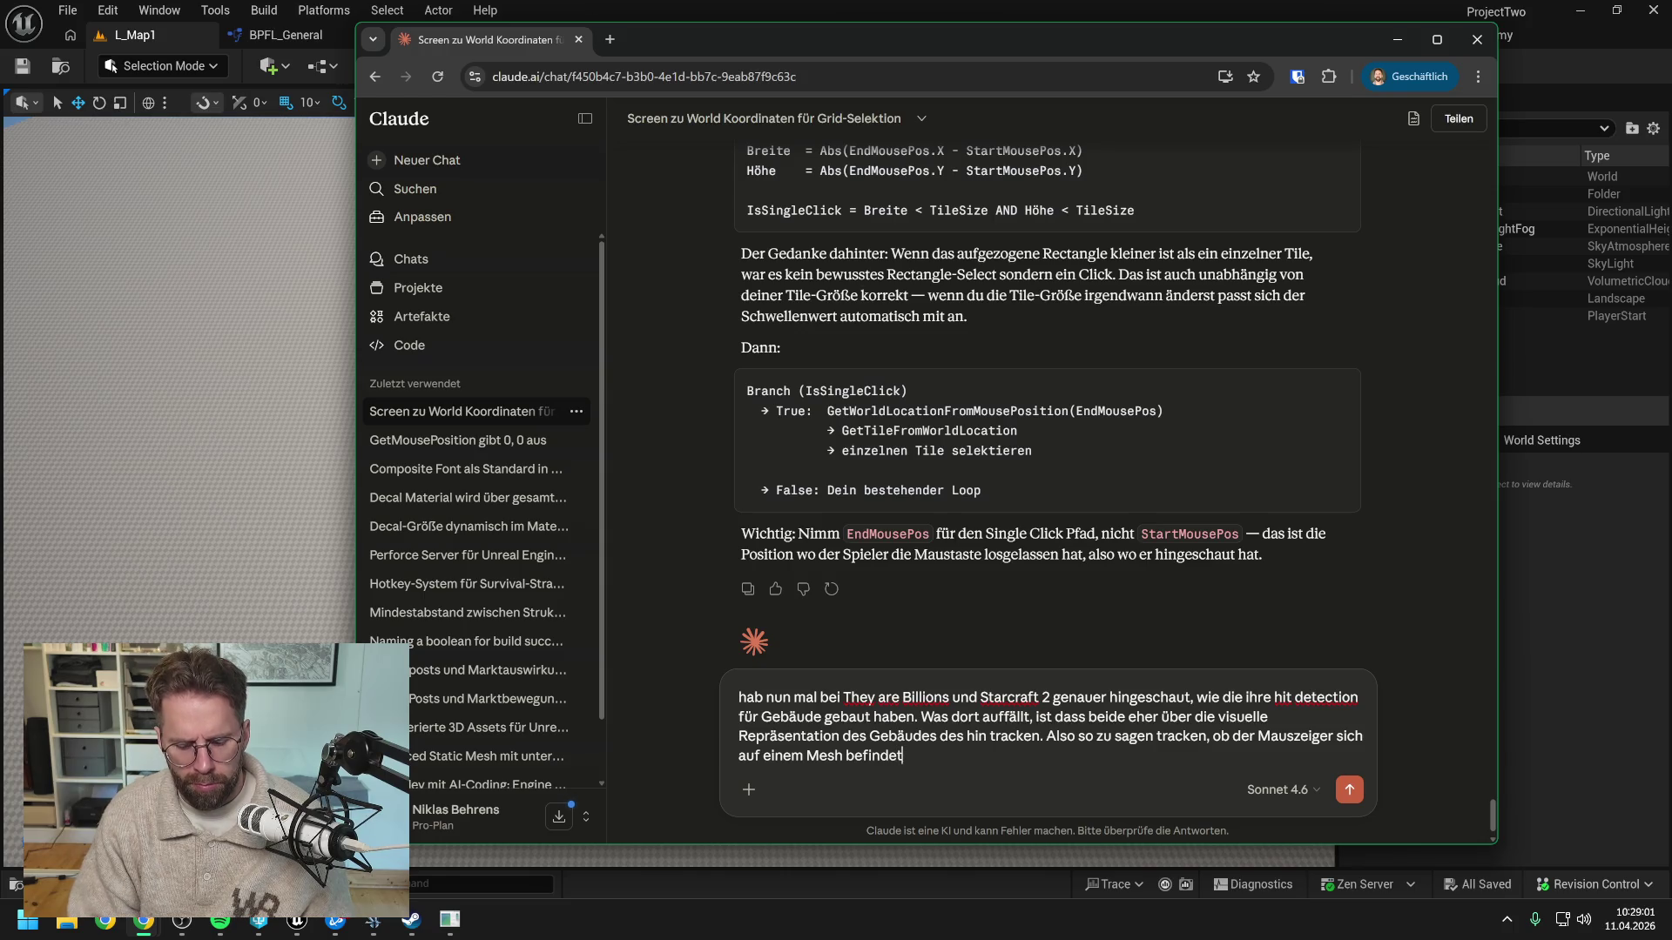
text(. Nicht alle Details vom Me)
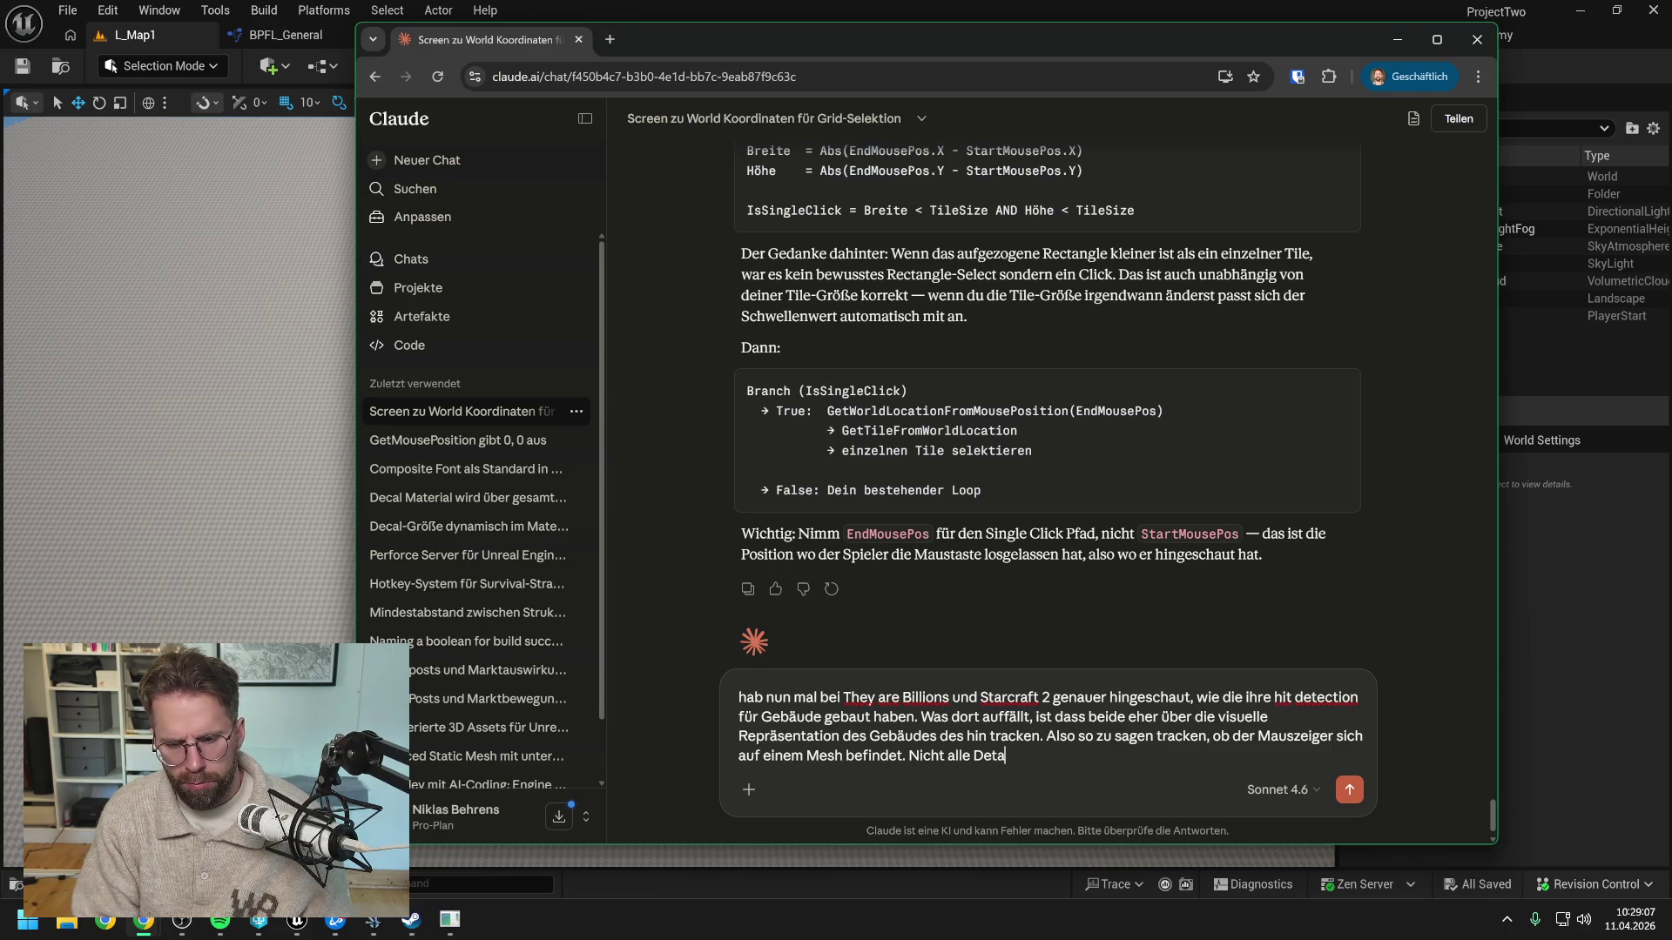
text(sh)
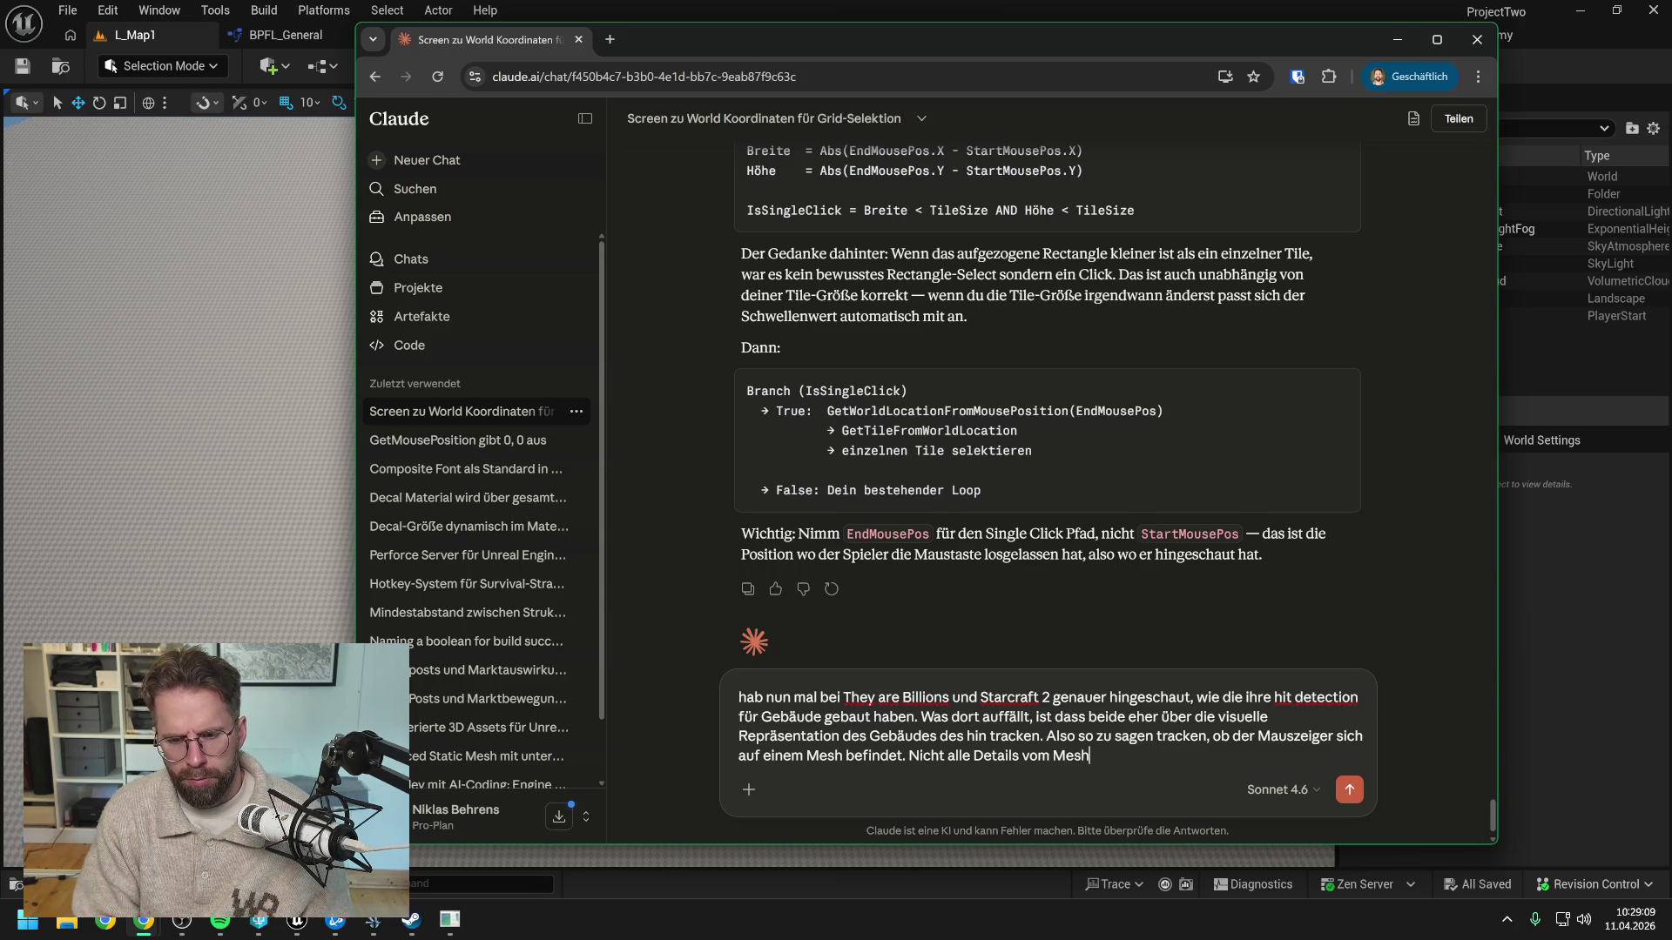
text( sind d)
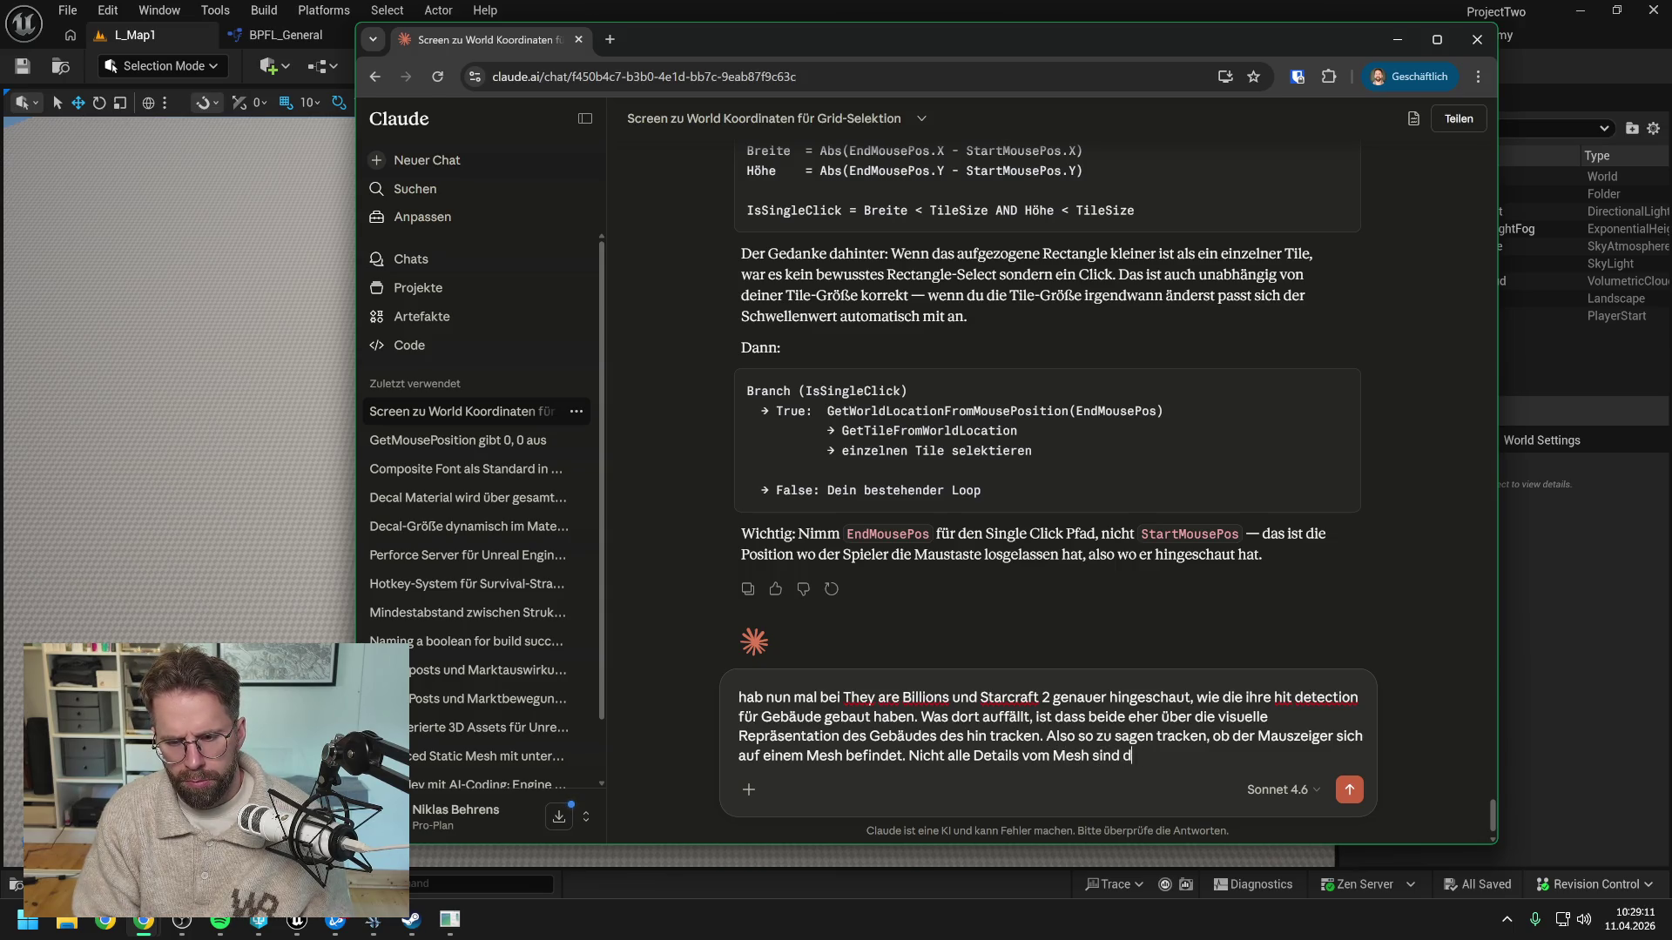
text(abei euch hitbox)
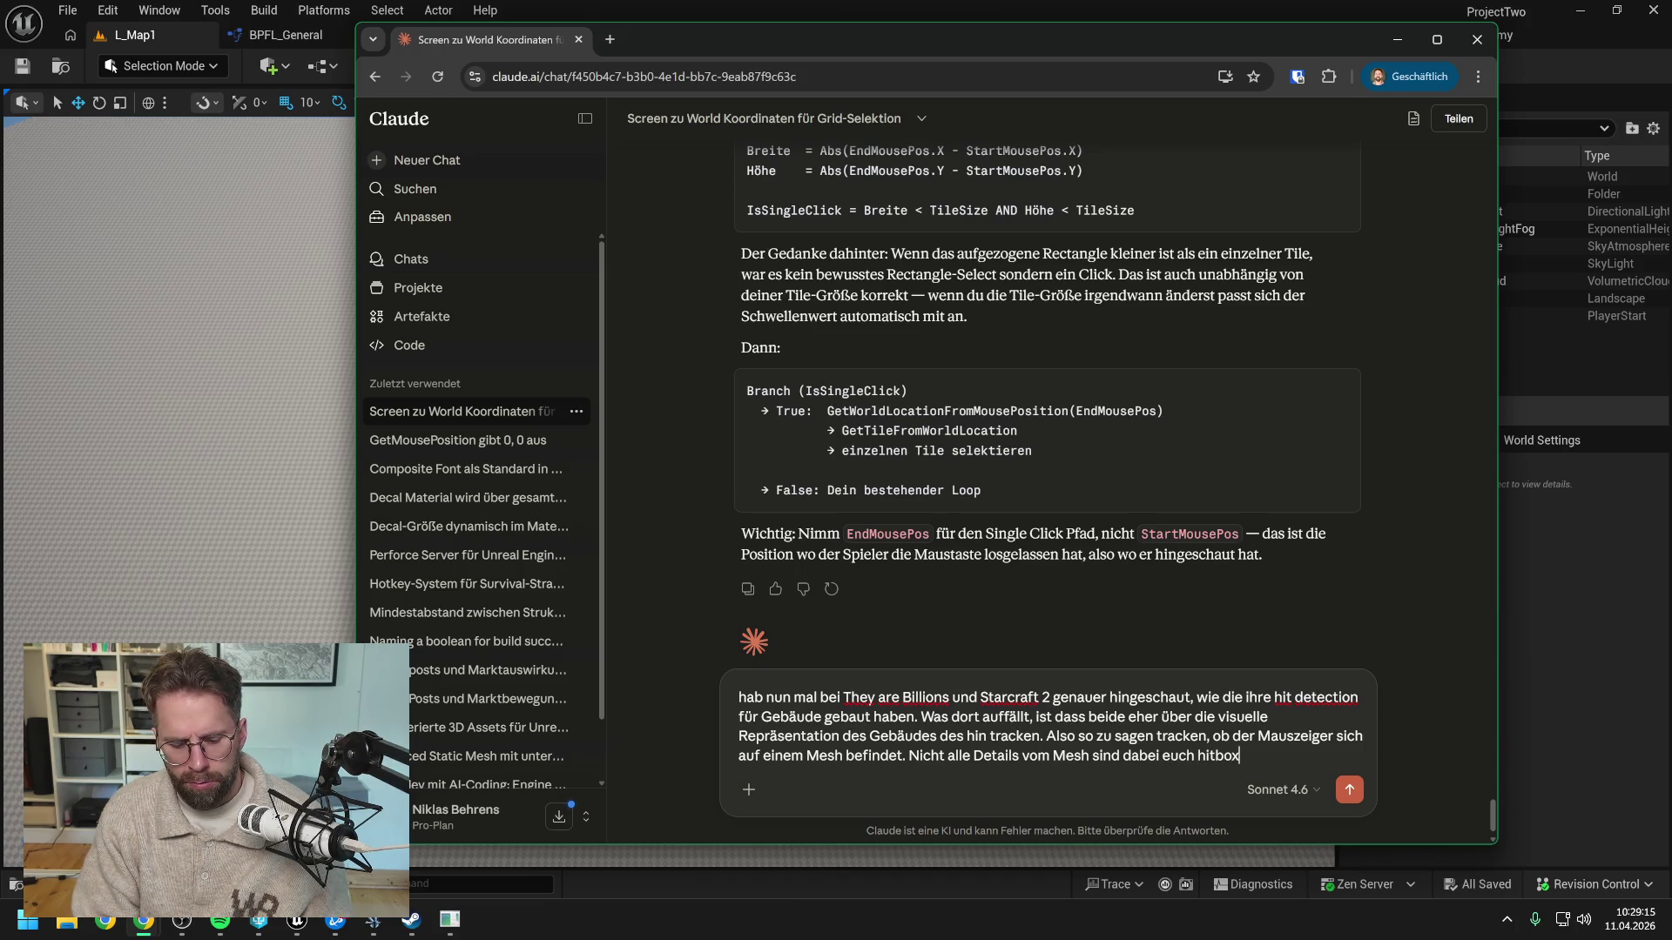
text( aber es ist scohn)
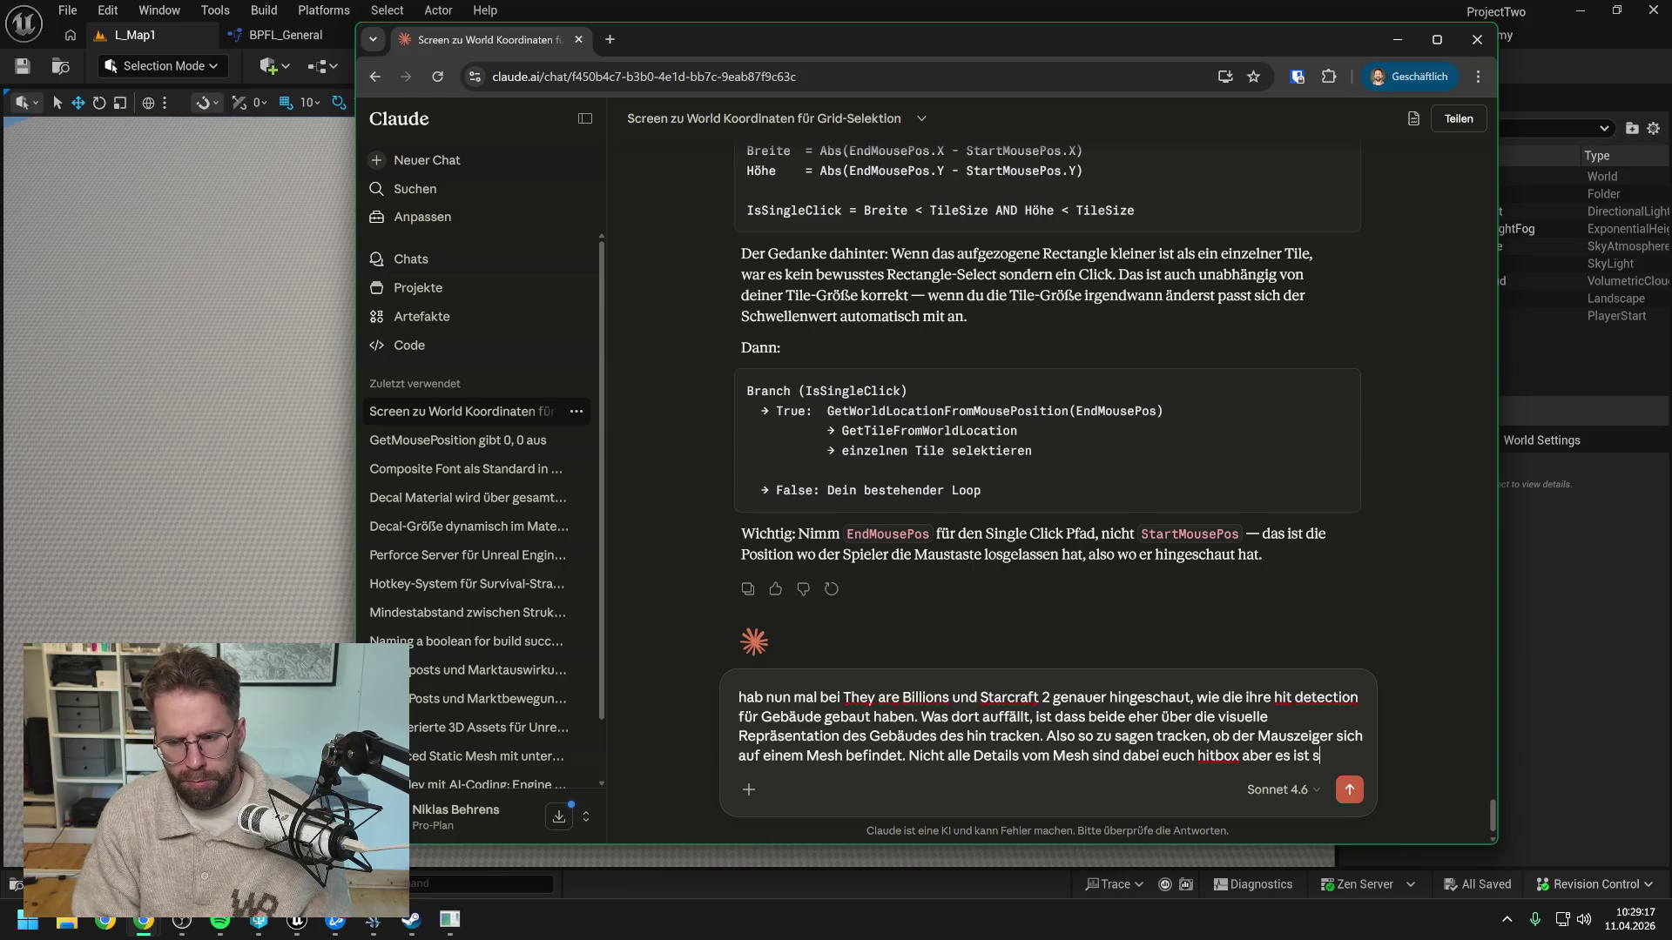
key(BackSpace)
key(BackSpace)
key(BackSpace)
text(on relativ ge)
text(nau.)
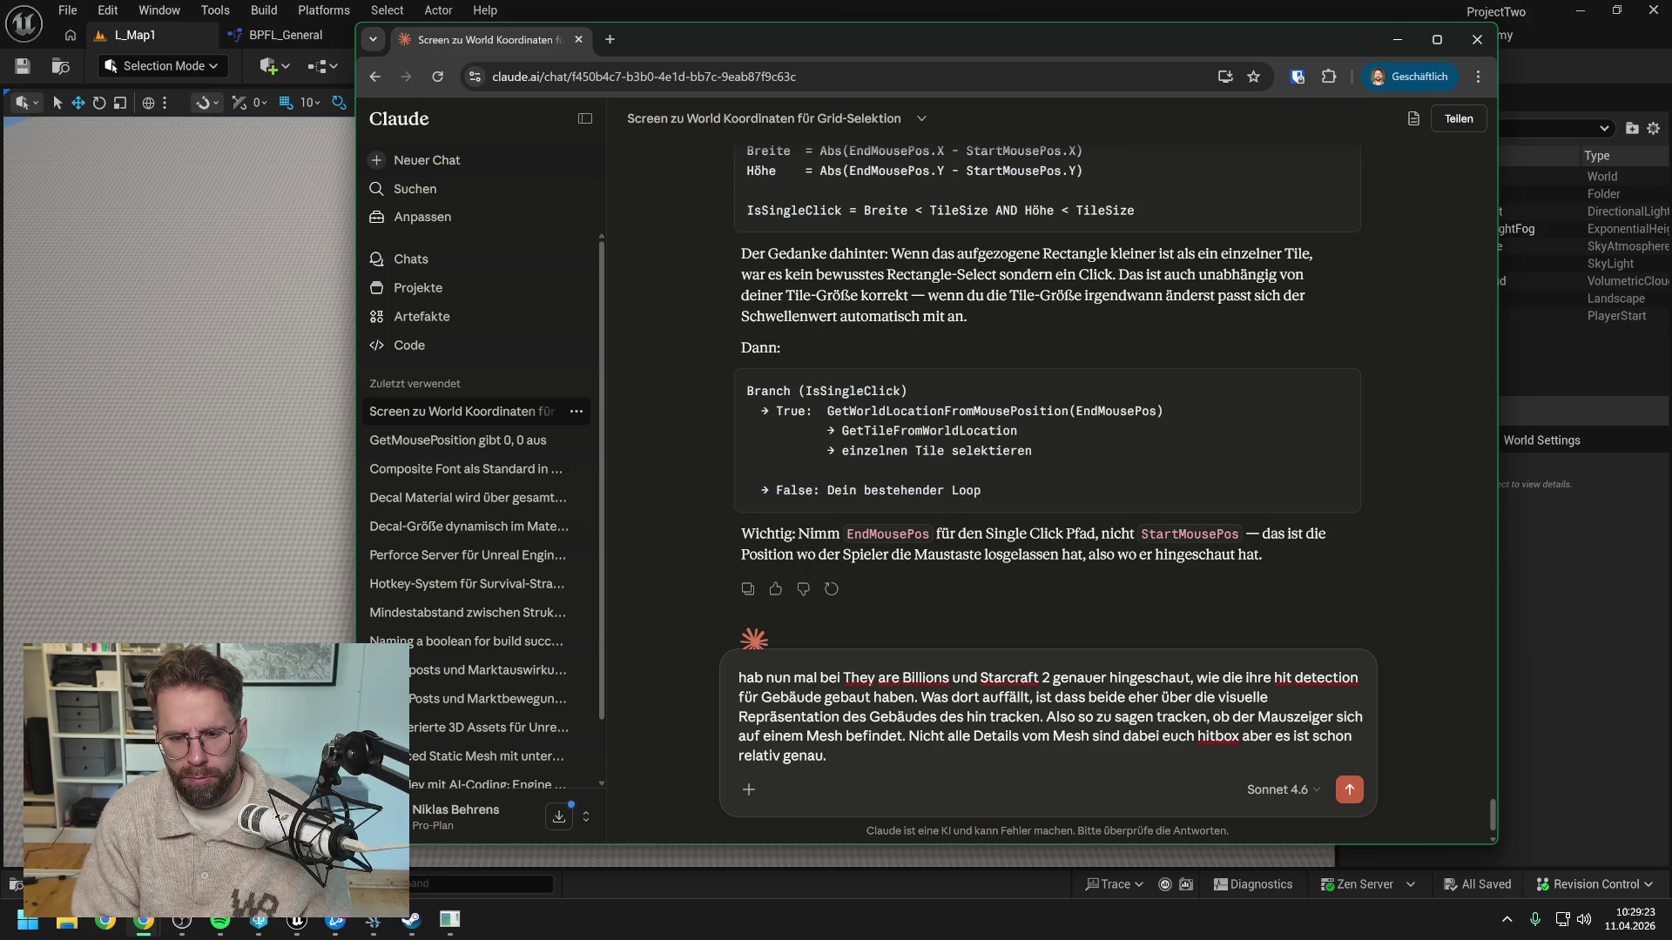
Start a new paragraph beginning the question 'Hast du'
key(shift+Return)
key(shift+Return)
text(Hast du e)
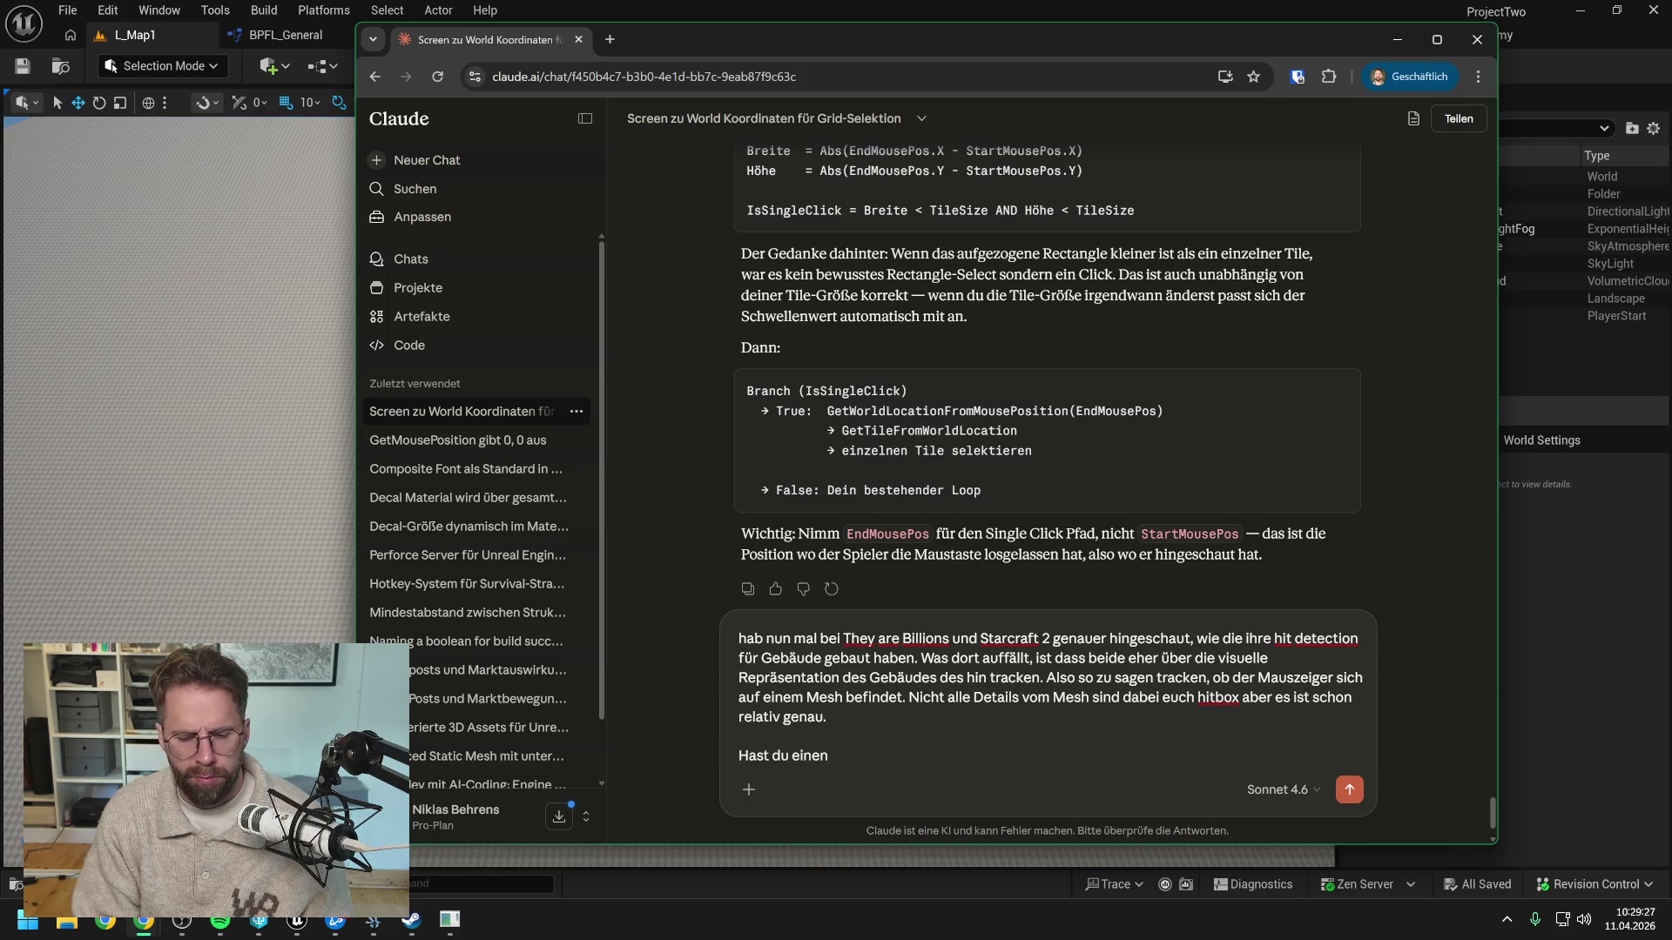
key(BackSpace)
Ask for Unreal Engine implementation ideas, noting buildings may not all be Static Mesh Components
text(Vorschläge, wie man das gut in Unreal Engine)
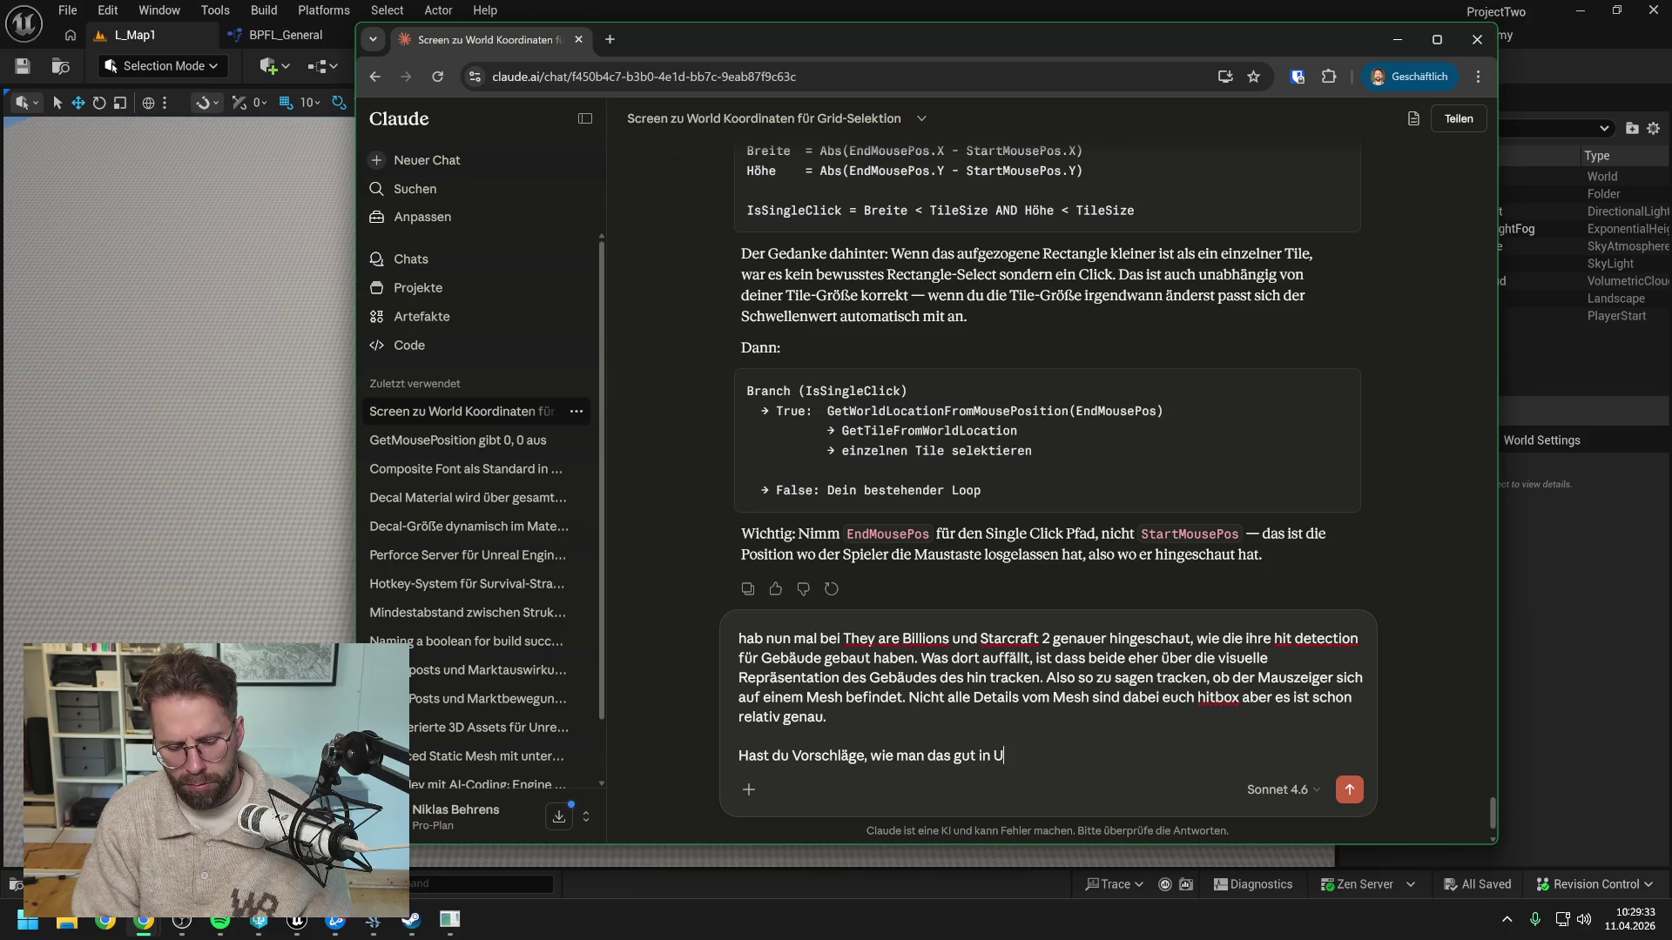
text( um)
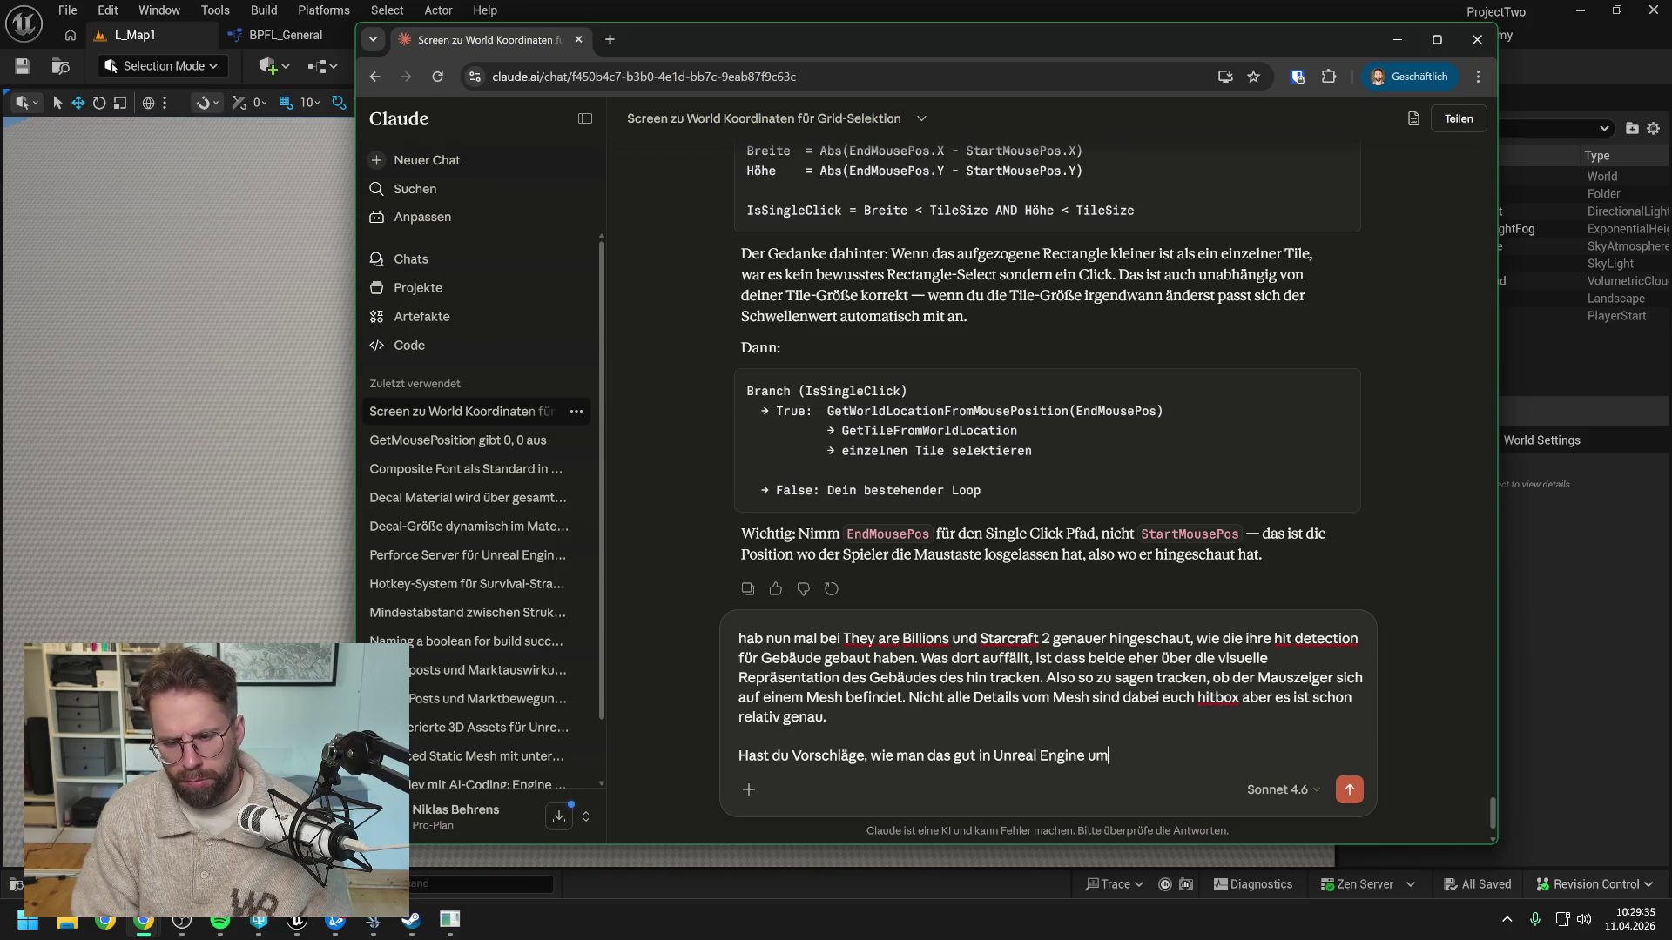
text(setzen kann?)
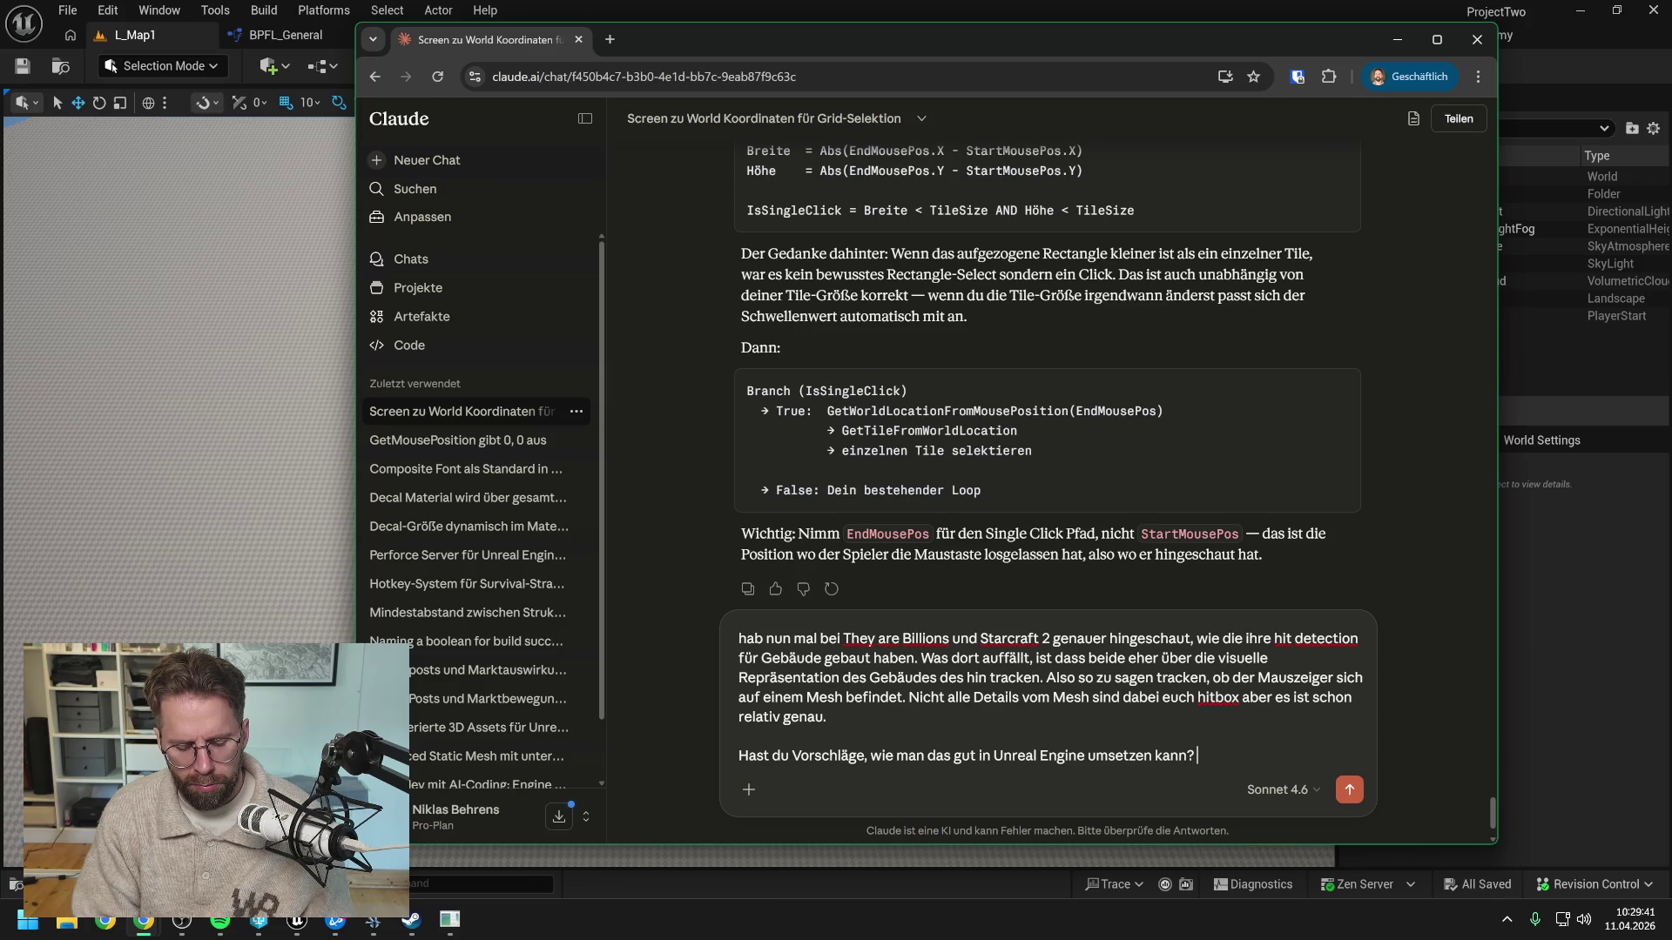
text(Ich weiß)
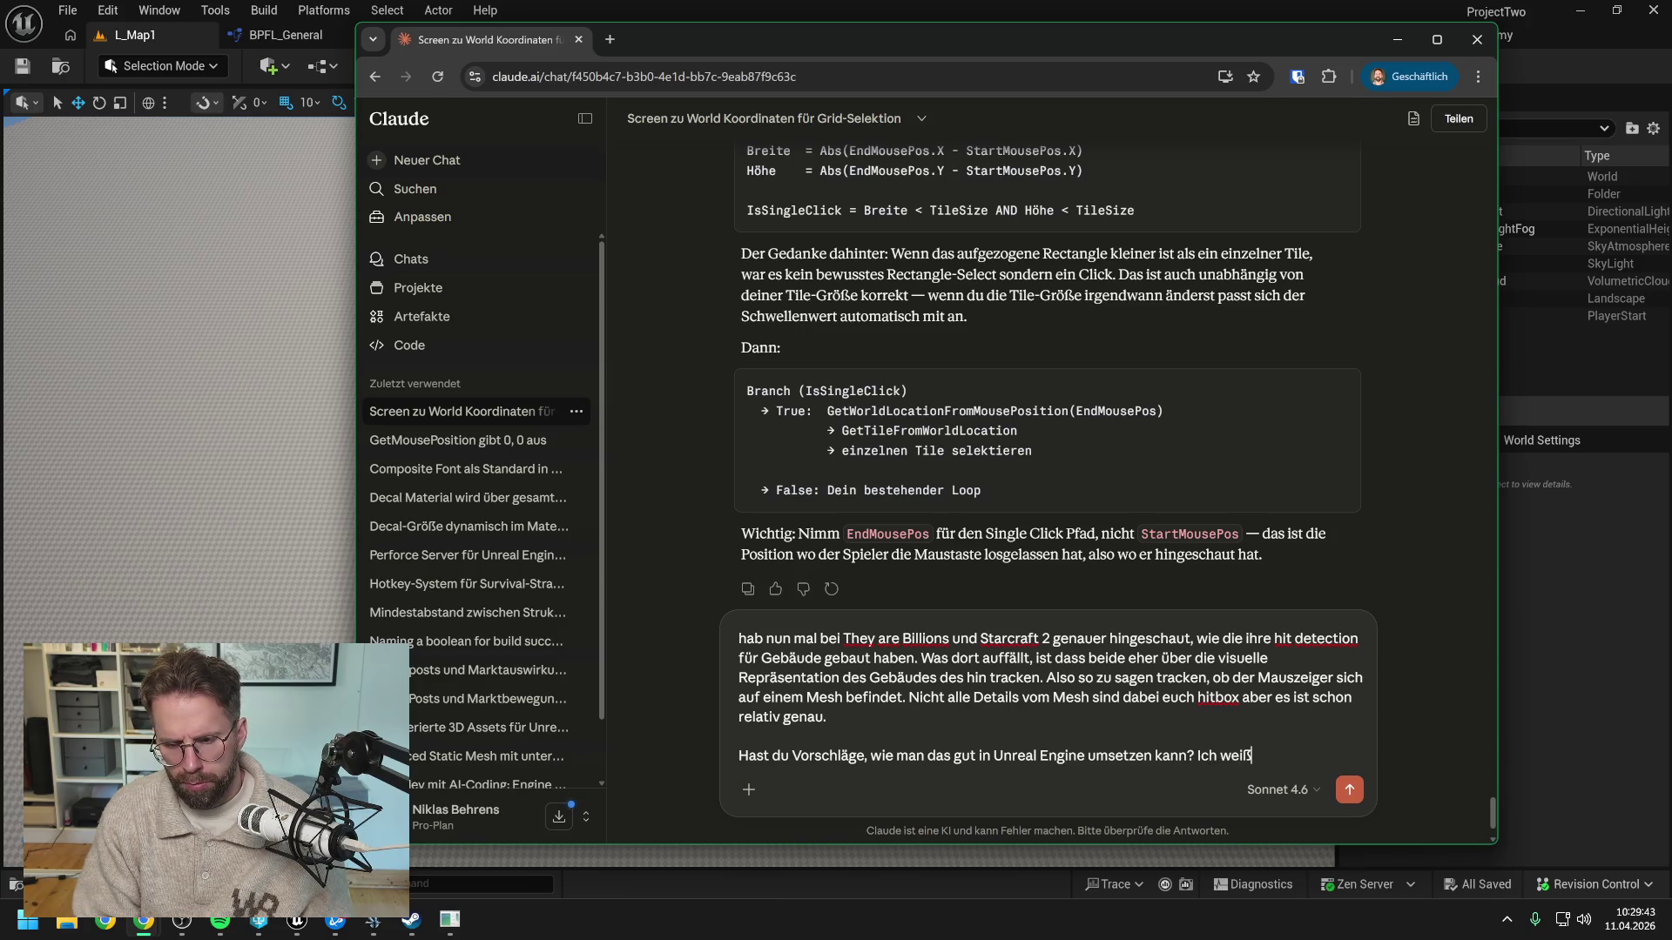
text( dabei noch nicht, o)
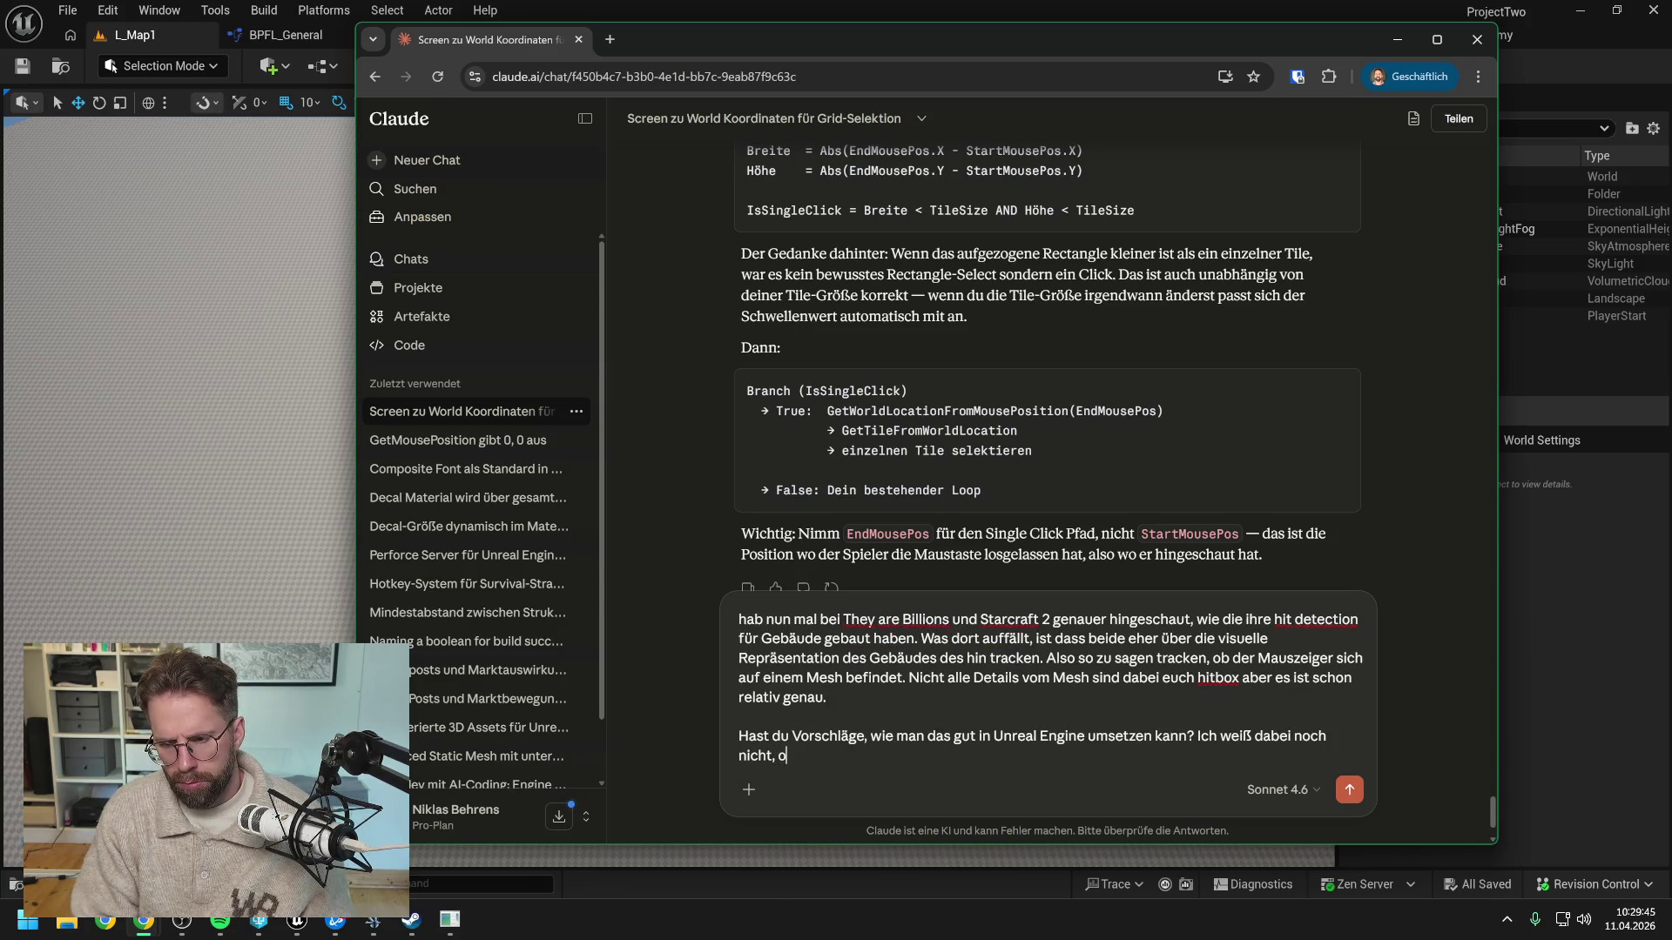
text(b bei unsa)
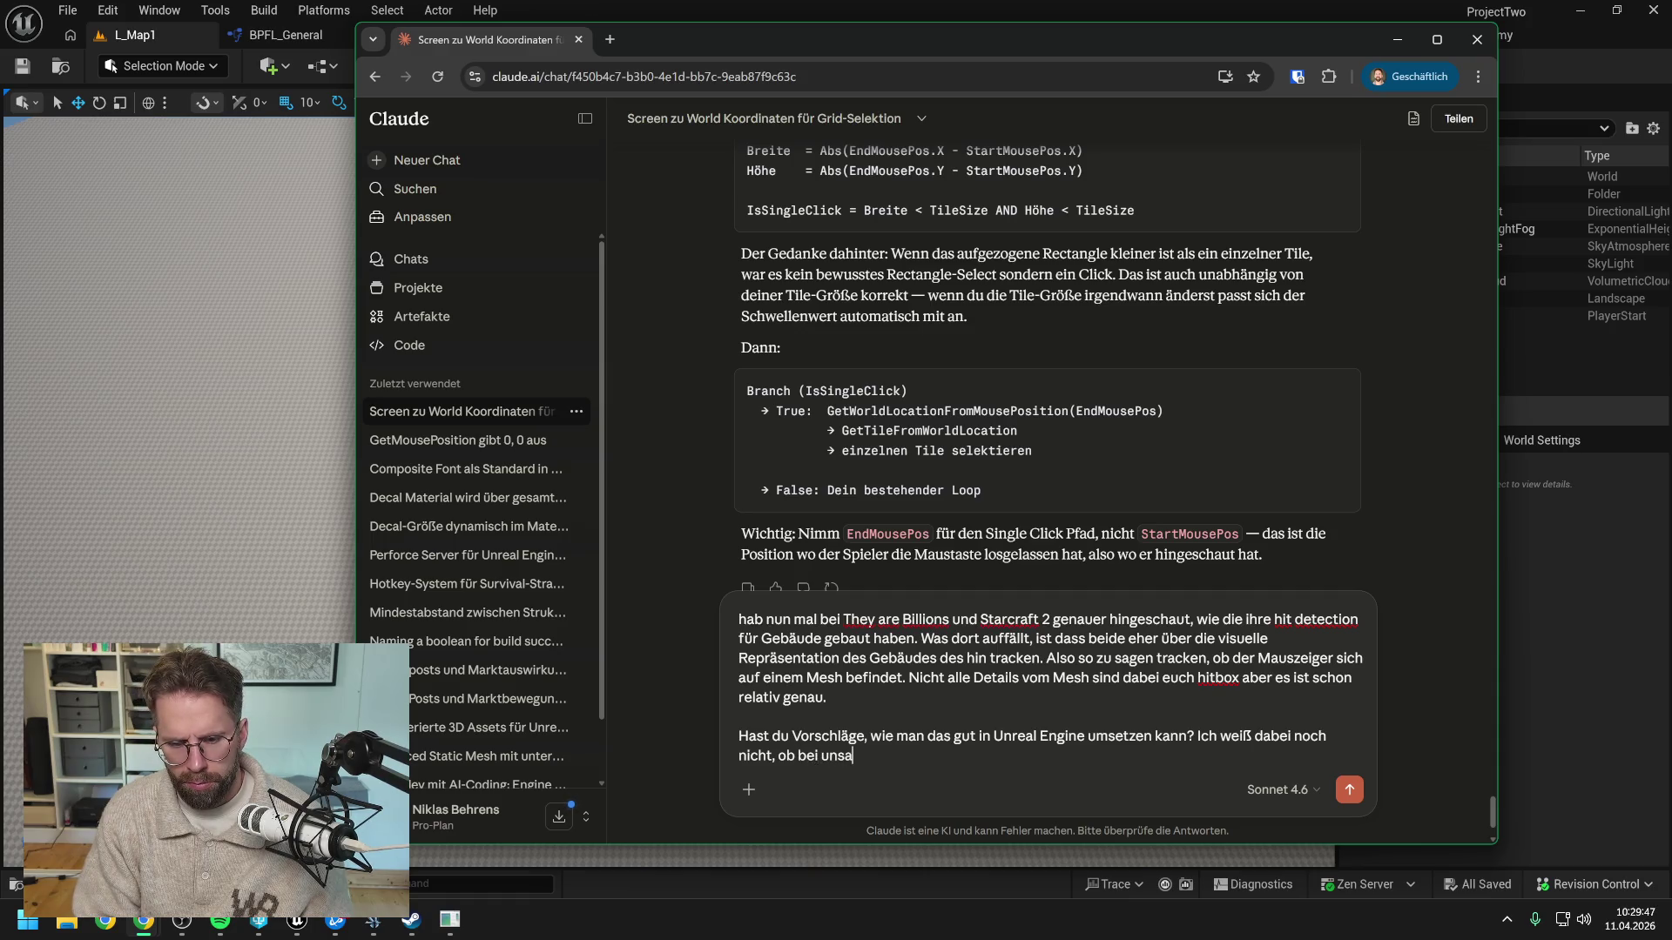
key(BackSpace)
text( am Ende wirklich )
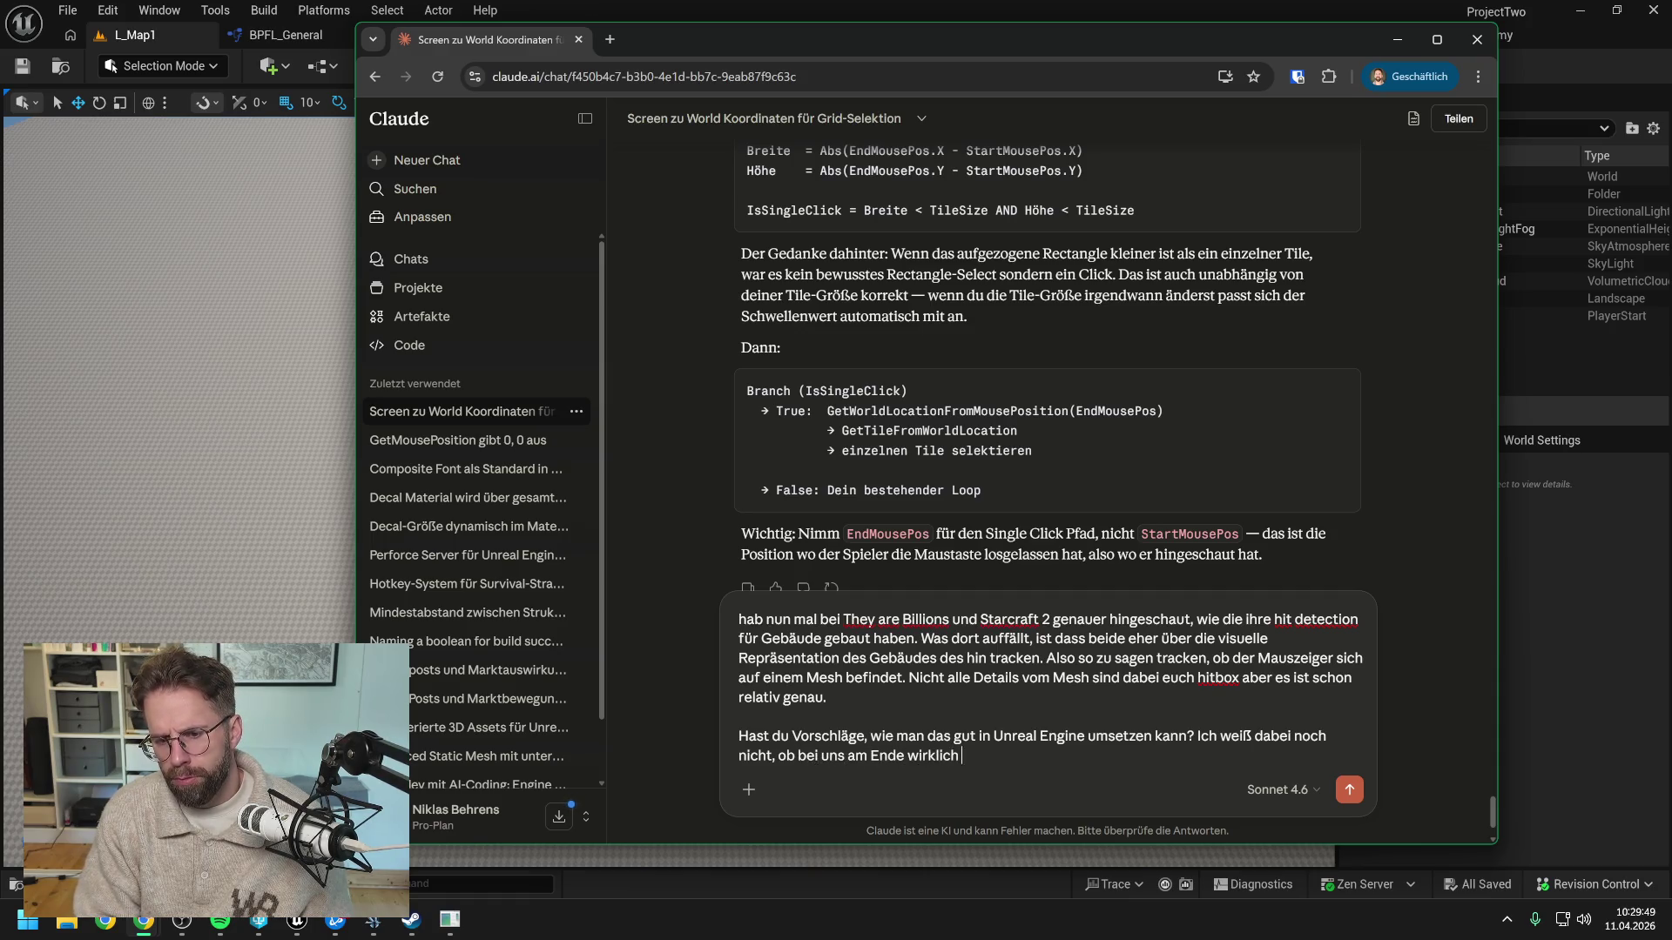
text(jedes Gebä)
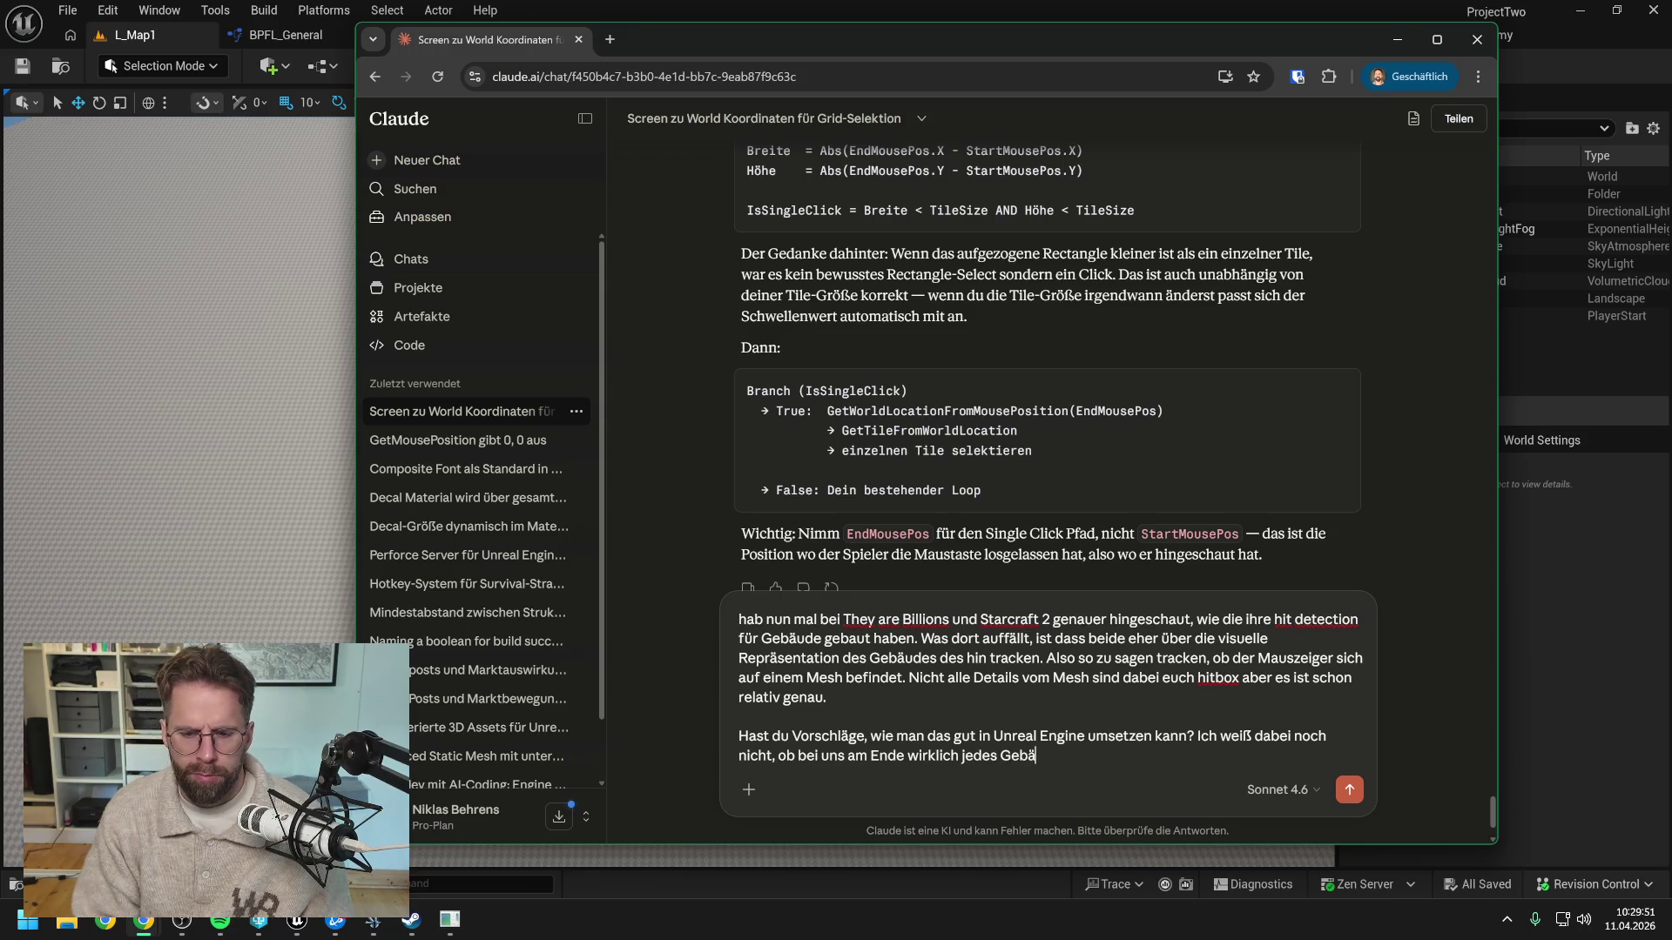
text(ude von einem )
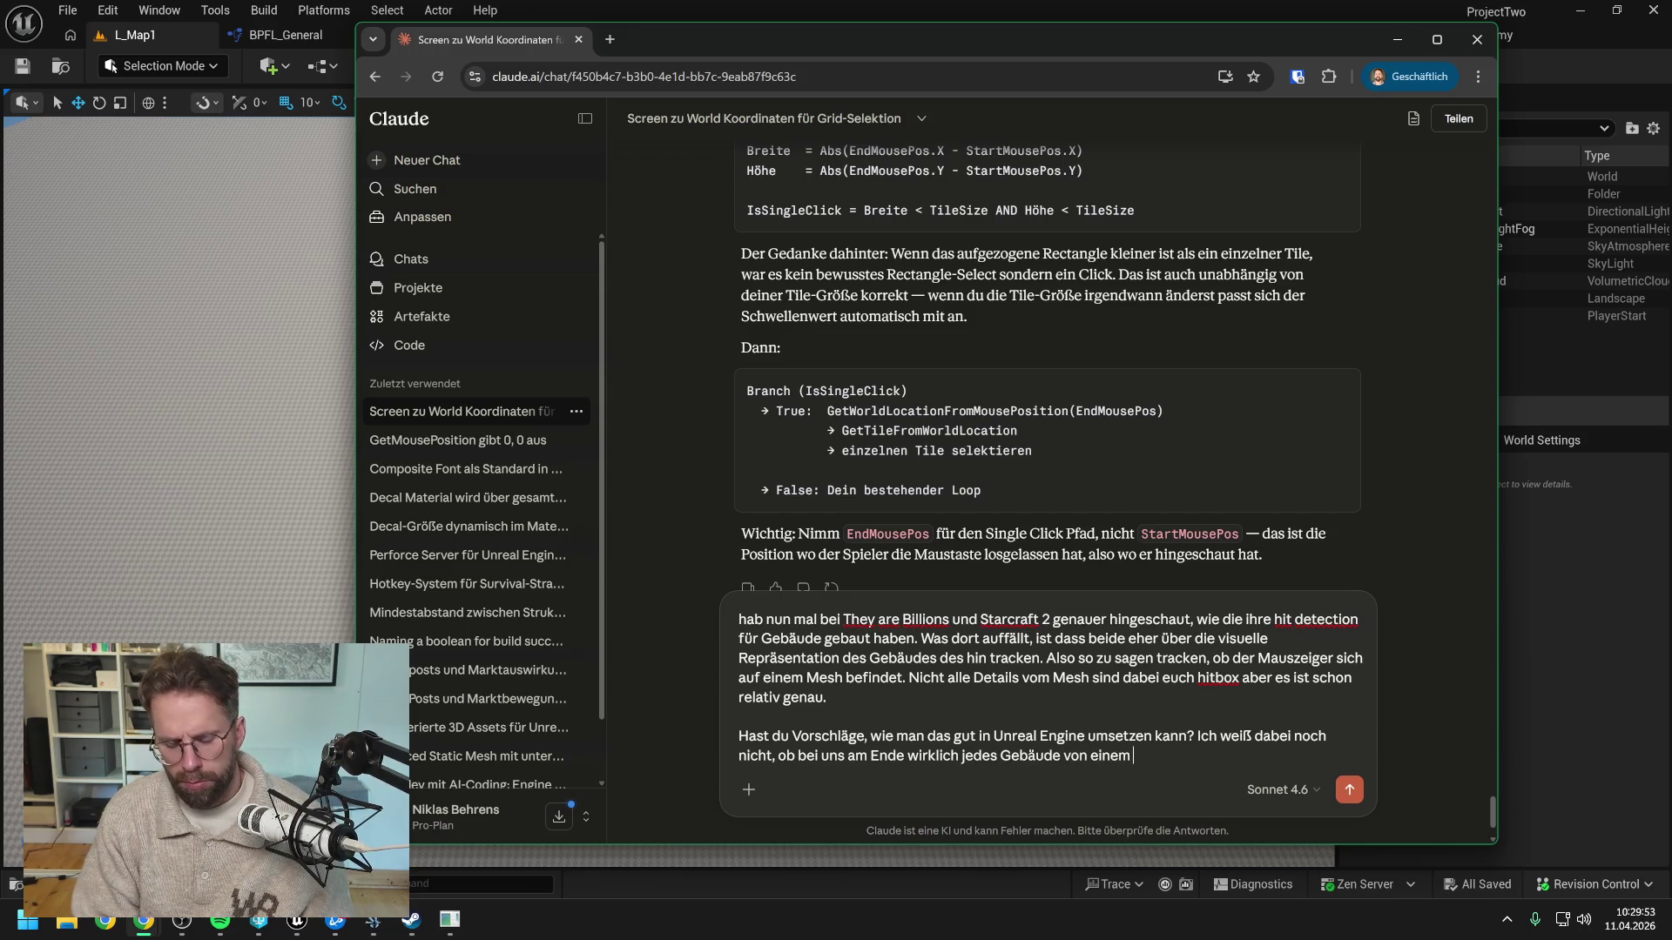
text(Static)
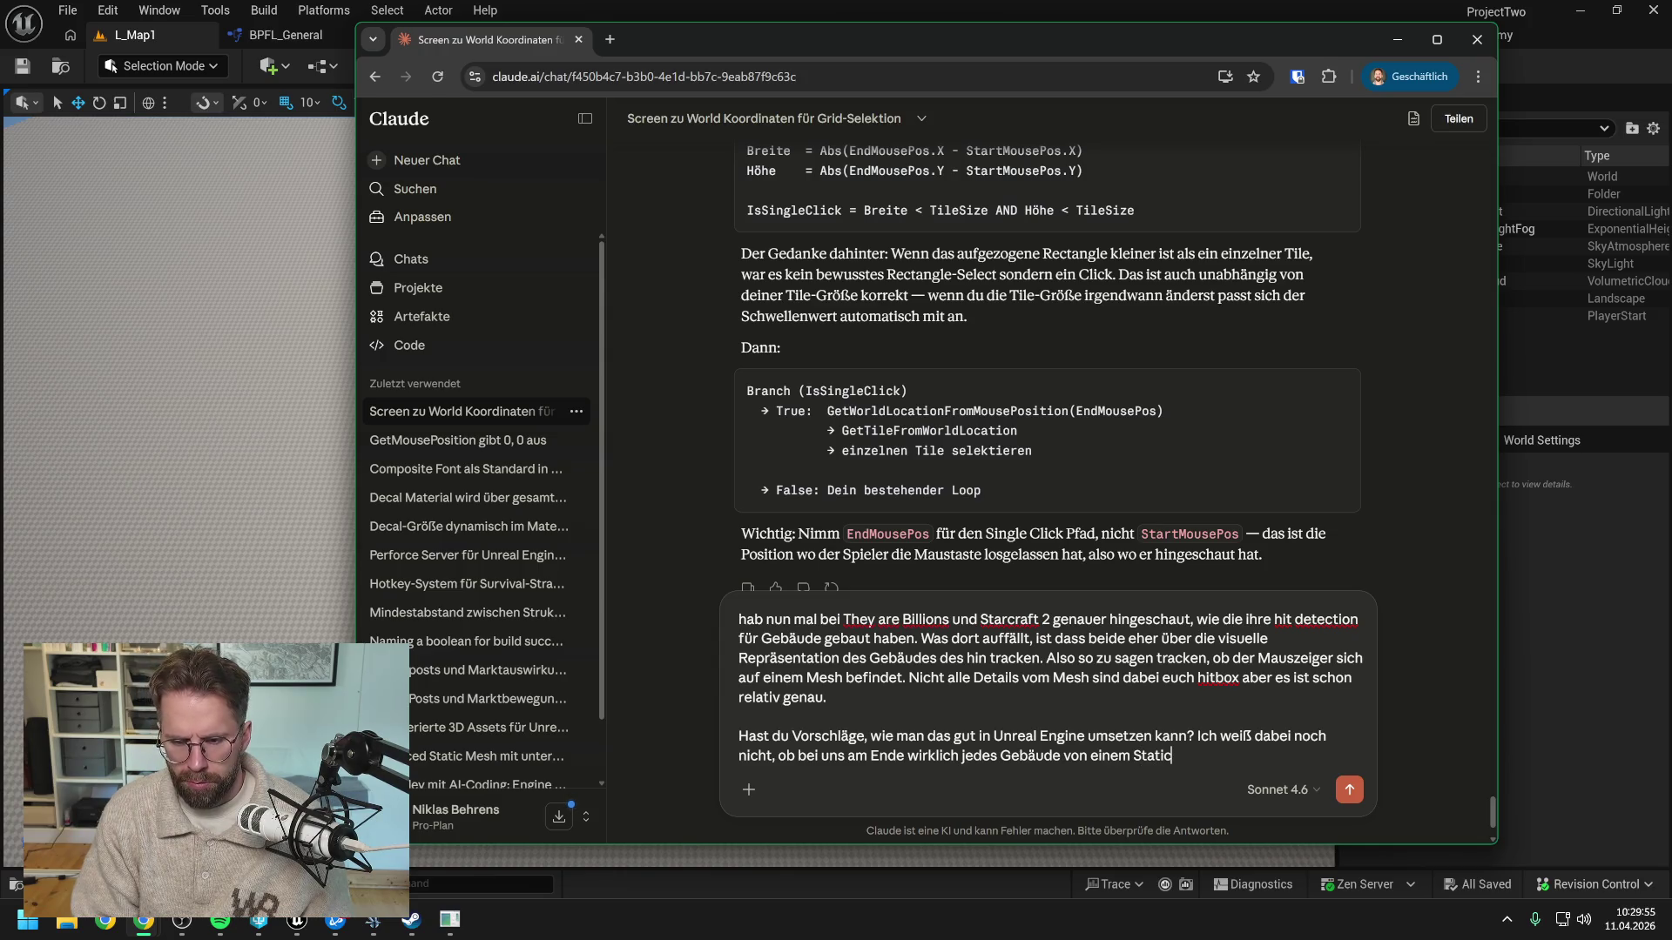
key(BackSpace)
key(BackSpace)
key(BackSpace)
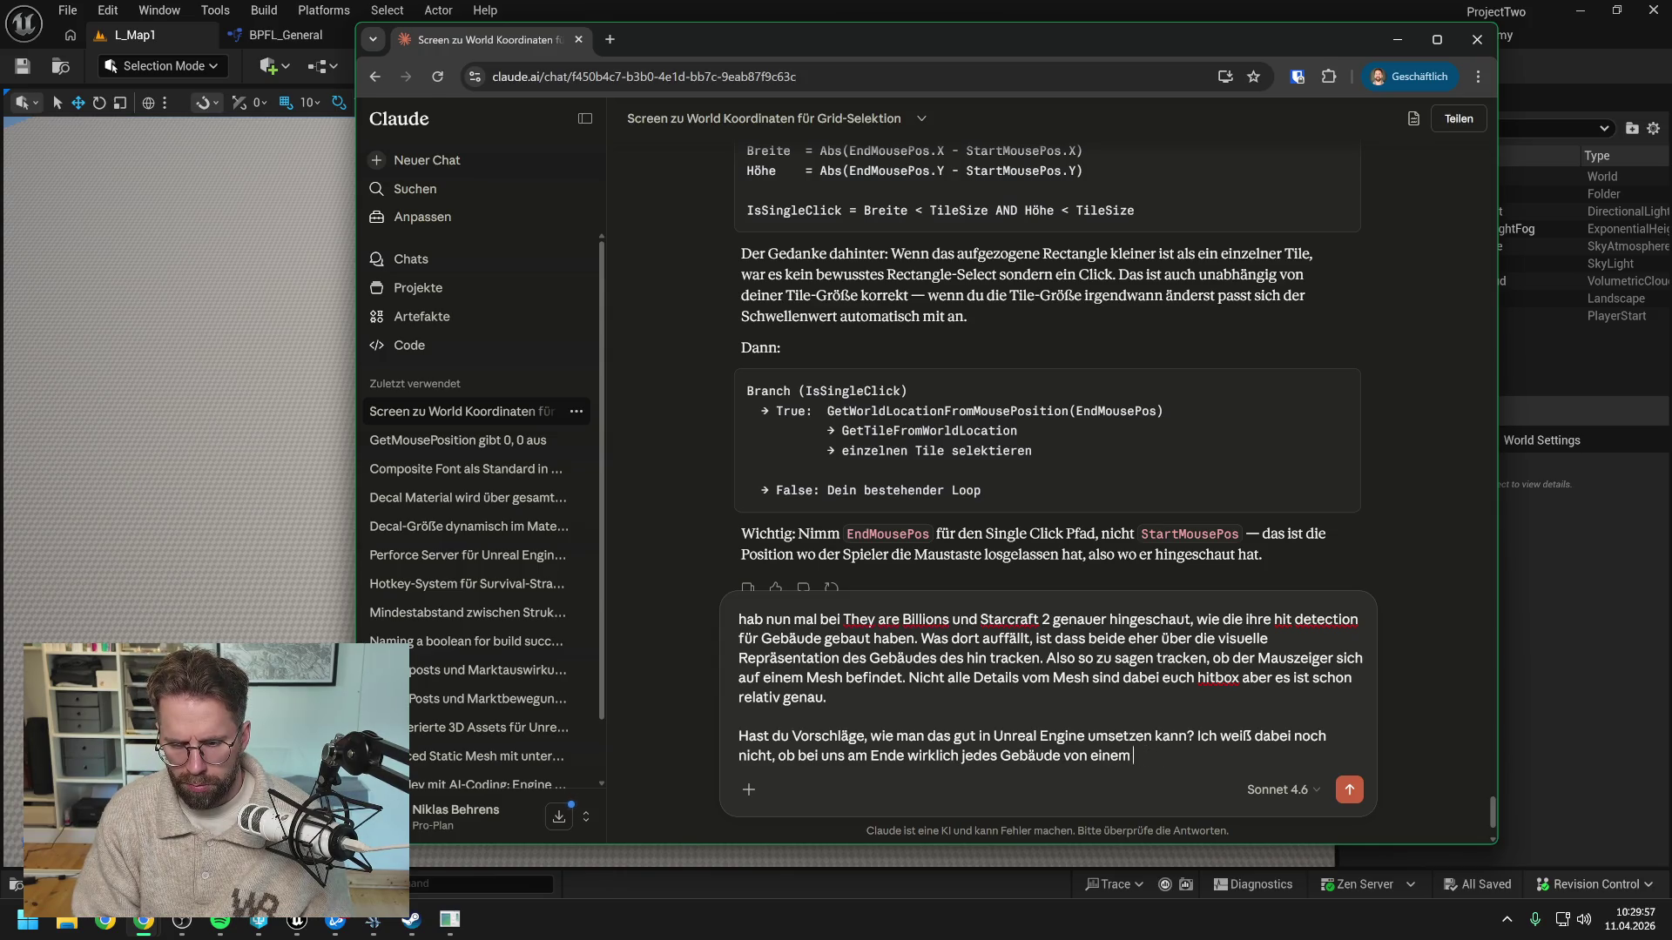
text(rMesh Component r)
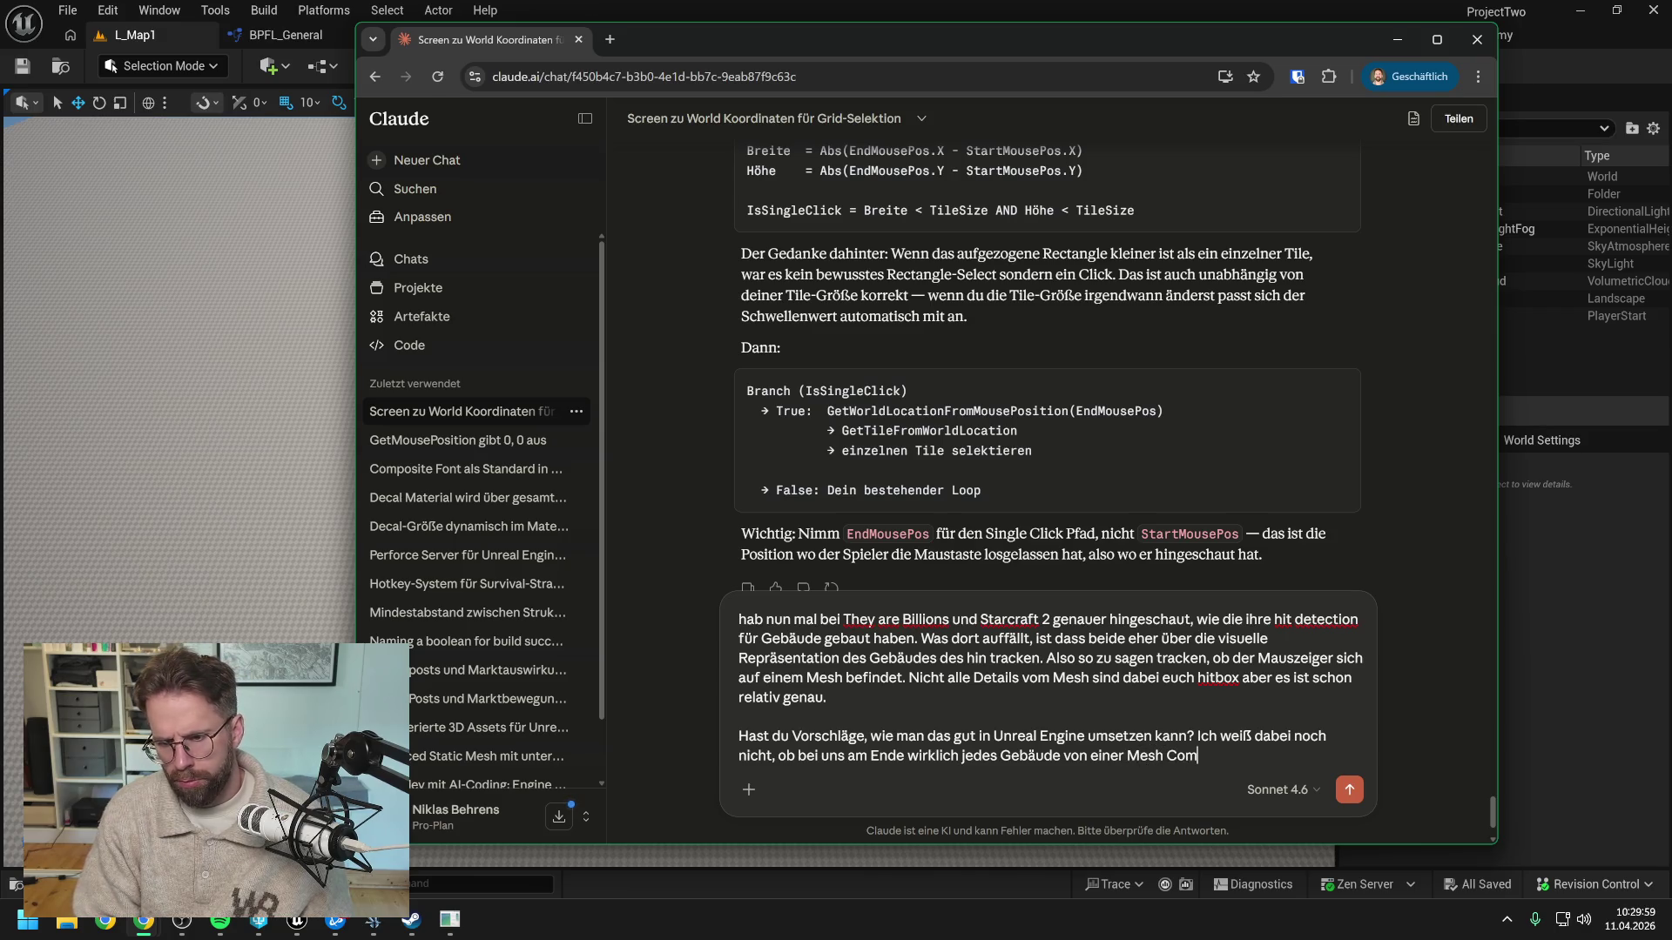
text(präs)
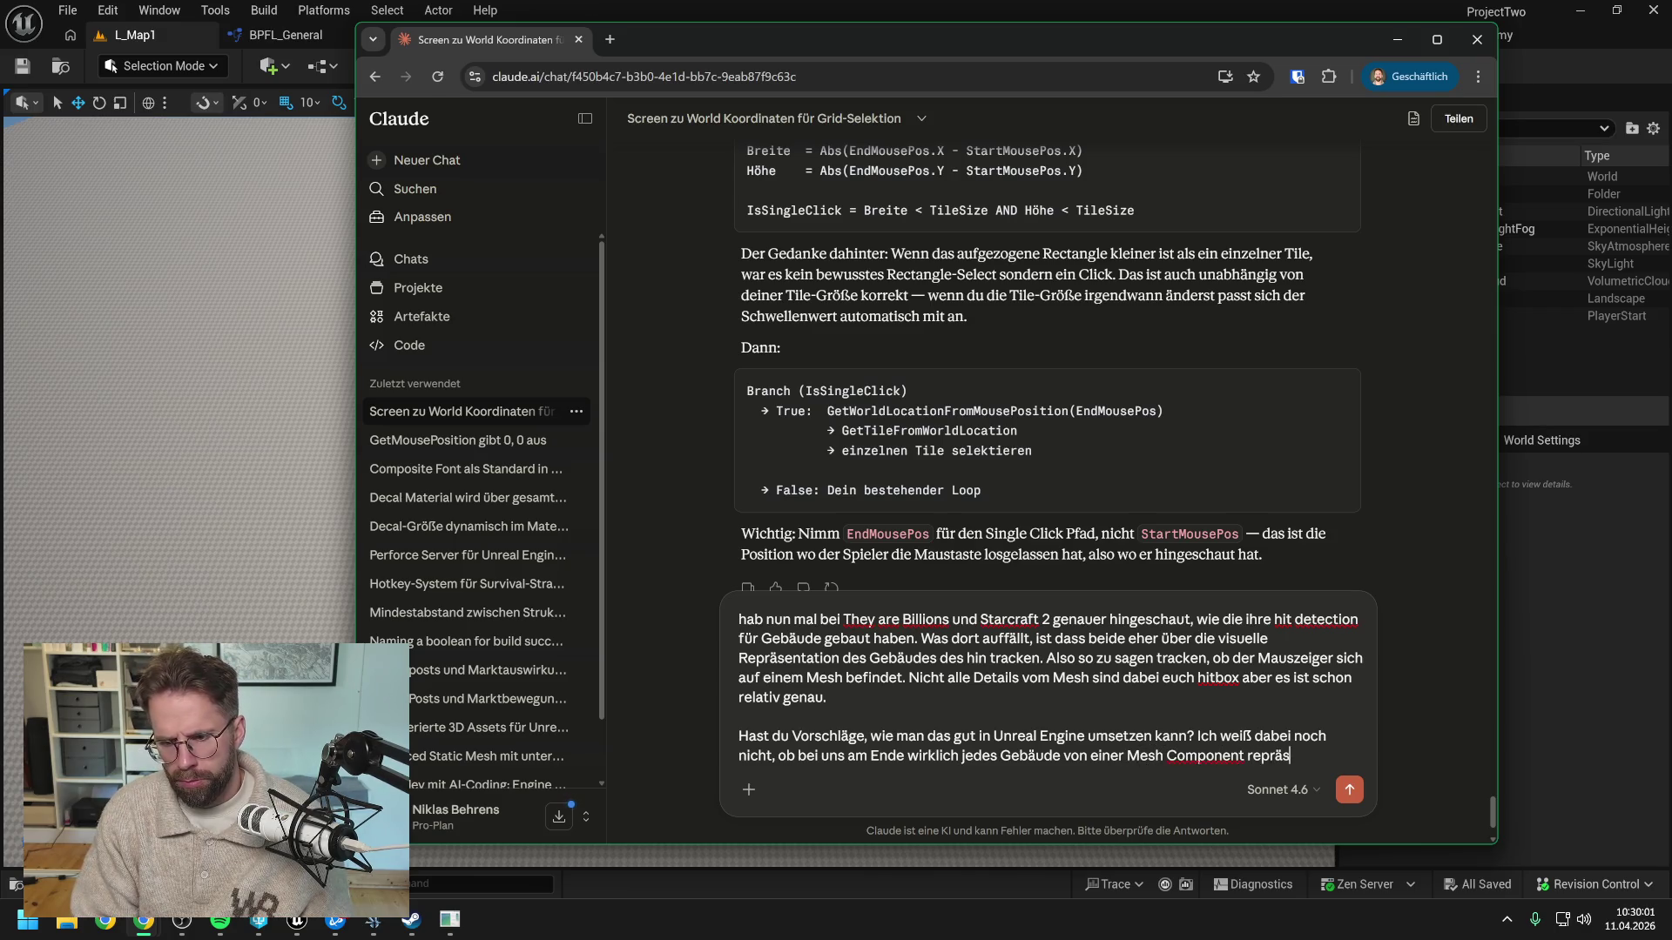
text(entiert wird od)
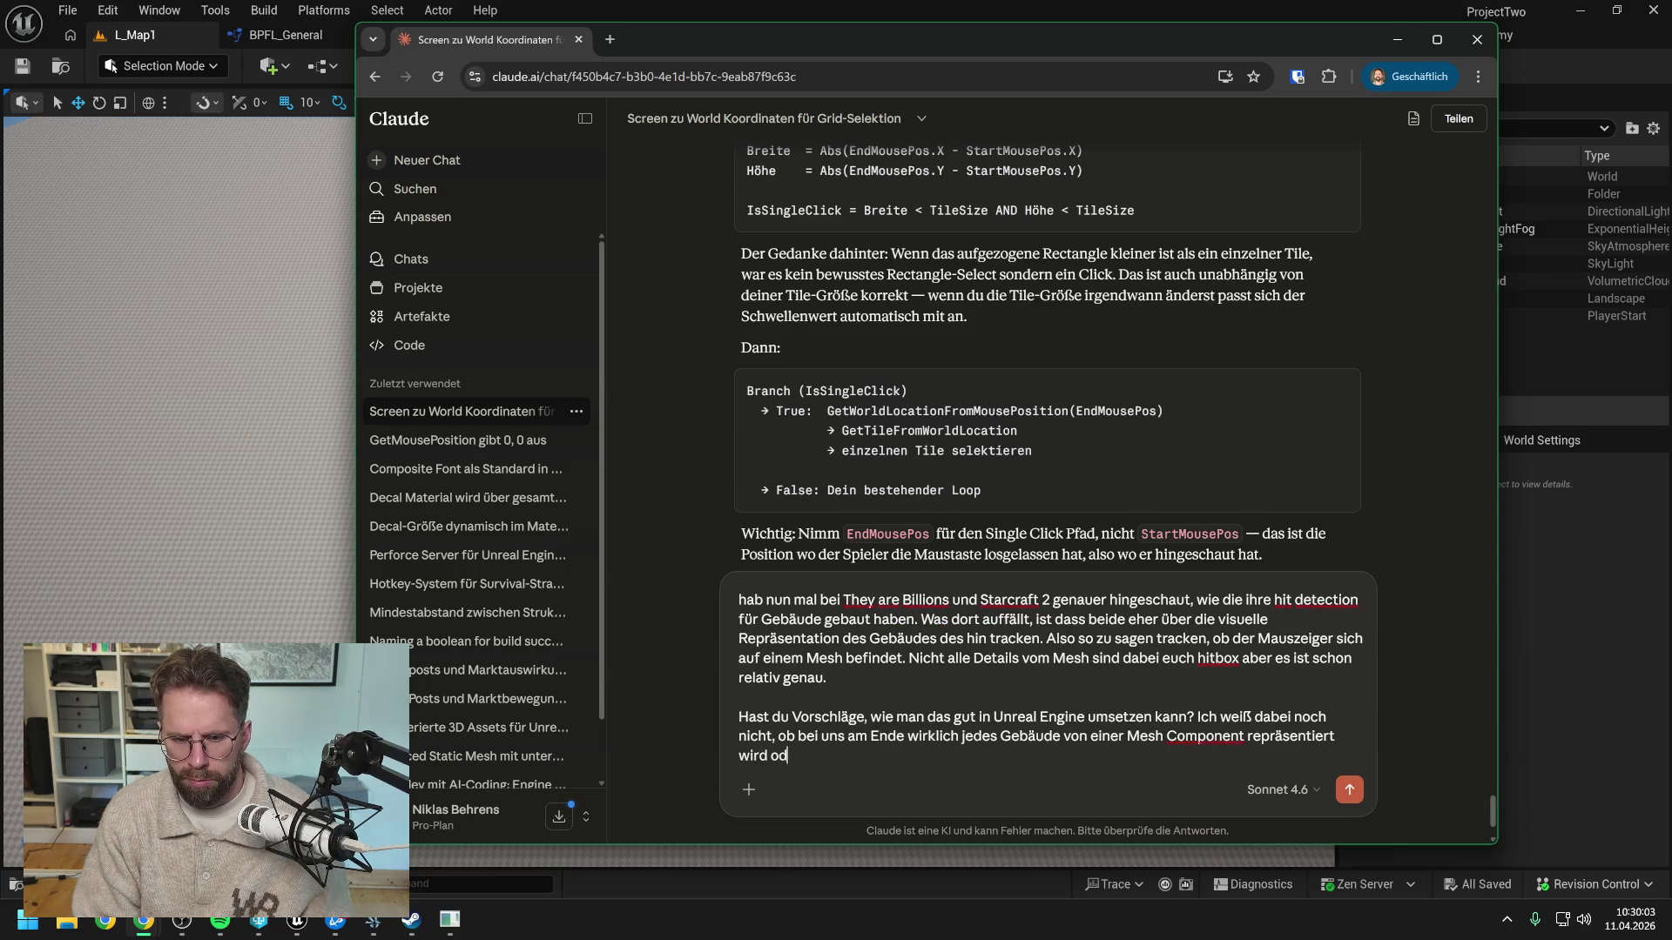
text(er ob)
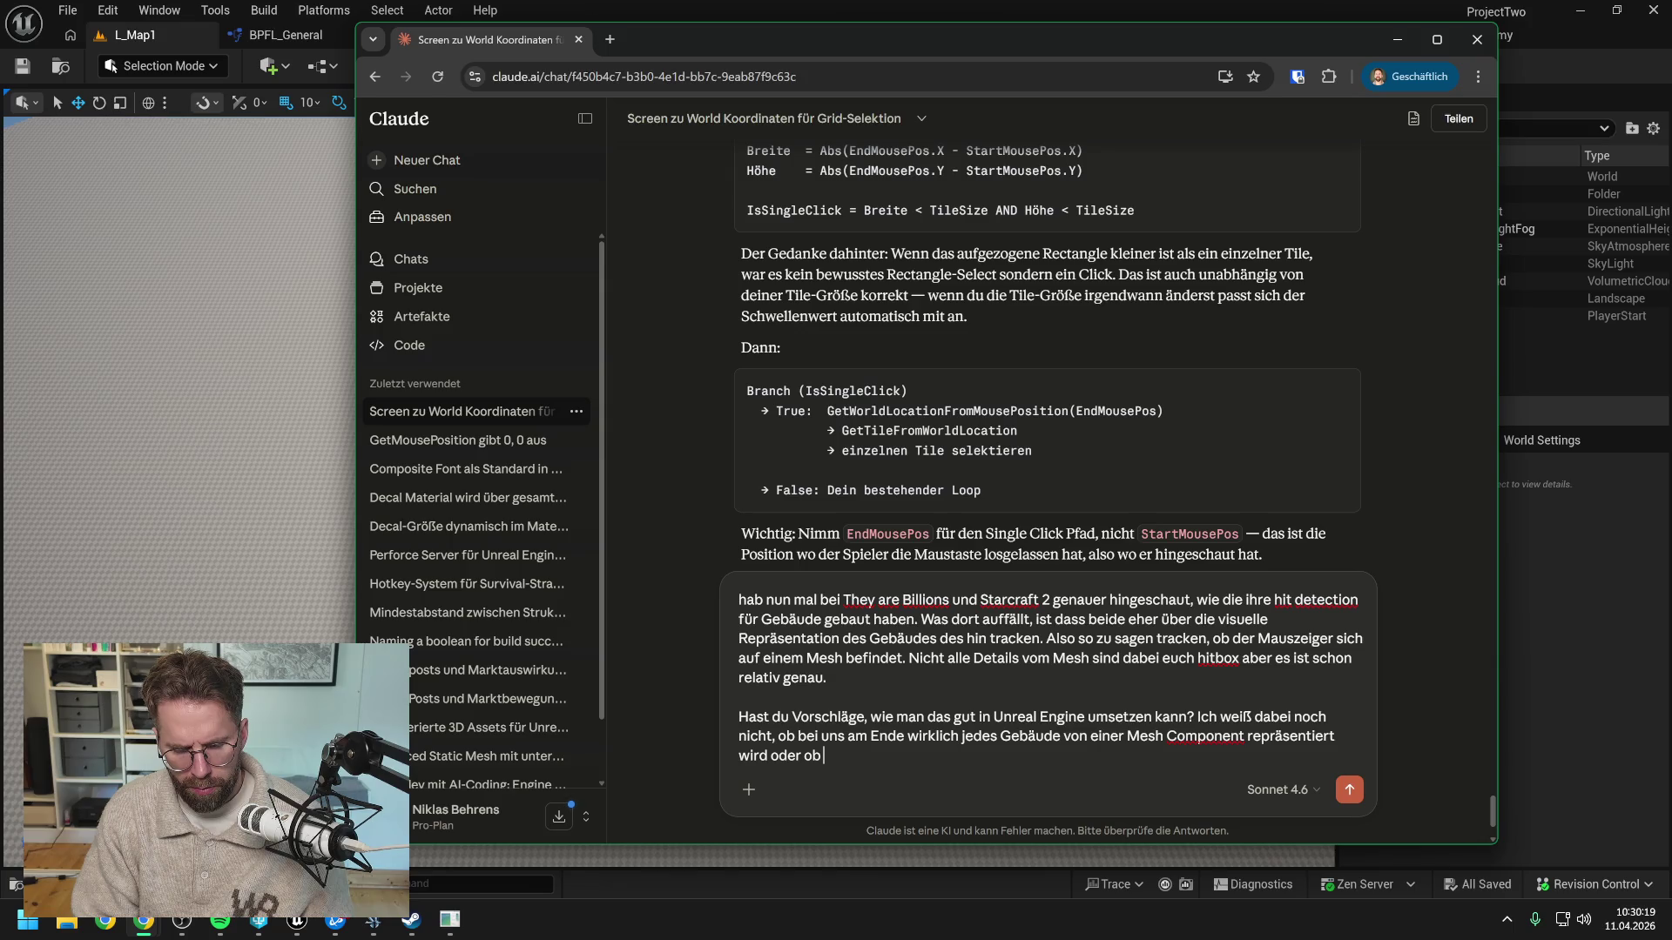
key(BackSpace)
key(BackSpace)
key(BackSpace)
Add that buildings might run via Niagara on the GPU, request a solution for both, and send
text(. Es könnte auch sei)
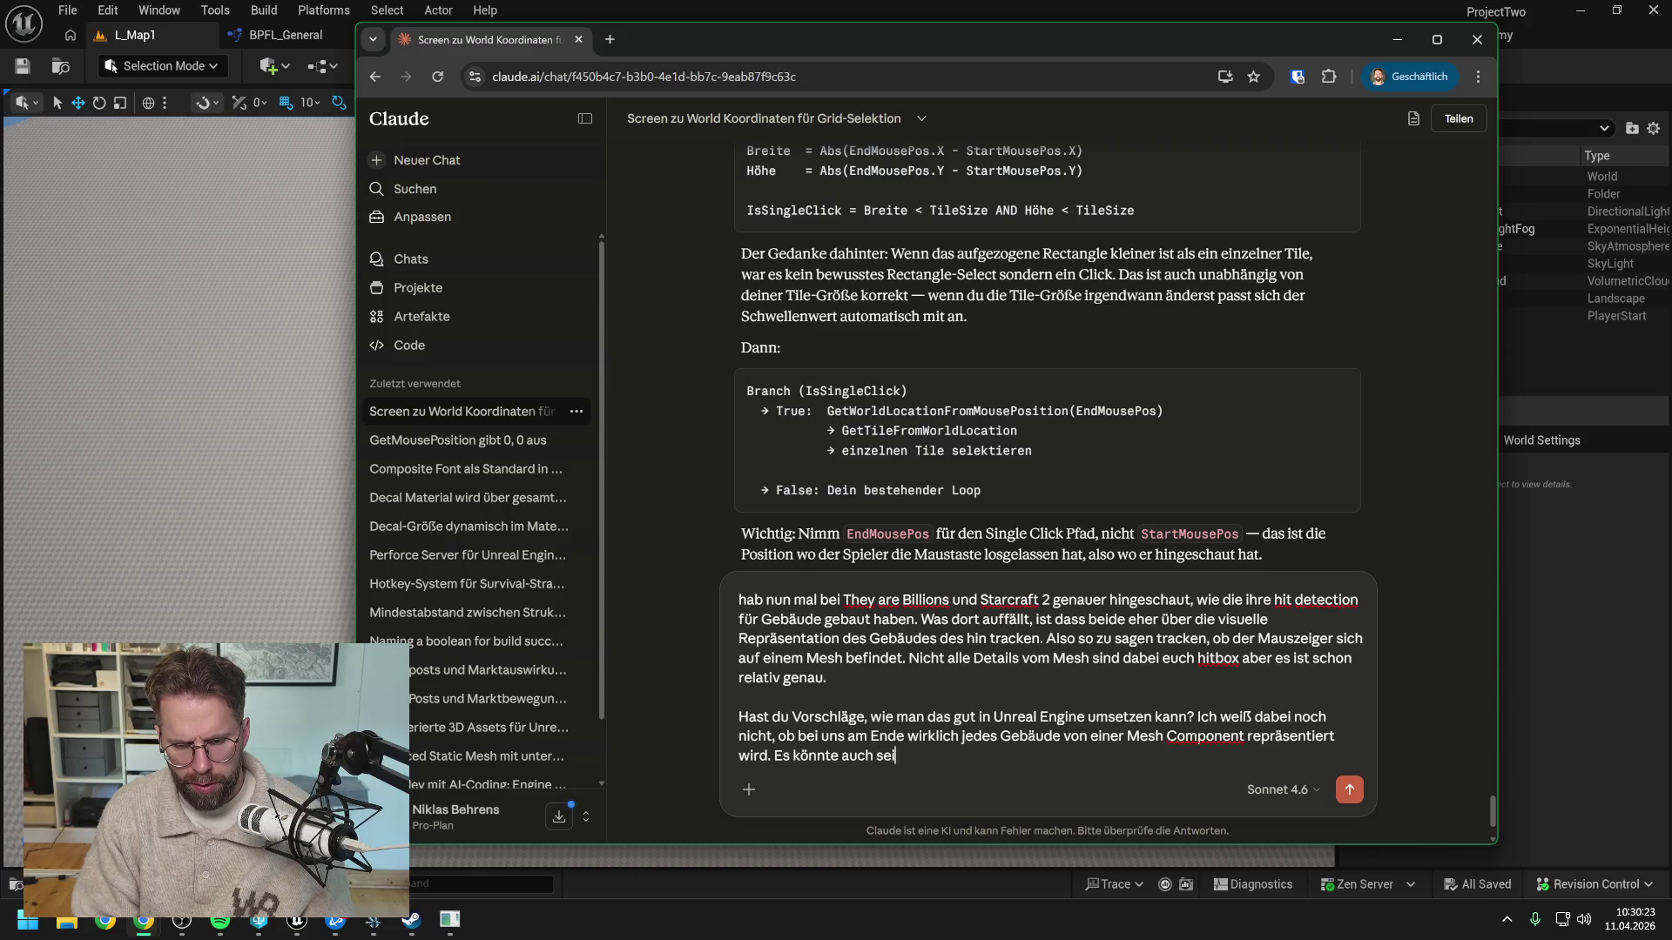
text(n, dass wir G)
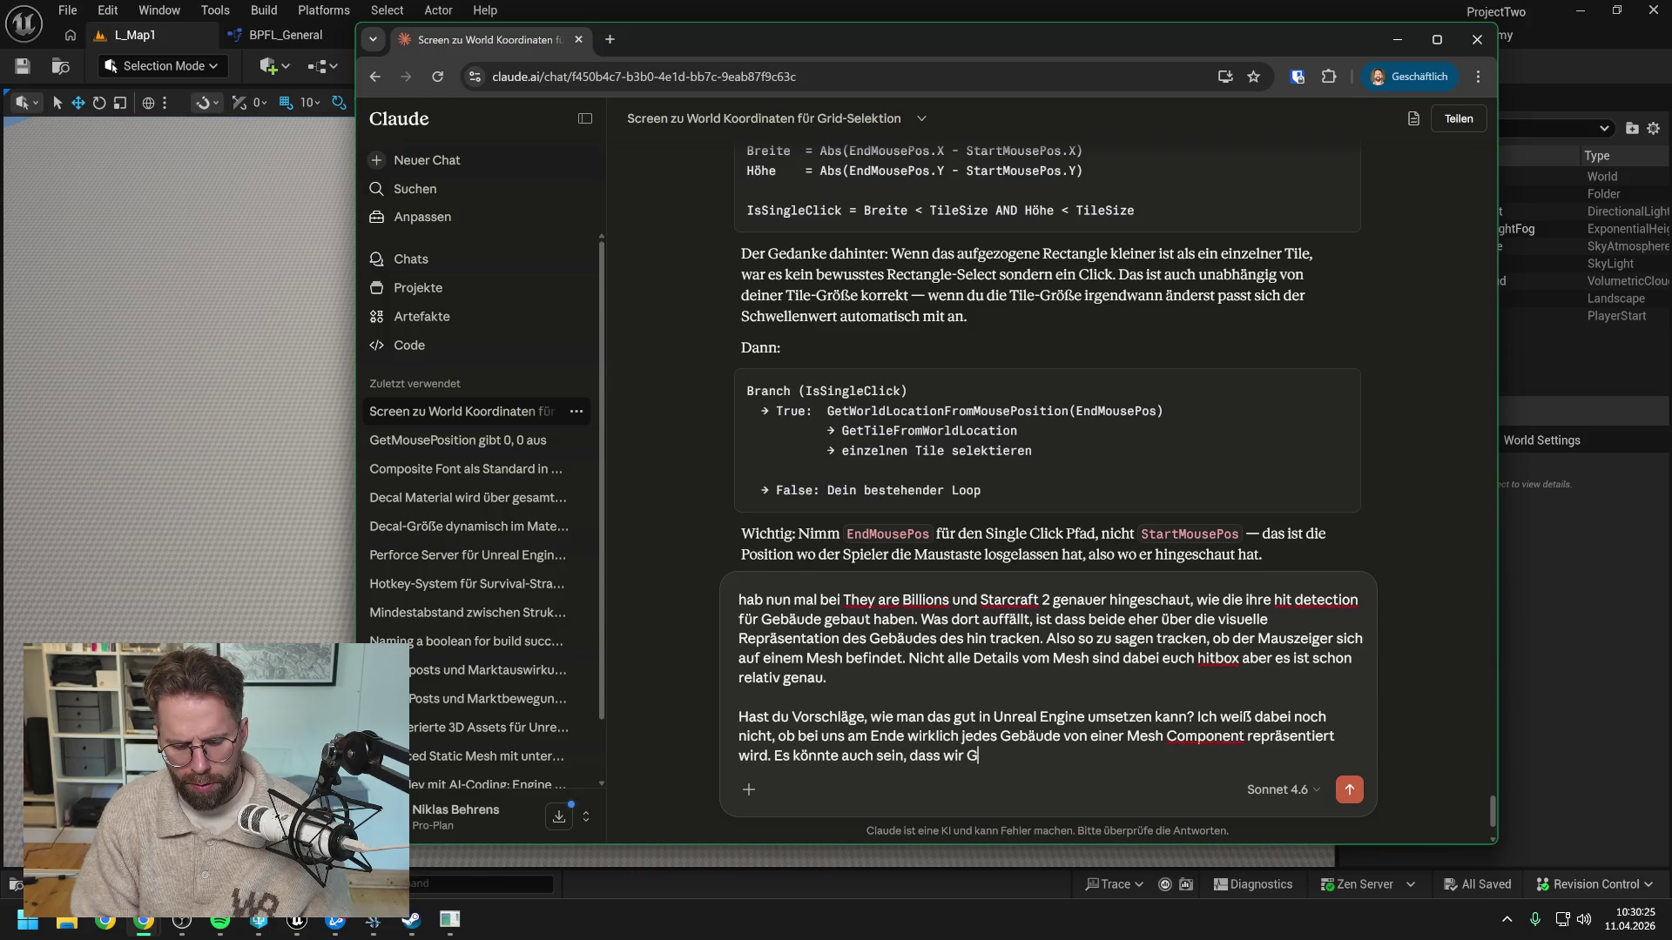
text(ebäude über Niaa)
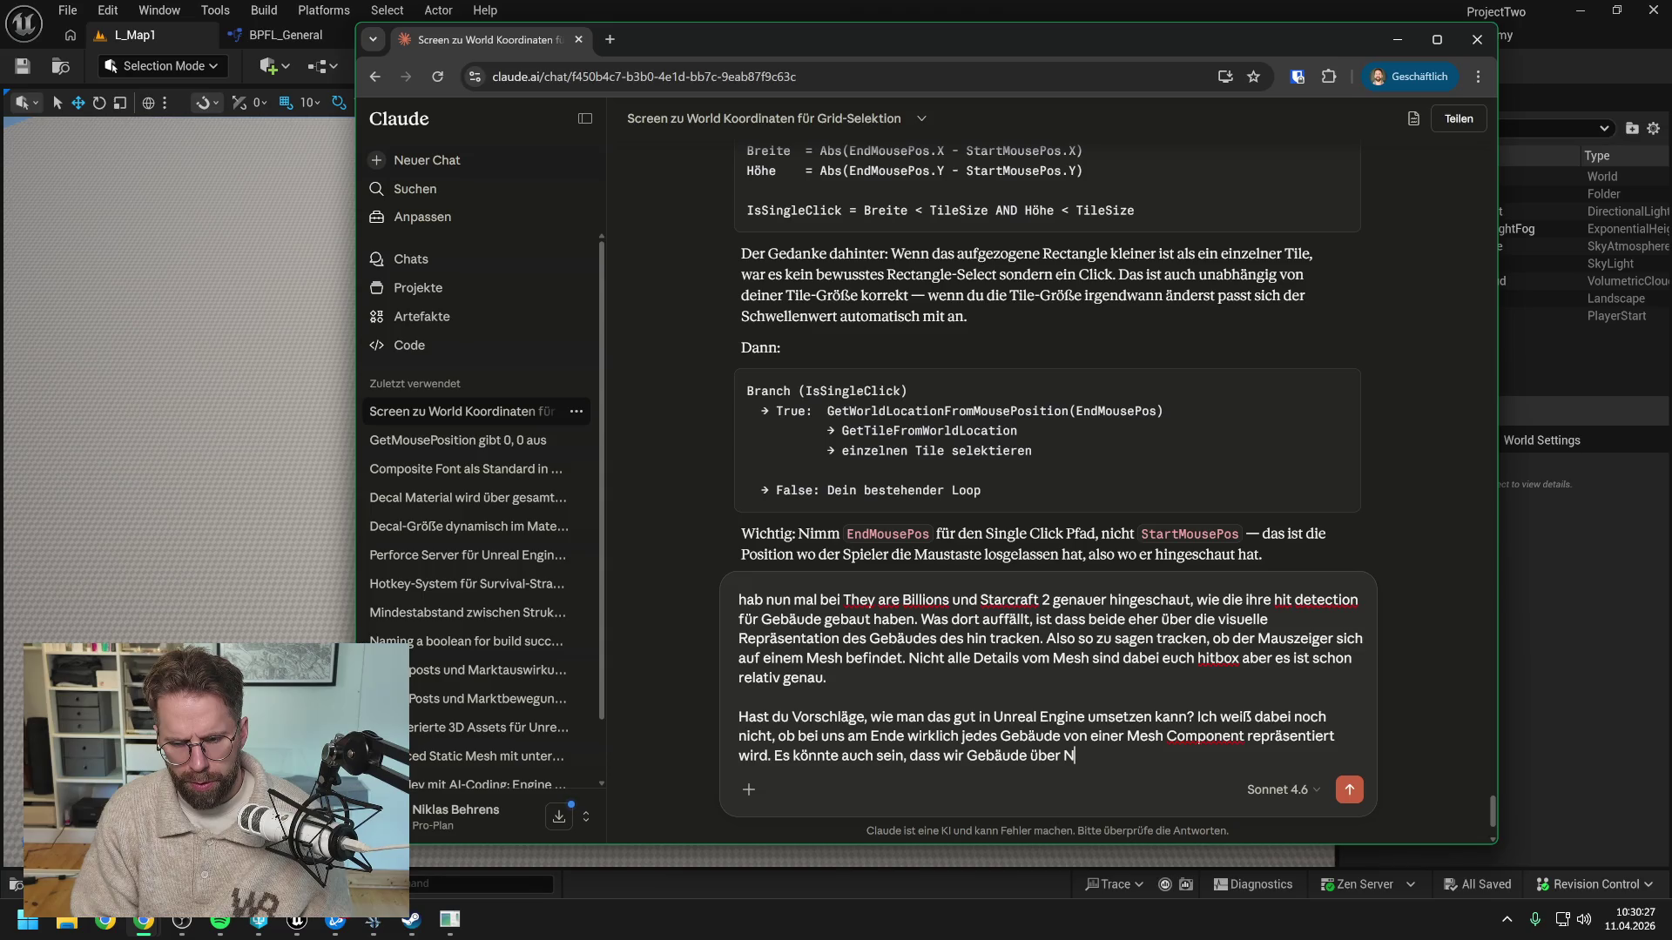
key(BackSpace)
text(gara)
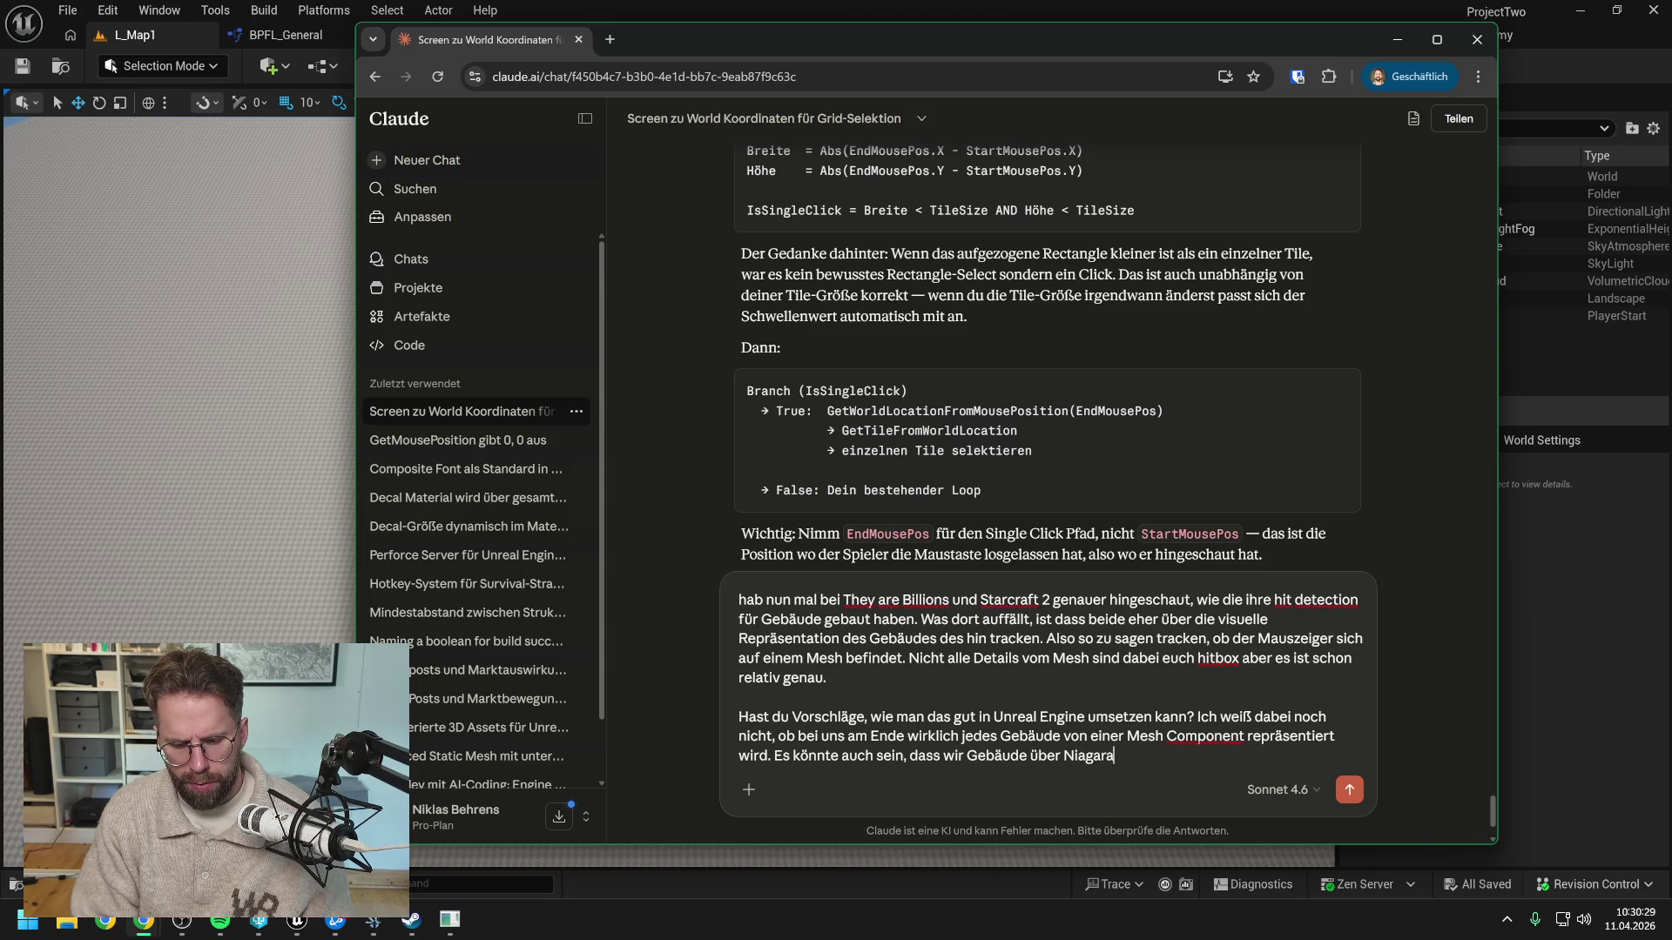
text( auf d)
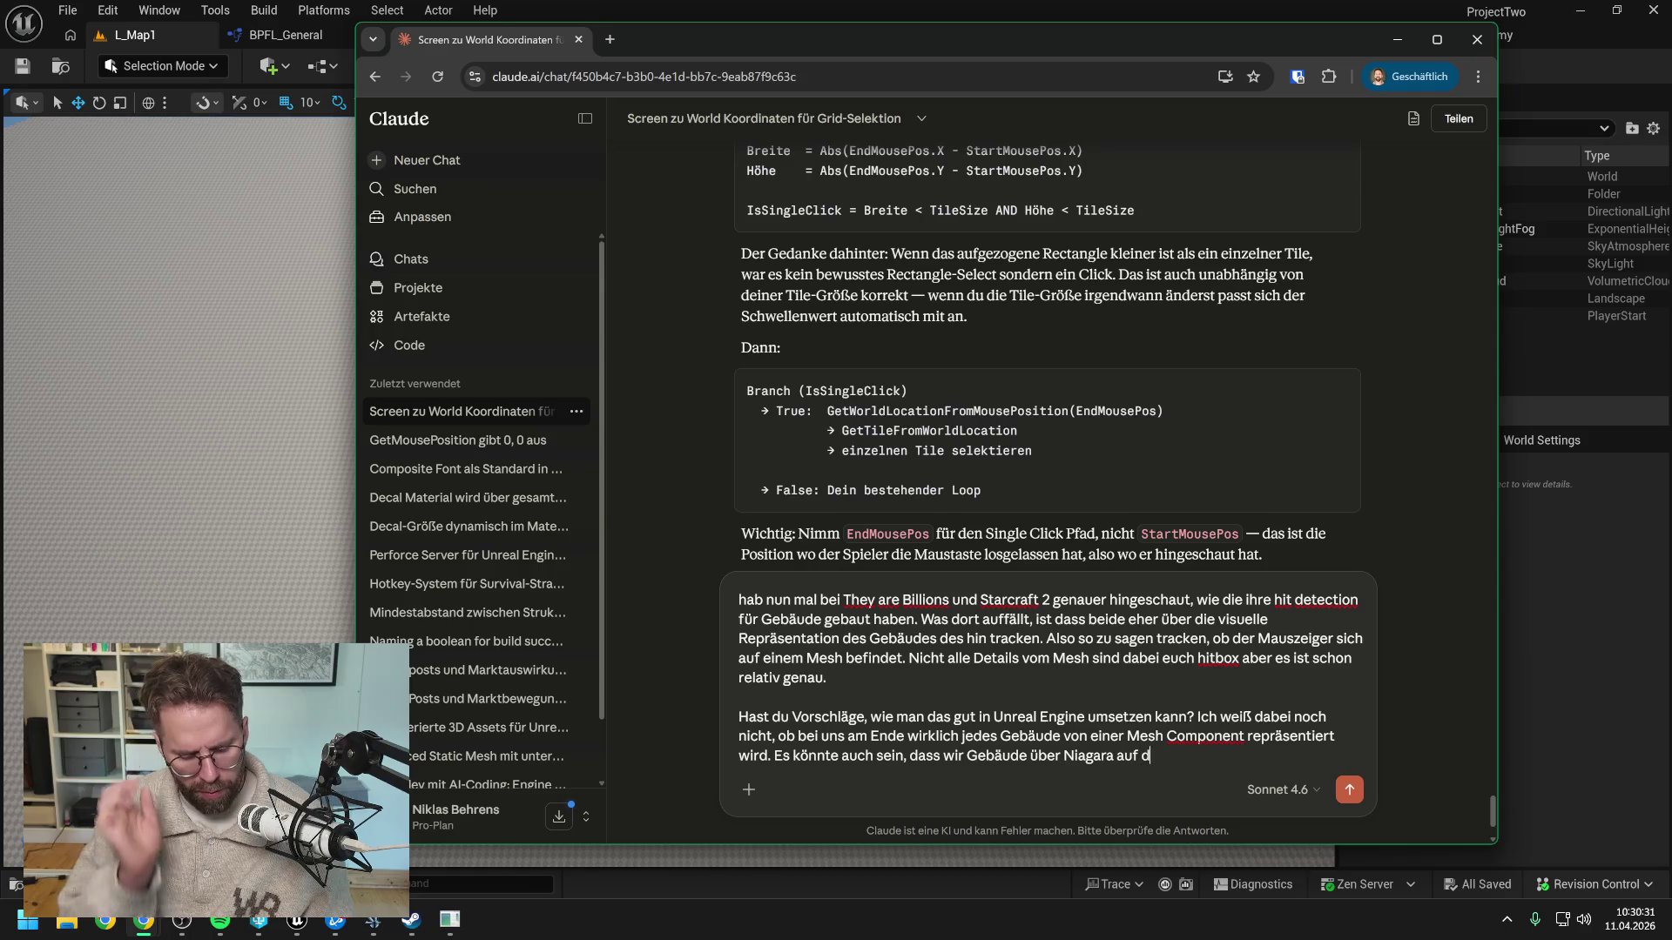
text(er GPU laufen haben.)
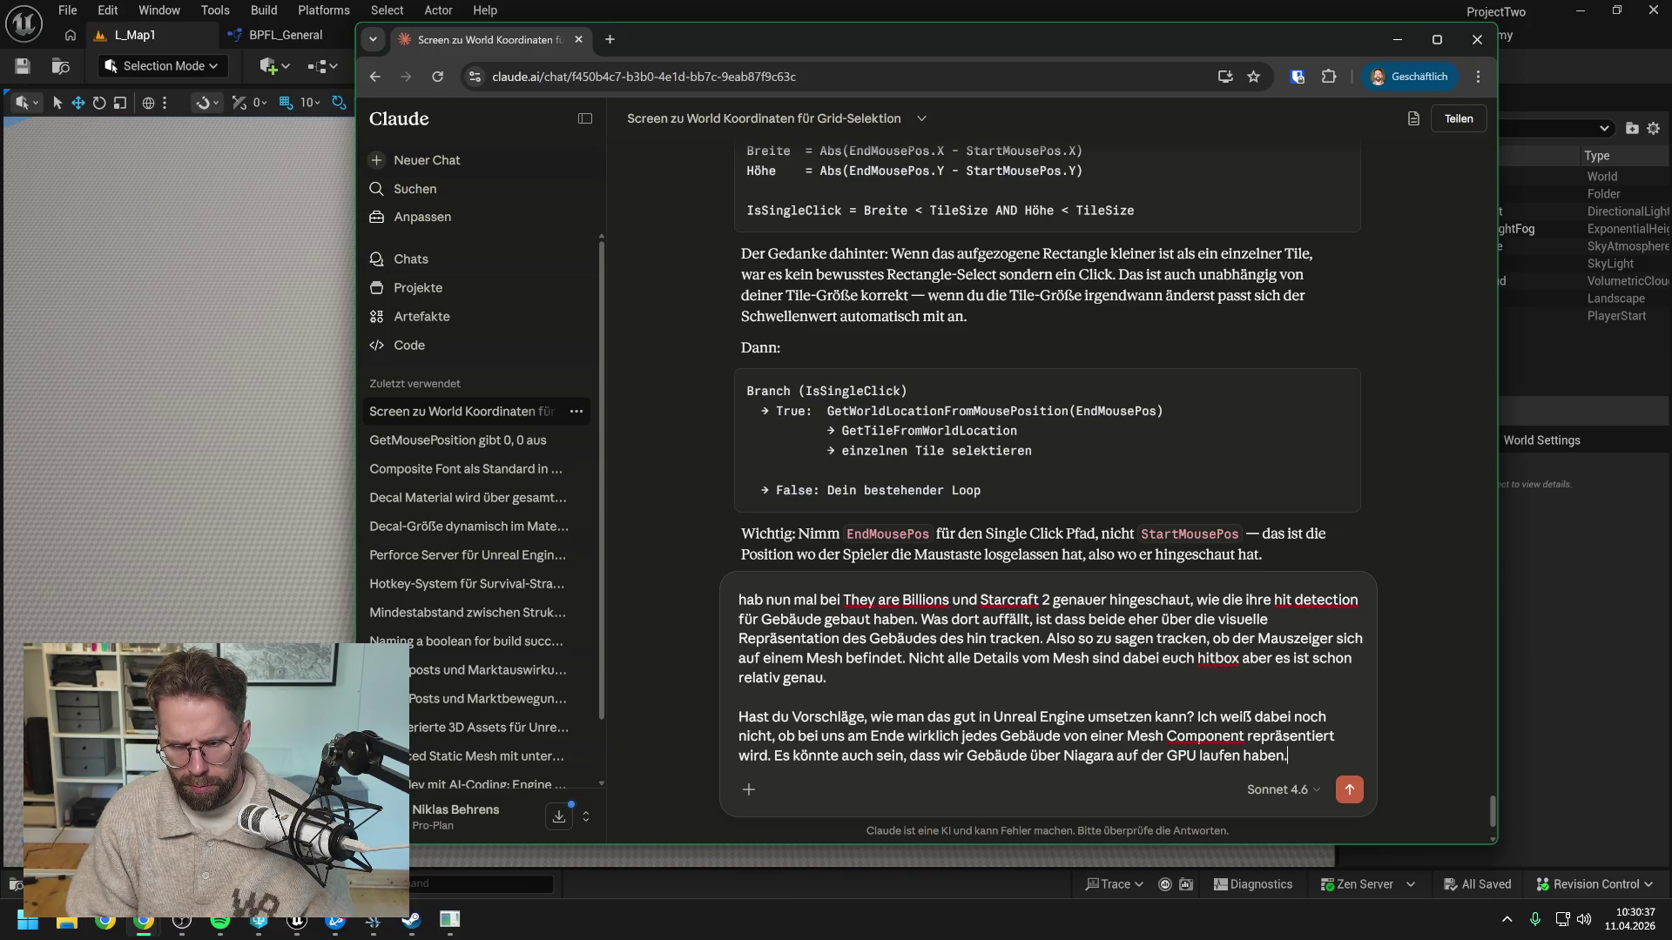
text( Am beste)
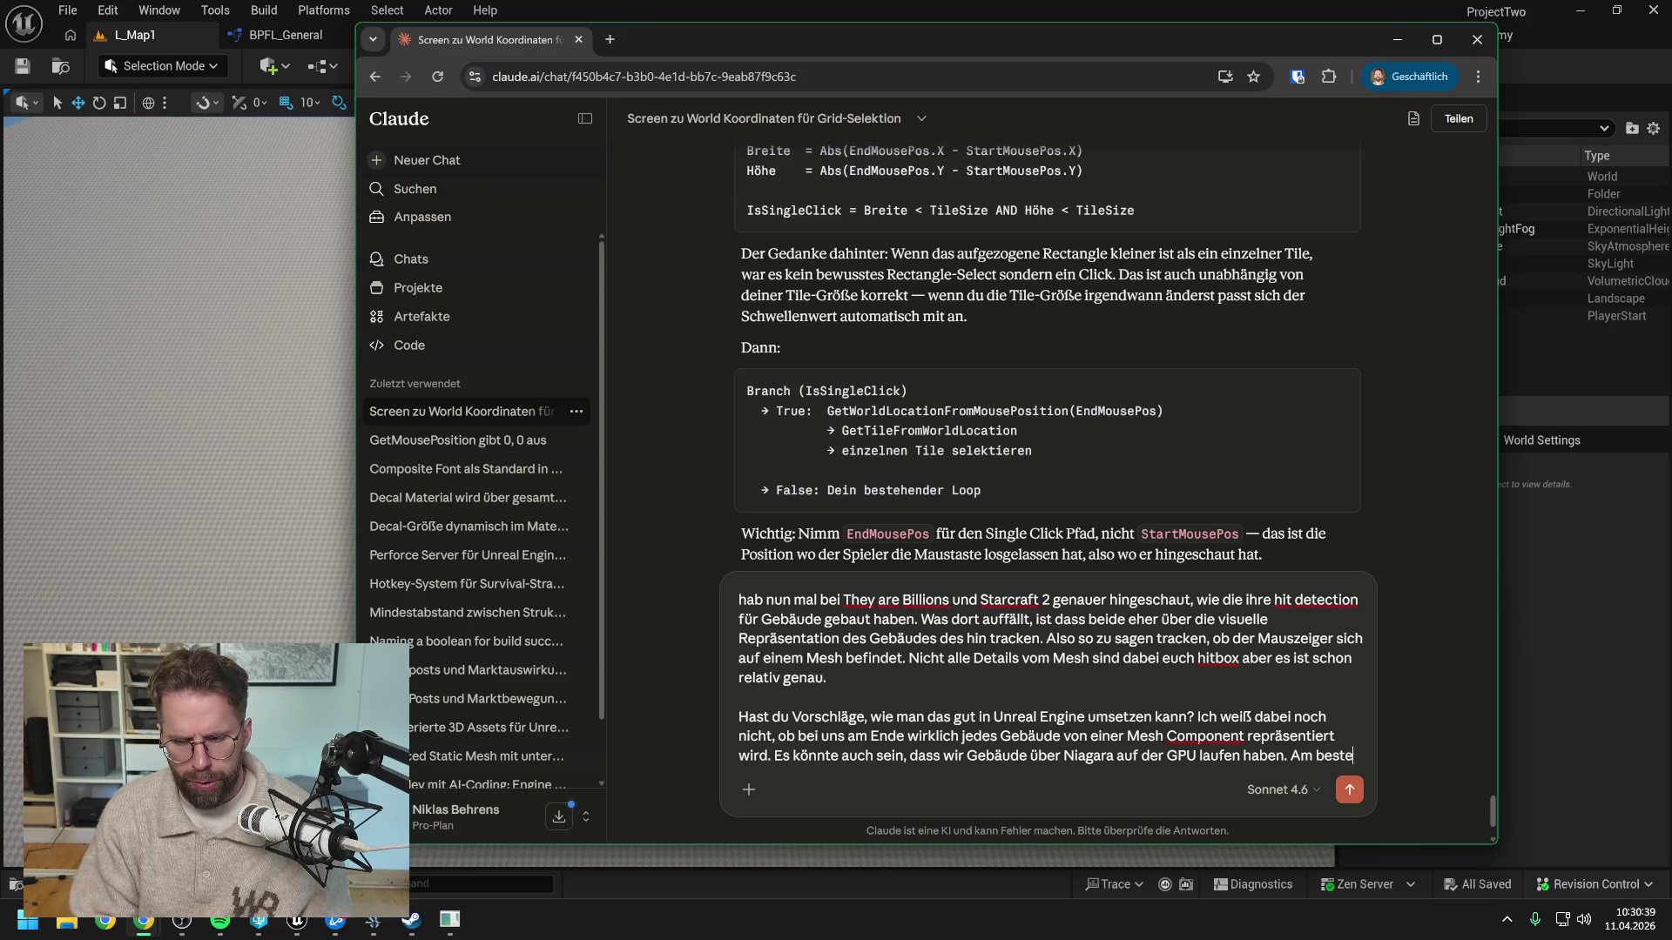
text(n wäre natürlich ein )
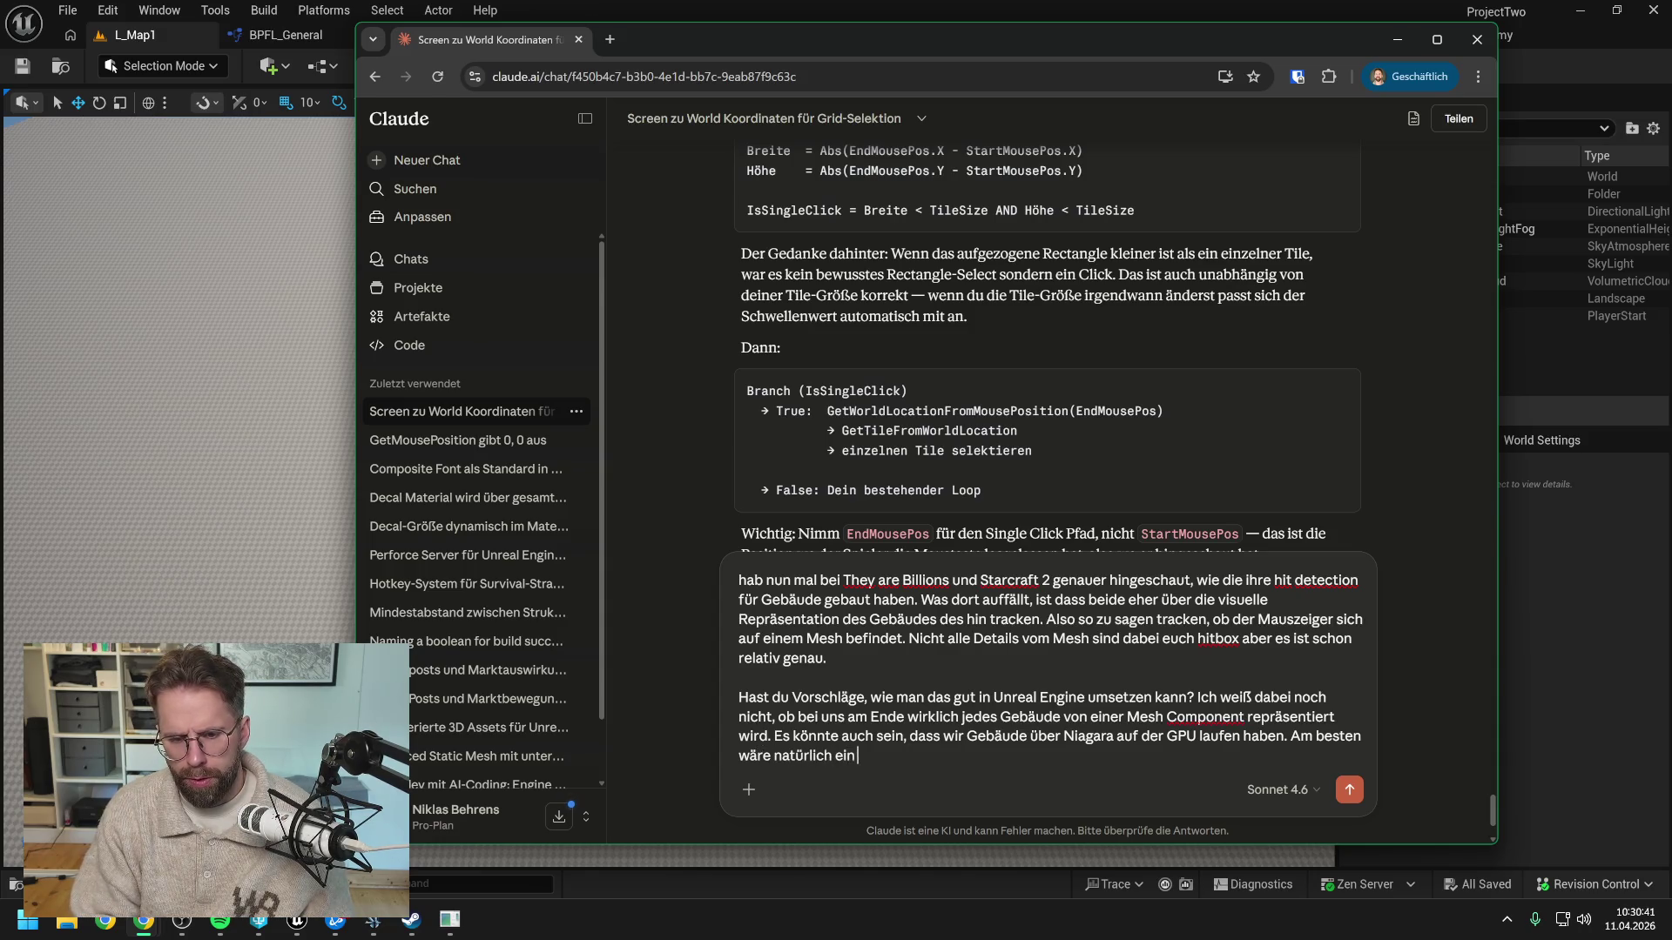
text(e Lösung, )
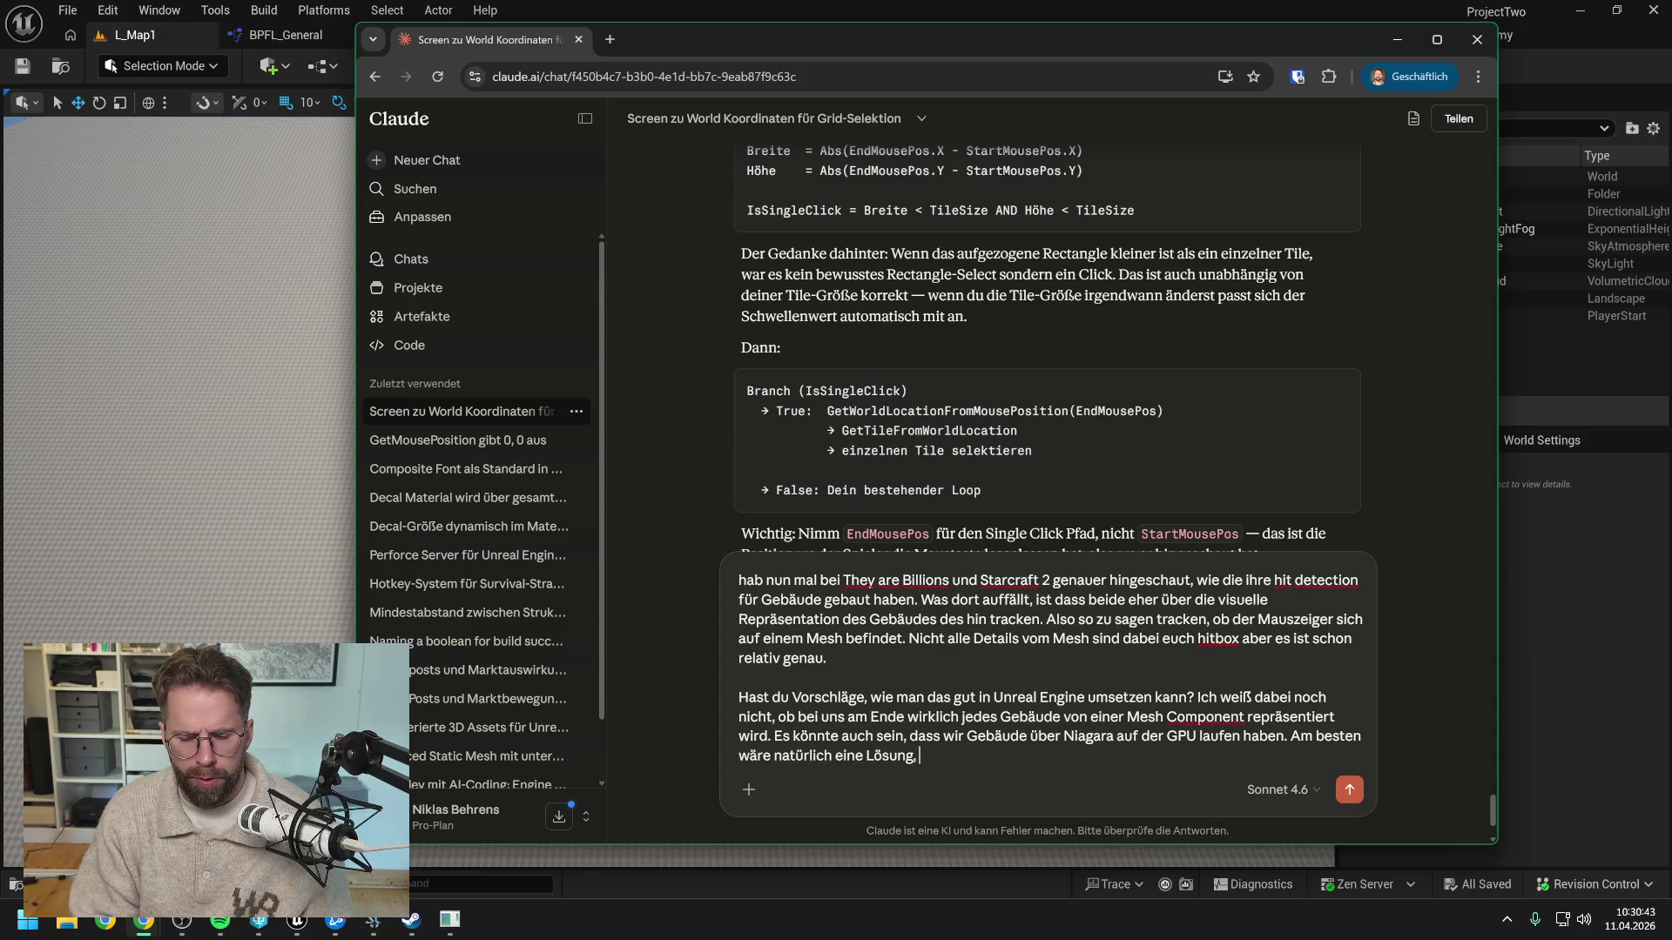
text(die )
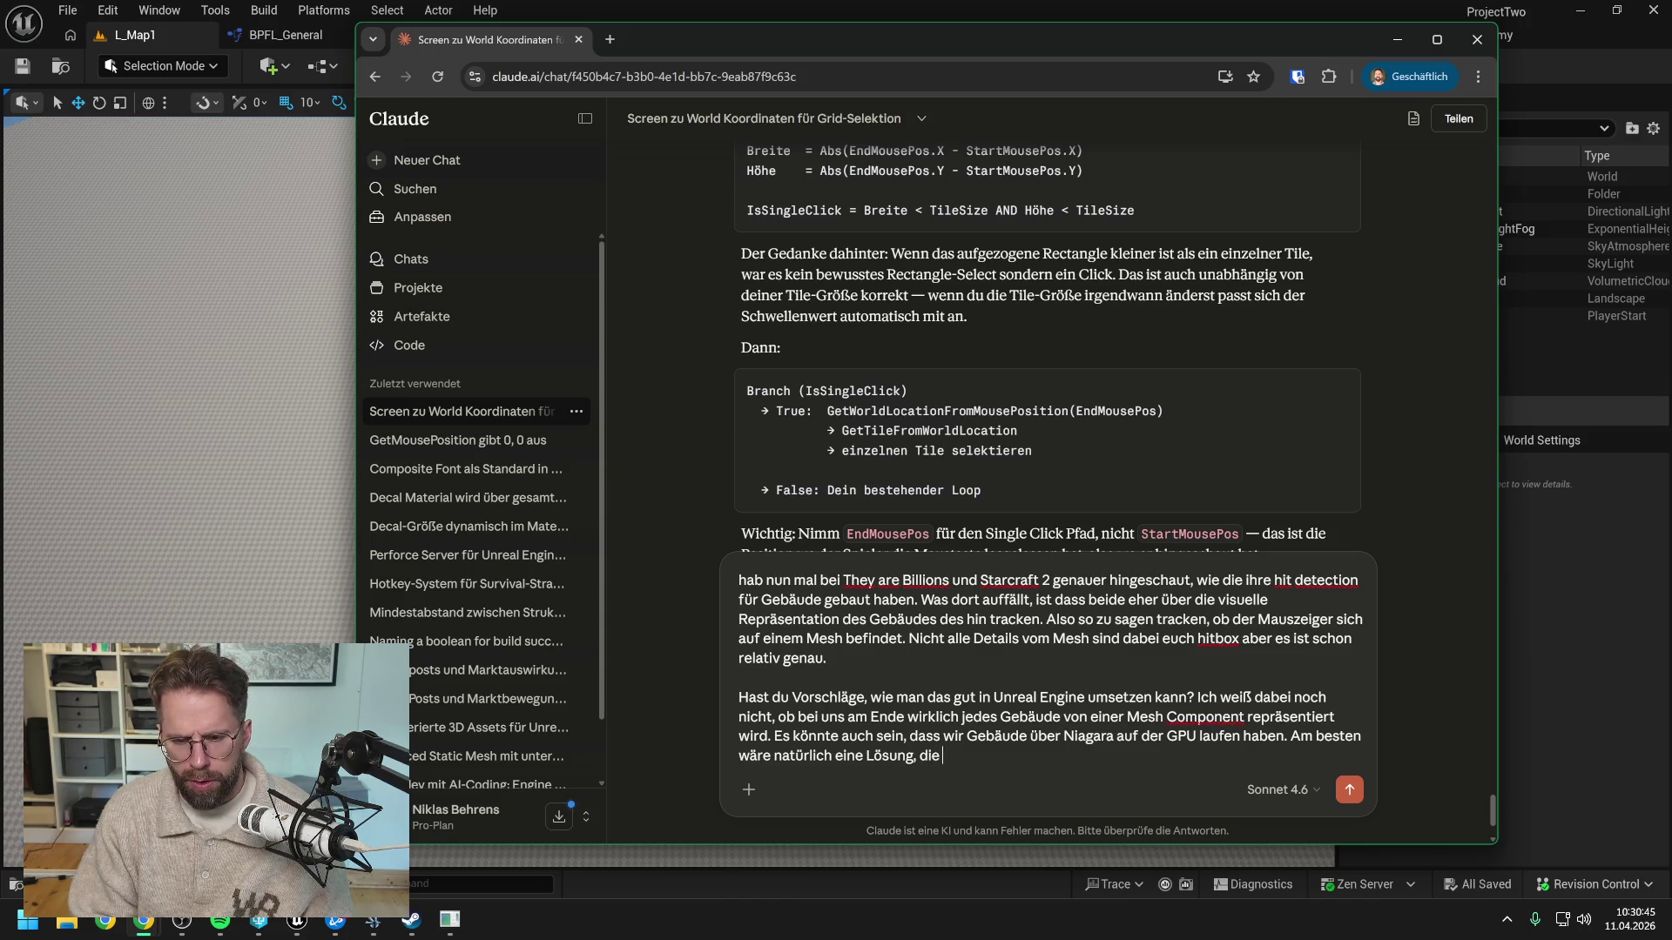
text(für beides funktioniert.)
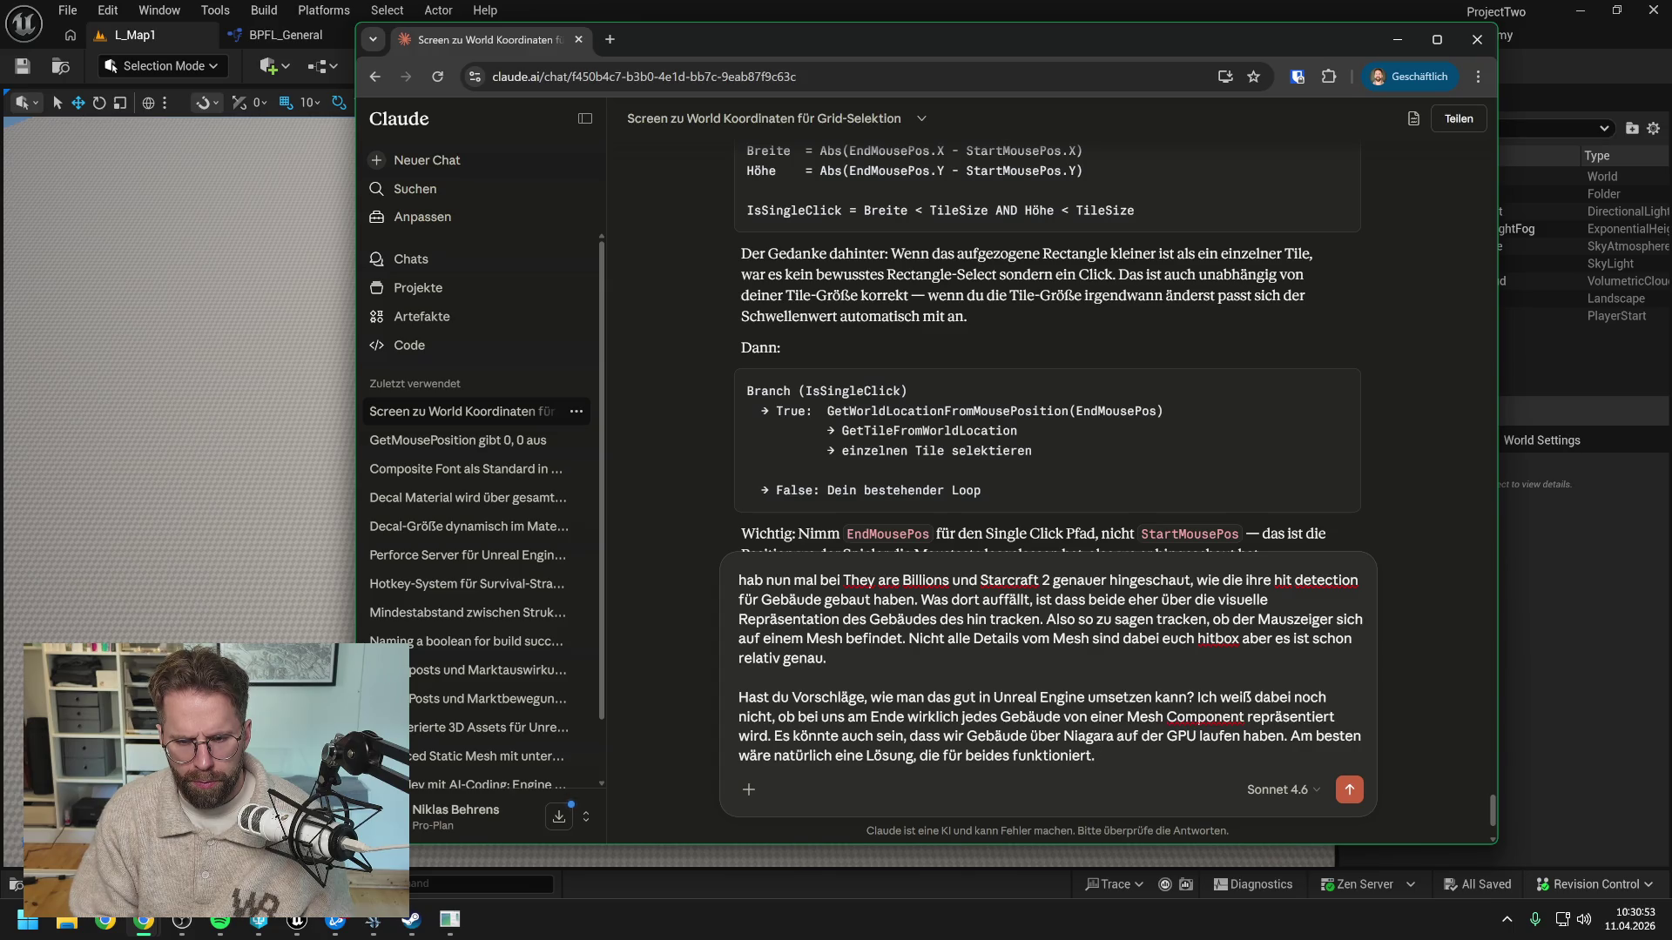
text( Wenns ga)
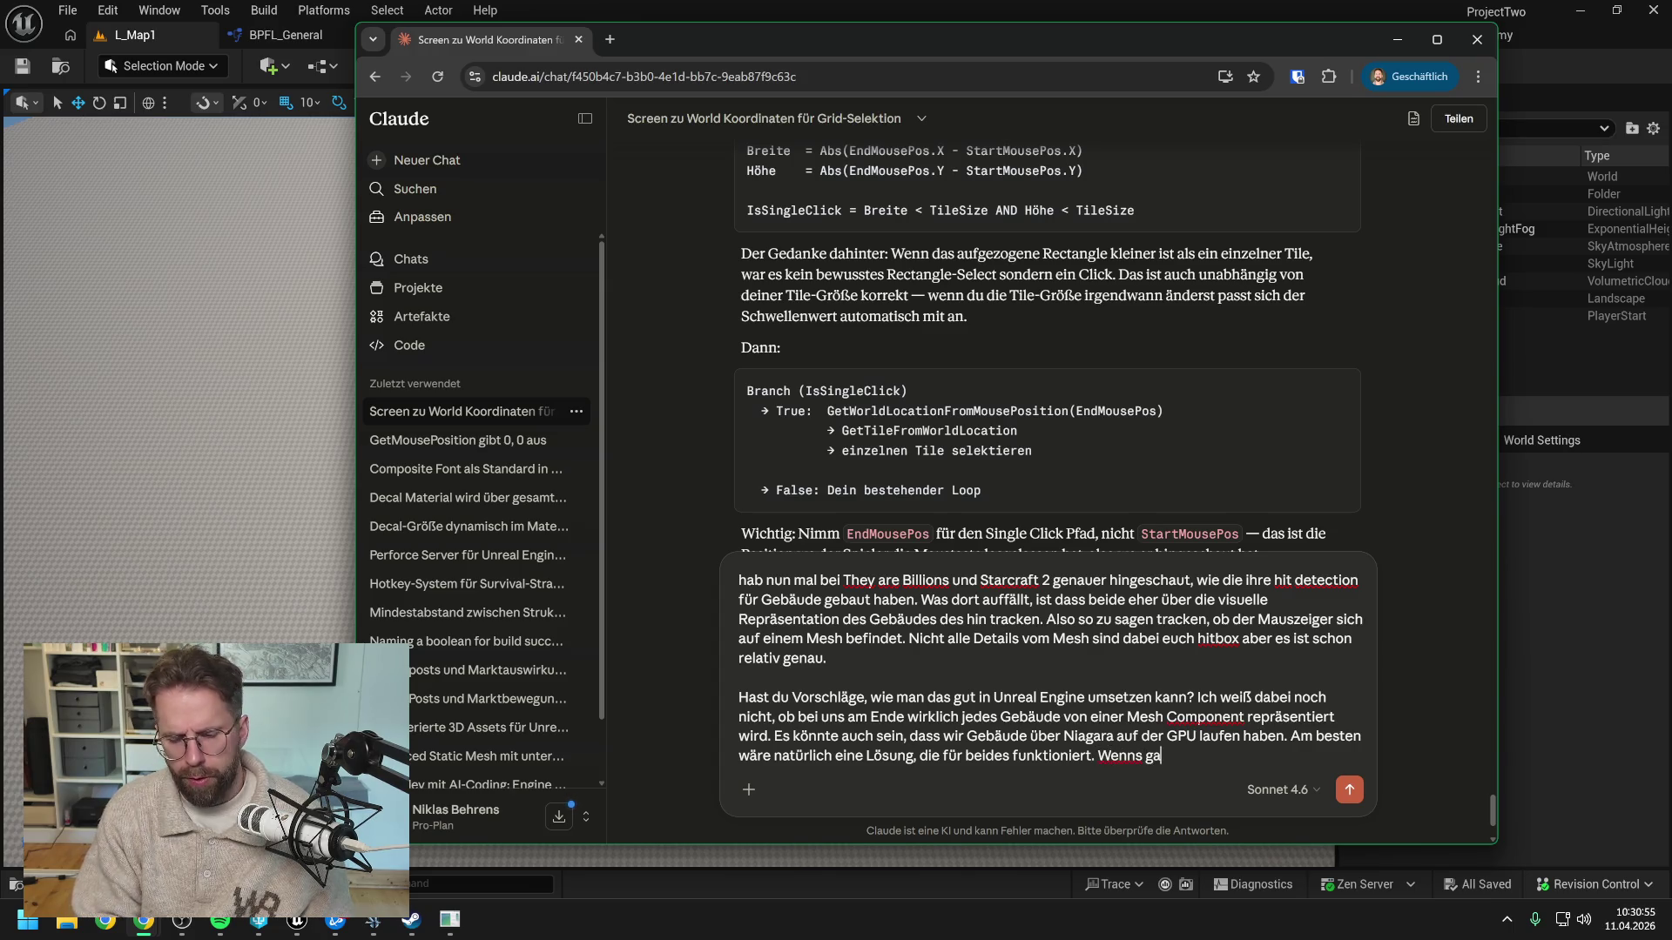
text(r nicht geht und es a)
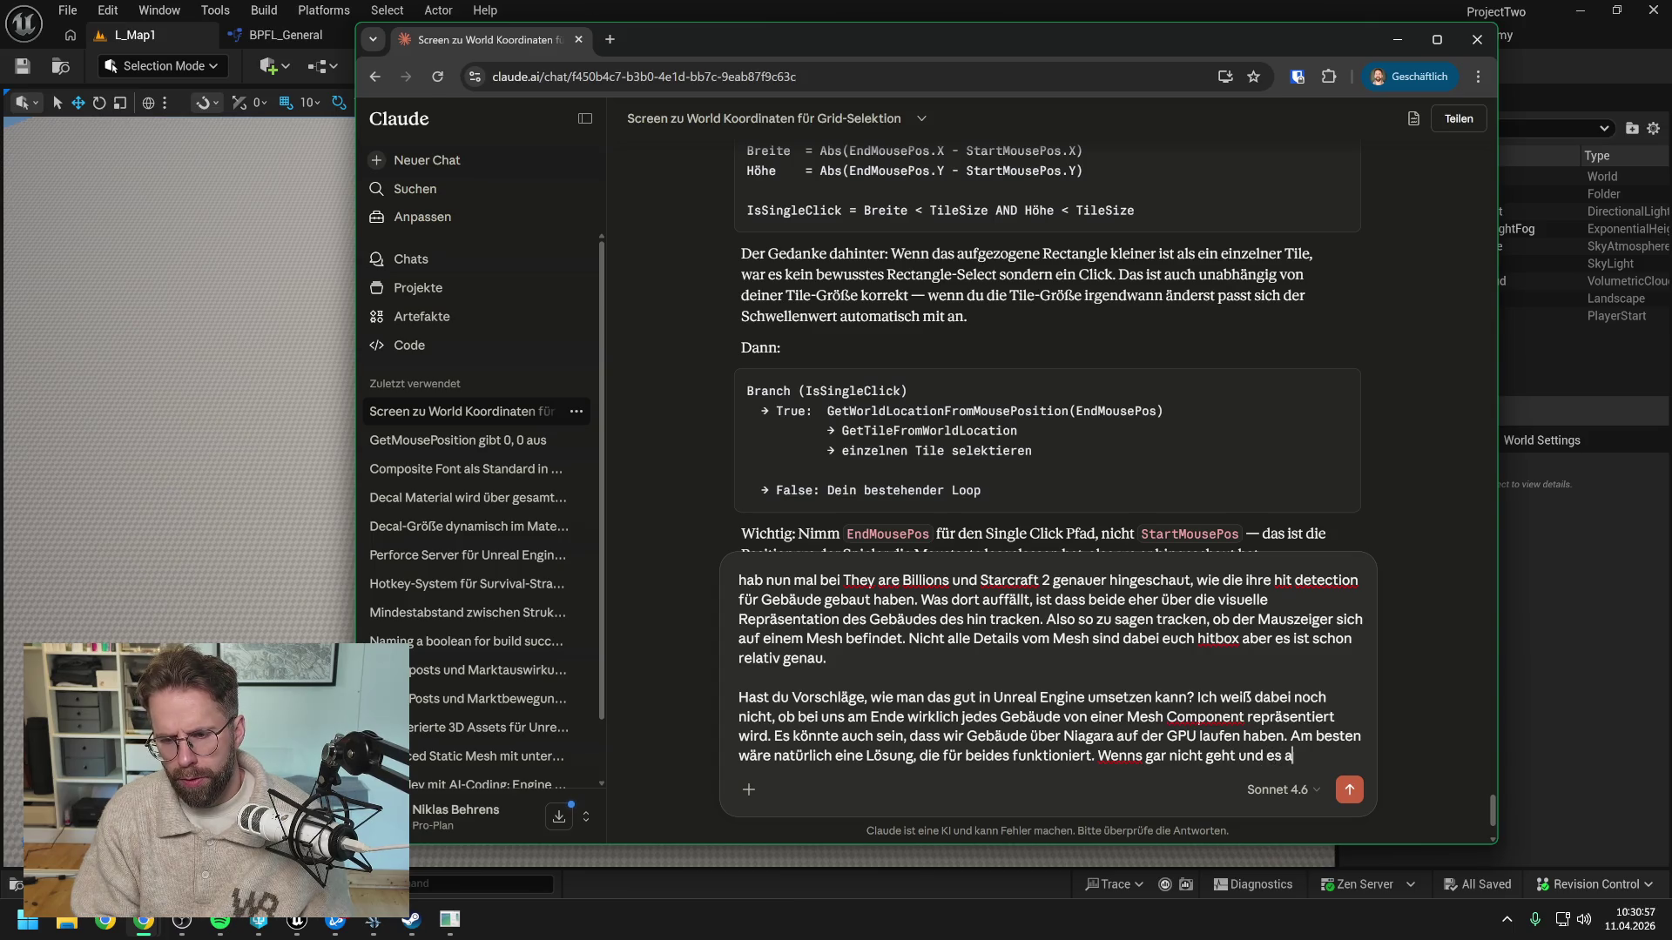
key(BackSpace)
text(von de)
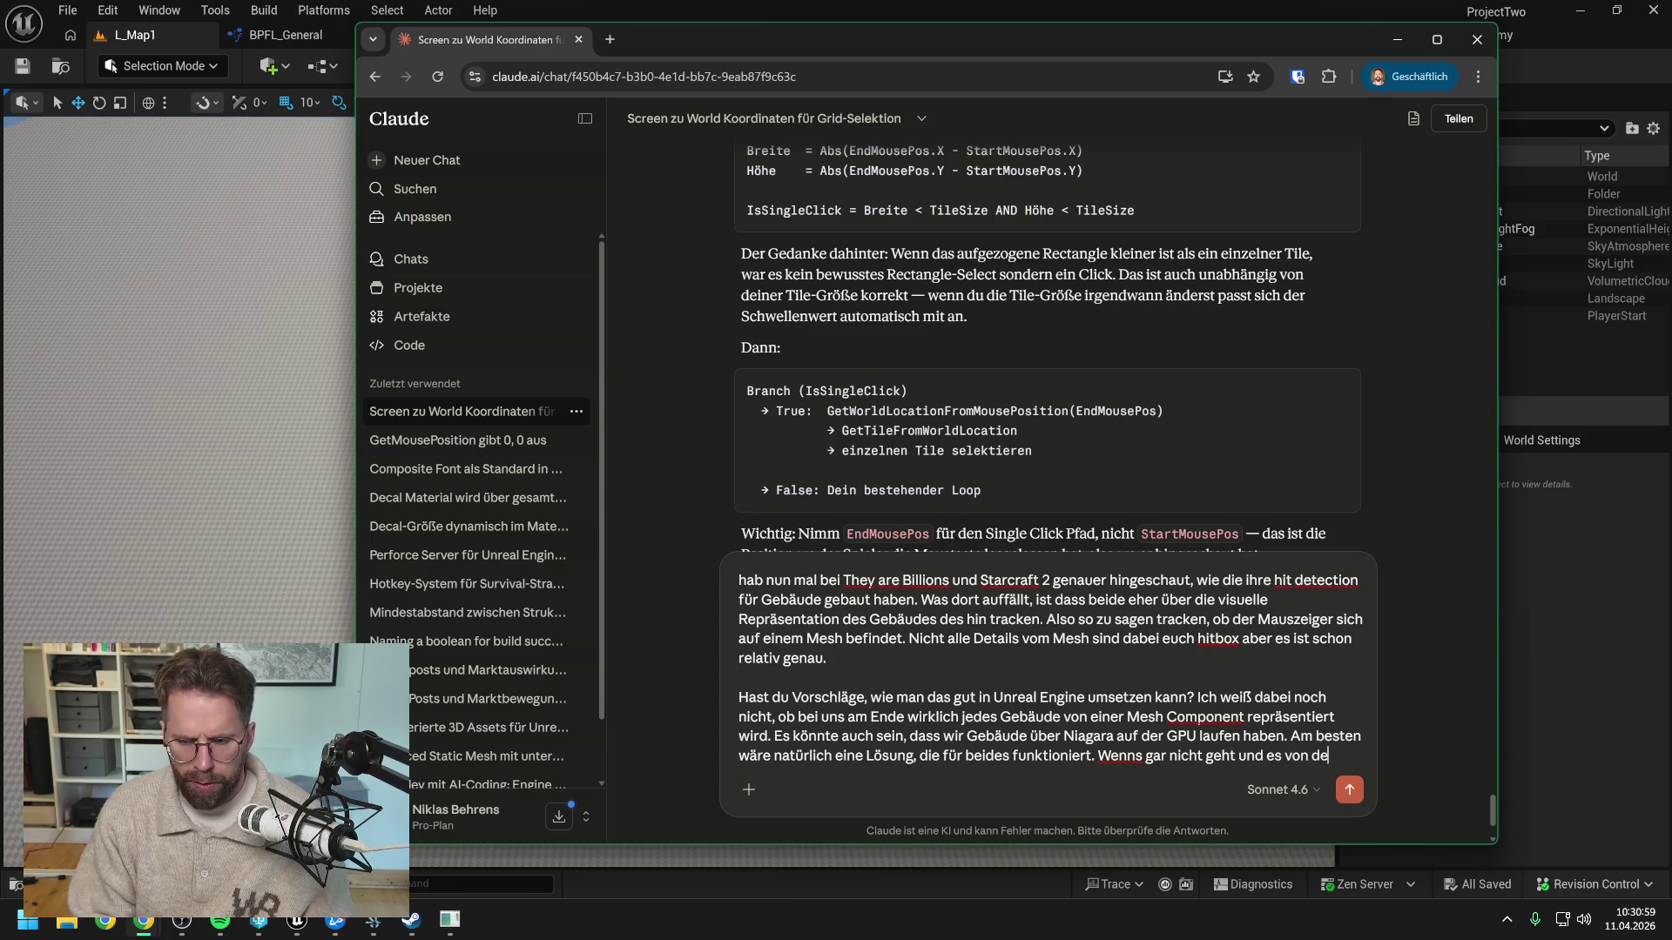
text(r Arch)
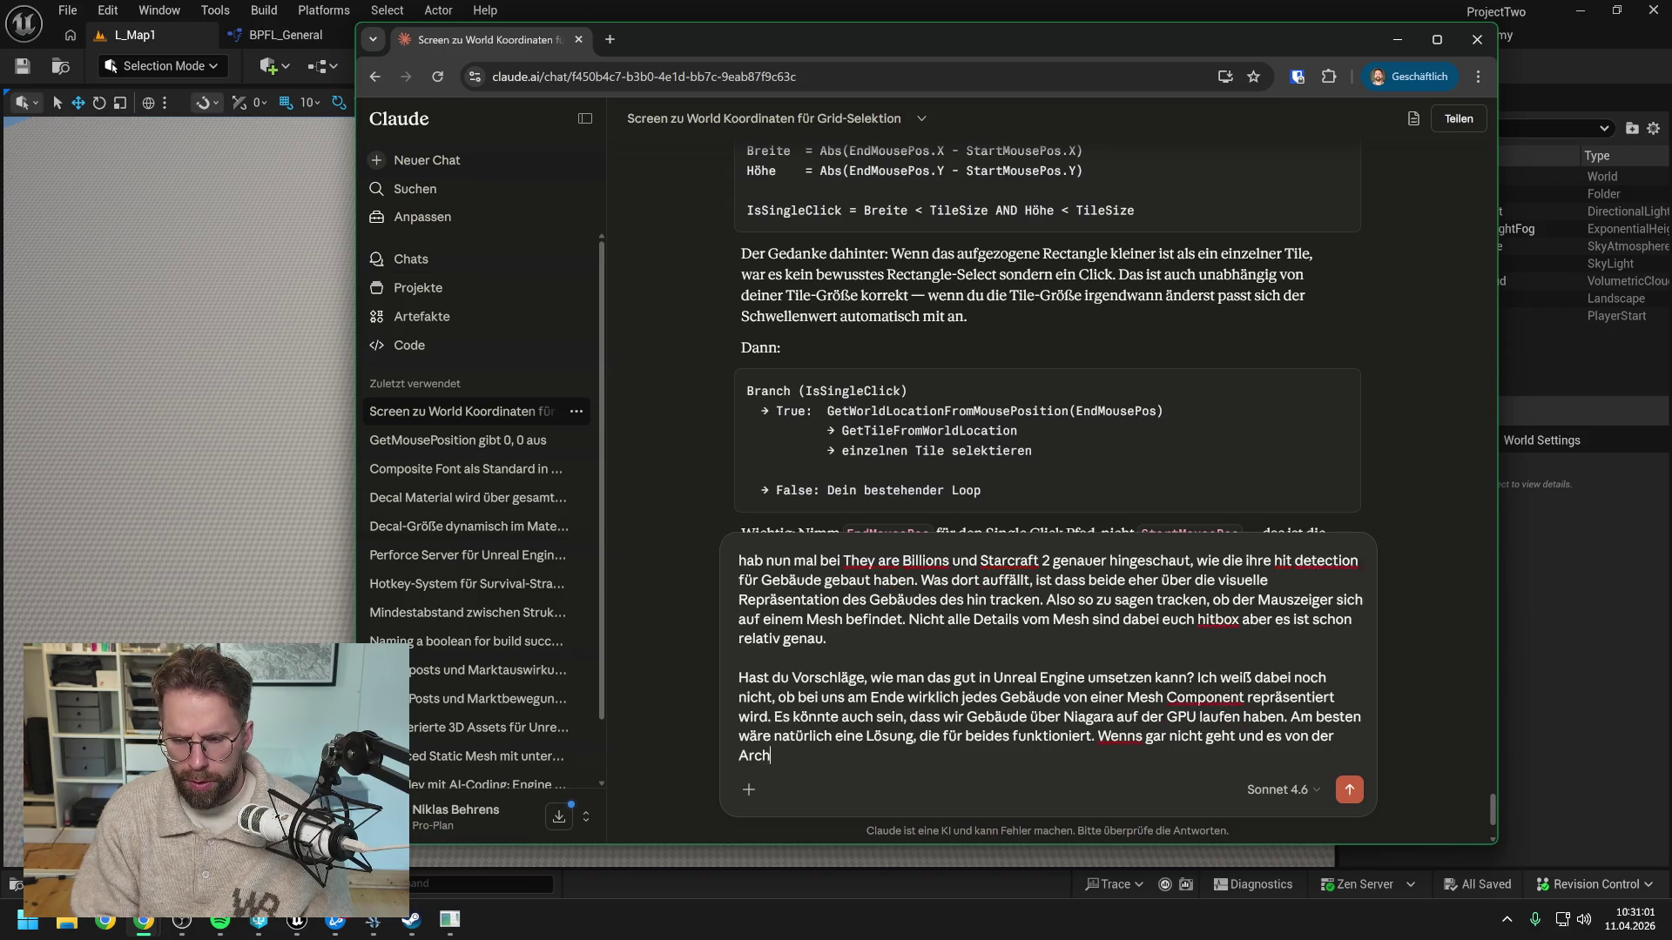
text(itektur)
key(BackSpace)
key(BackSpace)
key(BackSpace)
key(BackSpace)
key(Return)
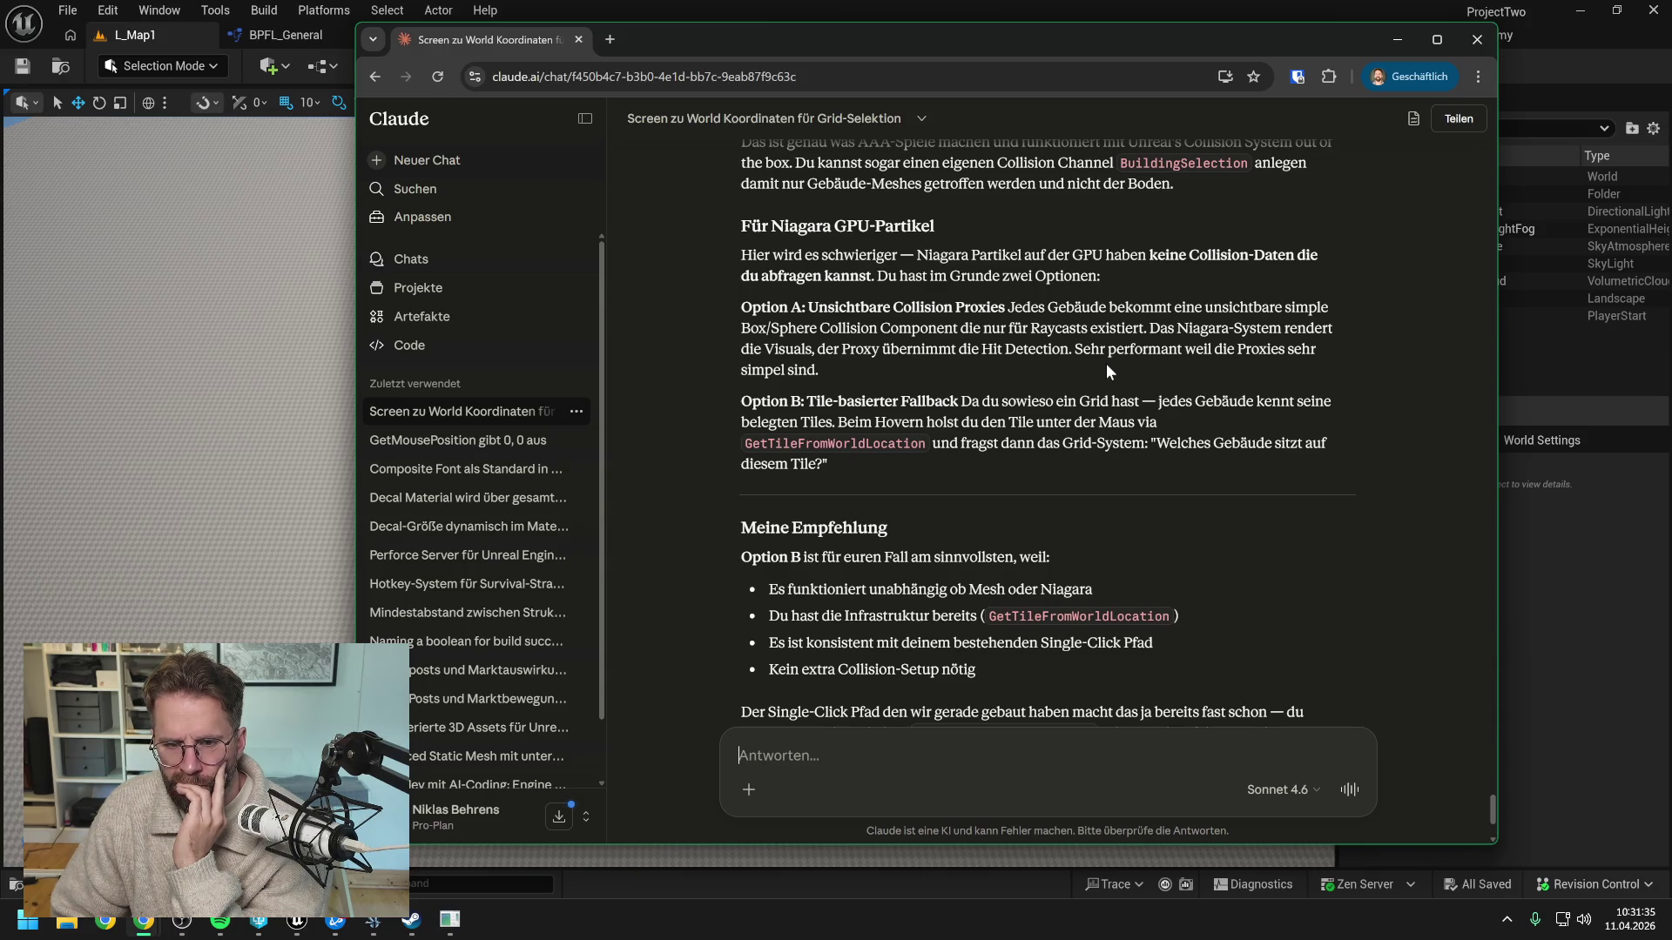
Read through Claude's reply covering Options A and B and its tile-based recommendation
scroll(1106, 364, down, 2)
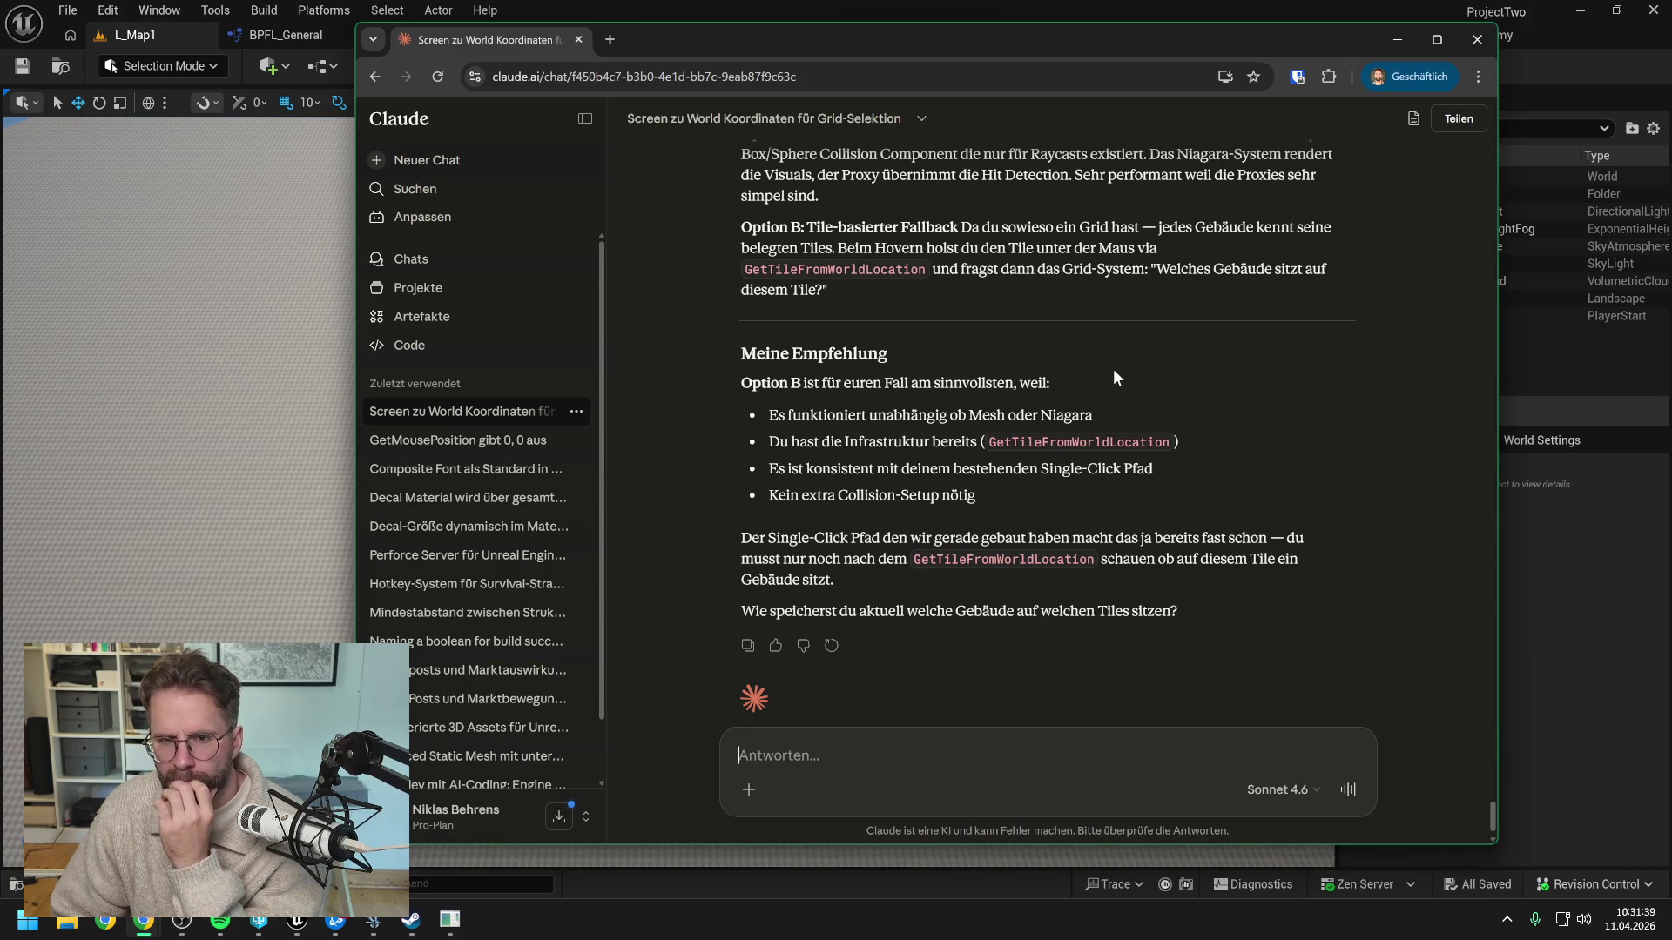
scroll(1112, 368, up, 1)
scroll(1113, 368, down, 1)
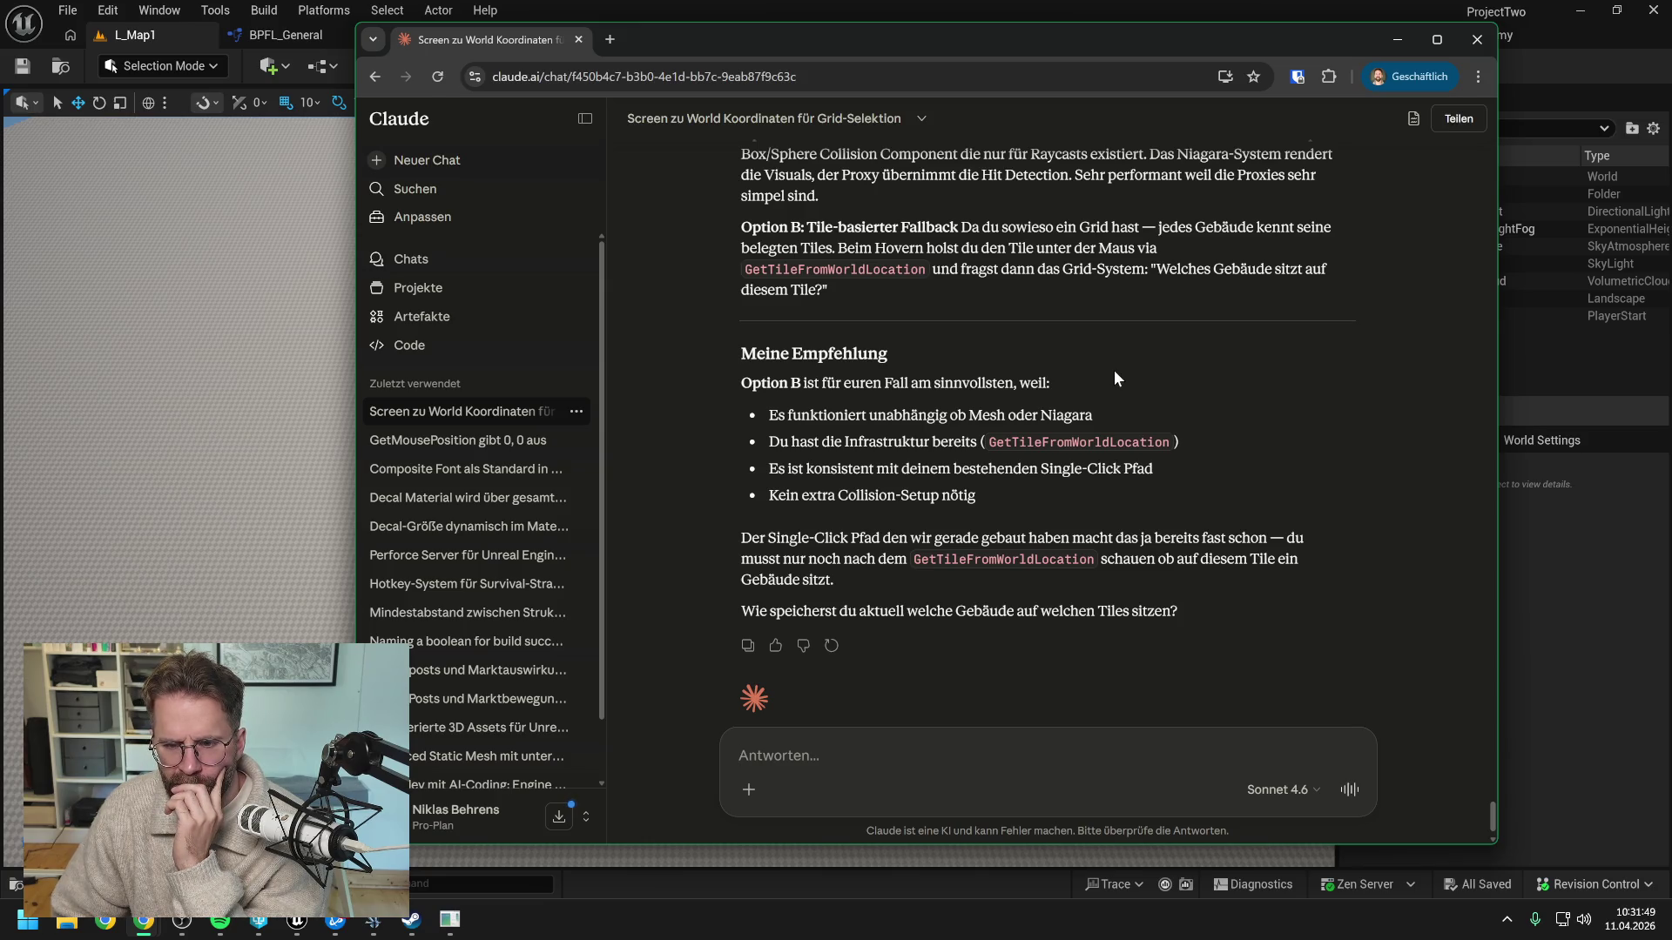
scroll(1115, 369, down, 1)
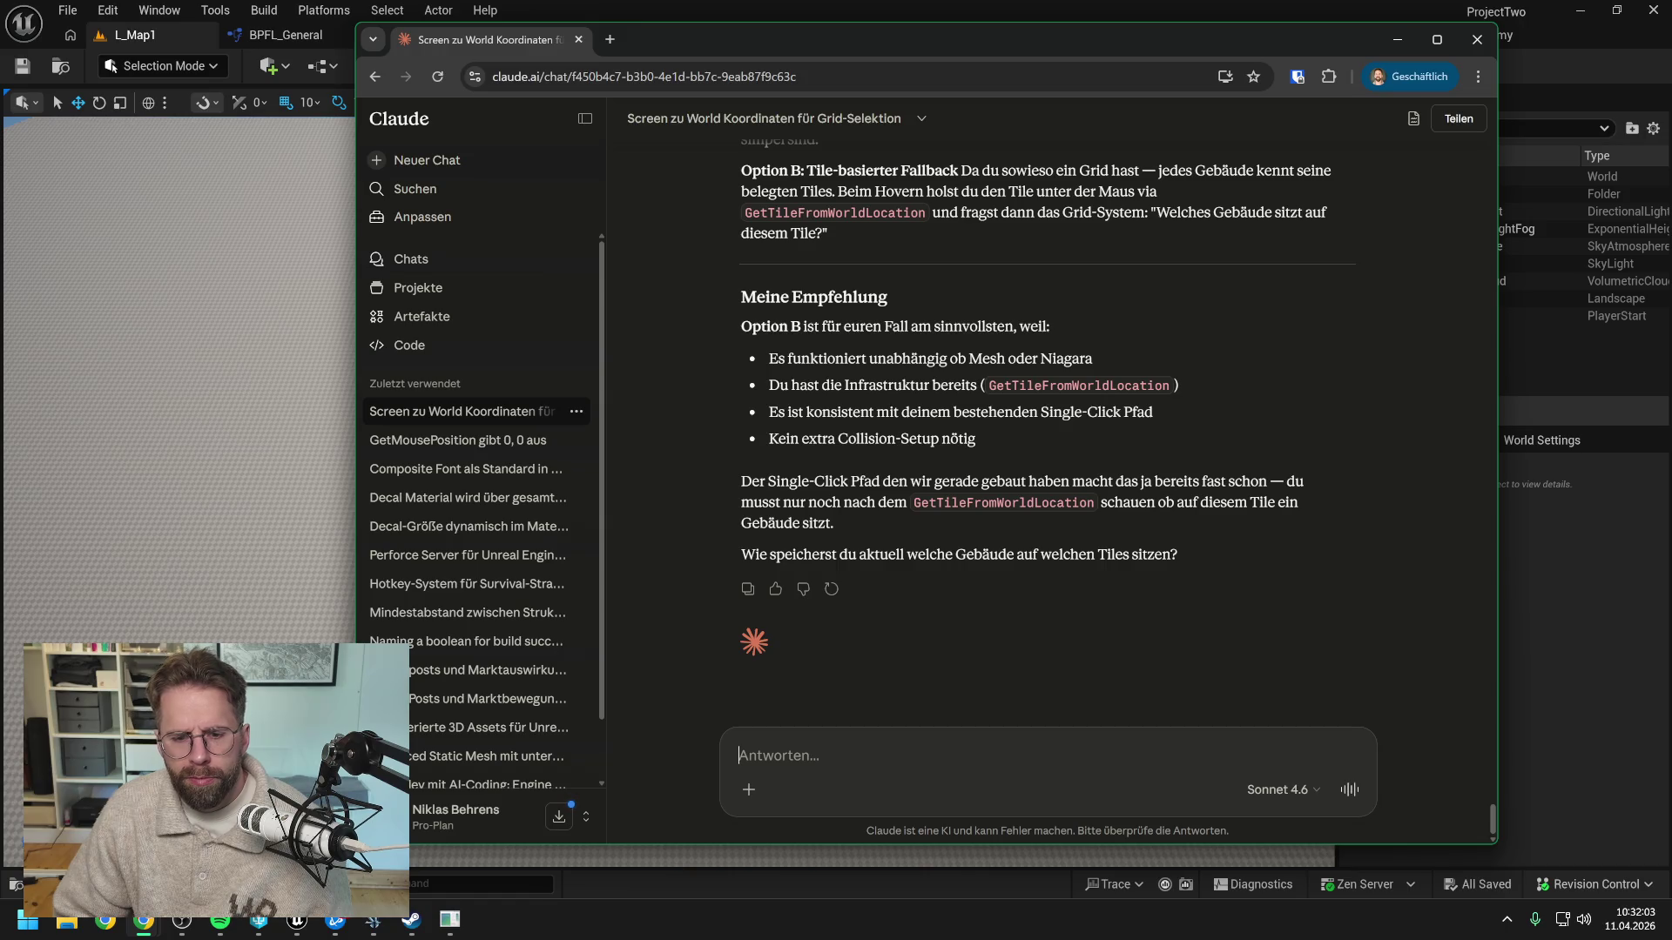
Reply that Option B feels imprecise with the fake orthographic angled view and tall buildings
text(Das Problem bei )
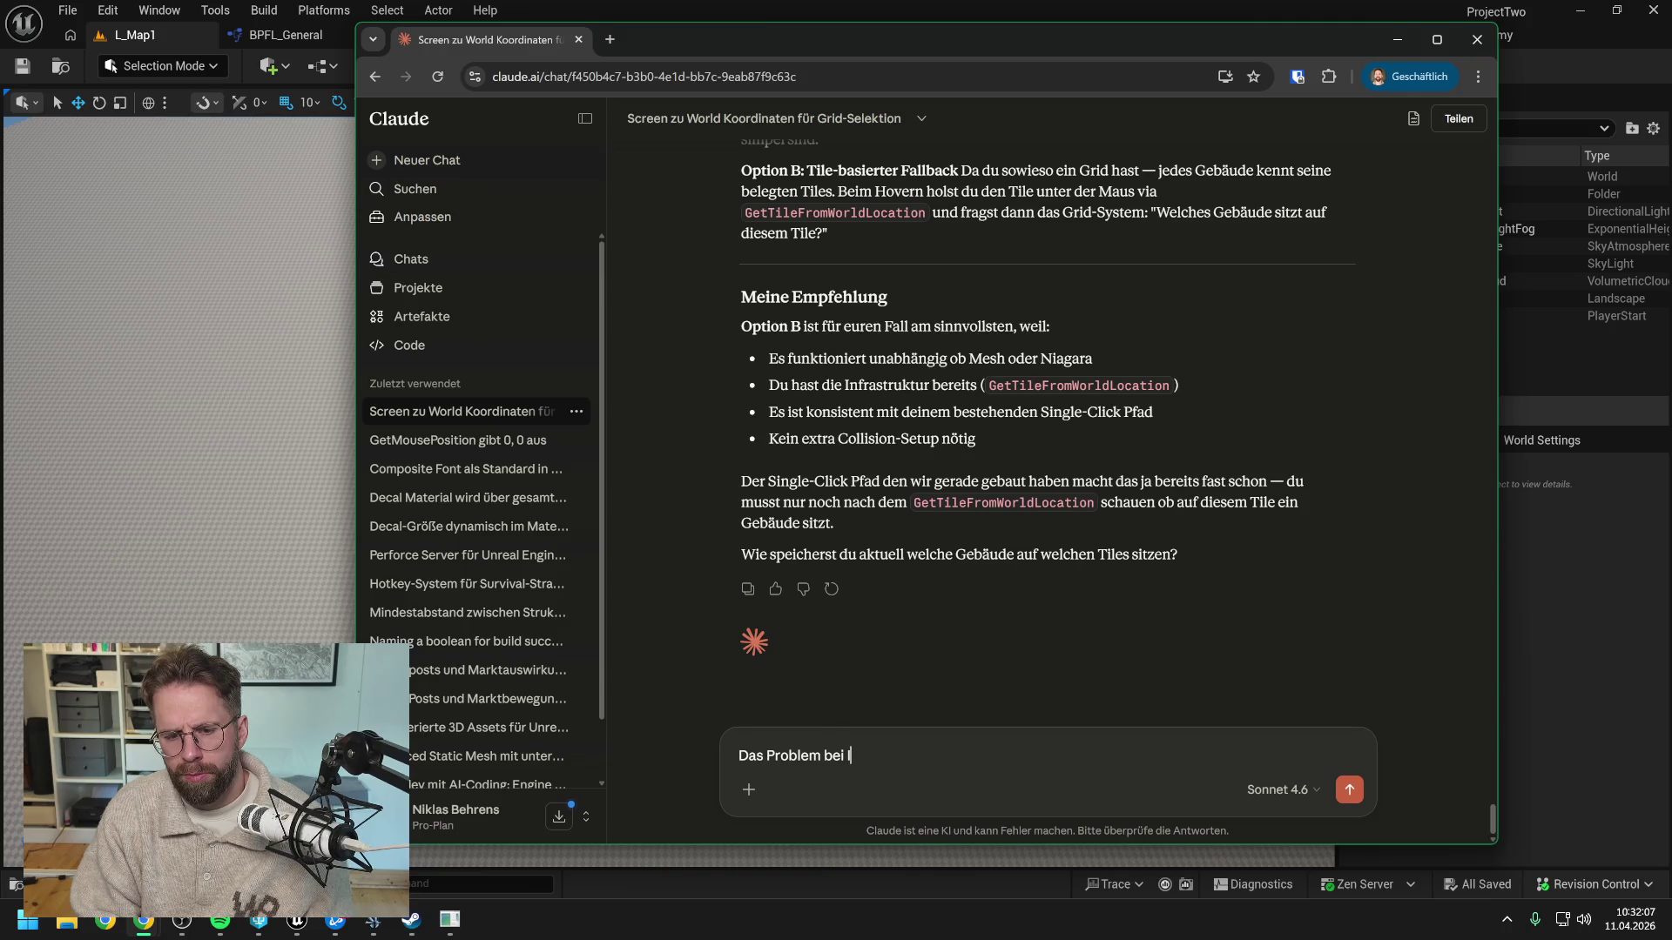
text(Option B ist, dass e)
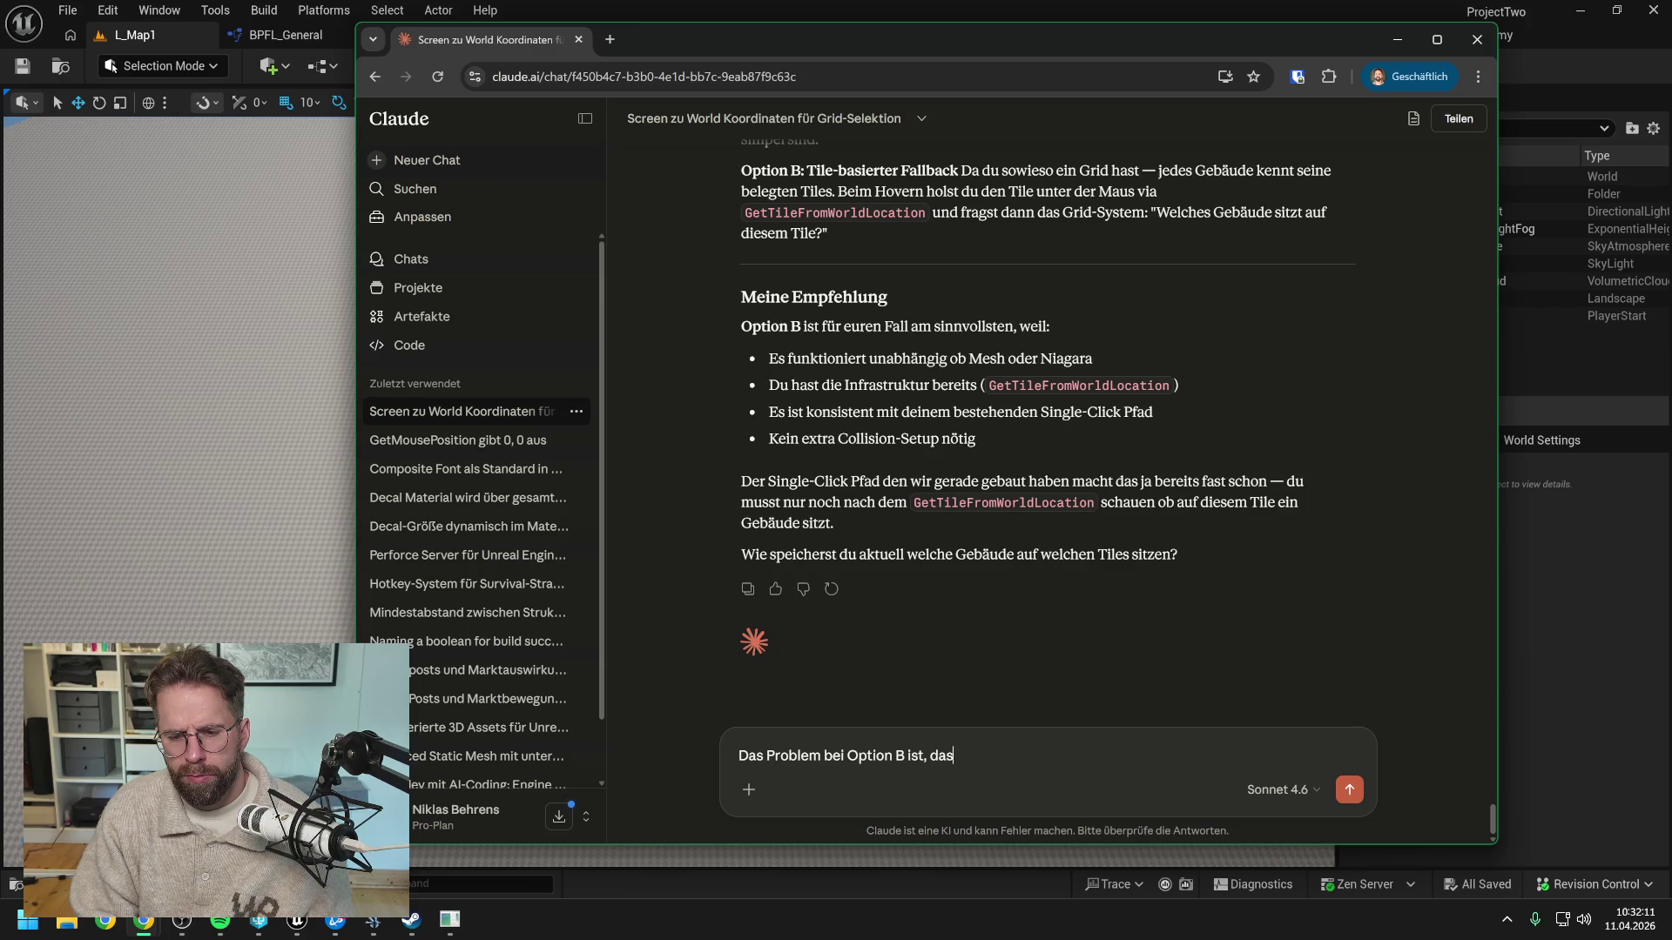
text(s ungena)
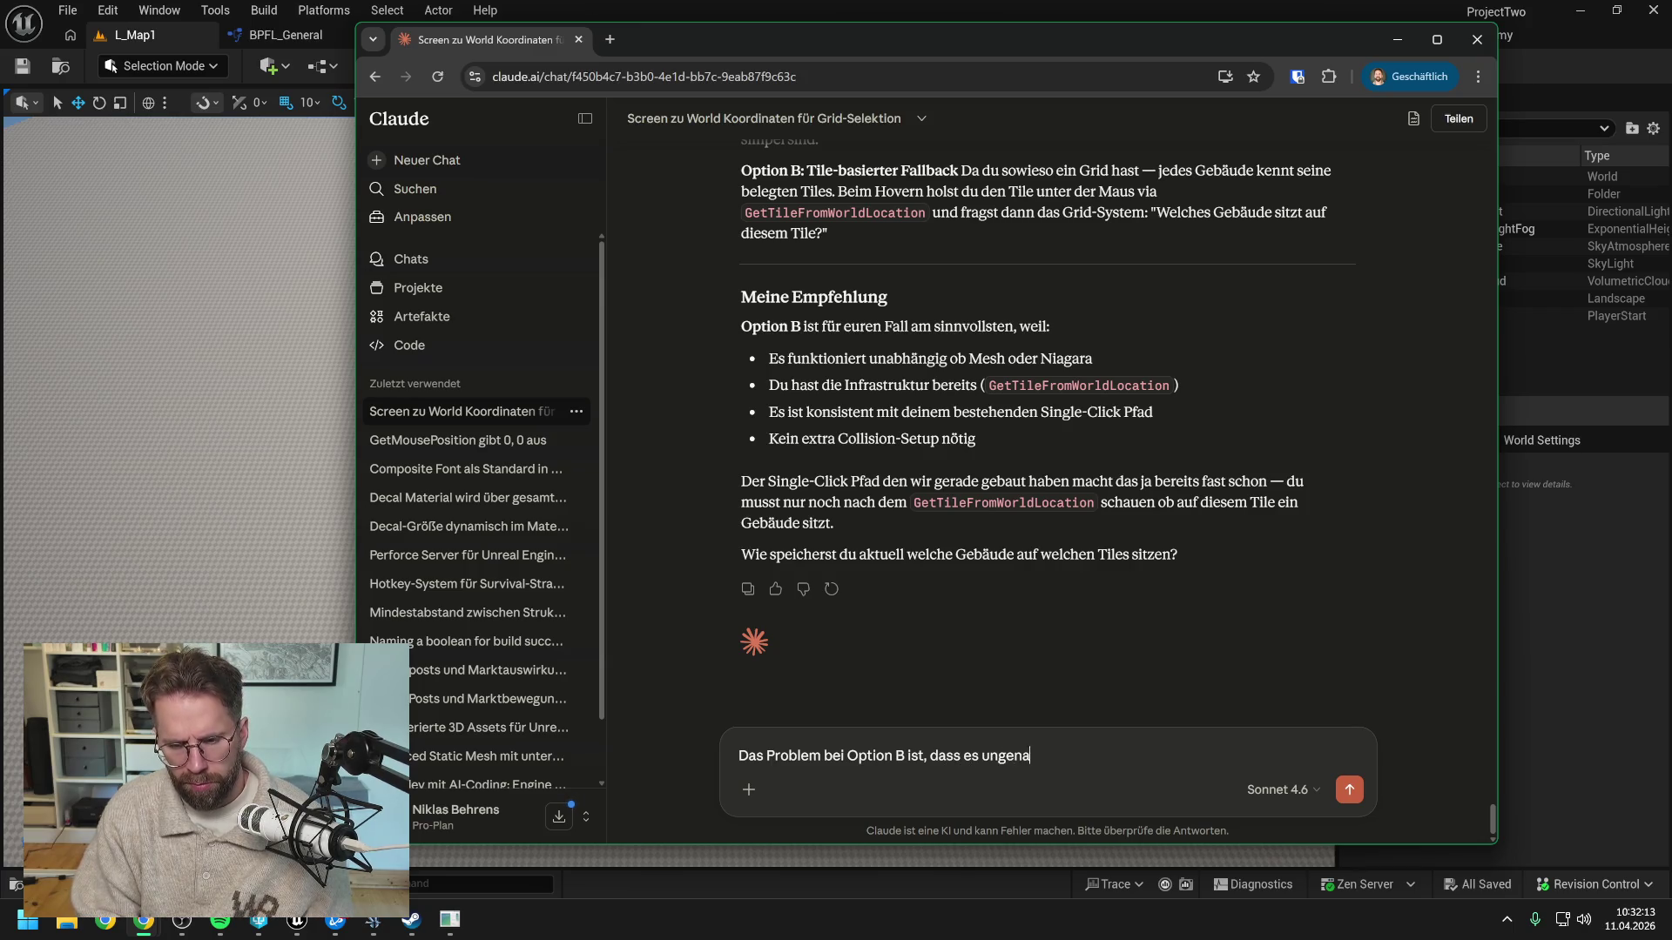
text(u wirkt, )
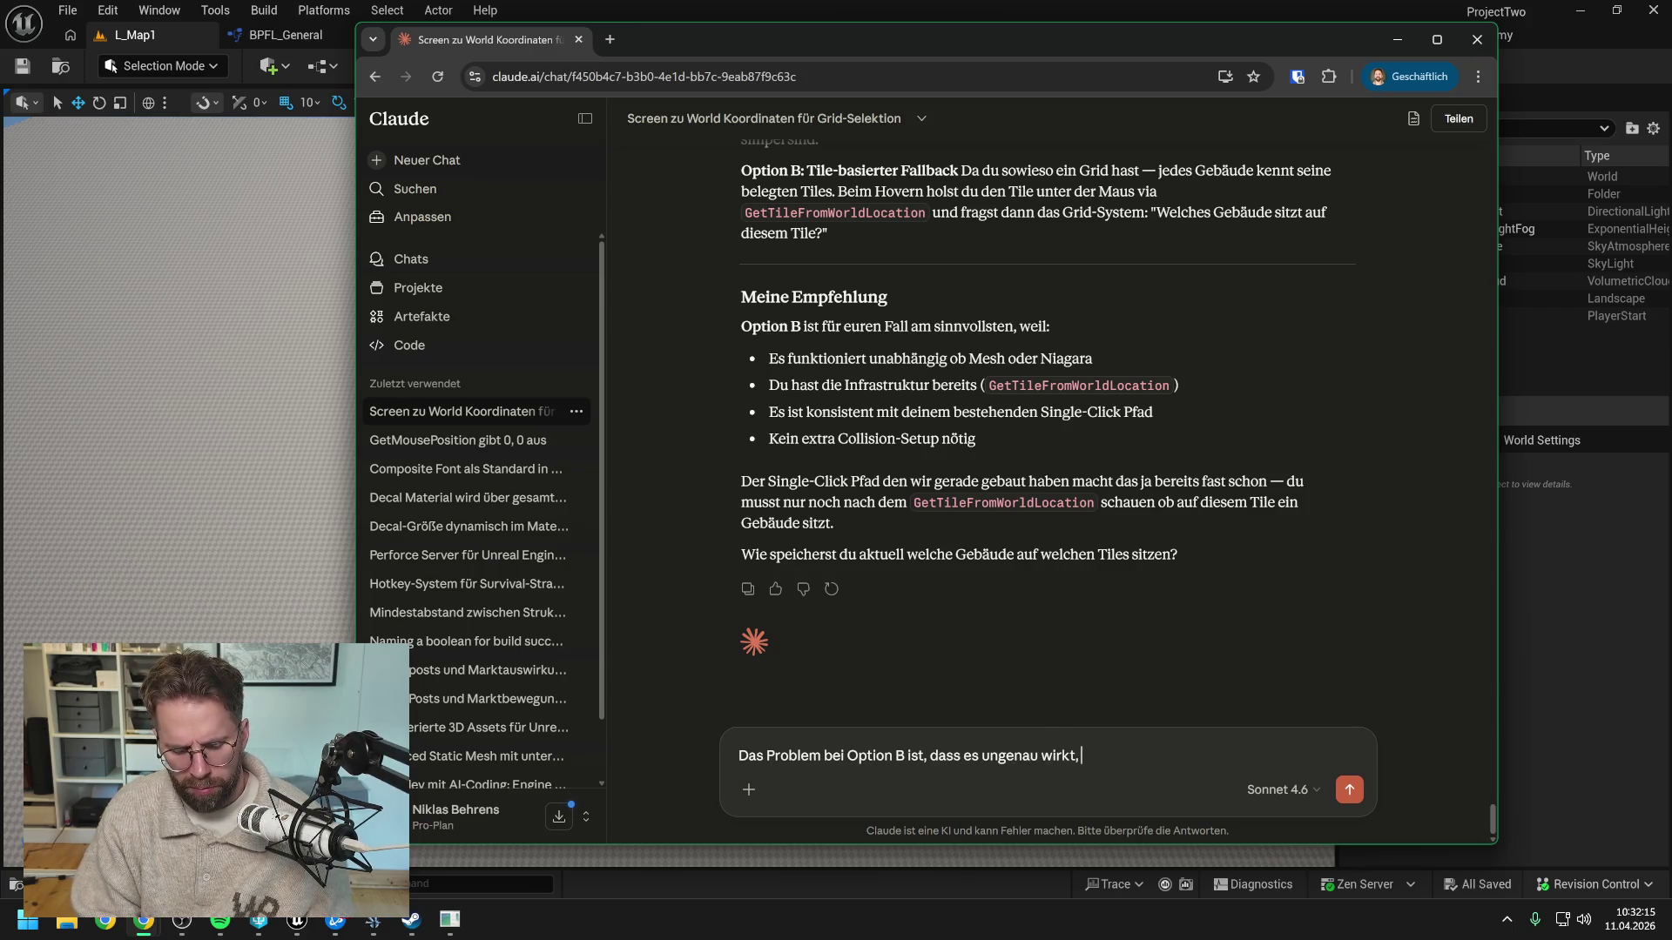
text(obwohl es das Greid)
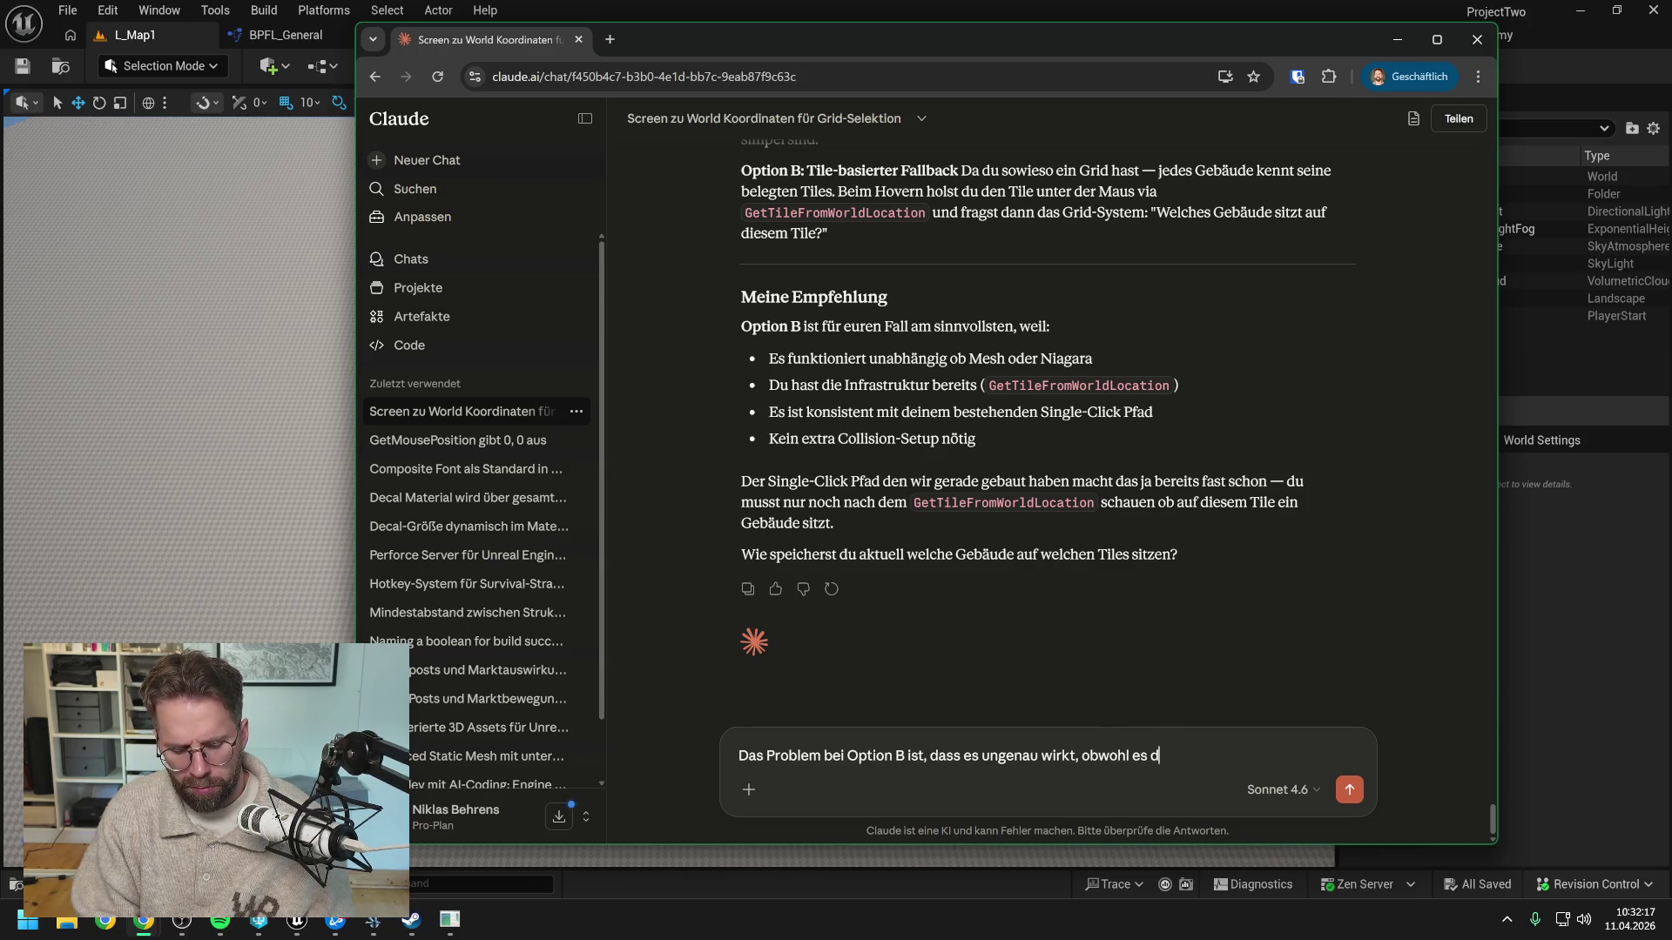
key(BackSpace)
key(BackSpace)
key(BackSpace)
text(id)
key(BackSpace)
key(BackSpace)
text(id gen)
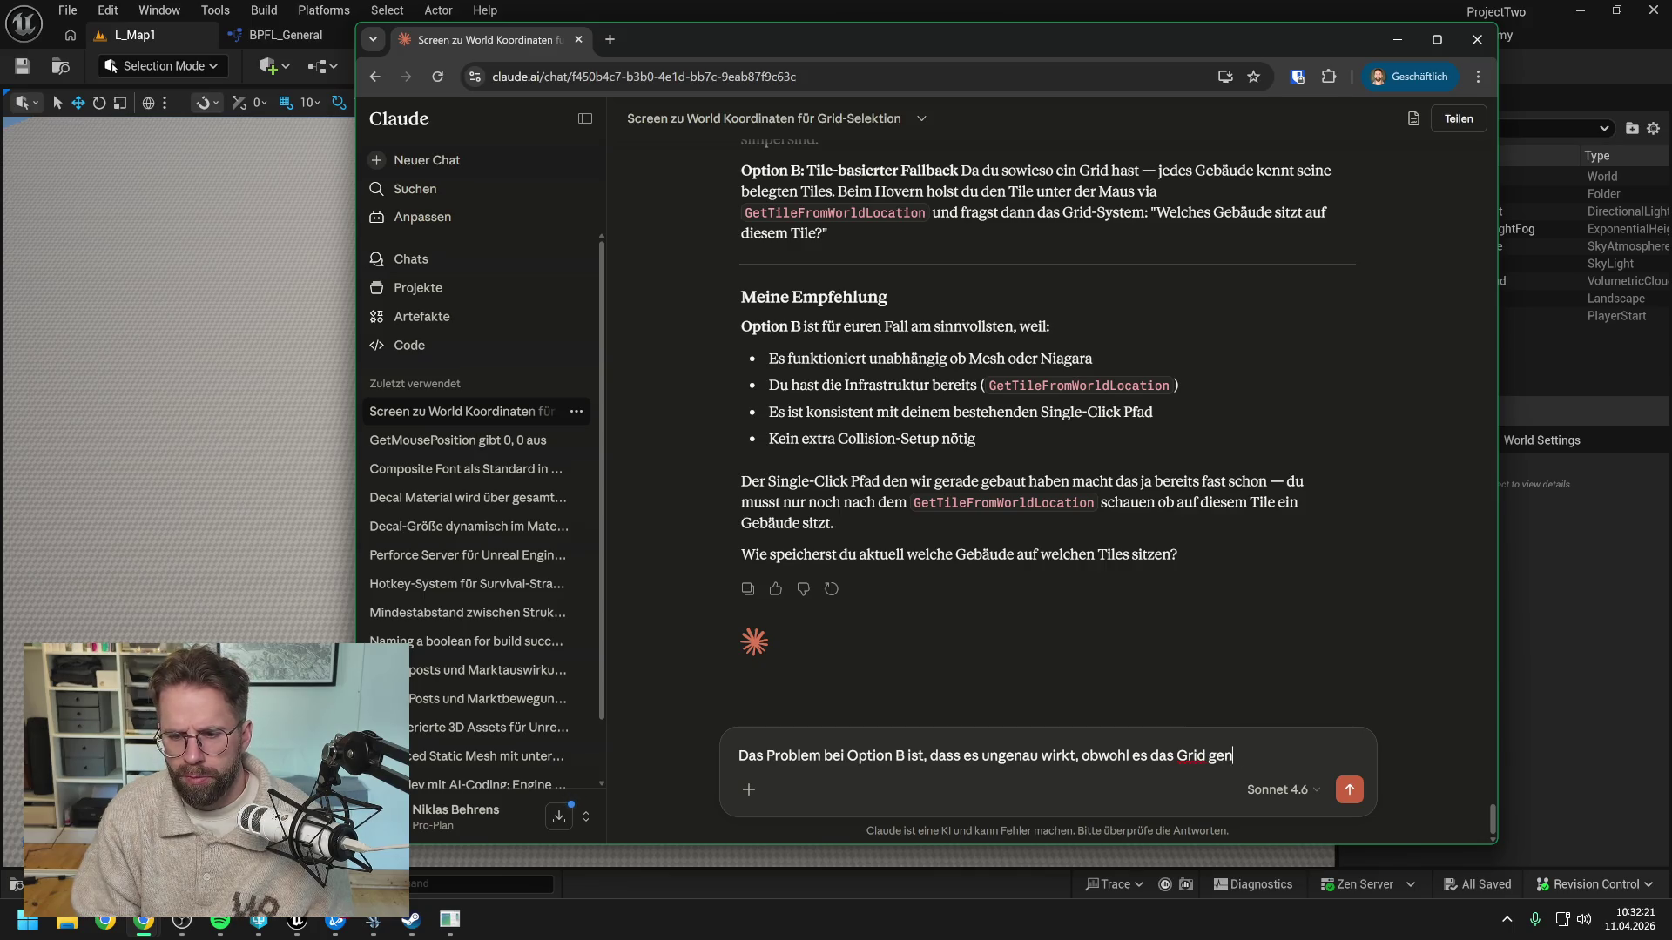
text(au trackt. Wi)
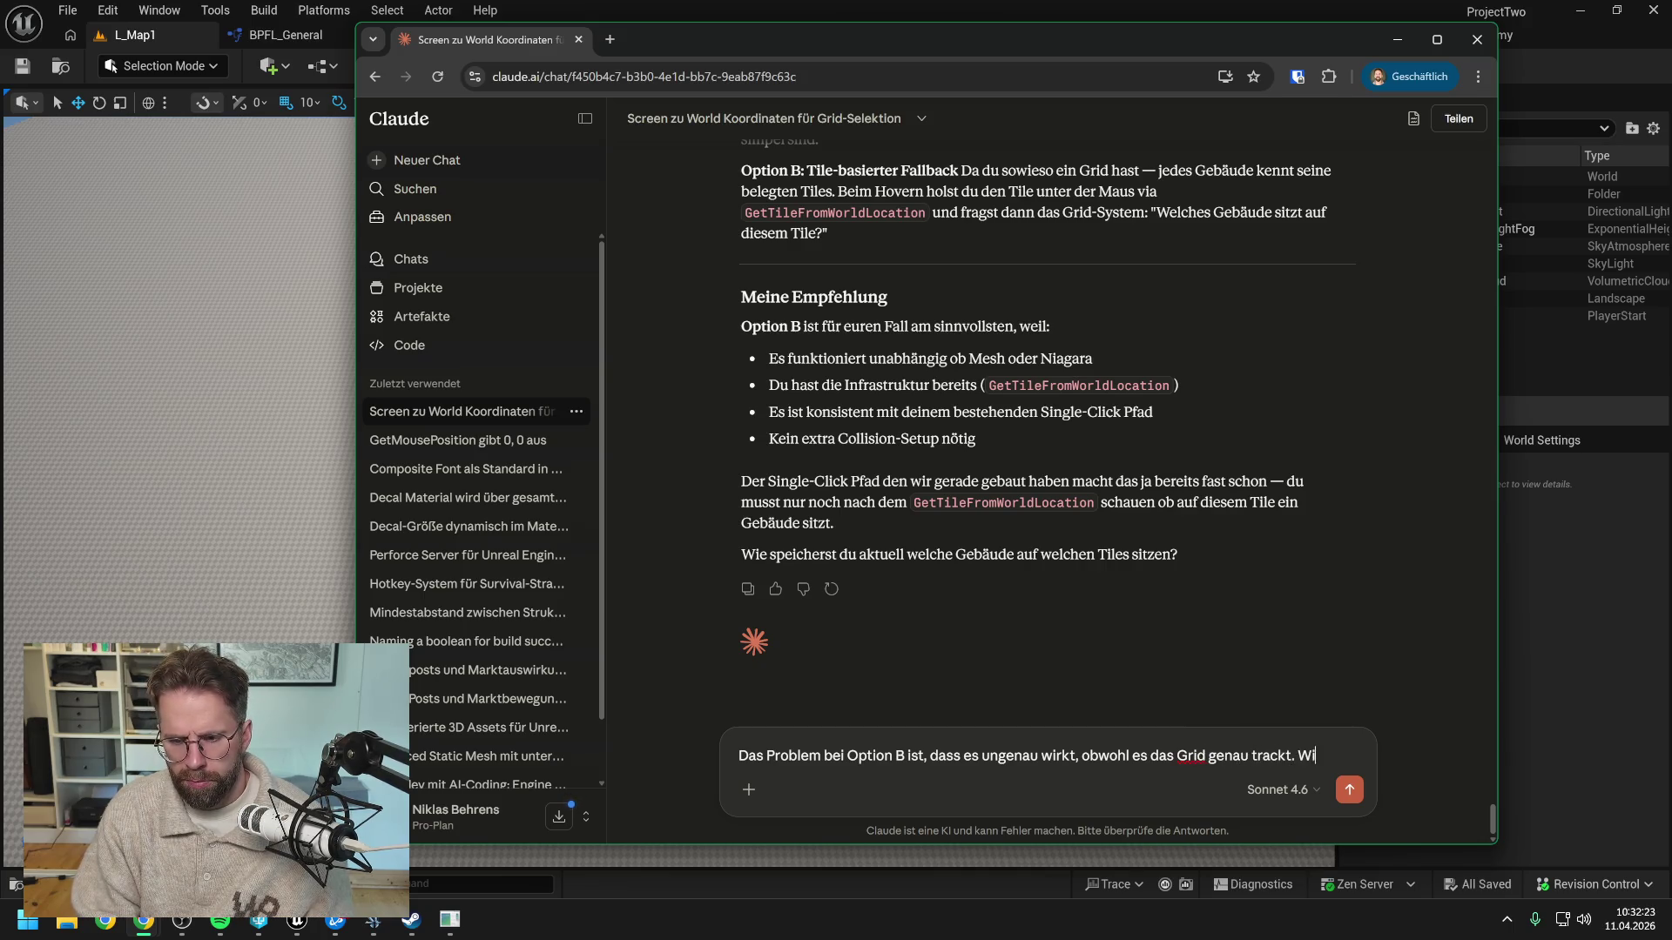
text(r schauen ja)
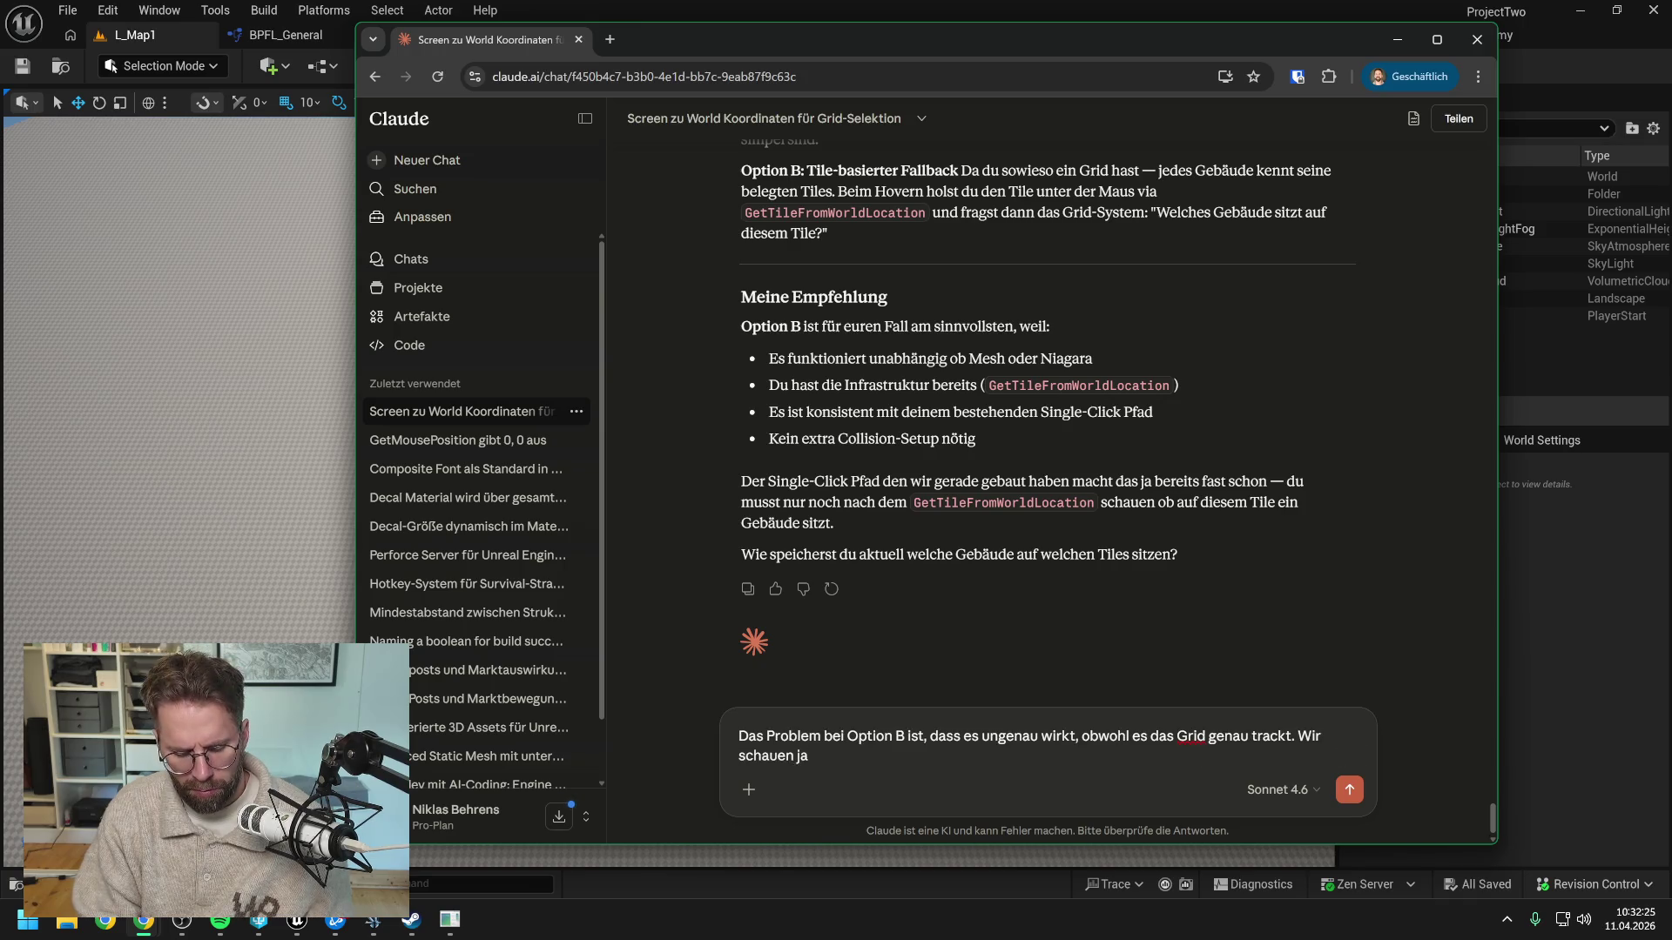
text( fake orthogonal von s)
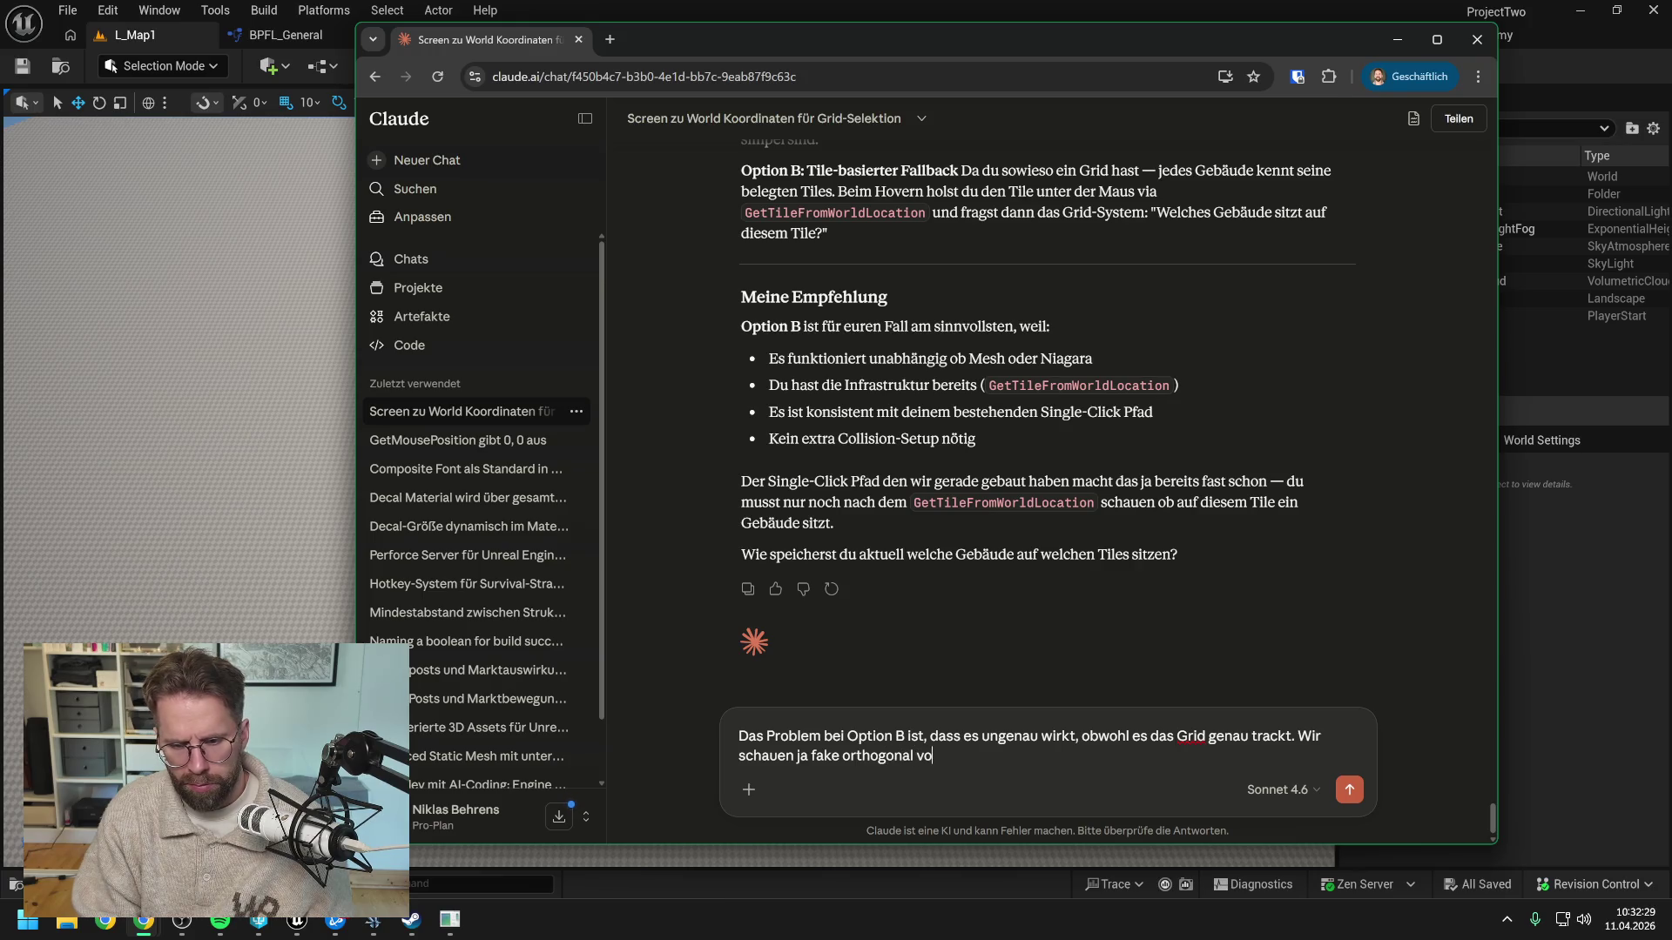
text(chräg oben drauf)
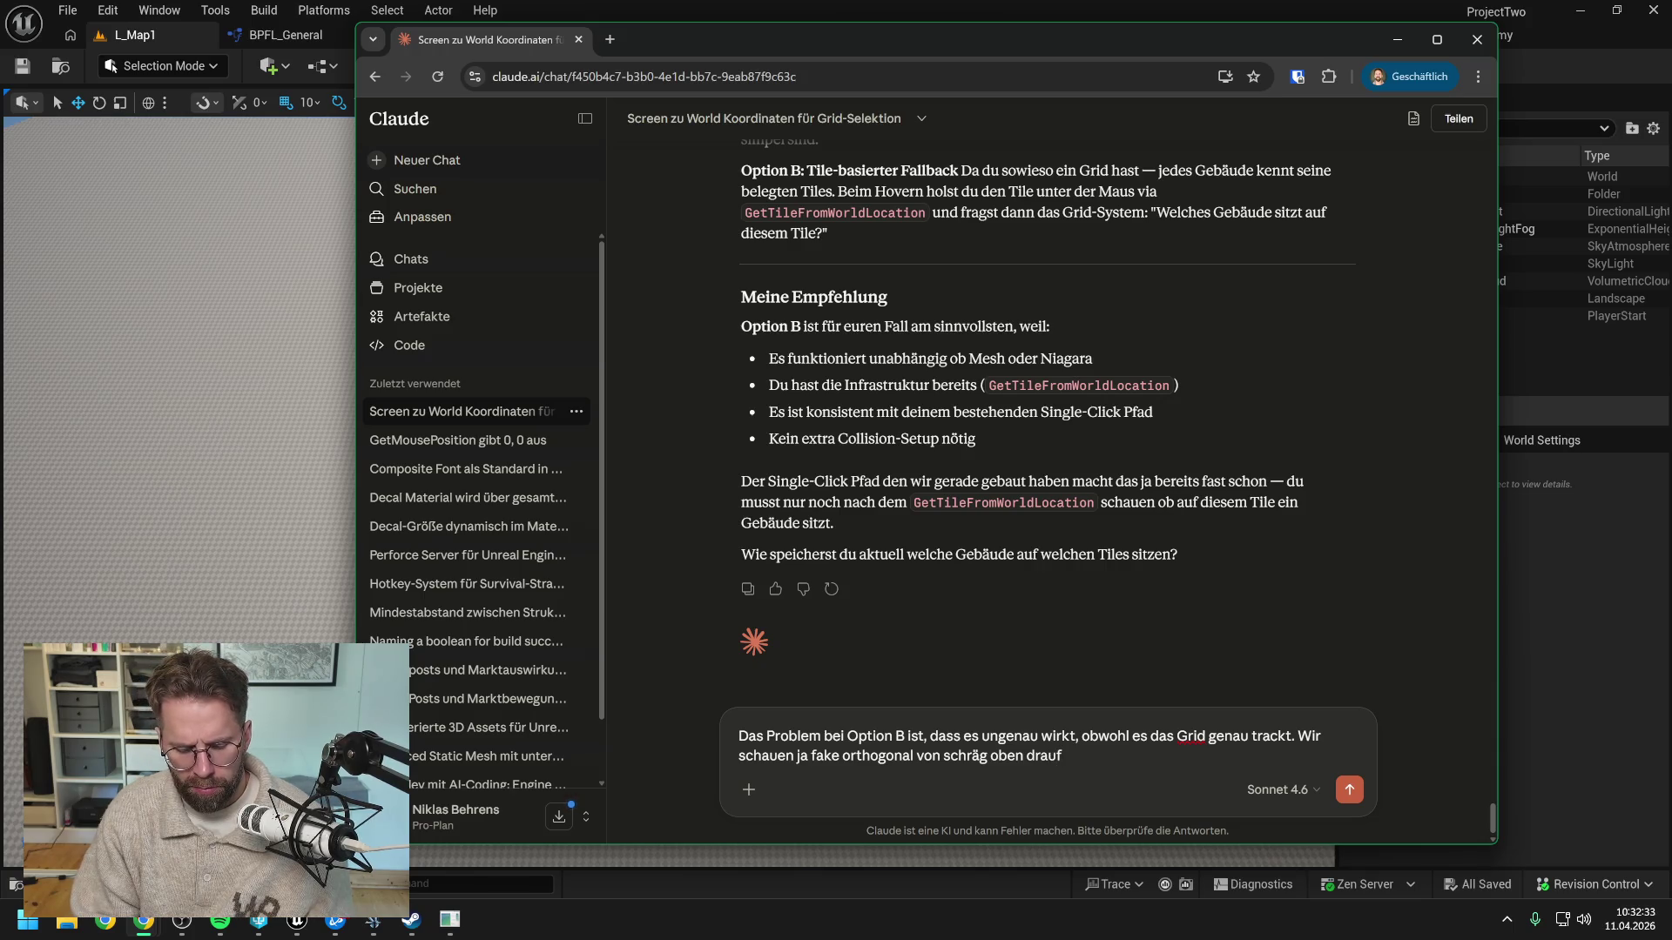
text(. Und wenn)
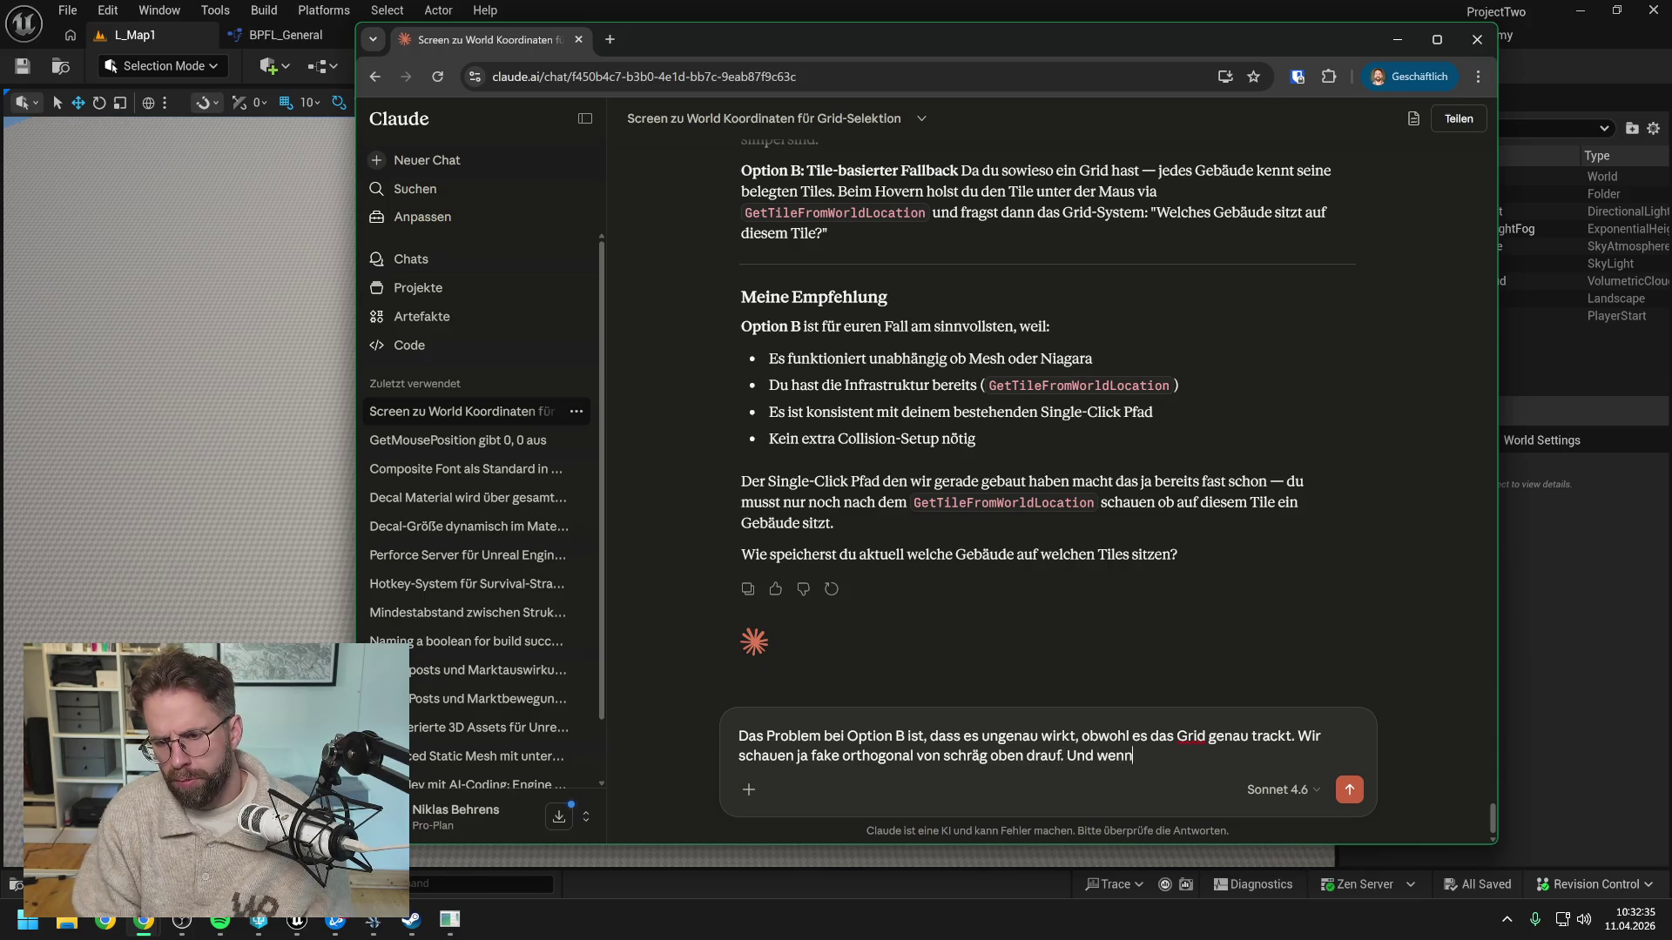
text( Gebäude hoch sind,)
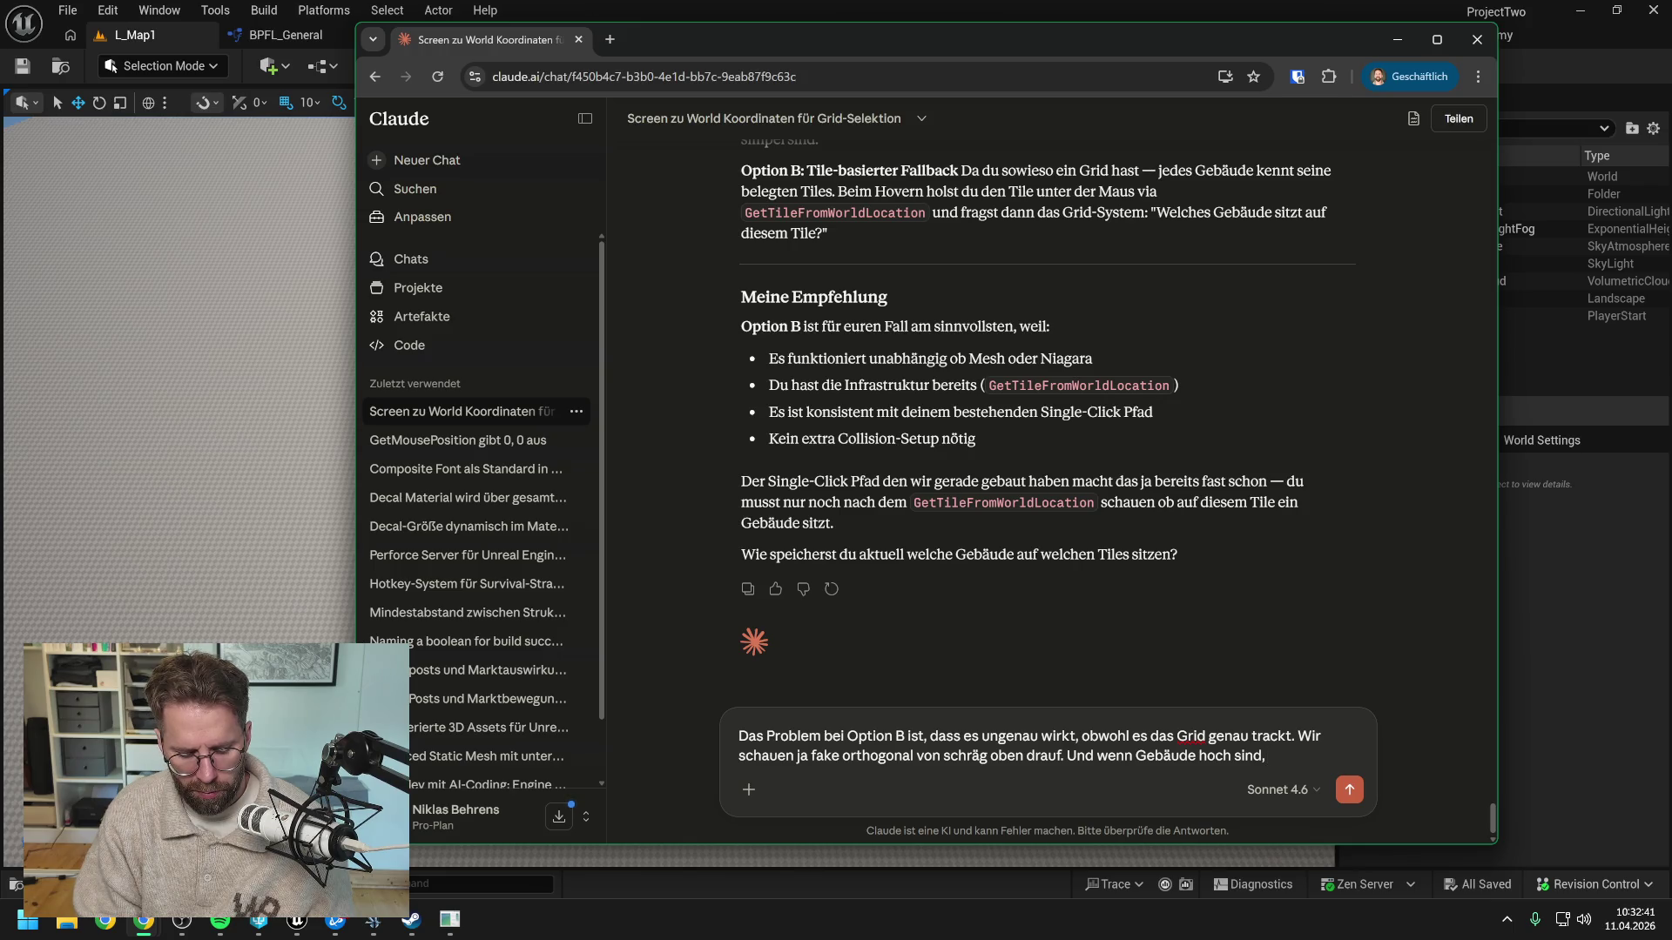
text( scheint es so)
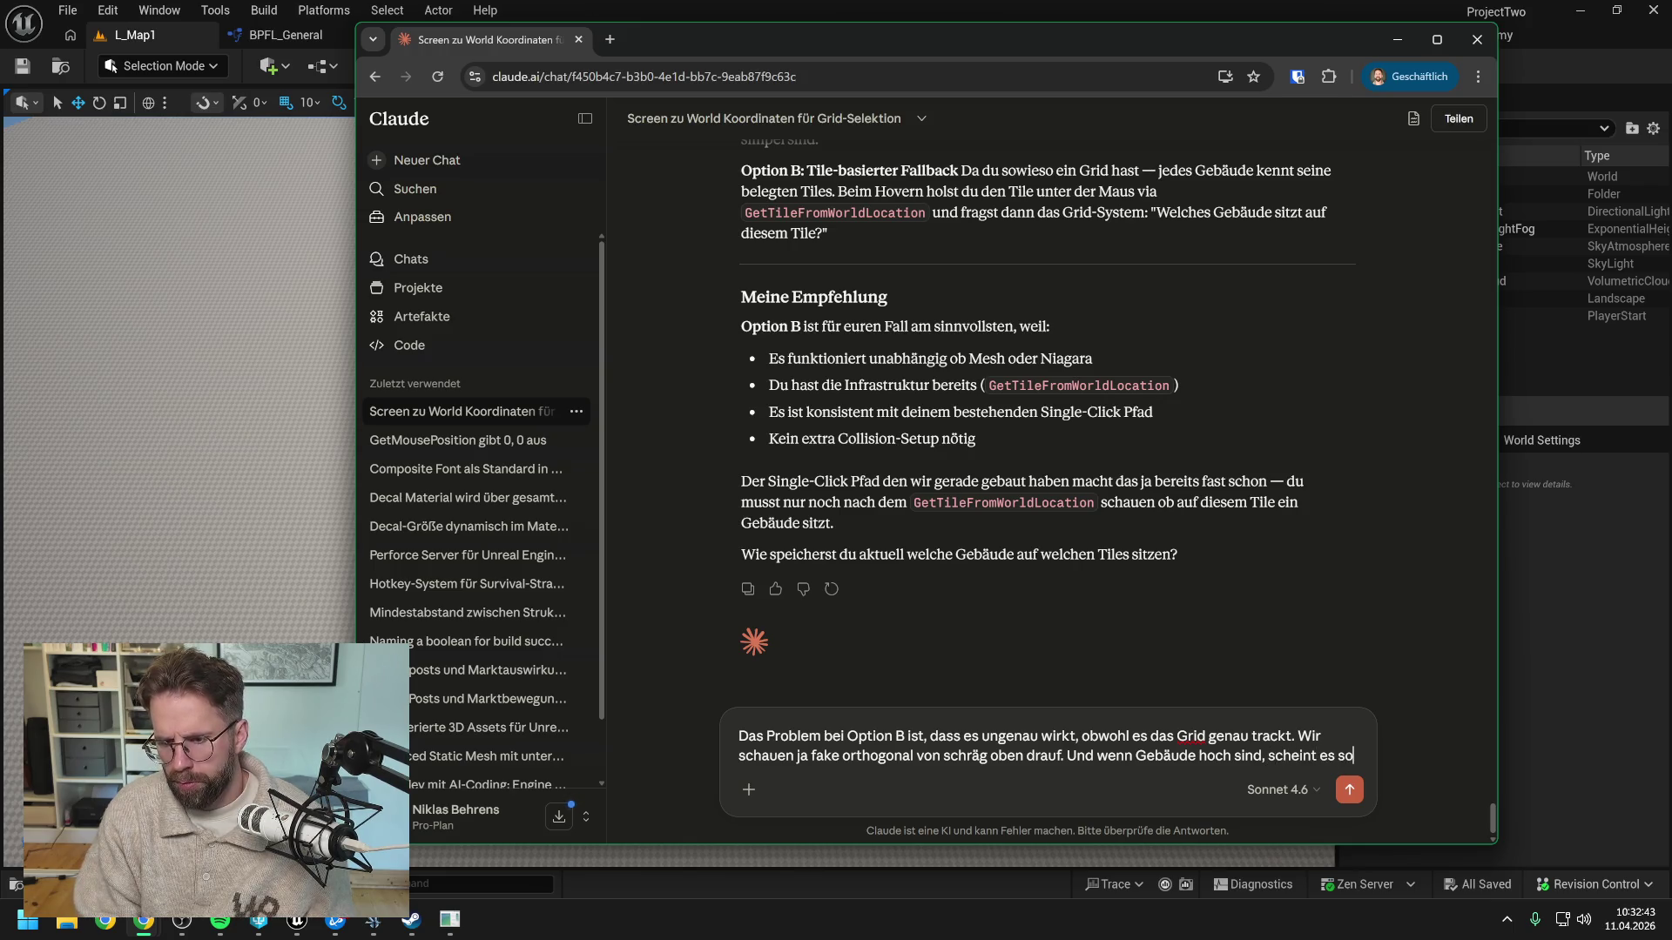
text(, als würde d)
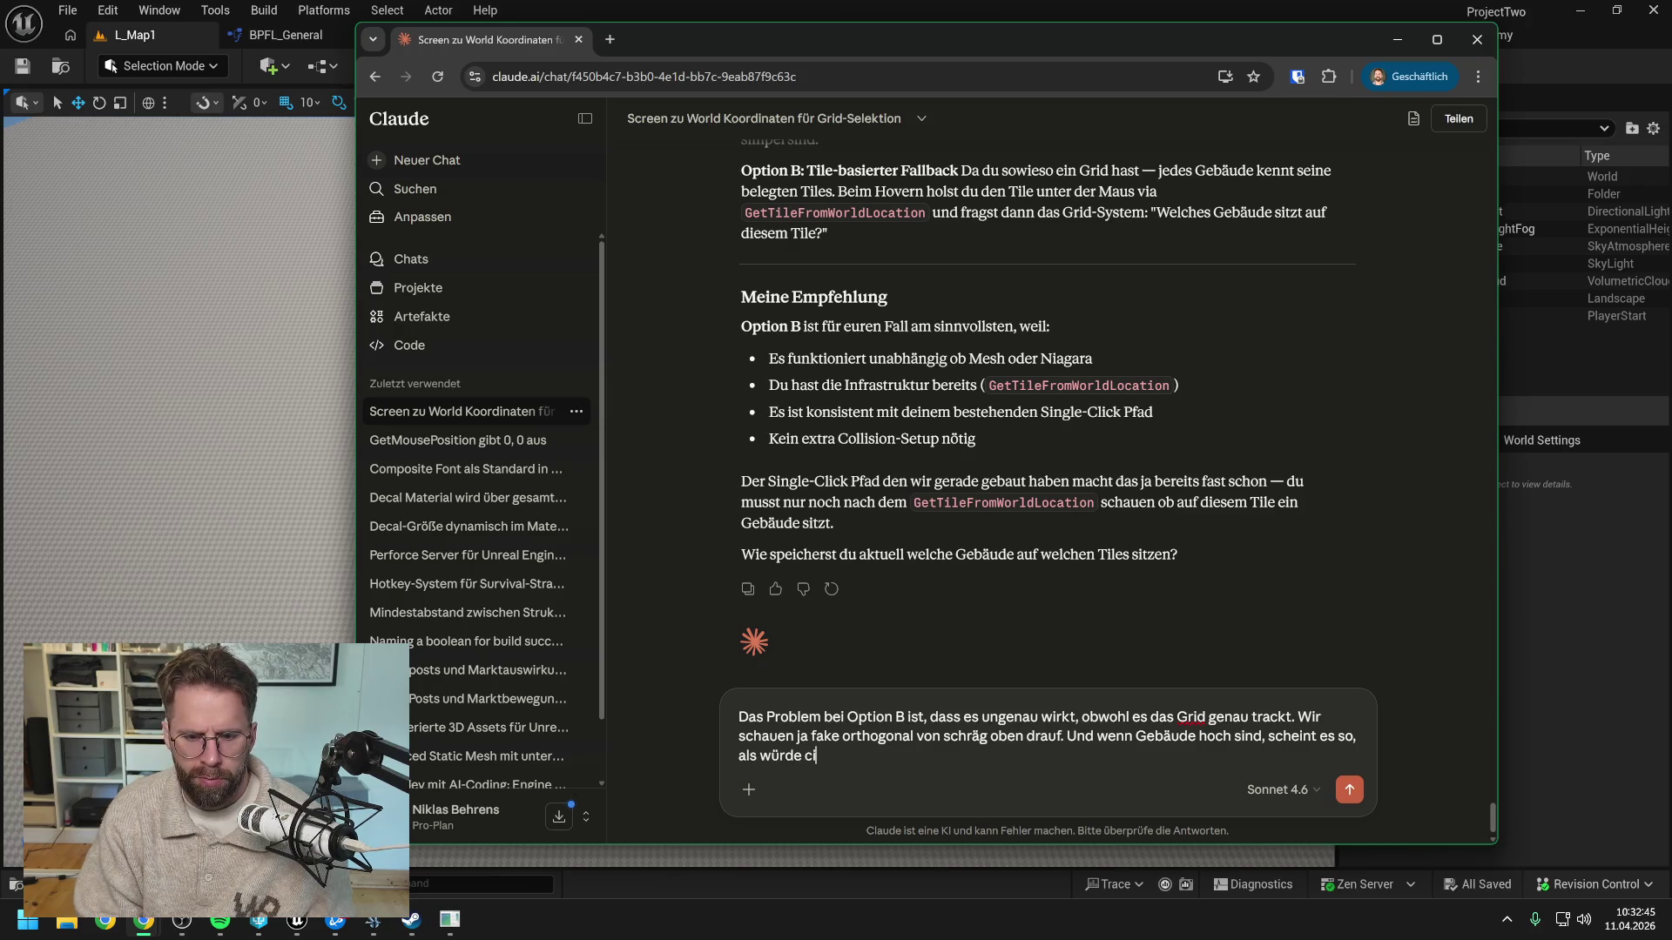
text(ie Hit Detect)
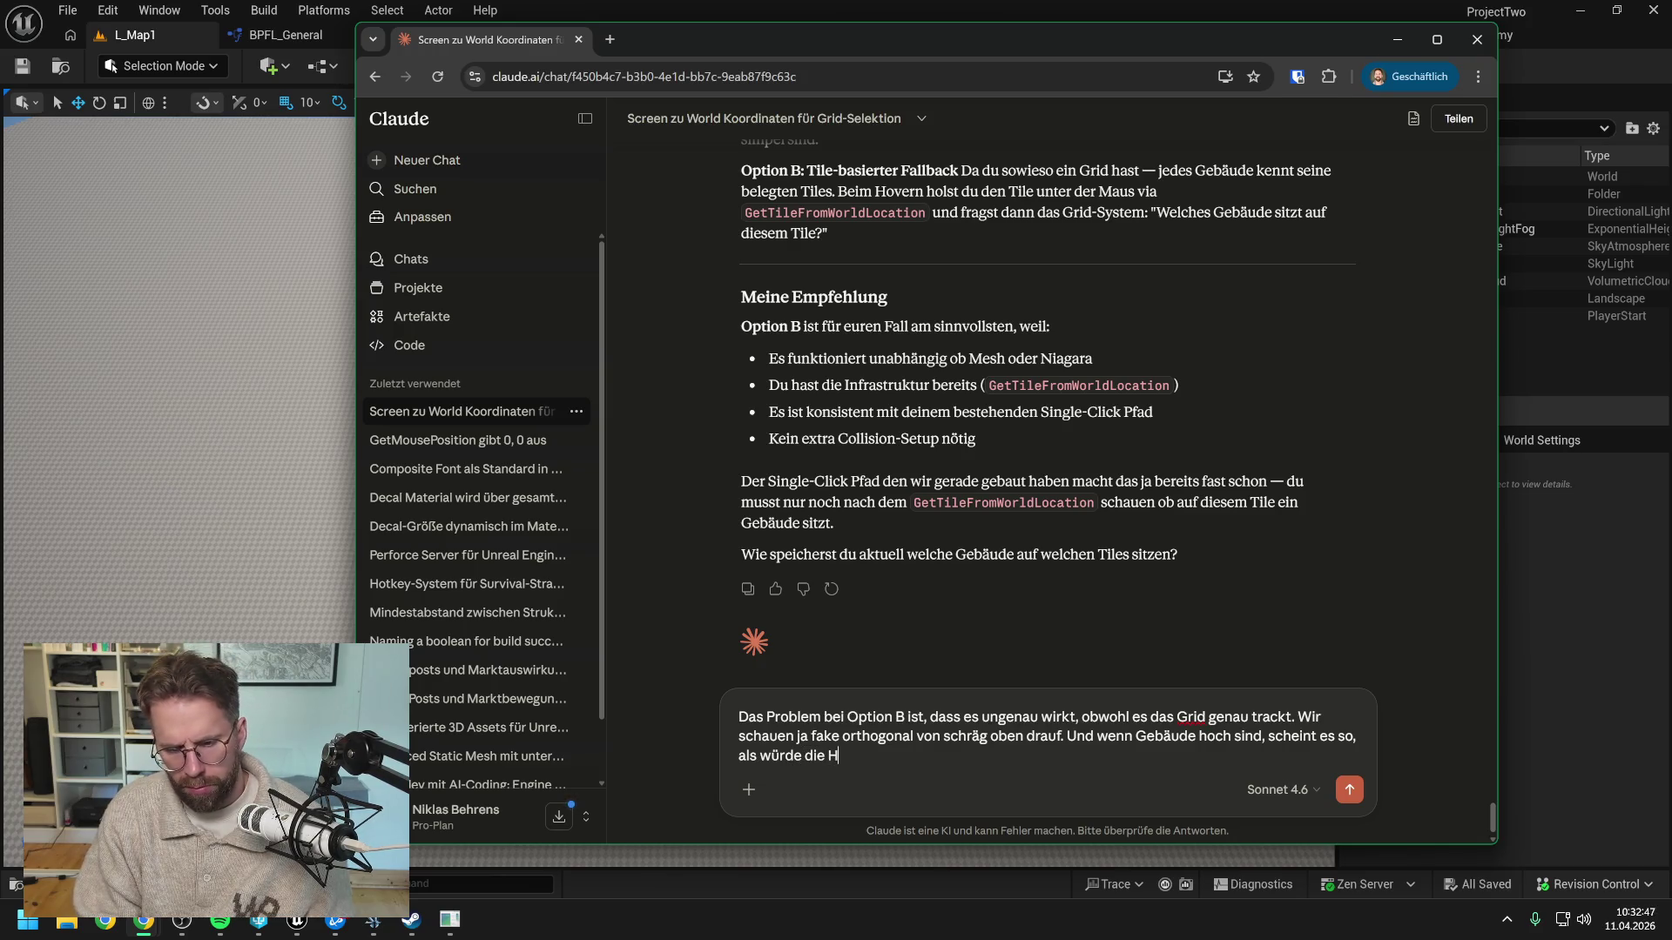
text(ion )
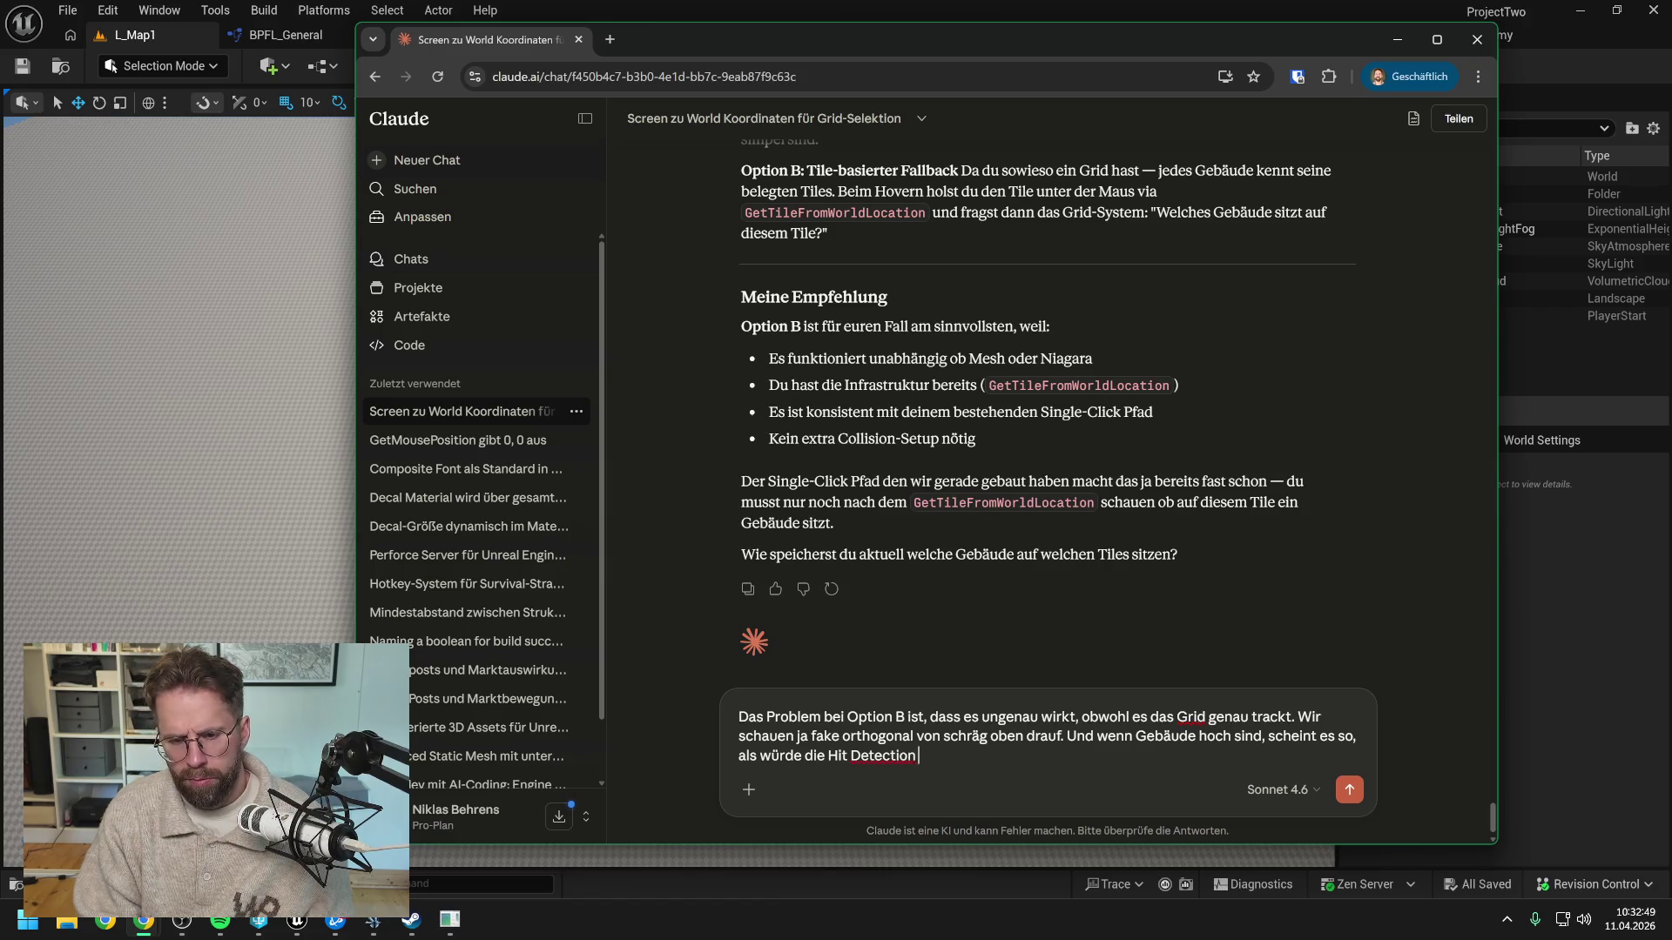
text(nicht genau se)
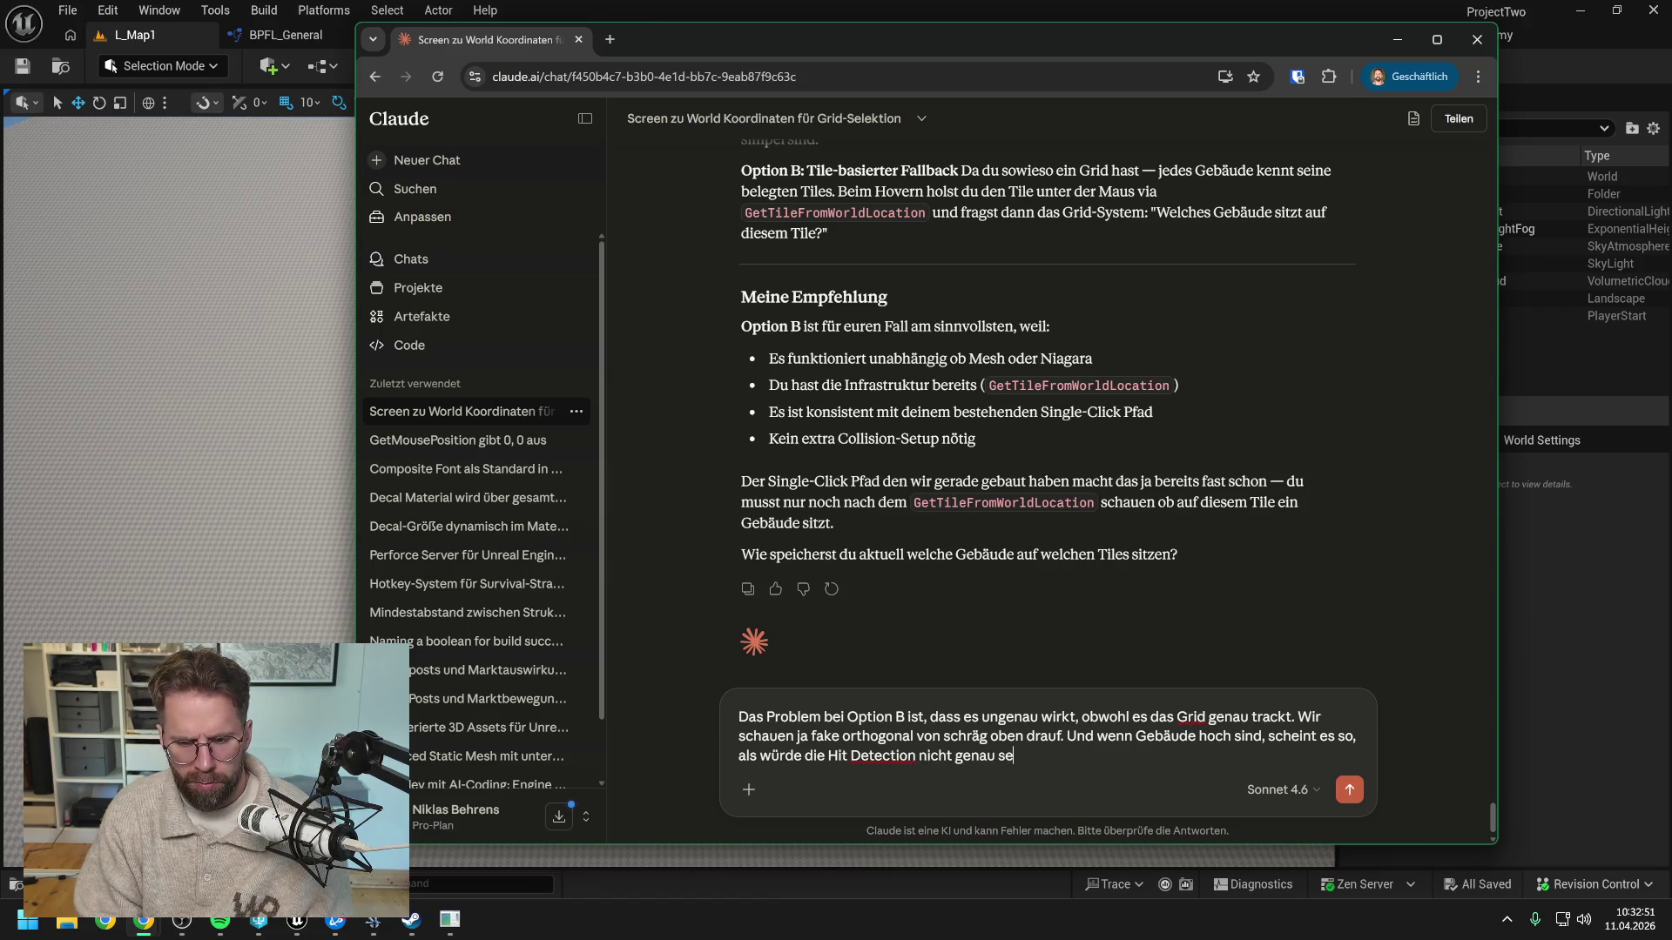
text(in, wenn wir)
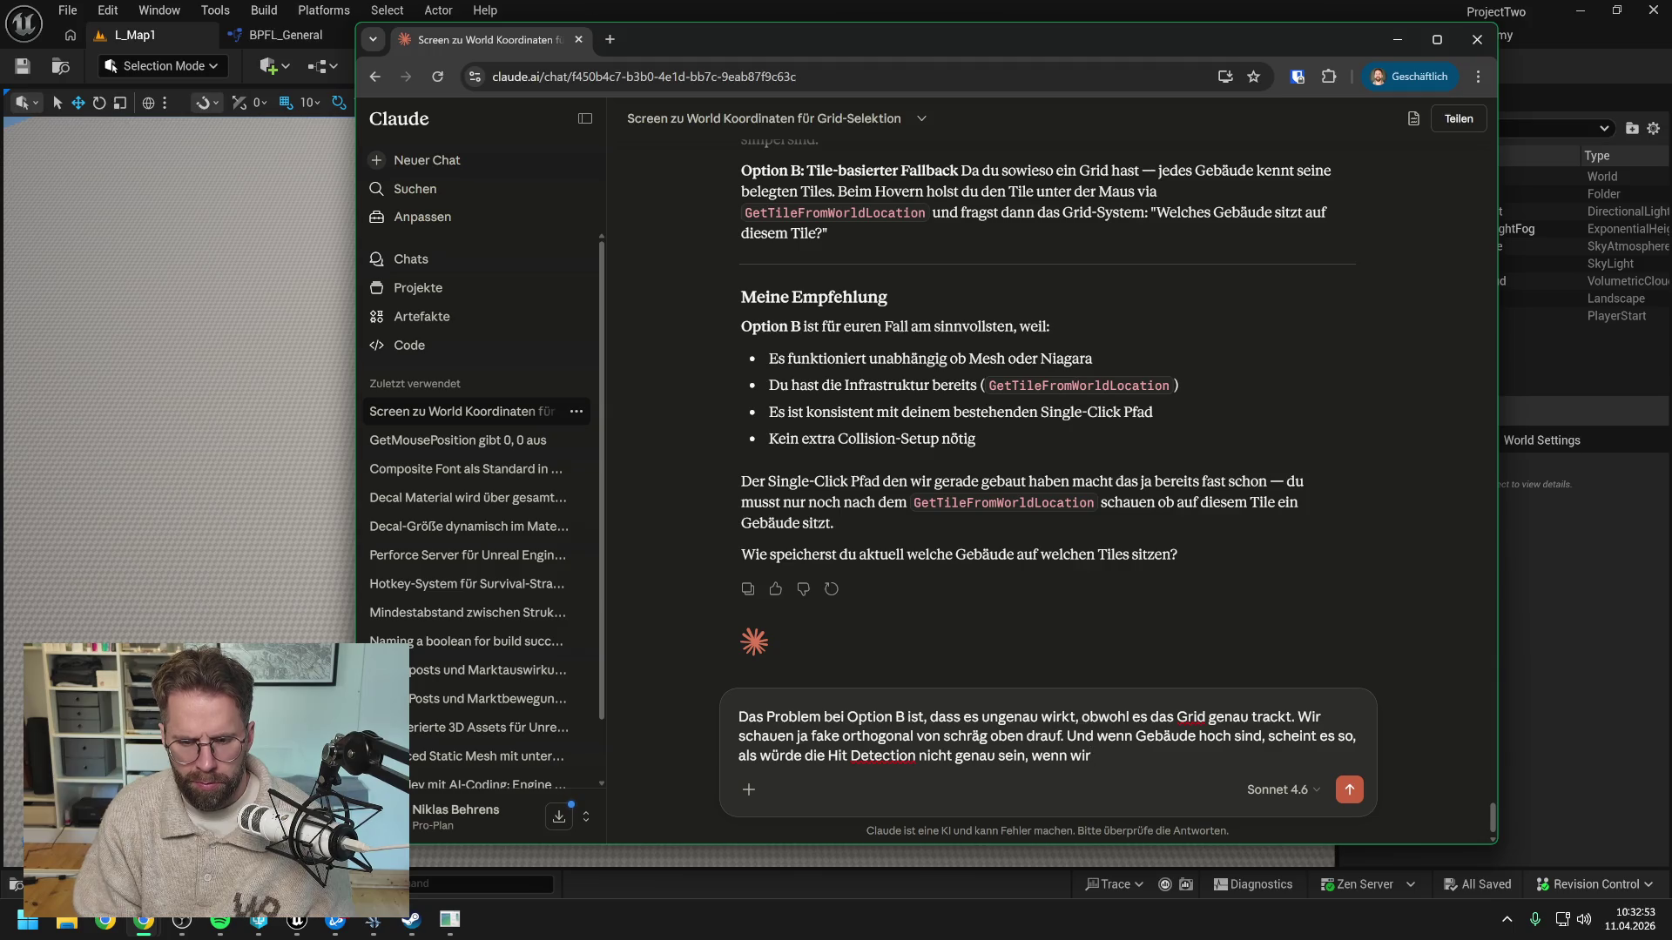
text( un)
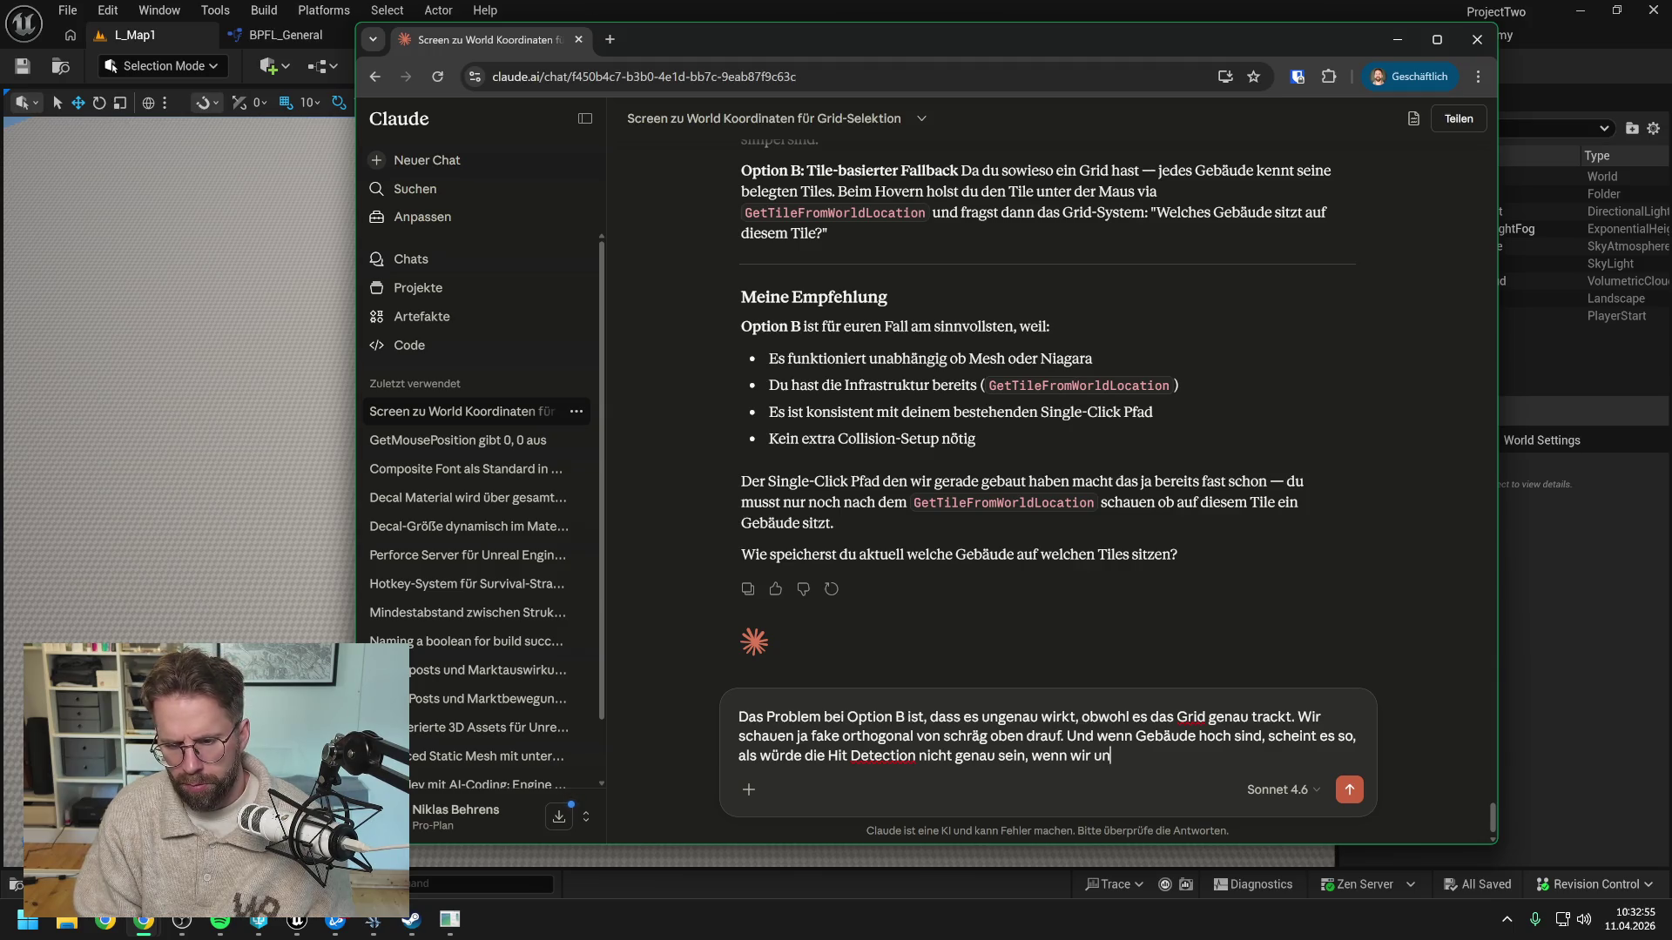
text(s mit dem Mua)
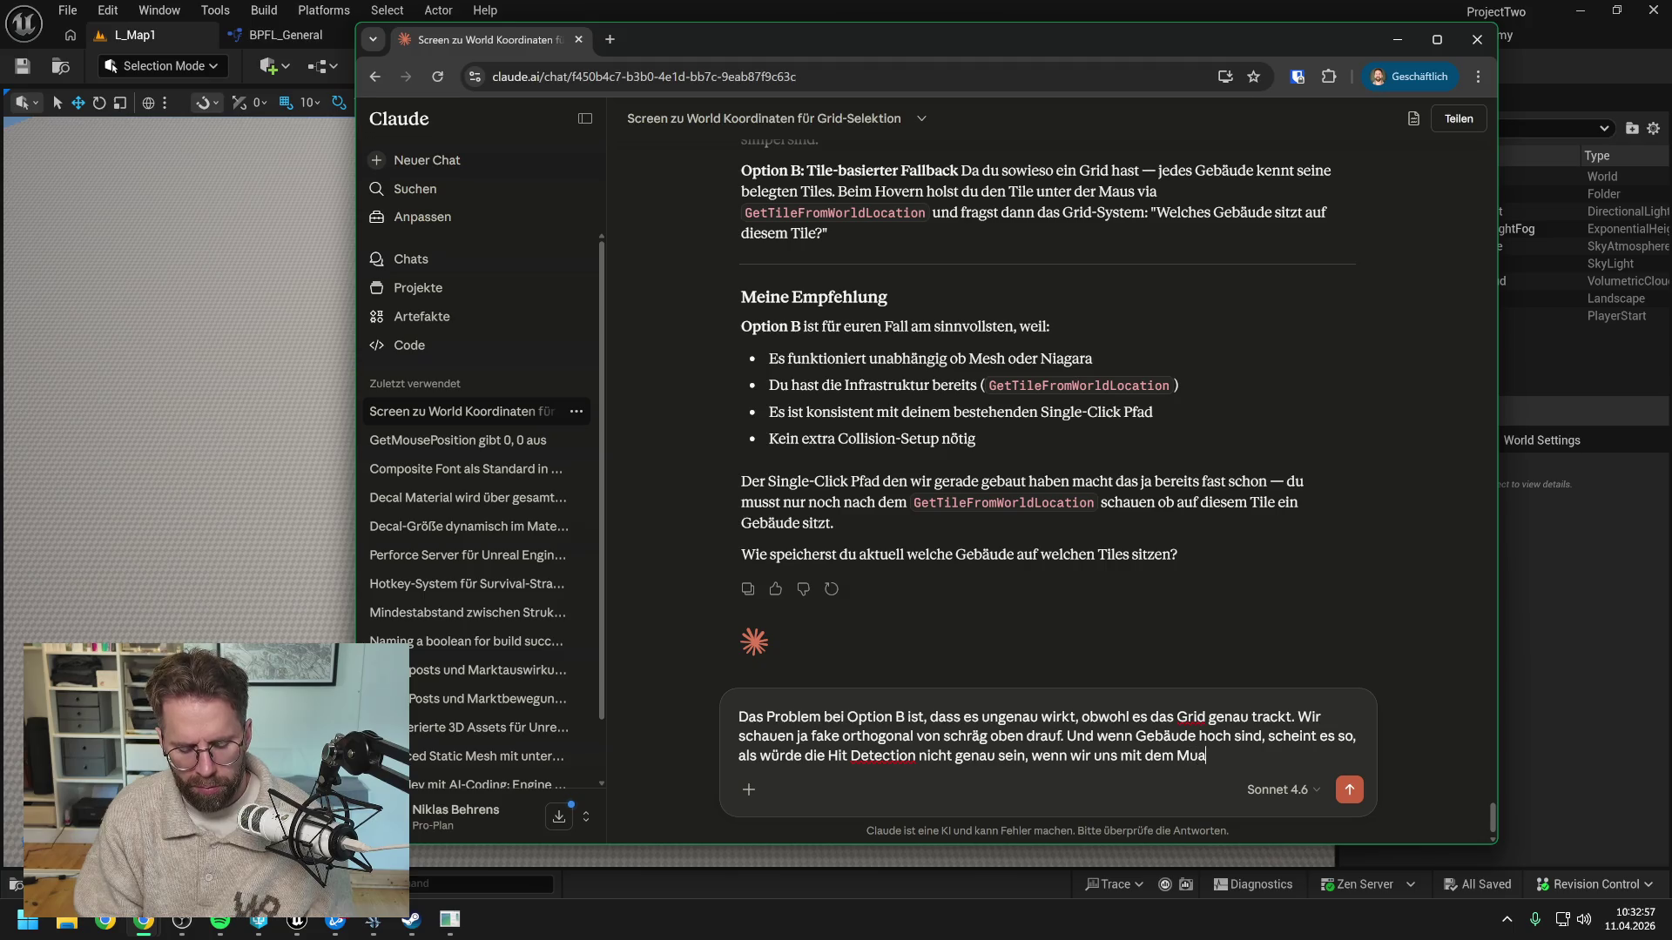
key(BackSpace)
text(usze)
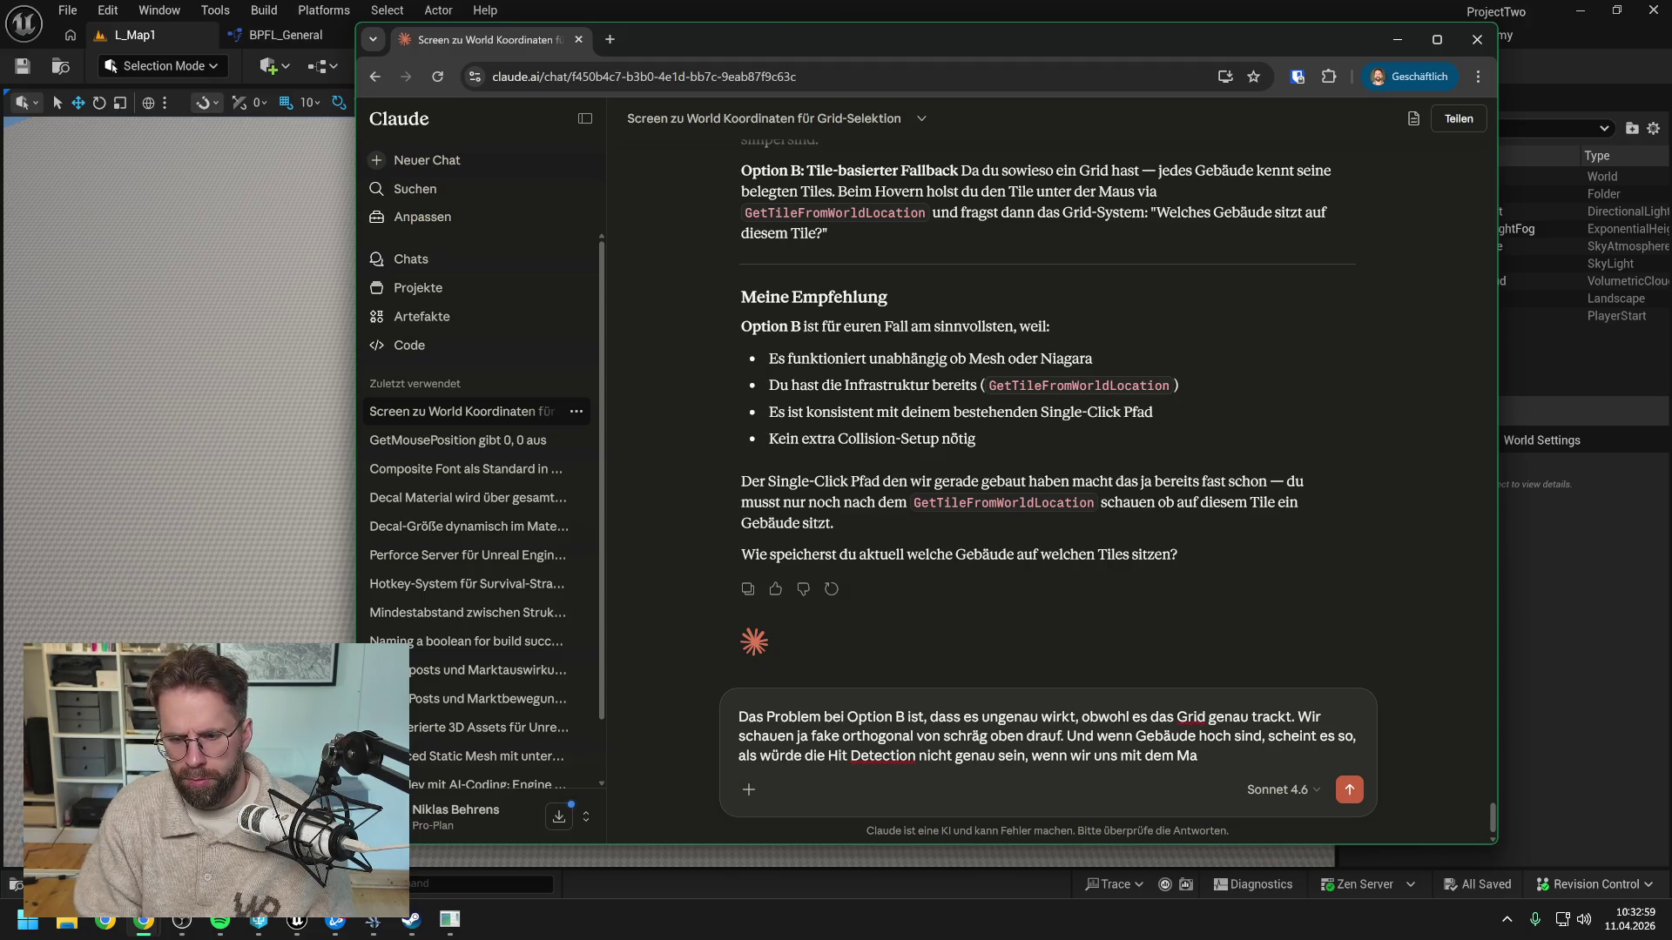
text(iger )
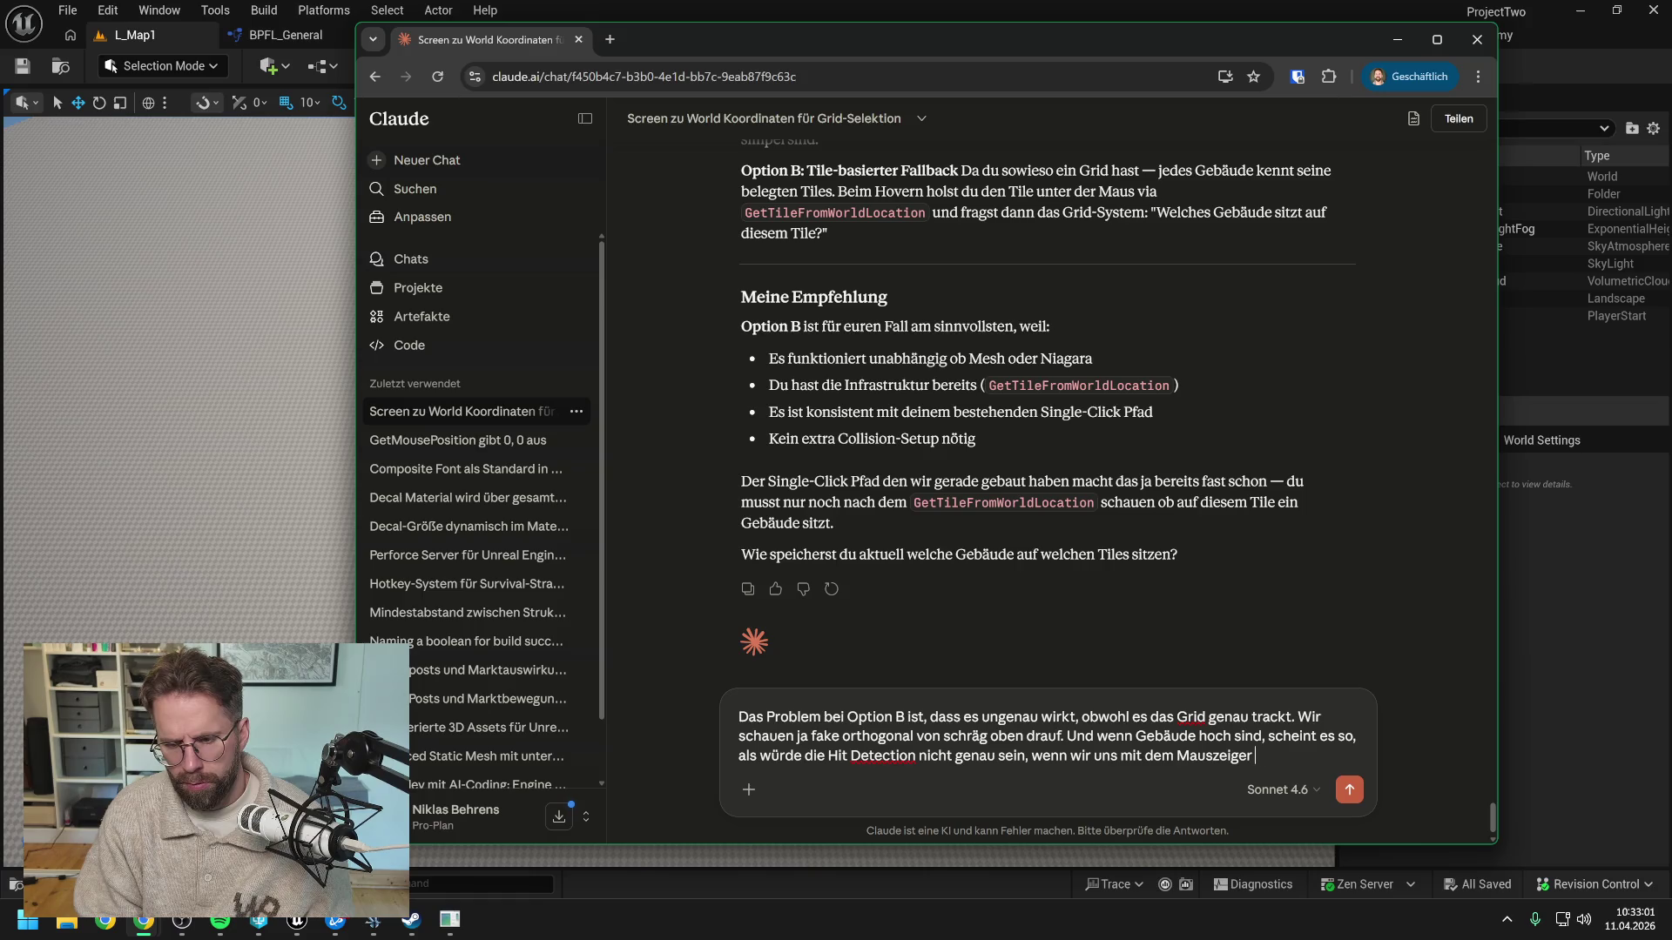
text(von über dem Gebäu)
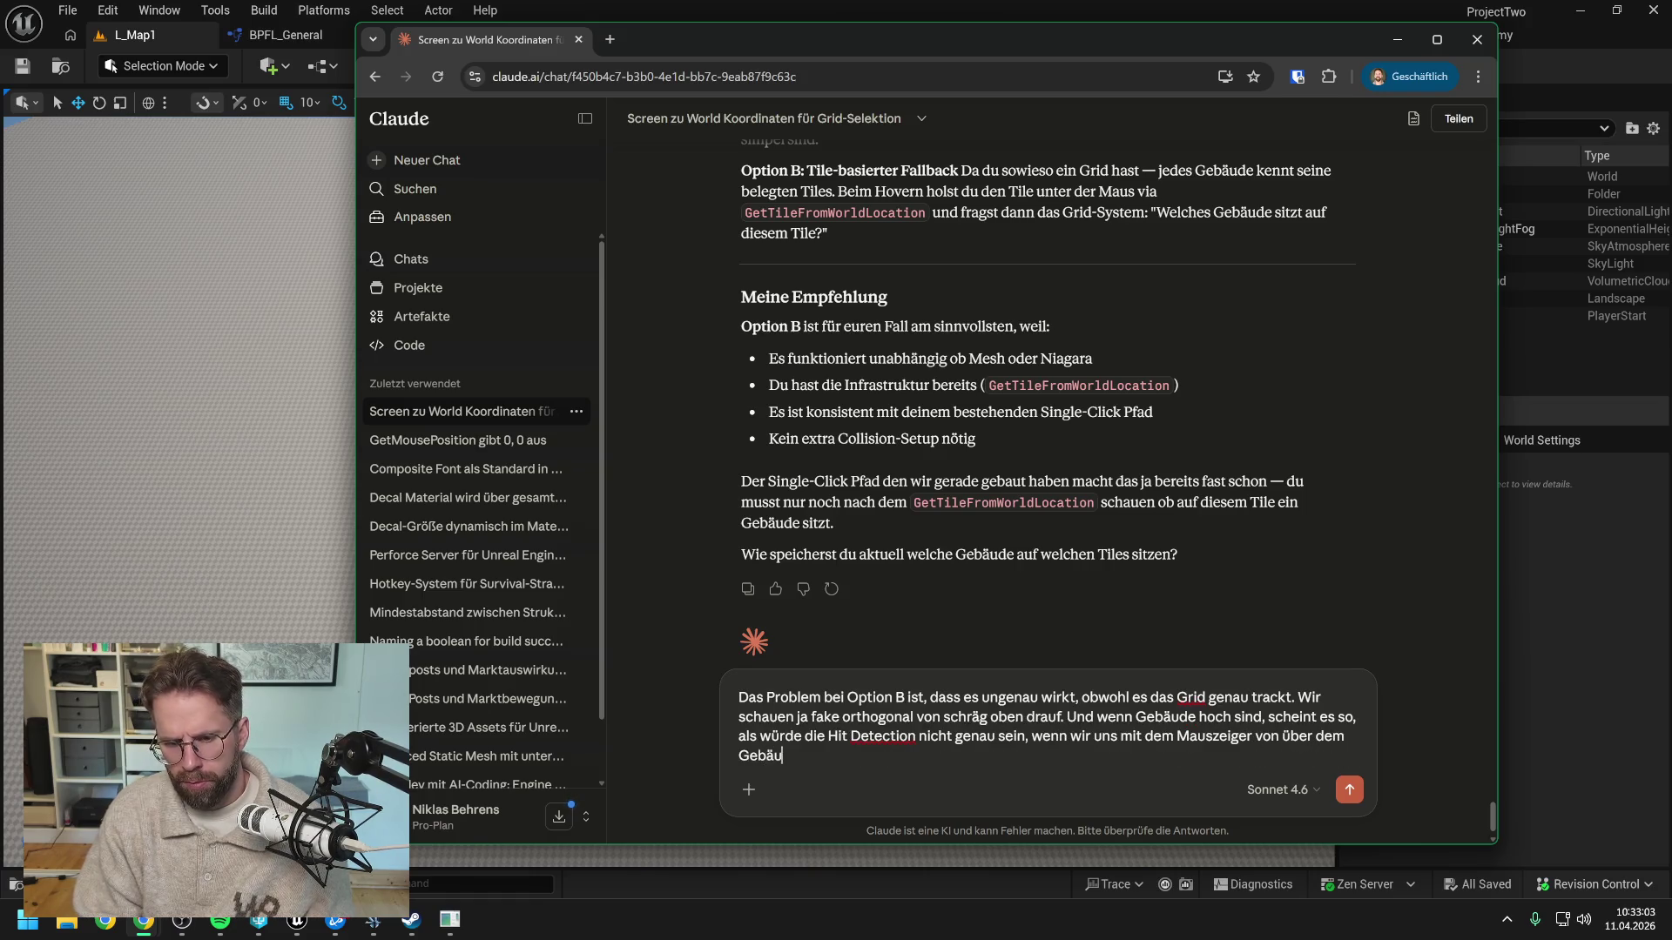
text(de nach unten bewegen)
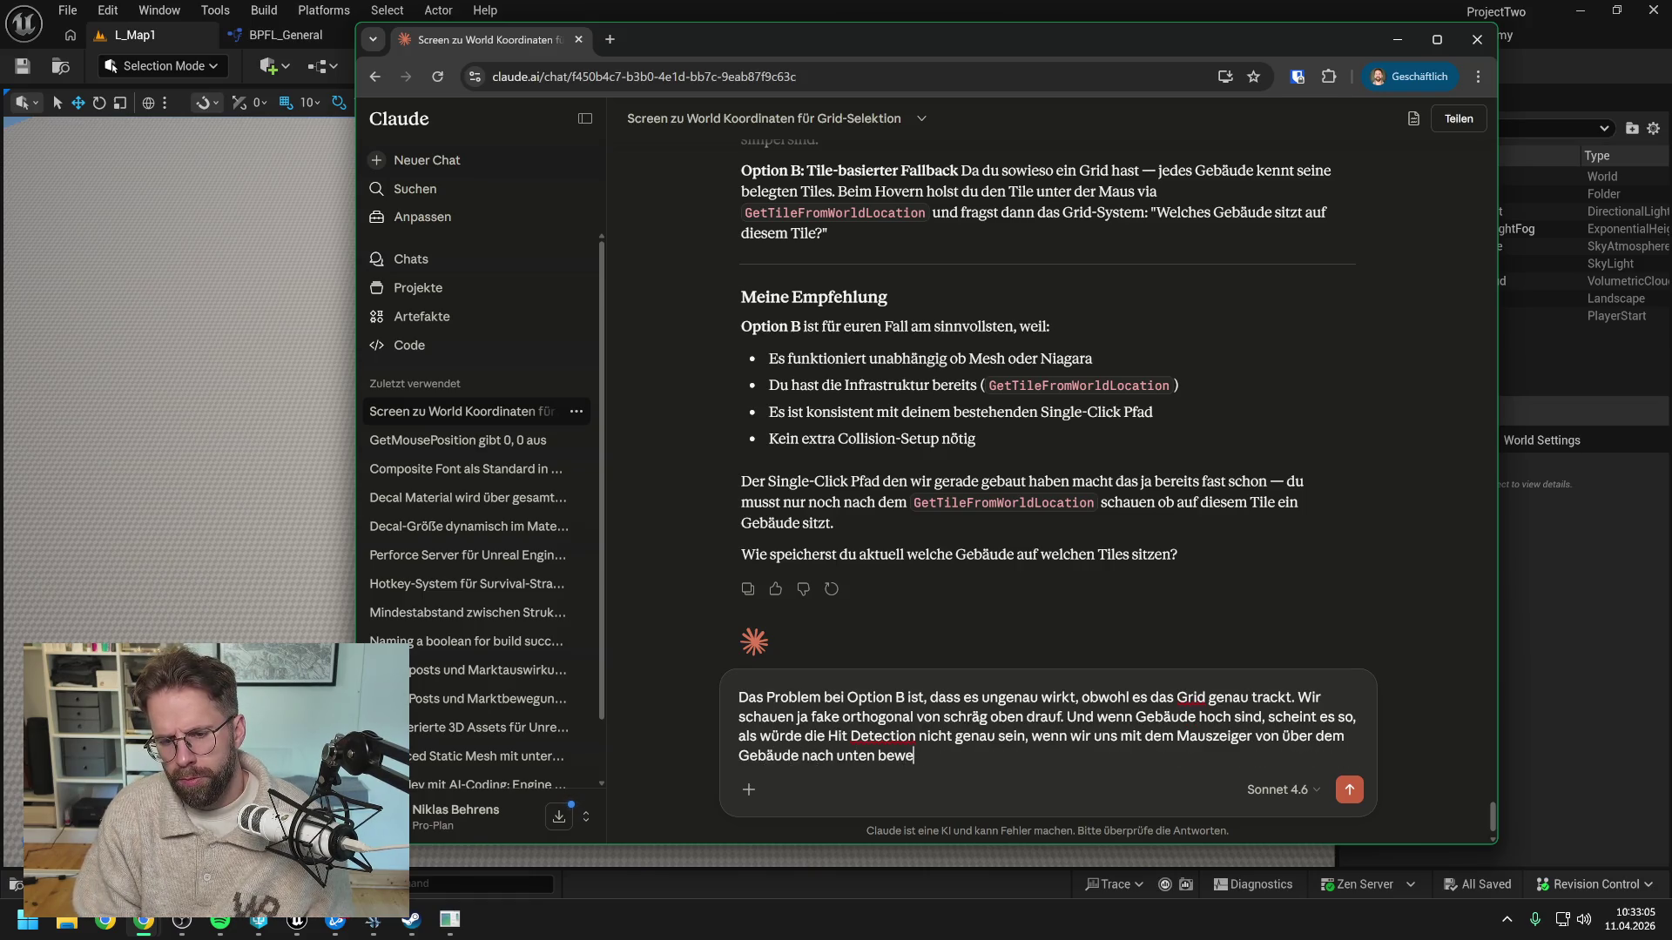
key(Return)
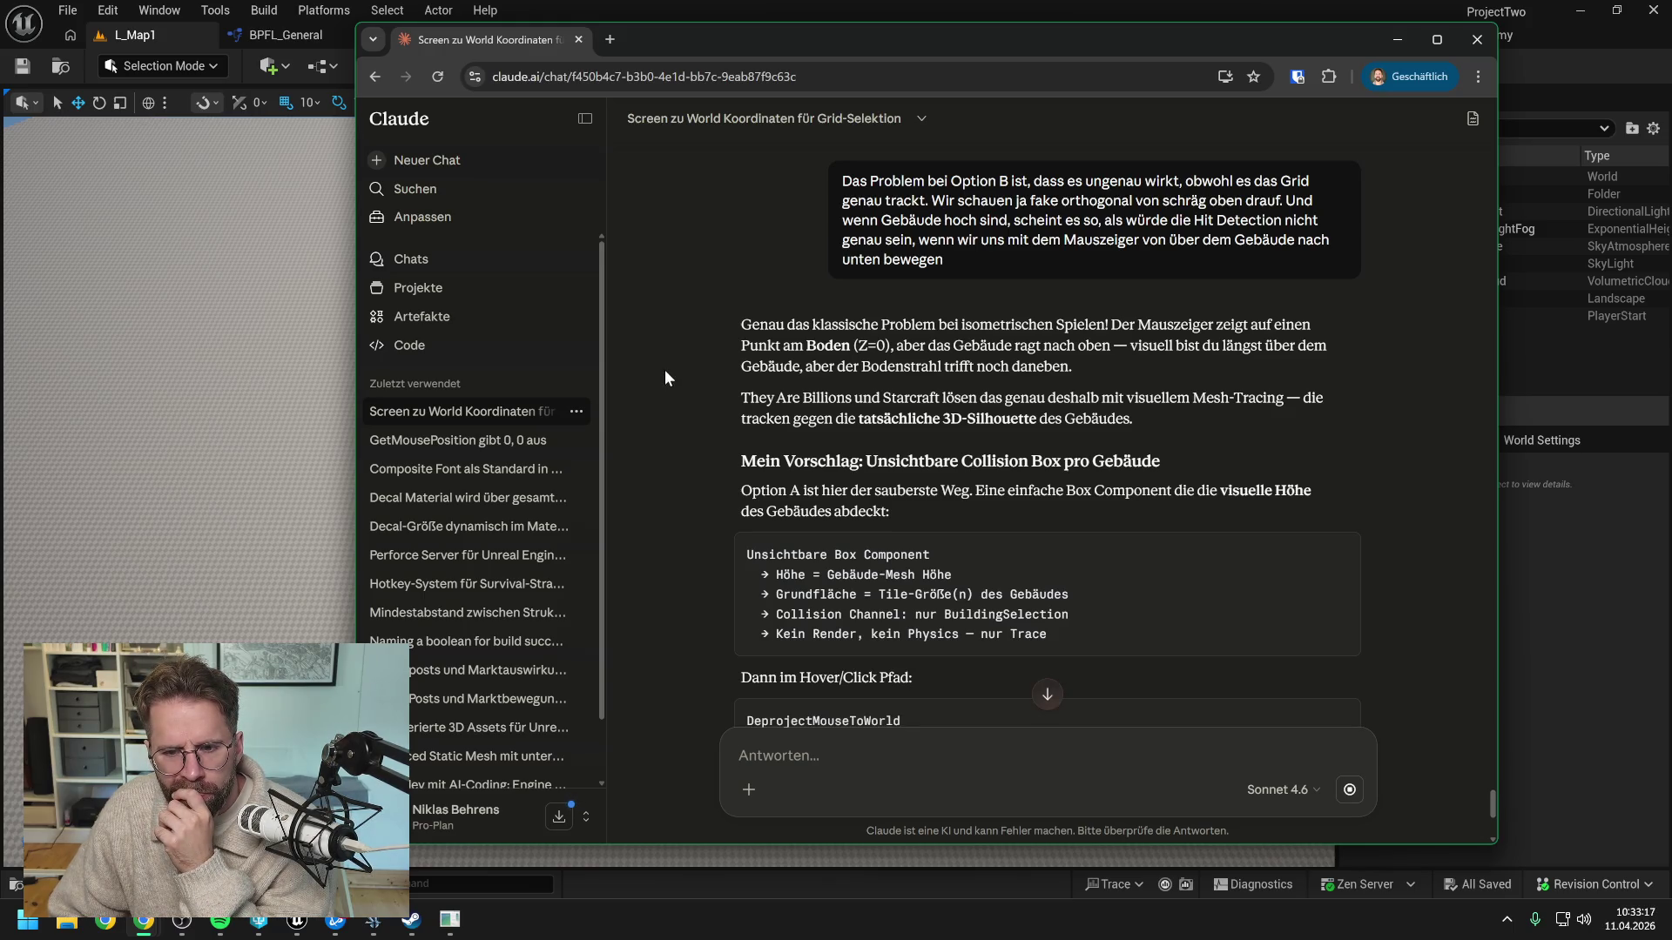
Read Claude's invisible collision box suggestion, then bring the Unreal L_Map1 editor to front
scroll(665, 371, down, 1)
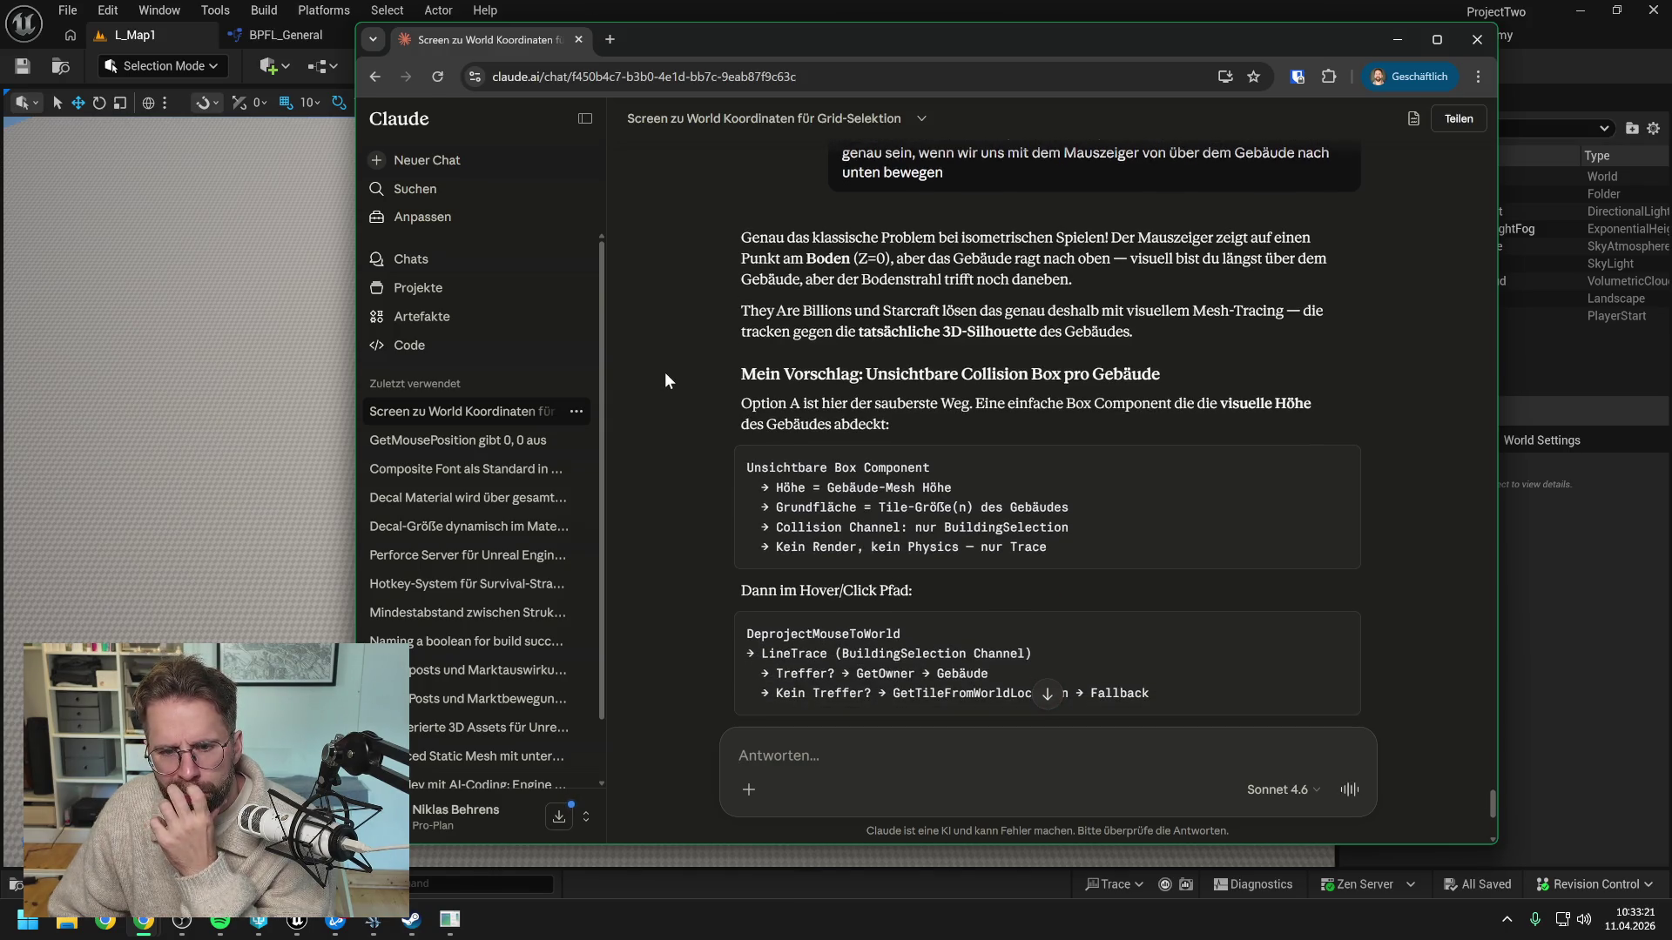
scroll(665, 373, down, 2)
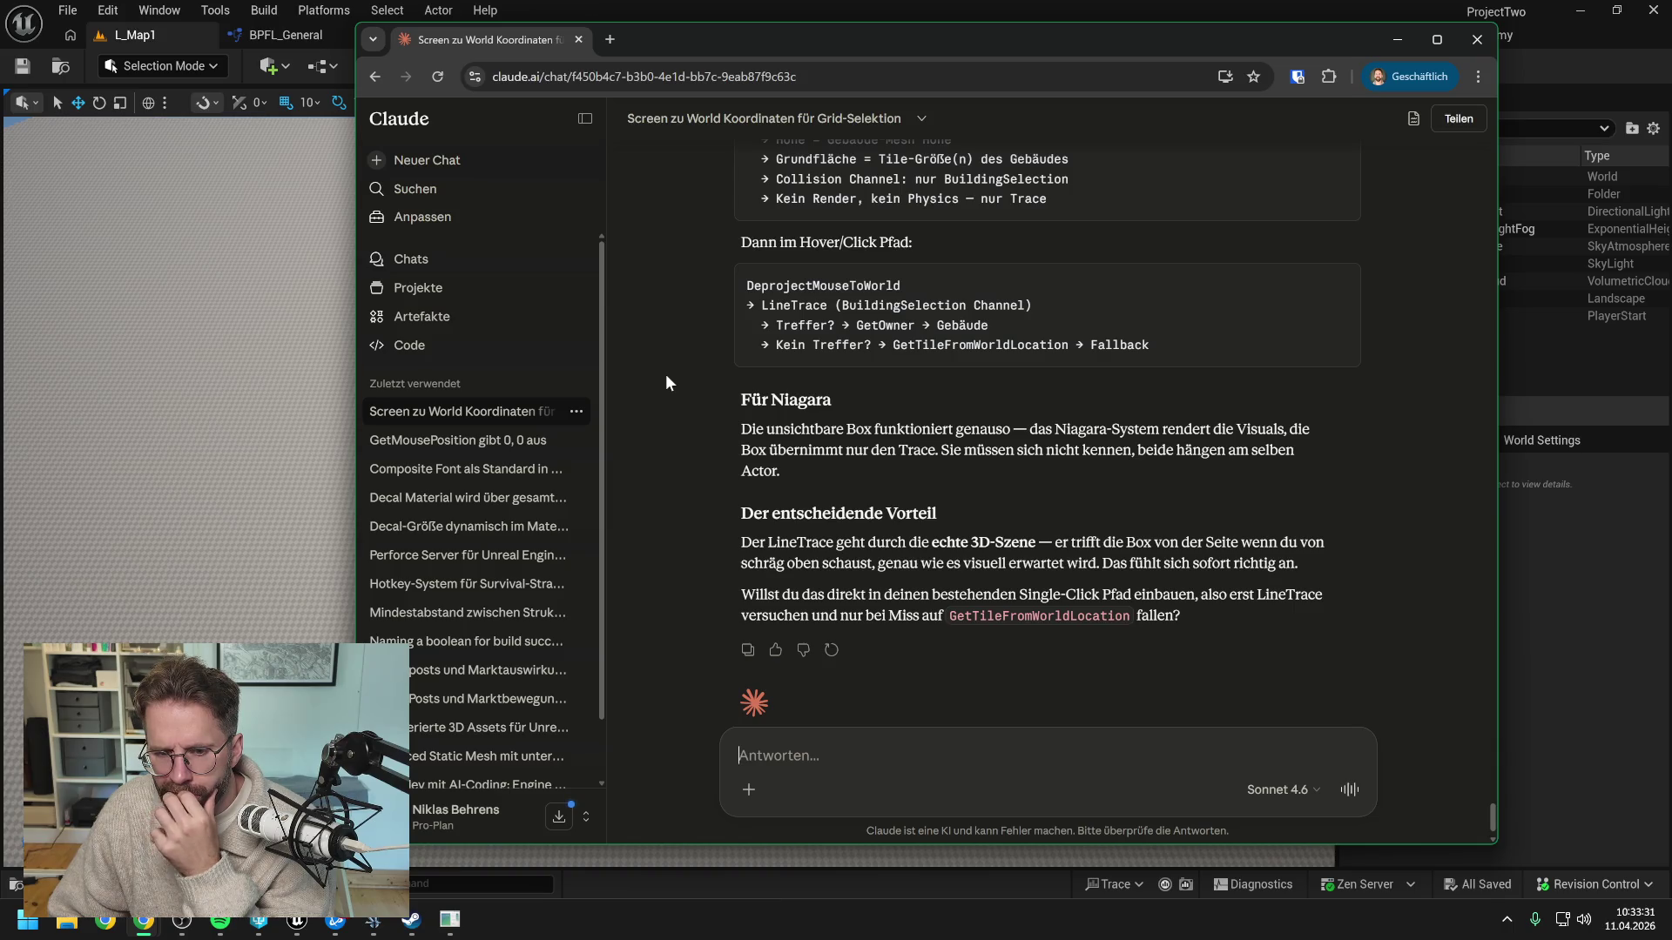
click(1512, 642)
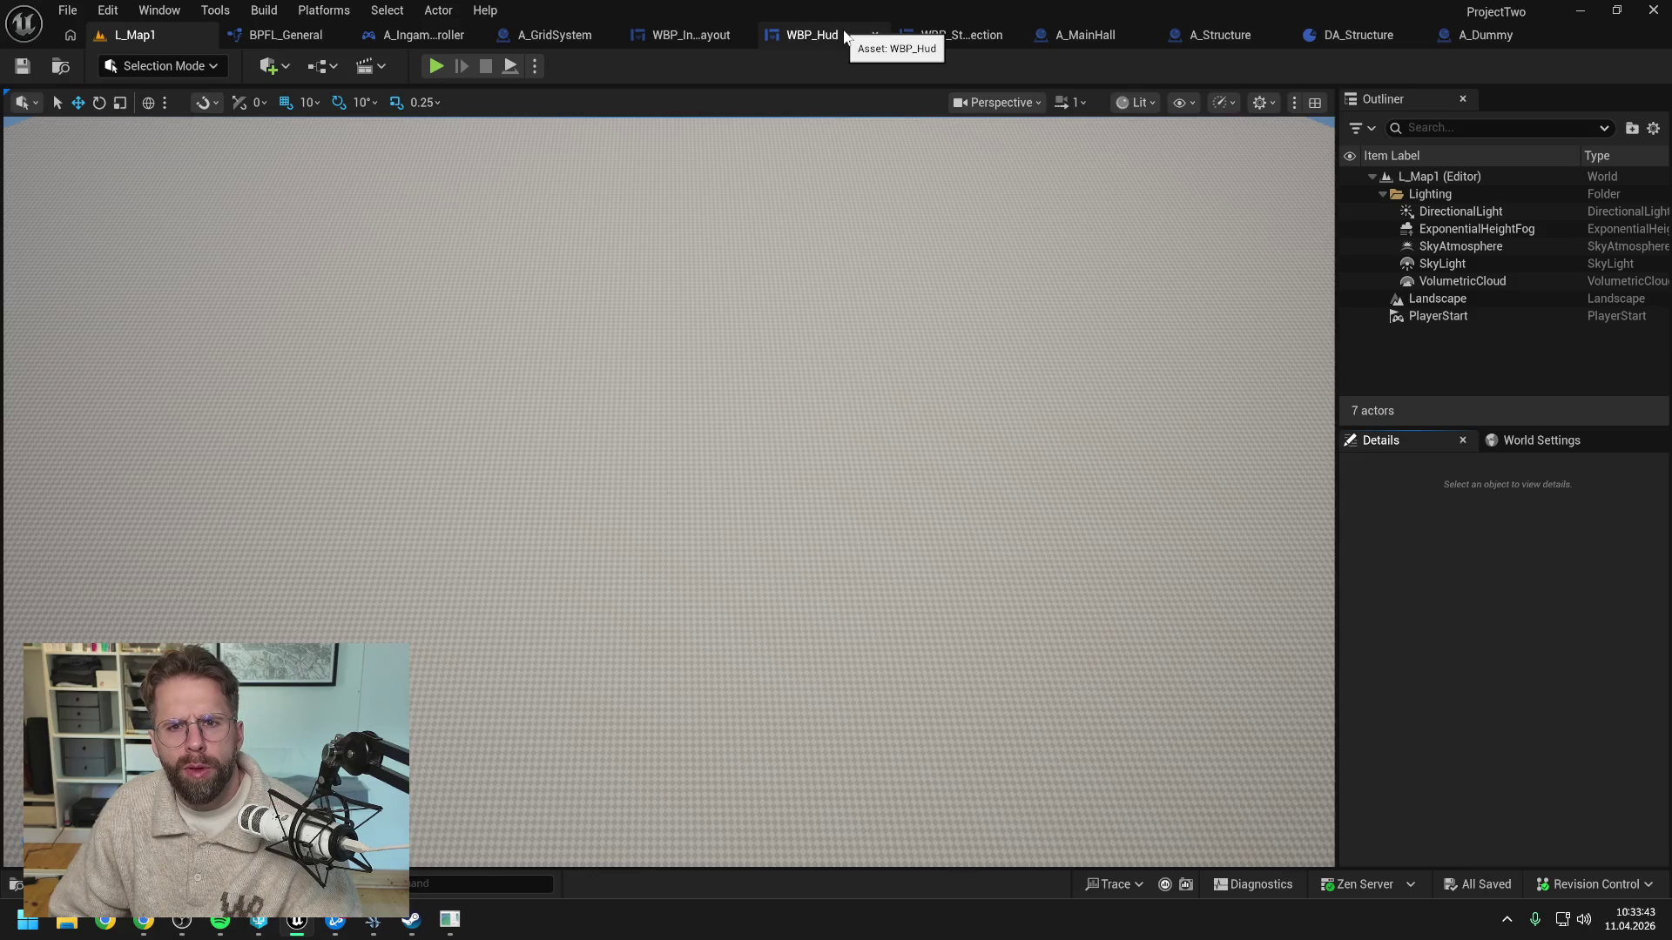
Inspect EndDrawingSelectionRectangle in WBP_Hud, then play L_Map1 and pan over the block building
click(809, 35)
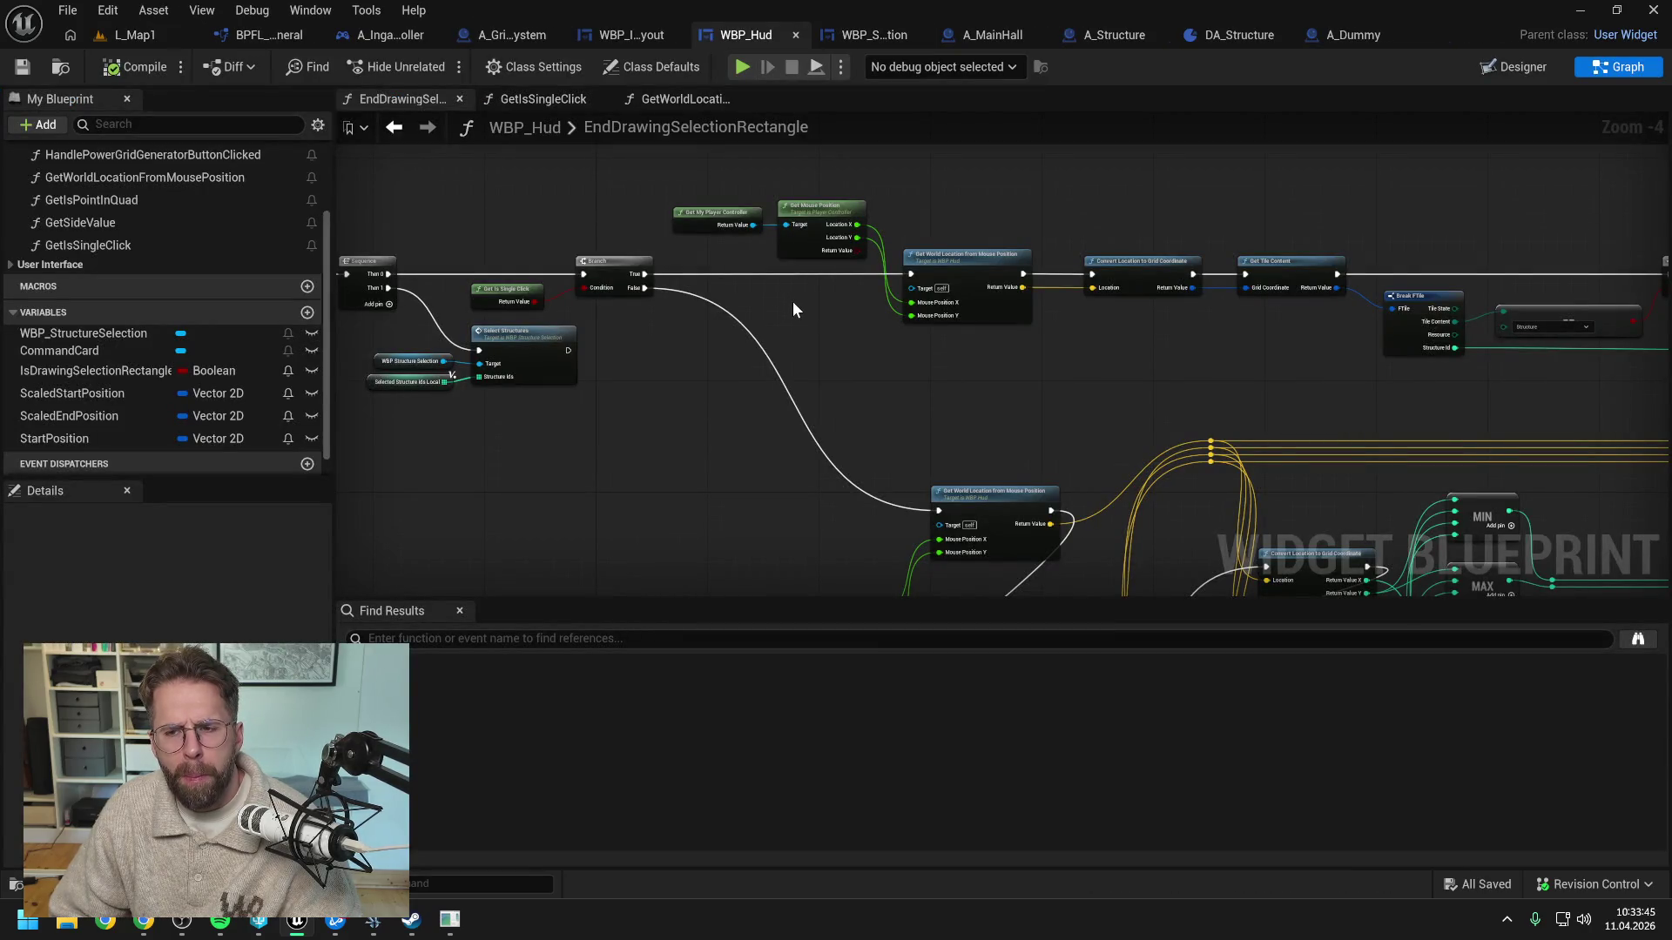
scroll(792, 301, down, 4)
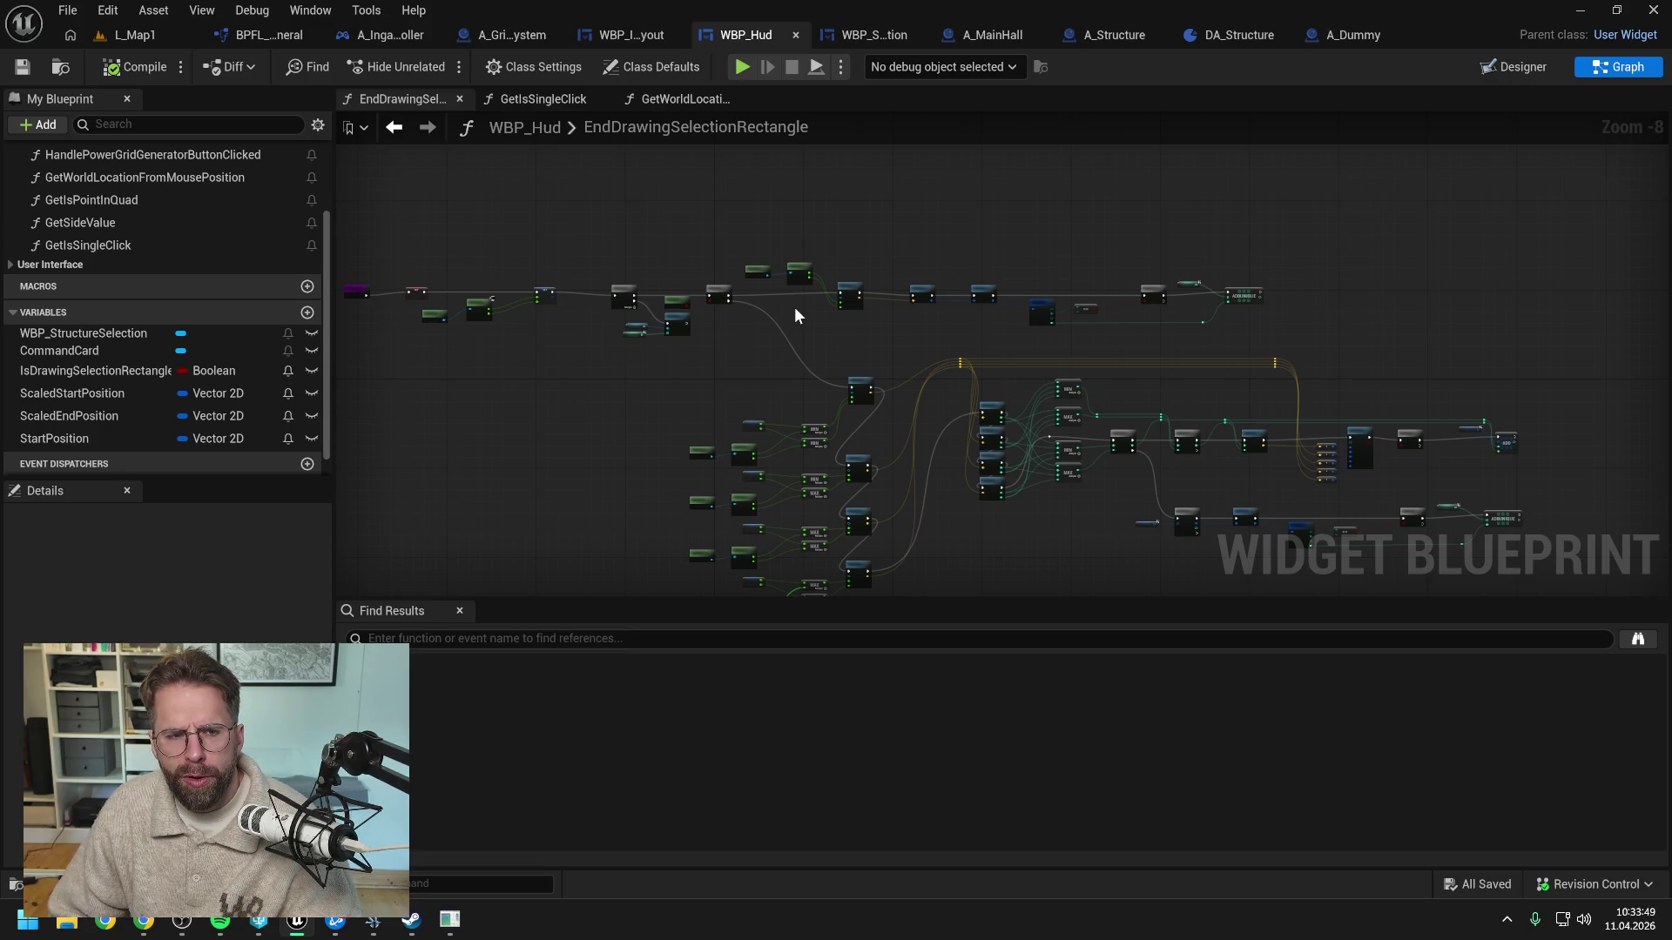
drag(794, 306, 995, 300)
scroll(686, 294, up, 1)
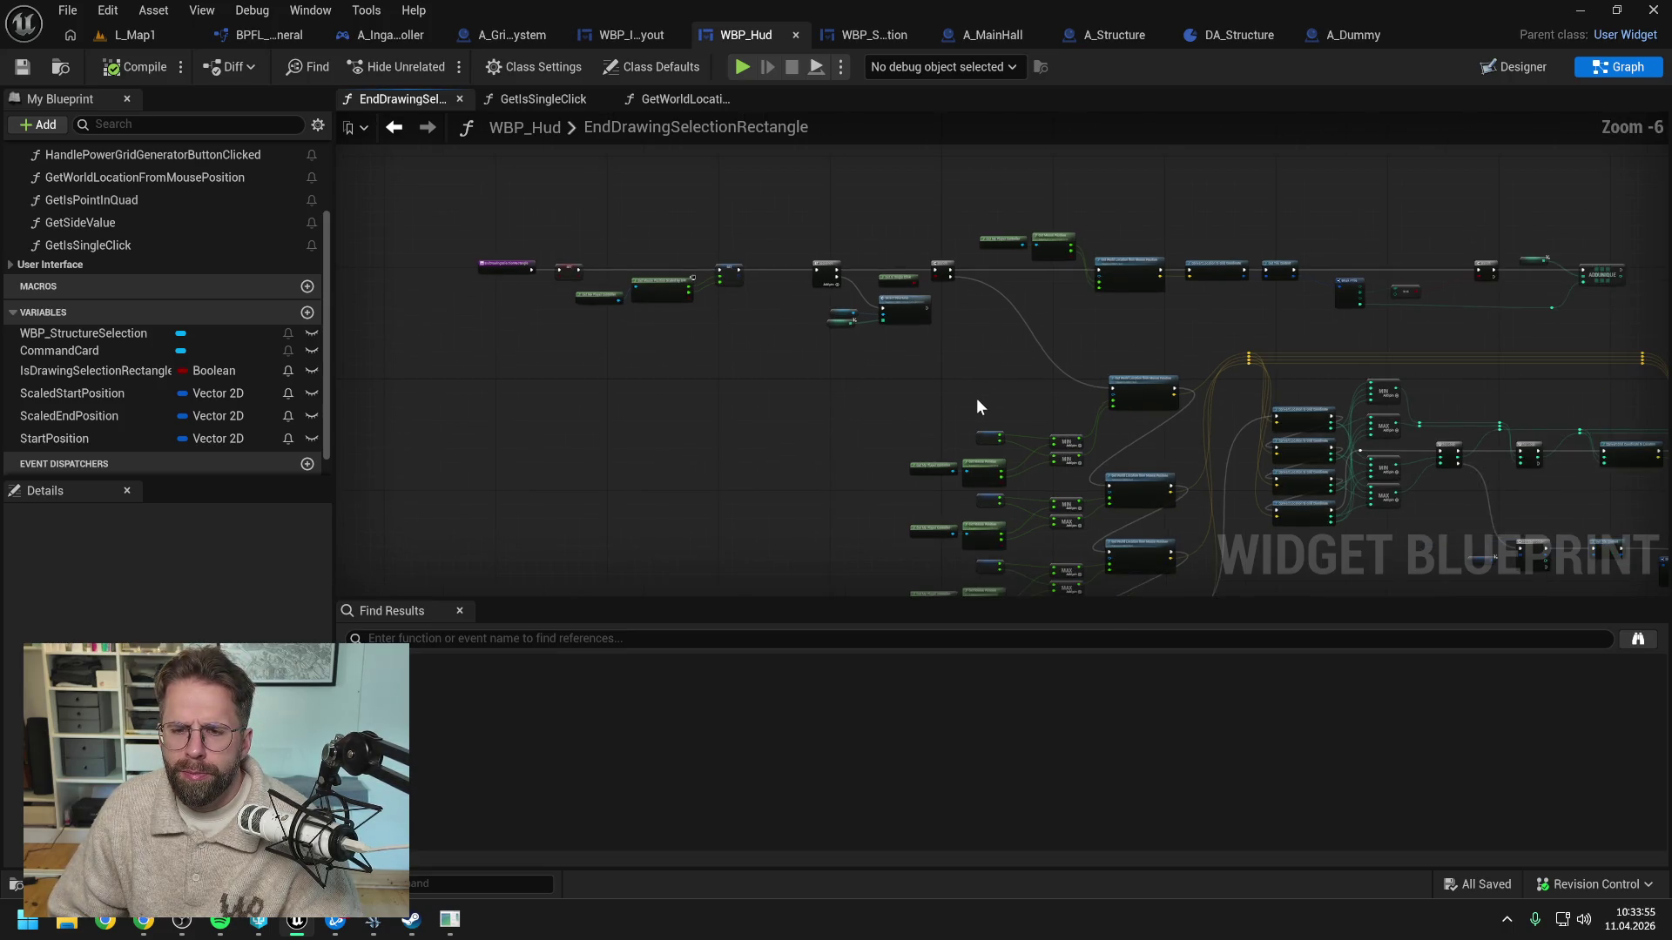
click(146, 33)
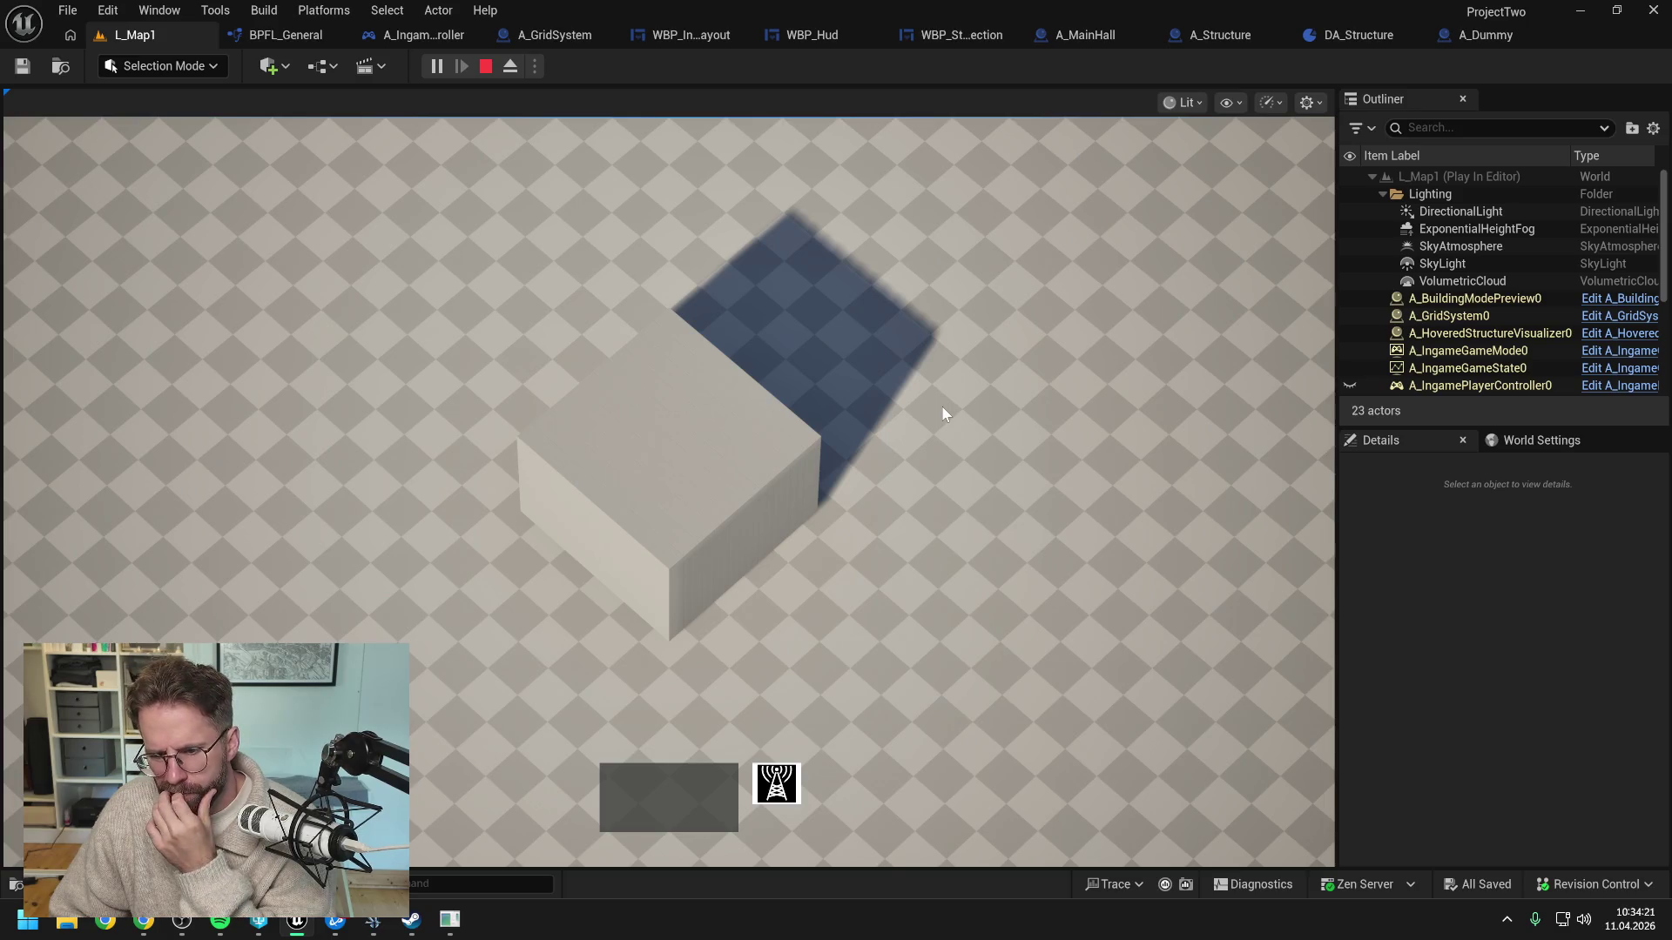
mouse_move(941, 410)
mouse_down()
mouse_move(877, 608)
mouse_move(739, 139)
mouse_move(744, 315)
mouse_move(934, 589)
mouse_up()
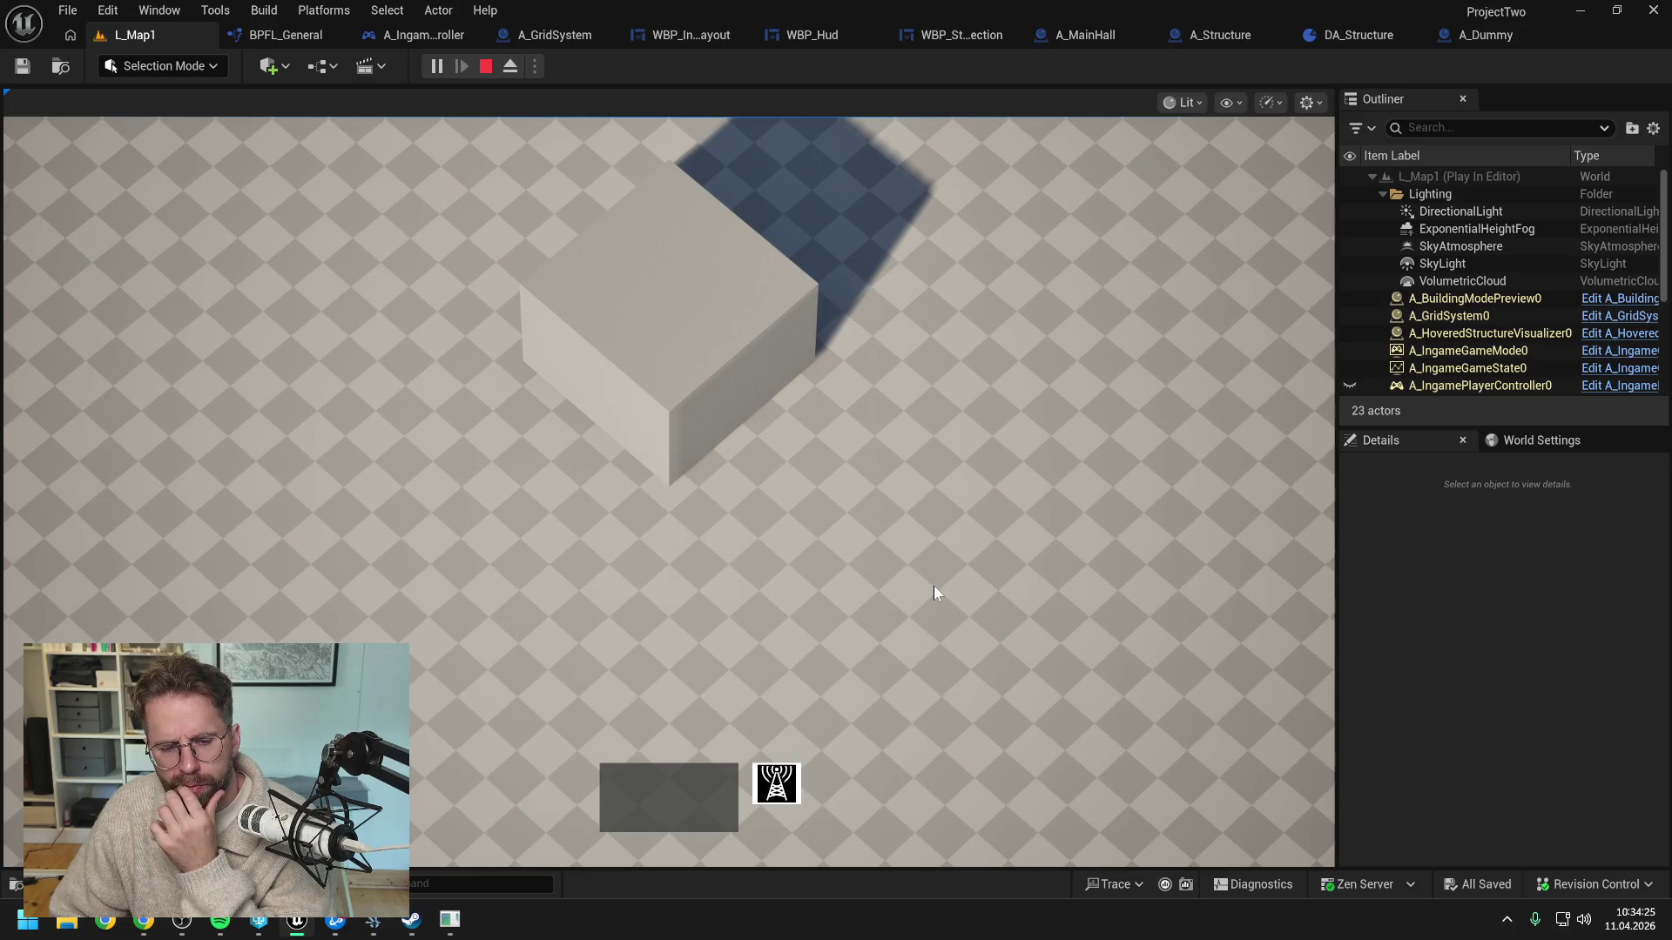
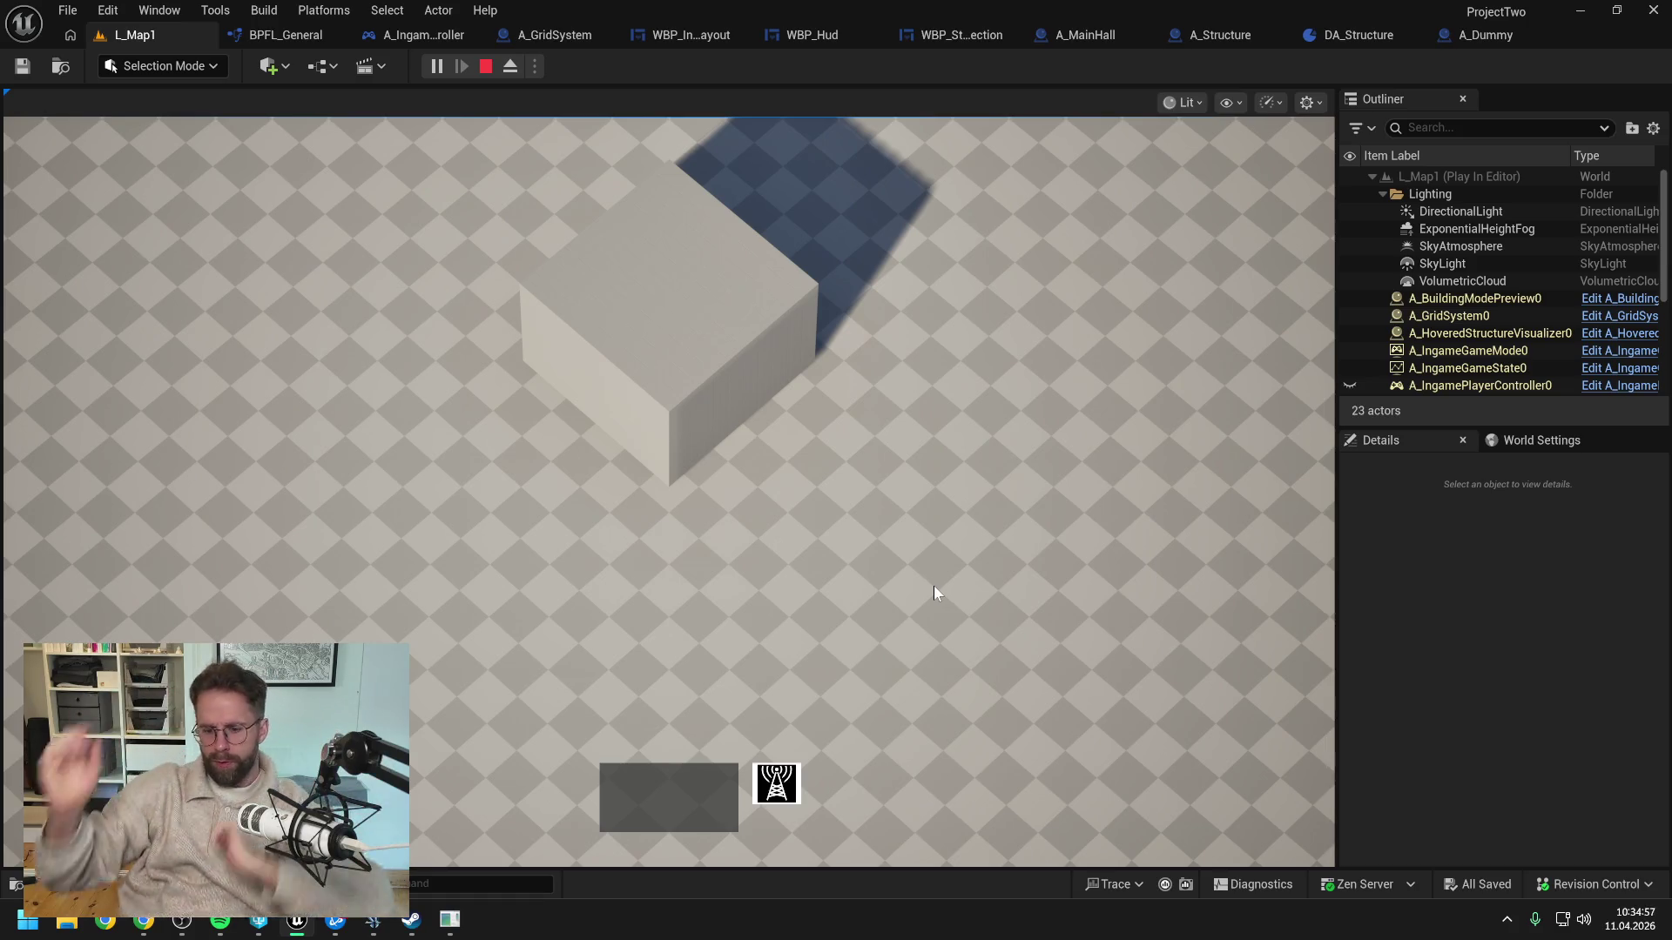
Move the play-test camera forward, then stop the L_Map1 Play In Editor session
key(w)
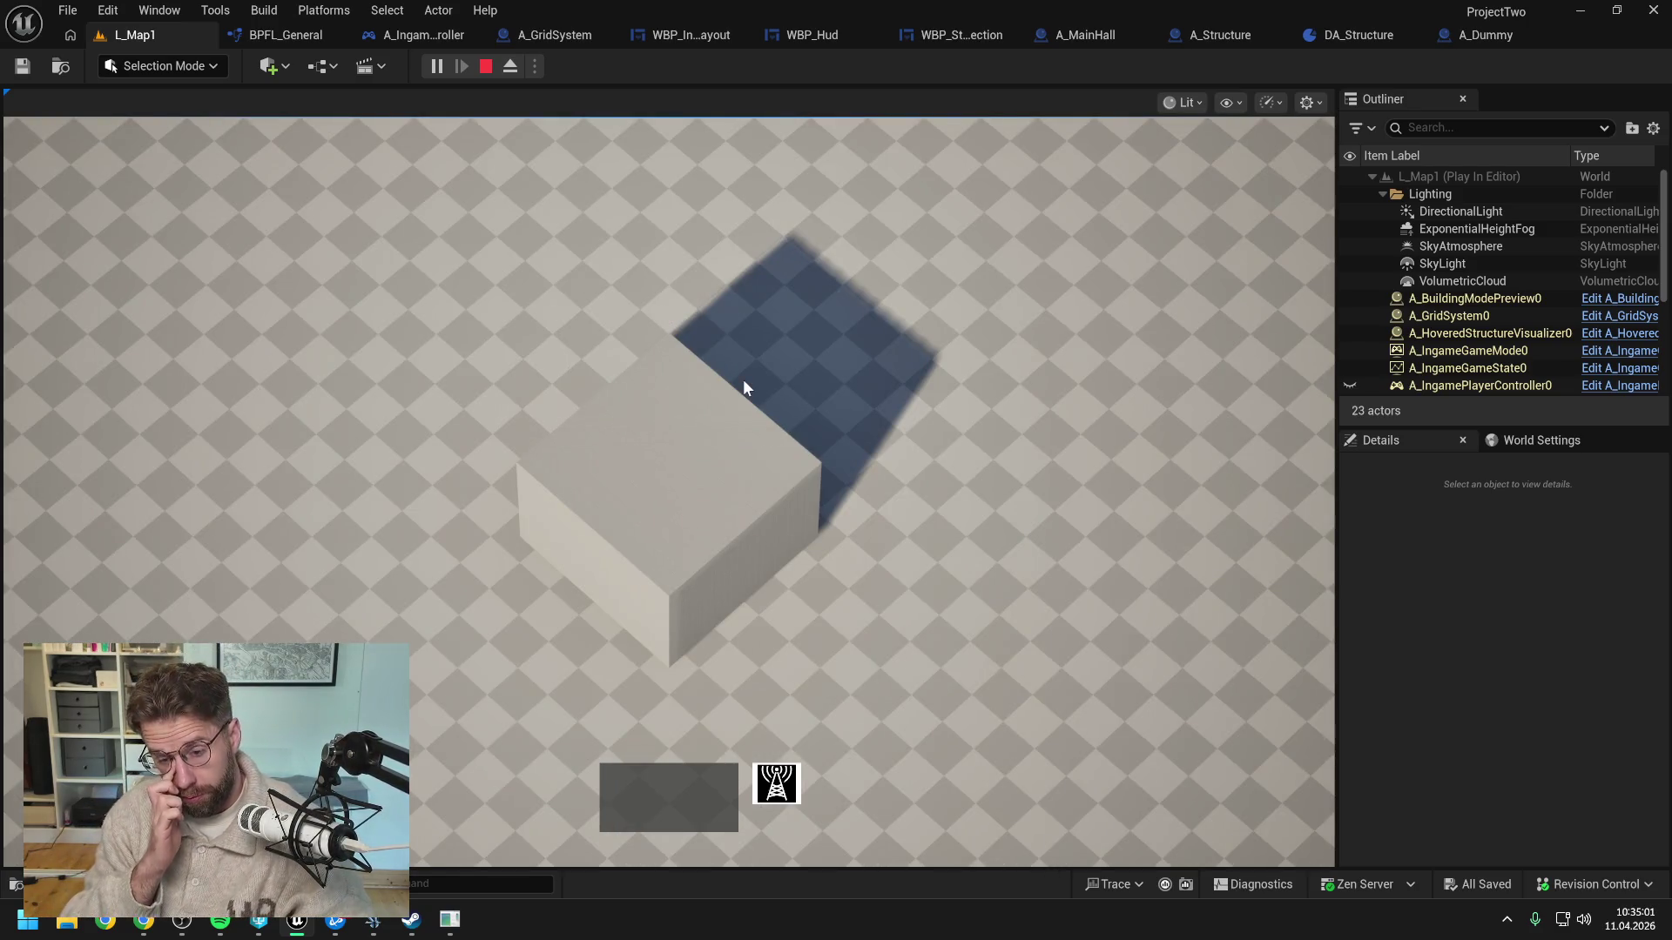
key(Escape)
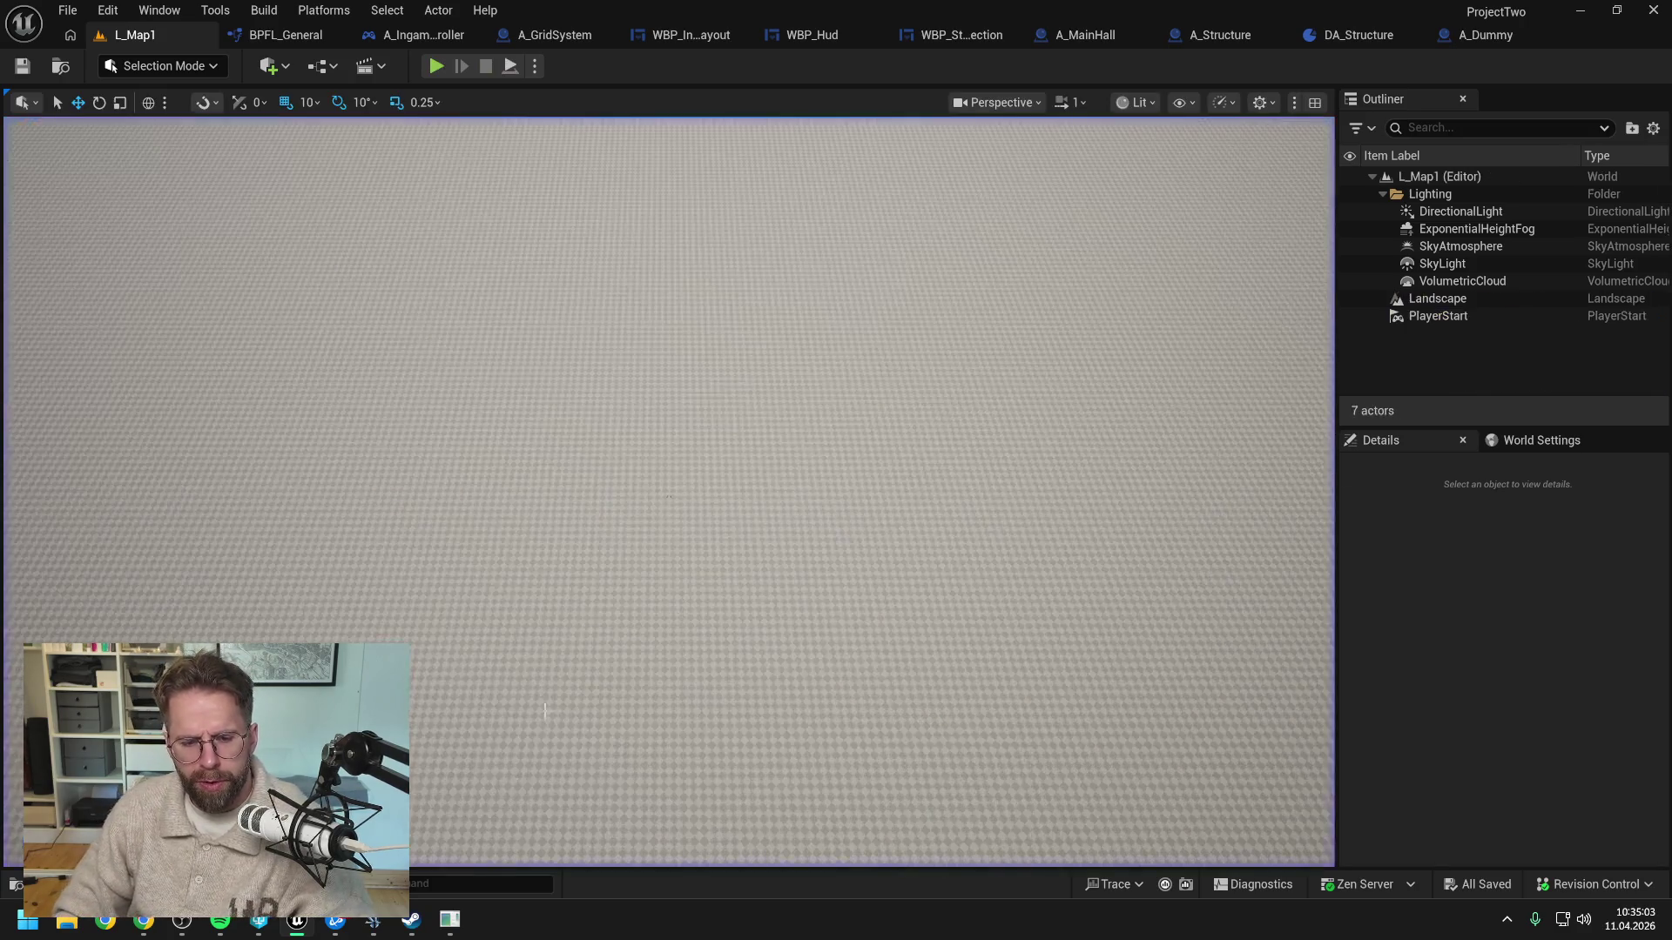
click(445, 924)
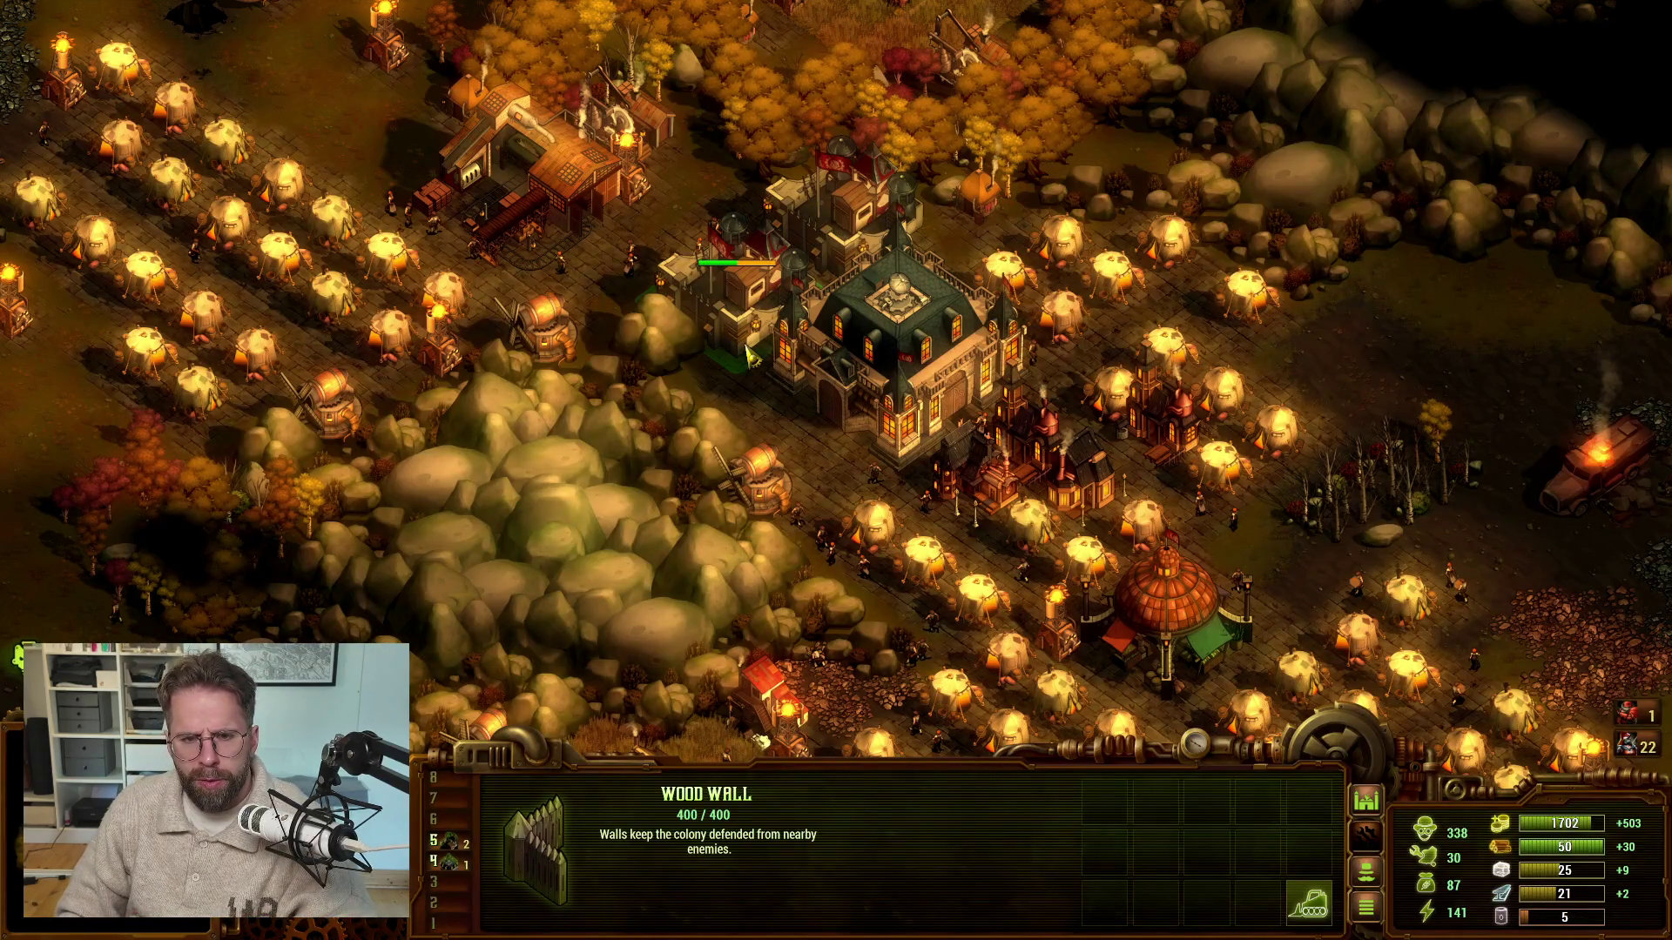
scroll(803, 323, up, 4)
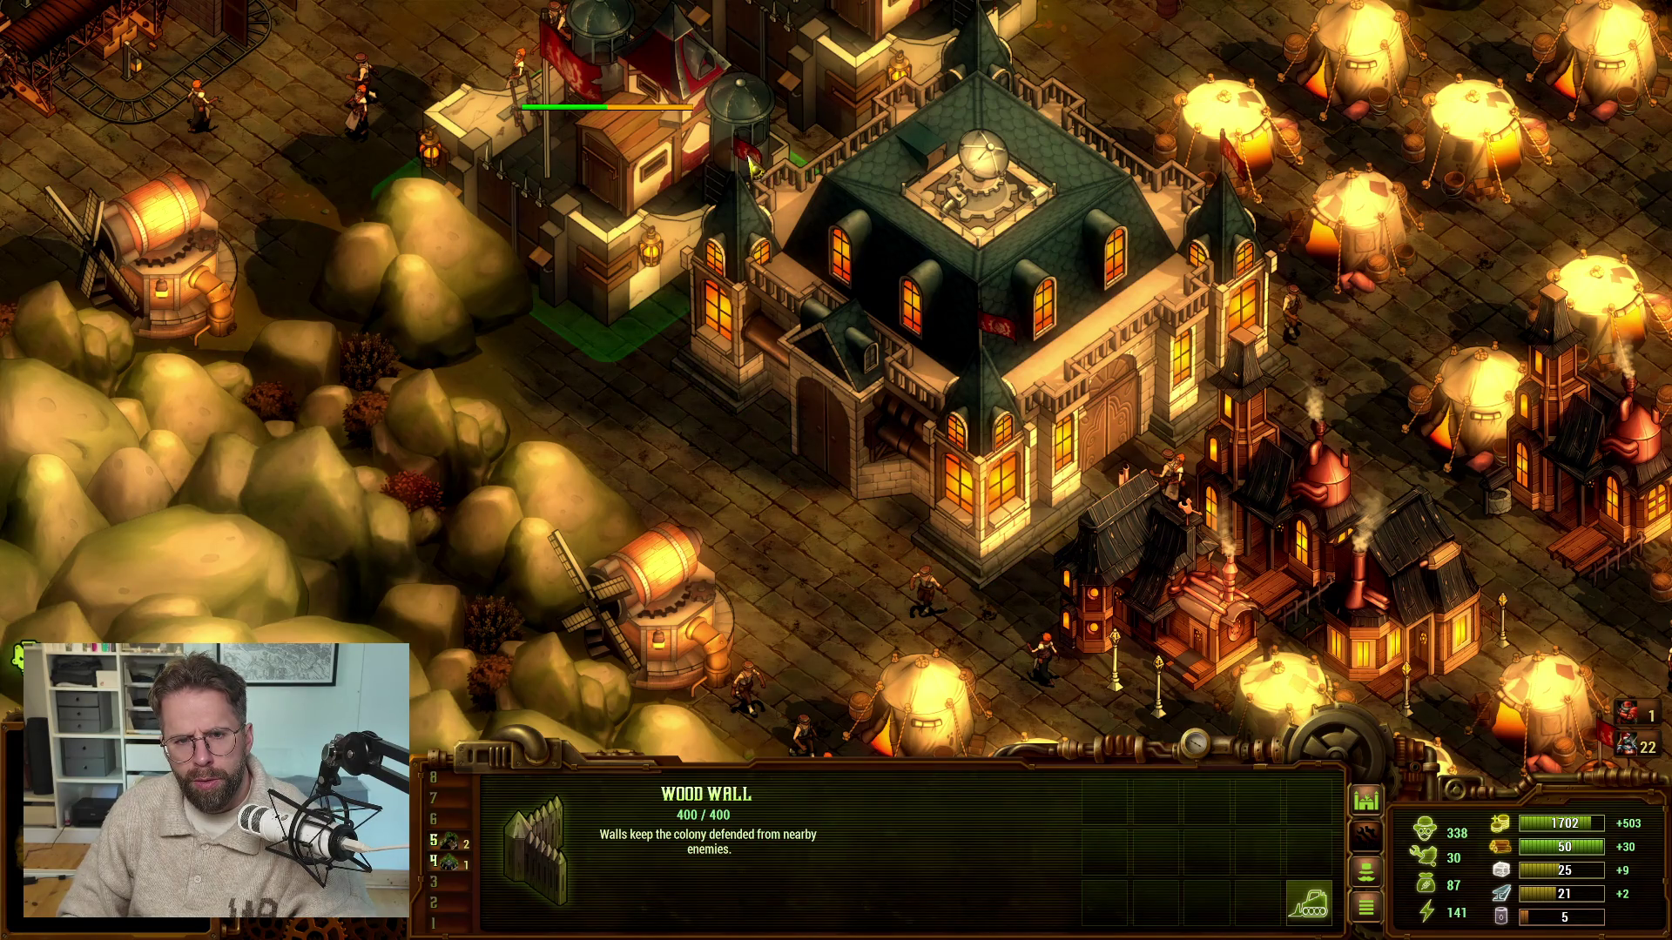
key(w)
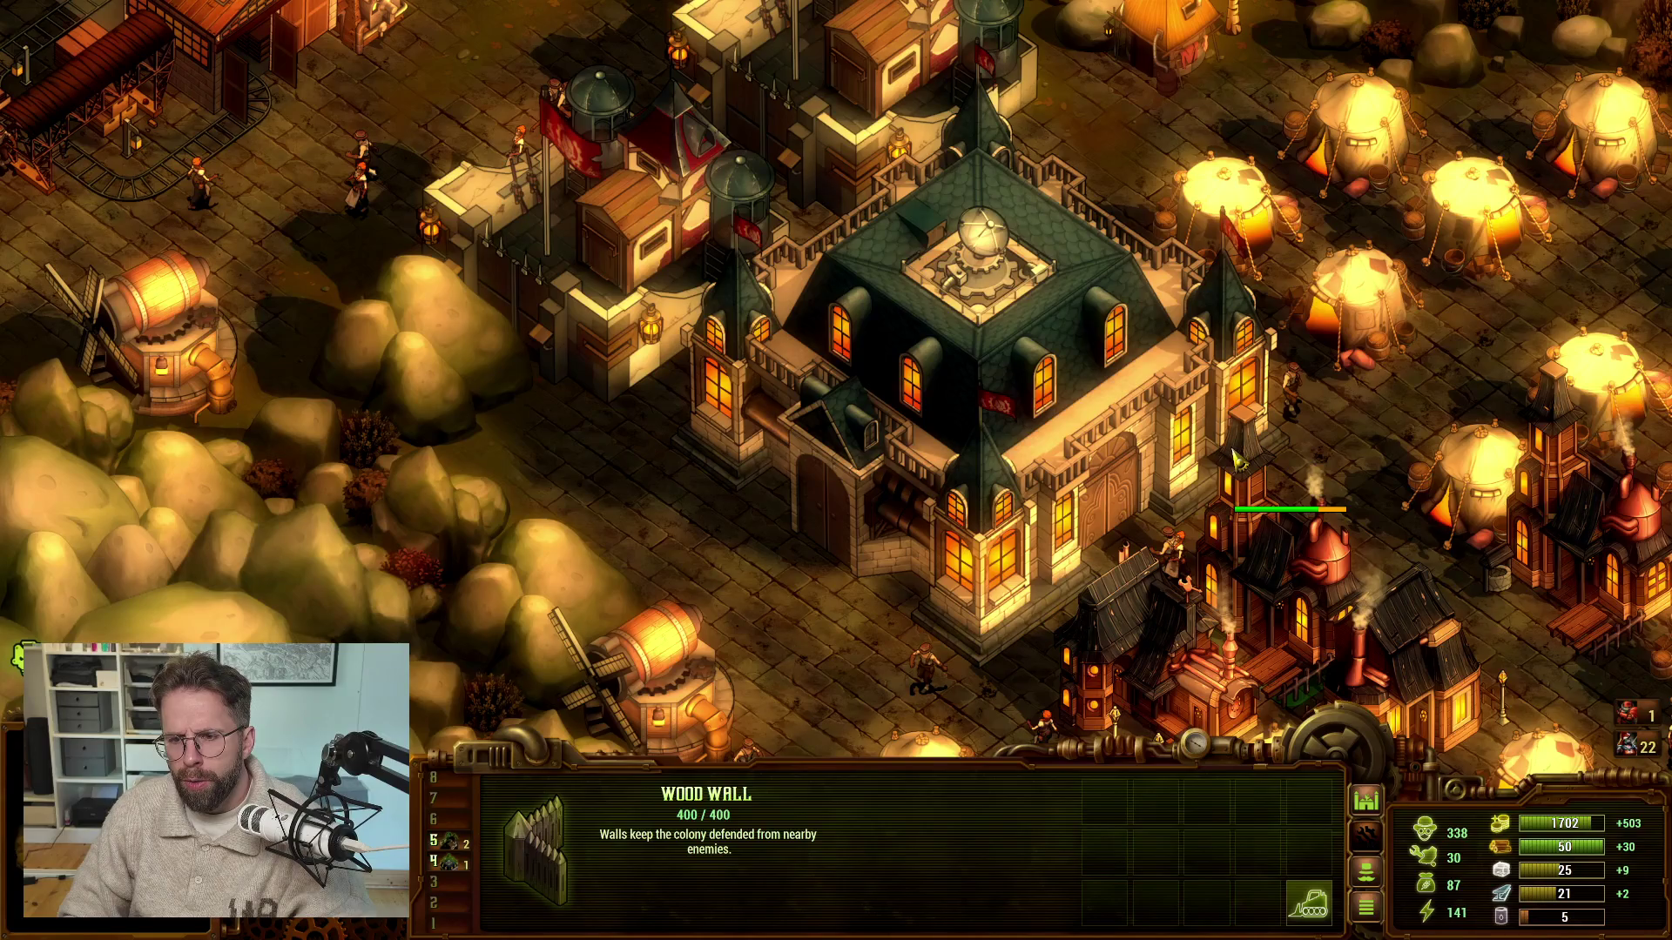
key(d)
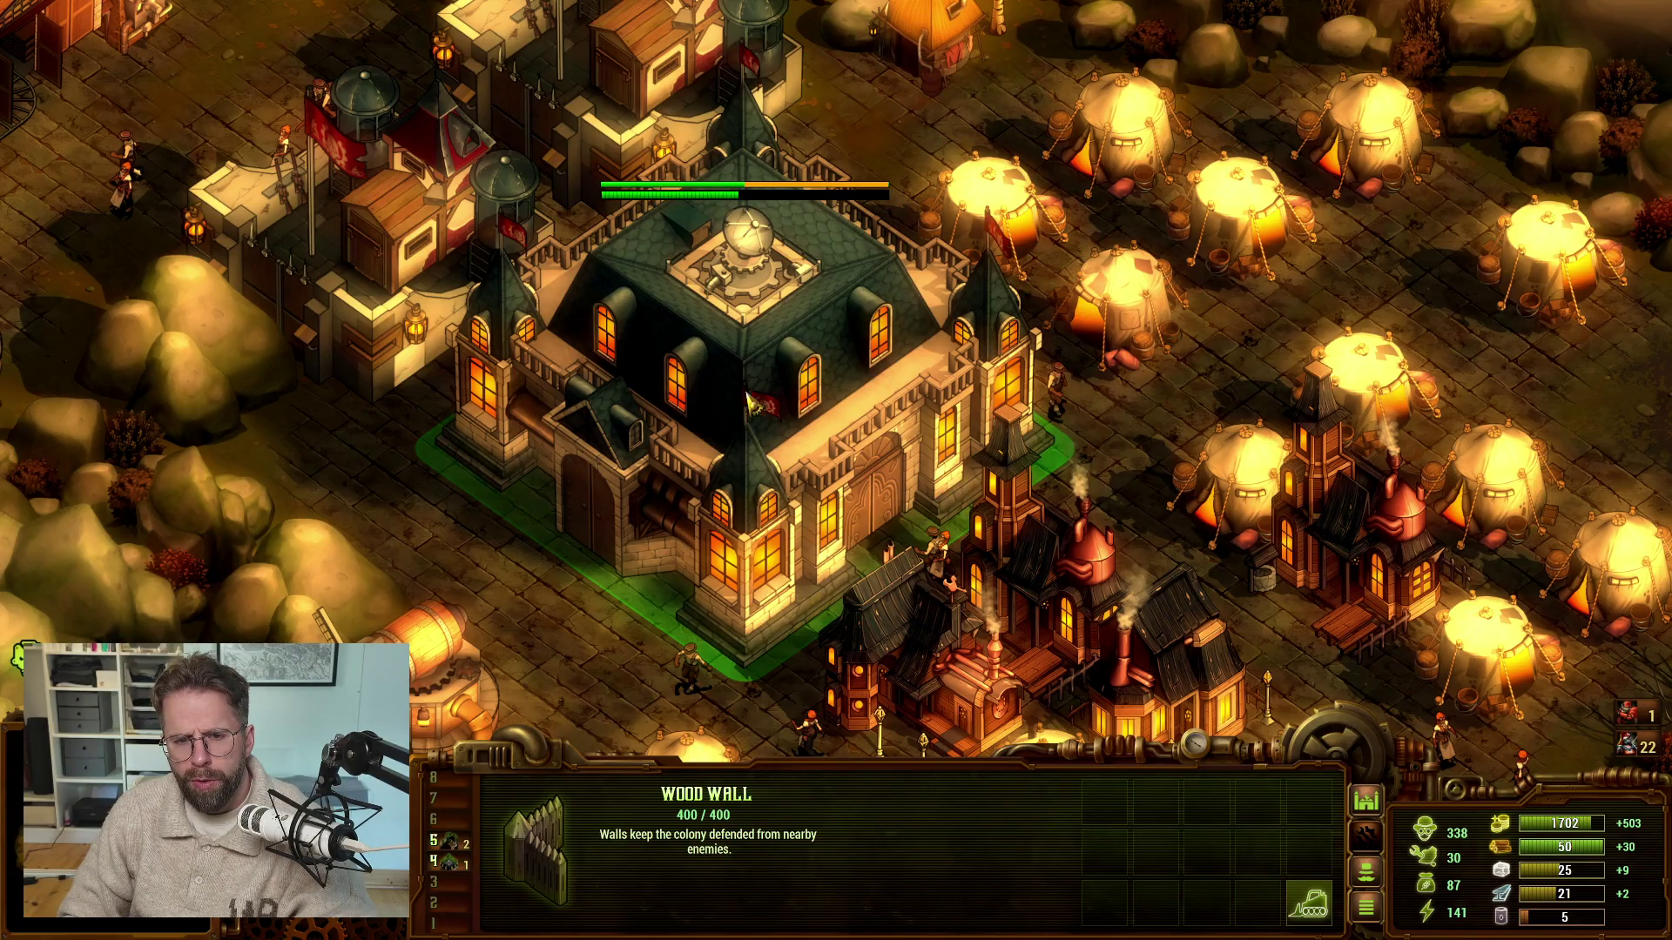
key(w)
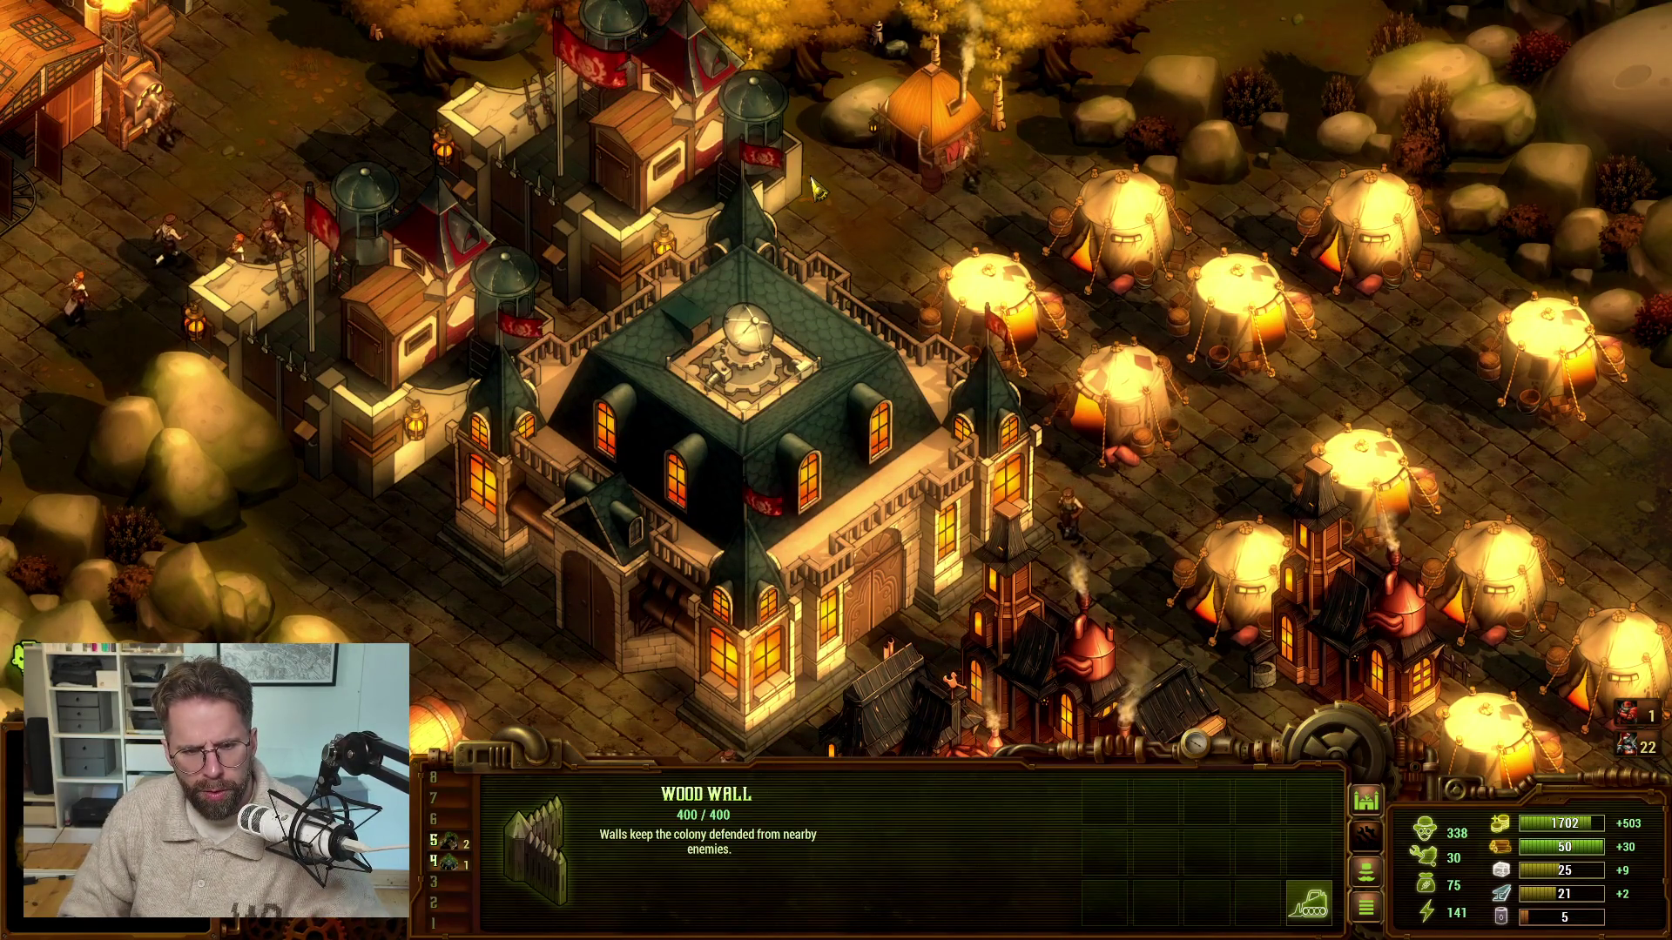
key(w)
key(a)
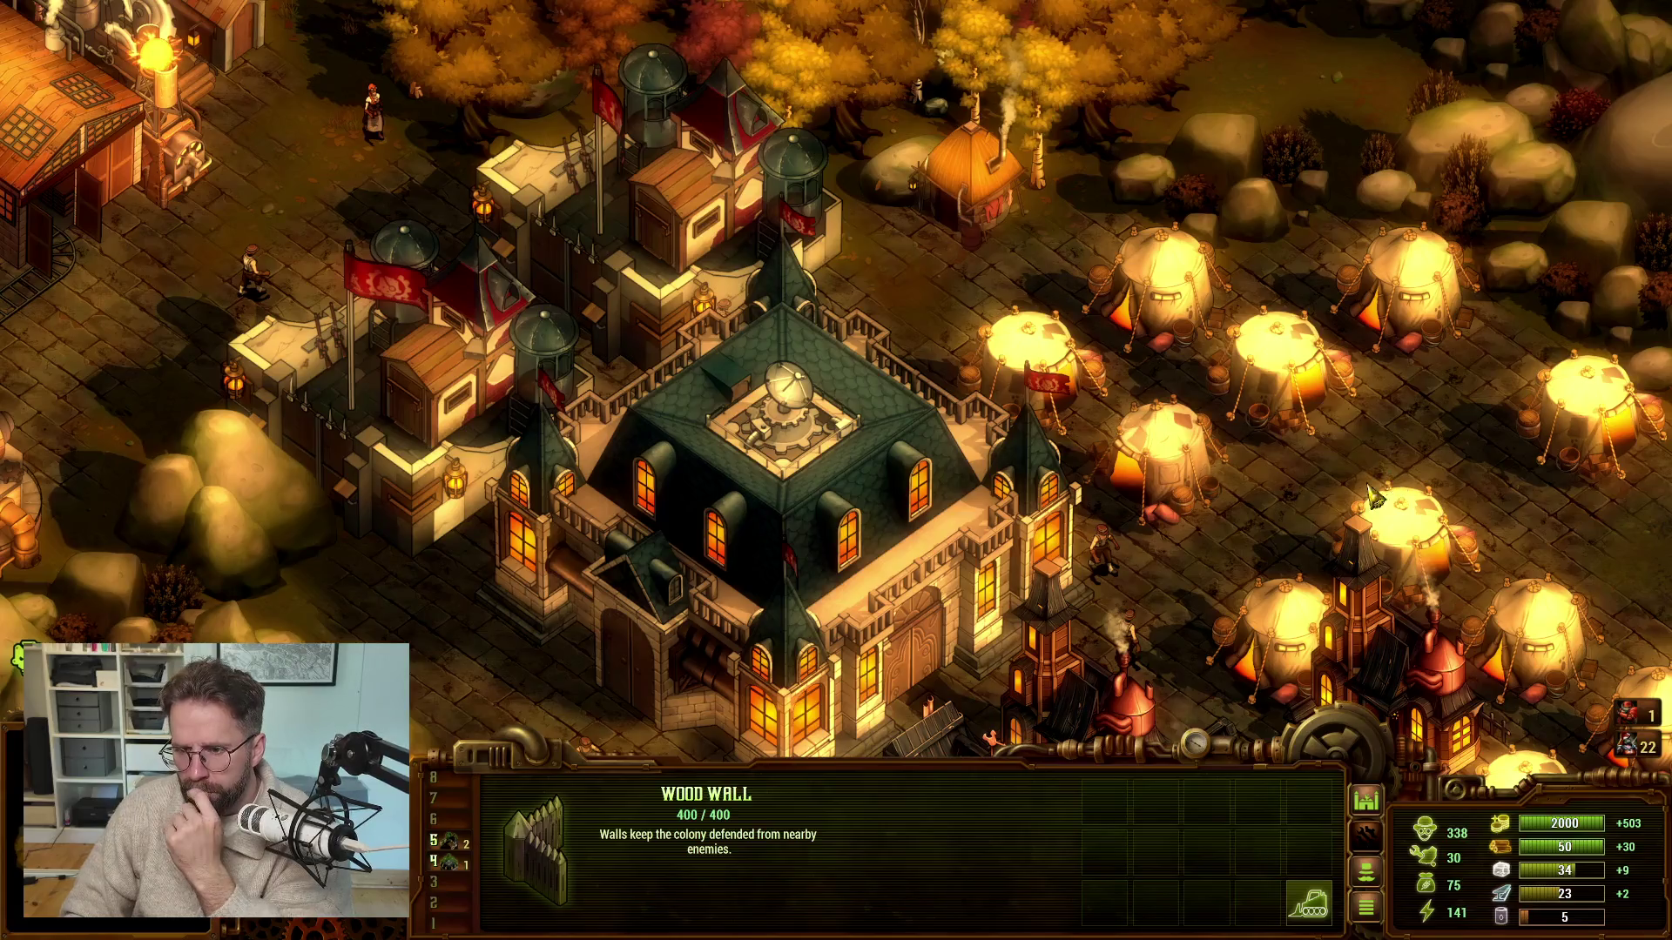
key(s)
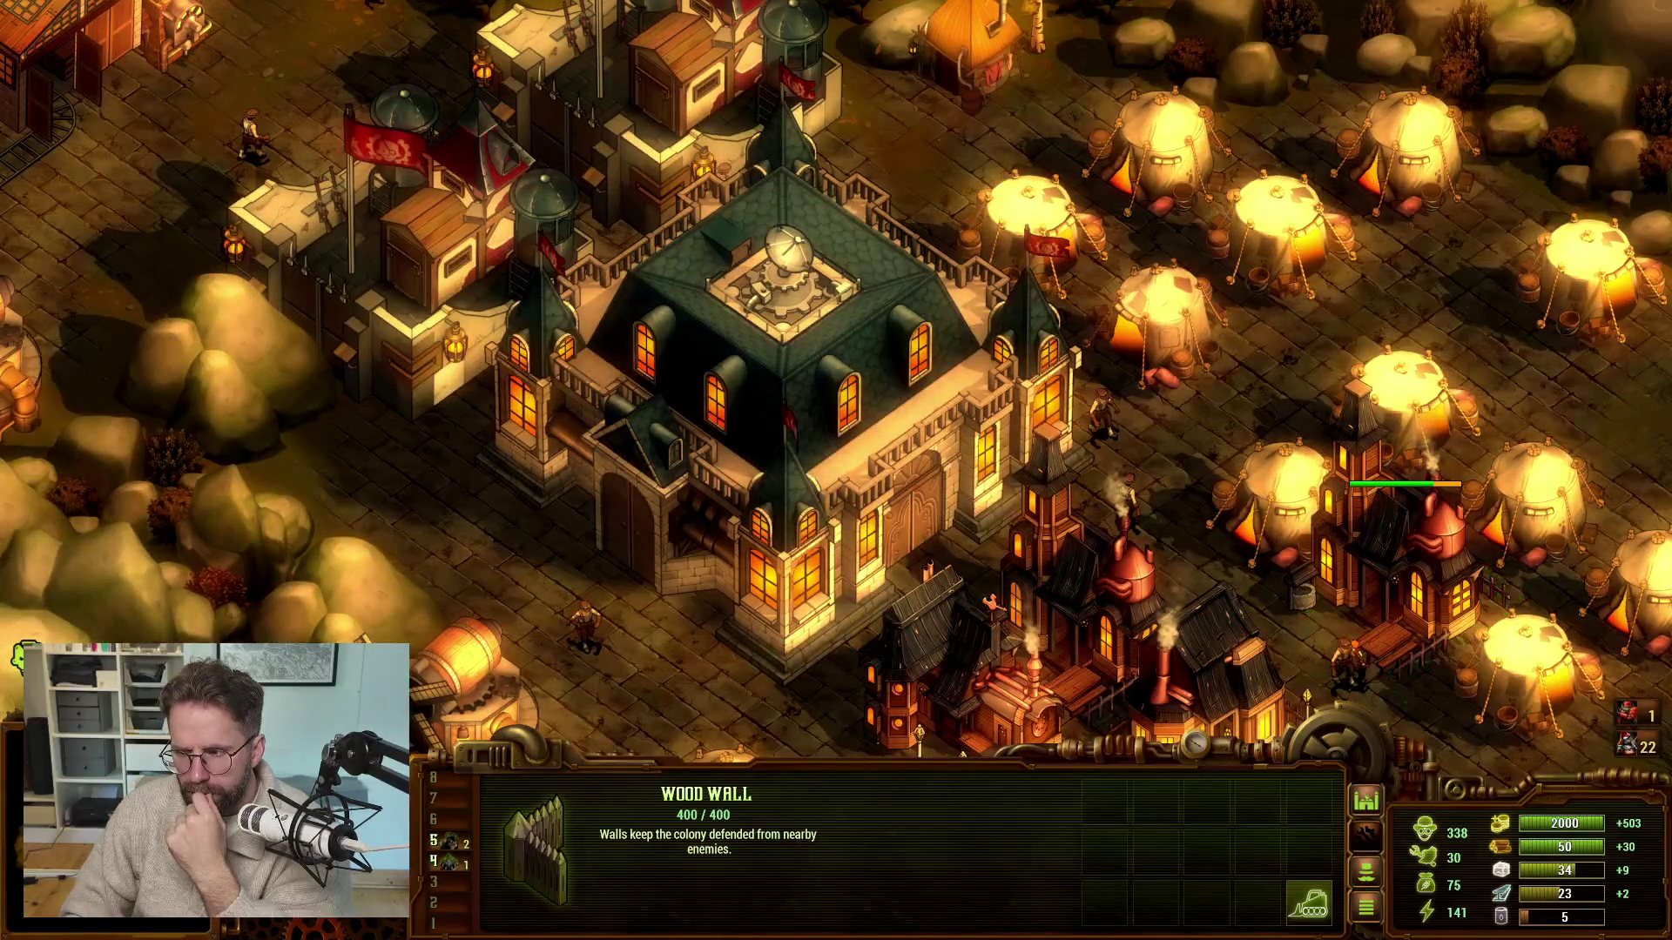
key(s)
scroll(1402, 522, up, 2)
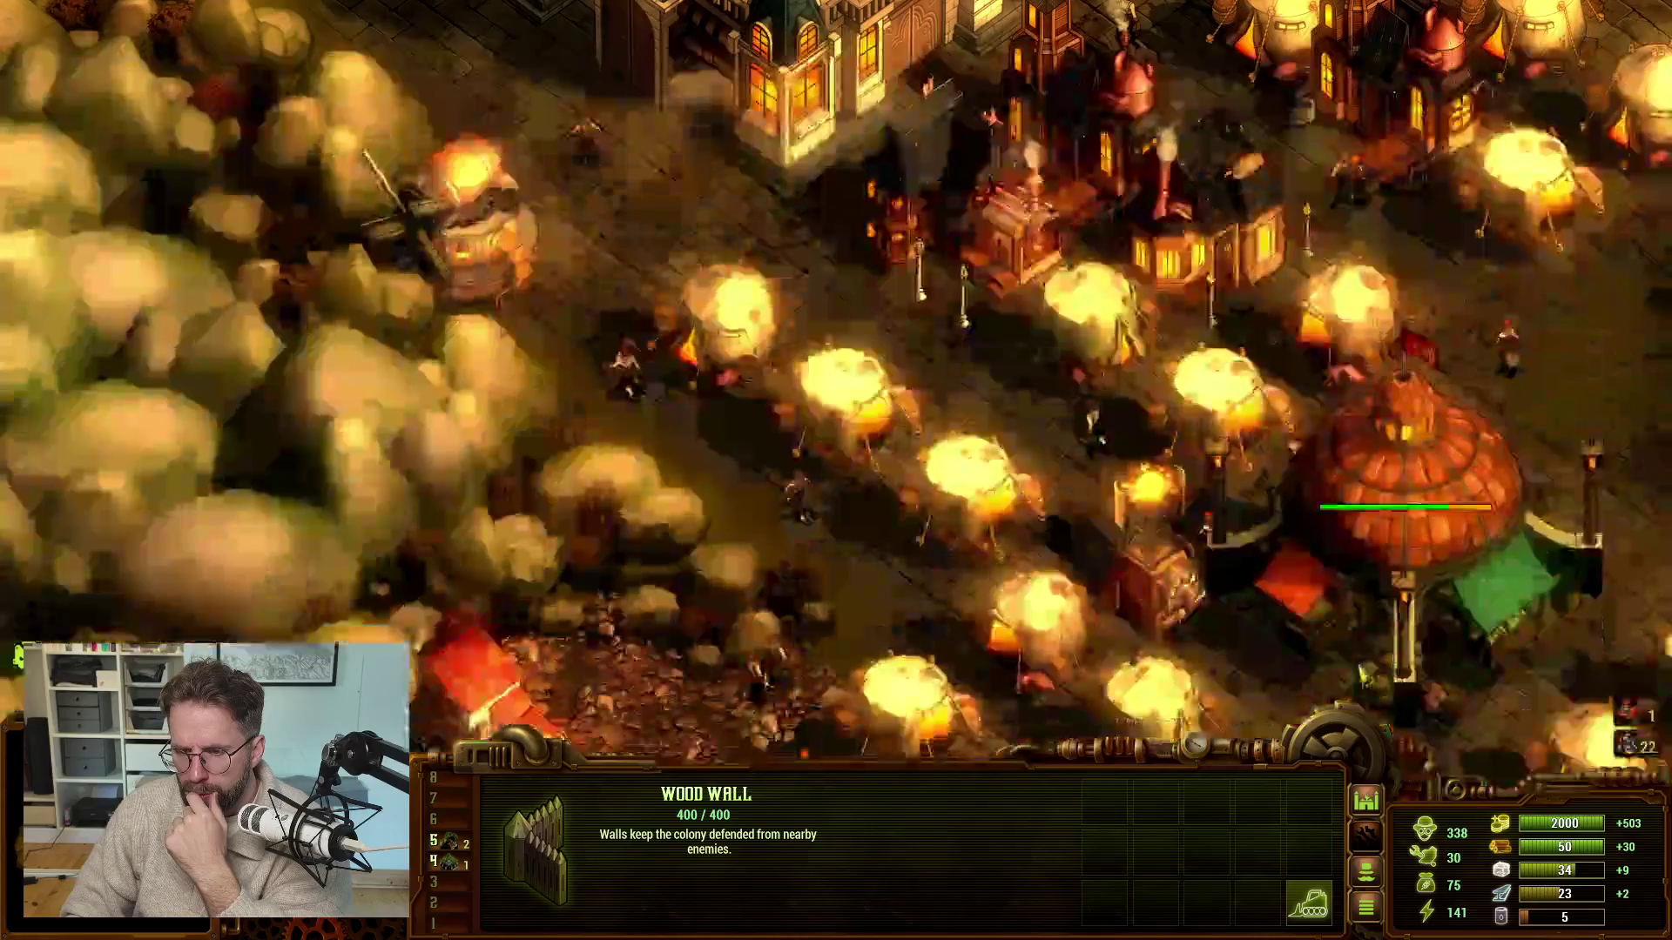
key(s)
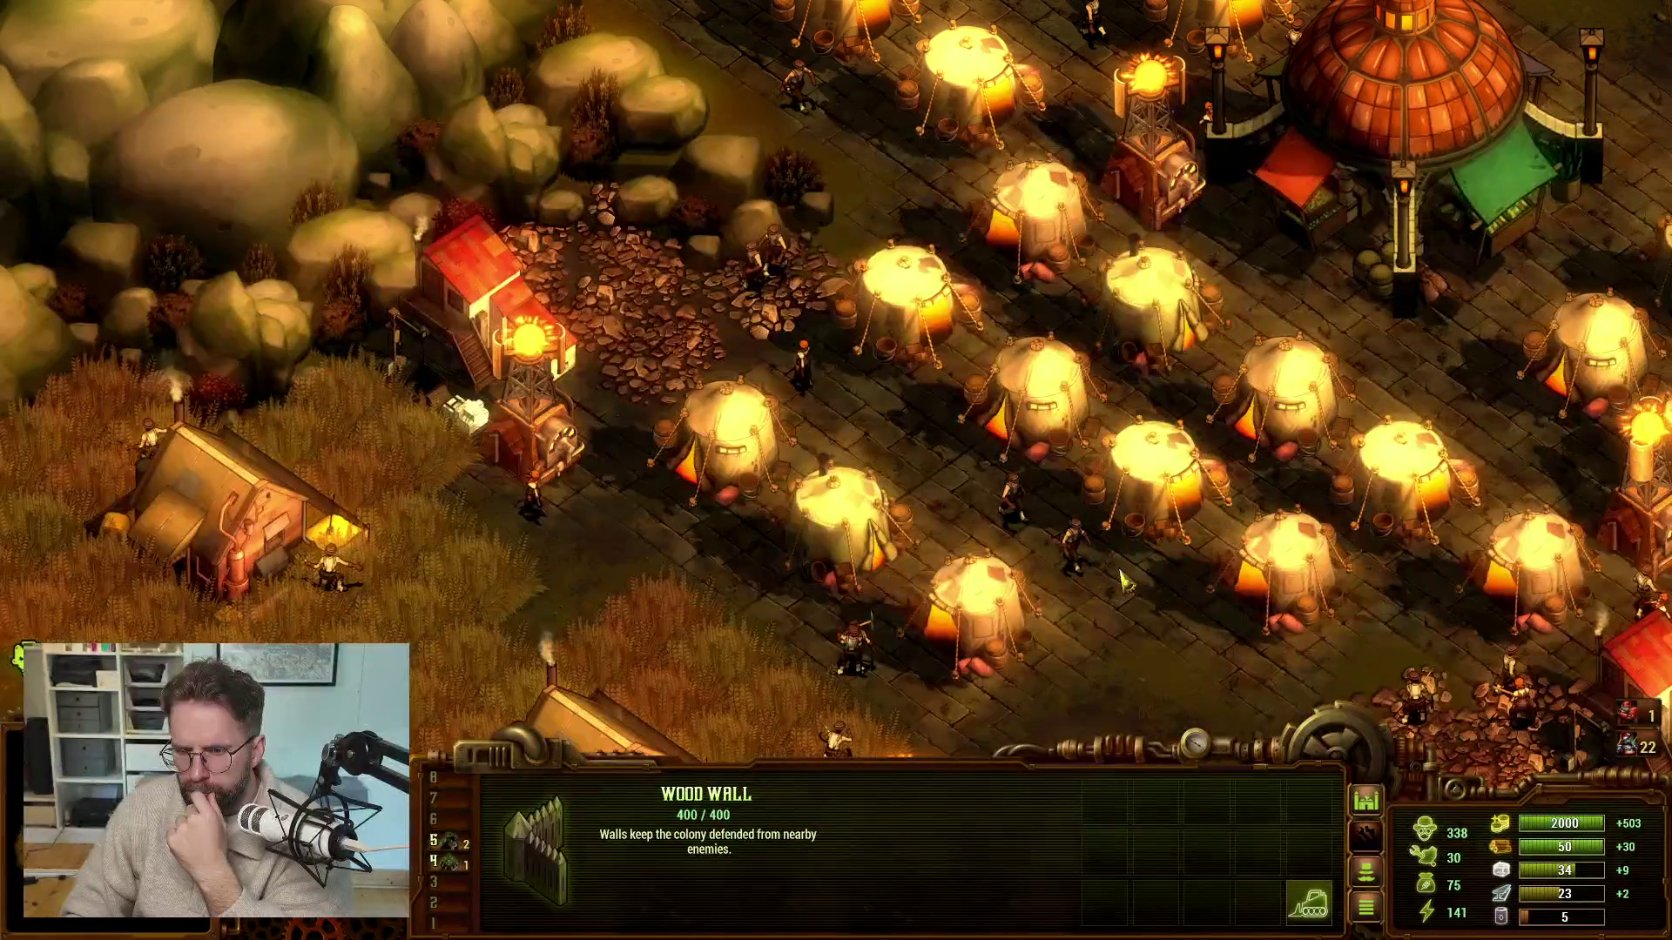
scroll(535, 514, down, 2)
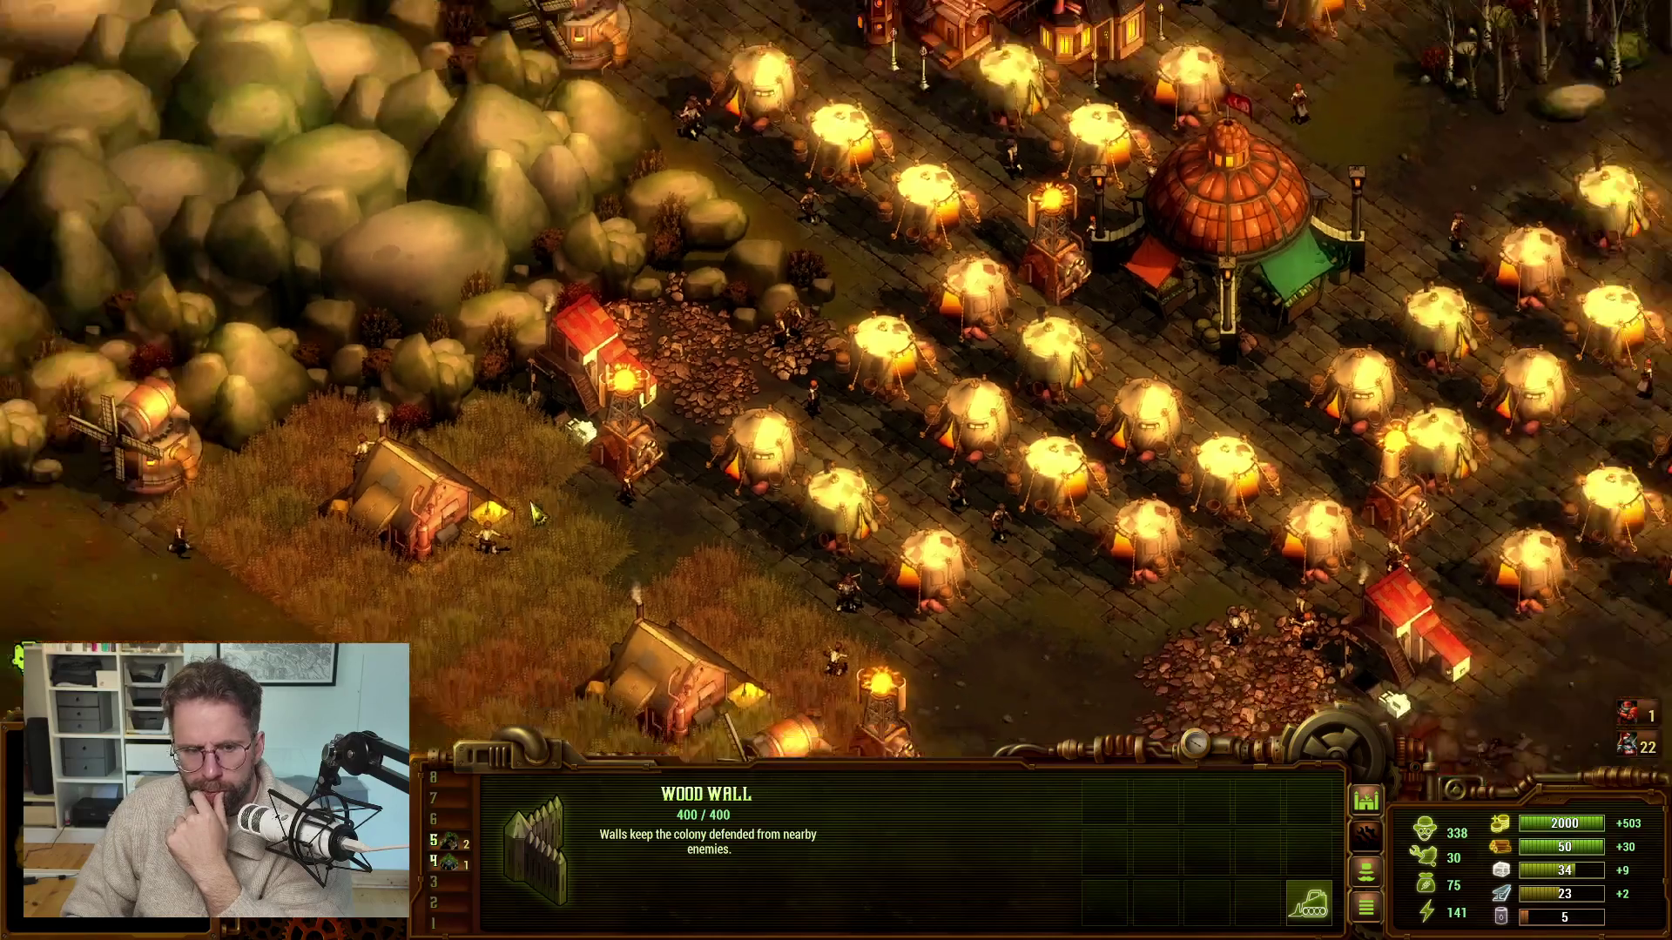
scroll(535, 513, down, 3)
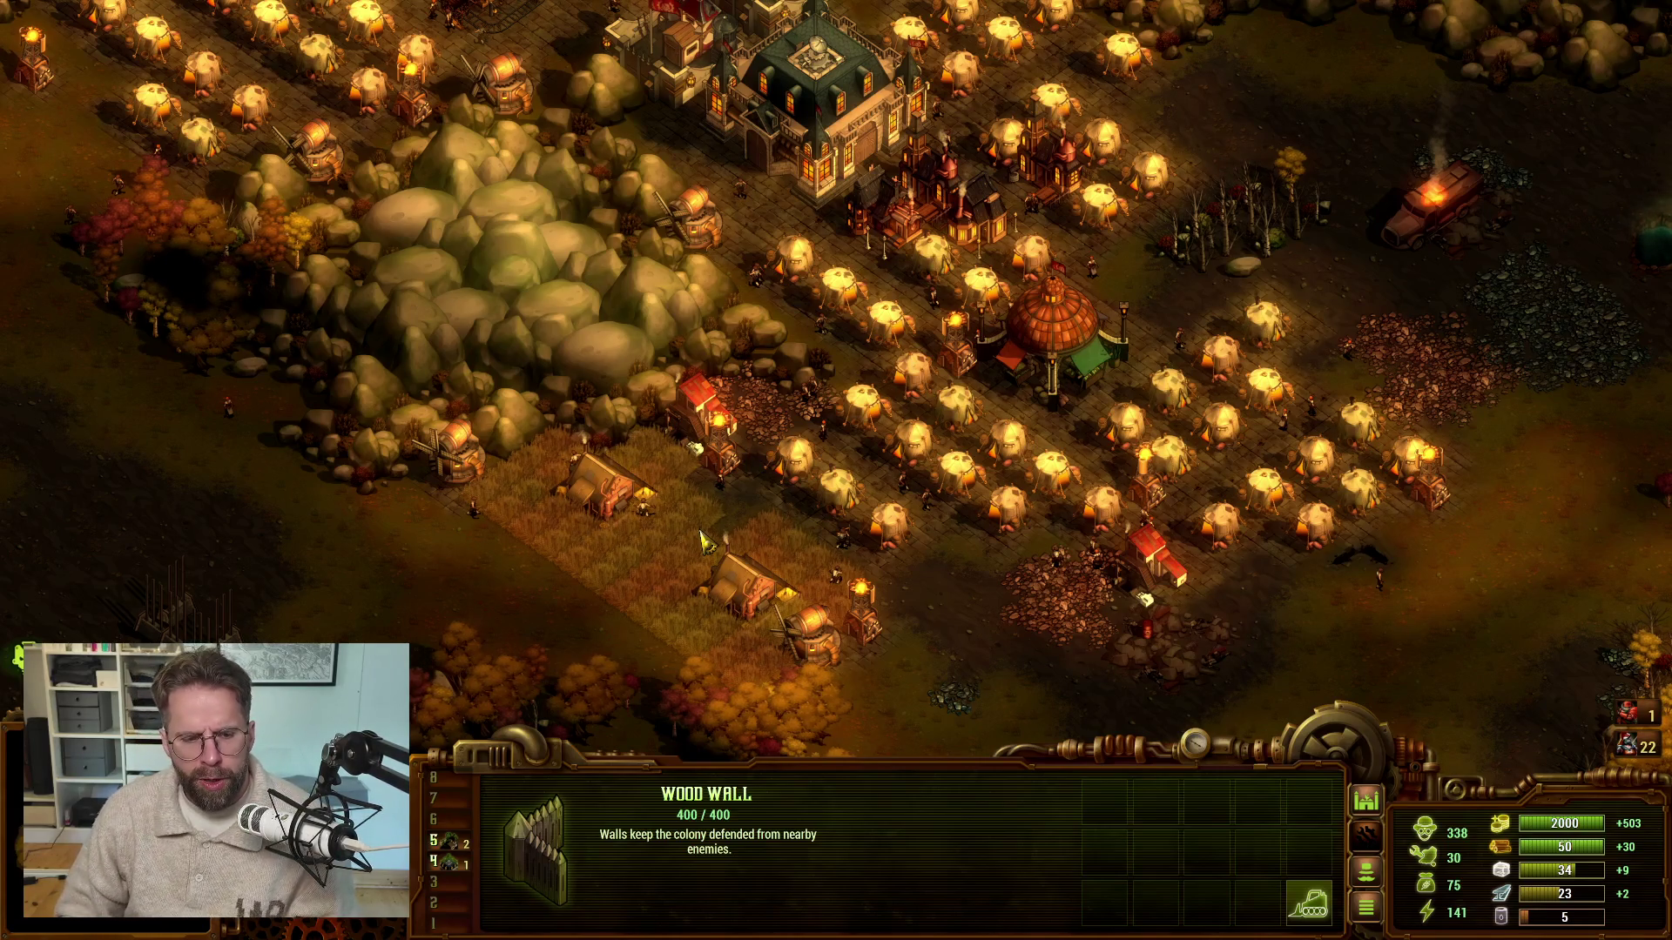
key(alt+Tab)
key(Tab)
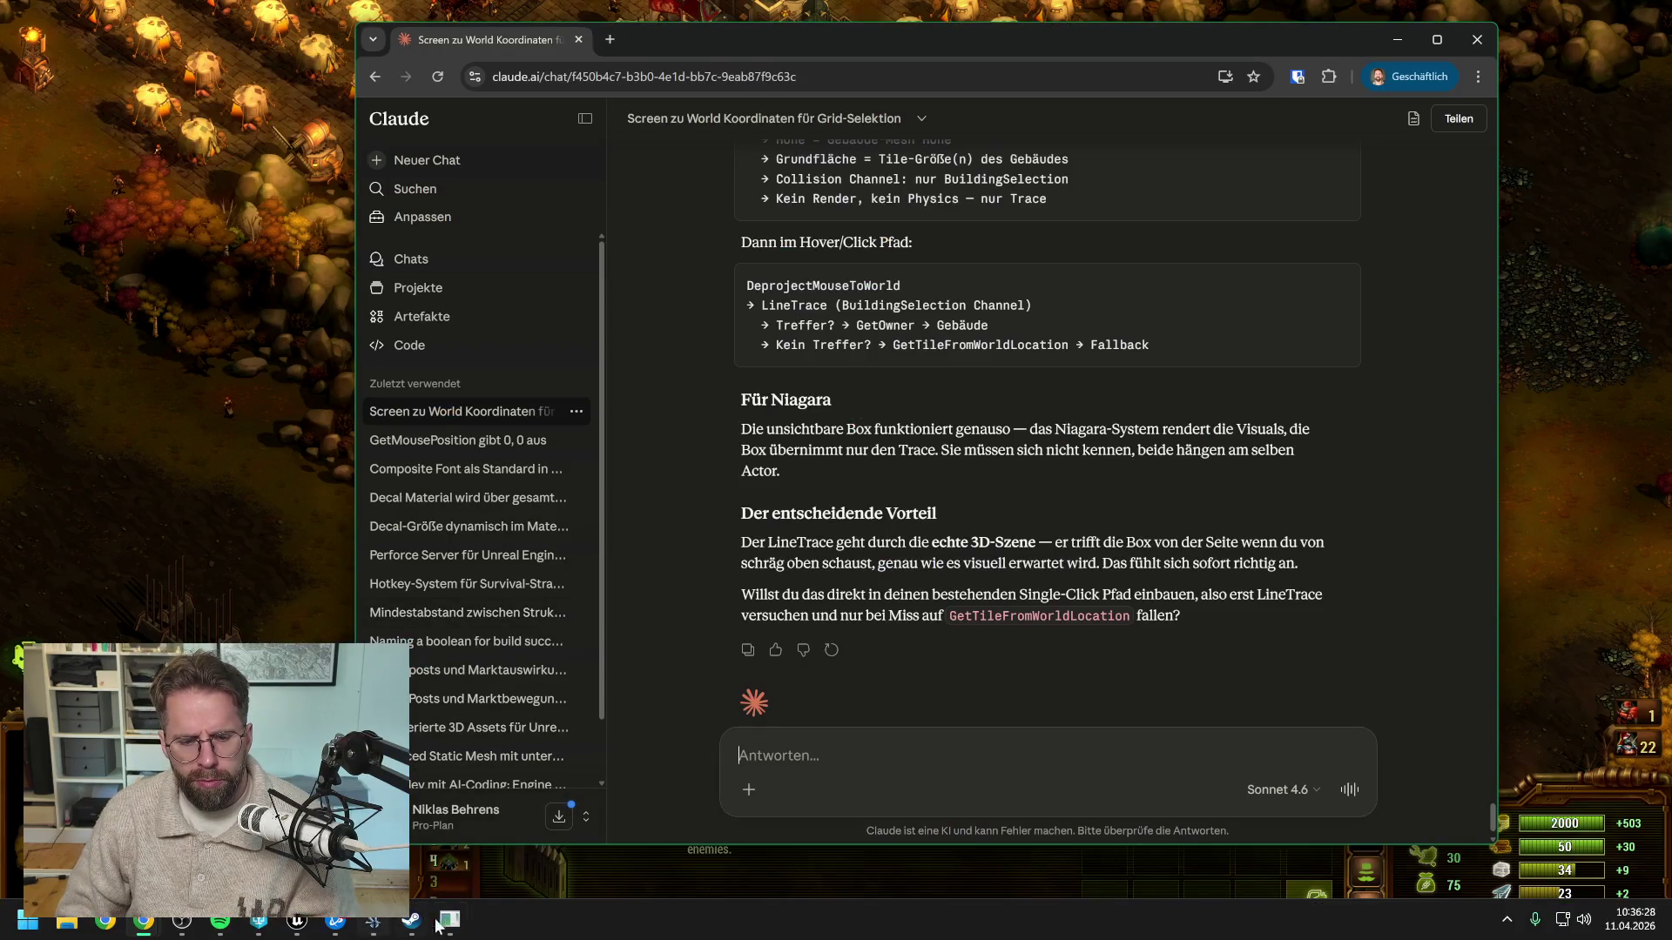
mouse_move(456, 927)
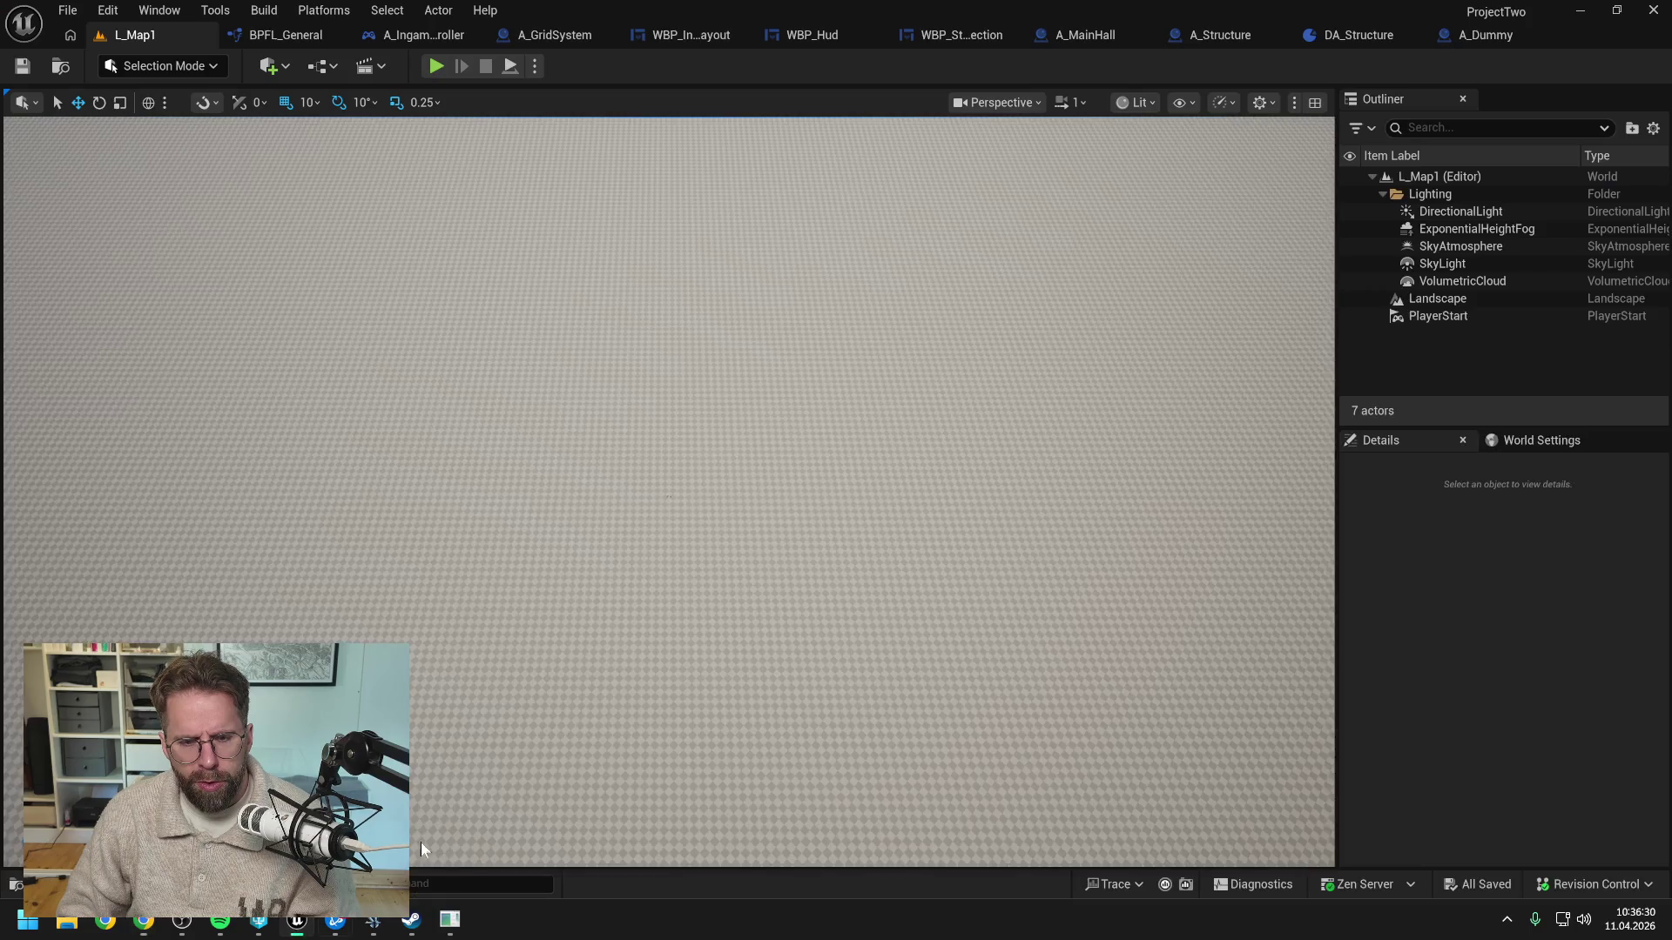
click(297, 920)
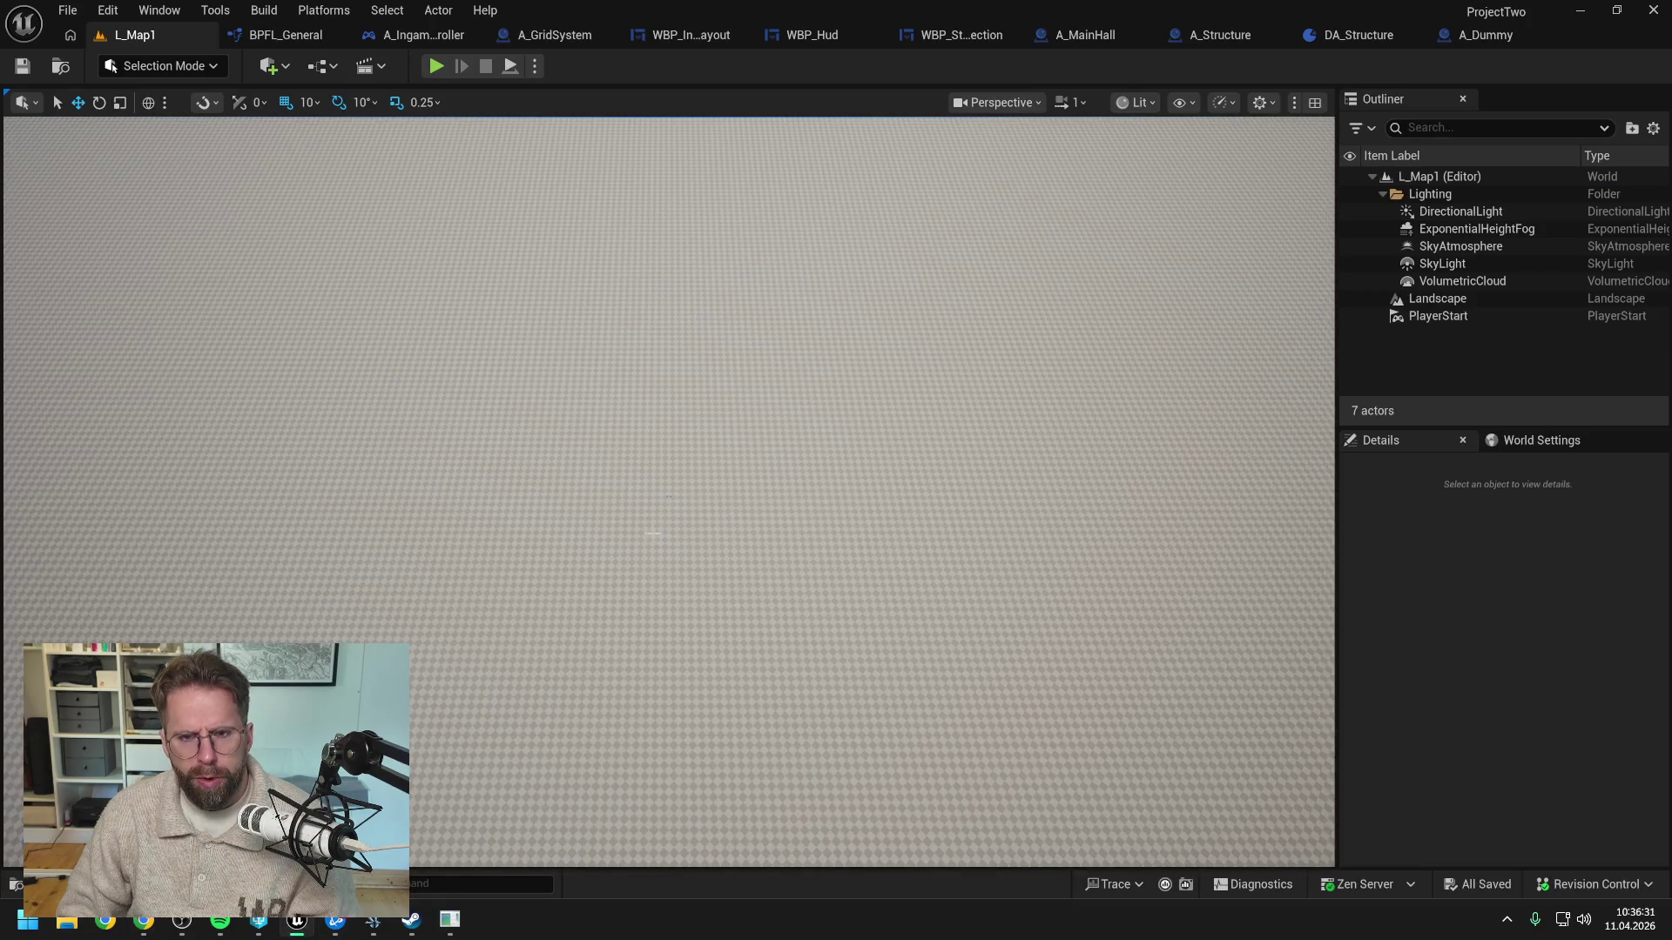
Open the WBP_Hud EndDrawingSelectionRectangle graph and bring its entry node into view
click(811, 35)
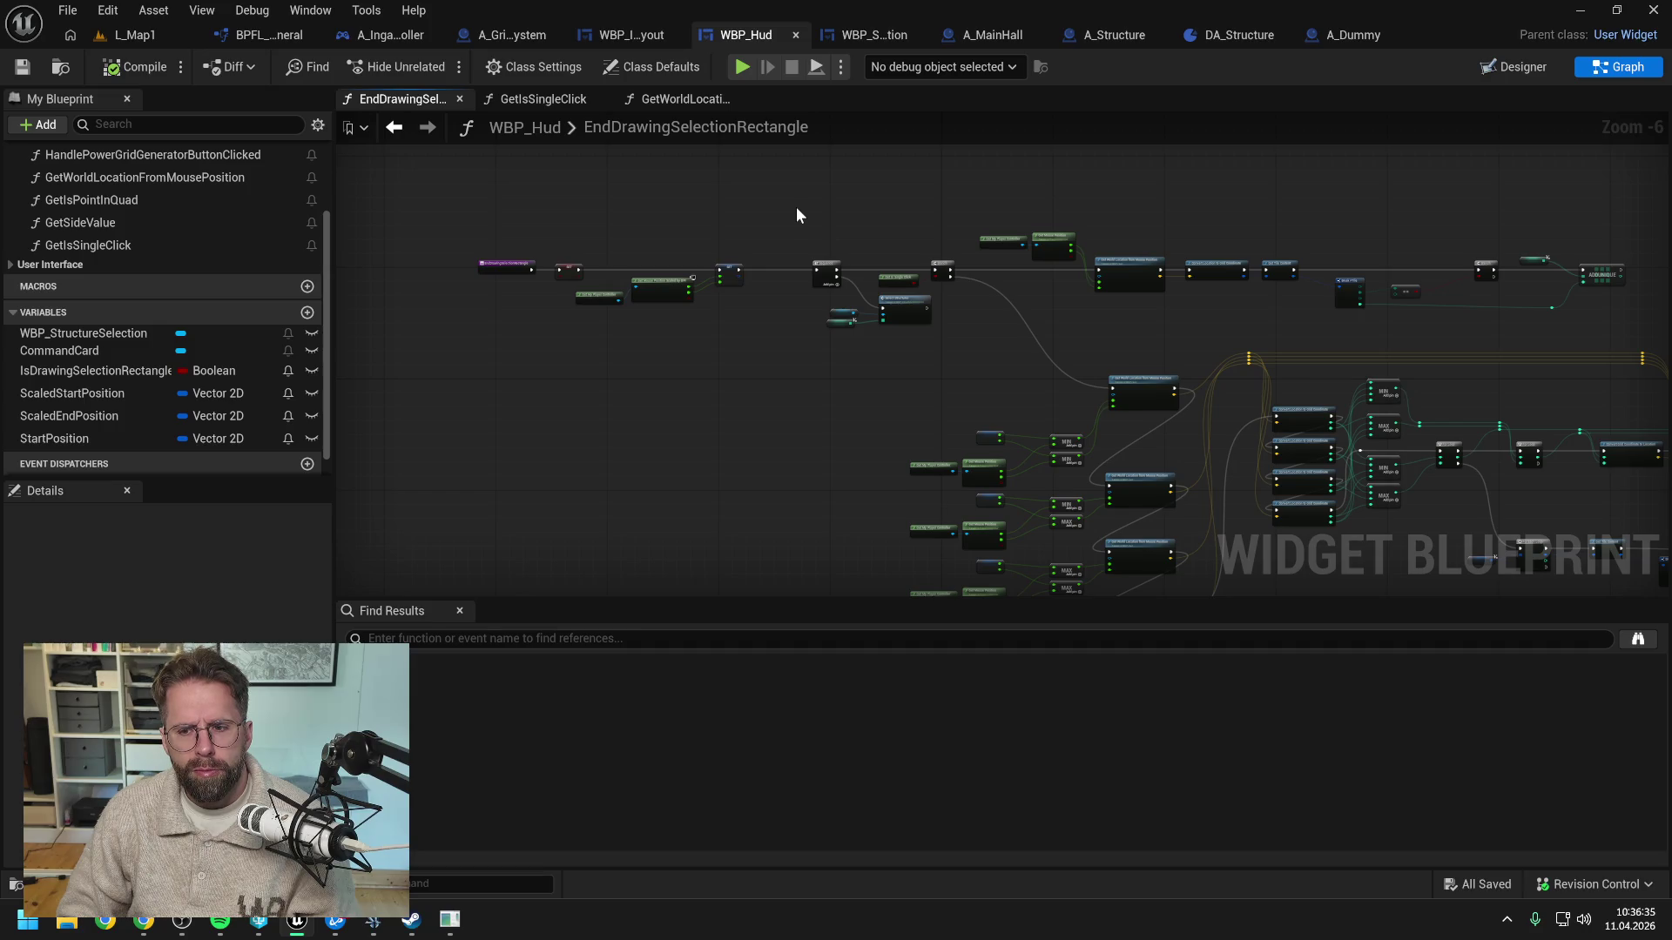
scroll(575, 252, up, 2)
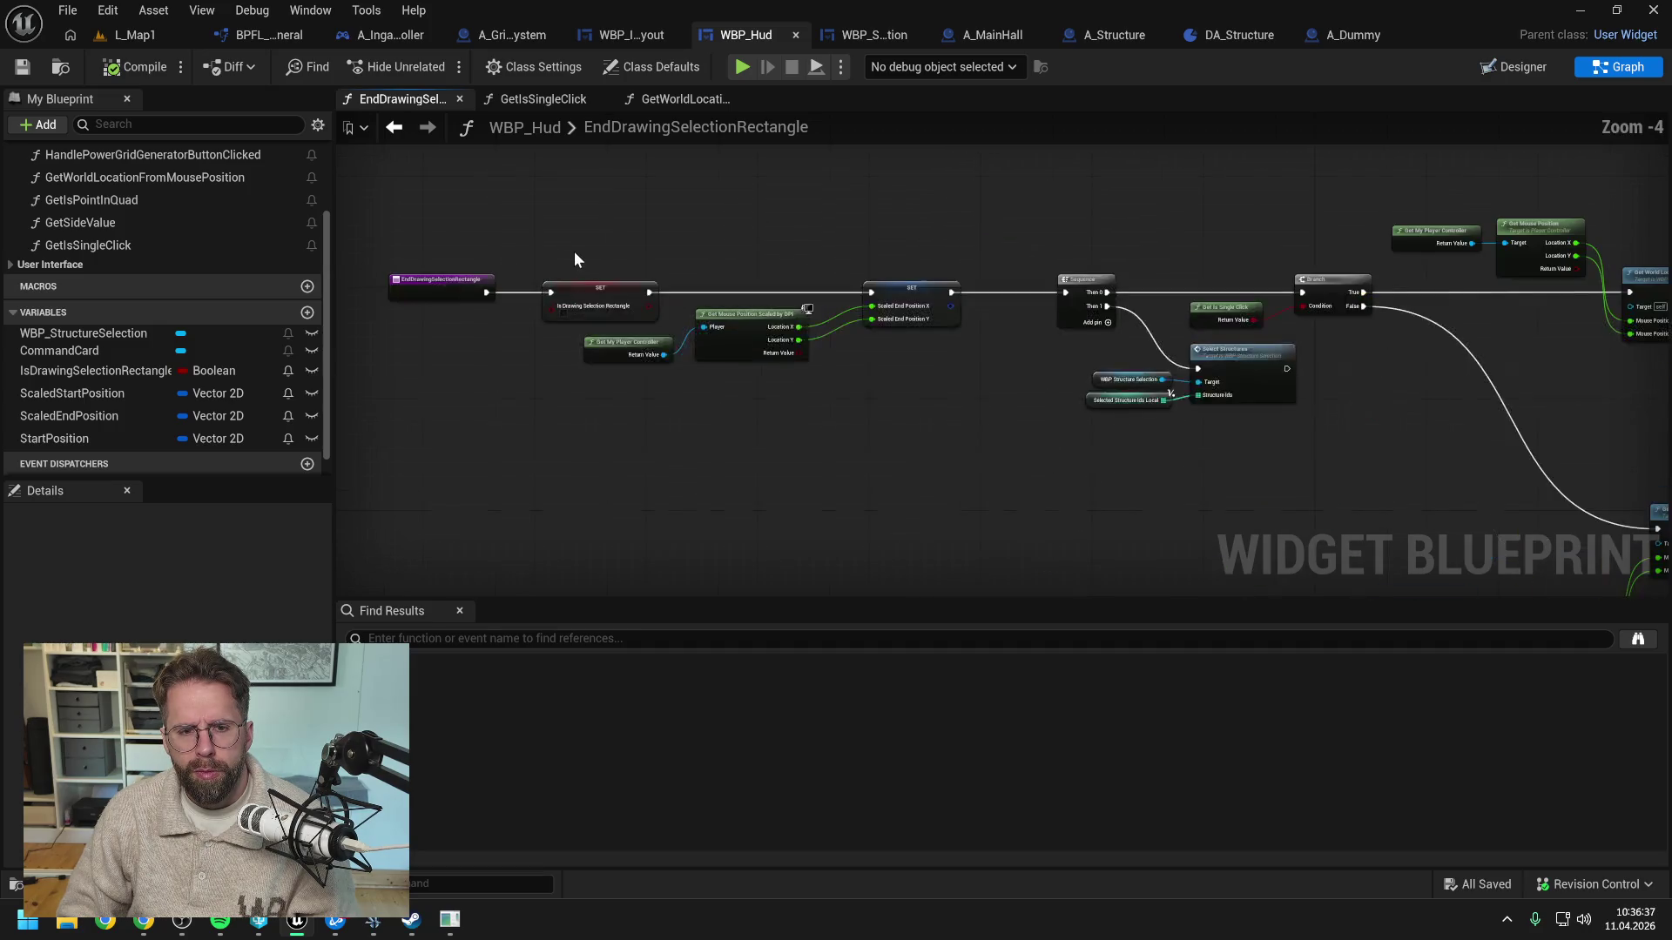
mouse_move(1084, 216)
mouse_down()
mouse_move(975, 237)
mouse_move(901, 211)
mouse_up()
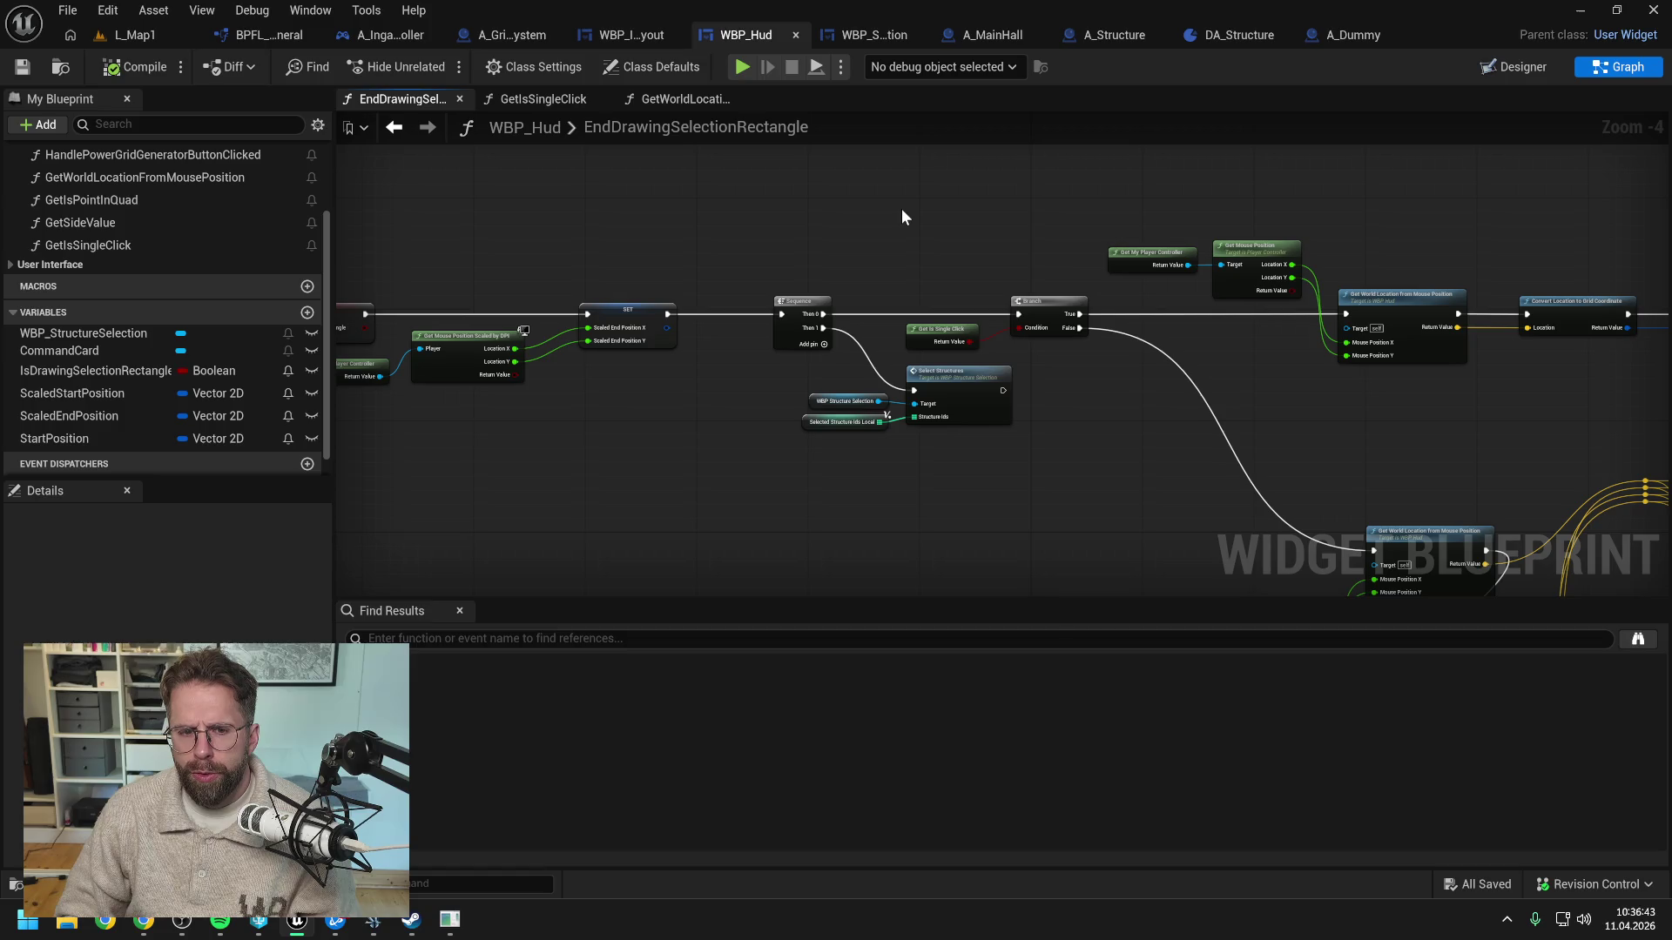
mouse_move(901, 209)
mouse_down()
mouse_move(847, 205)
mouse_move(1086, 227)
mouse_up()
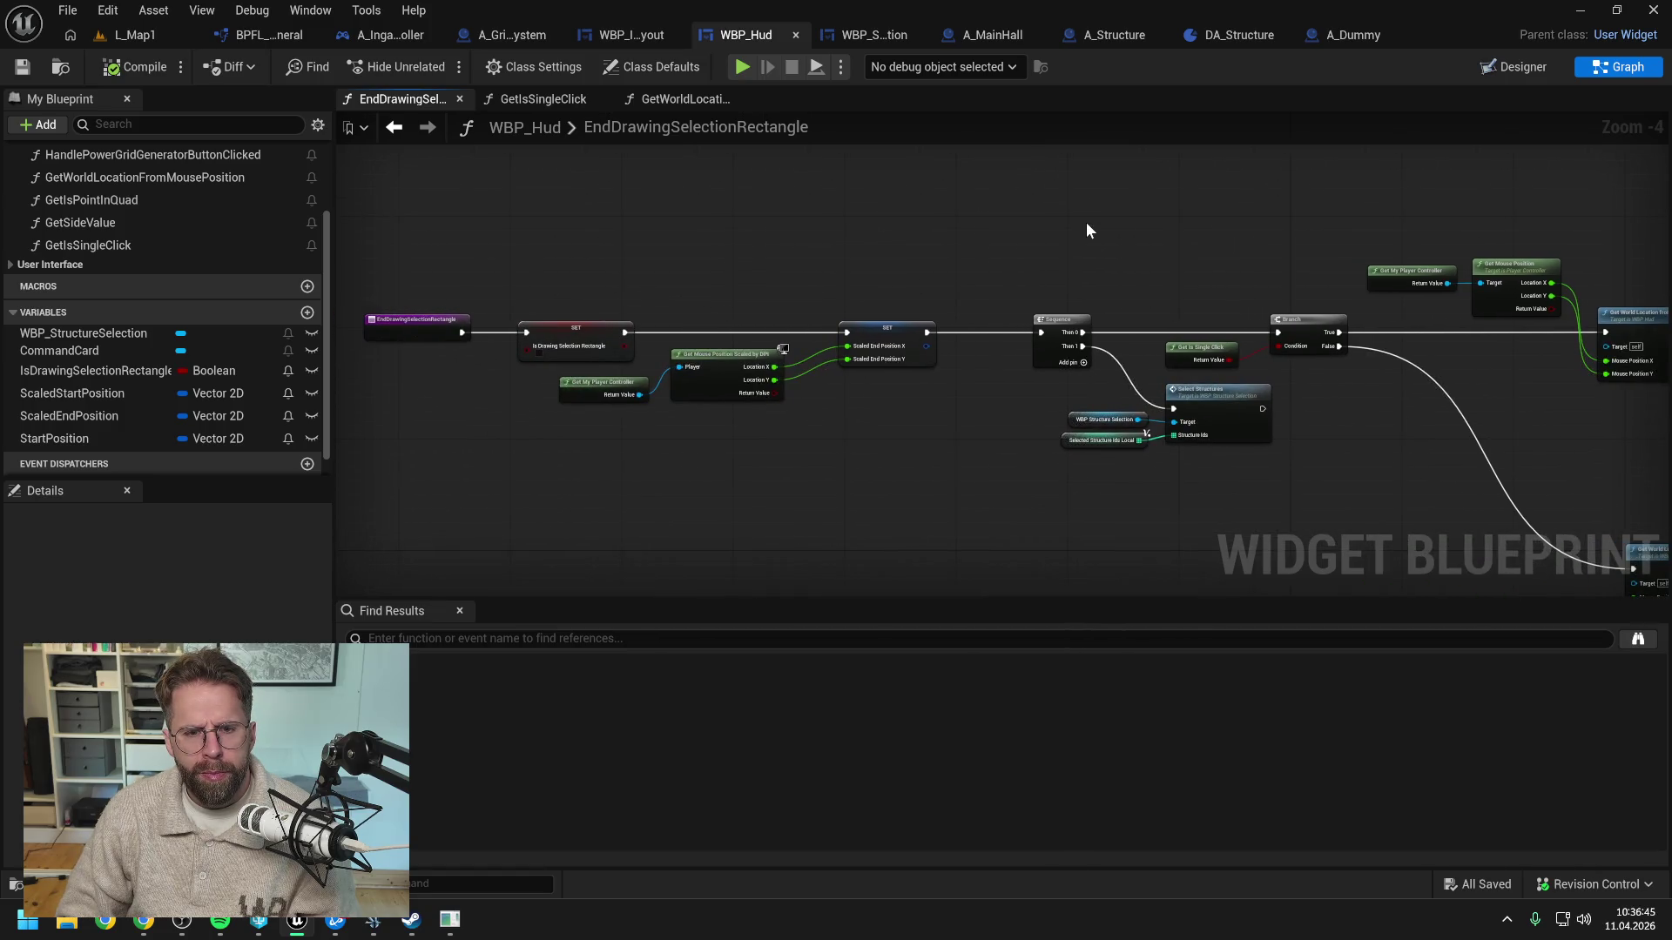
drag(895, 224, 755, 372)
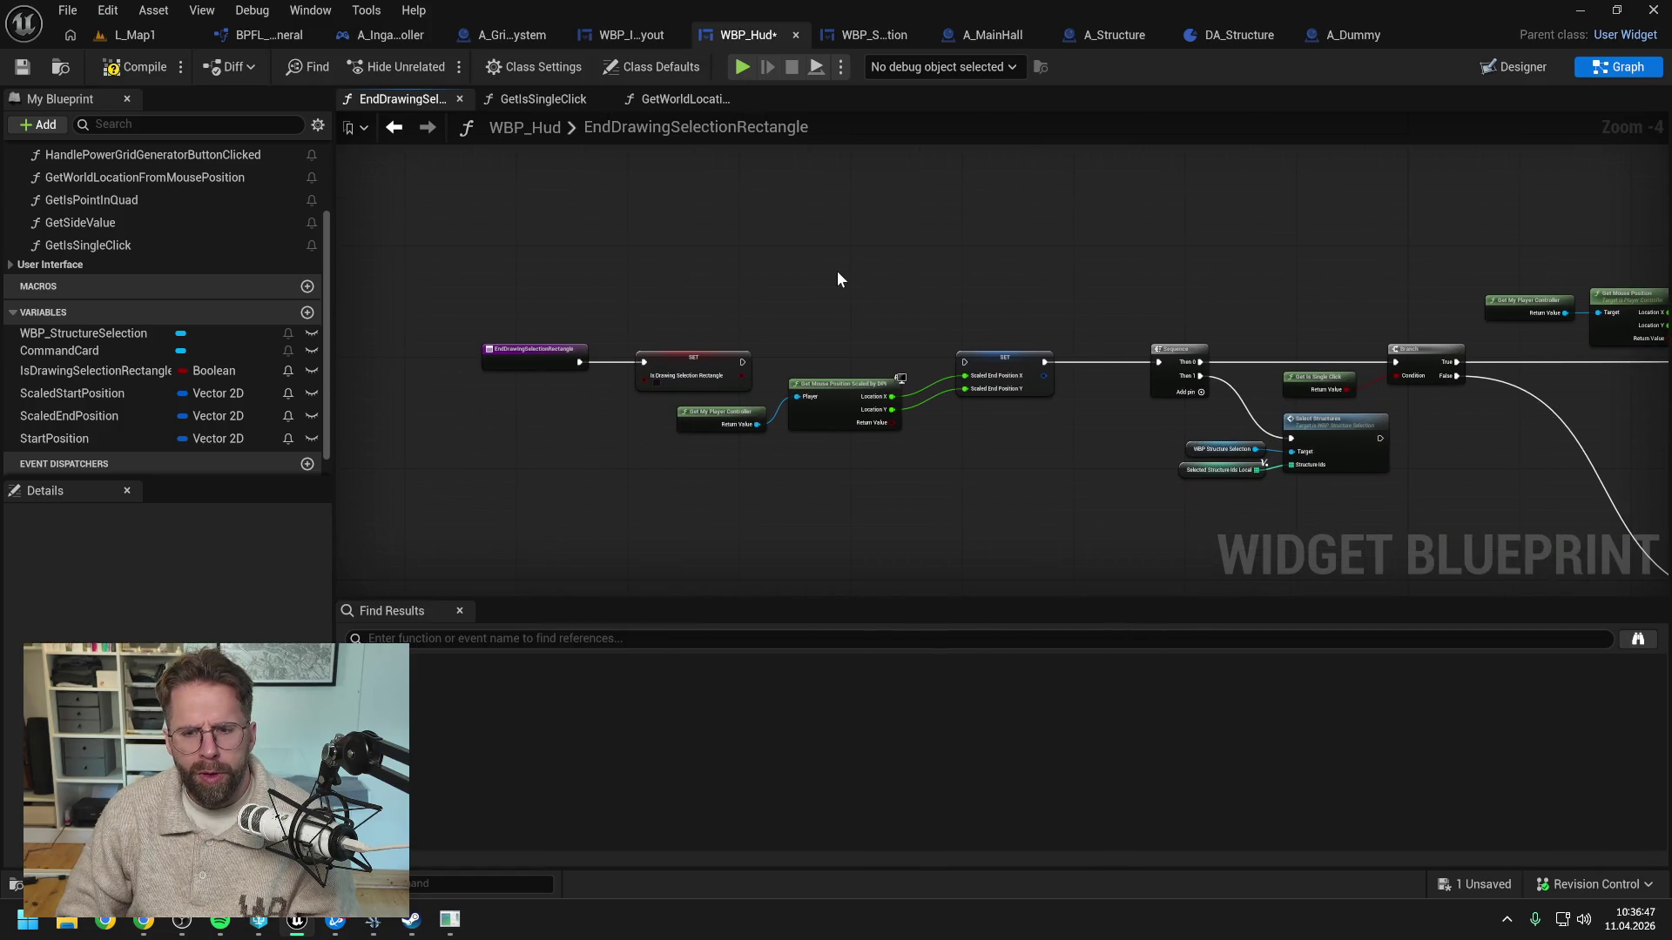
scroll(736, 144, down, 7)
scroll(852, 256, up, 2)
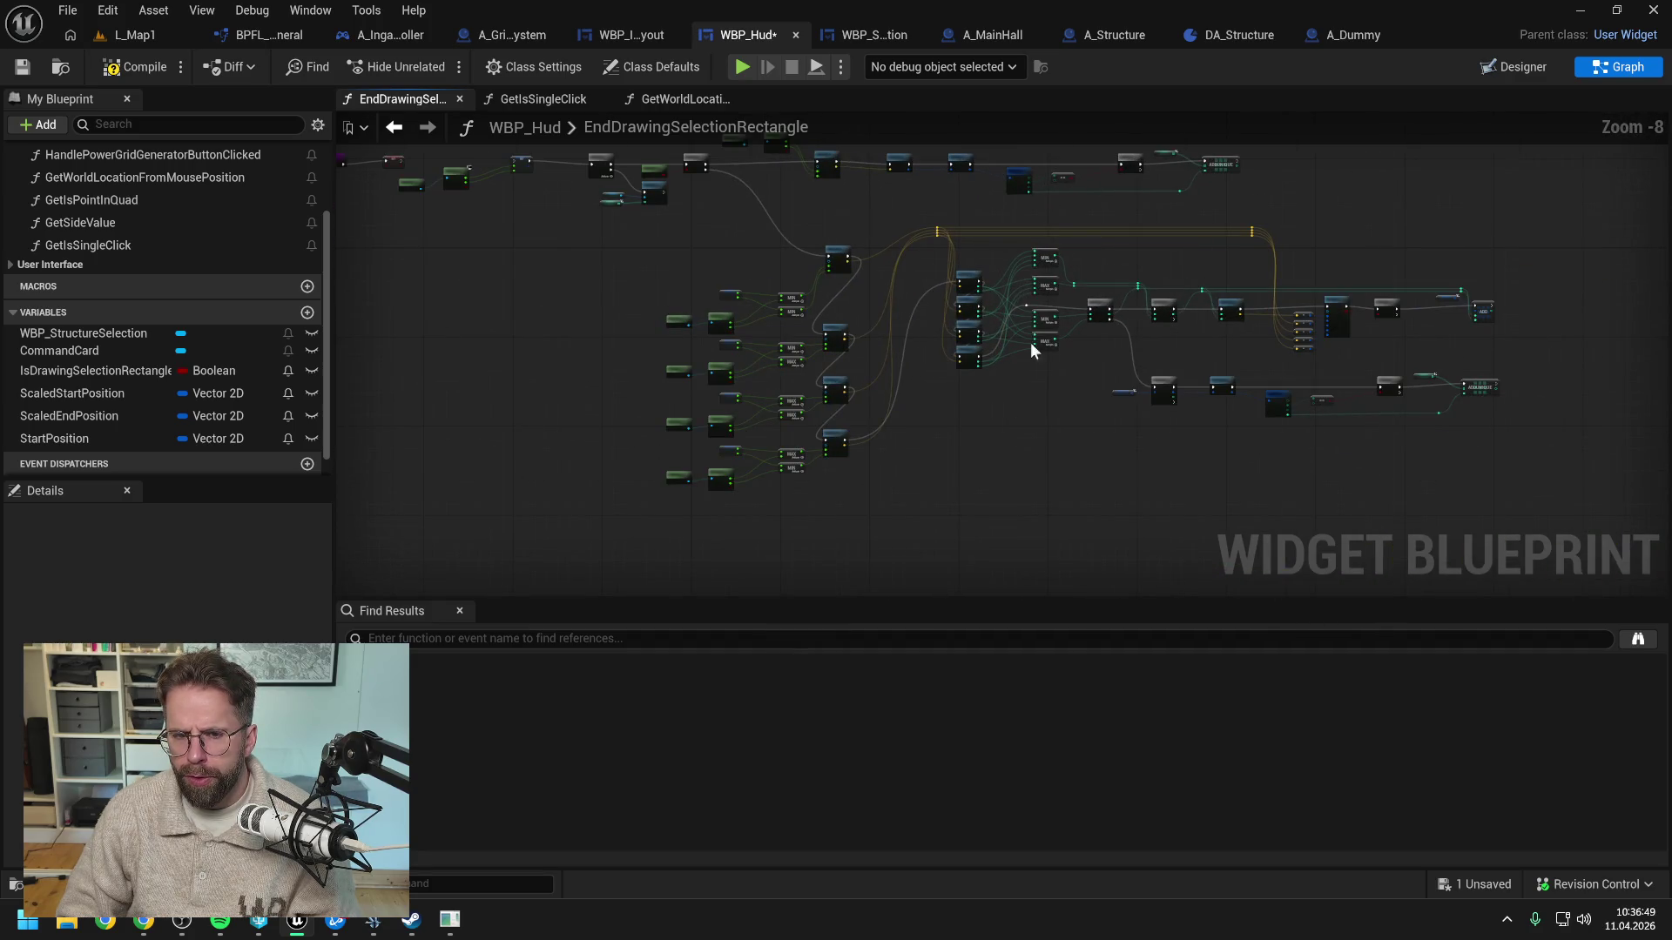
scroll(836, 369, up, 3)
scroll(791, 381, up, 1)
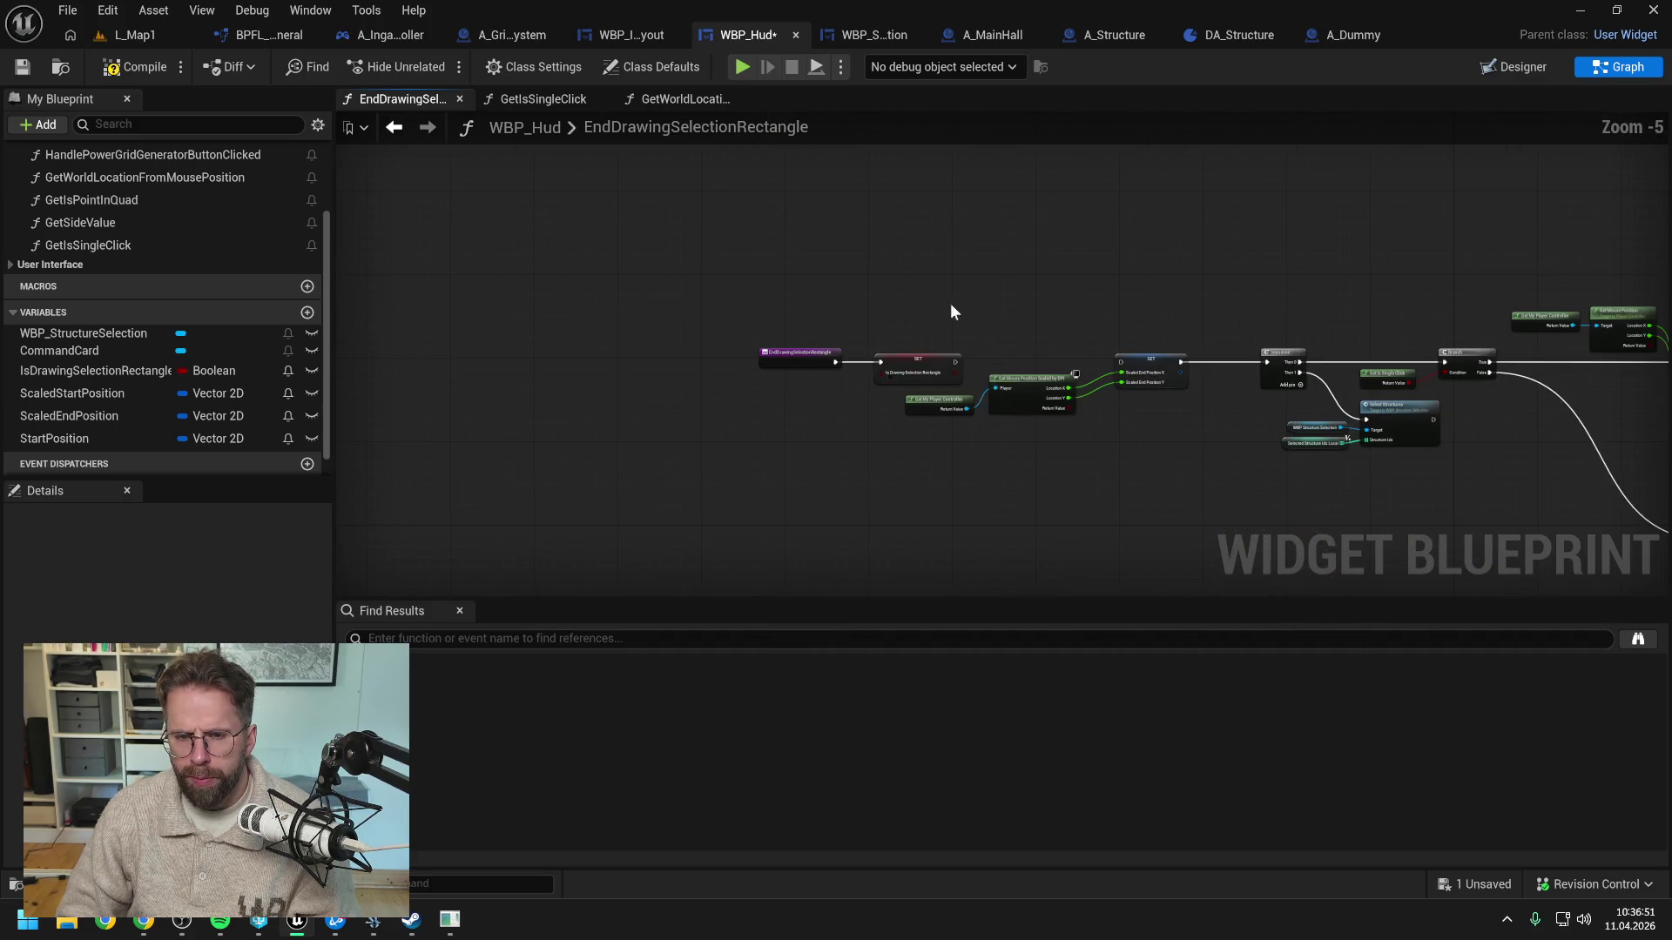
Move the entry and SET nodes upward, away from the other nodes, and save WBP_Hud
drag(949, 303, 837, 352)
mouse_move(641, 342)
mouse_down()
mouse_move(807, 420)
mouse_move(928, 182)
mouse_move(870, 211)
mouse_move(902, 216)
mouse_move(896, 193)
mouse_up()
scroll(928, 183, up, 1)
scroll(894, 325, down, 2)
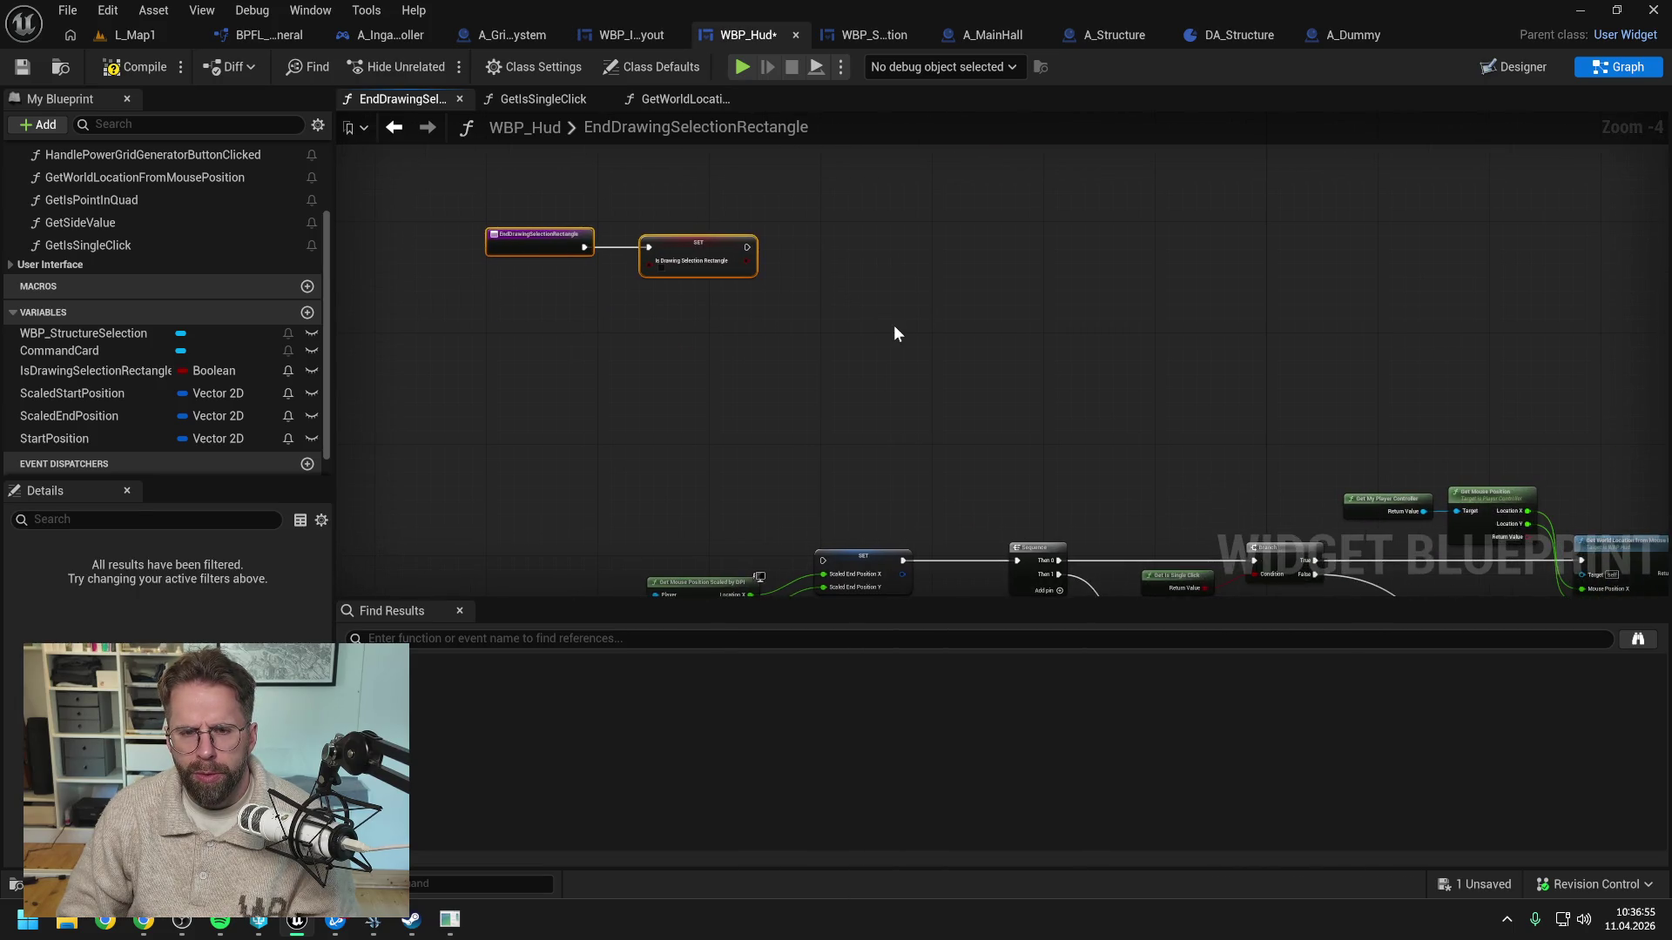
click(753, 302)
scroll(752, 303, up, 2)
drag(613, 237, 914, 357)
drag(686, 276, 678, 279)
click(755, 358)
scroll(755, 358, down, 1)
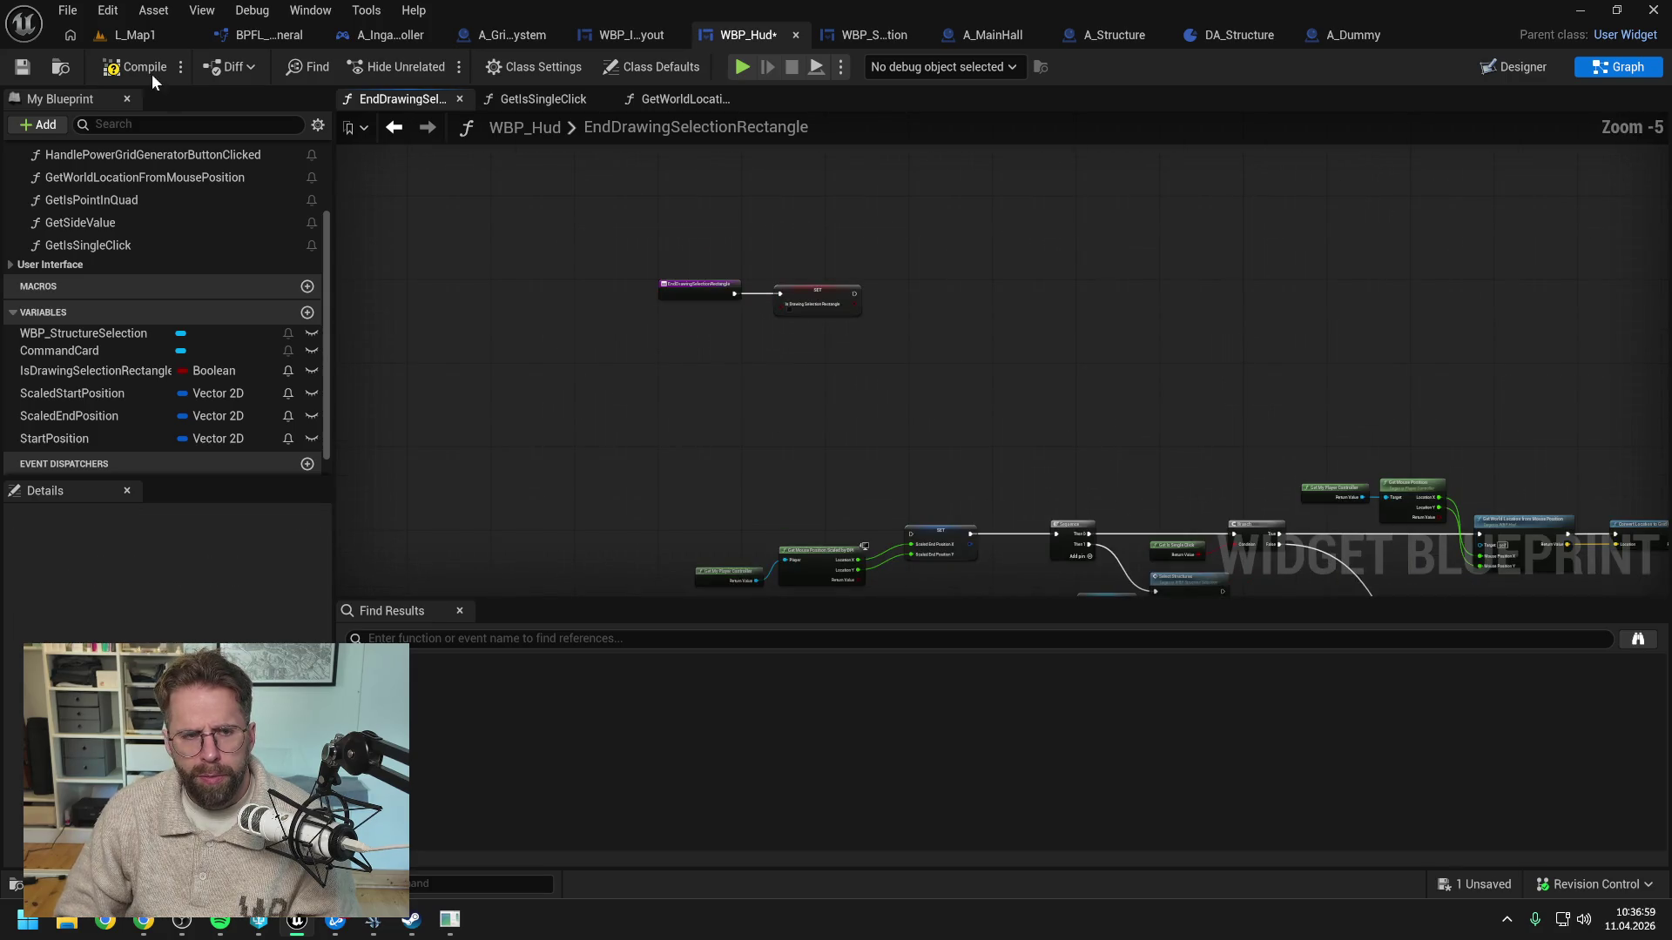
key(ctrl+s)
drag(1173, 410, 944, 295)
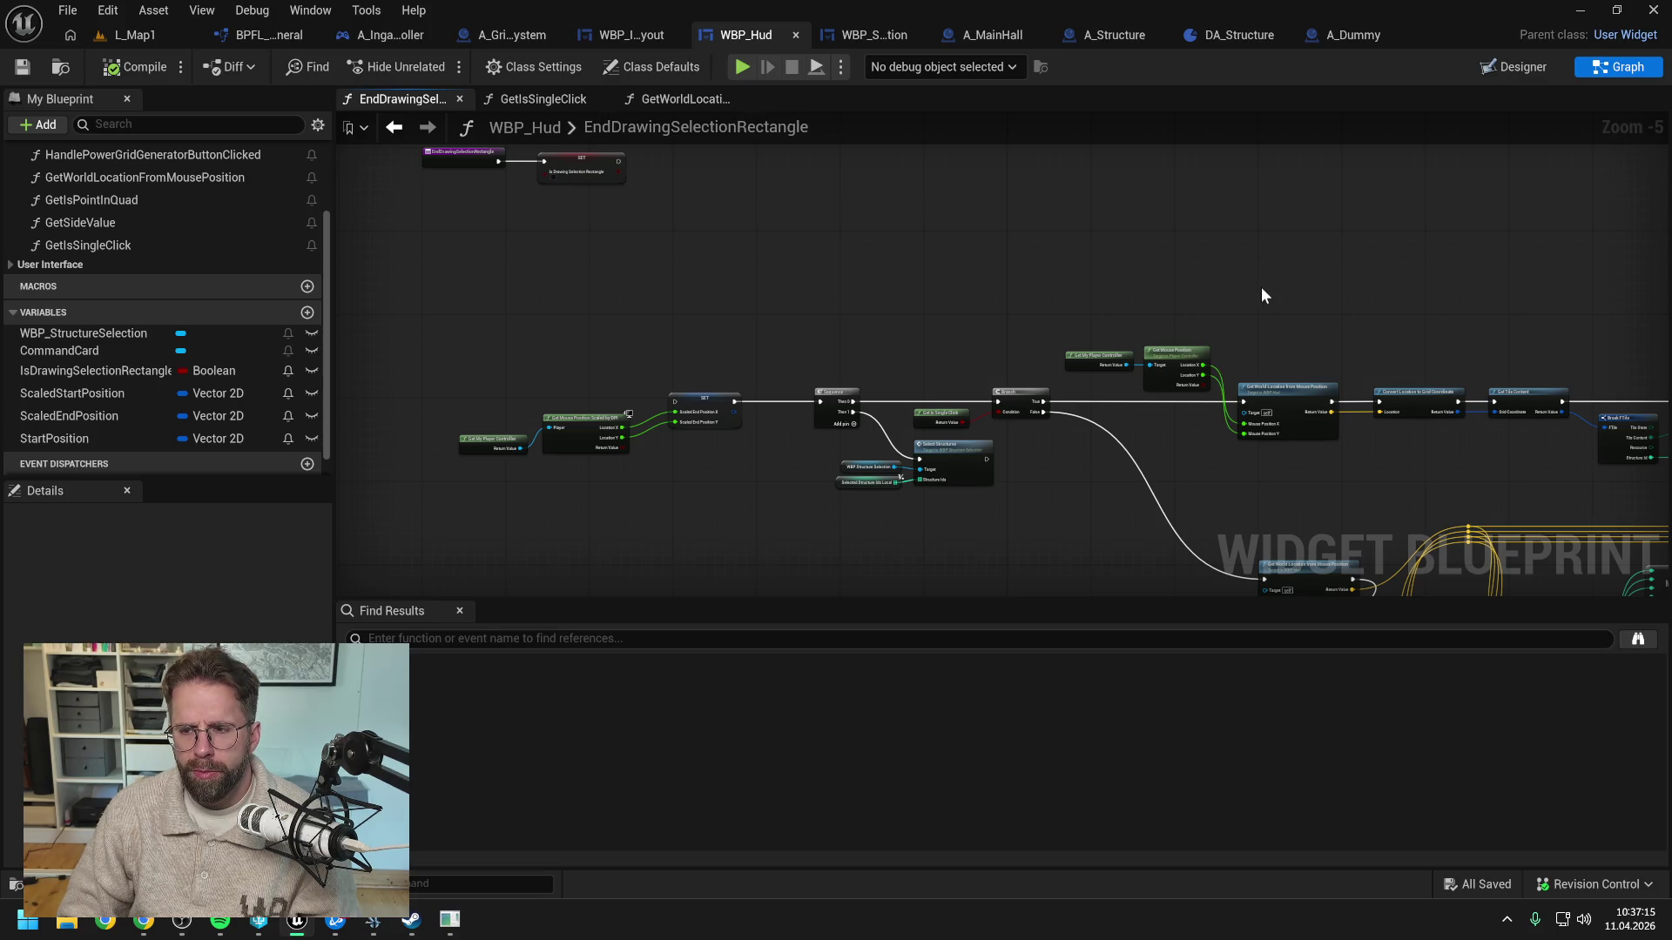
mouse_move(1334, 313)
mouse_down()
mouse_move(903, 190)
mouse_move(968, 167)
mouse_move(1146, 390)
mouse_up()
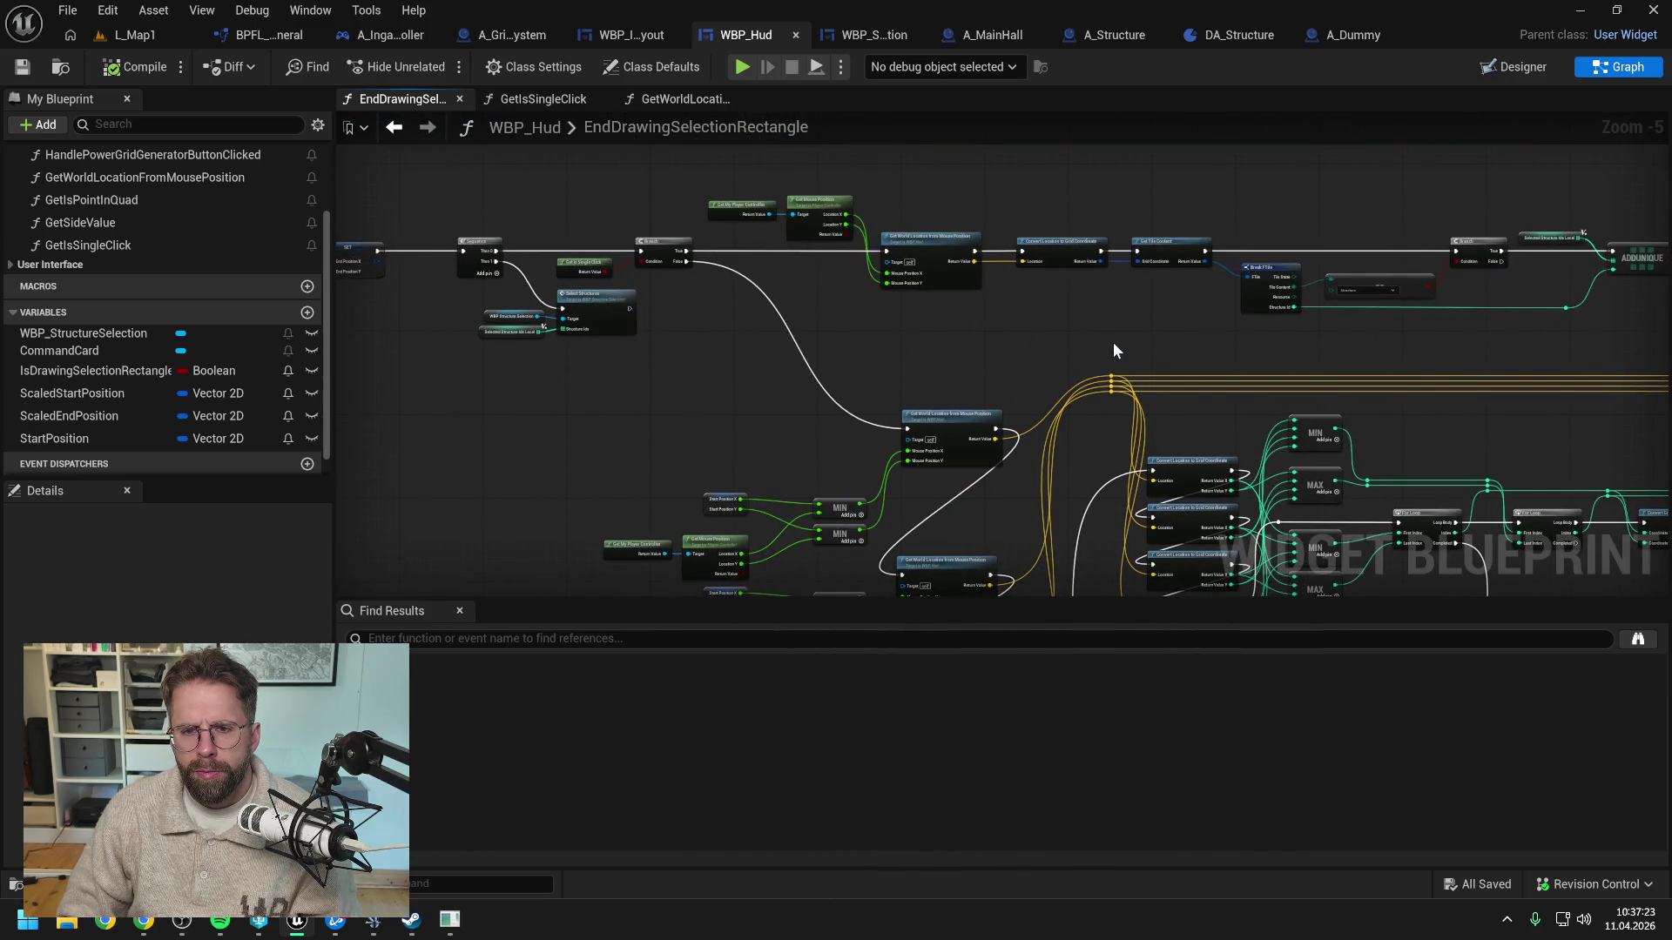
drag(1114, 341, 749, 319)
mouse_move(1433, 352)
mouse_down()
mouse_move(1146, 296)
mouse_move(1227, 175)
mouse_up()
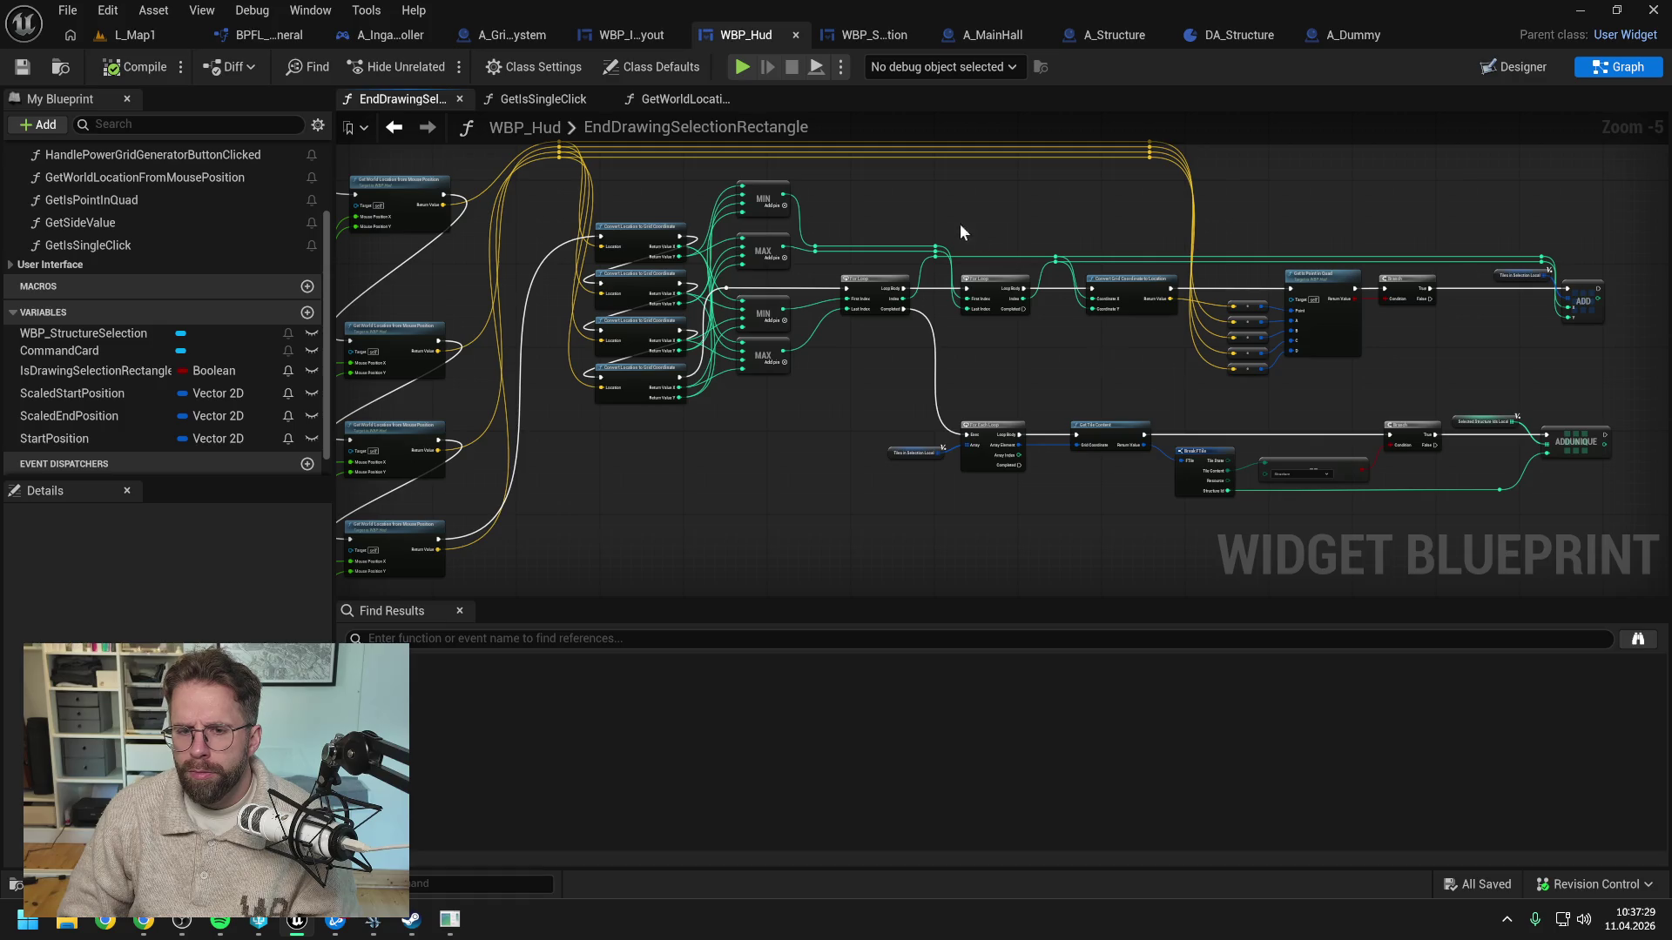
drag(960, 228, 1047, 309)
drag(924, 325, 1085, 328)
mouse_move(854, 362)
mouse_down()
mouse_move(1019, 369)
mouse_move(1100, 485)
mouse_up()
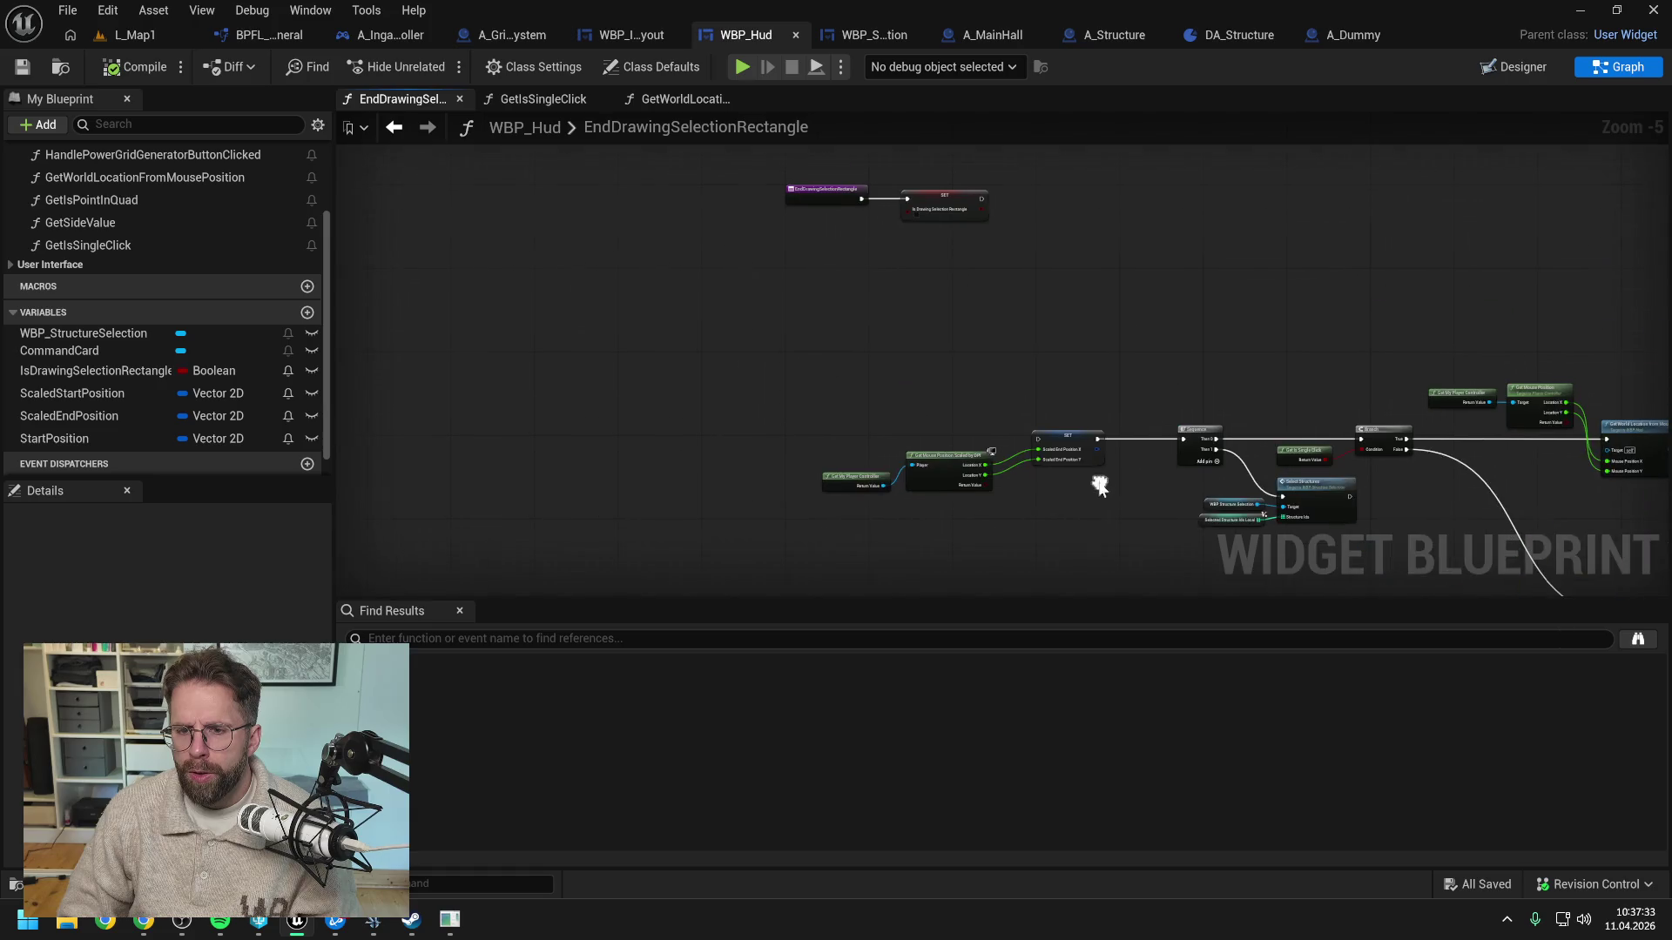
mouse_move(1058, 369)
mouse_down()
mouse_move(969, 416)
mouse_move(836, 345)
mouse_up()
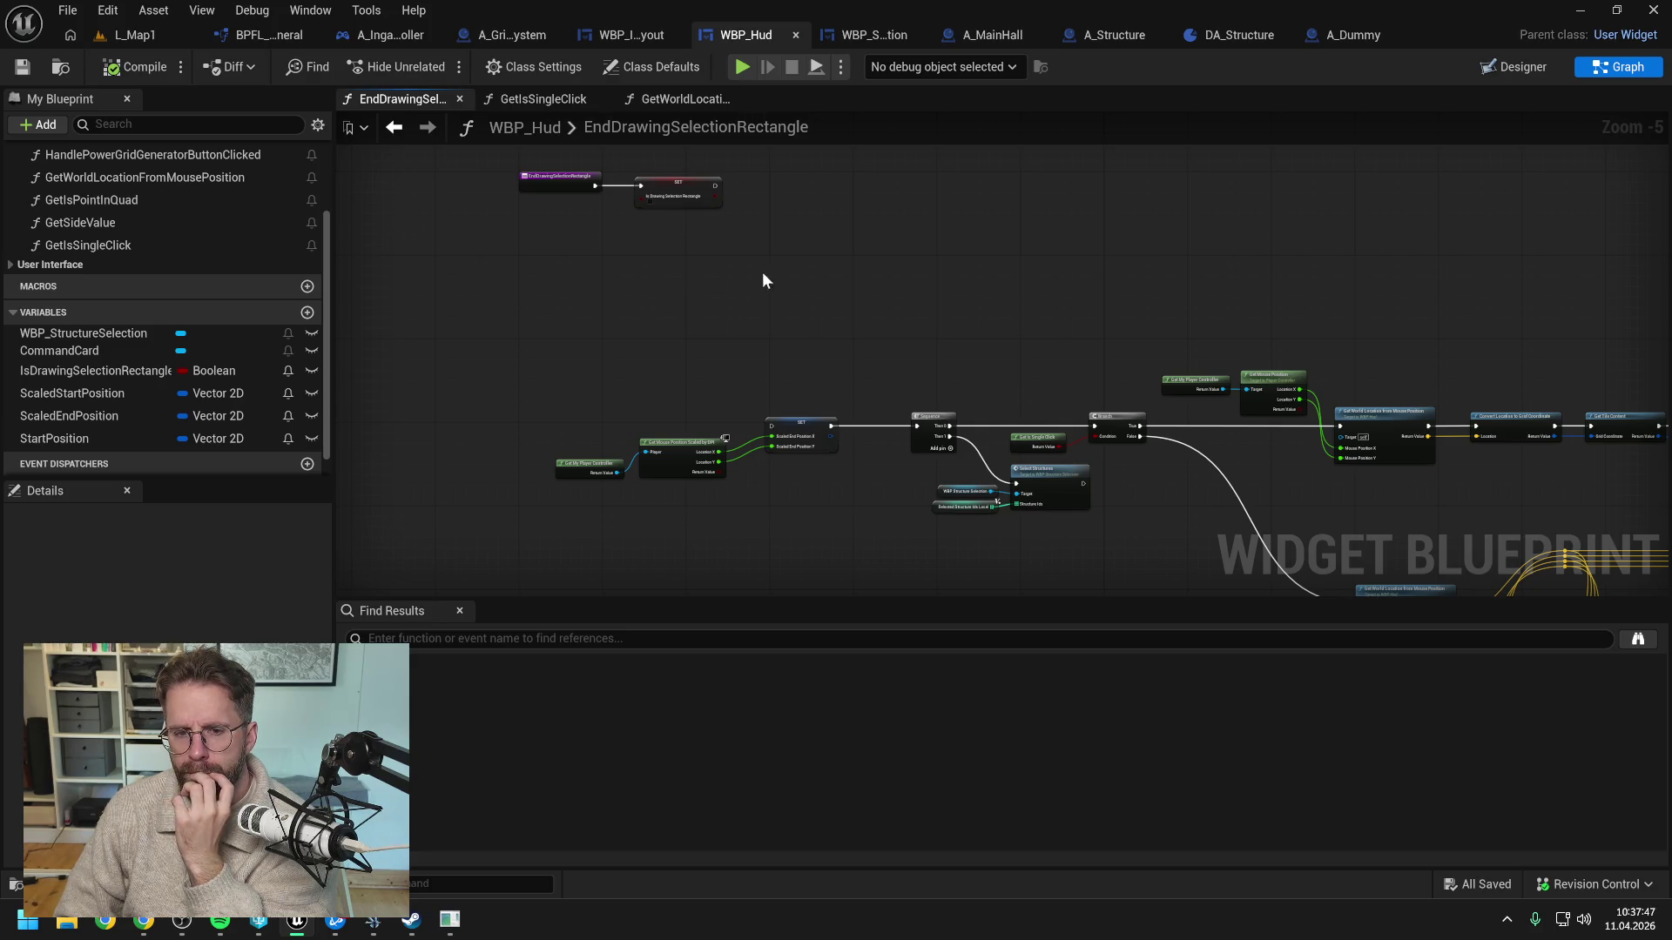
drag(761, 272, 776, 321)
scroll(784, 283, up, 1)
right_click(784, 284)
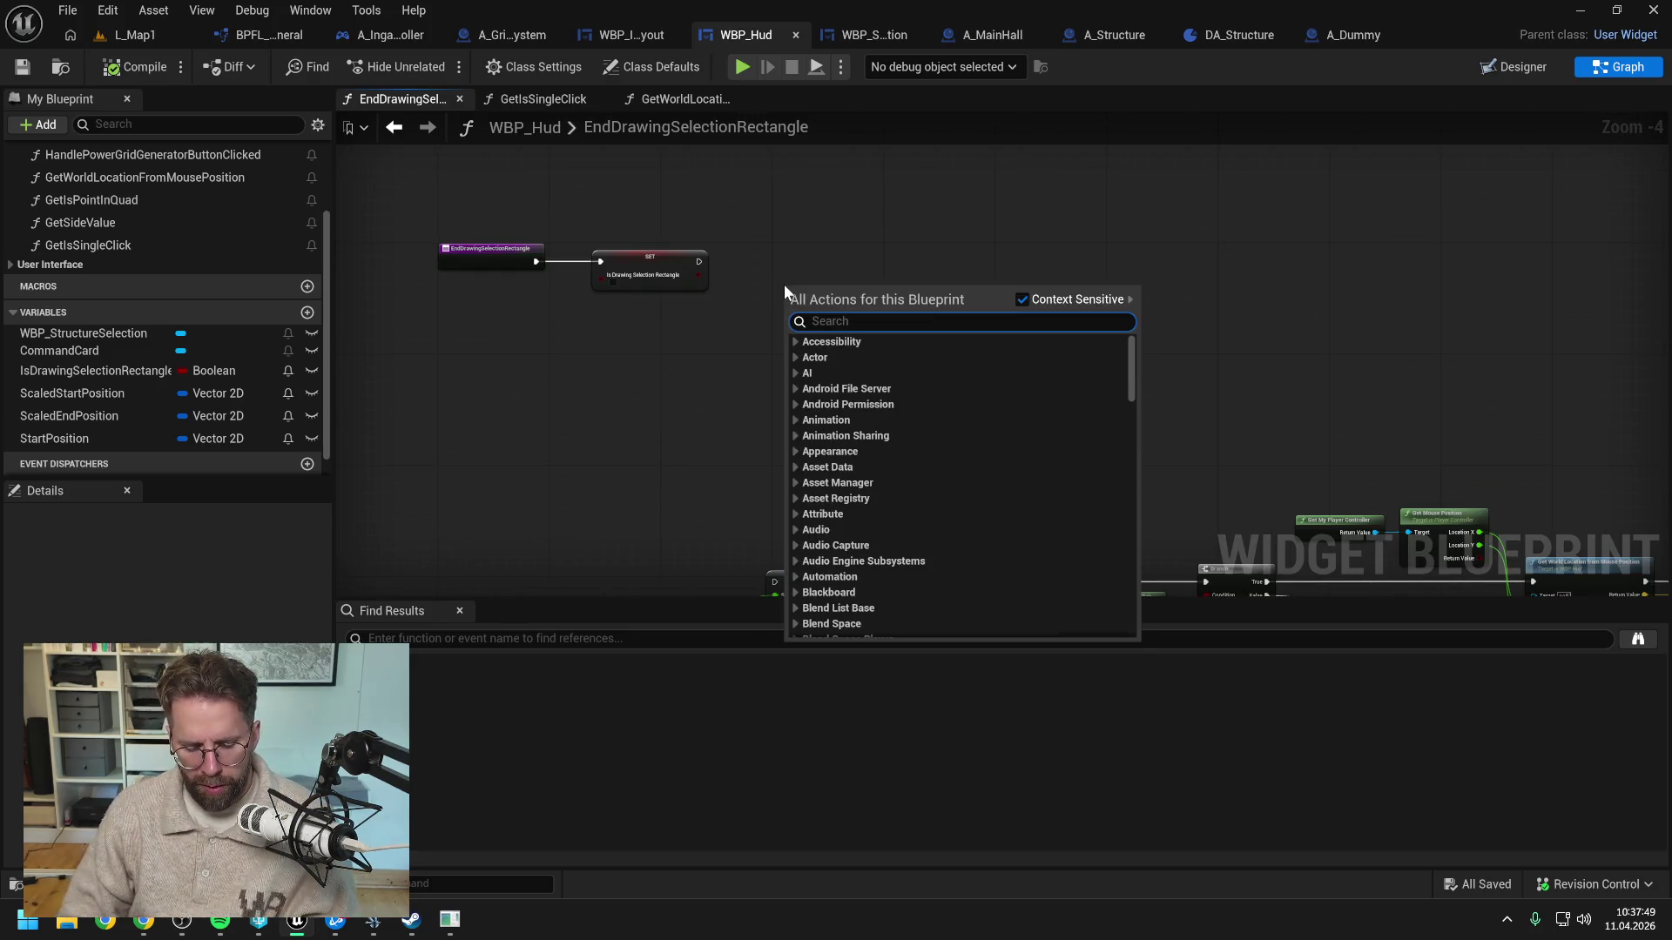
text(box trace)
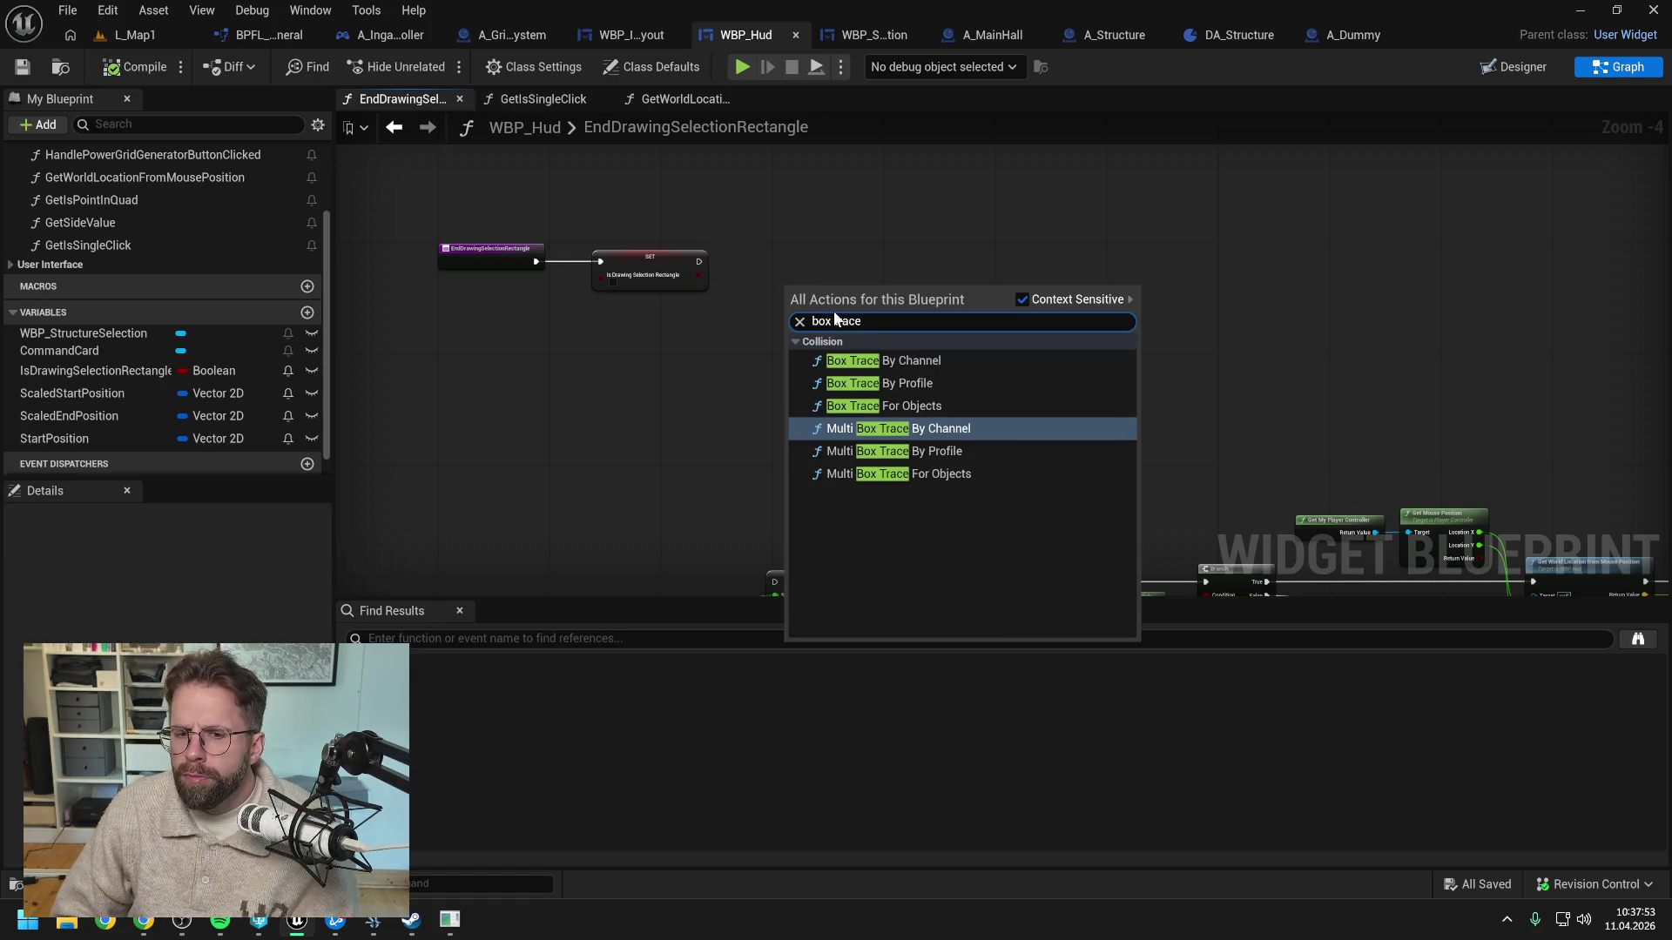
click(895, 407)
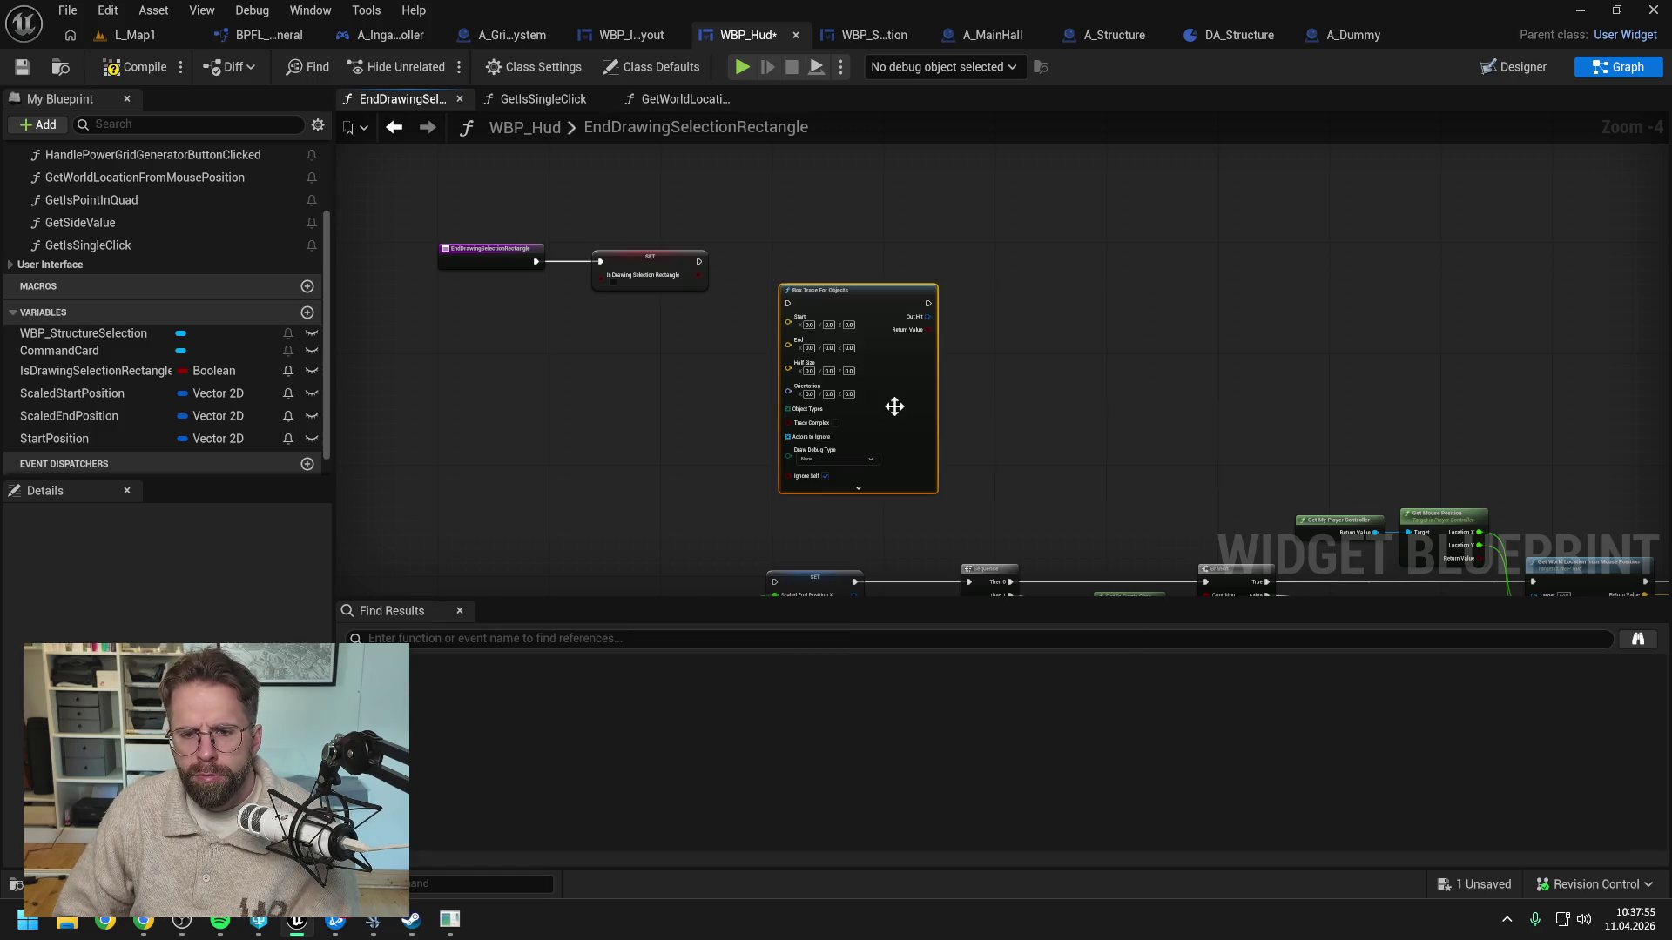
drag(867, 287, 922, 244)
click(739, 389)
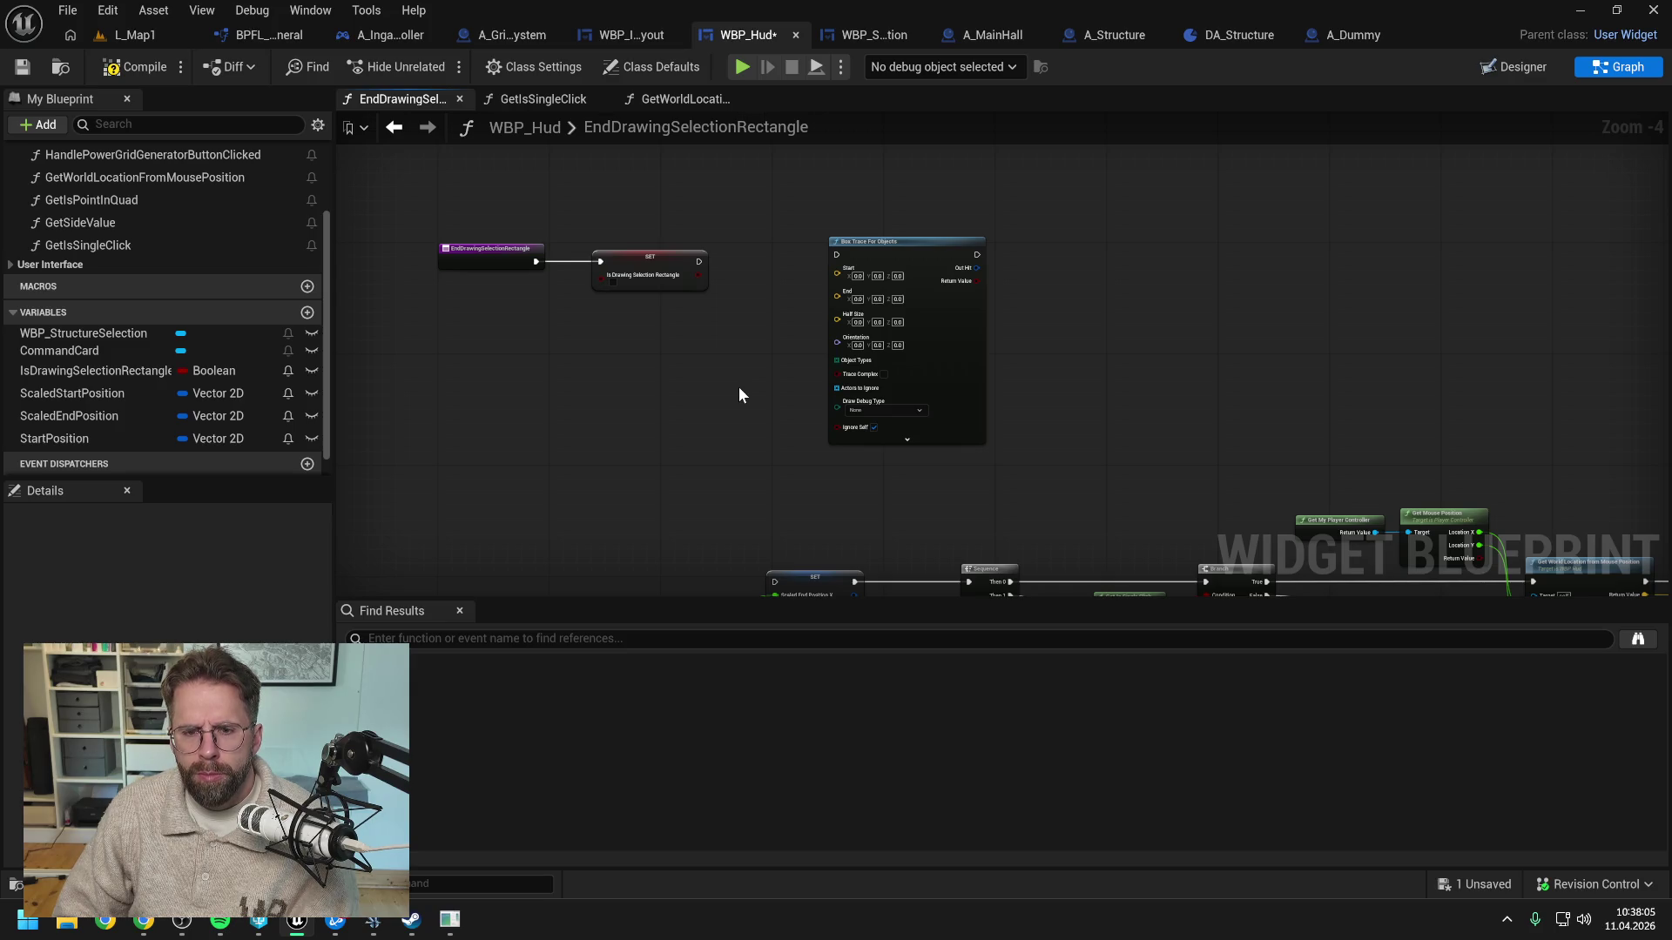
drag(781, 186, 937, 345)
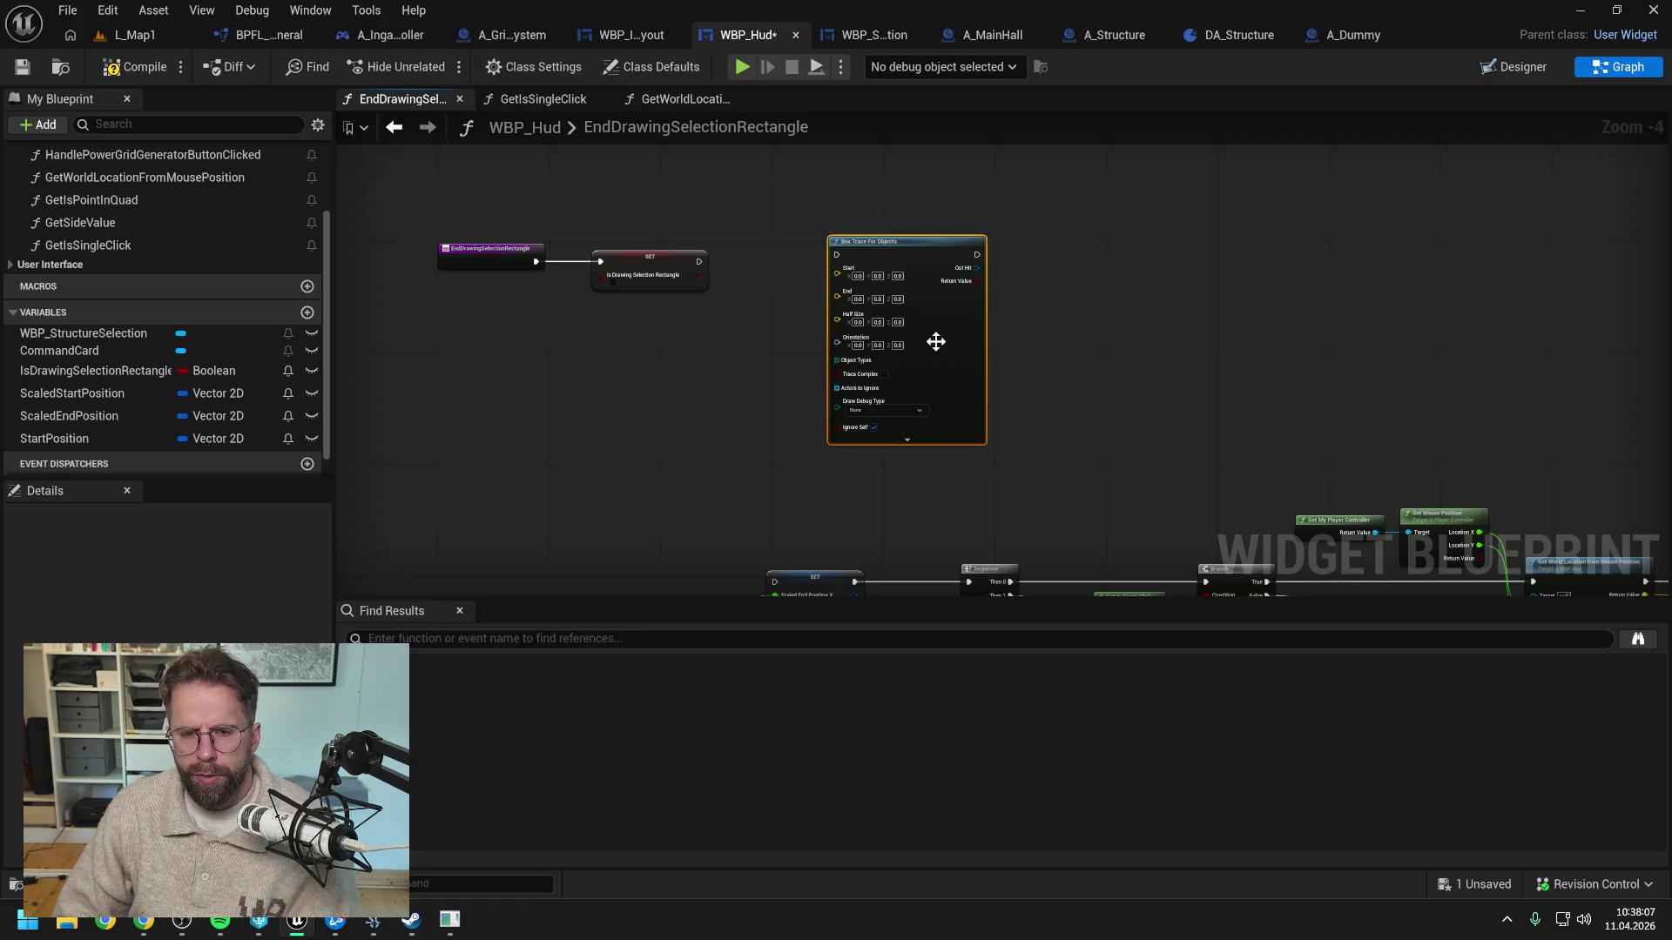
key(Delete)
right_click(905, 323)
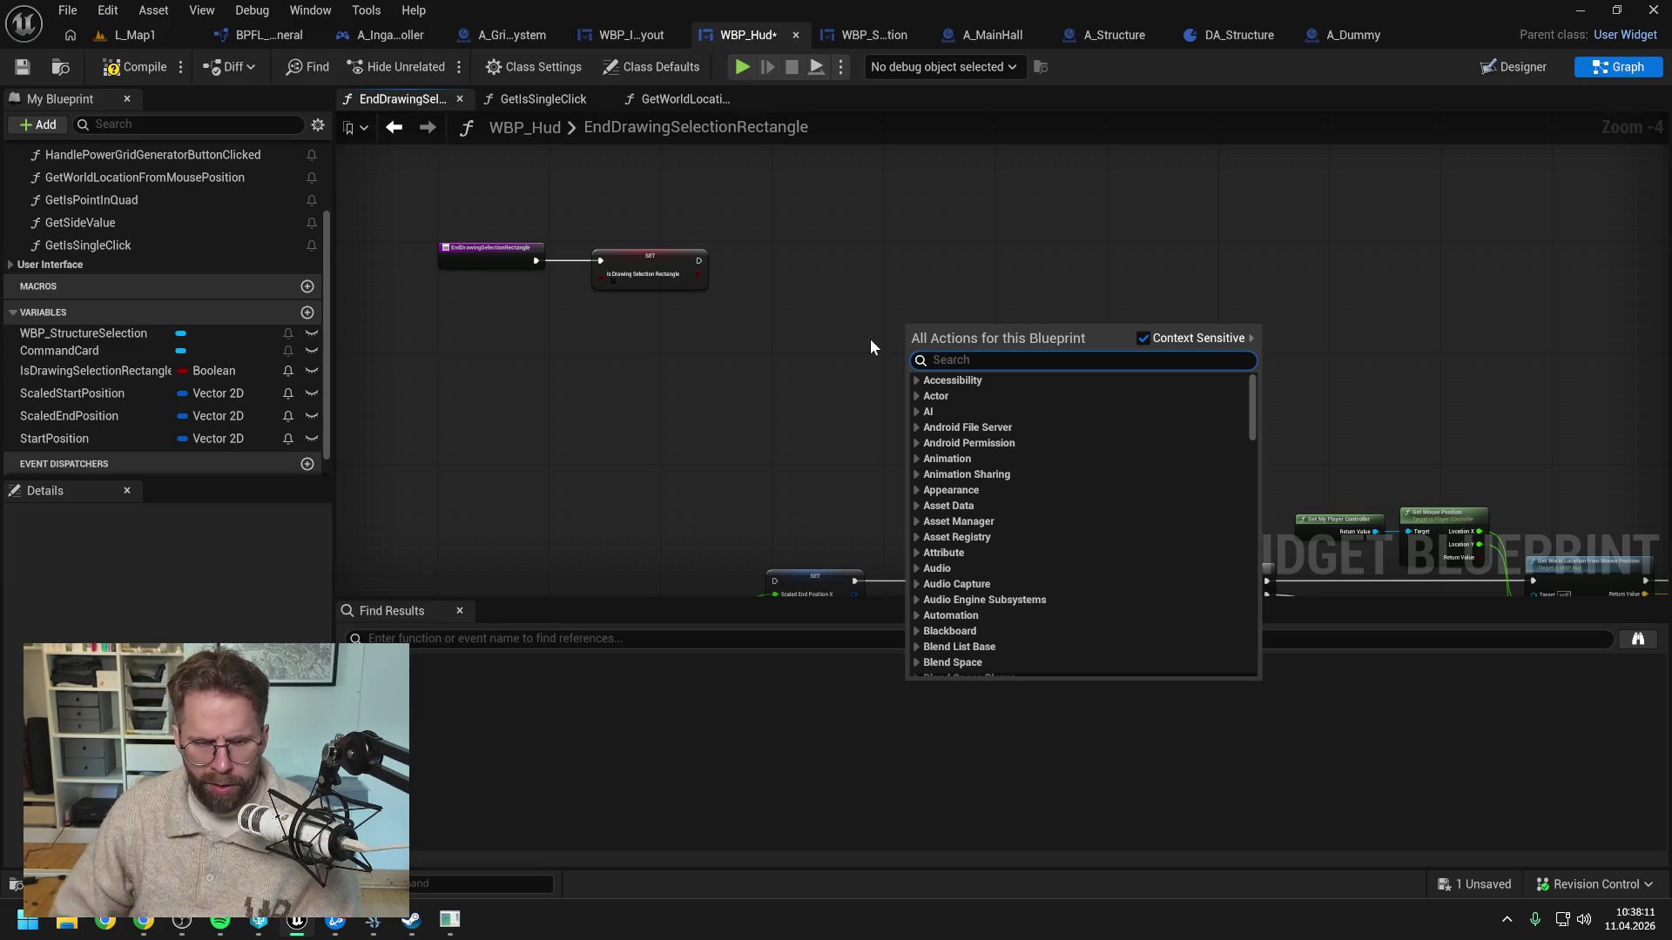
right_click(836, 315)
click(840, 259)
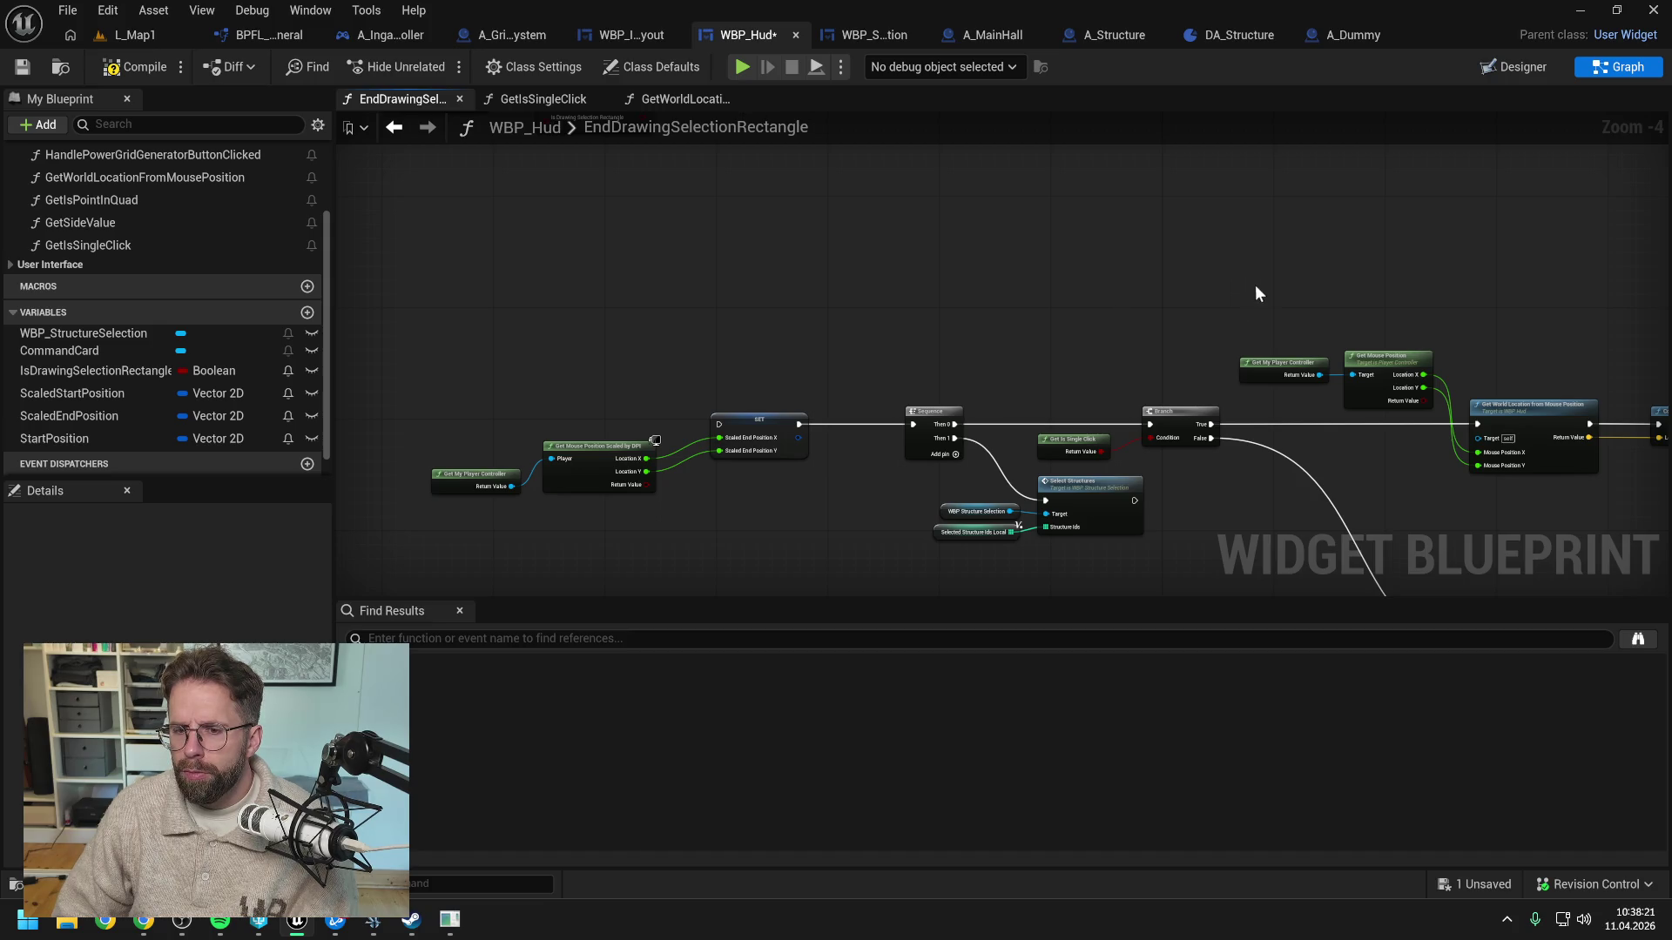
mouse_move(1099, 253)
mouse_down()
mouse_move(1144, 346)
mouse_move(1196, 383)
mouse_up()
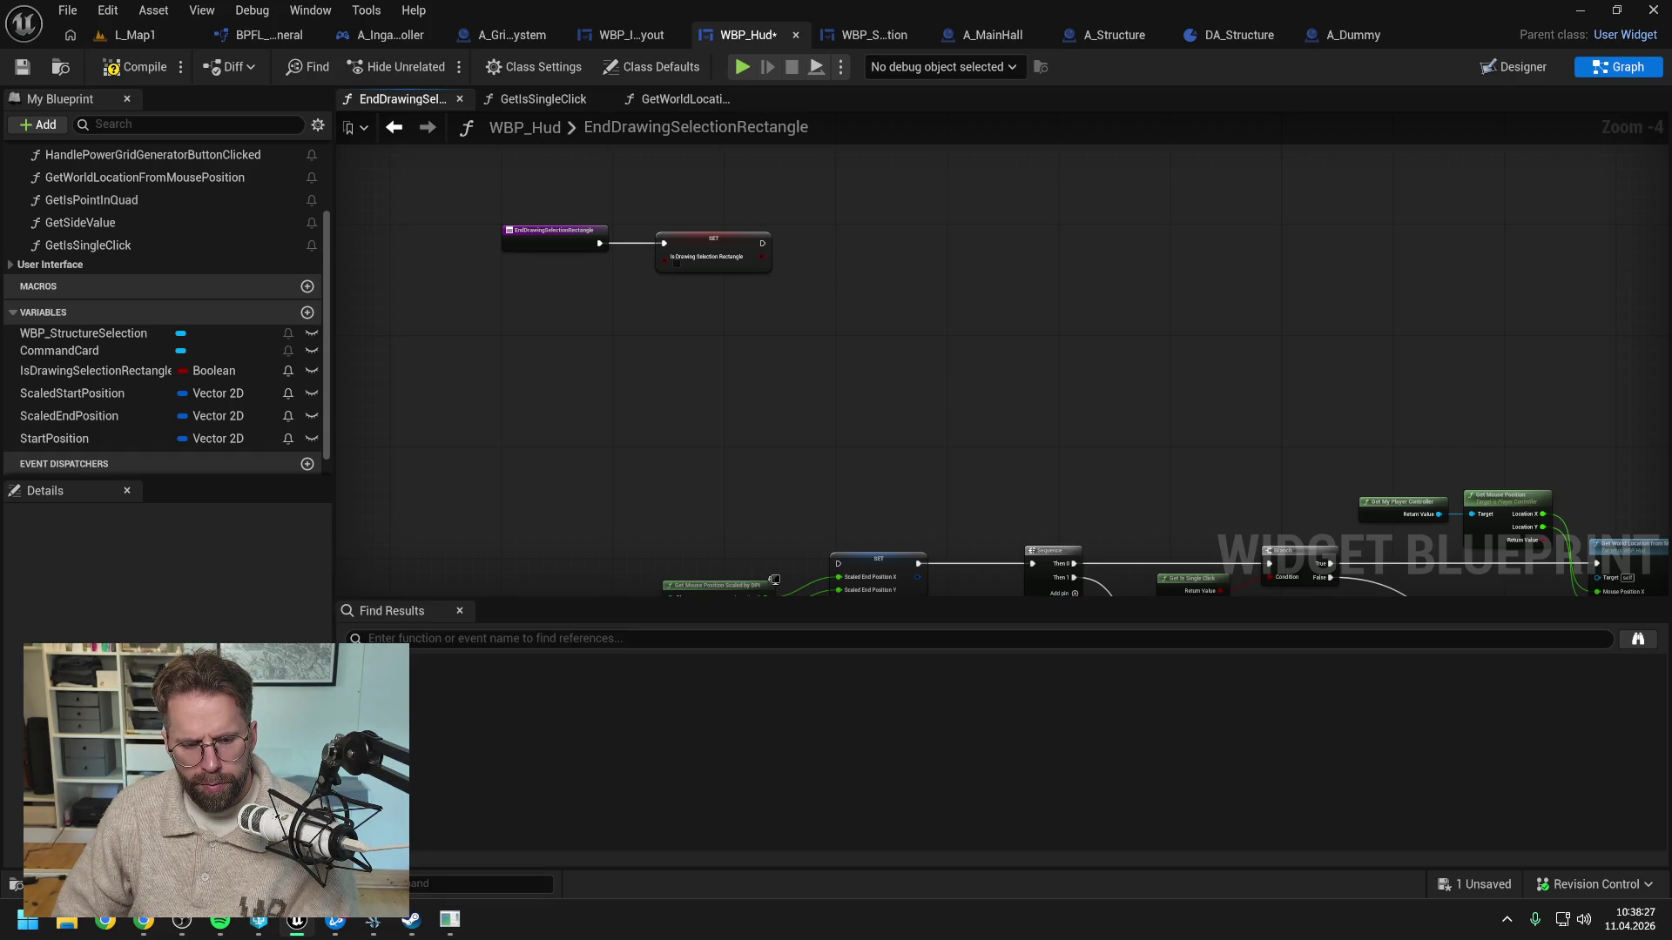
click(144, 920)
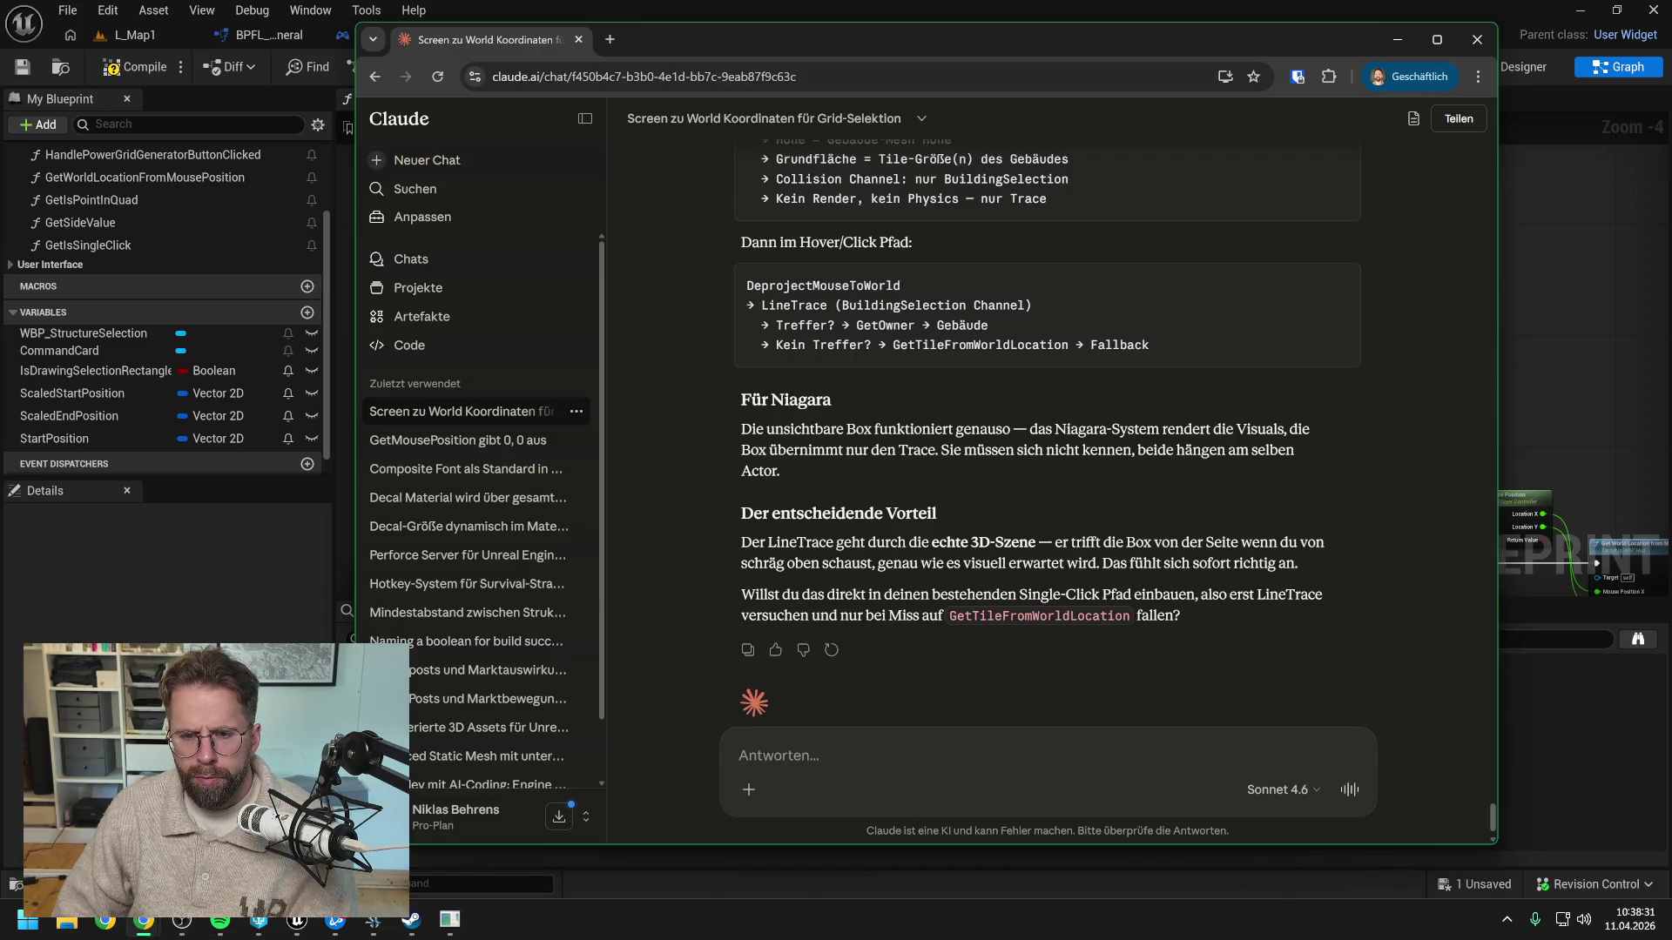
Ask Claude, in German, how to capture all building meshes inside the rectangle's four corner coordinates
scroll(865, 732, down, 1)
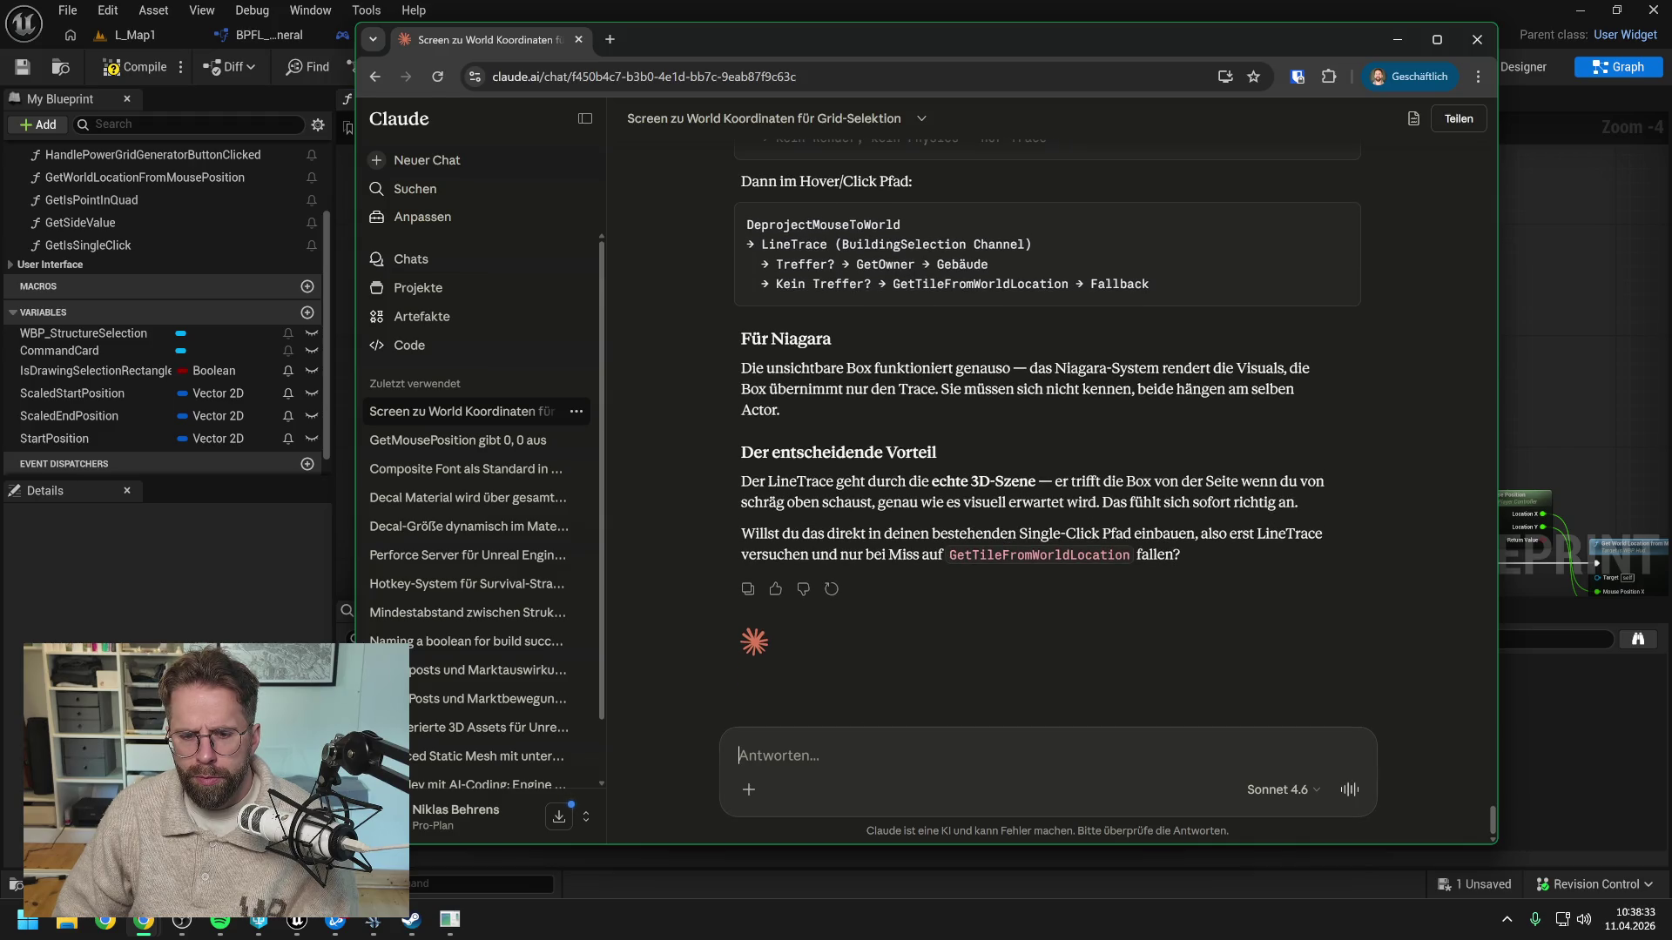
text(Ich würde nun zunächs)
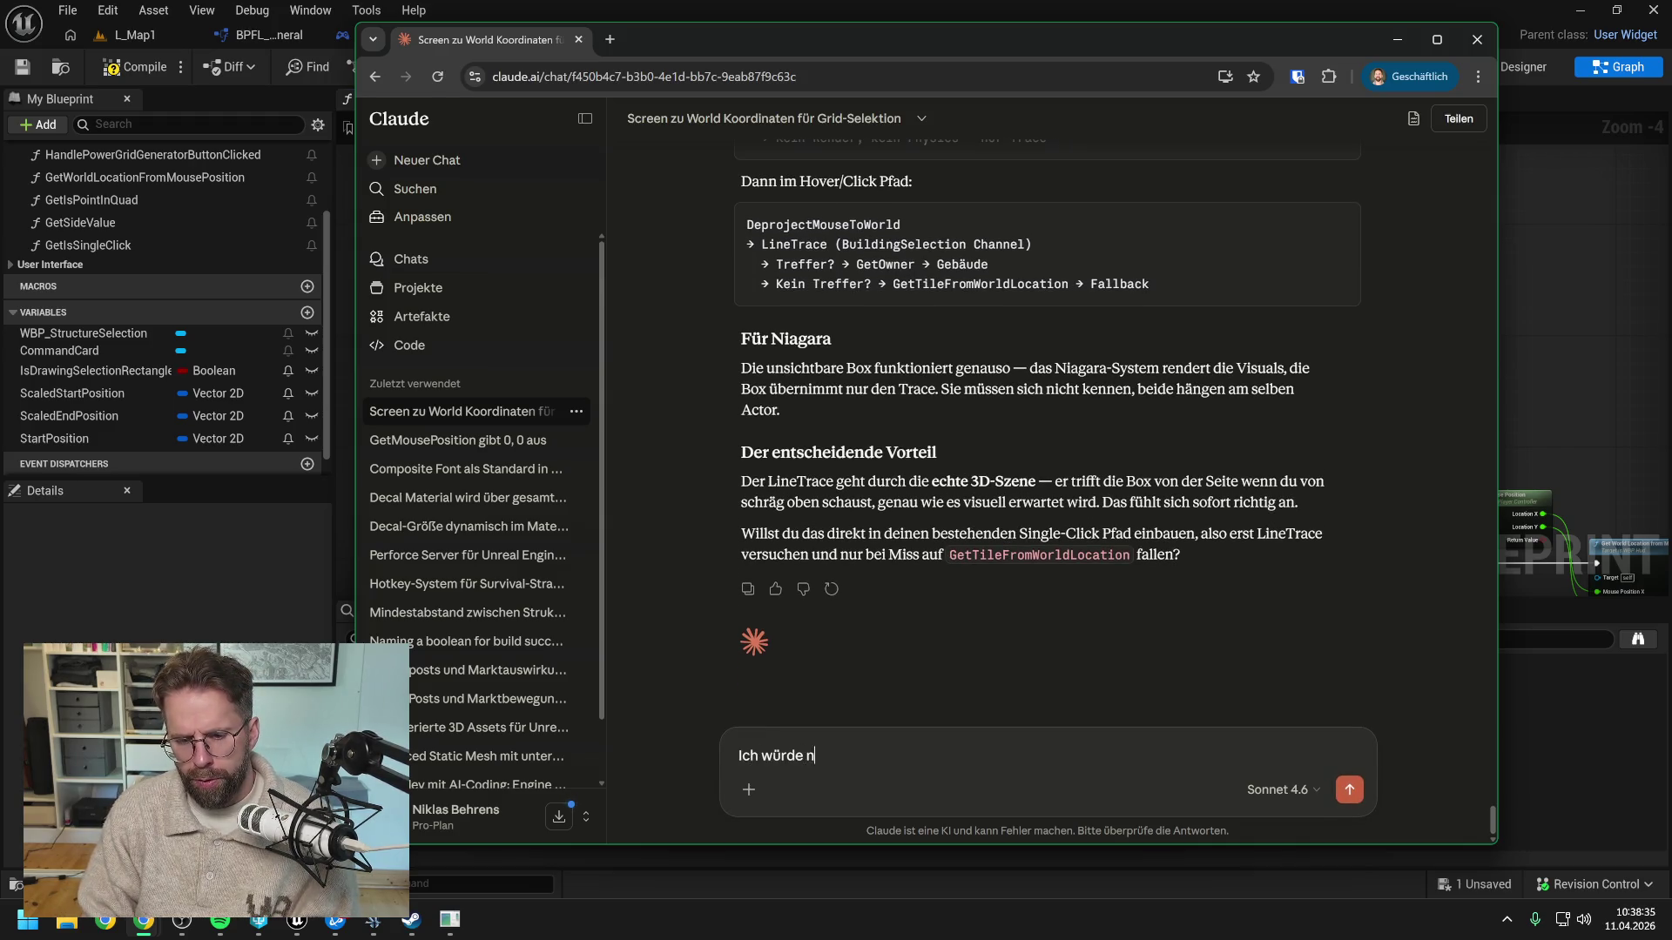
text(t er)
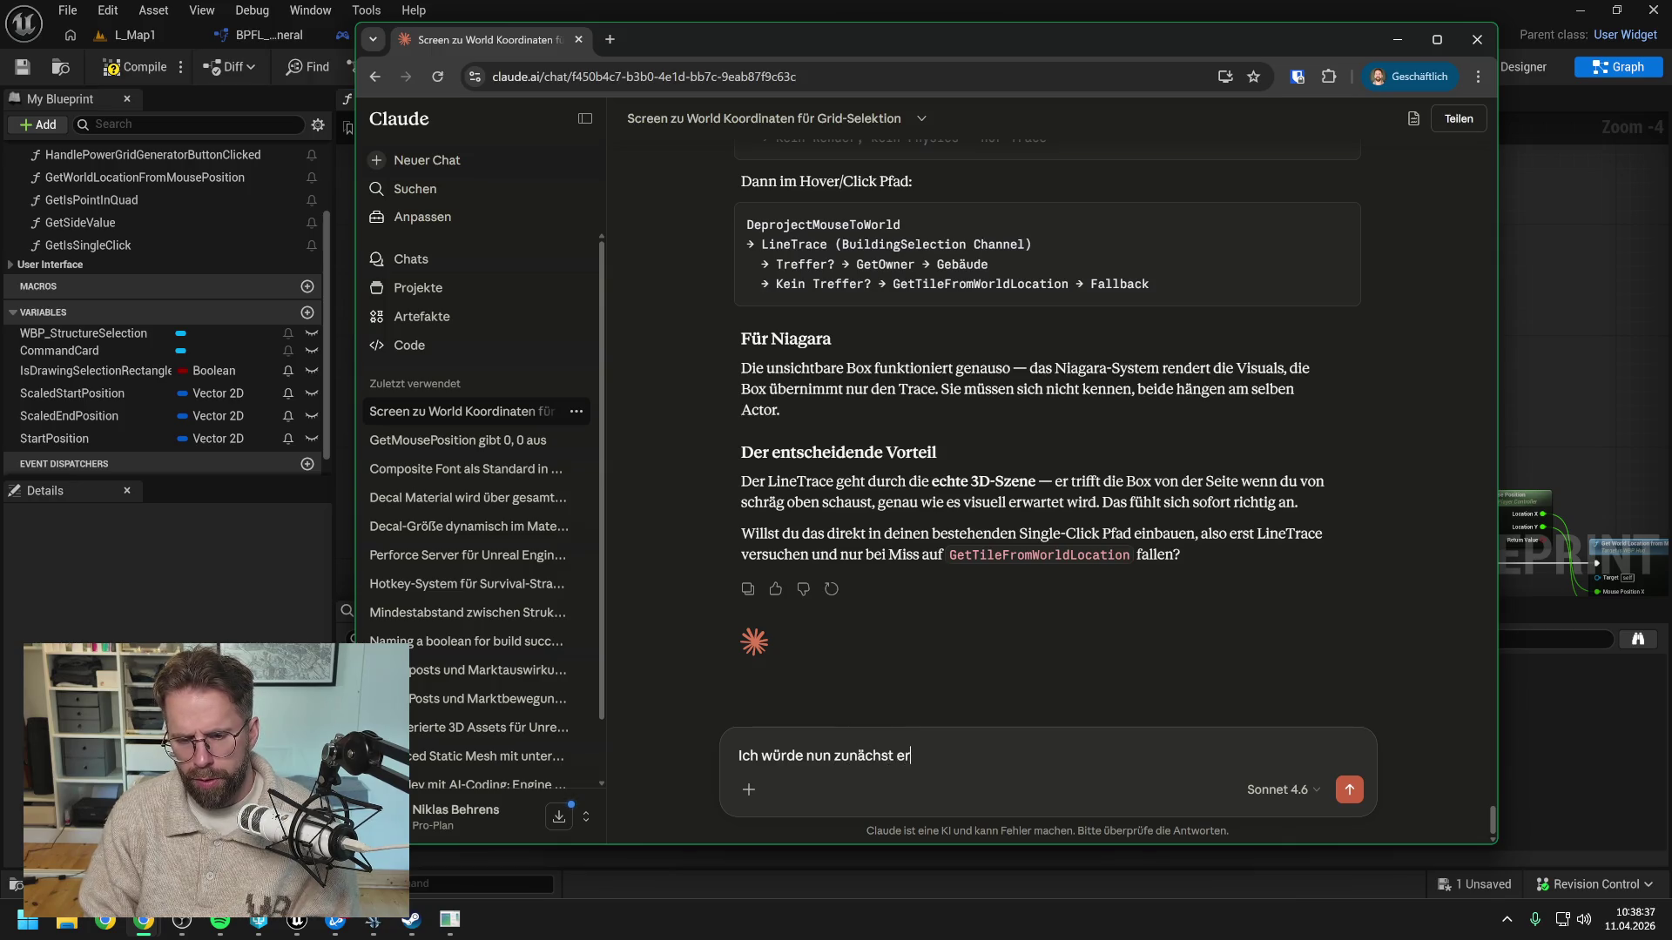
text(stmal die genauen )
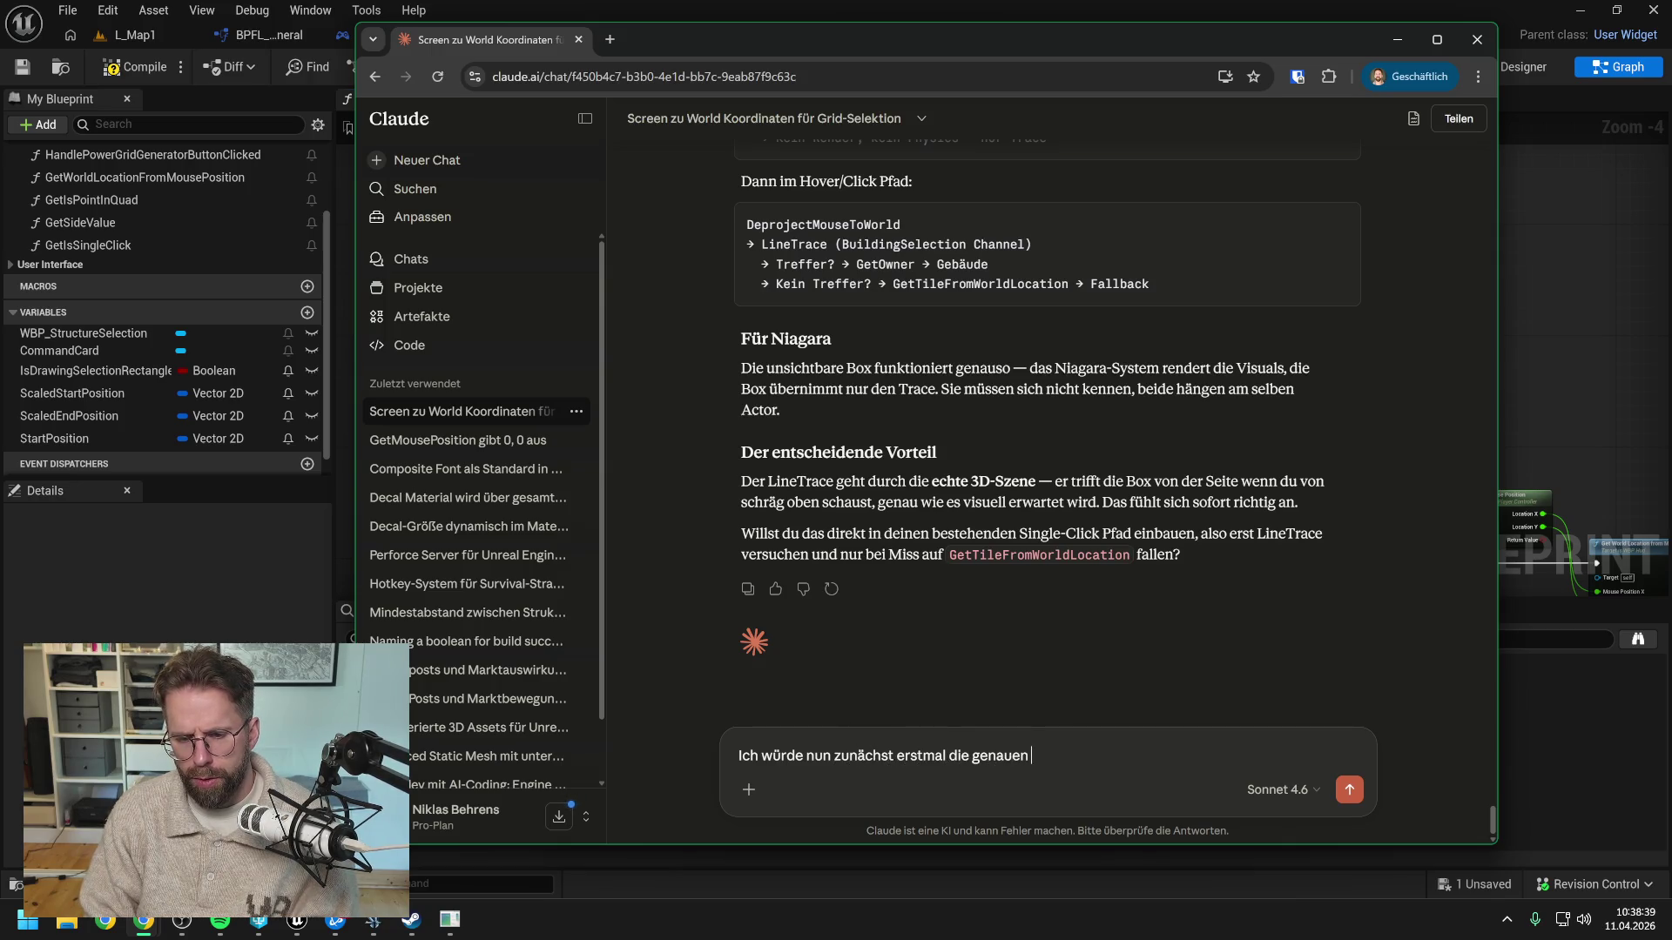
text(Meshes de)
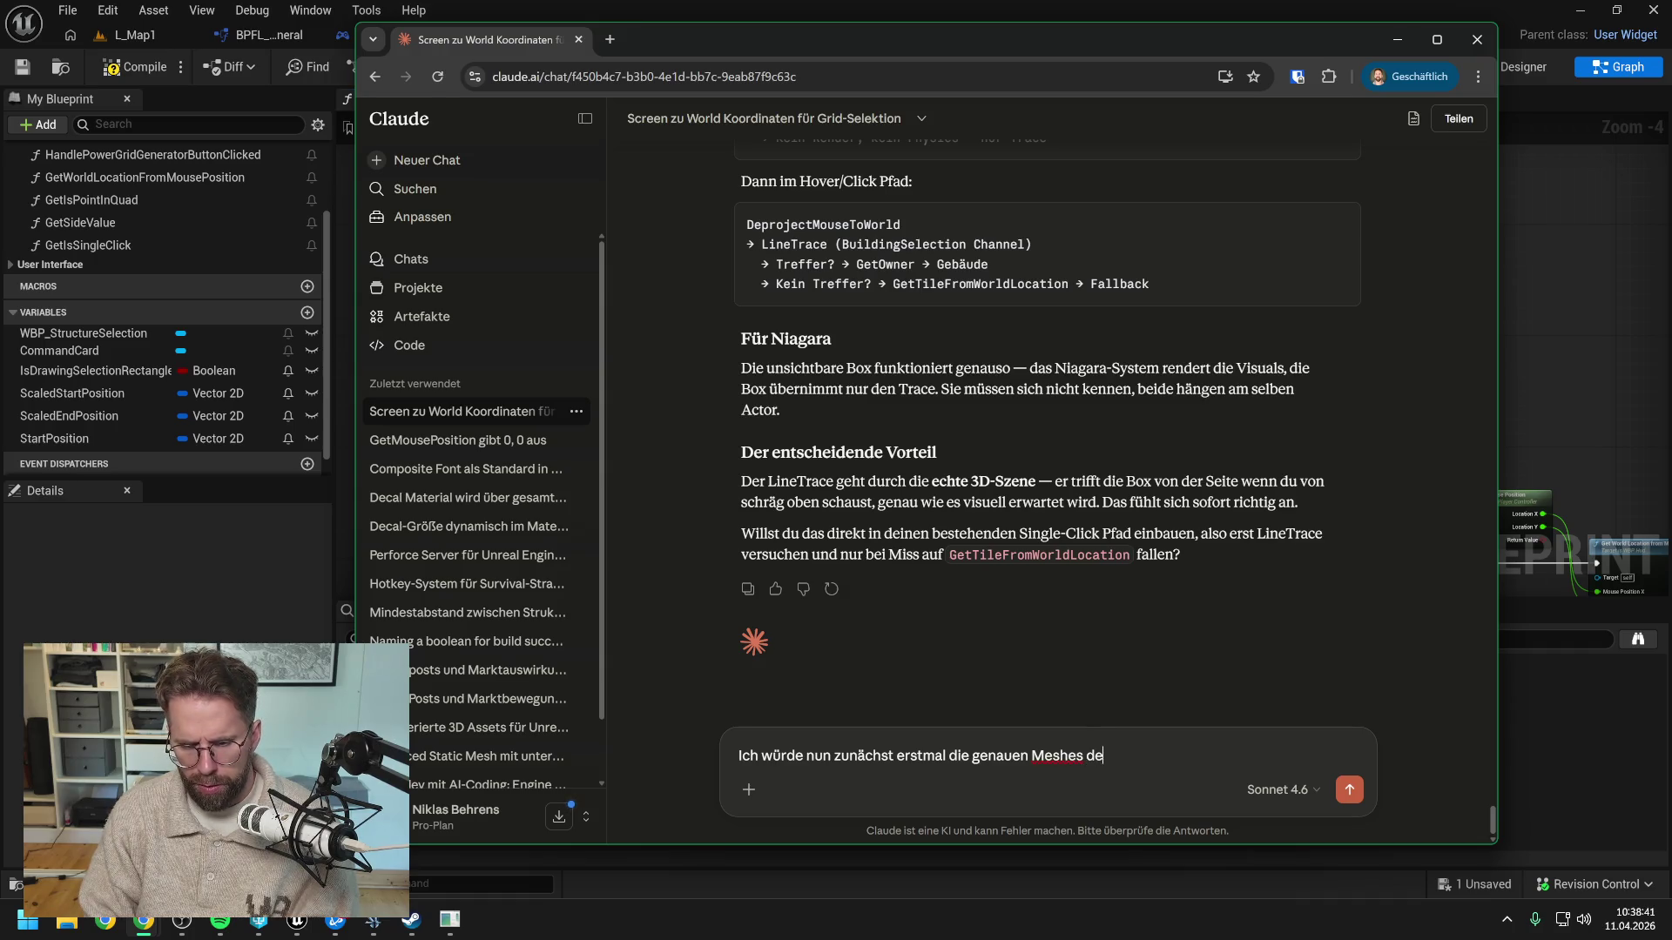
text(r Gebäude als )
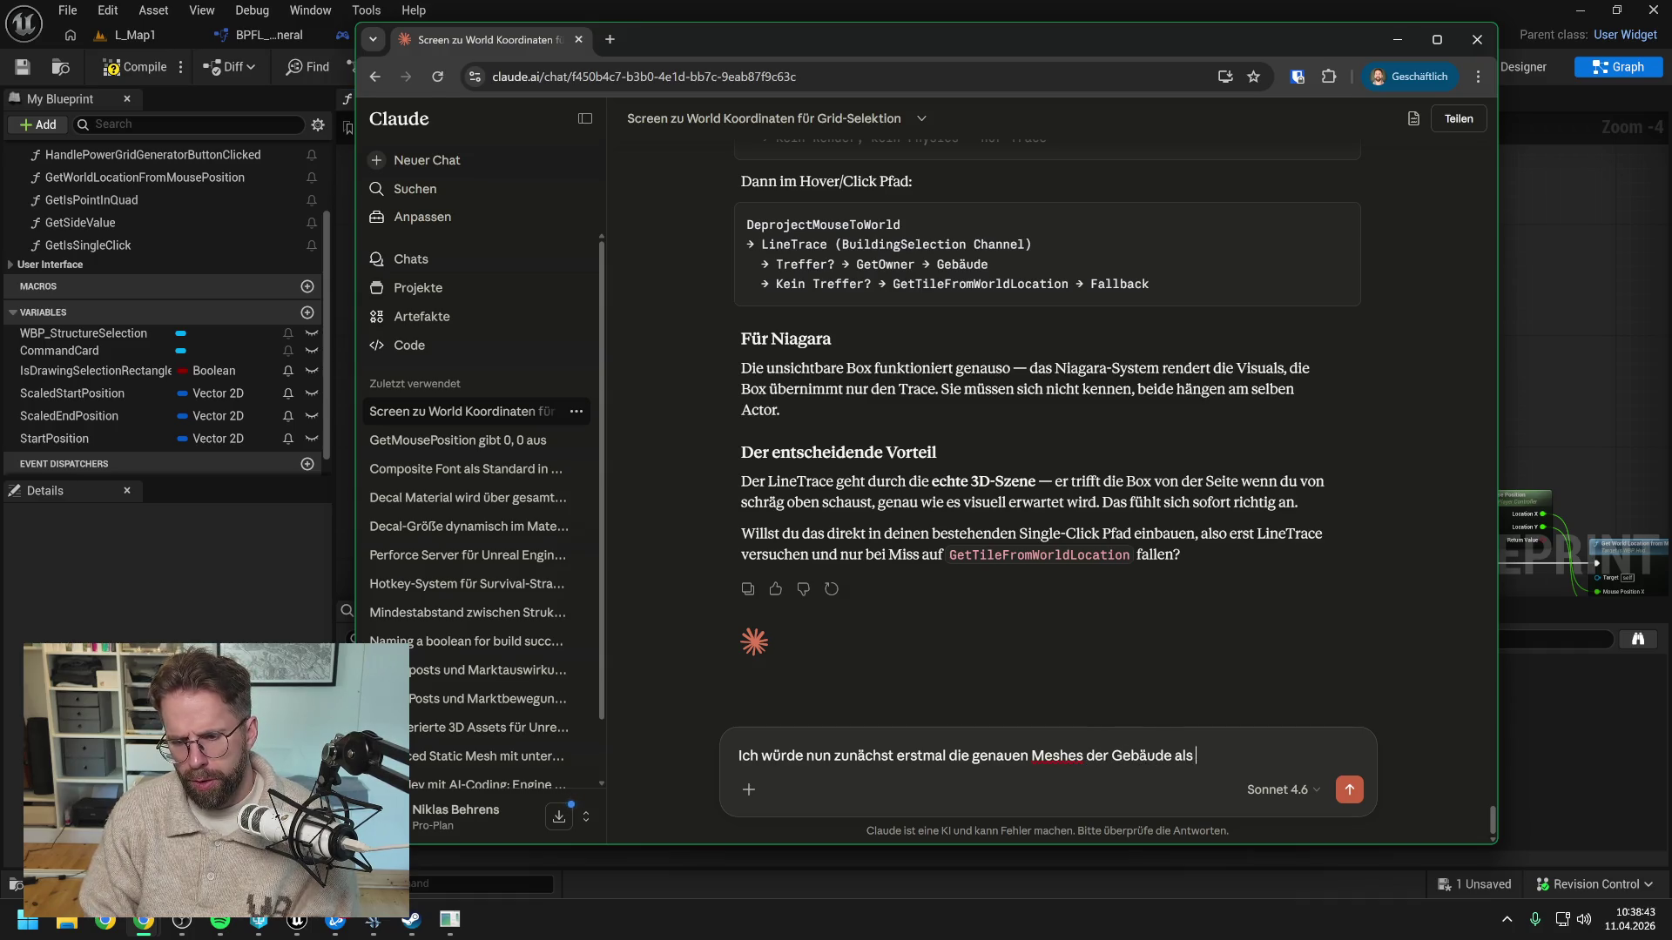
text(Hitb)
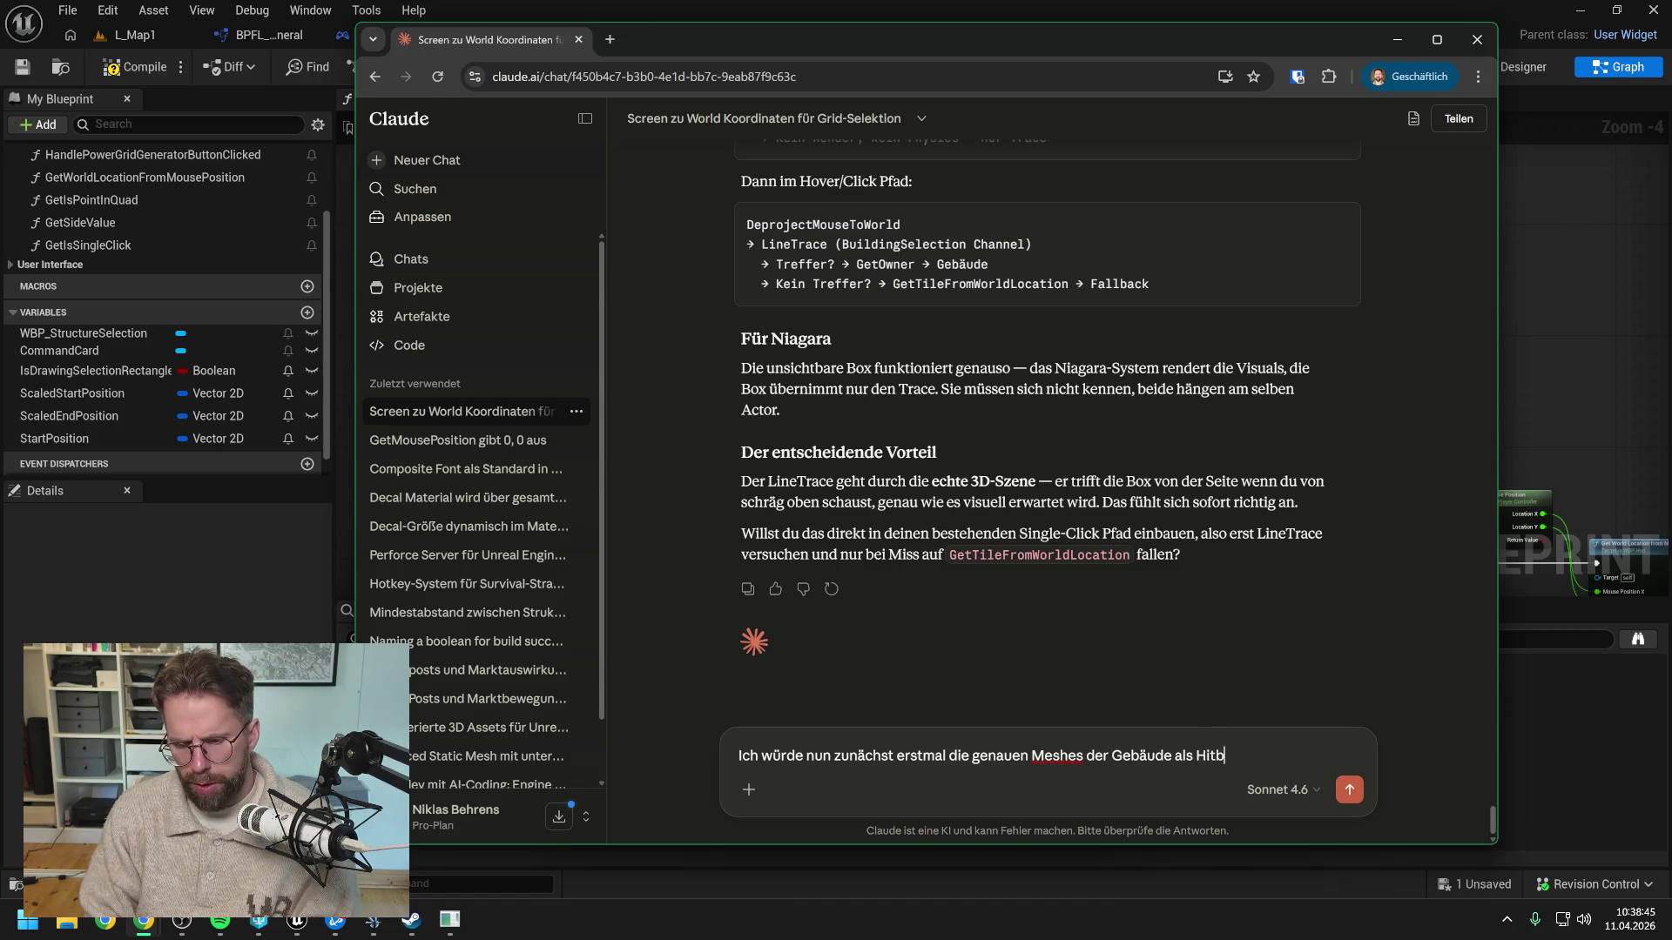
text(ox nehmen. )
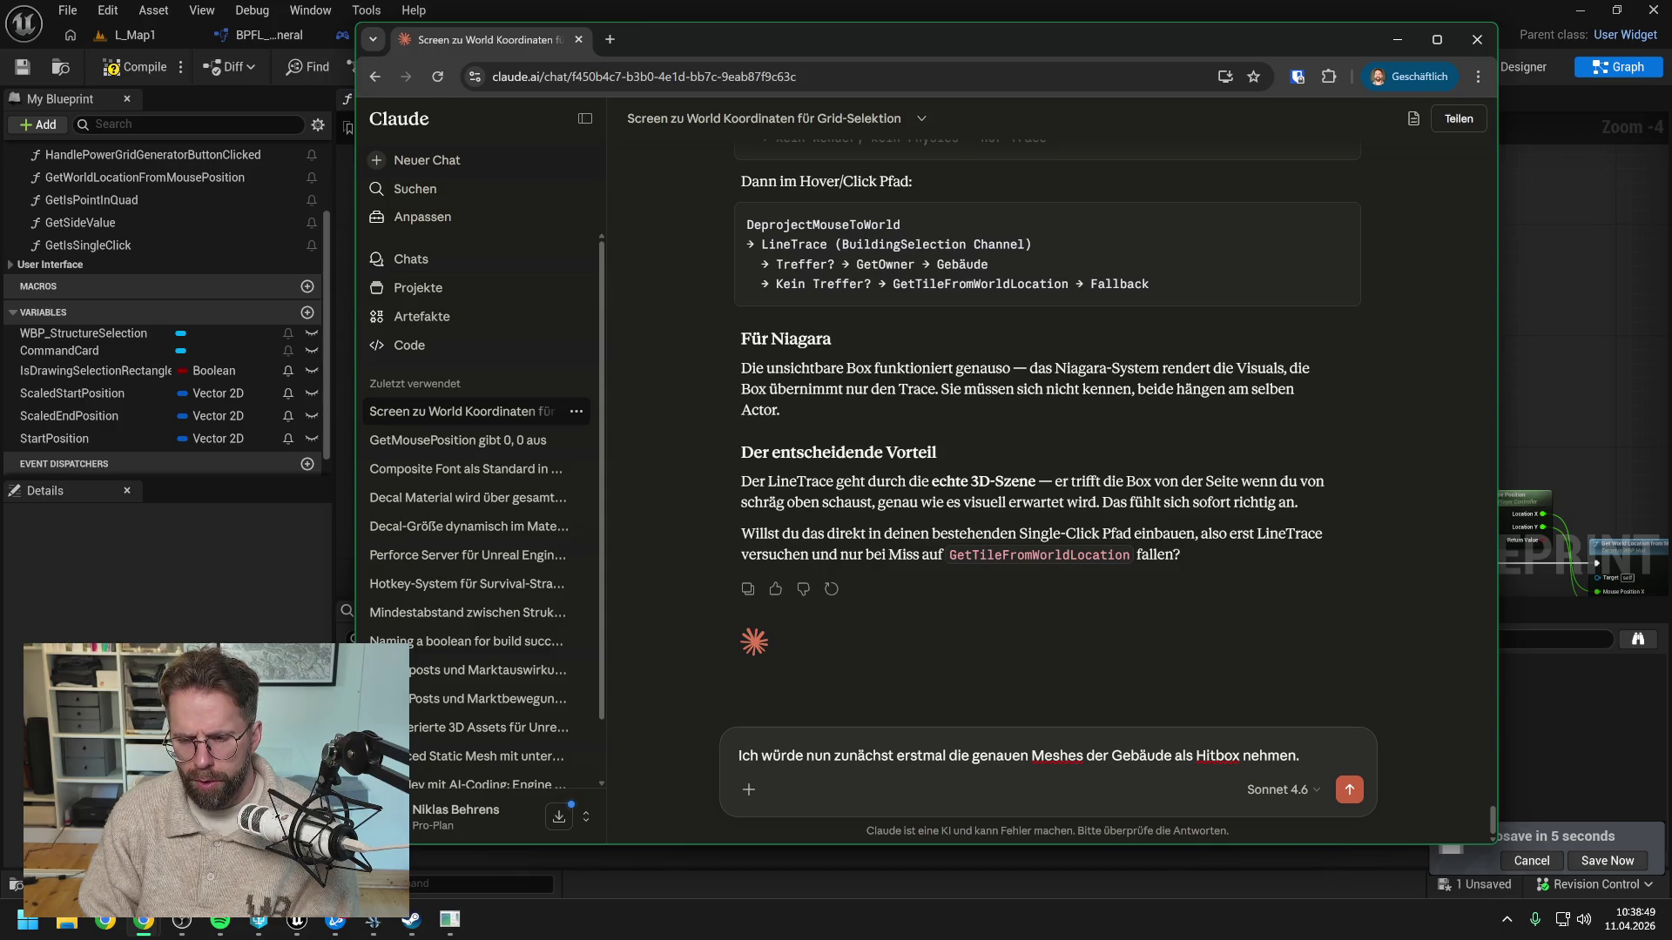
text(Hast du ne Idee)
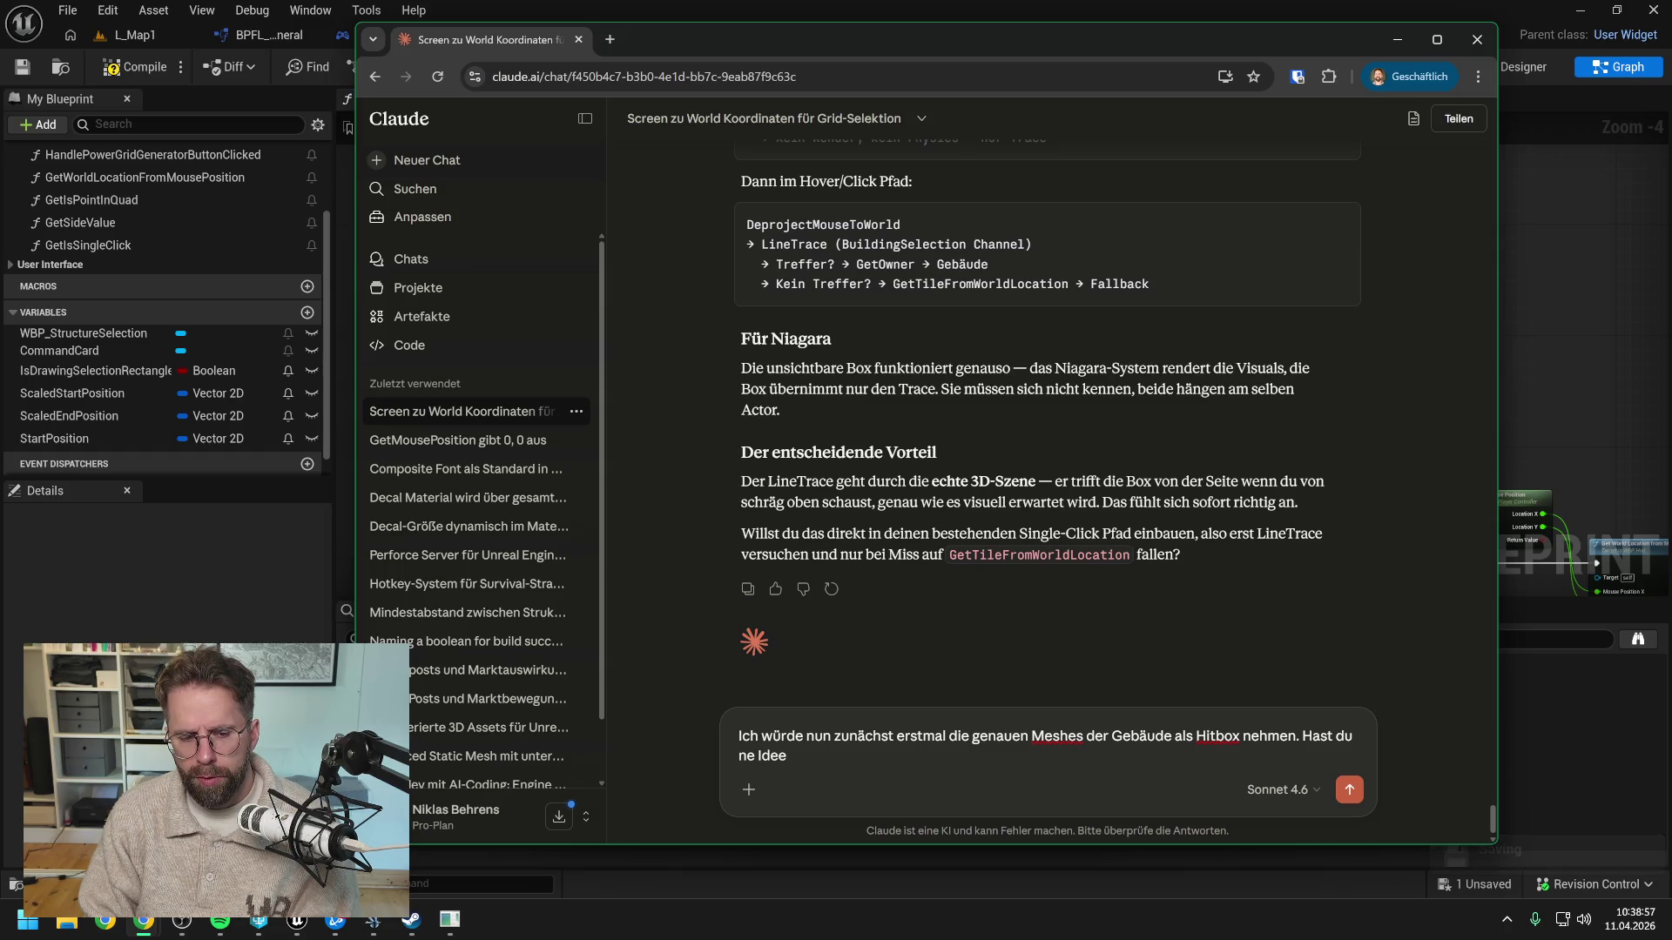
text( wie)
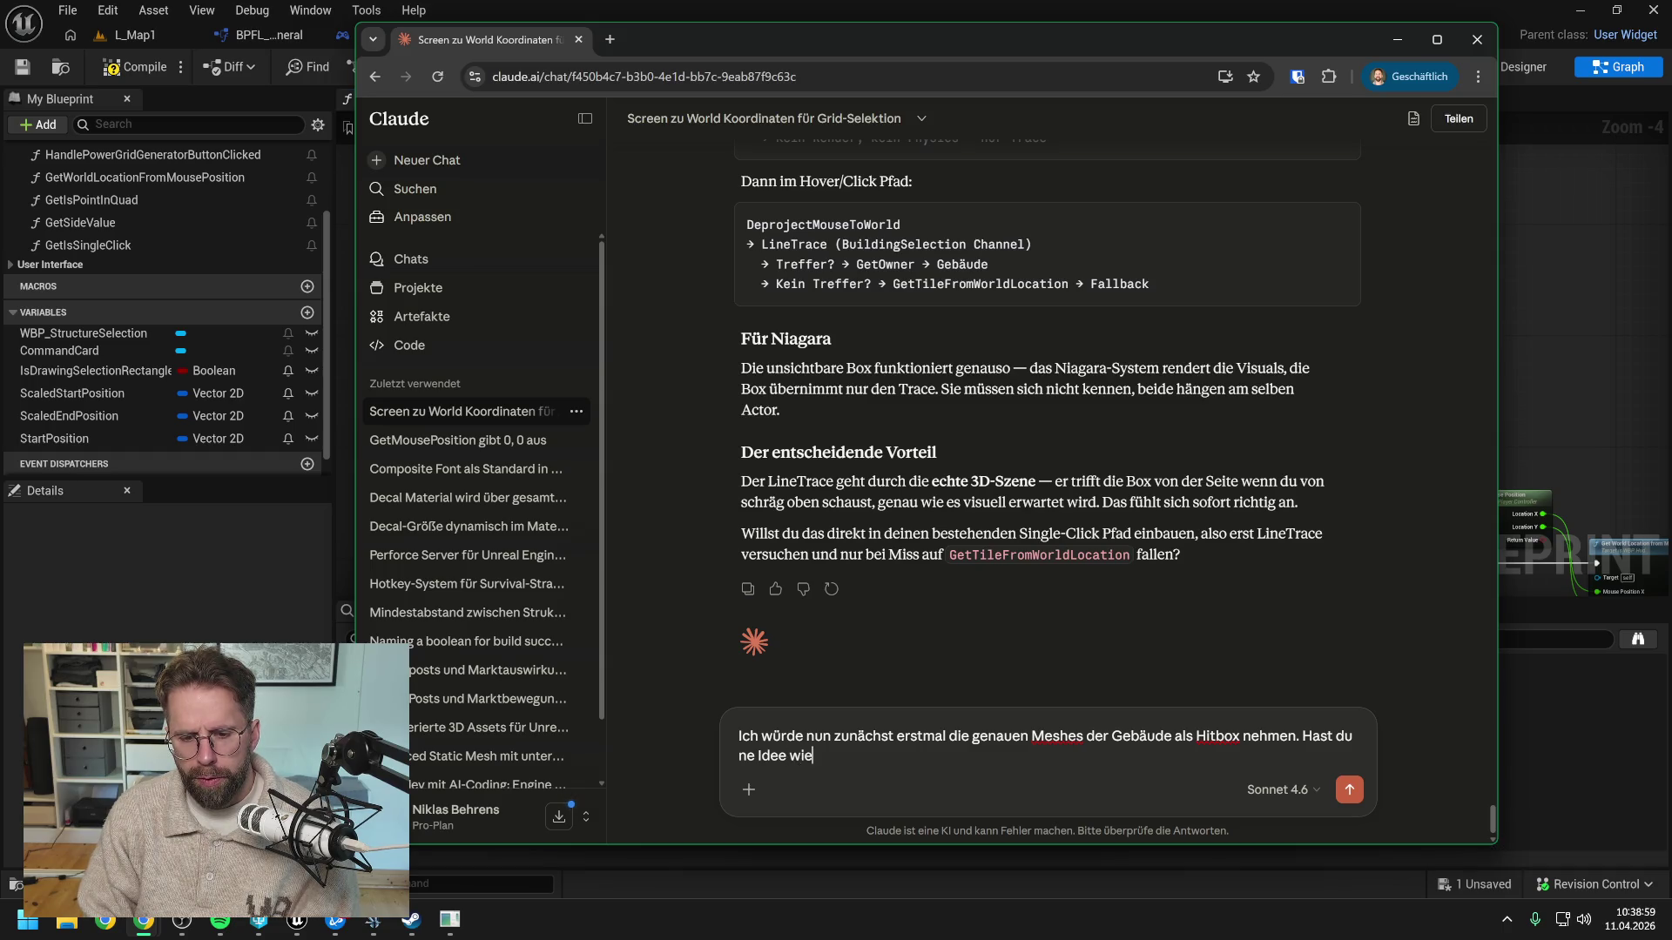
text( wir mit dem )
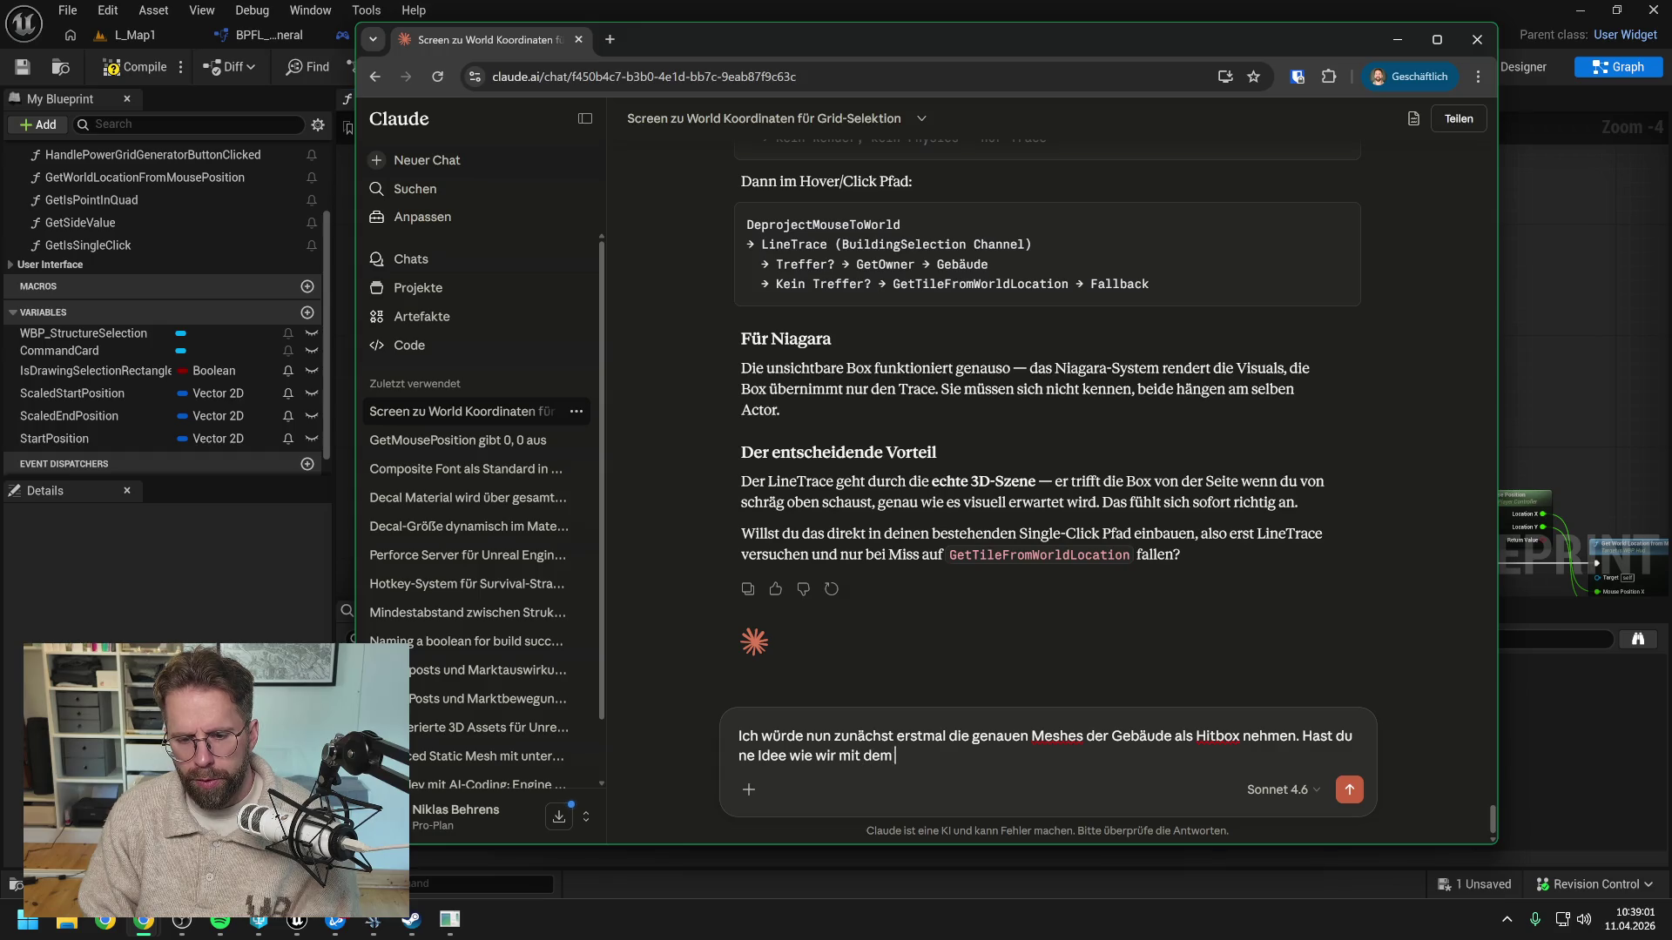
text(Rectangle)
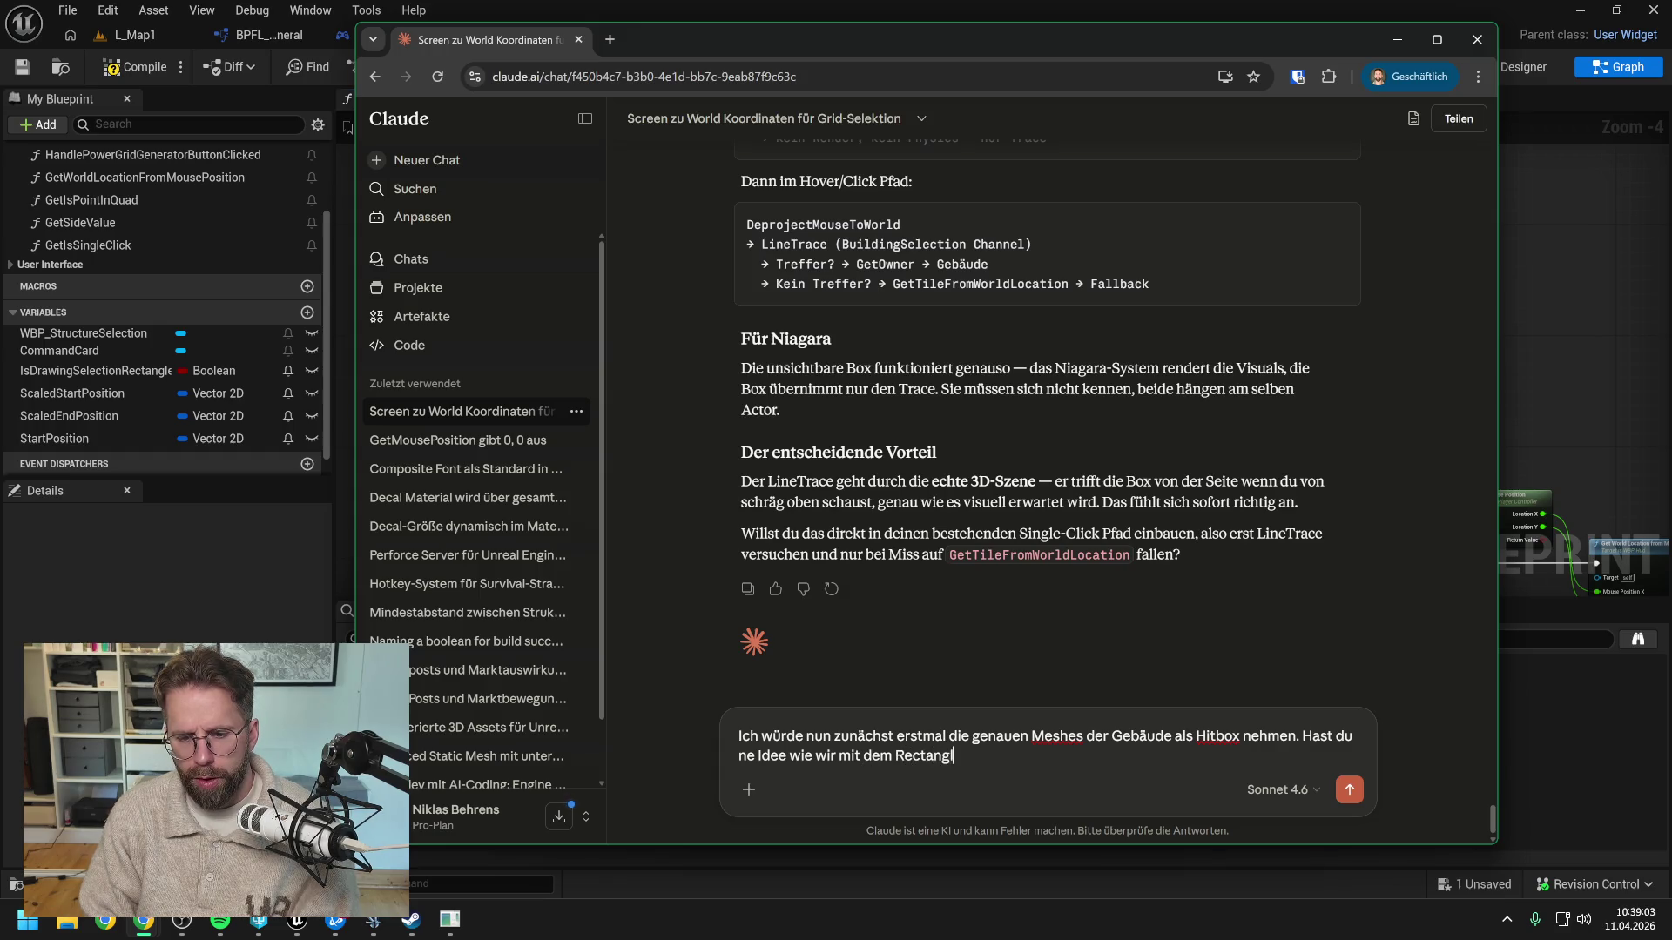
key(BackSpace)
key(BackSpace)
key(BackSpace)
key(BackSpace)
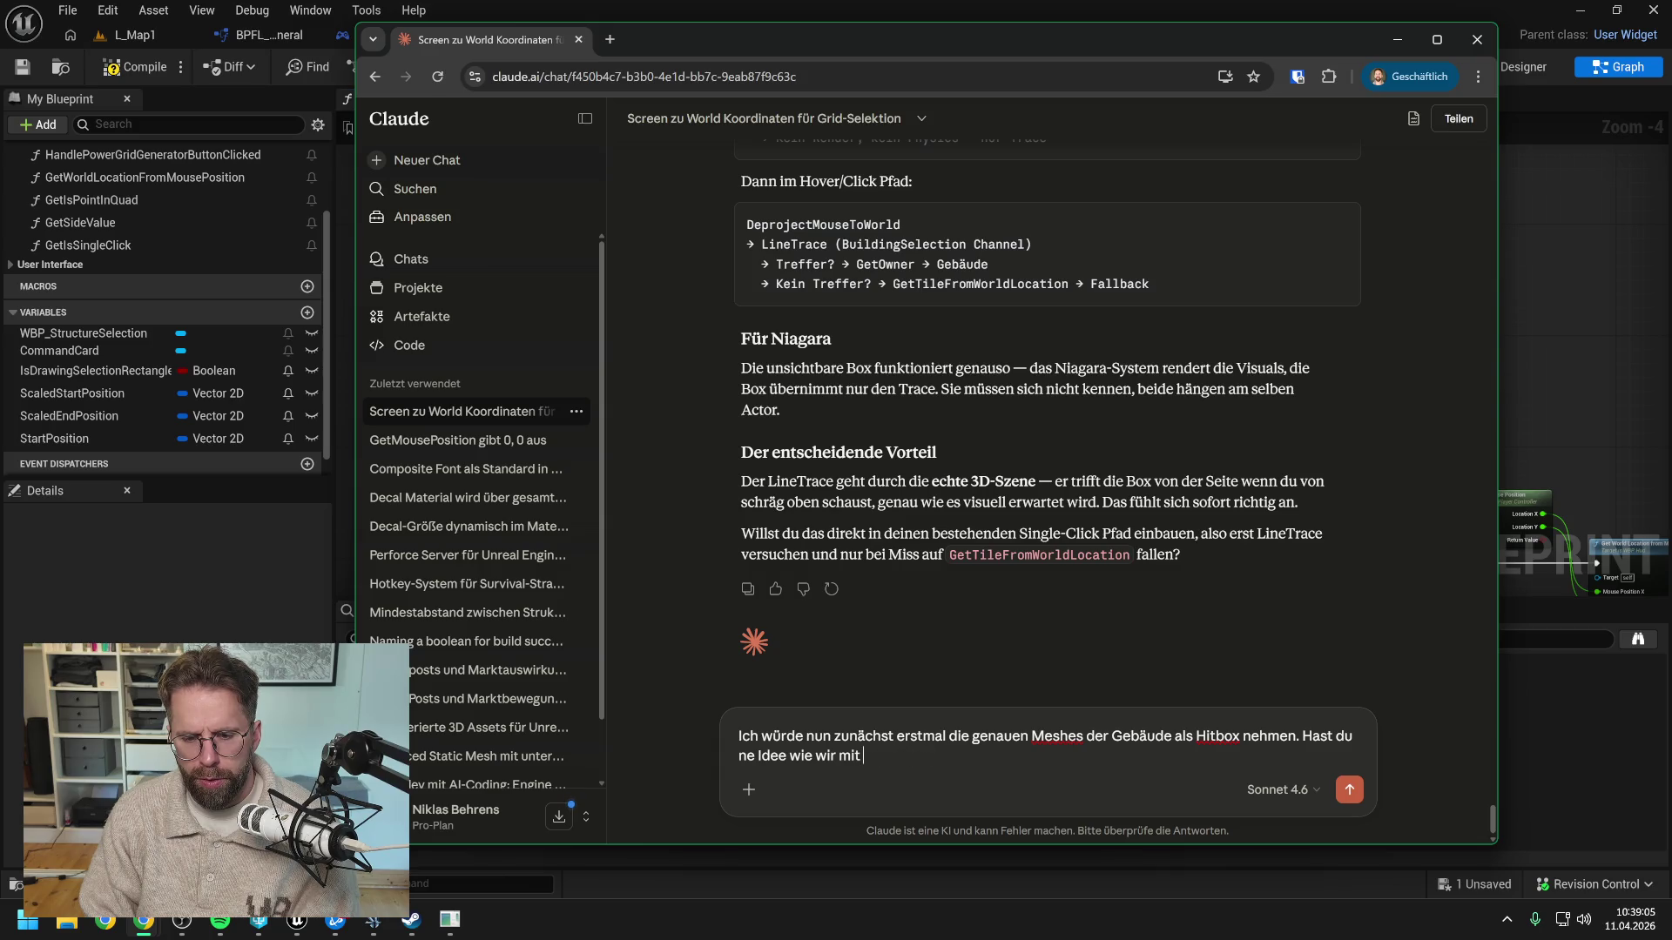
text(n vier Rectangle C)
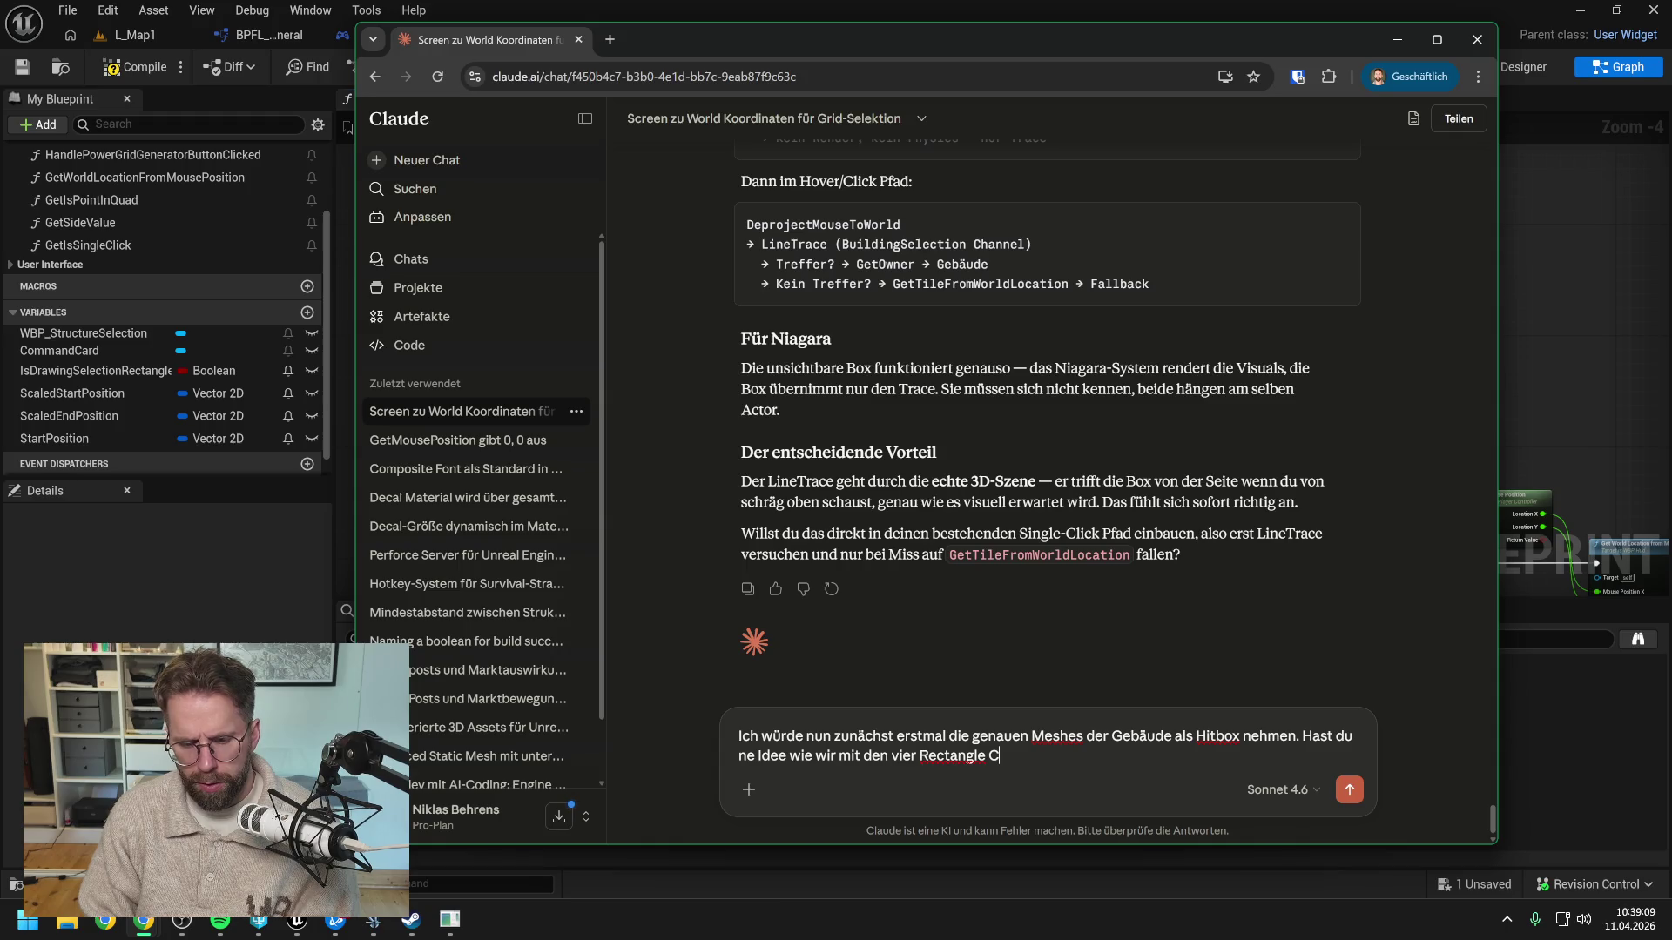
text(oordina)
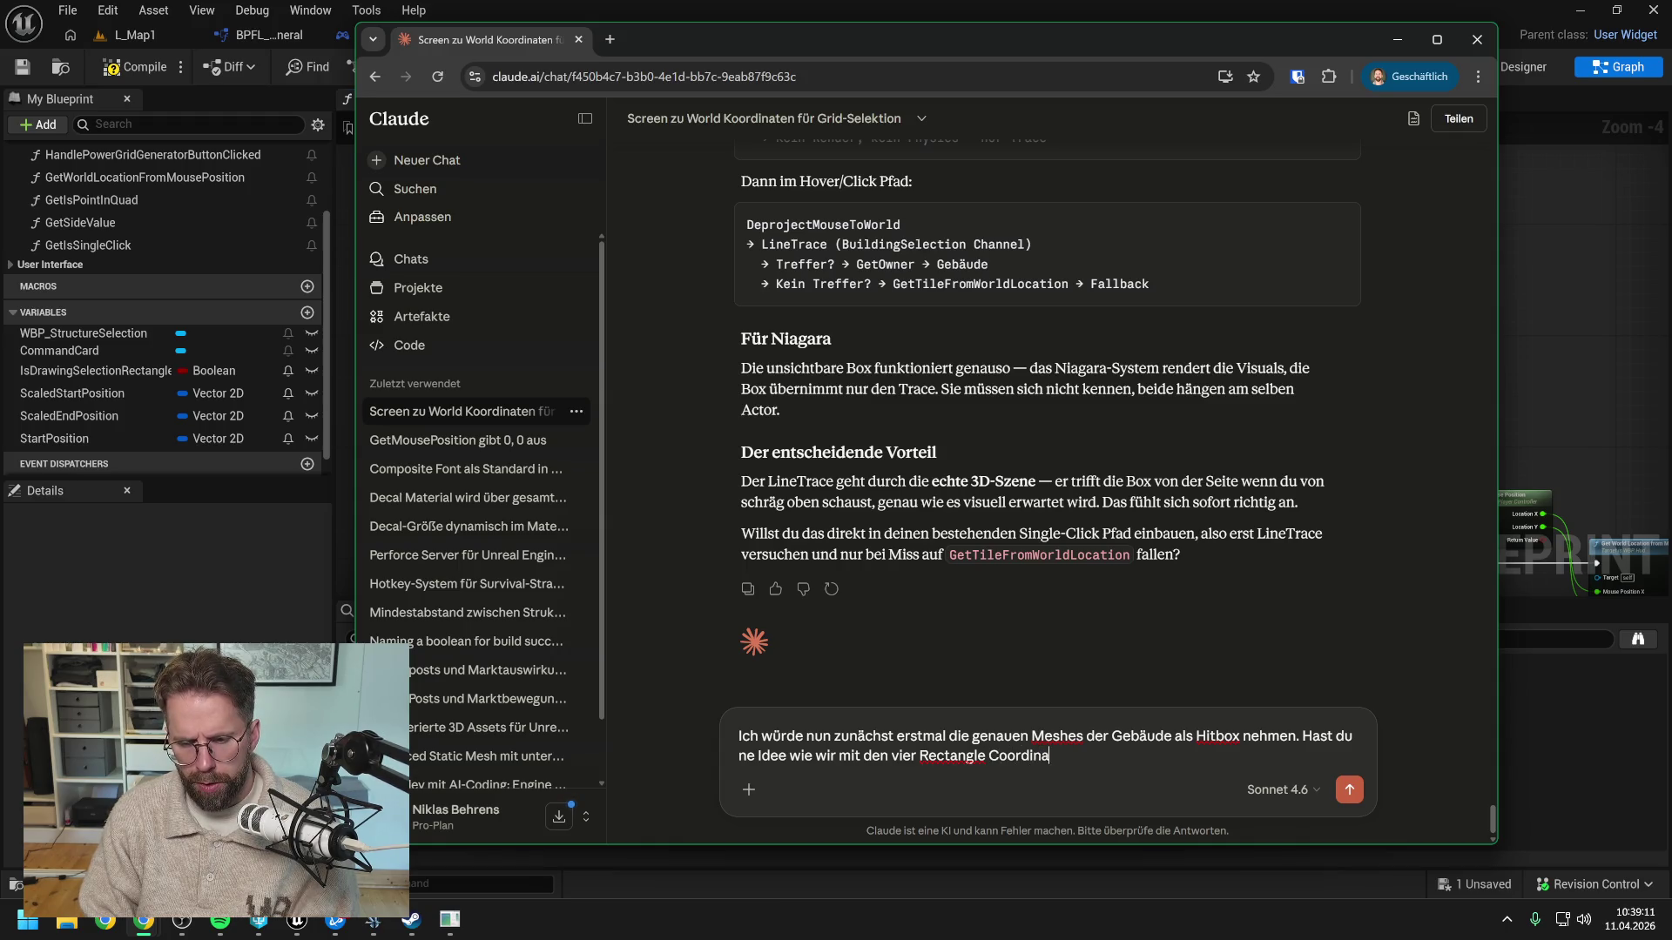
text(tes alls M)
key(BackSpace)
key(BackSpace)
key(BackSpace)
text(e Meshes)
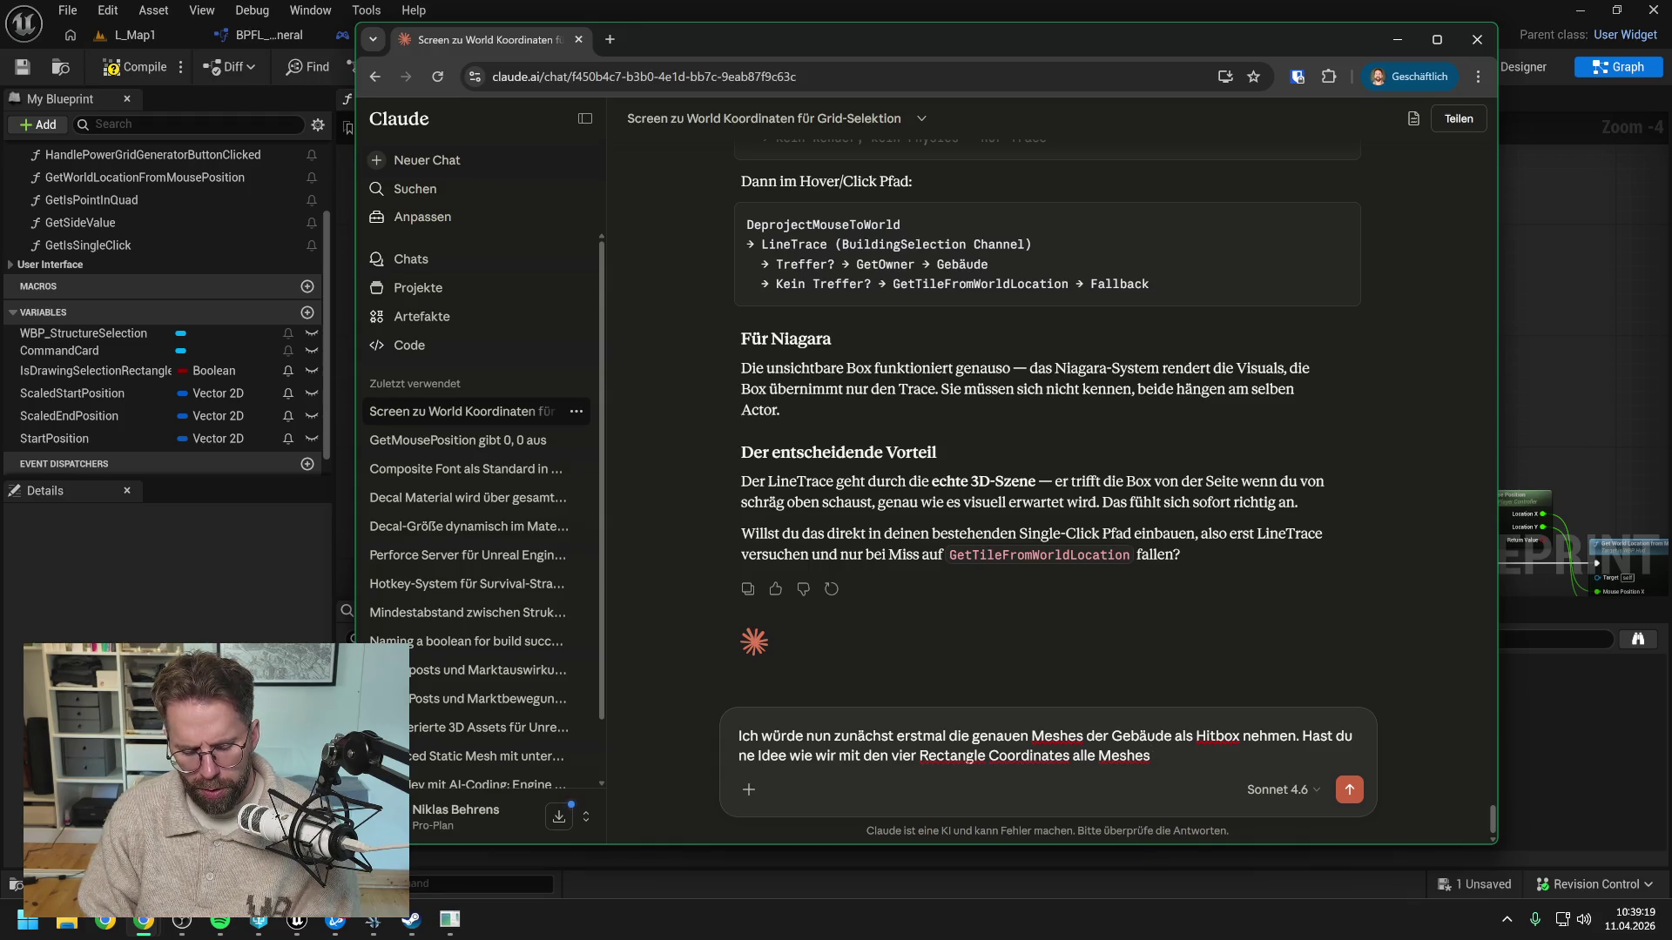
text( im Rect)
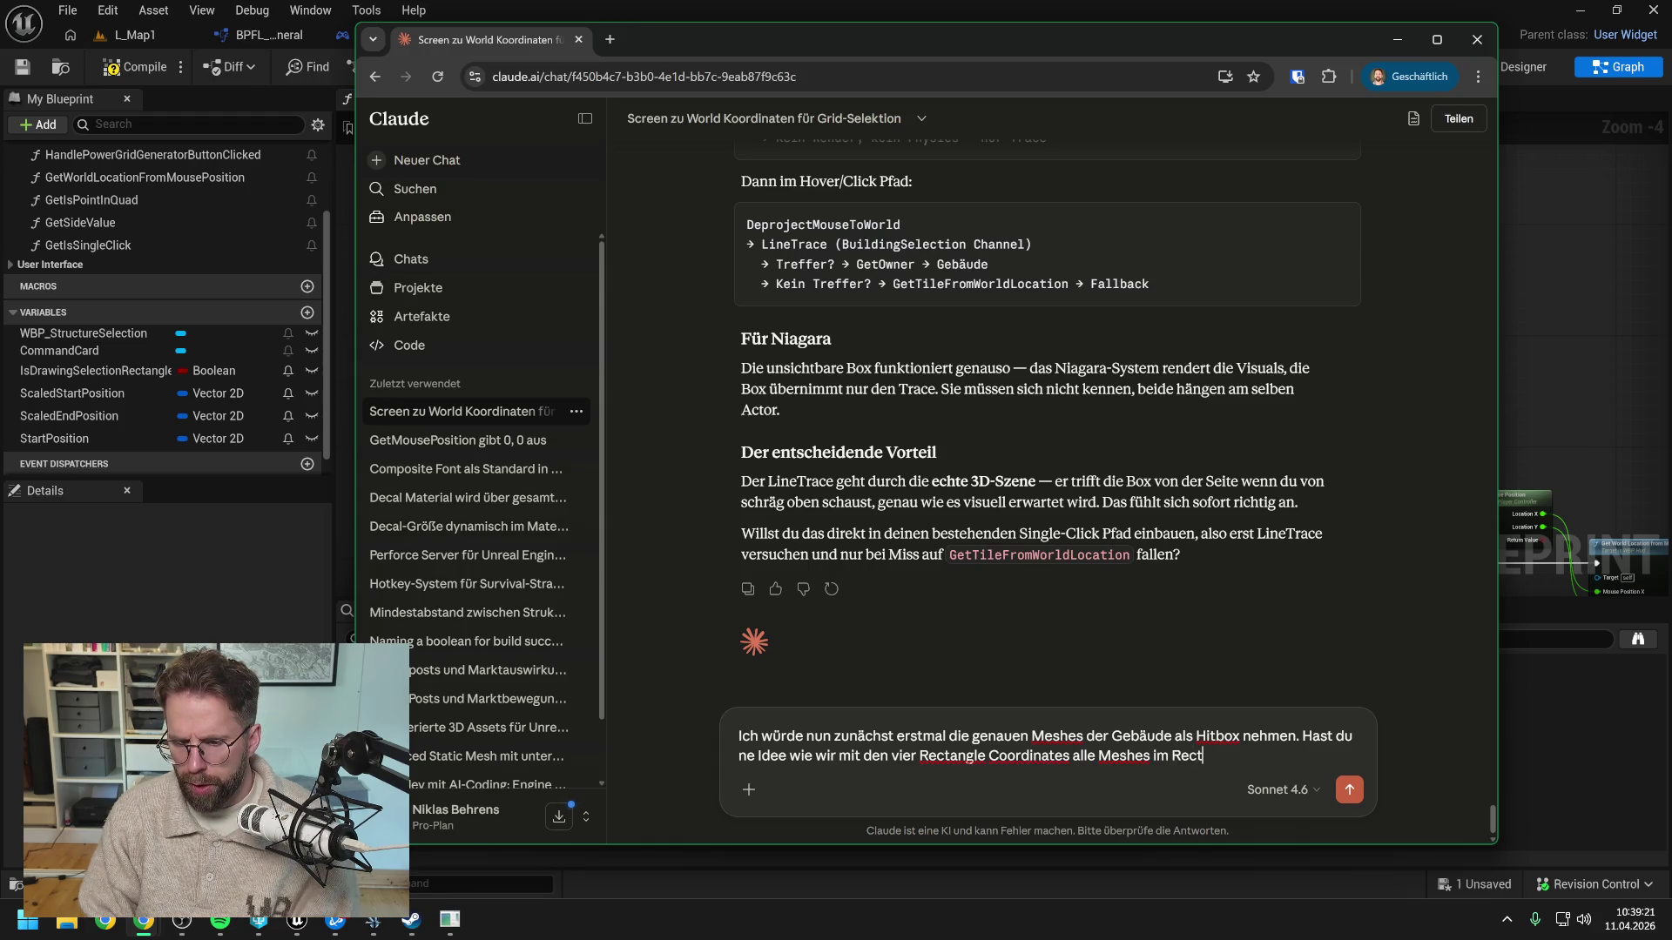
text(angle einfangen?)
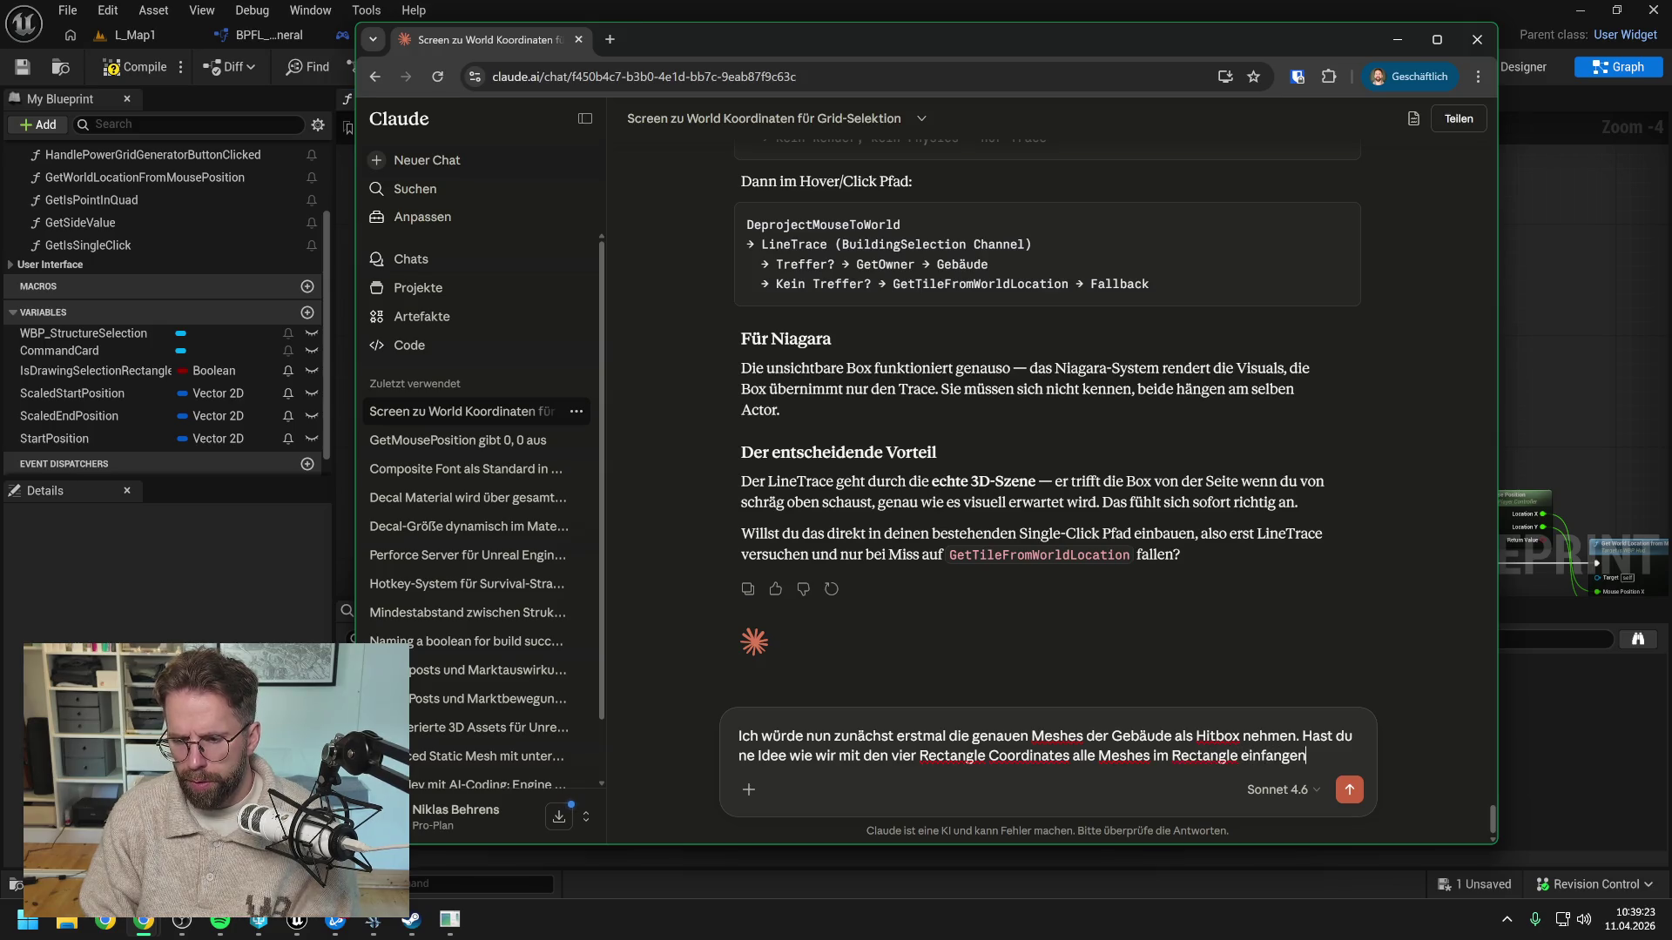
key(Return)
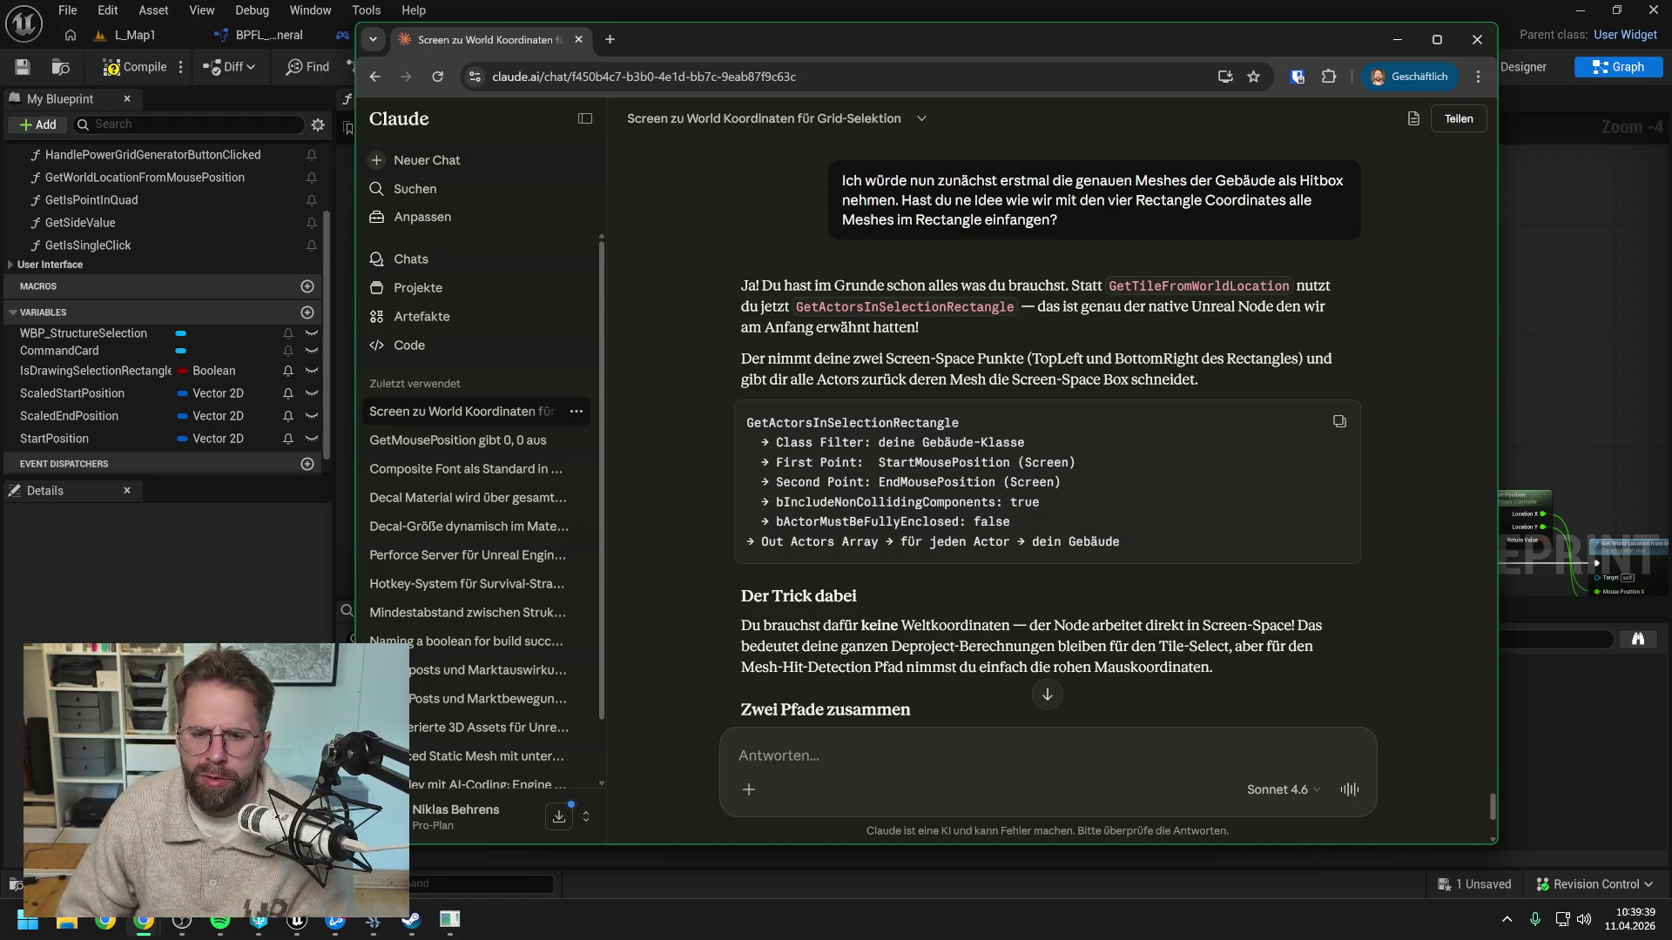
click(1507, 374)
Search the graph's node actions for 'get actors in' and close the search without adding a node
right_click(872, 352)
text(g)
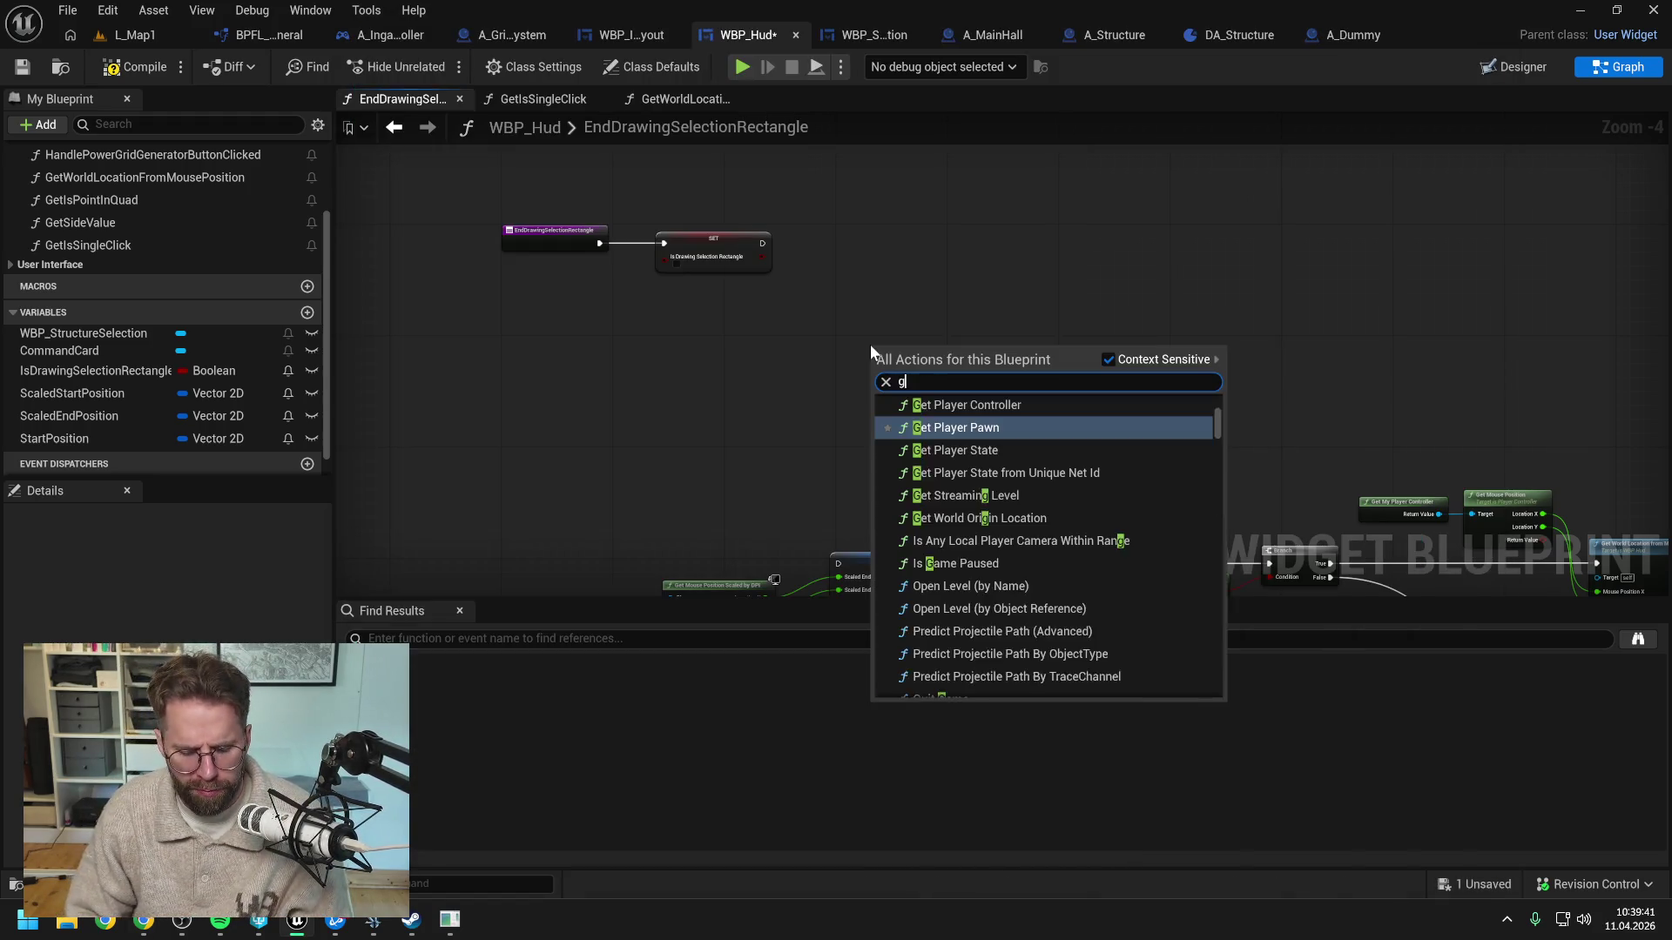
text(et actor)
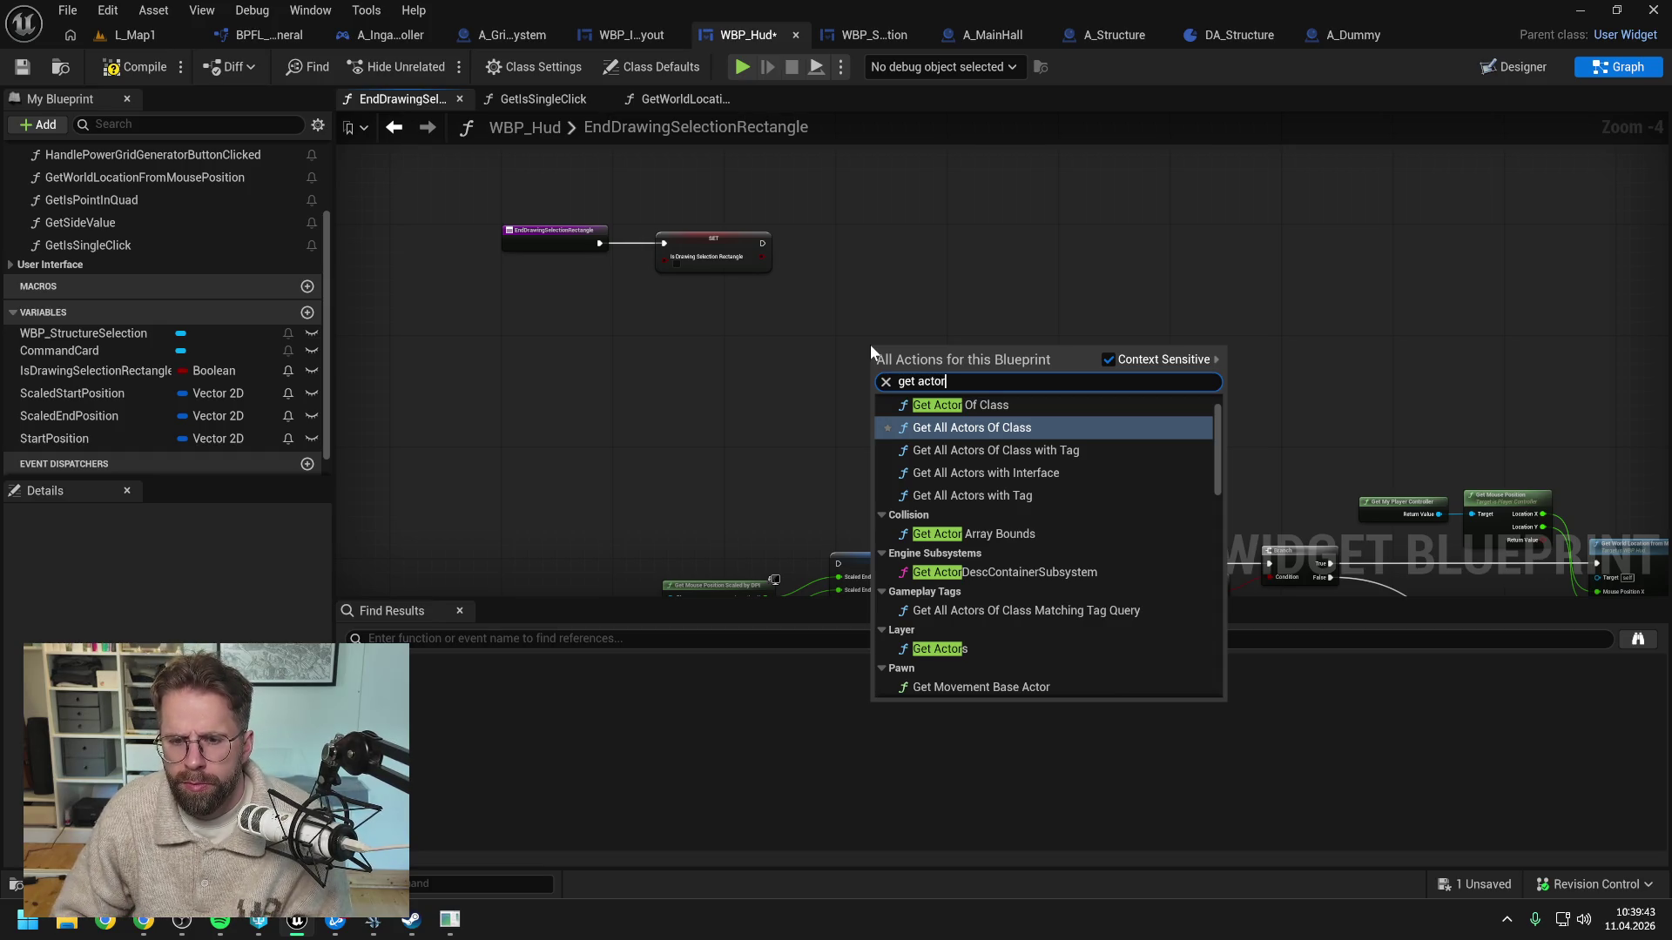
text(s in)
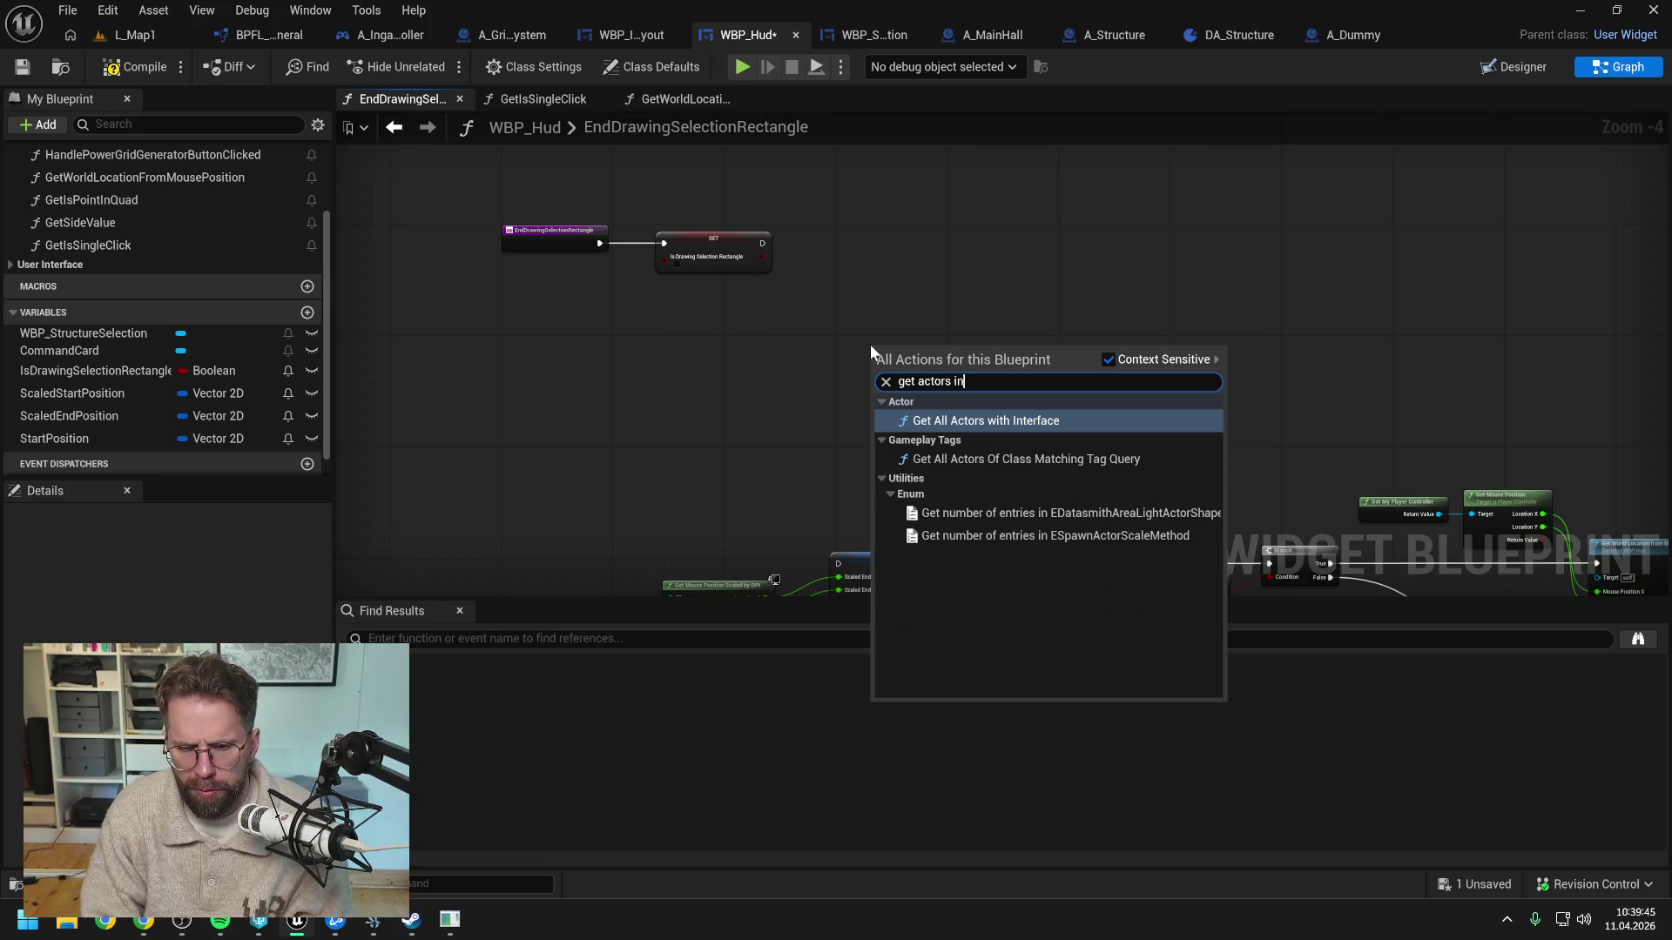
key(Escape)
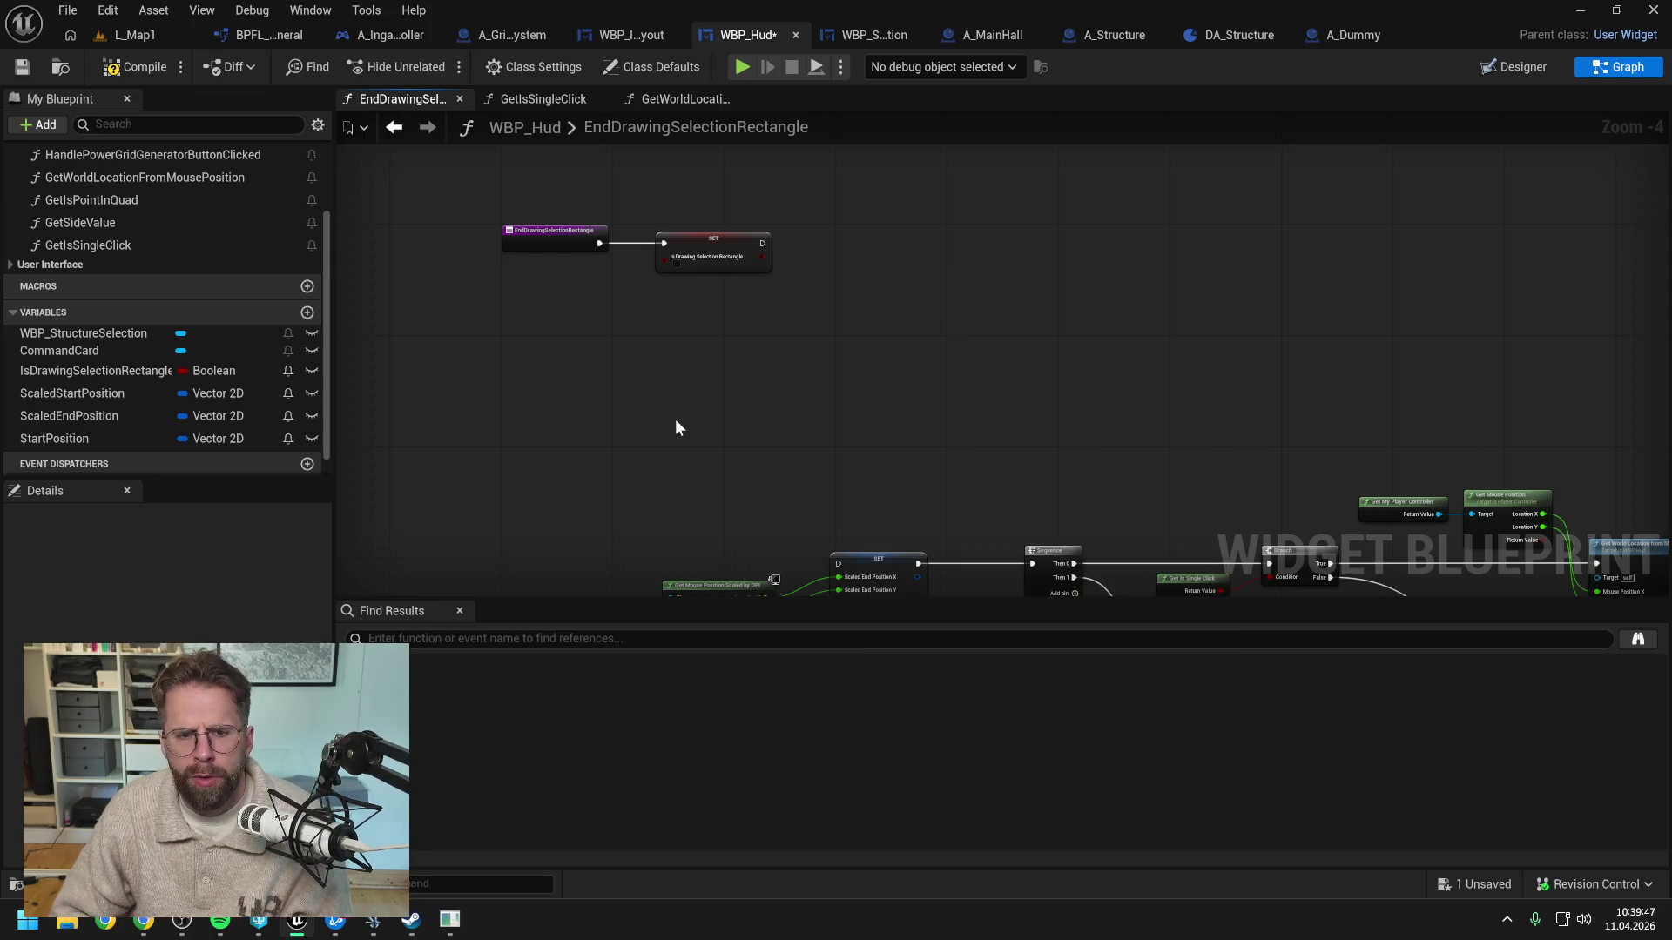
click(144, 921)
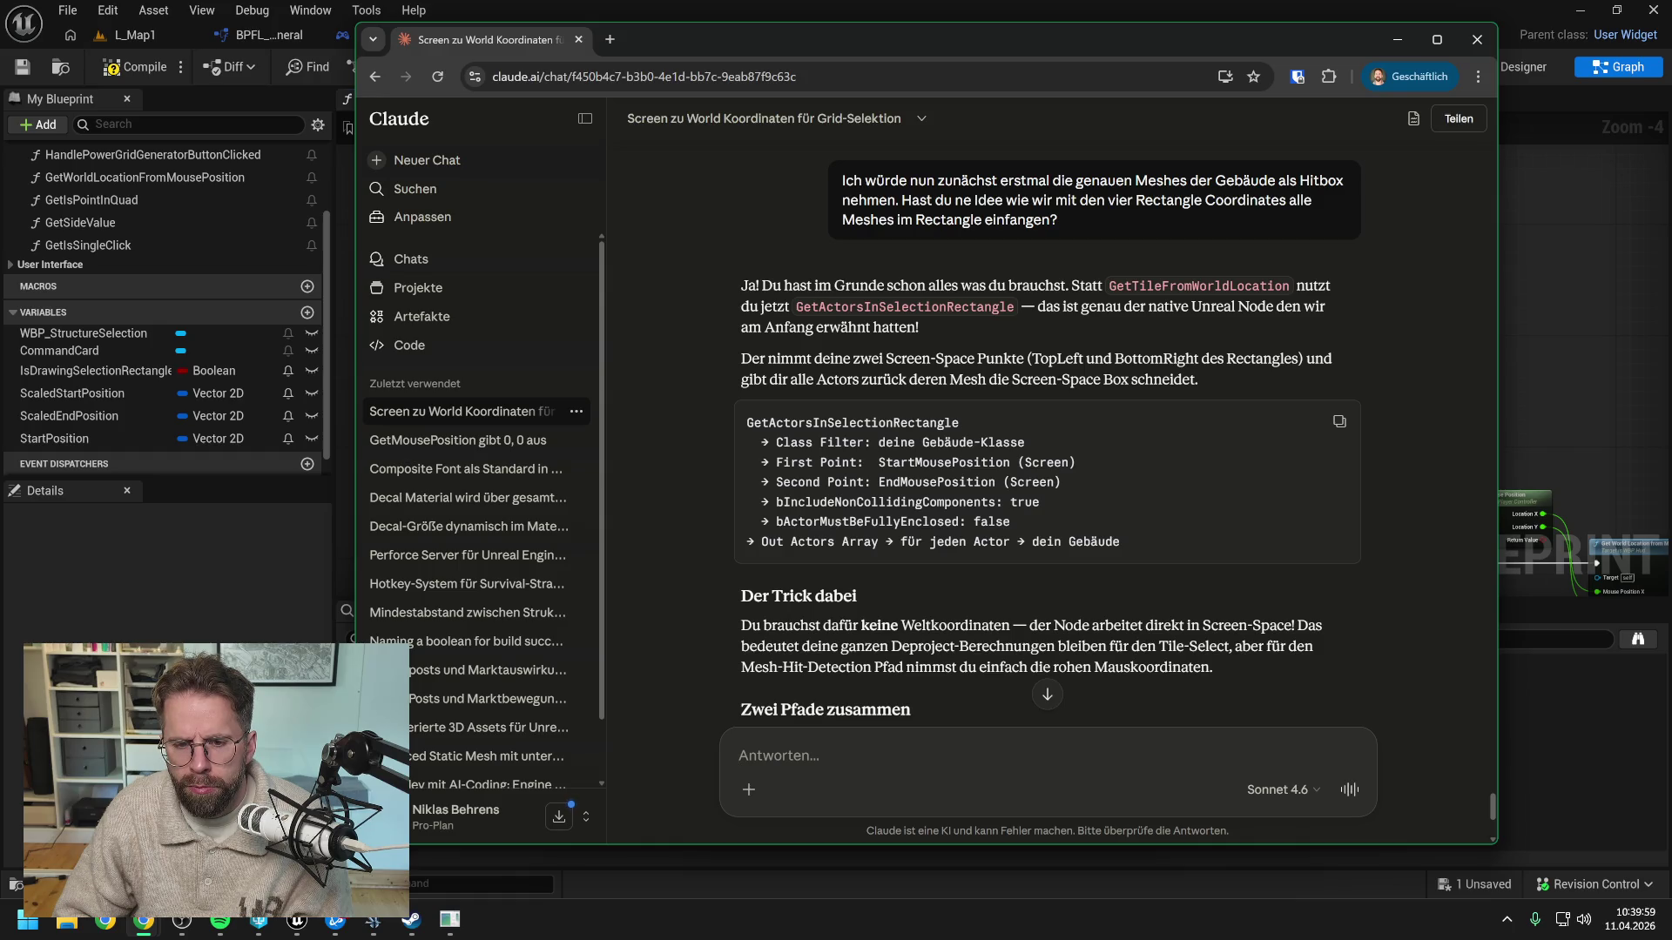
Read to the end of Claude's GetActorsInSelectionRectangle answer and start typing a reply
scroll(973, 509, down, 1)
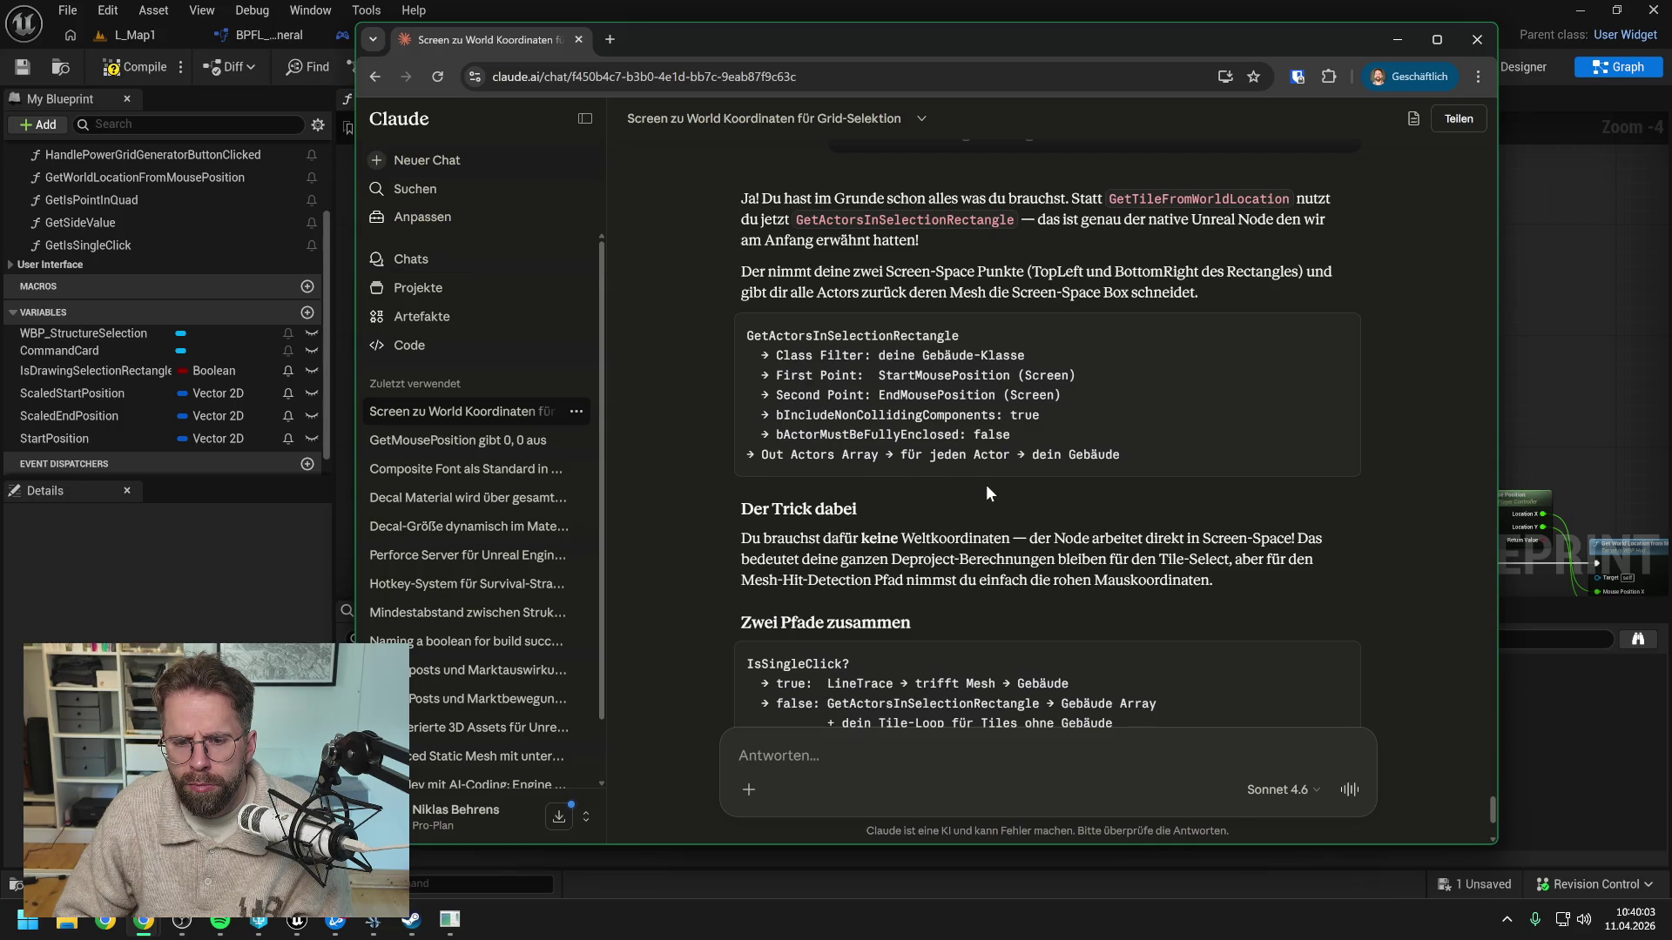
scroll(985, 485, down, 1)
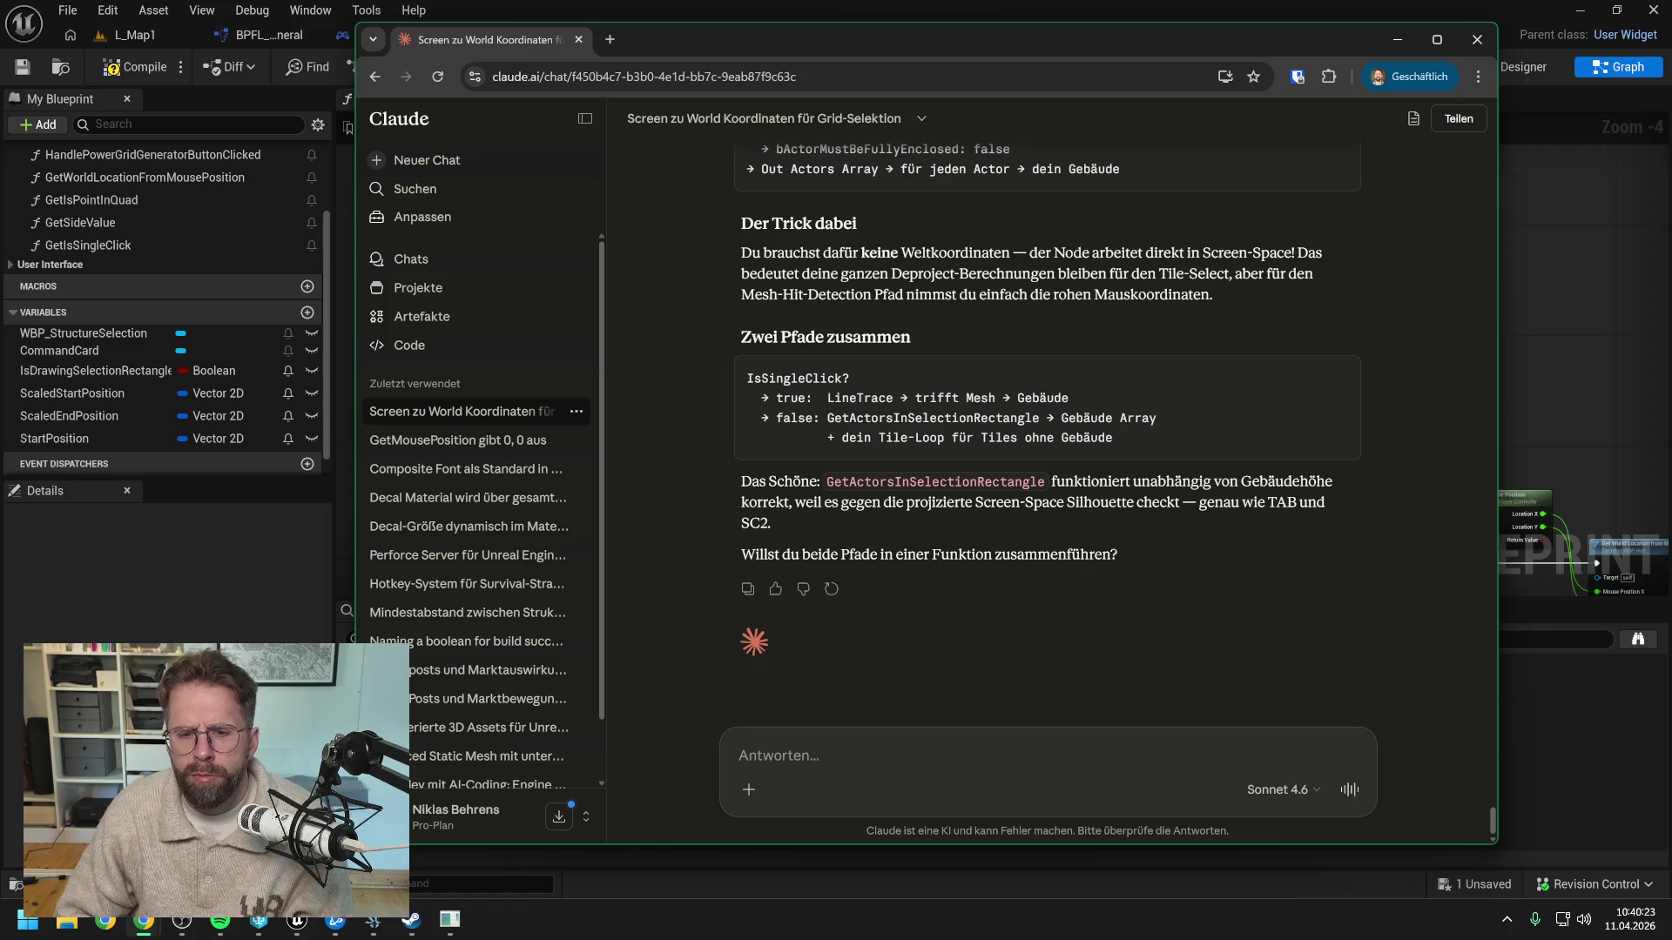
text(w)
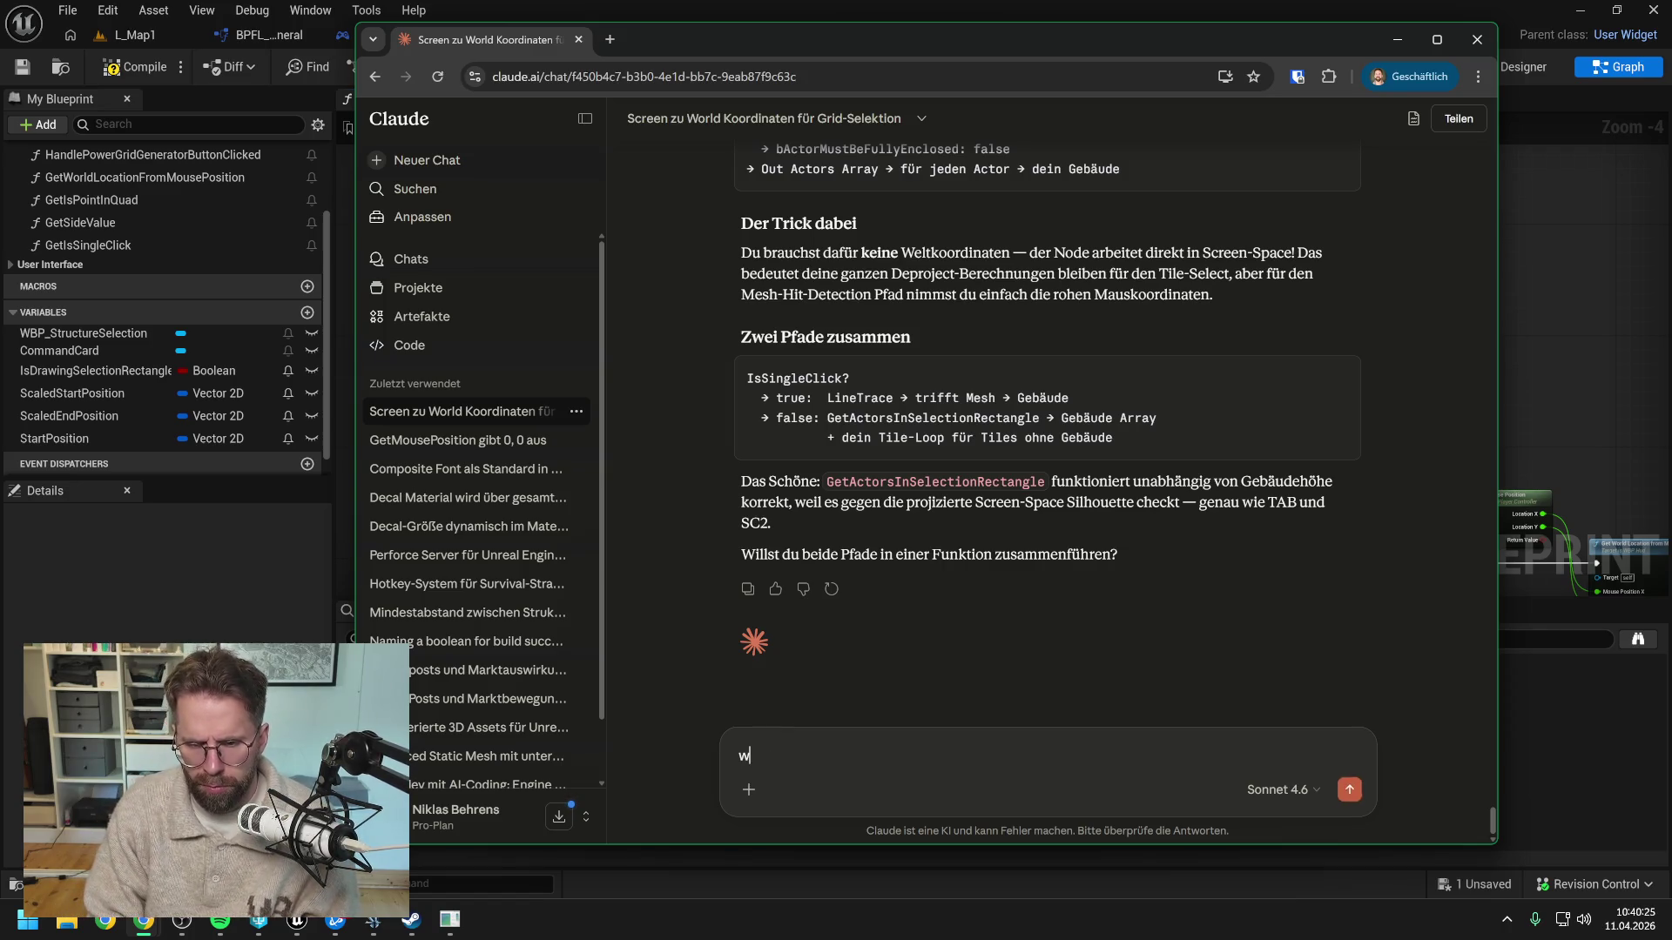
text(ir wollen defint)
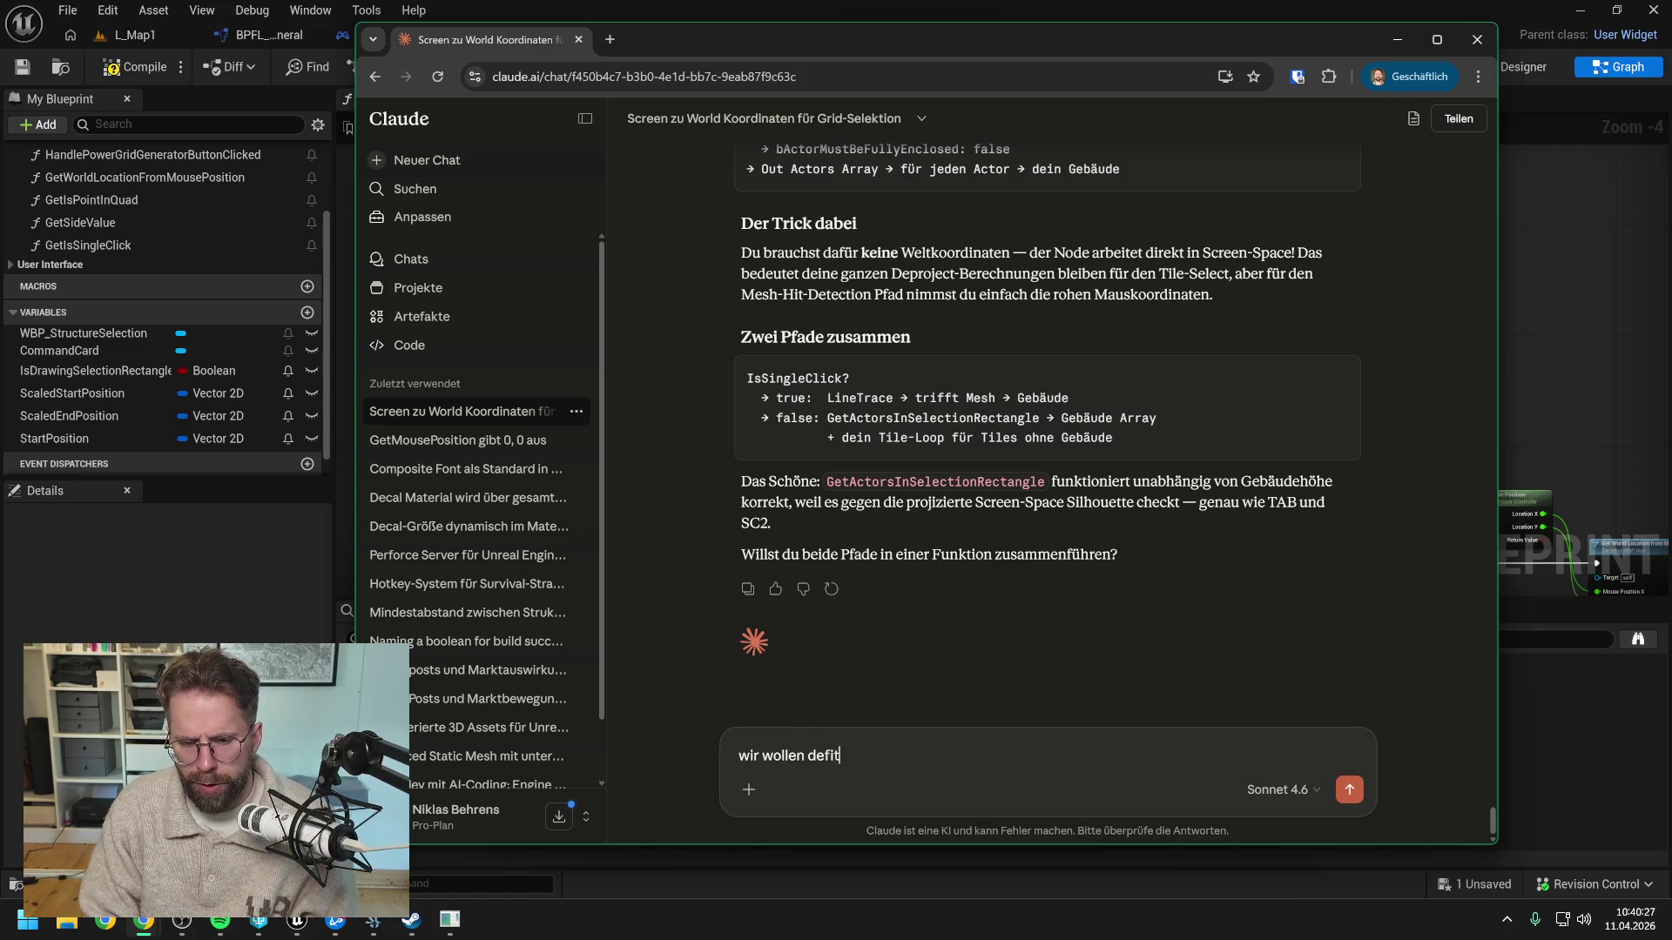
Send 'wir wollen definitiv nicht nach Actors suchen, sondern nach Meshes' and read Claude's reply
key(BackSpace)
key(BackSpace)
text(t)
text(niti)
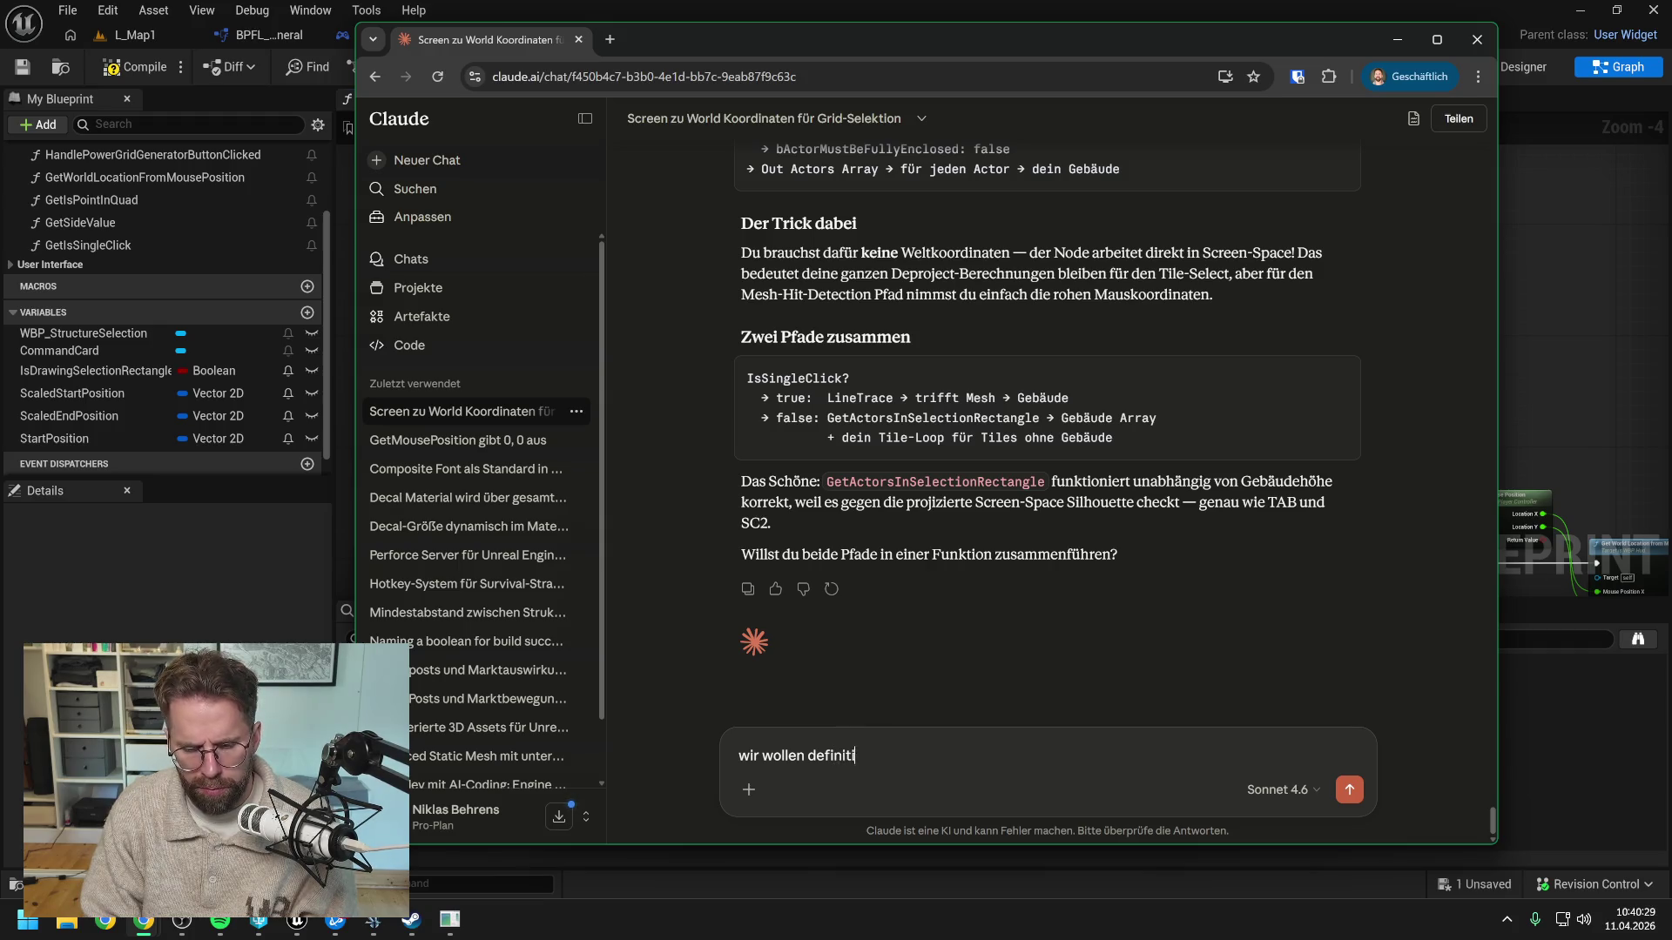
text(v nicht nach Act)
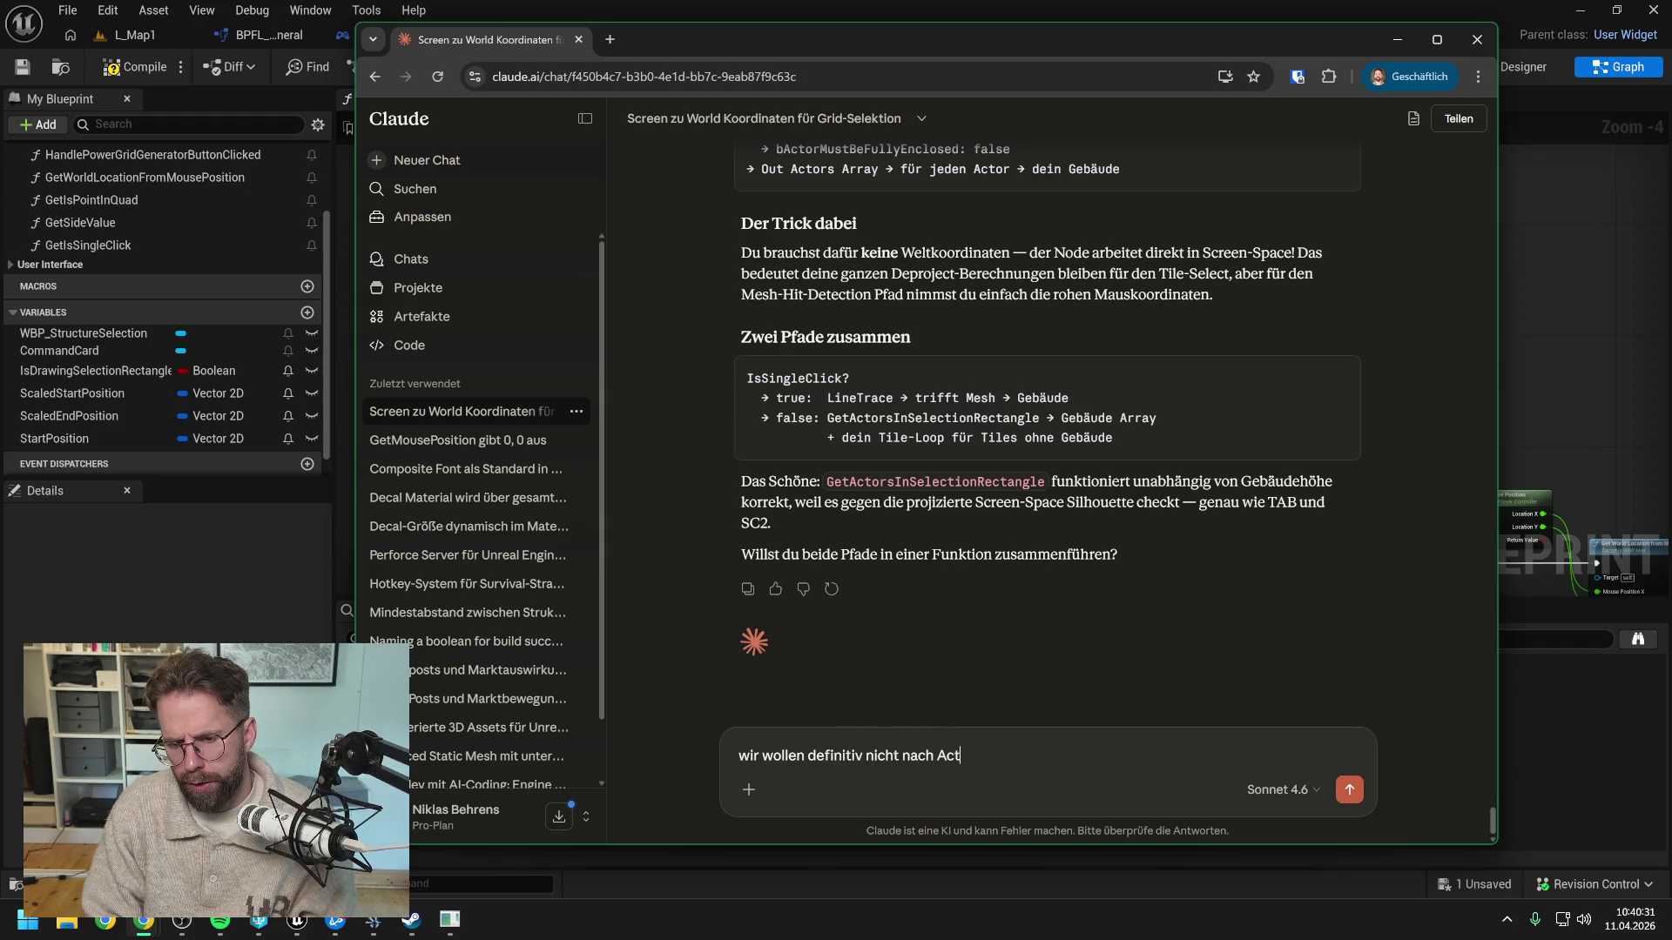
text(ors suchen)
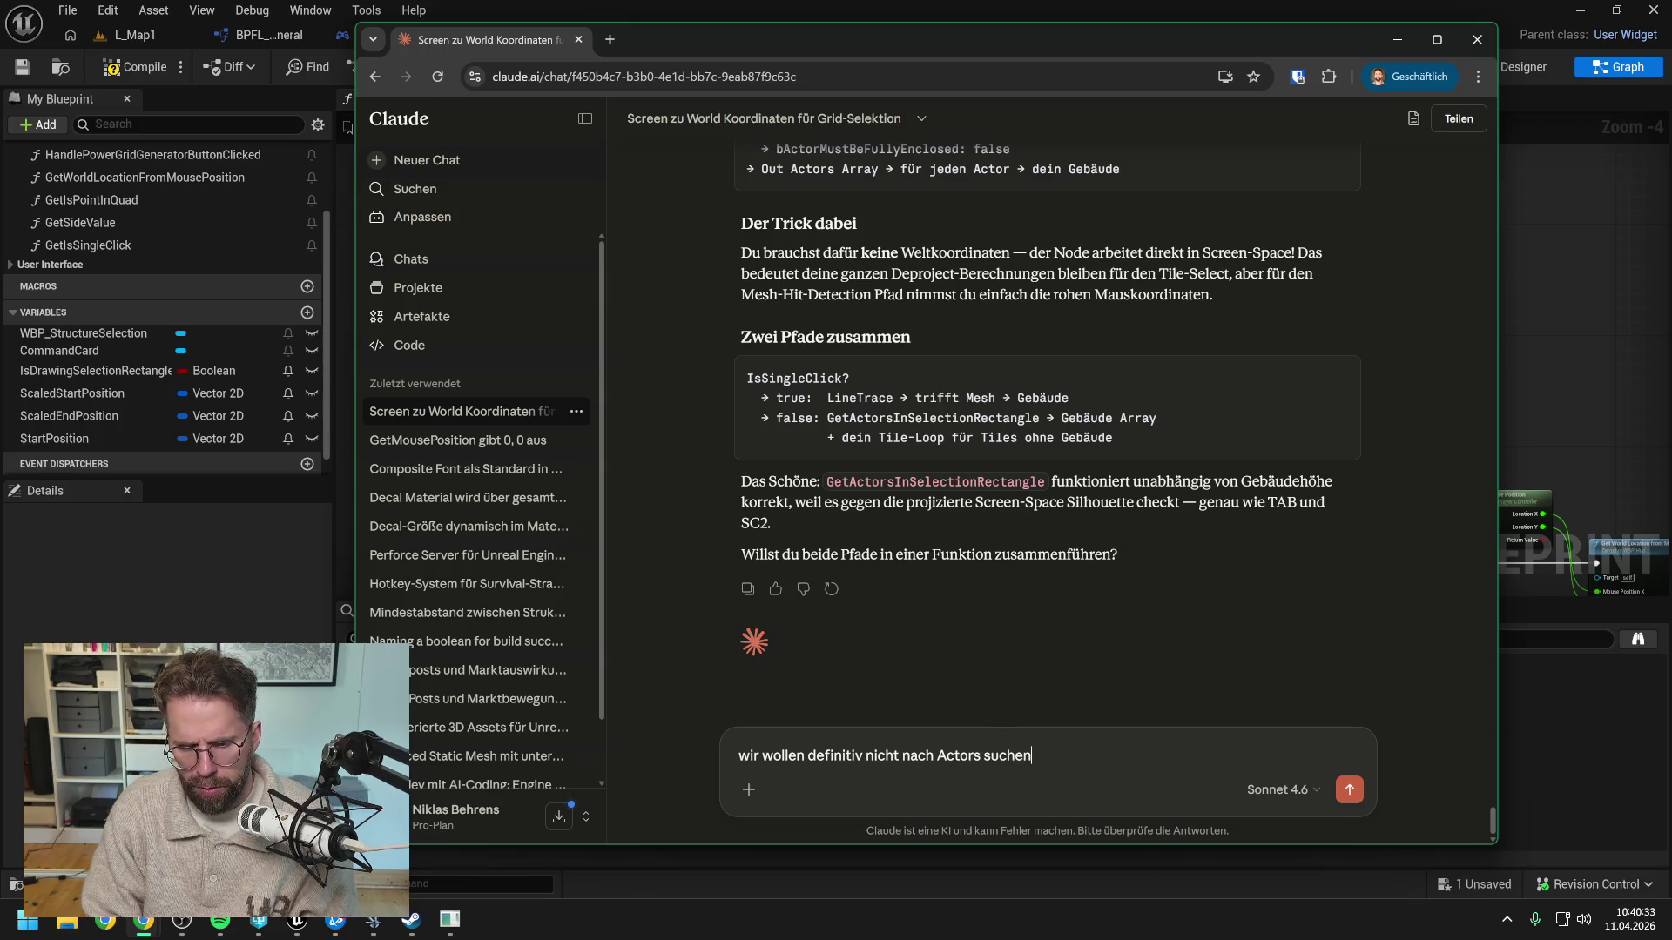
text(, sondern nach)
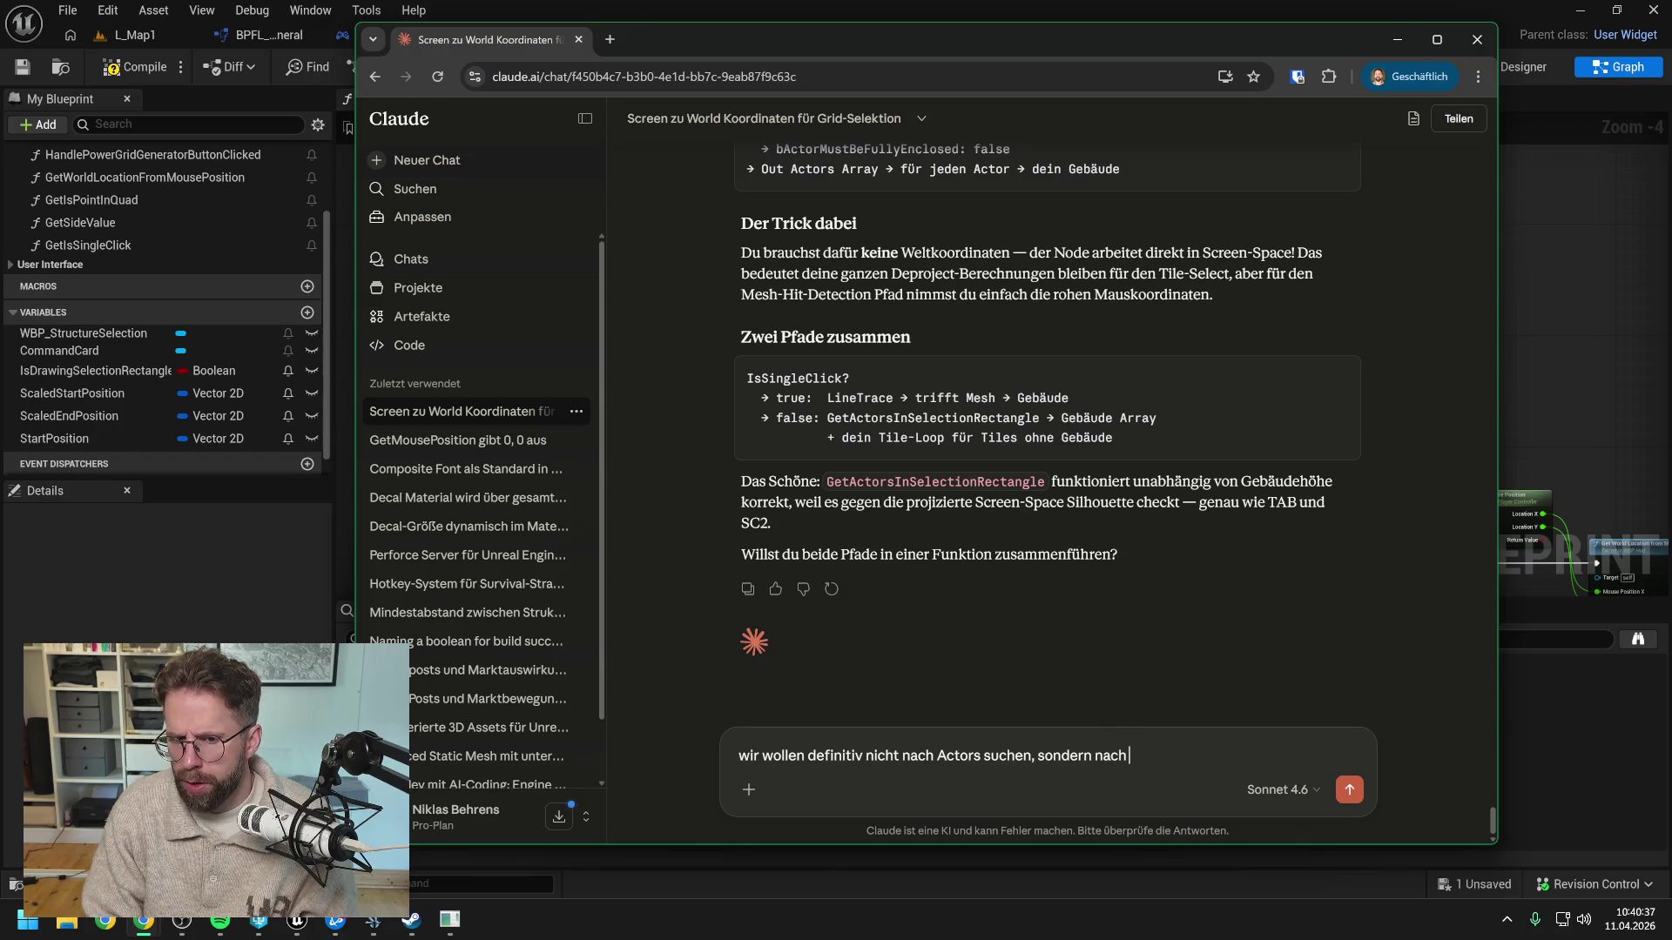
text( Meshes)
key(Return)
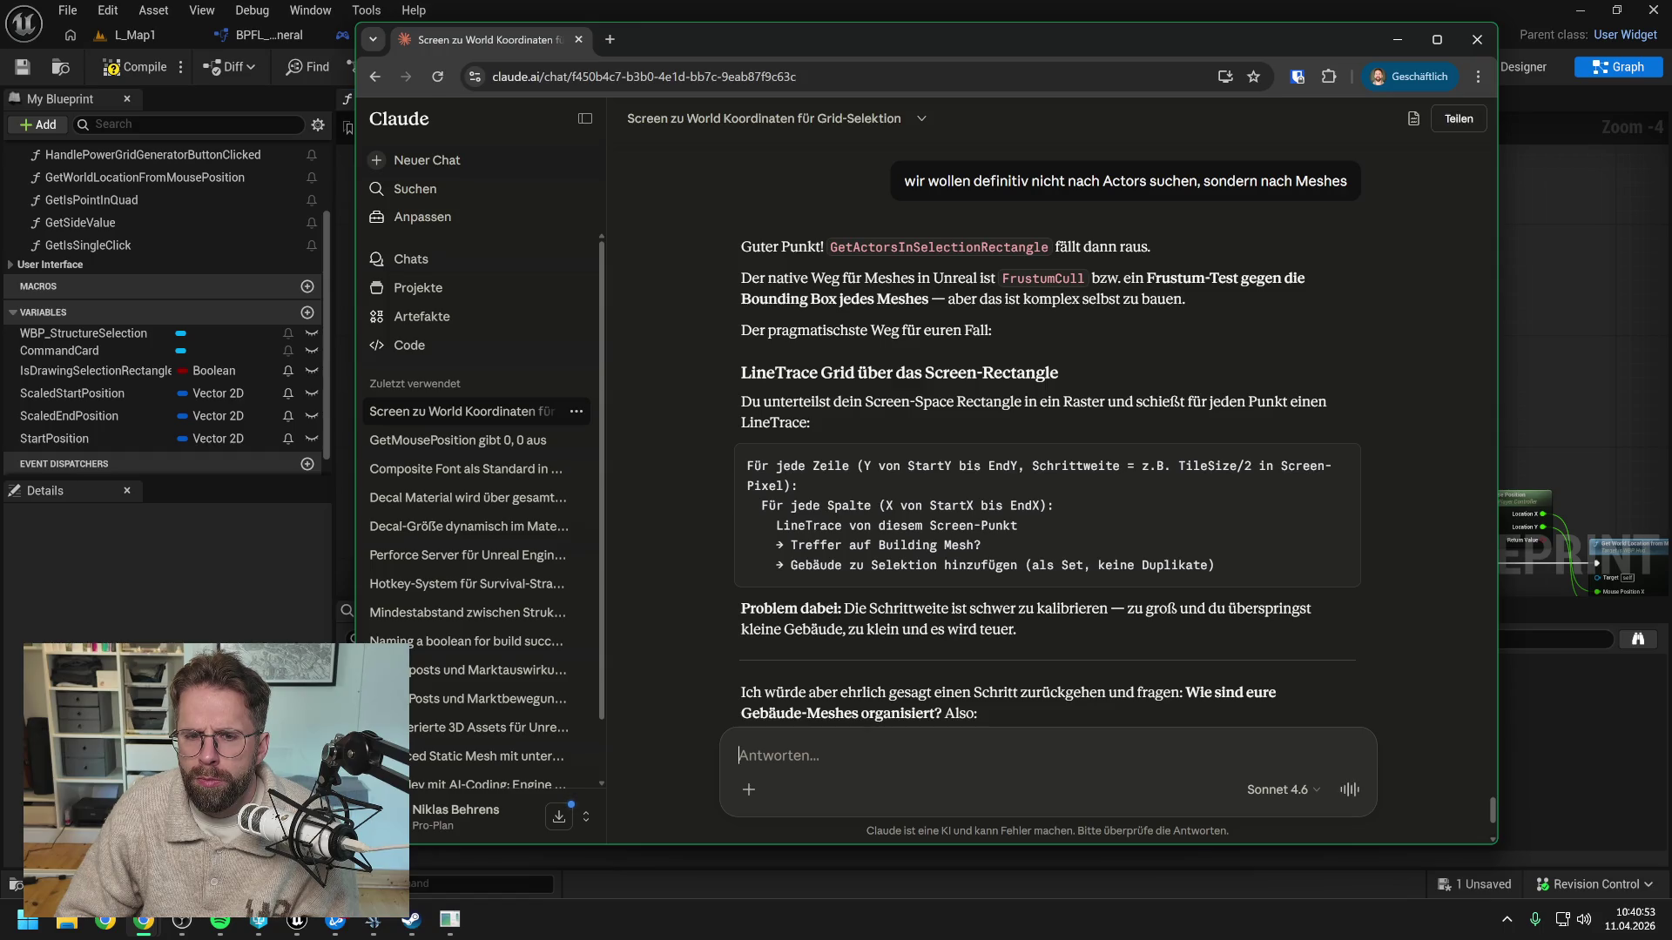
scroll(1080, 335, down, 1)
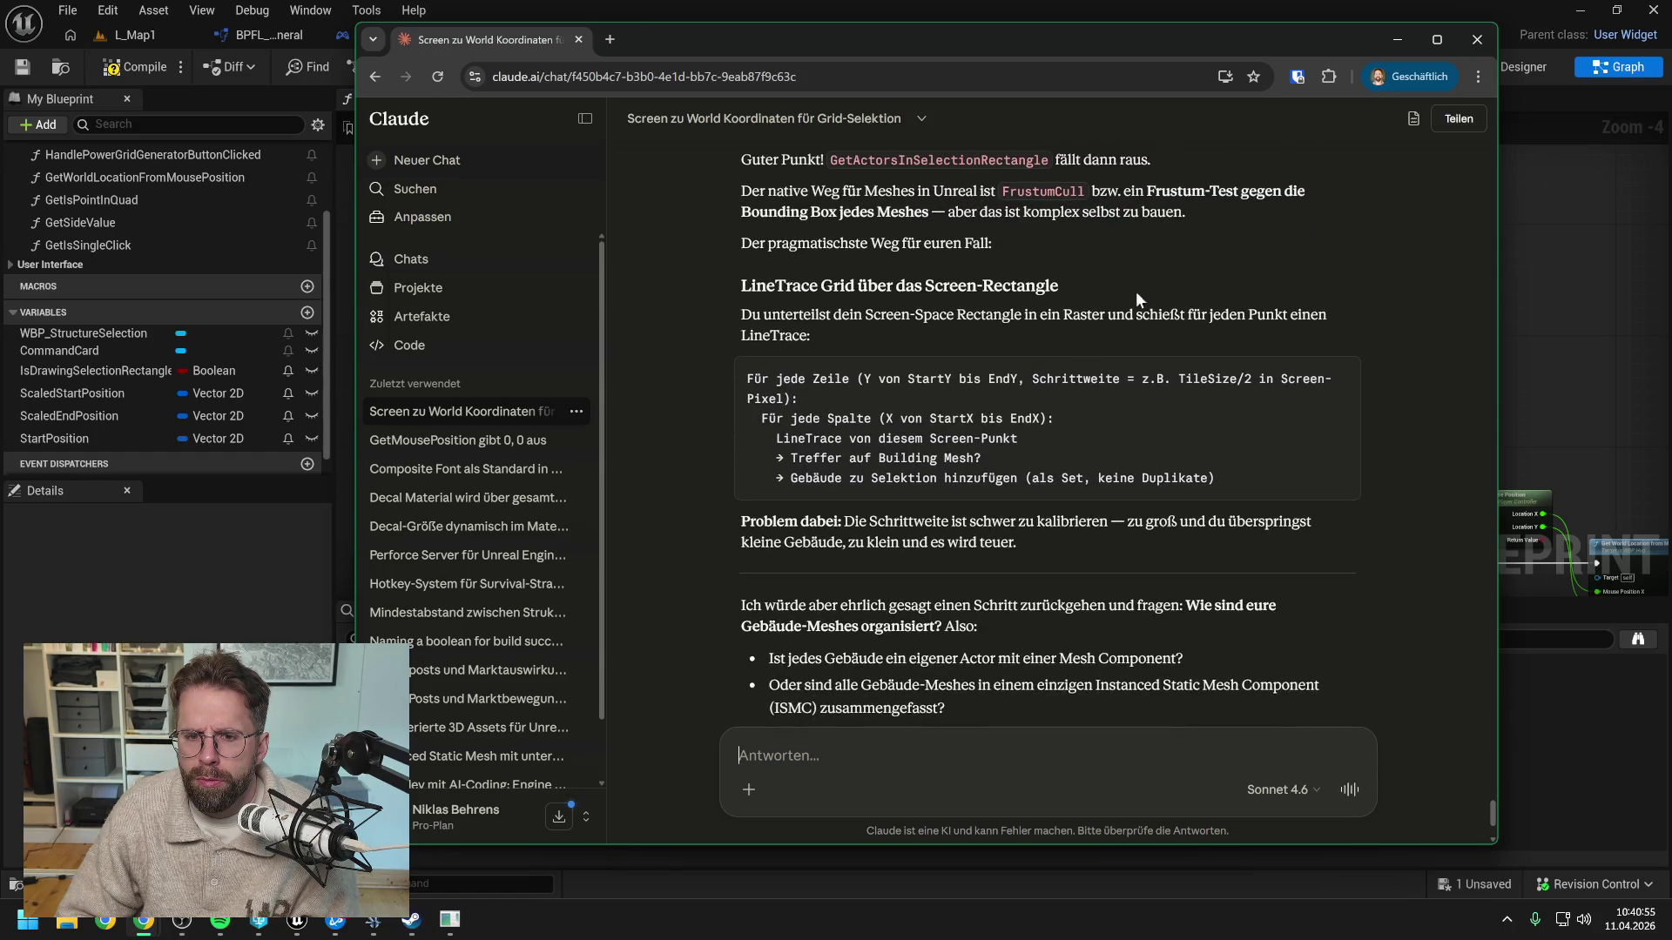
scroll(1163, 284, up, 1)
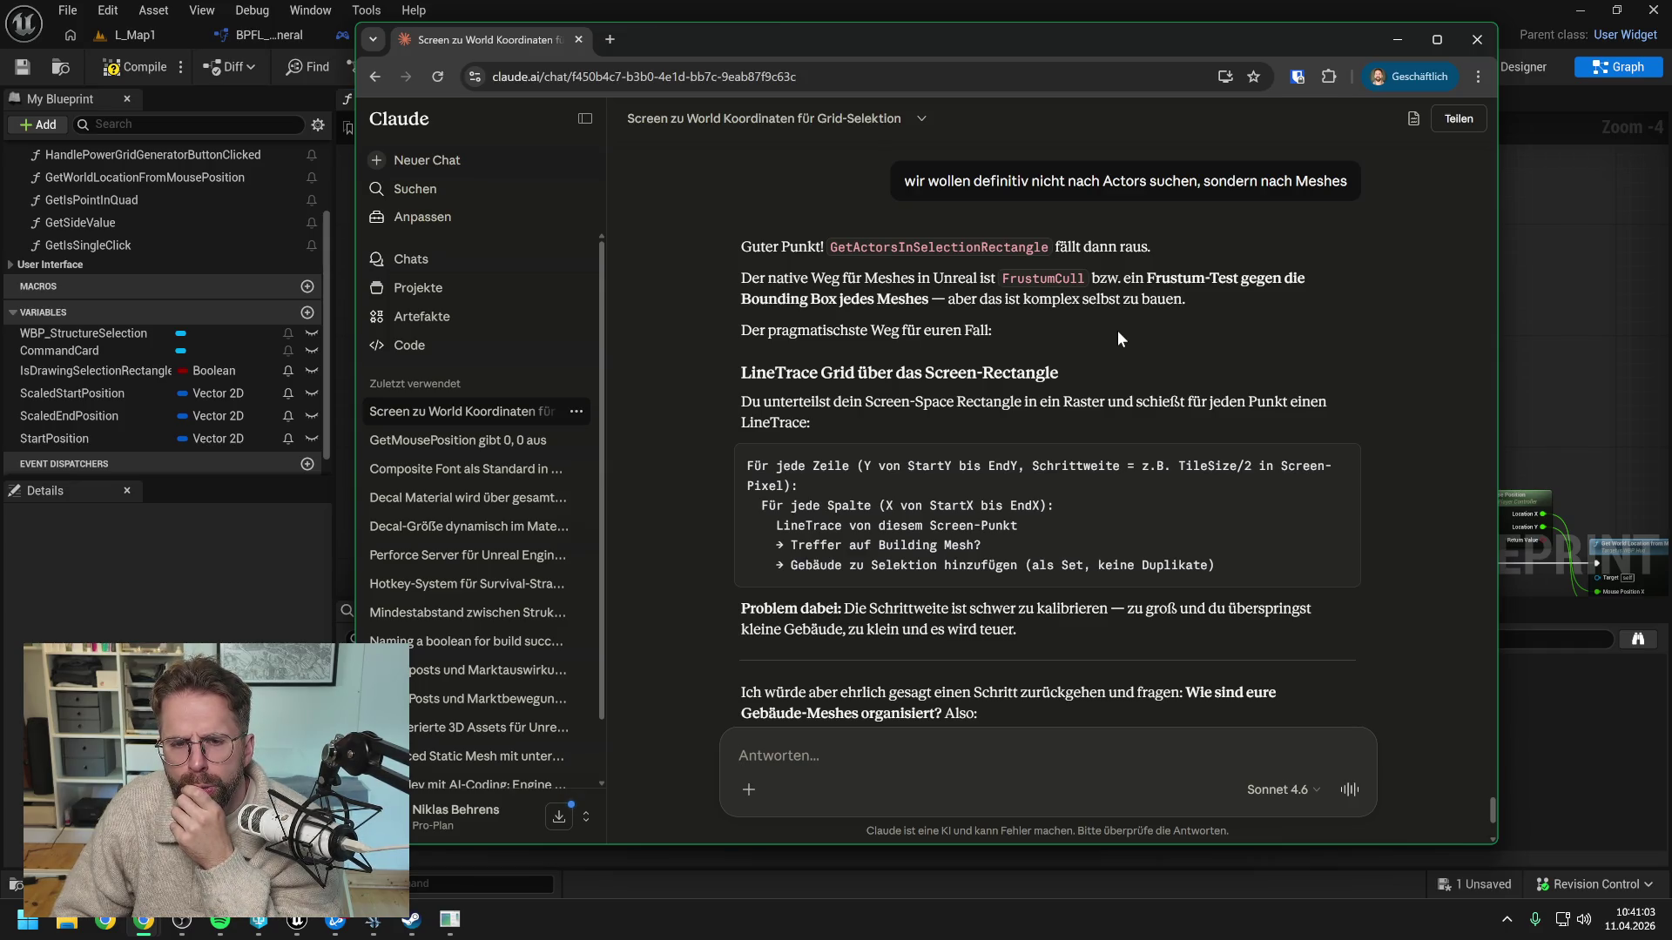
scroll(1116, 330, down, 1)
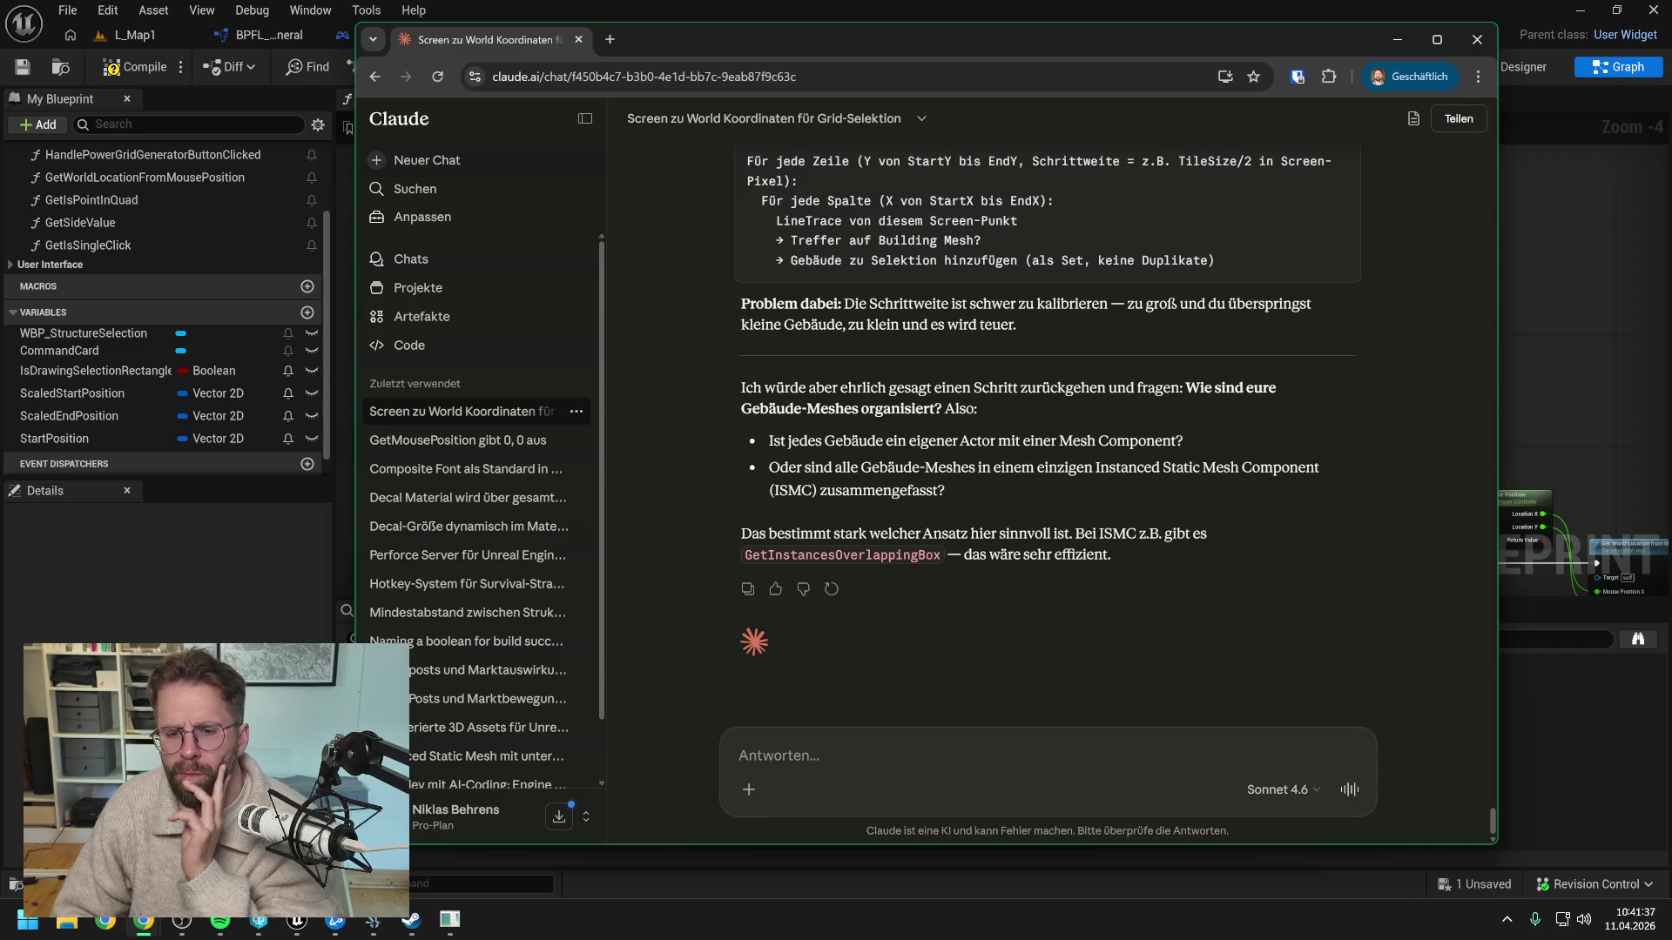
Explain that buildings will use InstancedMeshes instead of actors, and ask whether per-building meshes can share one
text(Es w)
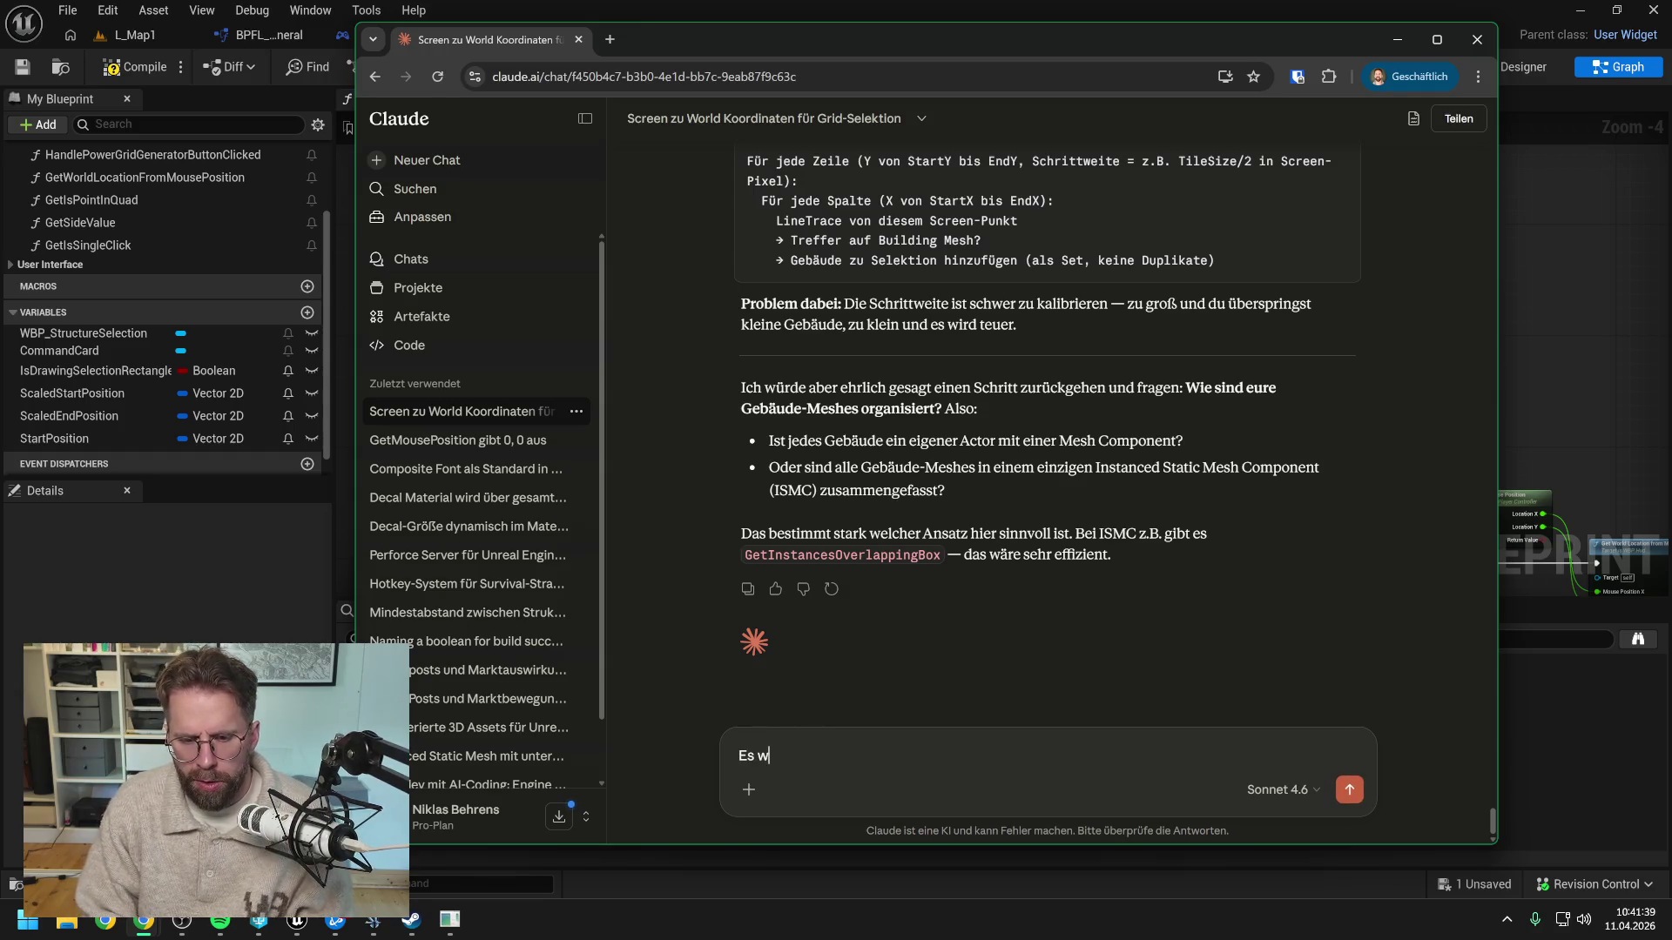
text(ird ja in unser)
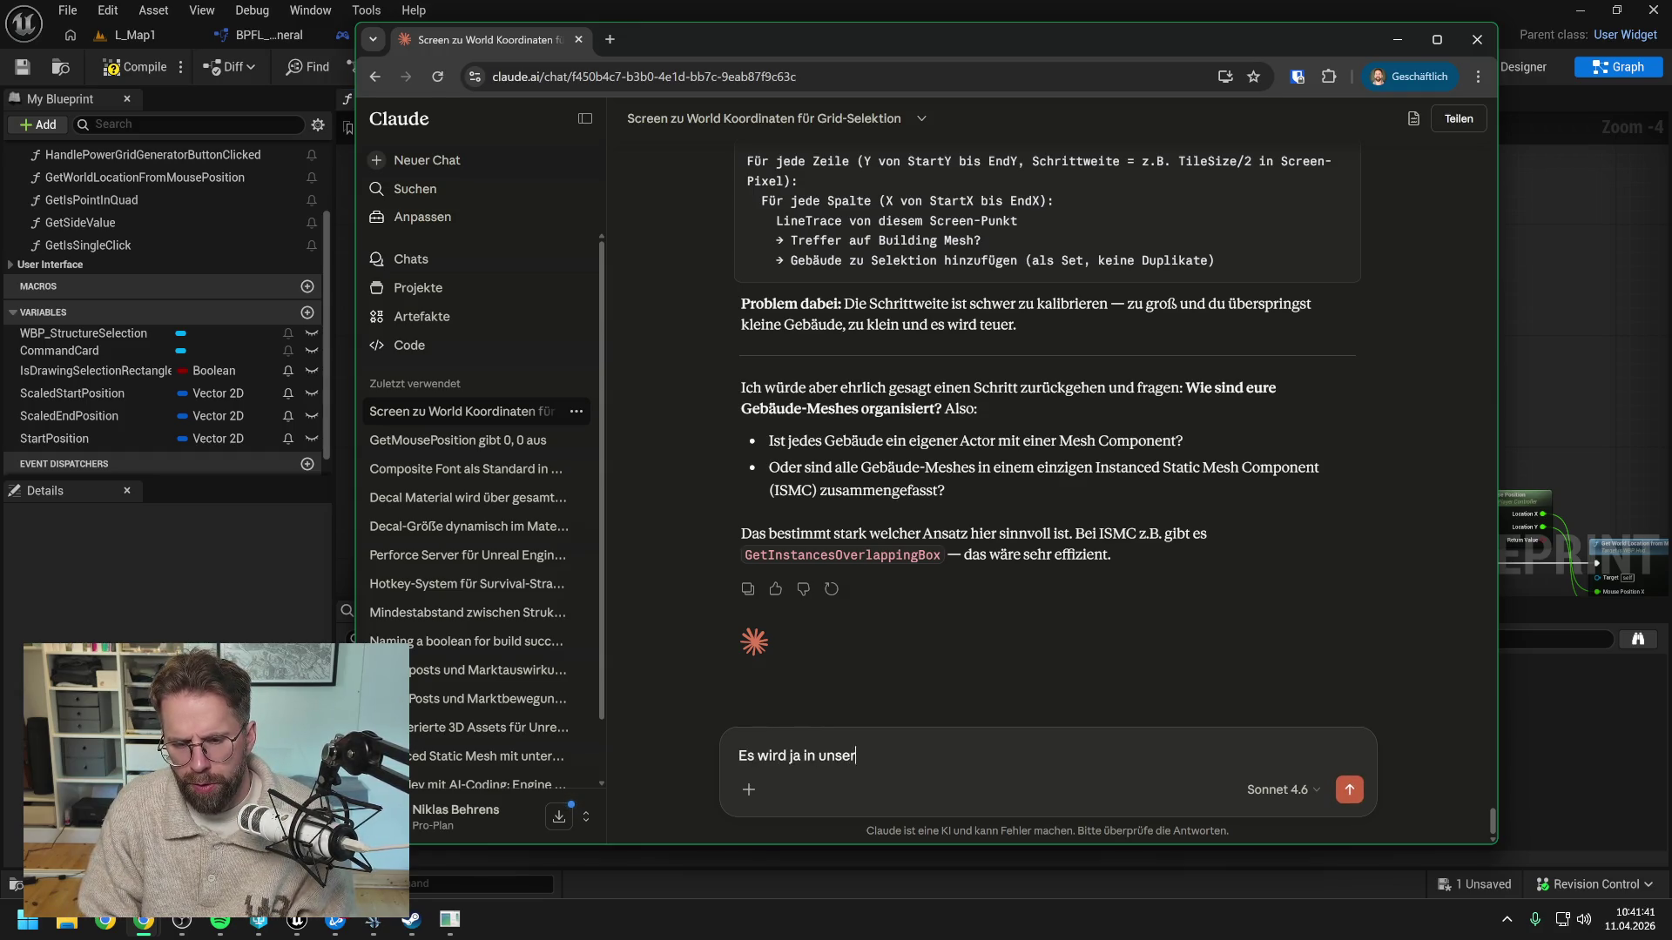
text(em Spiel am Ende )
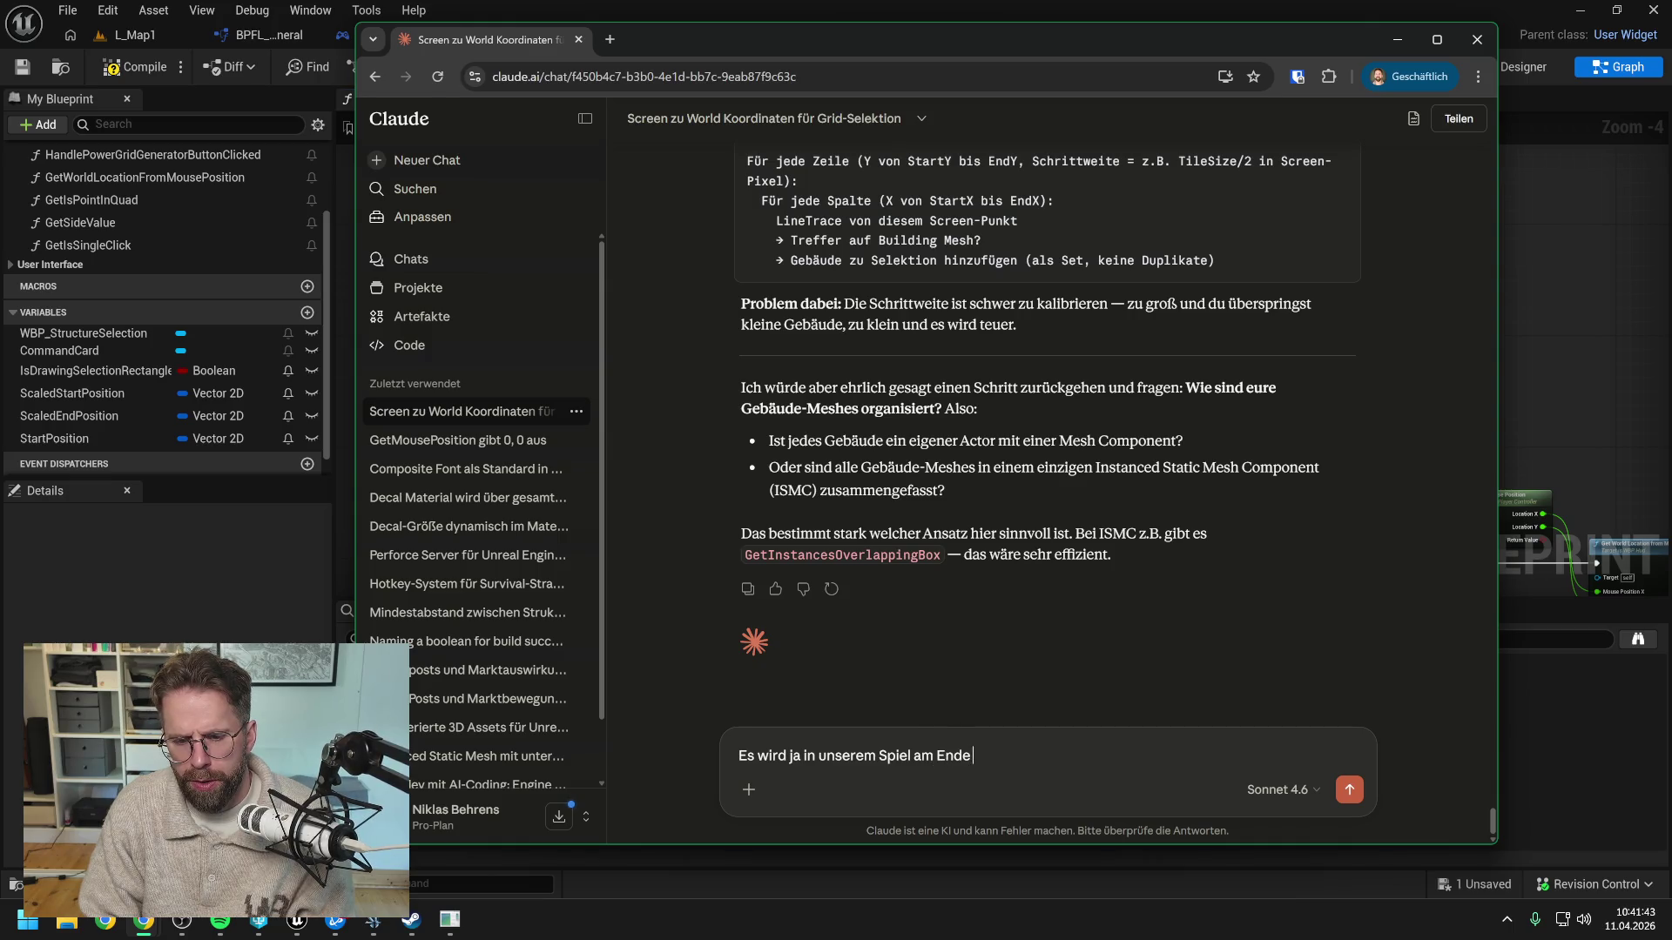
text(sehr viele Gebäude geben)
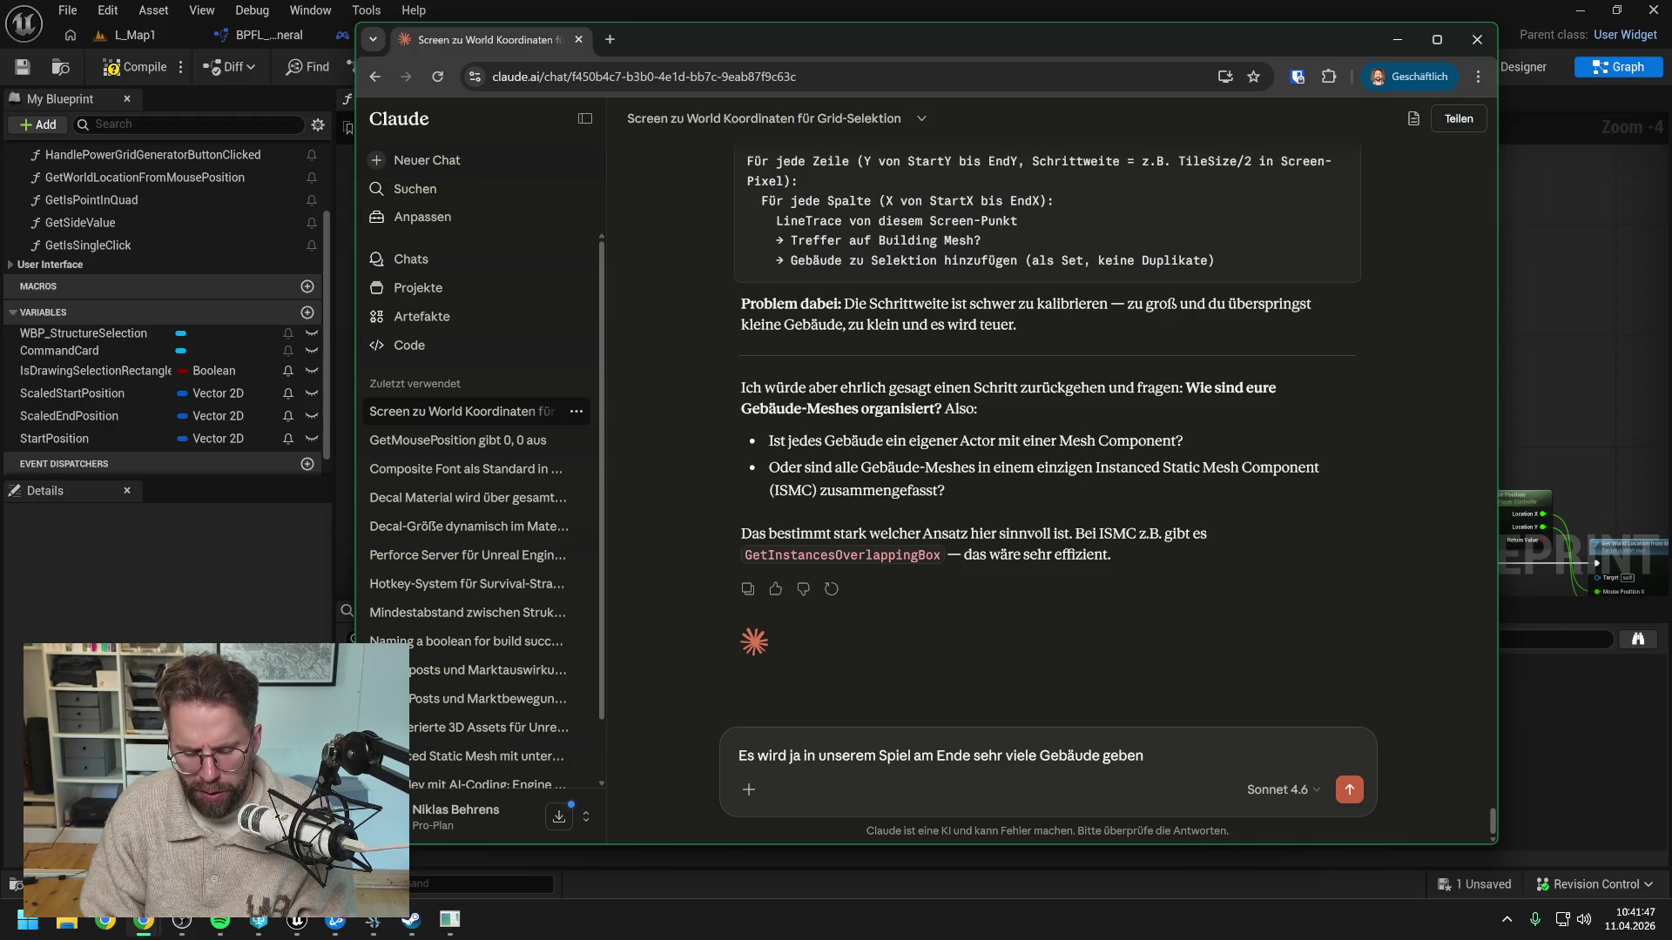
text(. Entsprechend)
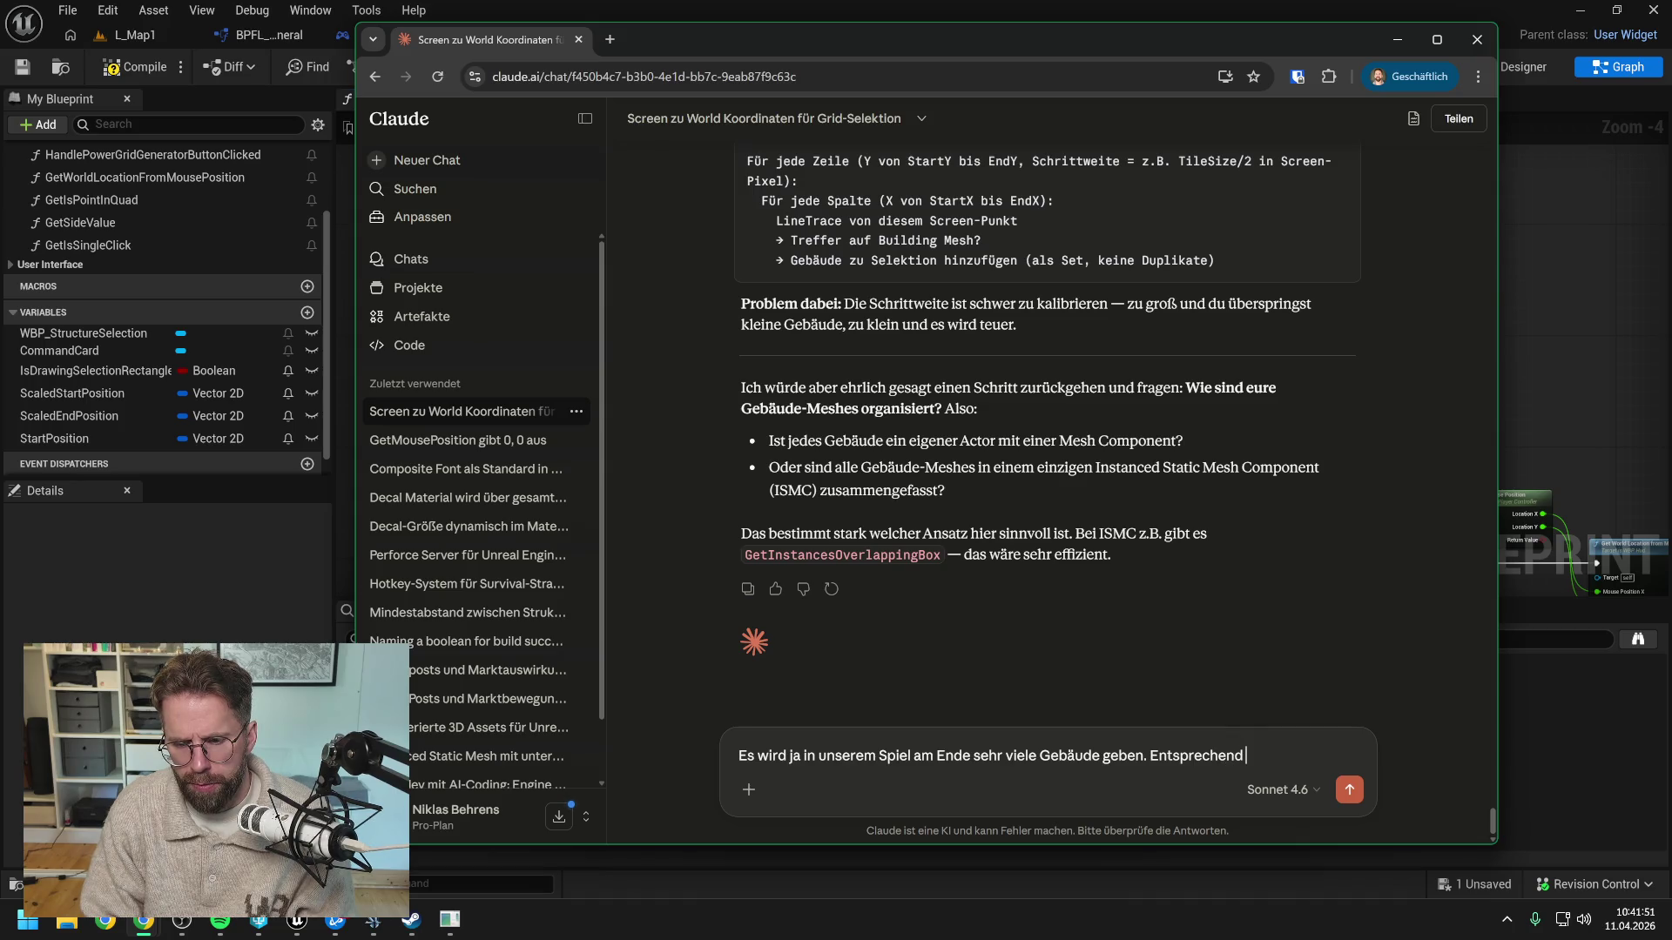
text( sehe ich davon ab)
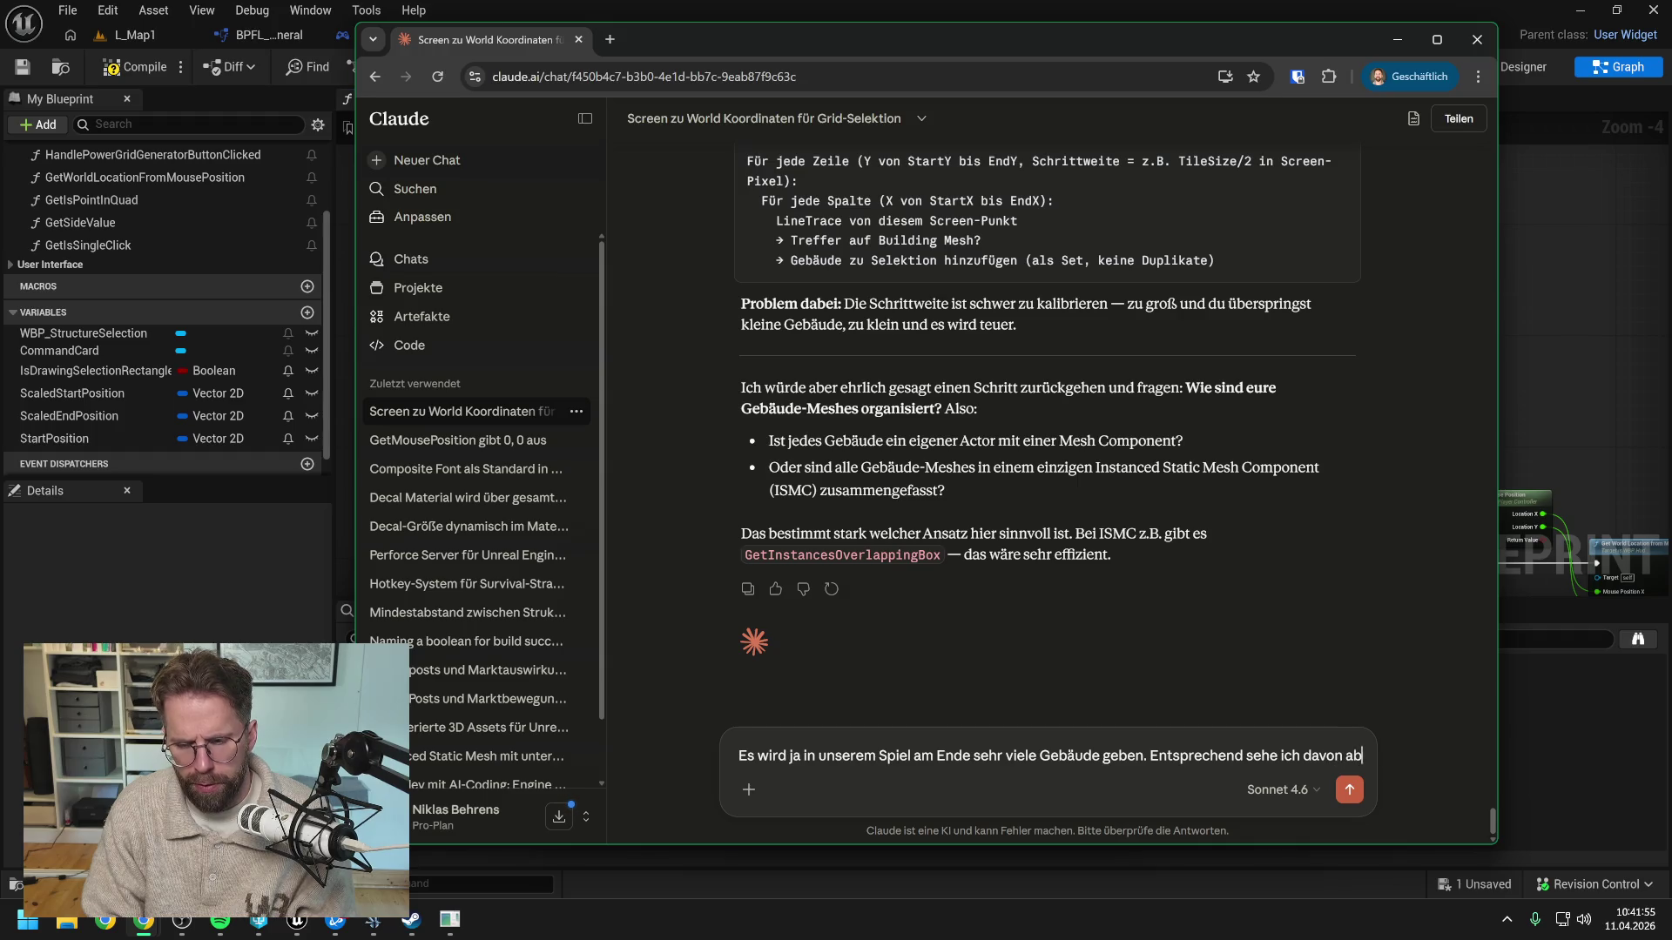
text(, Actors)
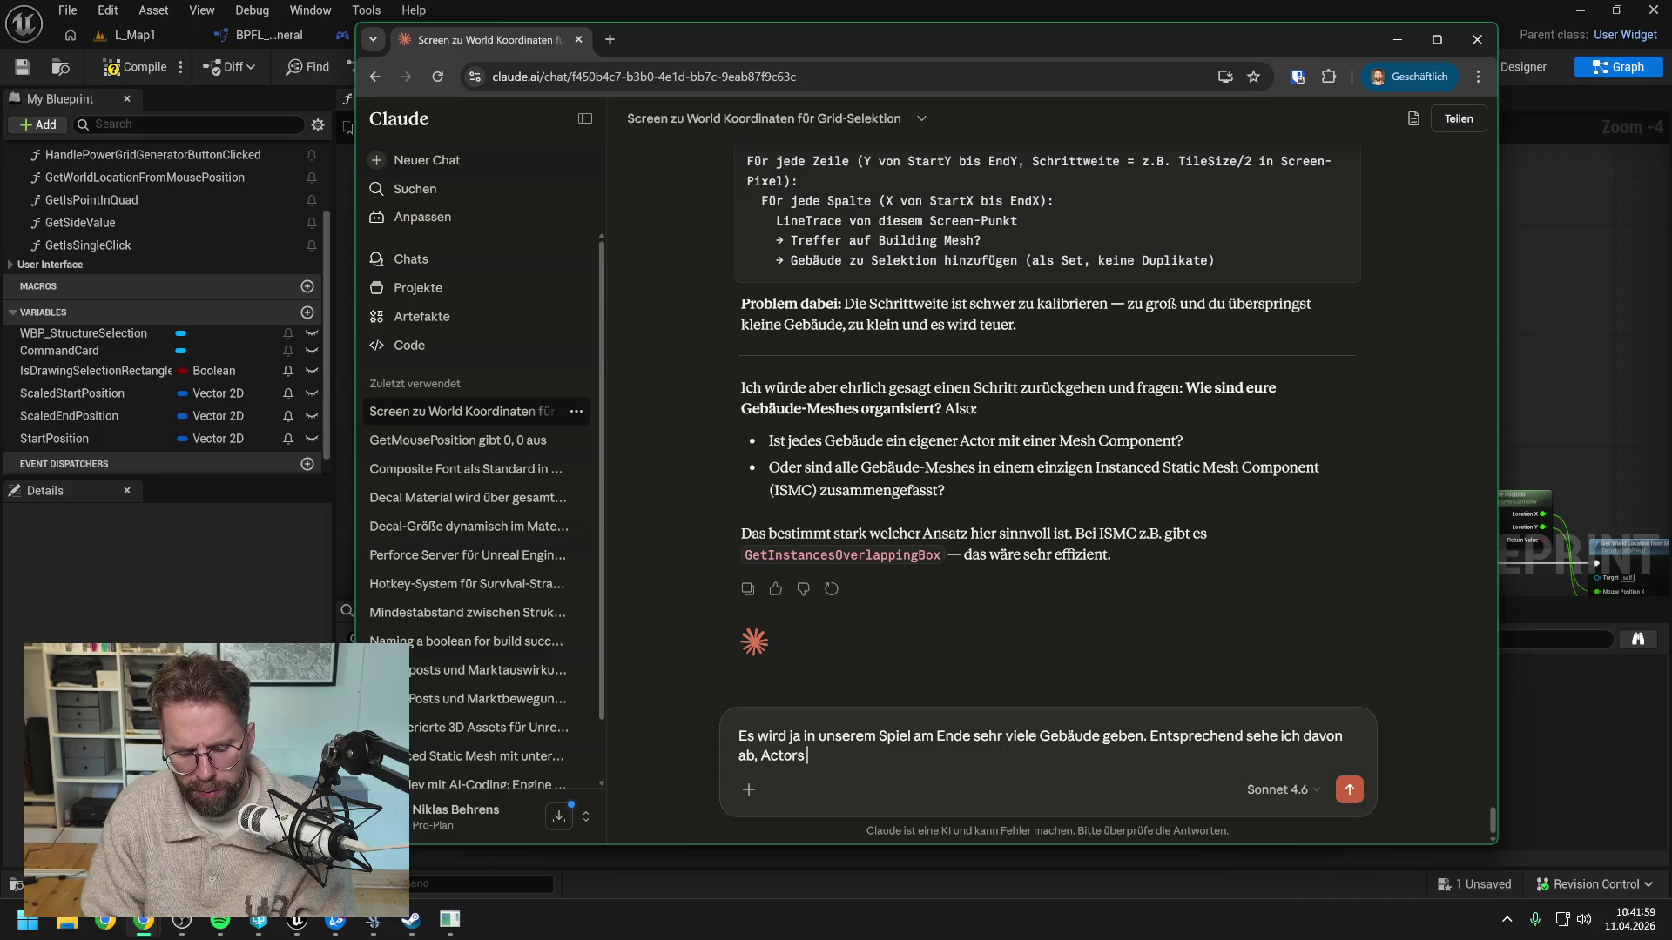
key(BackSpace)
key(BackSpace)
key(BackSpace)
text(für jedes Gebäude einen eigenen )
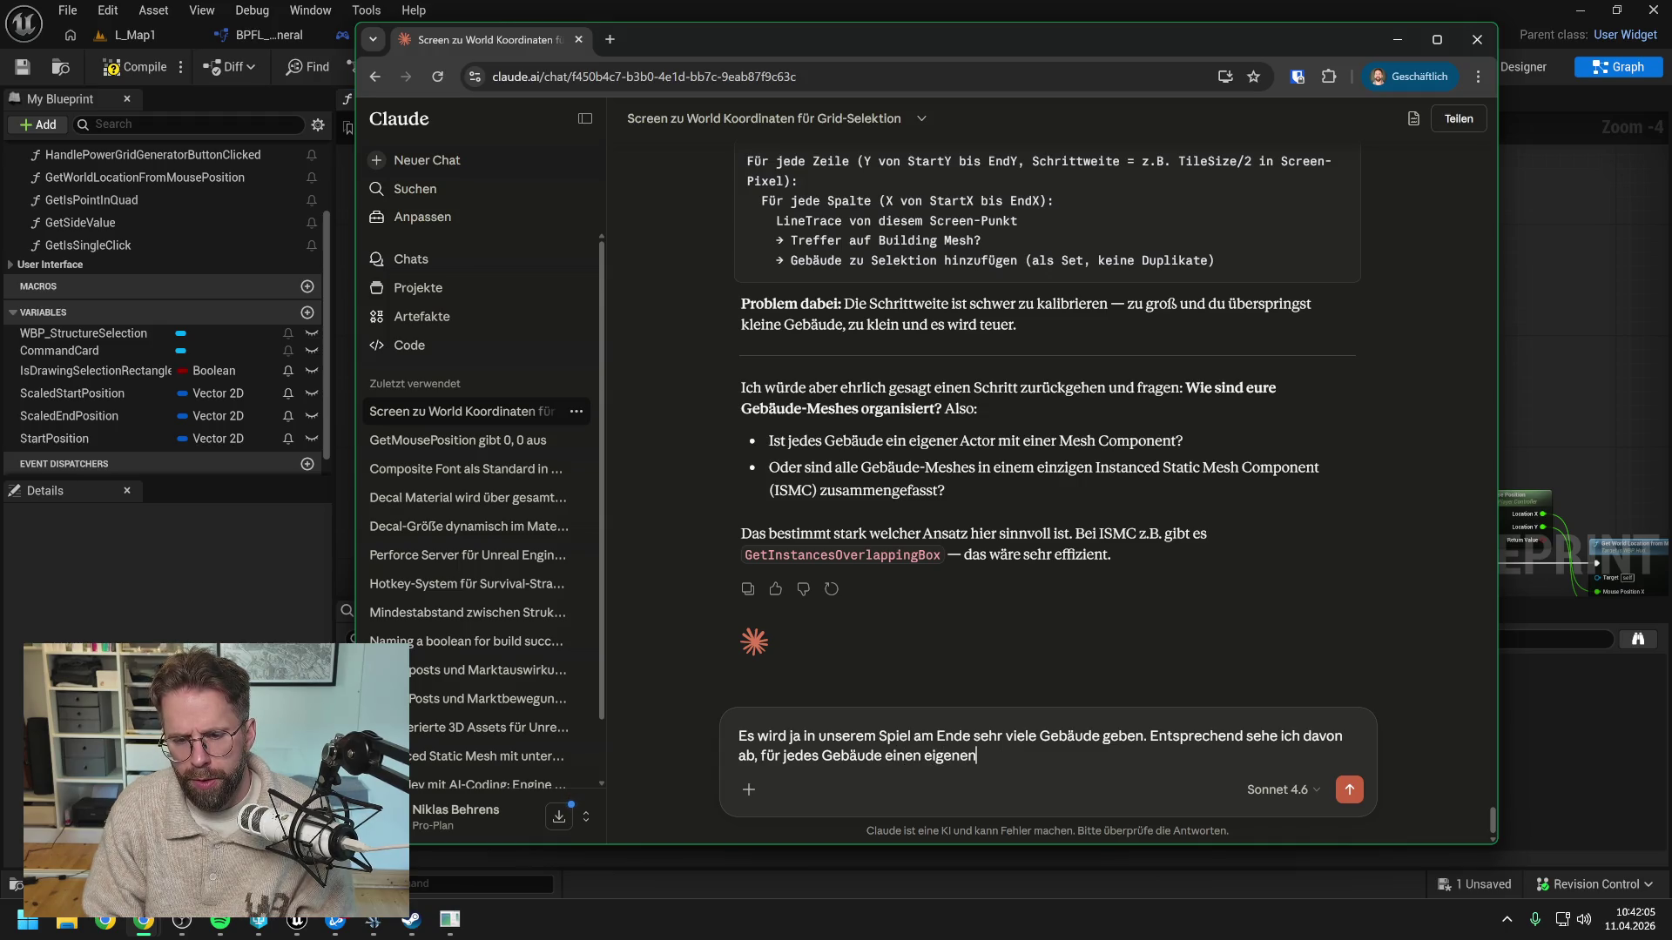
text(Actor z)
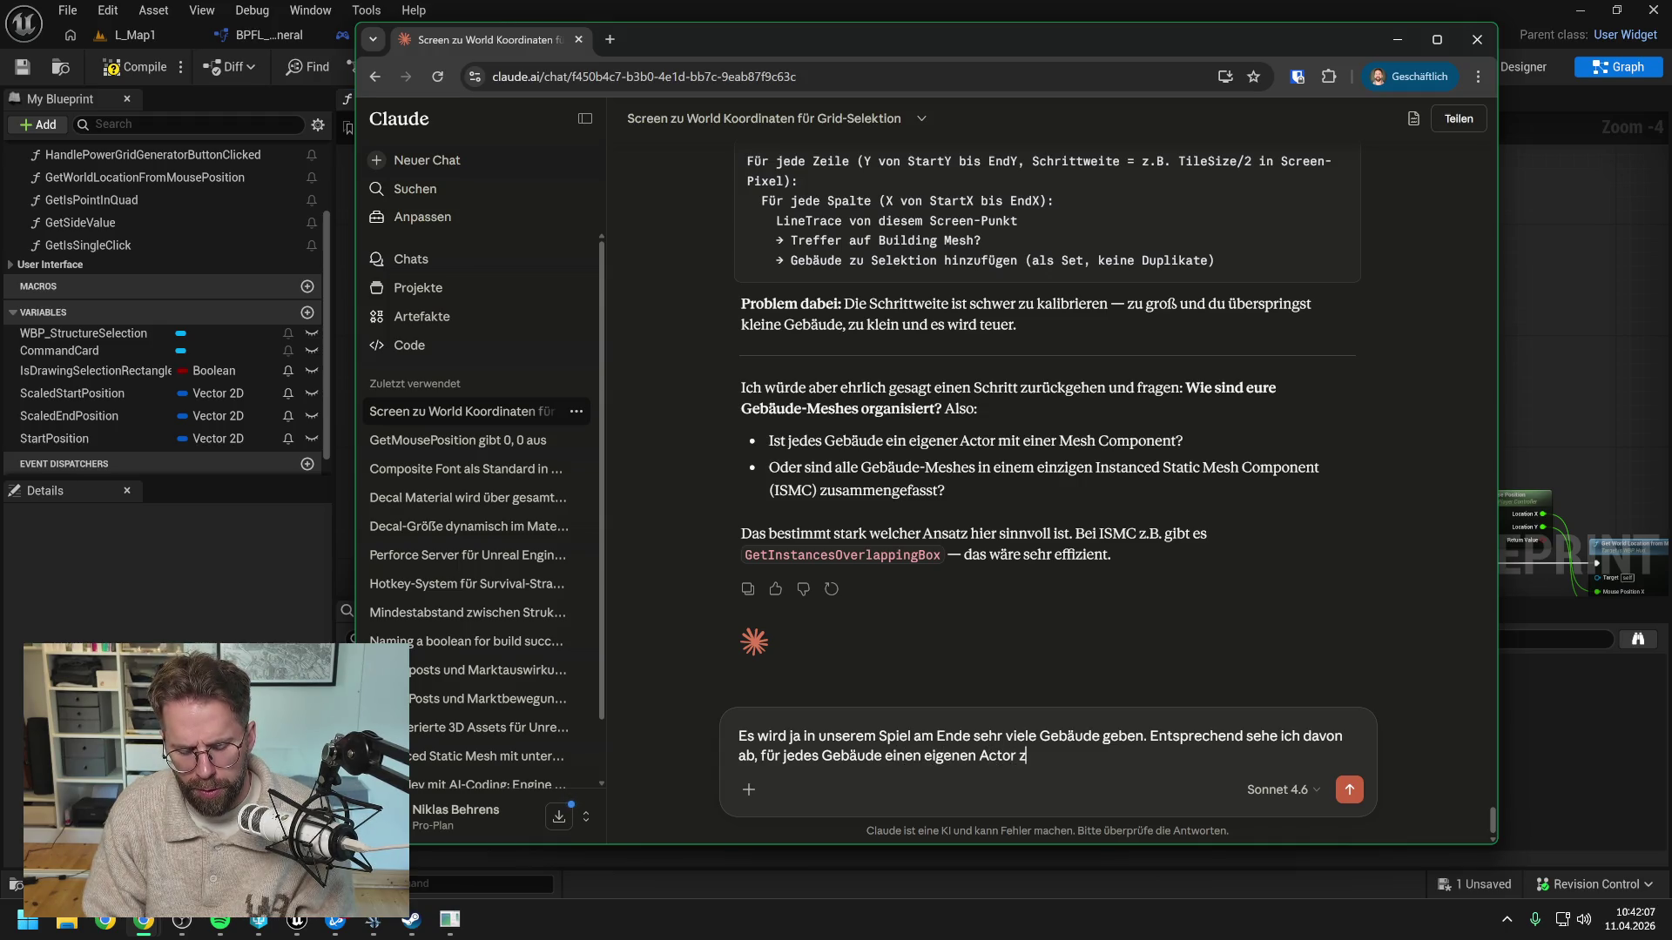
text(u nutzen.)
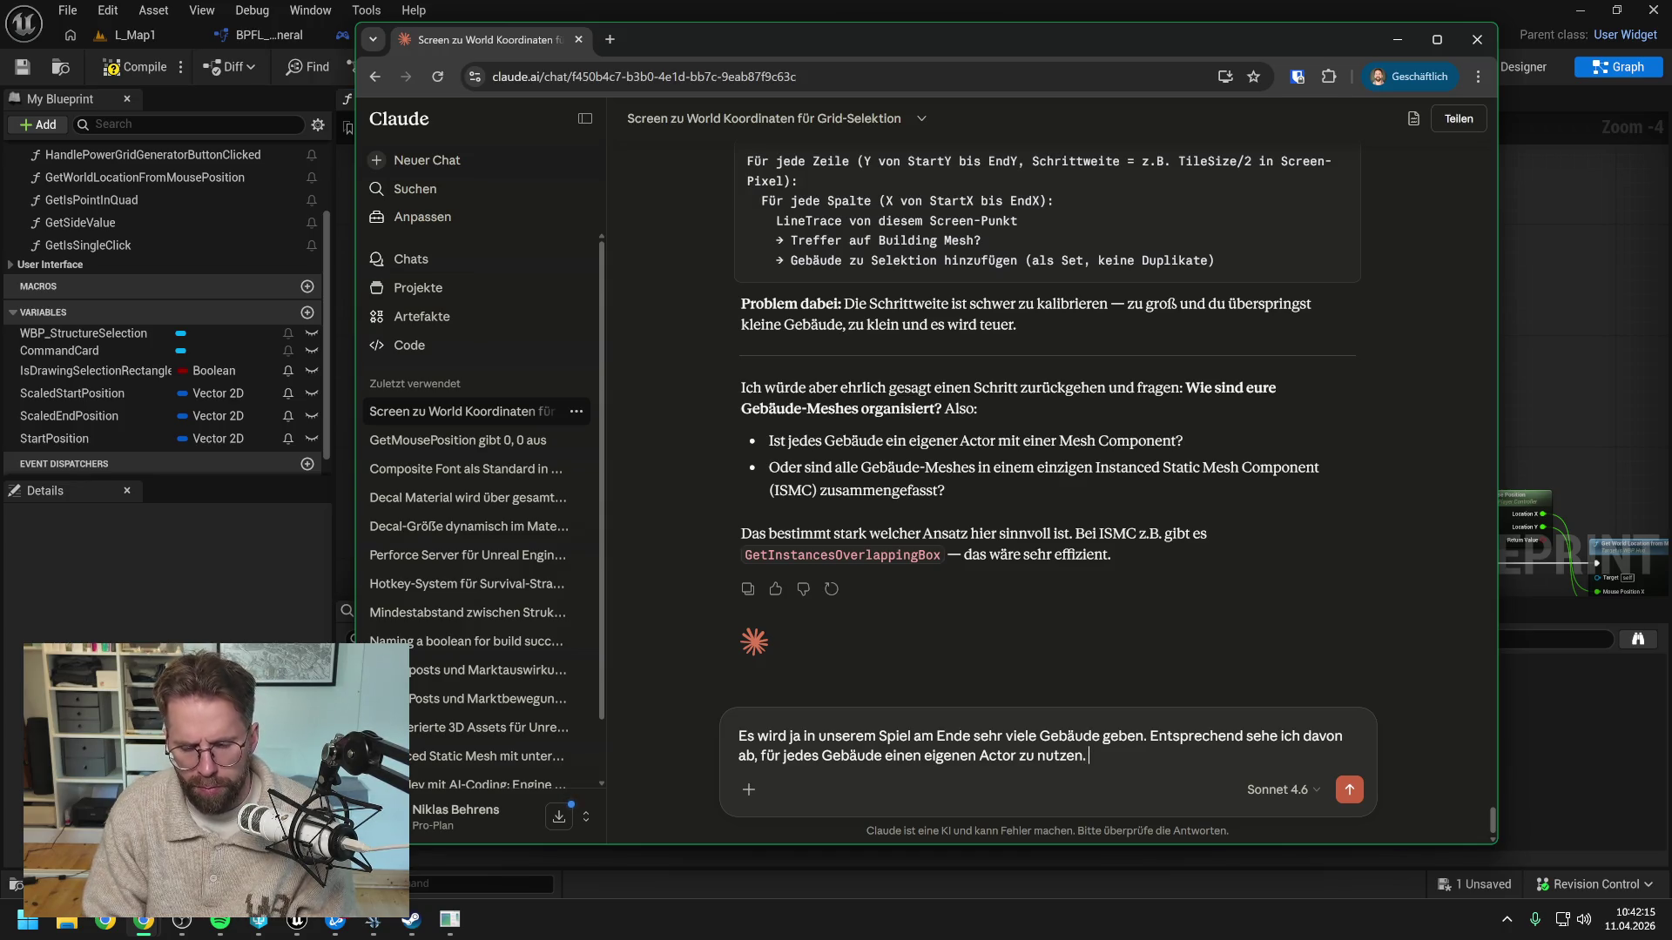
text(Sondern eher)
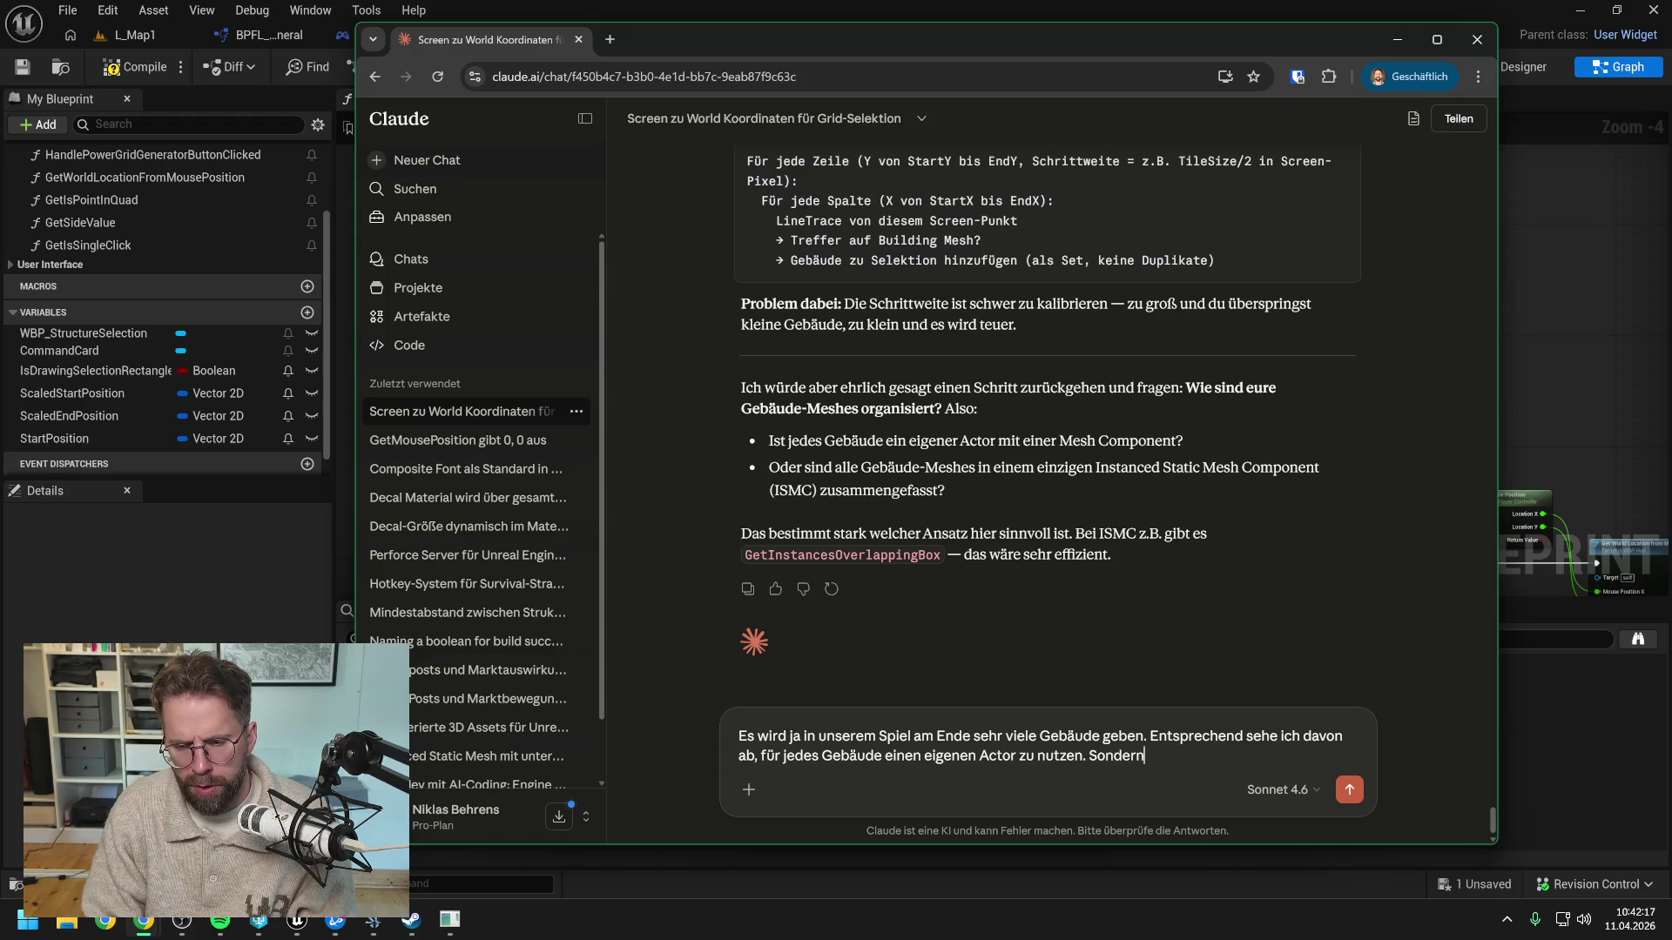
text( Instanced Meshes oder)
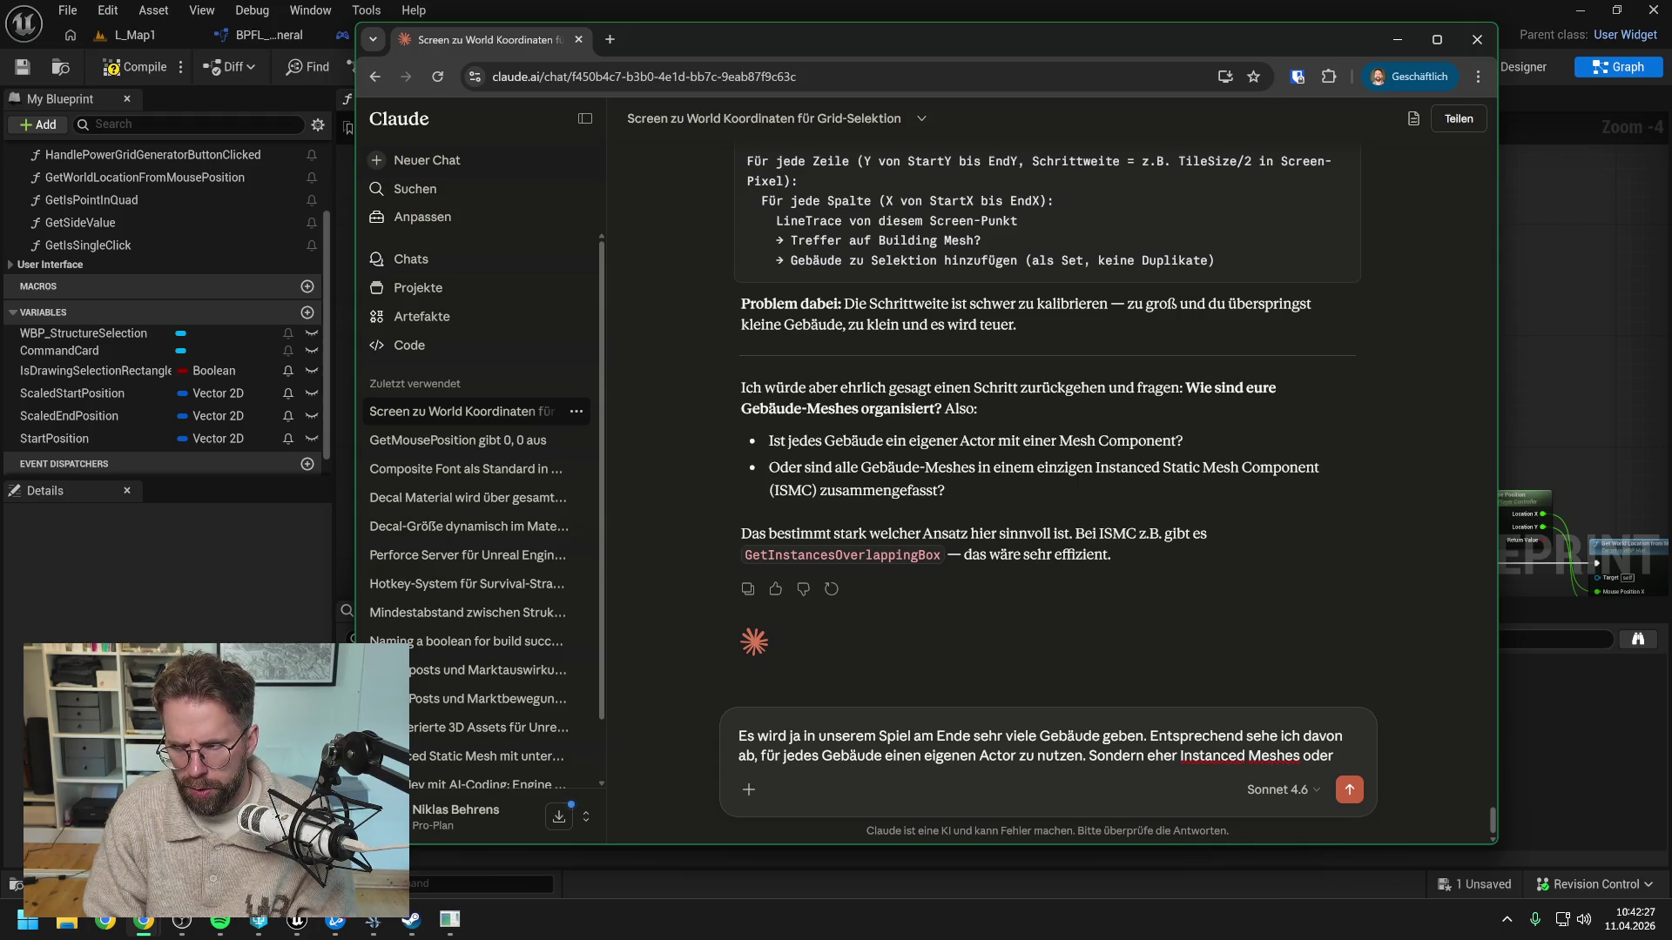
key(BackSpace)
key(BackSpace)
key(BackSpace)
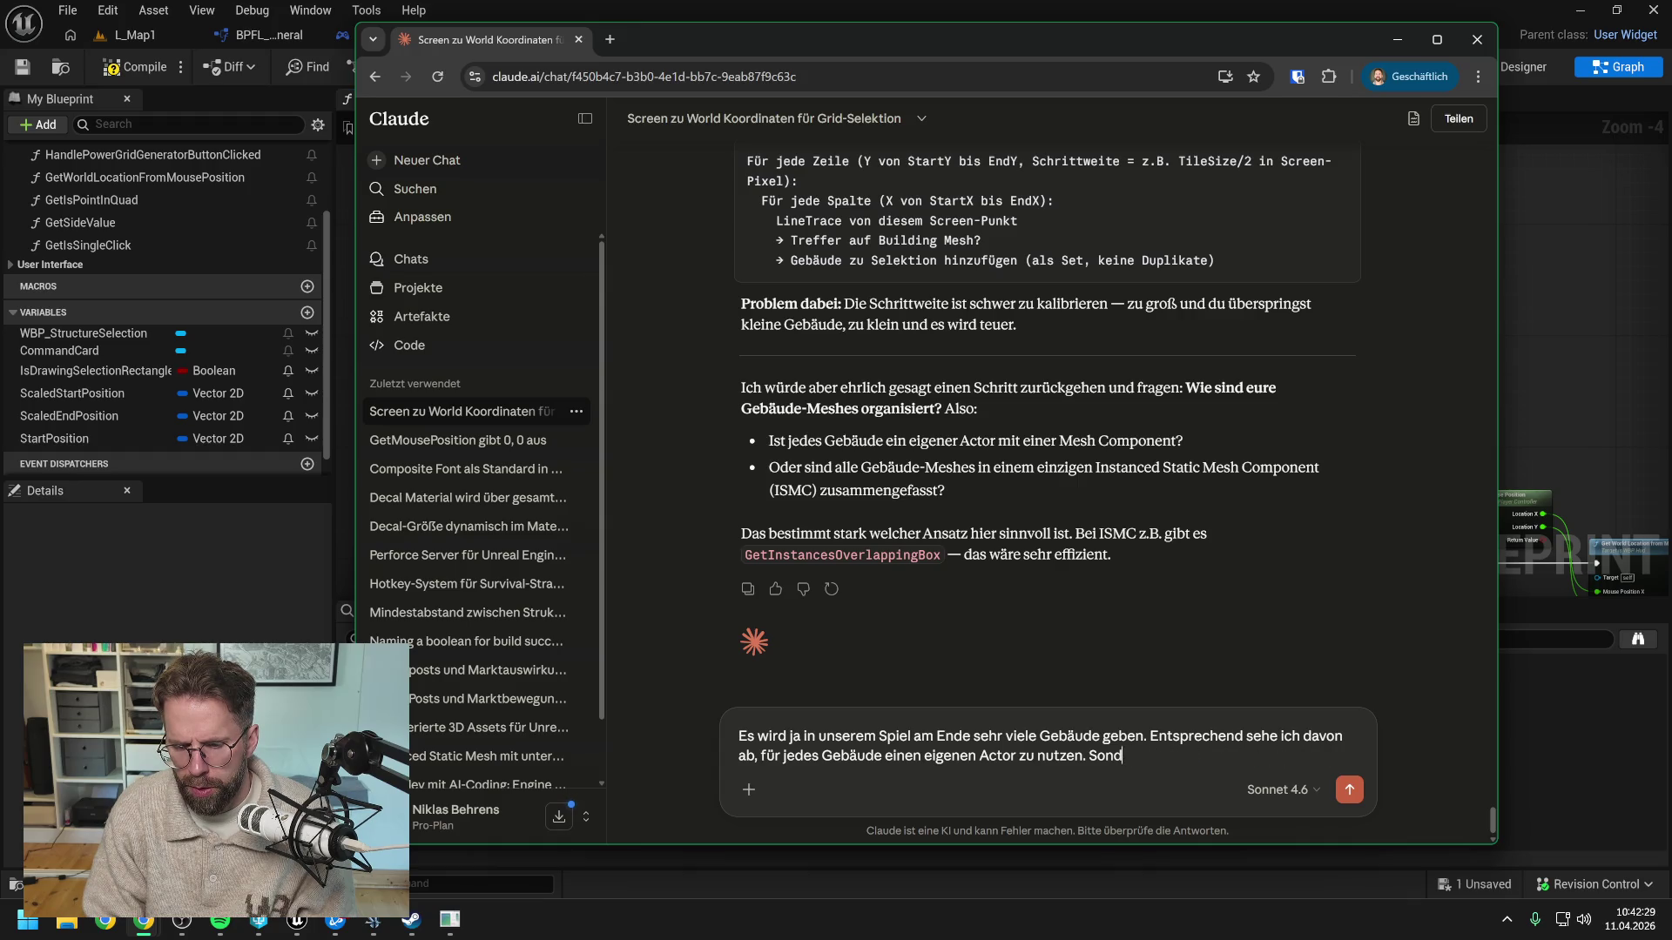
text(Sonde)
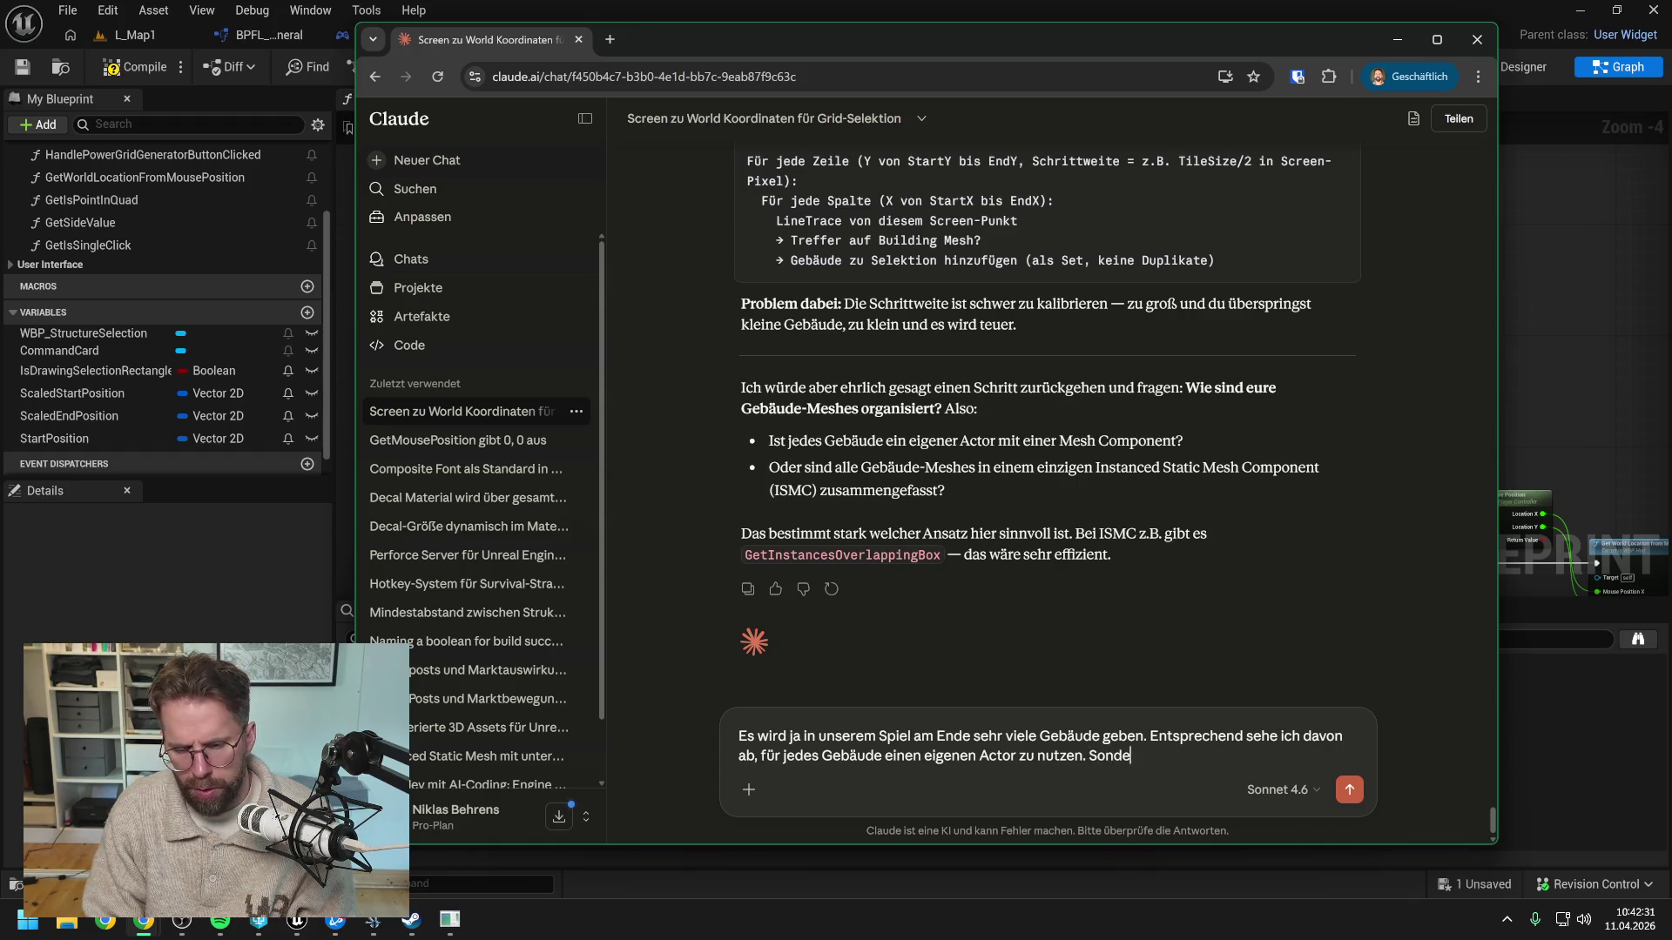
text(rn zB InstancedMeshes)
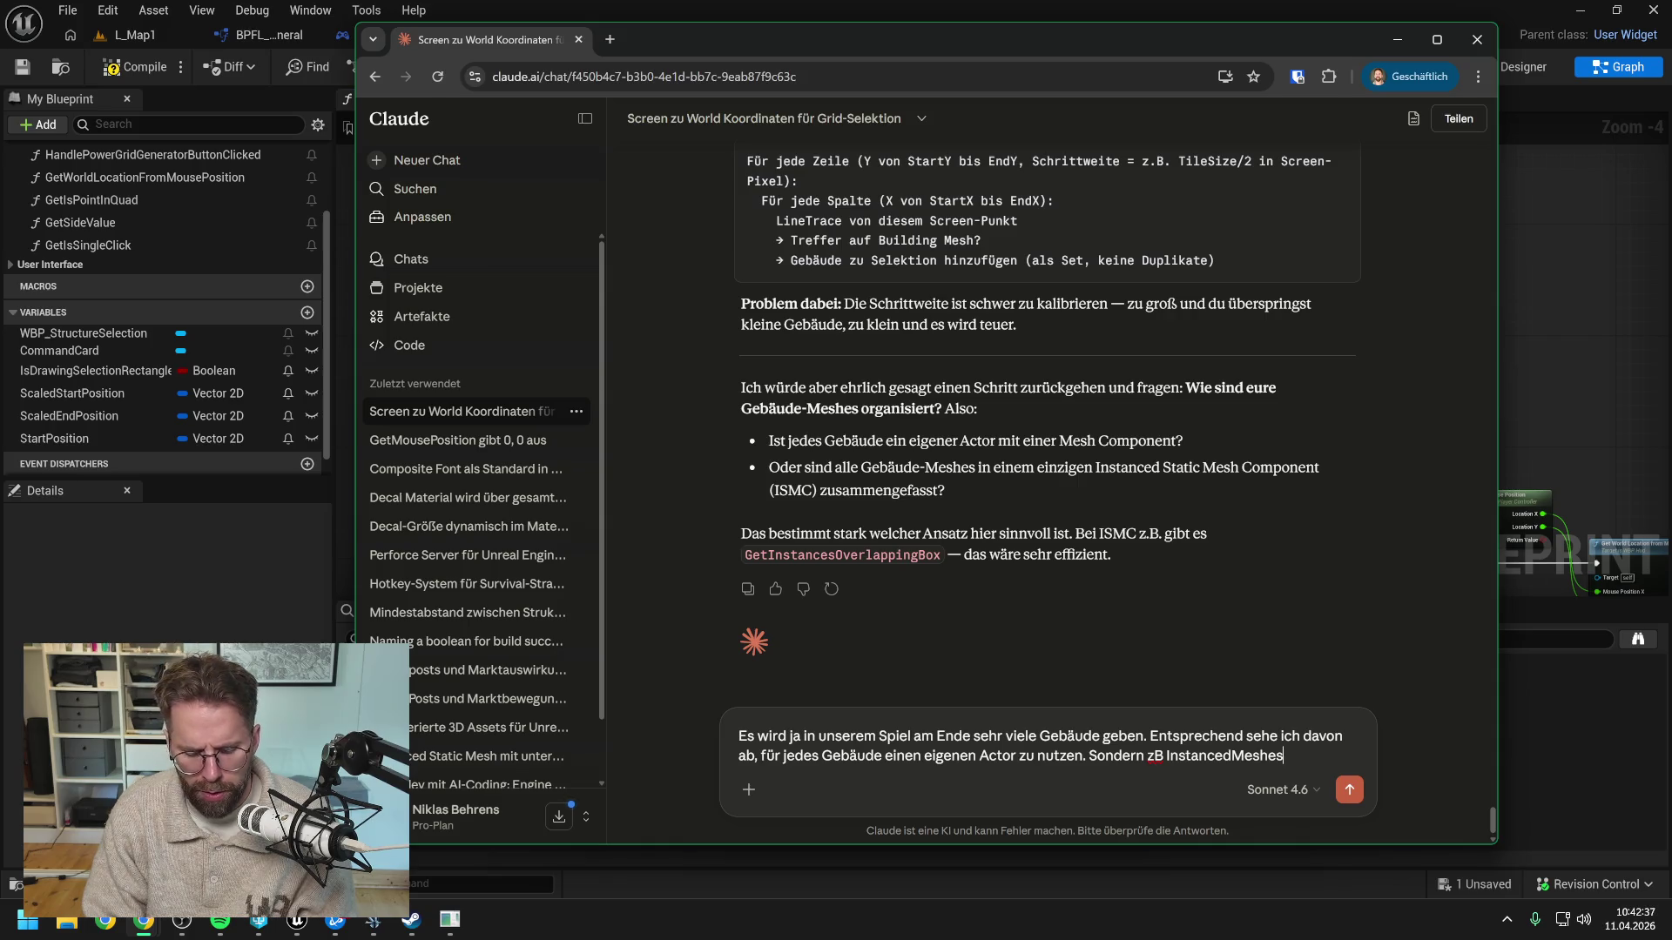
text(.)
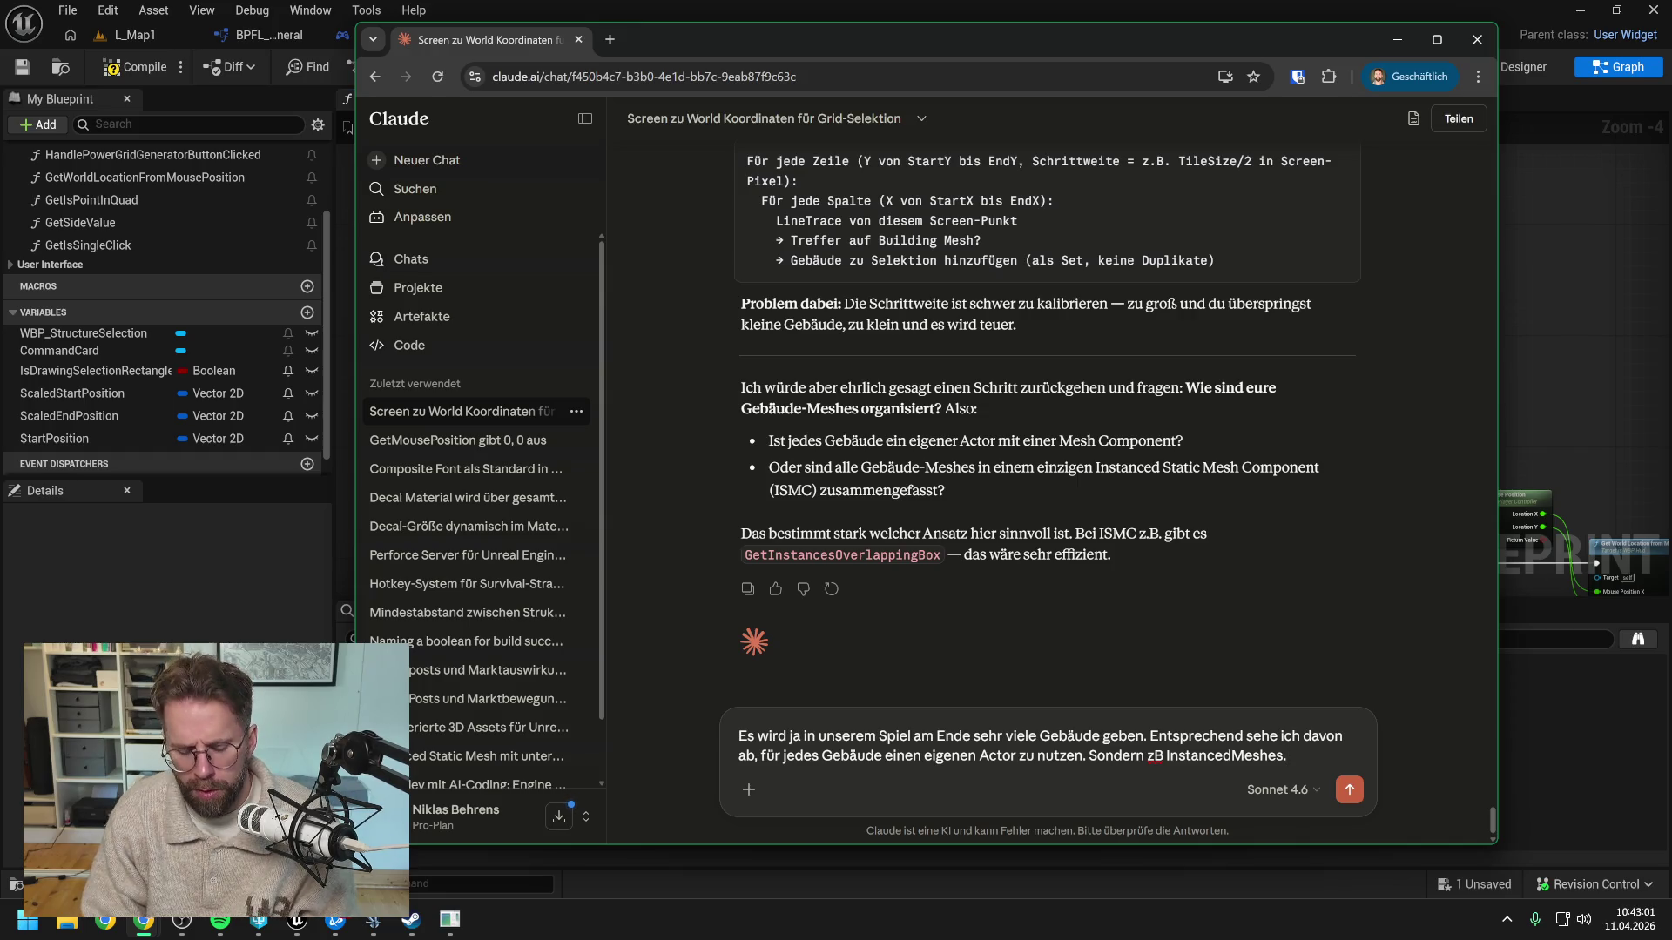
text(A)
text(ber j)
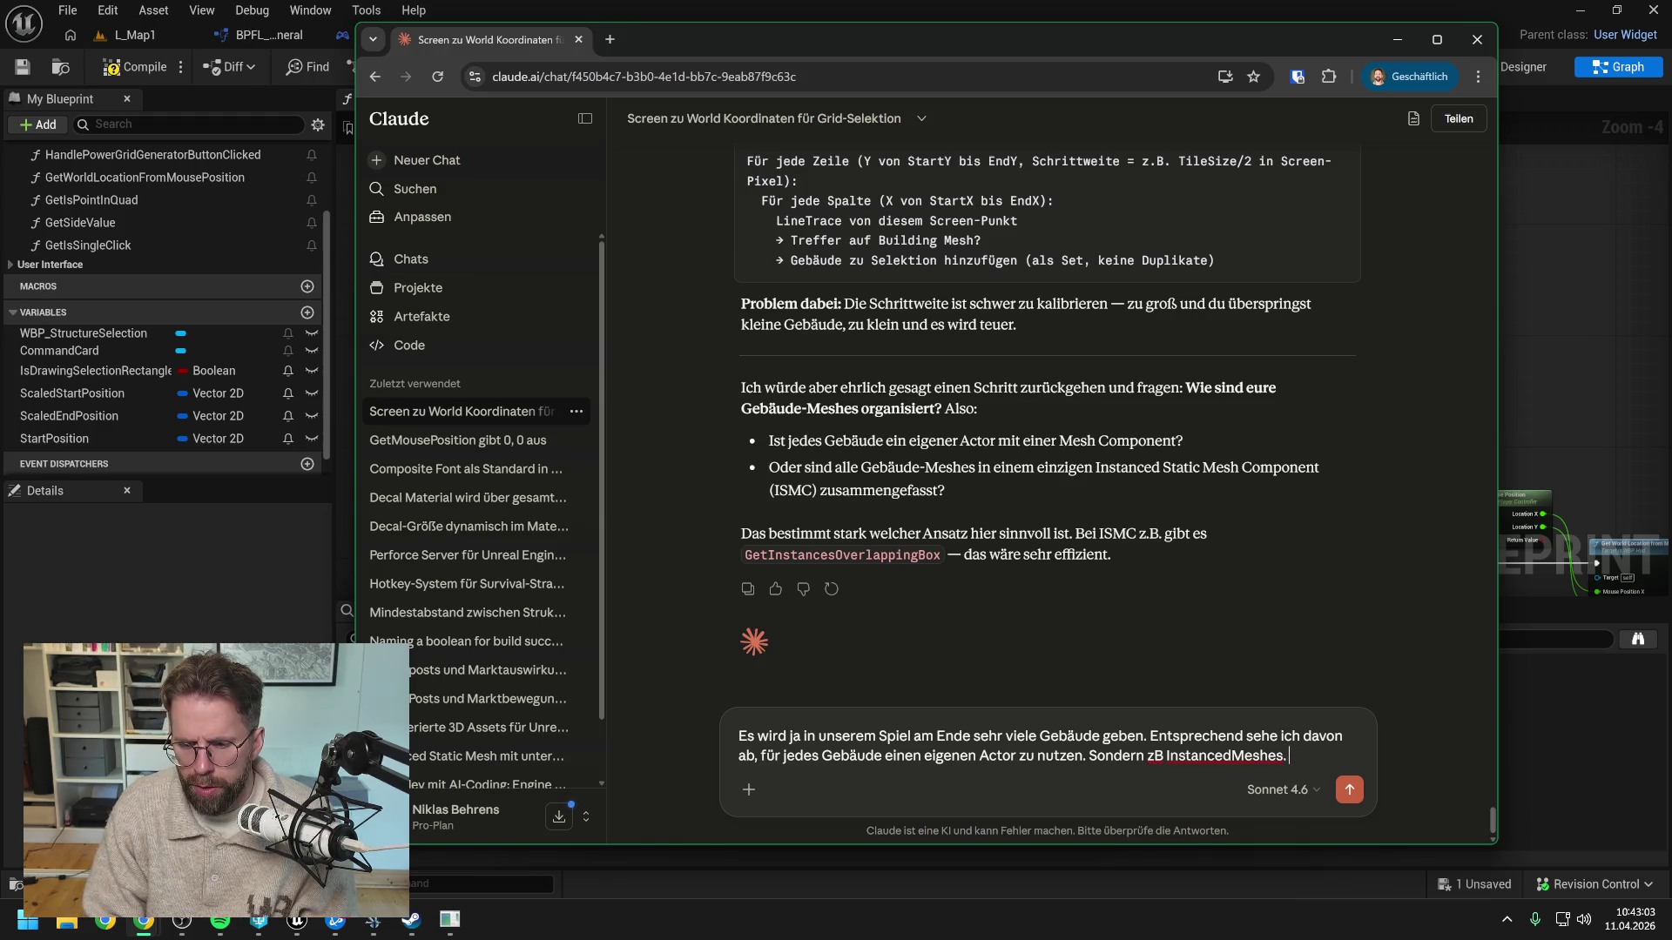
text(ede)
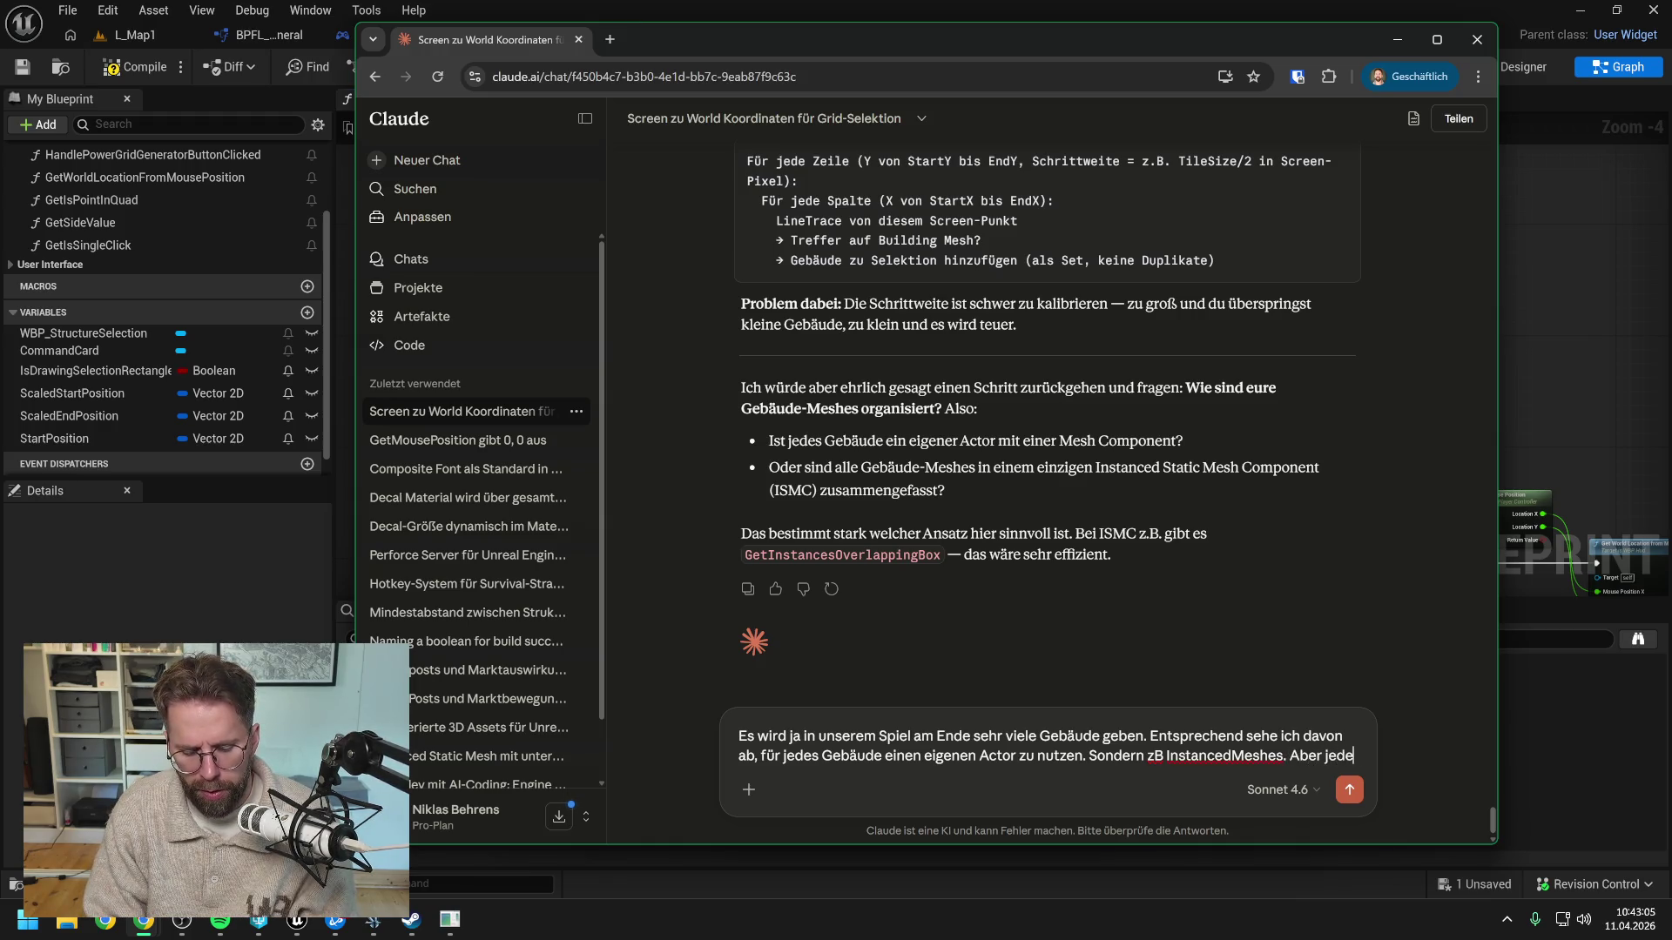
text(s Gebäude hat ja )
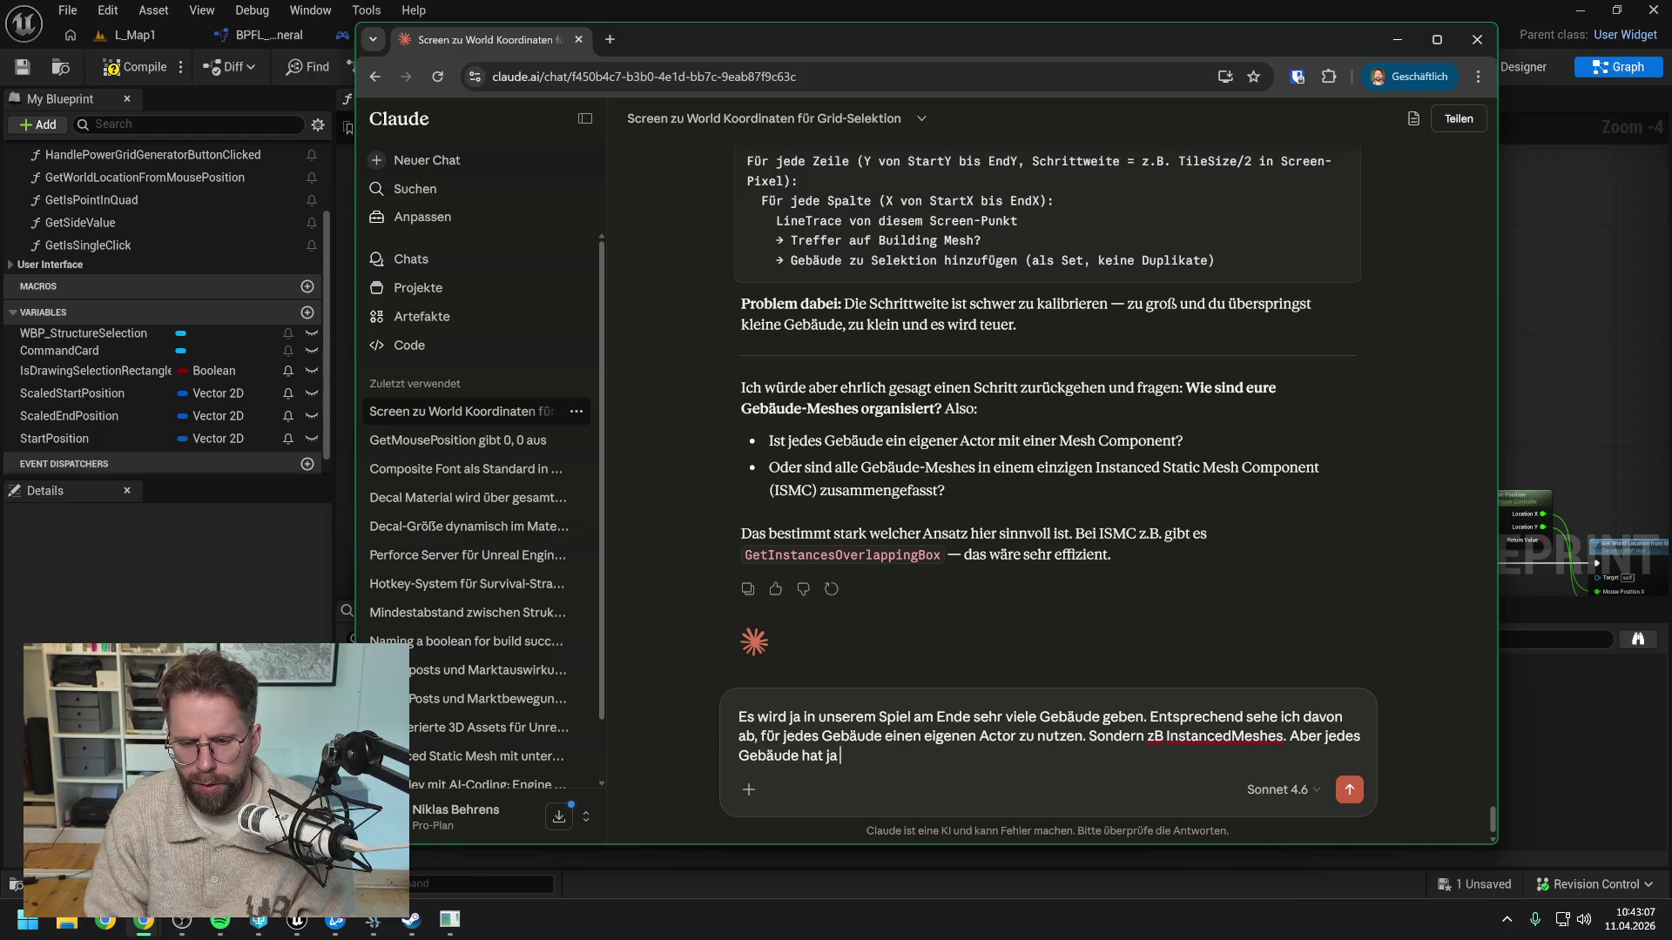
text(ein eigenes)
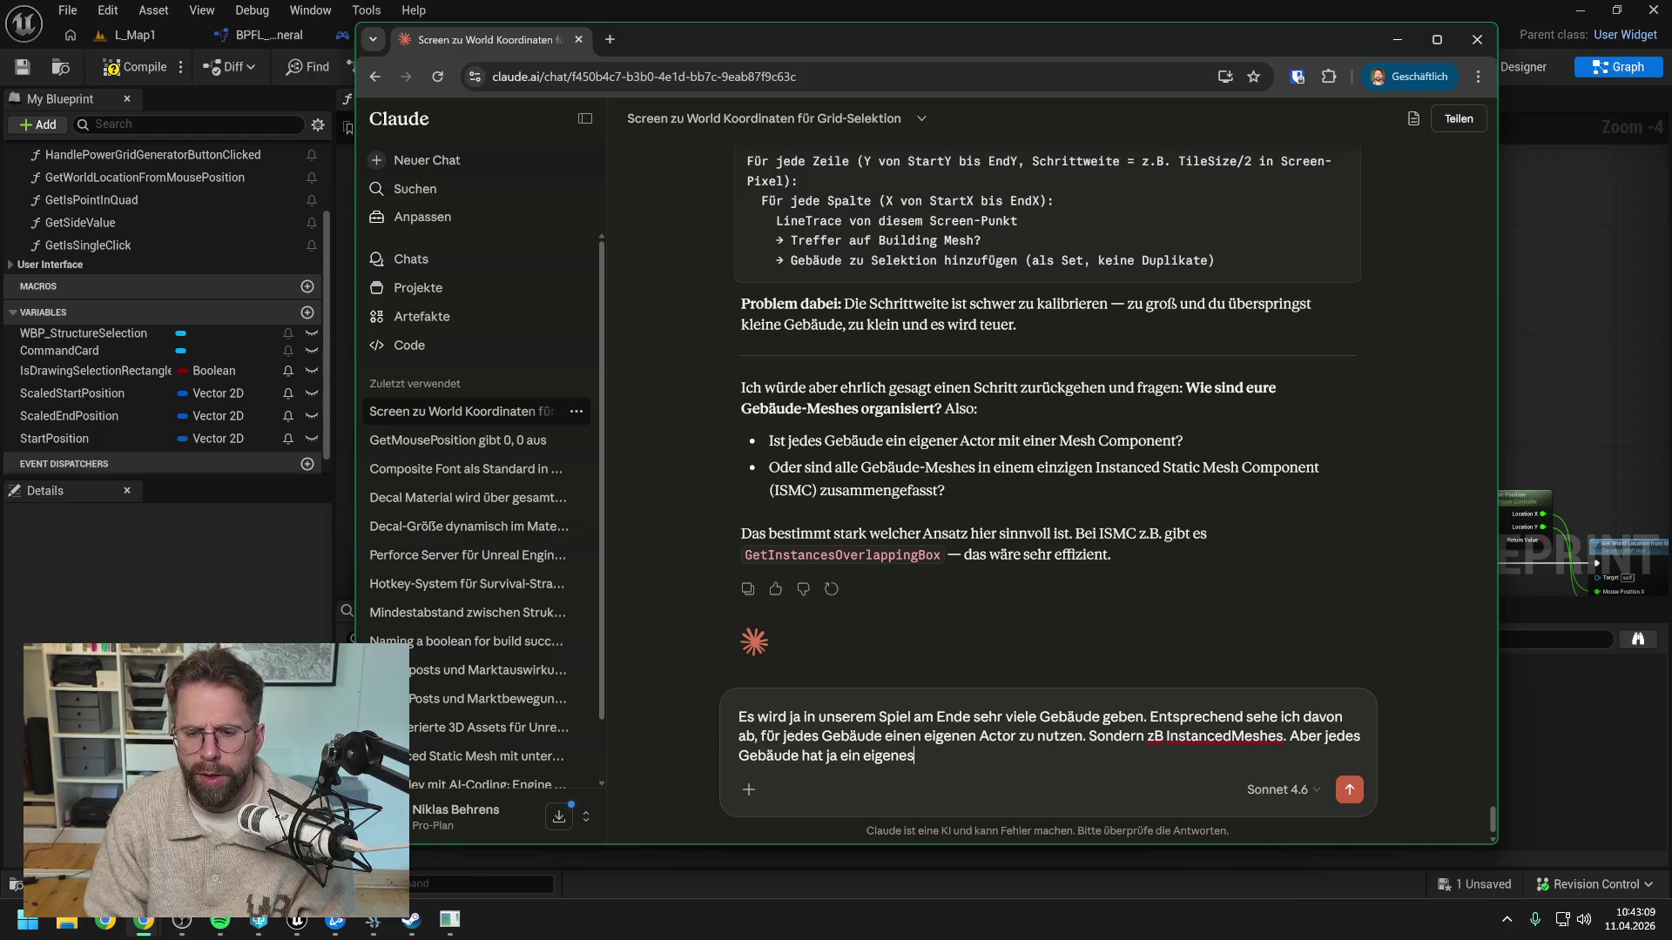
text( Mesh)
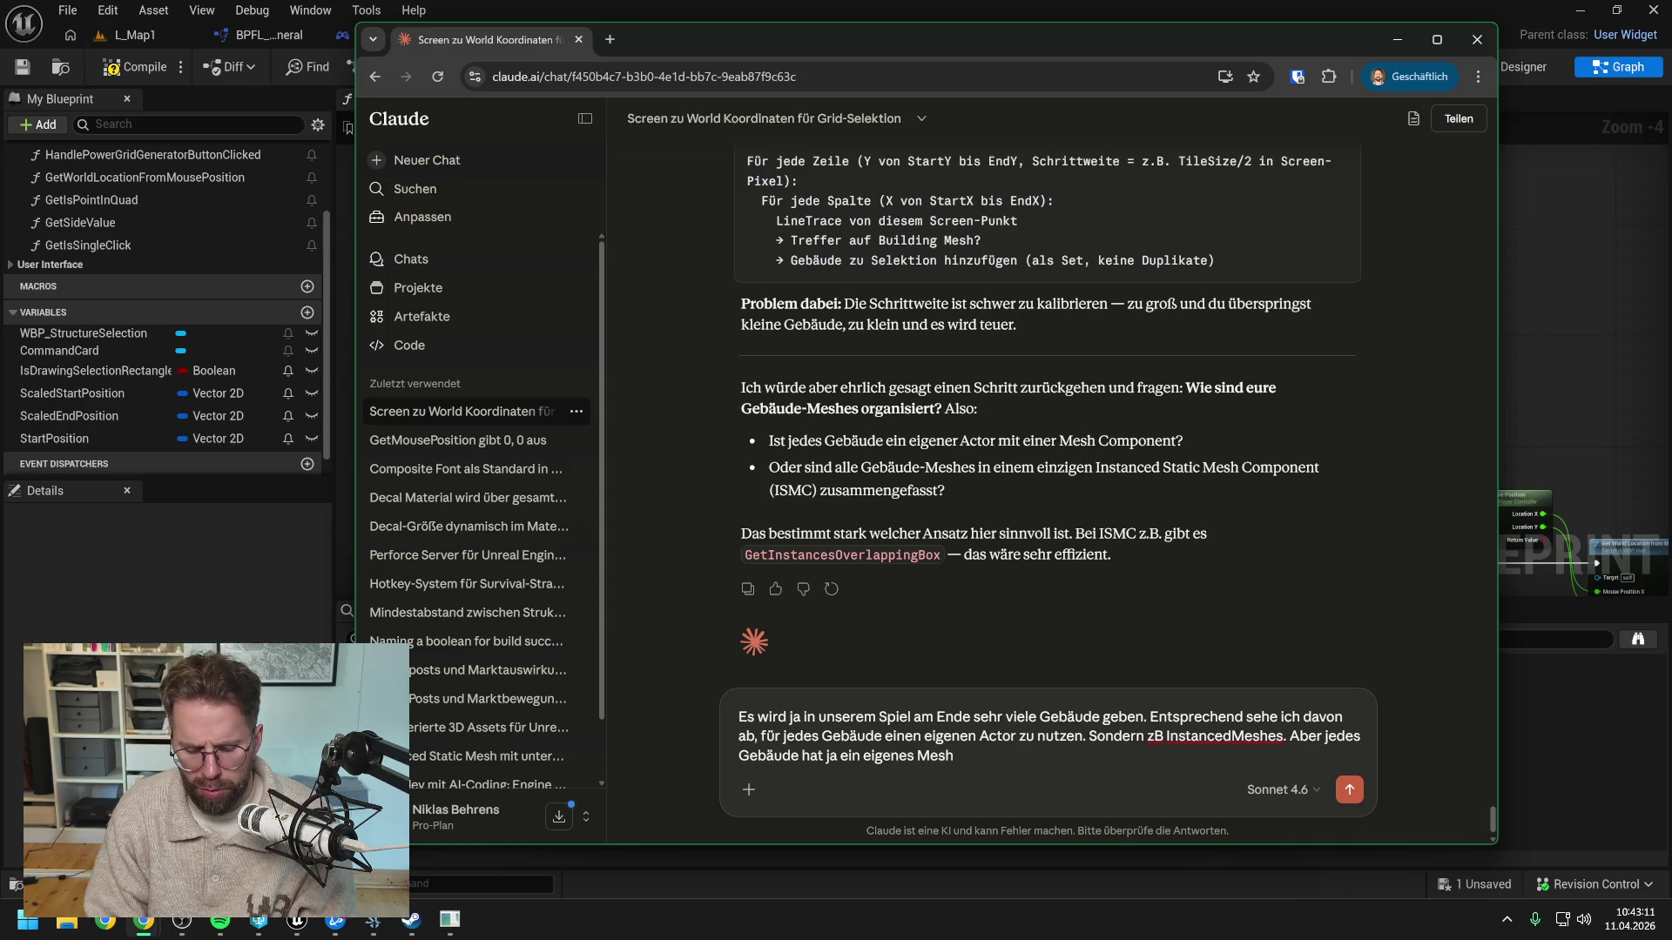
text(. Das heißt)
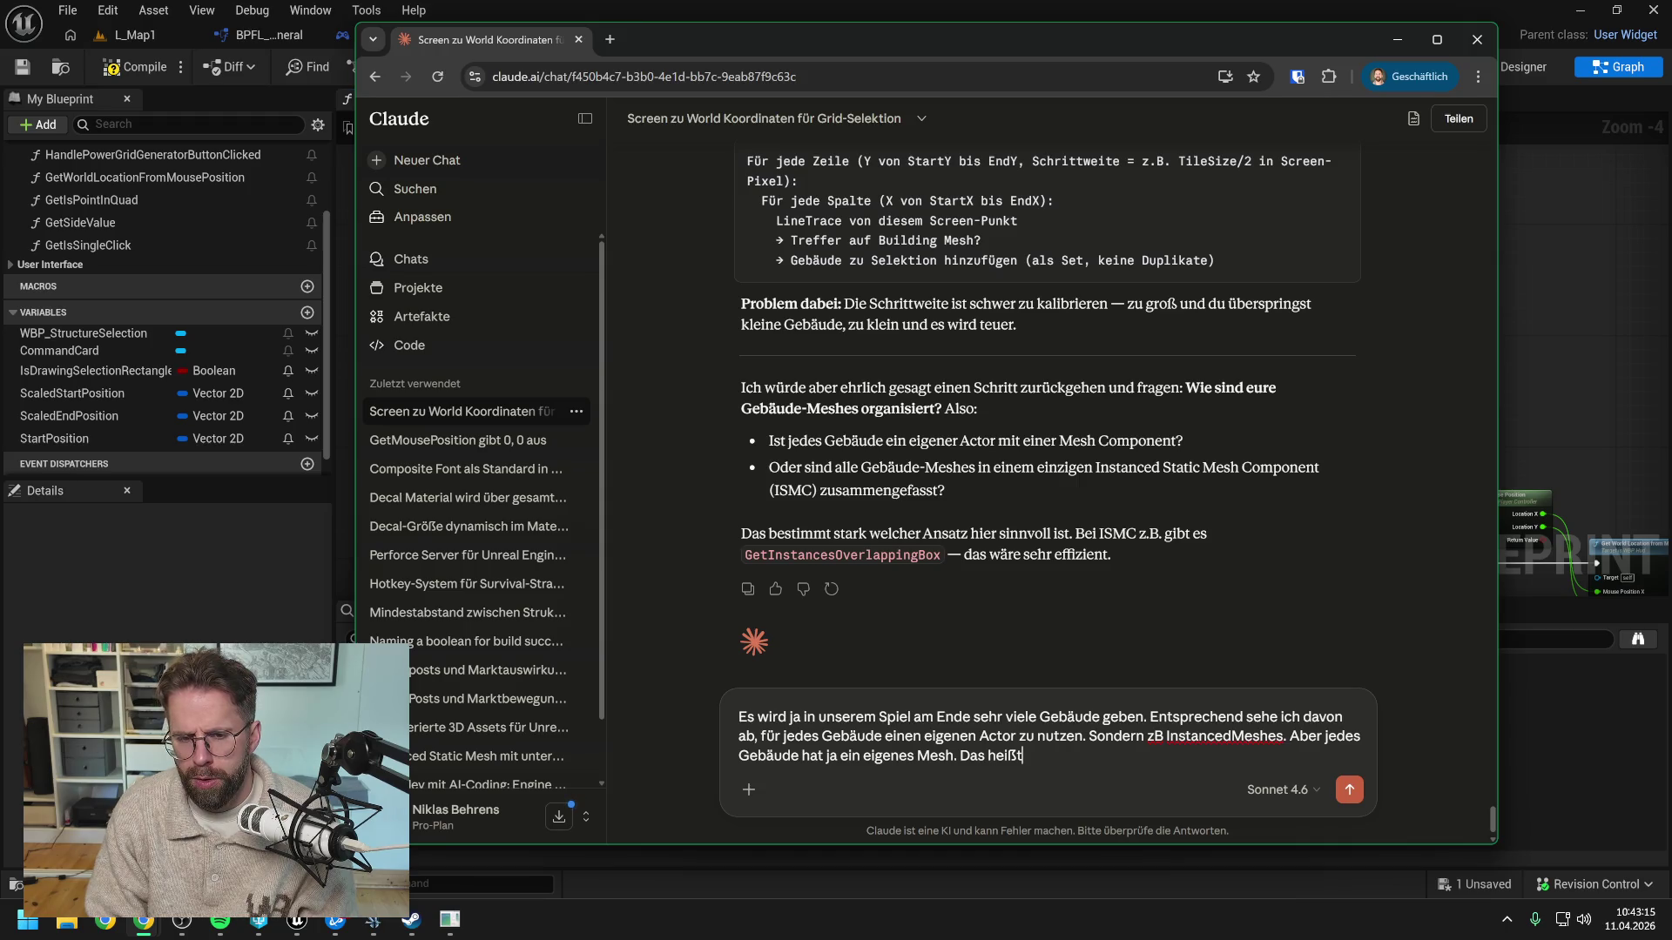
text( wir können)
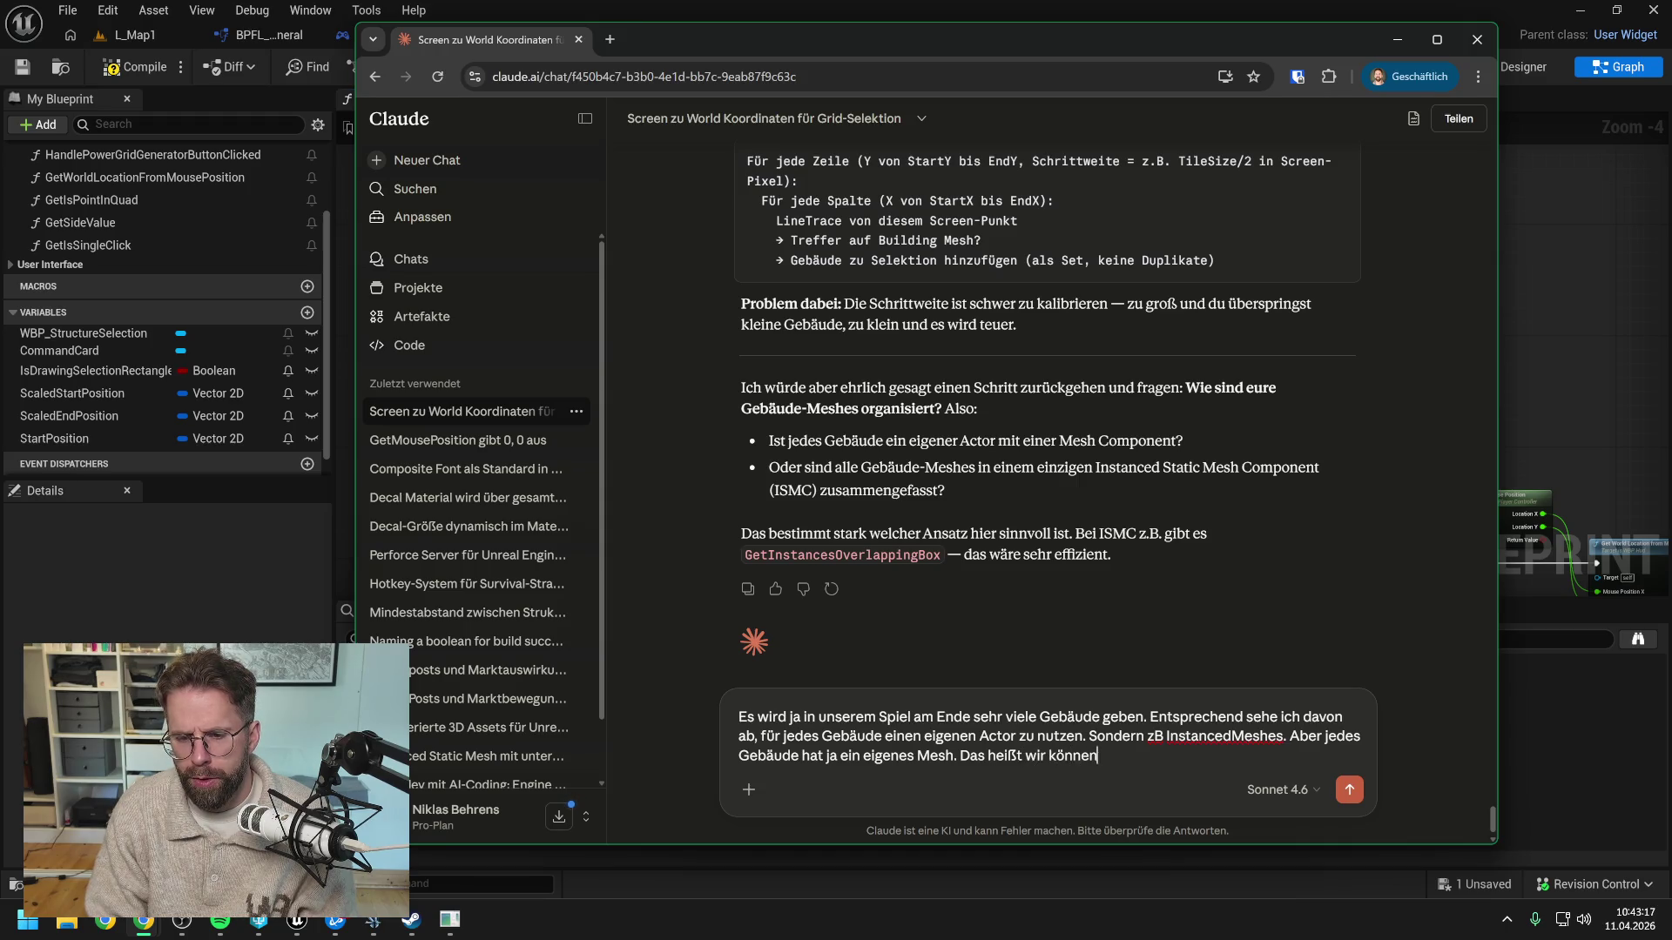
text( ja nicht das)
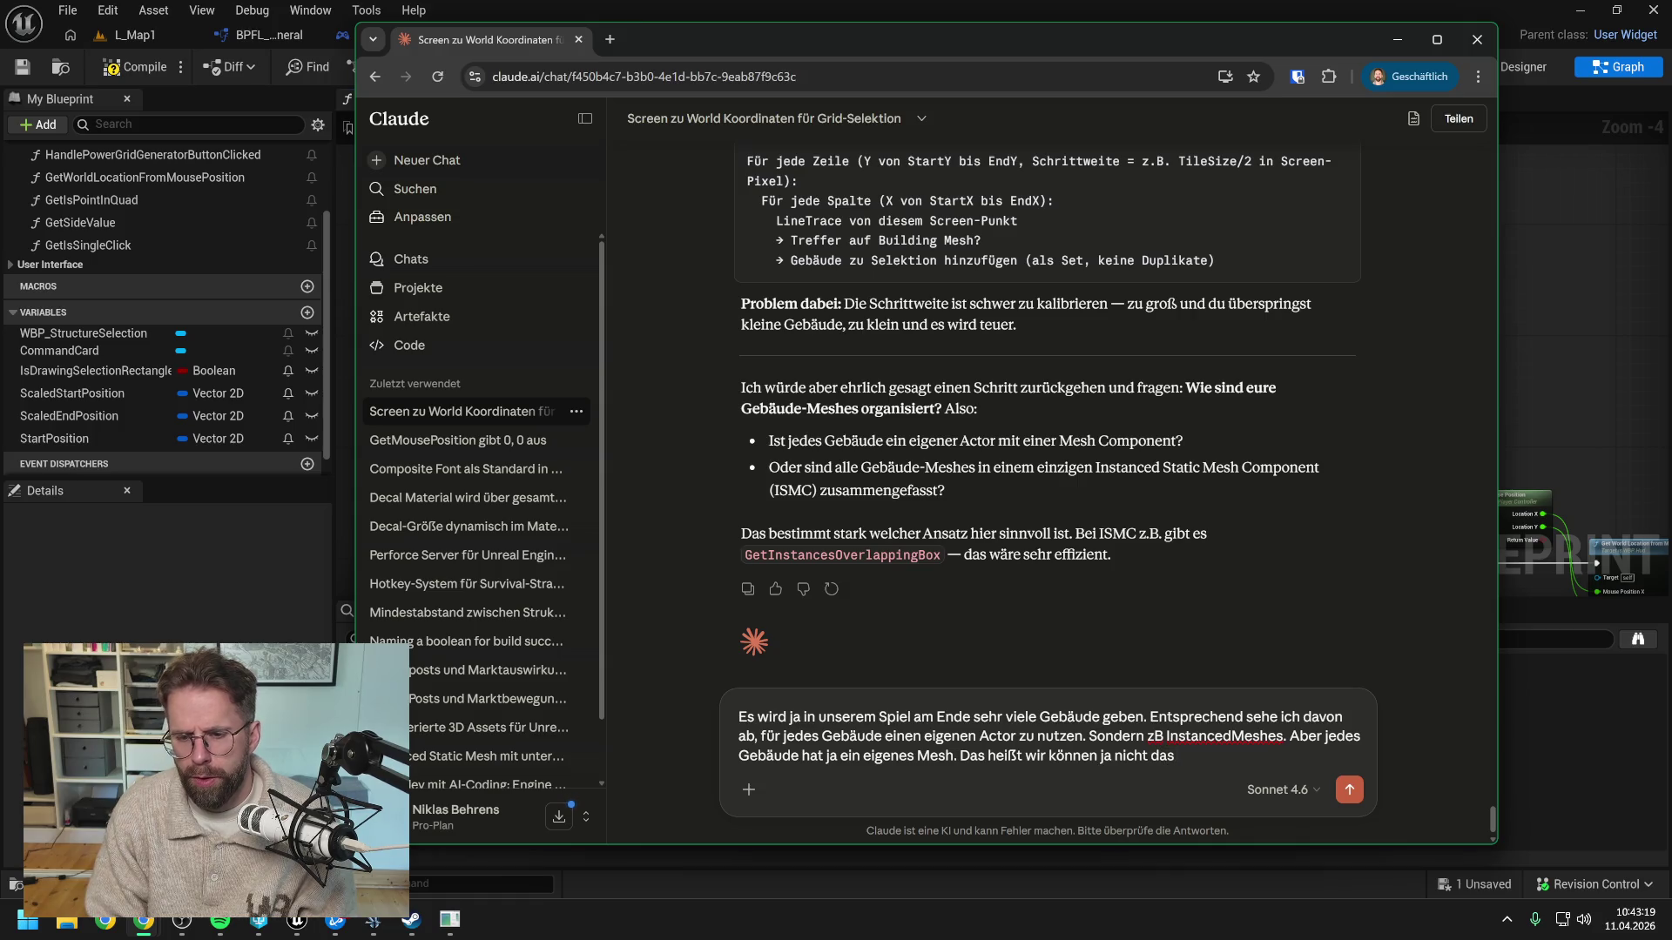
text( selbe Ins)
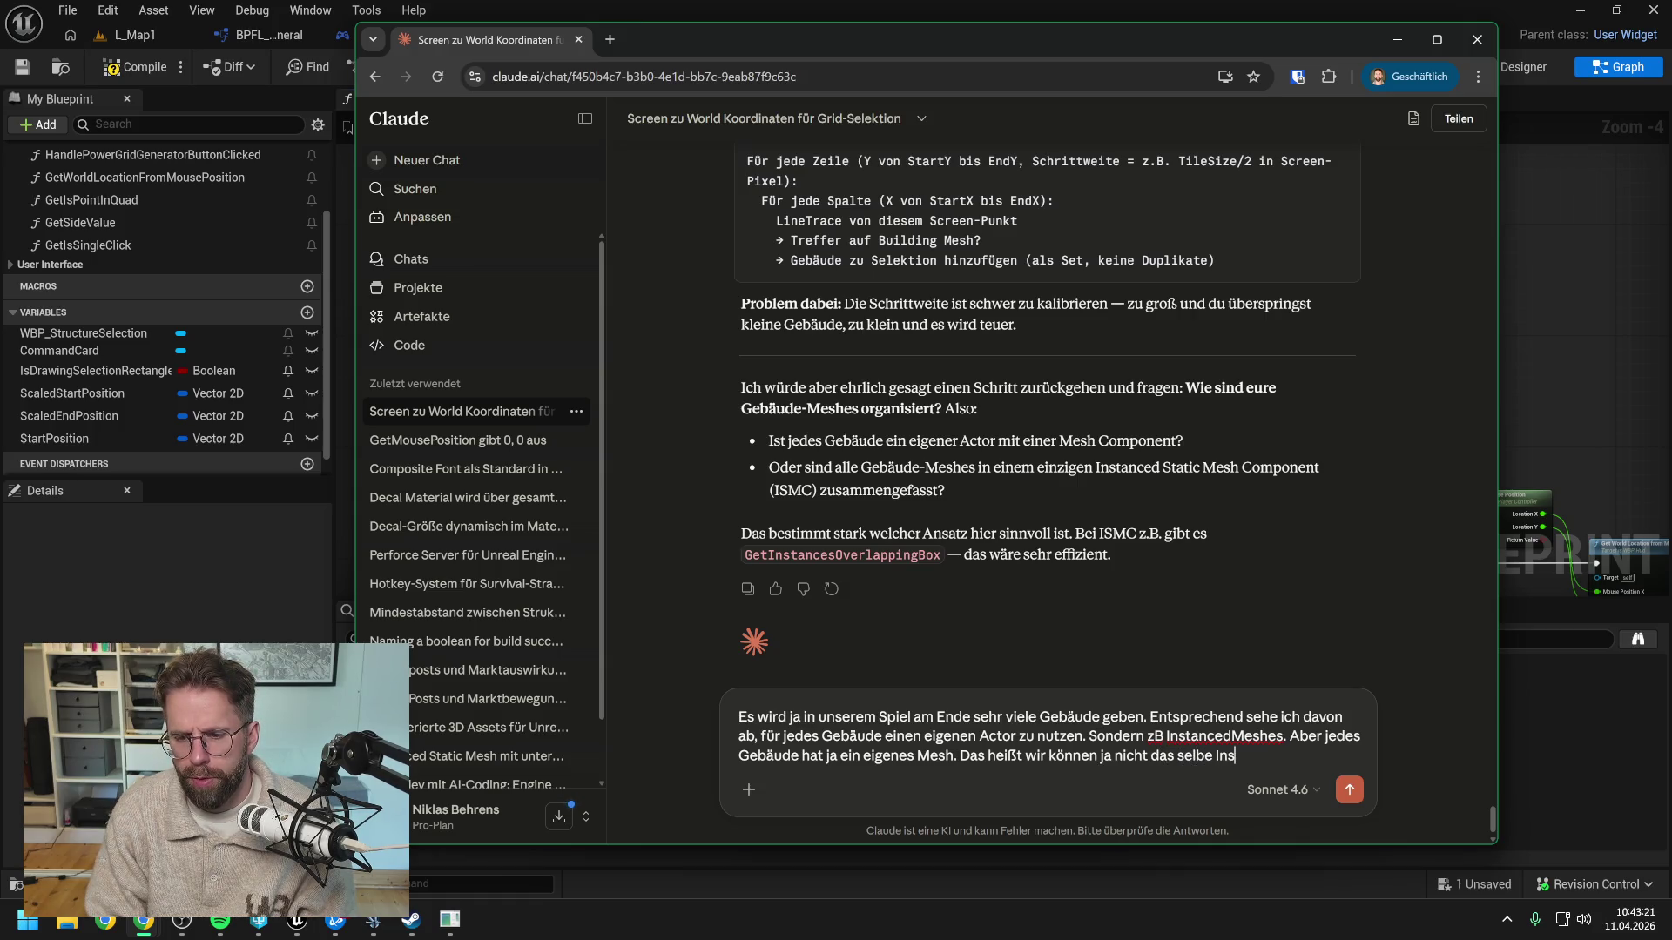
text(tances)
key(BackSpace)
key(BackSpace)
key(BackSpace)
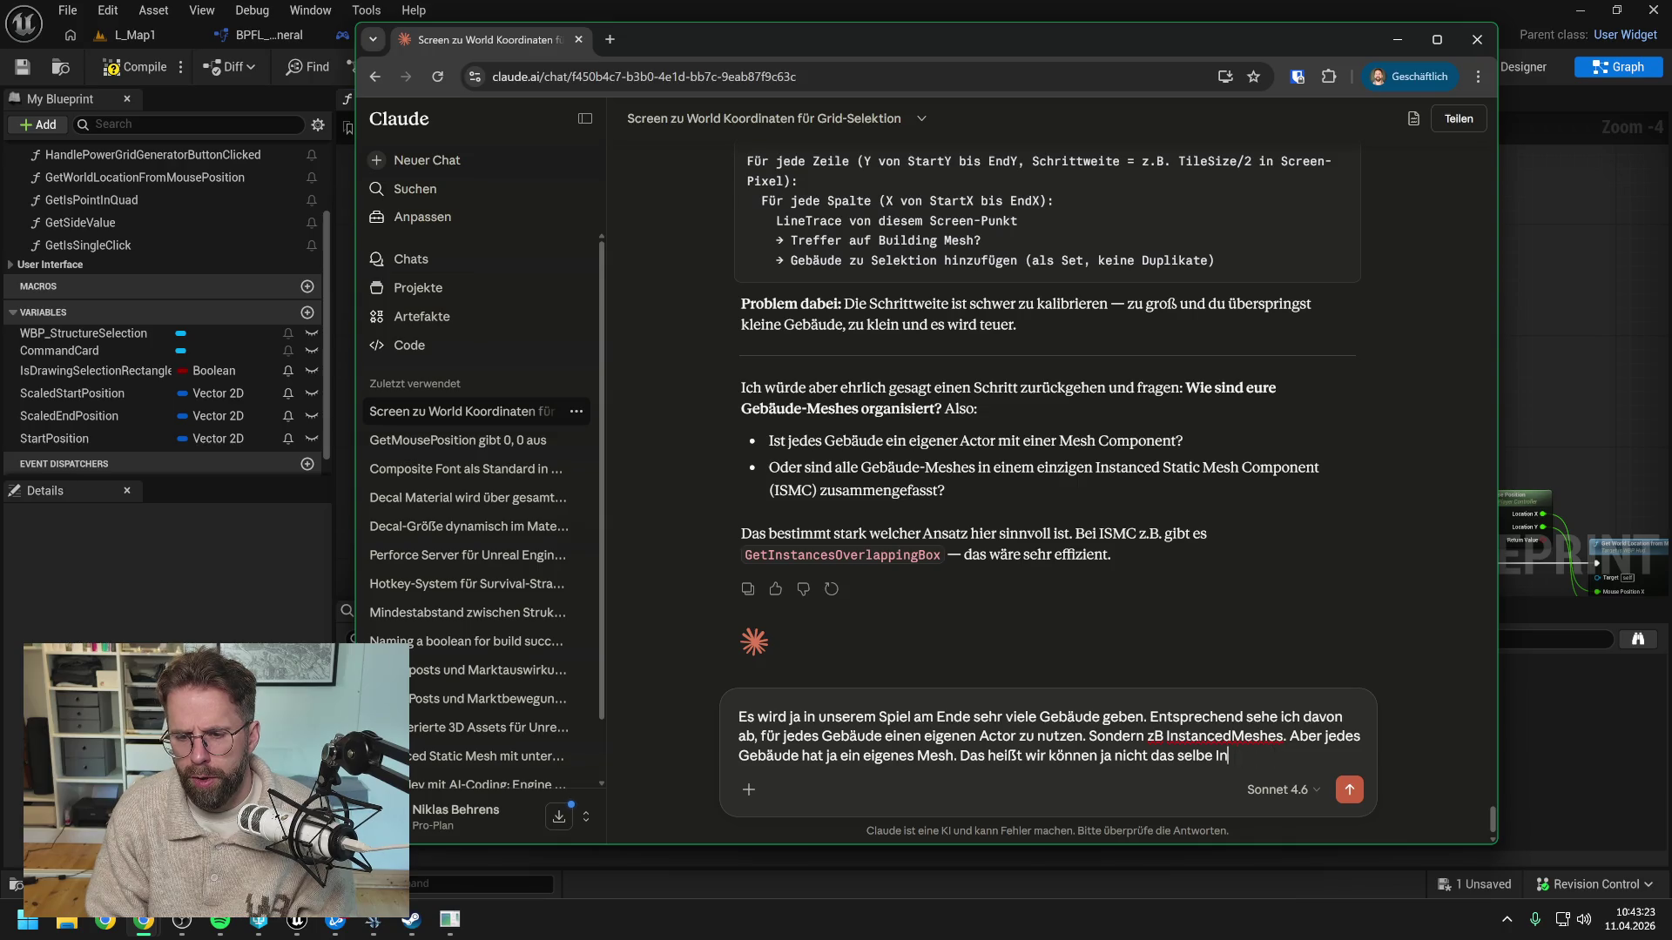
key(BackSpace)
text(ie selbe I)
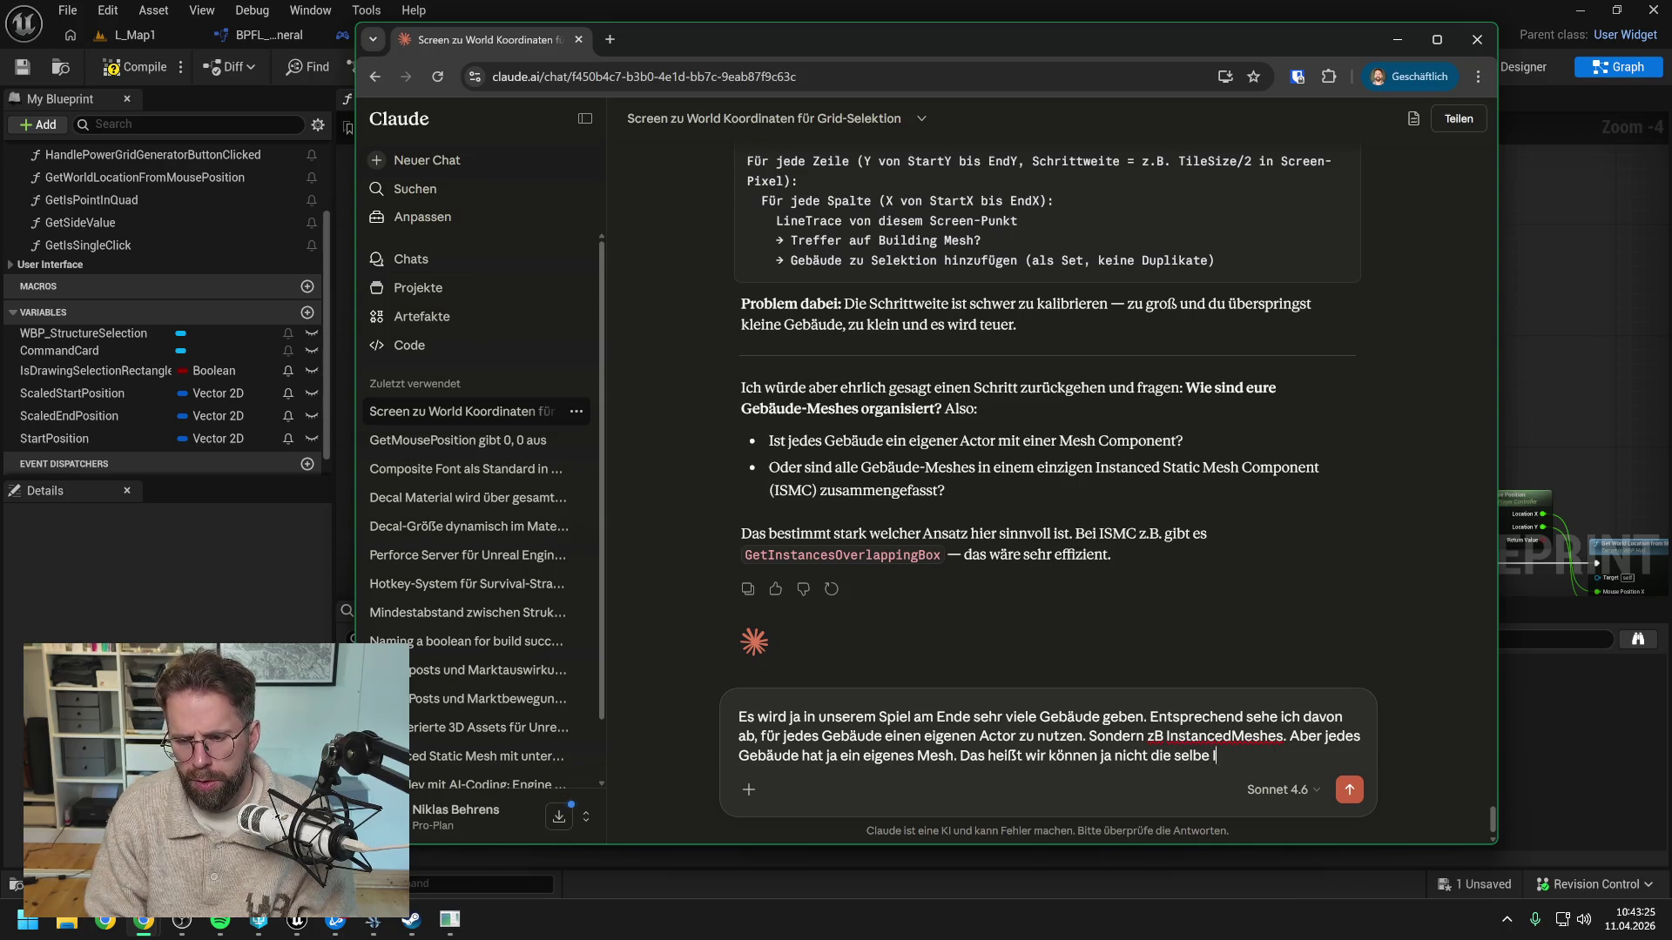
text(nstancedMesh v)
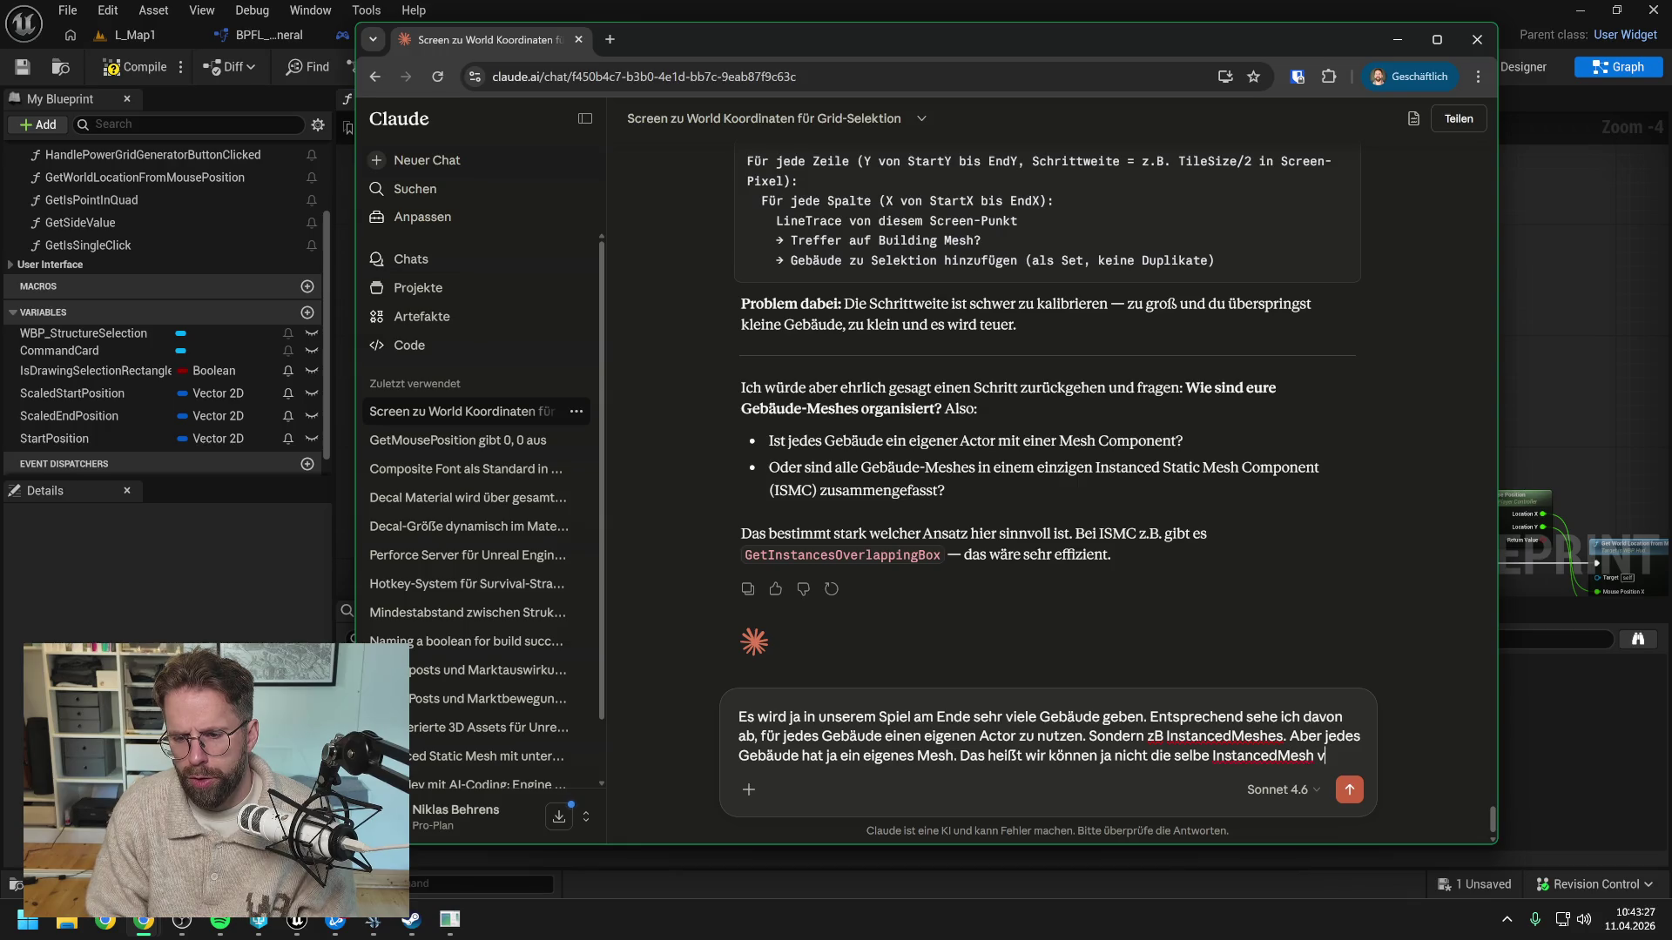
text(erwenden oder?)
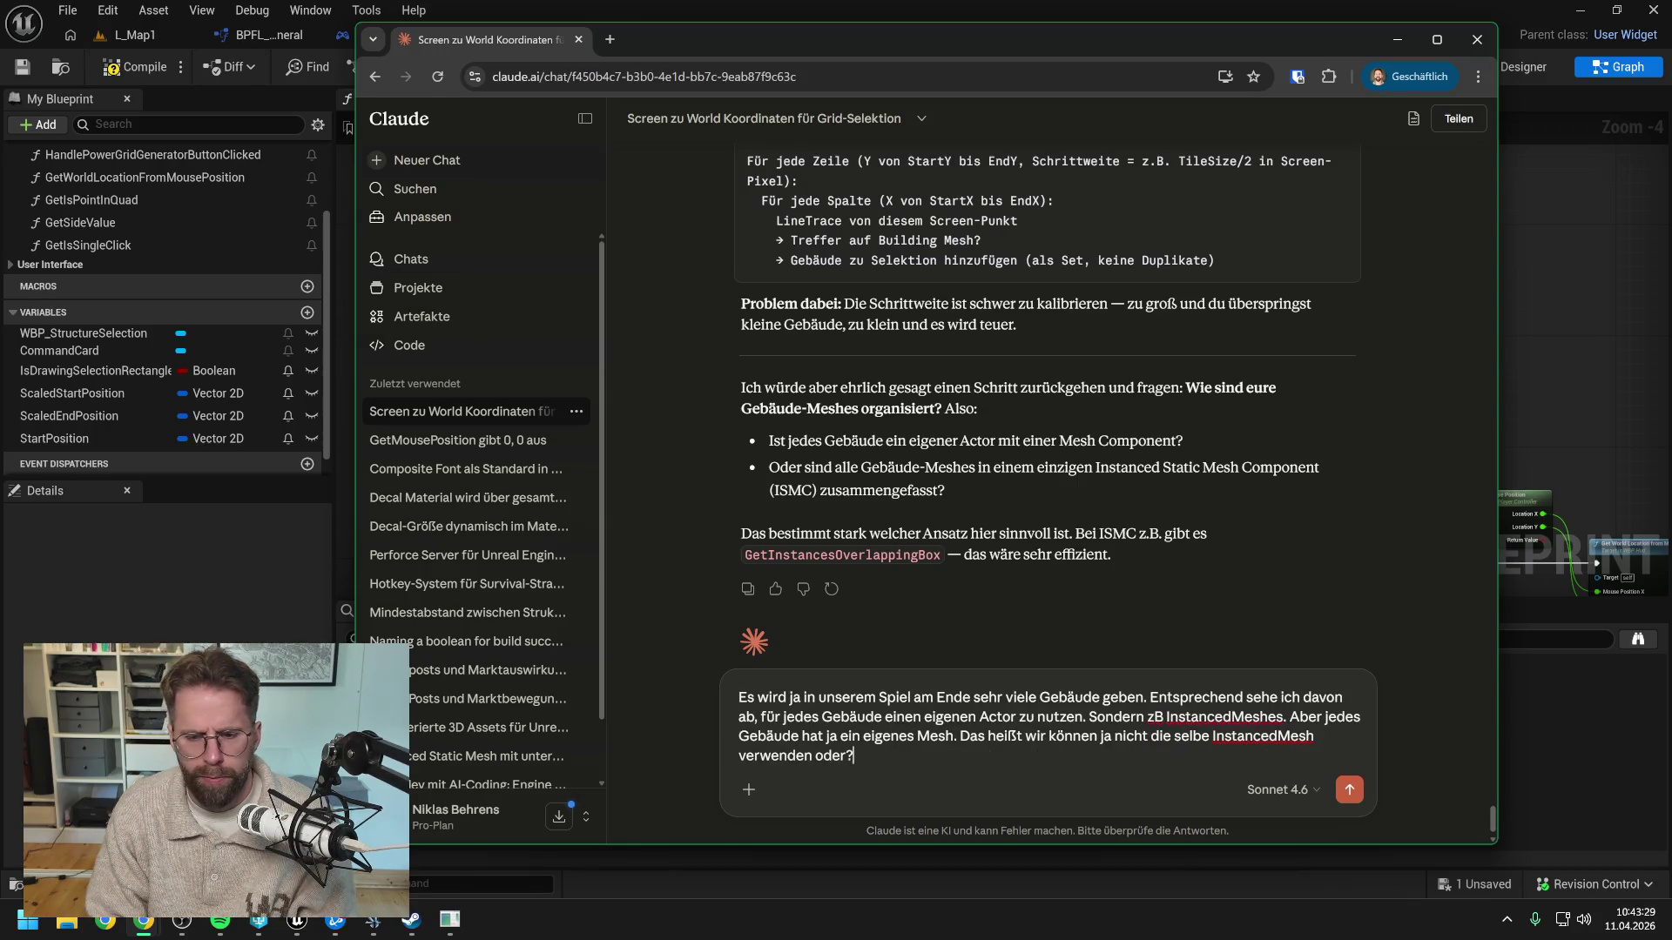
key(Return)
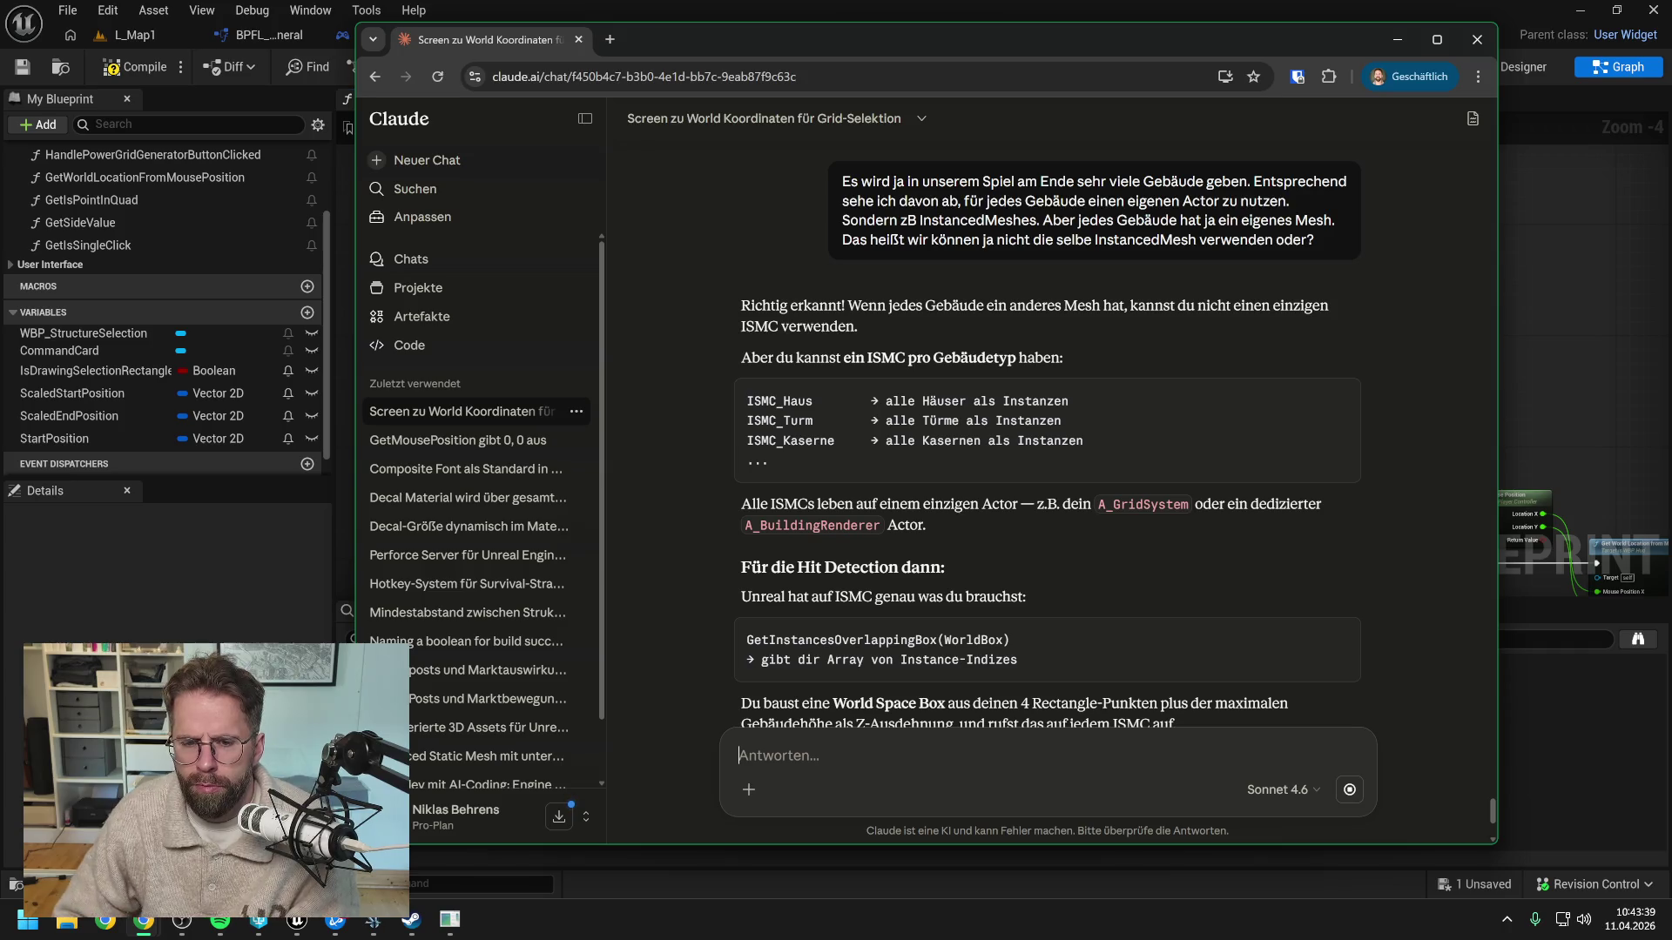
Read Claude's reply recommending GetInstancesOverlappingBox on one ISMC per building type
scroll(1116, 593, down, 4)
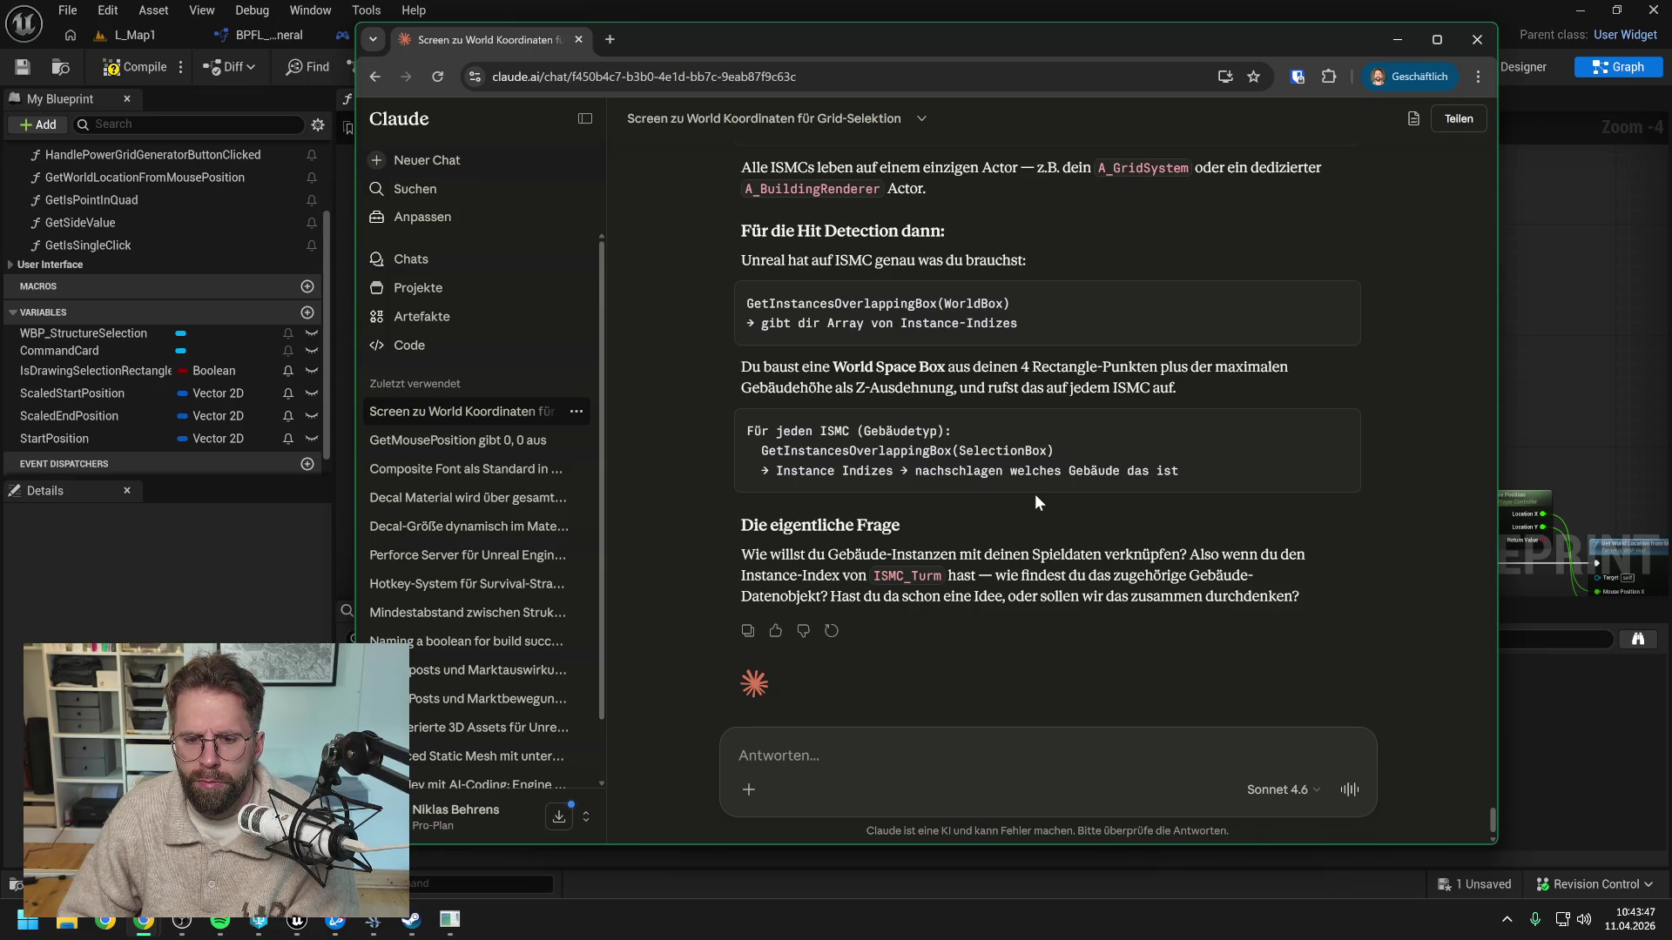
scroll(1034, 494, down, 1)
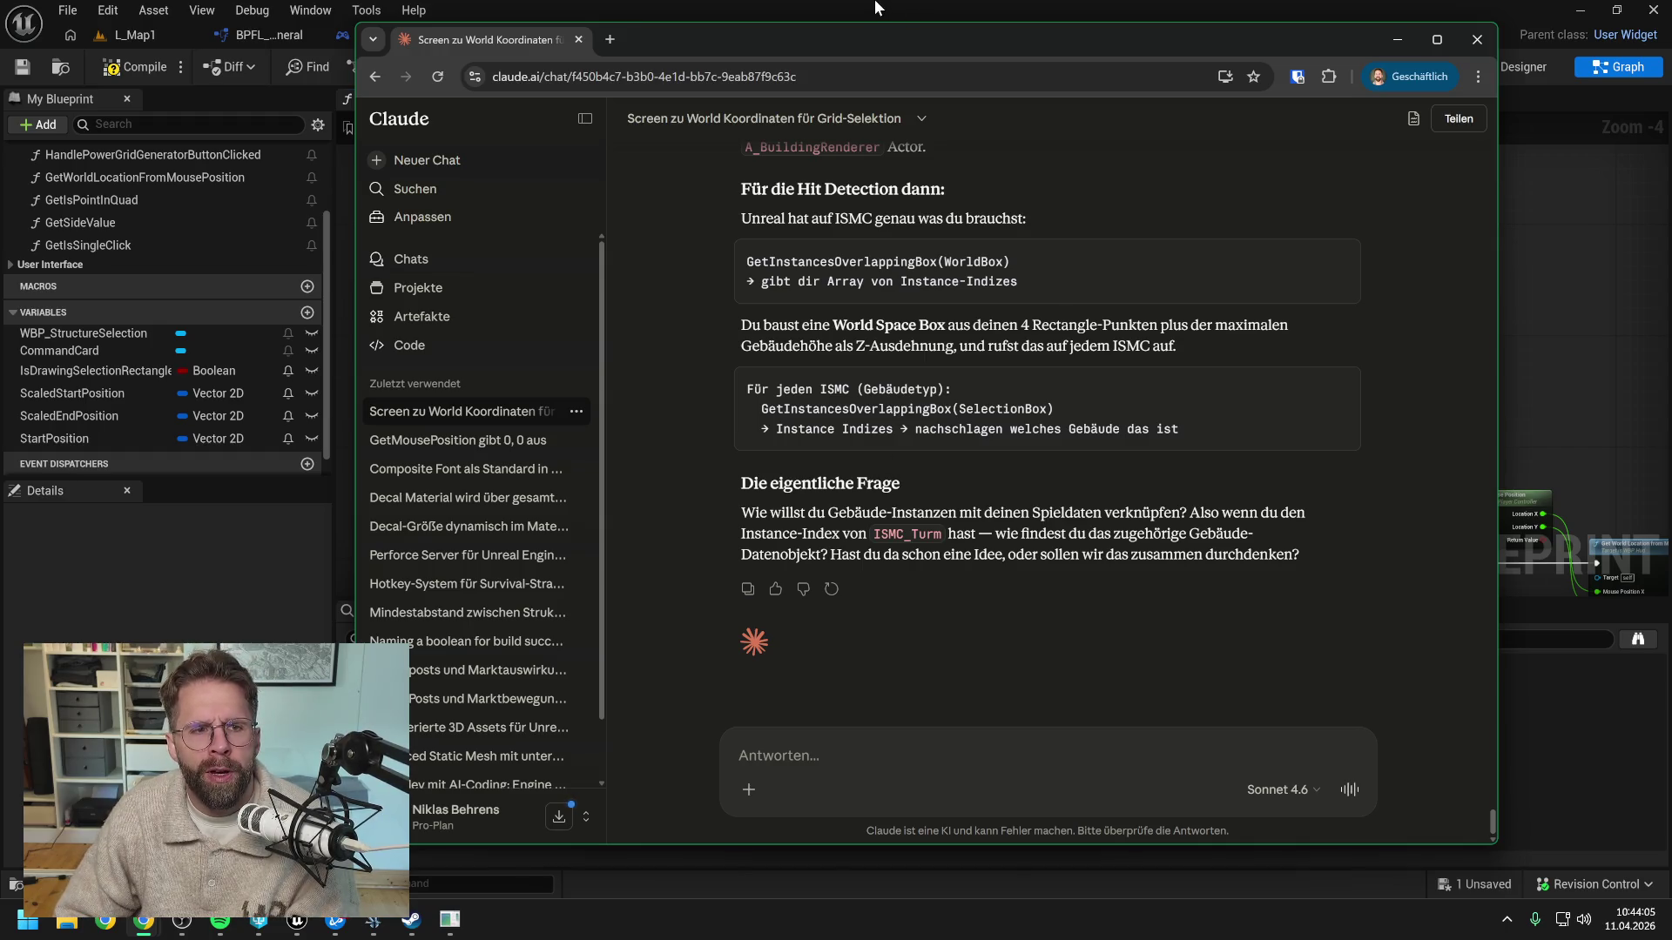
click(754, 10)
Stop the L_Map1 play session and bring the Claude chat back
click(131, 35)
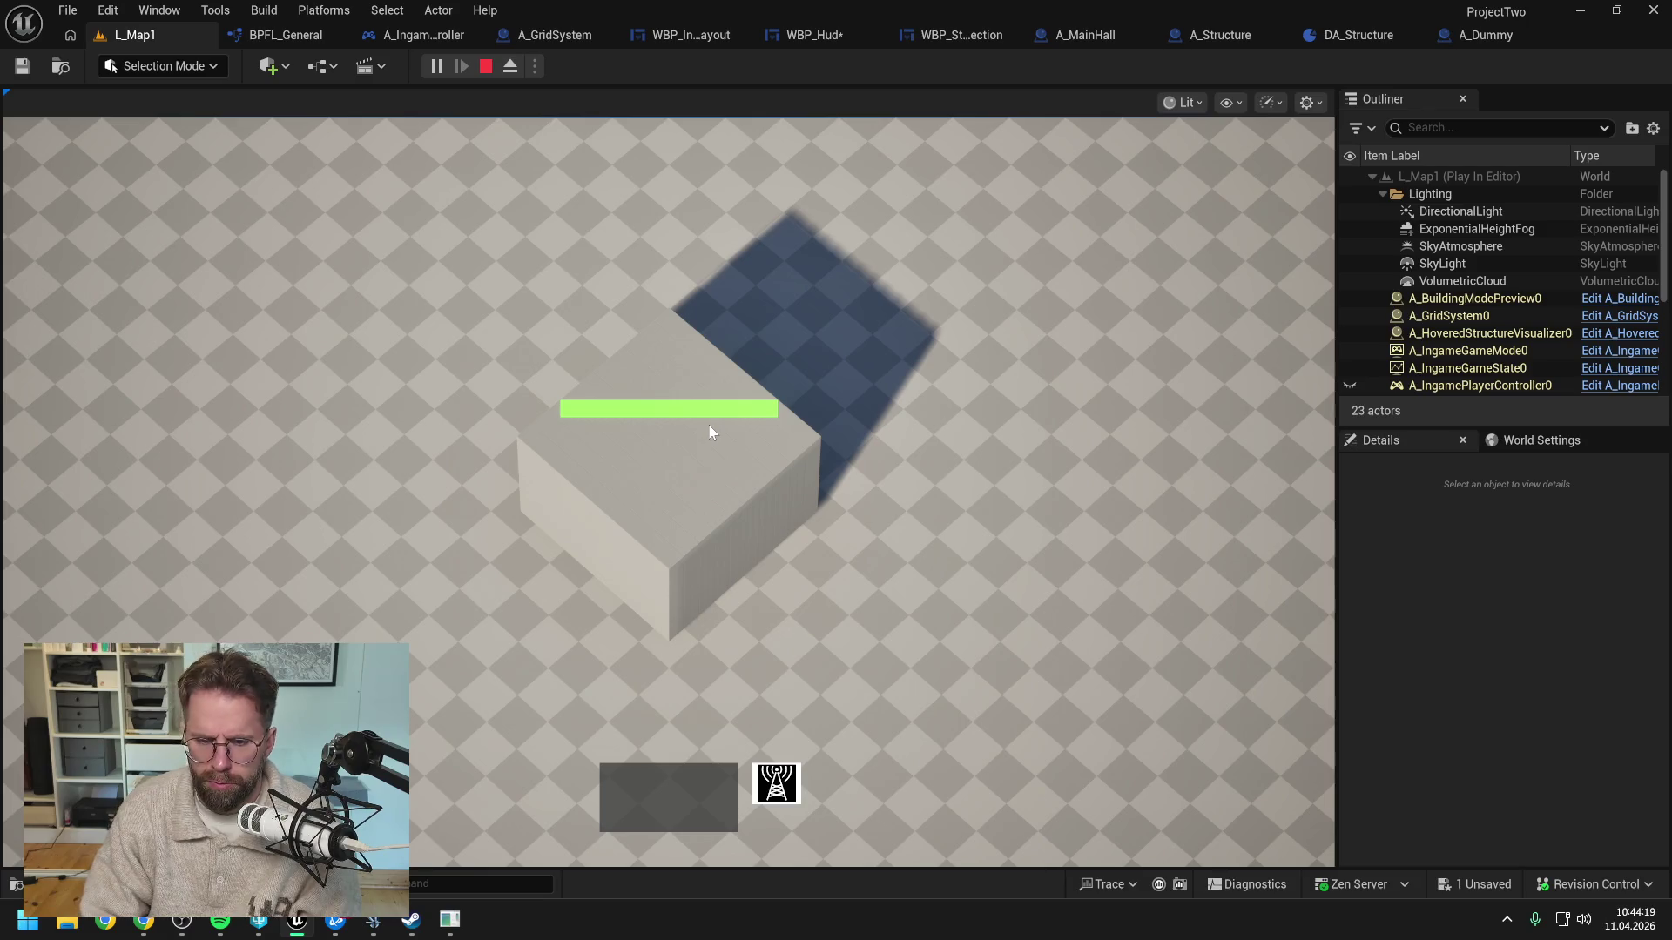
key(Escape)
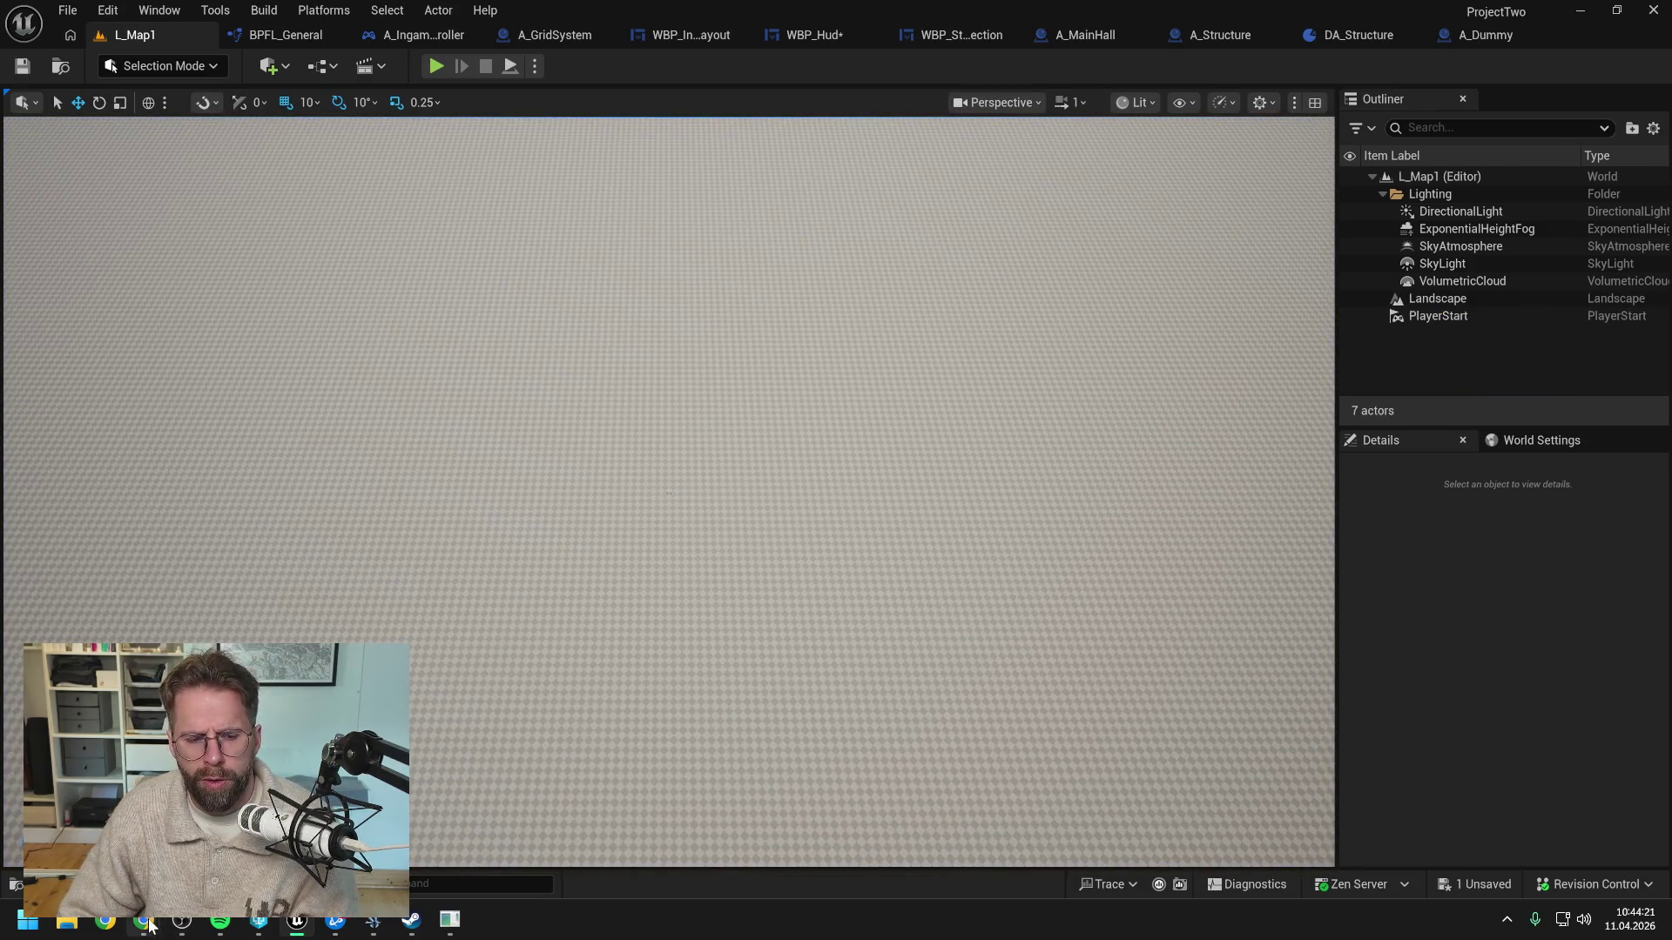
click(145, 921)
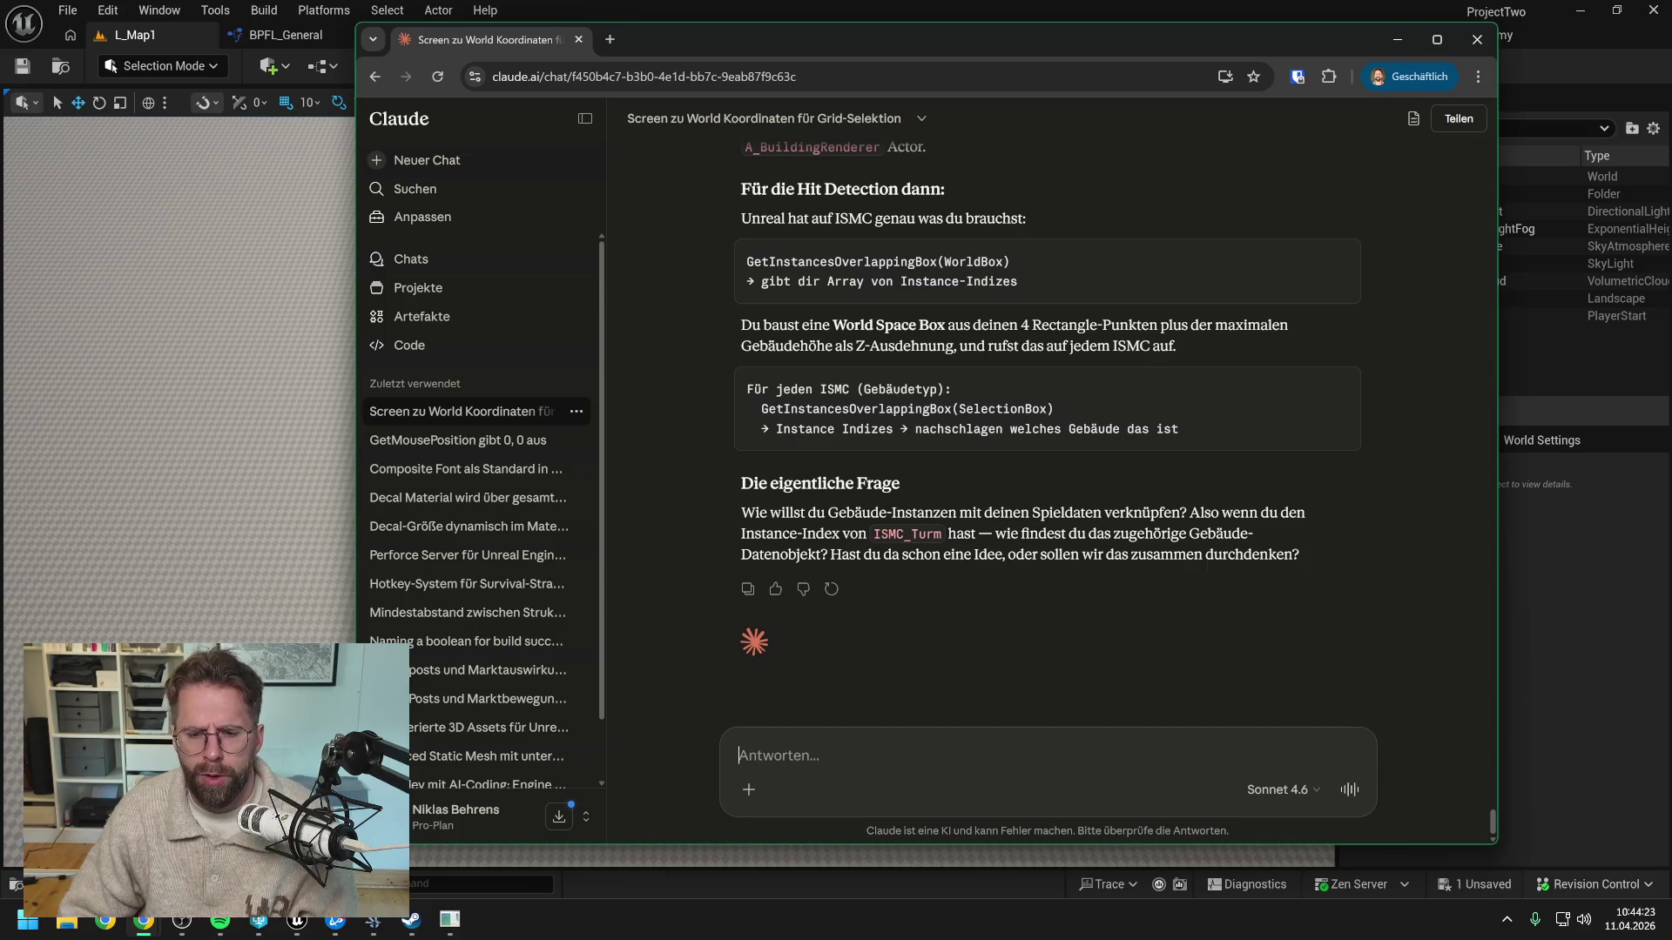
Send Claude a reply: meshes stand on the ground, so floor coordinates give their tile and TileContent
text(Die Meshes stehen ja auf dem Boden)
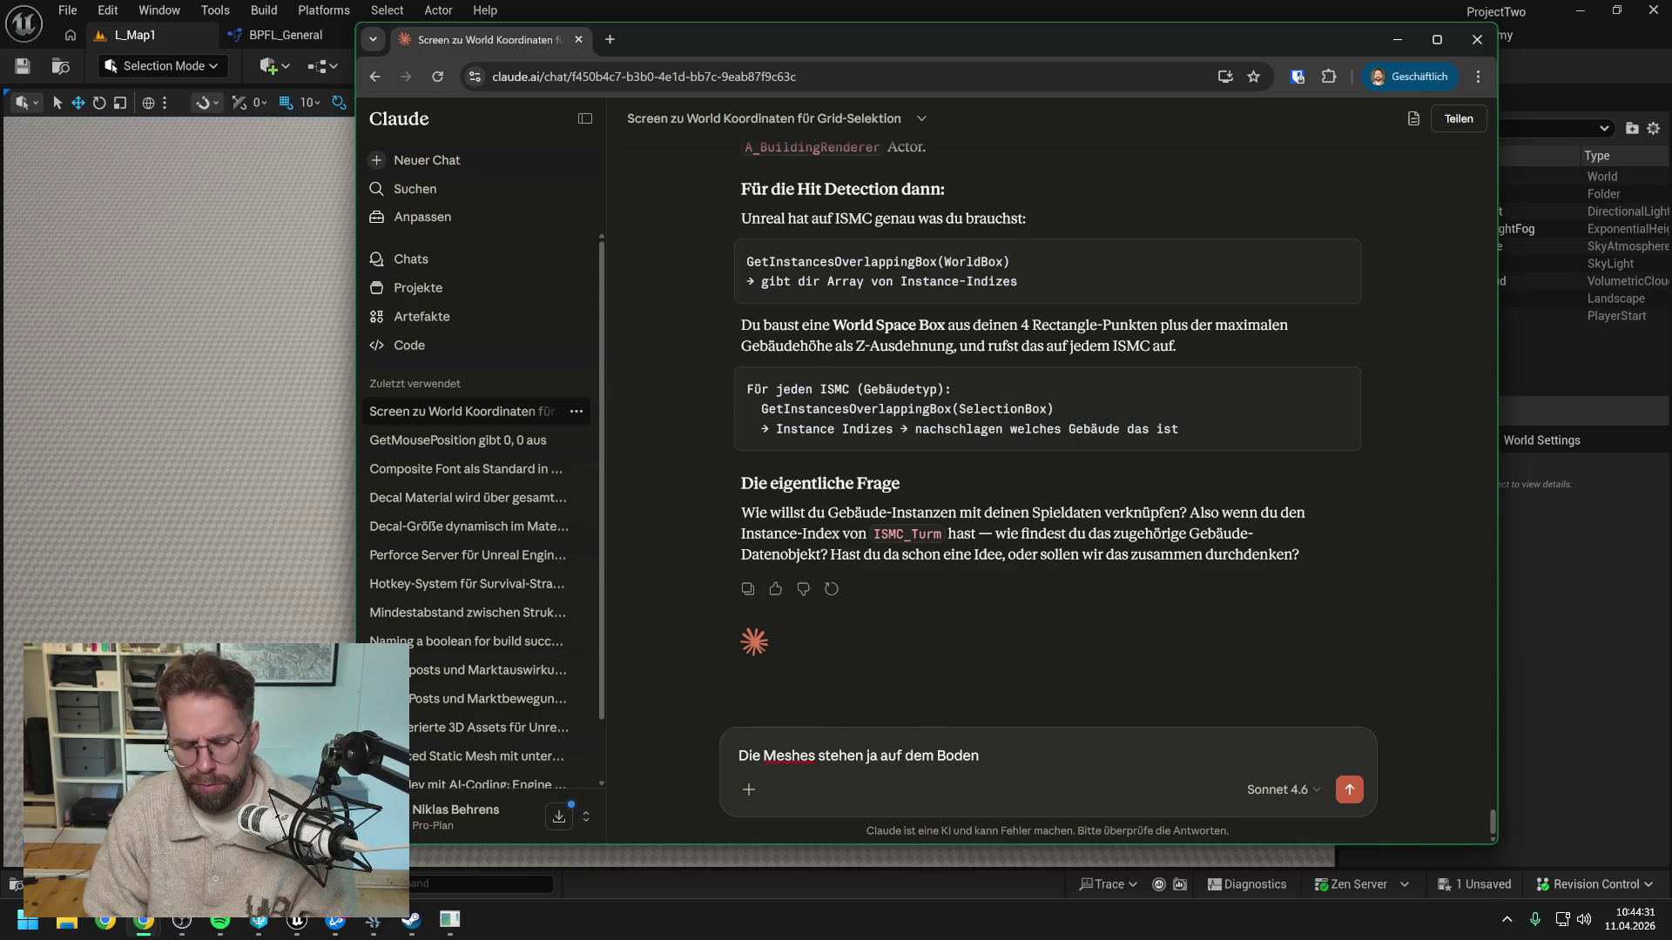
text(. Entsprechend können wir über die Boden)
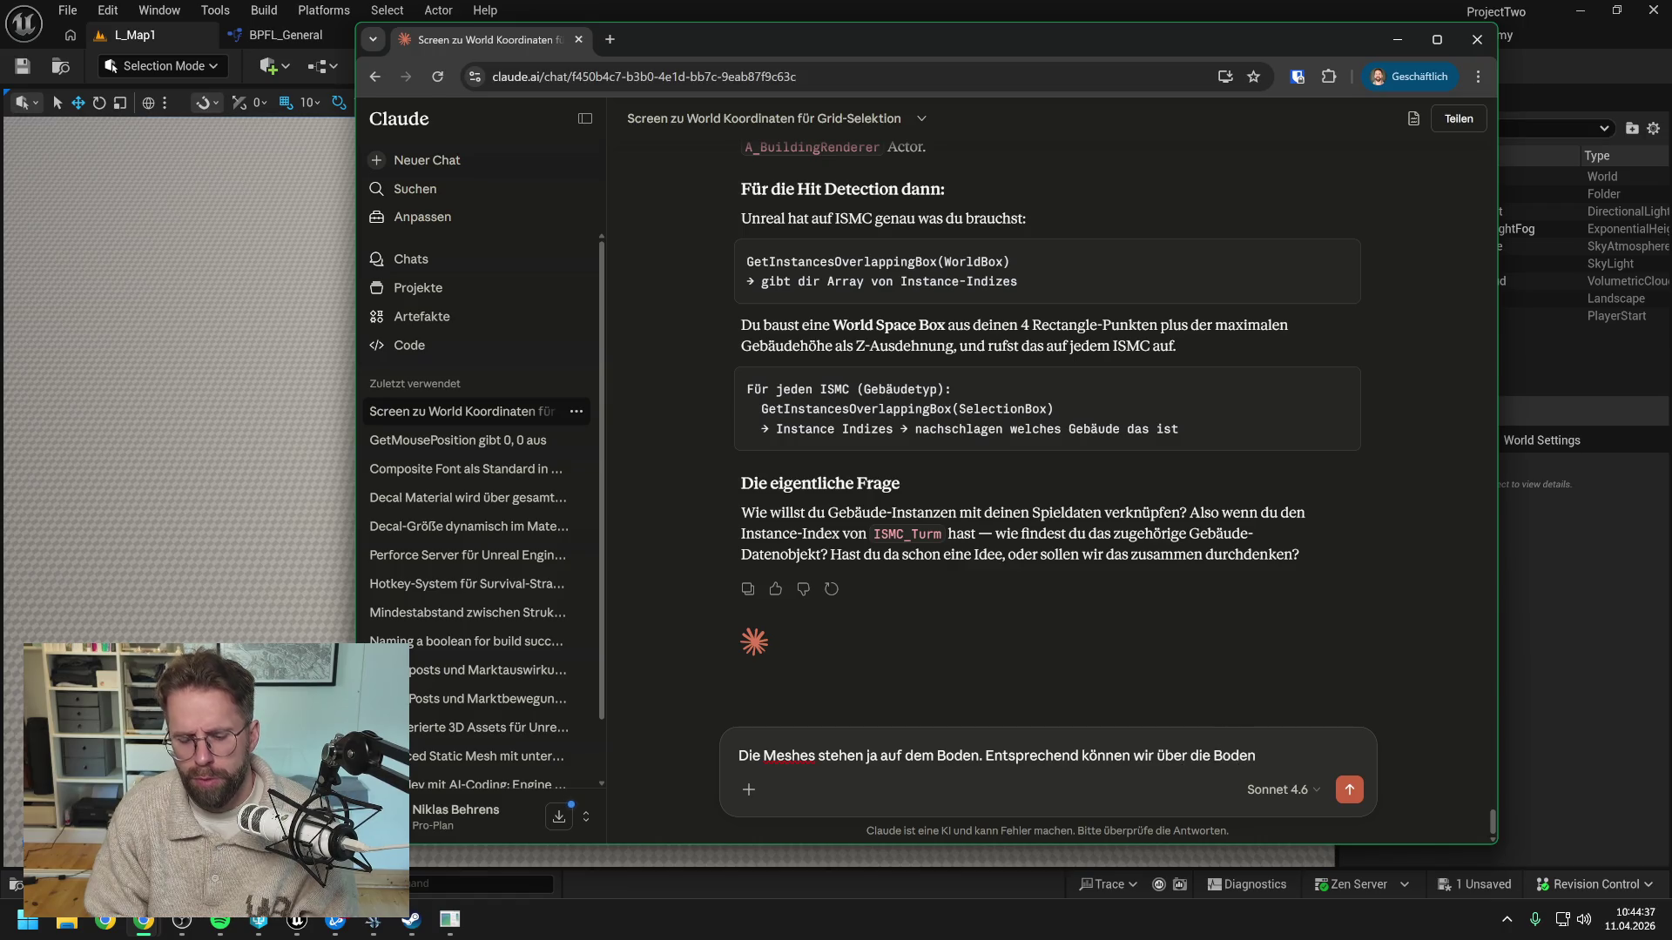
text( Koordinat)
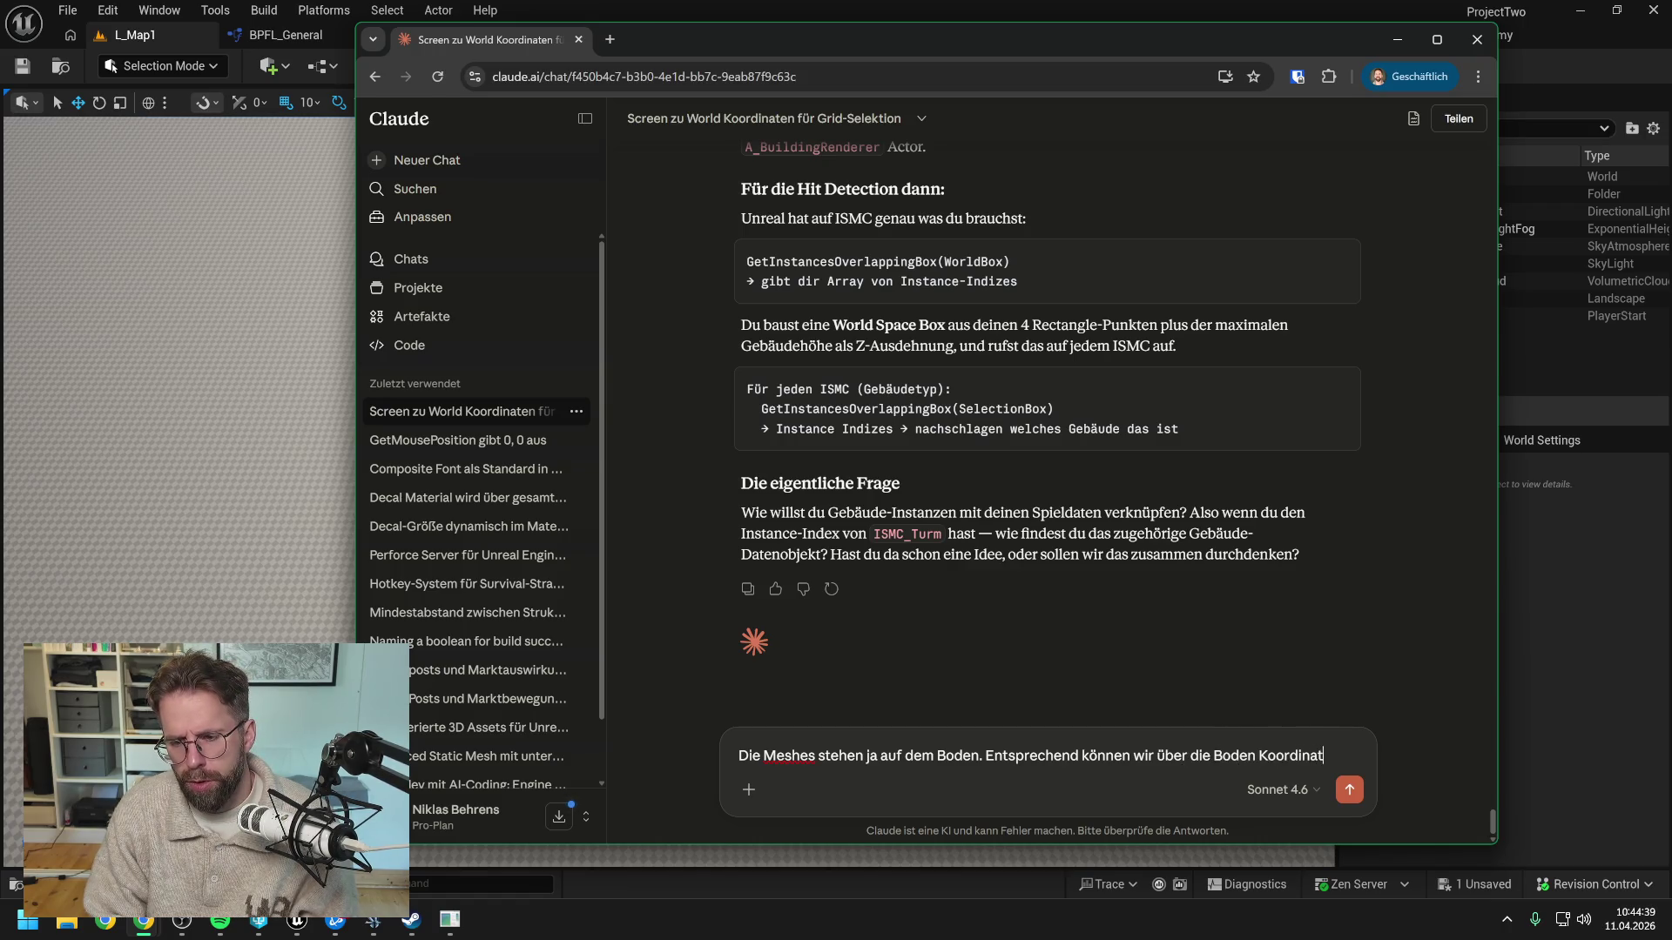
text(en rausfinden, auf )
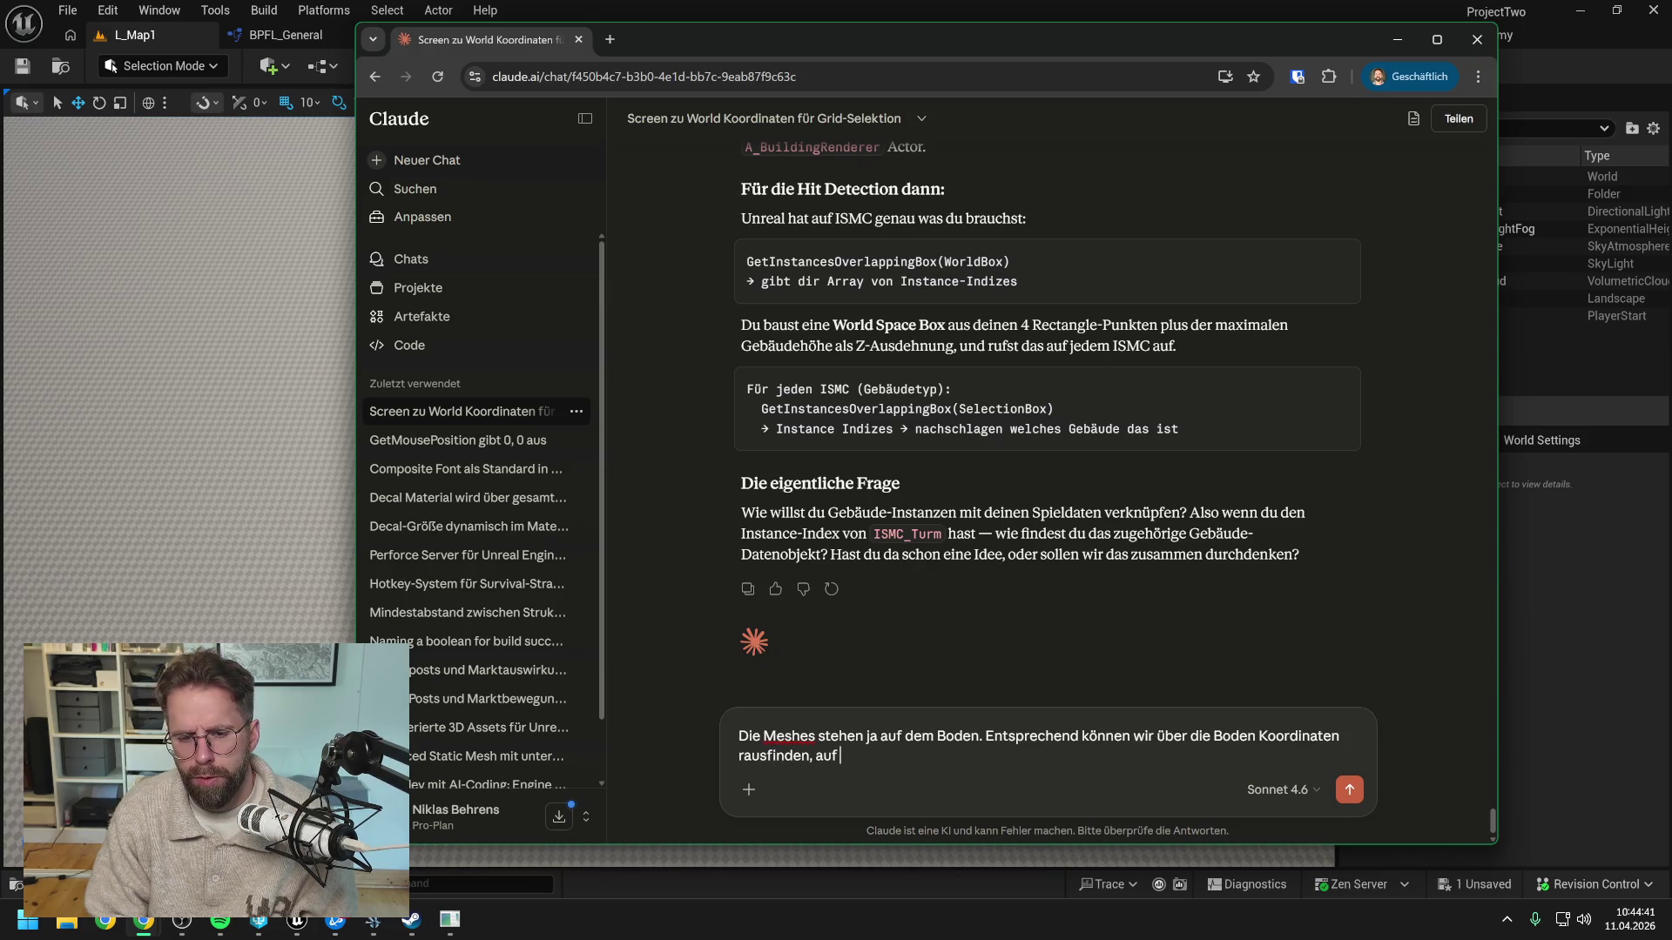
text(welchem Tile )
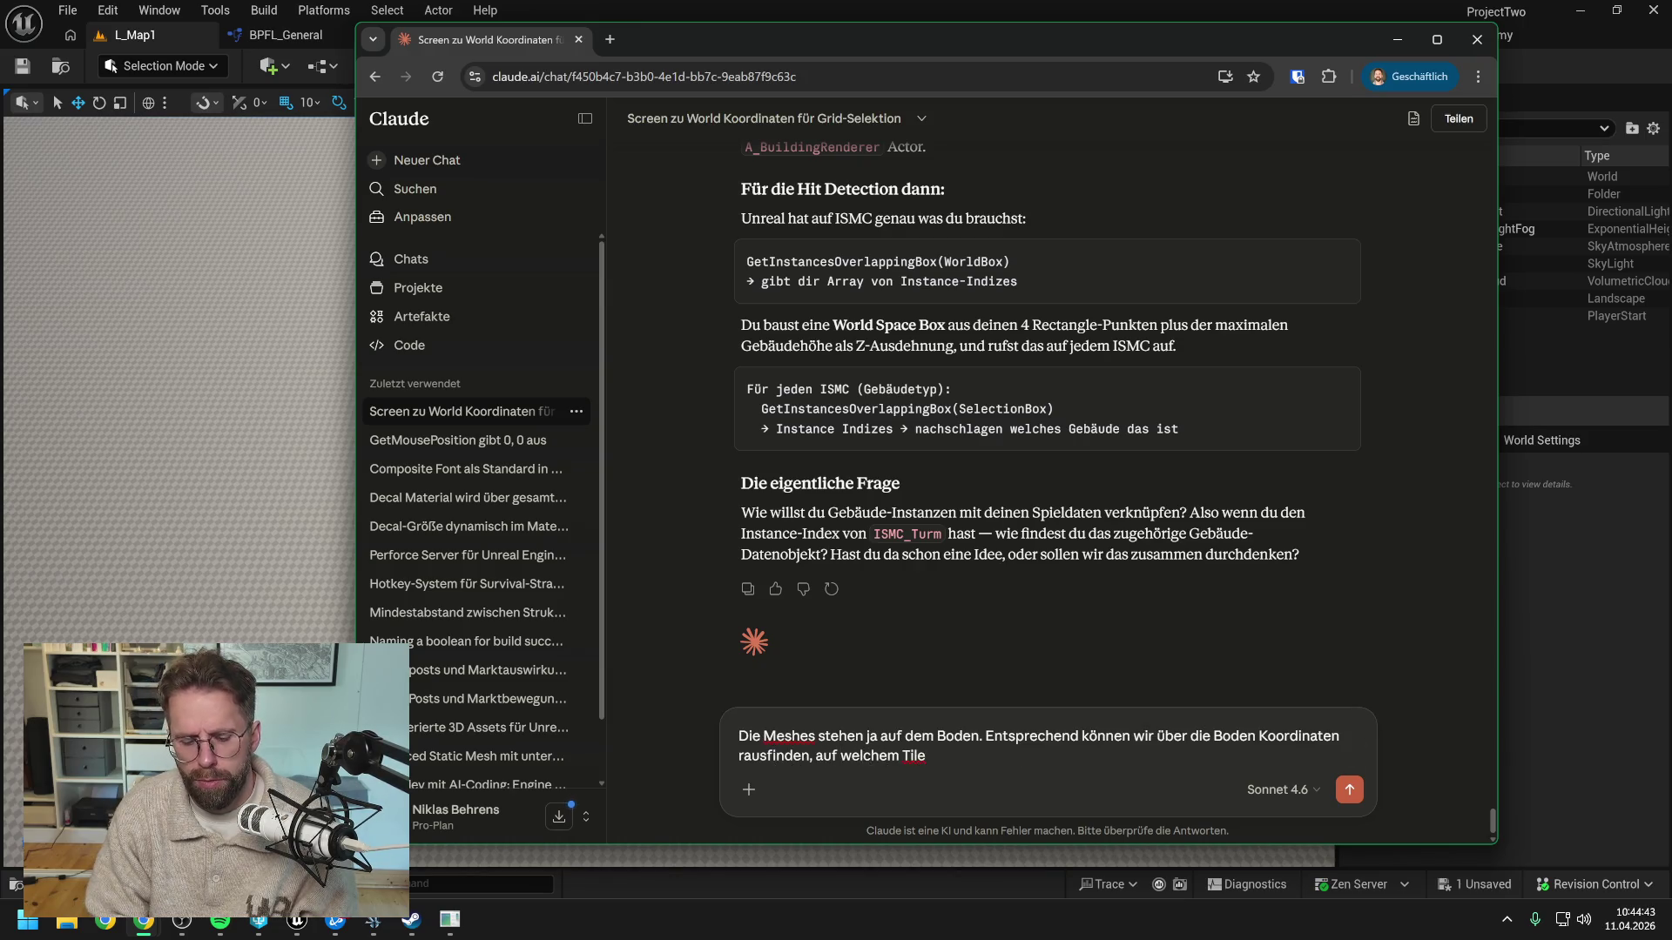
text(da)
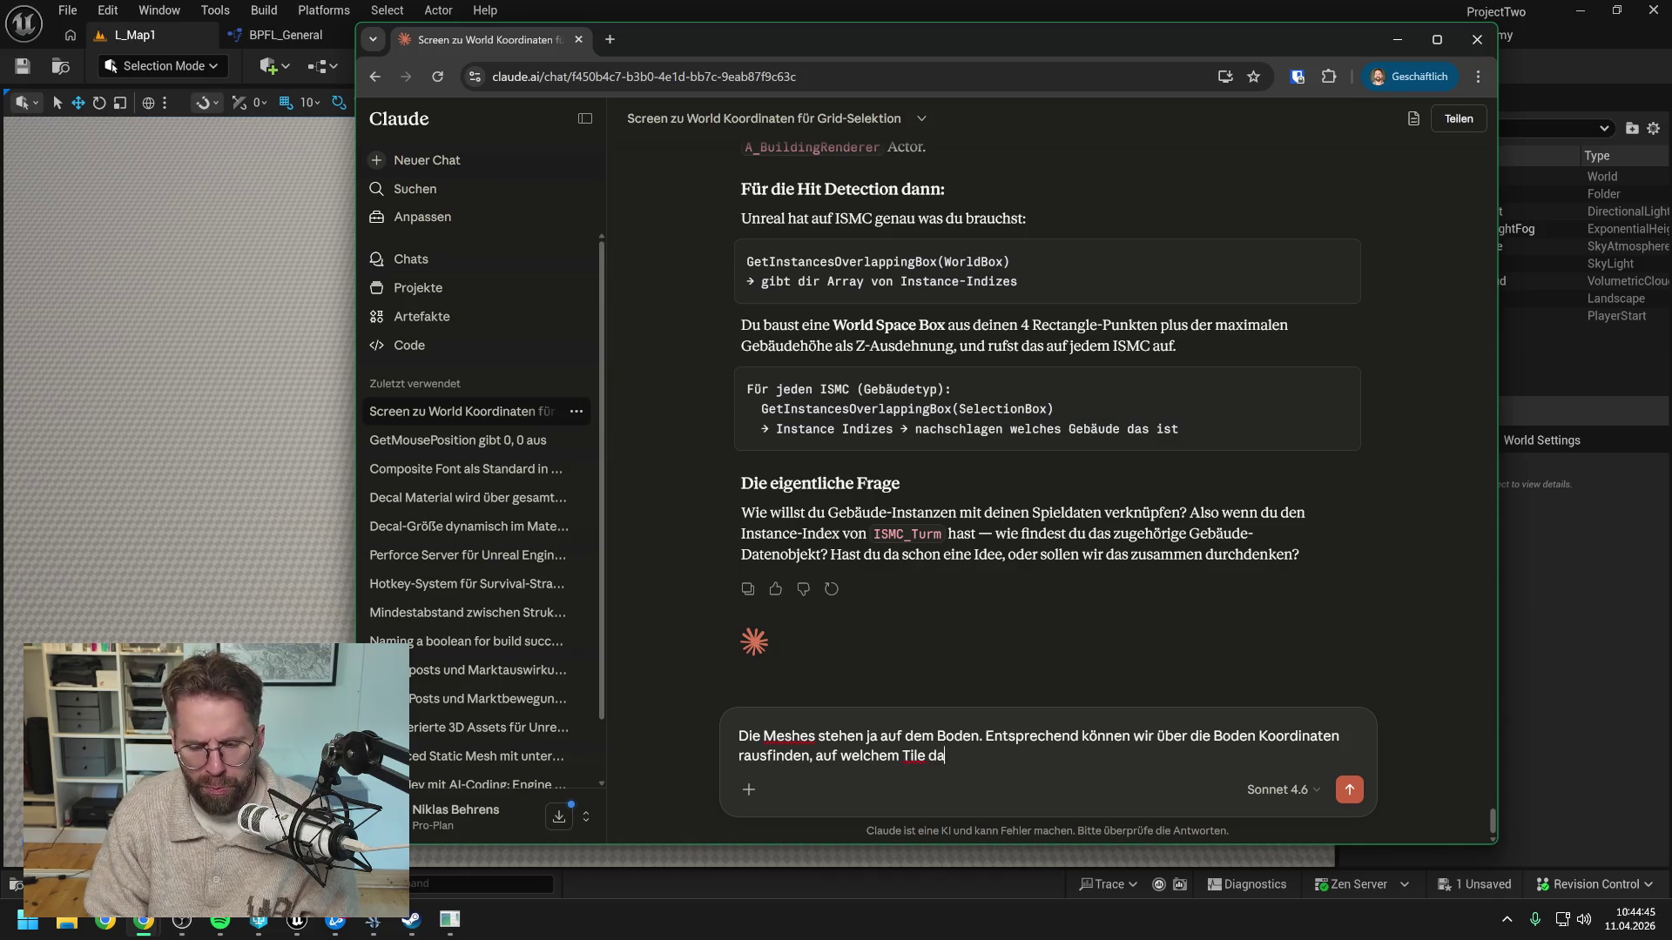
text(s Mesh steht und kommen über )
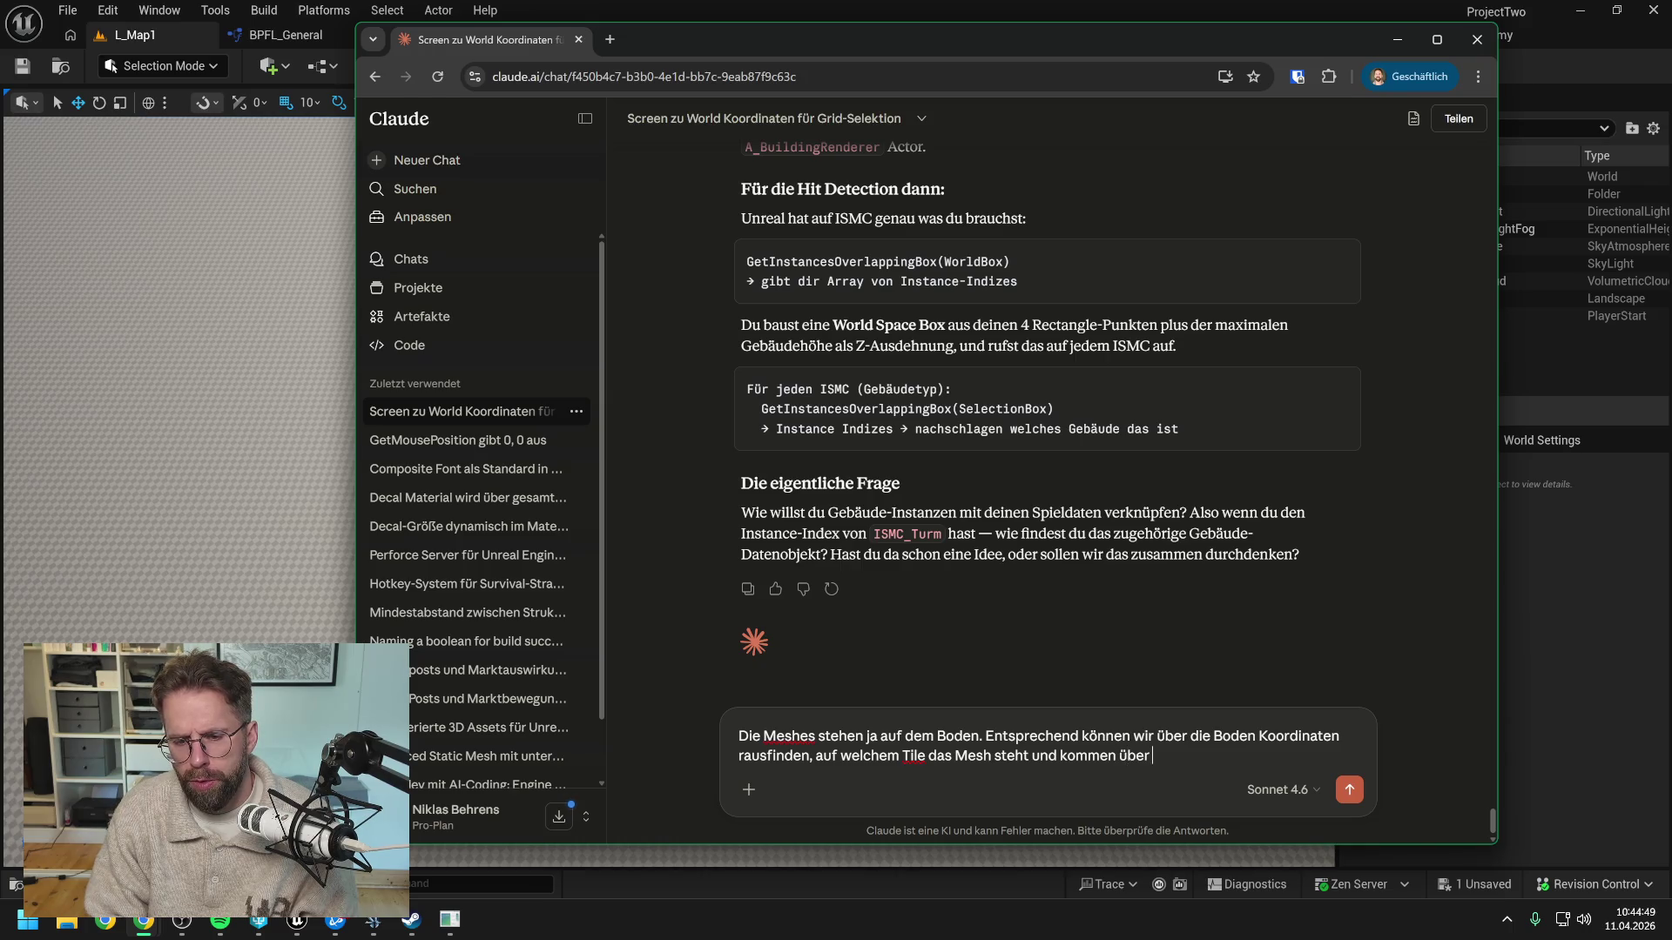
key(BackSpace)
key(BackSpace)
key(BackSpace)
key(BackSpace)
key(BackSpace)
text(darüber an den Ti)
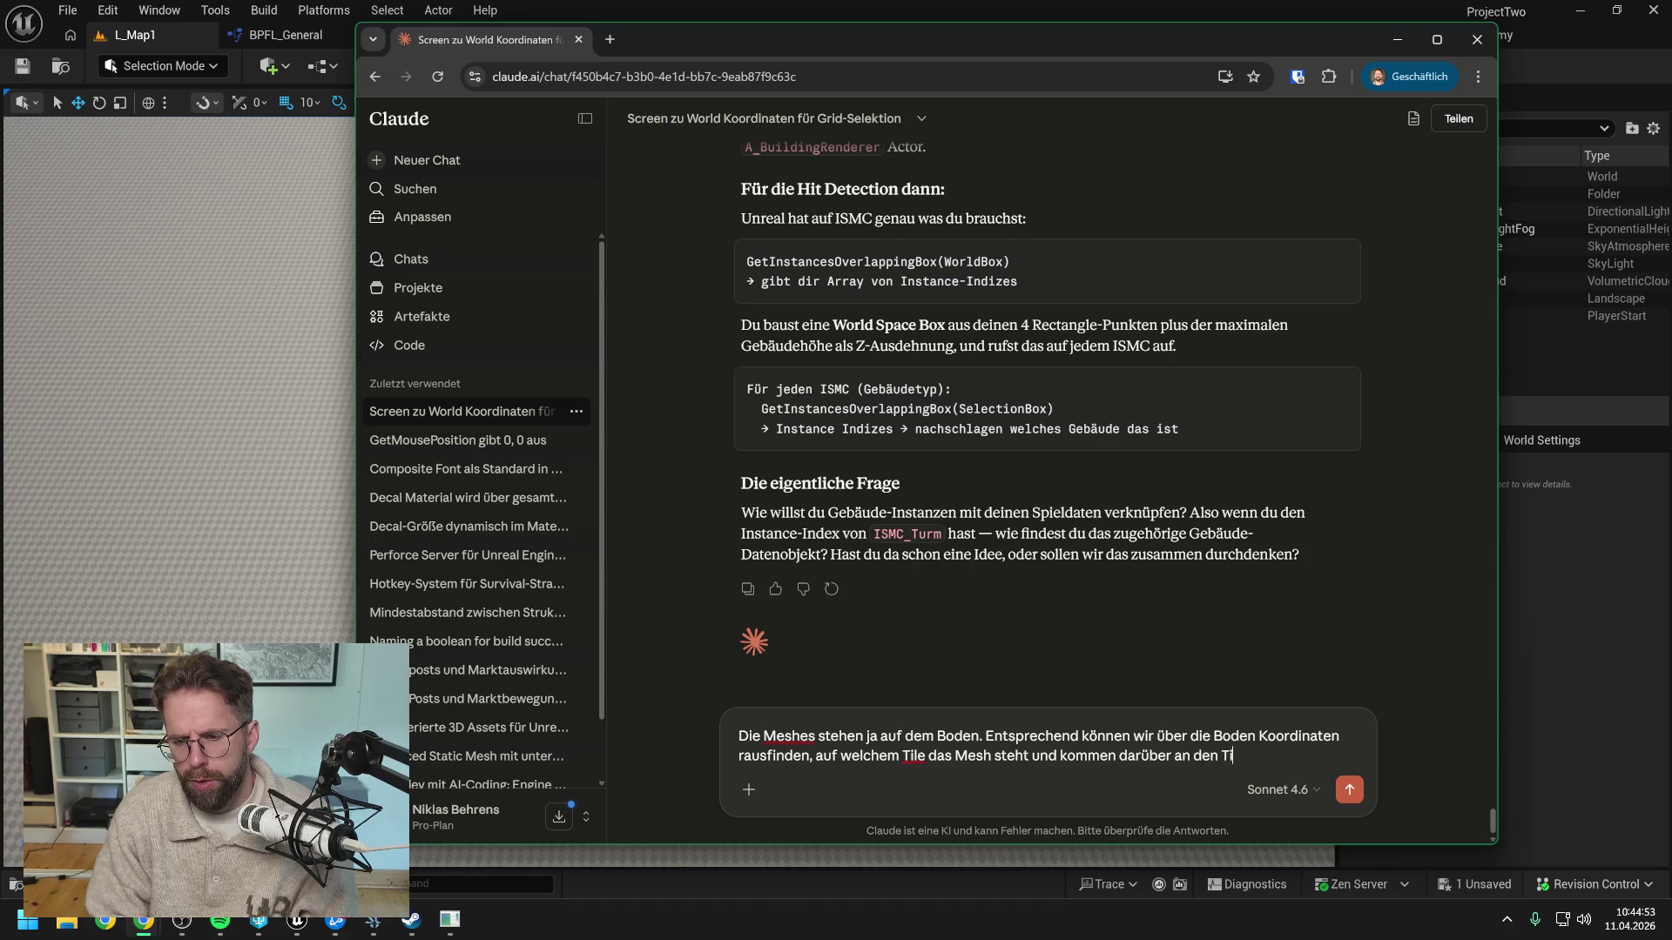
text(leContent)
key(Return)
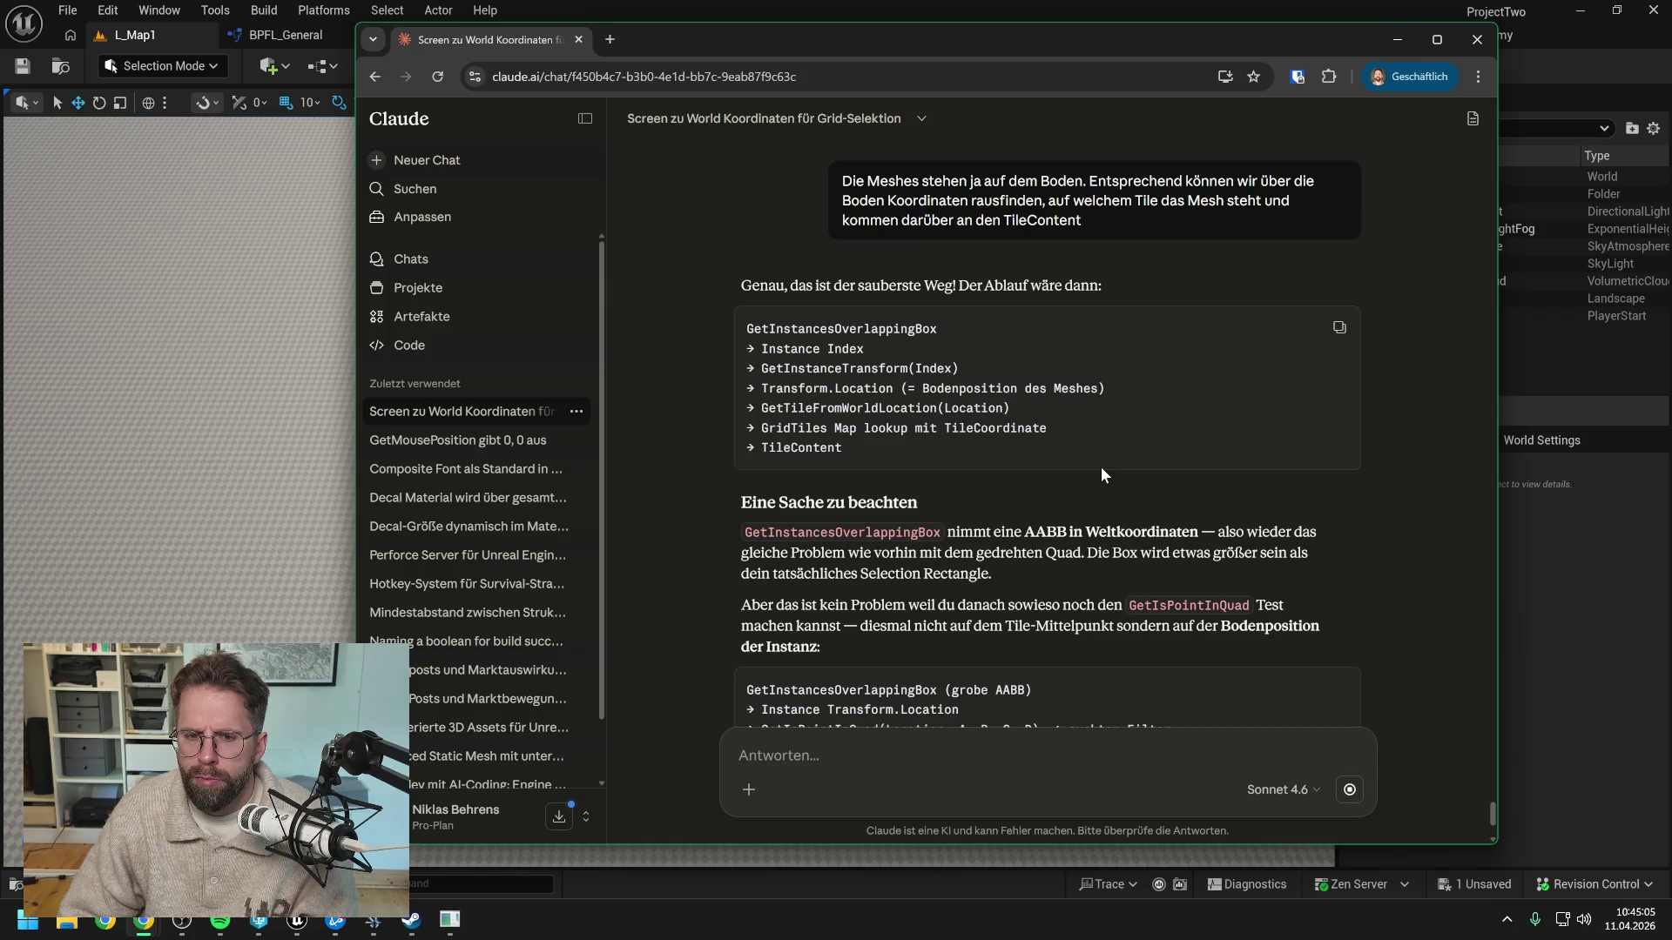
Read Claude's plan pairing a coarse AABB box preselection with an exact quad filter
scroll(1115, 463, down, 2)
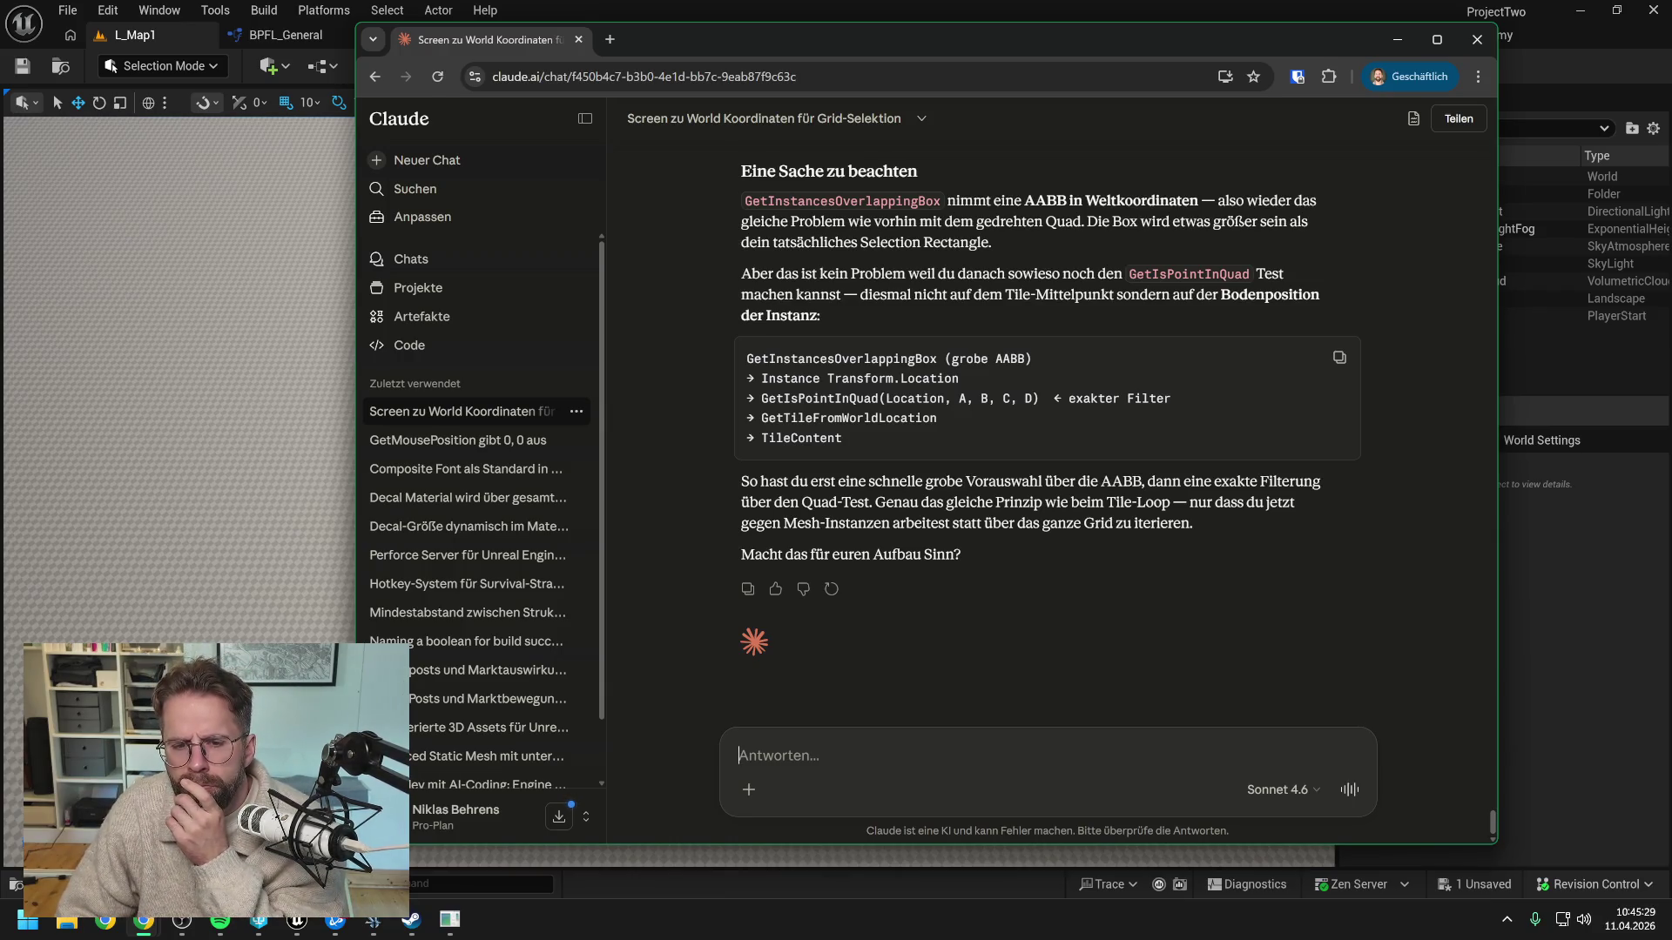
scroll(1046, 417, up, 1)
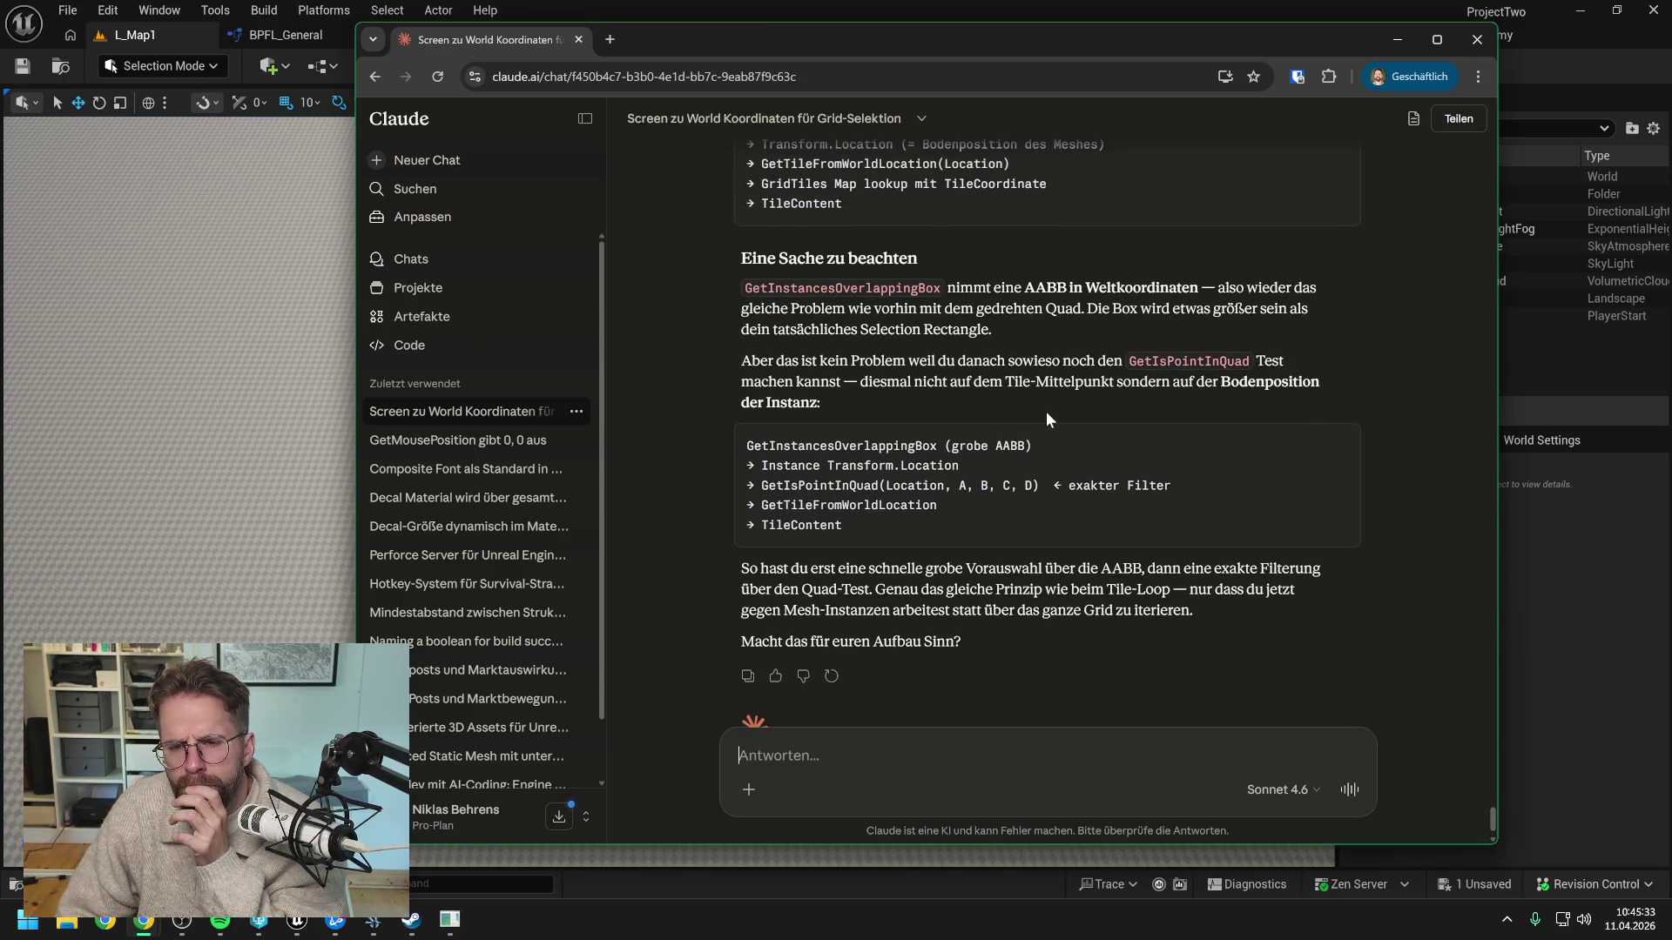
scroll(1047, 411, down, 1)
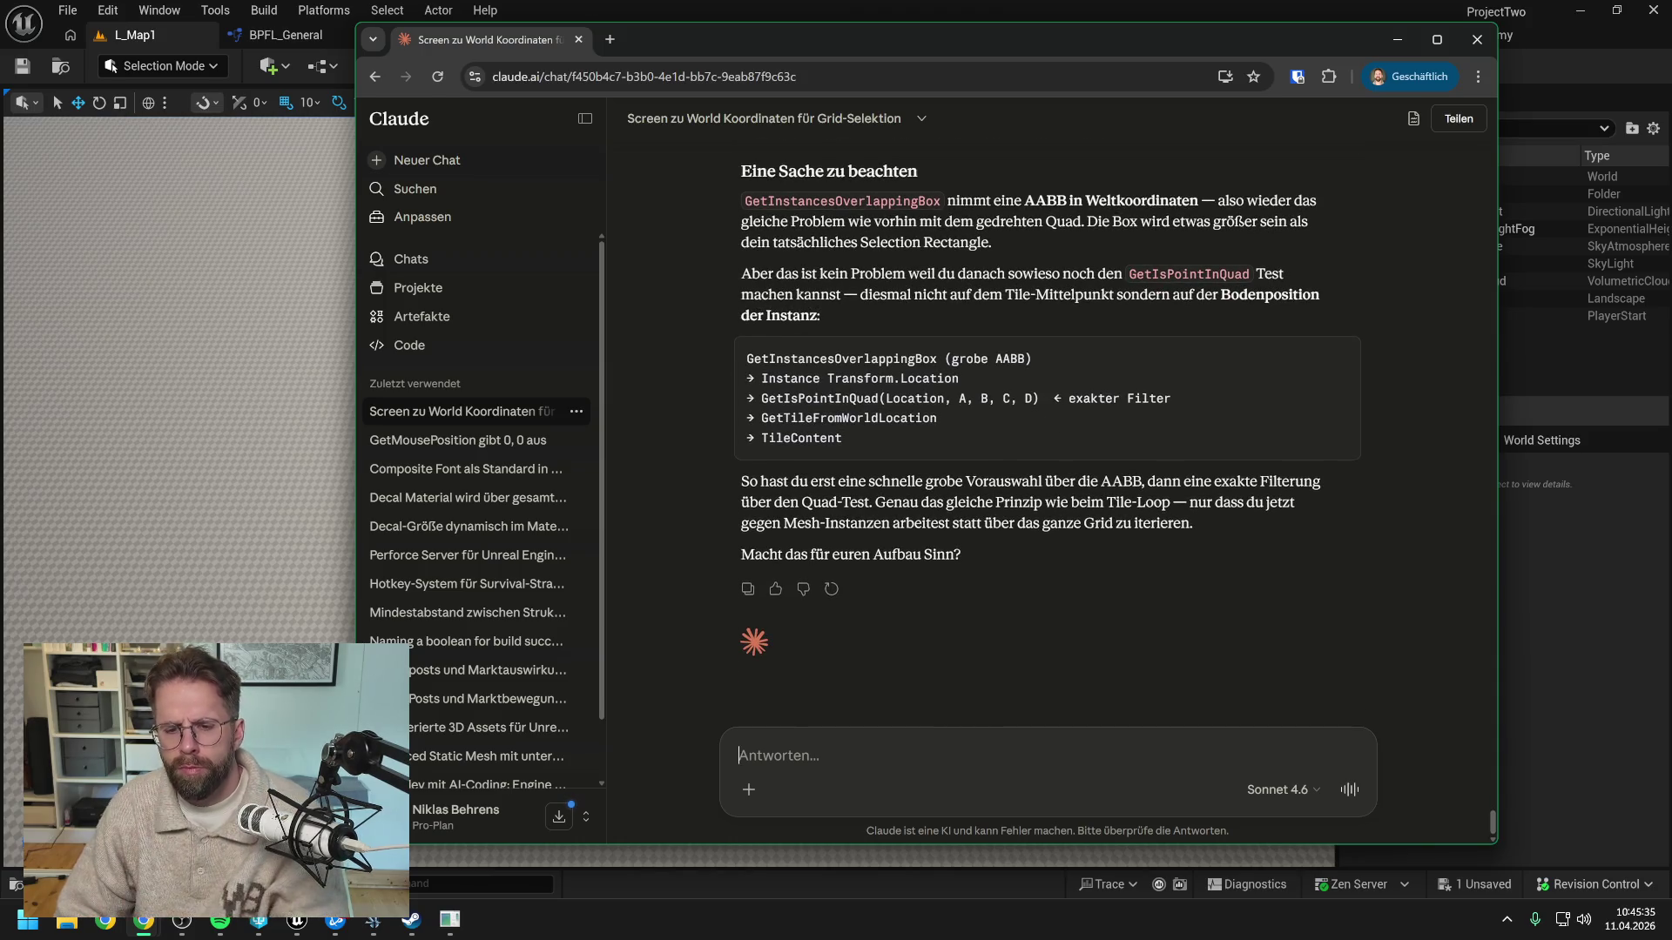
Start a German reply saying that isn't the right approach and asking 'können wir nicht einfach'
text(ne das ist )
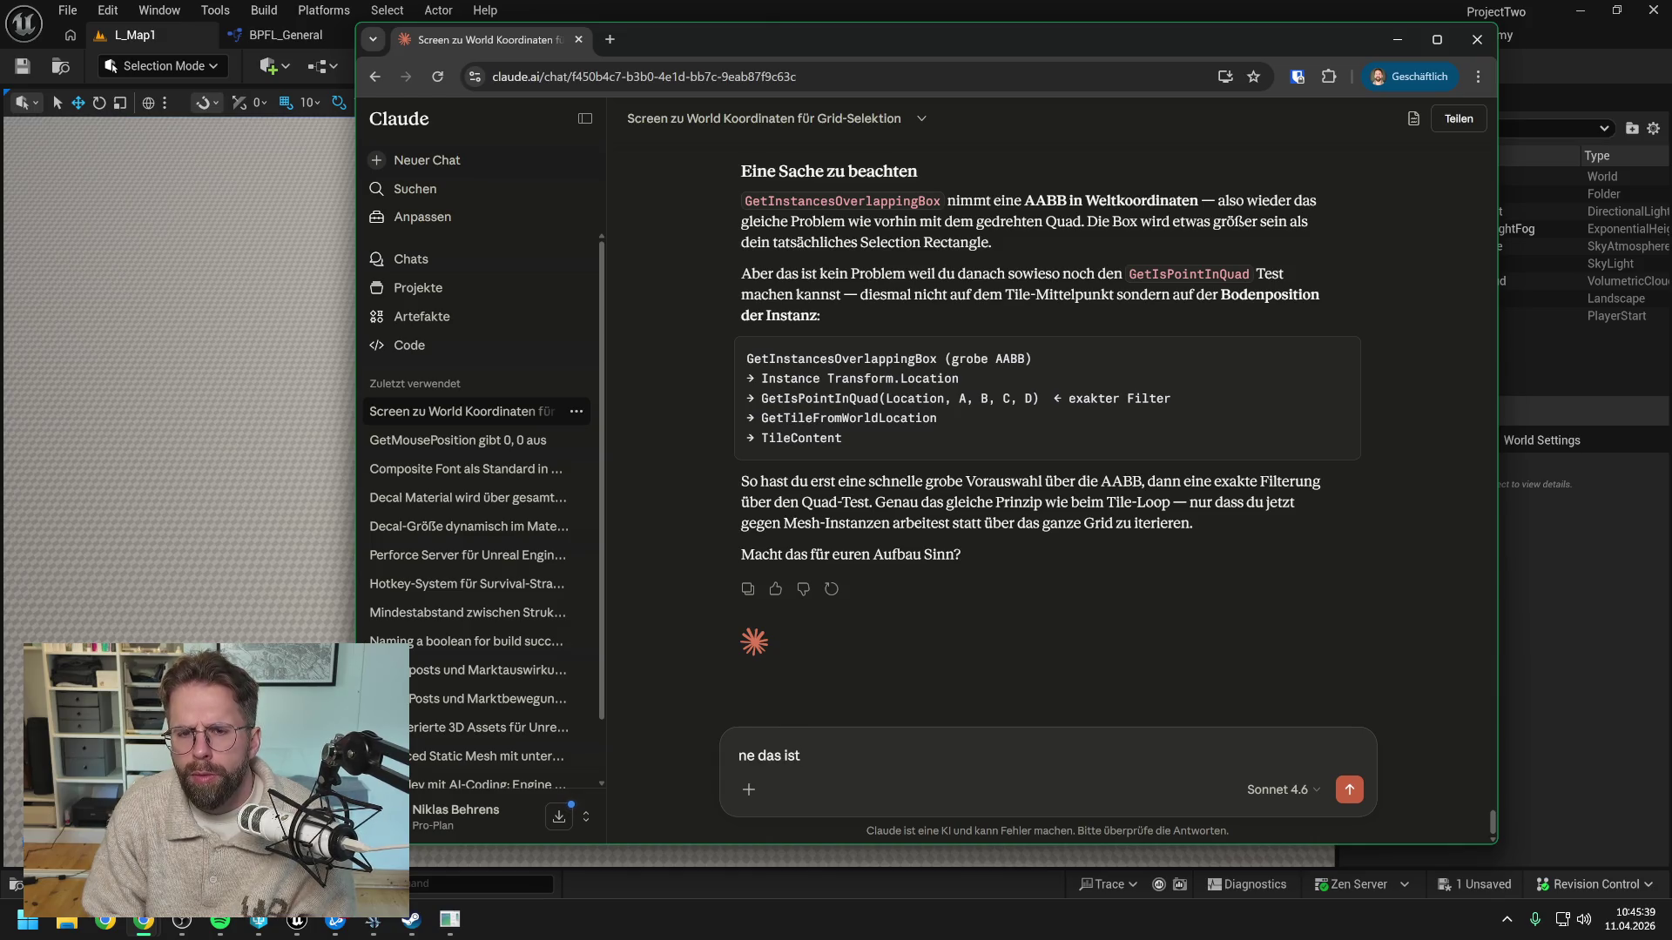
text(dann denke ich nicht dads)
key(BackSpace)
key(BackSpace)
text(s richtige.)
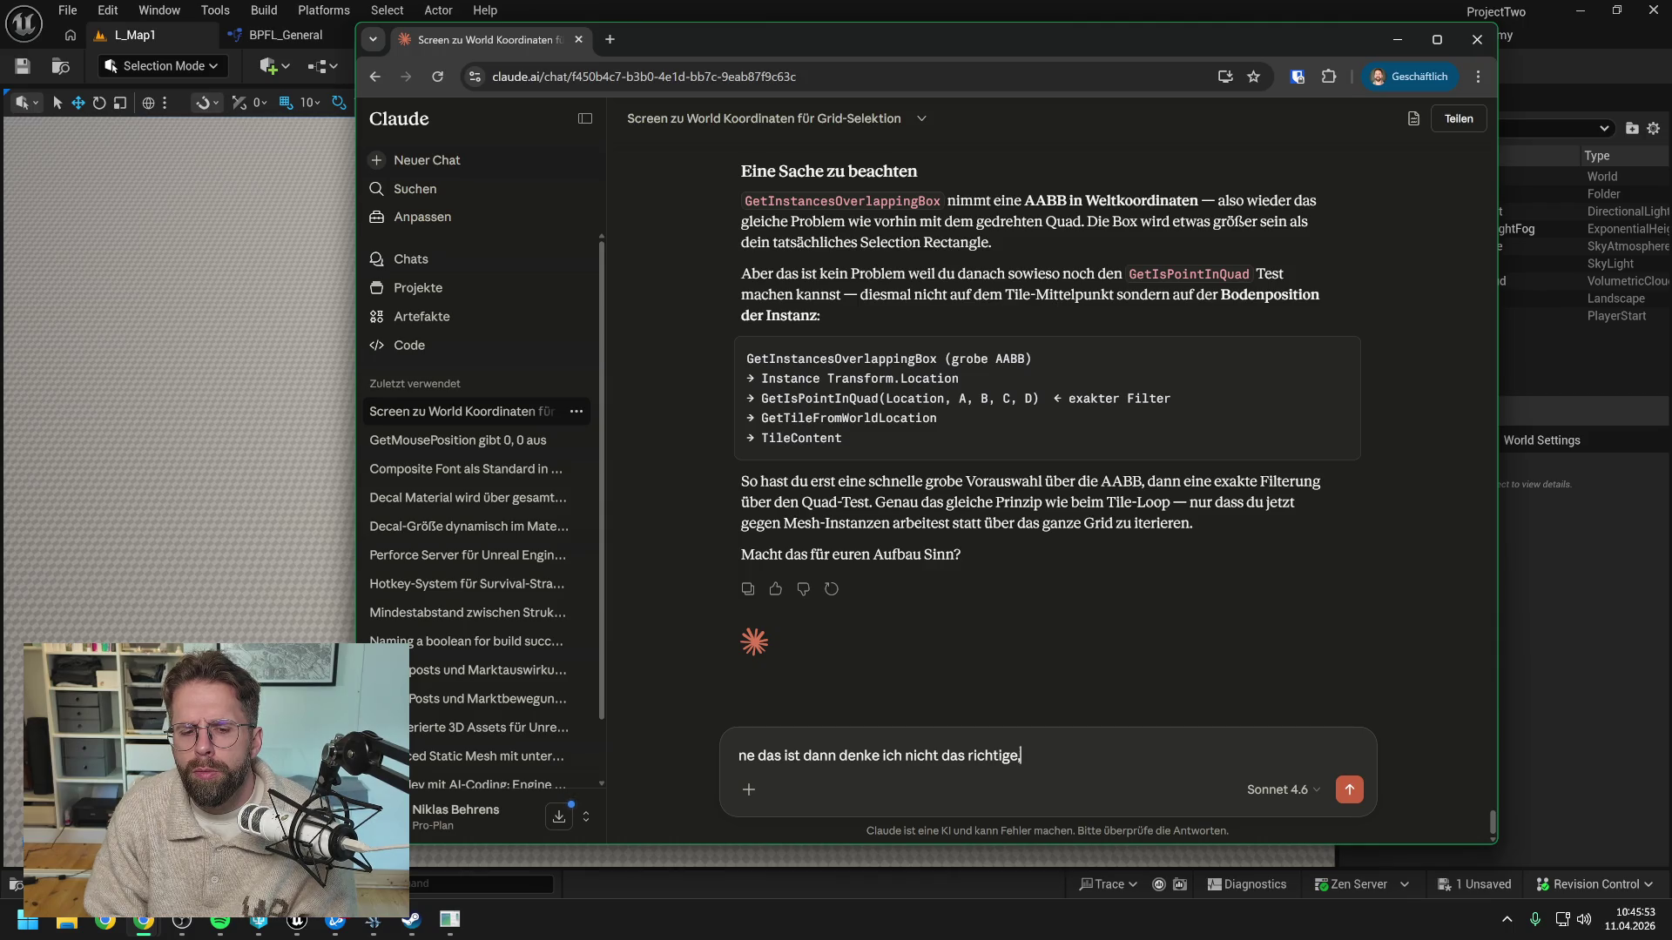
key(BackSpace)
text(, können wir nicht einfach)
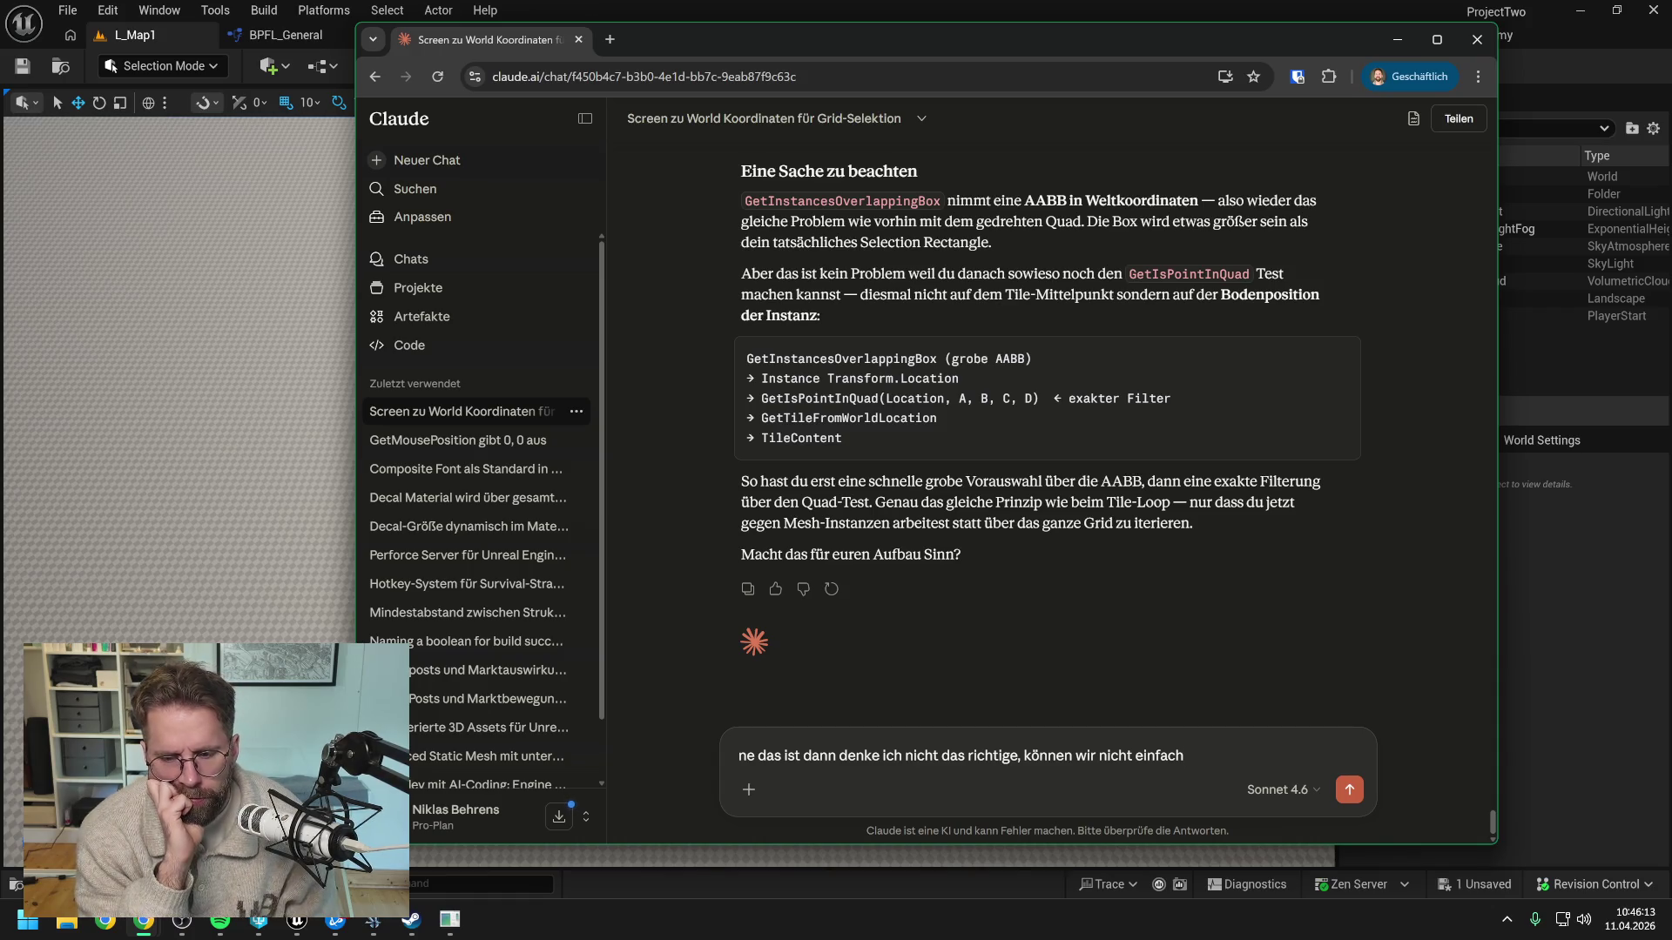
Replace the draft with a question about the performance cost of spawning hundreds of building actors
key(ctrl+a)
text(Mal)
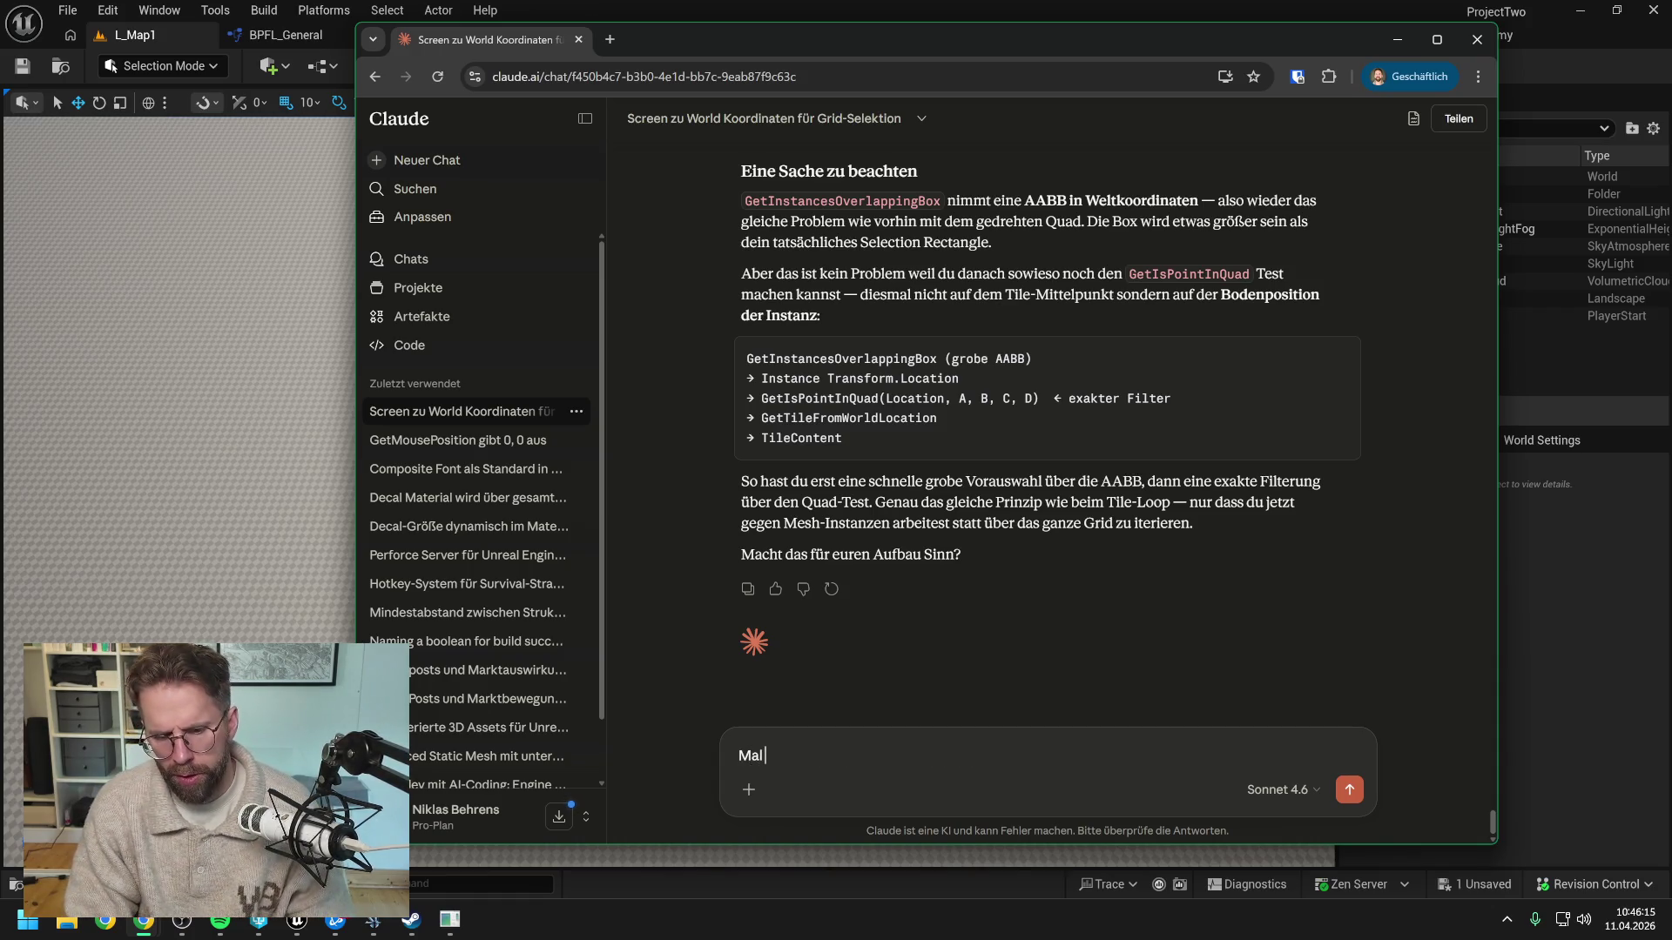
text( anders gefragt)
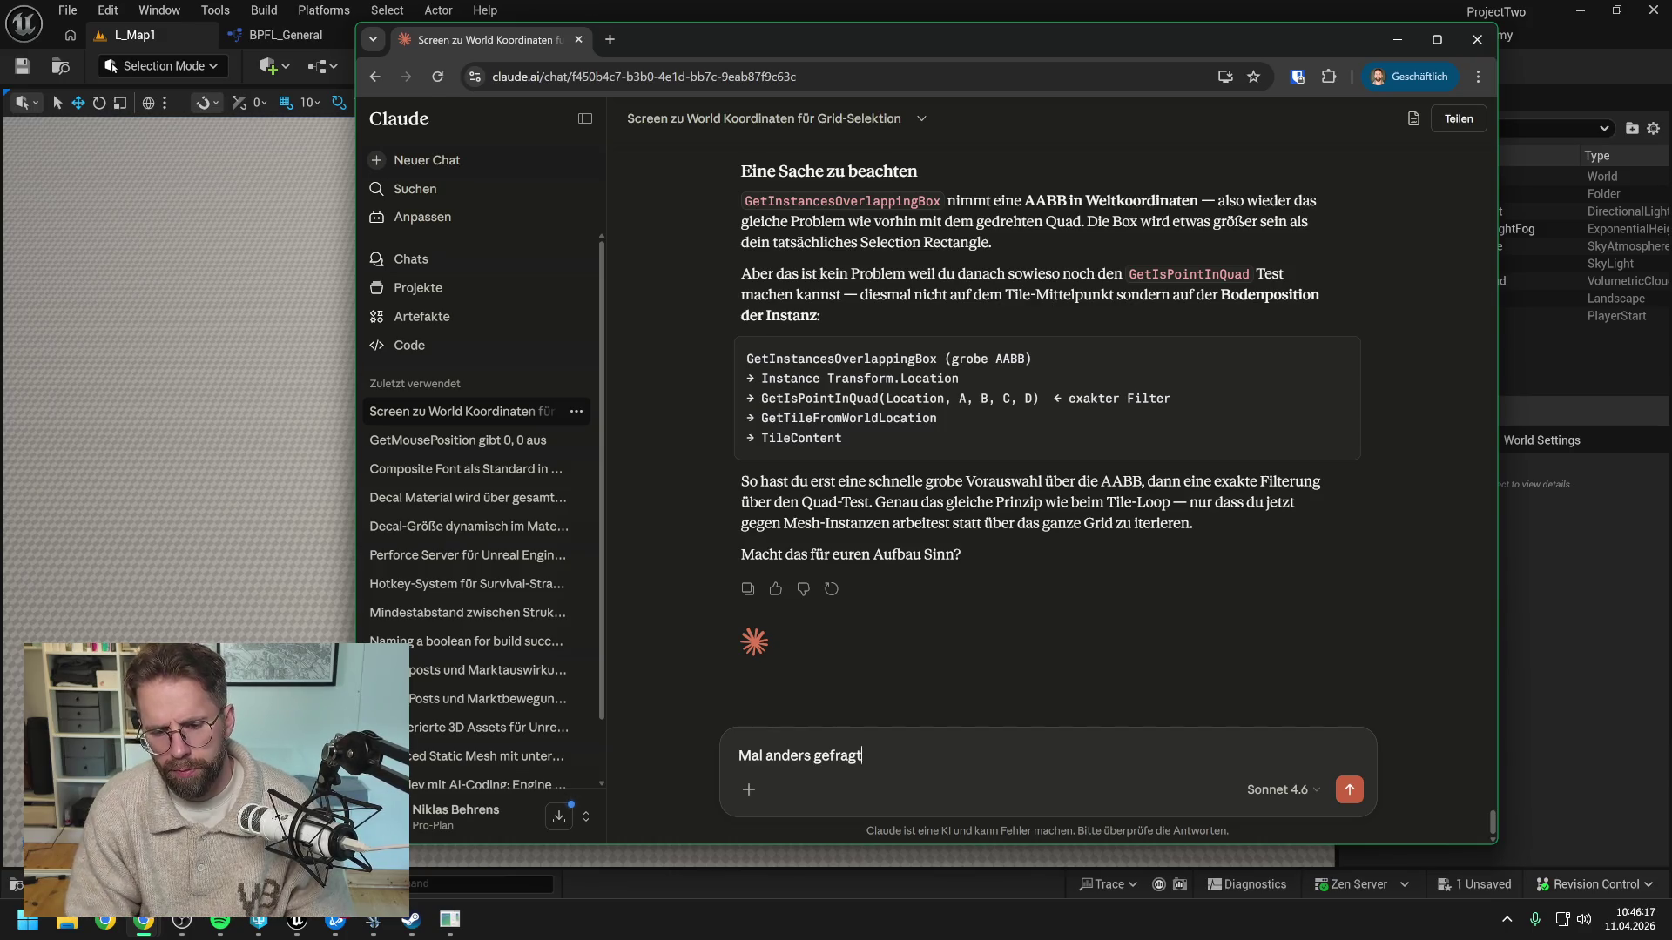
text(: Wie)
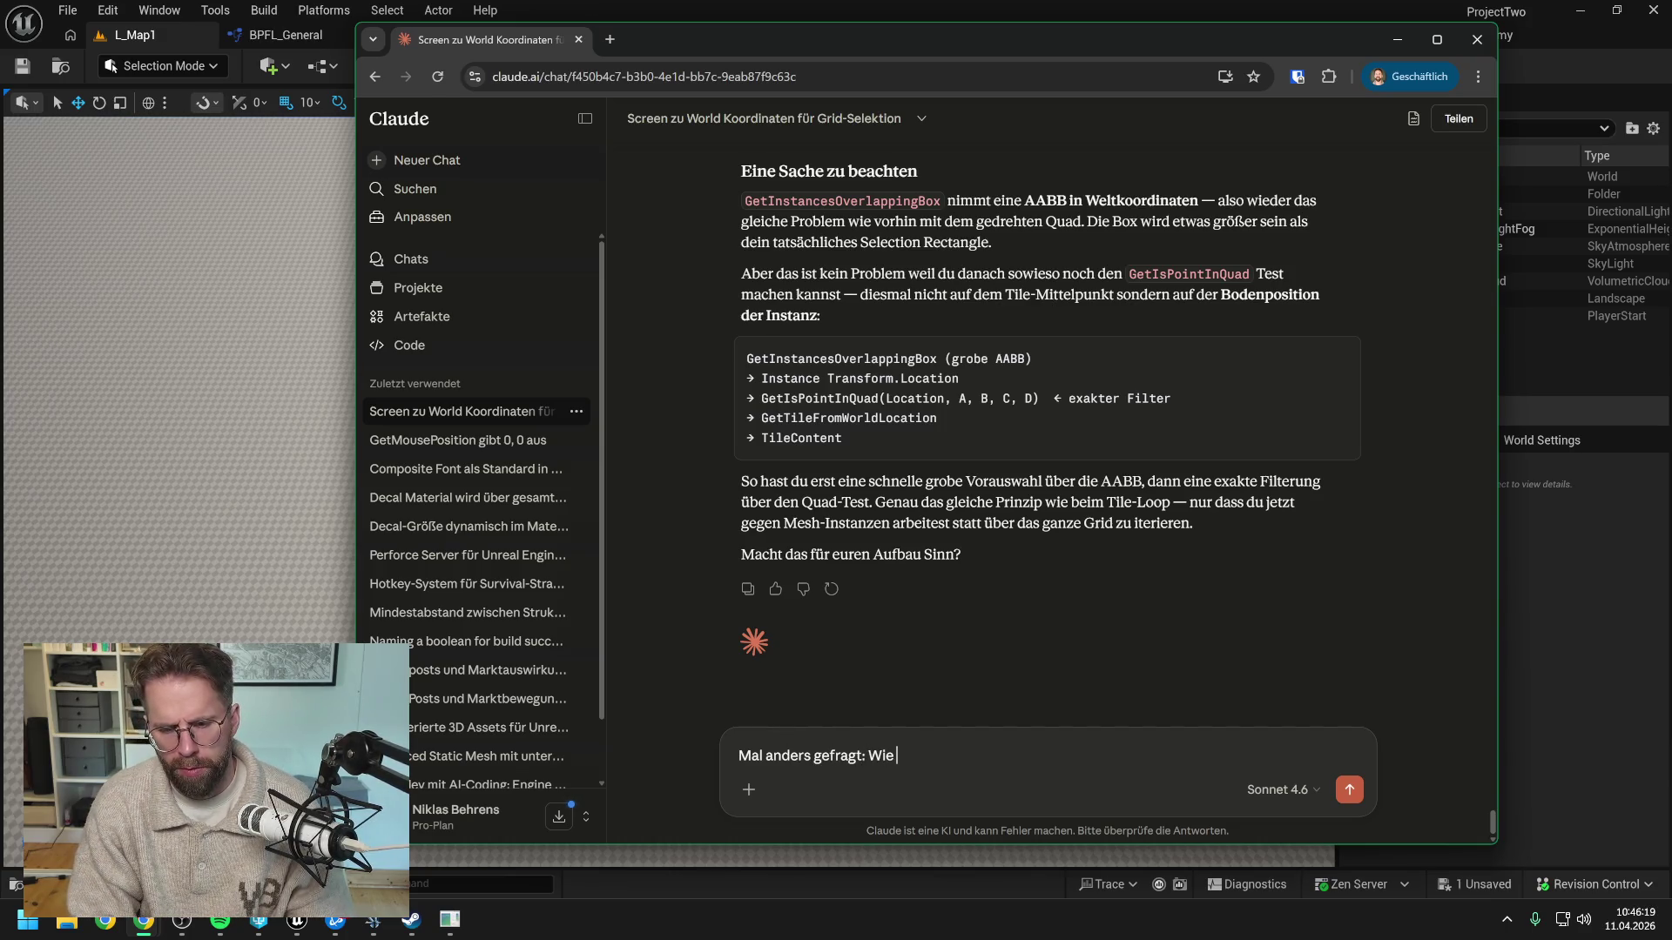
key(BackSpace)
key(BackSpace)
key(BackSpace)
text(Für wie)
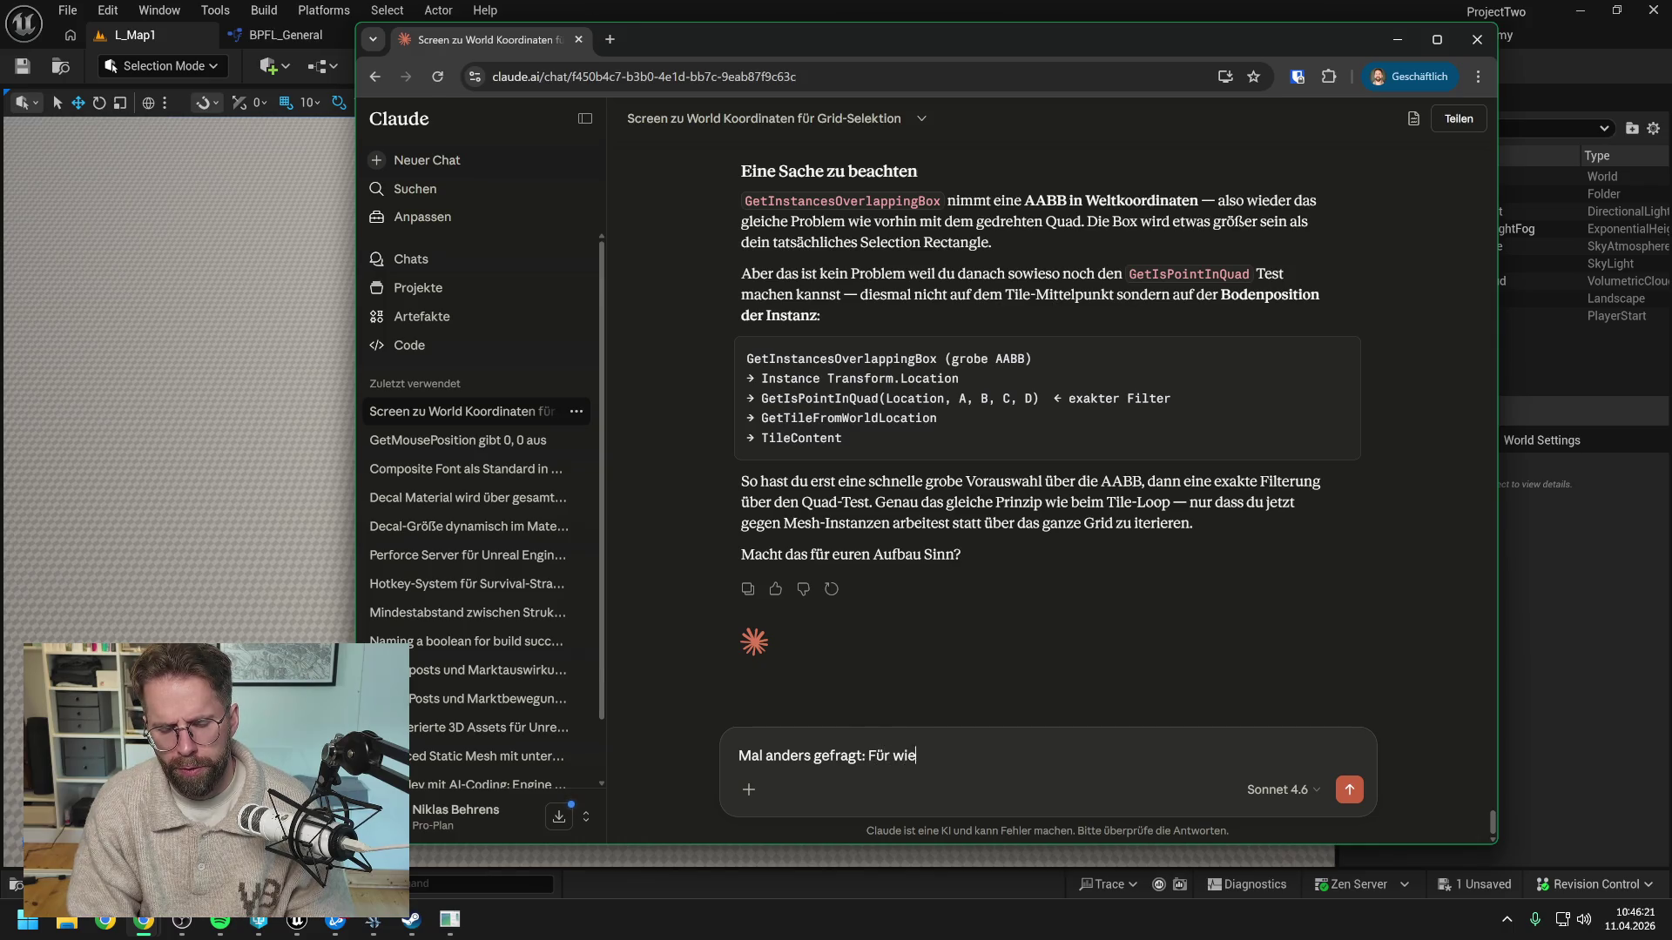
text( kritisch häls)
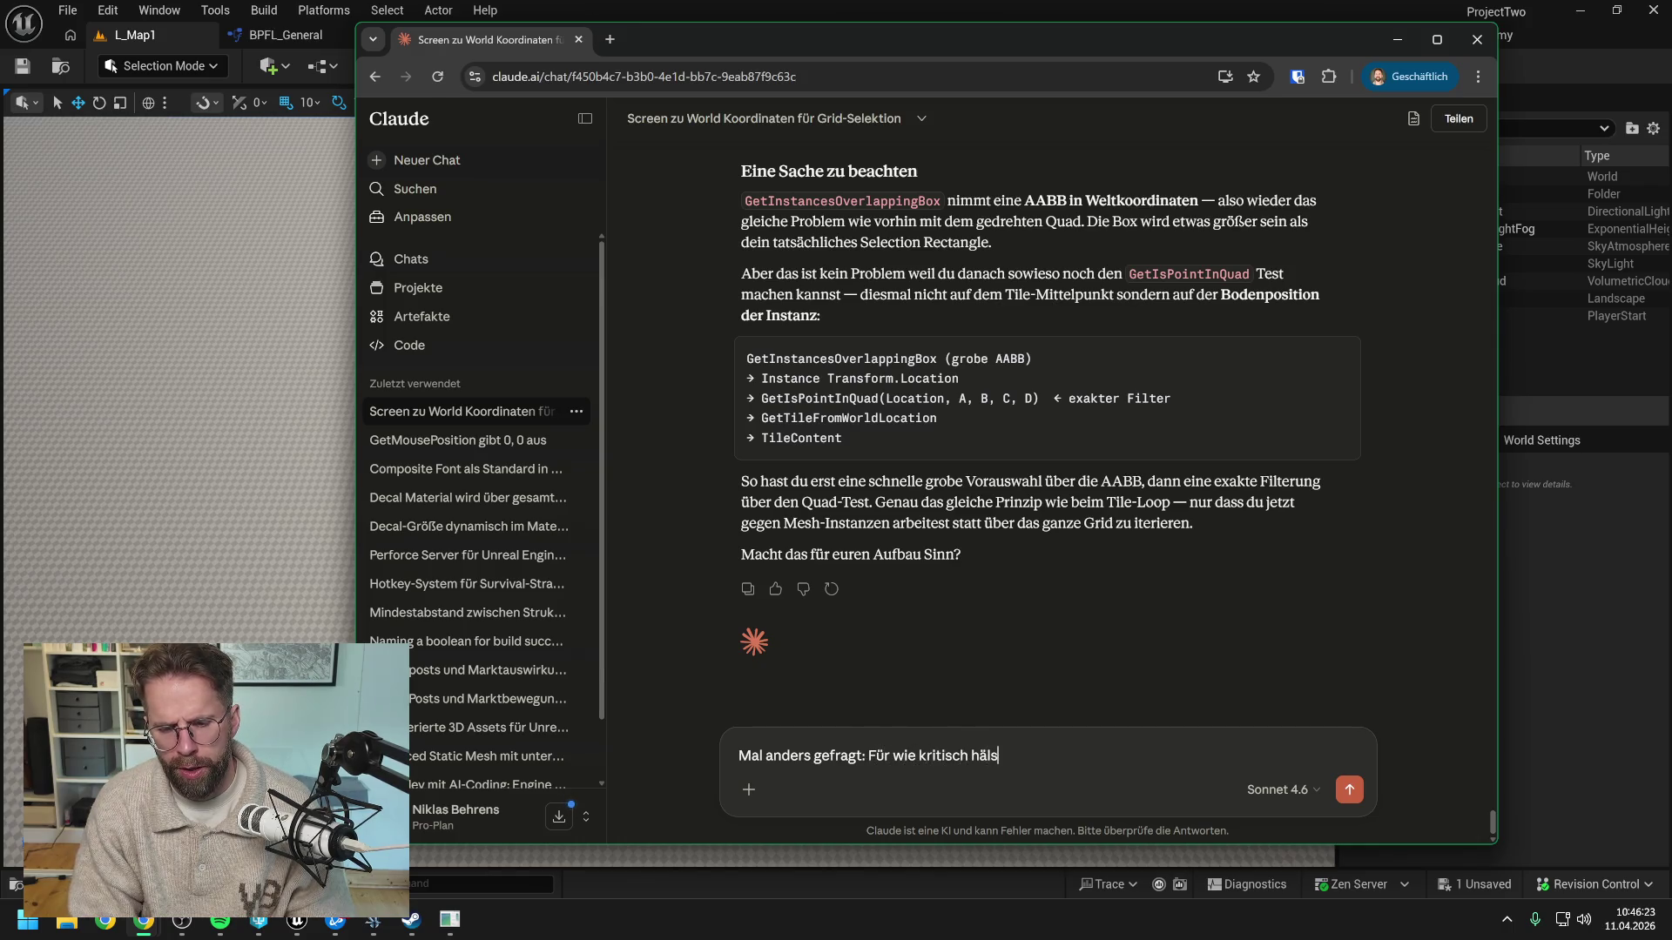
text(t du es perfro)
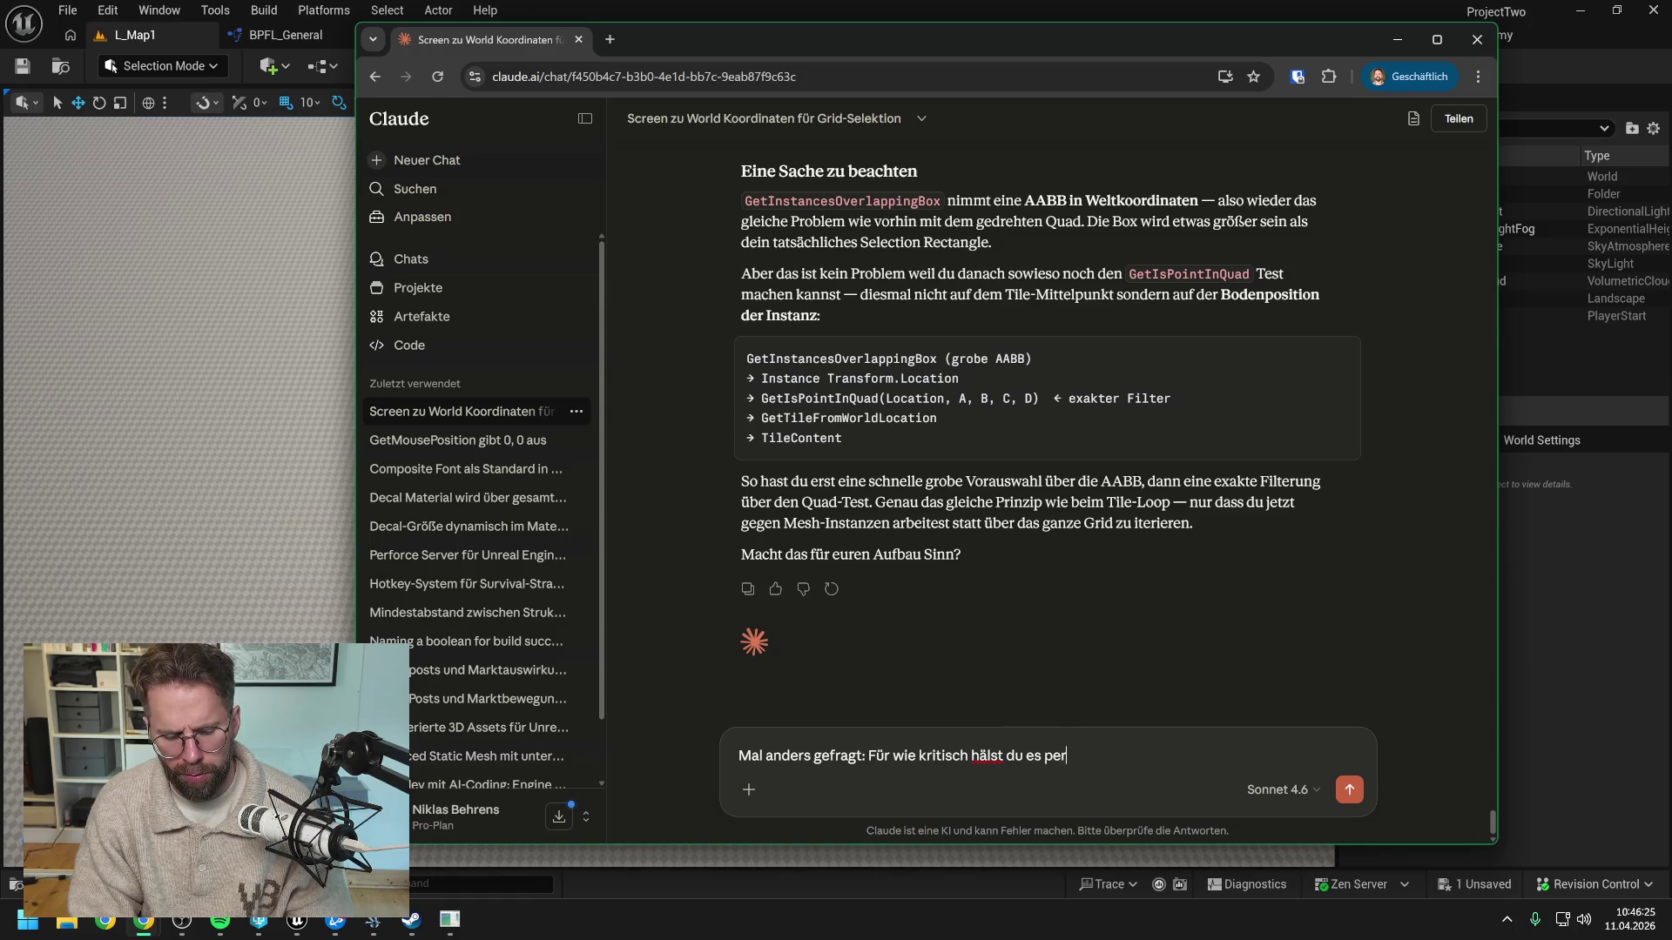
key(BackSpace)
key(BackSpace)
text(rformance )
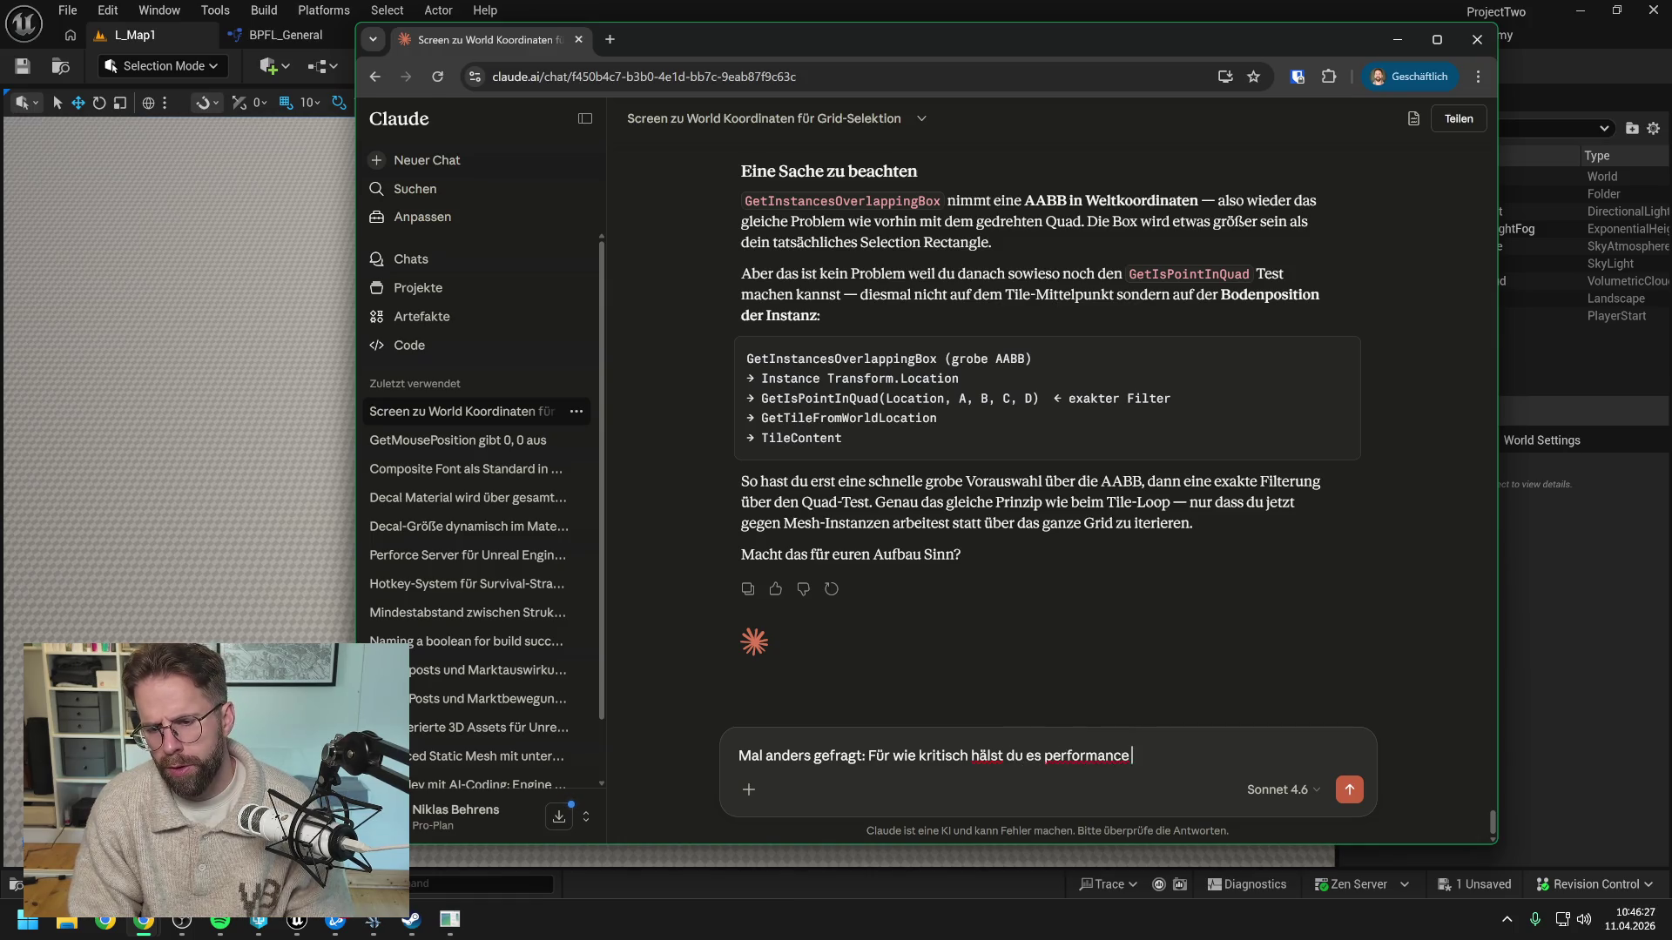
text(mäßig )
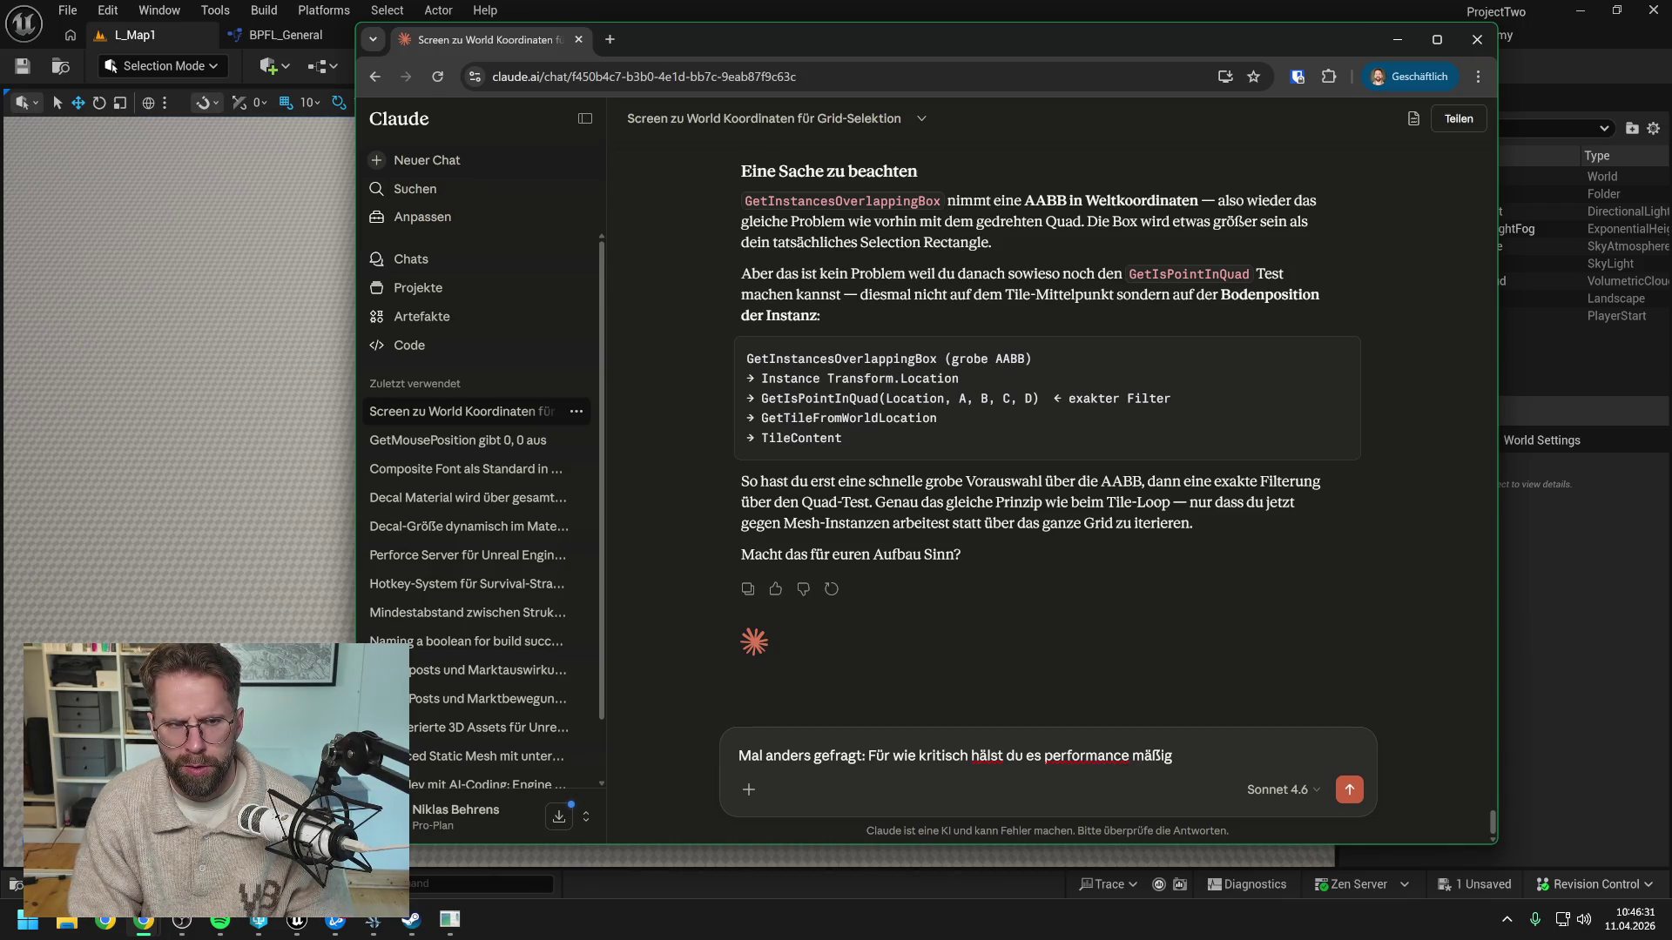
text(viele hundert actor für Geb)
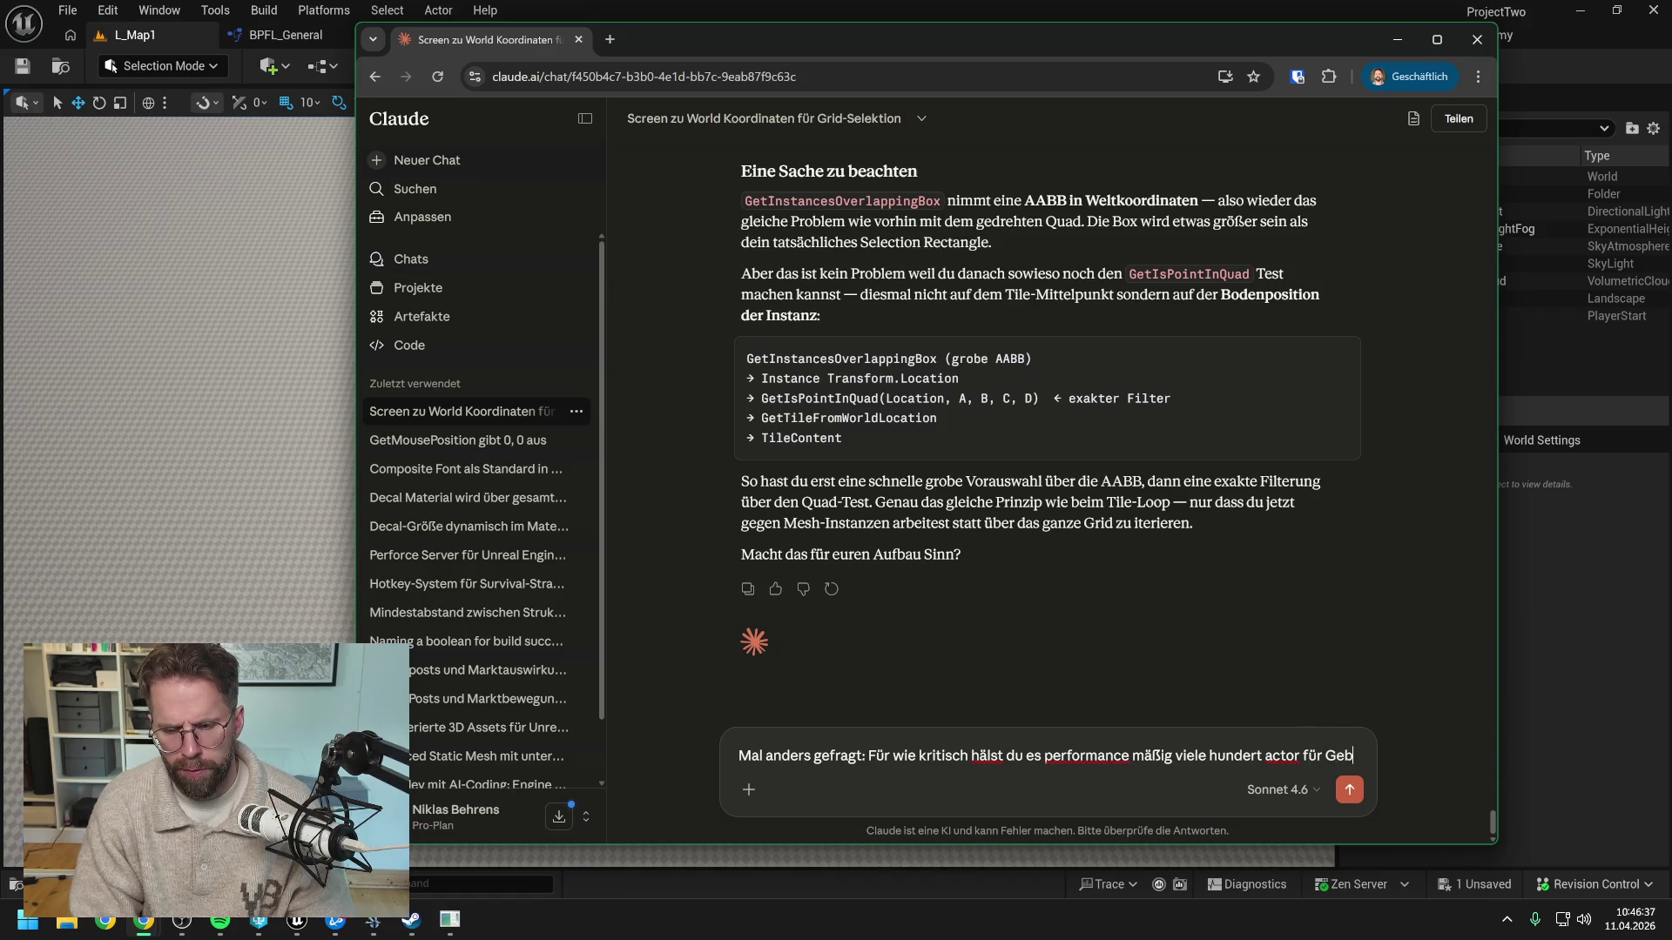
text(äude zu spawb)
key(BackSpace)
text(nen und die Selection über)
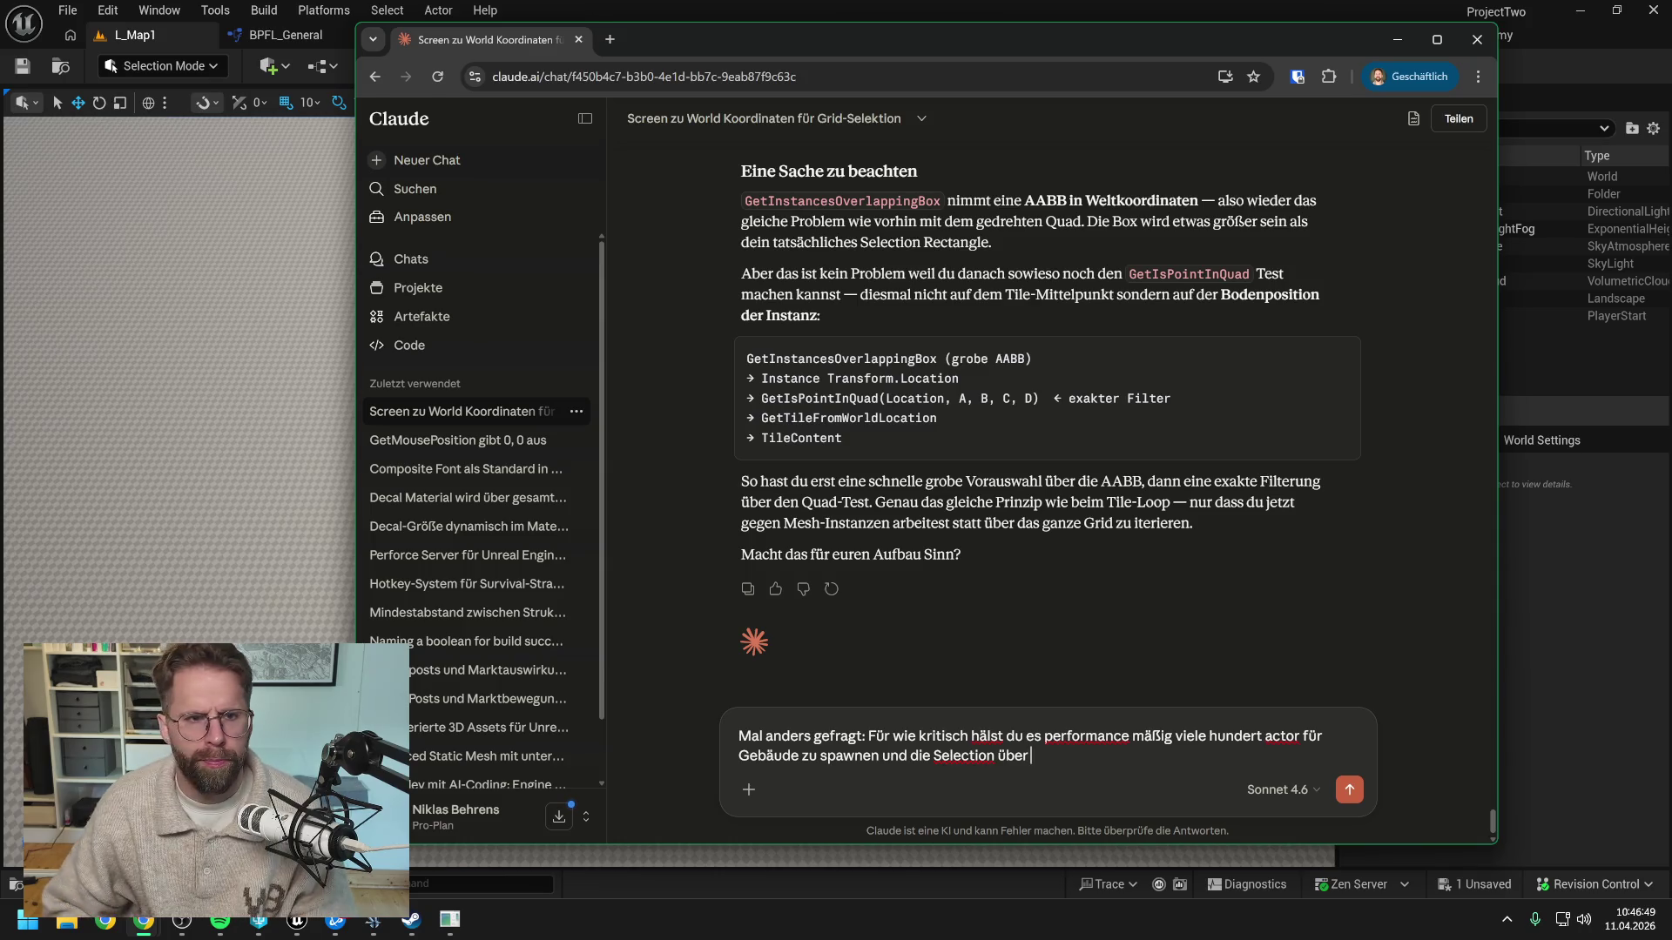
click(612, 7)
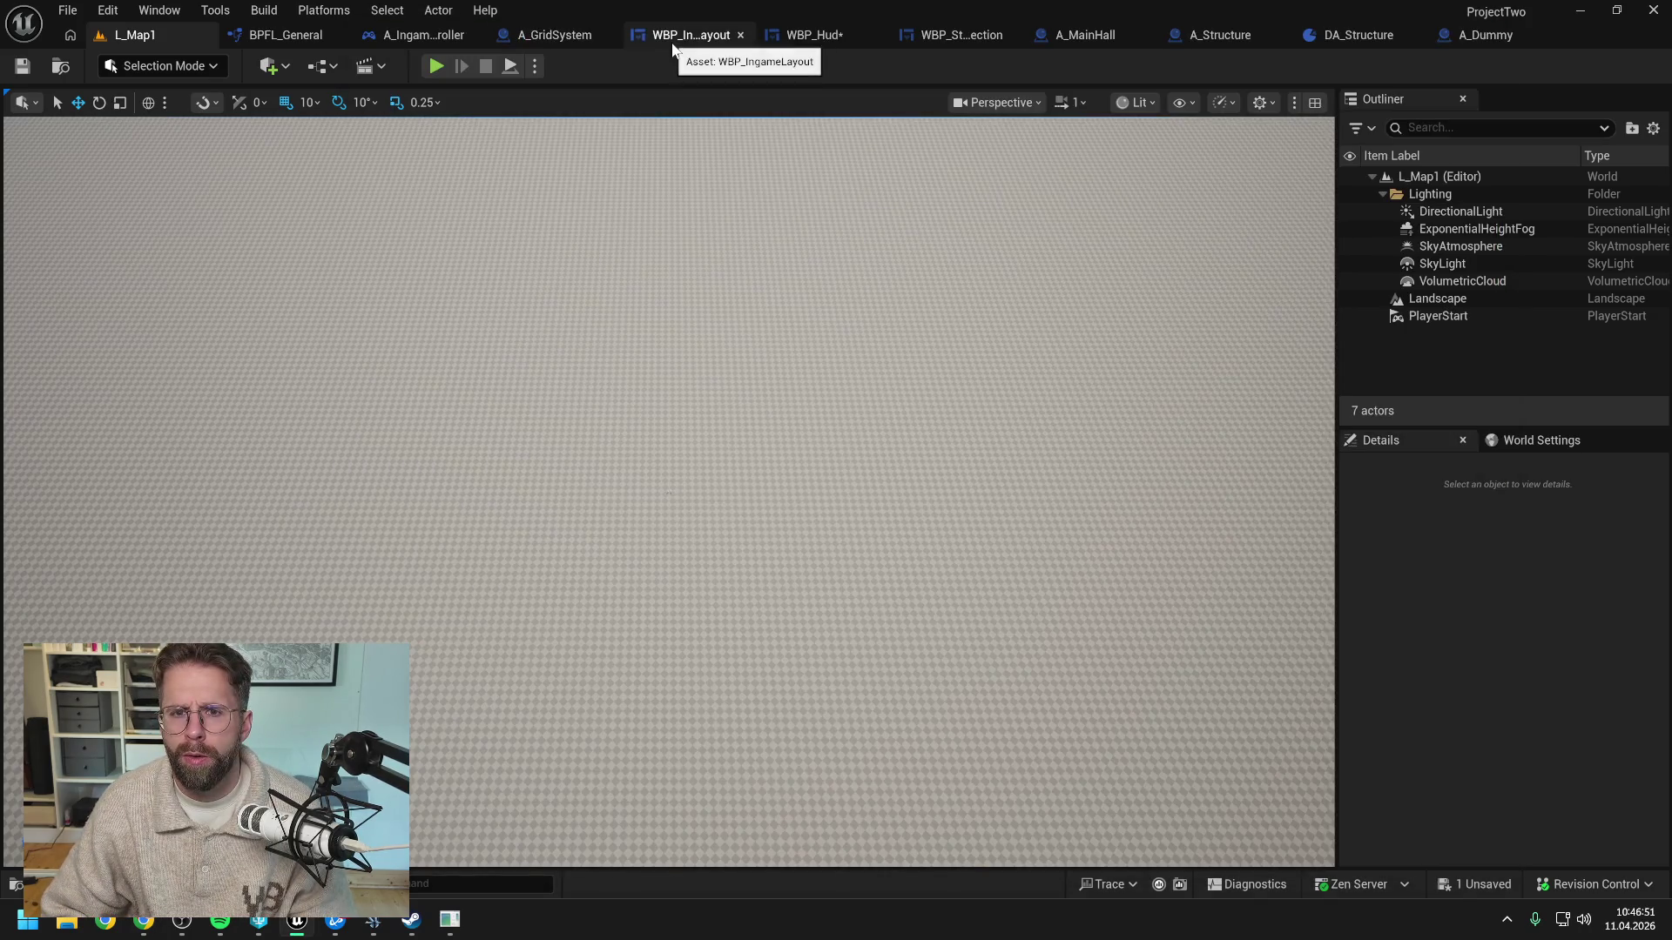
In the WBP_Hud graph, search nodes for 'get act' and 'trace actor' without adding any
click(818, 34)
right_click(808, 282)
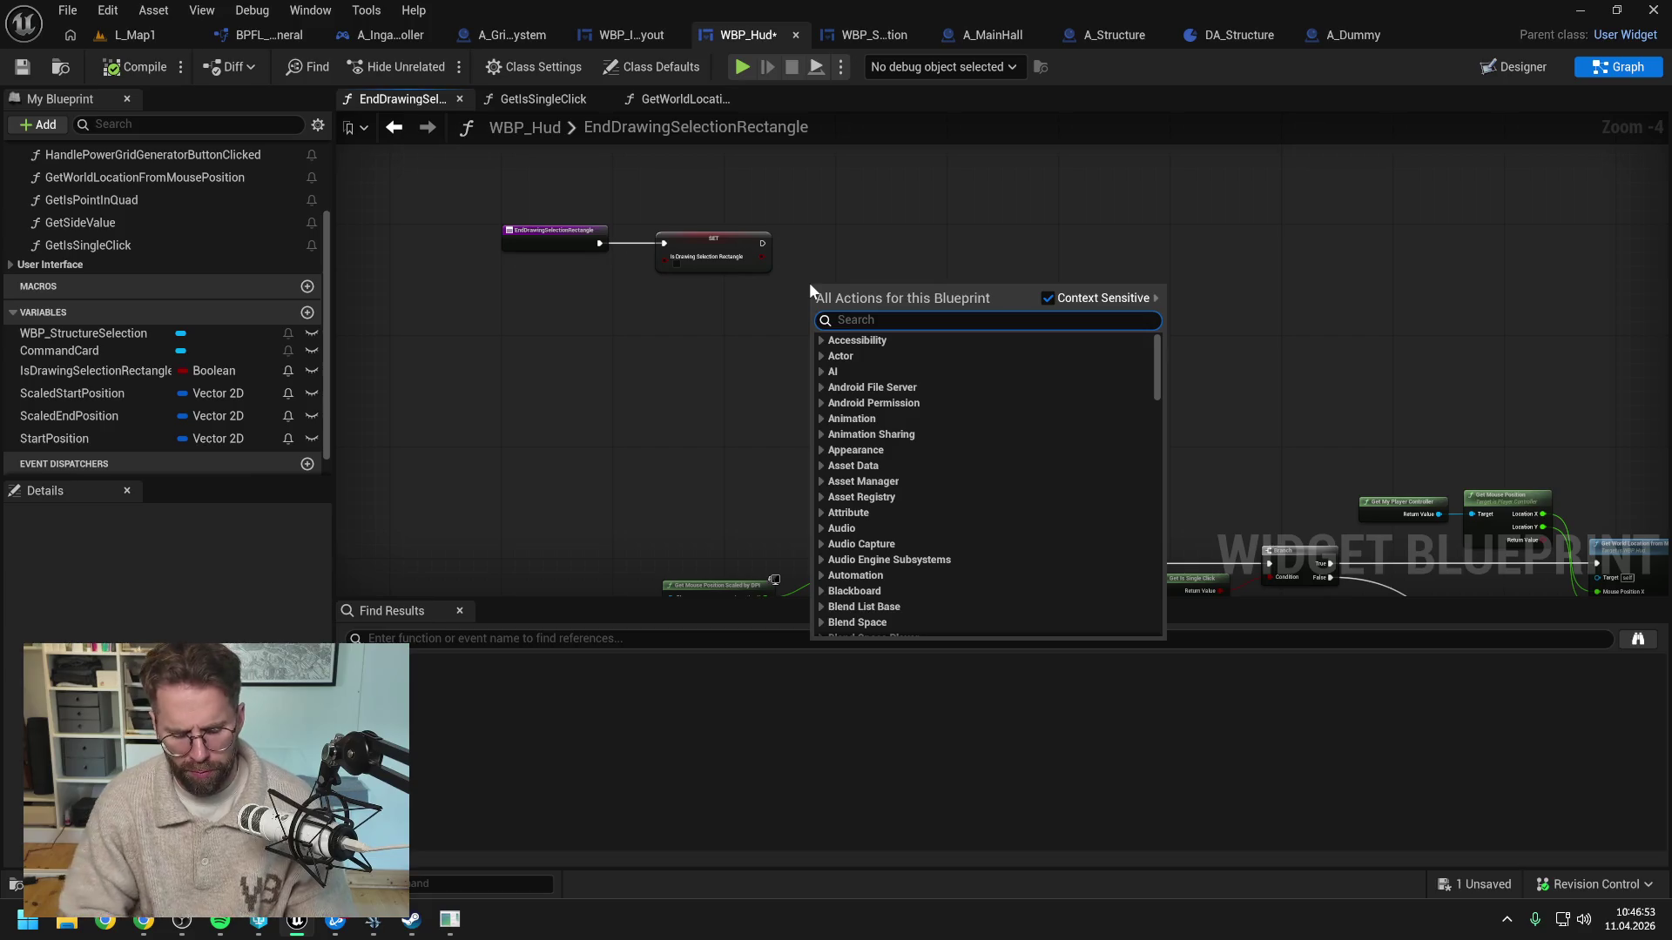
text(get act)
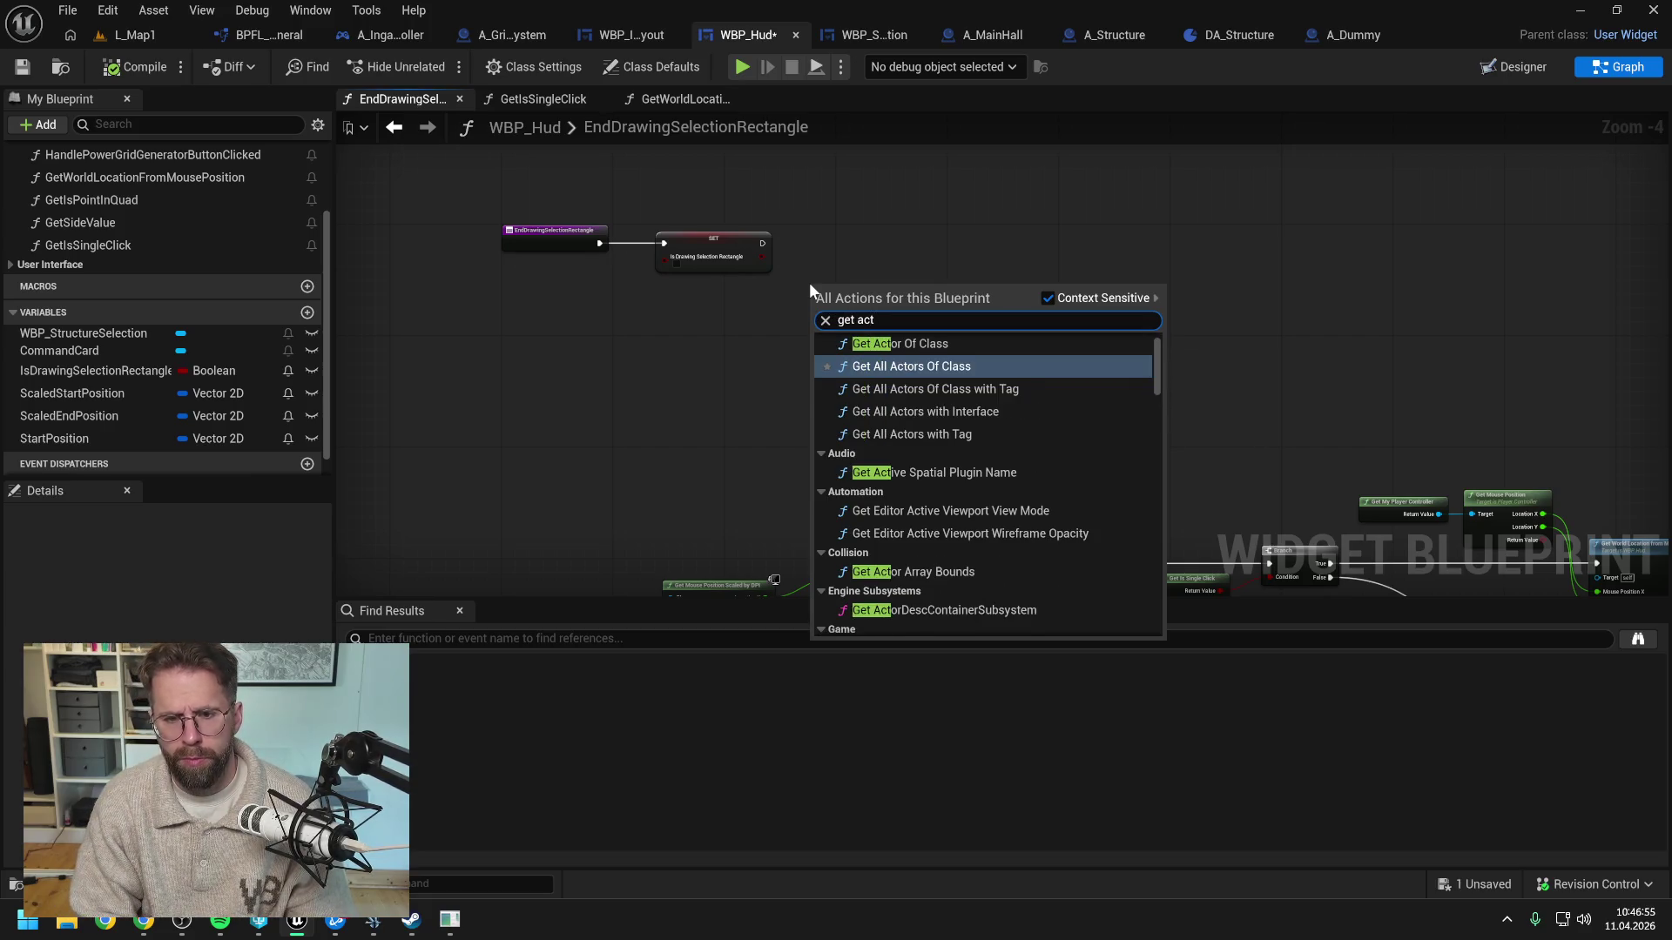
key(BackSpace)
key(BackSpace)
key(BackSpace)
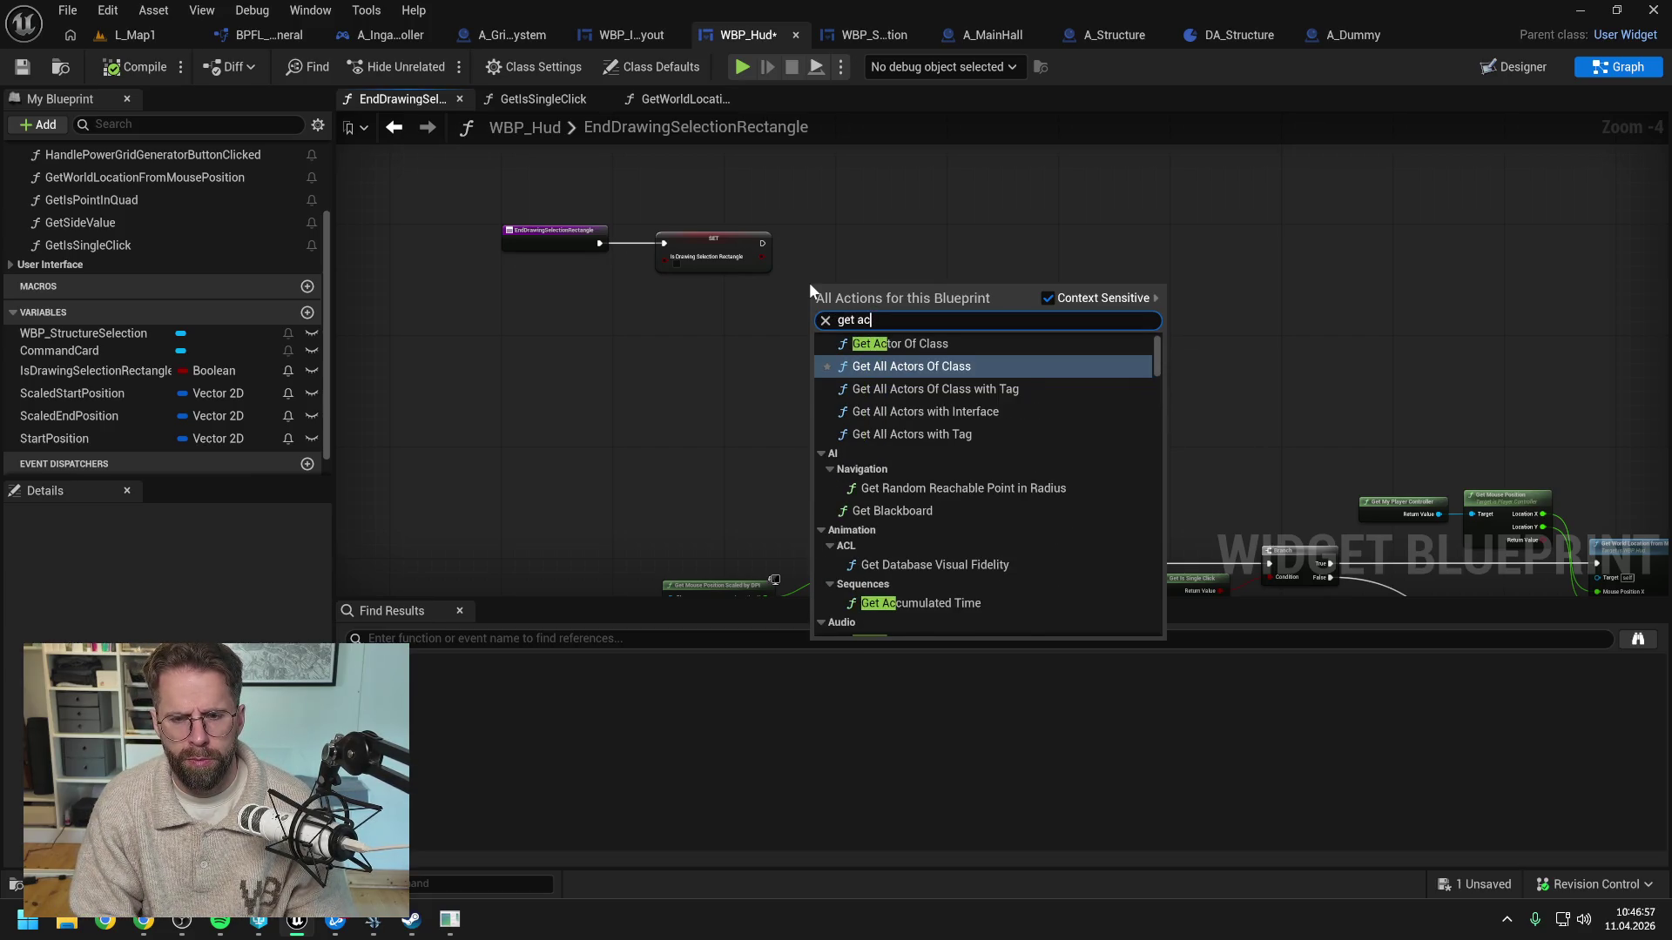
text(trace actor)
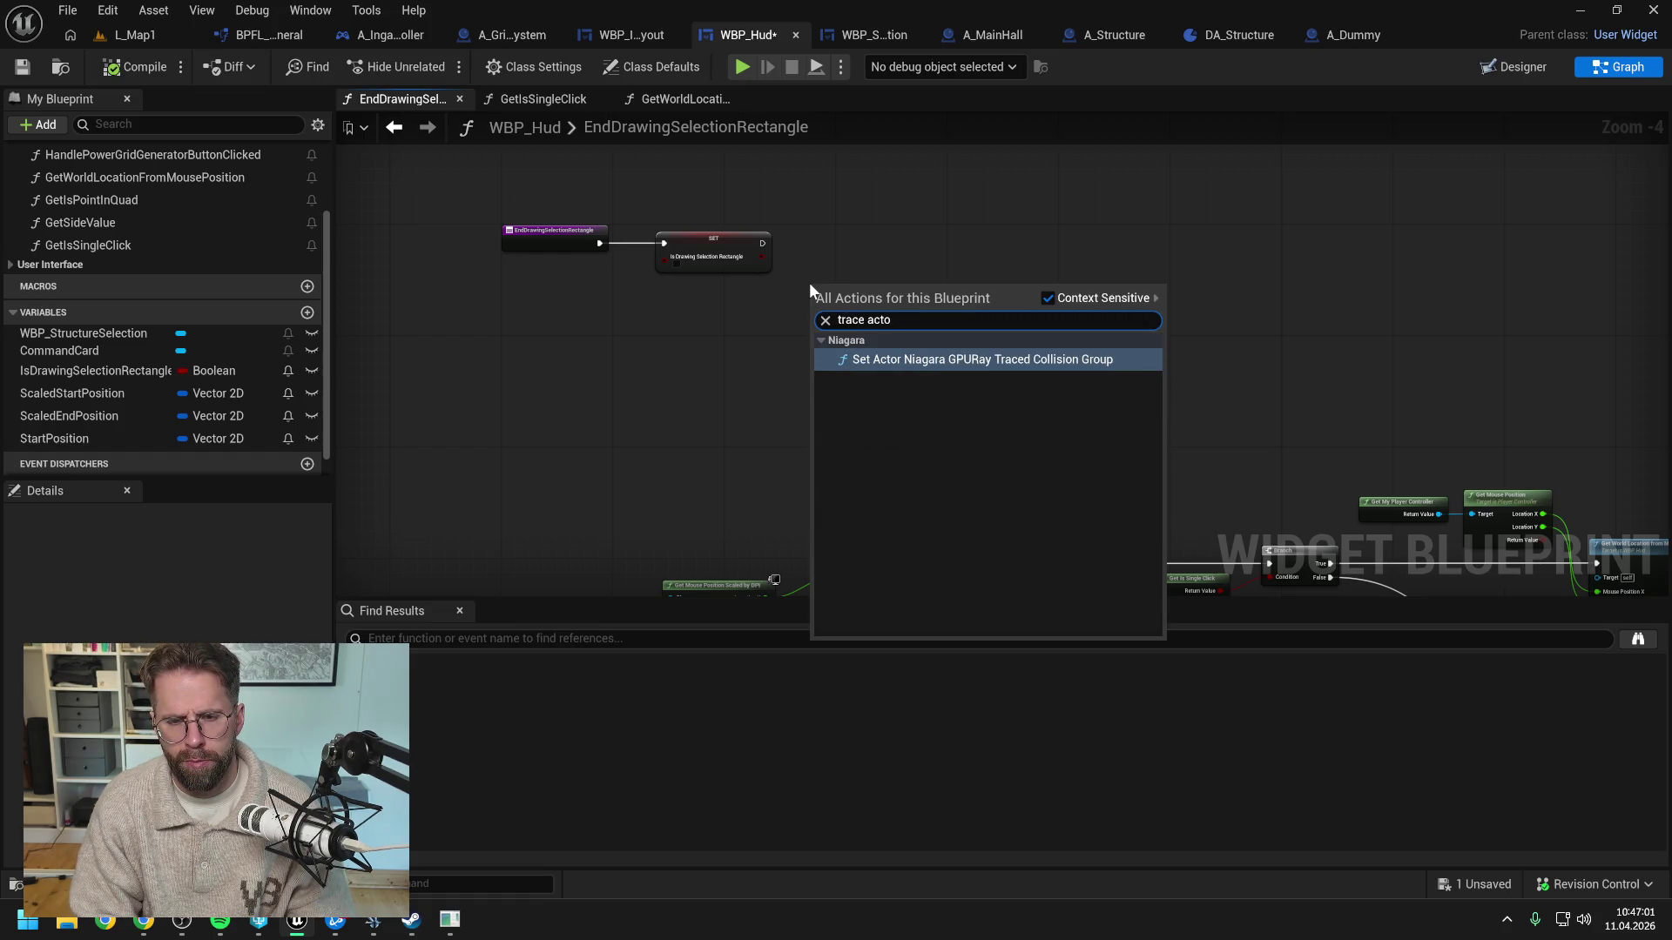
key(BackSpace)
key(BackSpace)
key(BackSpace)
key(Escape)
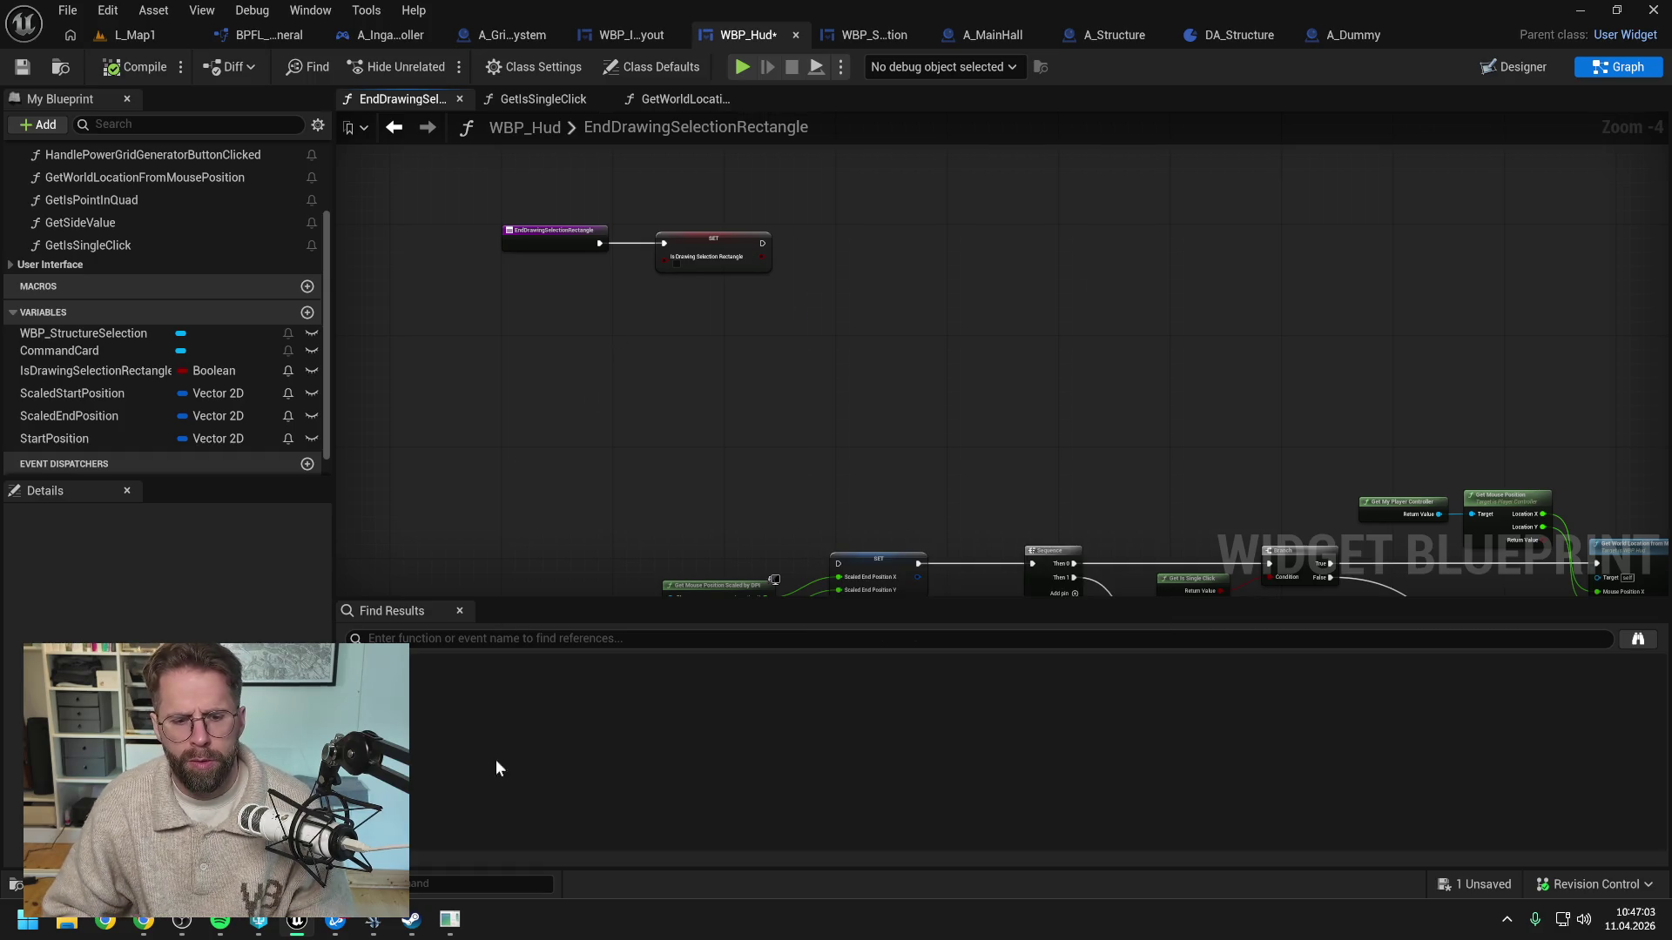
Finish and send the Claude question about selecting hundreds of building actors via actor trace
click(143, 920)
text(nen actor trace zu machen?)
key(Return)
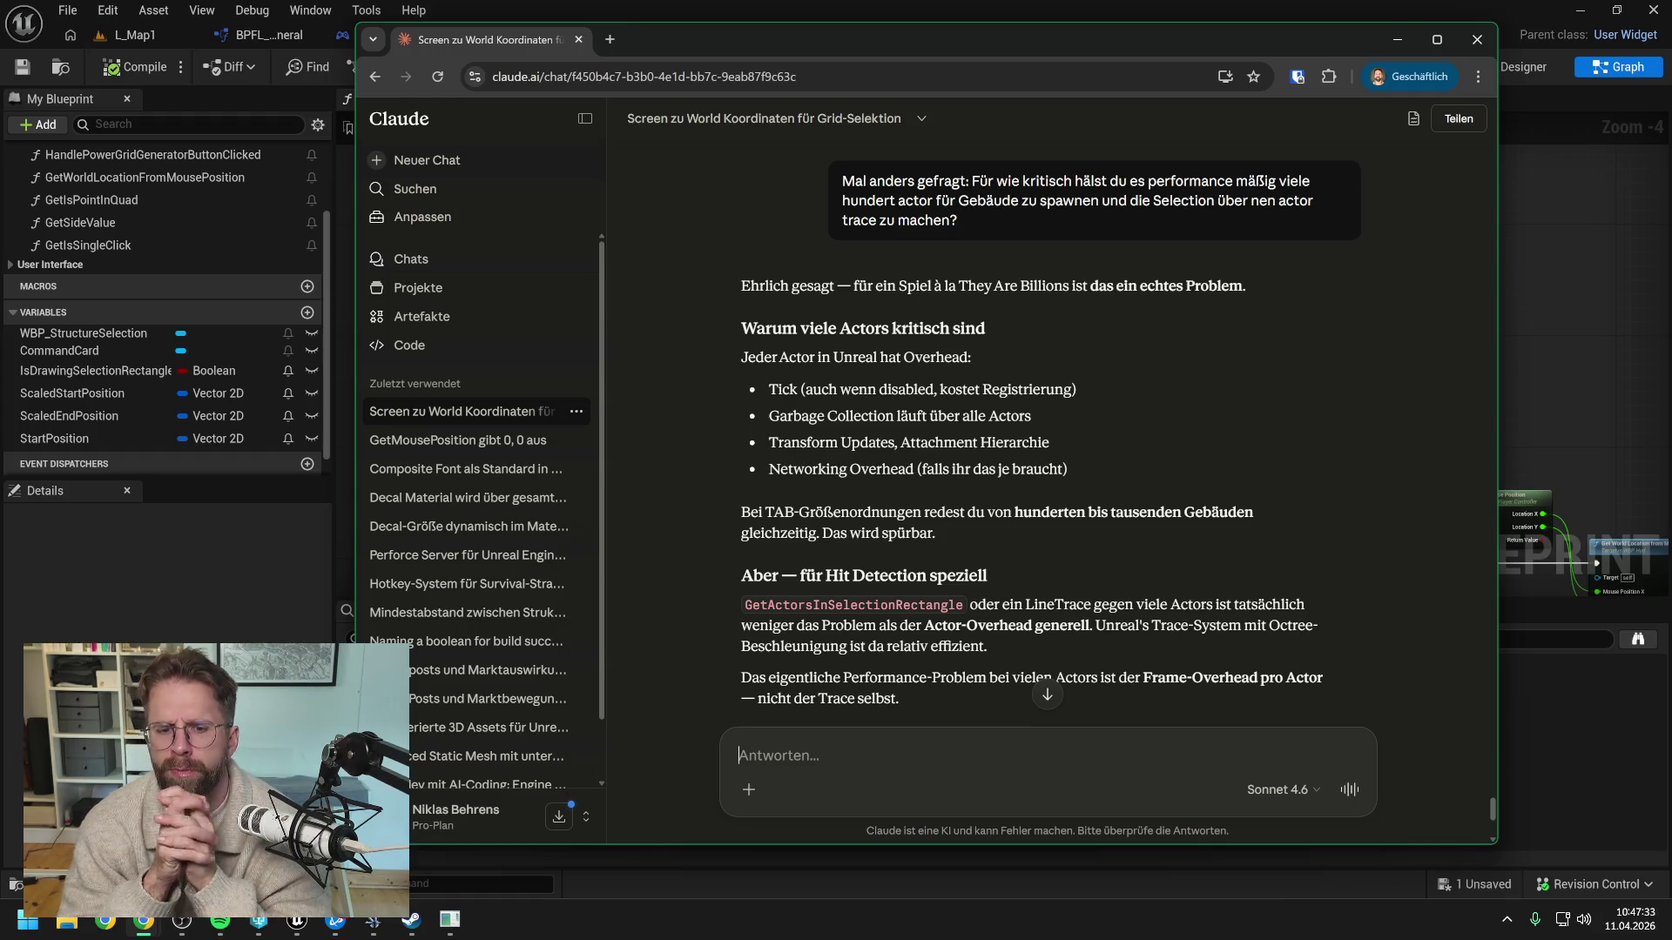
Read Claude's answer recommending one ISMC per building type, then scroll back to the overlapping-box plan
scroll(1121, 479, down, 1)
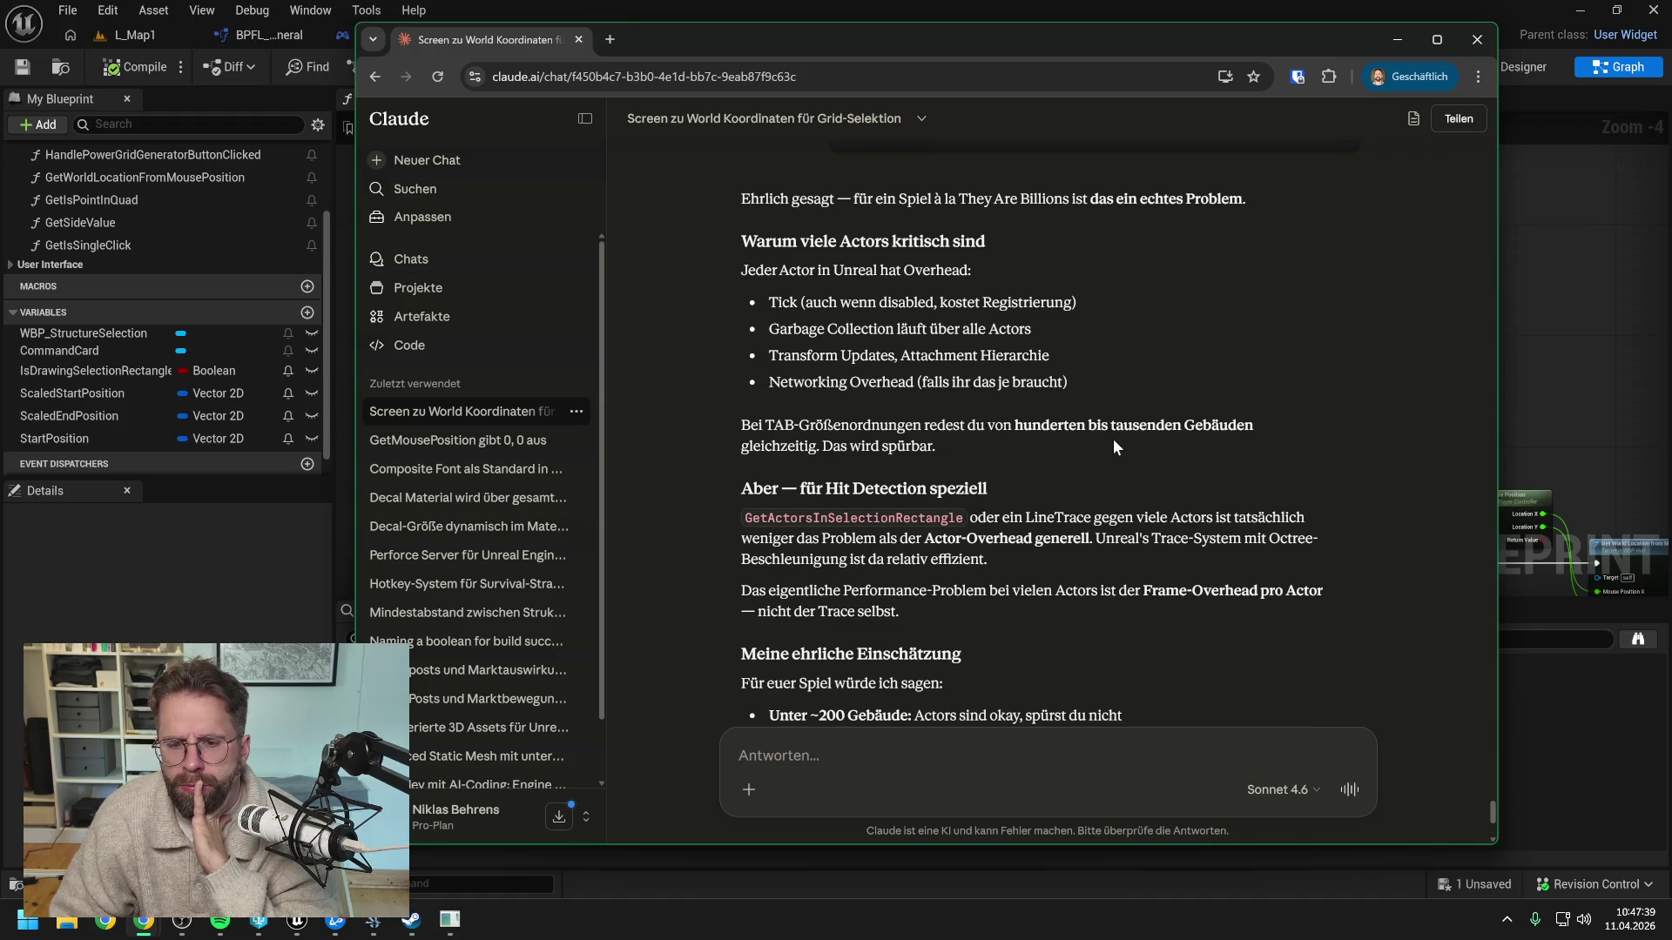
scroll(1113, 439, down, 2)
scroll(1112, 448, down, 1)
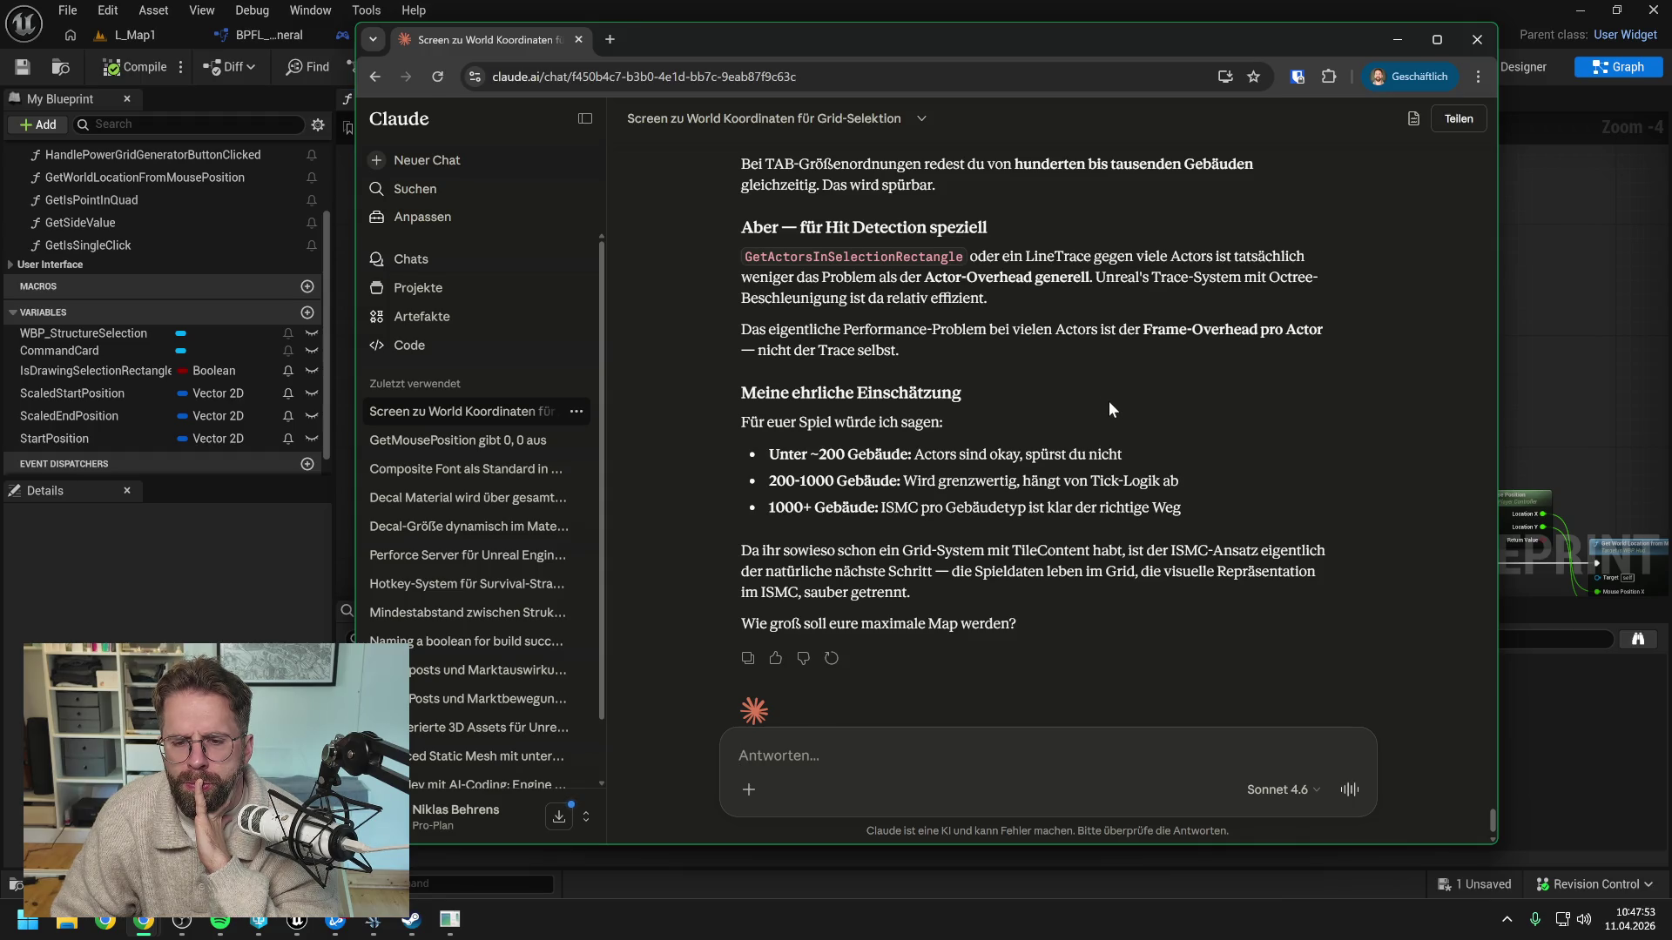
scroll(1110, 409, down, 1)
scroll(1109, 409, up, 5)
scroll(1110, 400, up, 7)
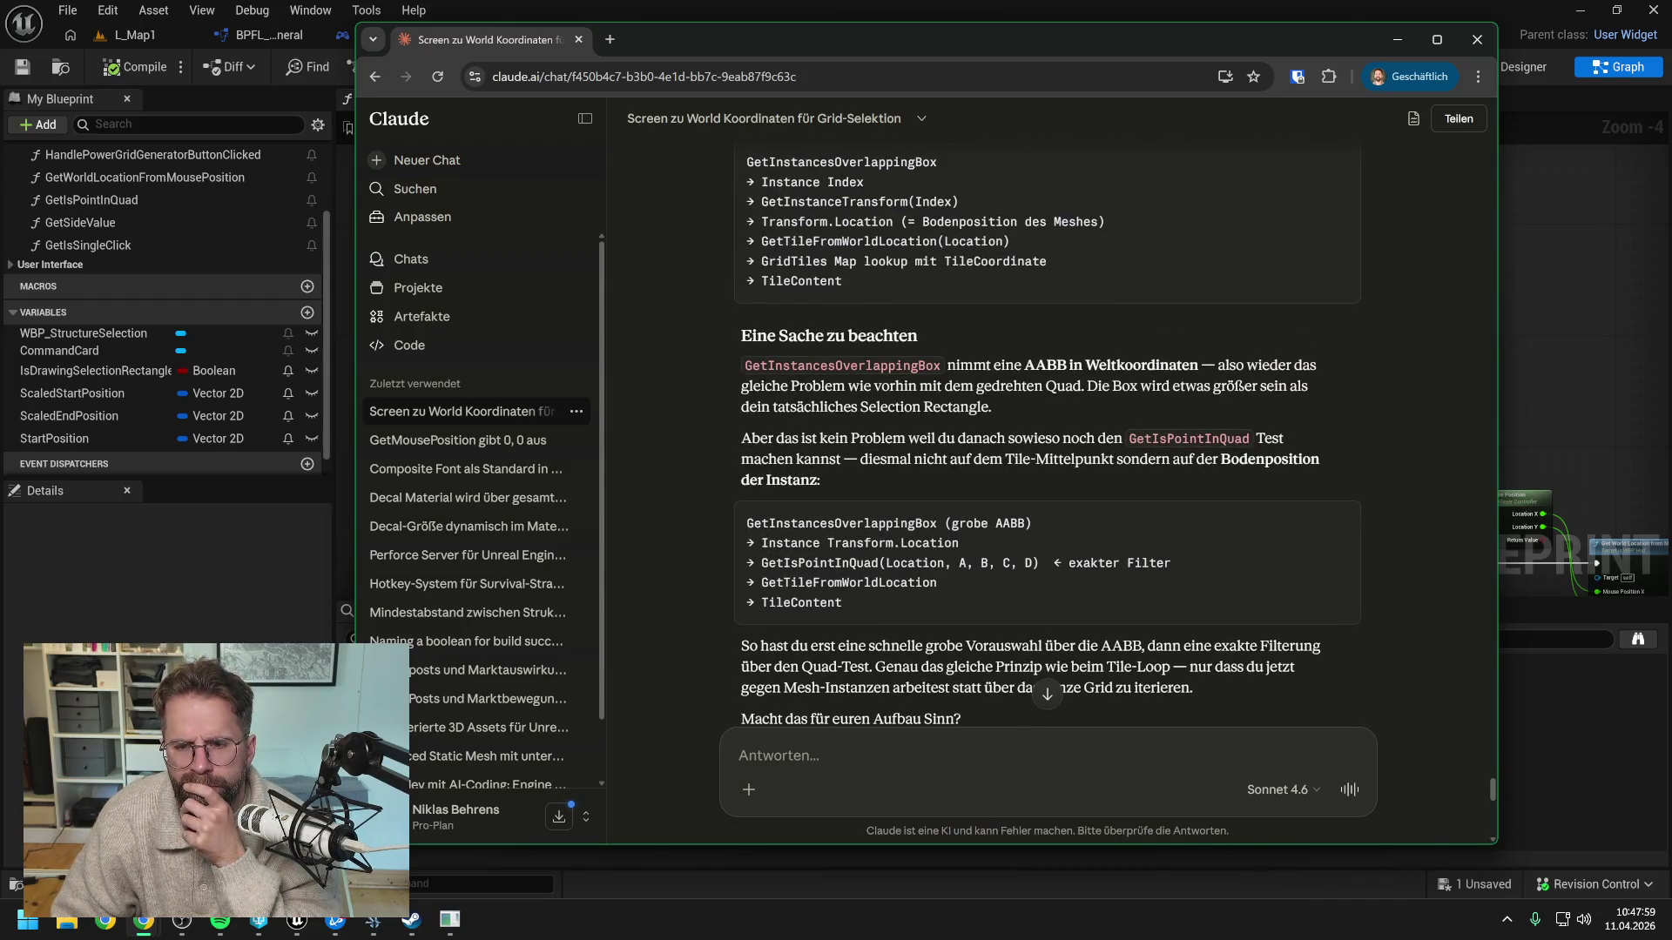
scroll(1078, 438, up, 2)
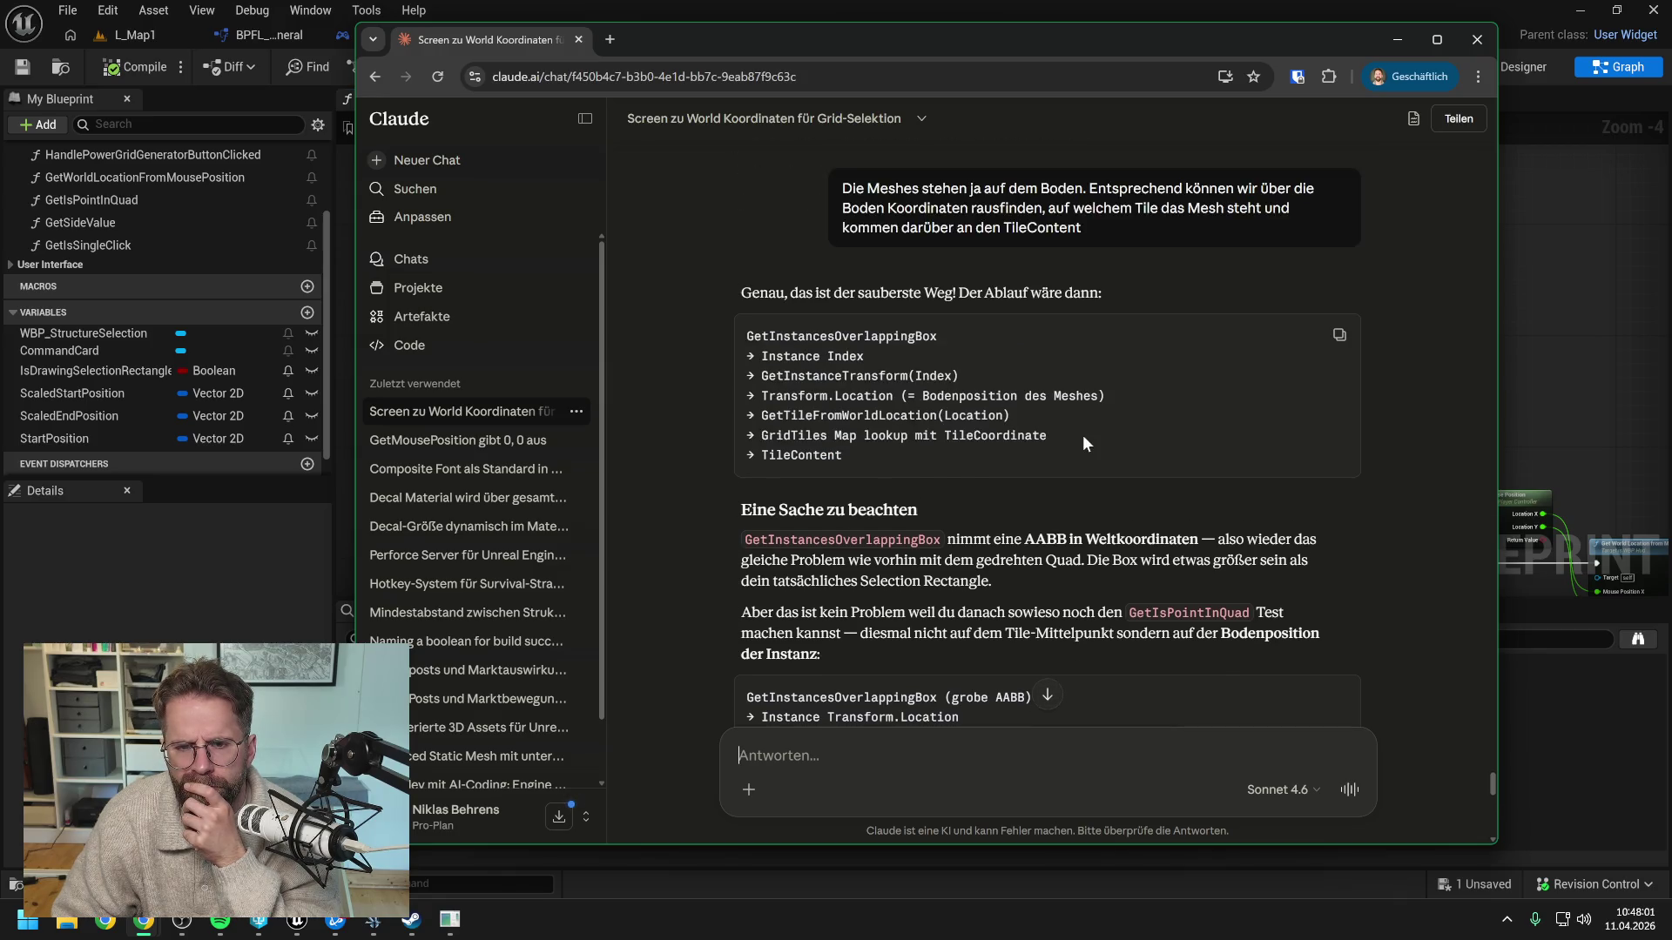
scroll(1083, 435, down, 2)
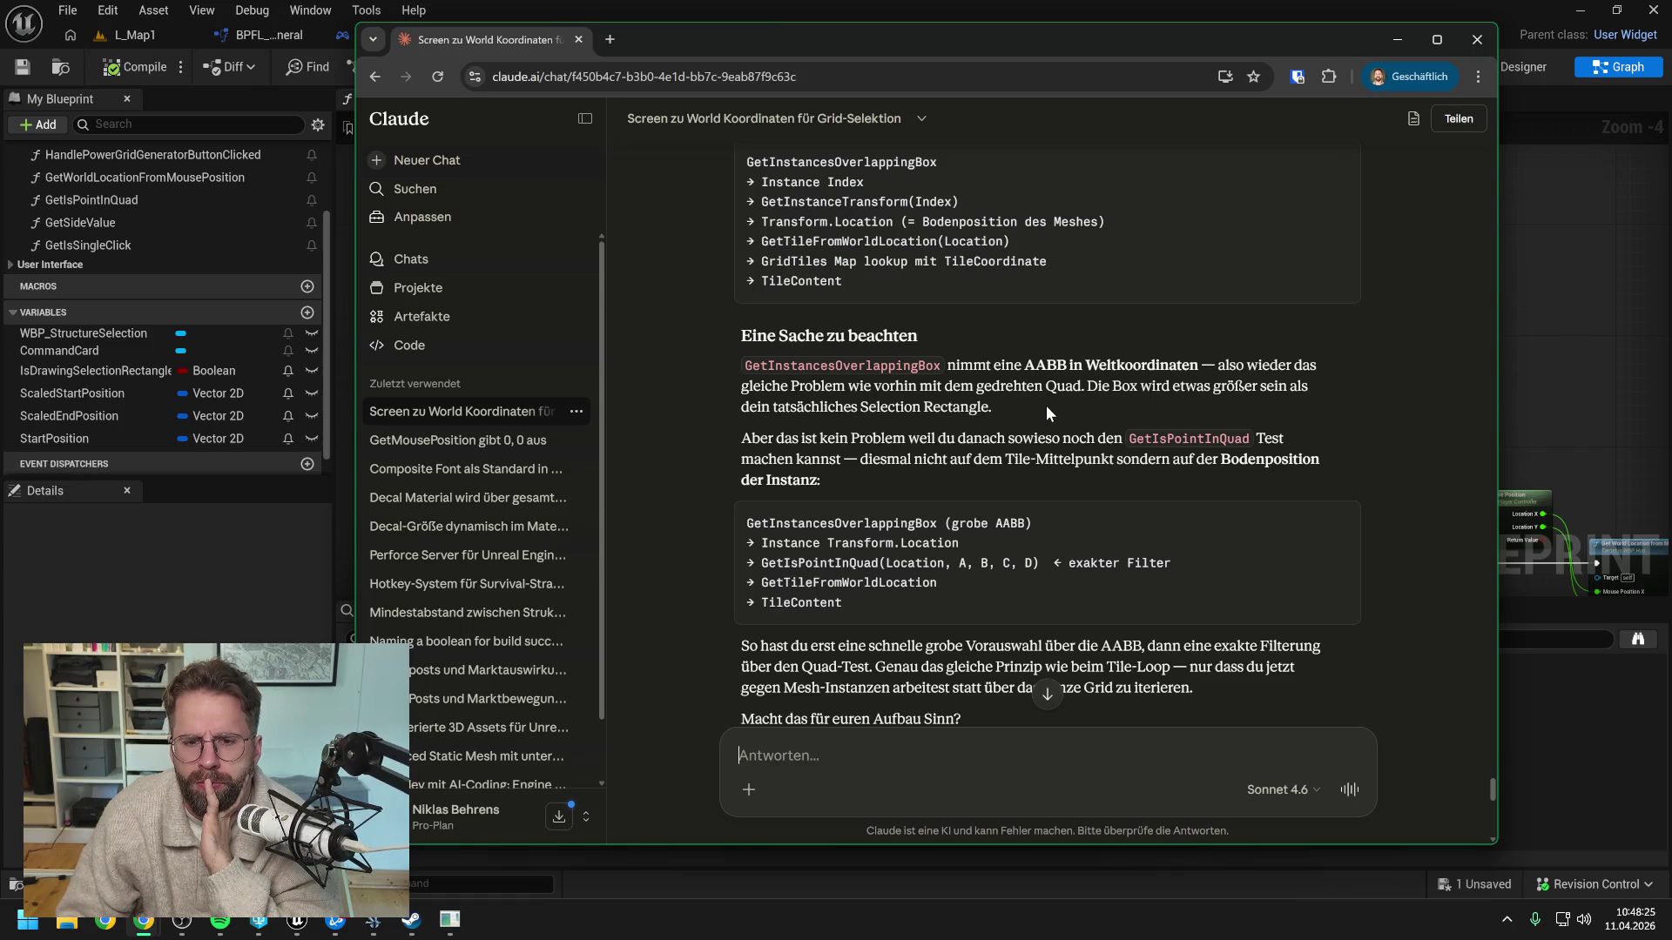
scroll(1046, 405, up, 2)
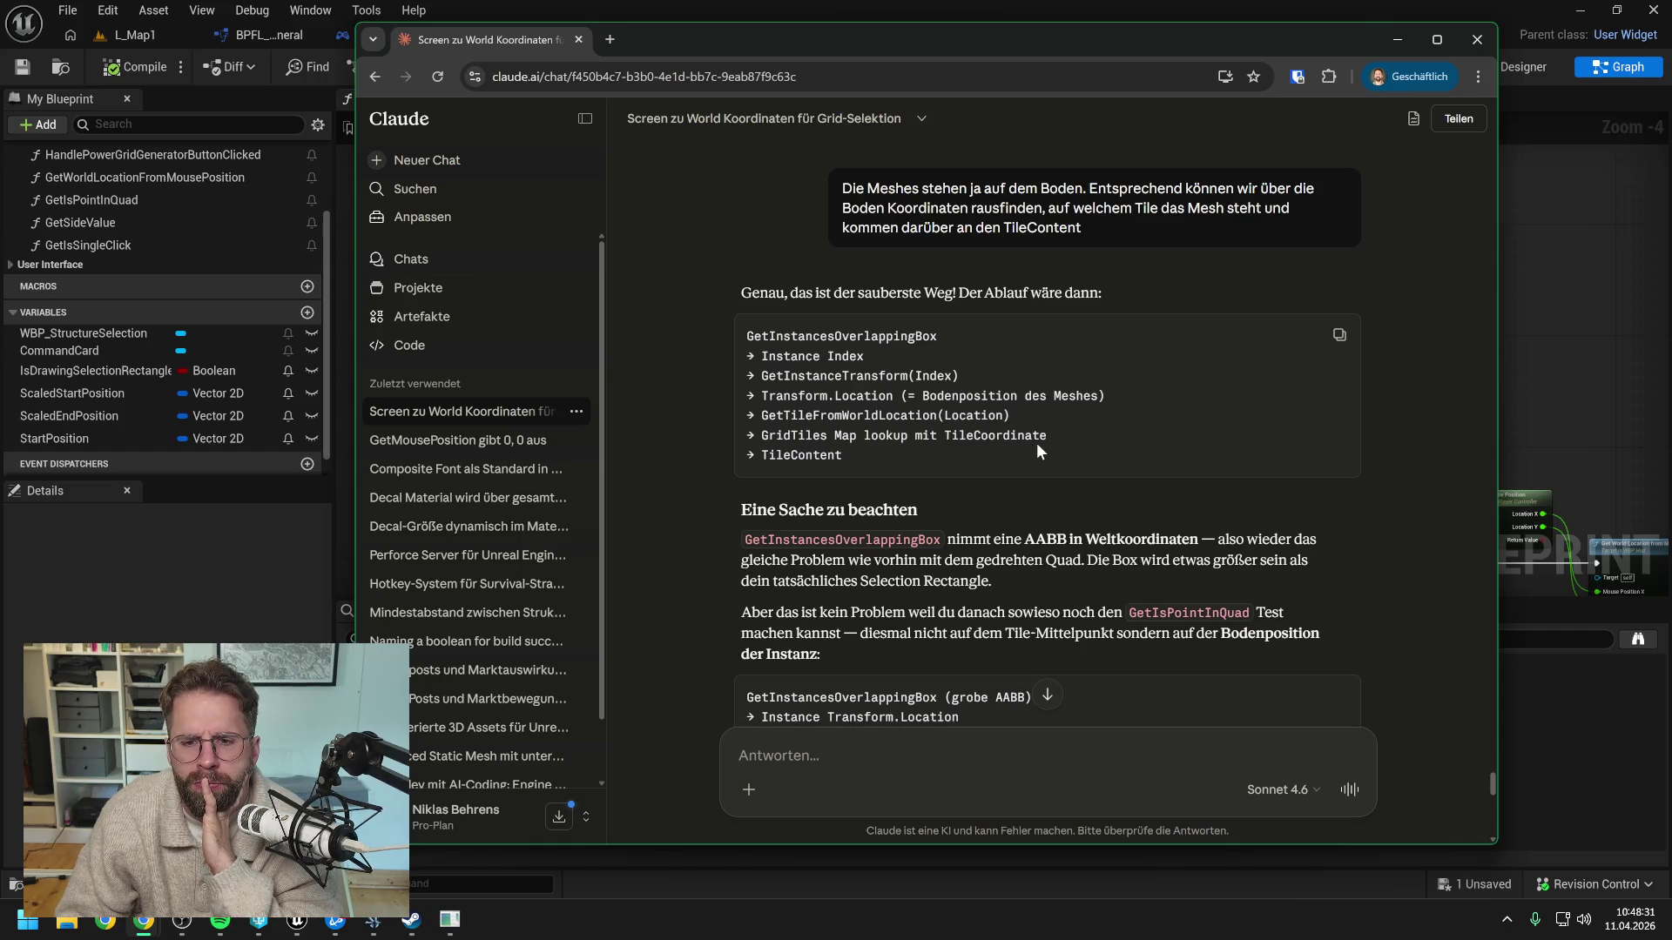
scroll(1088, 429, down, 1)
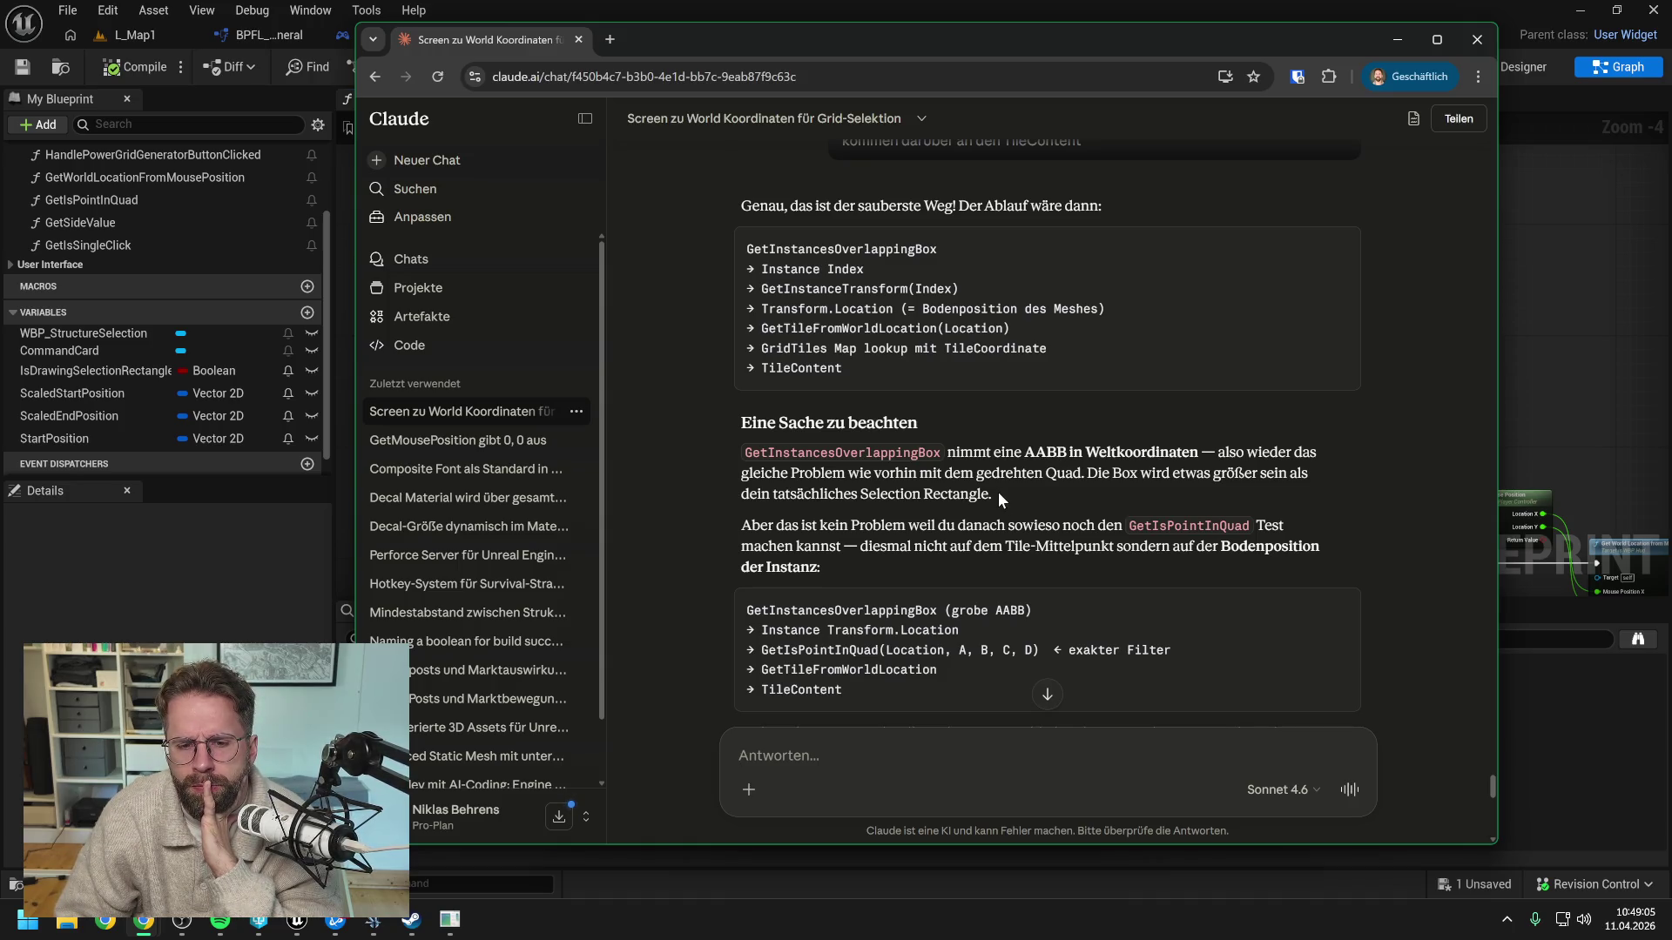
scroll(998, 491, down, 1)
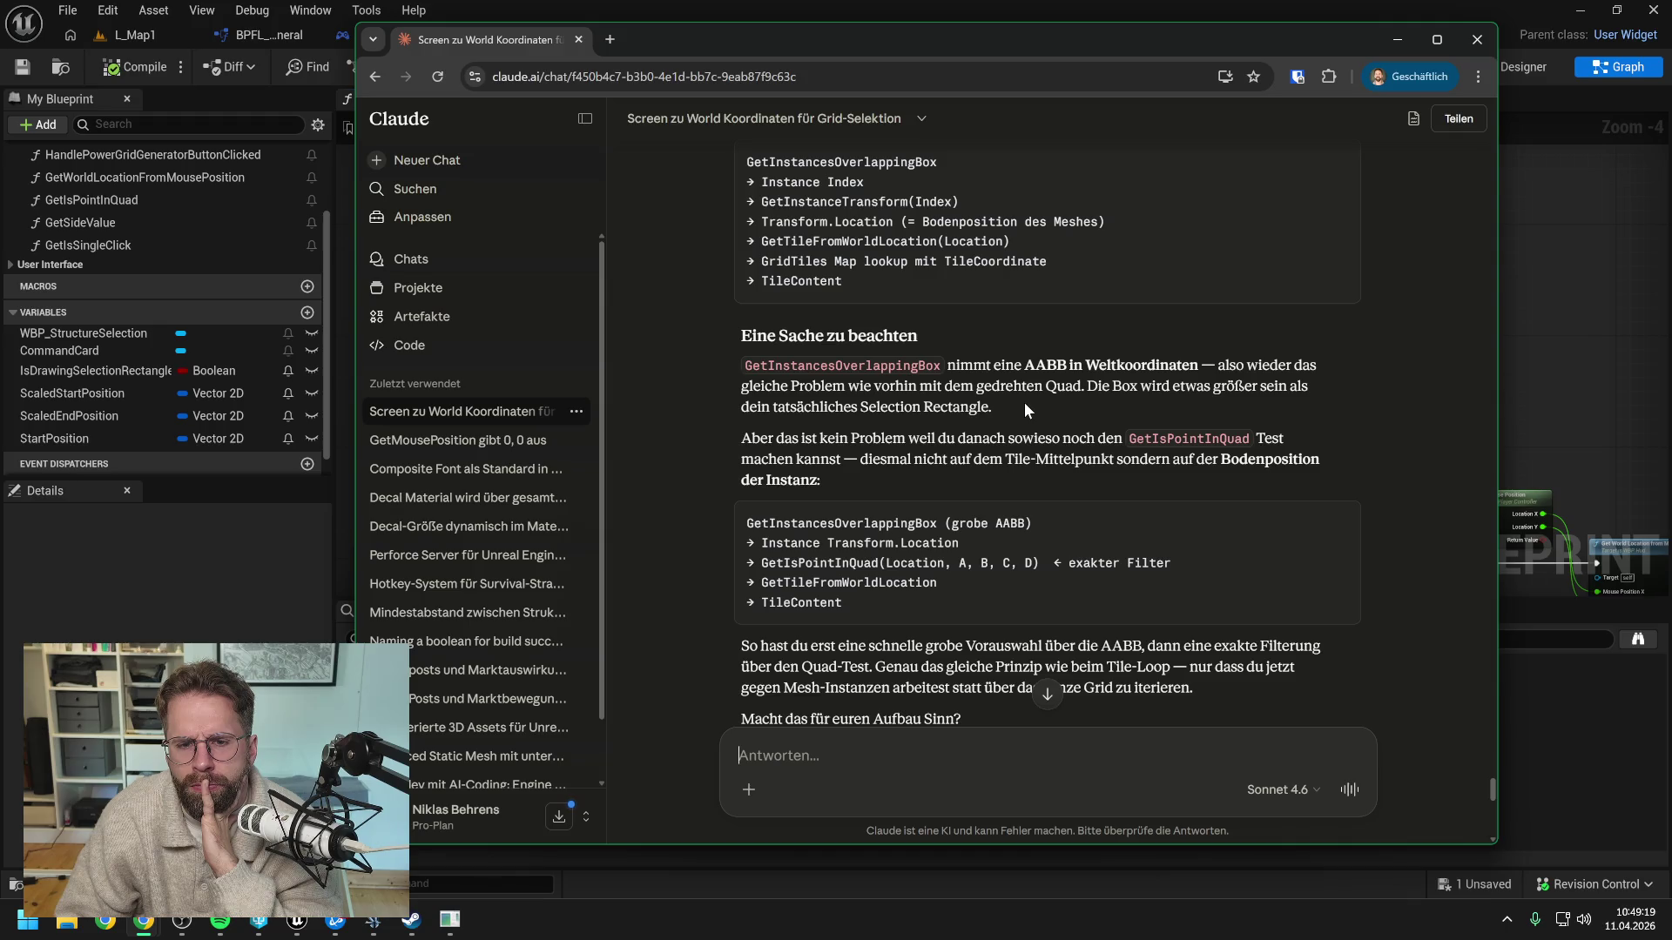
scroll(1026, 402, up, 1)
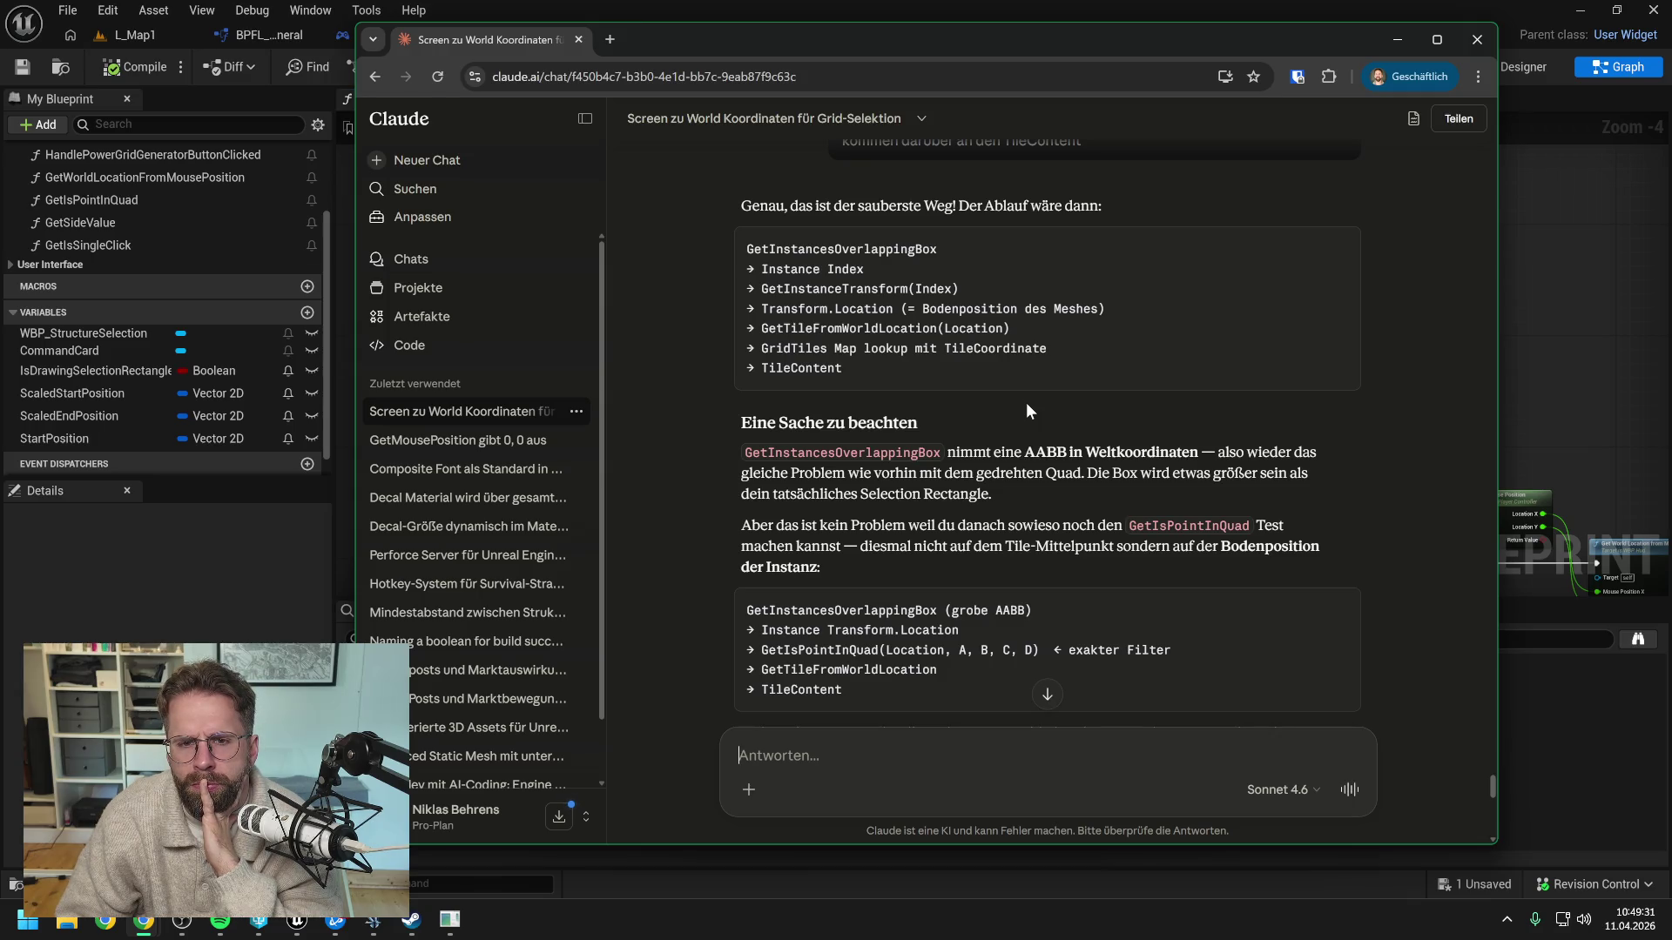
scroll(1026, 403, up, 1)
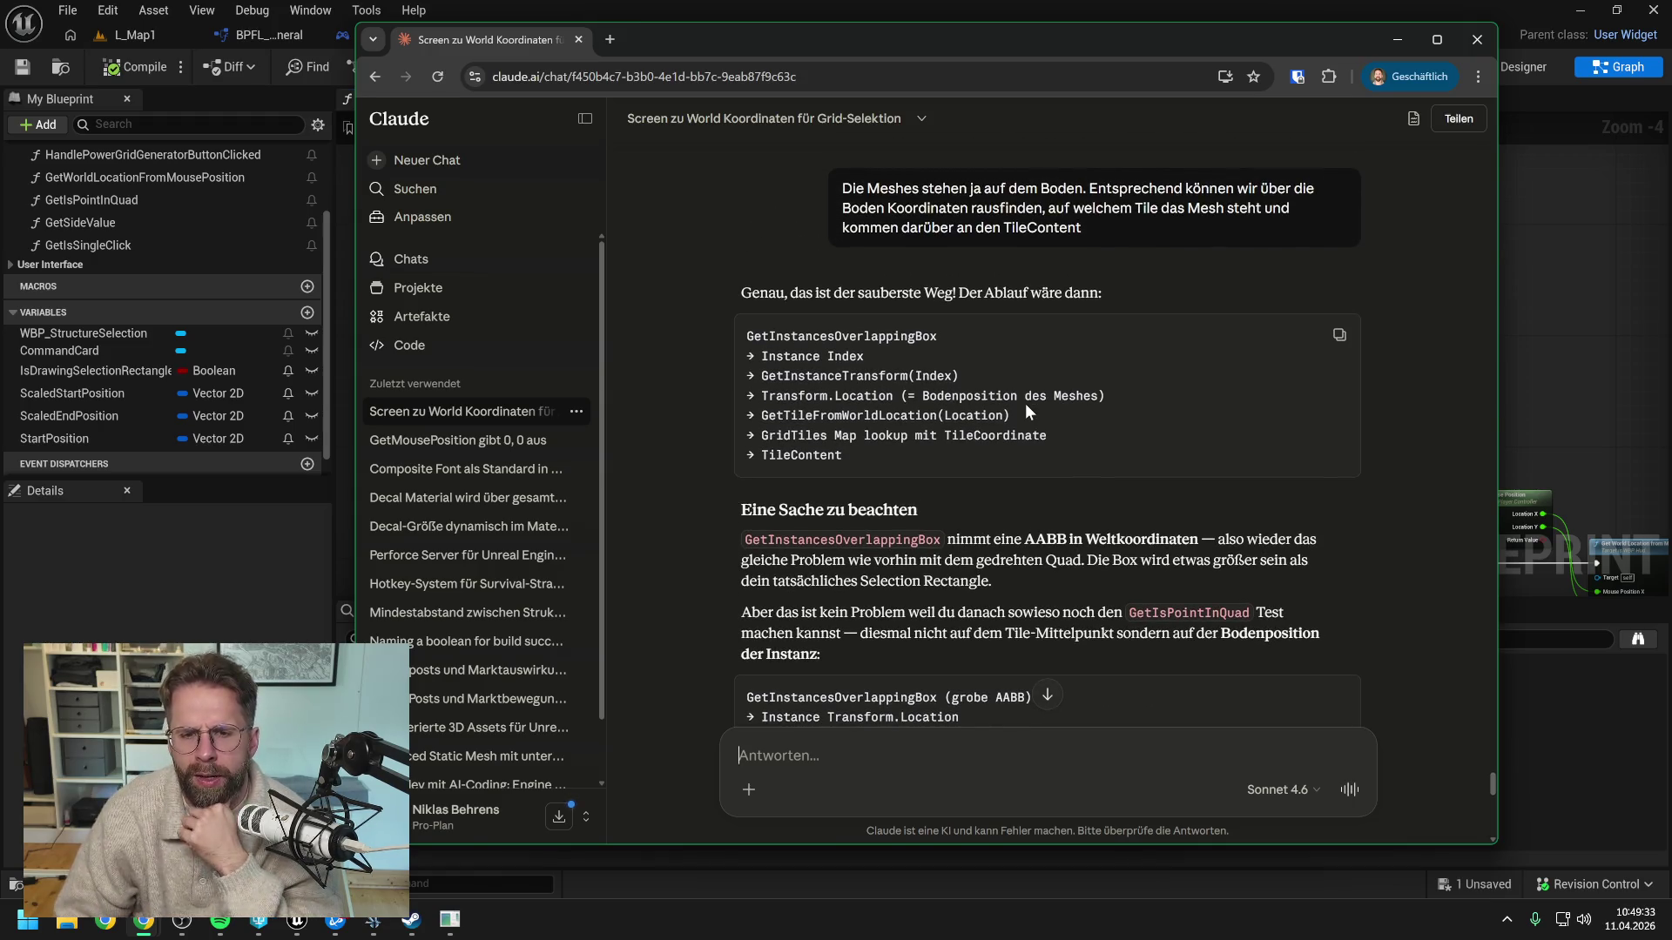
Add a Get Instances Overlapping Box node, with Context Sensitive off, beside the SET node
click(1552, 340)
right_click(1221, 376)
text(get i)
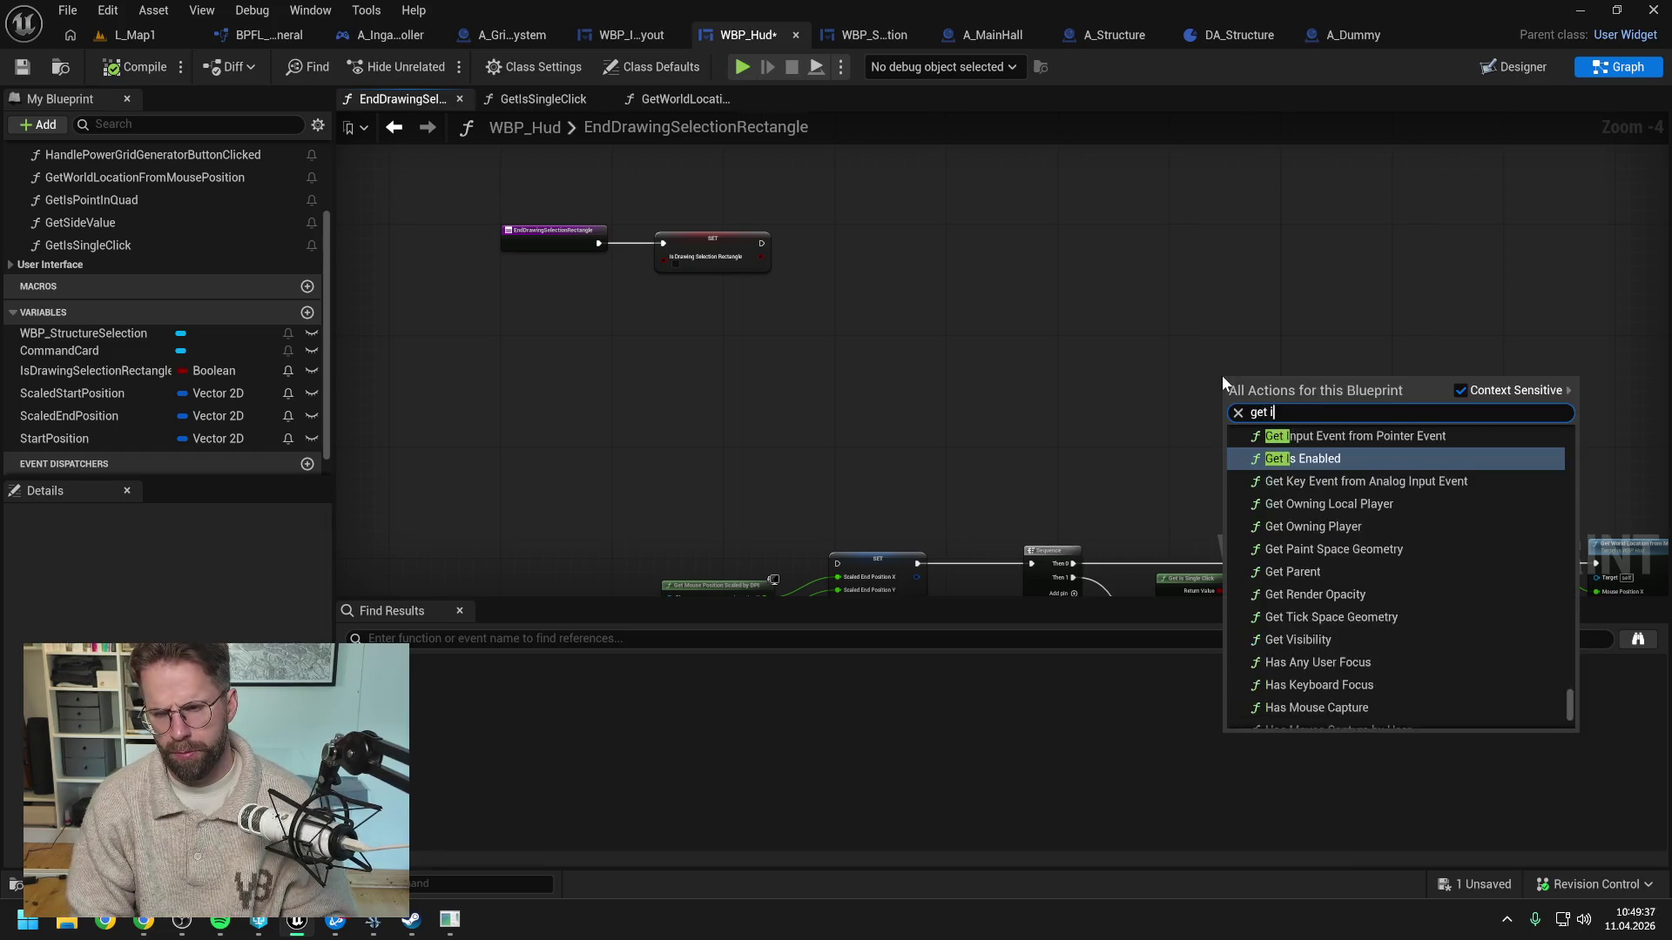
text(nstancesov)
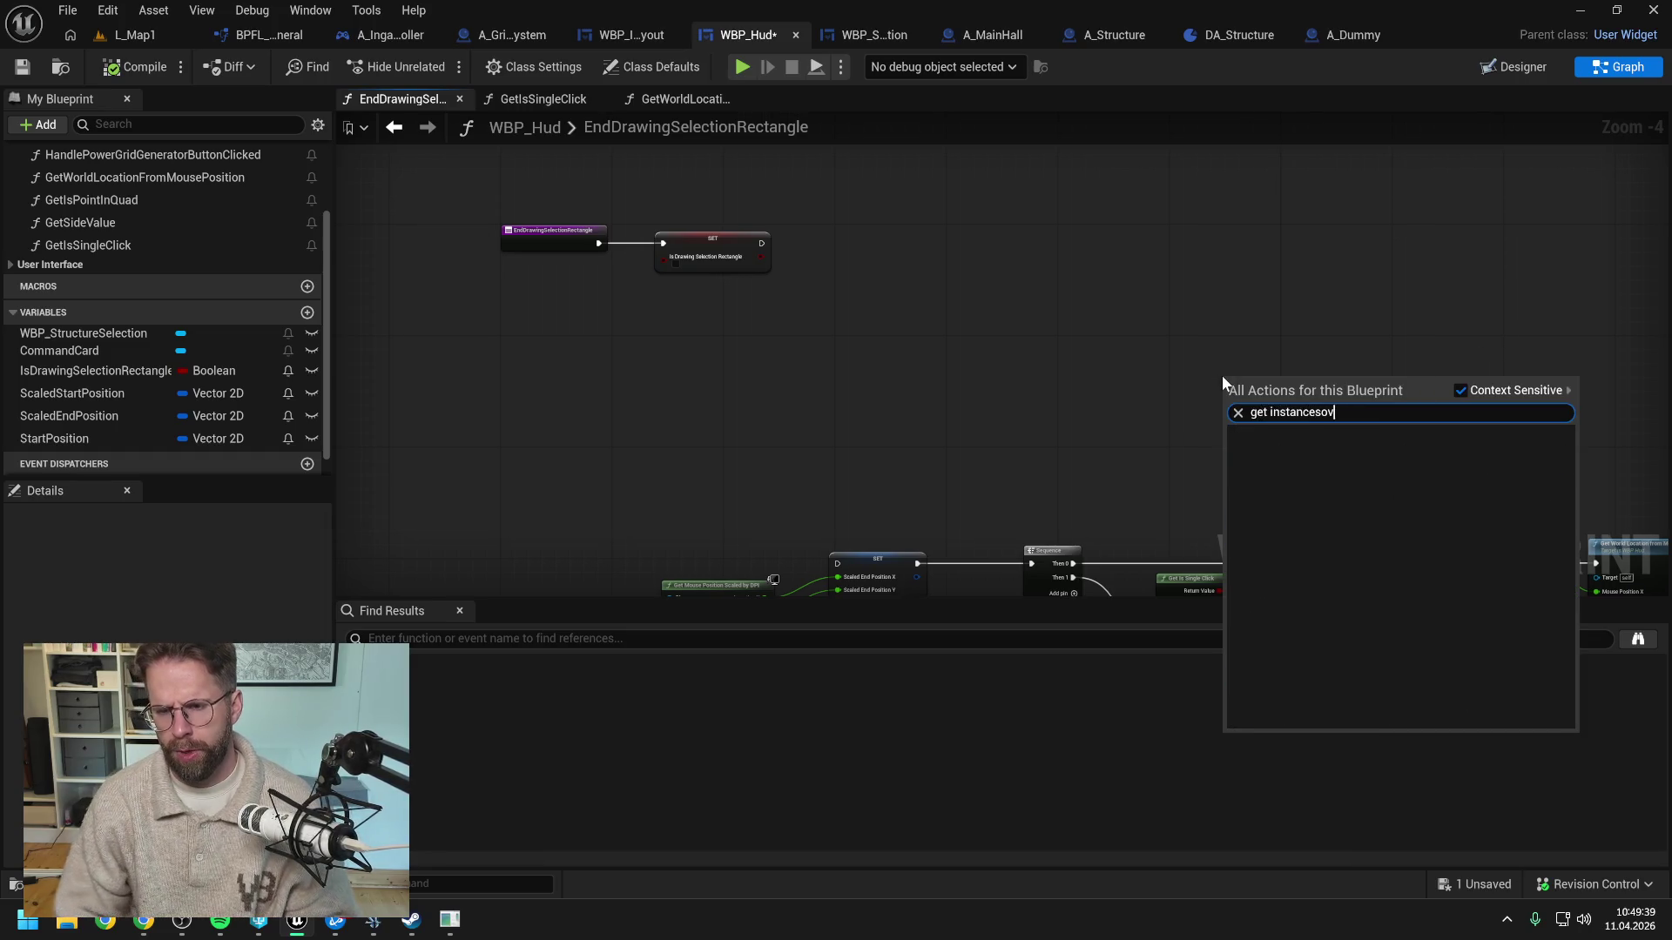
click(1460, 390)
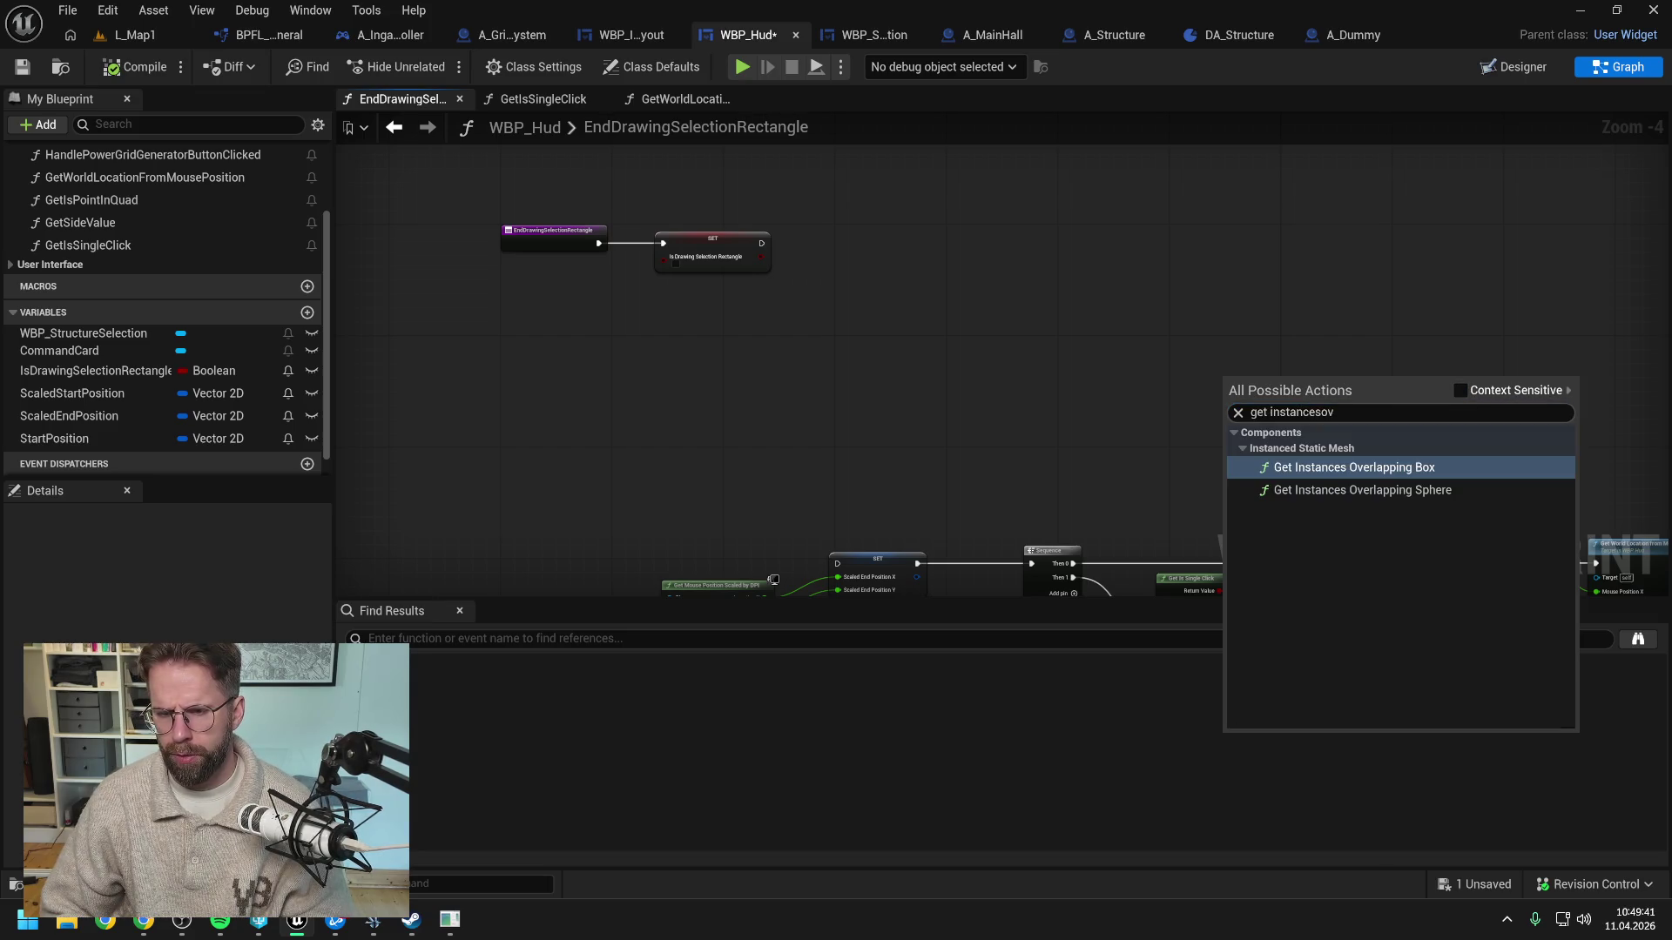
click(1396, 468)
drag(1243, 381, 954, 277)
scroll(953, 277, up, 5)
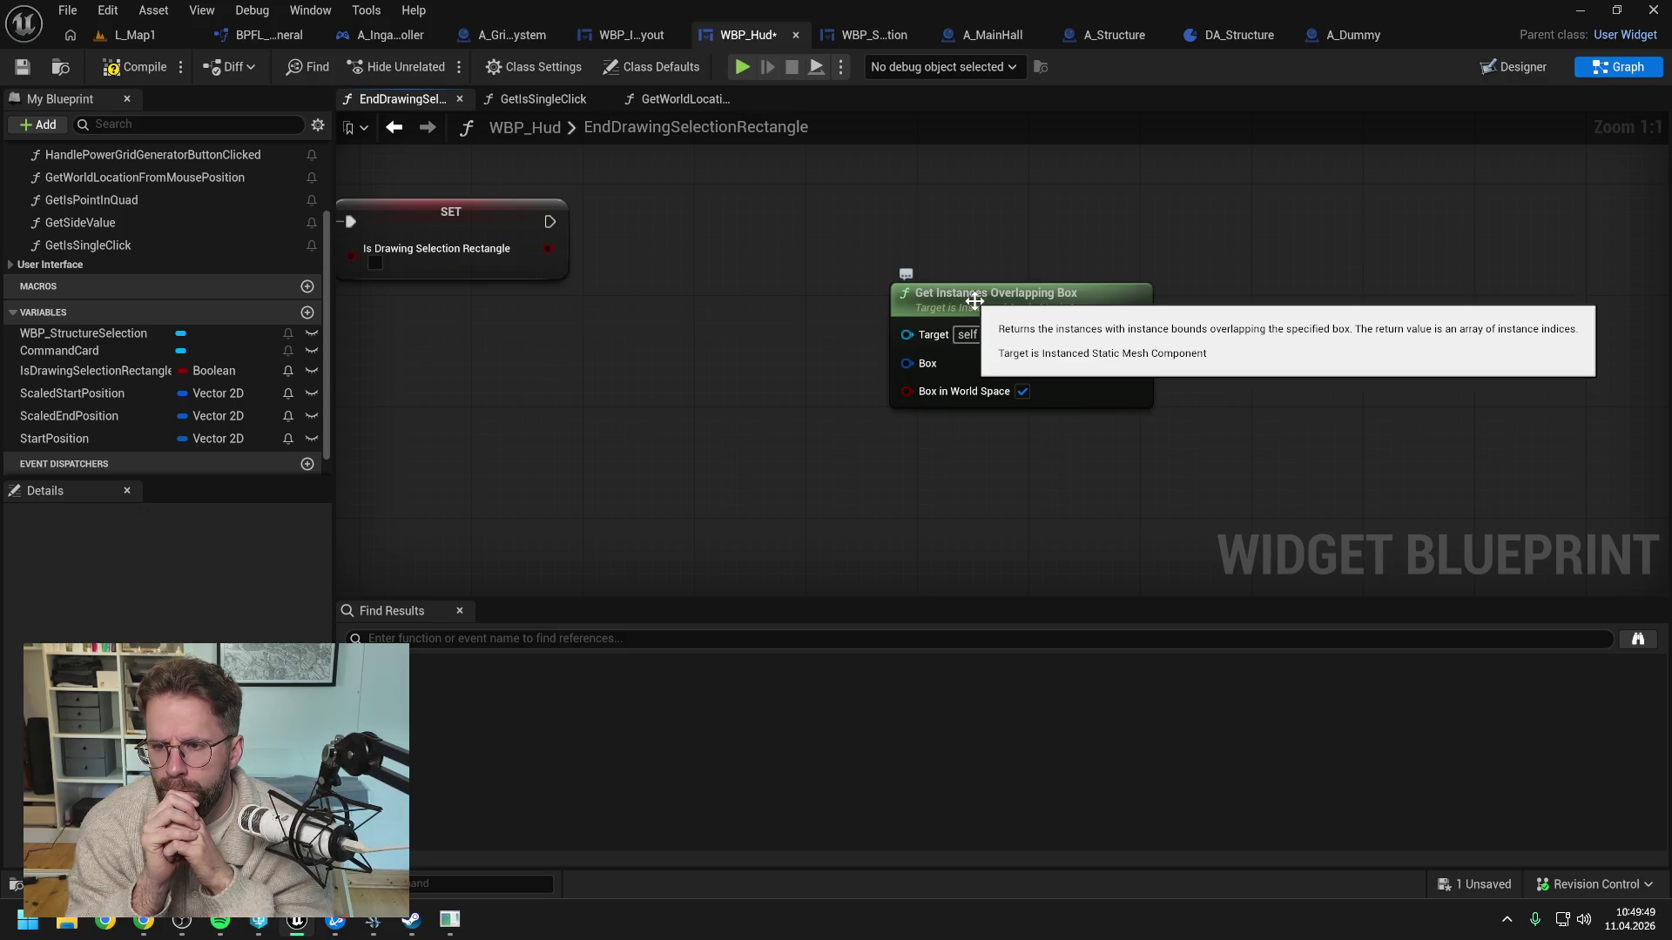
Split the node's Box pin into Box Min and Box Max vectors
right_click(923, 364)
click(930, 467)
click(802, 462)
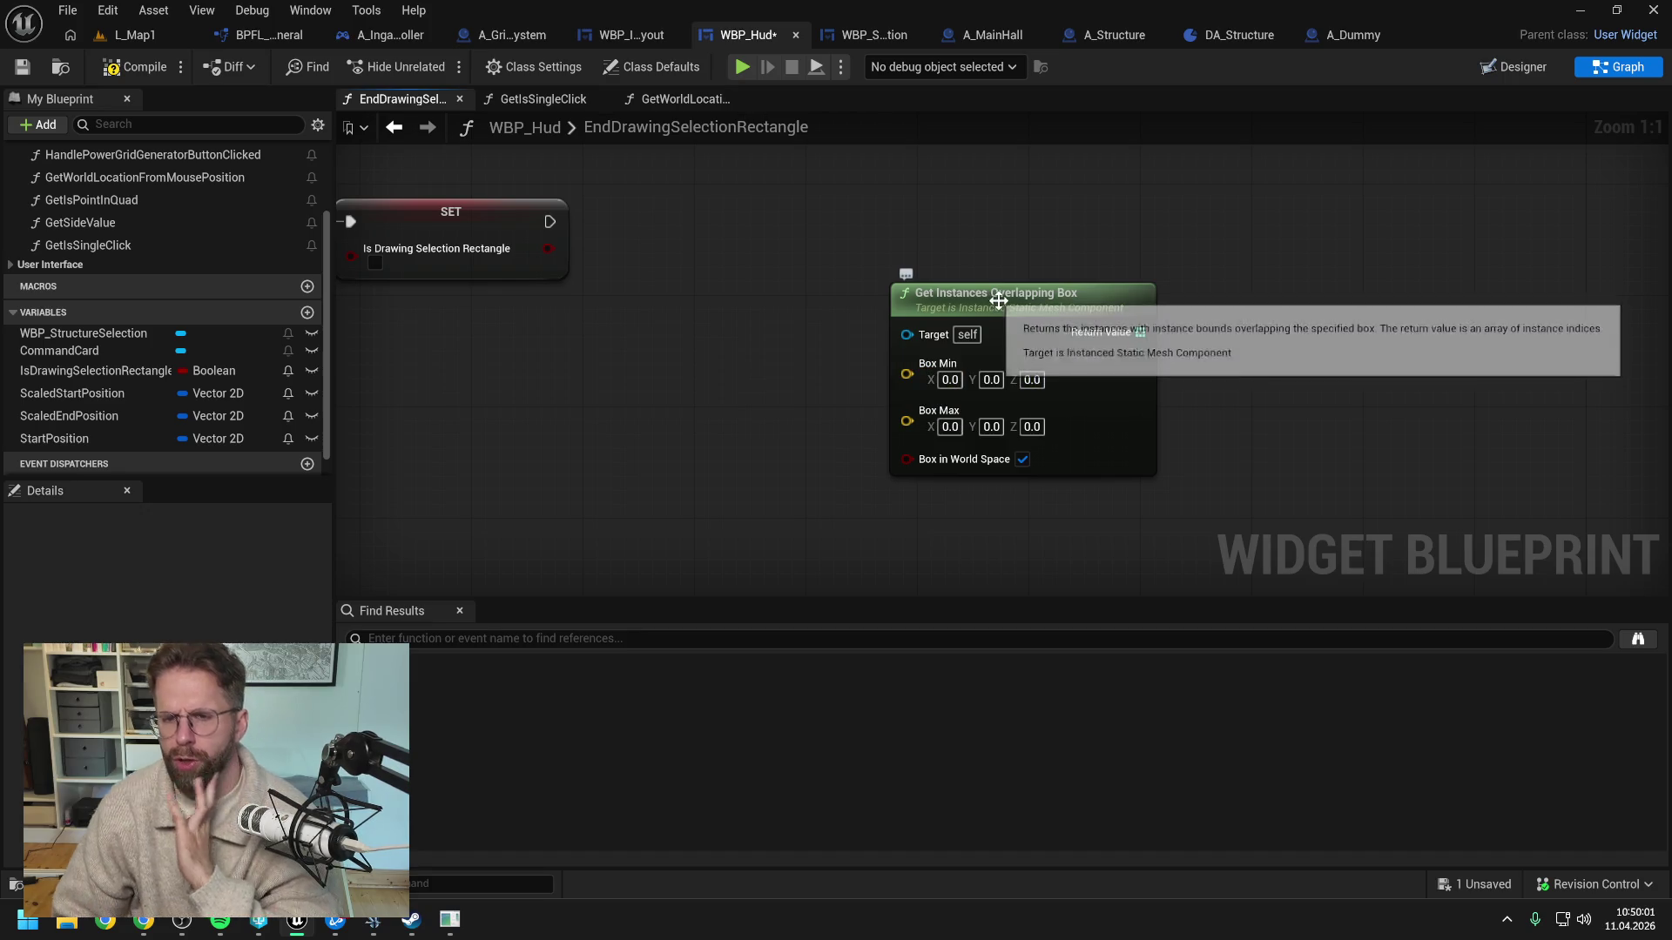
key(alt+Tab)
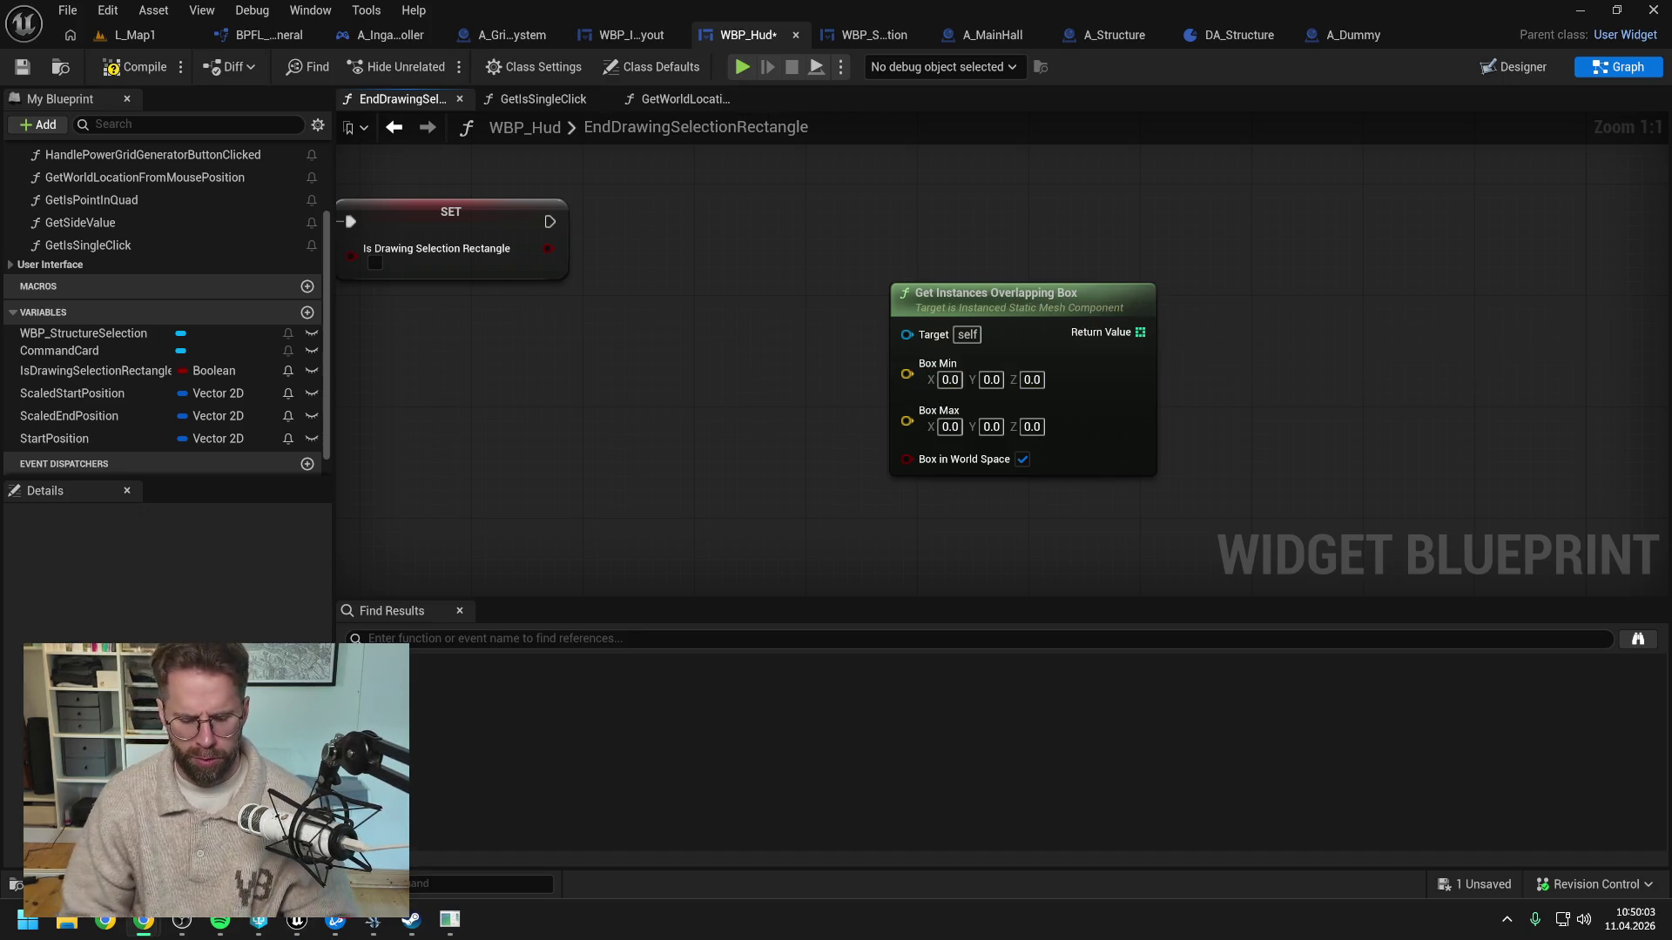